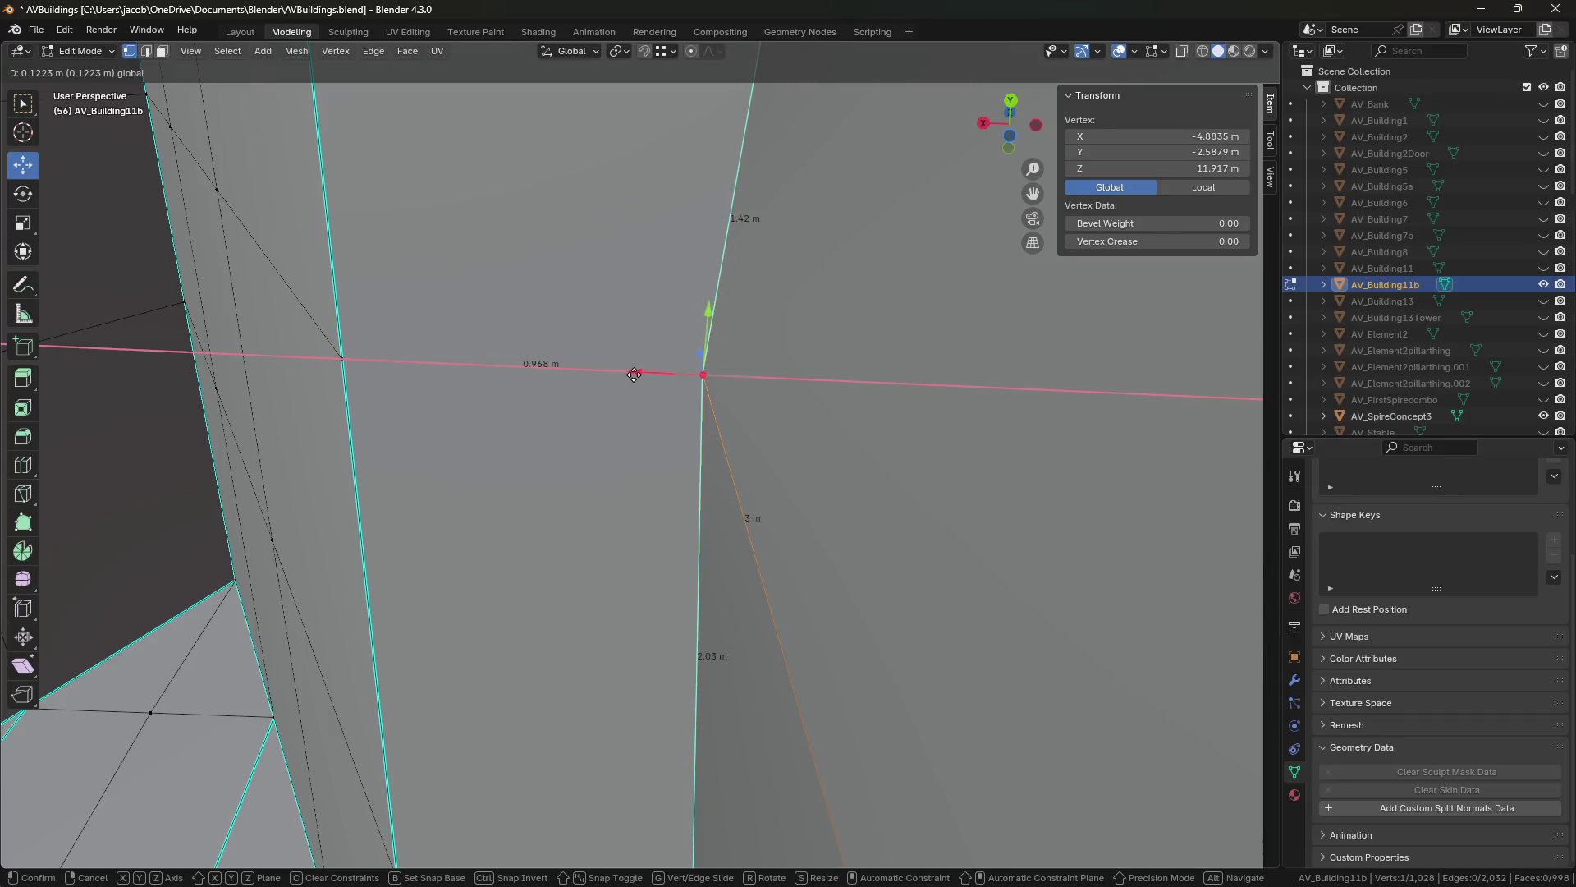
Undo the stray vertex move and select the four lower tall wall faces.
left_click(634, 374)
key("ctrl+z")
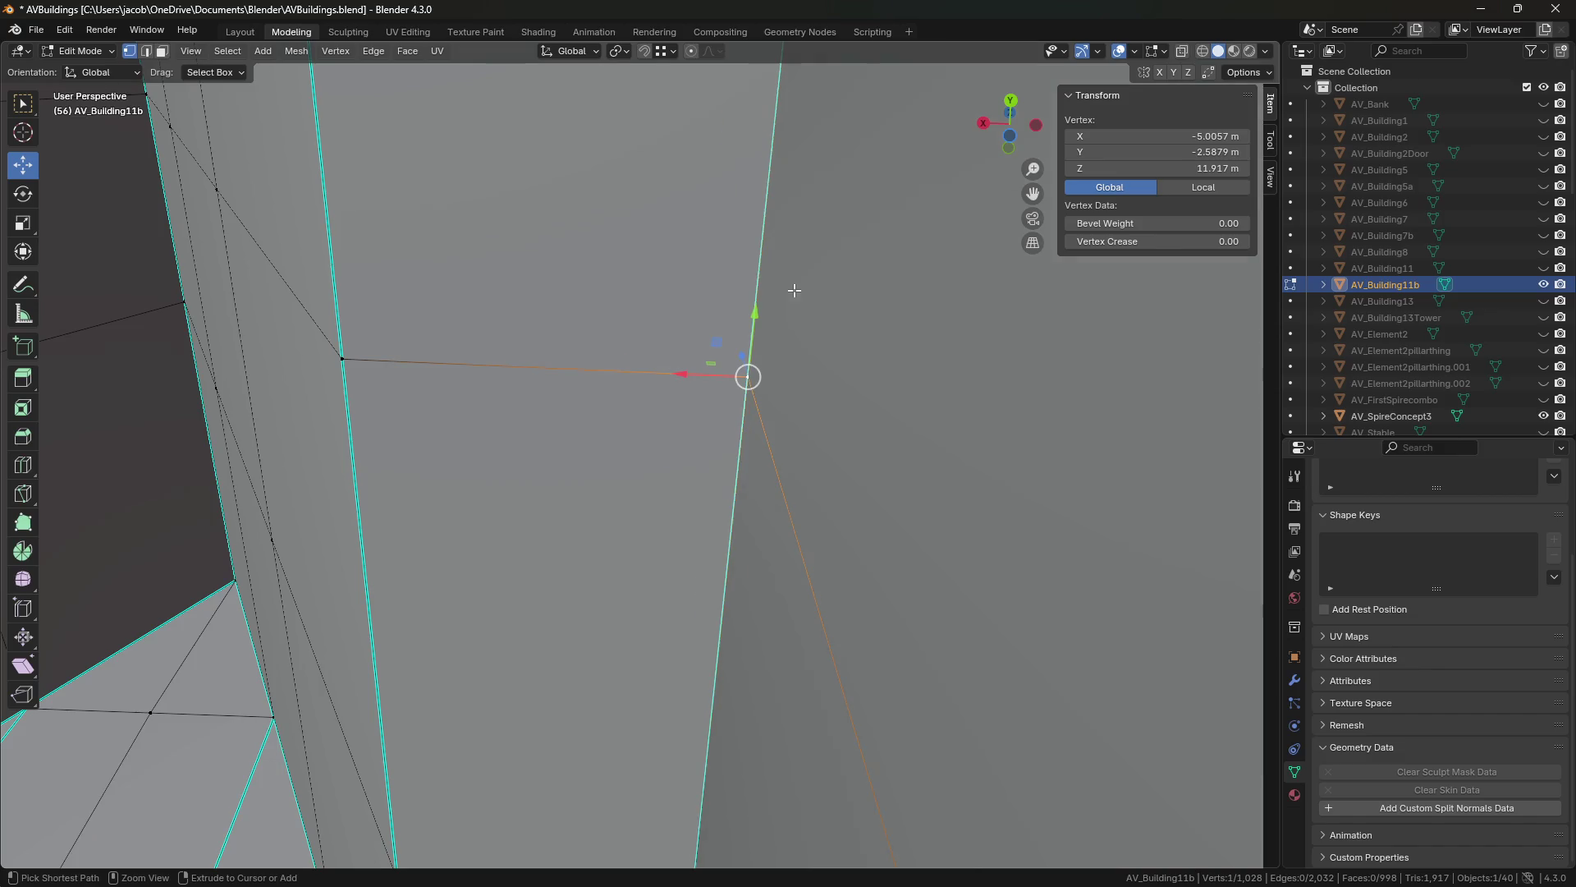
key("shift+grave")
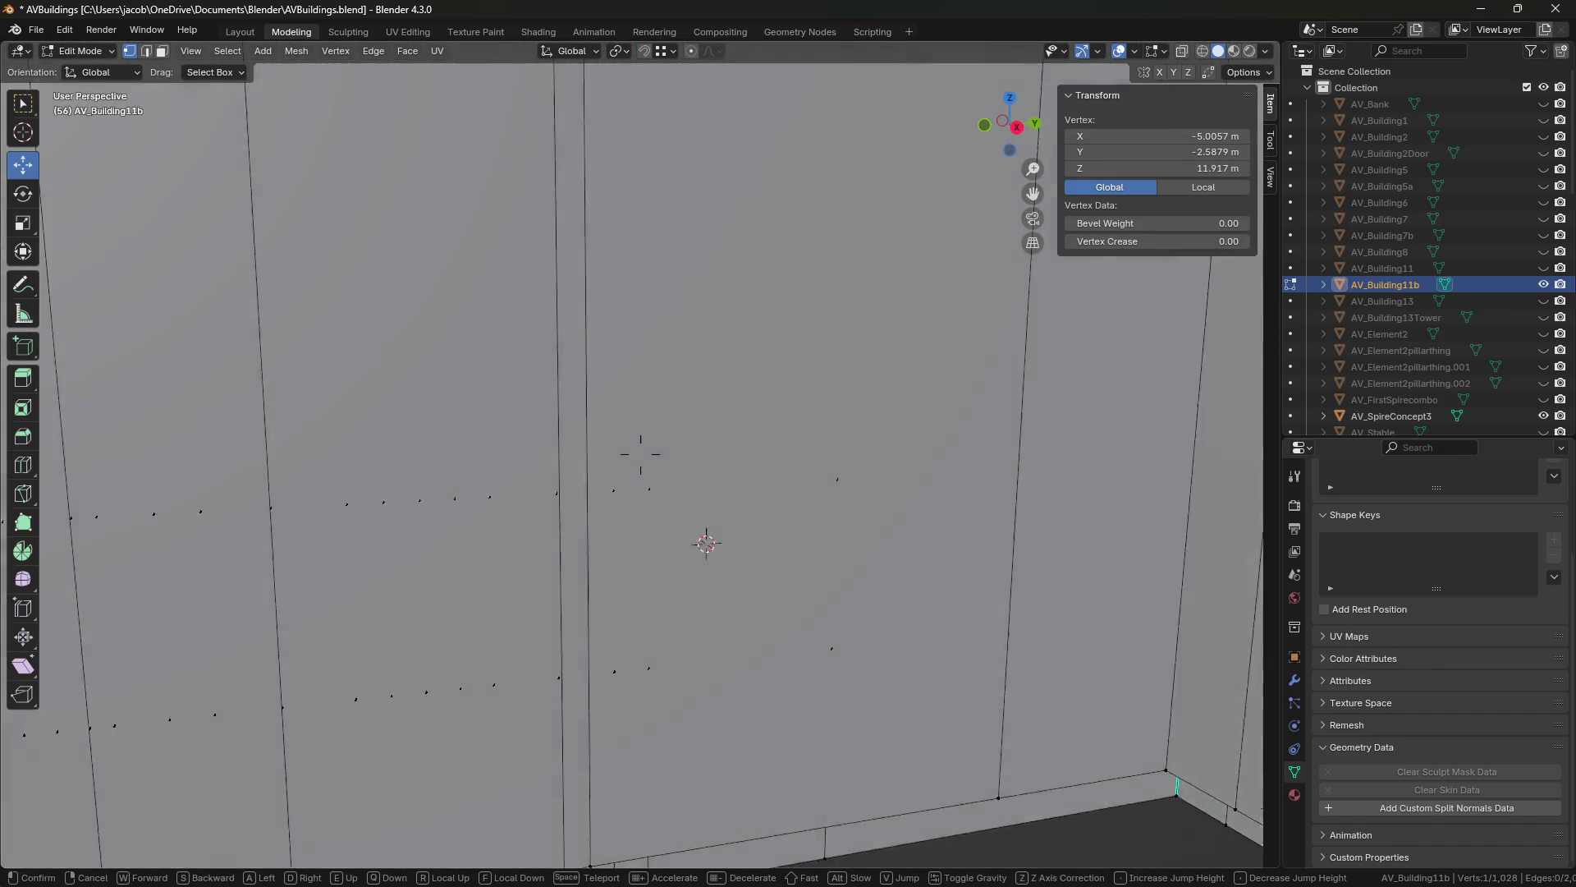
left_click(1054, 591)
key("3")
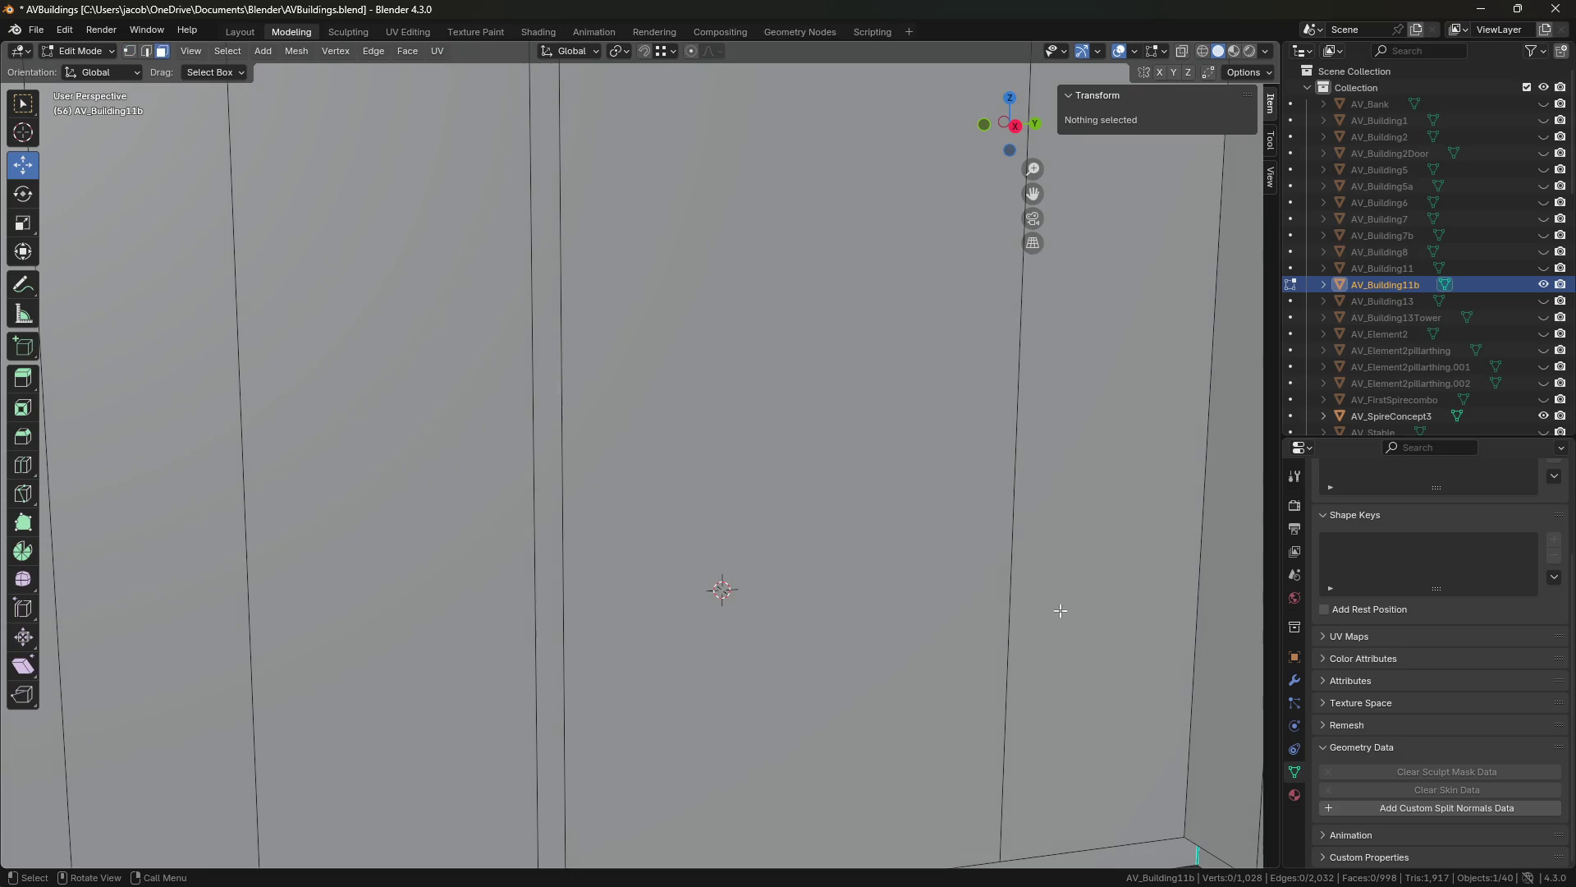
left_click(1071, 653)
left_click(925, 644, "shift")
left_click(545, 545, "shift")
left_click(468, 535, "shift")
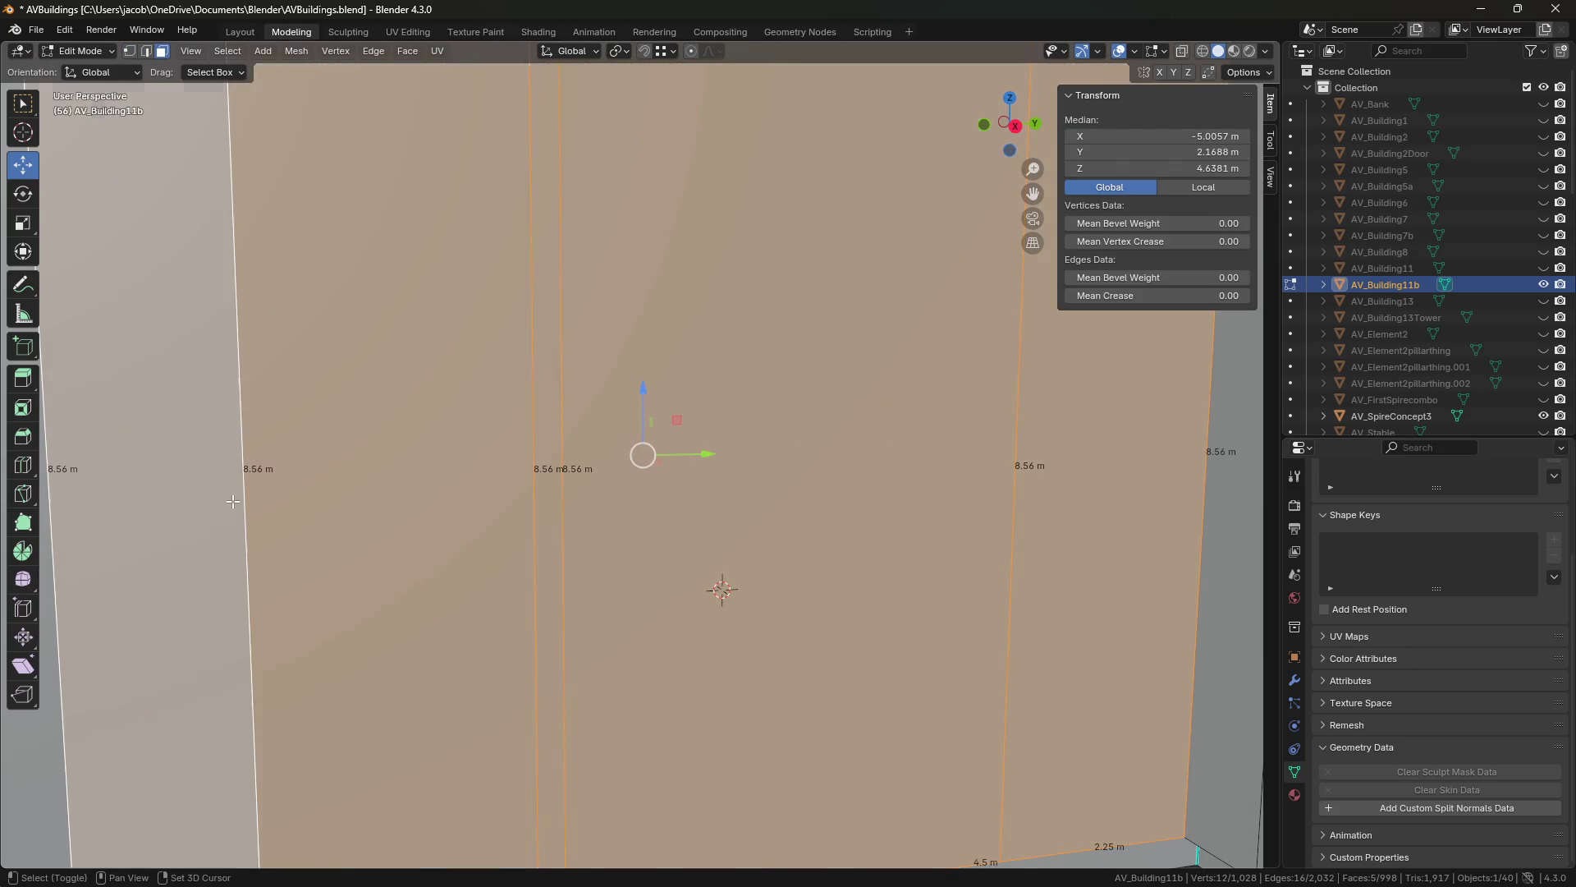
Add the upper faces, including the 2.03 m face, and the face between the 0.25 m and 4.5 m edges.
key("shift+grave")
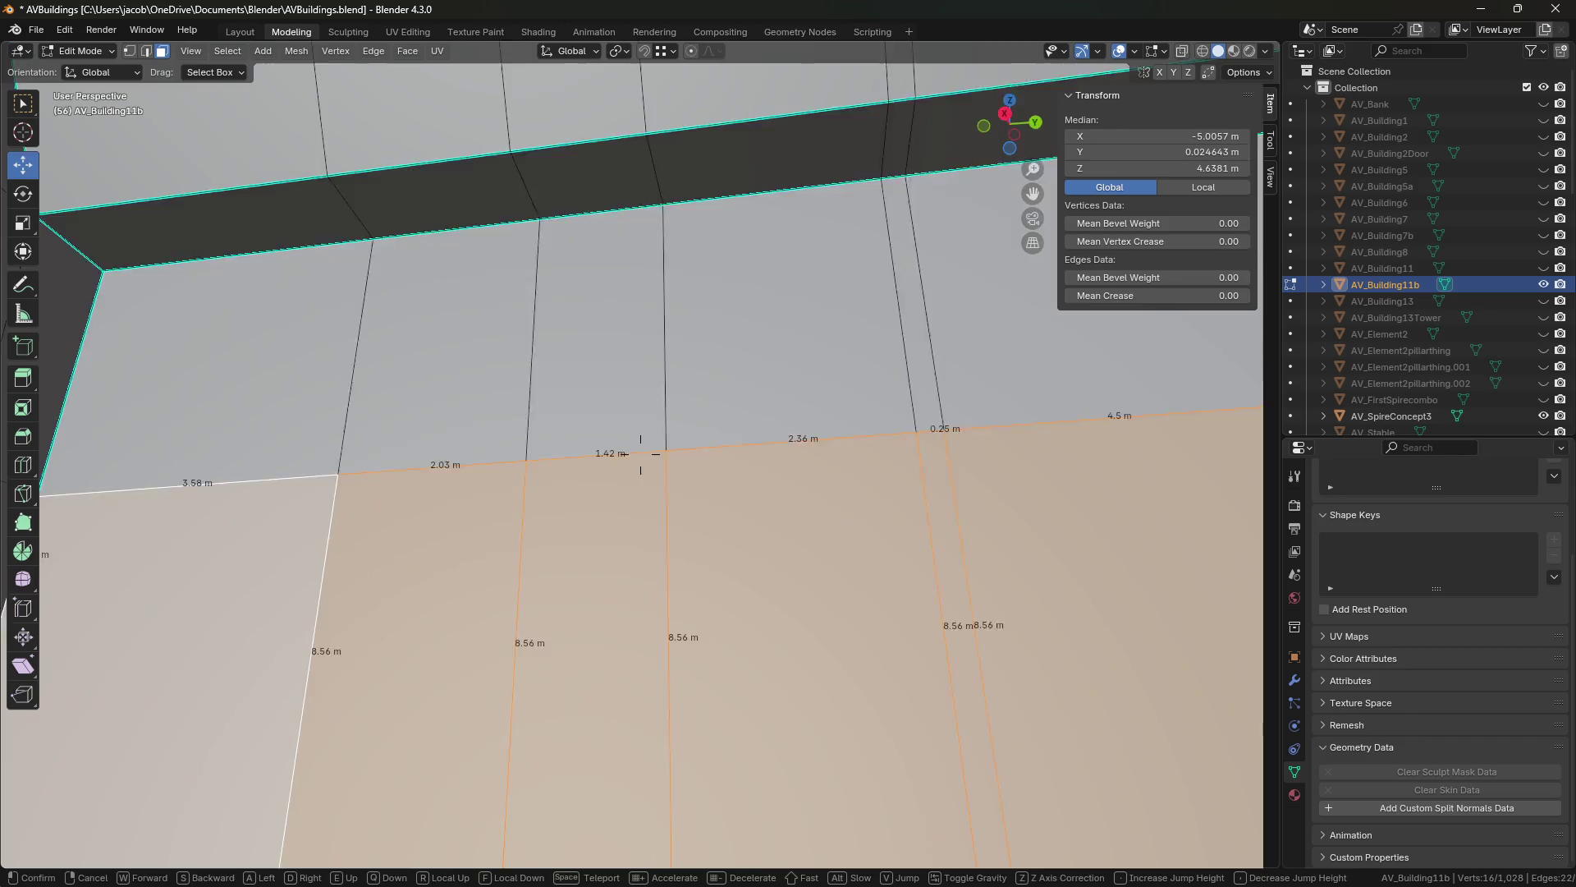
left_click(641, 453)
left_click(218, 440, "shift")
left_click(447, 429, "shift")
key("shift+grave")
left_click(640, 454)
left_click_drag(661, 466, 936, 509)
key("shift+grave")
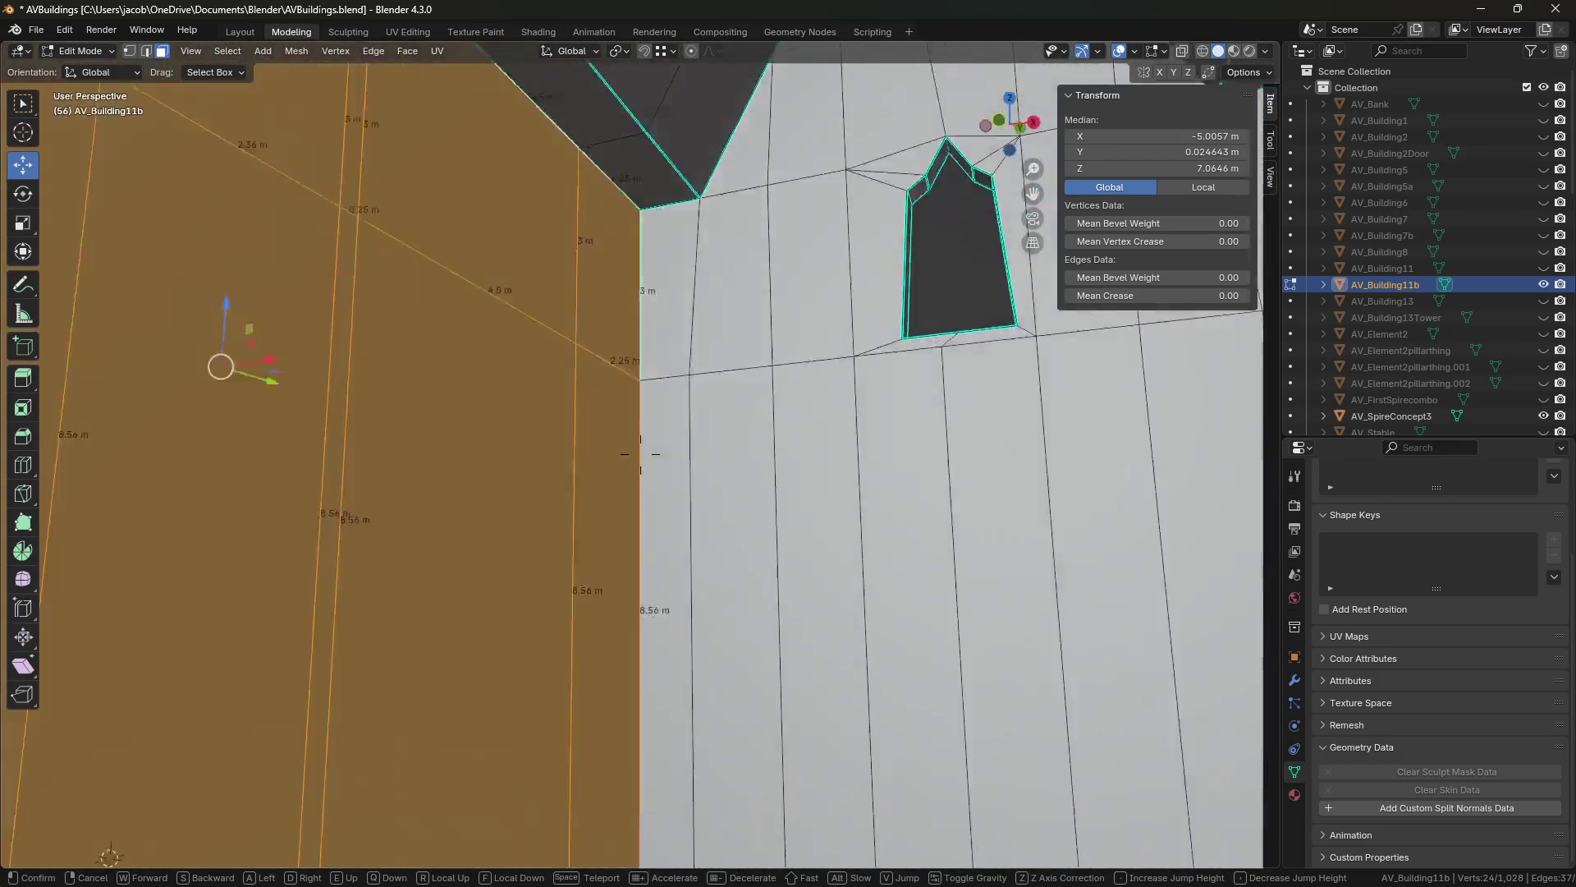
left_click(641, 453)
Scale the faces to 0 along X, shift them to X -4.8834, and save.
key("s")
key("x")
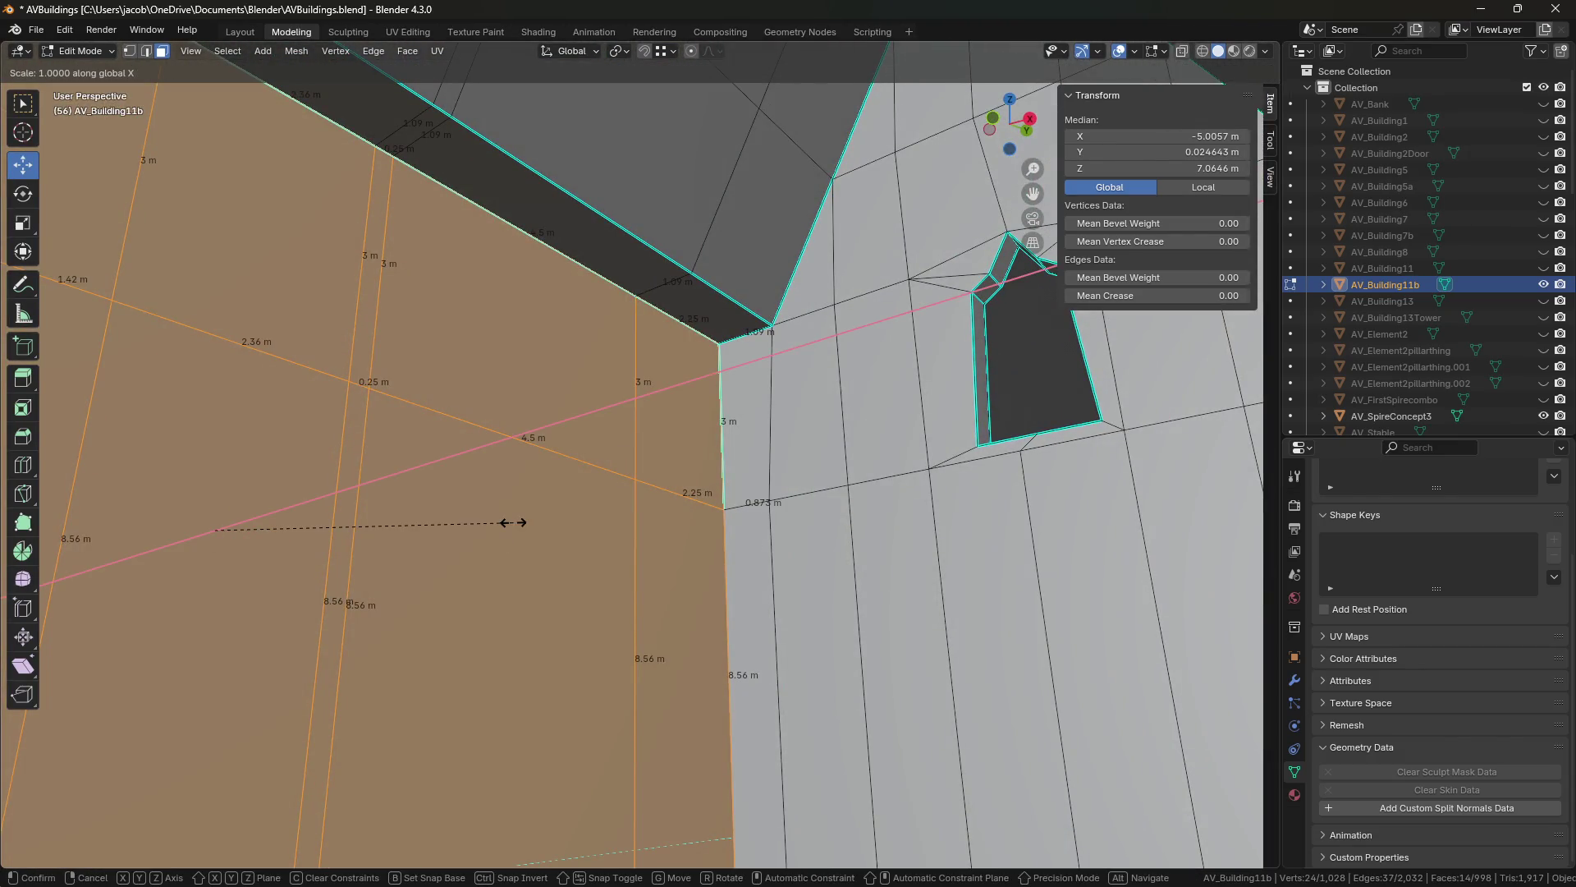
key("0")
key("Return")
left_click_drag(1148, 137, 1154, 137)
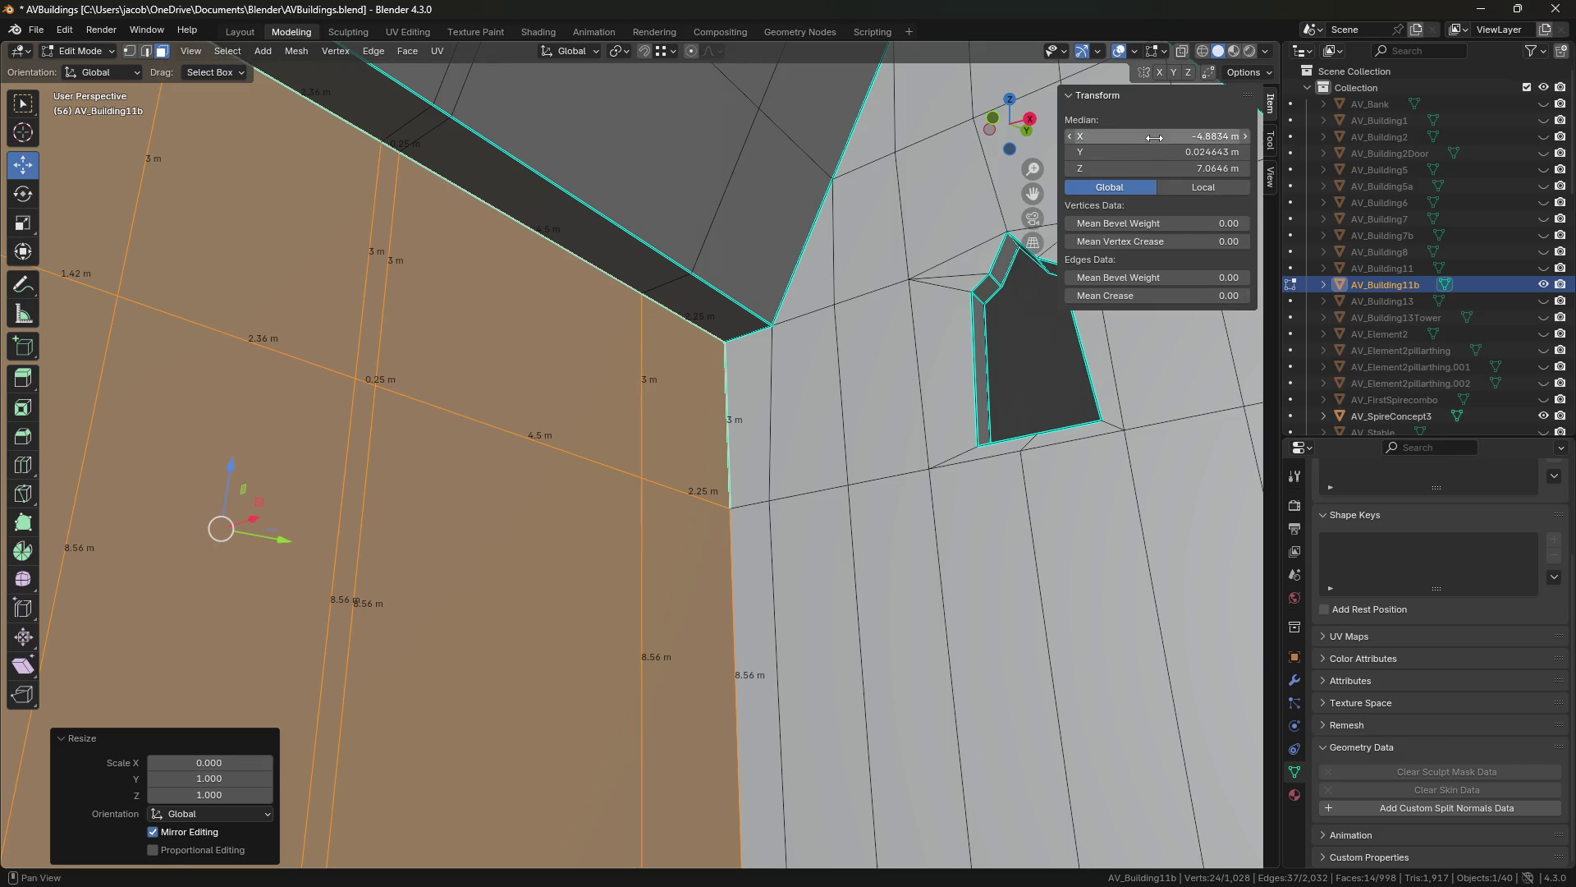
key("ctrl+s")
key("shift+grave")
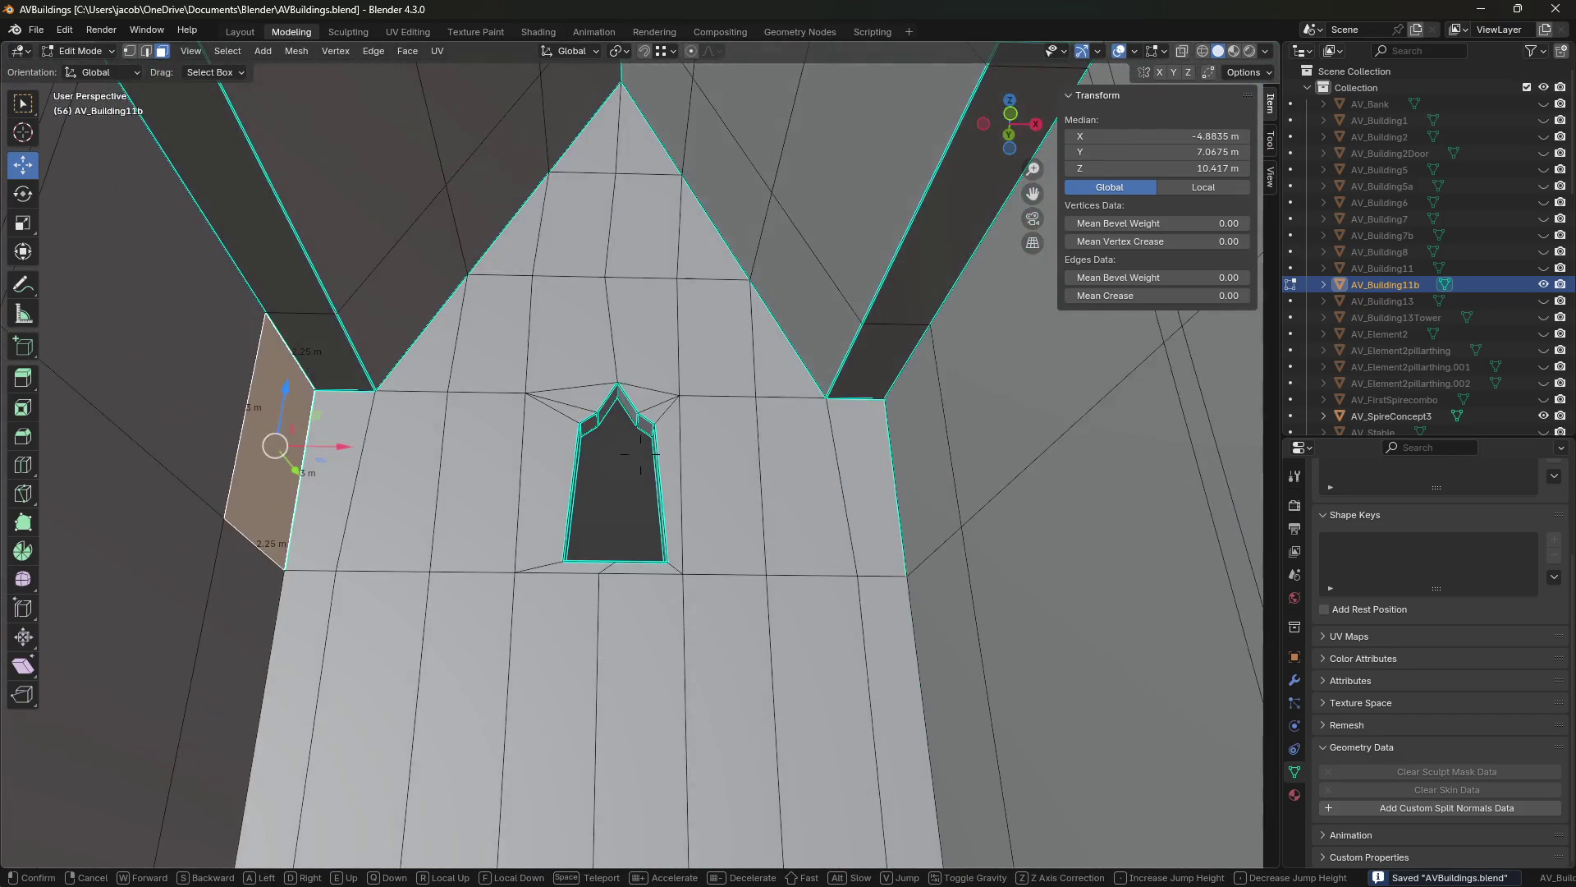
key("space")
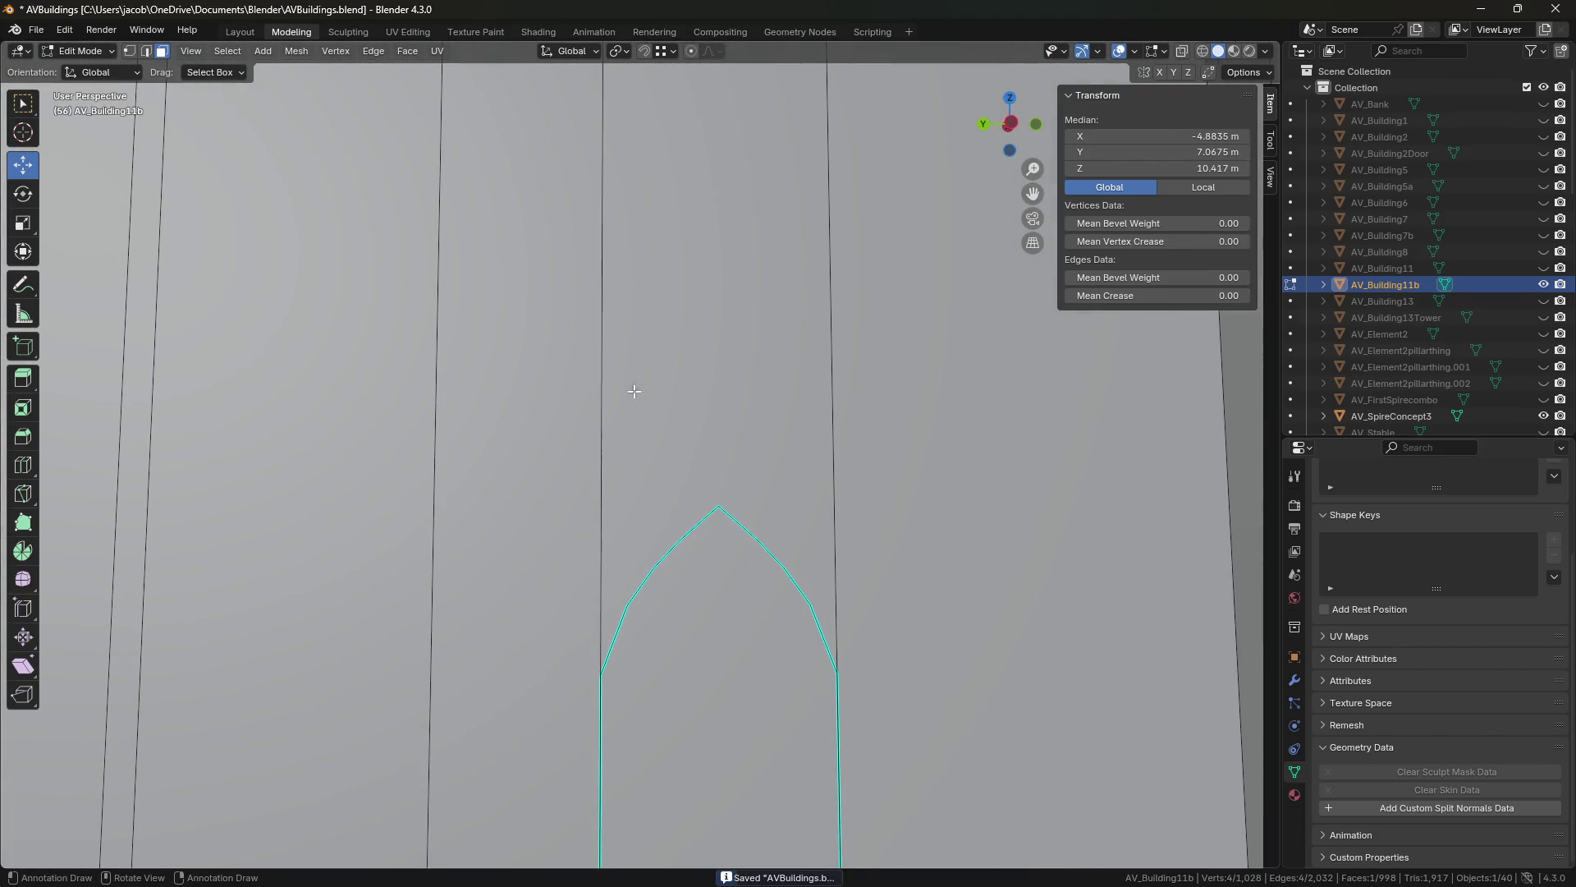
Add an edge loop across the wall and delete the face inside the arch outline.
left_click(602, 395)
key("ctrl+r")
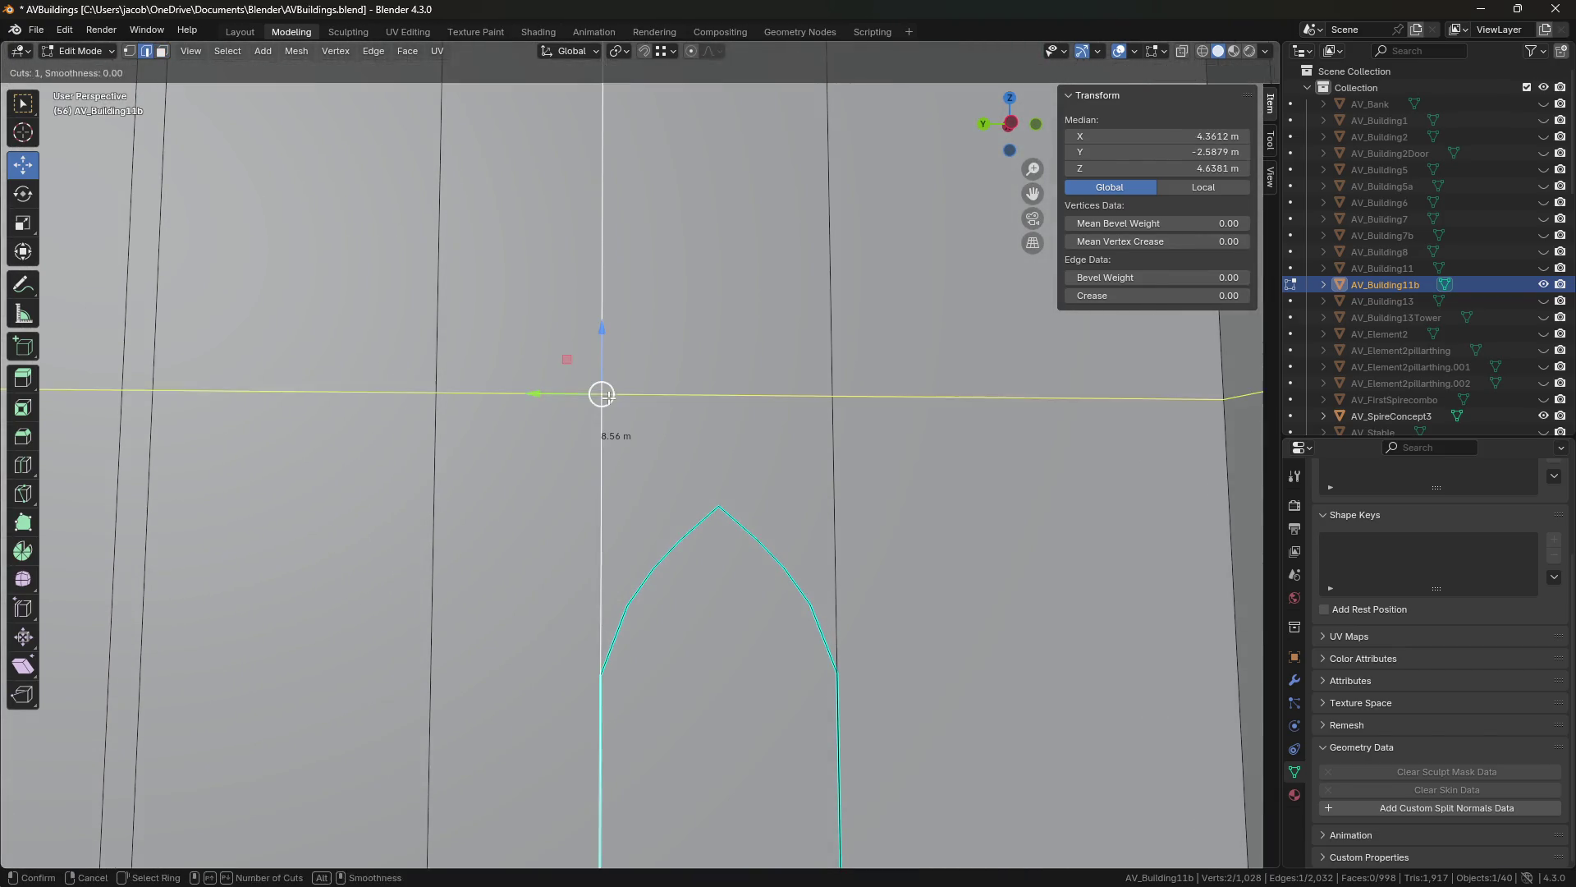
left_click(601, 395)
right_click(602, 395)
key("shift+grave")
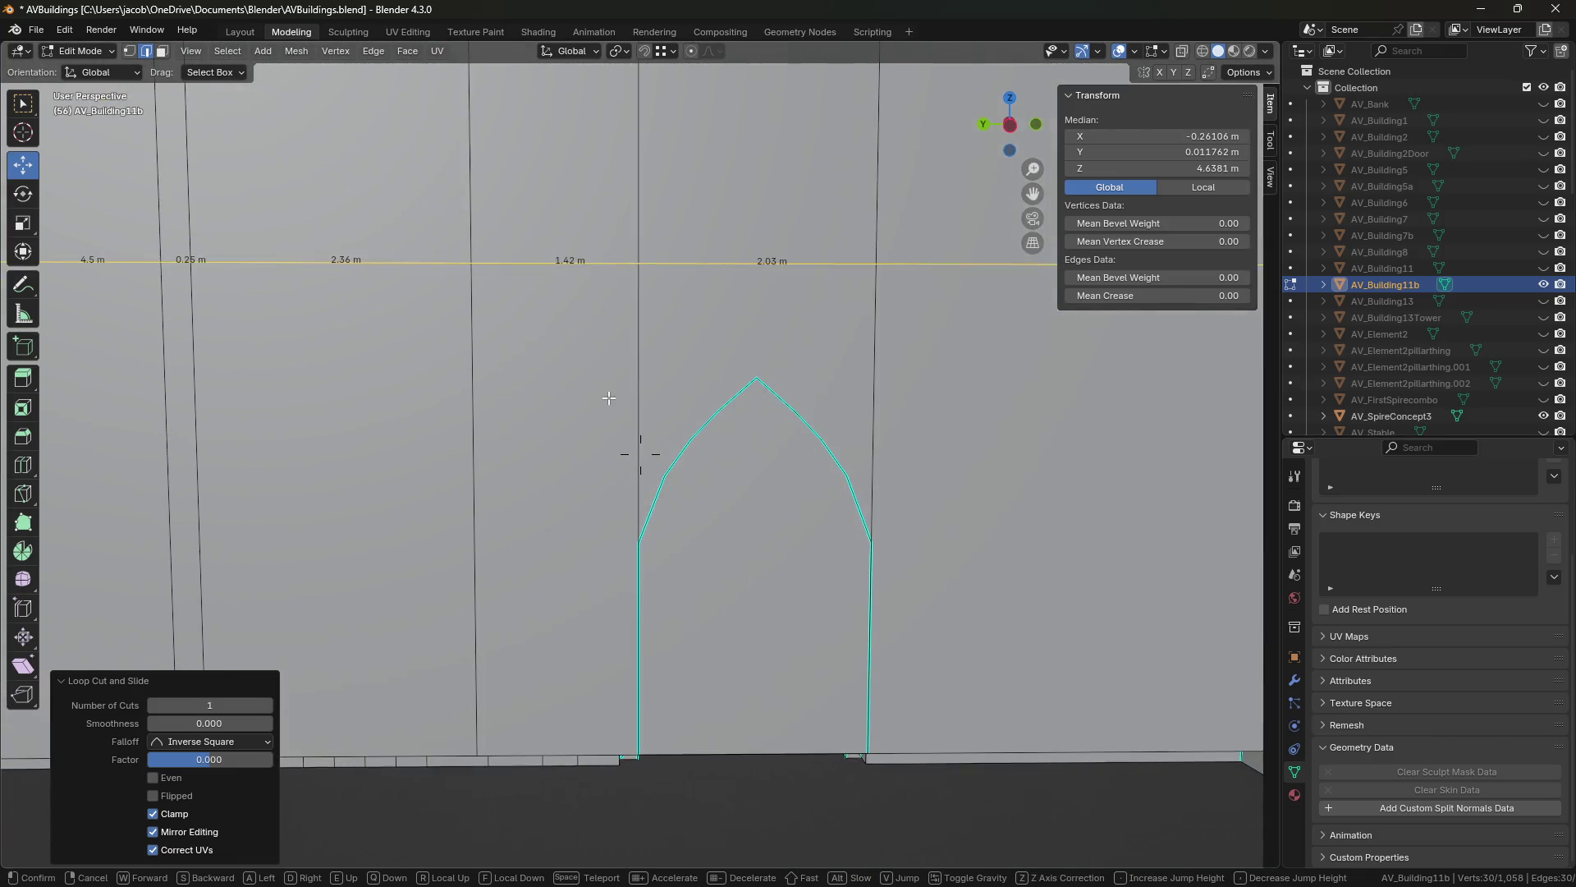
left_click(608, 398)
key("3")
left_click(666, 340)
key("x")
left_click(742, 358)
Add a horizontal edge loop across the wall and lower it to 2.2416 m.
key("shift+grave")
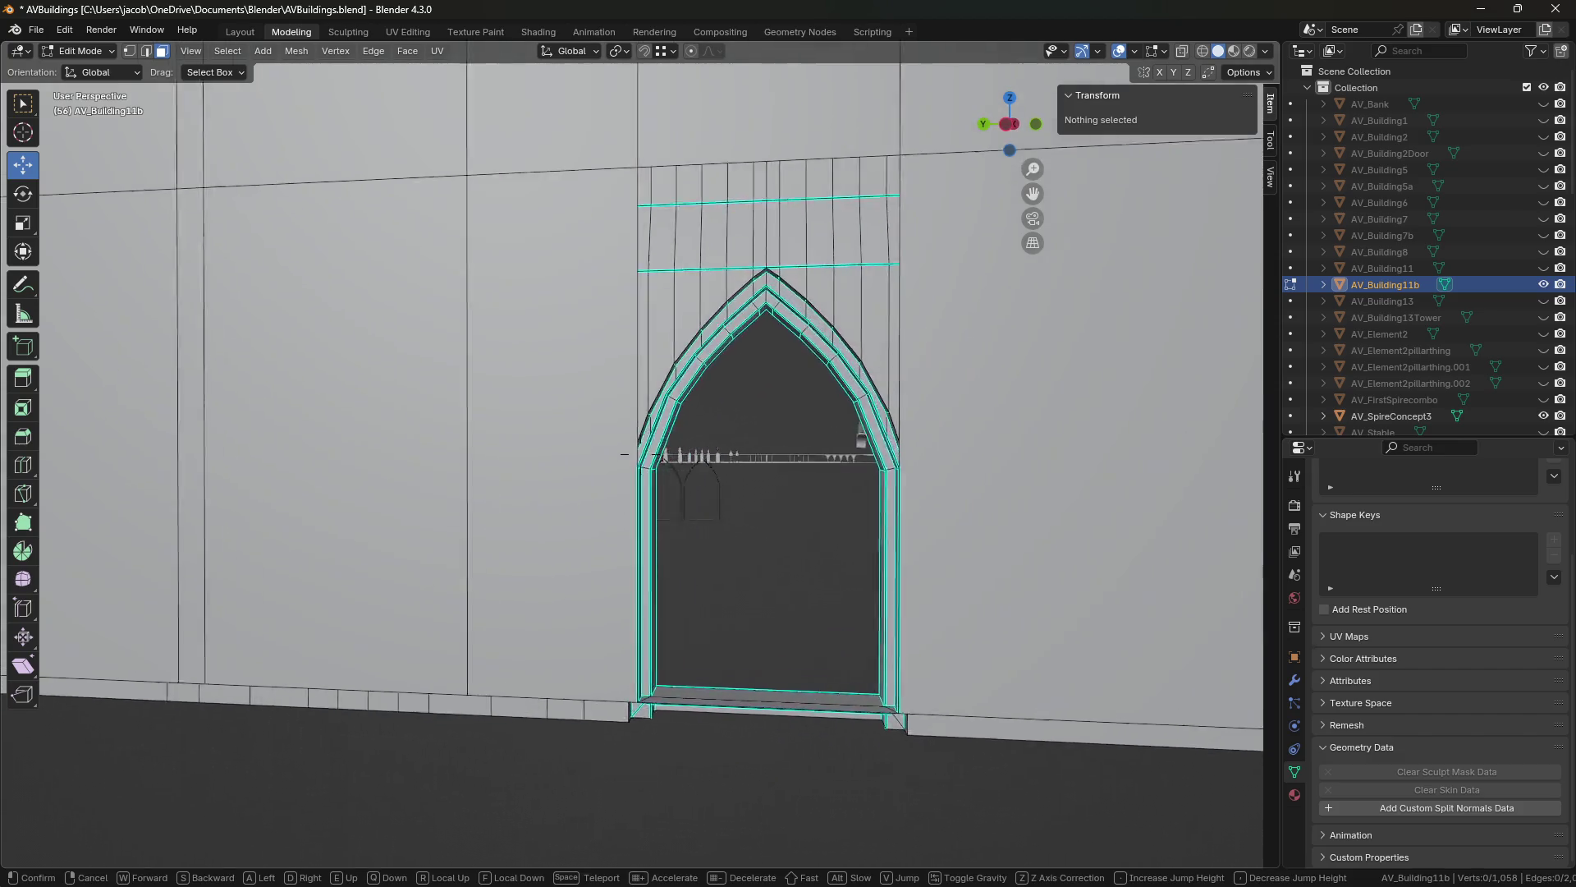
key("w")
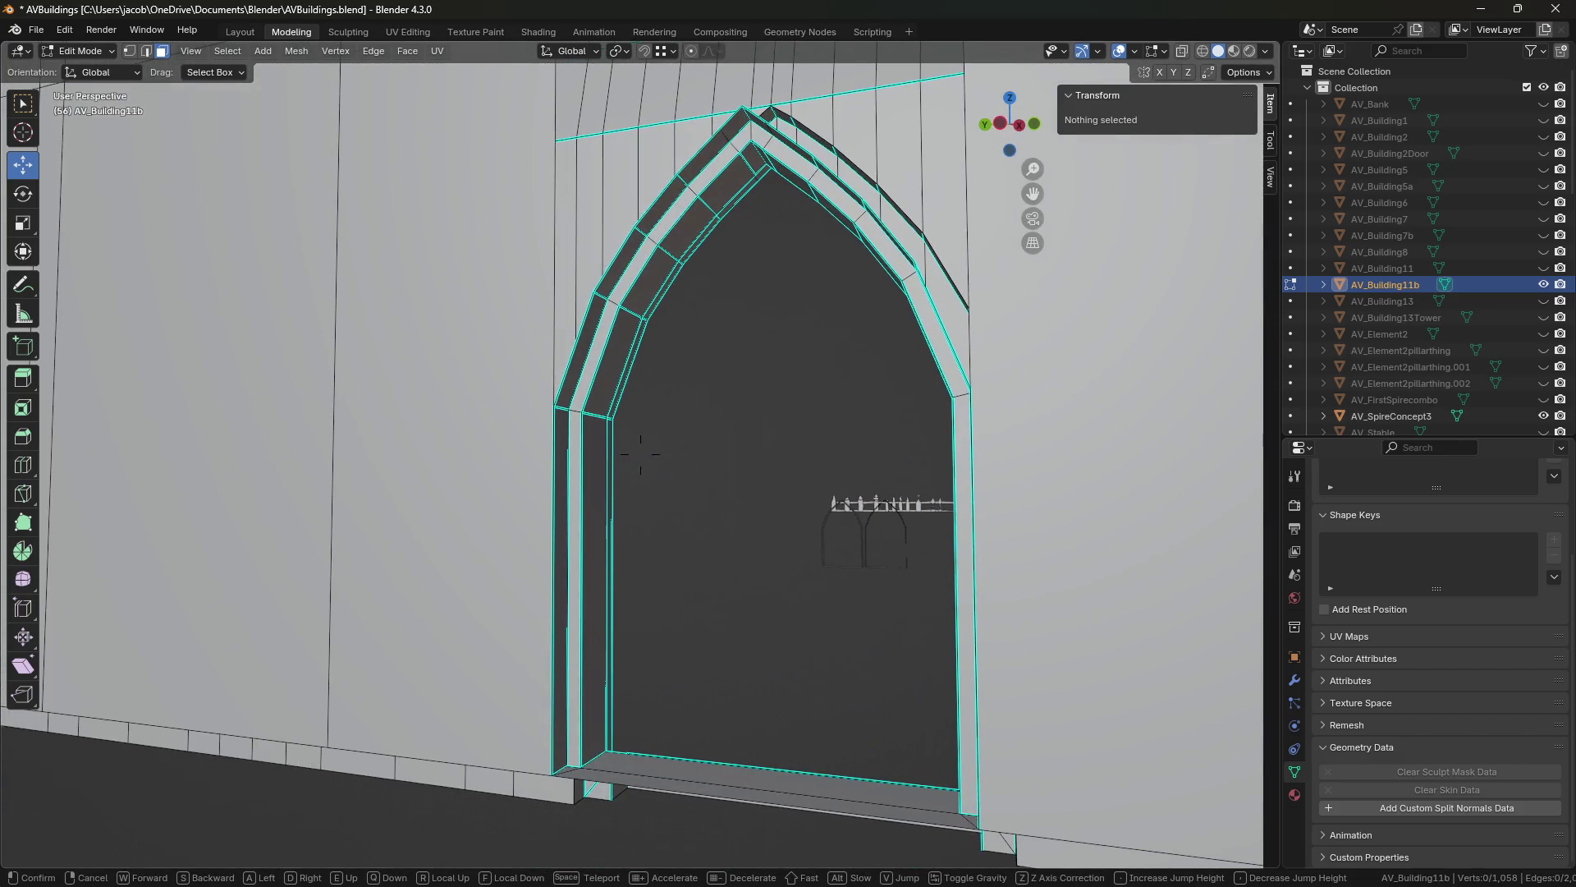
key("s")
key("a")
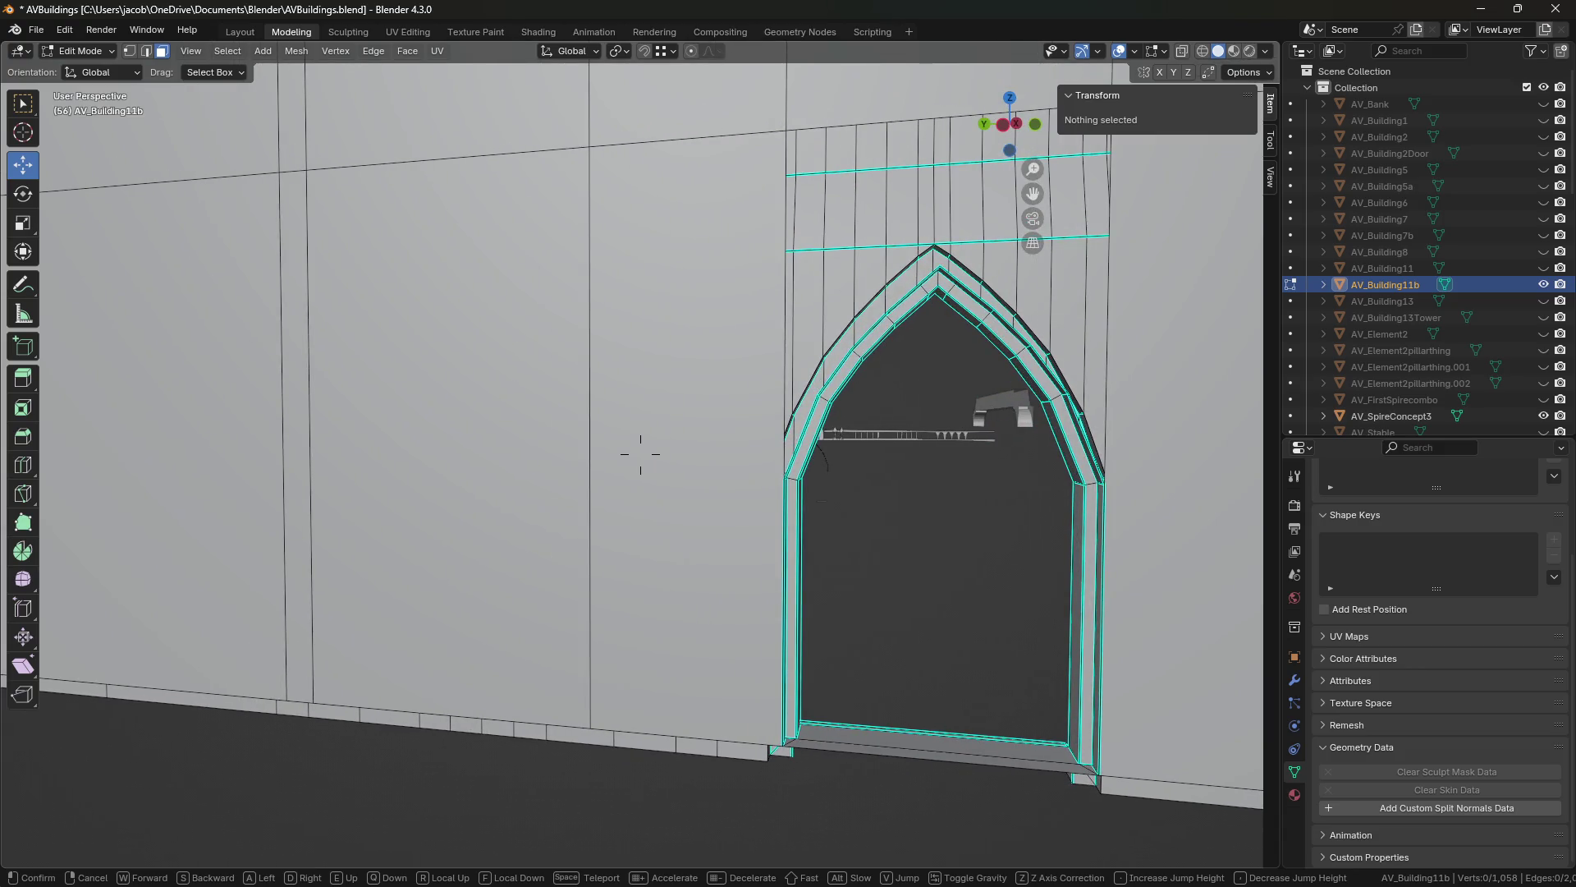
left_click(640, 453)
key("1")
left_click(786, 477)
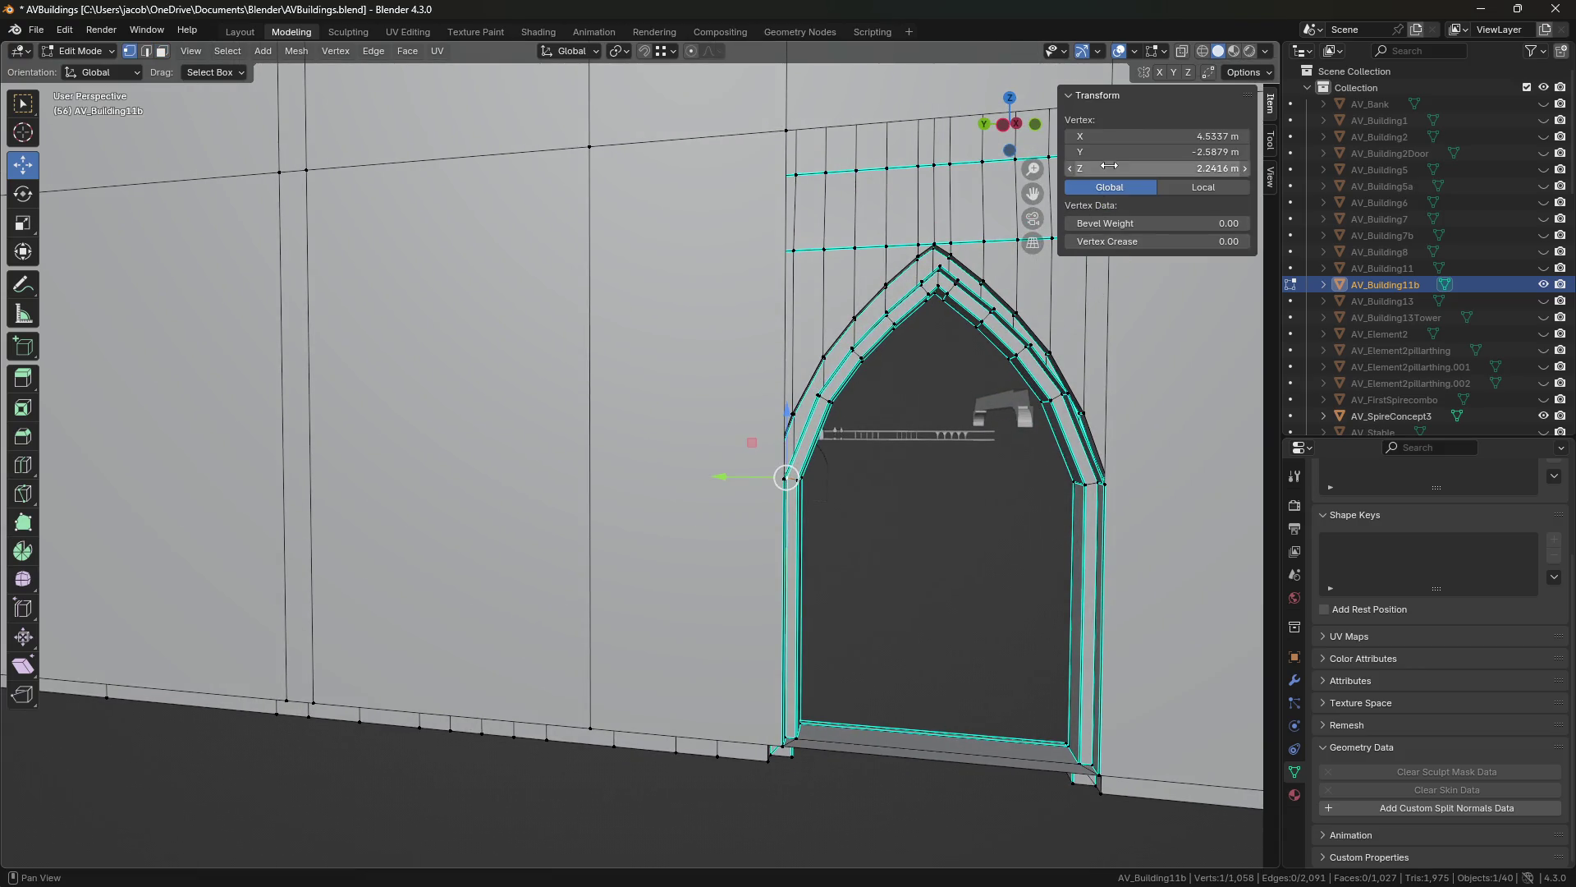
key("2")
left_click(316, 501)
key("ctrl+r")
left_click(739, 335)
right_click(740, 335)
left_click_drag(1096, 164, 1067, 165)
Merge overlapping vertices by distance across the whole mesh and save.
left_click(862, 731)
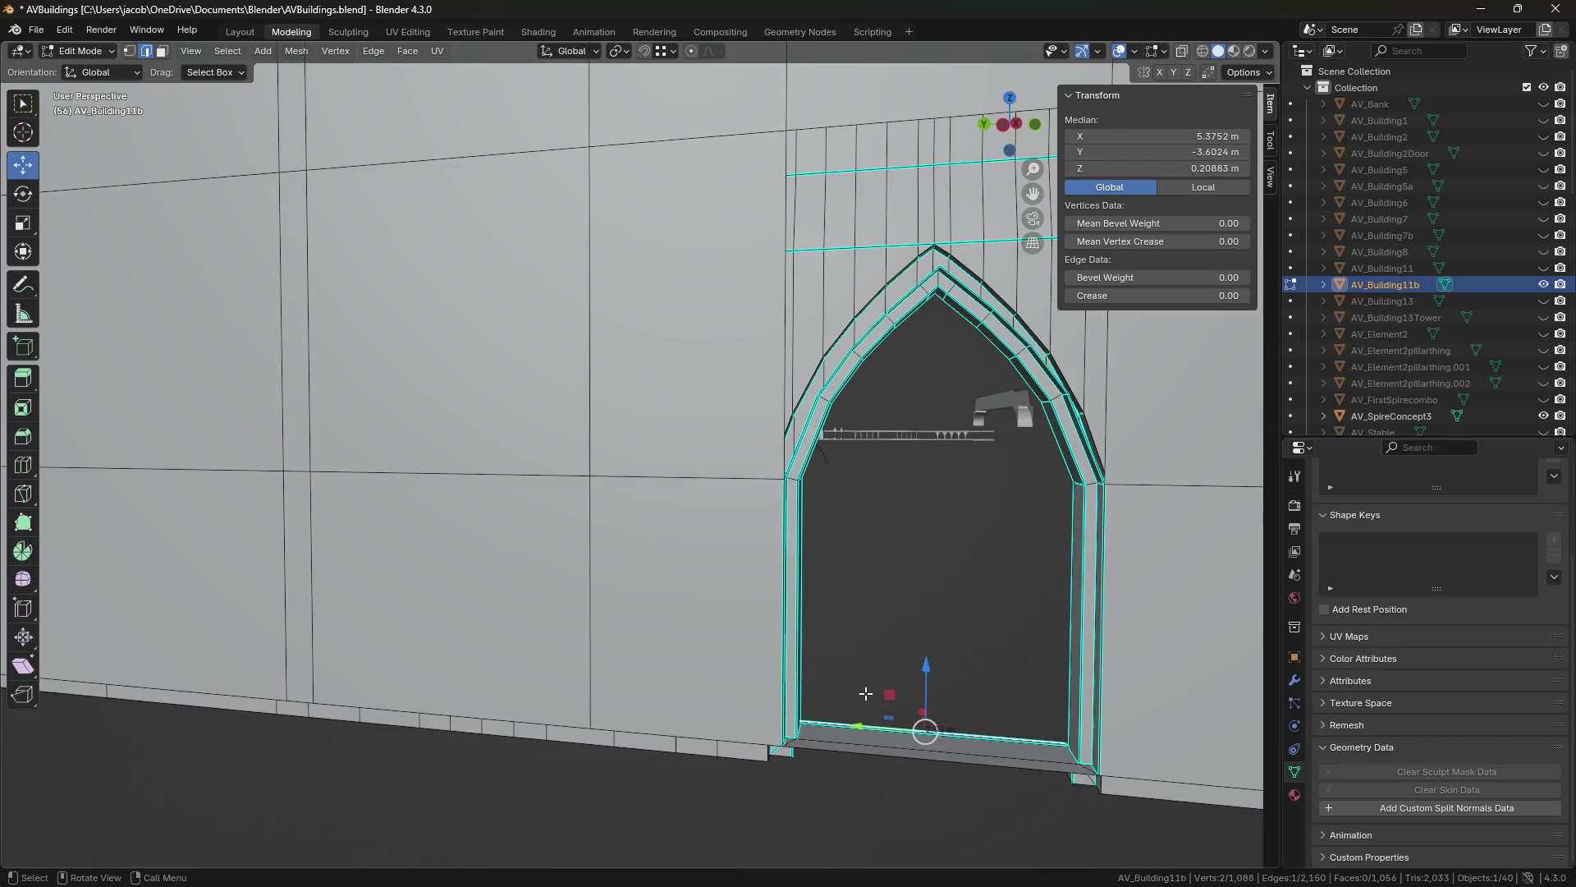
key("a")
key("m")
left_click(863, 684)
key("alt+a")
key("ctrl+s")
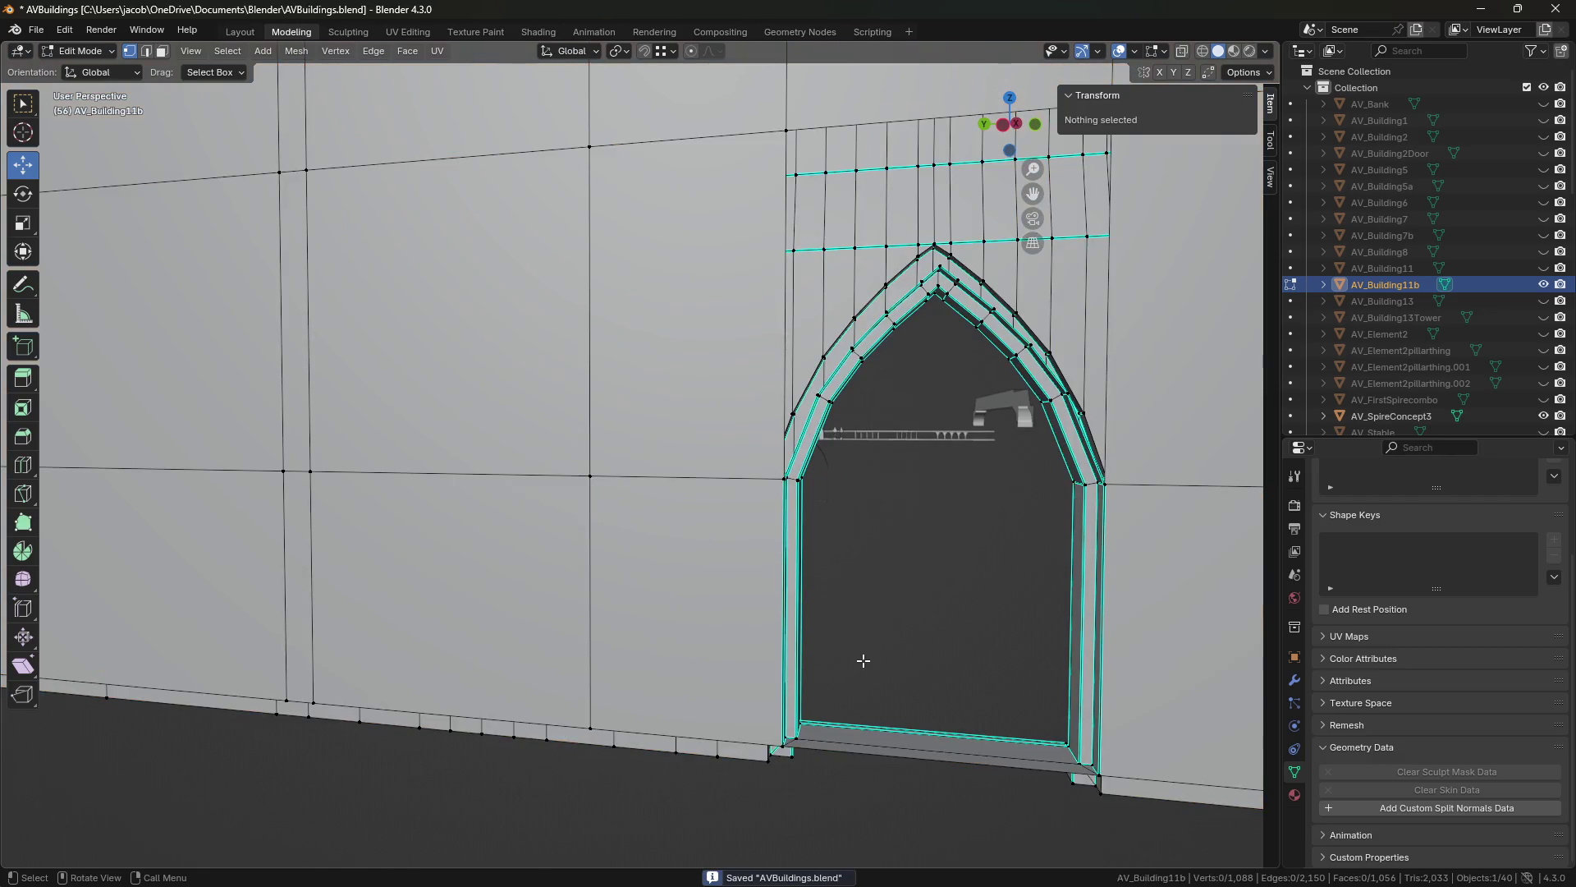
Adjust the arch's corner vertices at the wall corner and save.
key("shift+grave")
key("w")
left_click(640, 454)
left_click(661, 255)
mouse_move(628, 263)
left_mouse_down()
mouse_move(580, 263)
mouse_move(662, 253)
left_mouse_up()
key("ctrl+s")
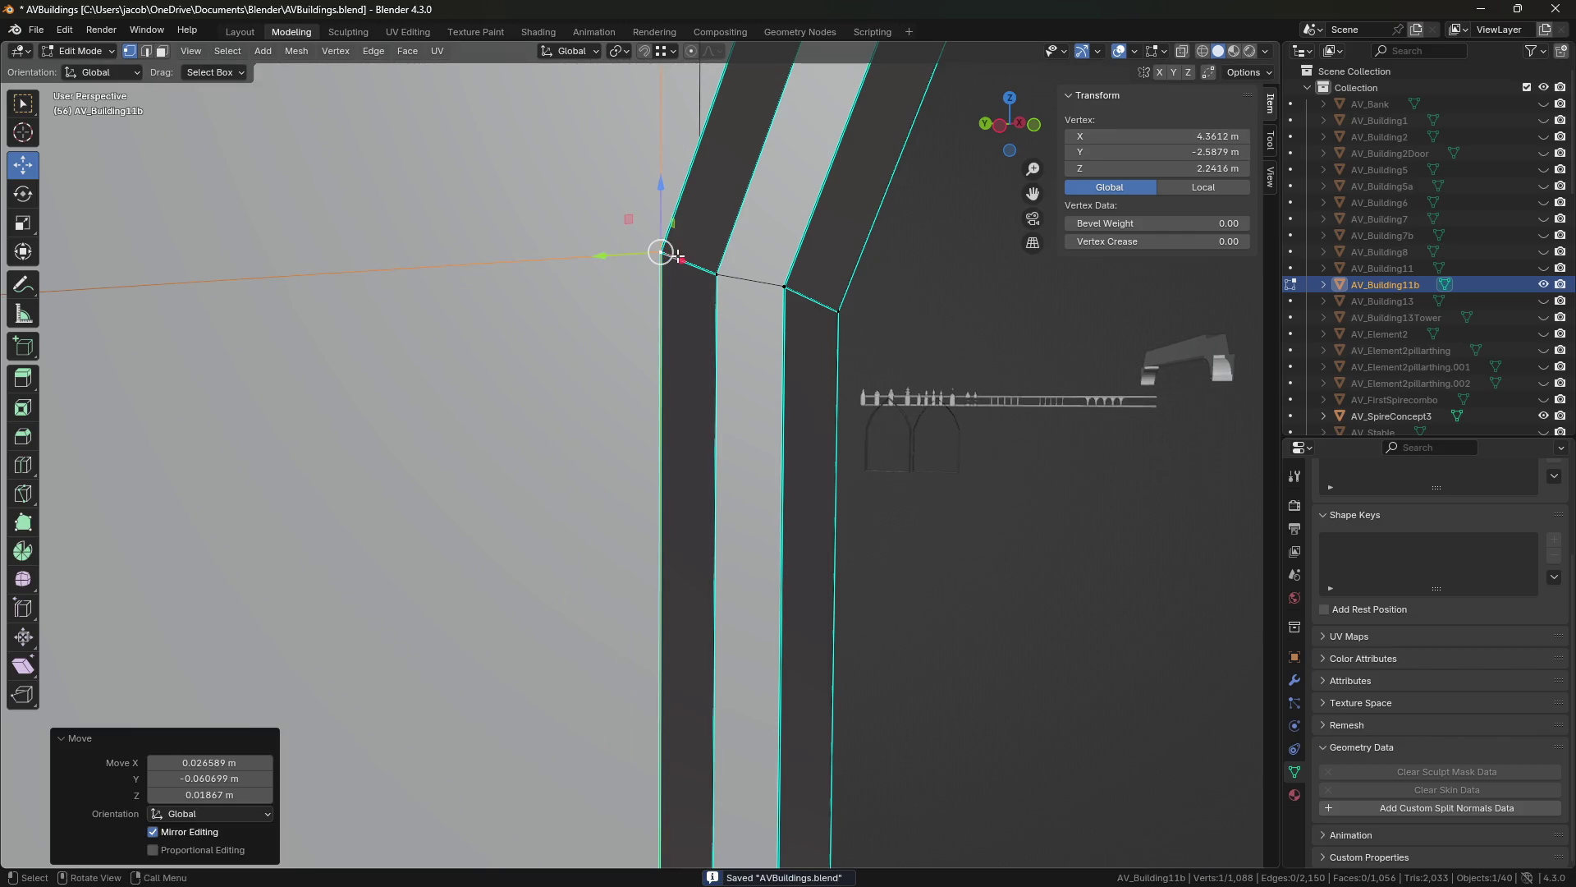
key("shift+grave")
key("w")
left_click(678, 256)
left_click(645, 380)
left_click(607, 387)
mouse_move(608, 388)
left_mouse_down()
mouse_move(644, 380)
mouse_move(607, 387)
left_mouse_up()
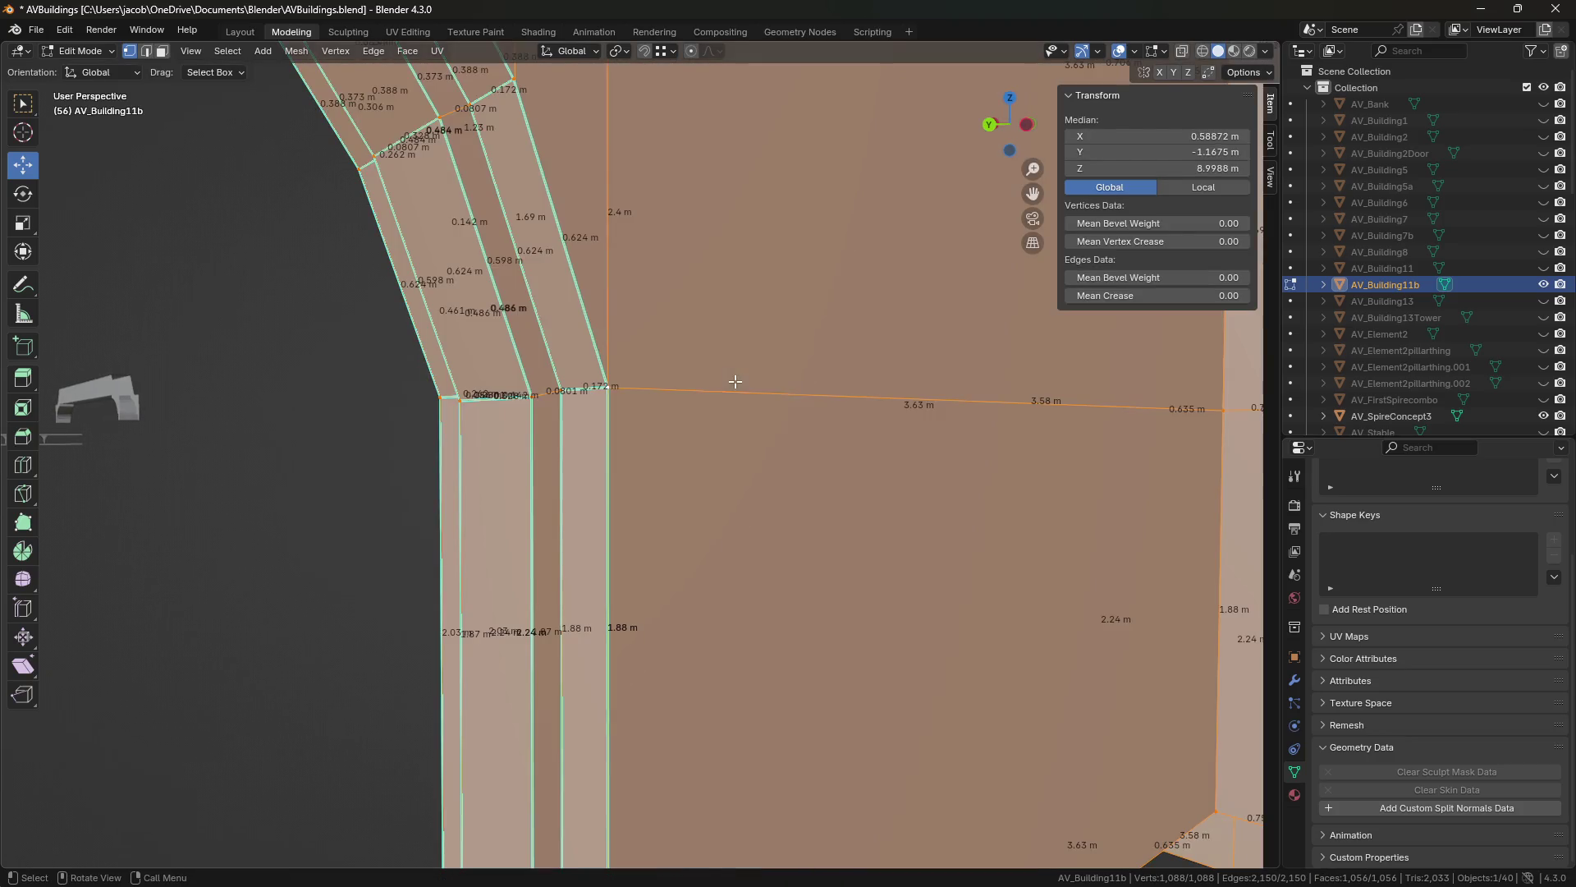
Fill a thin face between two facing edges of the arch frame.
key("shift+grave")
key("s")
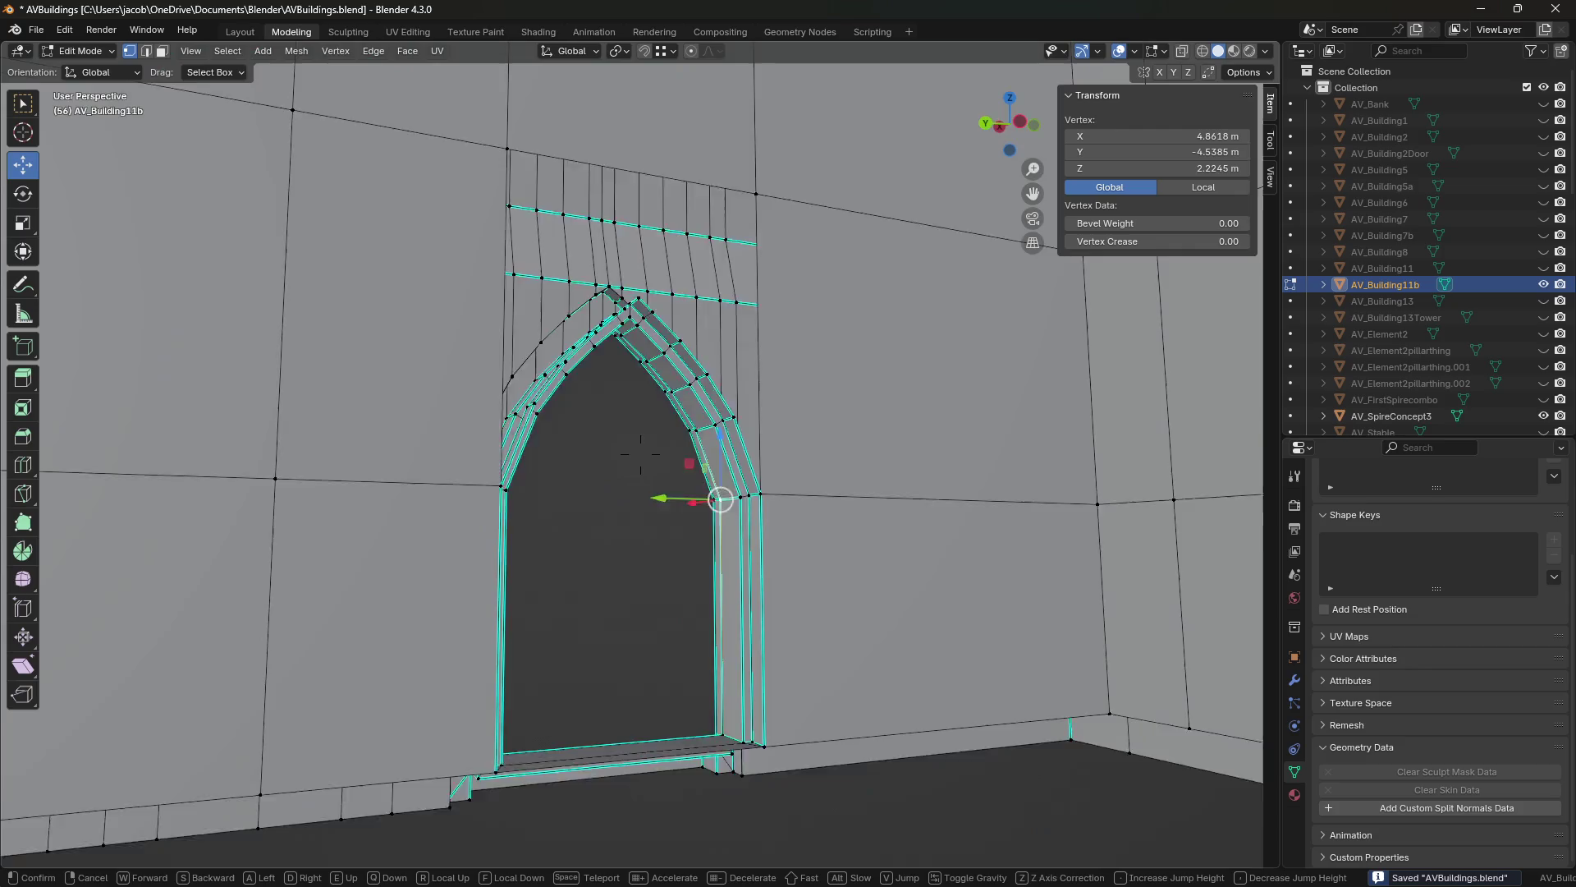
key("w")
left_click(441, 433)
key("2")
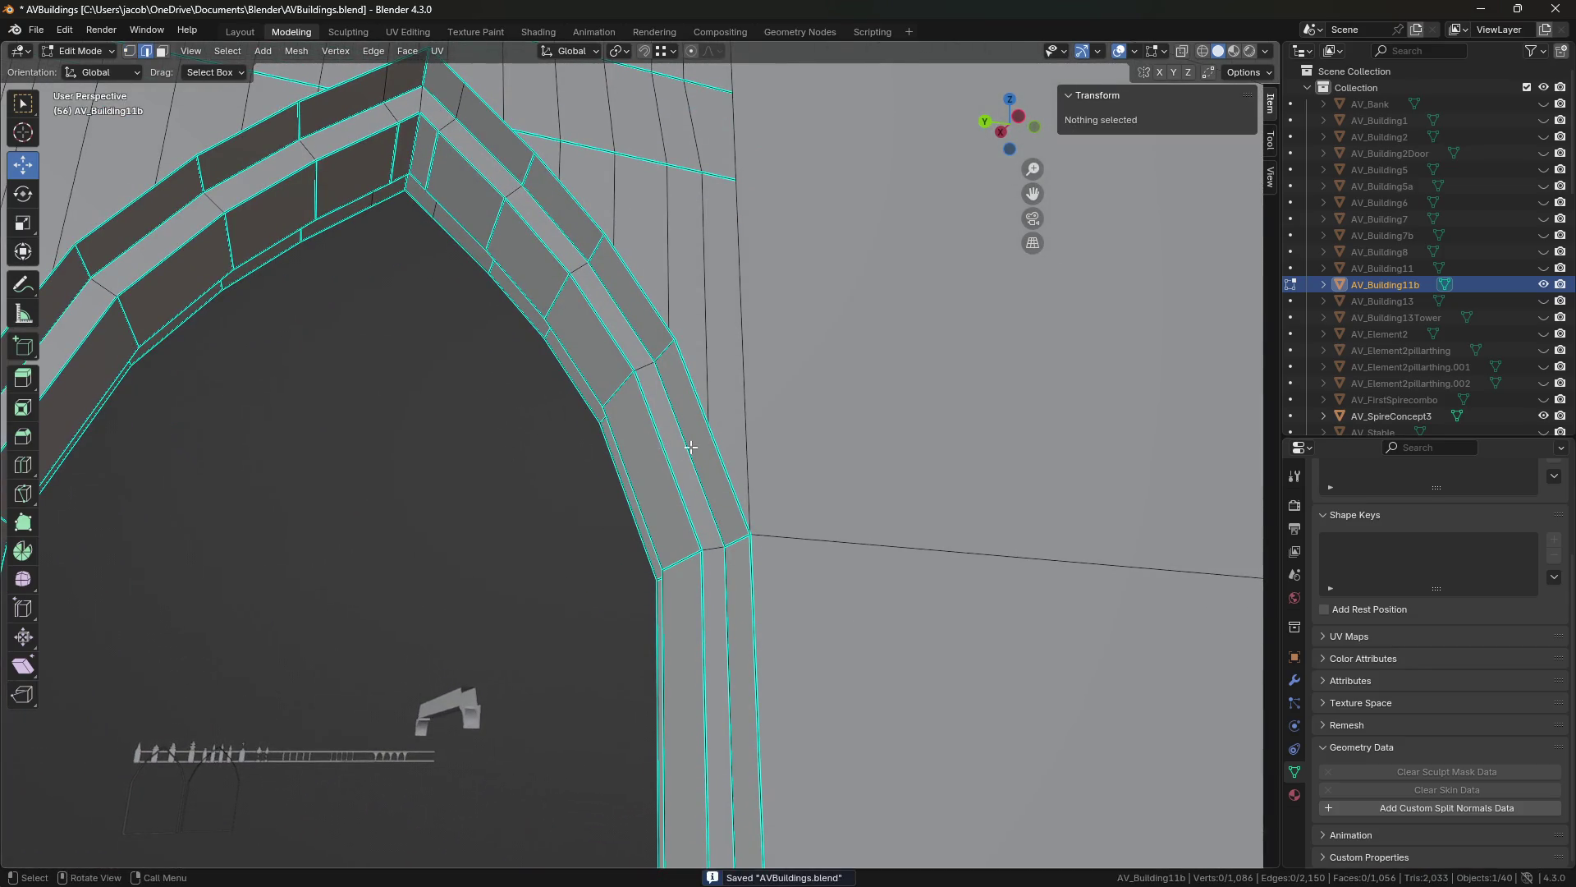
left_click(714, 425)
left_click(634, 269, "shift")
key("f")
middle_click_drag(634, 269, 624, 267)
key("ctrl+z")
key("f")
Fill the upper-left gap and a triangle near the arch top.
middle_click_drag(633, 345, 642, 319)
left_click(515, 454)
left_click(564, 344, "shift")
key("f")
left_click(567, 140)
left_click(624, 164, "shift")
key("f")
Fill a thin face at the arch peak and save the building file.
left_click(765, 145)
left_click(804, 123, "shift")
key("f")
key("f")
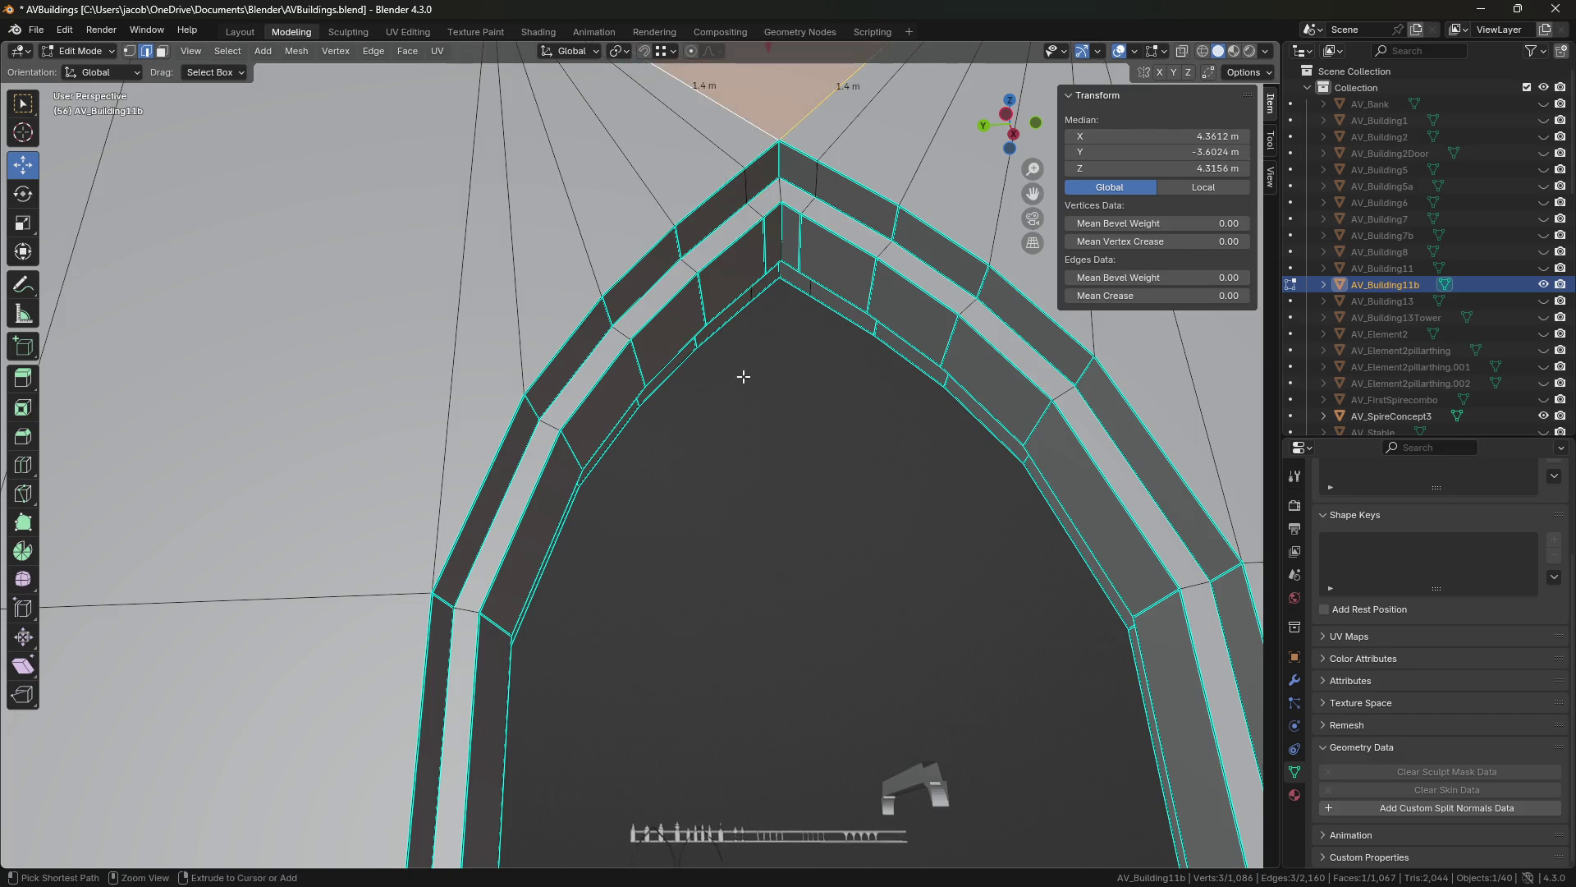
key("ctrl+s")
scroll(747, 373, "down", 5)
scroll(750, 394, "down", 3)
key("shift+grave")
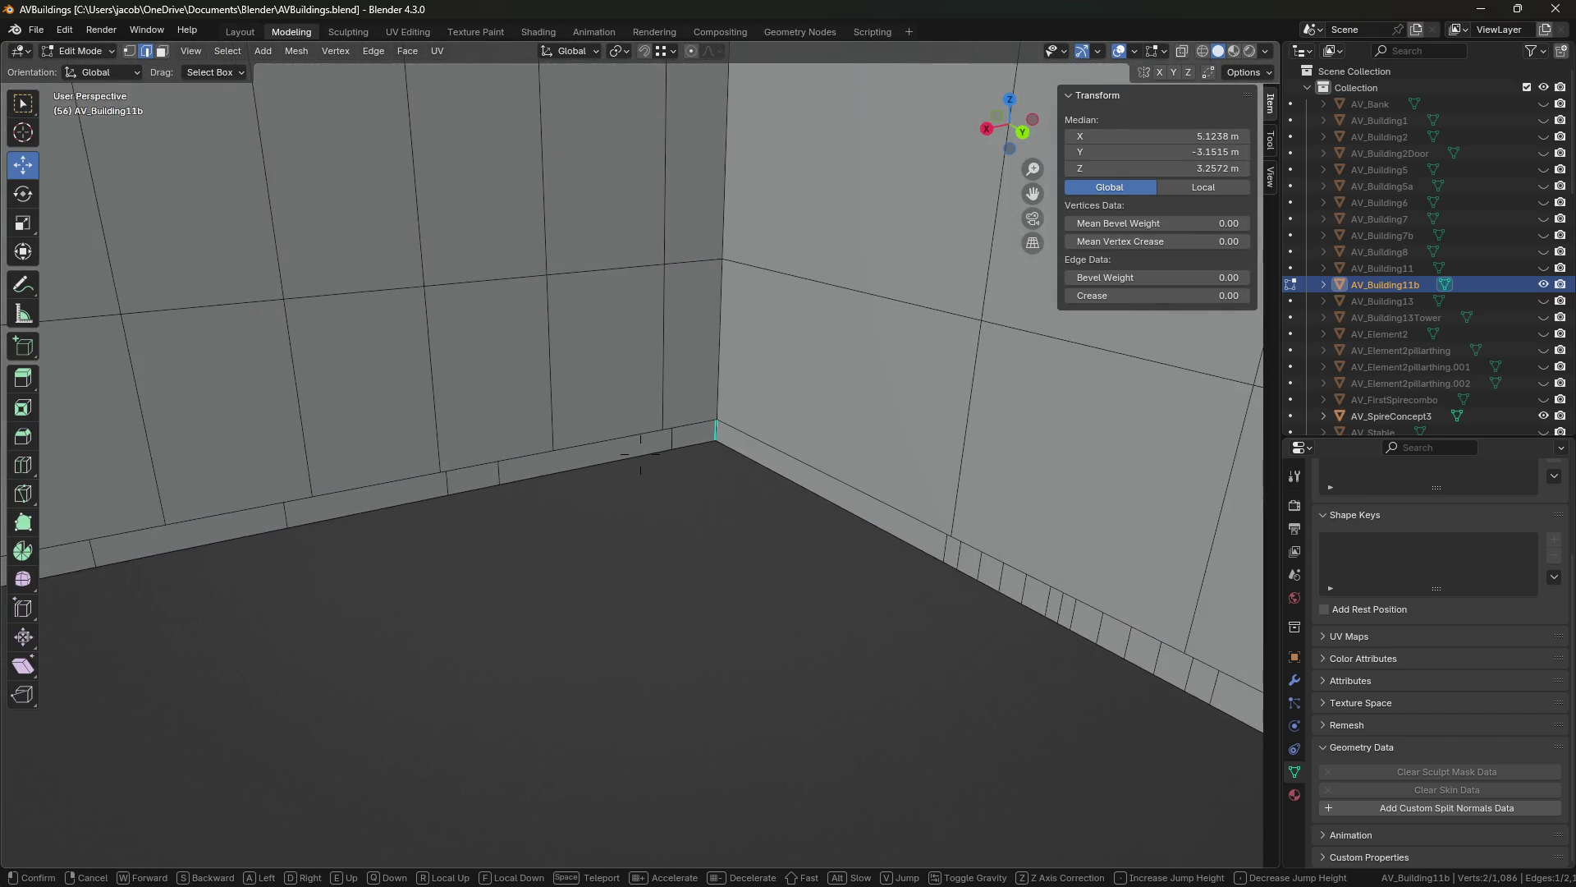
Save, select the floor-corner edge loop, and try a grid fill of the floor gap.
left_click(755, 392)
key("ctrl+s")
left_click(620, 435, "alt")
middle_click_drag(620, 435, 633, 454)
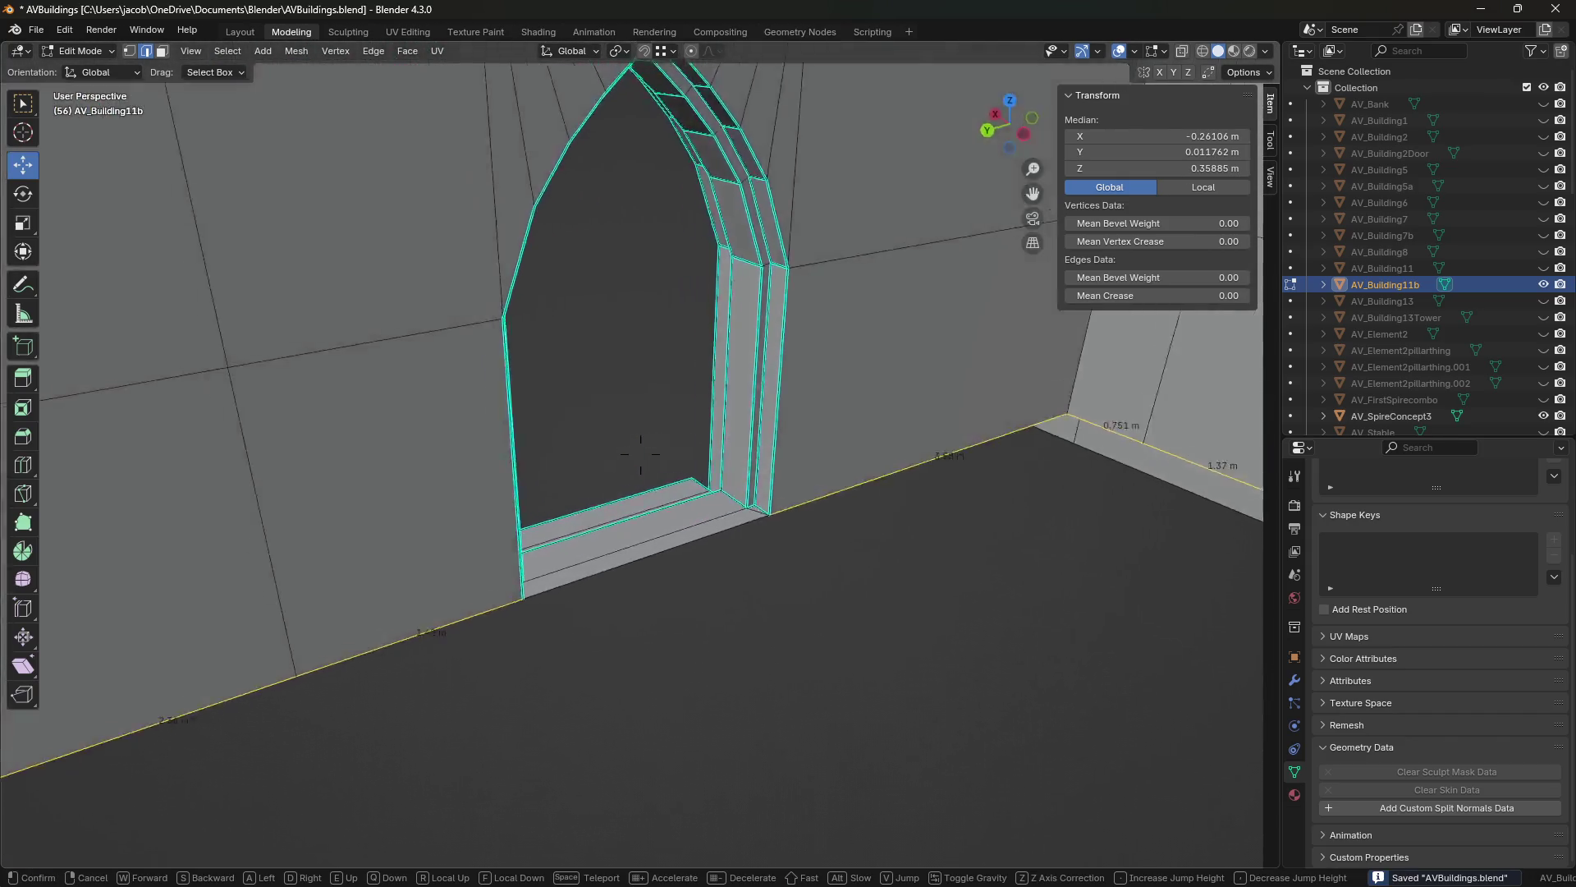
left_click(374, 51)
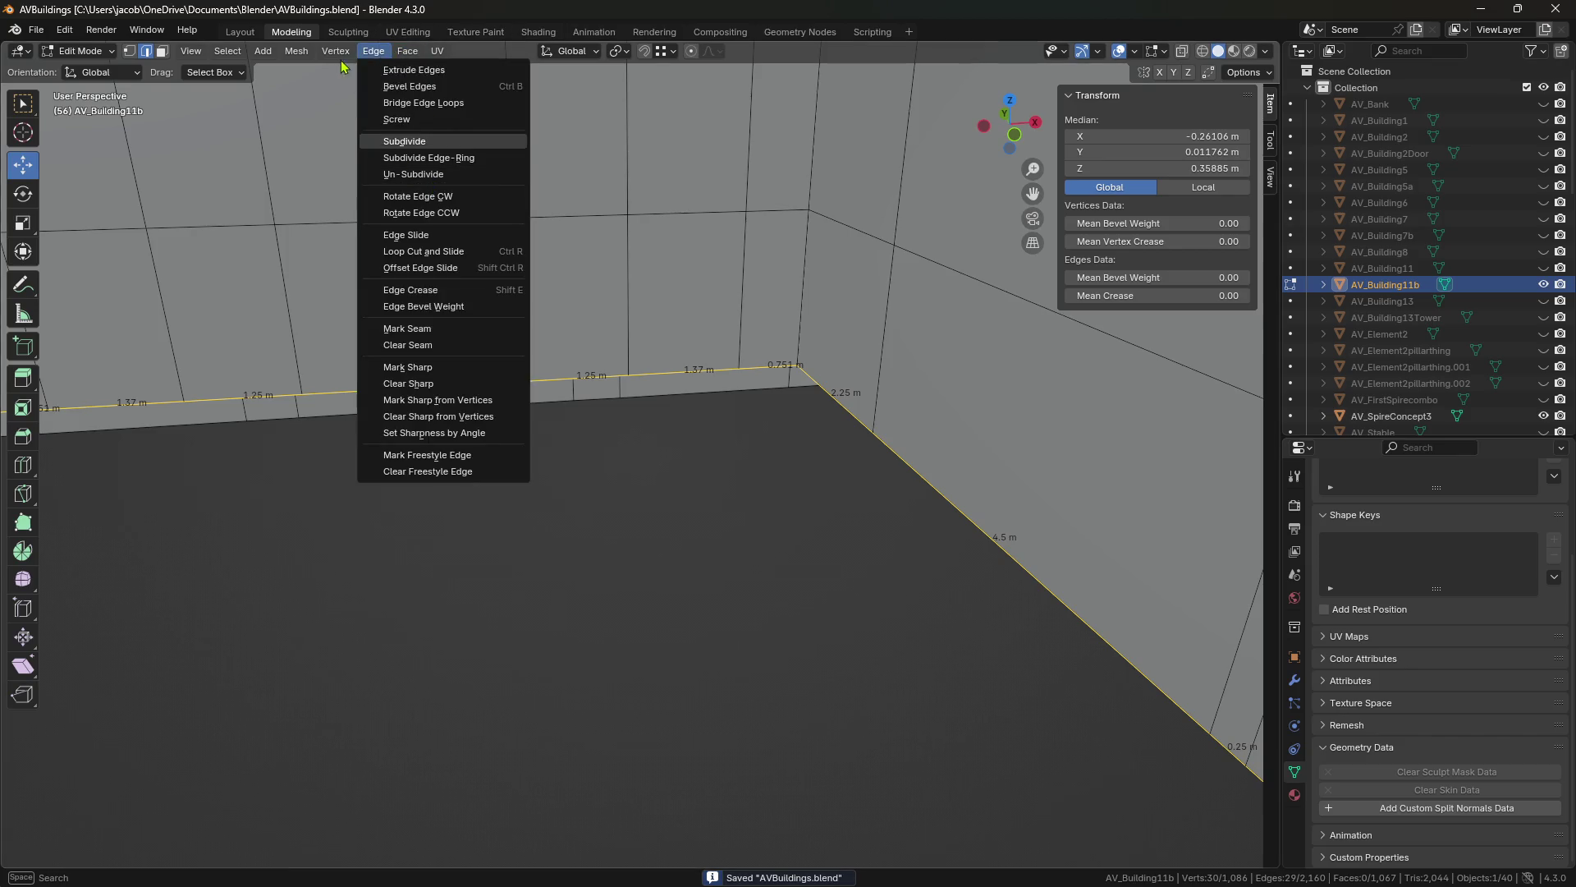
mouse_move(412, 54)
left_click(440, 246)
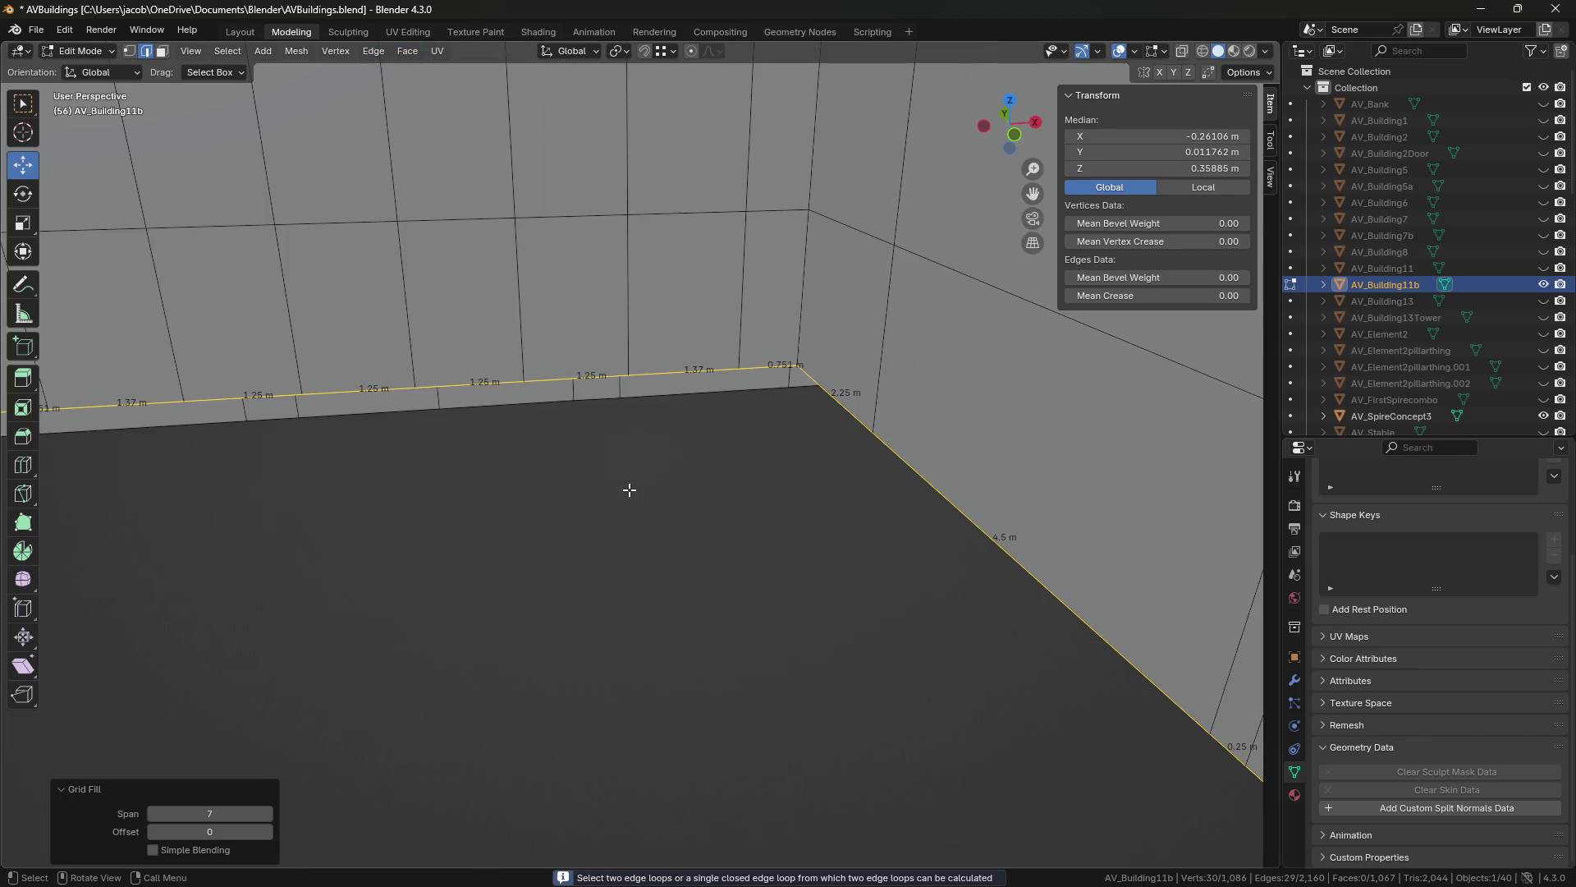
middle_click_drag(642, 480, 641, 475)
Add the floor edge to the selection, try a face fill, and undo the triangle fan.
key("shift+grave")
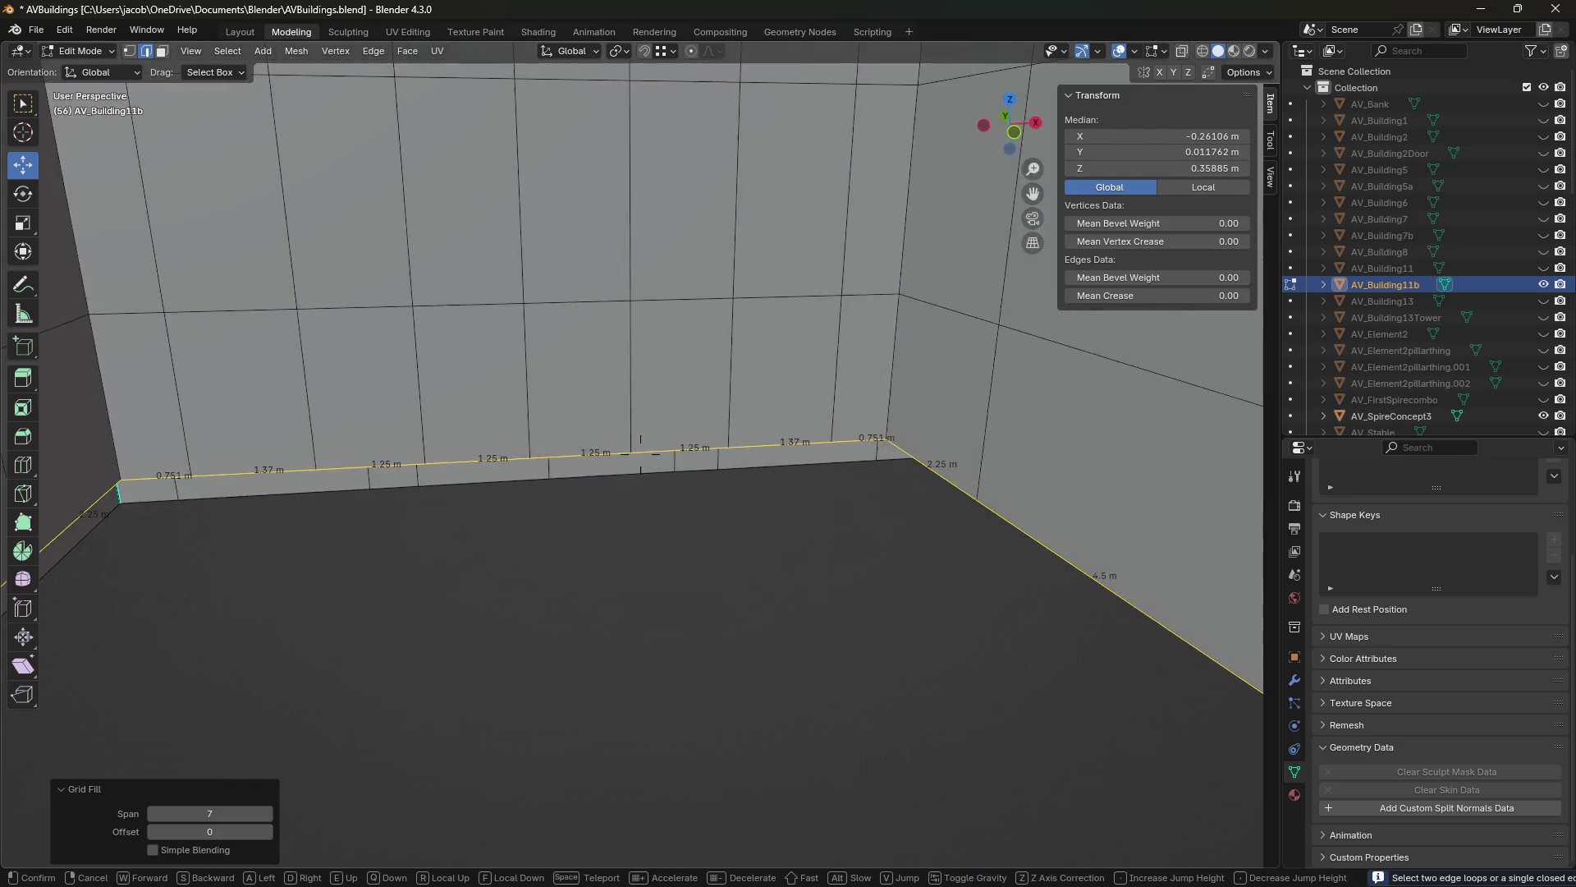
key("s")
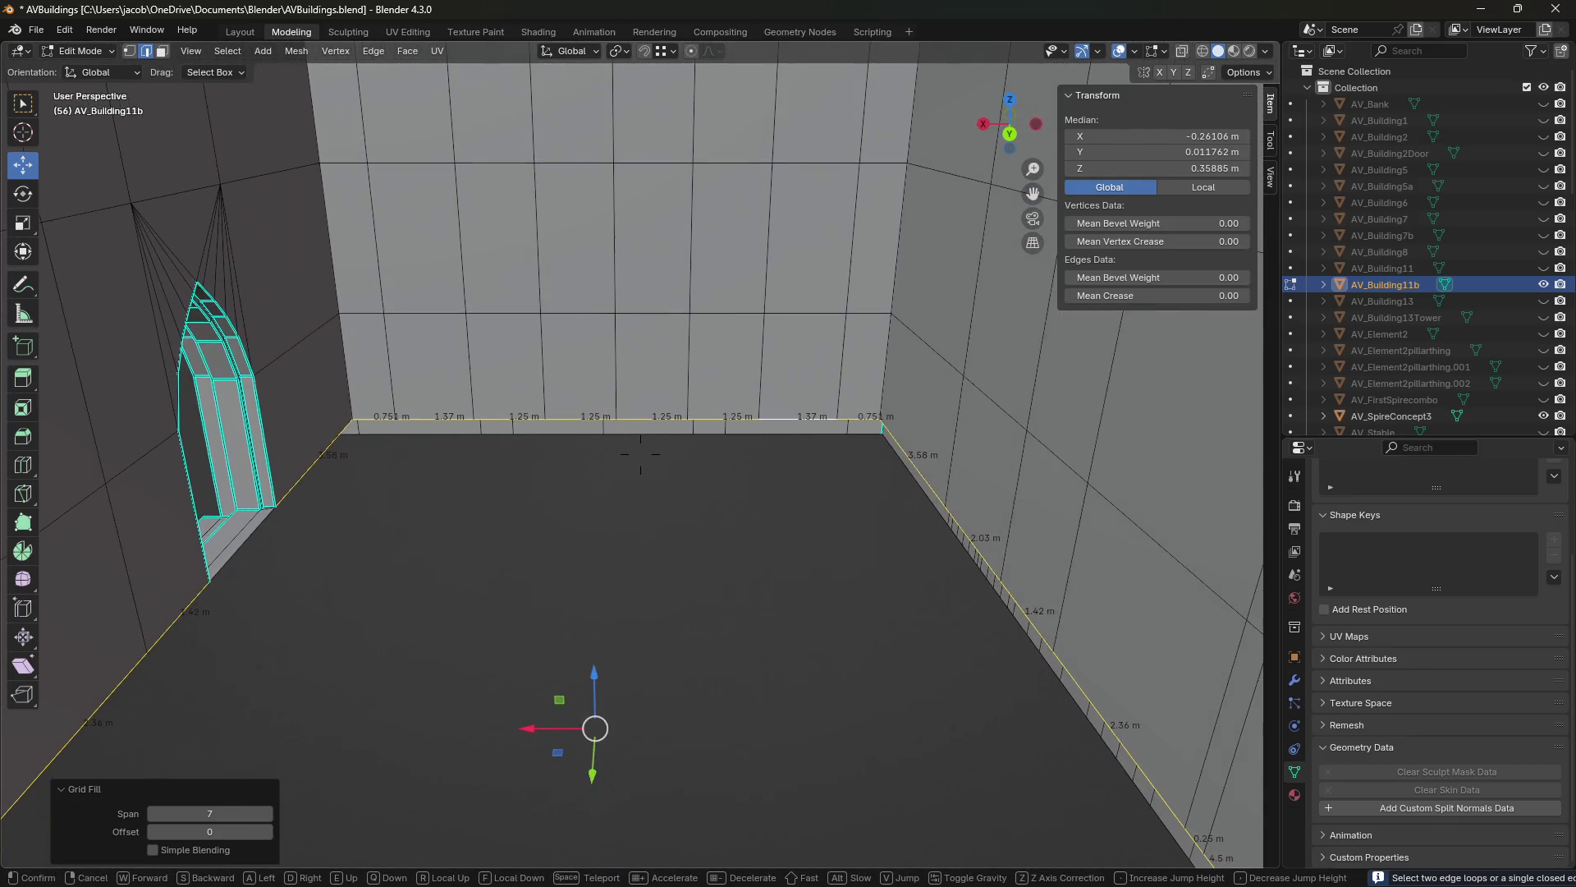
key("w")
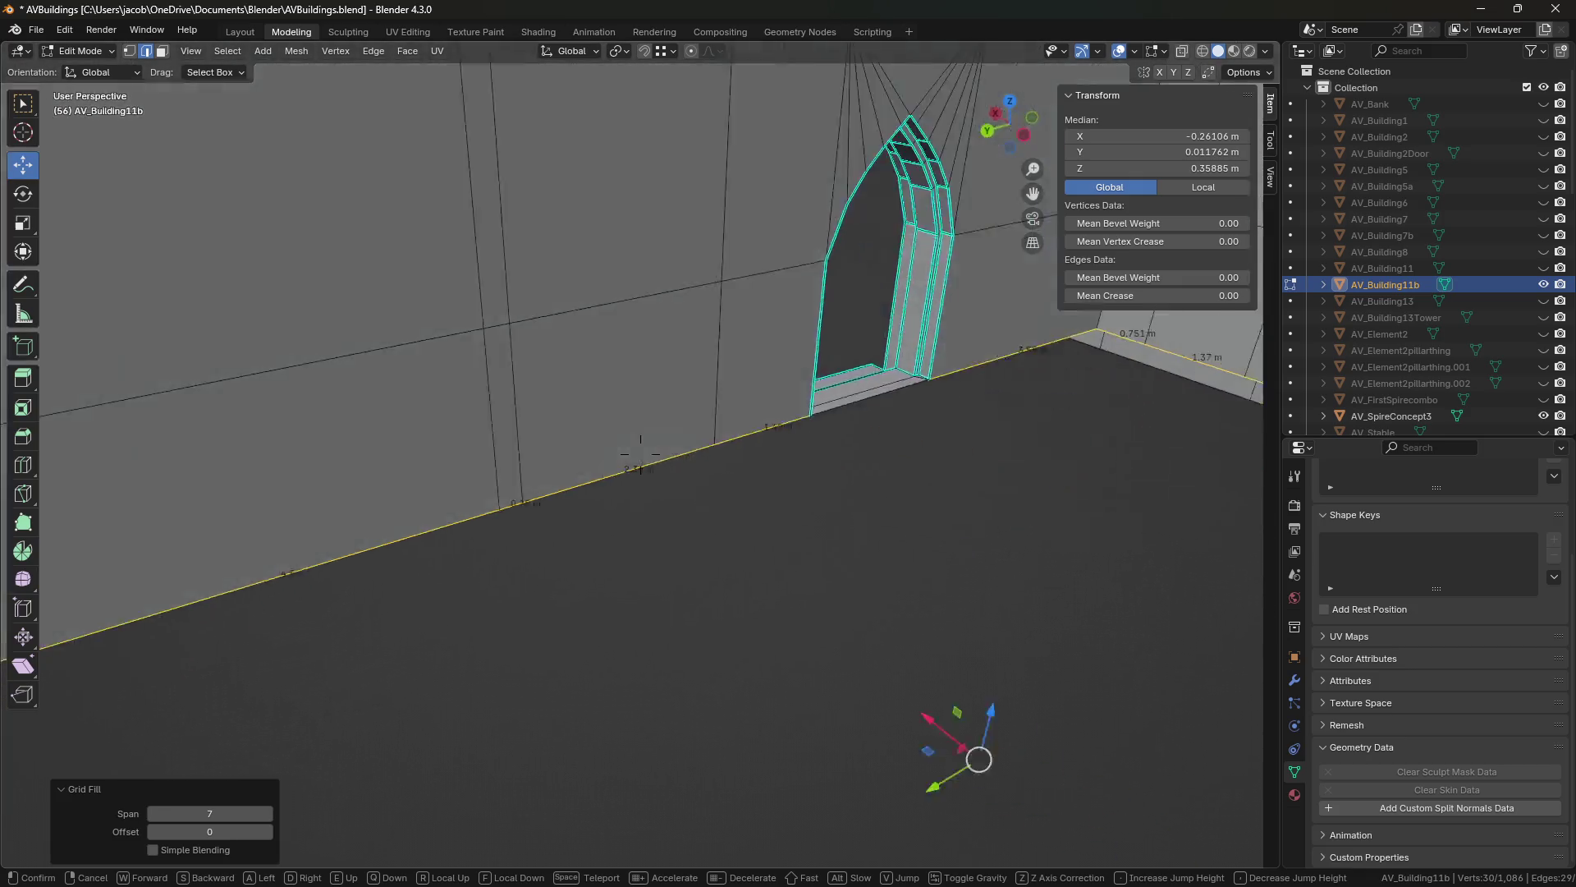
key("s")
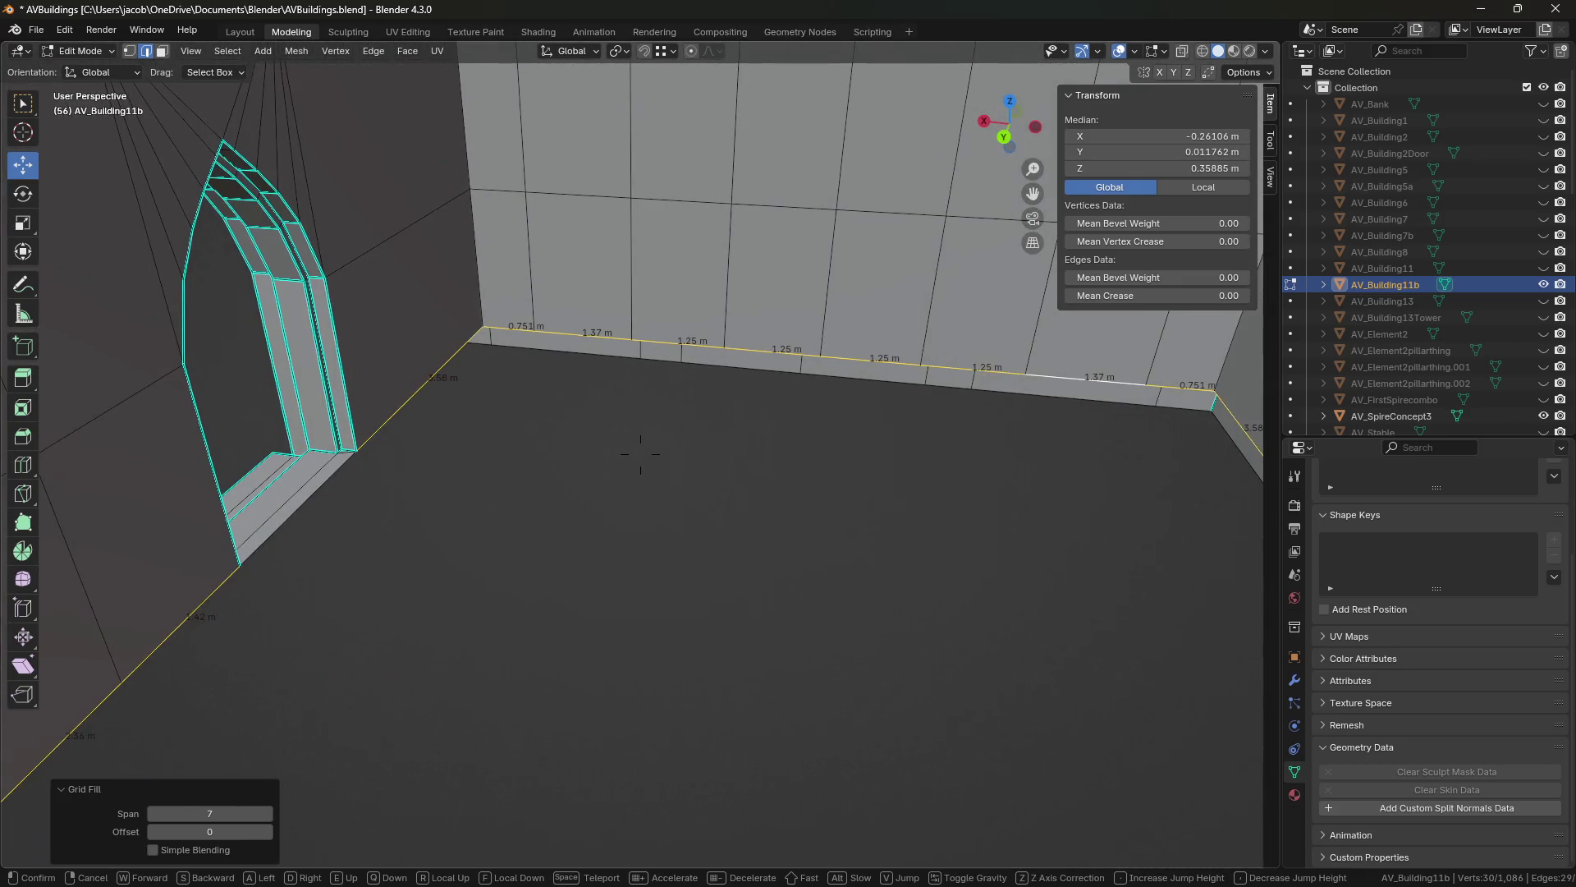
key("w")
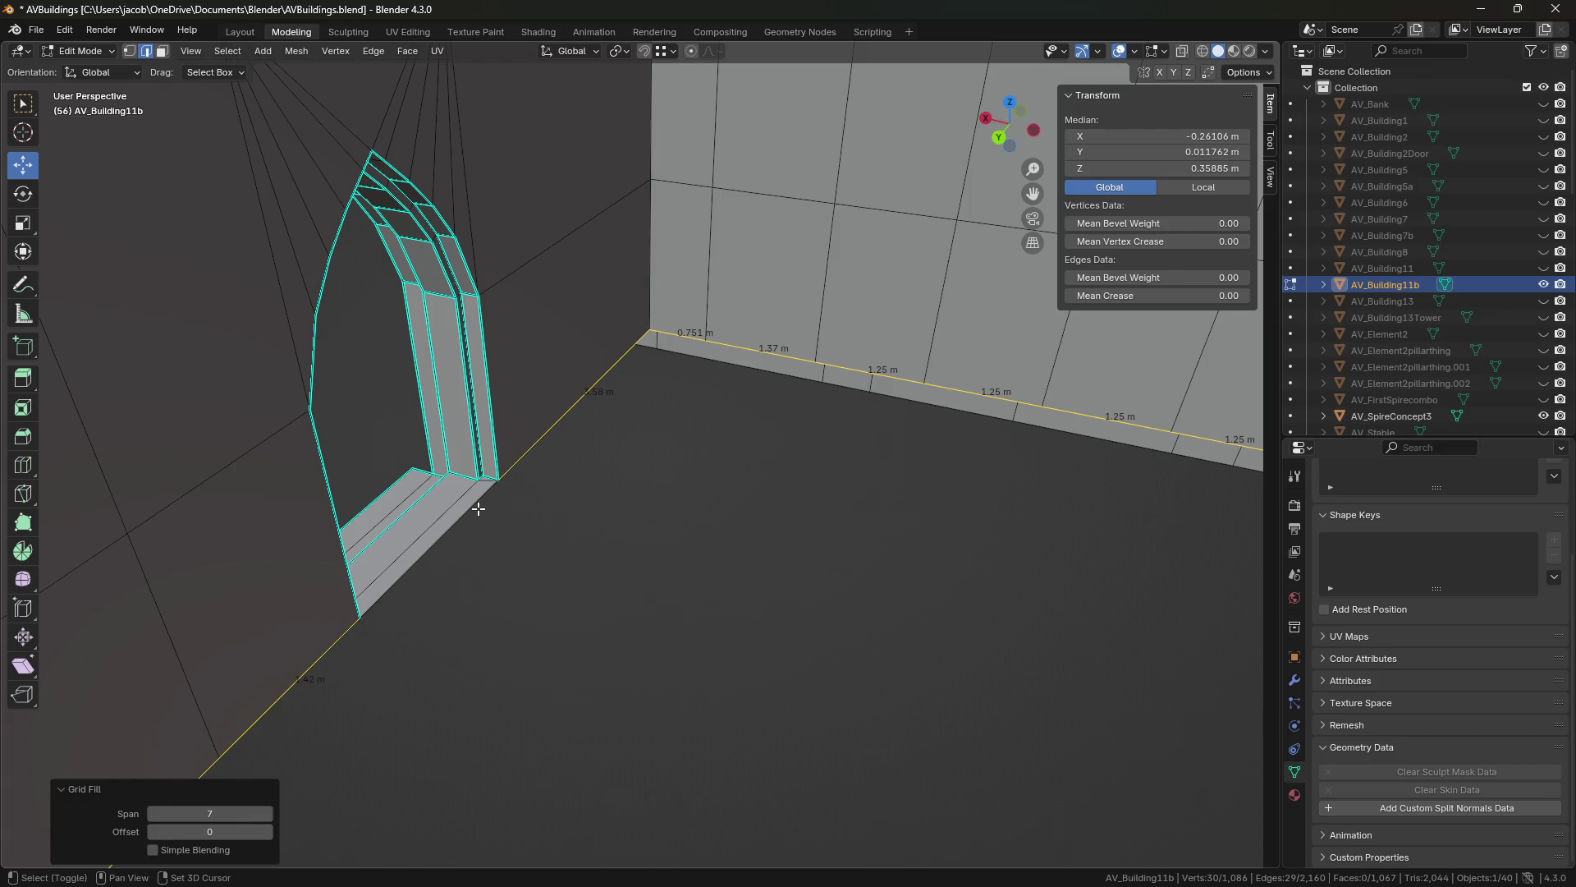
key("w")
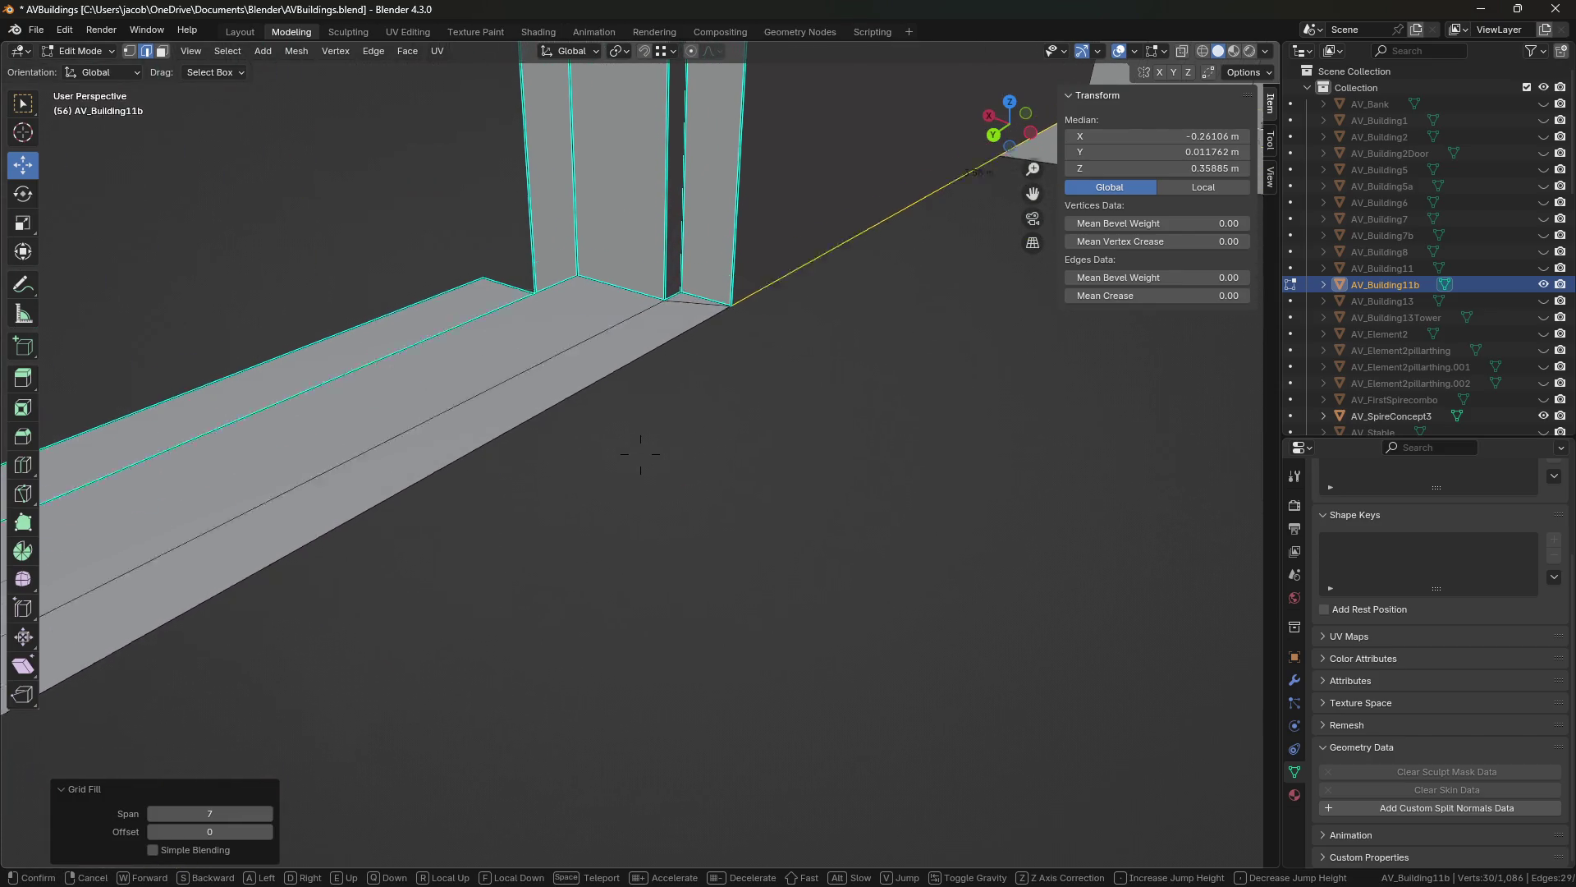
left_click(640, 453)
left_click(514, 569, "shift")
key("ctrl+s")
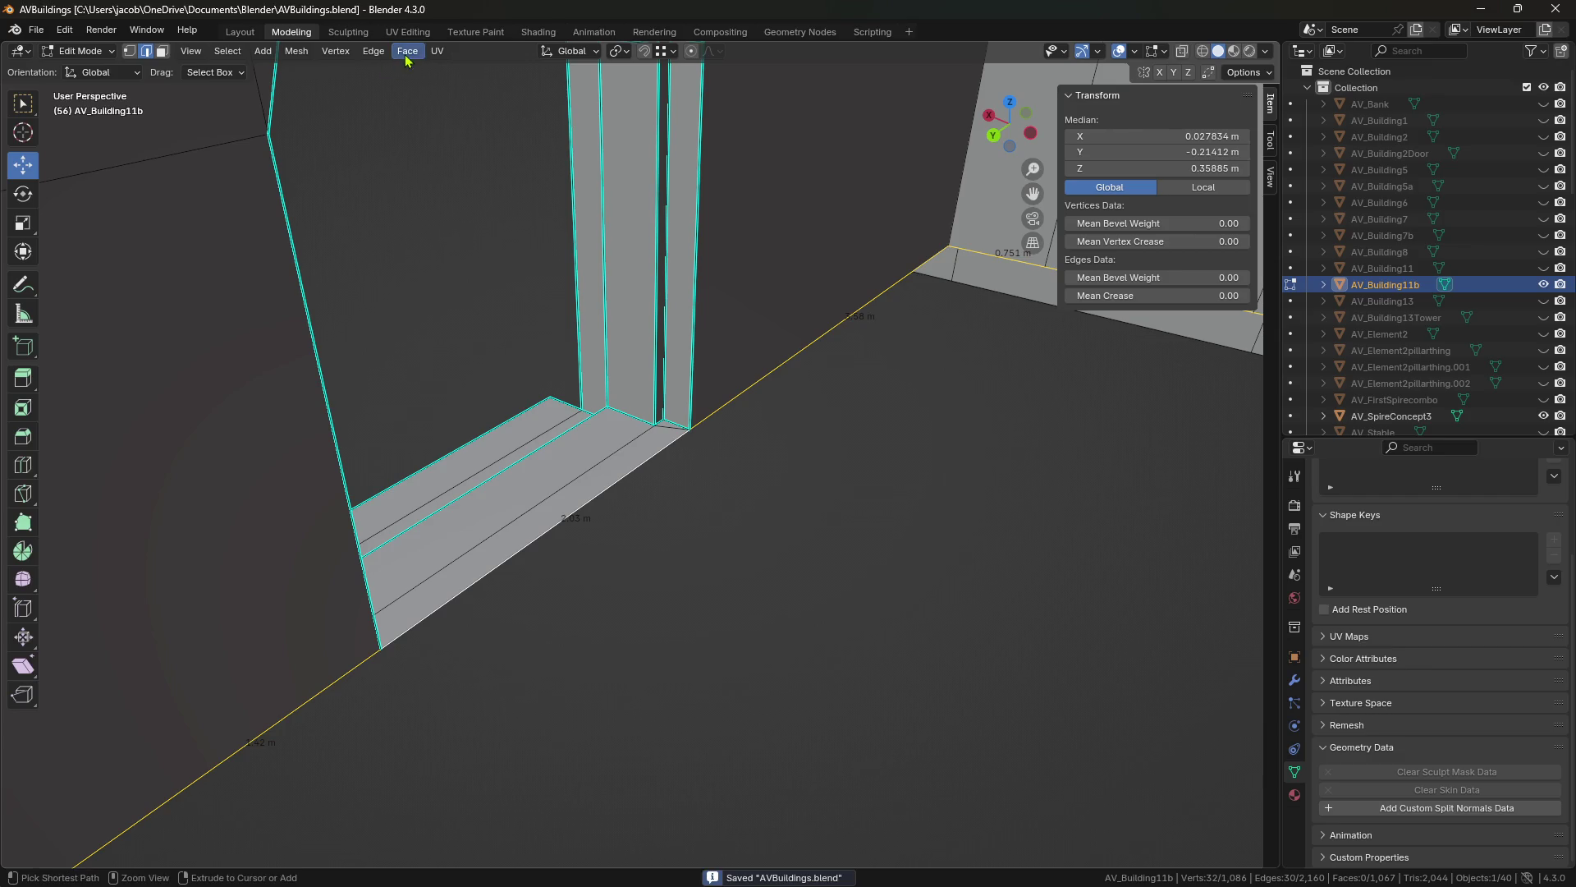
left_click(408, 50)
left_click(444, 230)
key("ctrl+z")
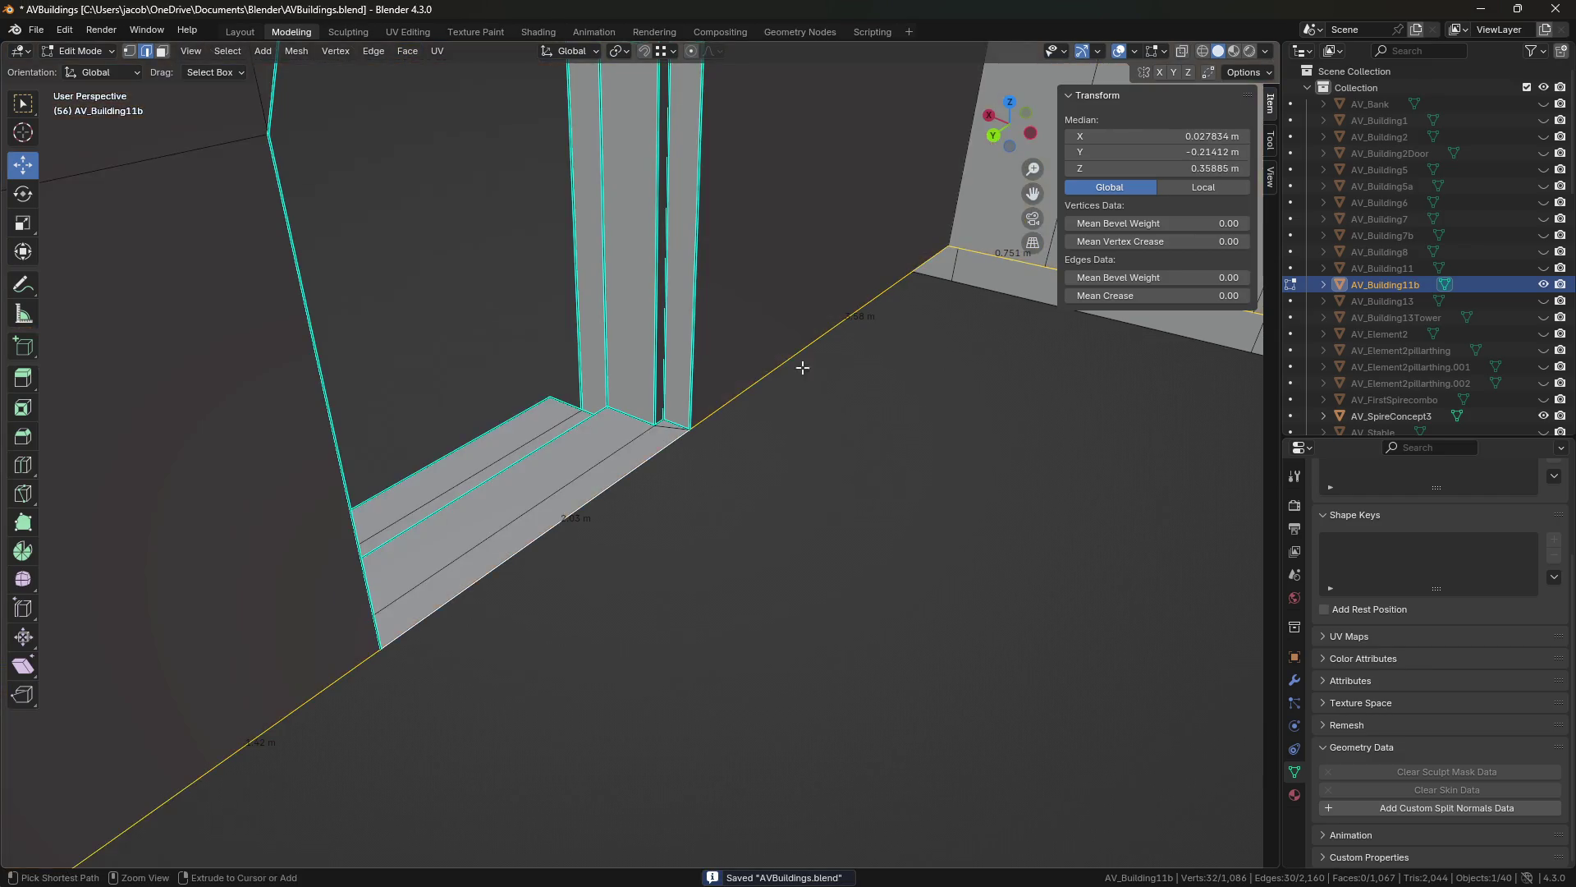
Move the first door-corner vertex onto the floor edge.
key("shift+grave")
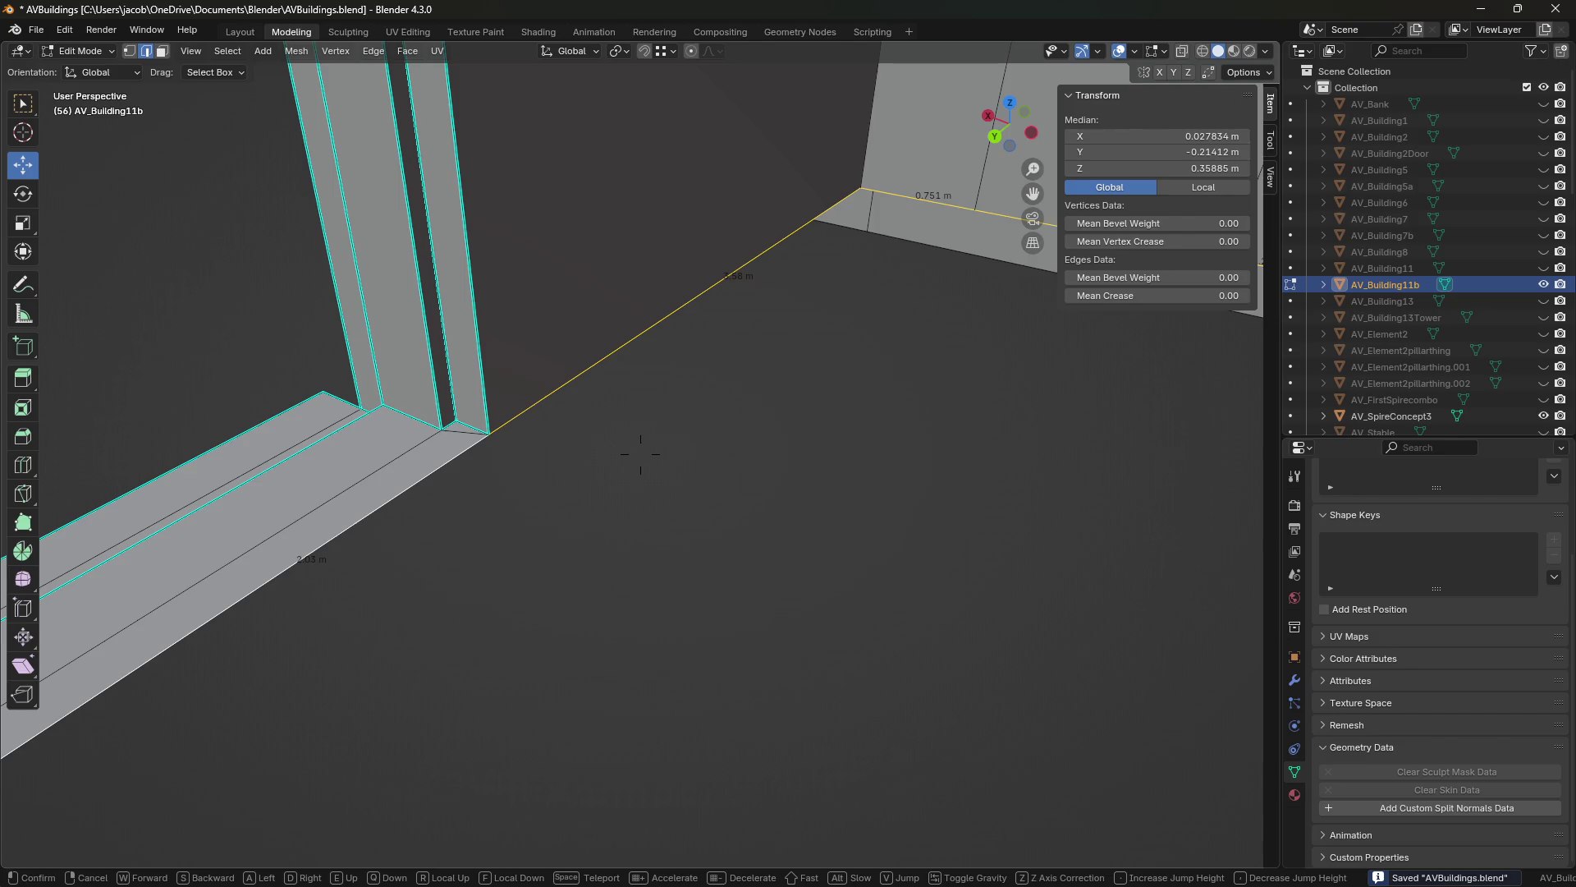
key("w")
left_click(610, 400)
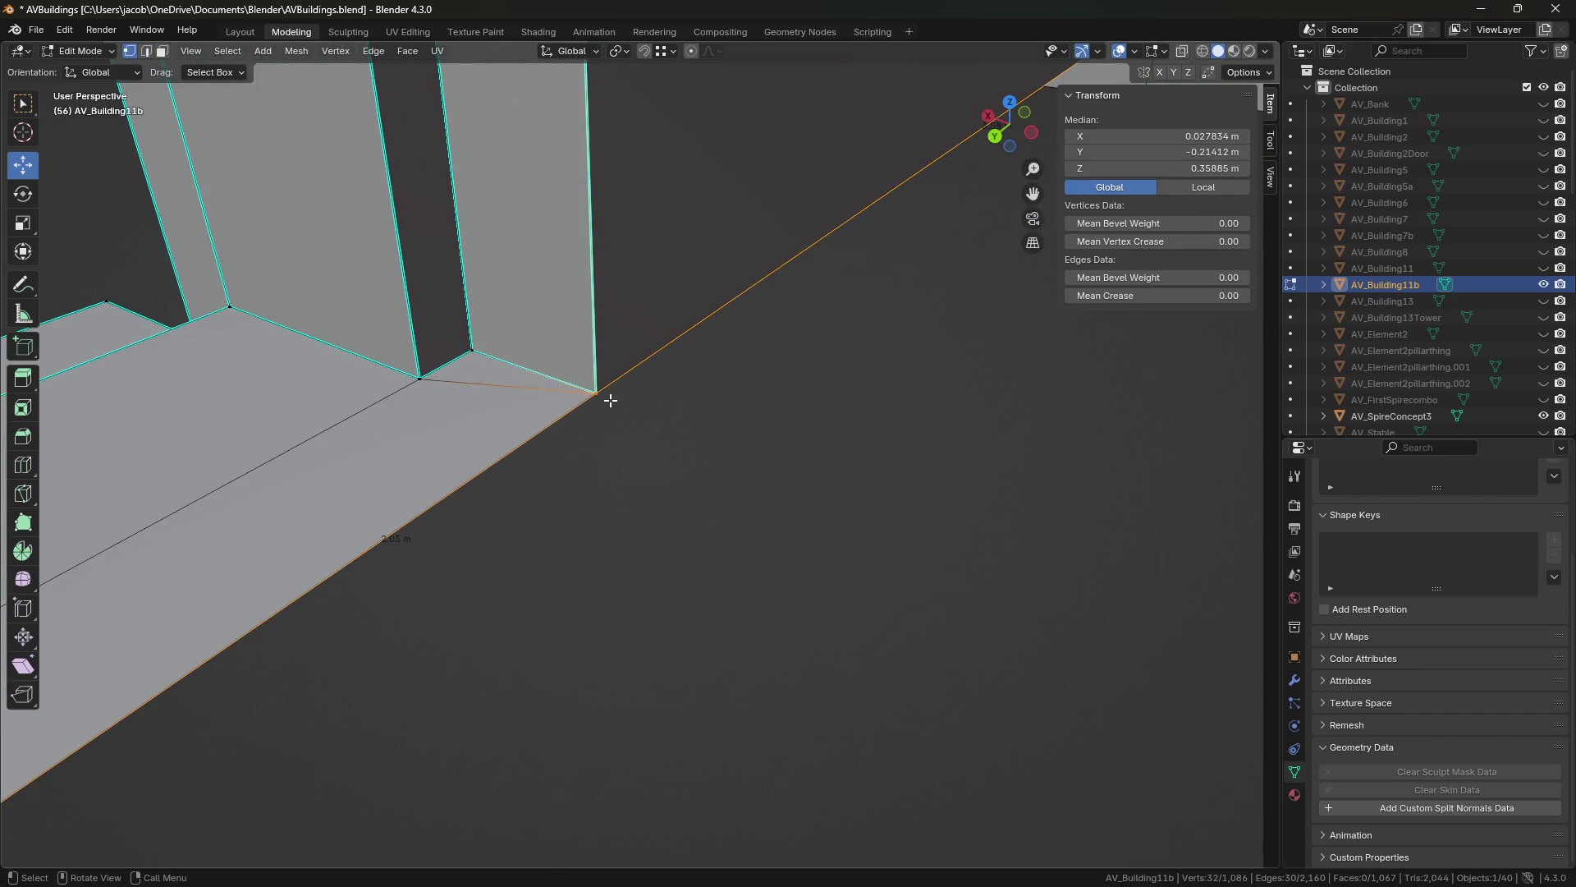
left_click(610, 400)
key("g")
key("Escape")
key("shift+grave")
key("w")
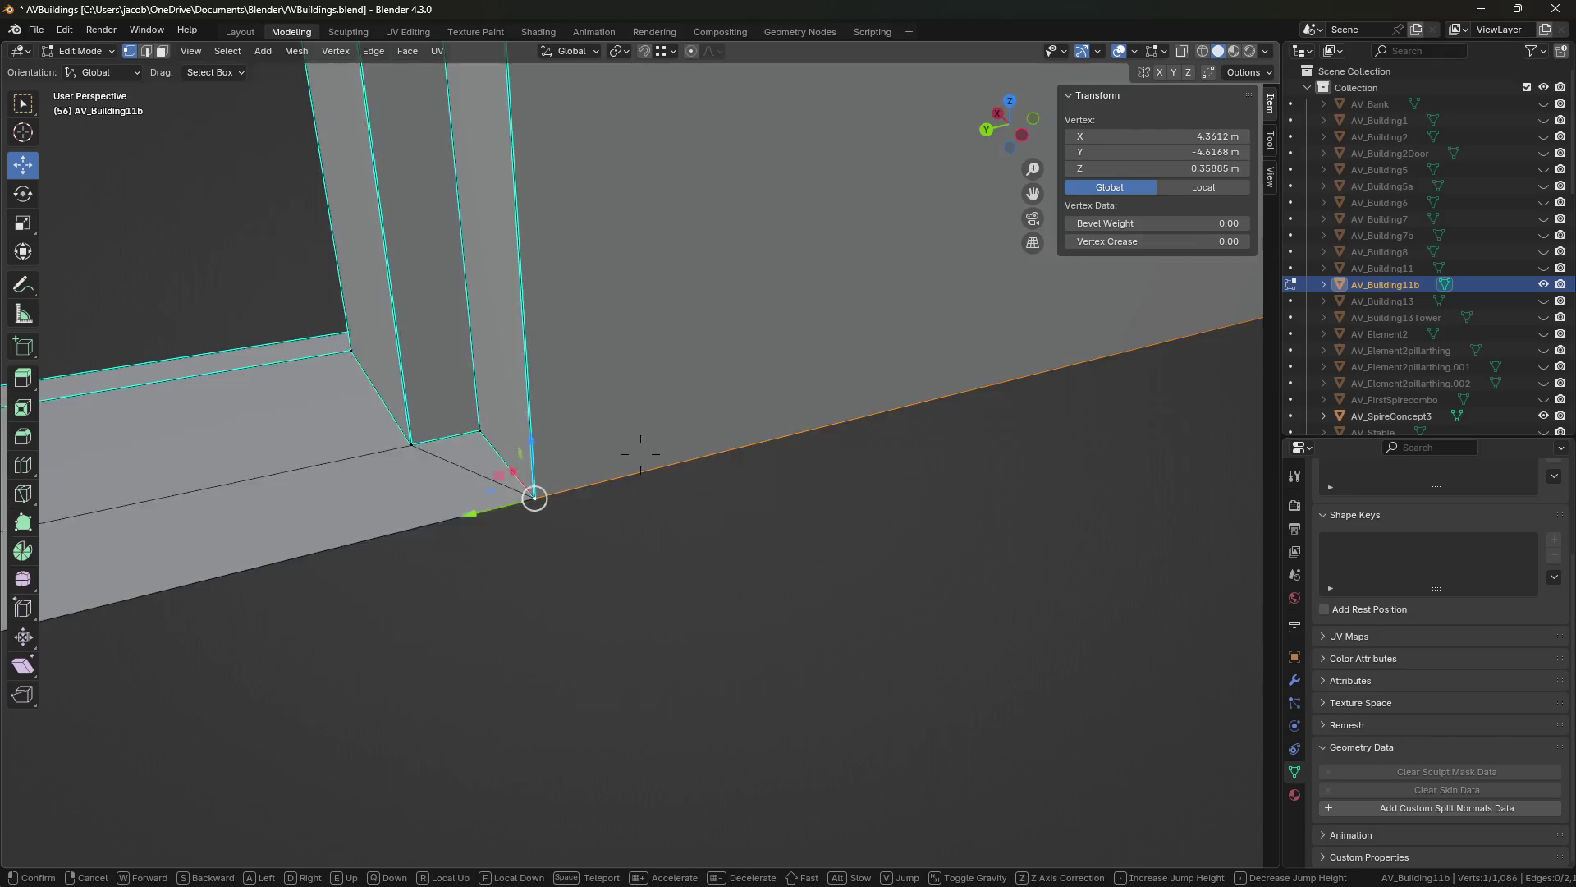
left_click(632, 450)
left_click_drag(415, 491, 435, 486)
Slide the other door-corner vertex along Y to line it up.
key("shift+grave")
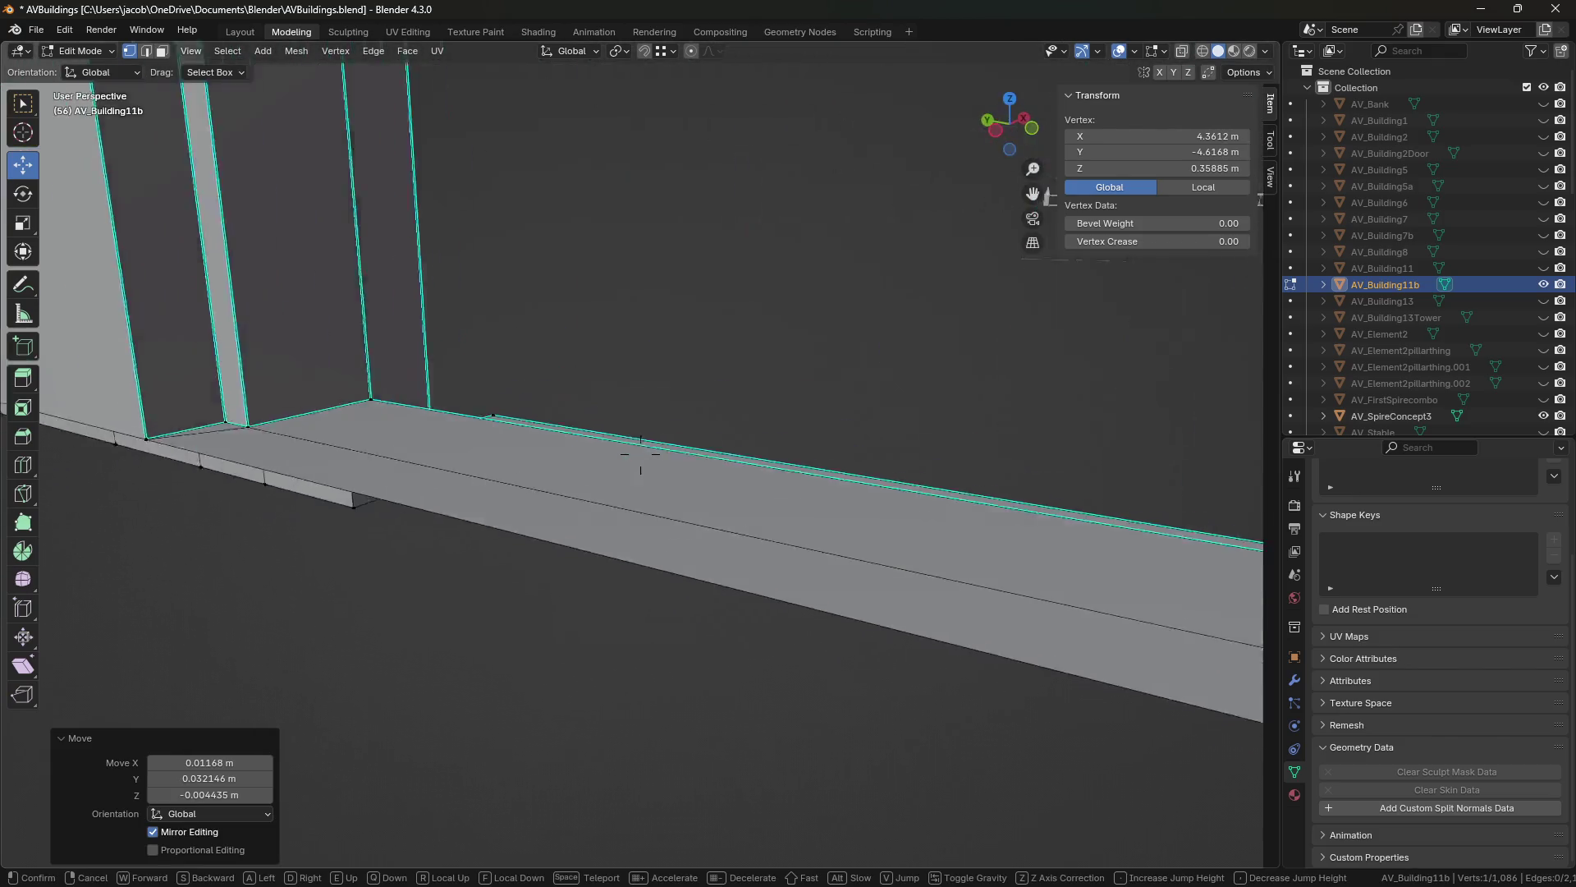
left_click(633, 457)
left_click(584, 570)
mouse_move(584, 569)
left_mouse_down()
mouse_move(545, 563)
mouse_move(583, 570)
left_mouse_up()
Merge the whole mesh by distance, save, then undo the merge.
key("a")
key("m")
left_click(617, 569)
key("ctrl+s")
key("ctrl+z")
key("ctrl+z")
Grid fill the floor gap's edge loop and deselect the new faces.
key("shift+grave")
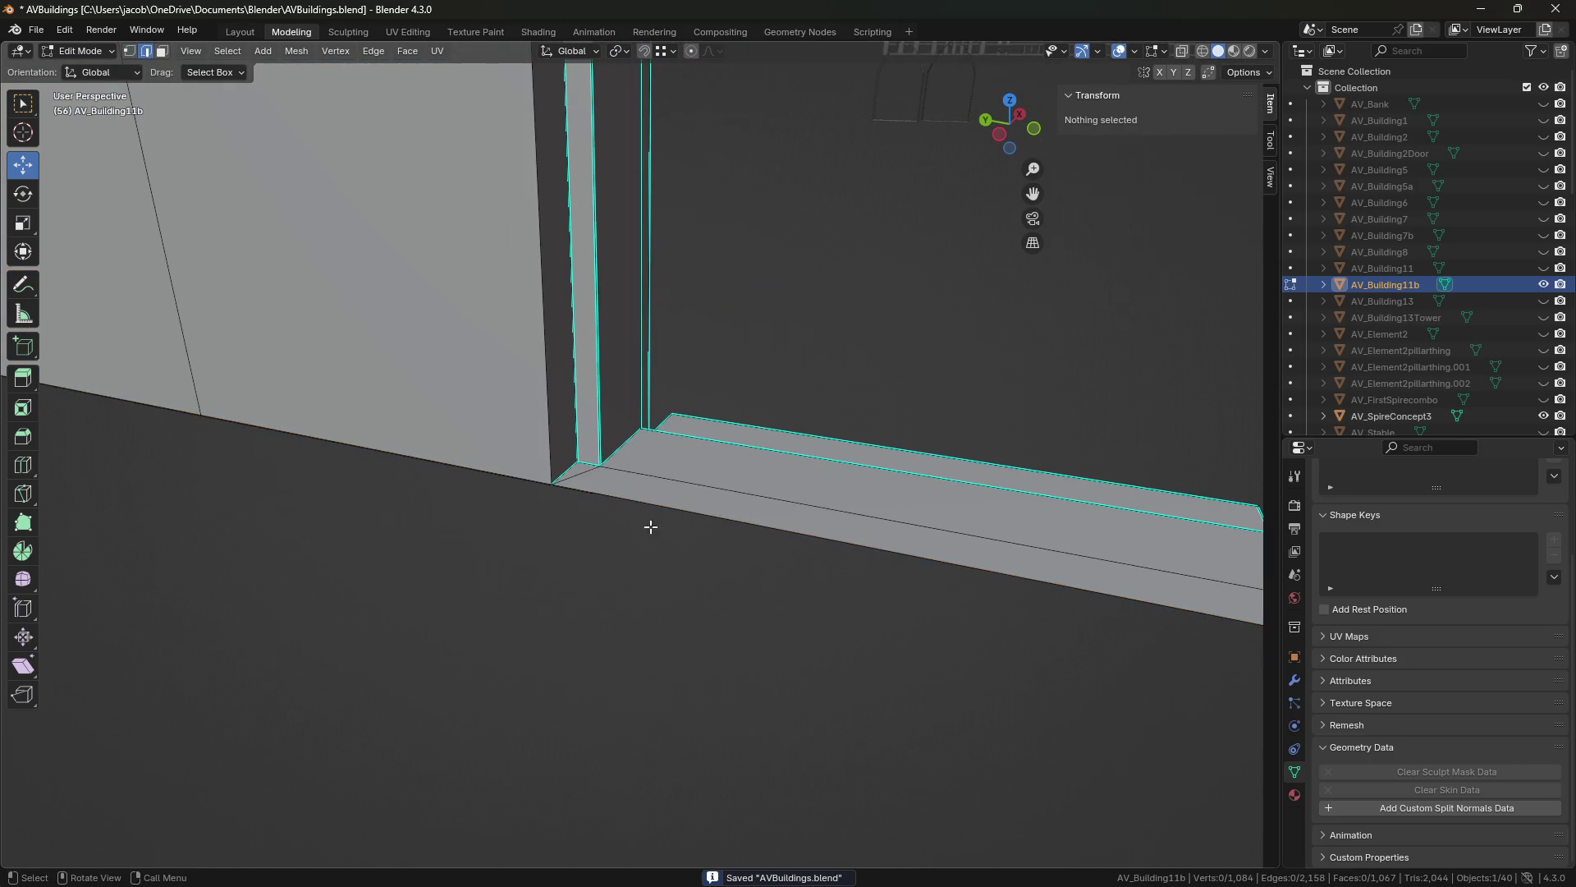
left_click(640, 454)
key("ctrl+z")
key("shift+grave")
left_click(640, 454)
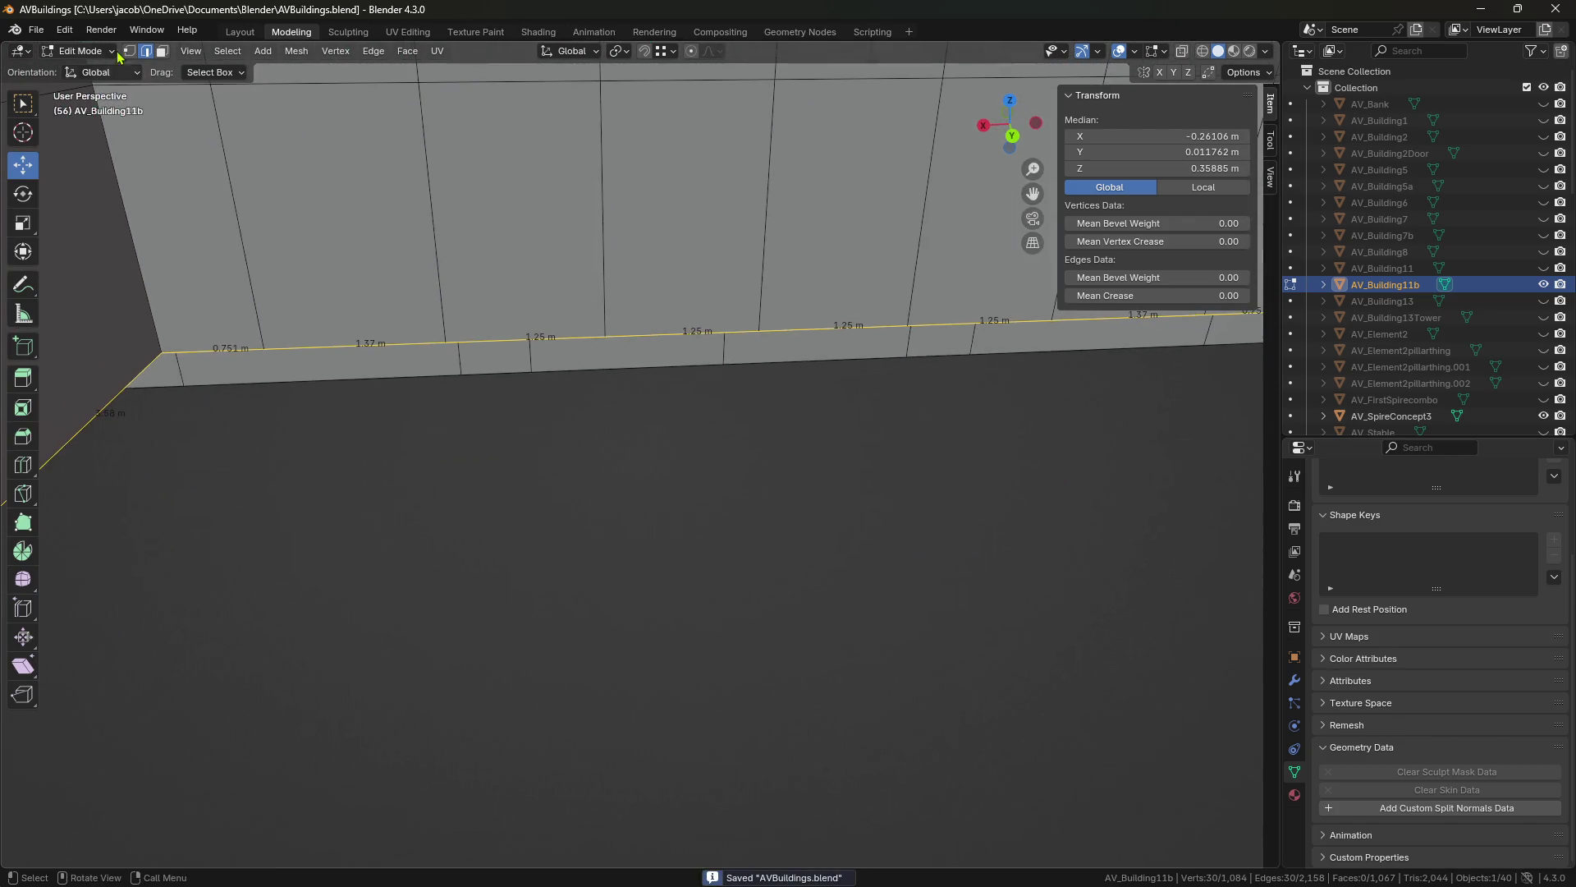
left_click(372, 51)
left_click(408, 52)
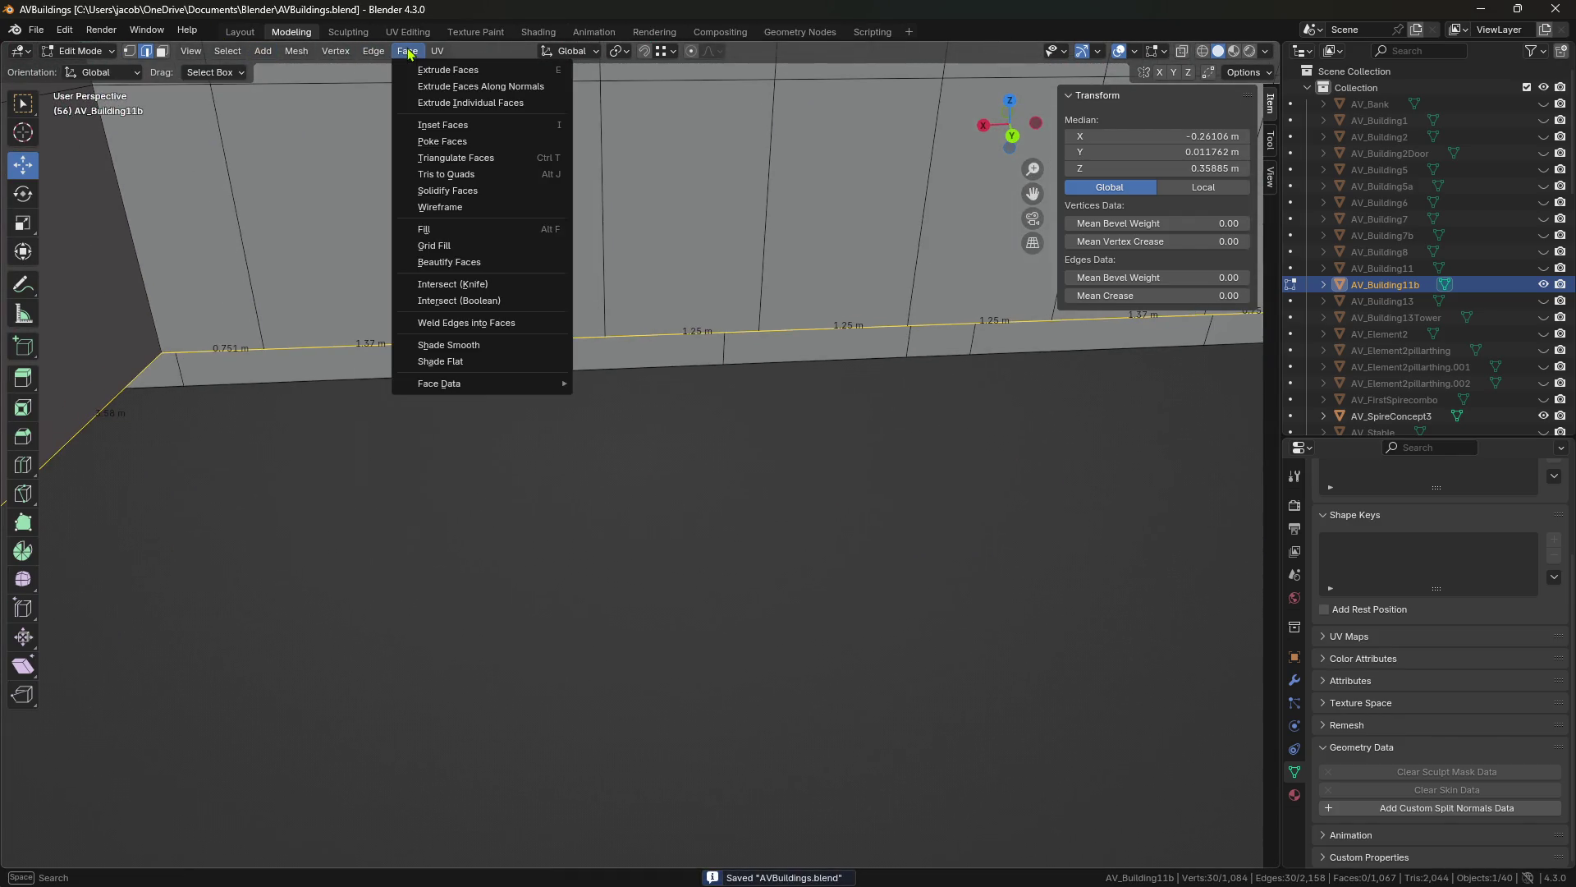
left_click(434, 246)
key("alt+a")
middle_click_drag(545, 450, 563, 450)
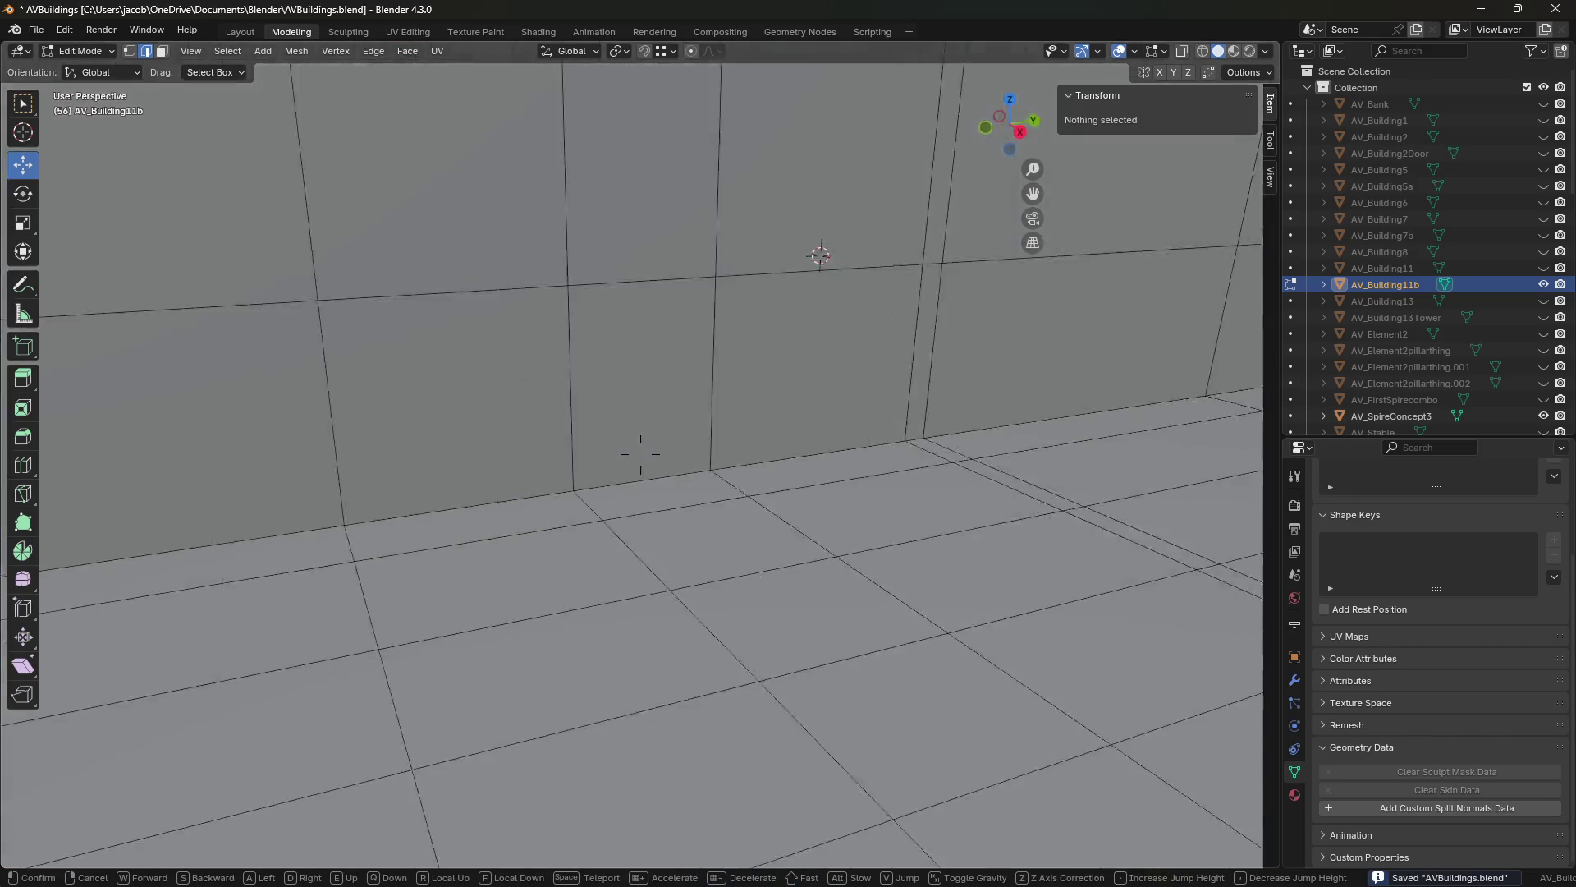
scroll(563, 449, "down", 5)
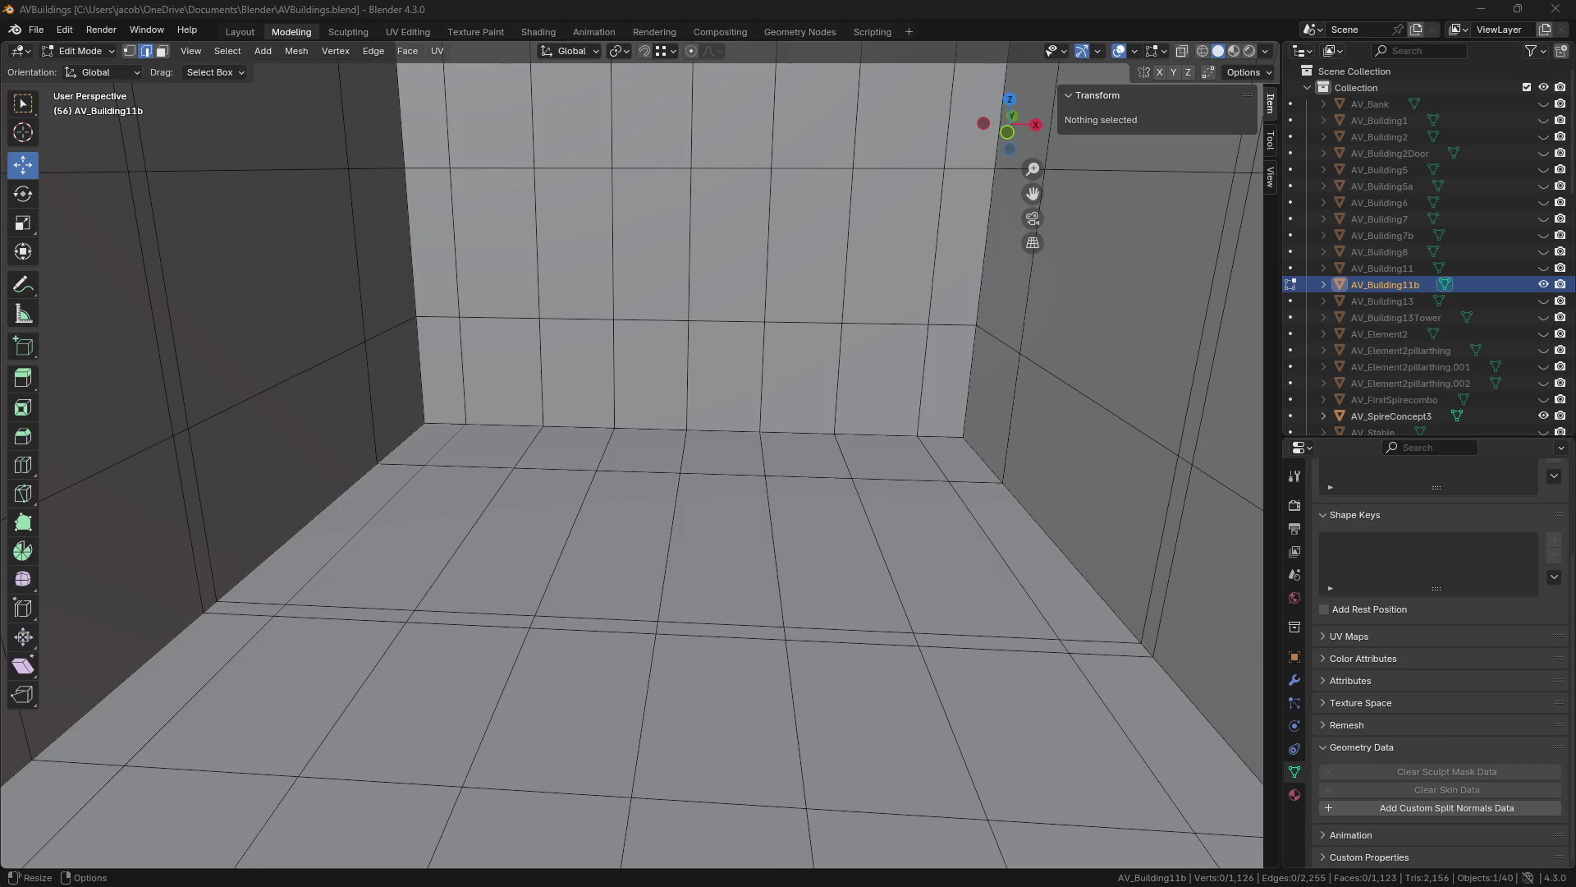
left_click(614, 370)
Save, then shift the vertical back-wall edge along X to -4.1324 m.
key("ctrl+s")
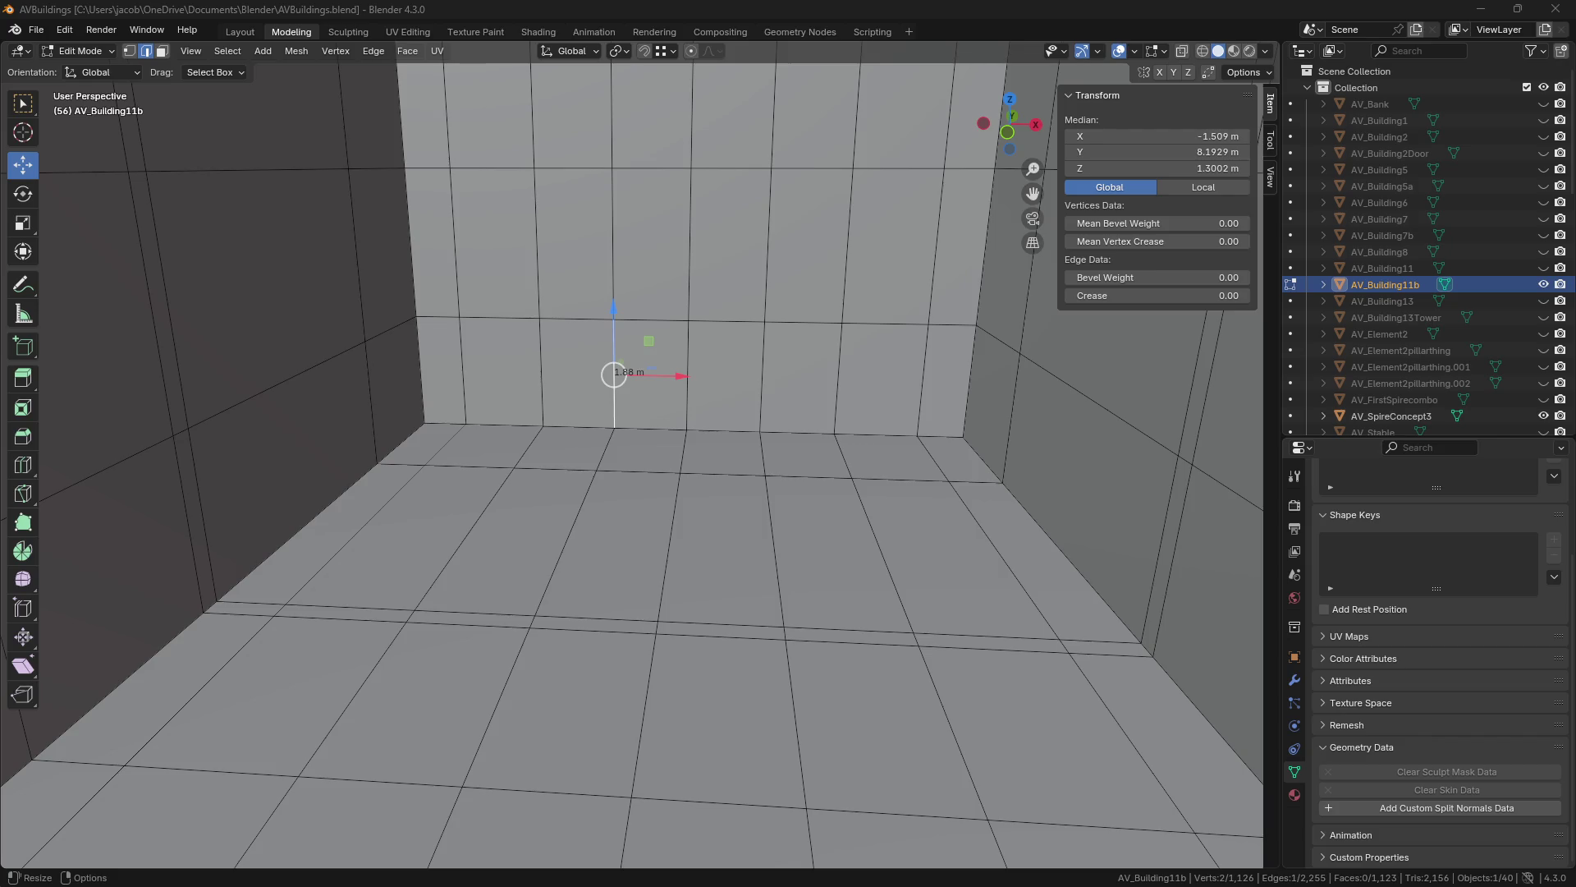
key("ctrl+z")
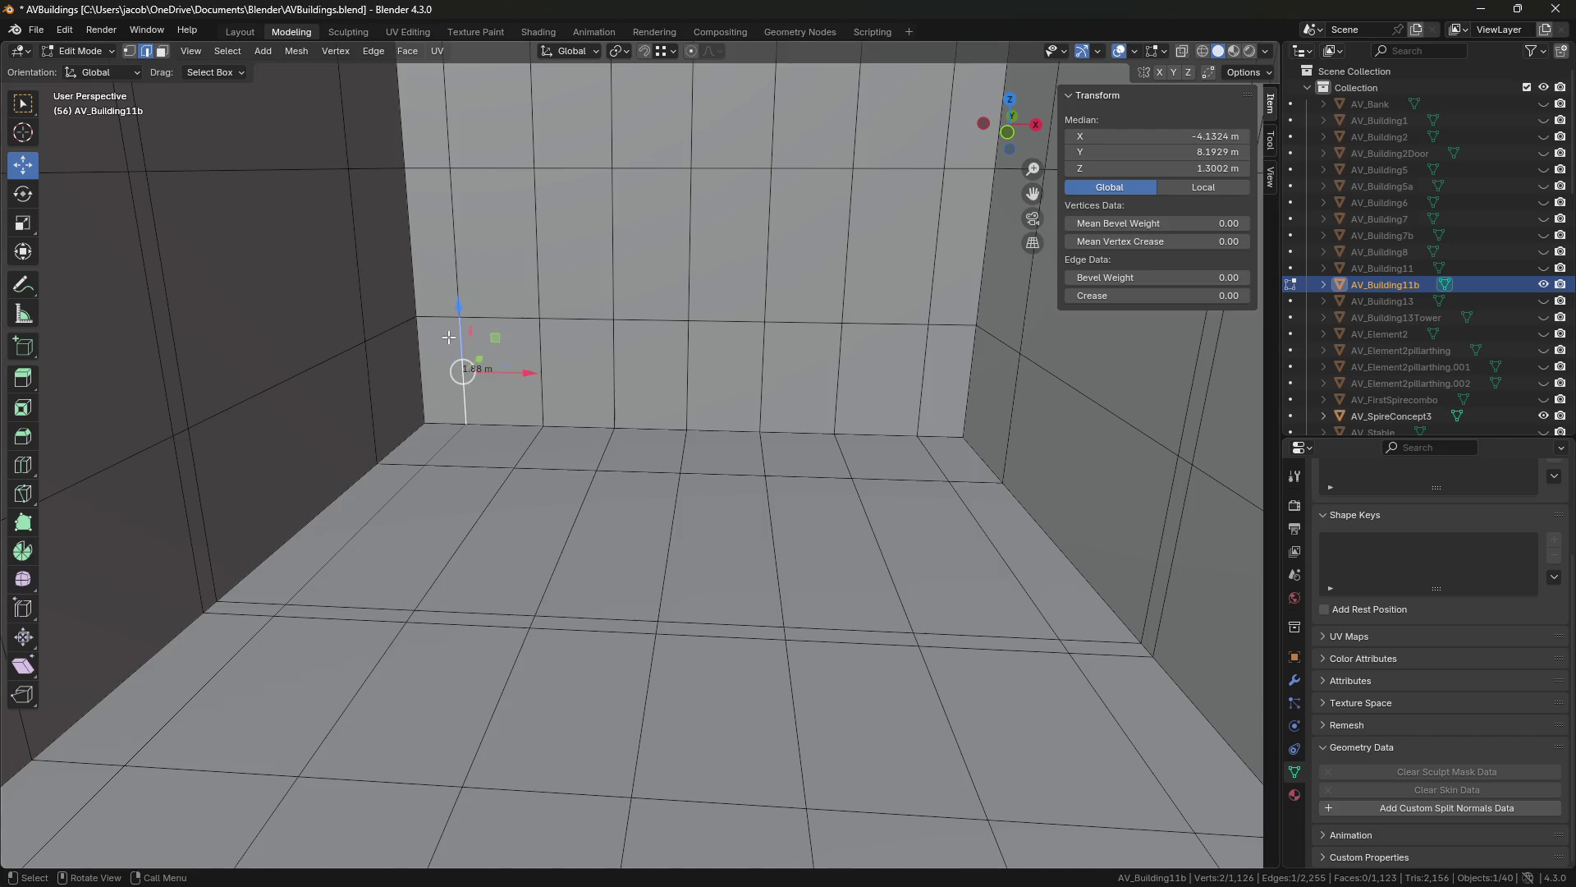
key("shift+grave")
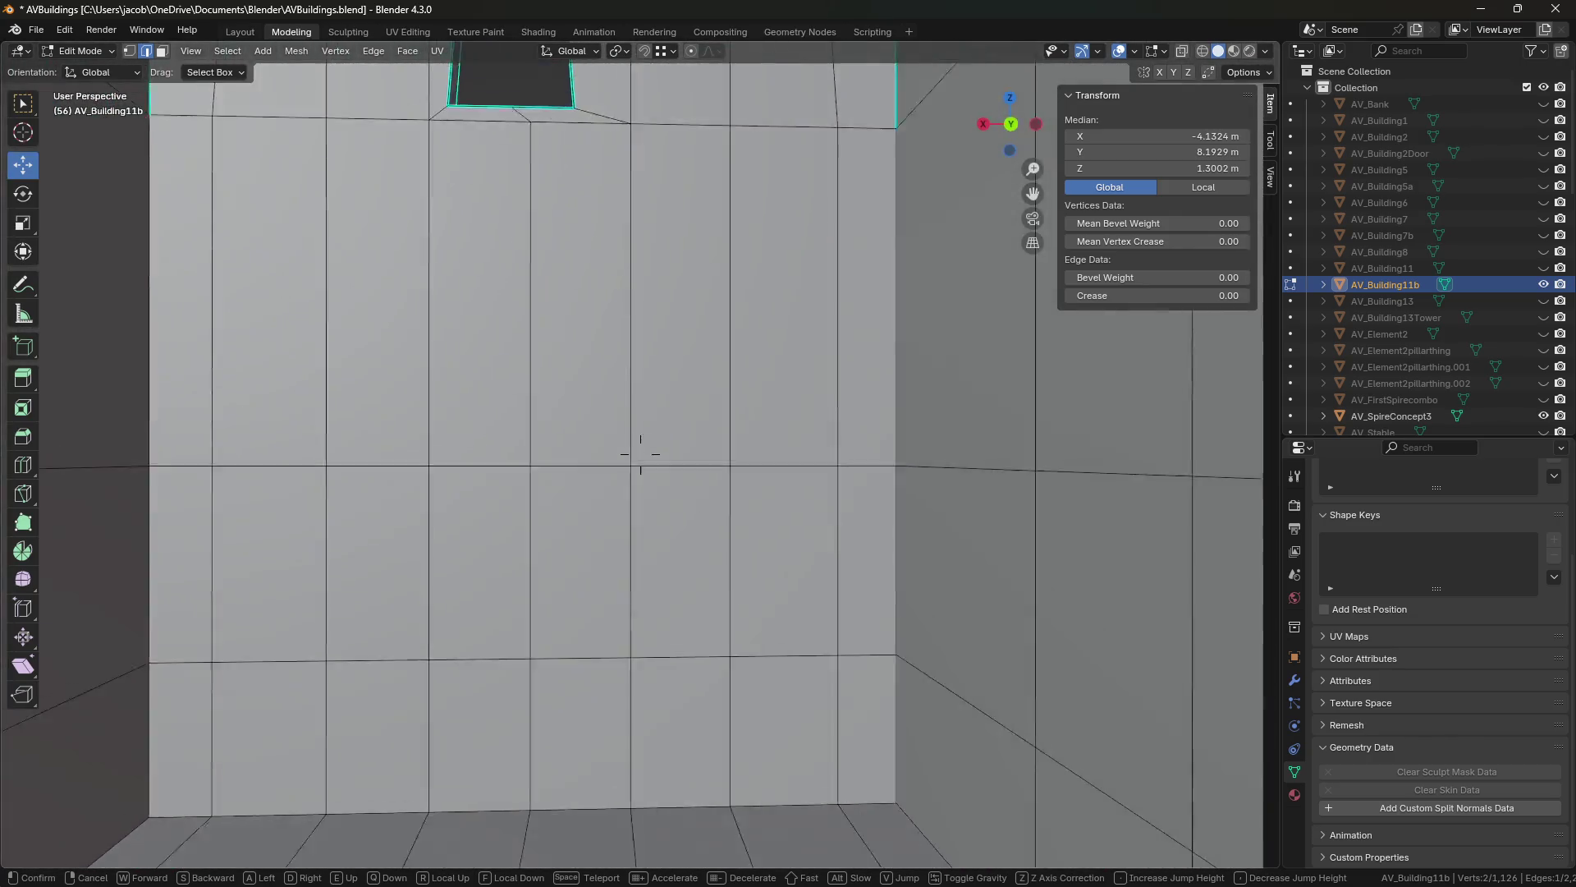
key("s")
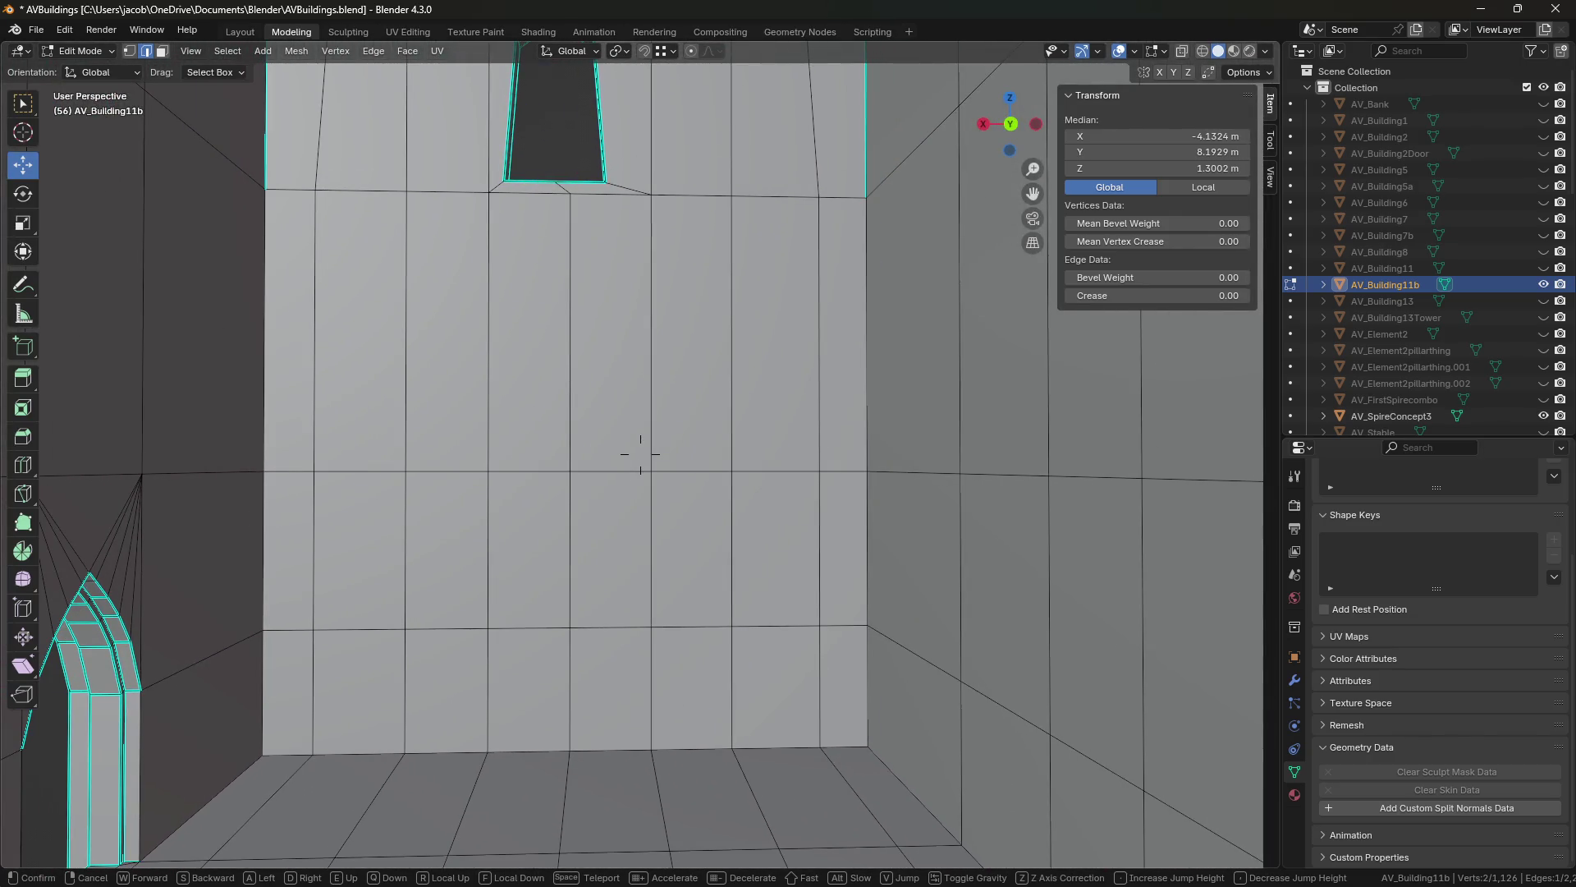
key("w")
key("s")
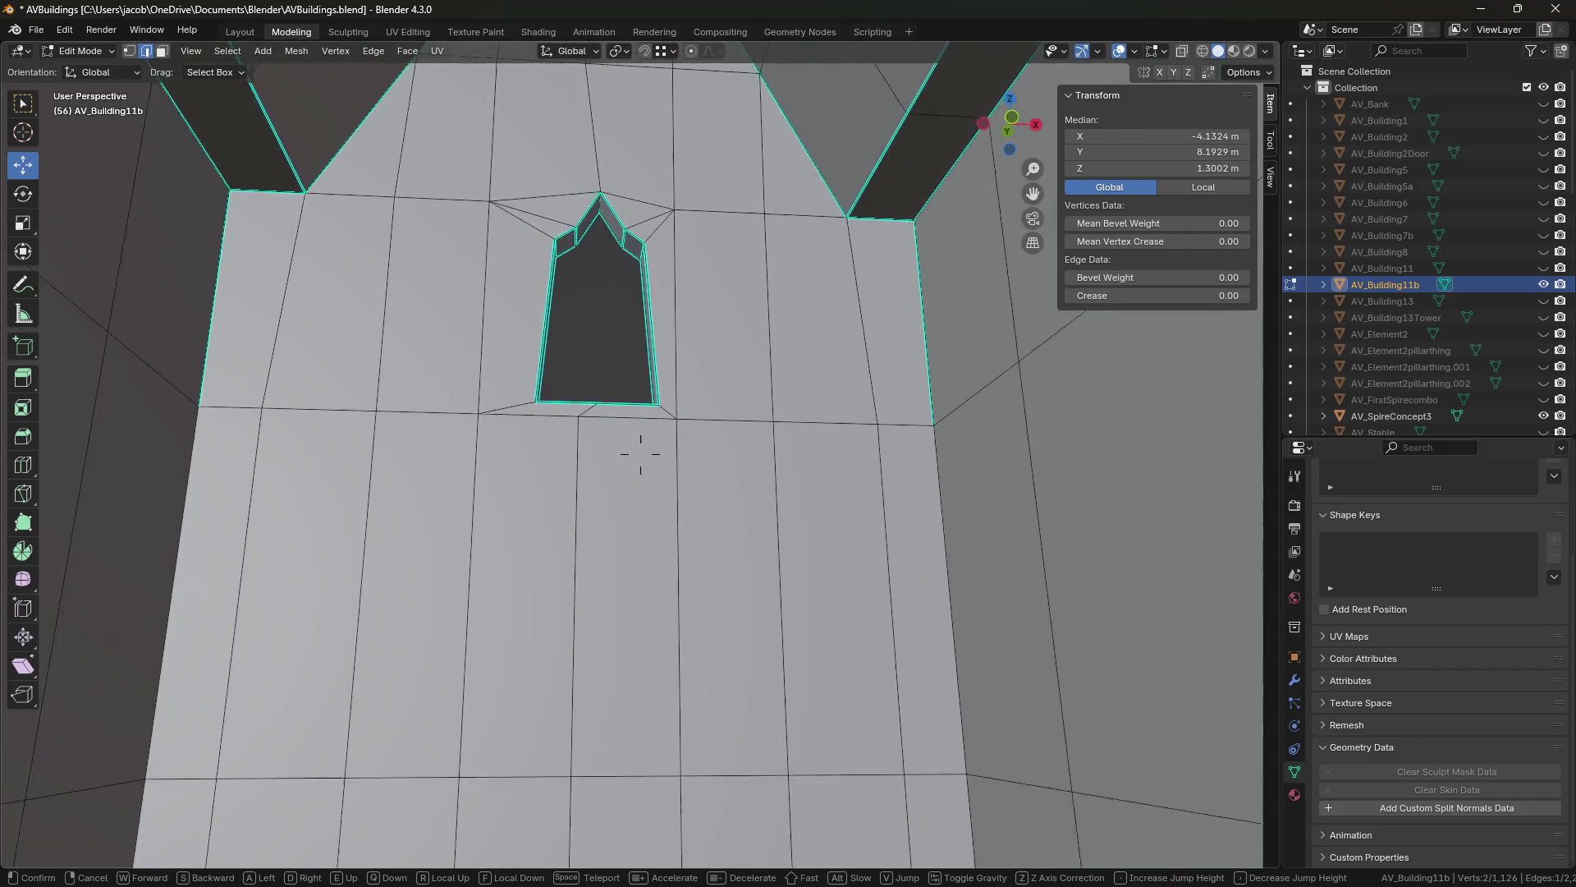
key("w")
key("s")
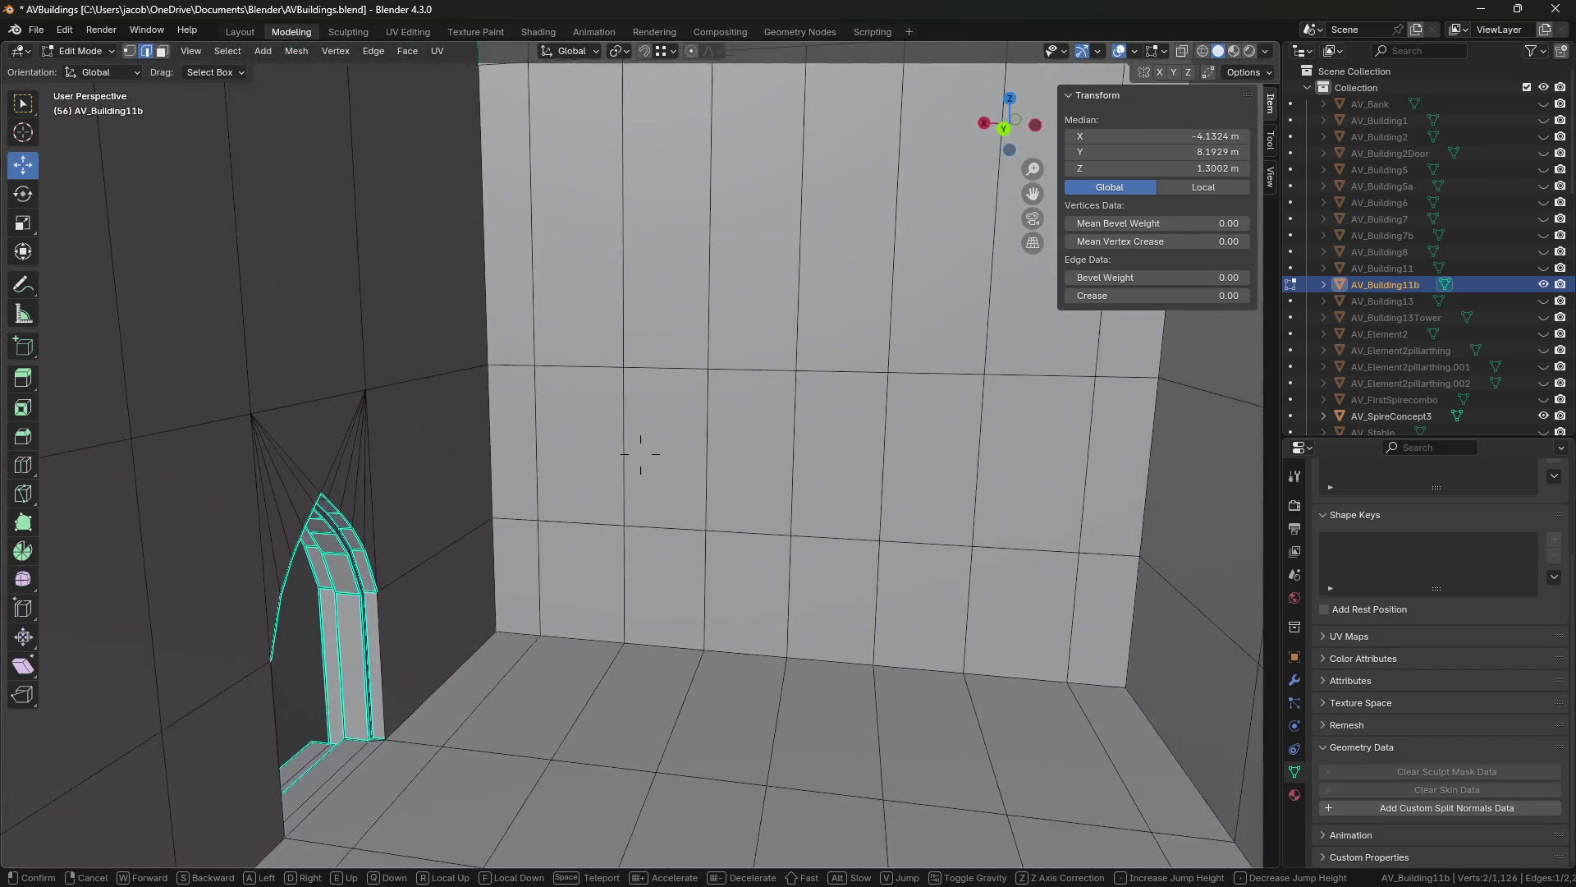
key("w")
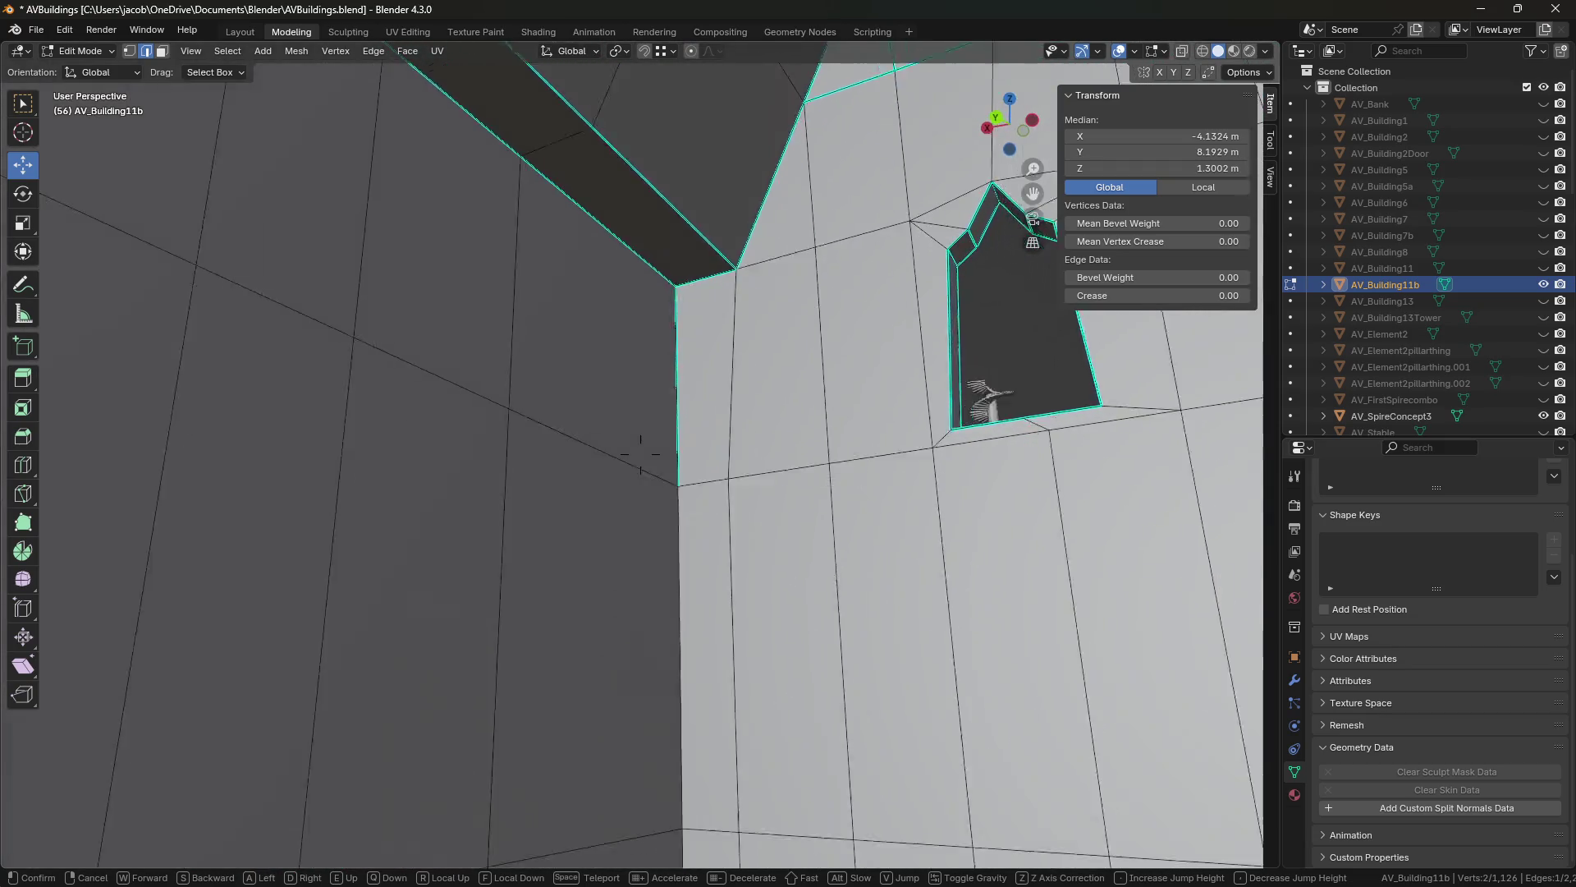
key("s")
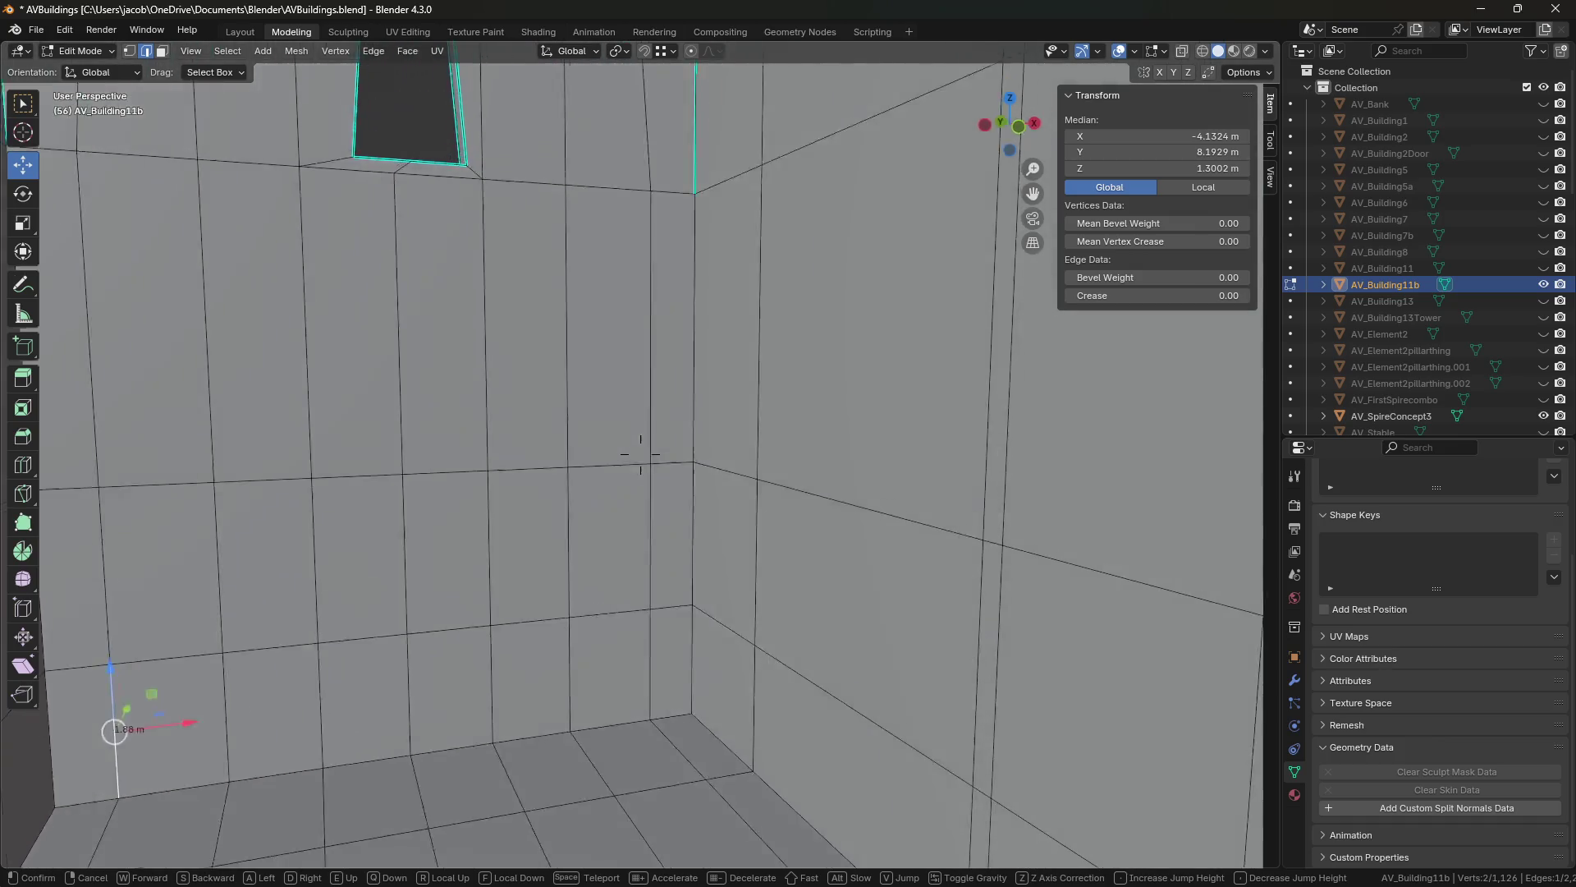
key("w")
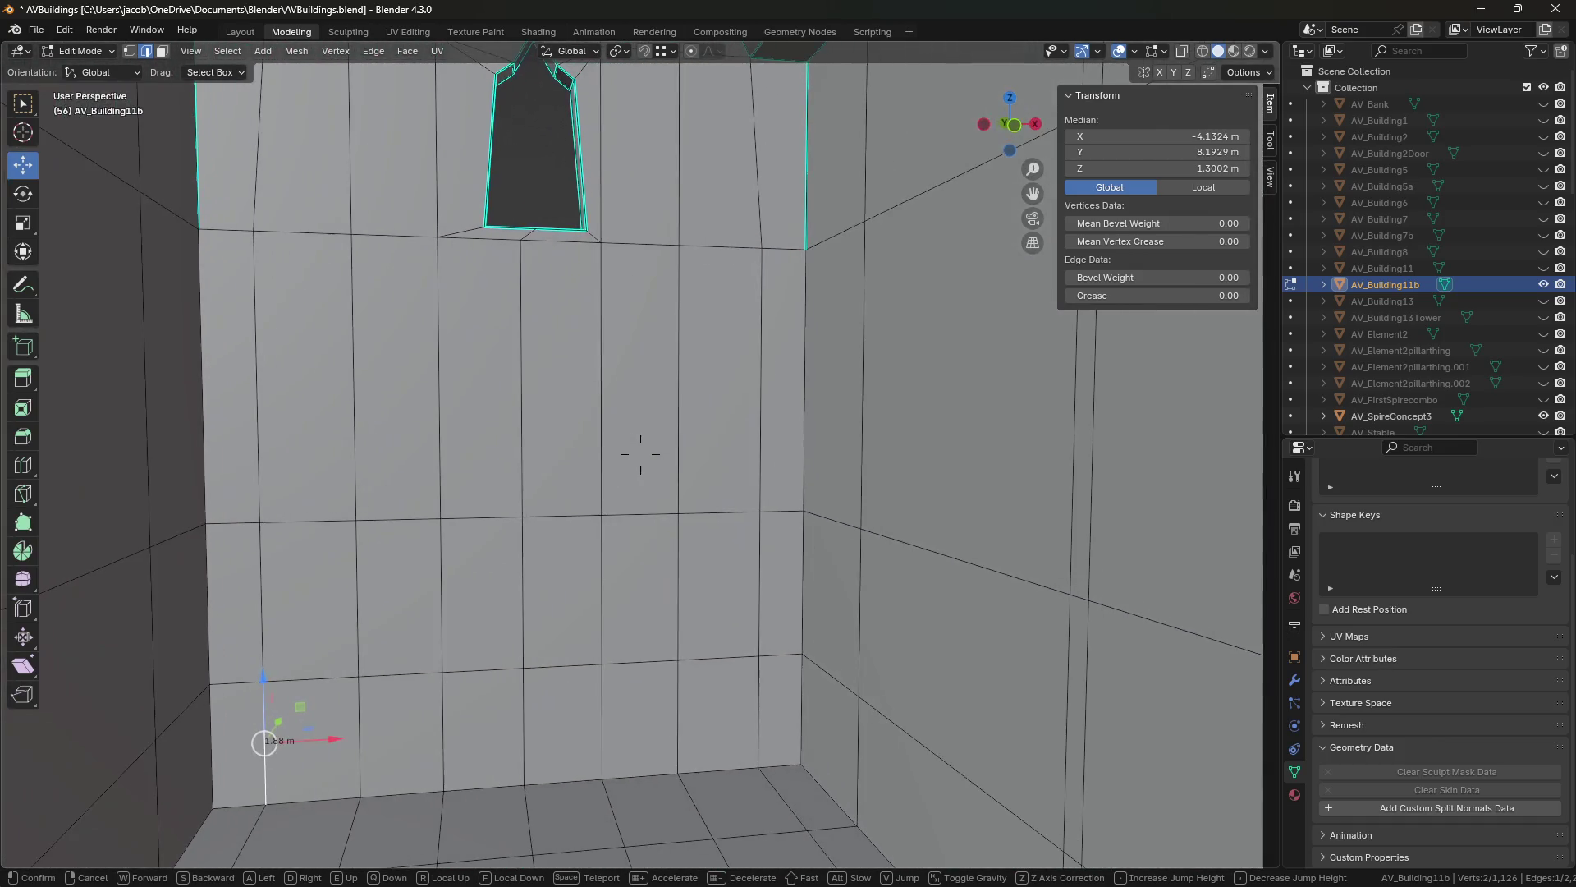
key("s")
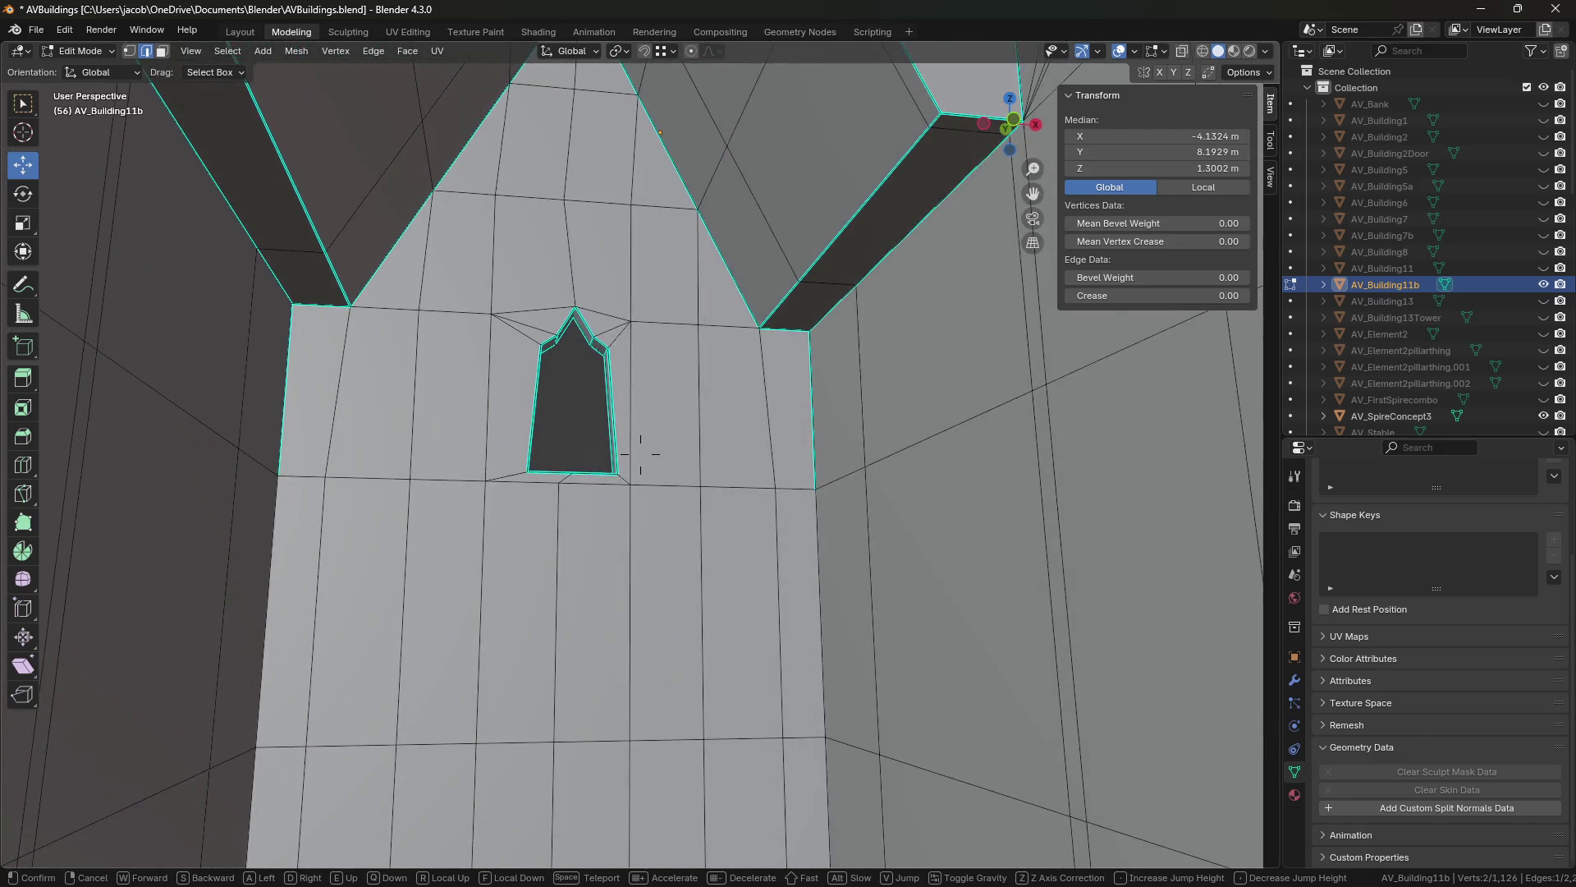
left_click(640, 454)
Add a centred loop cut across the window wall.
key("ctrl+r")
left_click(624, 508)
right_click(624, 508)
key("shift+grave")
key("s")
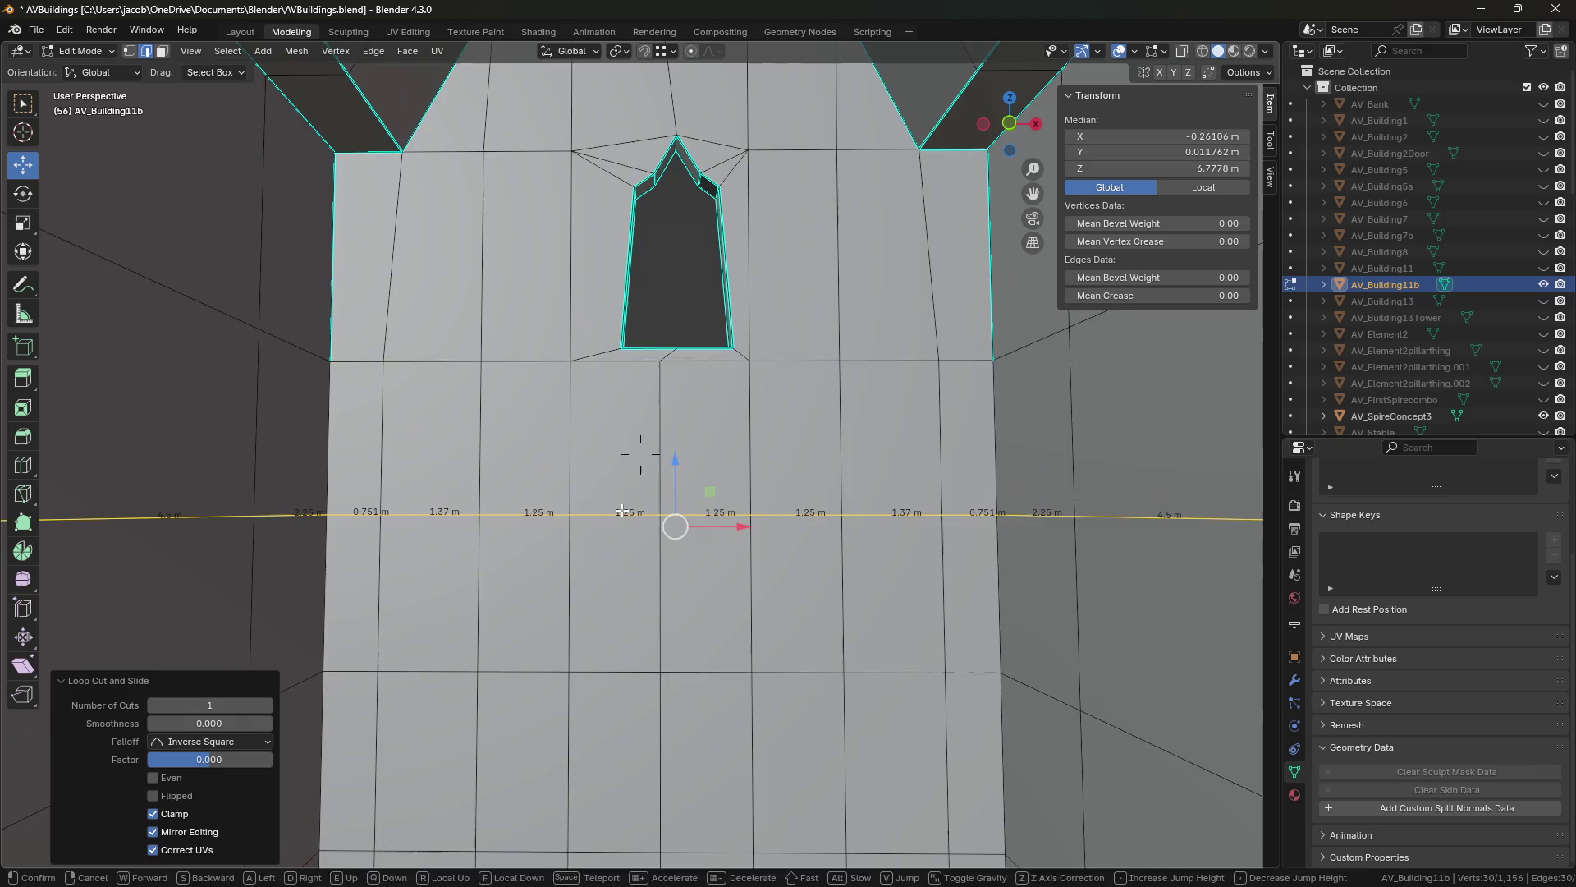
left_click(640, 454)
Add a horizontal loop below the window, lower it about 0.567 m, and save.
left_click(660, 456)
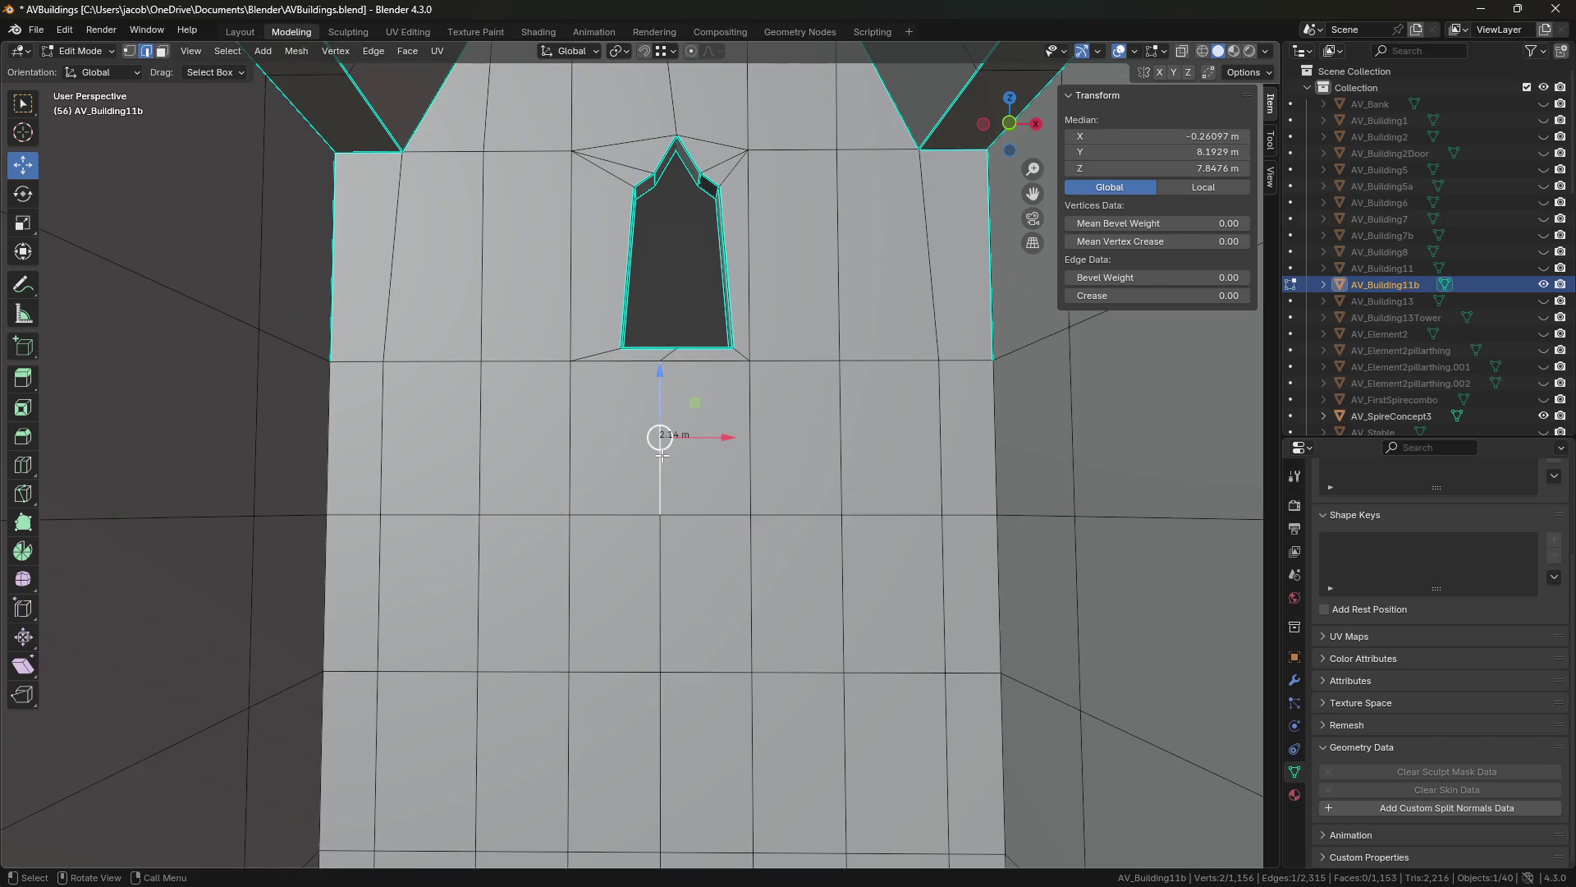
key("ctrl+r")
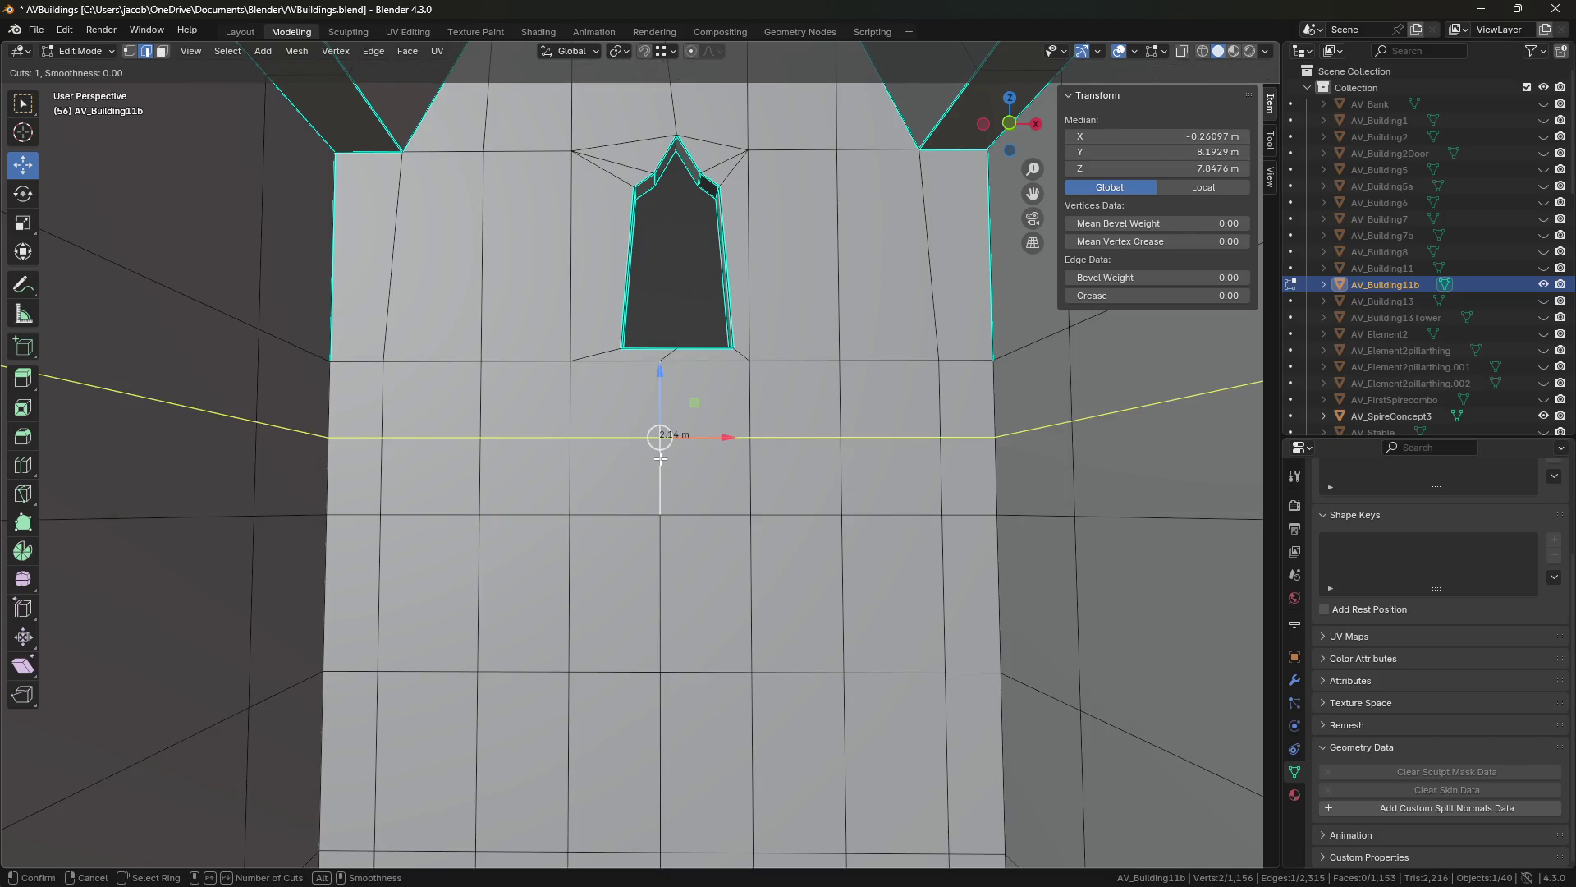
left_click(660, 451)
right_click(660, 450)
left_click_drag(682, 248, 684, 361)
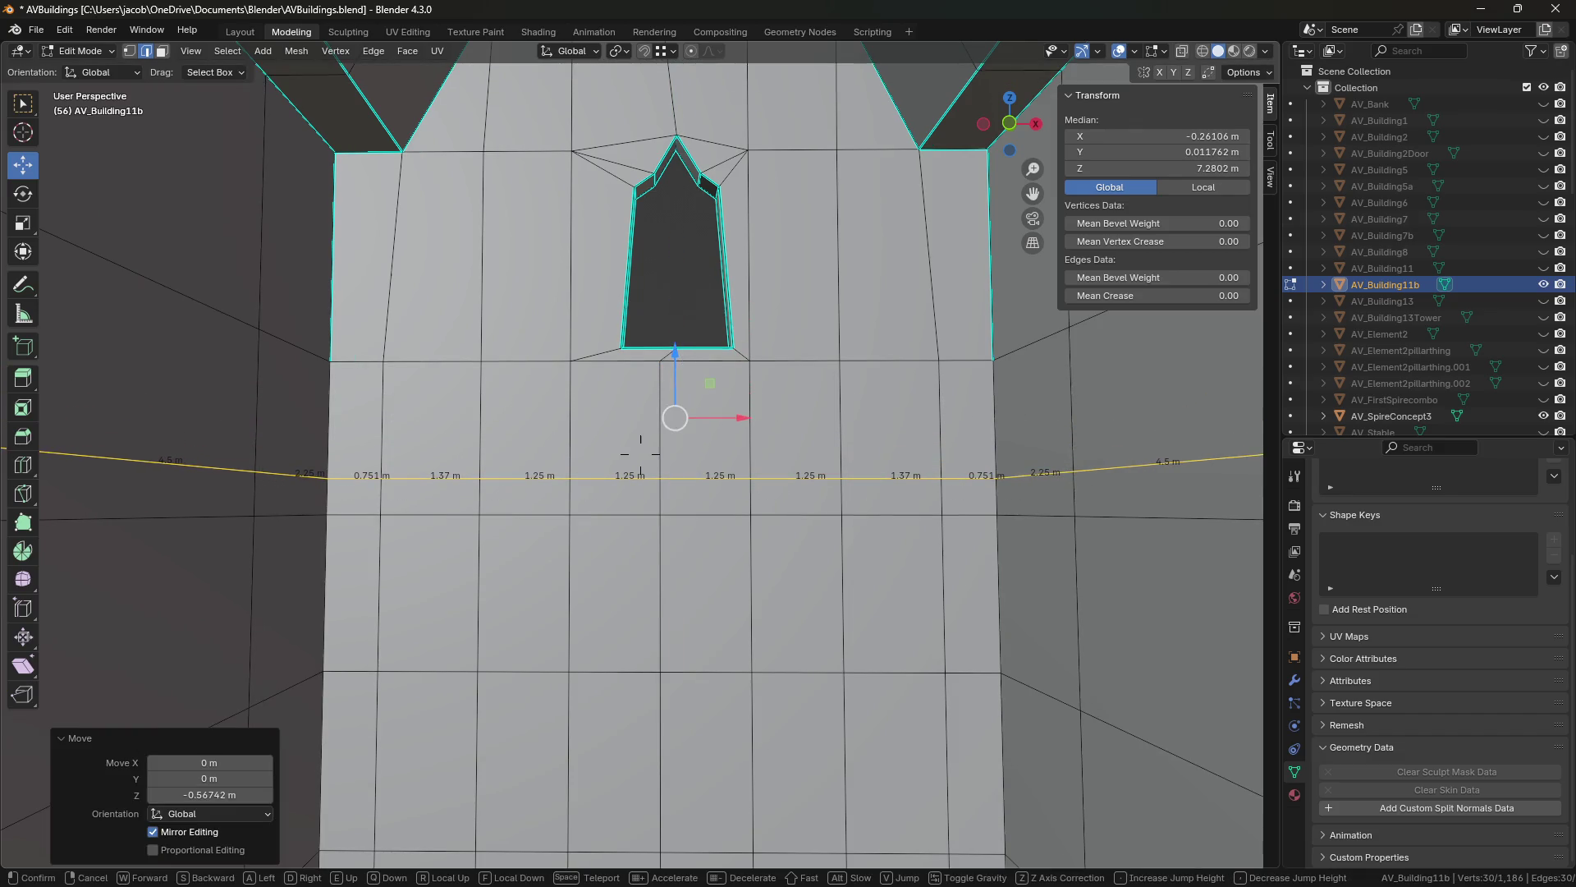
key("shift+grave")
key("w")
key("s")
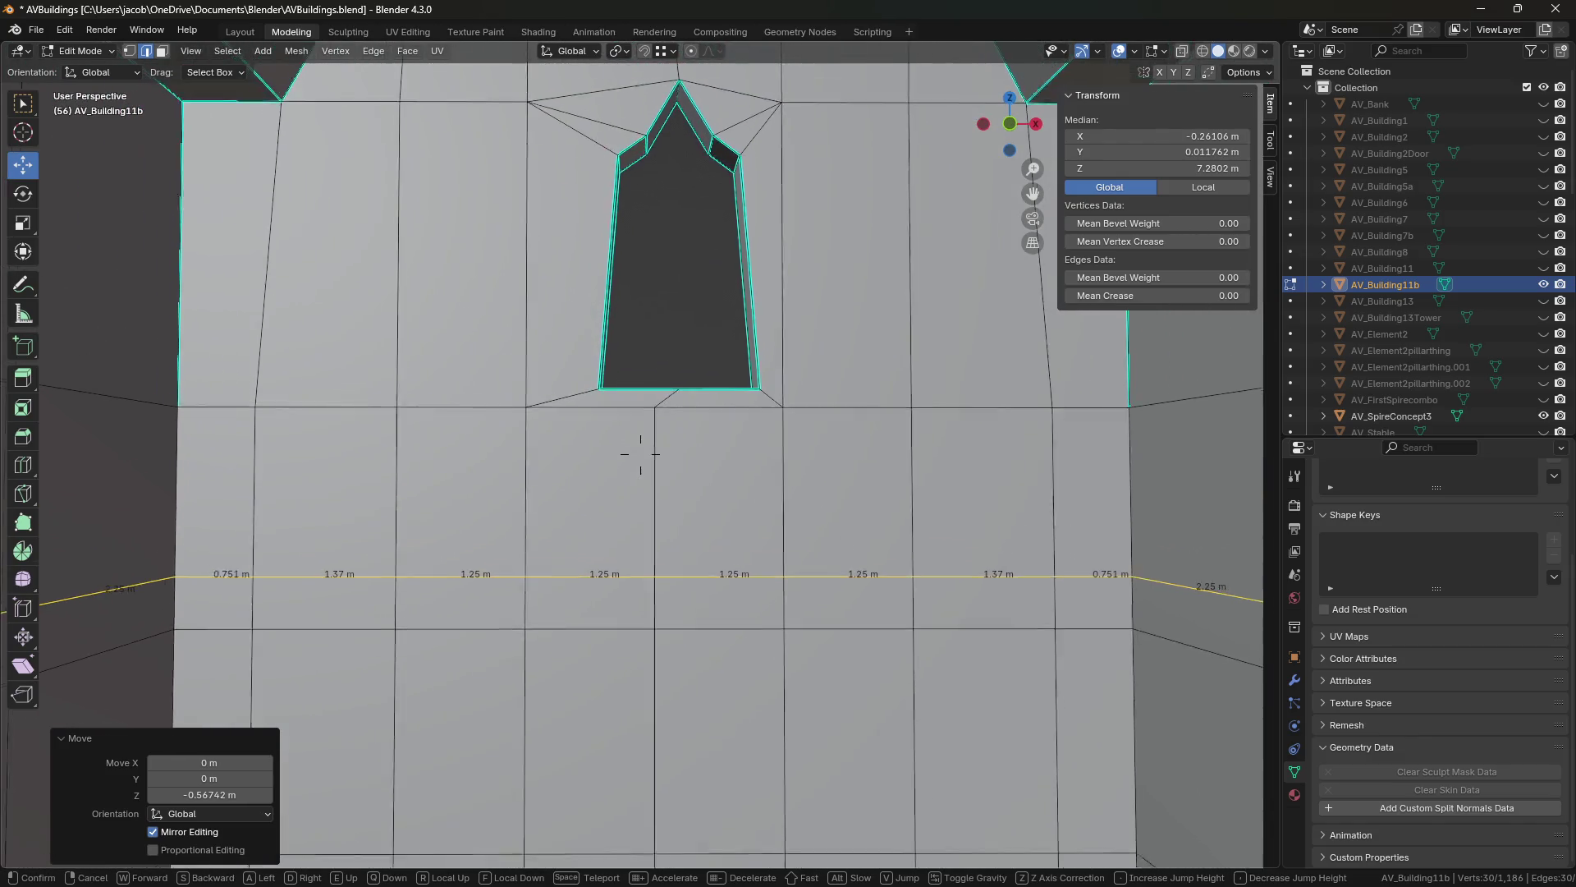
key("w")
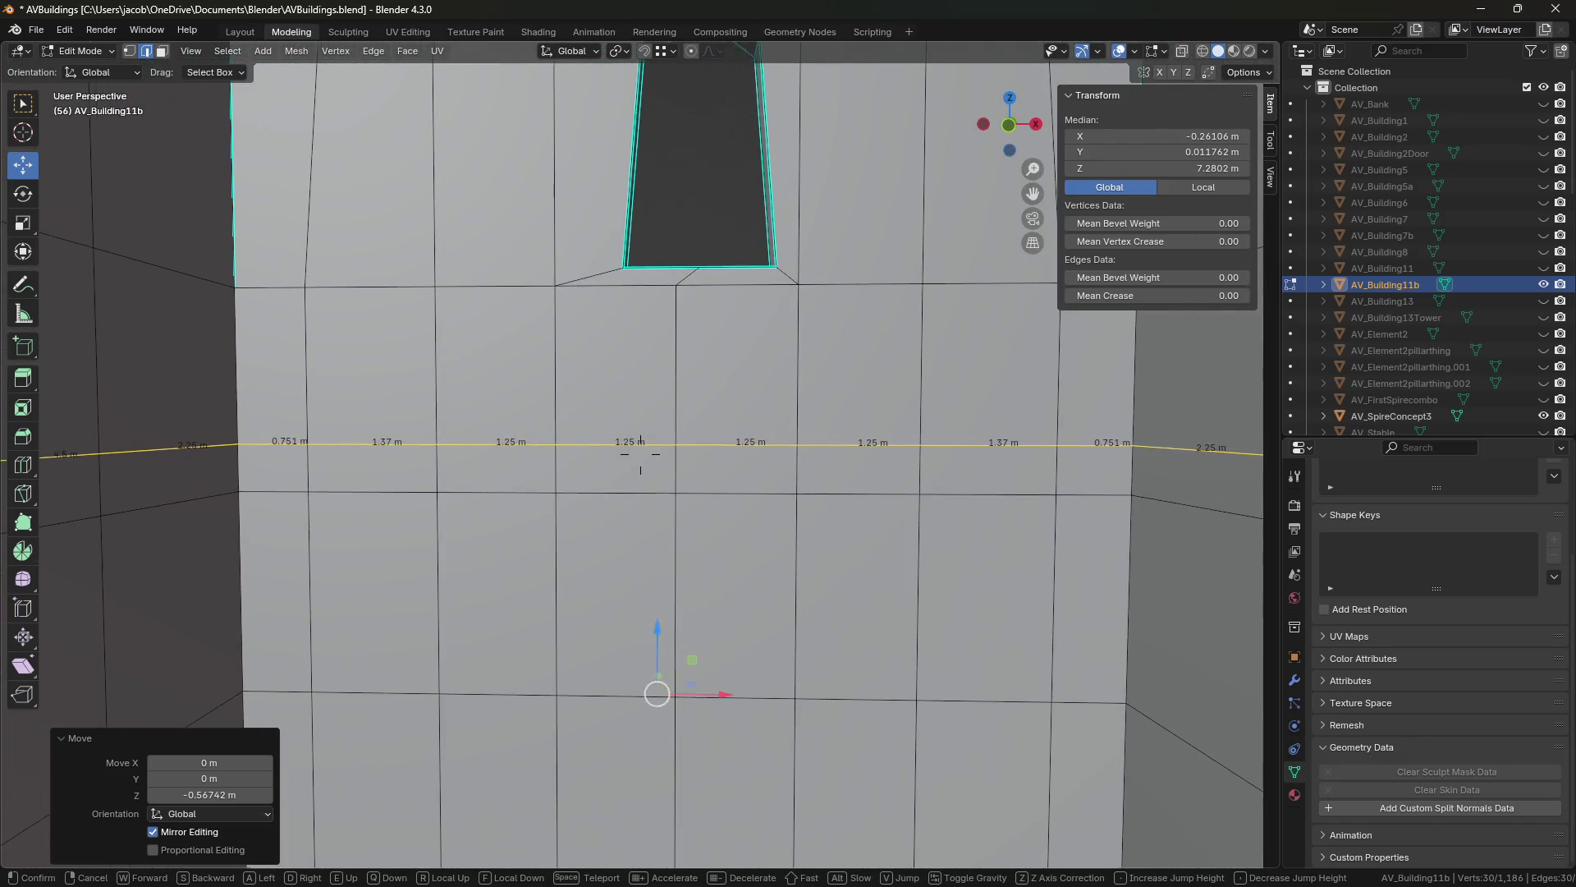
left_click(682, 362)
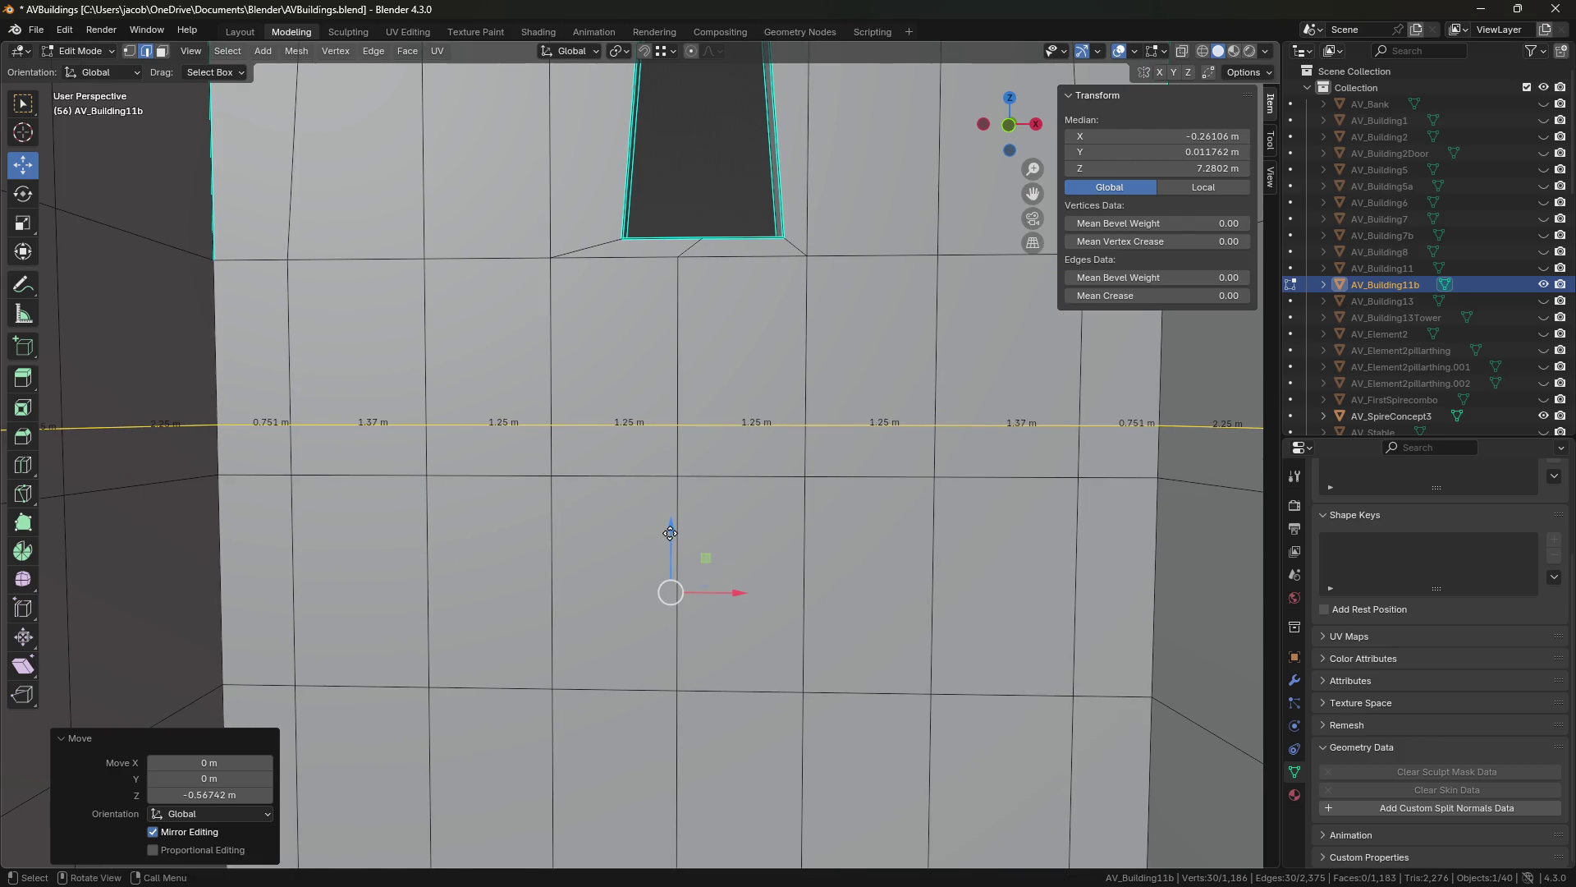
left_click_drag(671, 532, 671, 535)
key("ctrl+s")
Switch to face mode and select a vertical strip of wall faces.
scroll(690, 526, "down", 4)
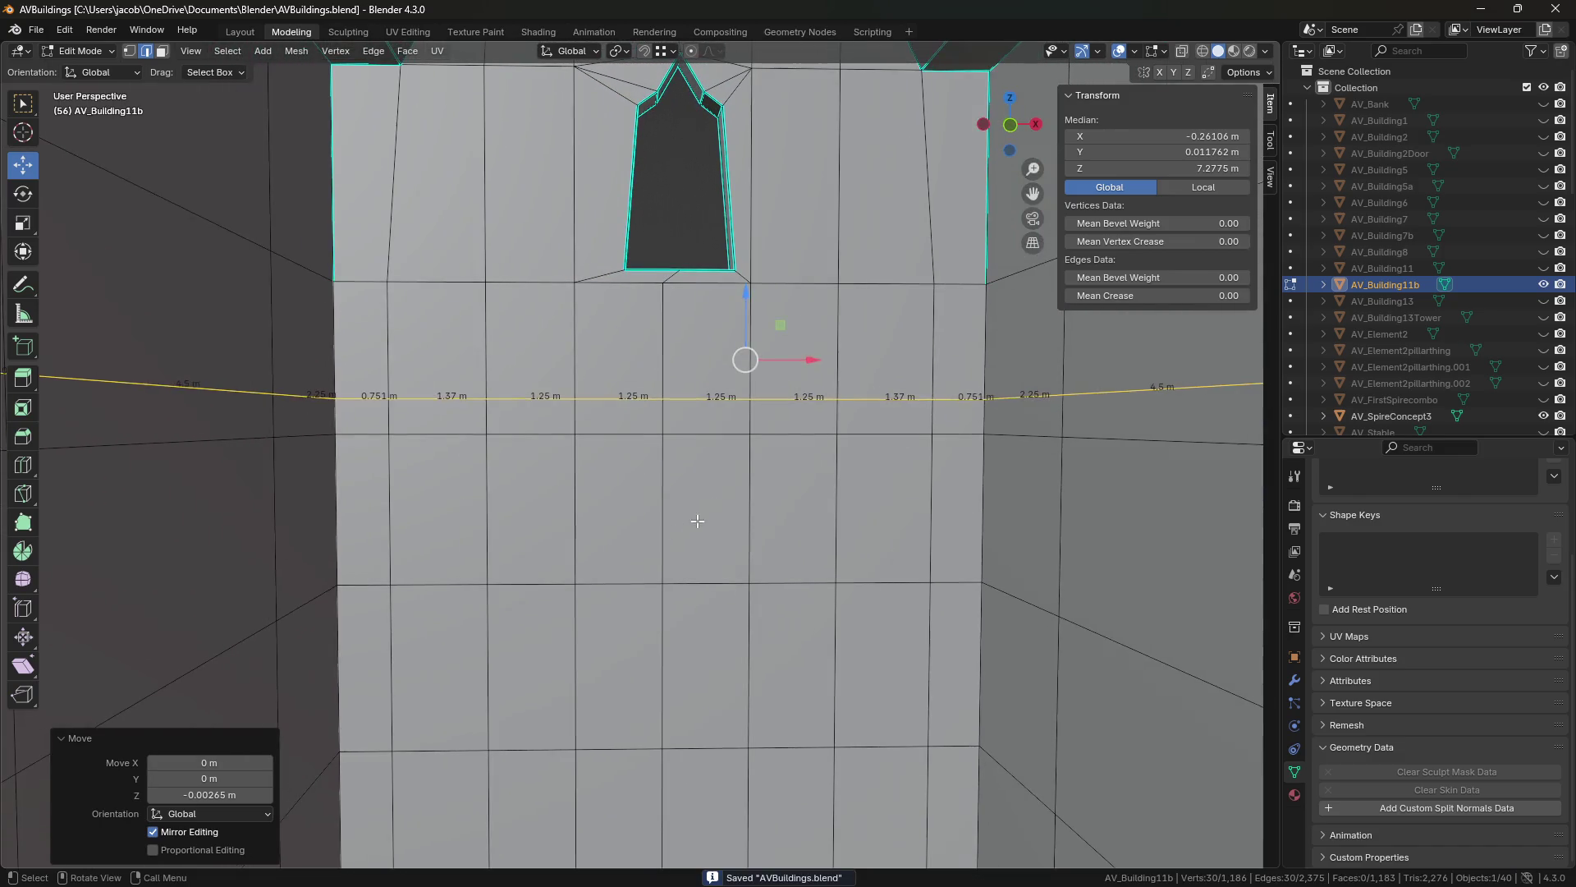
key("3")
left_click(750, 427, "alt")
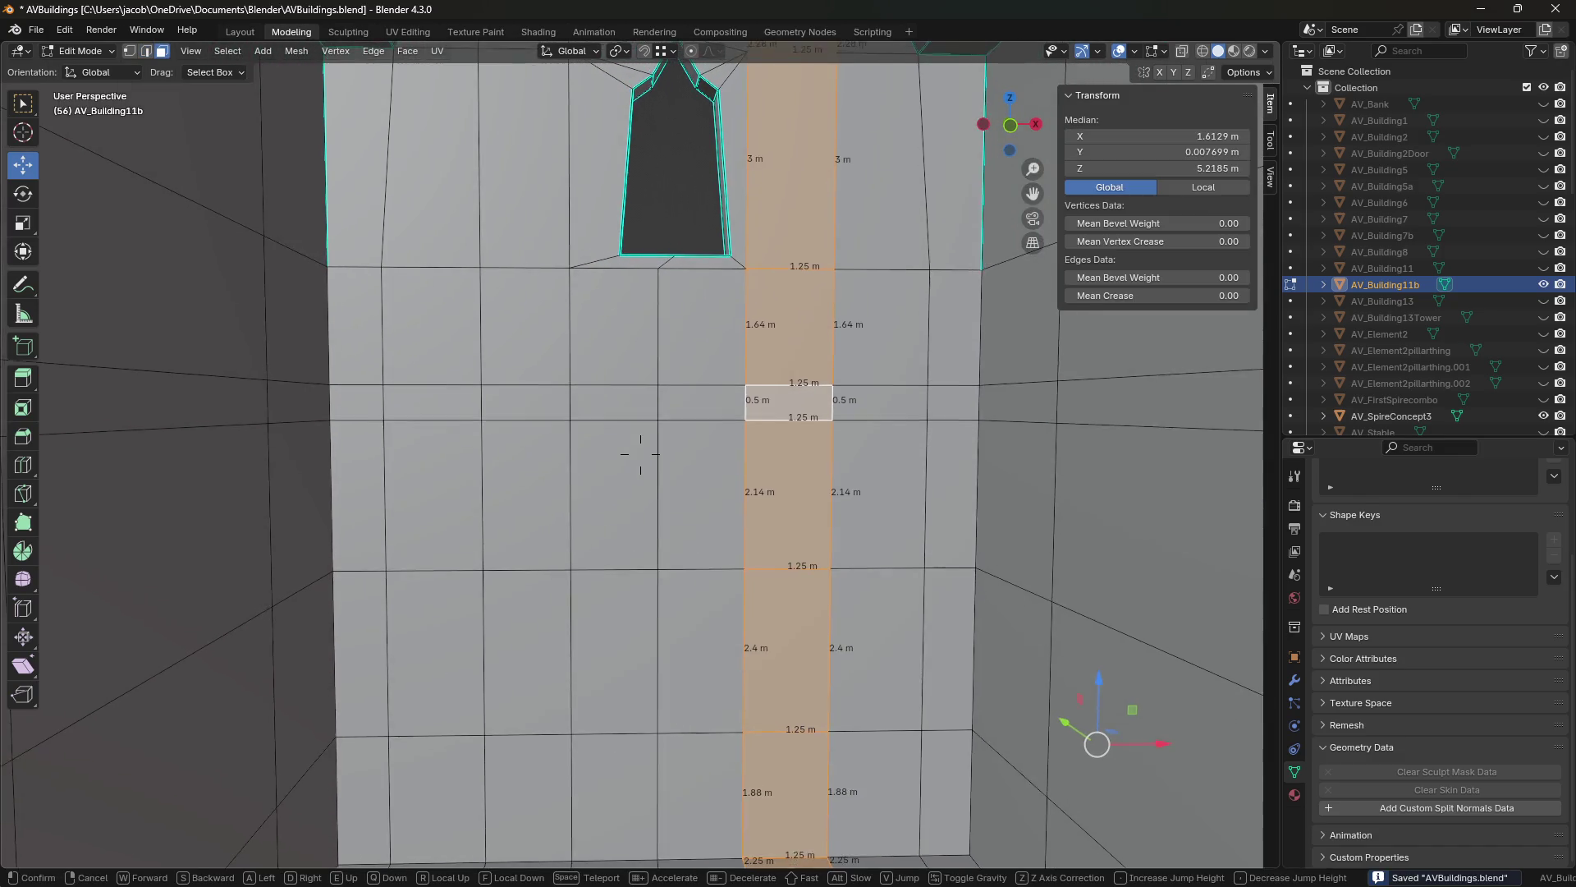
Select the horizontal face ring around the walls and lower it by 0.167 m.
left_click(833, 416, "alt")
scroll(841, 416, "down", 3)
key("2")
left_click(730, 373)
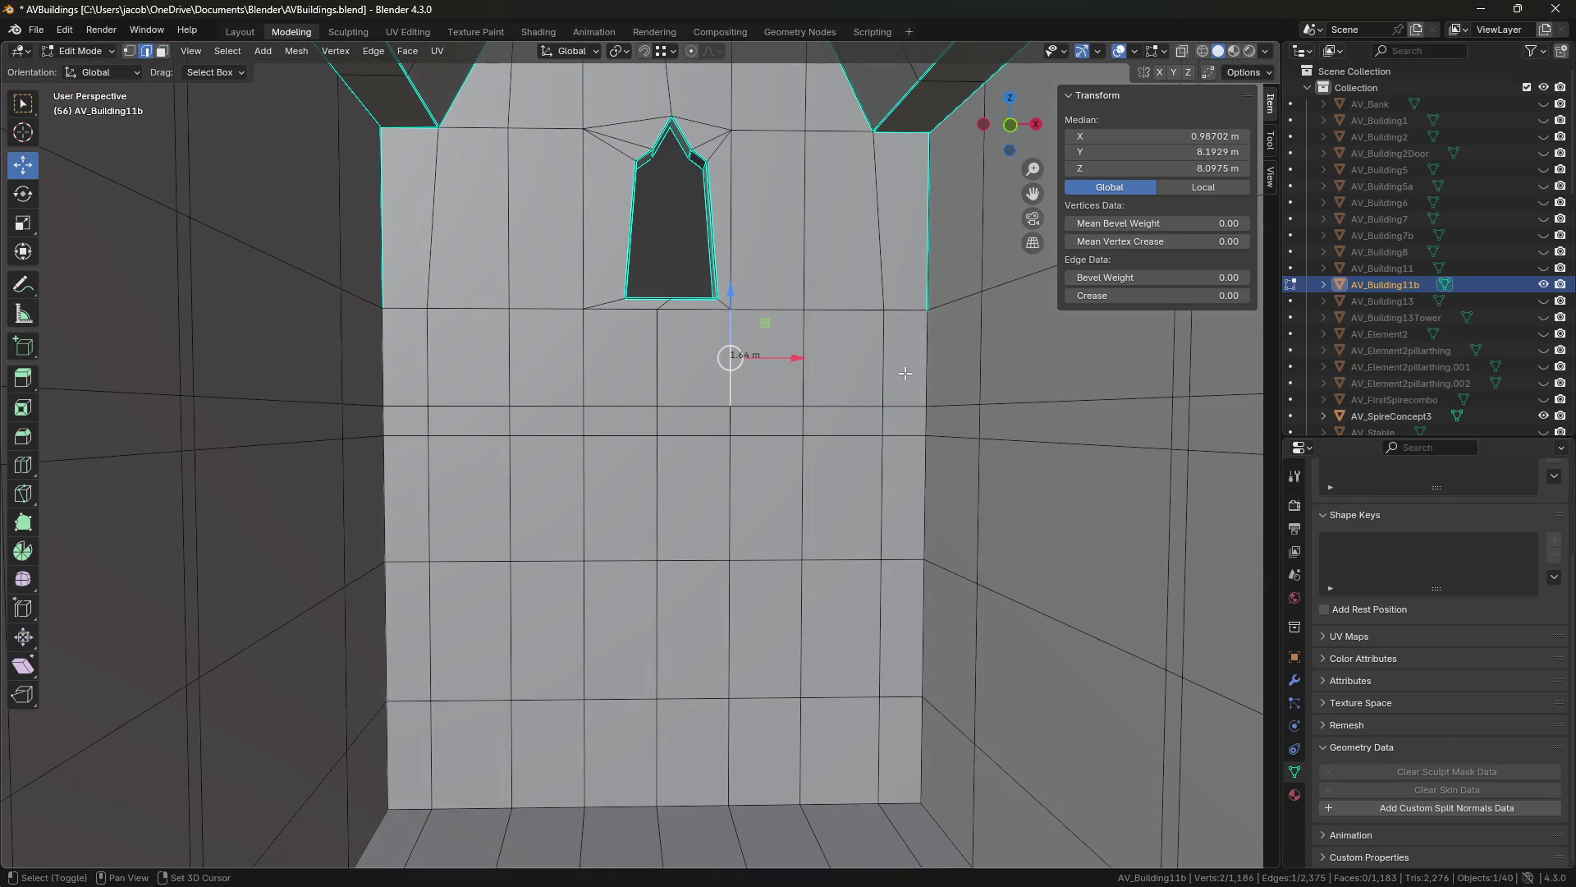
key("3")
left_click(723, 423, "alt")
key("g")
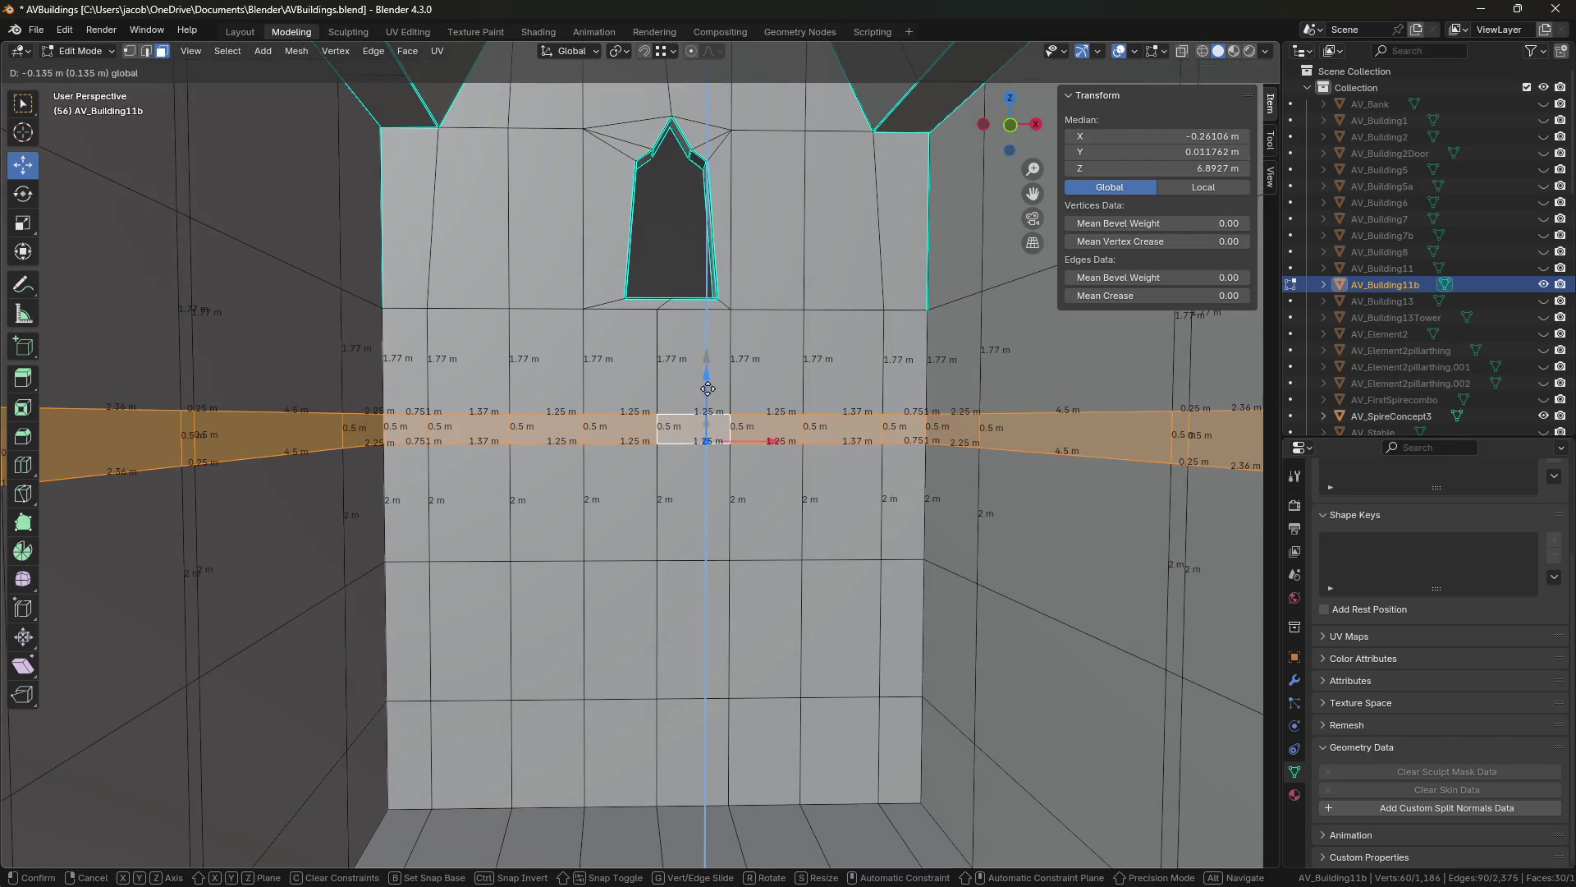
left_click(706, 394)
Deselect everything, save the file, and look around the room toward the floor.
key("shift+grave")
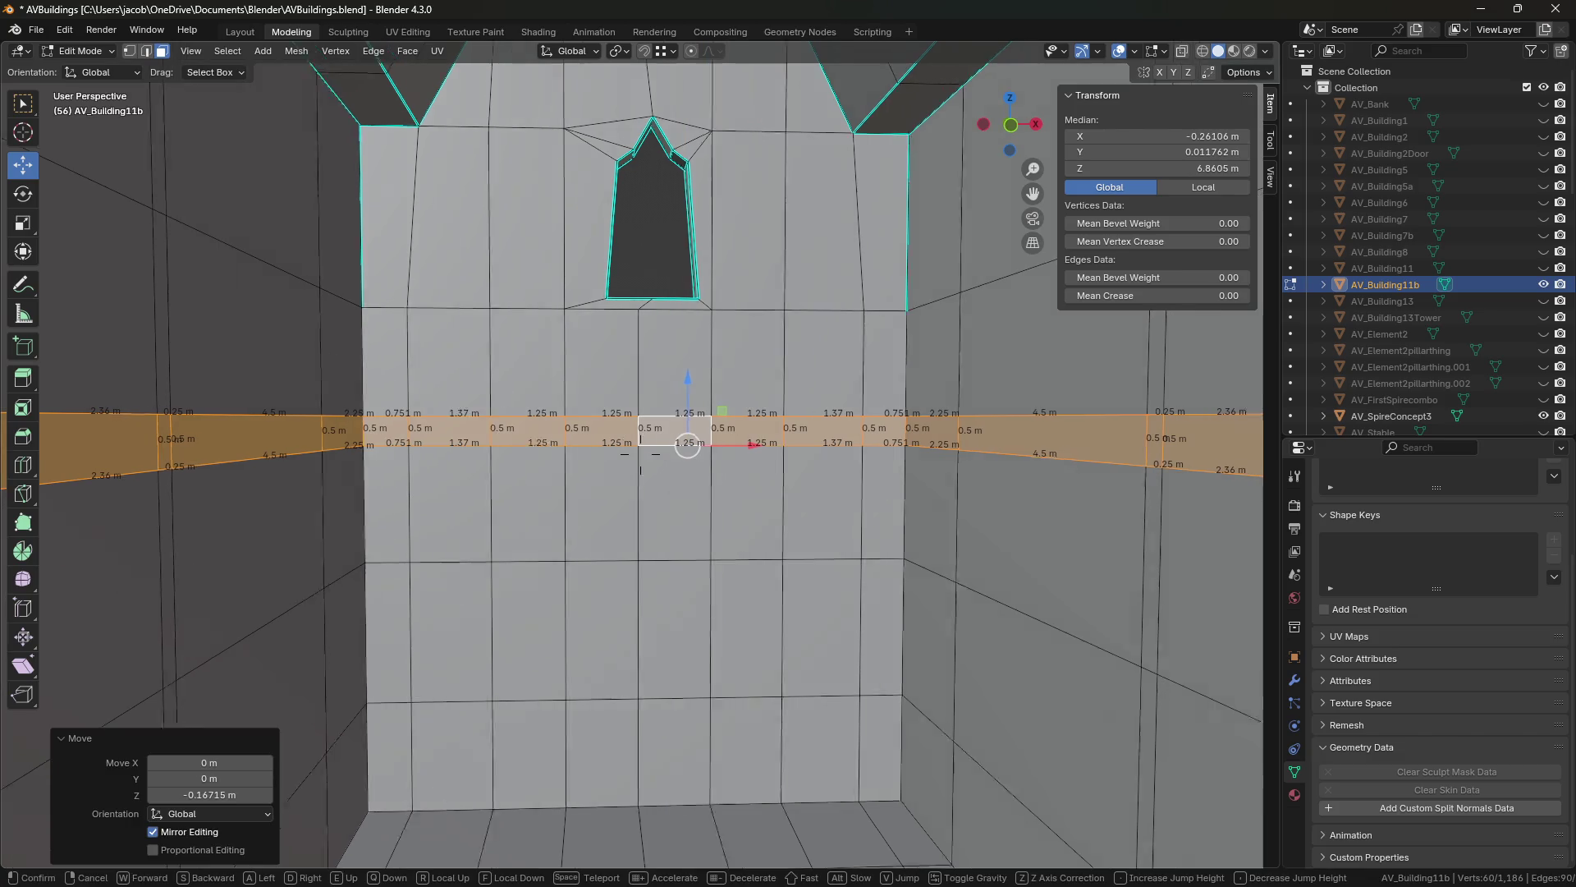
key("w")
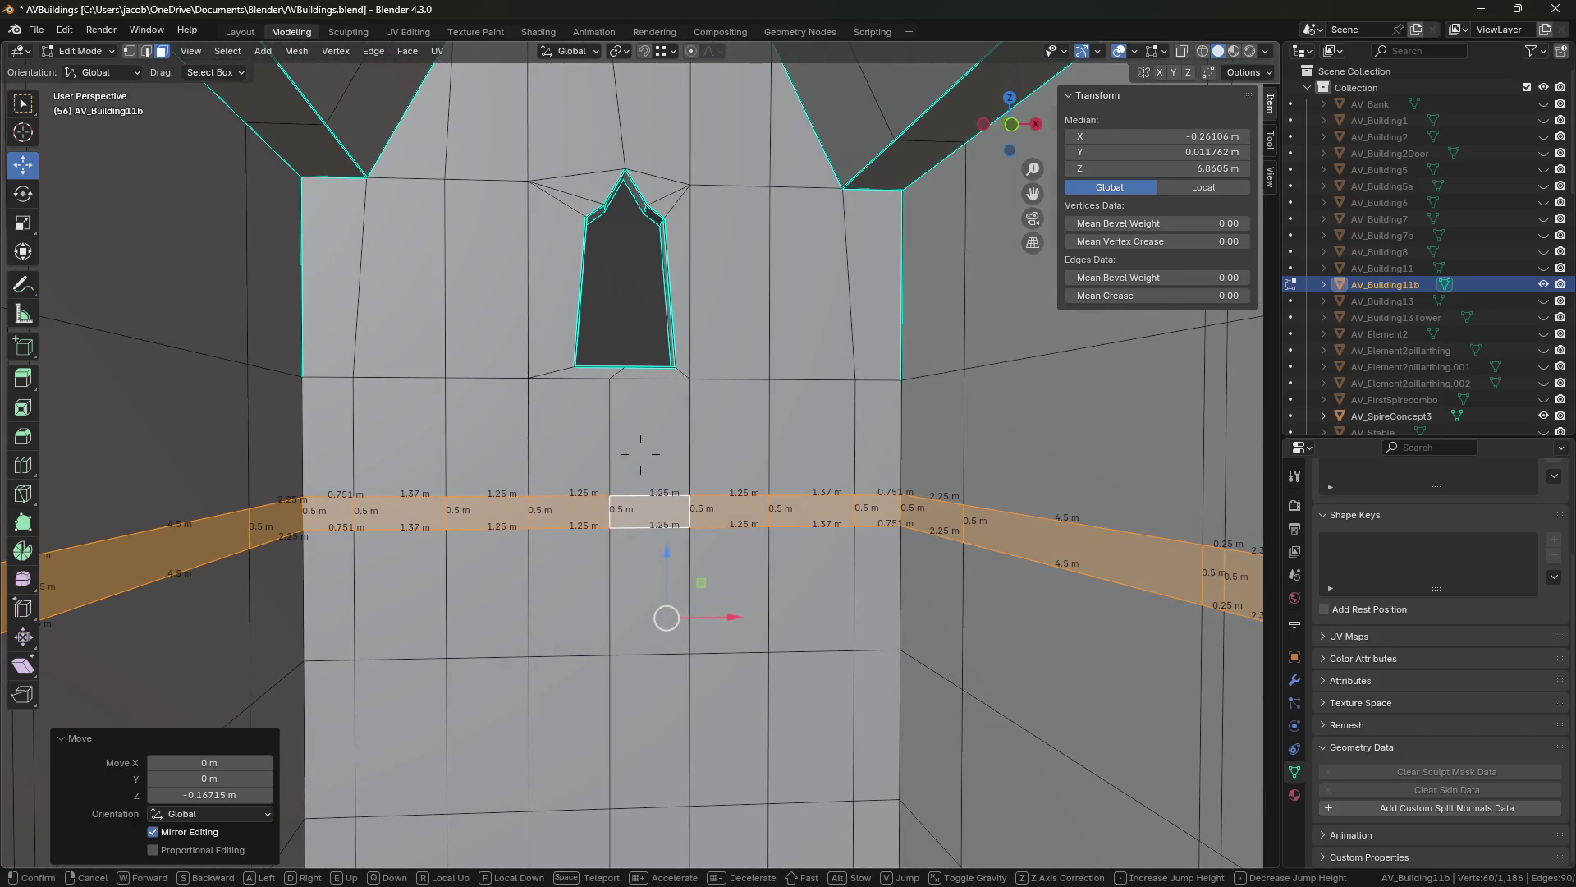
left_click(811, 451)
key("alt+a")
key("ctrl+s")
key("shift+grave")
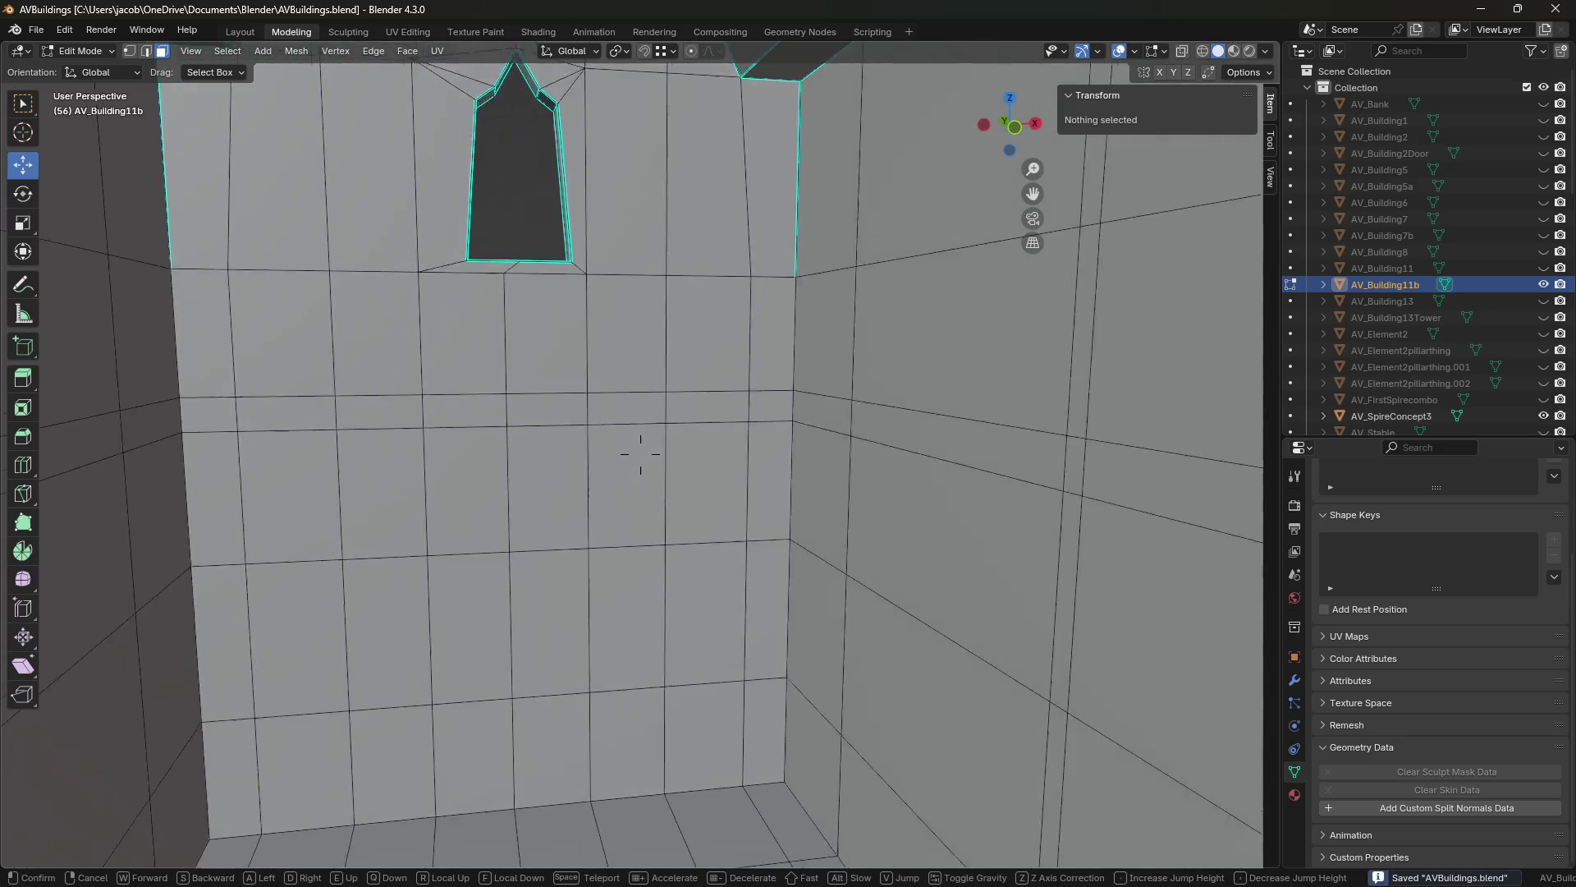
key("w")
key("q")
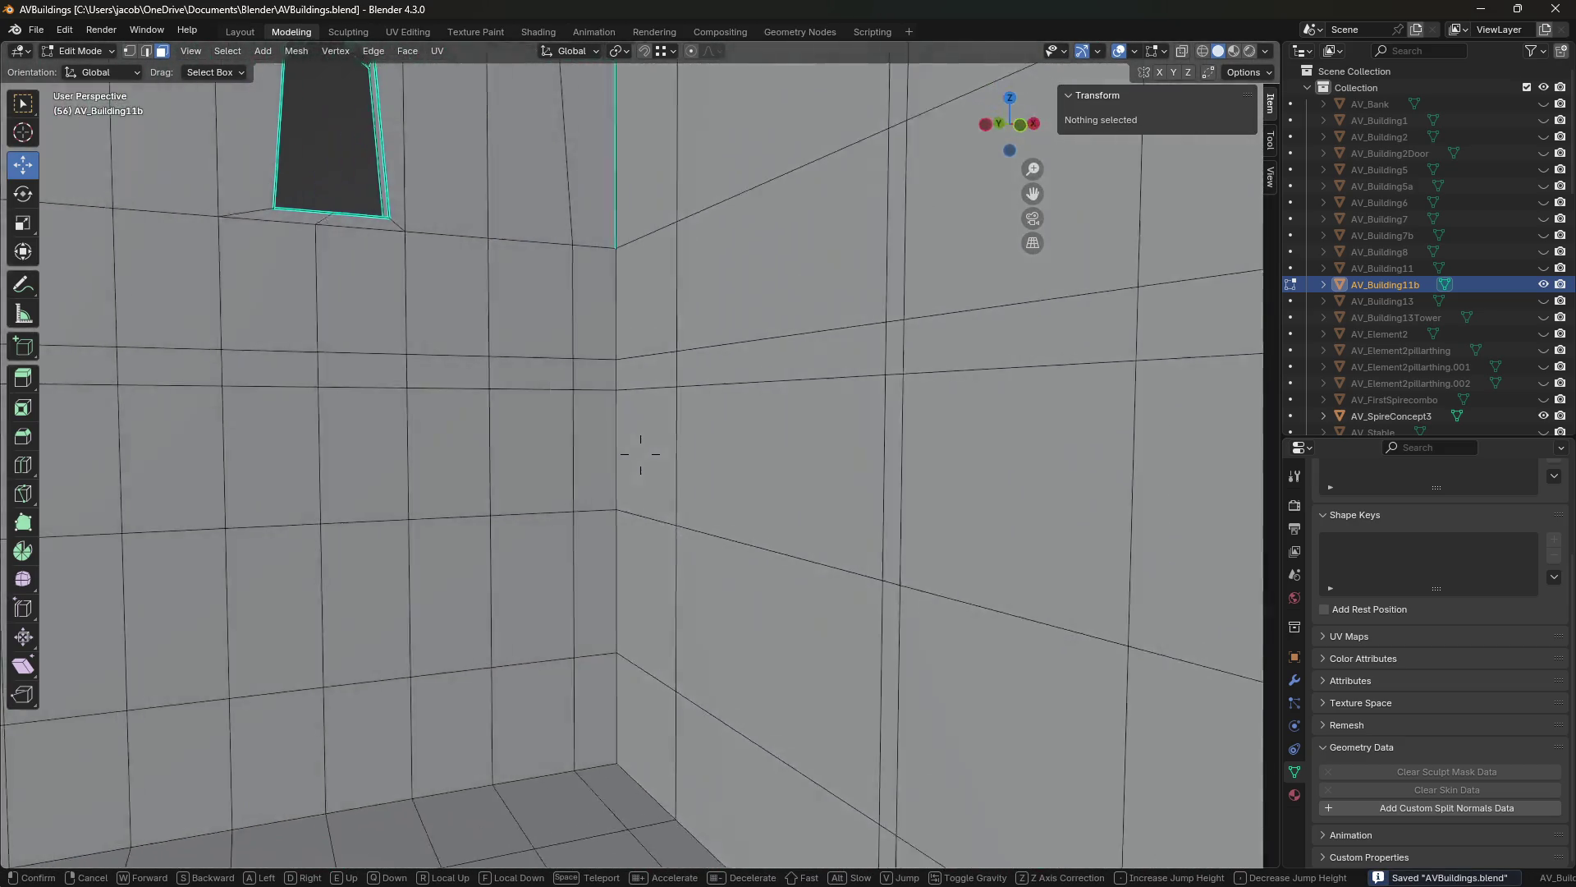
key("a")
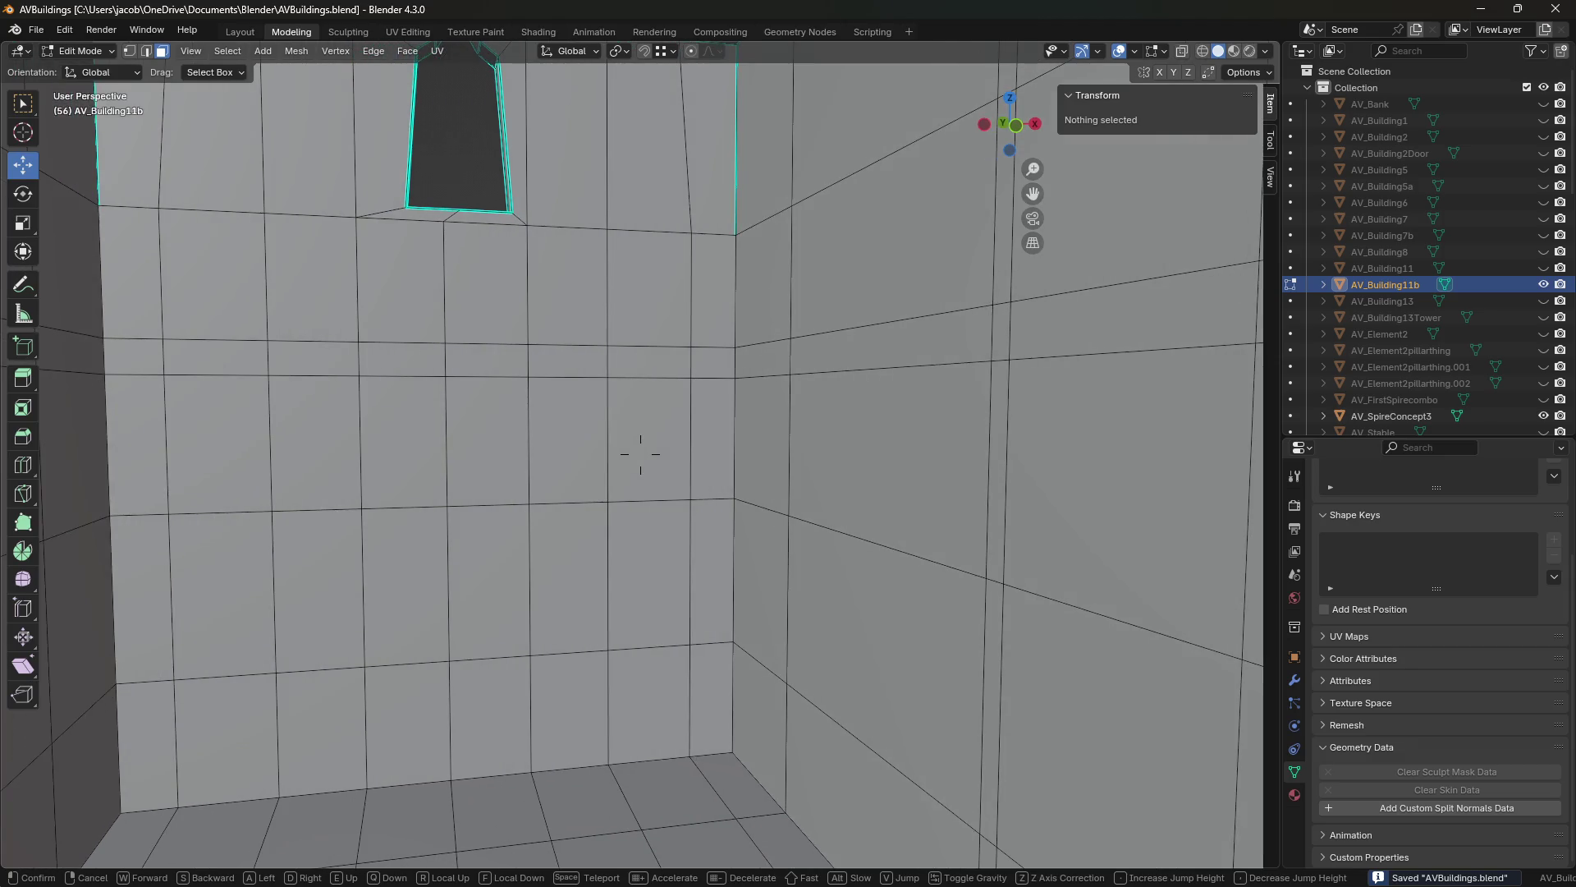
key("d")
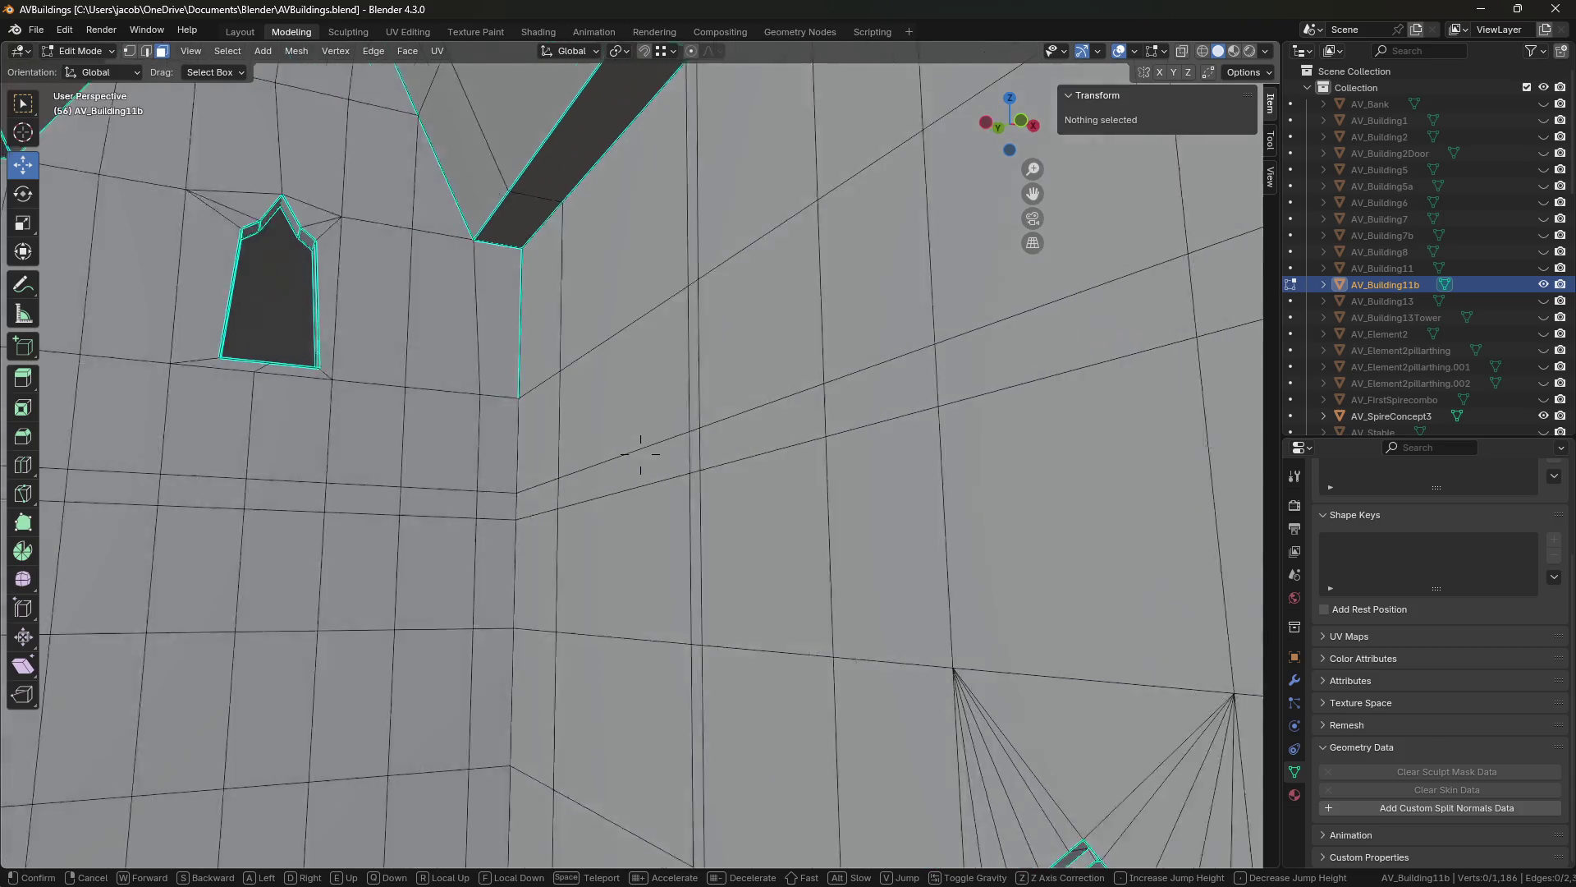
left_click(640, 328)
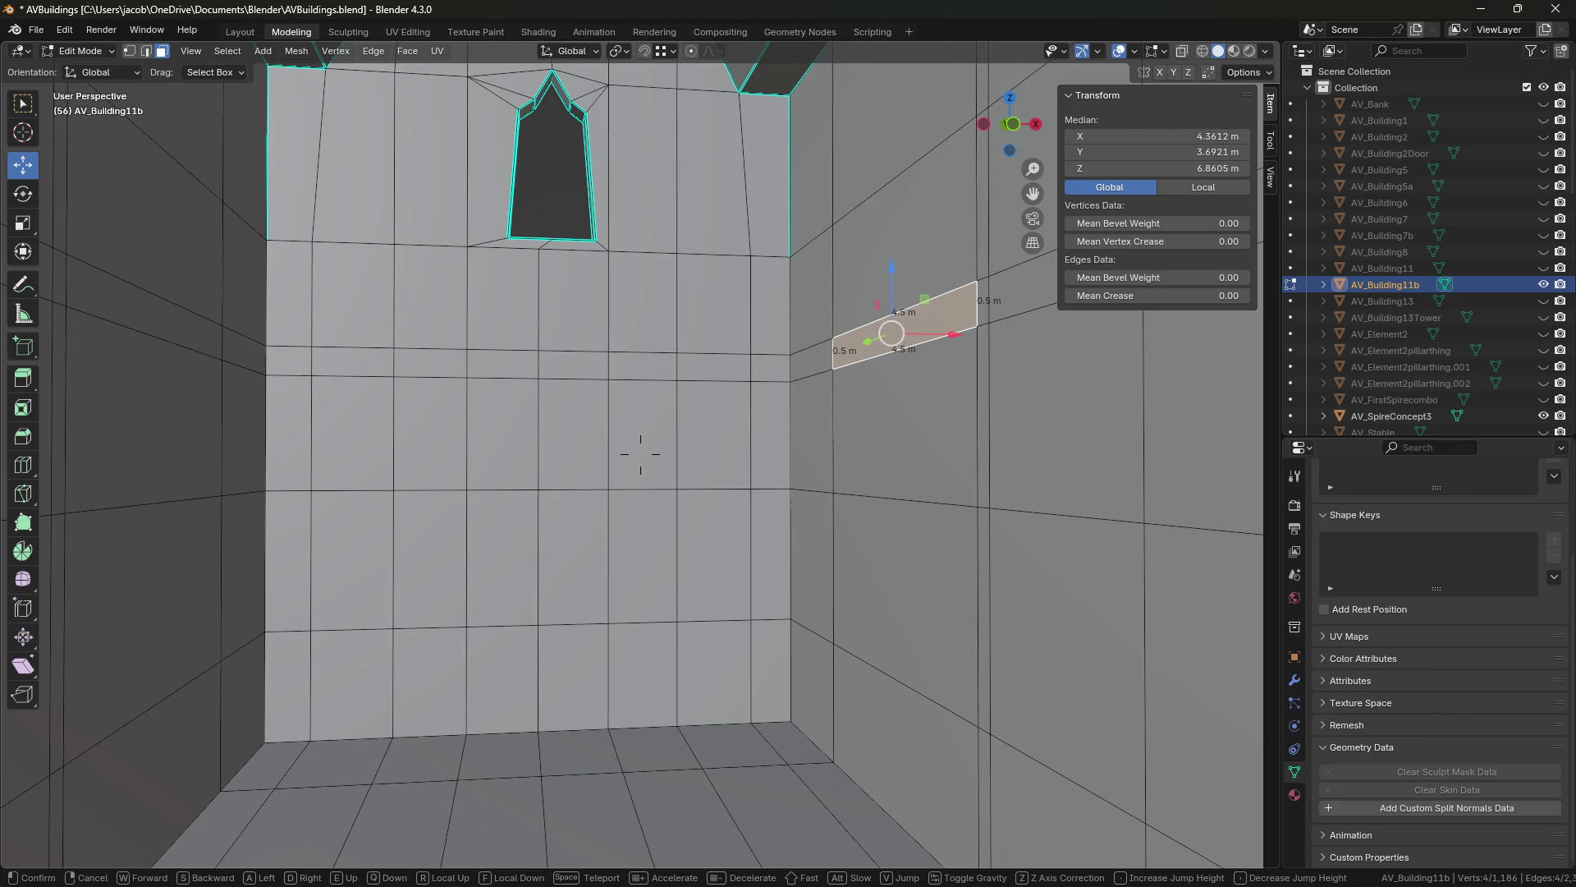
left_click(681, 481)
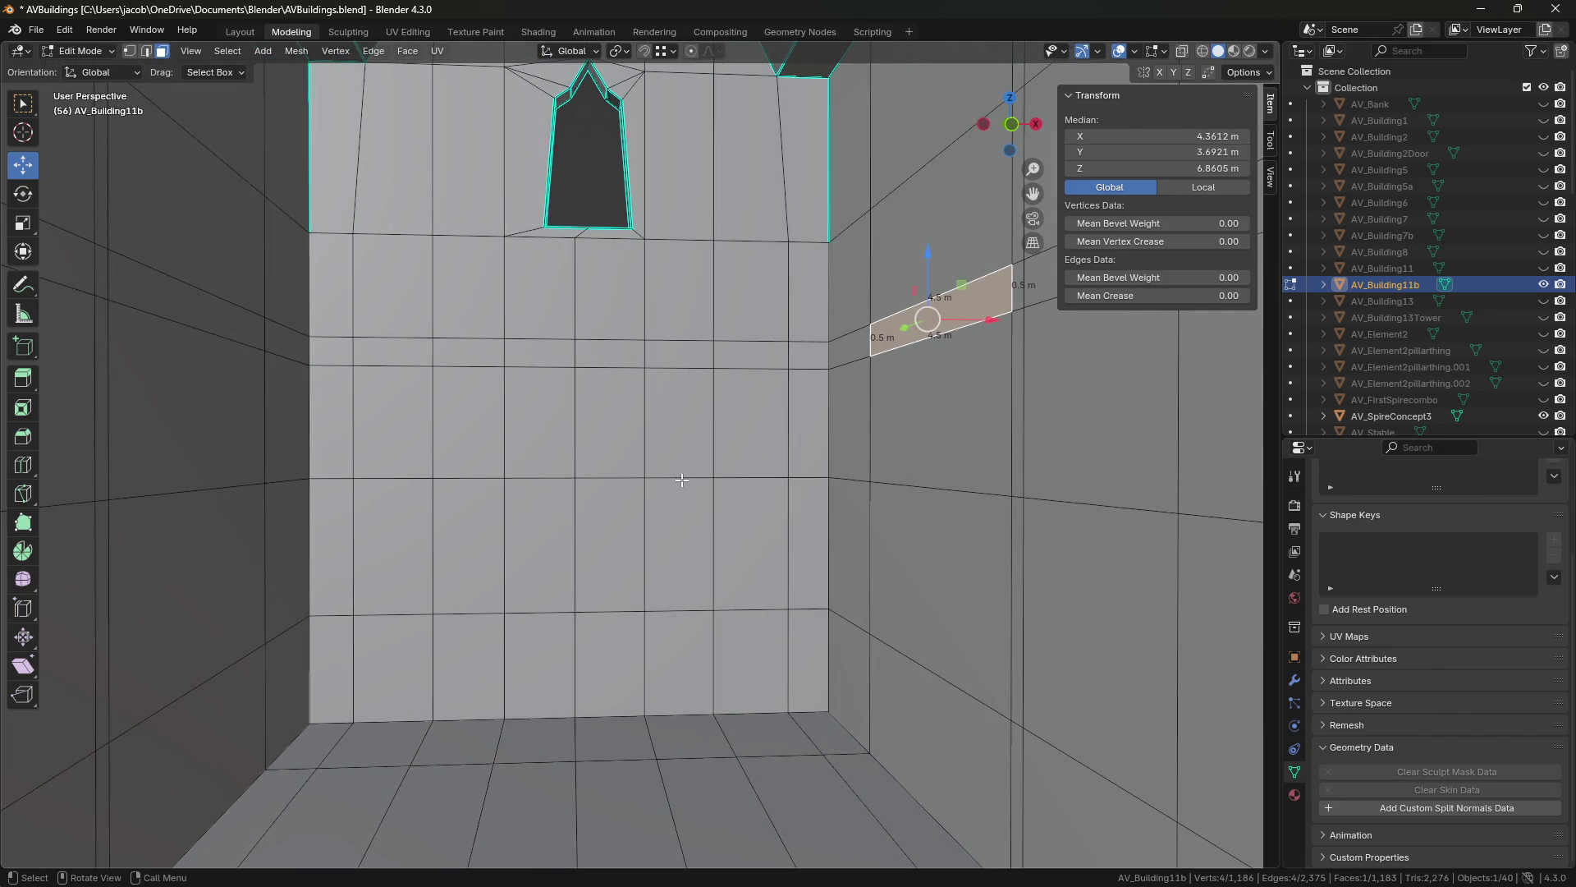
key("2")
key("shift+grave")
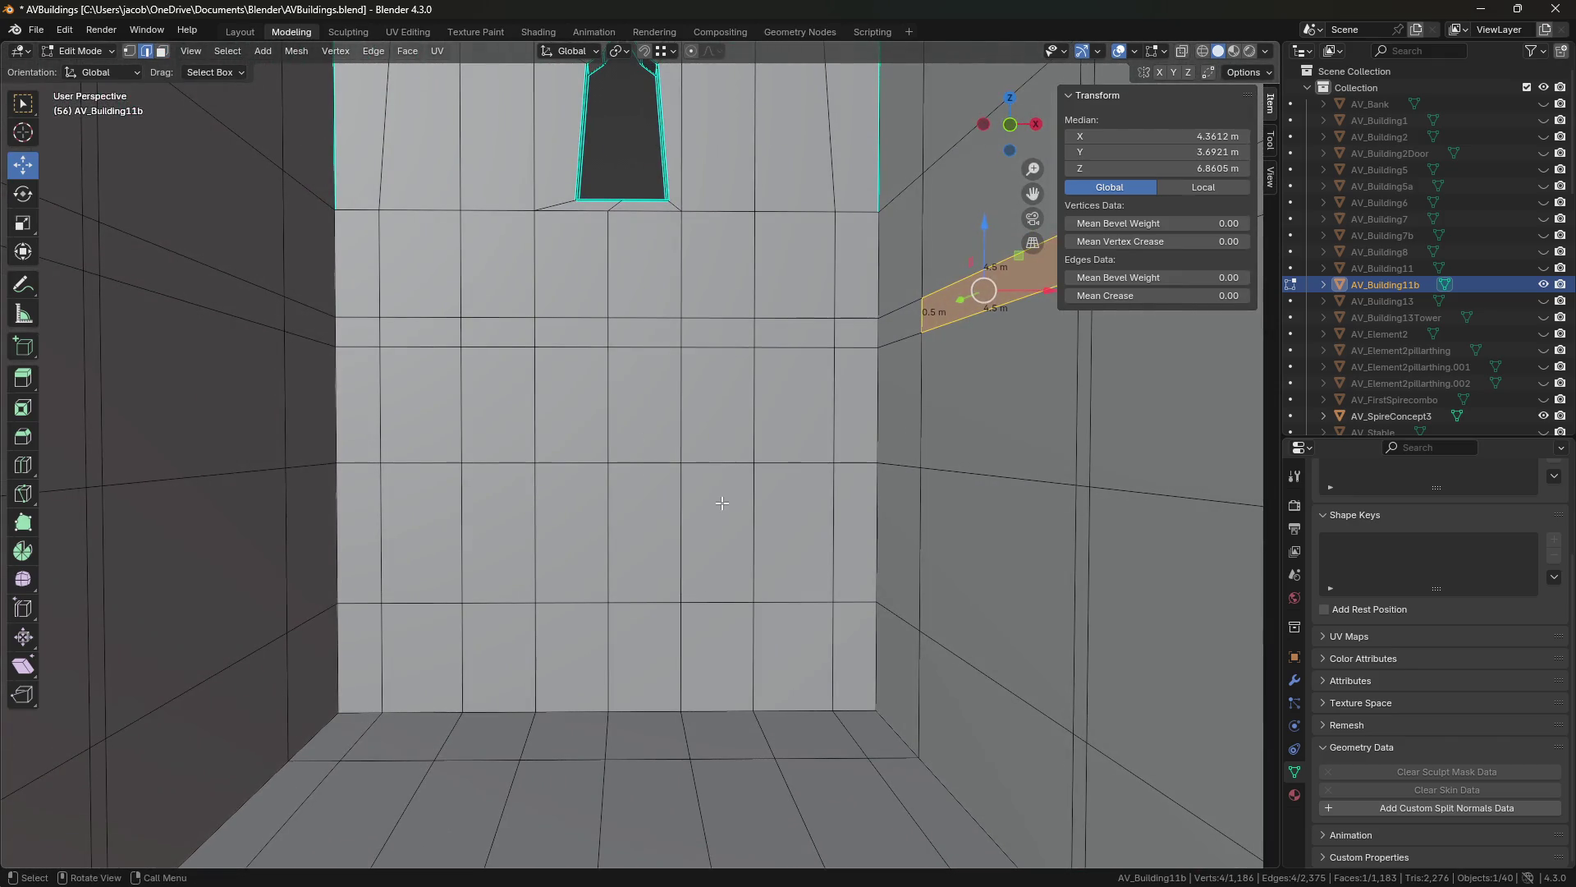
left_click(729, 500)
key("ctrl+s")
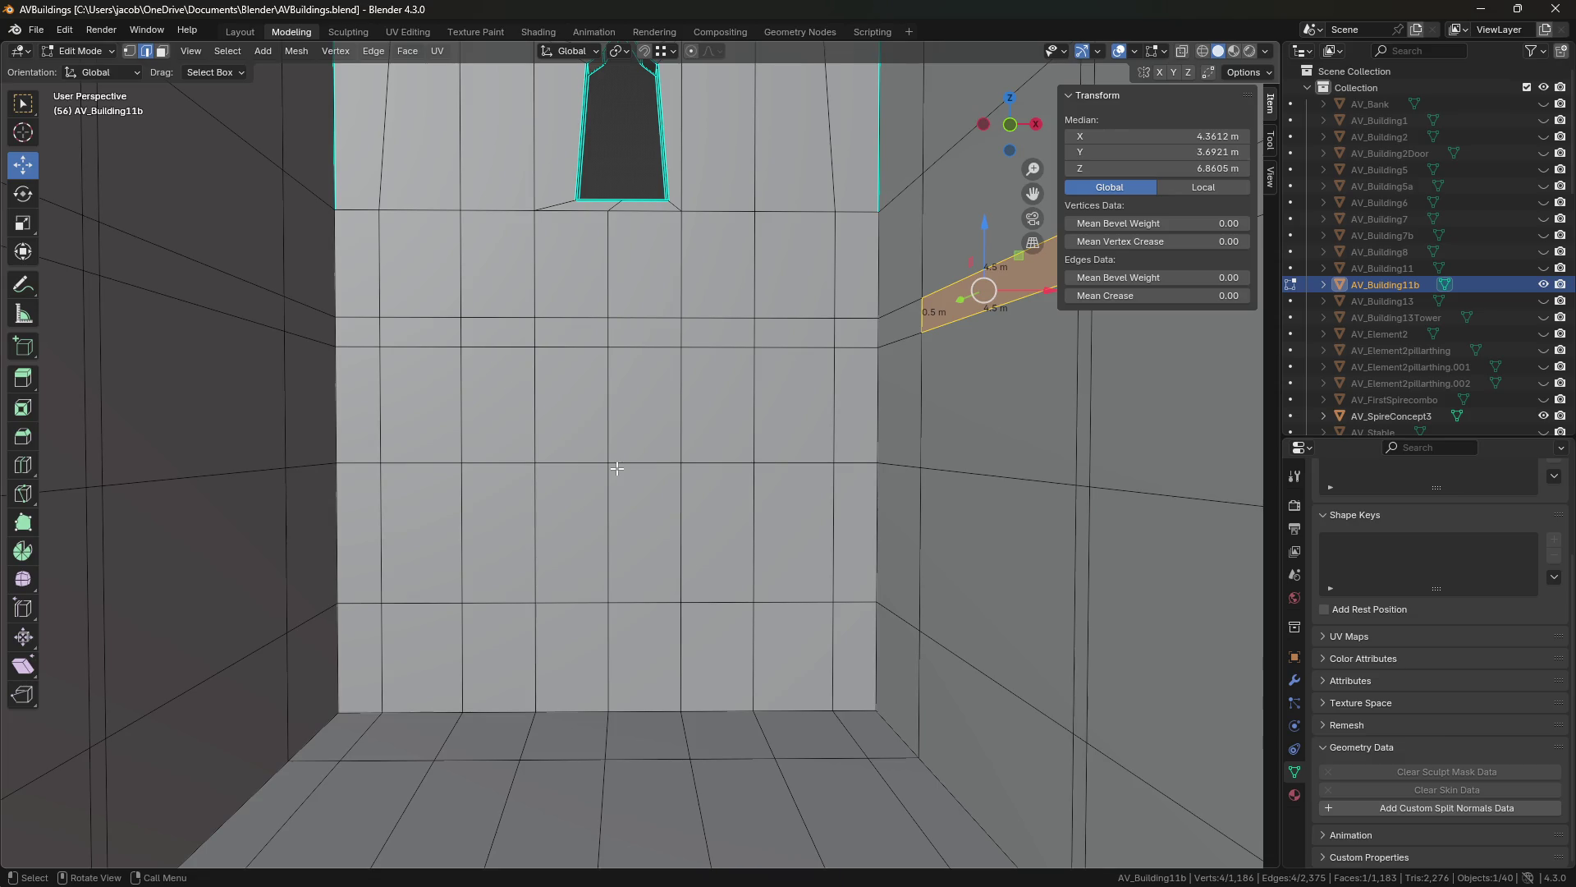
left_click(659, 458)
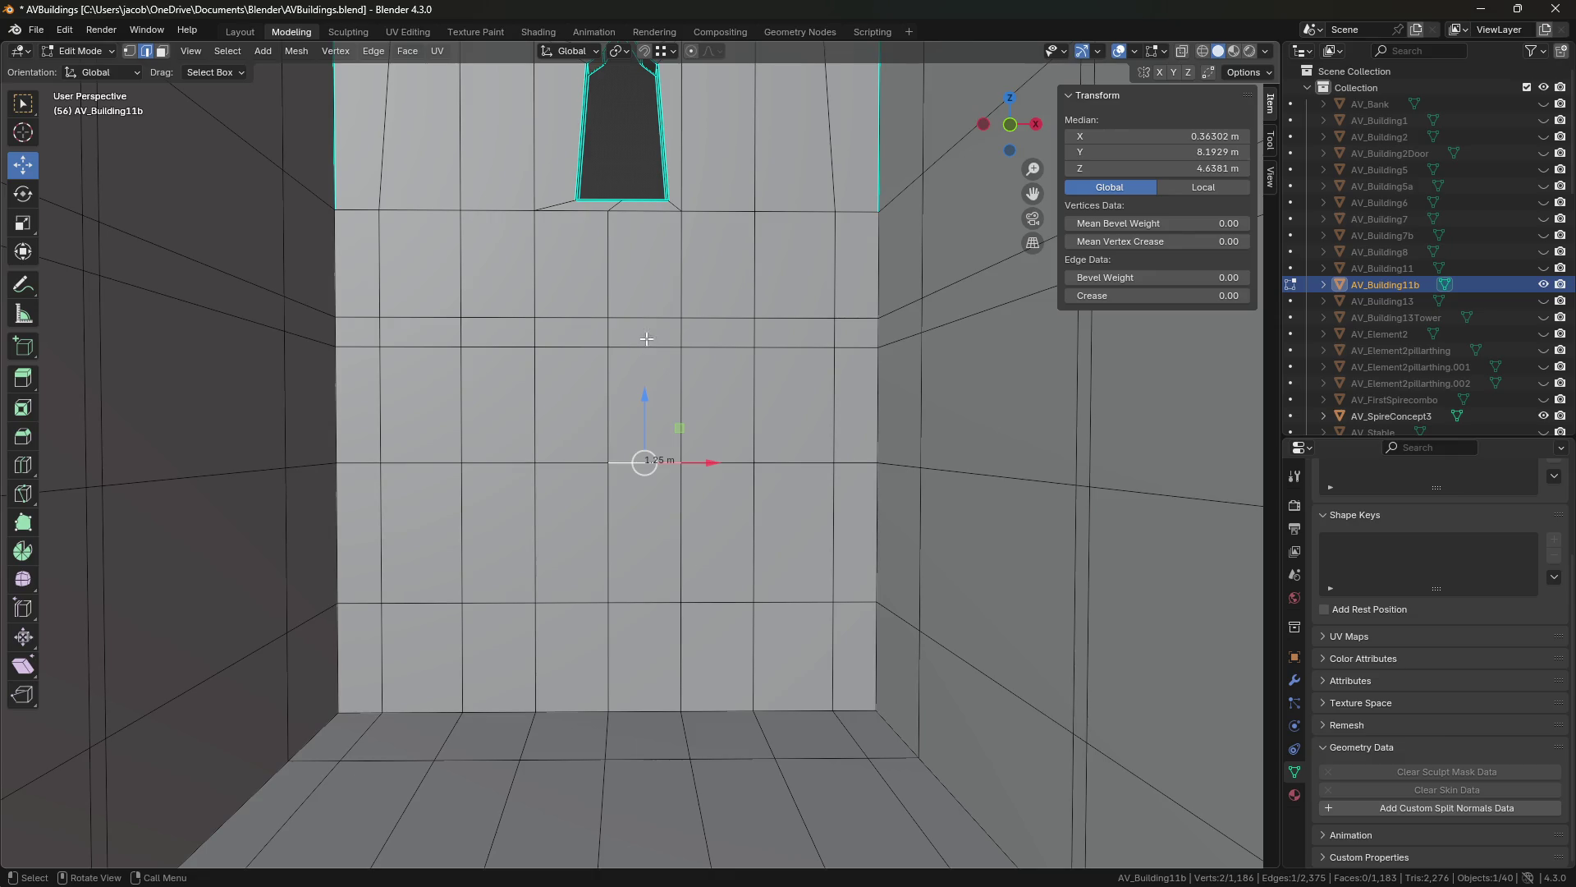
left_click(682, 330)
Extrude the horizontal wall edge about 2.0652 m out from the wall in Y.
left_click(794, 317)
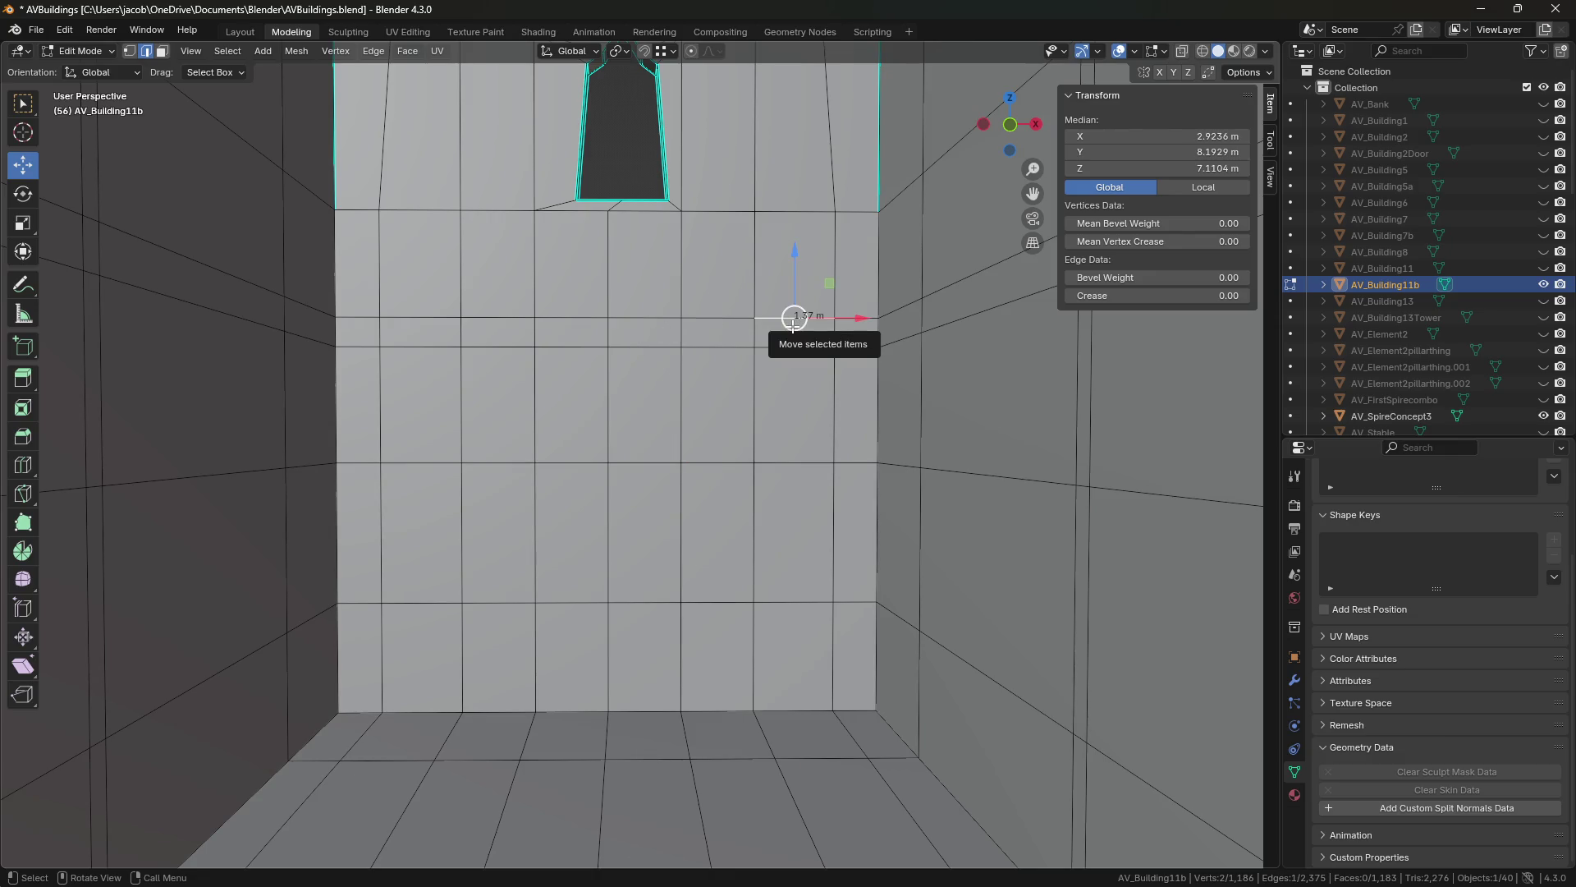
key("shift+grave")
left_click(640, 450)
key("e")
key("Escape")
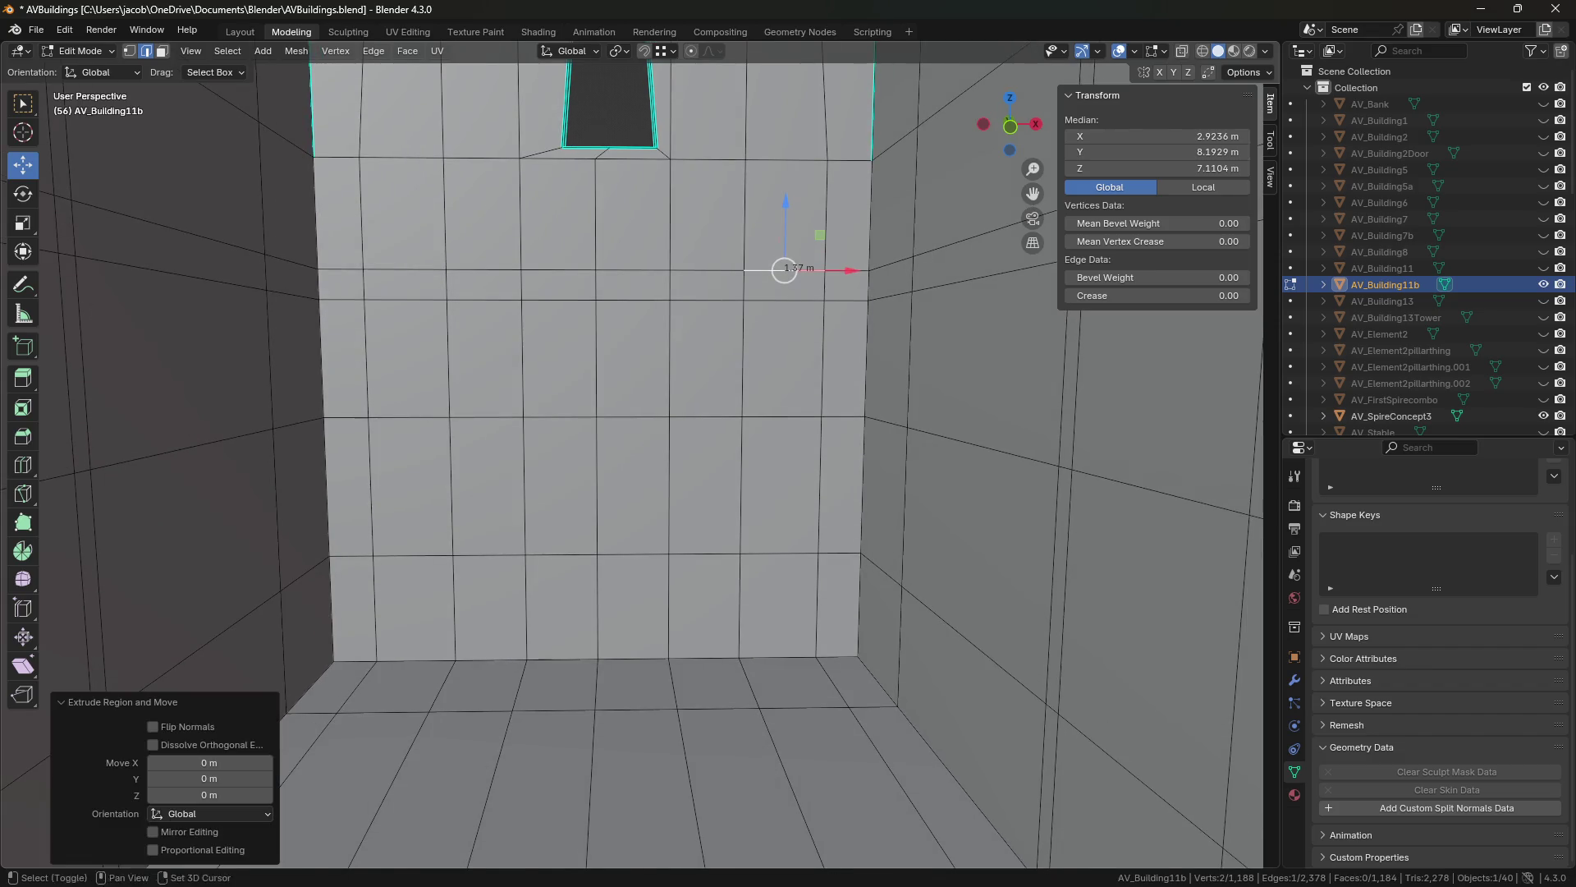
key("shift+grave")
left_click(737, 367)
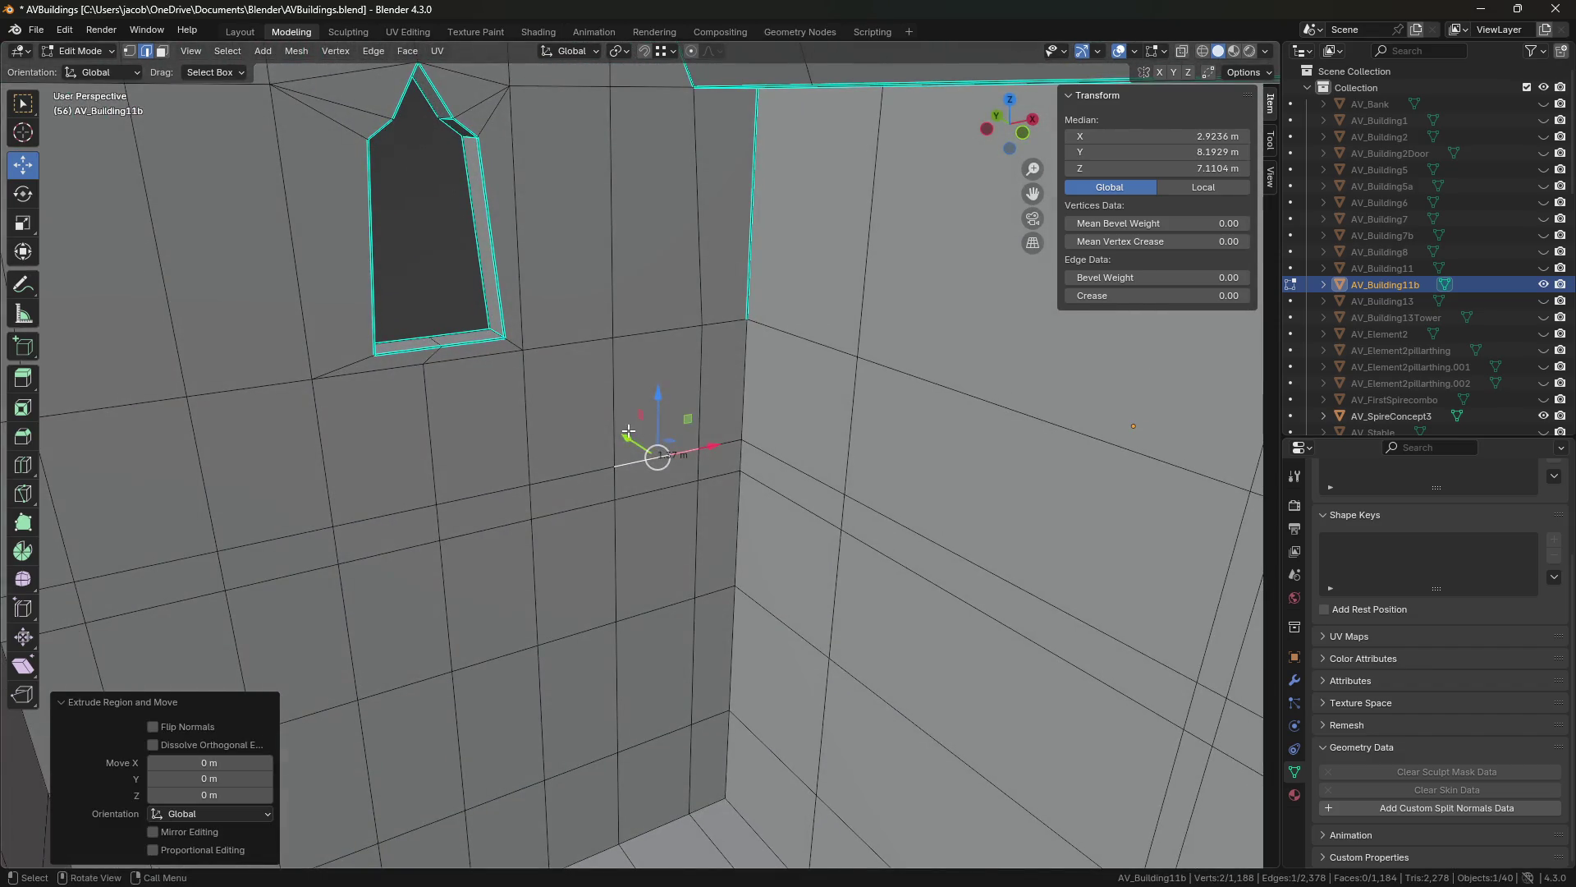
left_click_drag(628, 433, 731, 521)
Copy a floor vertex's Z height from the N panel.
key("shift+grave")
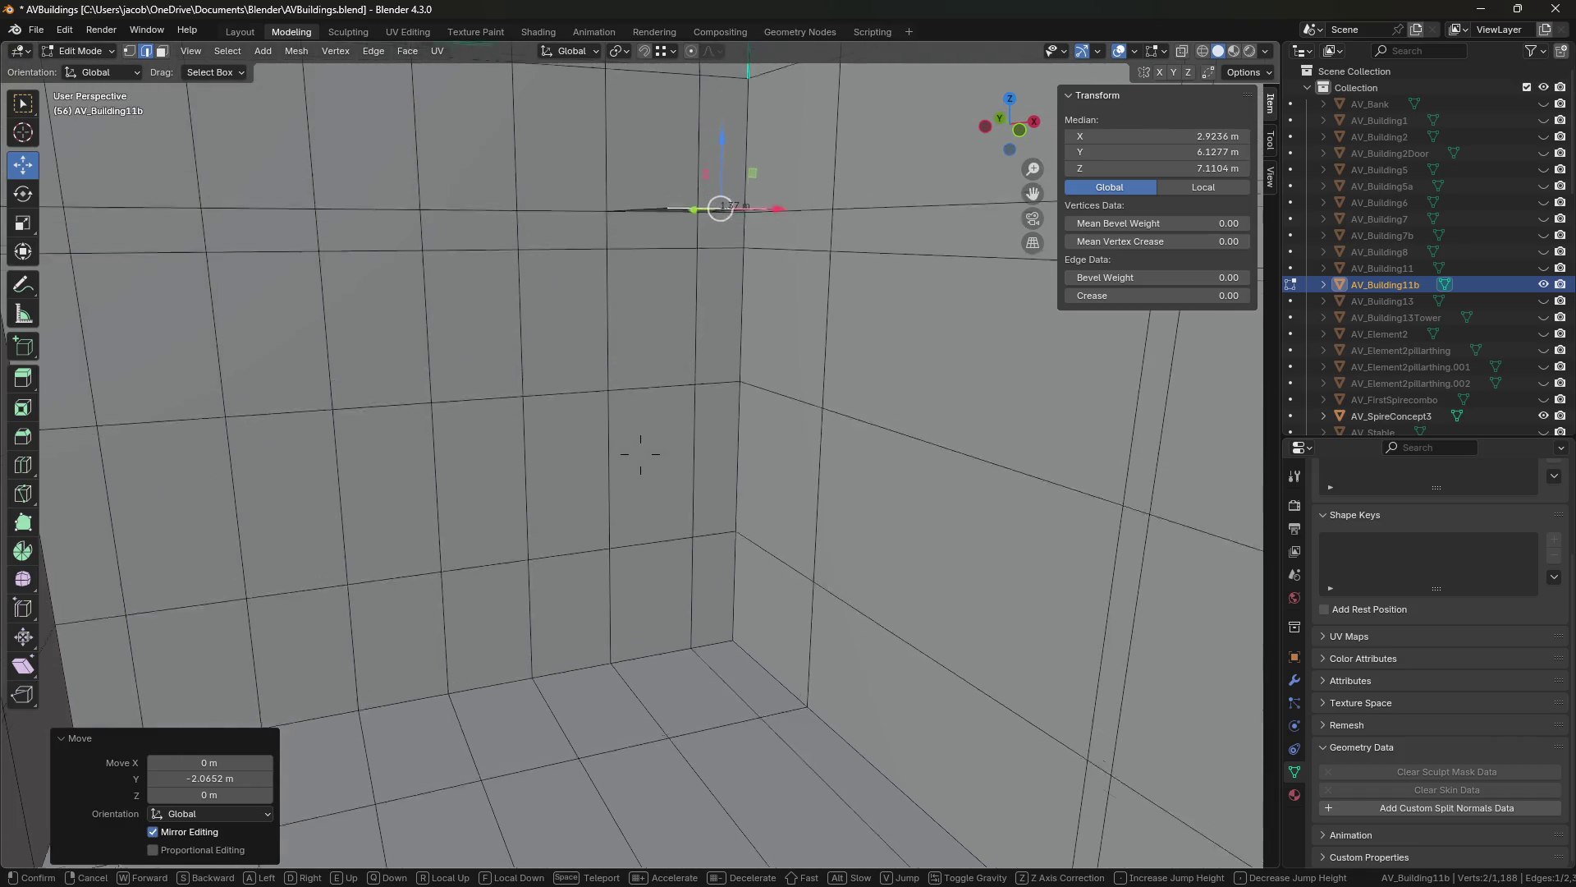
key("e")
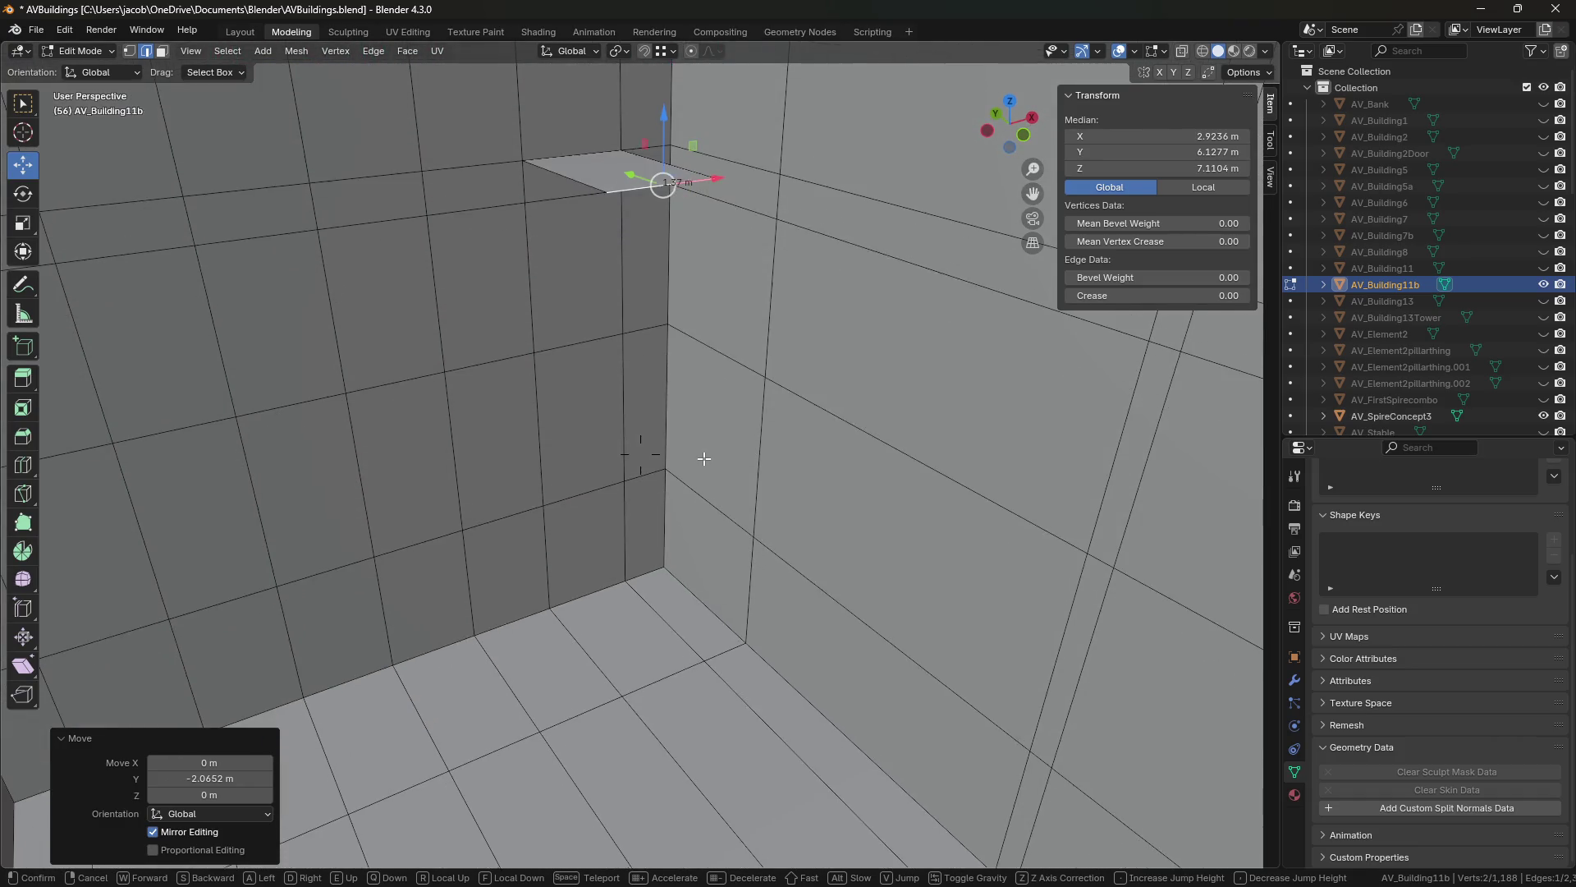
left_click(641, 454)
key("1")
left_click(745, 643)
left_click(1045, 168)
key("Escape")
Extrude the beam's outer edge and drop it to floor height, Z 0.35885.
key("2")
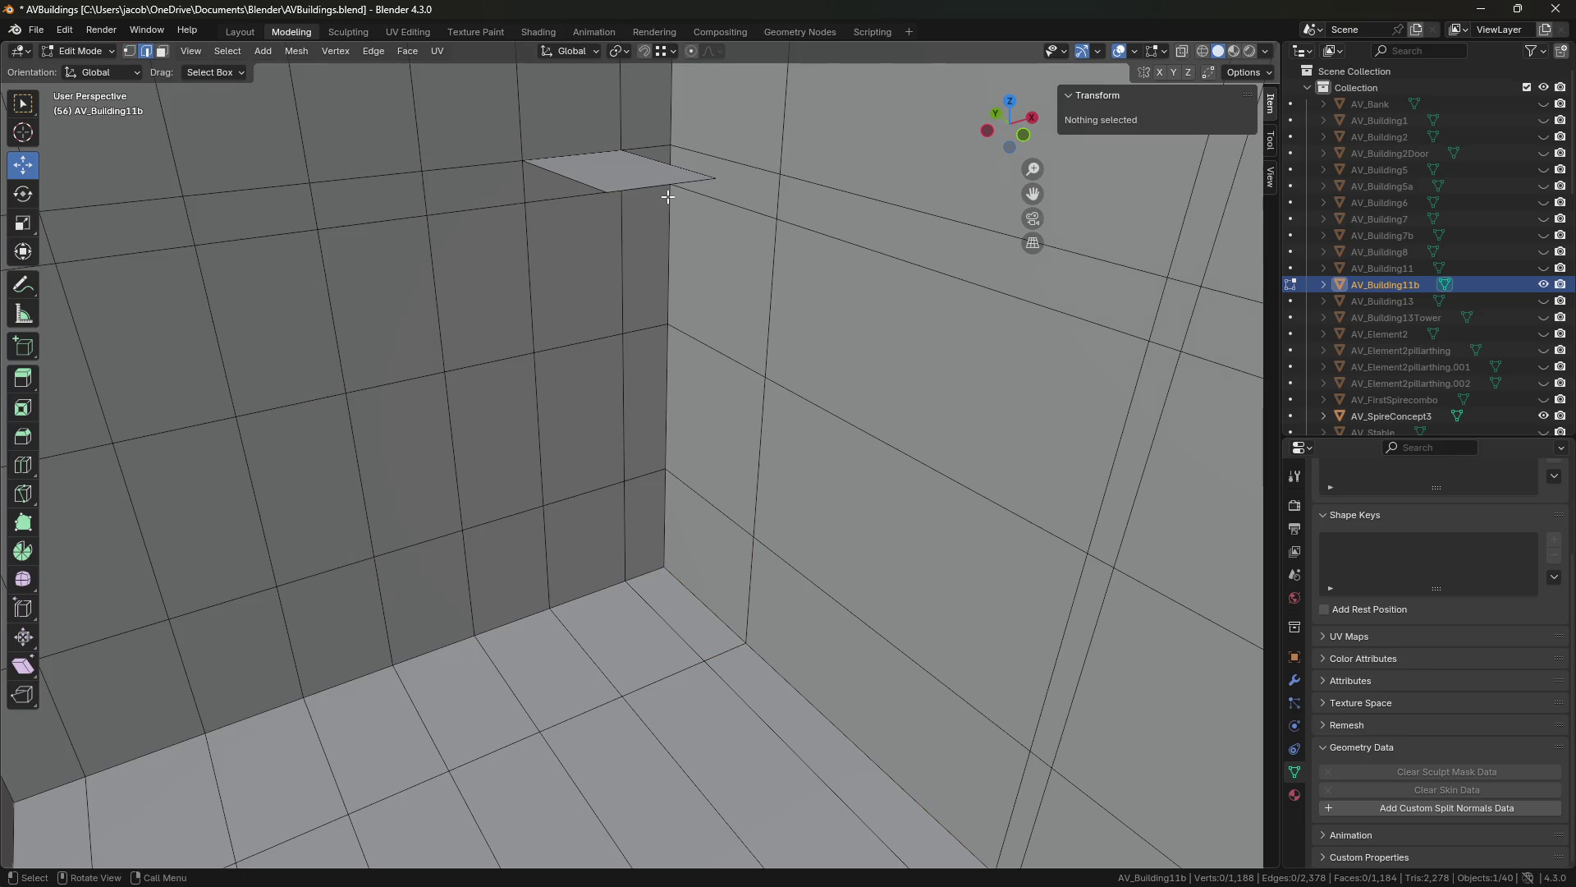
left_click(662, 184)
key("e")
key("Escape")
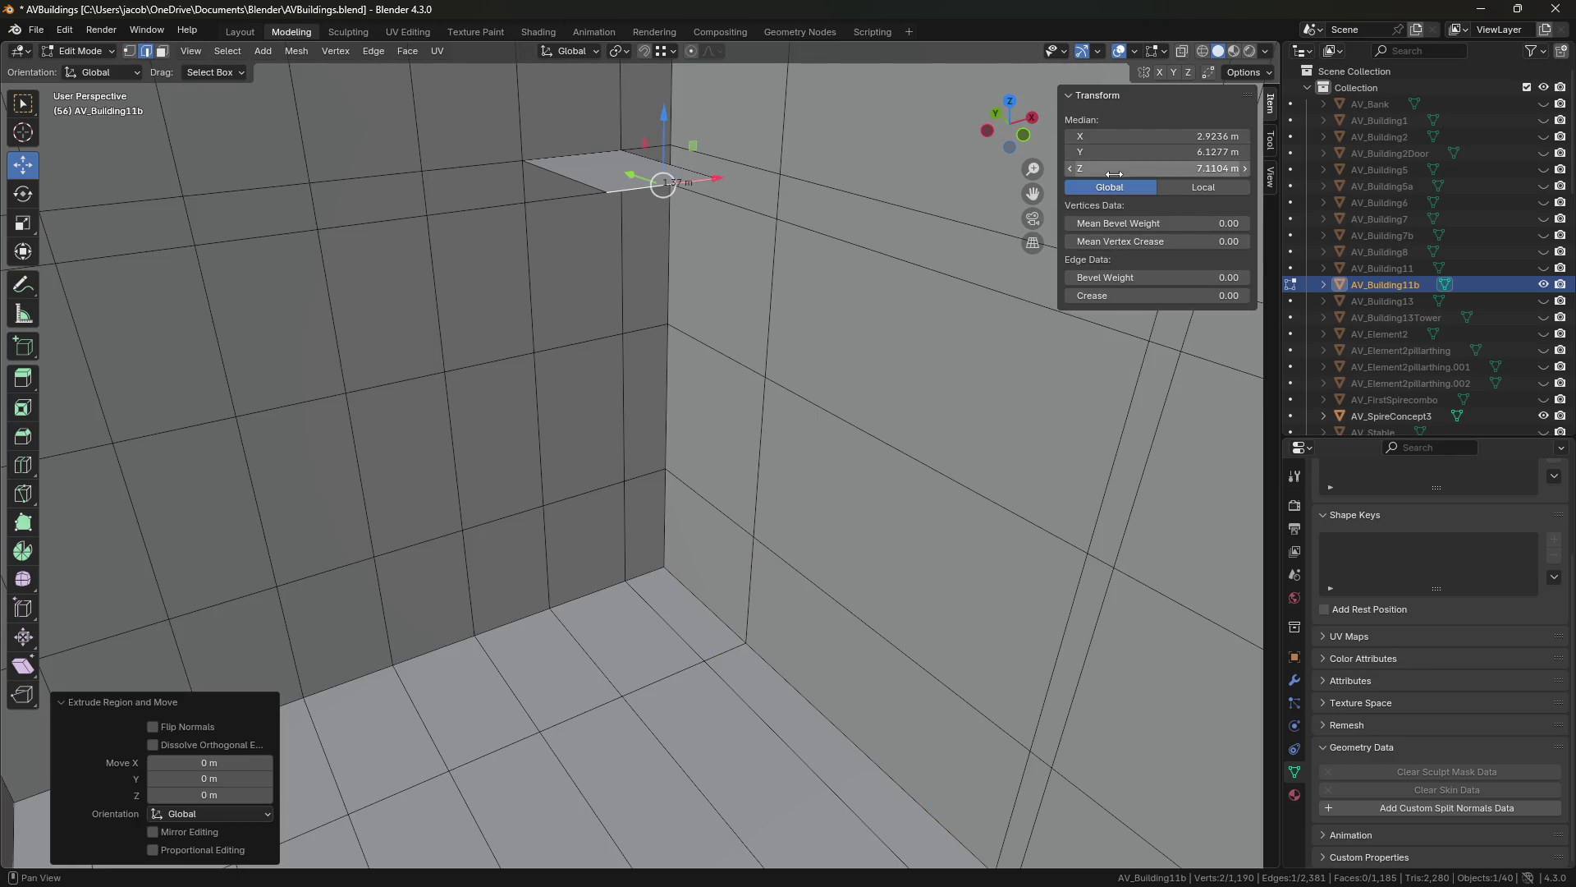
left_click(1158, 168)
type("0.35885")
key("Return")
Select the beam's vertical edge and save the file.
key("shift+grave")
left_click(641, 454)
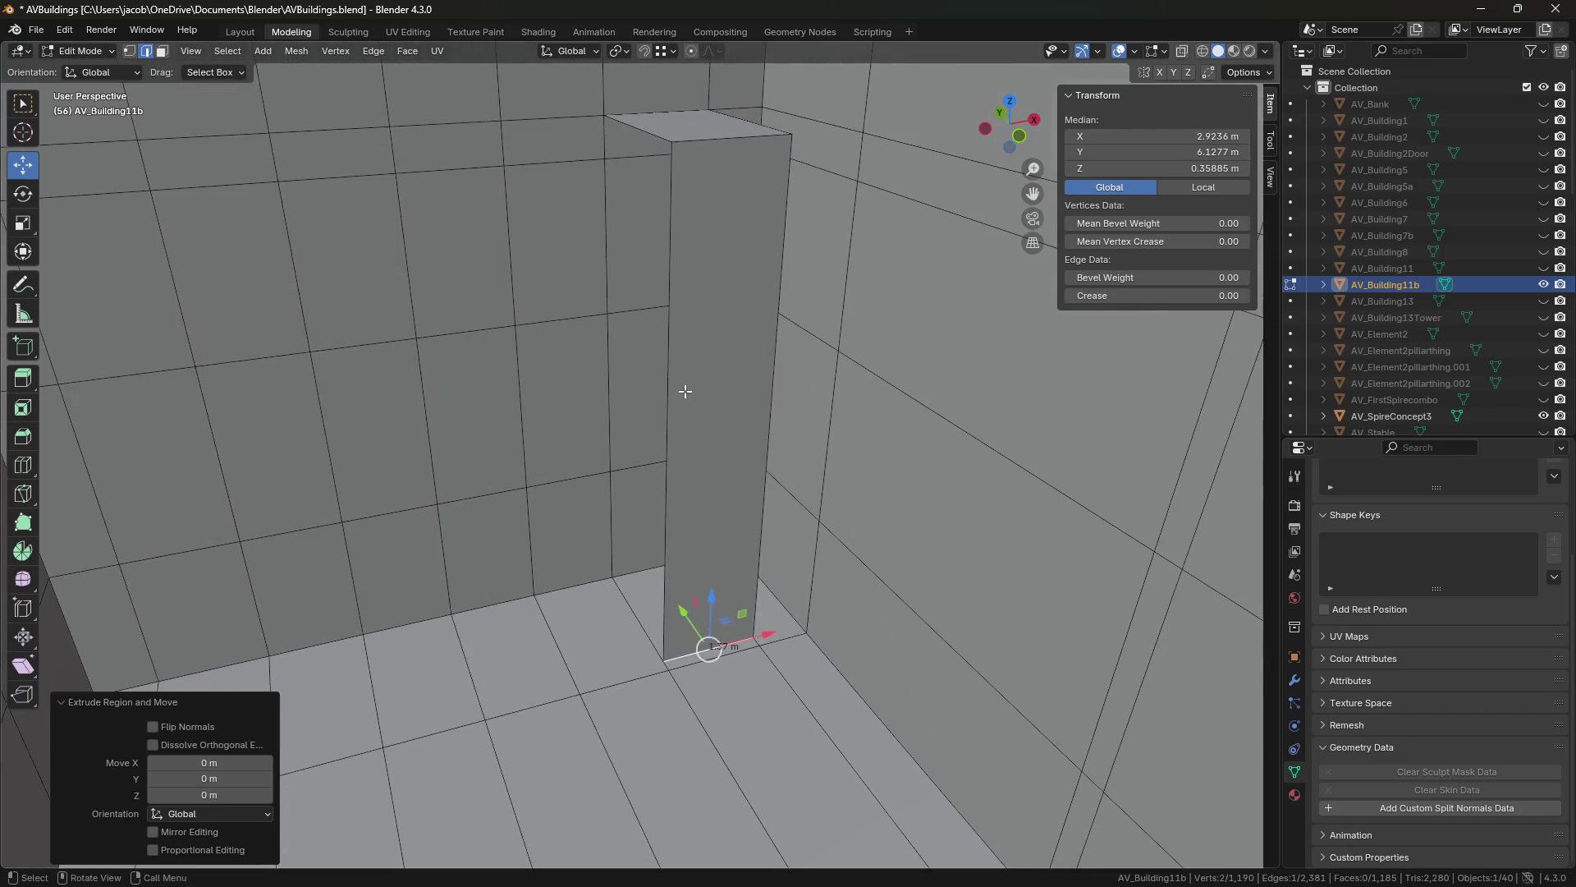
left_click(686, 386)
key("shift+grave")
key("w")
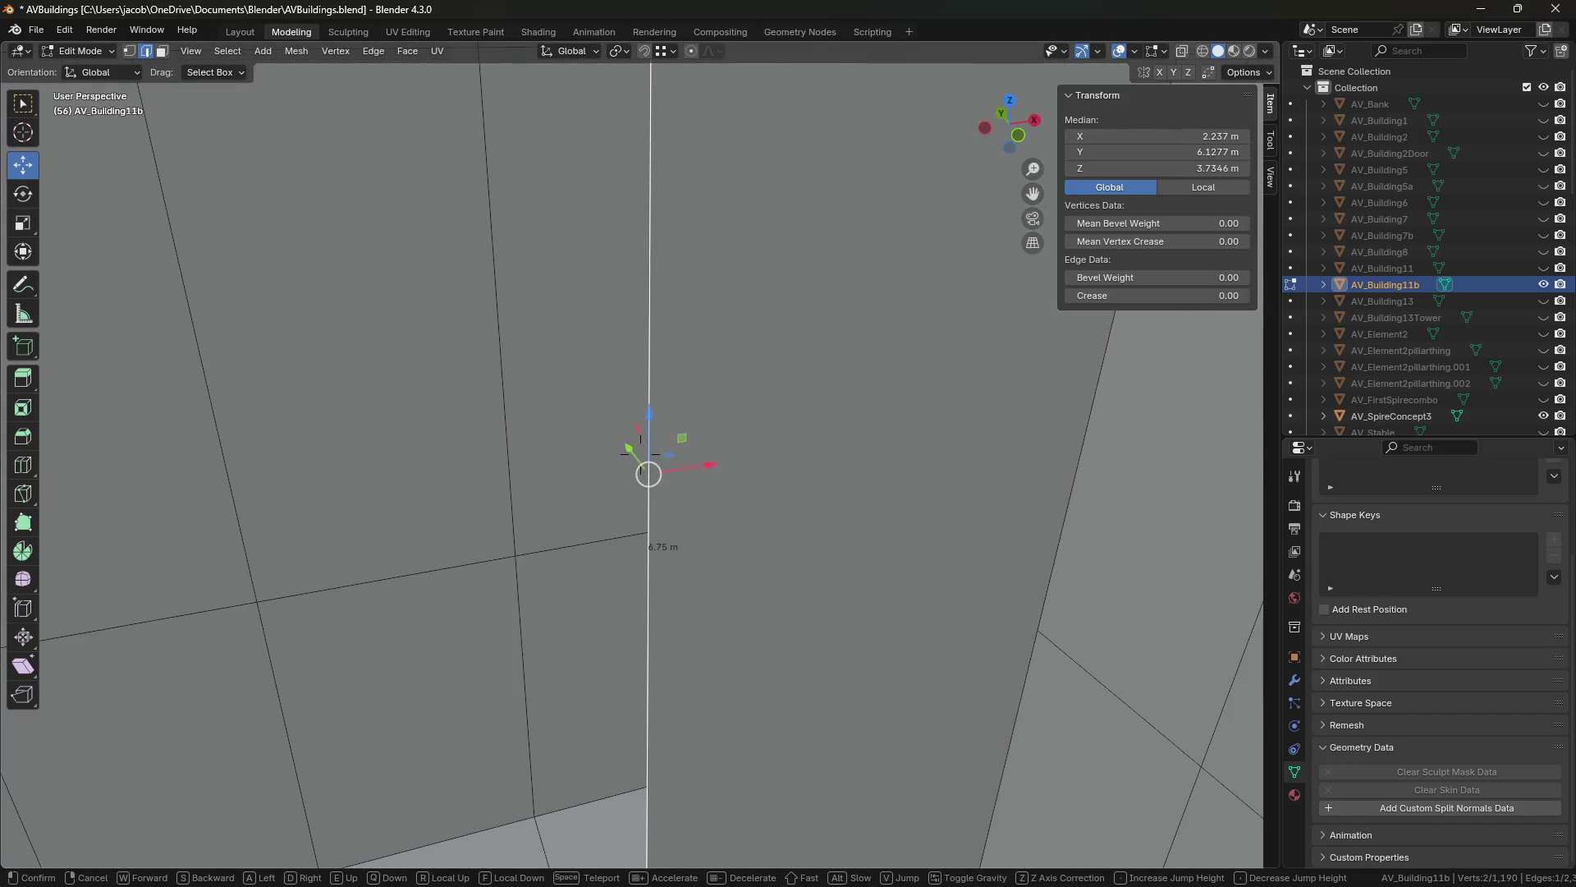
key("s")
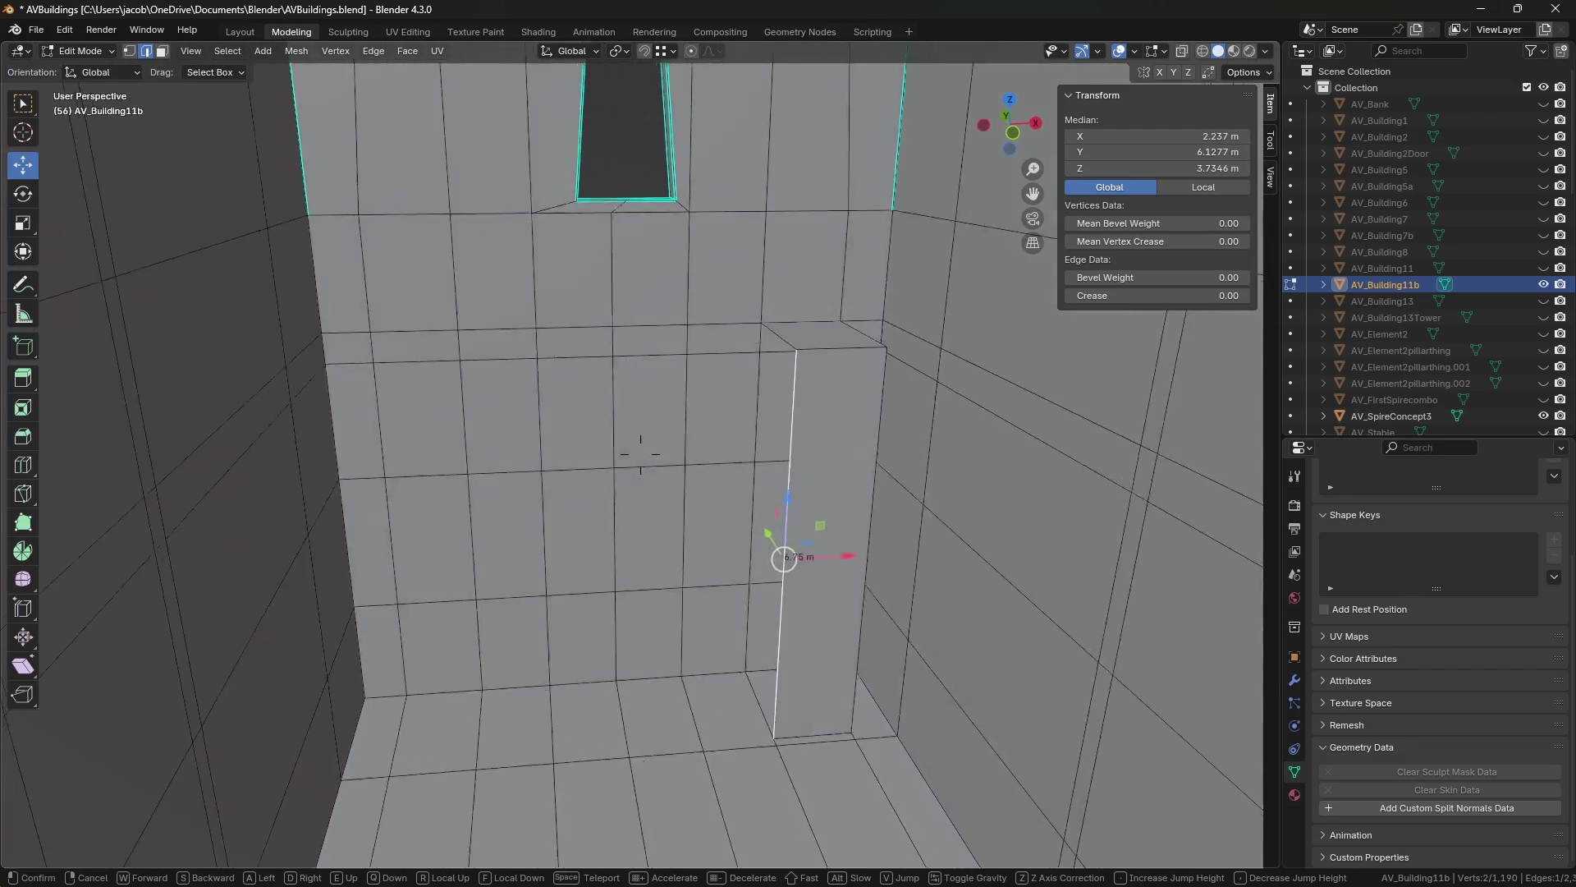
key("s")
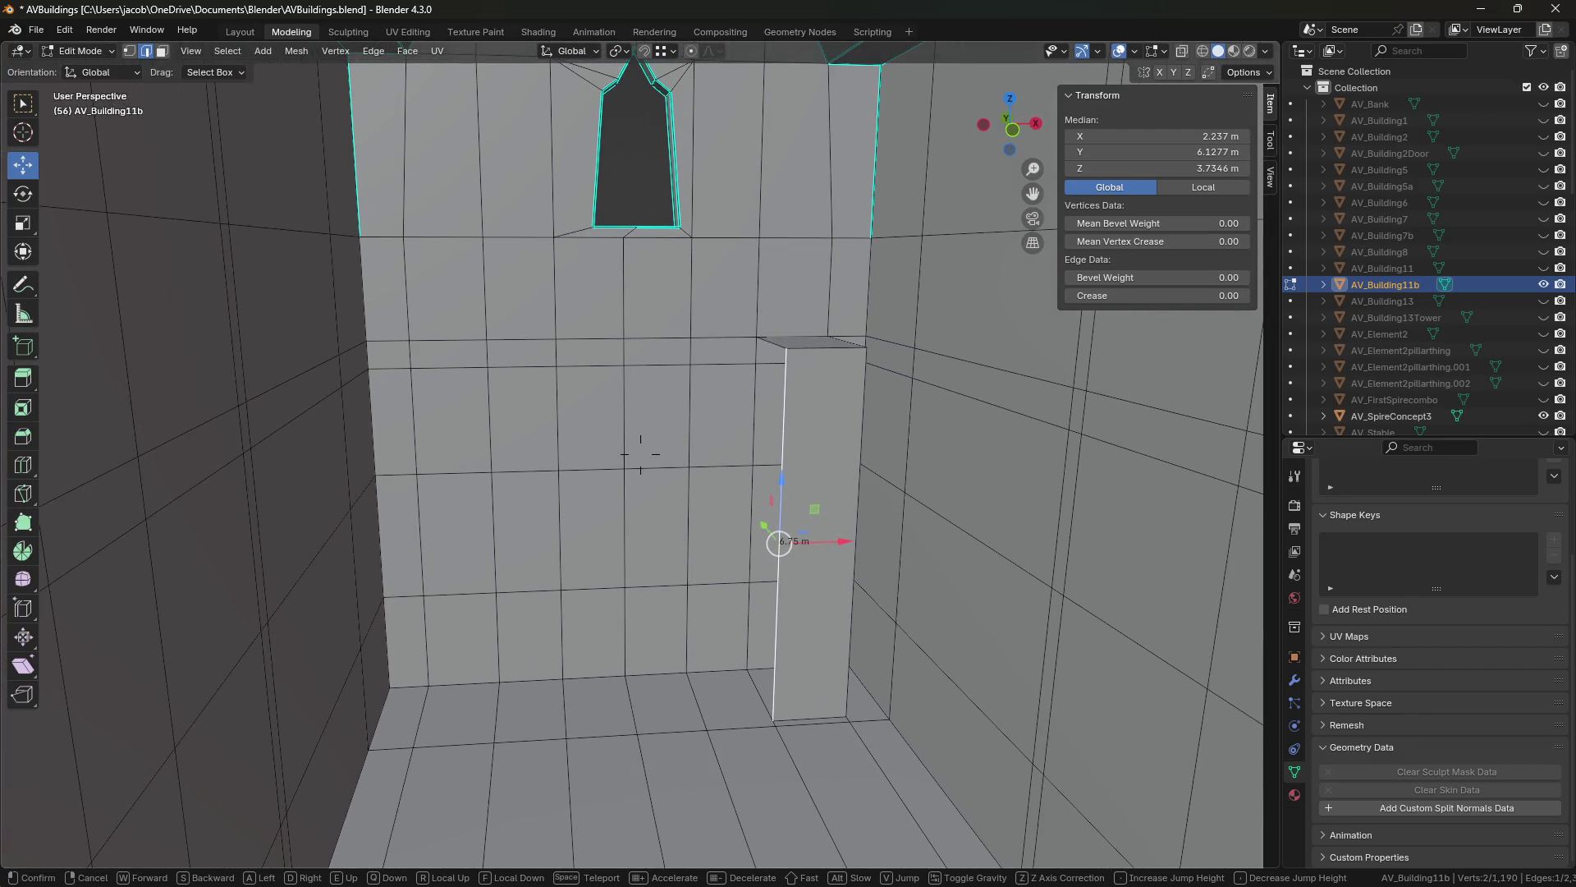
key("ctrl+s")
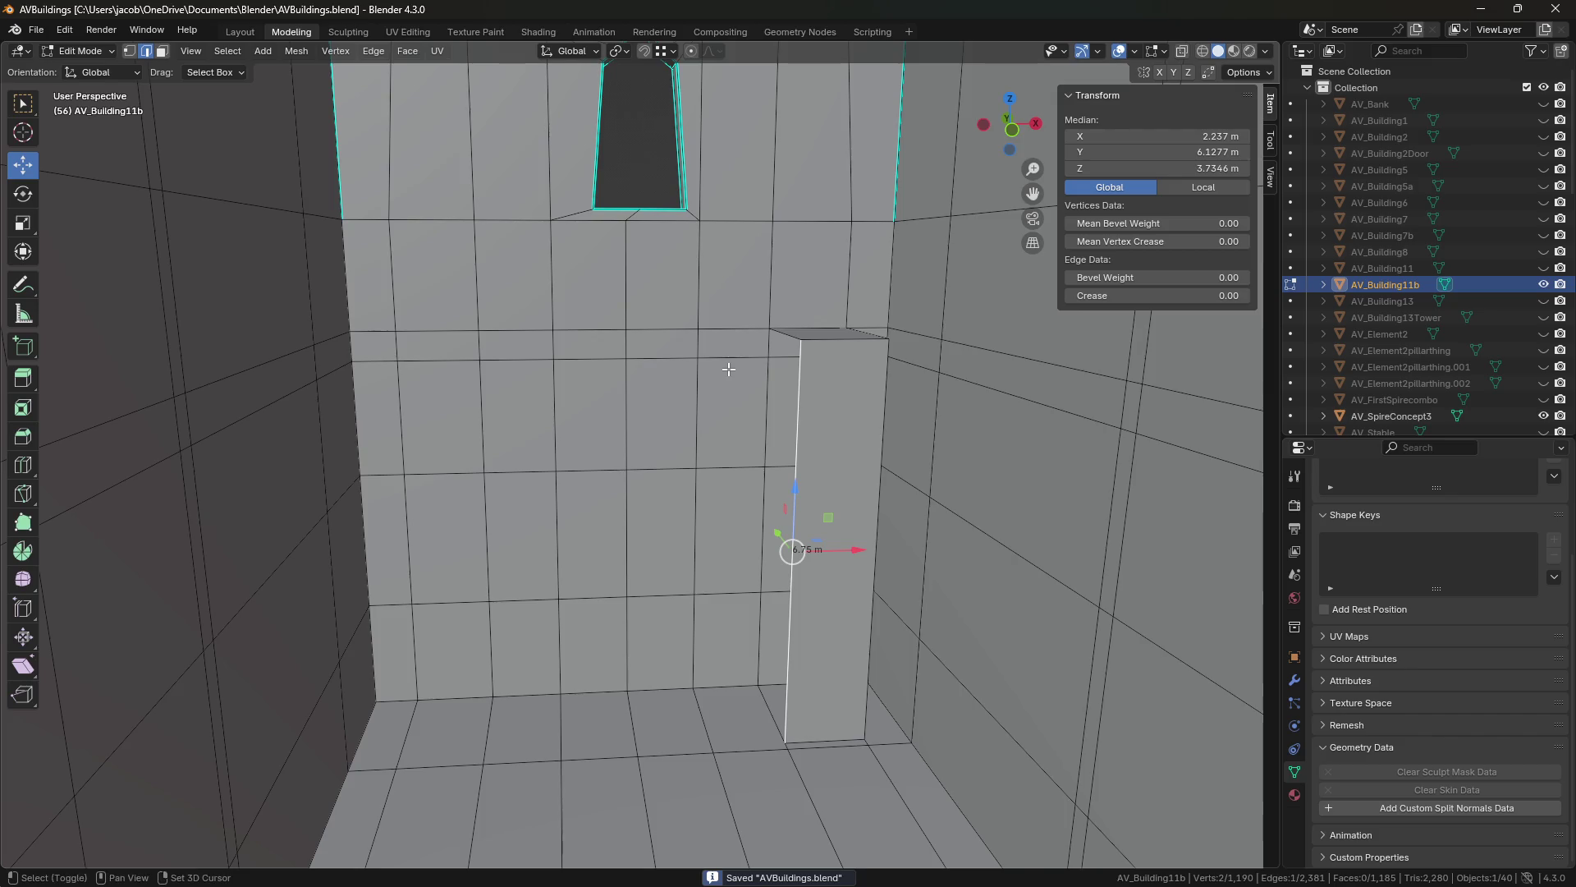
key("a")
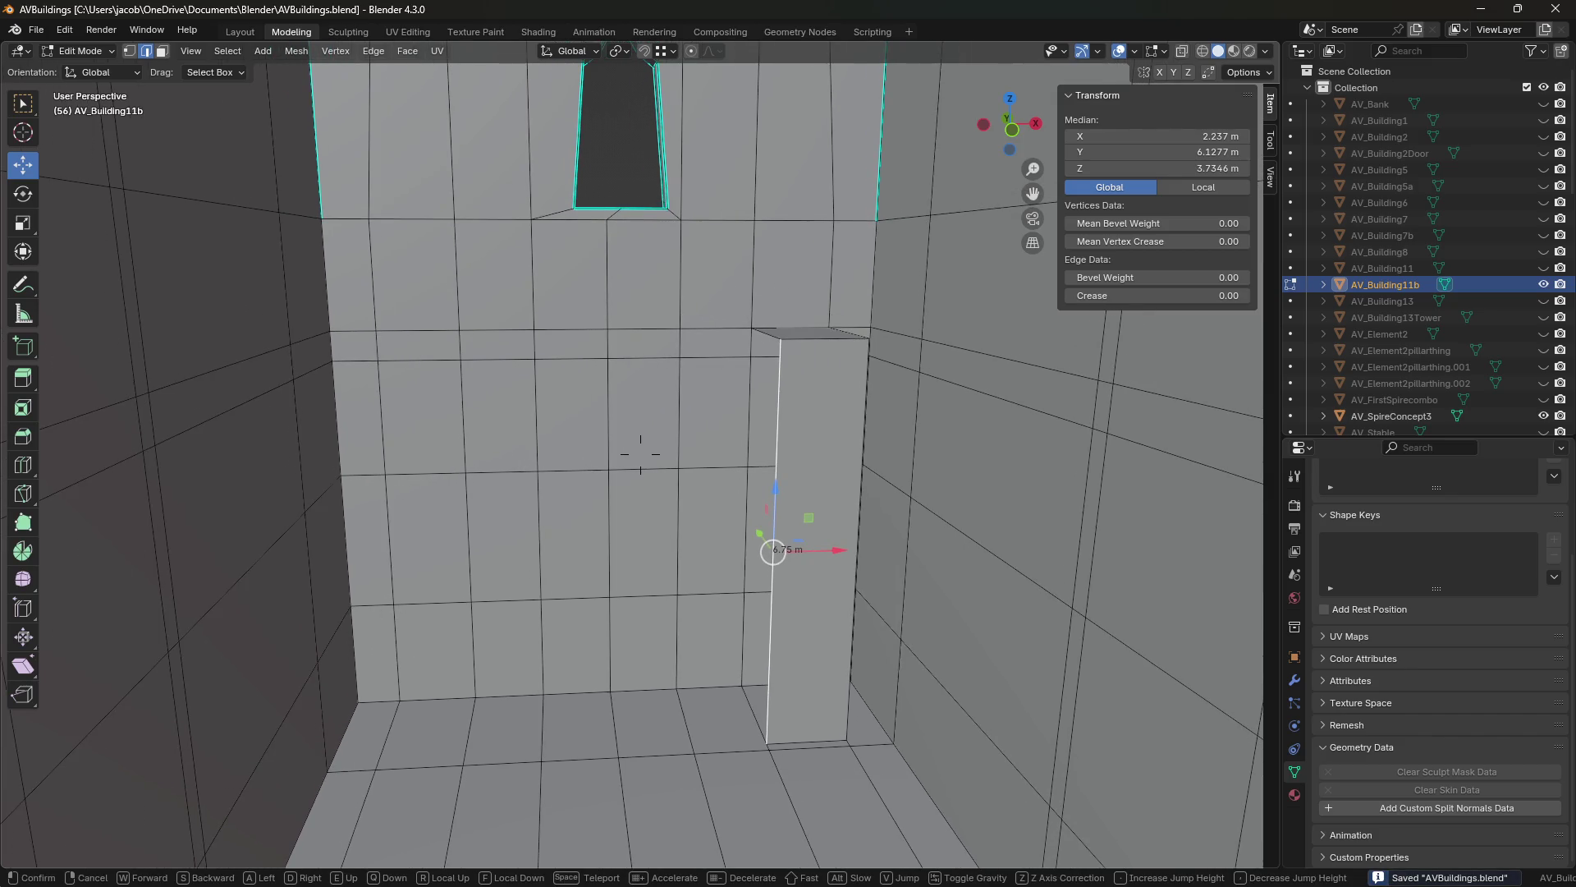
key("q")
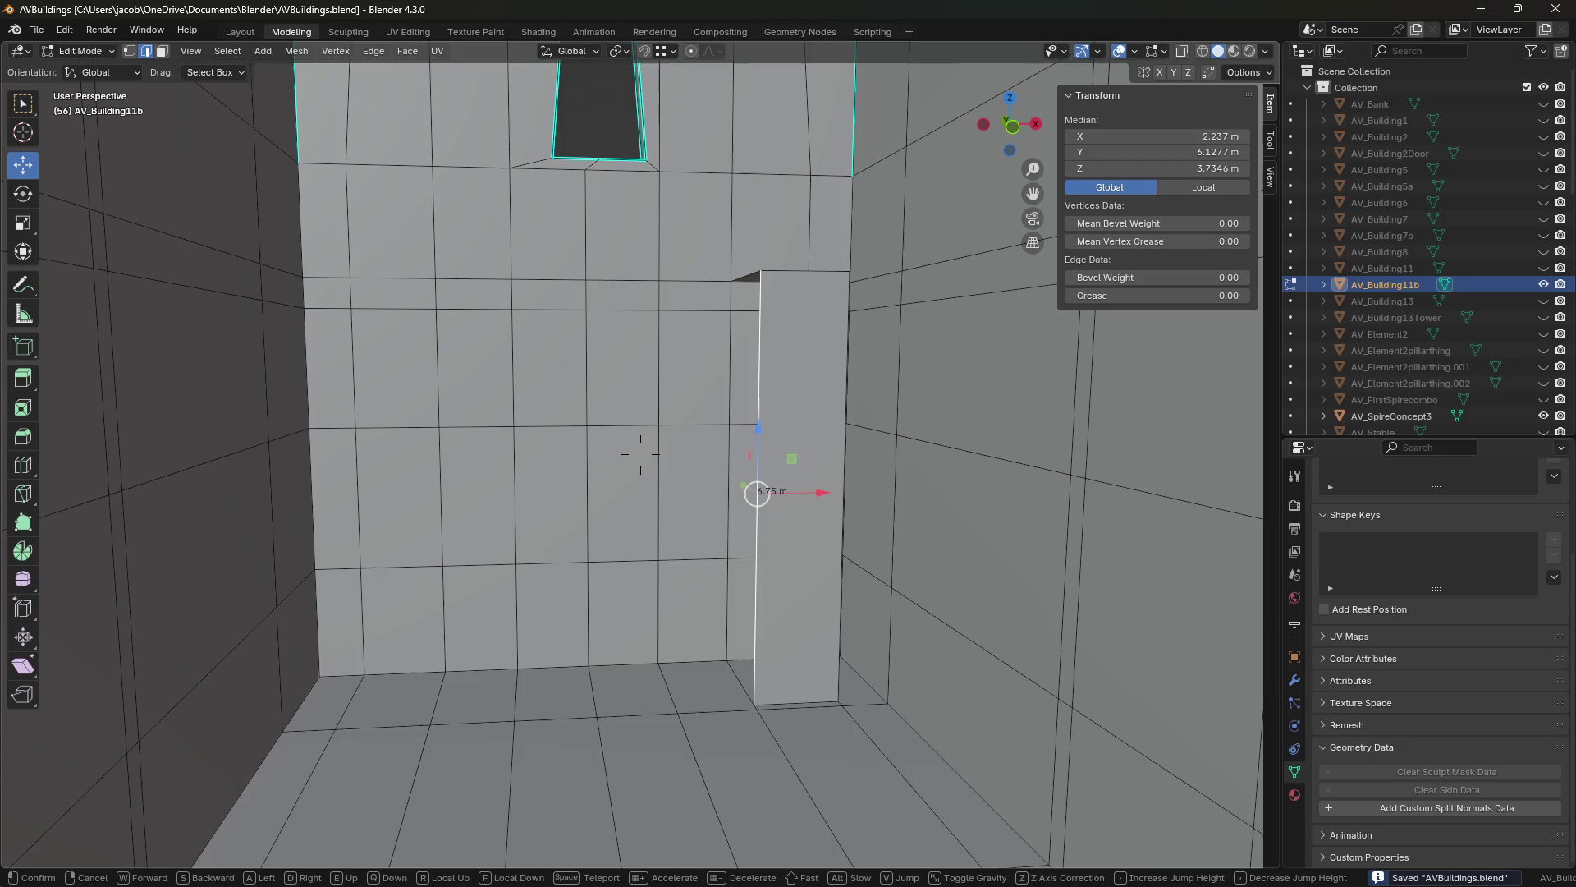
key("d")
key("Return")
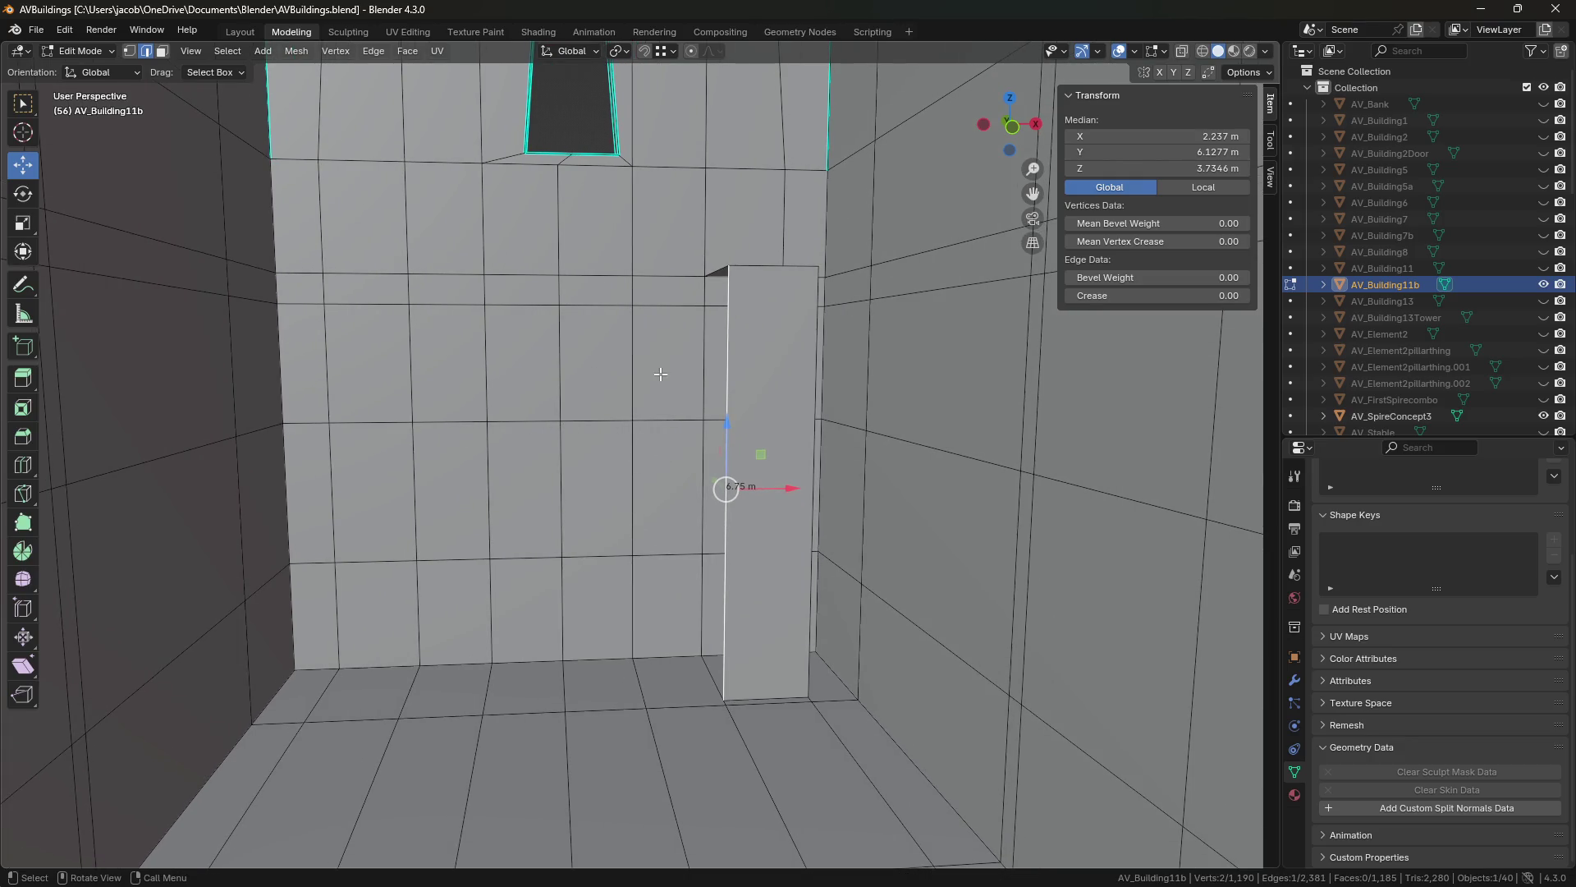
Cut a loop through the middle of the beam.
key("ctrl+r")
left_click(735, 452)
key("shift+grave")
key("q")
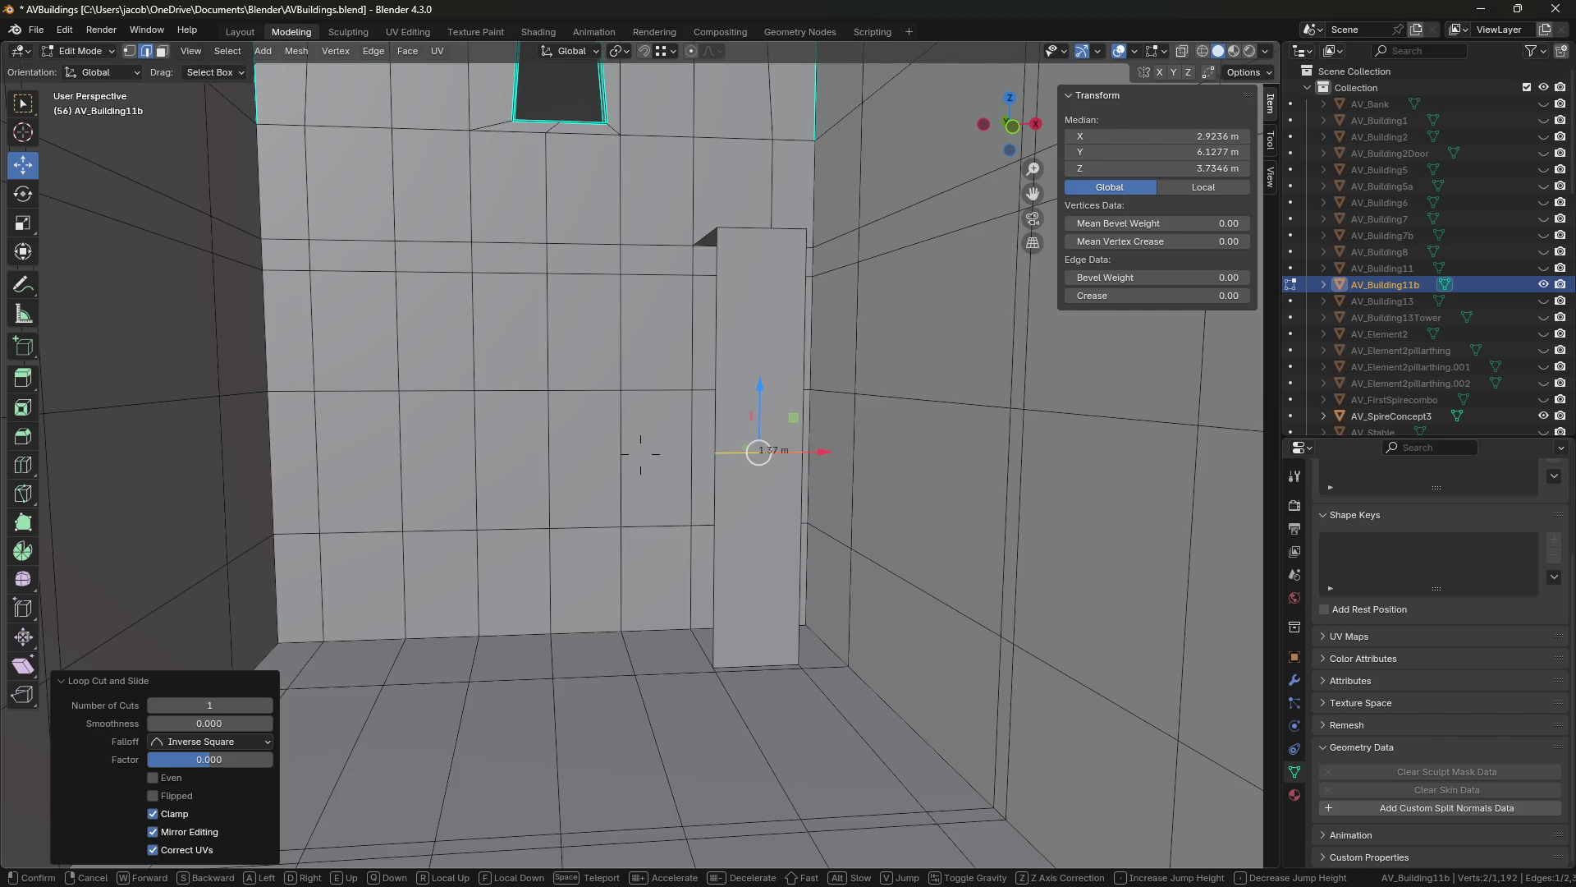
Set snapping to Vertex and raise the existing edge loop slightly.
key("w")
key("w")
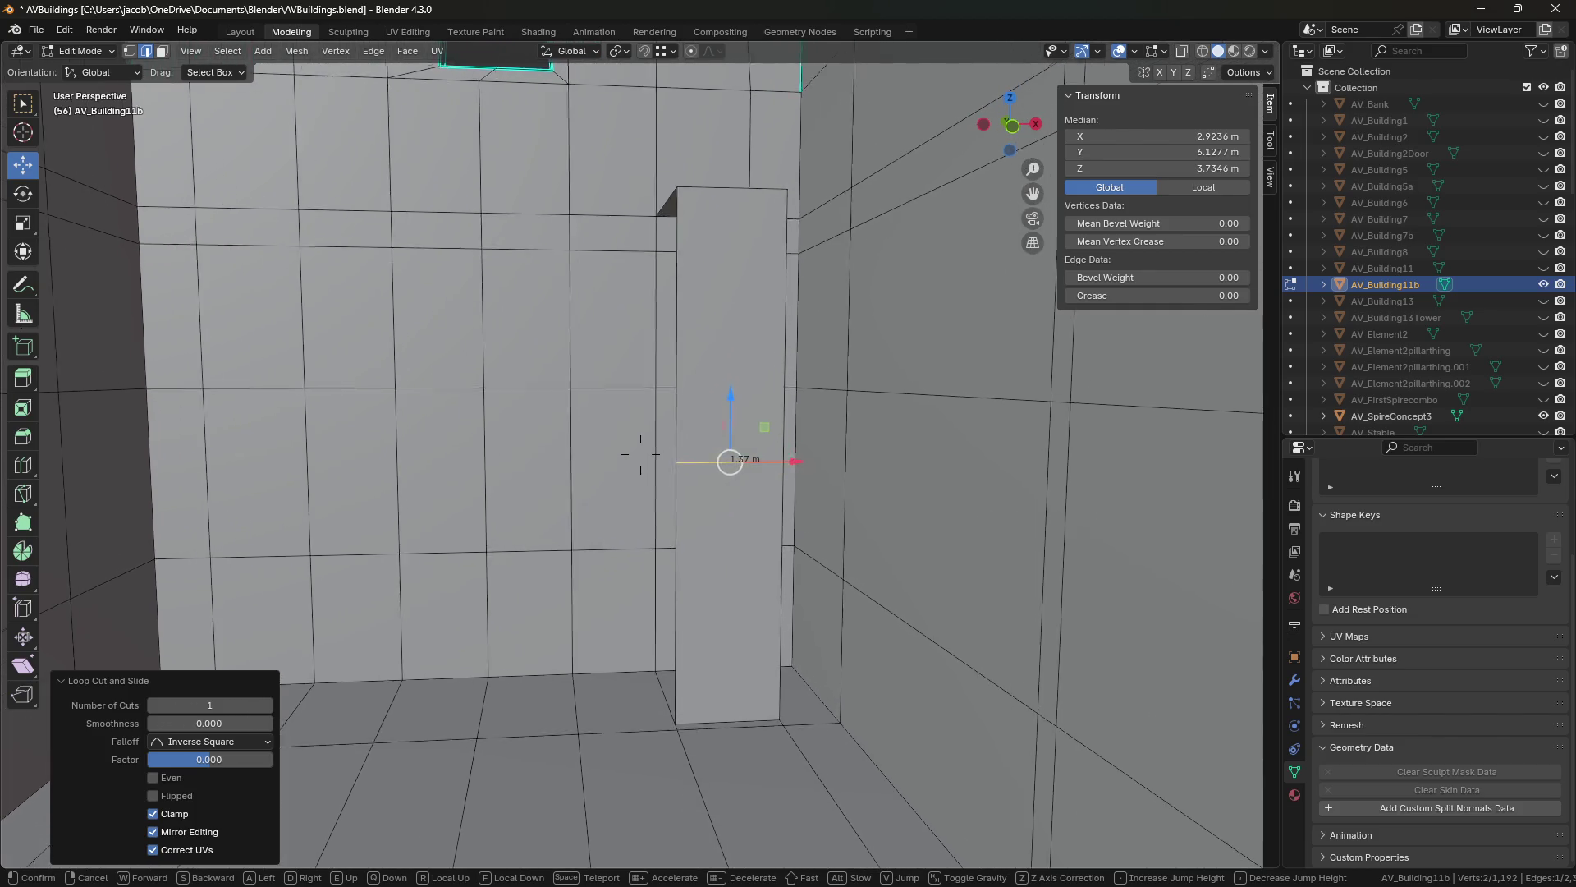
key("w")
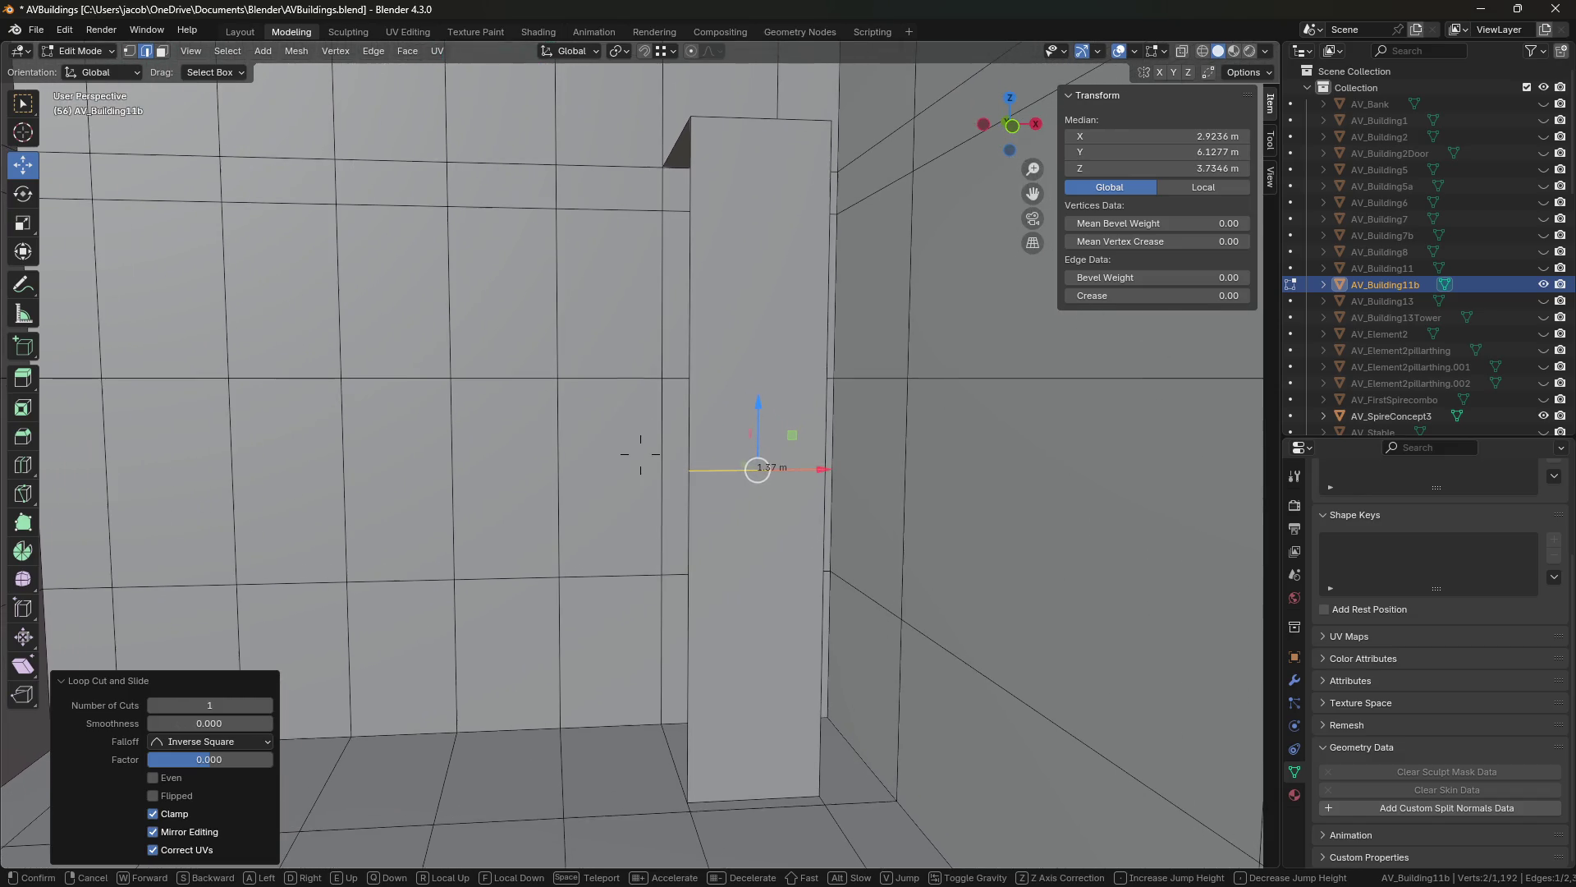
left_click(790, 422)
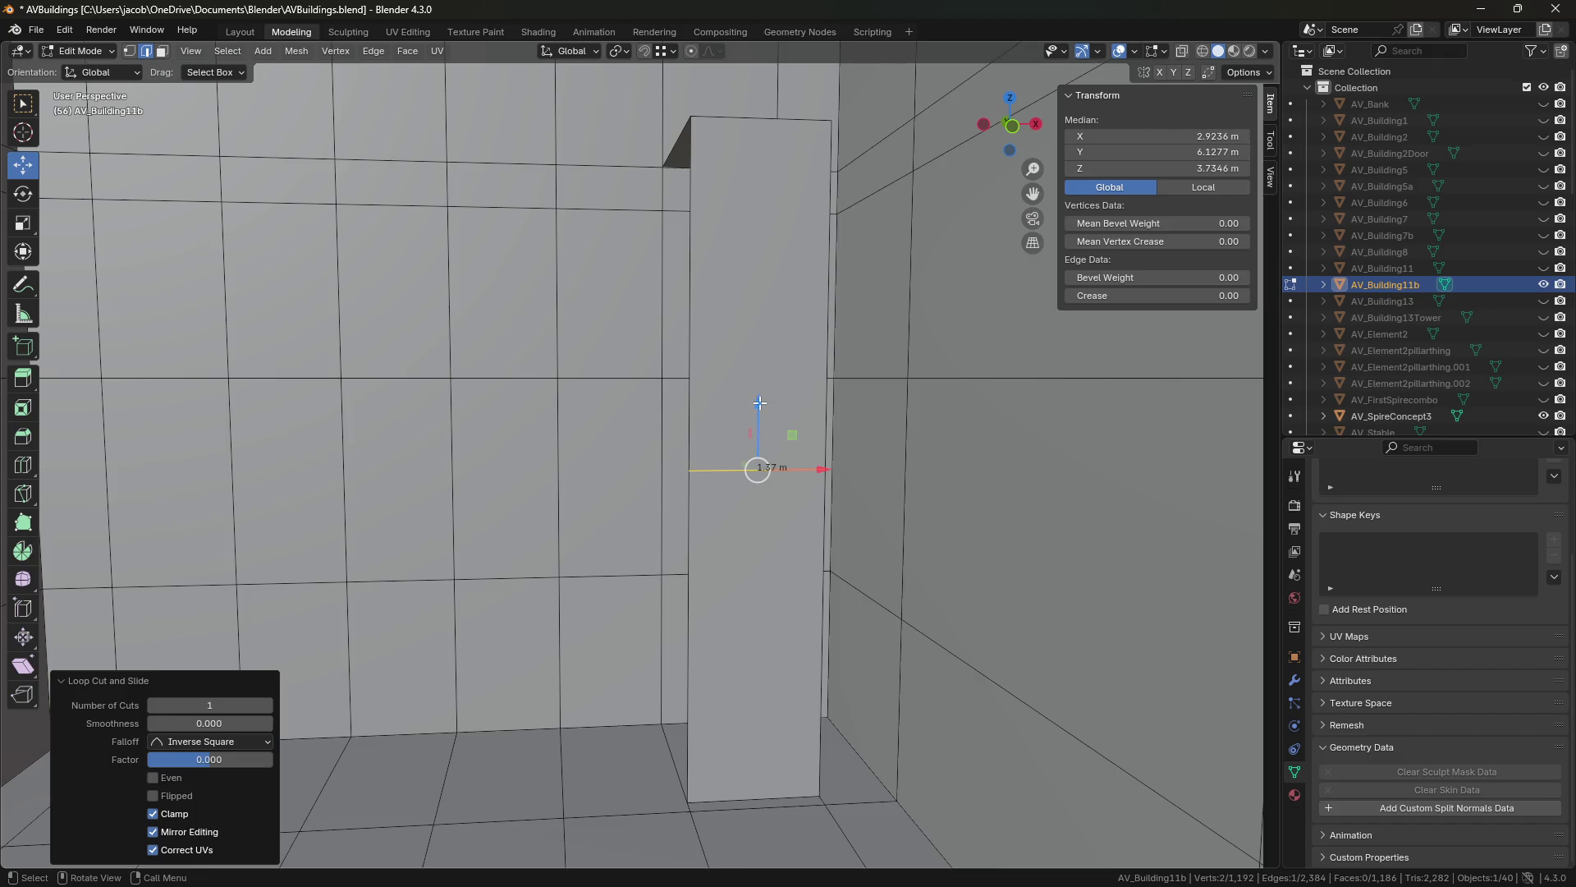
left_click(667, 51)
left_click(624, 133)
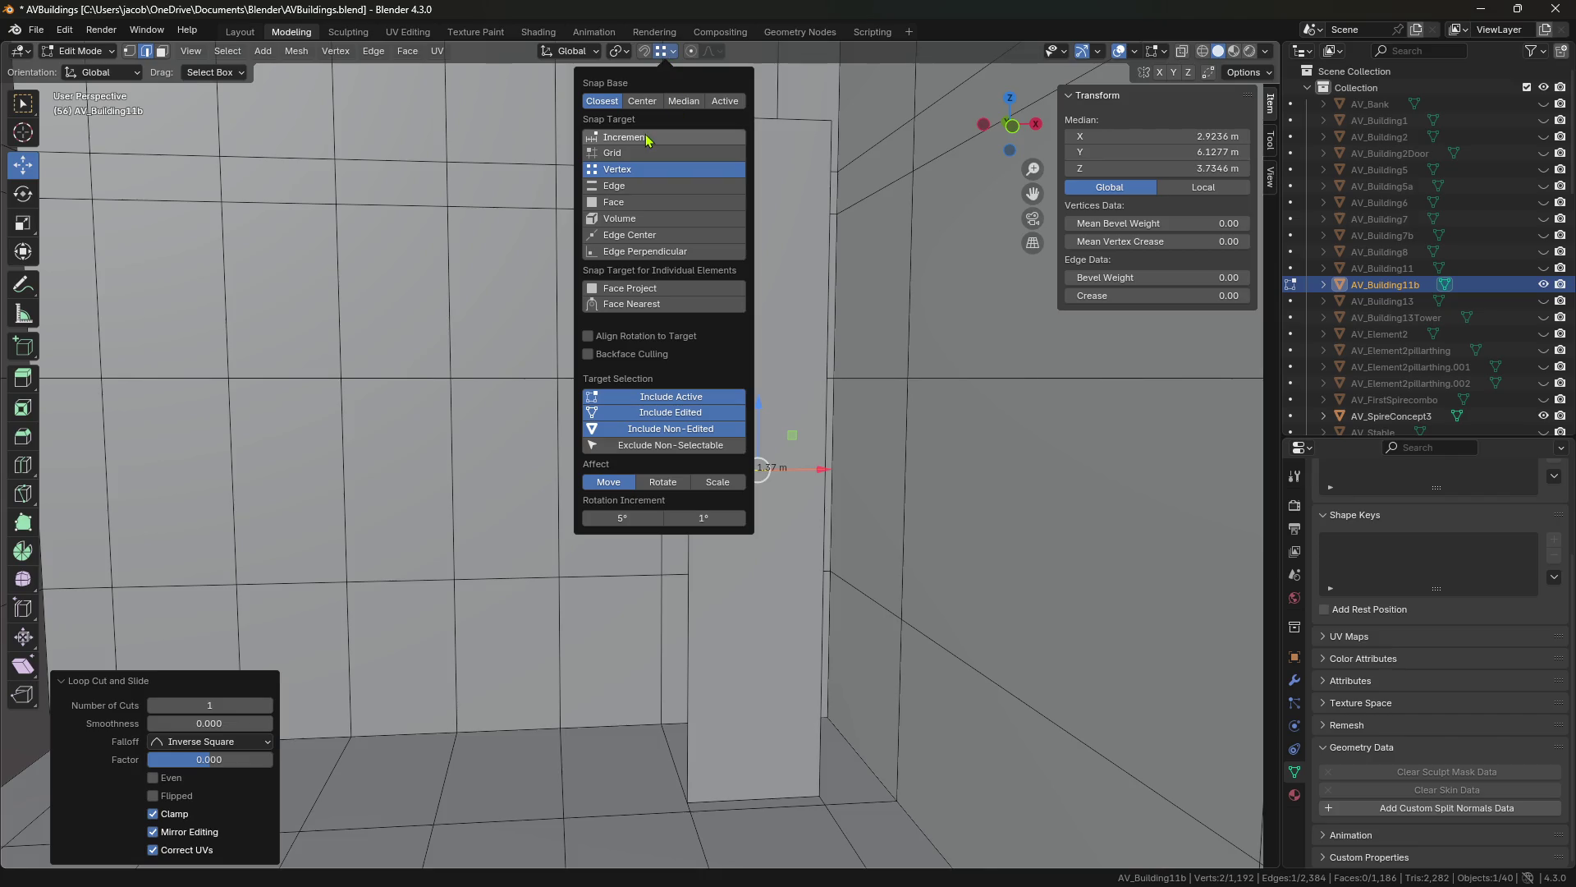
left_click_drag(761, 406, 761, 381)
Add a centred loop cut on the pillar and raise it to about Z 3.49 m.
key("ctrl+r")
left_click(761, 555)
right_click(760, 555)
left_click_drag(759, 566, 761, 425)
scroll(750, 489, "up", 6)
left_click_drag(632, 389, 630, 391)
Save the file and walk in close to the wall beside the pillar.
scroll(624, 467, "down", 3)
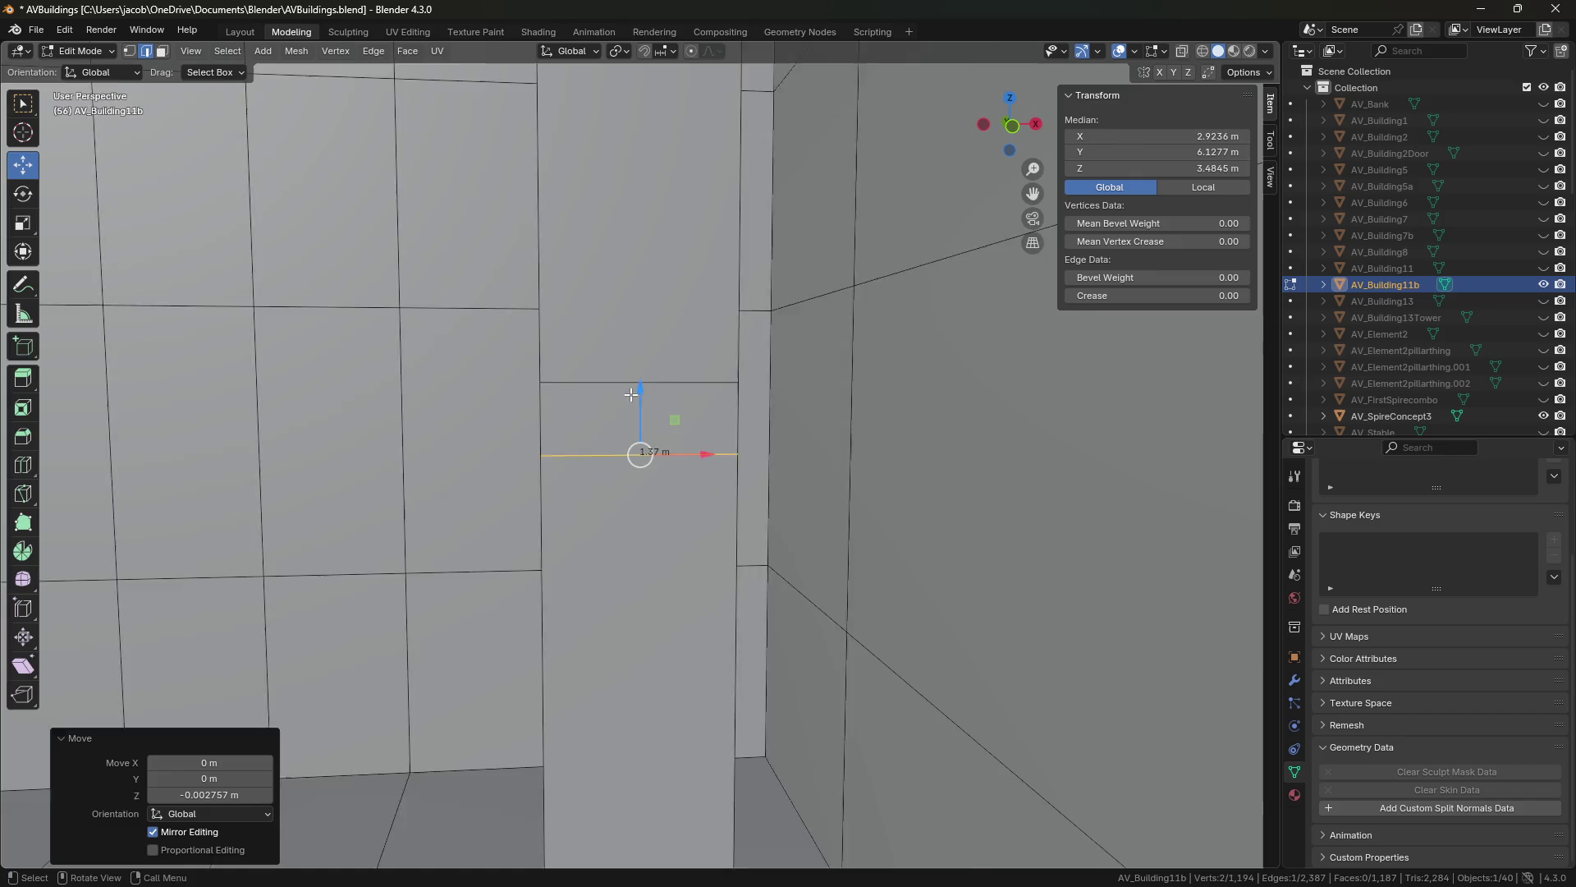
scroll(624, 466, "down", 3)
key("ctrl+s")
middle_click_drag(623, 466, 673, 457)
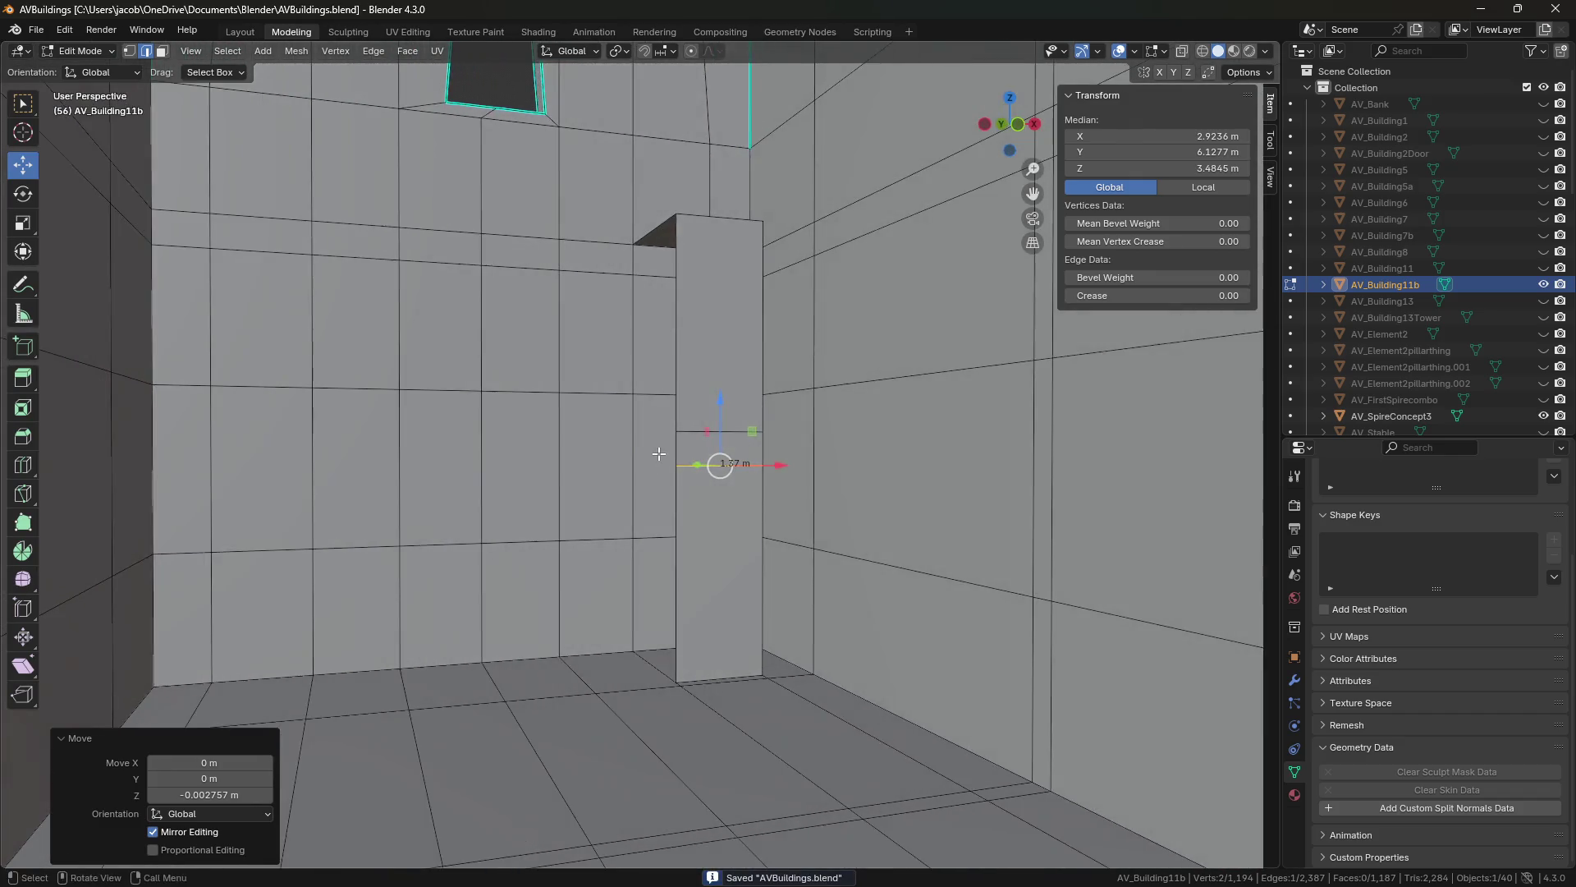
mouse_move(498, 452)
middle_mouse_down()
mouse_move(645, 461)
mouse_move(834, 506)
mouse_move(760, 460)
mouse_move(693, 521)
mouse_move(721, 497)
middle_mouse_up()
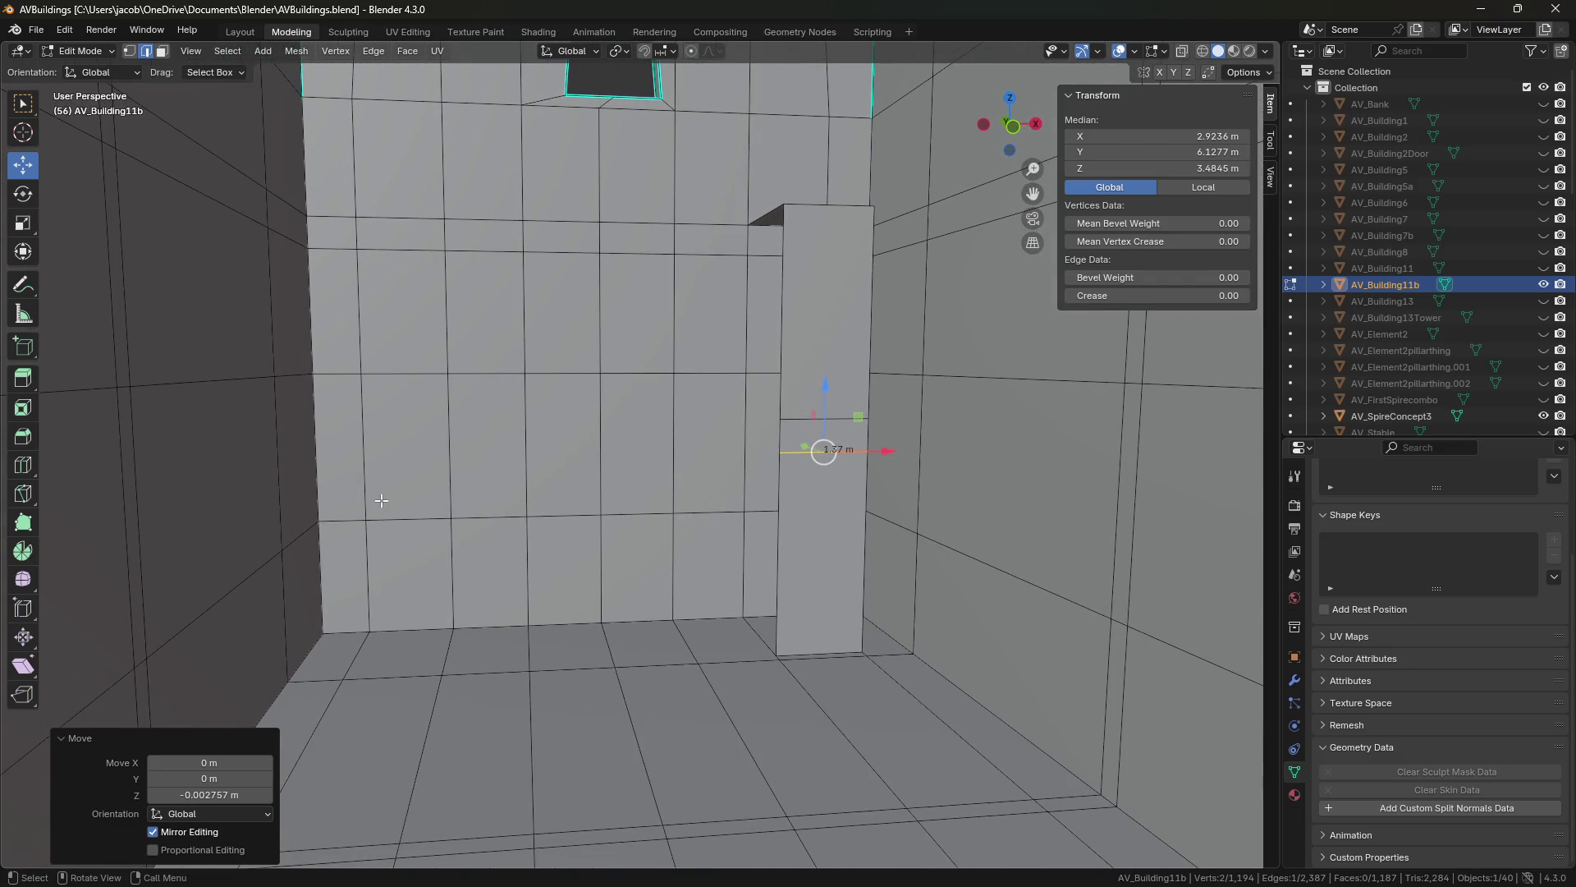
key("shift+grave")
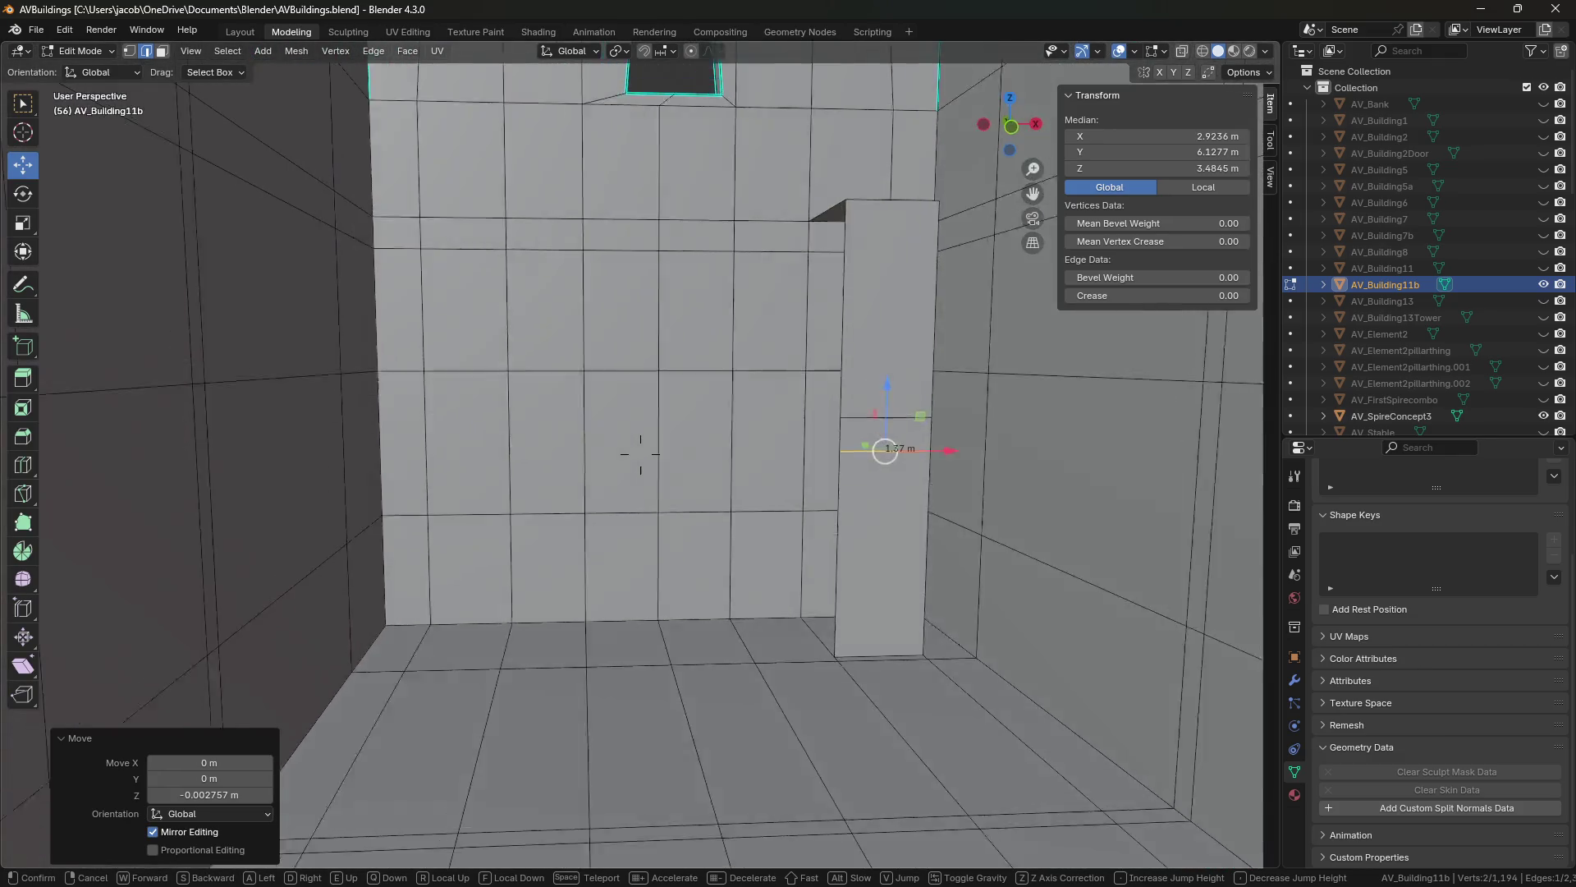
key("w")
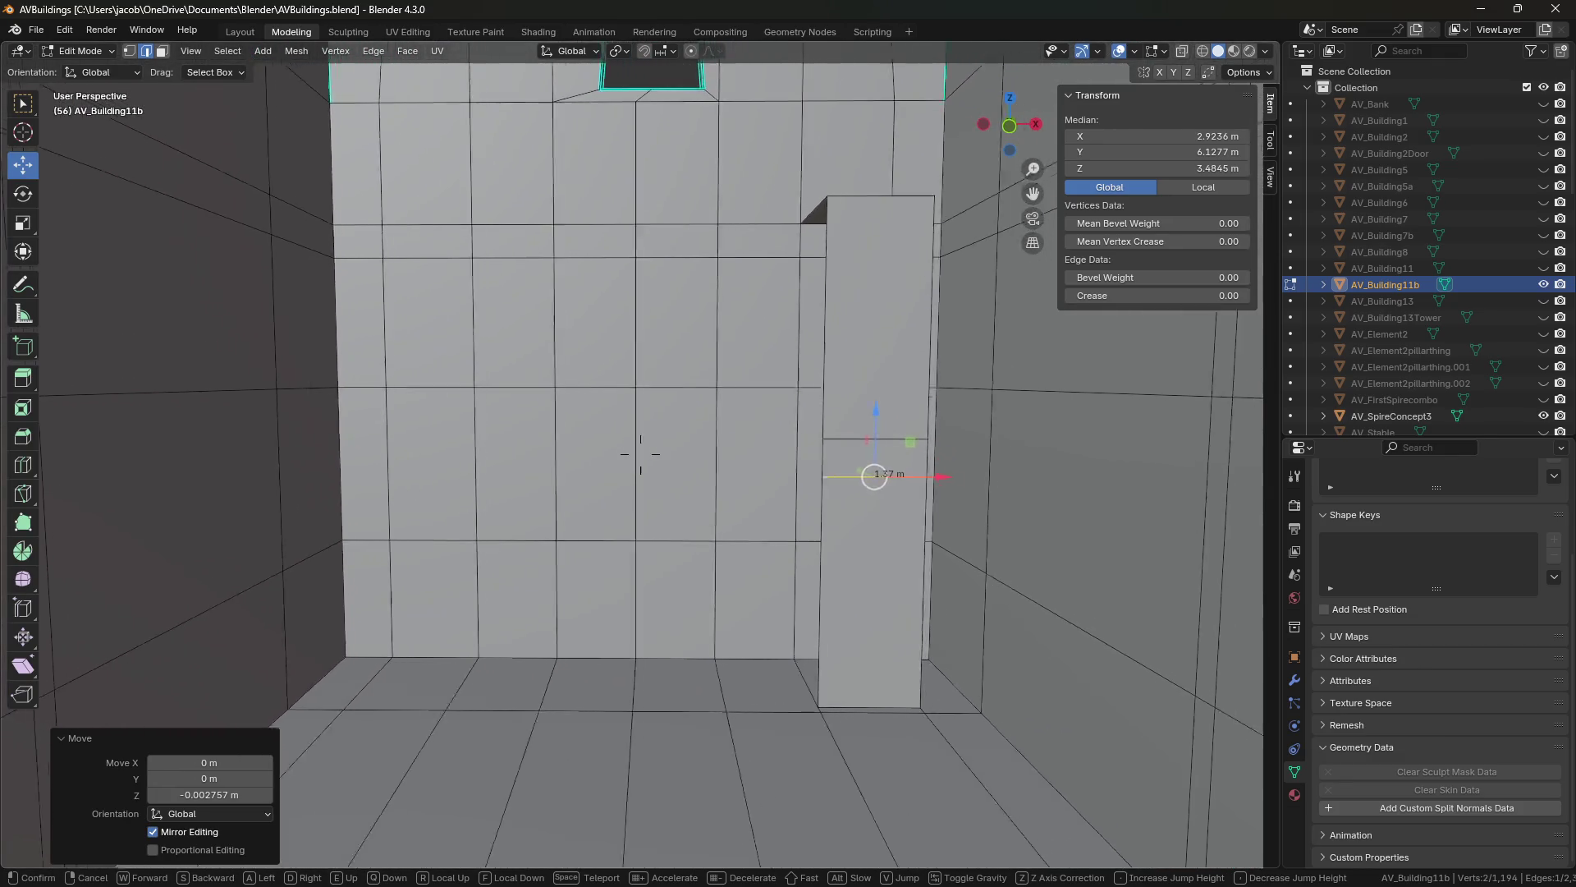
key("w")
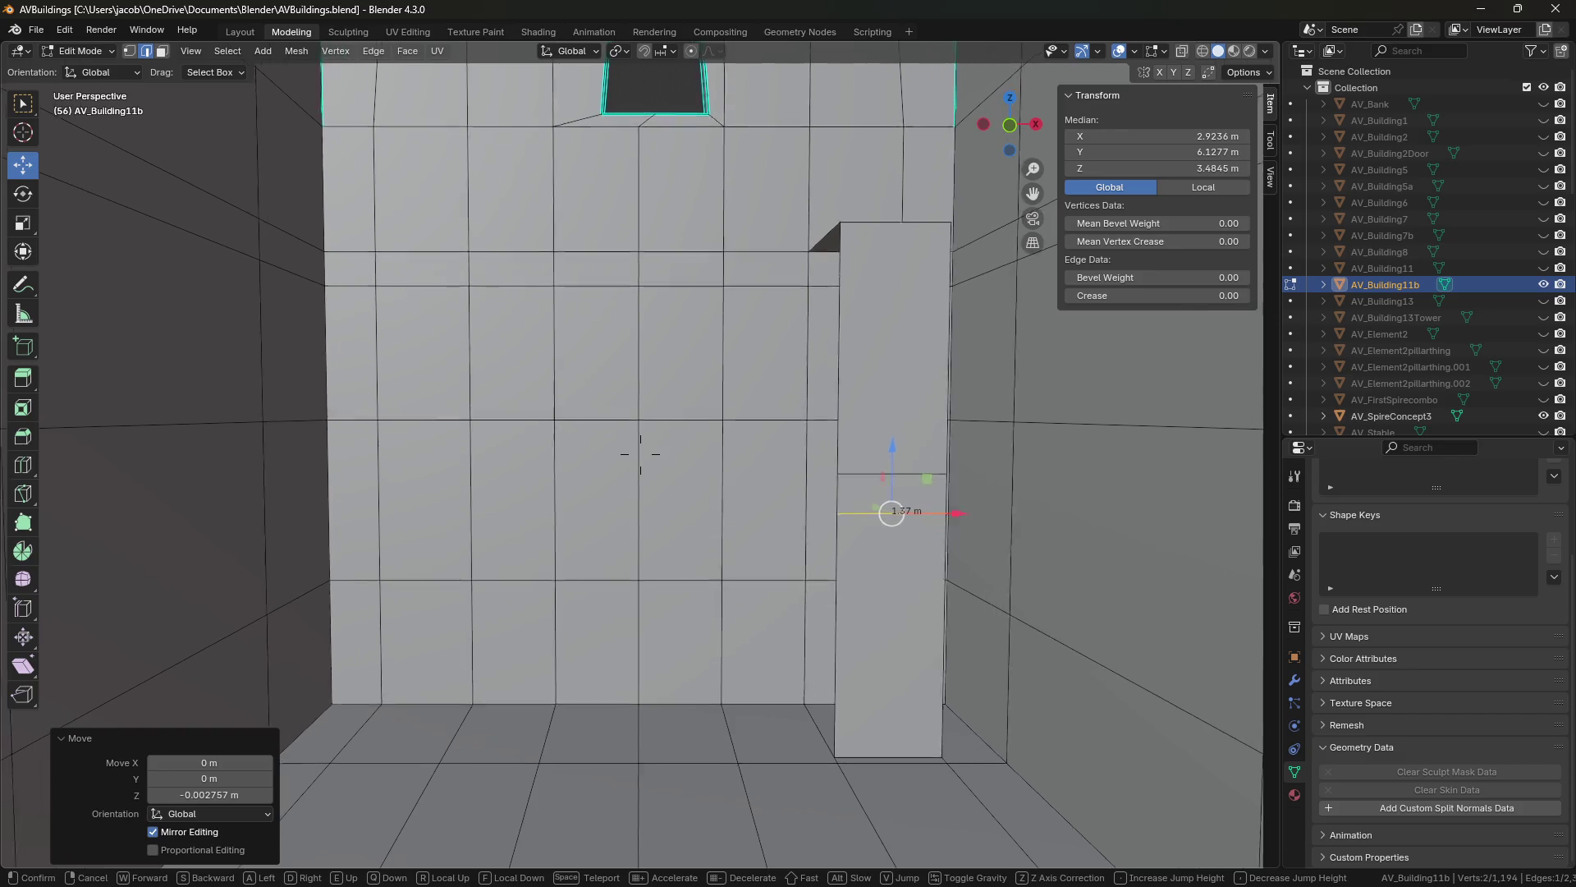
key("s")
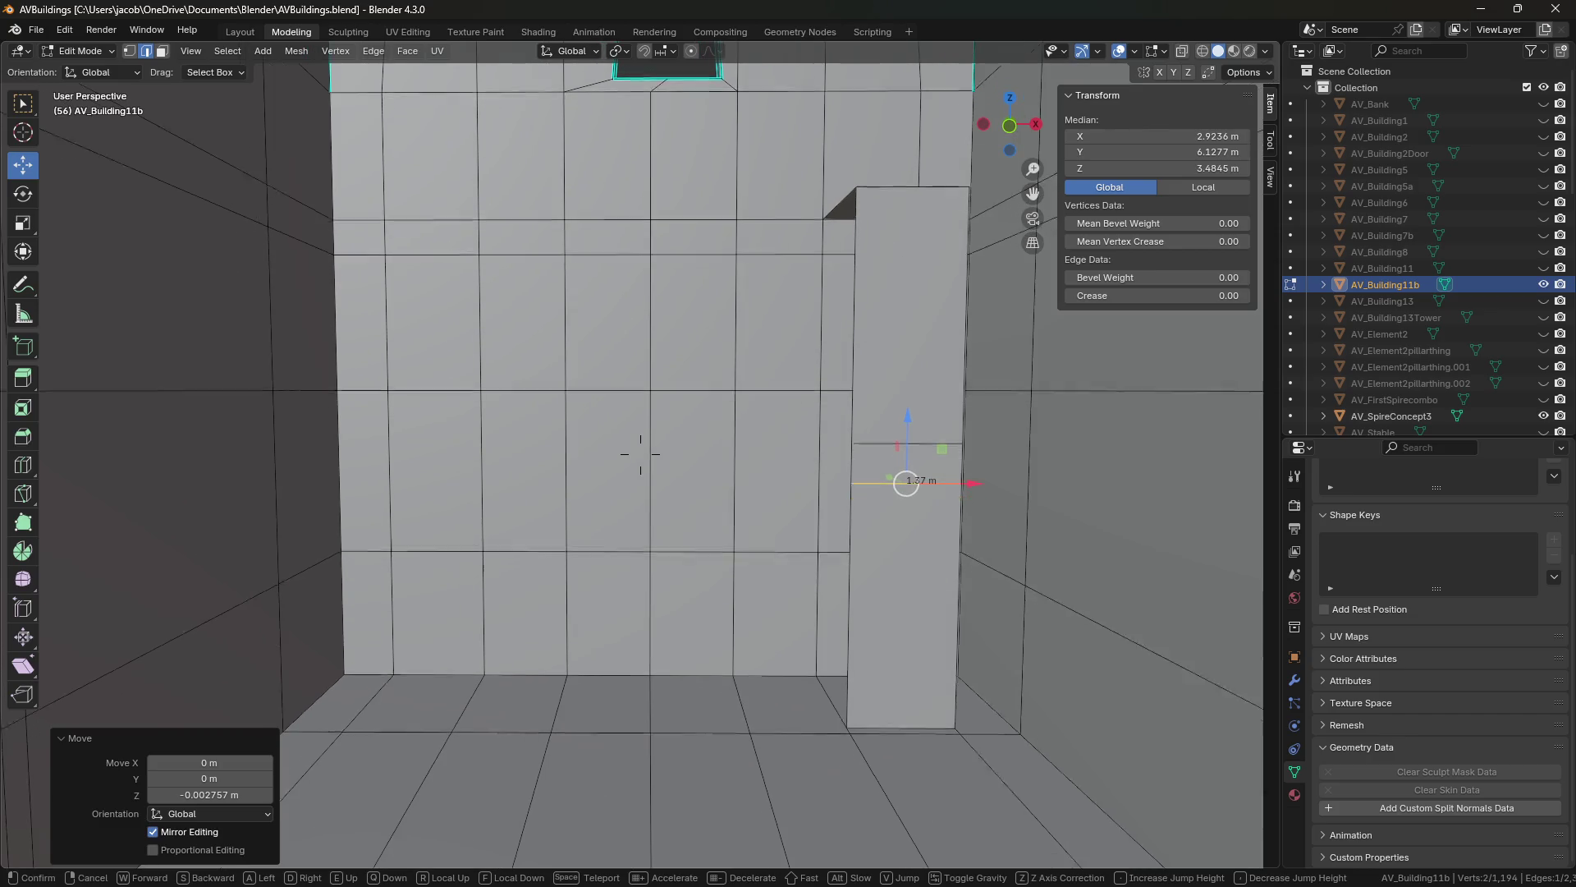
key("w")
key("s")
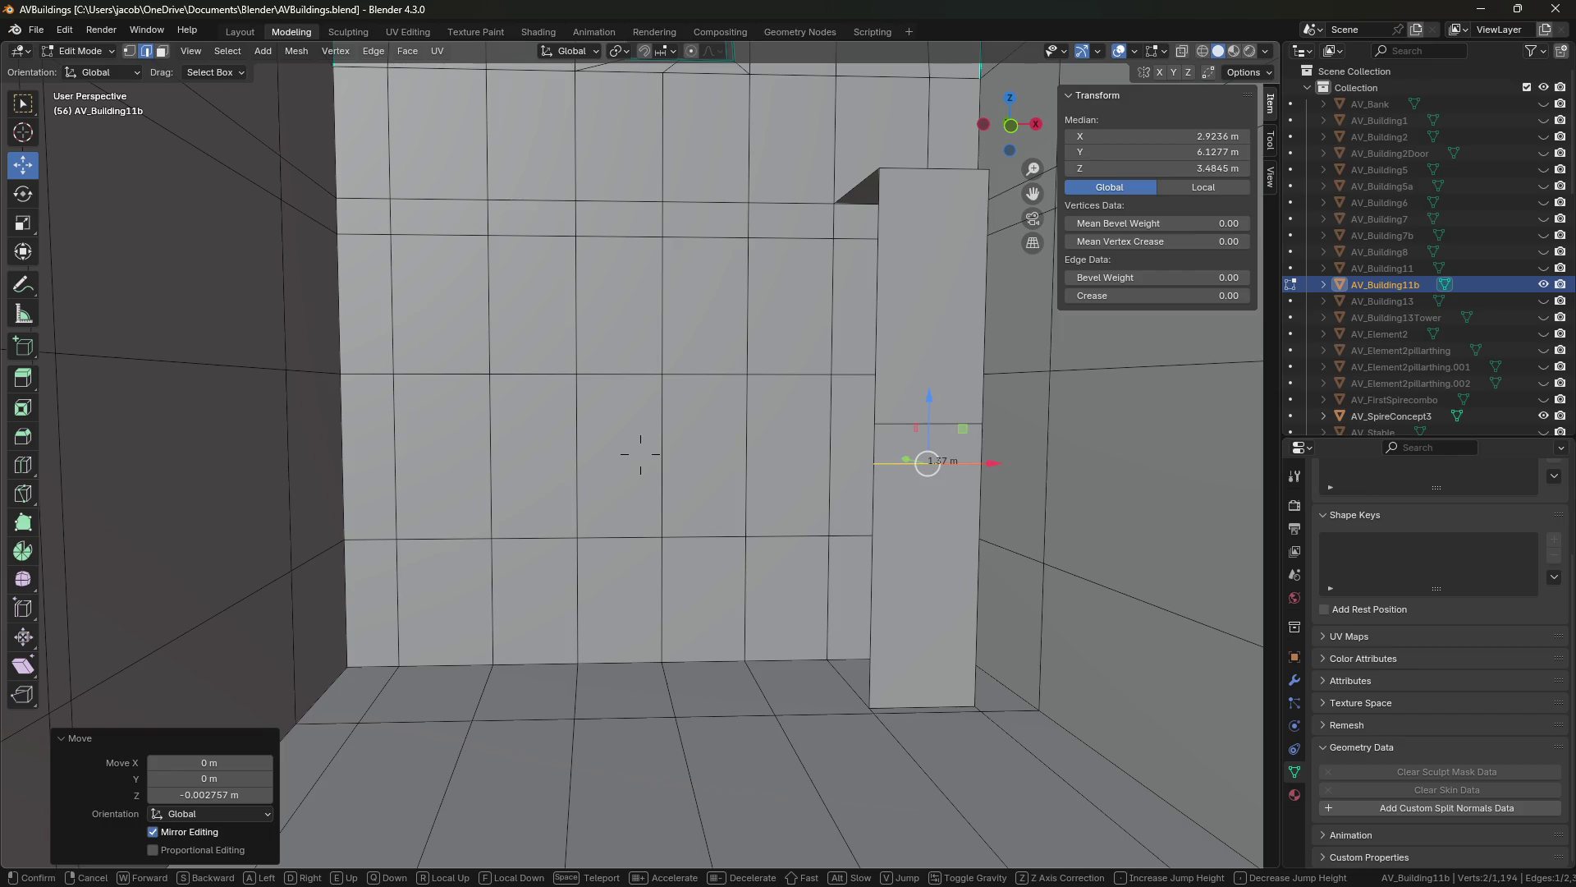
mouse_move(641, 454)
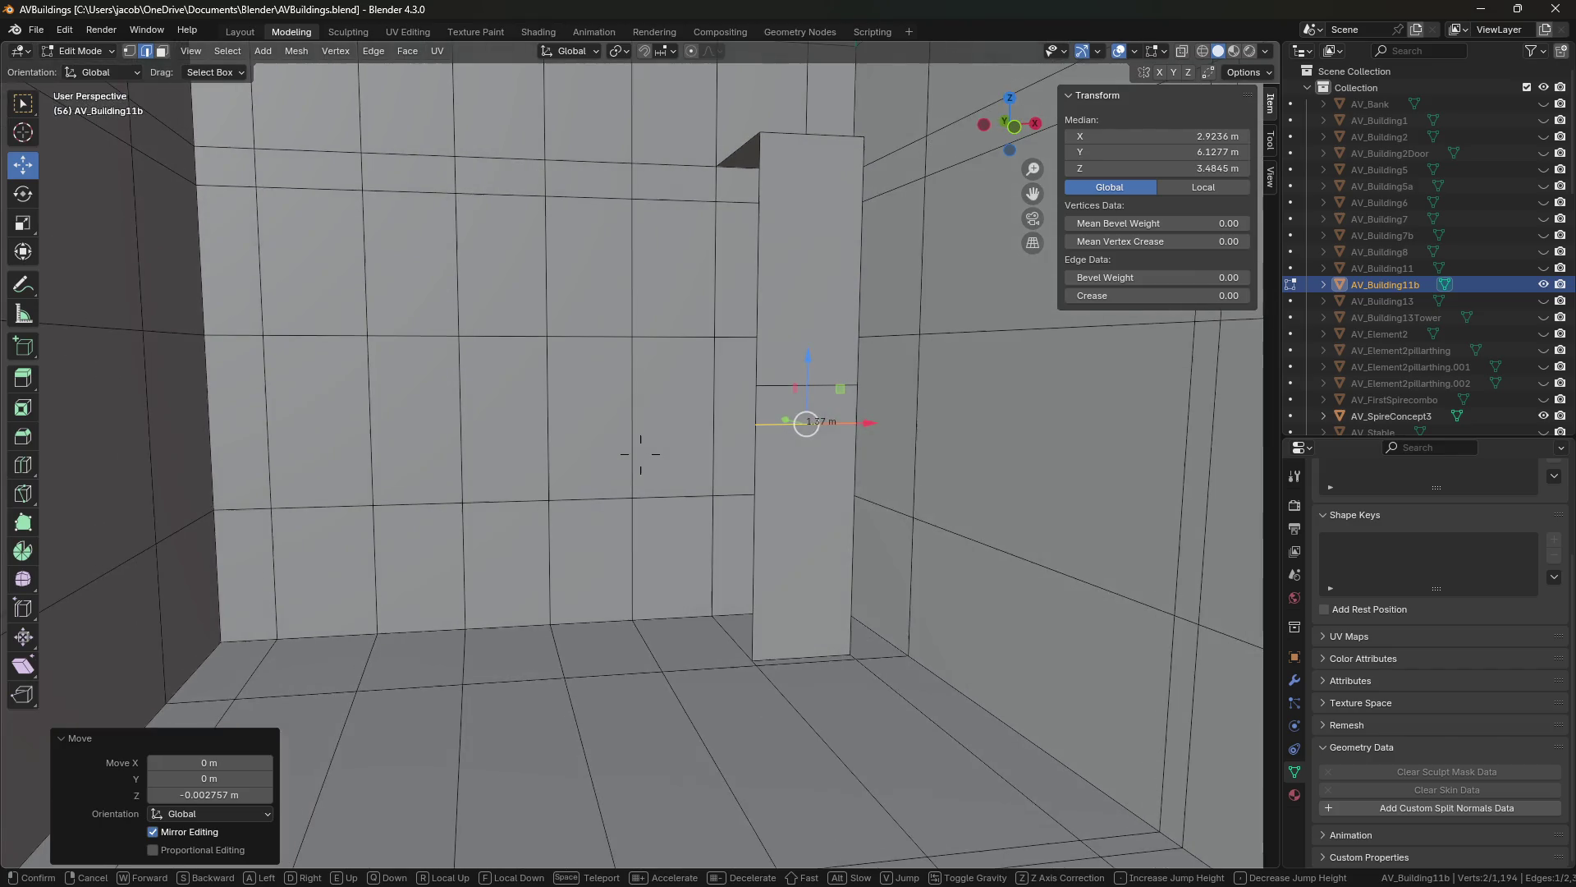
left_click(640, 454)
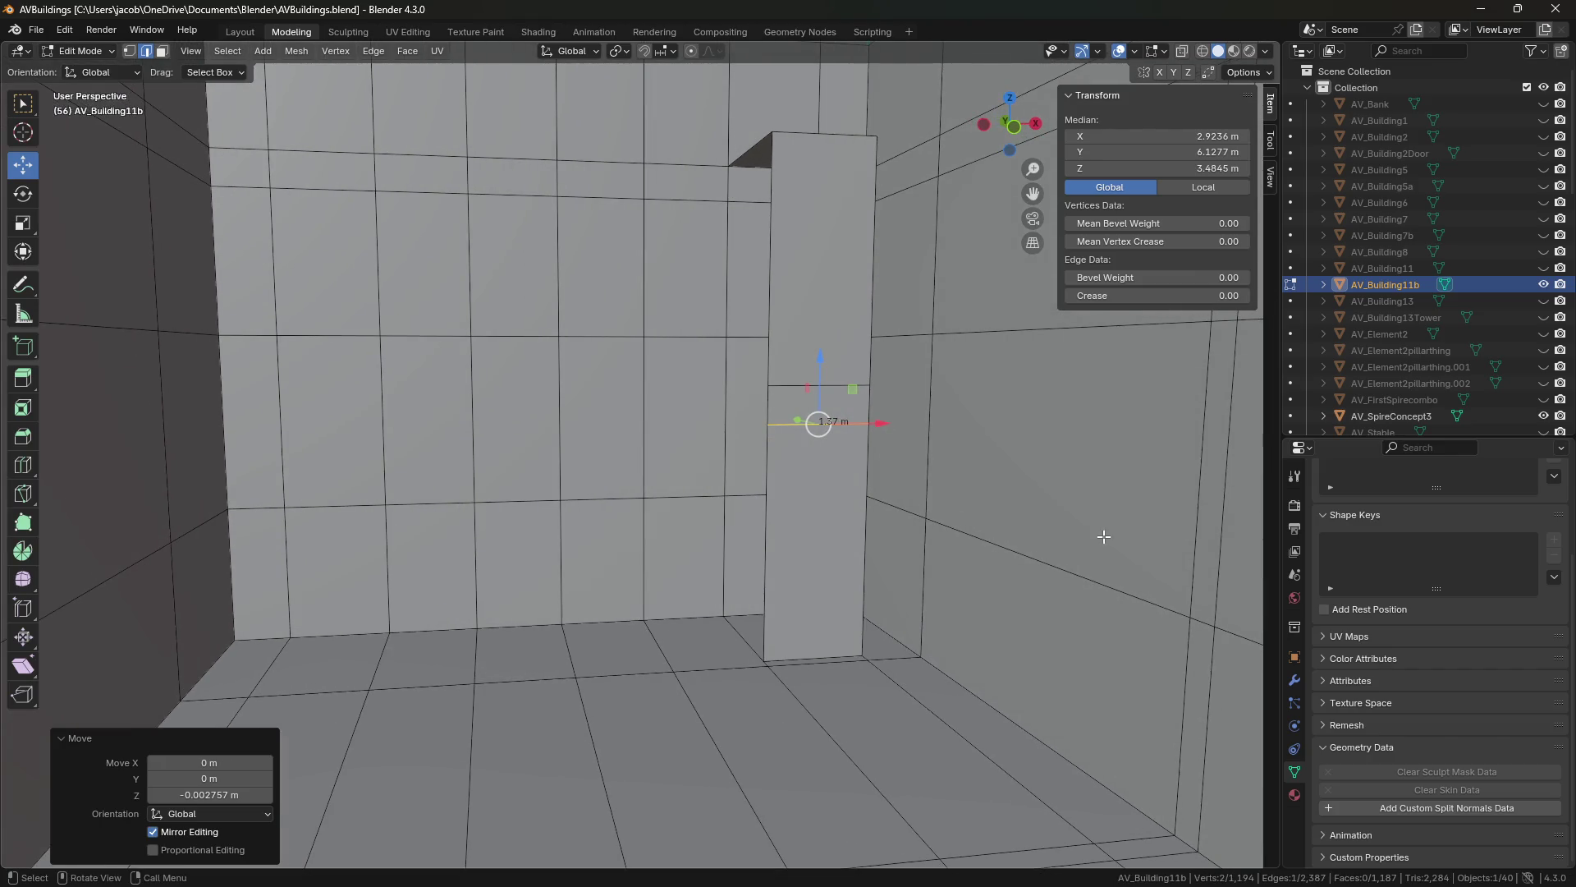
Select the wall edge row beside the pillar and set its Median Z to 3.4845 m.
key("1")
key("2")
left_click(665, 500, "shift")
key("ctrl+shift+KP_Add")
key("ctrl+shift+KP_Add")
key("ctrl+shift+KP_Add")
key("ctrl+shift+KP_Add")
key("ctrl+shift+KP_Add")
key("ctrl+shift+KP_Add")
left_click(1132, 167)
type("3.4845")
key("Return")
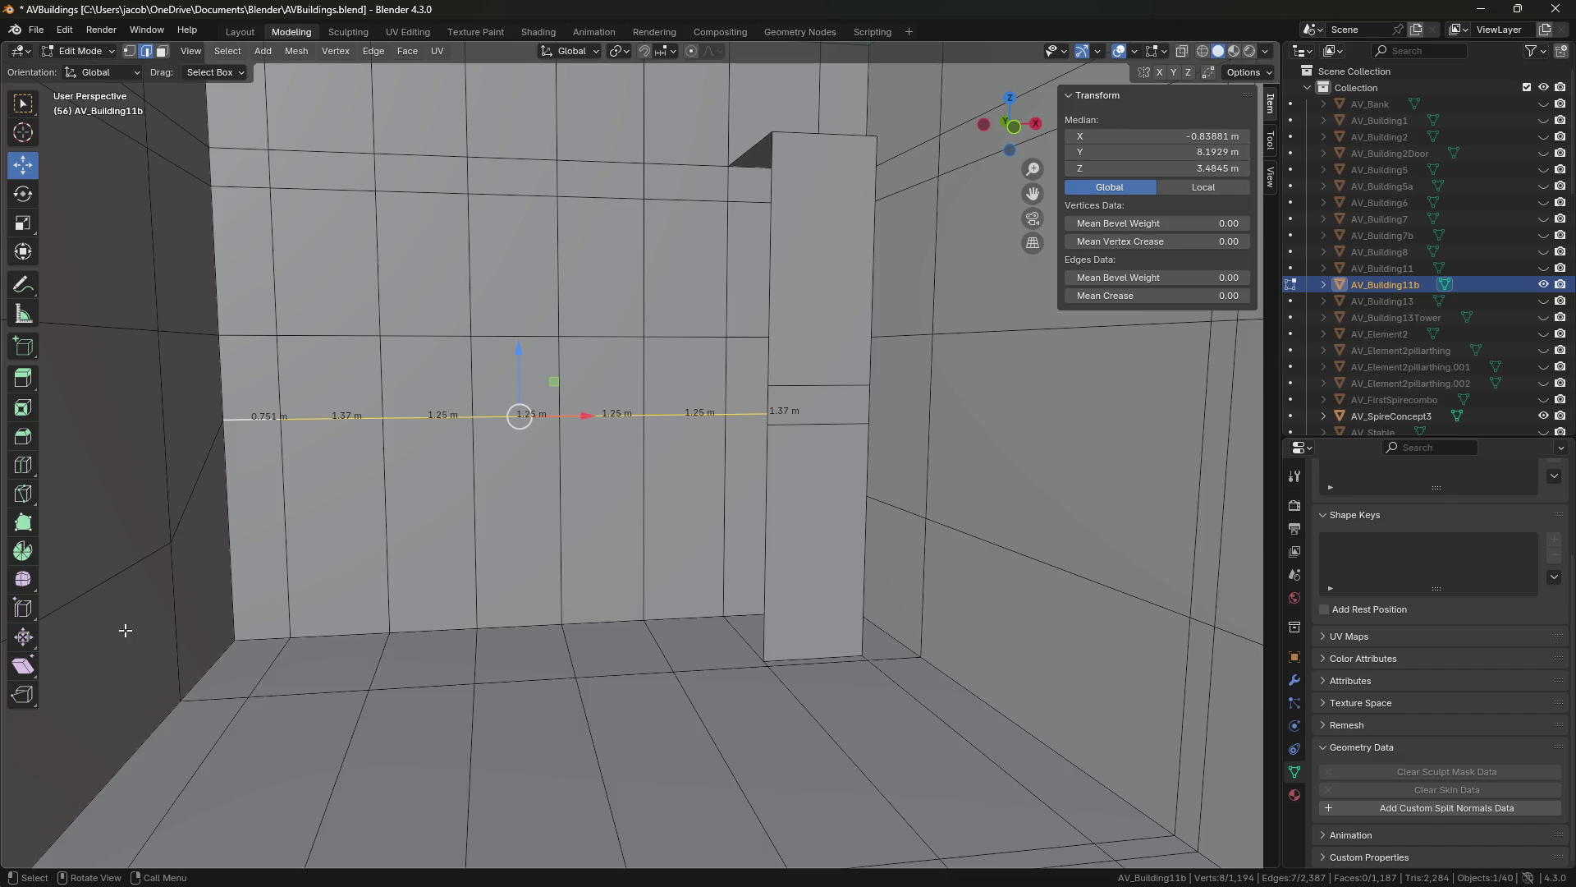
Copy the pillar vertex height and select the upper wall edge row.
key("1")
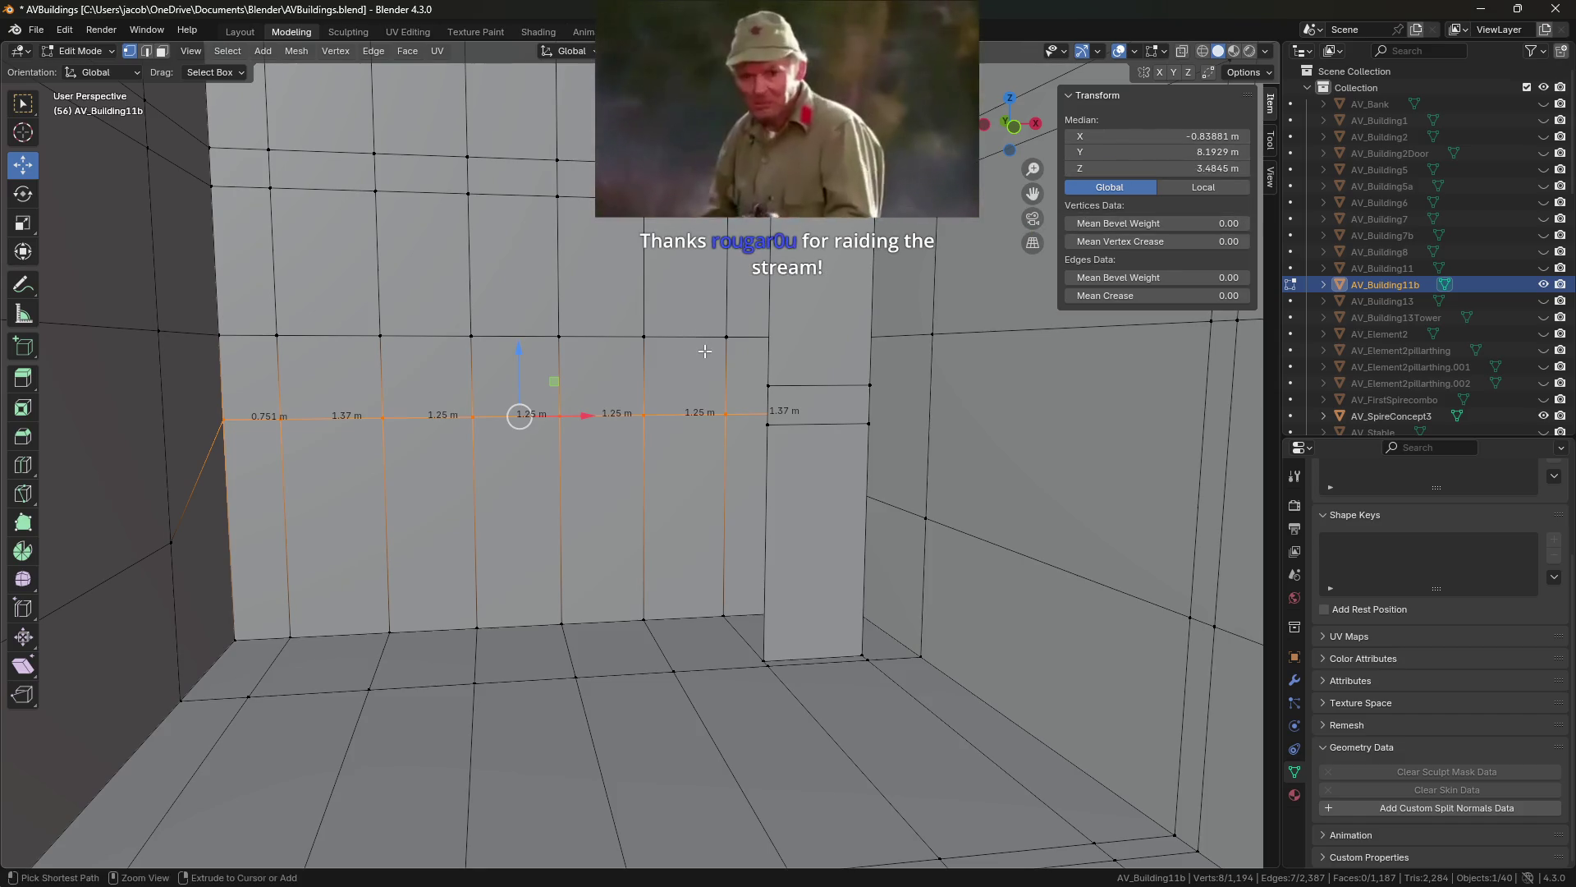
key("ctrl+c")
key("2")
left_click(685, 336)
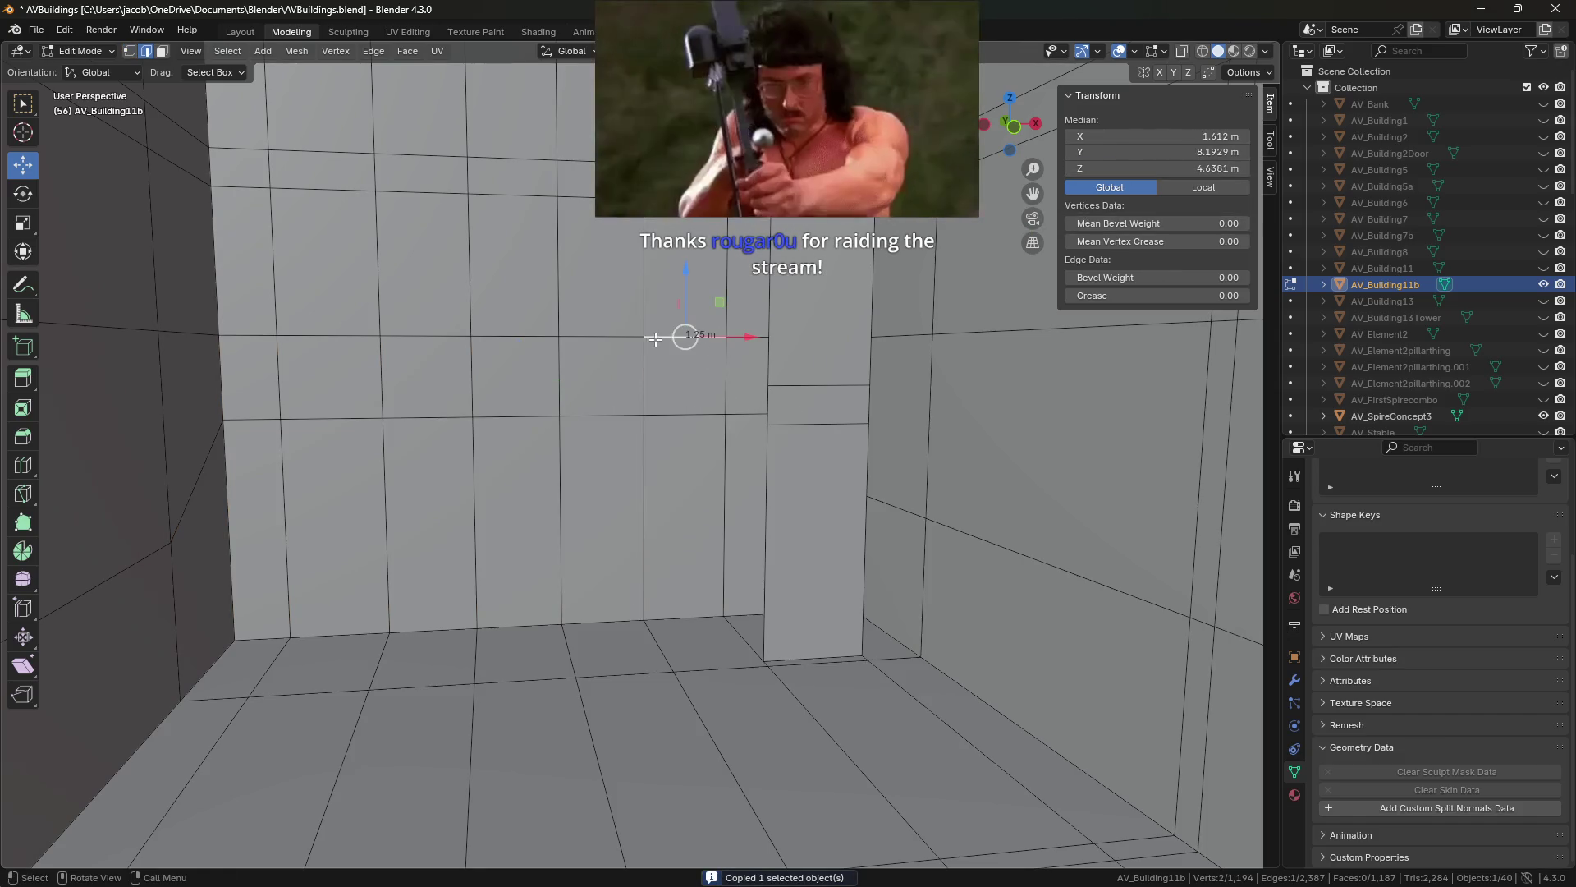
key("ctrl+shift+KP_Add")
key("ctrl+shift+KP_Add")
key("ctrl+shift+KP_Add")
key("ctrl+shift+KP_Add")
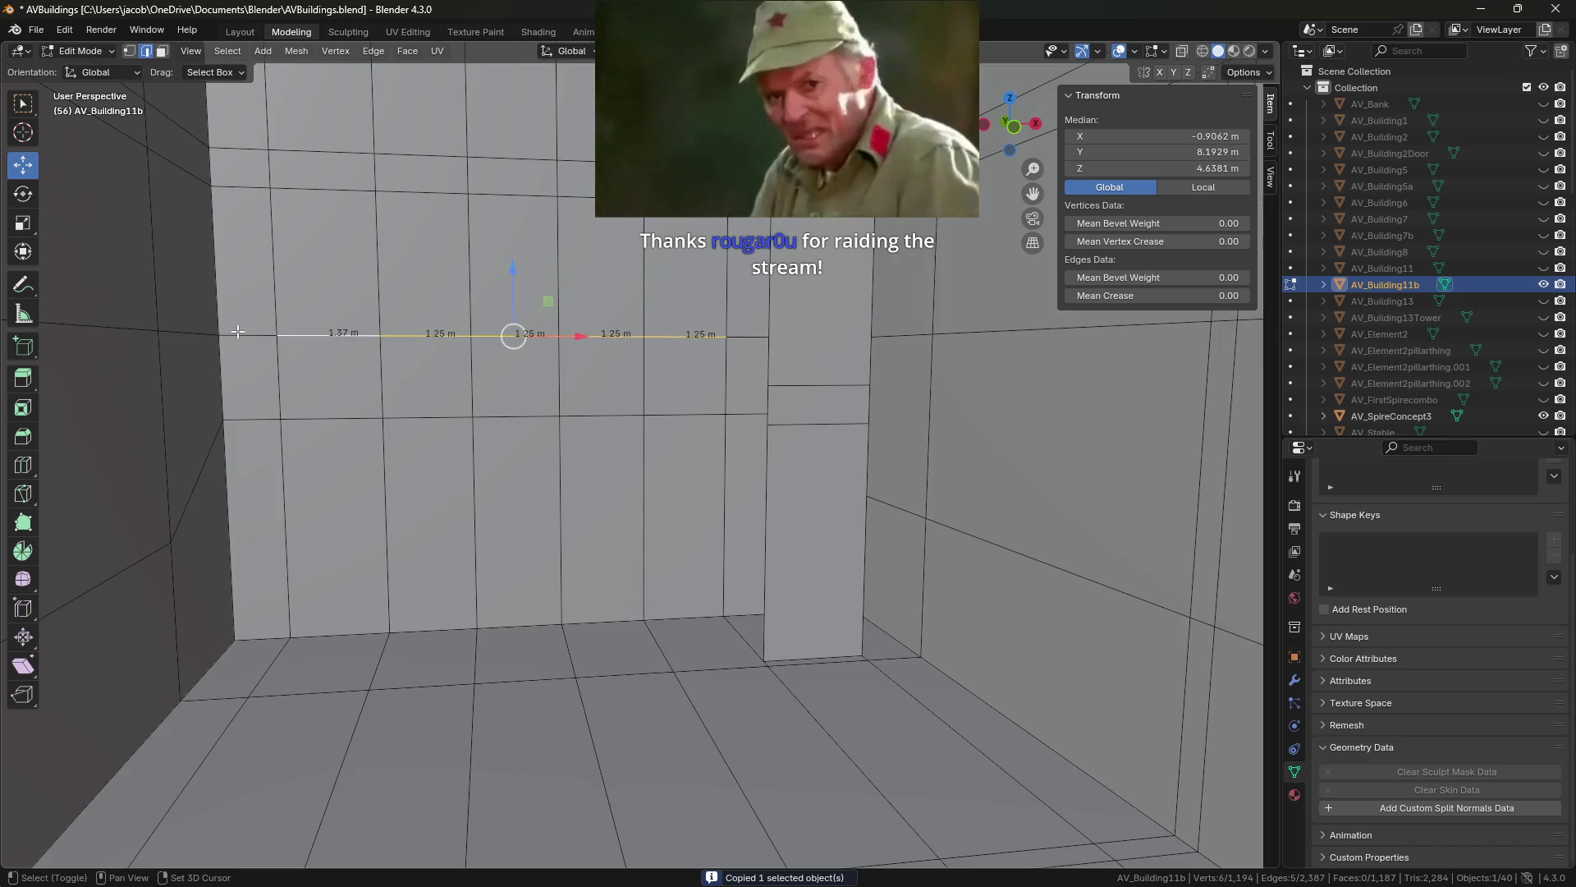
key("ctrl+shift+KP_Add")
key("ctrl+shift+KP_Add")
Set the upper edge row's Median Z to the pillar vertex height, 3.9846 m.
double_click(1158, 168)
type("3.4845")
key("Return")
key("ctrl+z")
key("1")
left_click(768, 385)
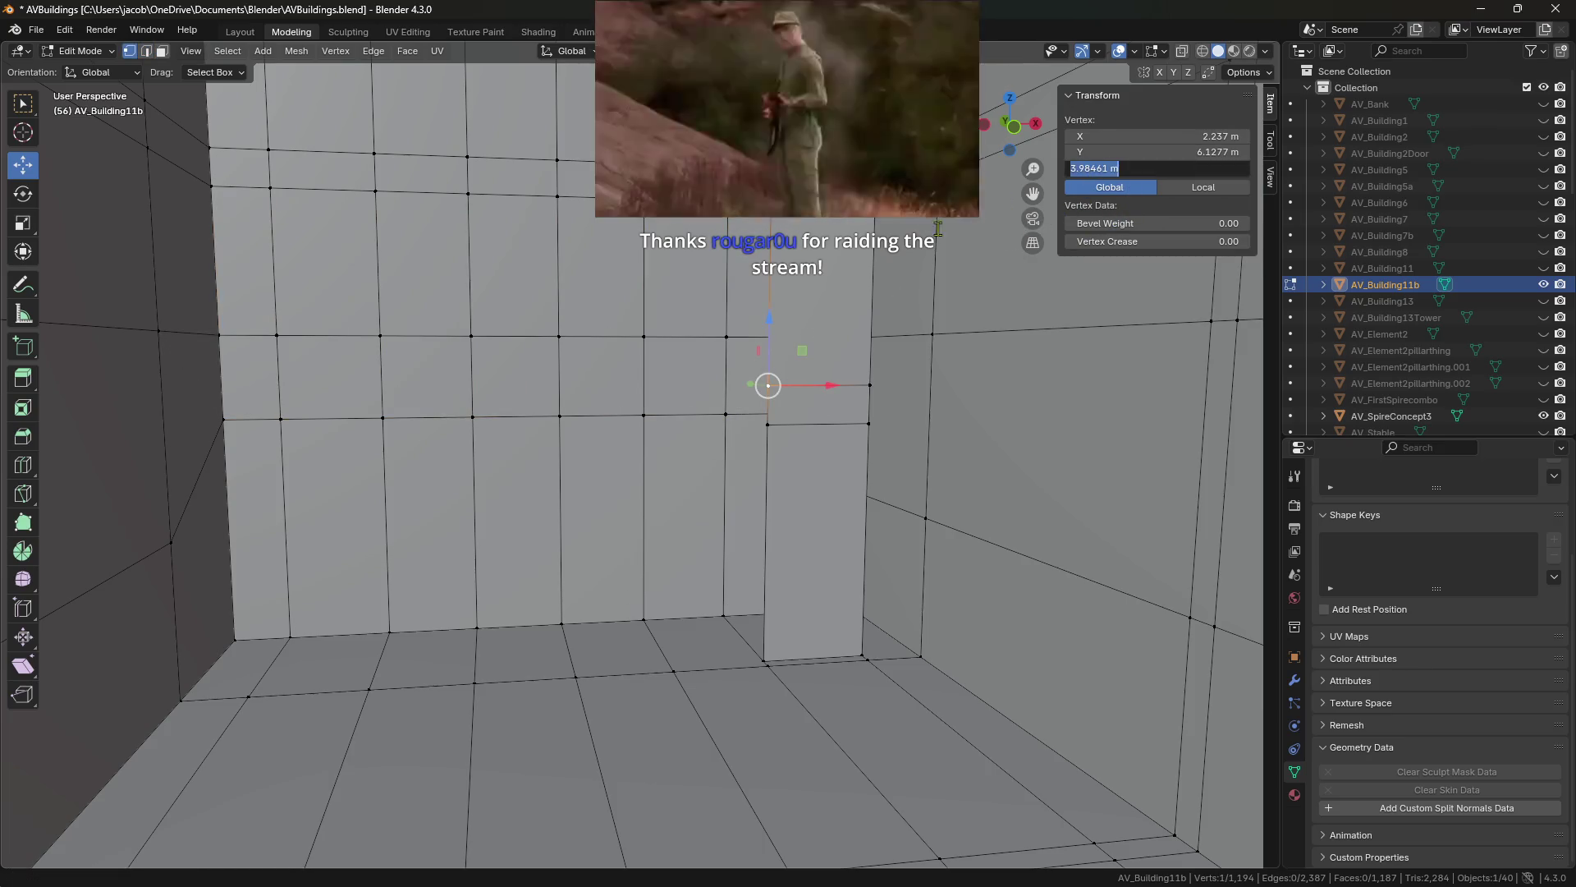
key("ctrl+z")
double_click(1167, 165)
key("ctrl+v")
type("+-")
key("BackSpace")
key("BackSpace")
key("Return")
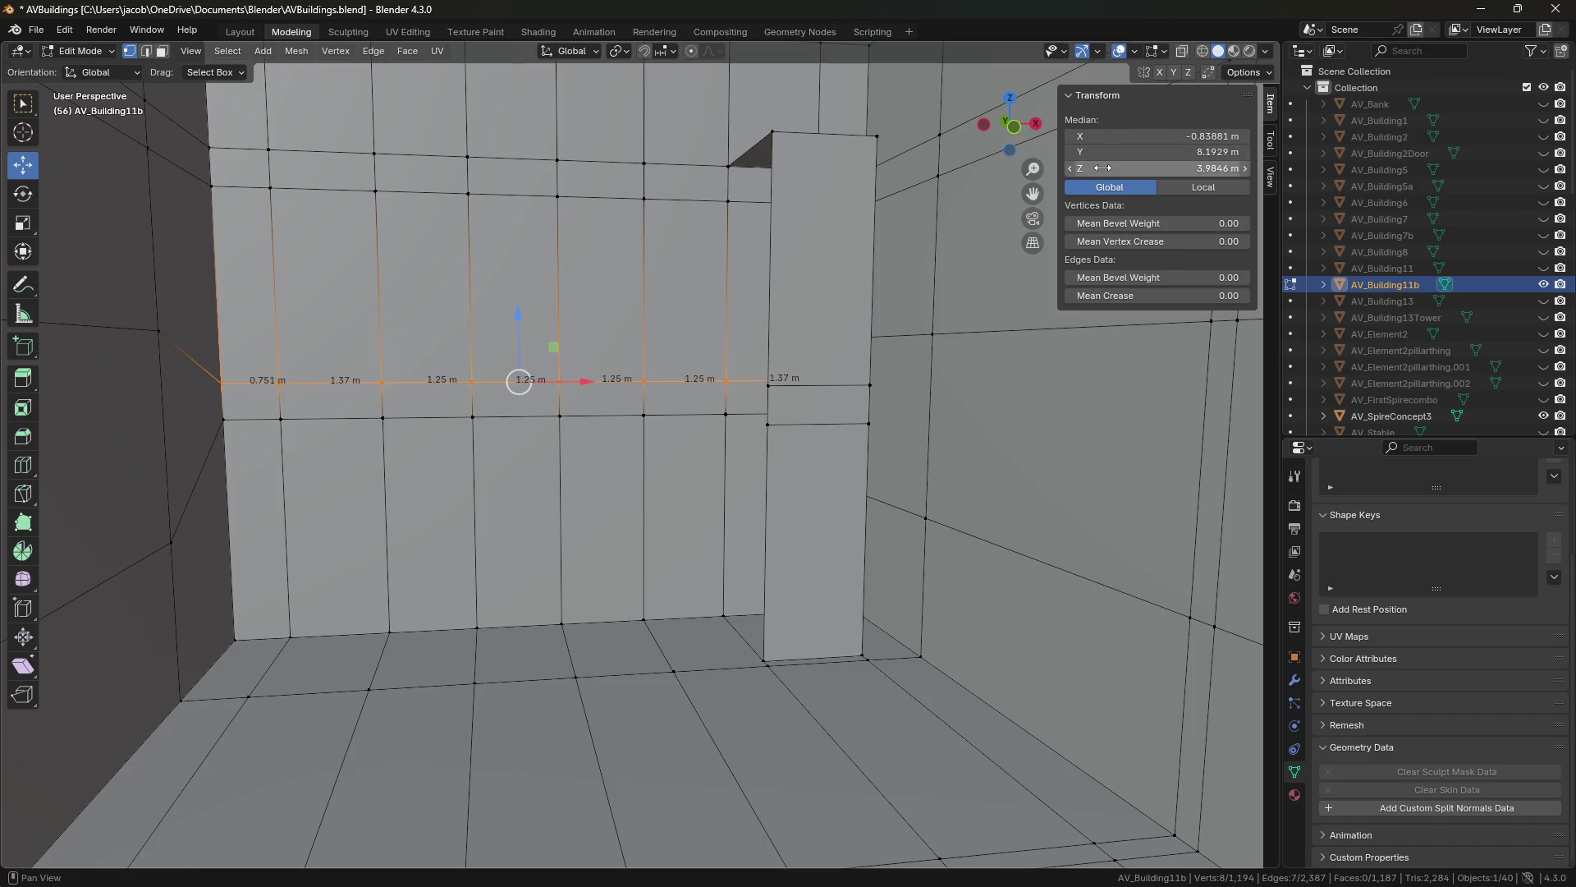
Deselect everything, save AVBuildings.blend and walk toward the wall.
key("alt+a")
key("ctrl+s")
key("shift+grave")
key("w")
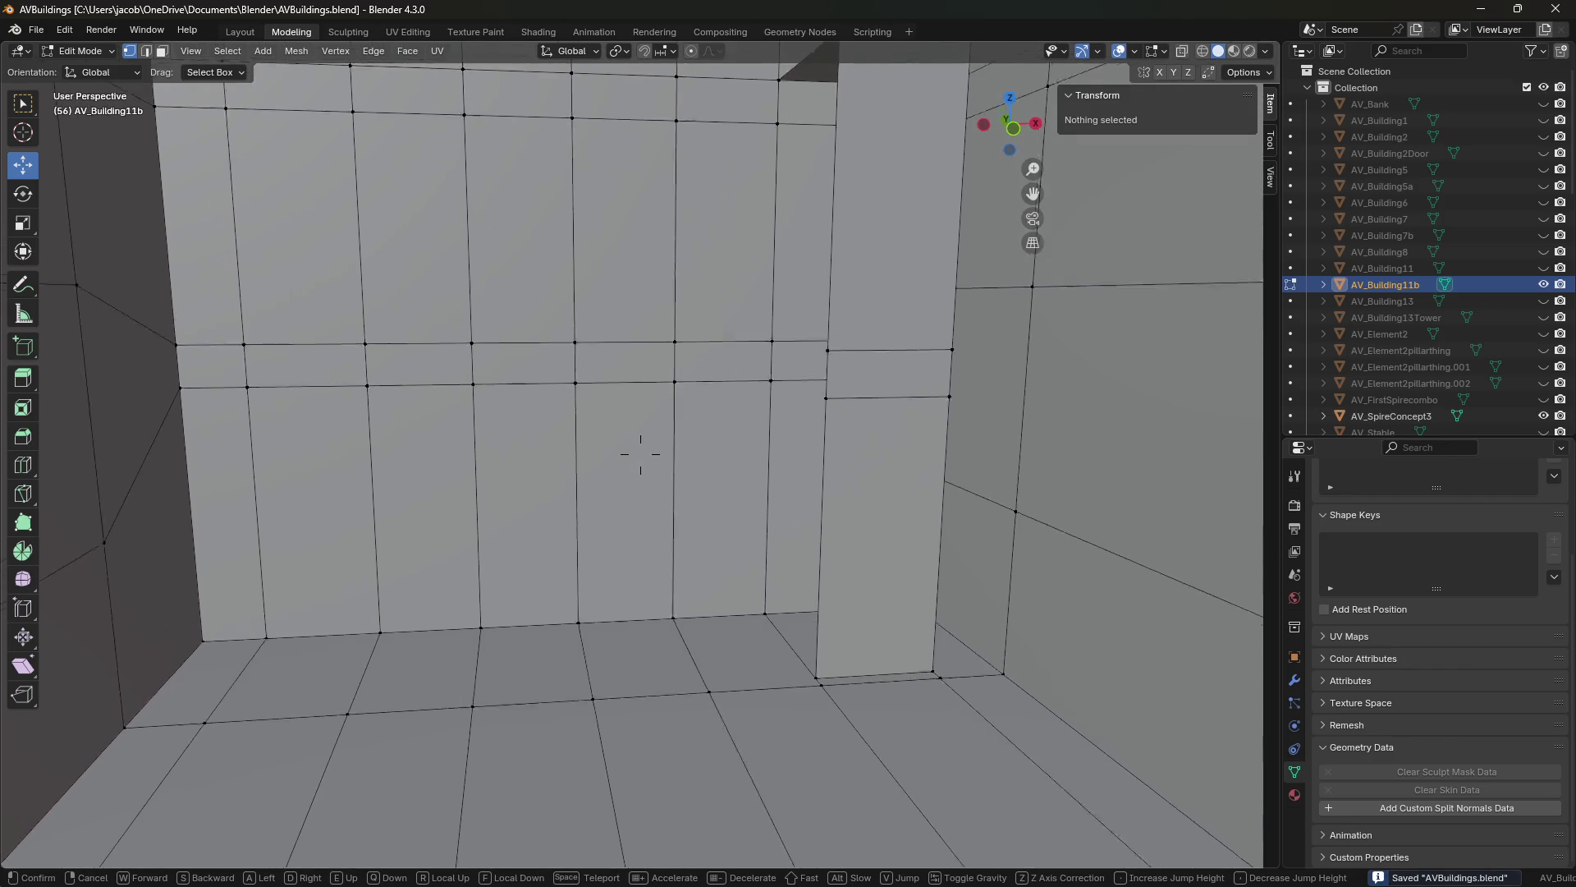
left_click(640, 454)
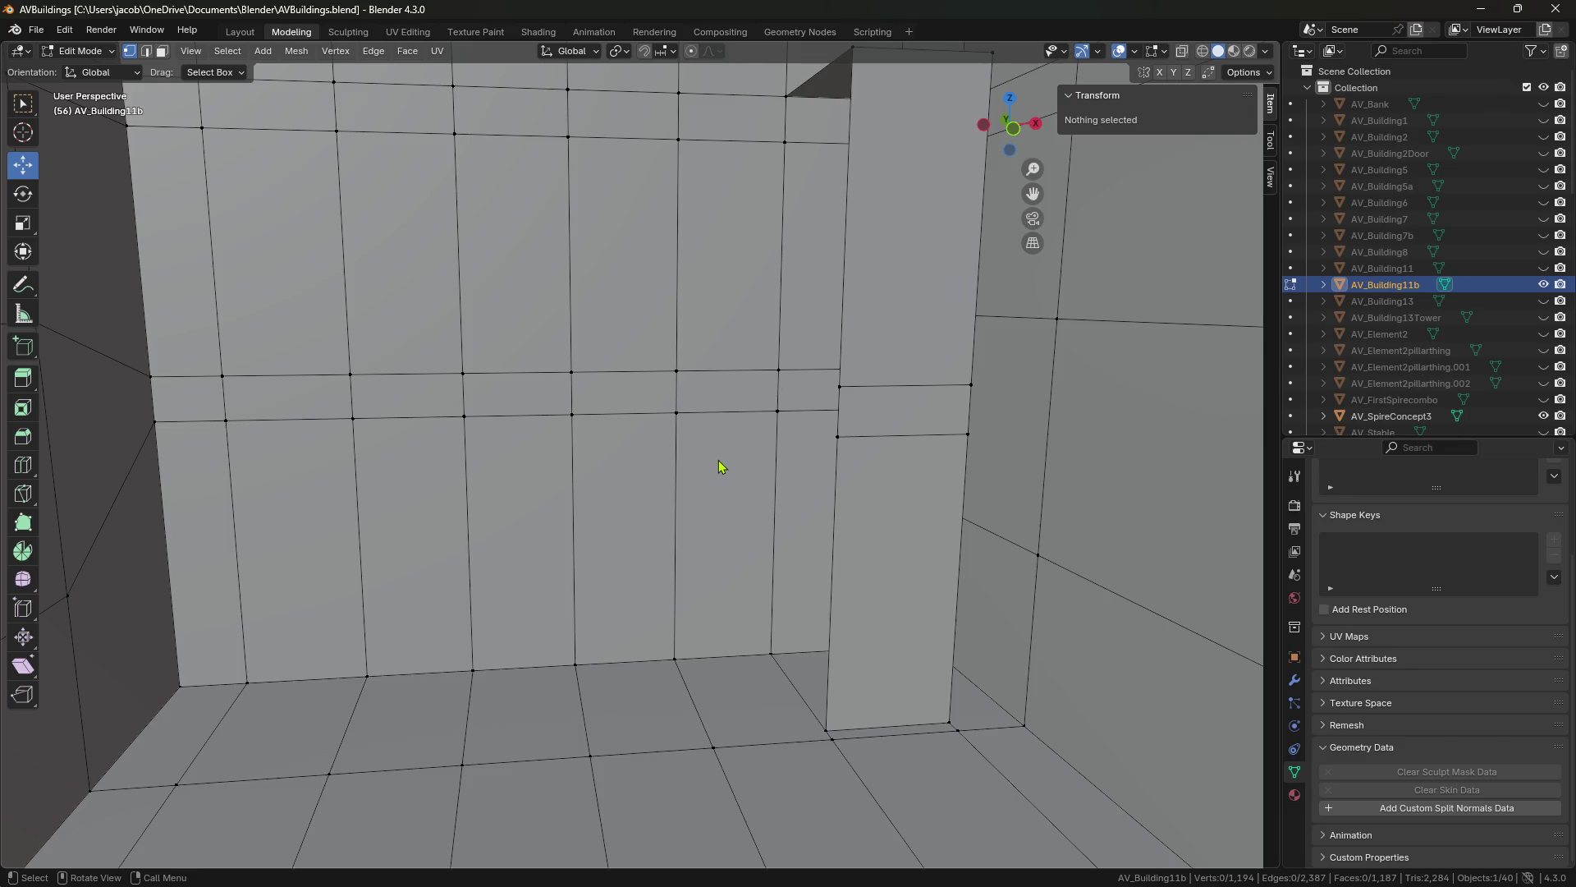
key("shift+grave")
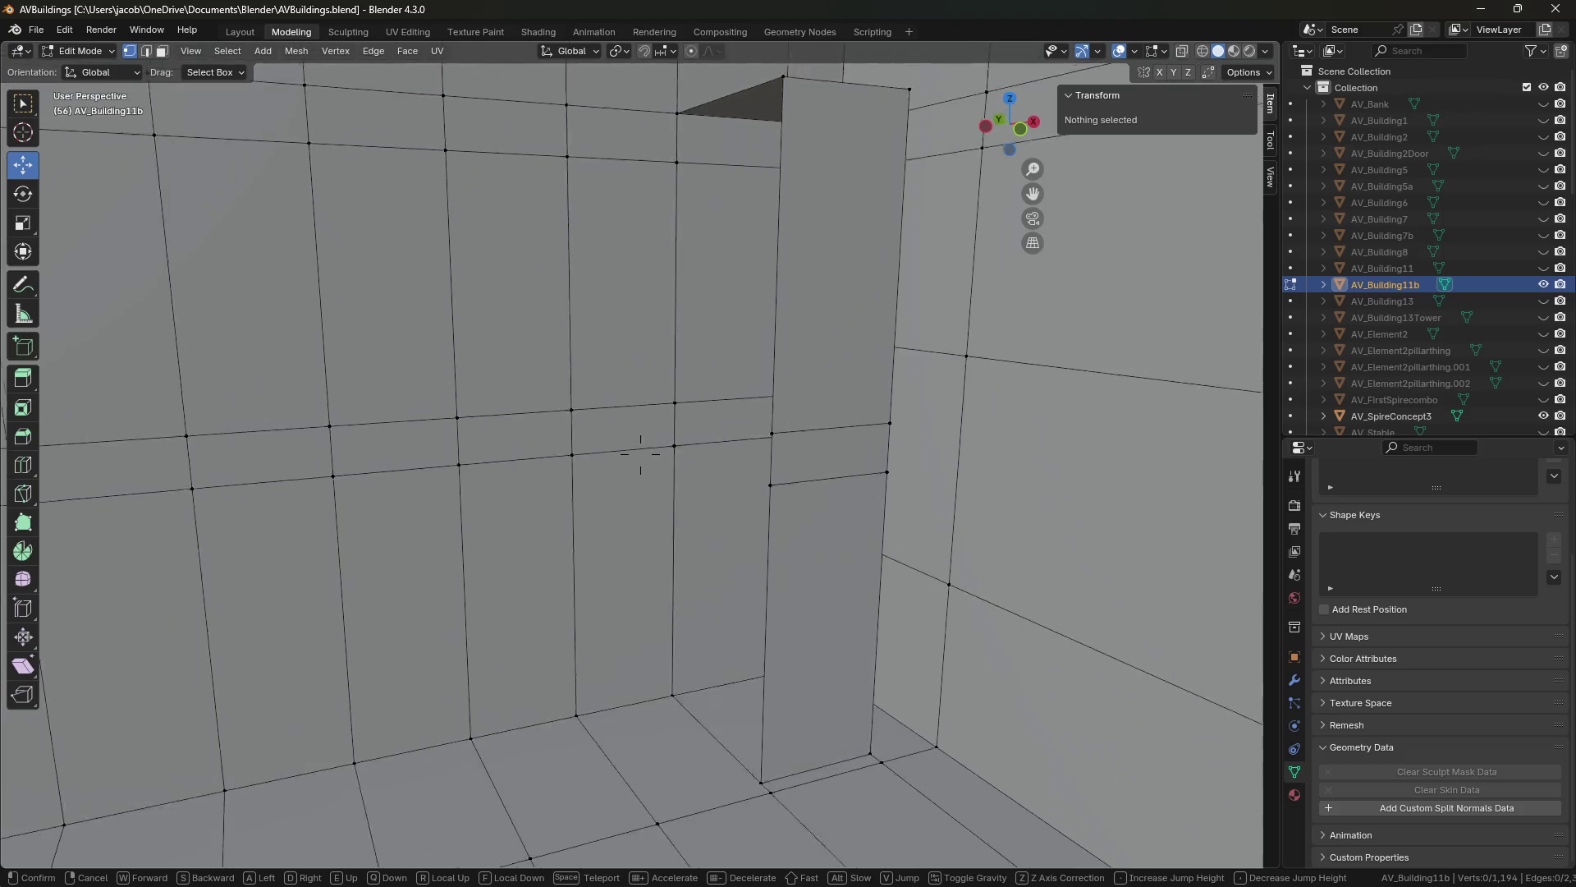
key("w")
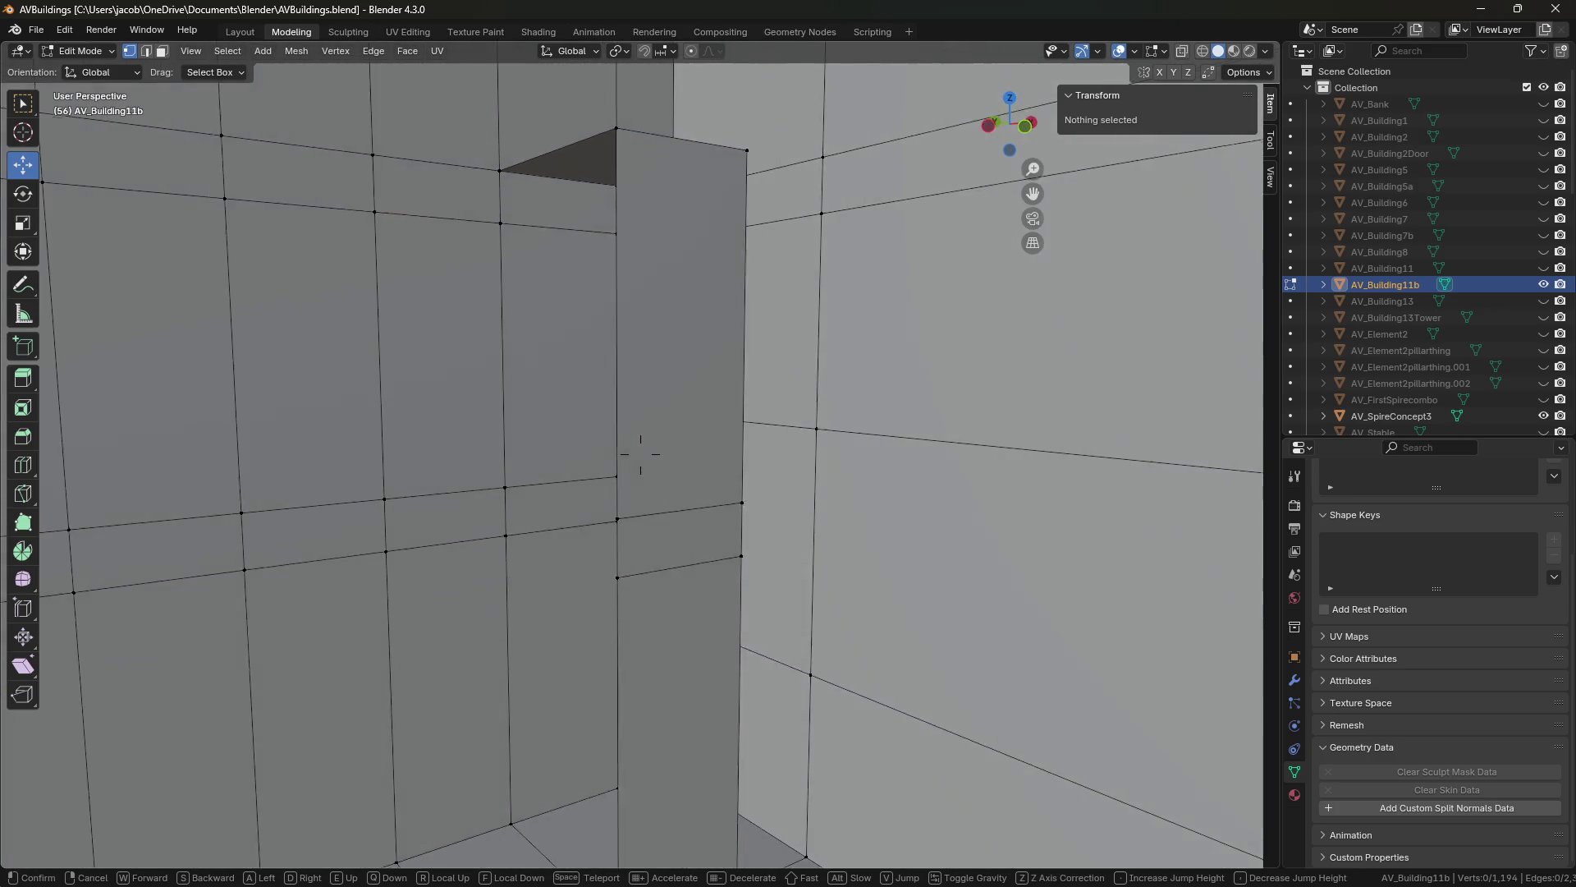
key("e")
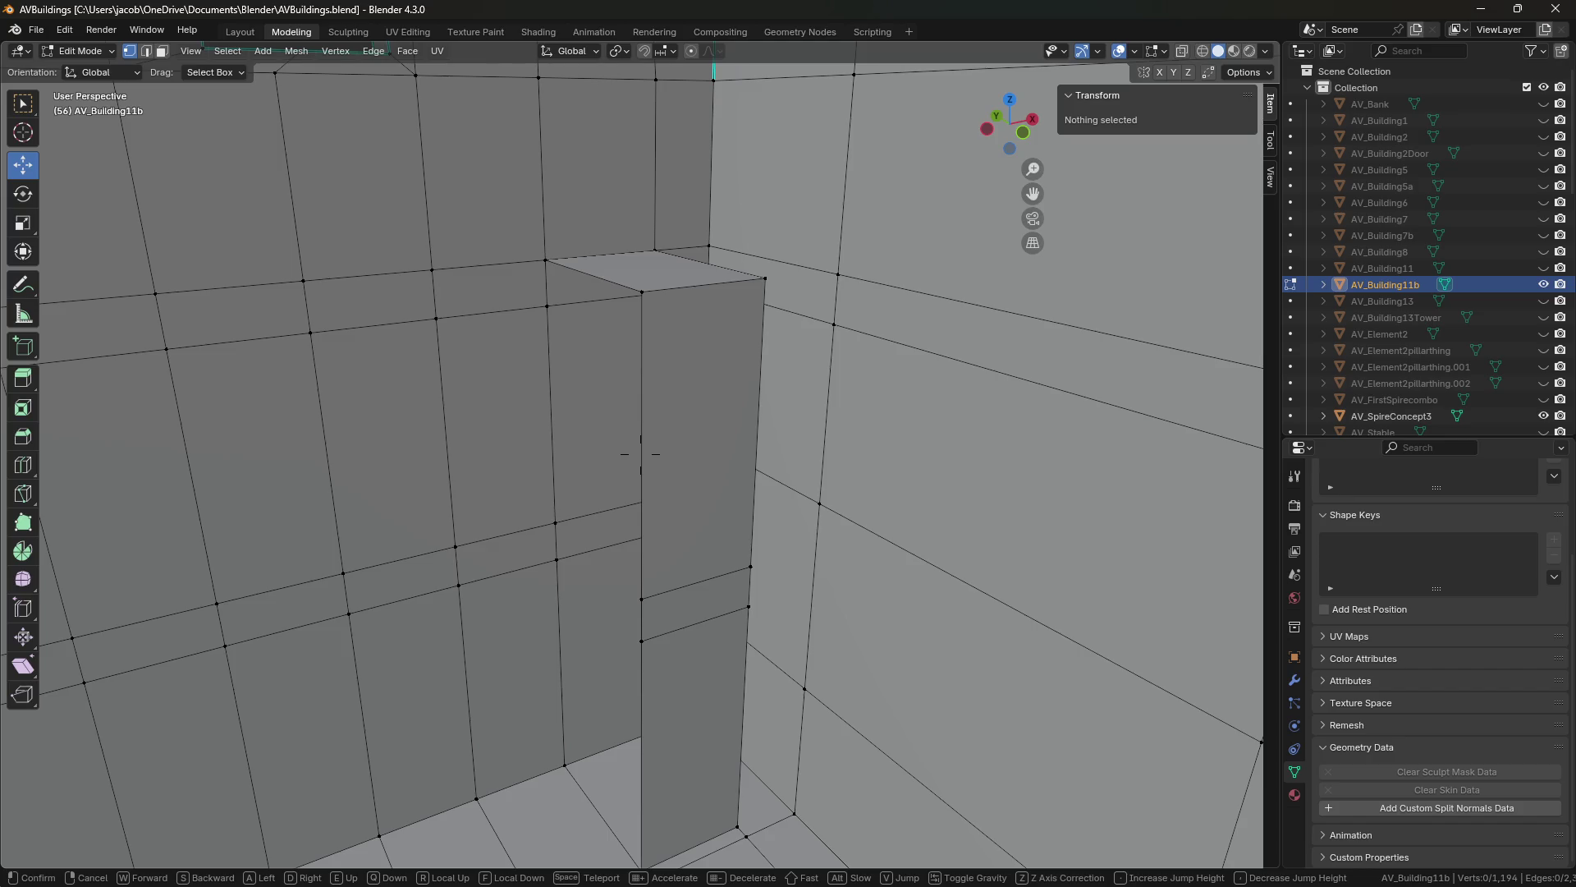
left_click(690, 499)
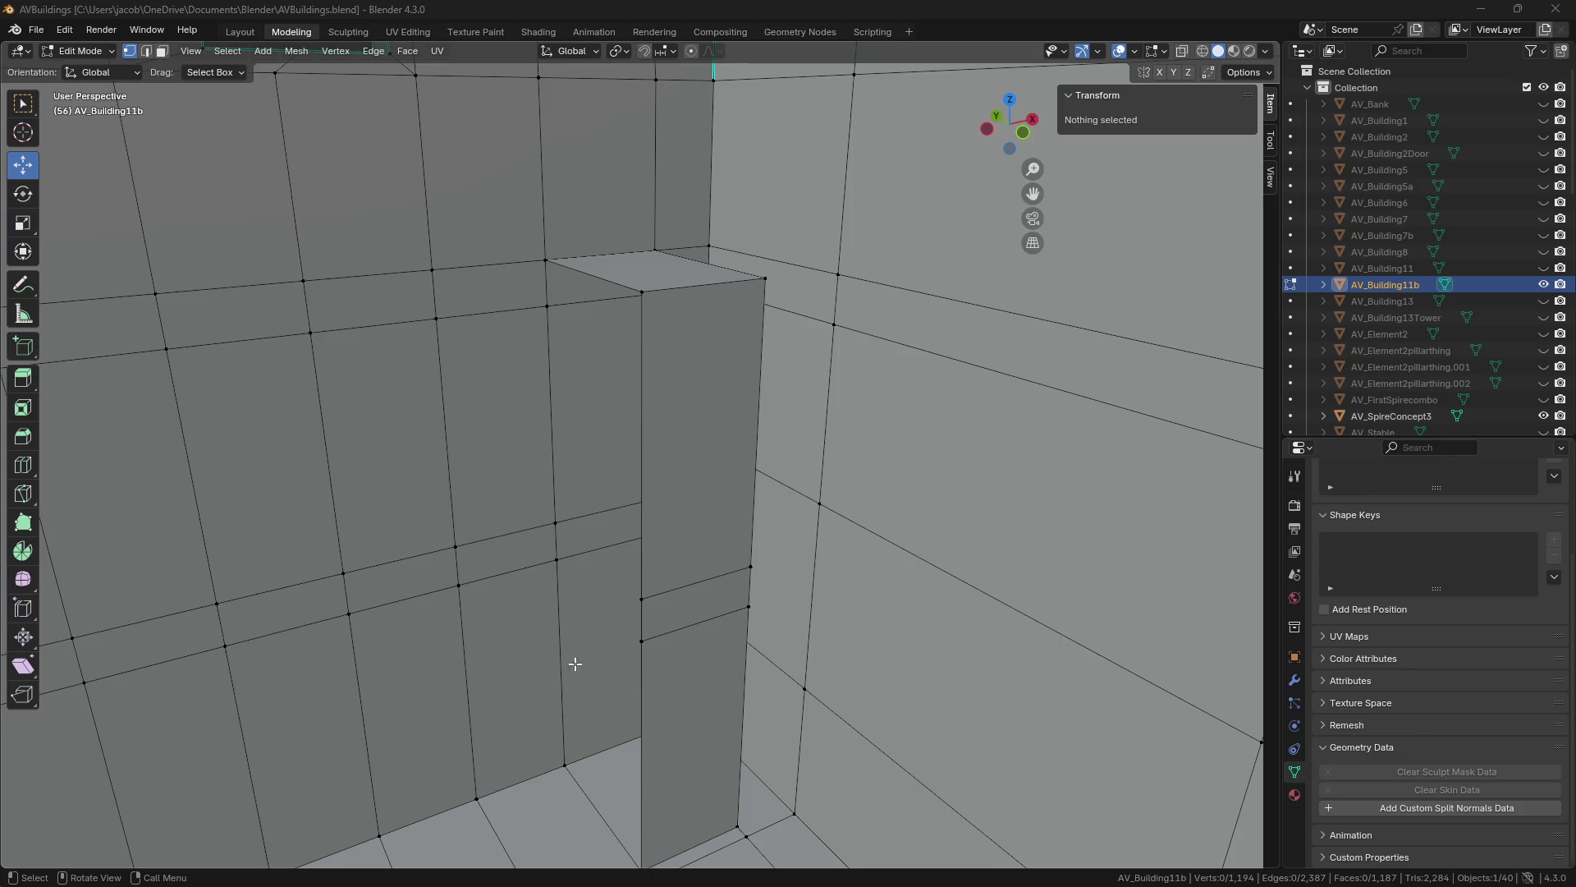
In face select mode, pick out the narrow 0.5 m strip on the pillar.
left_click(678, 610)
right_click(670, 643)
key("Escape")
key("3")
left_click(670, 640)
left_click(663, 637)
left_click(665, 635)
left_click(672, 626)
left_click(673, 623)
left_click(673, 623)
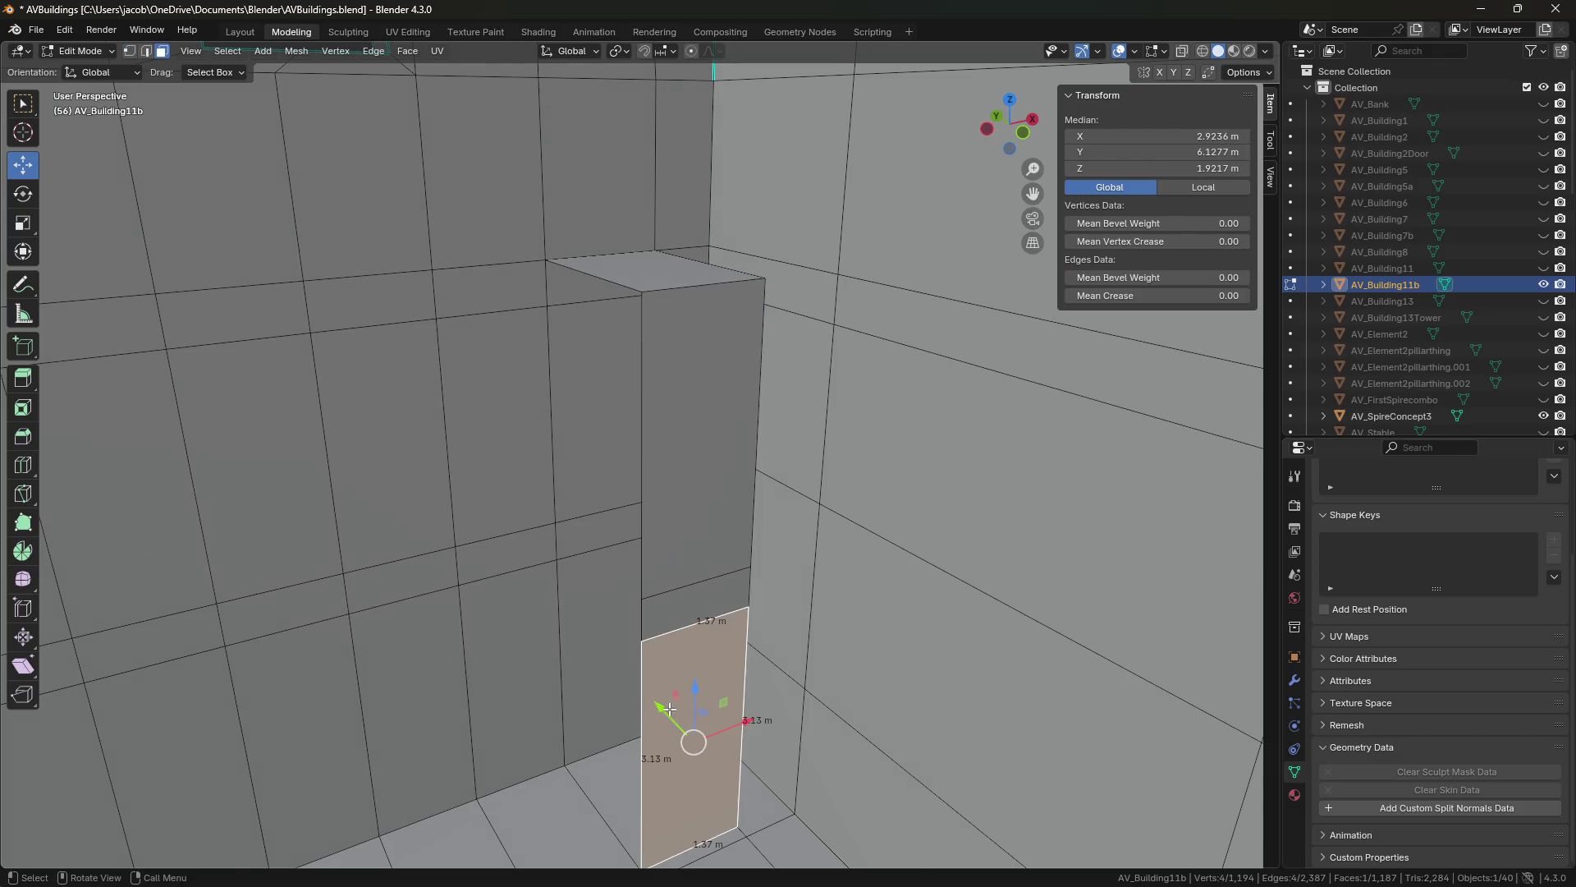
left_click(695, 623)
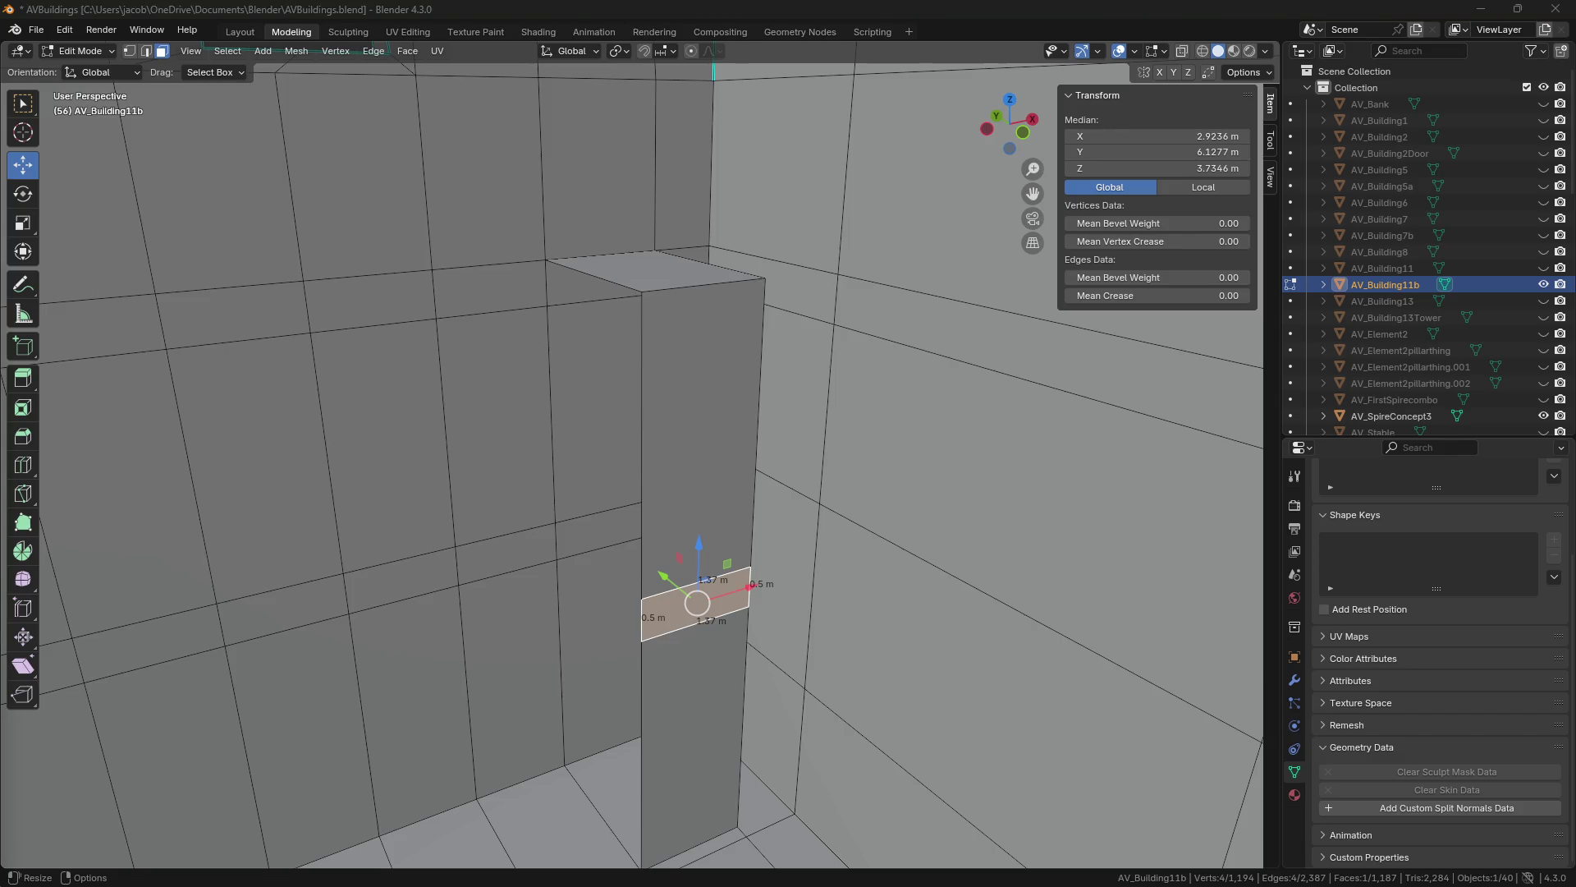
Delete the ledge-band face beside the pillar.
key("shift+grave")
key("w")
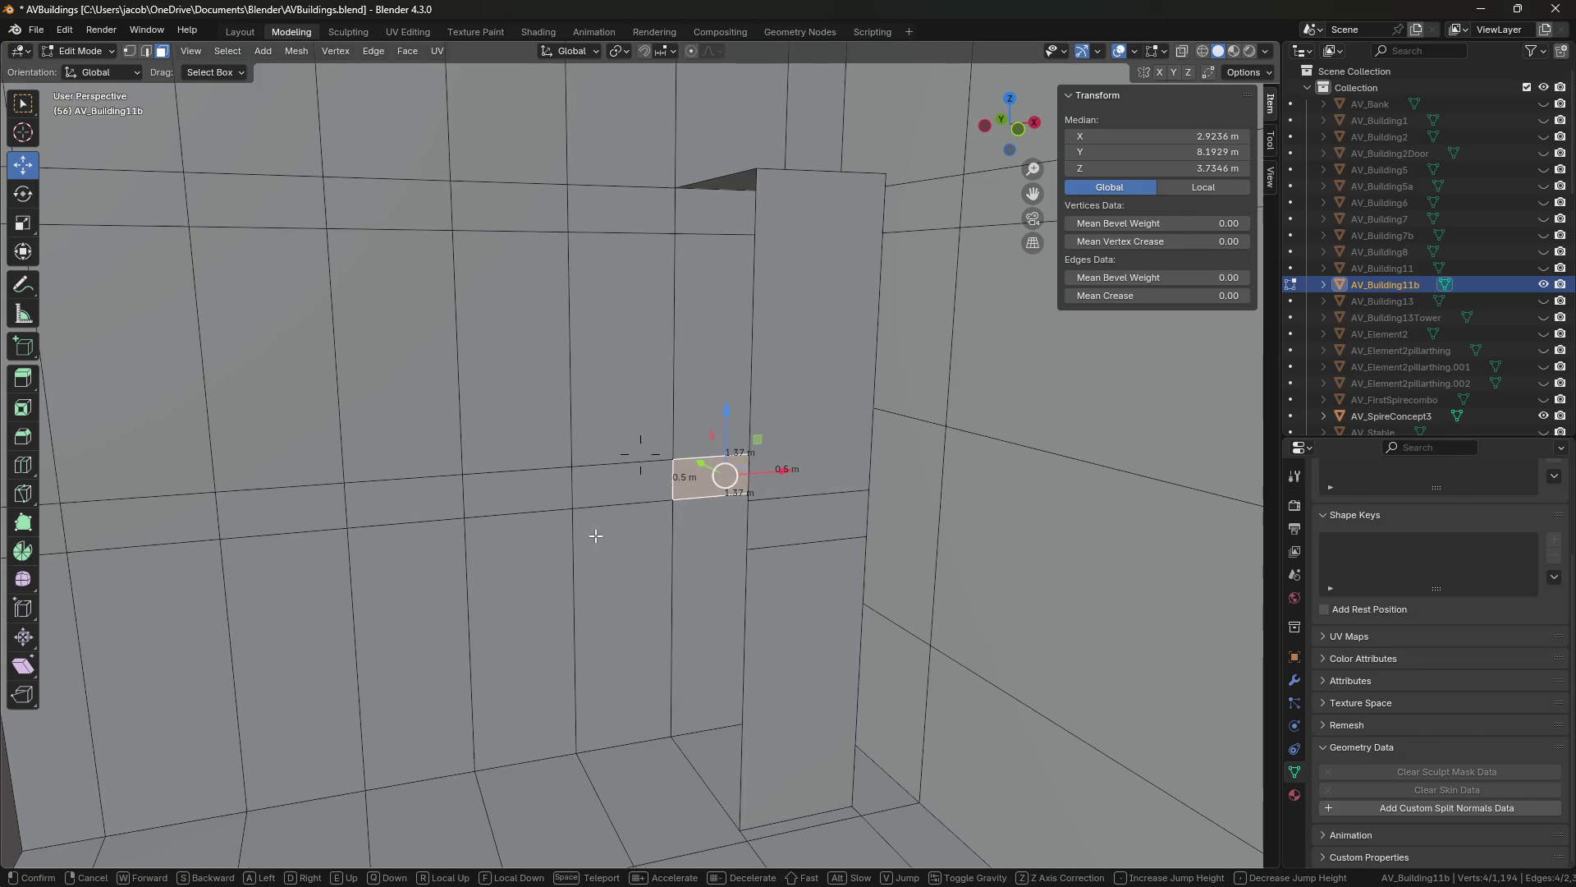
left_click(640, 453)
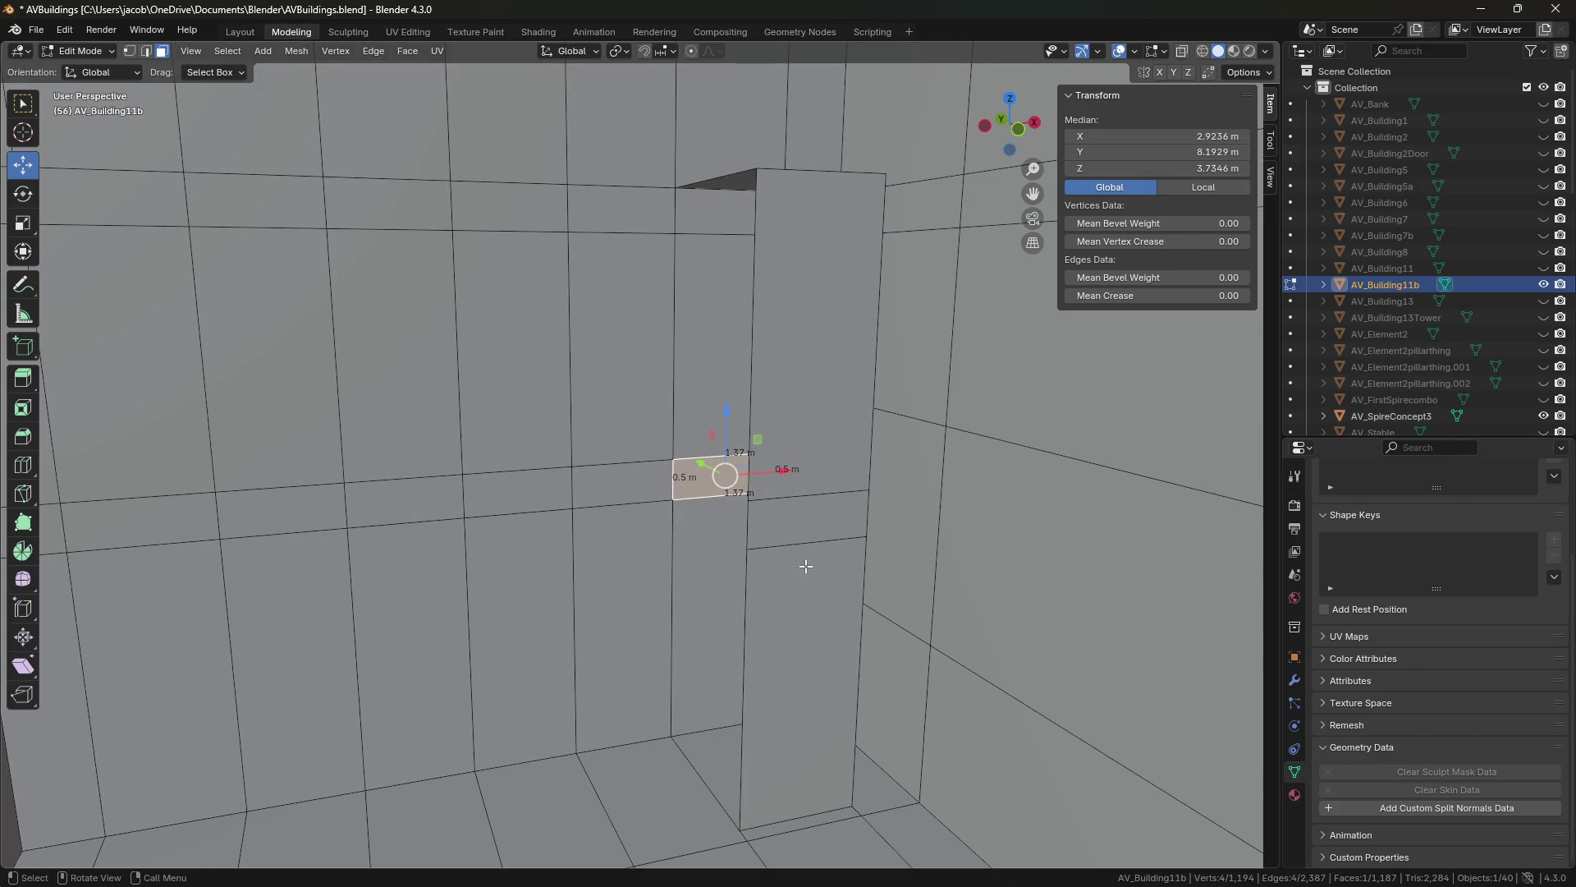
left_click(805, 484)
key("x")
left_click(796, 435)
key("shift+grave")
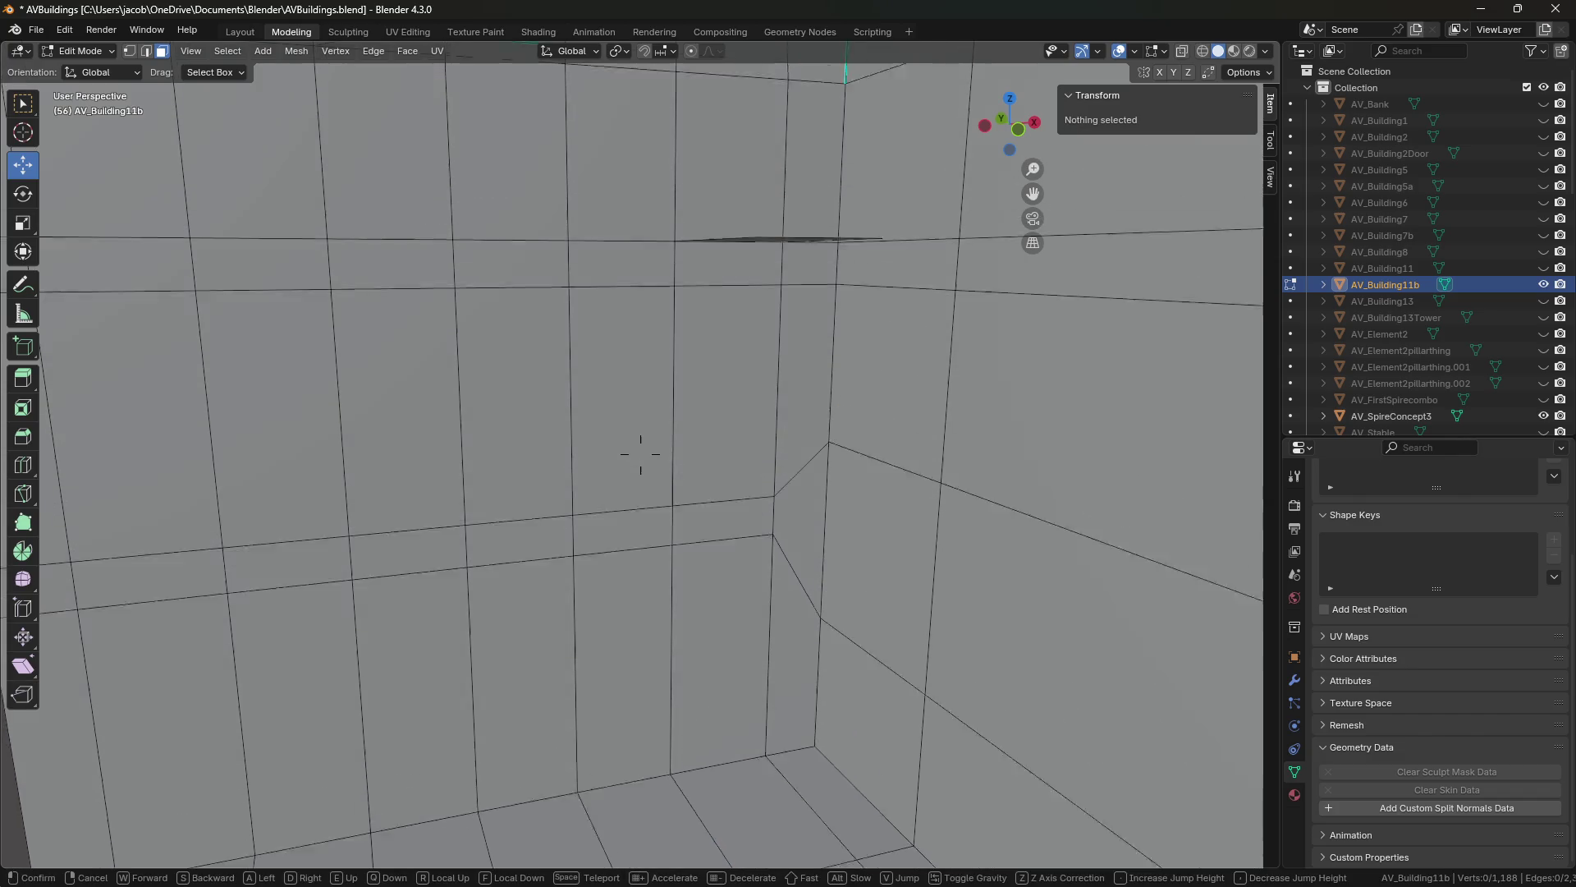
left_click(854, 308)
Delete the small sliver face and move in toward the wall corner.
left_click(776, 329)
key("x")
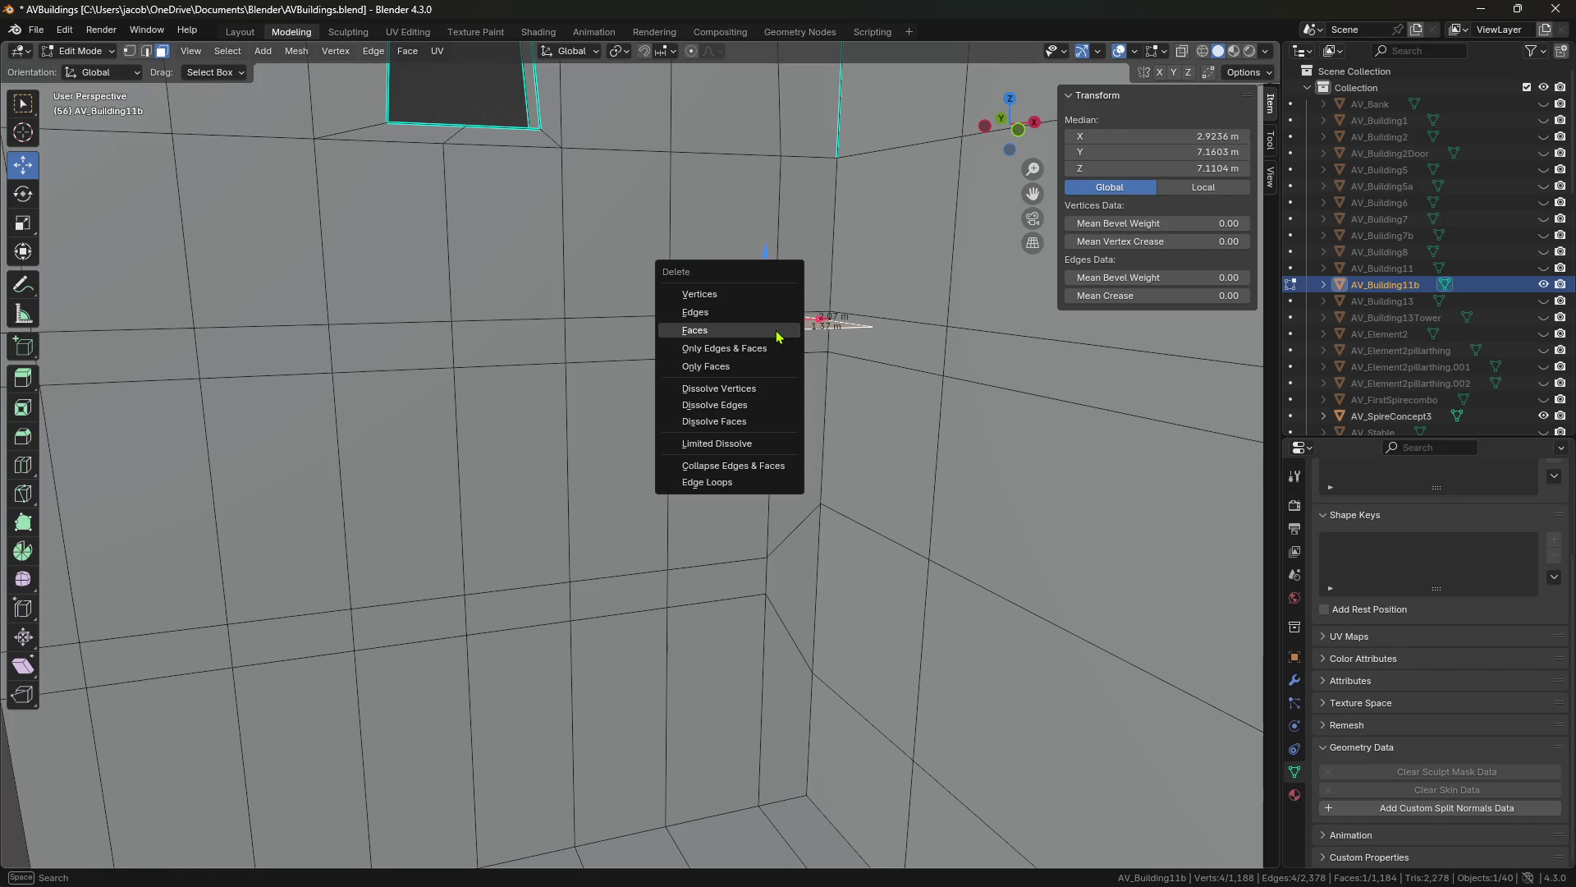
left_click(778, 334)
key("shift+grave")
key("w")
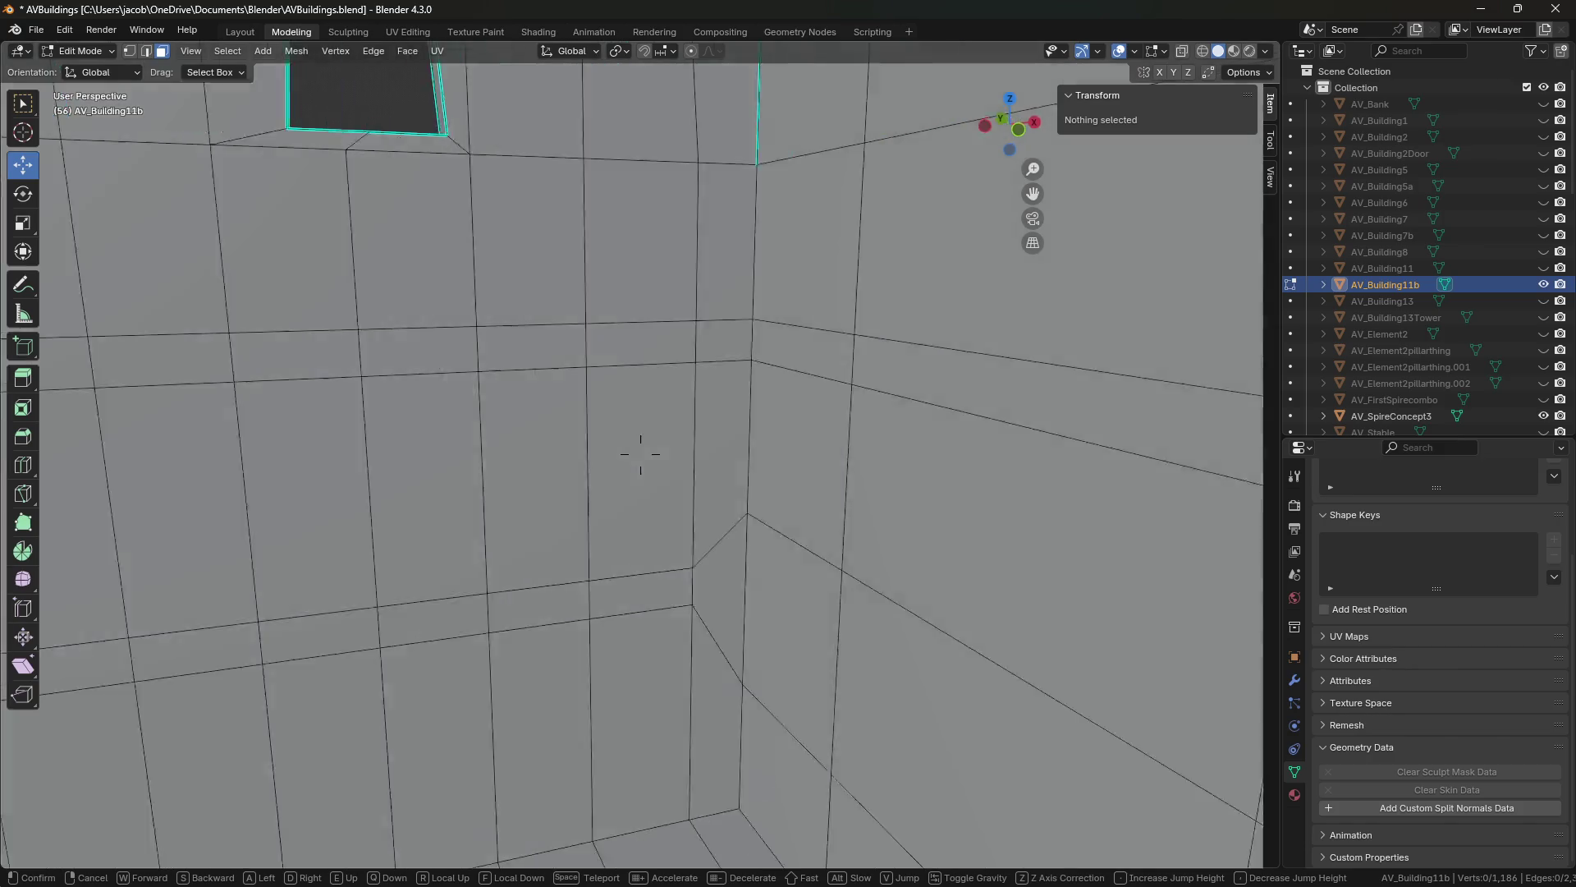
key("w")
left_click(640, 453)
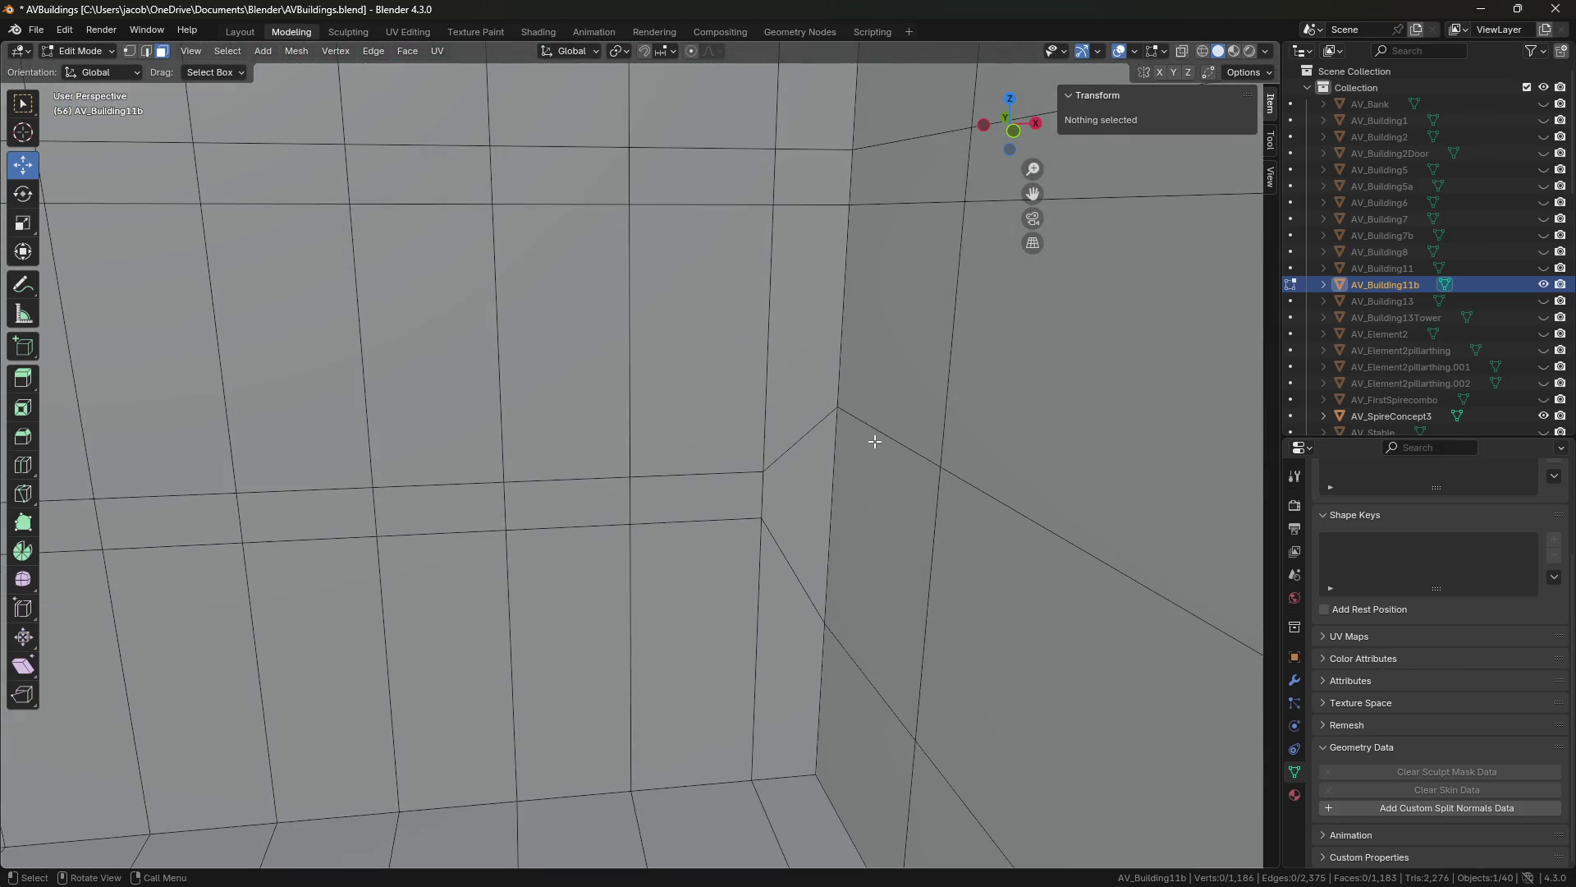
Move the wall-corner vertex along X, set its Z to 3.9846 m, and save.
key("1")
left_click(761, 517)
left_click(1122, 168)
key("Escape")
key("g")
key("x")
key("Return")
left_click(1100, 164)
type("4.6381")
key("Return")
left_click(1108, 168)
type("3.9846")
key("Return")
key("ctrl+s")
Deselect everything and walk along the interior up to the plain wall.
key("alt+a")
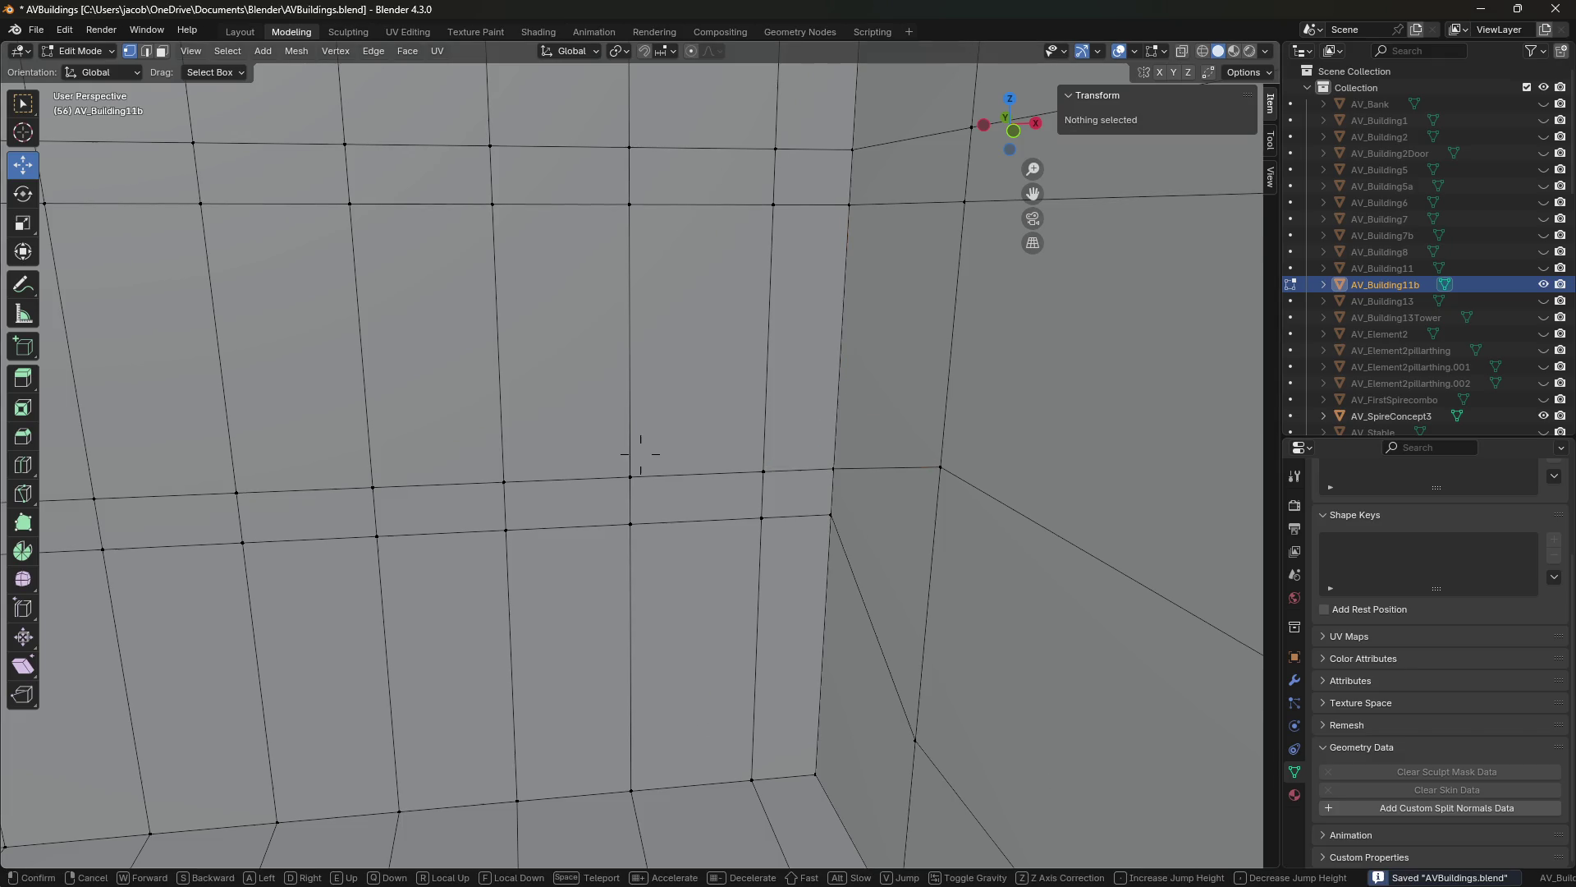
key("shift+grave")
key("w")
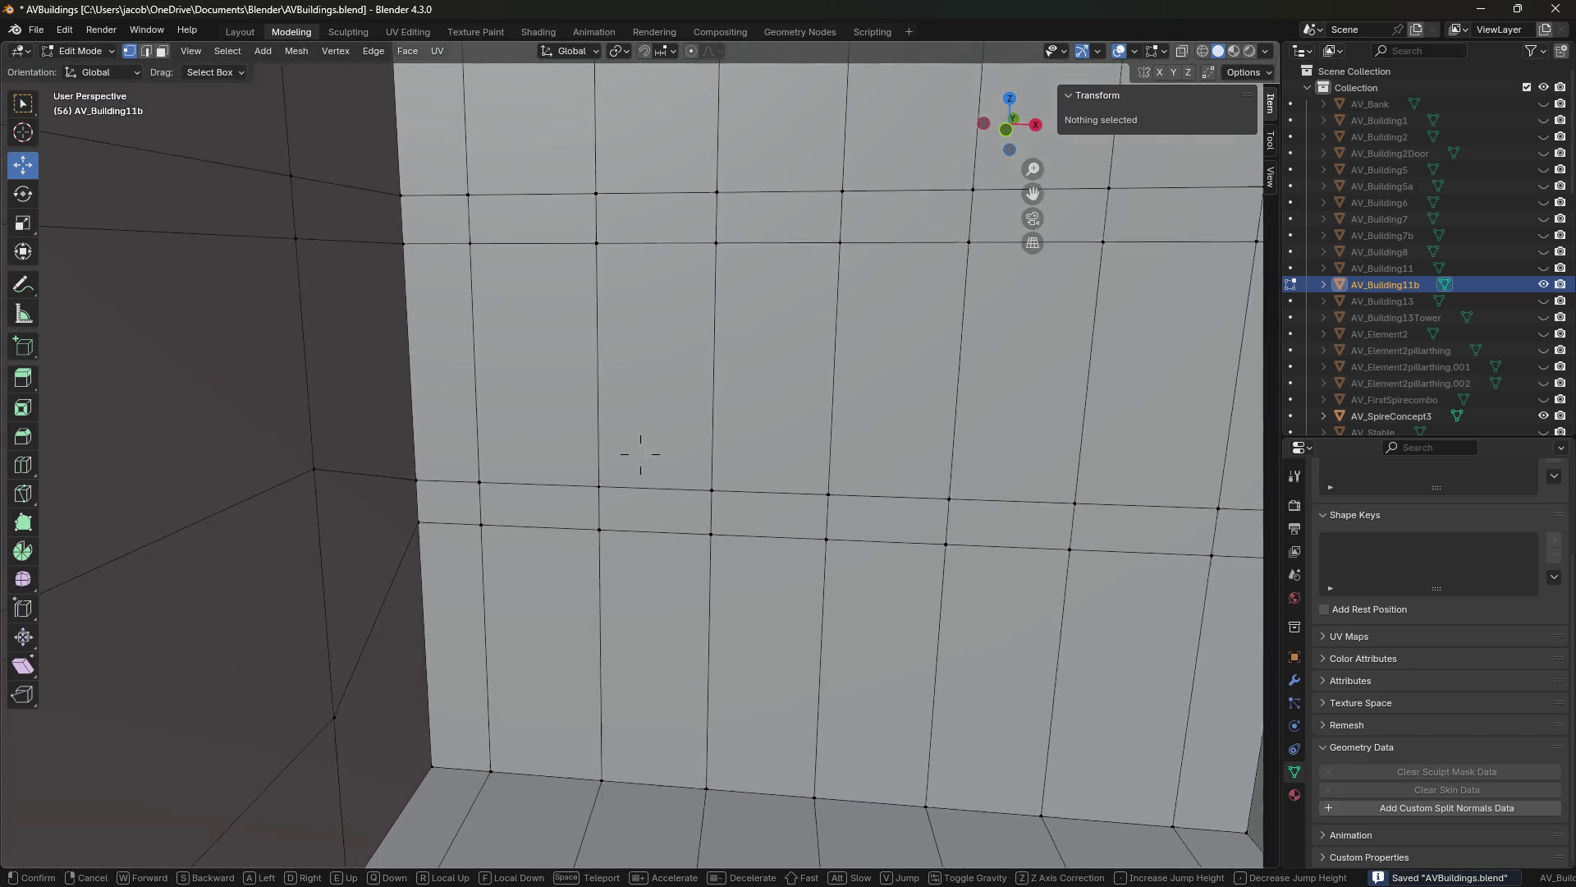
left_click(697, 697)
key("shift+grave")
Select the horizontal wall edge and raise its Z to 3.4845 m.
key("s")
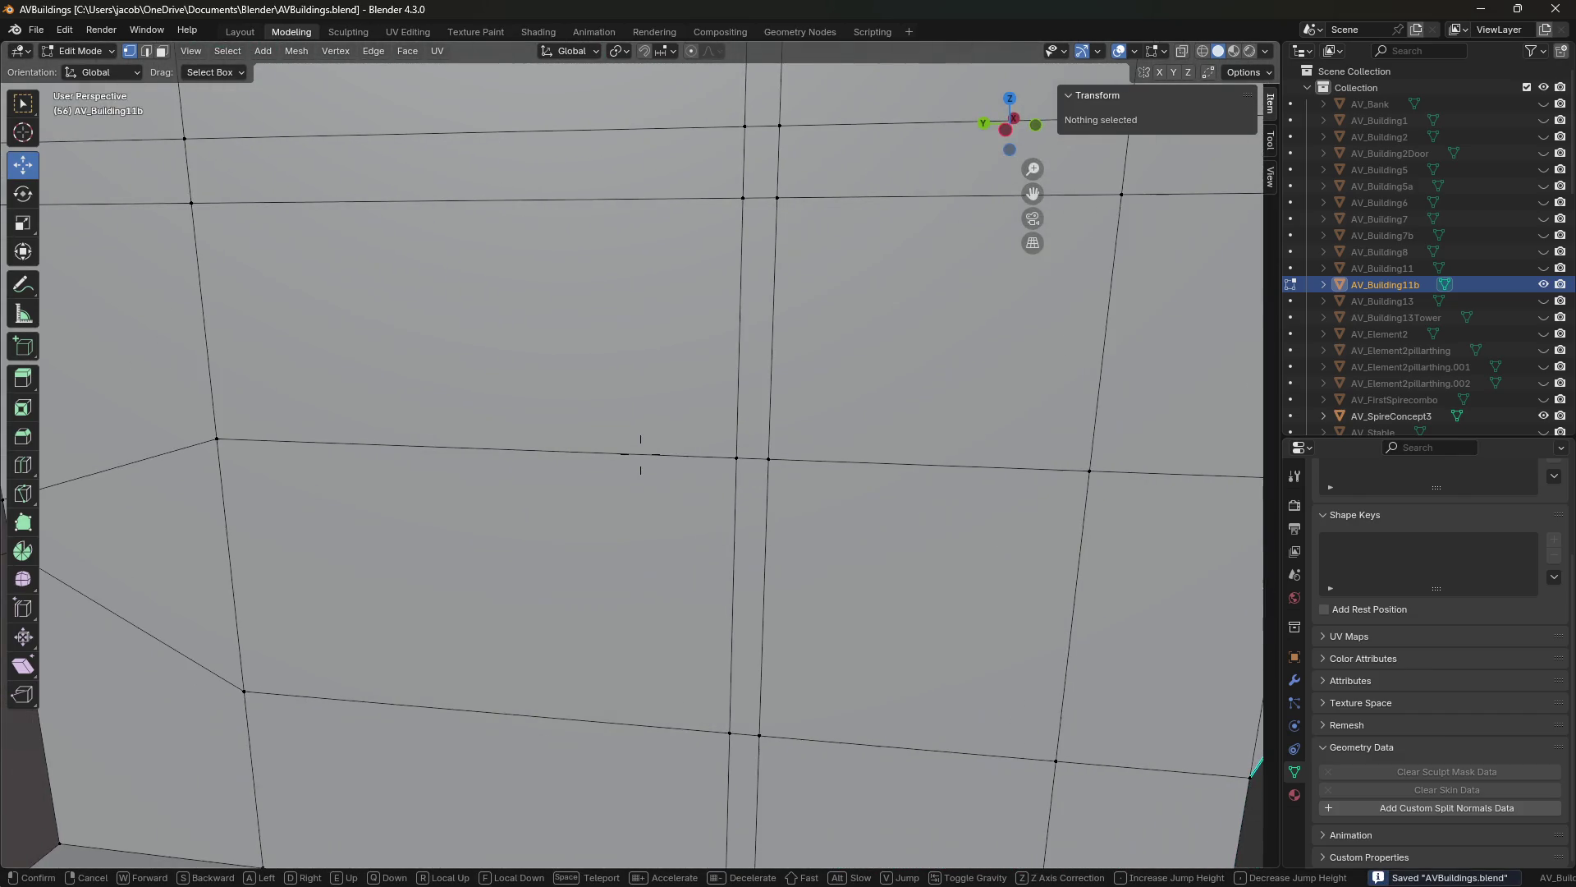
left_click(641, 454)
left_click(300, 522)
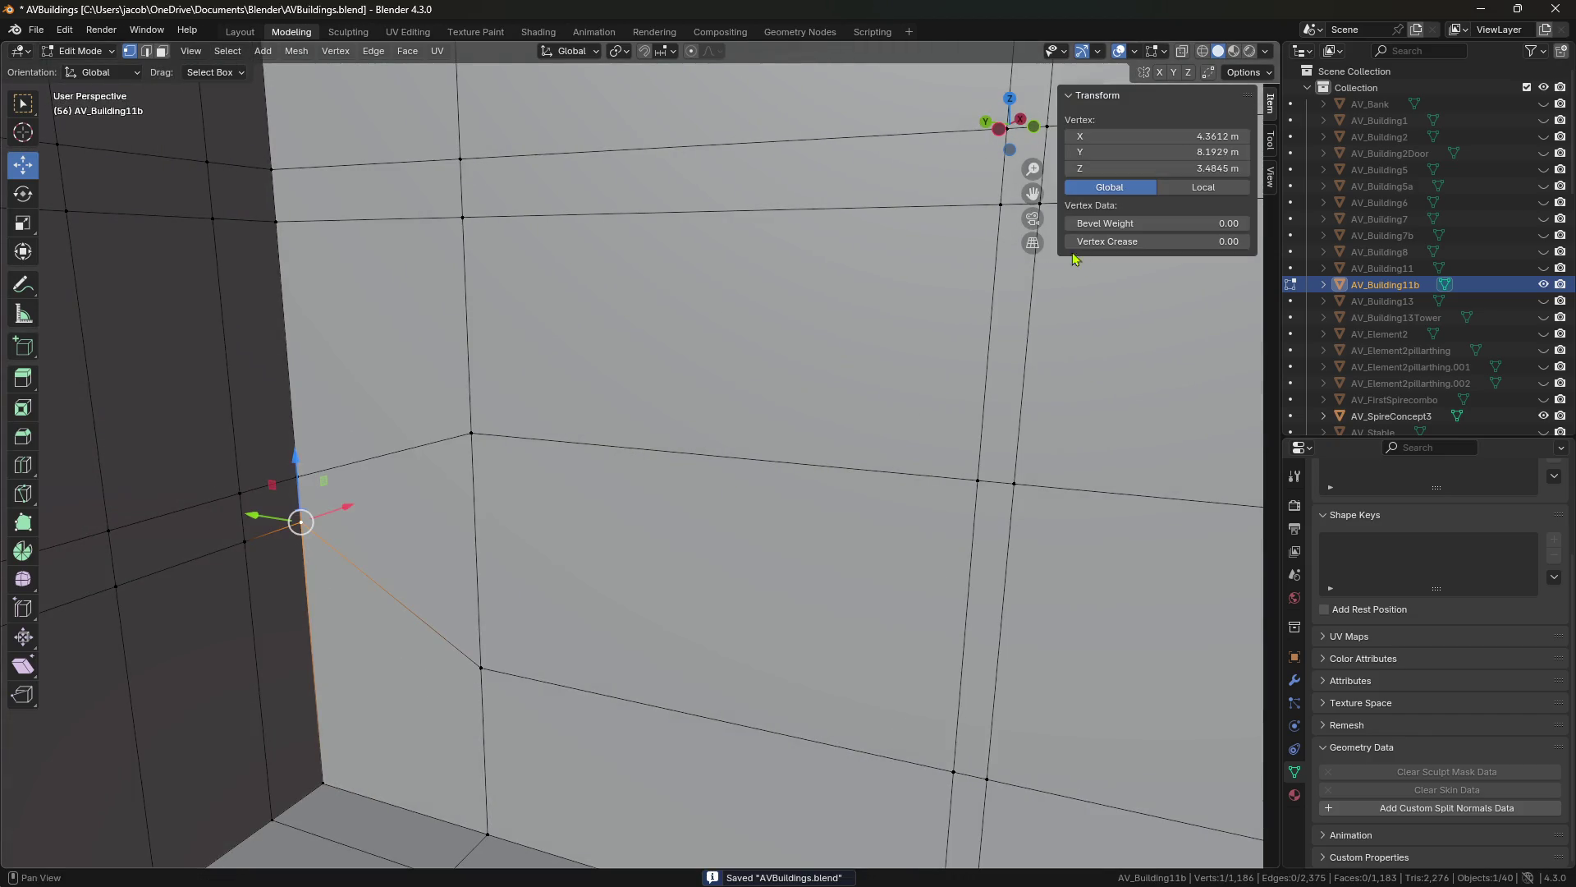
key("shift+grave")
left_click(633, 447)
key("2")
left_click(603, 637)
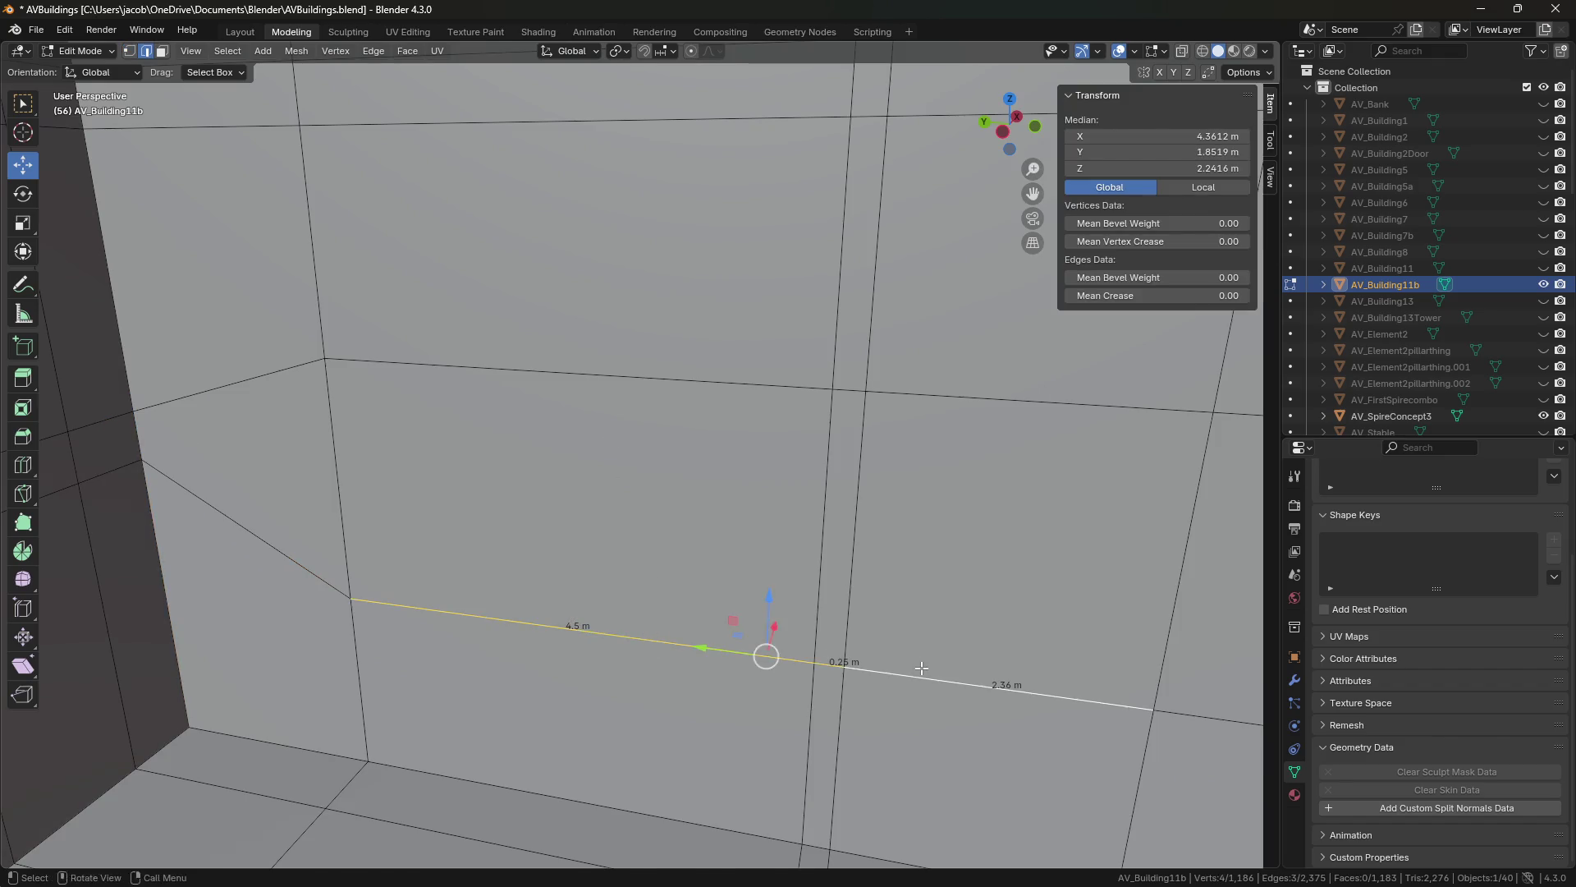
key("shift+grave")
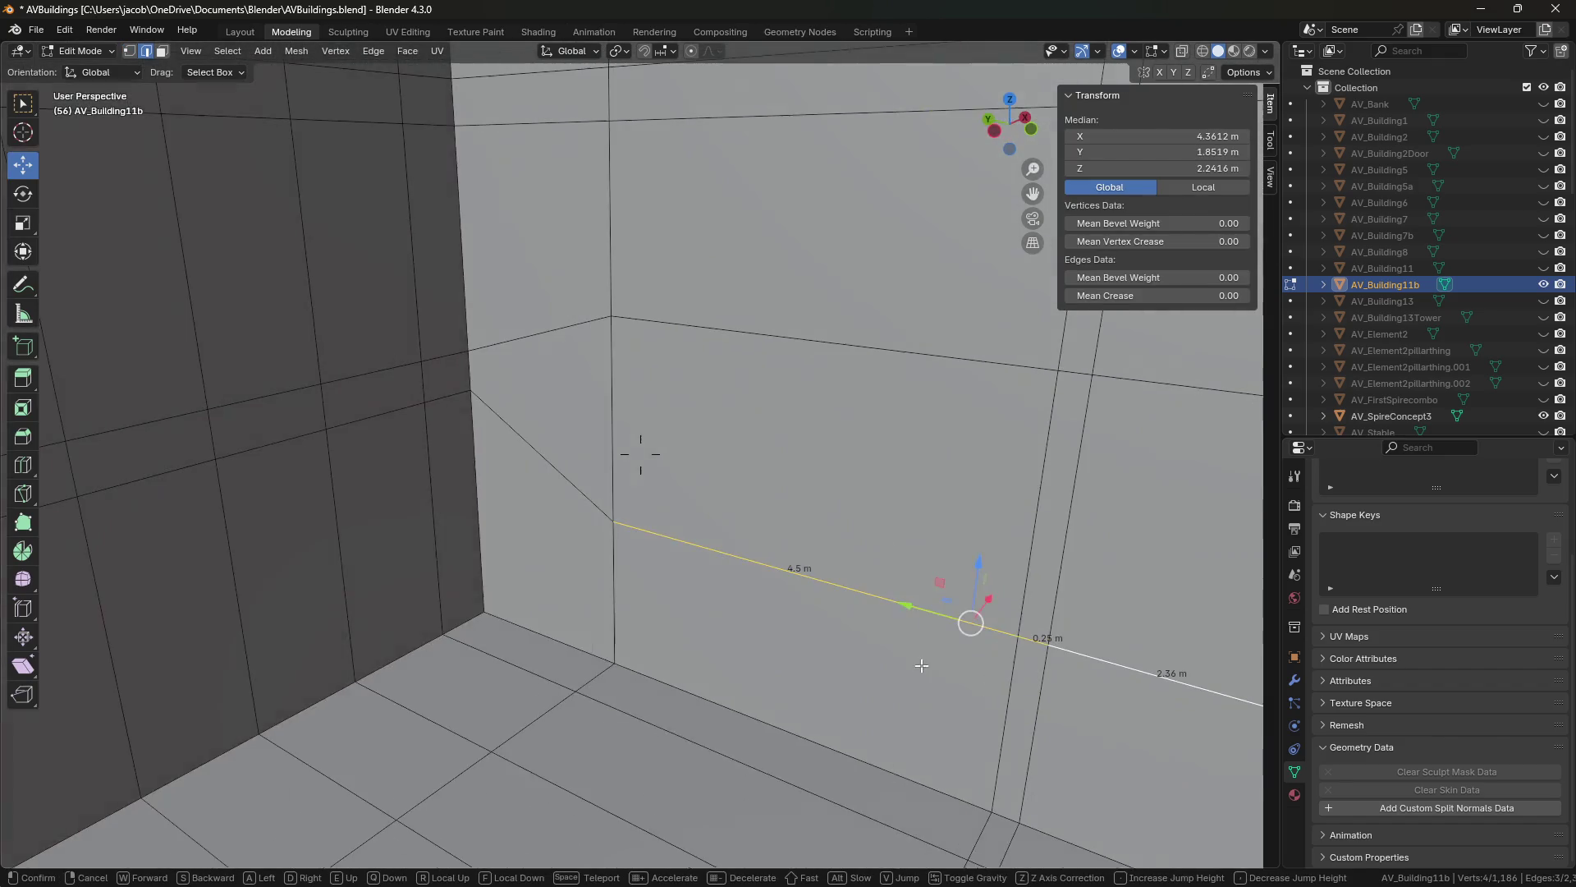
left_click(640, 454)
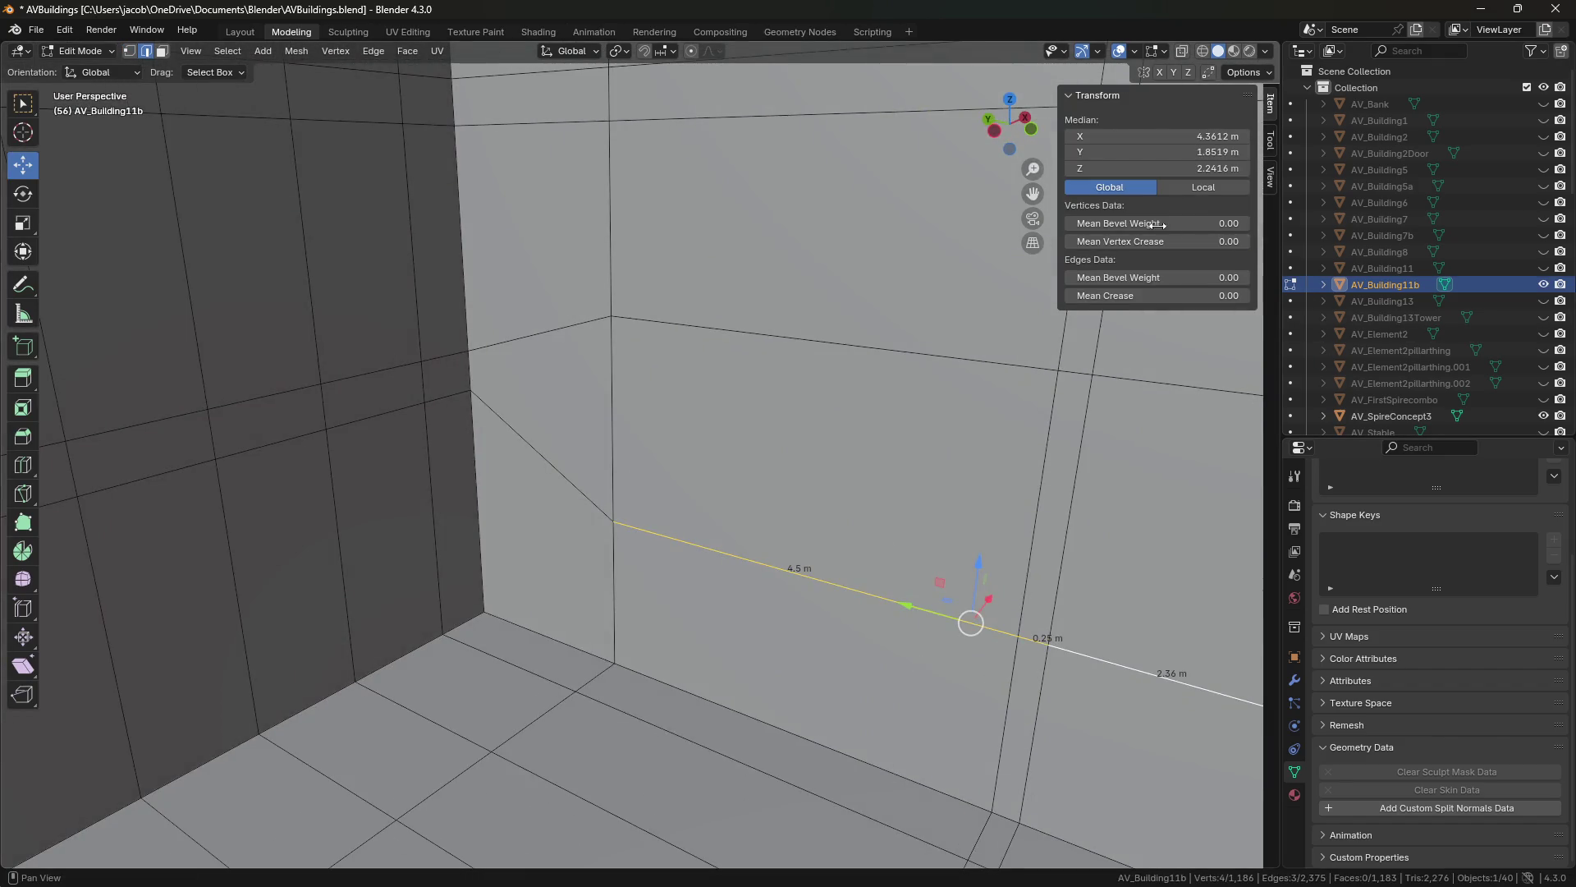
left_click_drag(1128, 167, 1149, 167)
Select the edges of the lower wall line one after another along the wall.
key("shift+grave")
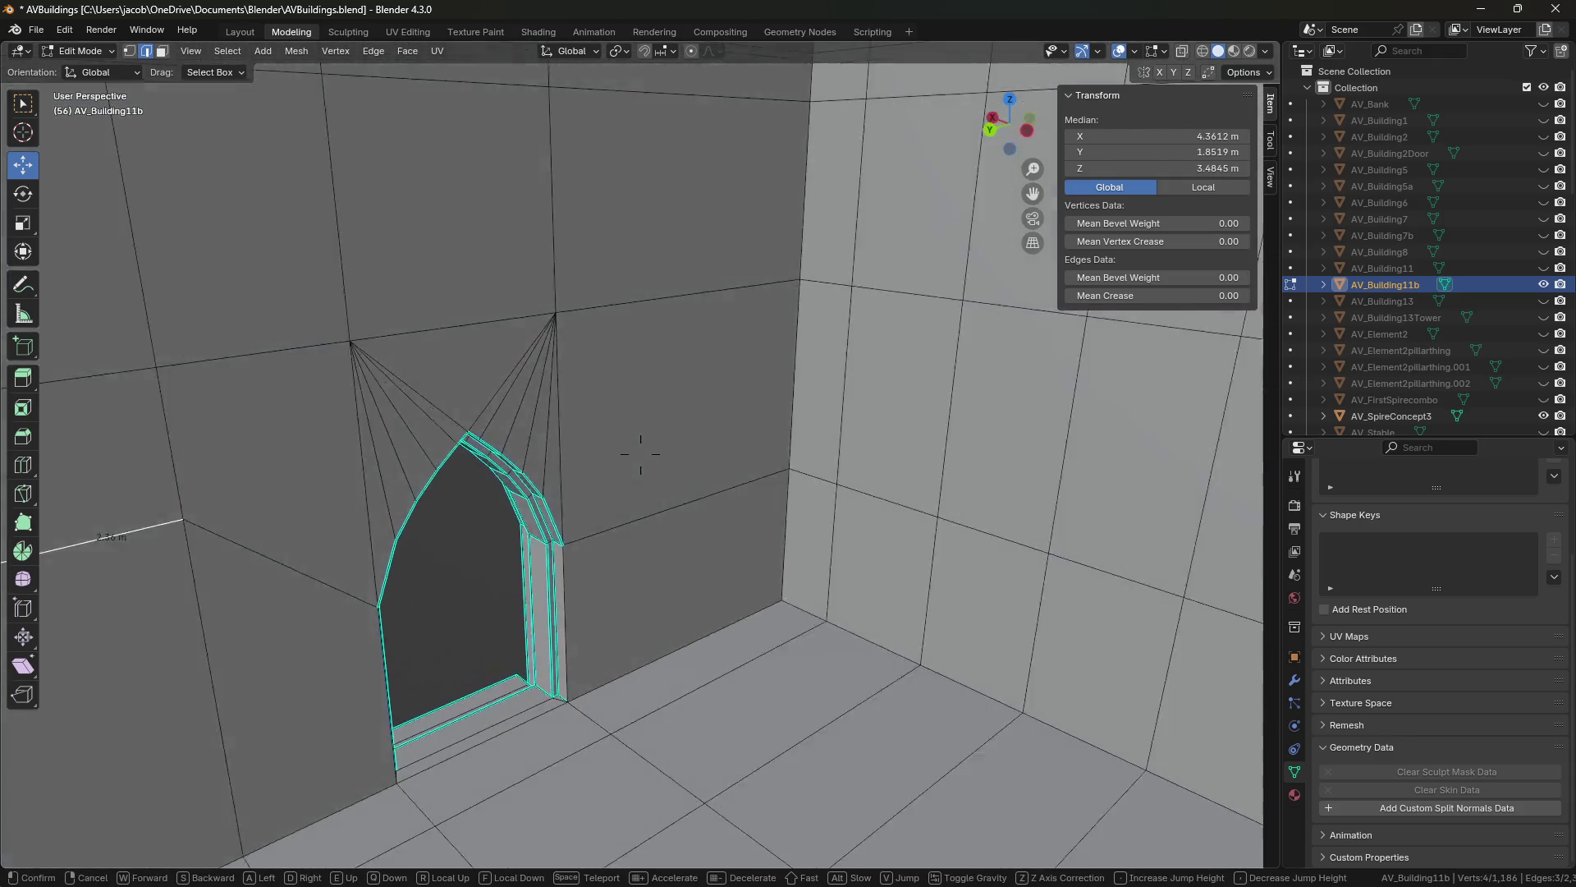
left_click(640, 454)
left_click(657, 454)
left_click(739, 474, "shift")
left_click(887, 515, "shift")
left_click(964, 533, "shift")
key("shift+grave")
left_click(637, 453)
left_click(664, 505, "shift")
left_click(792, 508, "shift")
left_click(928, 508, "shift")
left_click(1041, 508, "shift")
left_click(1121, 542, "shift")
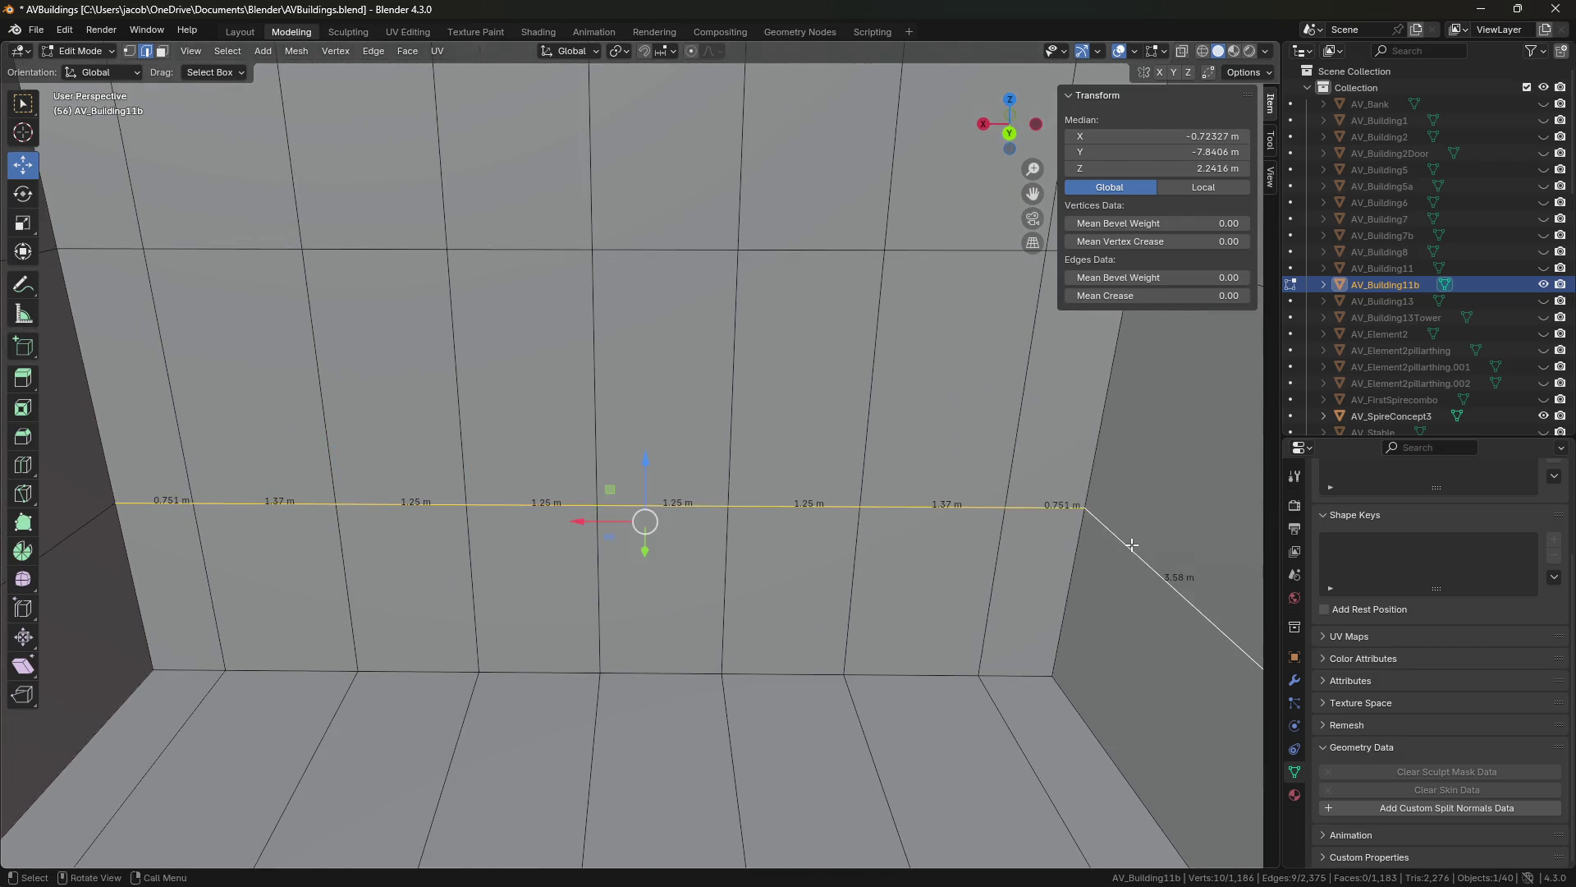
Extend the wall-line selection further, adding the 0.25 m and 4.5 m edges.
key("shift+grave")
left_click(637, 453)
left_click(621, 597, "shift")
left_click(841, 646, "shift")
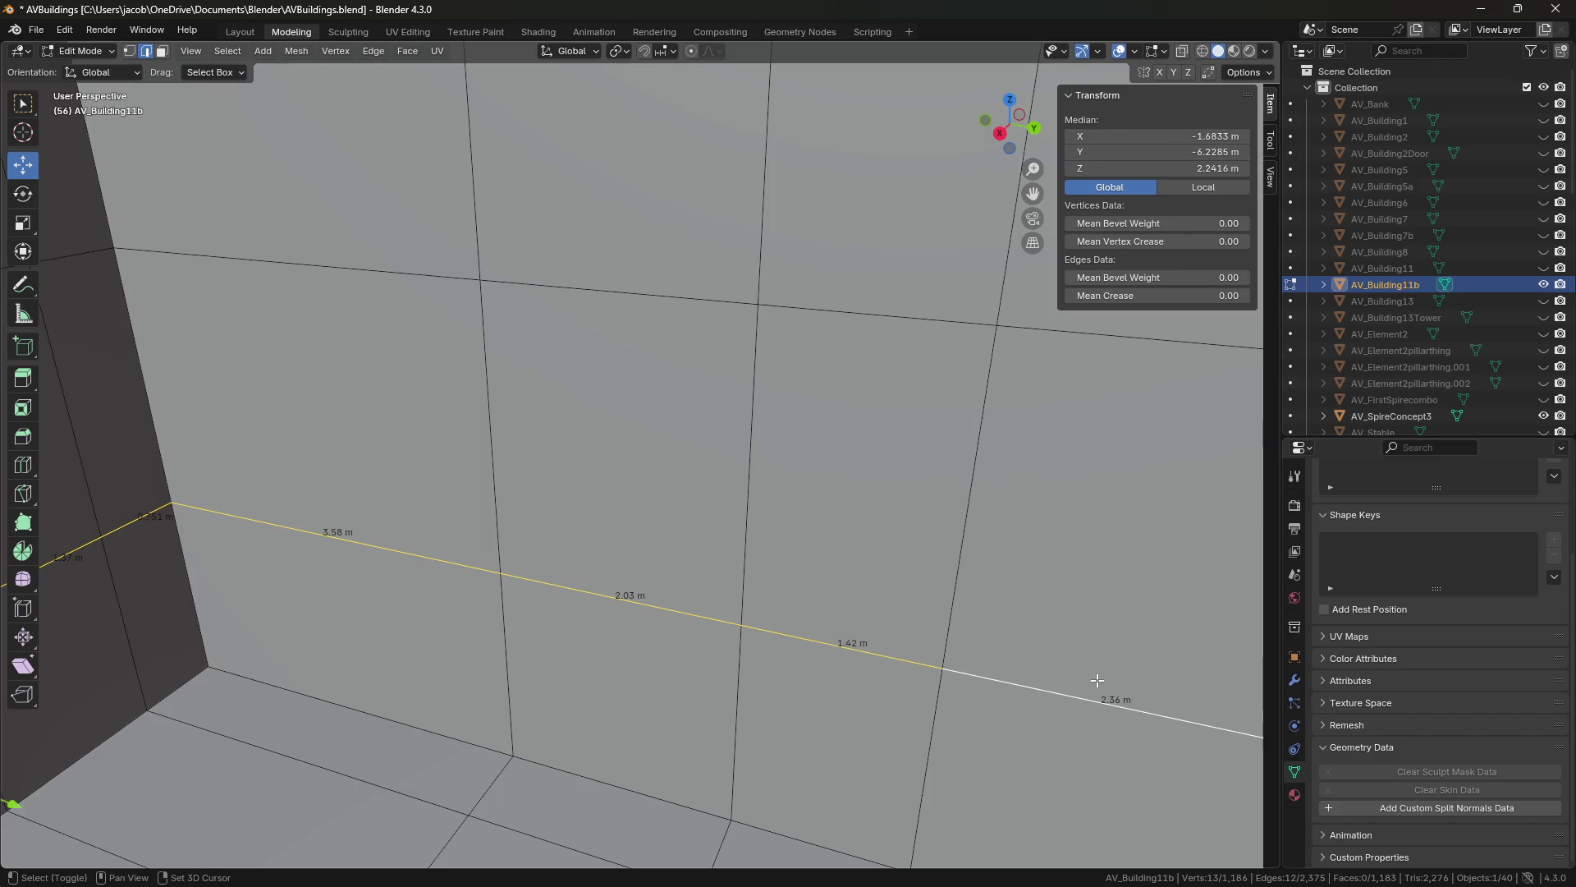
left_click(1100, 701, "shift")
key("shift+grave")
left_click(483, 572, "shift")
left_click(599, 560, "shift")
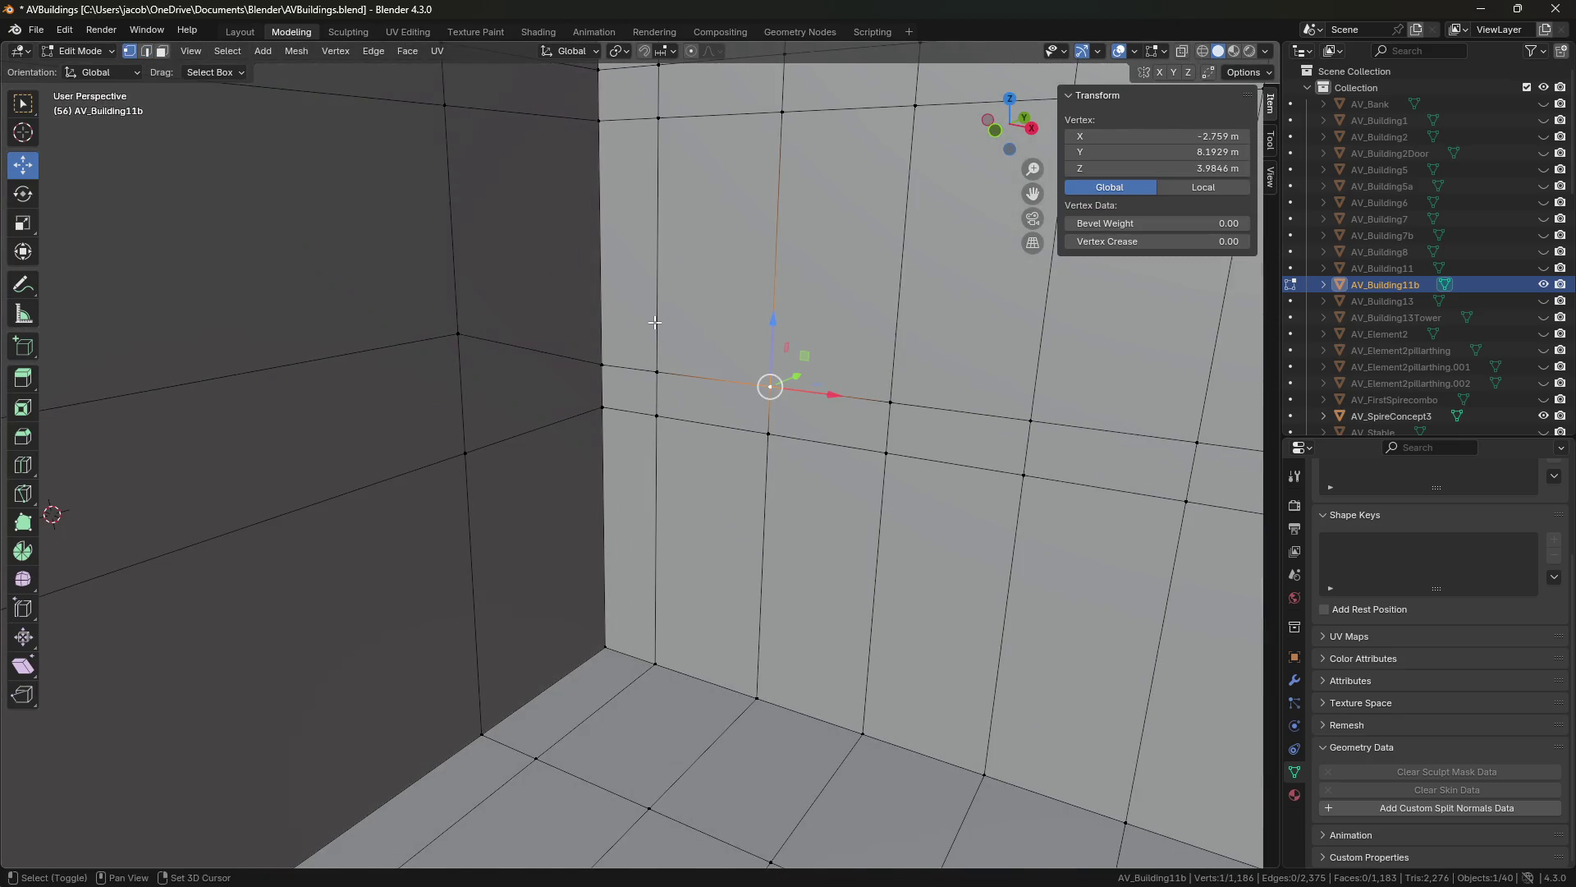
Select the horizontal ledge-band edge loop and several more wall edges along the interior.
key("2")
scroll(651, 327, "up", 3)
left_click(743, 360, "alt")
middle_click_drag(744, 360, 625, 349)
left_click(624, 349, "shift")
middle_click_drag(639, 449, 901, 335)
left_click(900, 334, "shift")
left_click(820, 331, "shift")
left_click(713, 334, "shift")
left_click(359, 353, "shift")
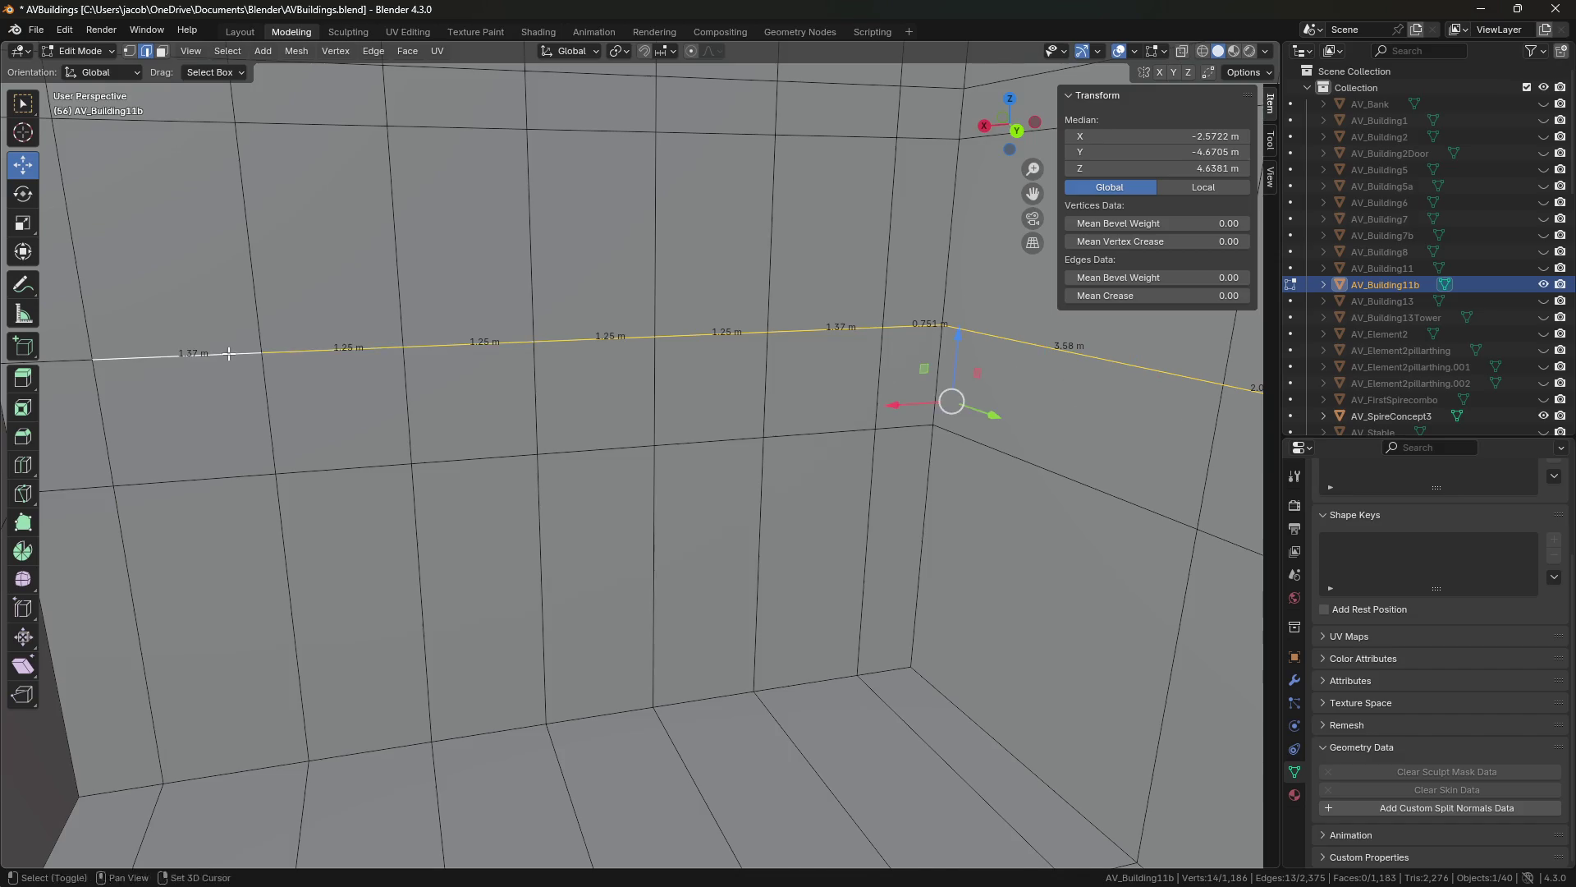
Set the selected ledge edges' median Z to 3.9846 m.
key("KP_9")
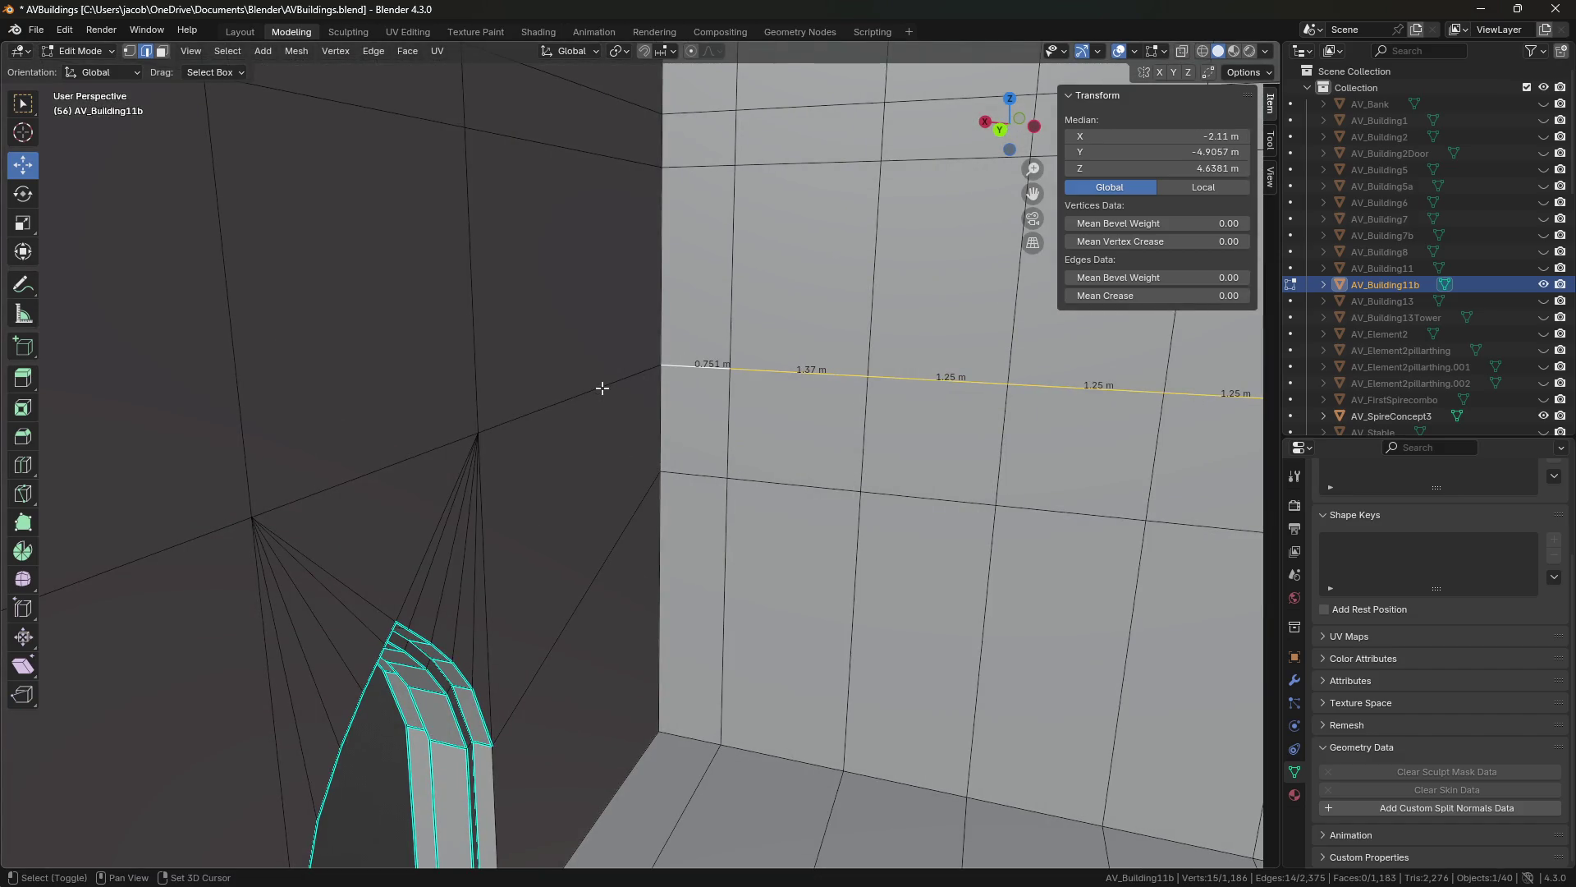
key("shift+grave")
key("w")
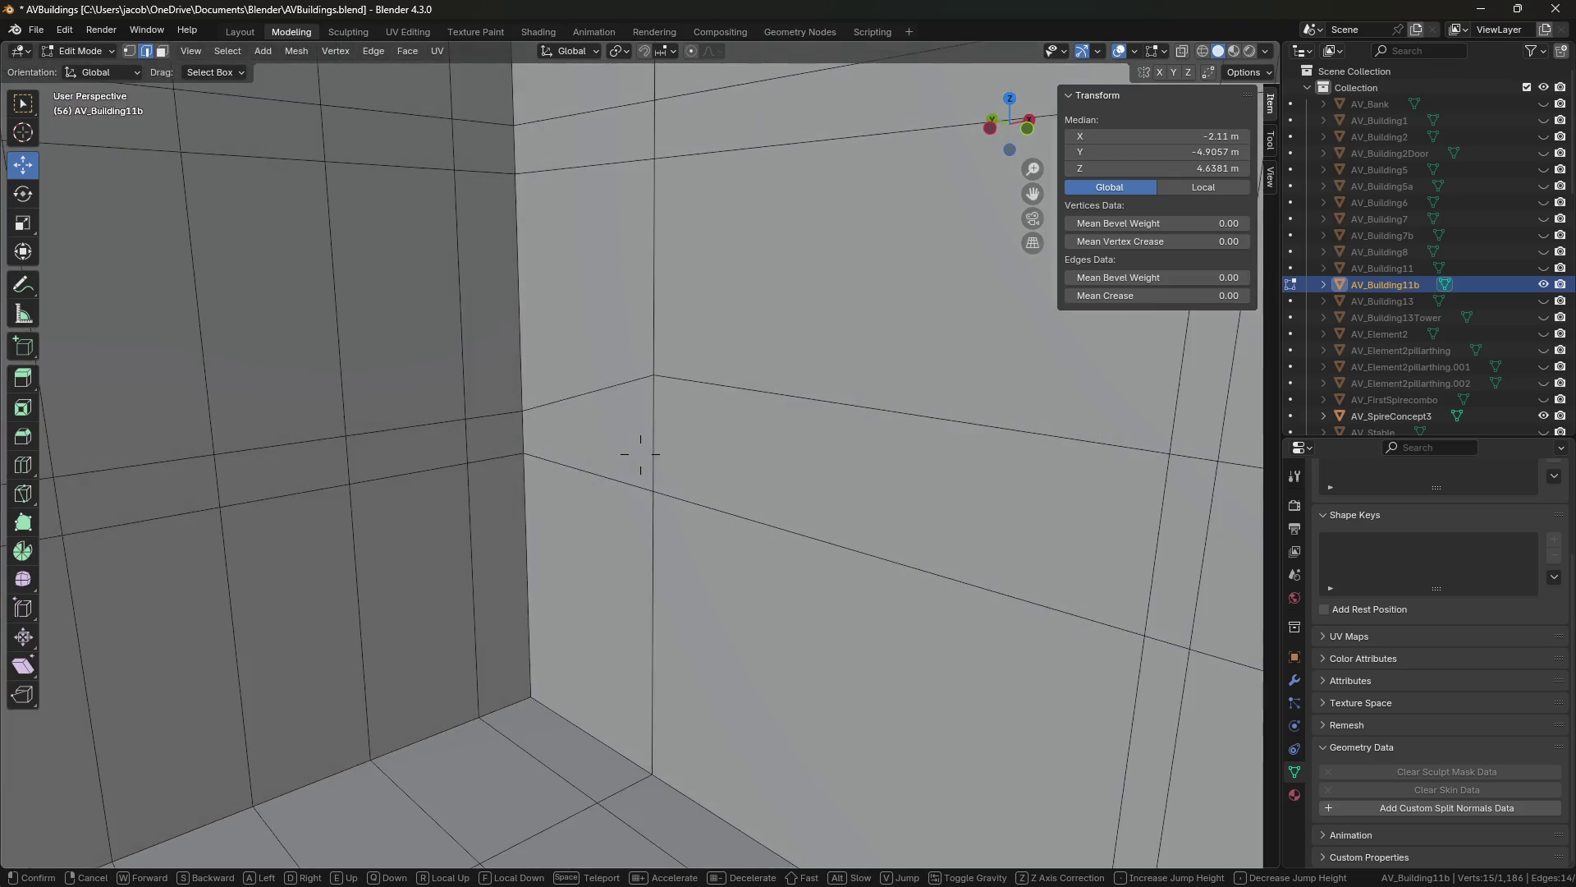
key("s")
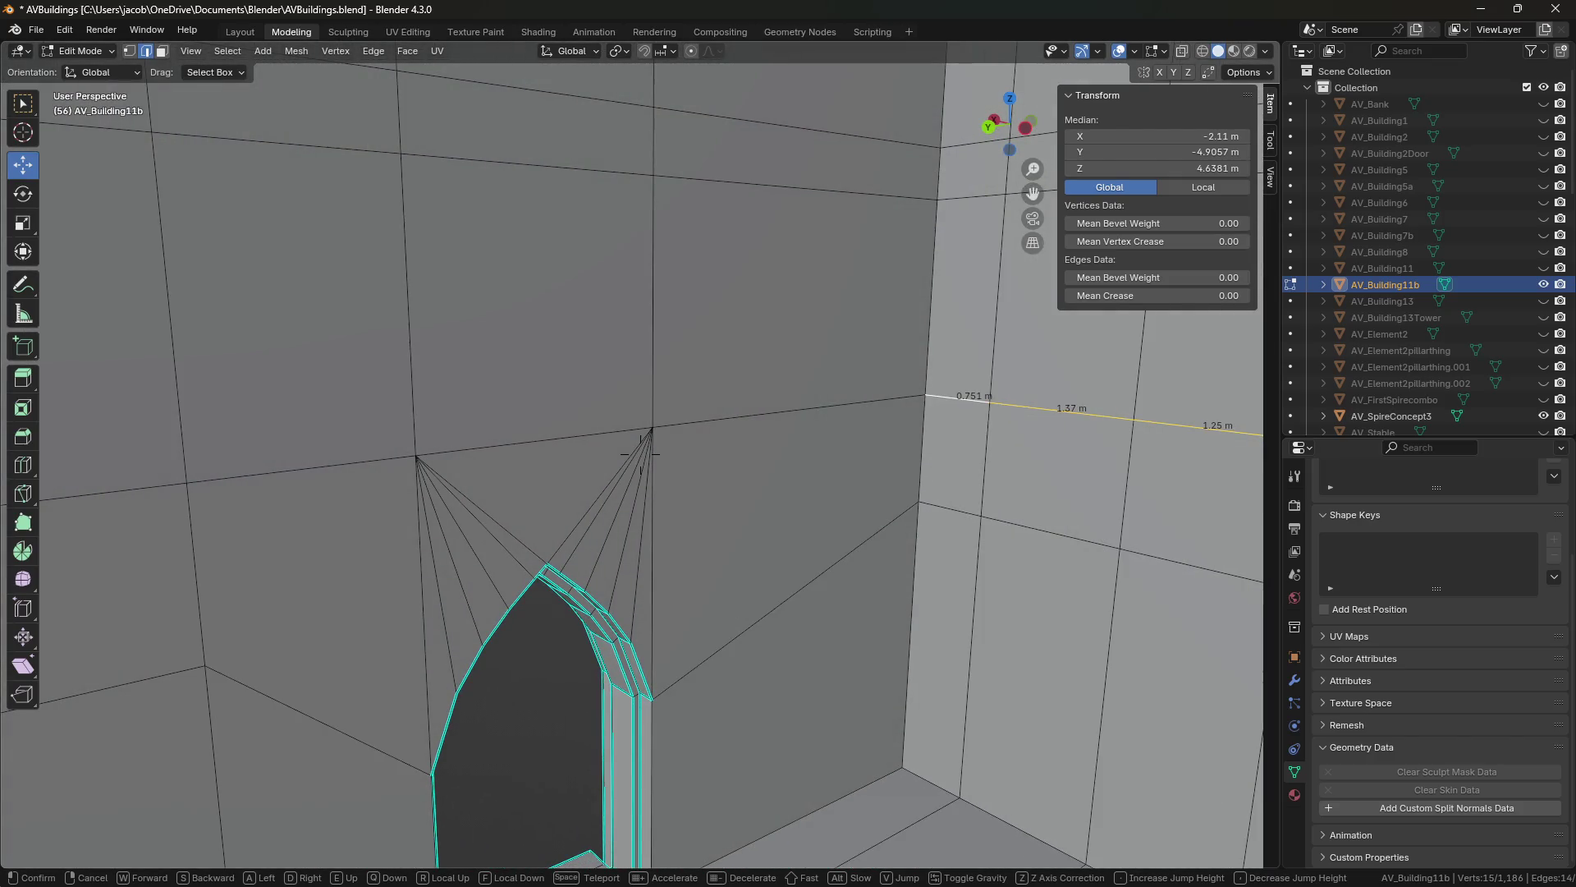
left_click(640, 452)
left_click_drag(1166, 169, 1133, 168)
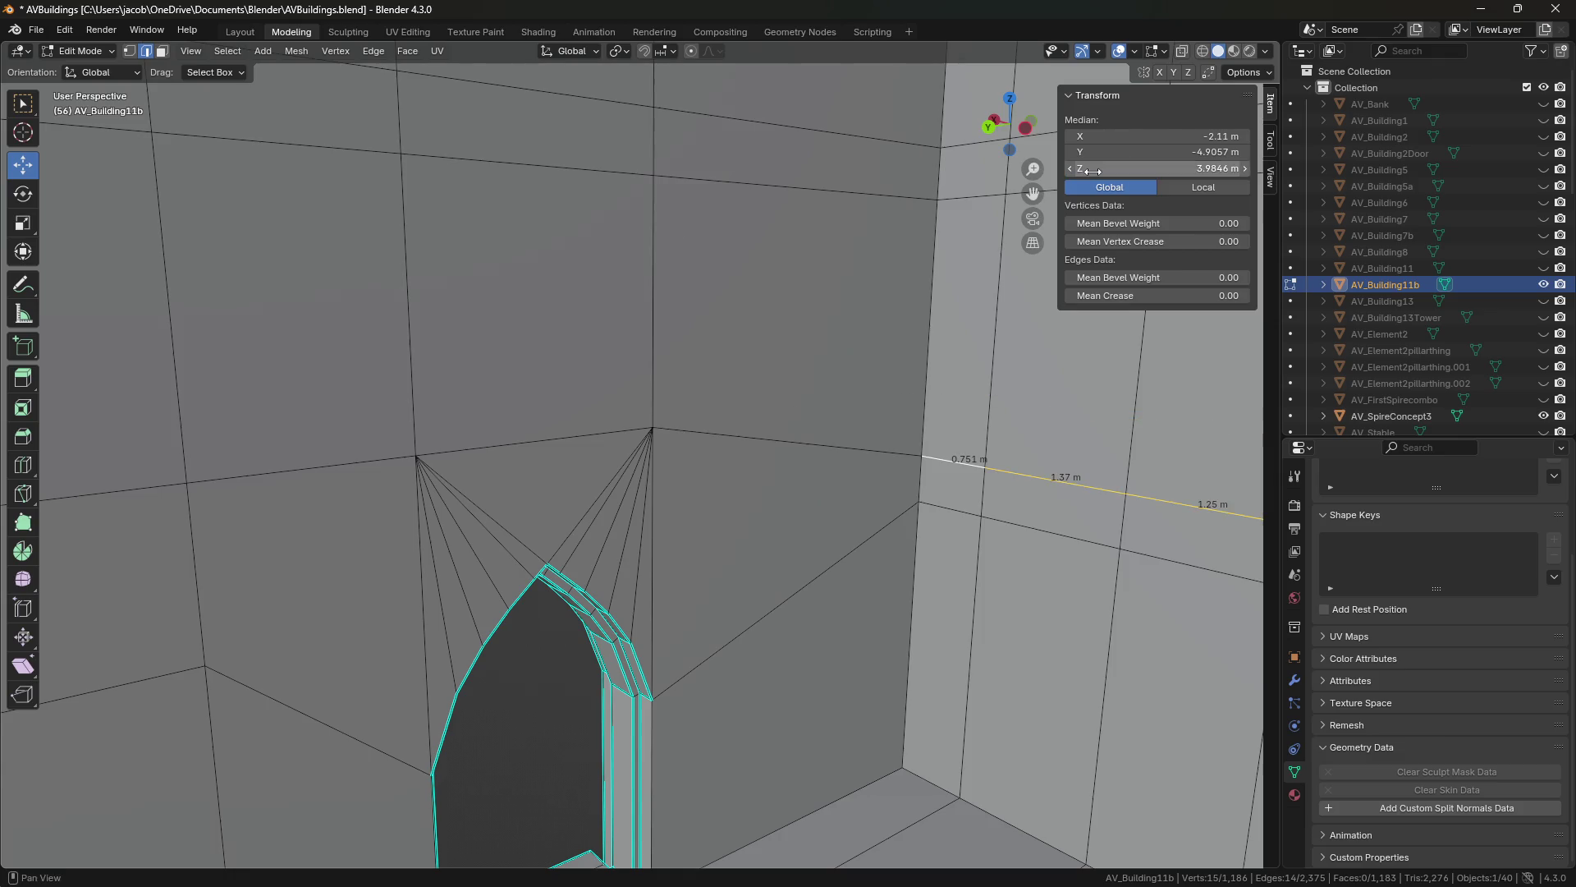
Select the shortest edge path along the wall and give it Z 3.9846 m as well.
middle_click_drag(193, 417, 563, 409, "shift")
left_click(503, 441)
left_click(567, 444)
left_click(441, 452)
mouse_move(441, 452)
middle_mouse_down()
mouse_move(641, 451)
mouse_move(785, 408)
middle_mouse_up()
left_click(858, 412, "ctrl")
key("ctrl+v")
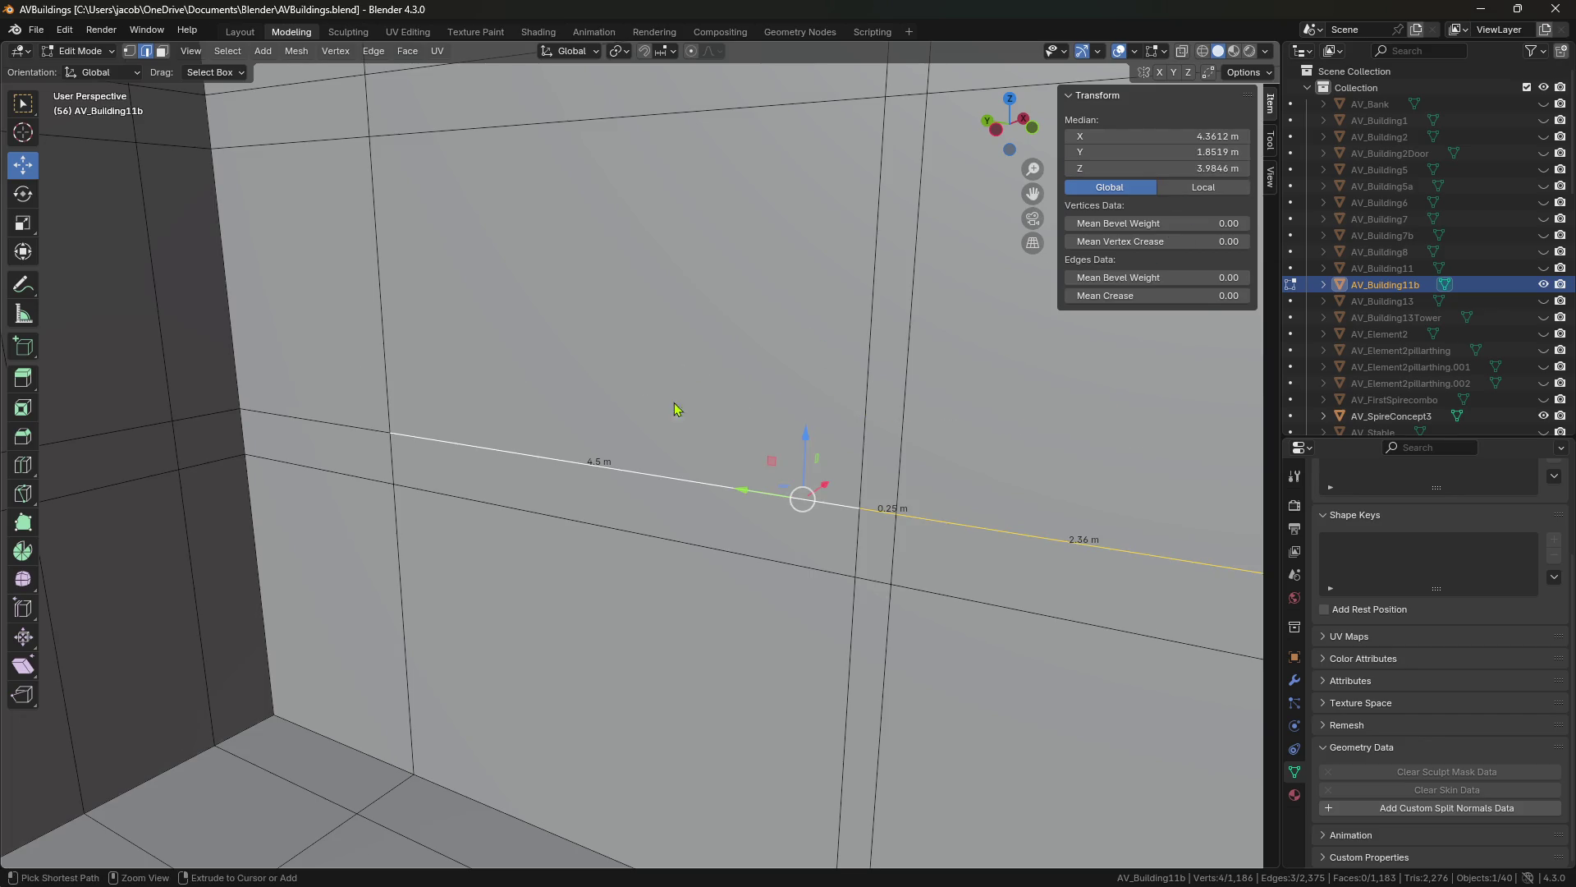
Select the 4.5 m edge alone and save the file.
left_click(668, 451)
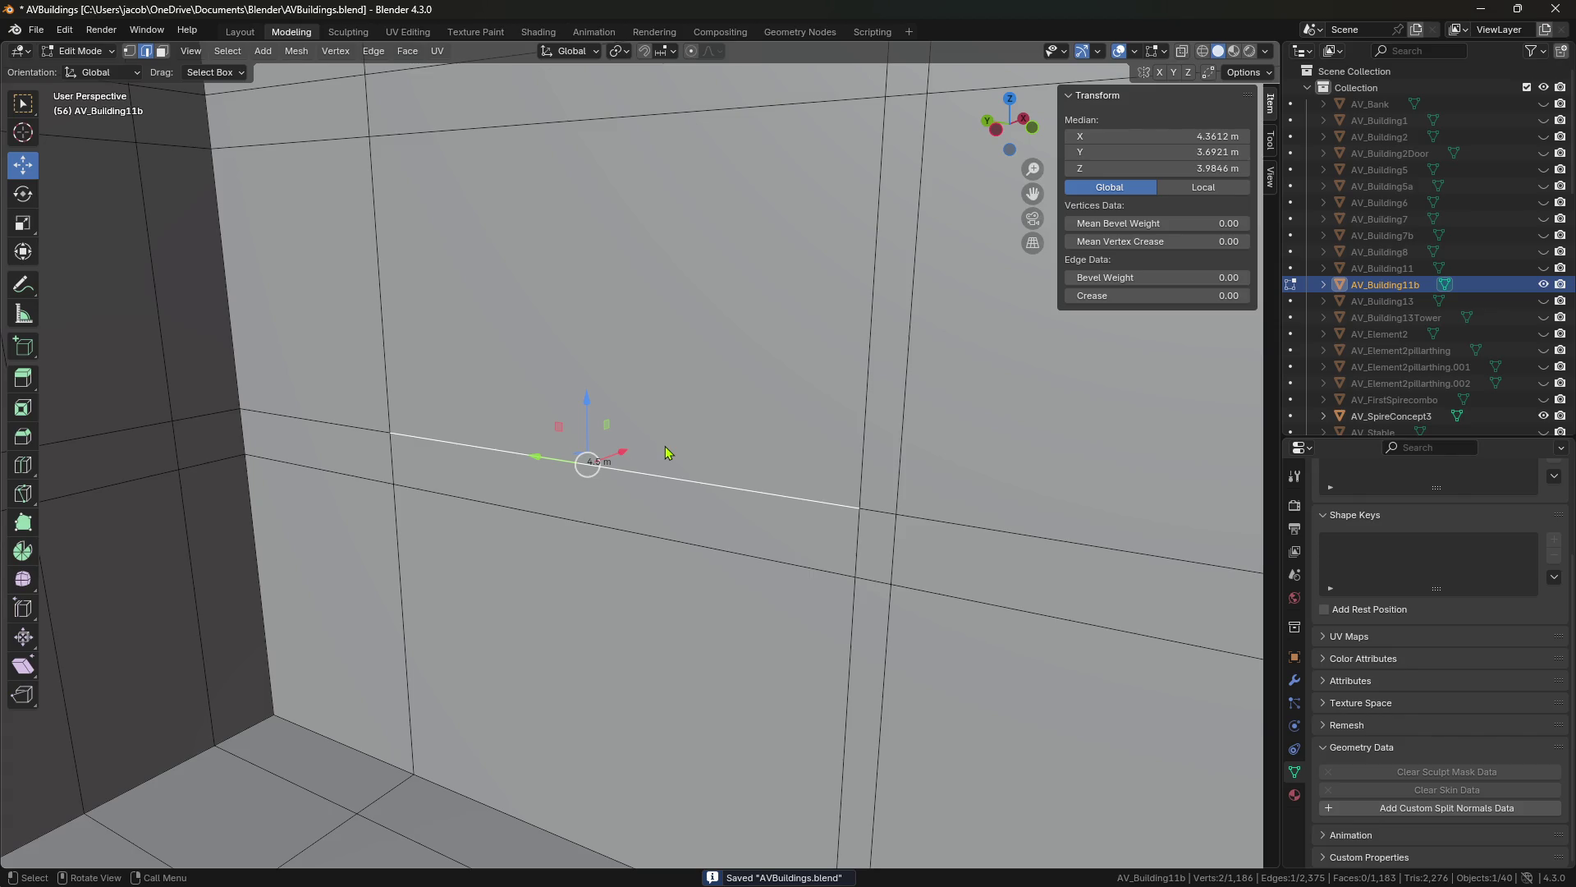
key("ctrl+s")
key("shift+grave")
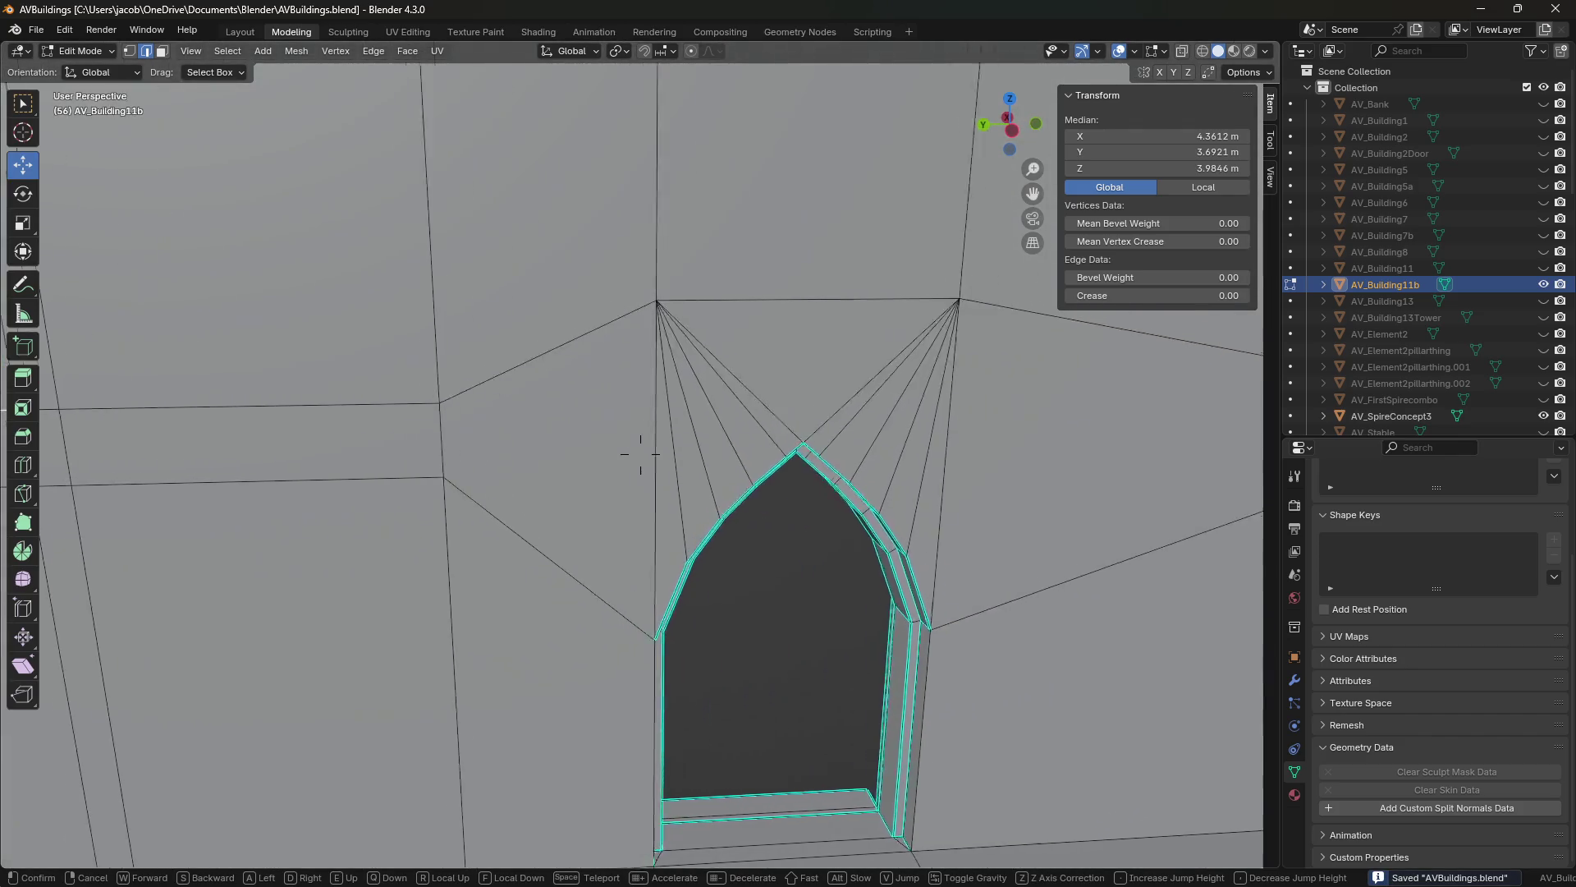
left_click(641, 454)
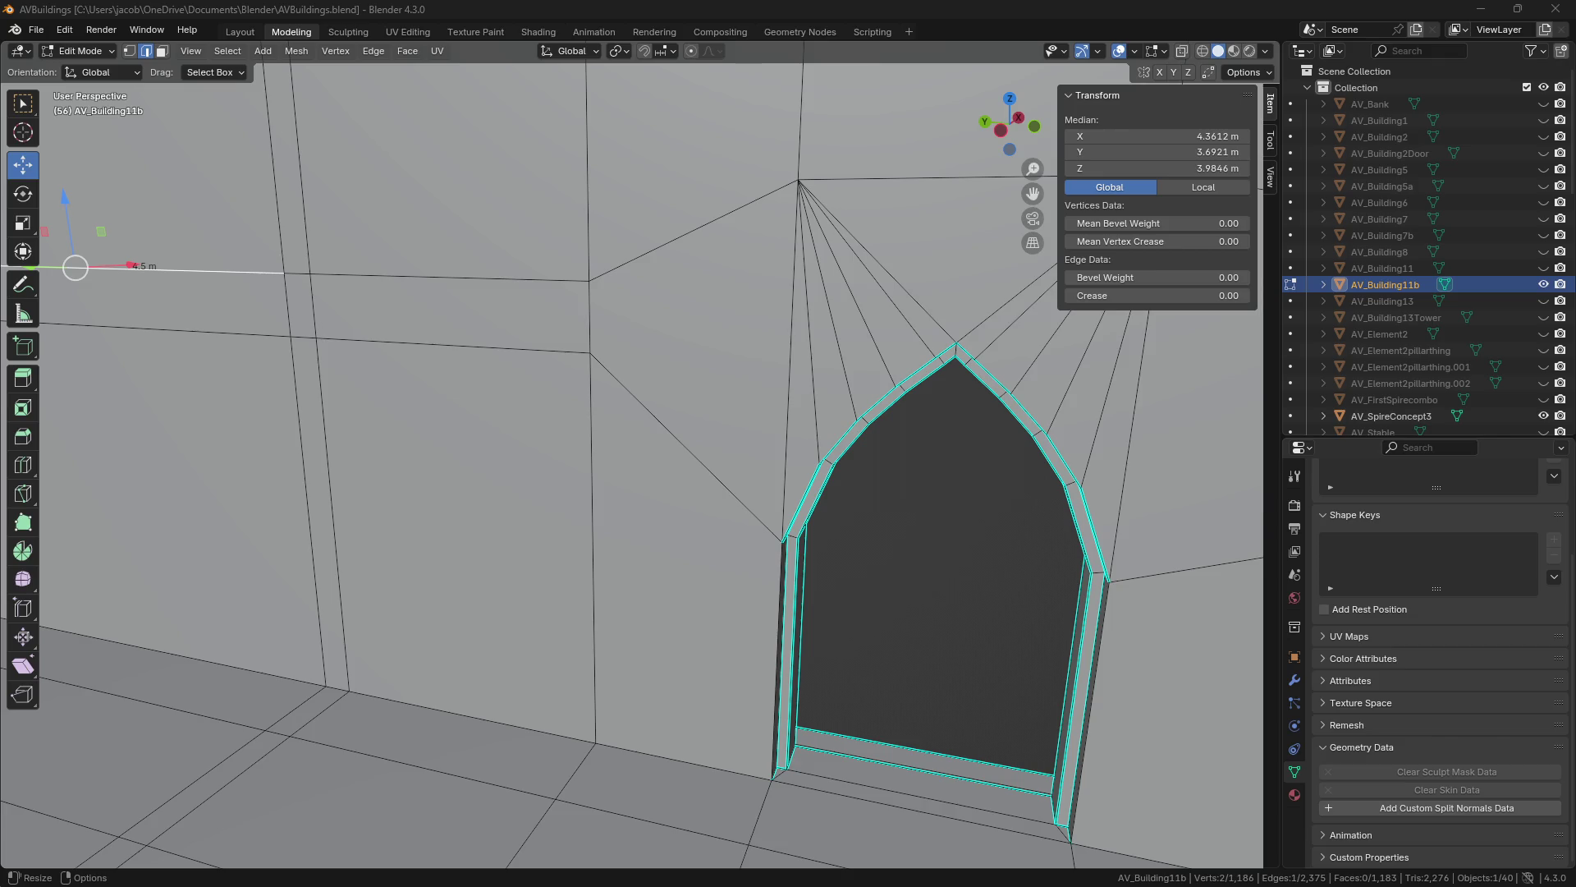
key("alt+Tab")
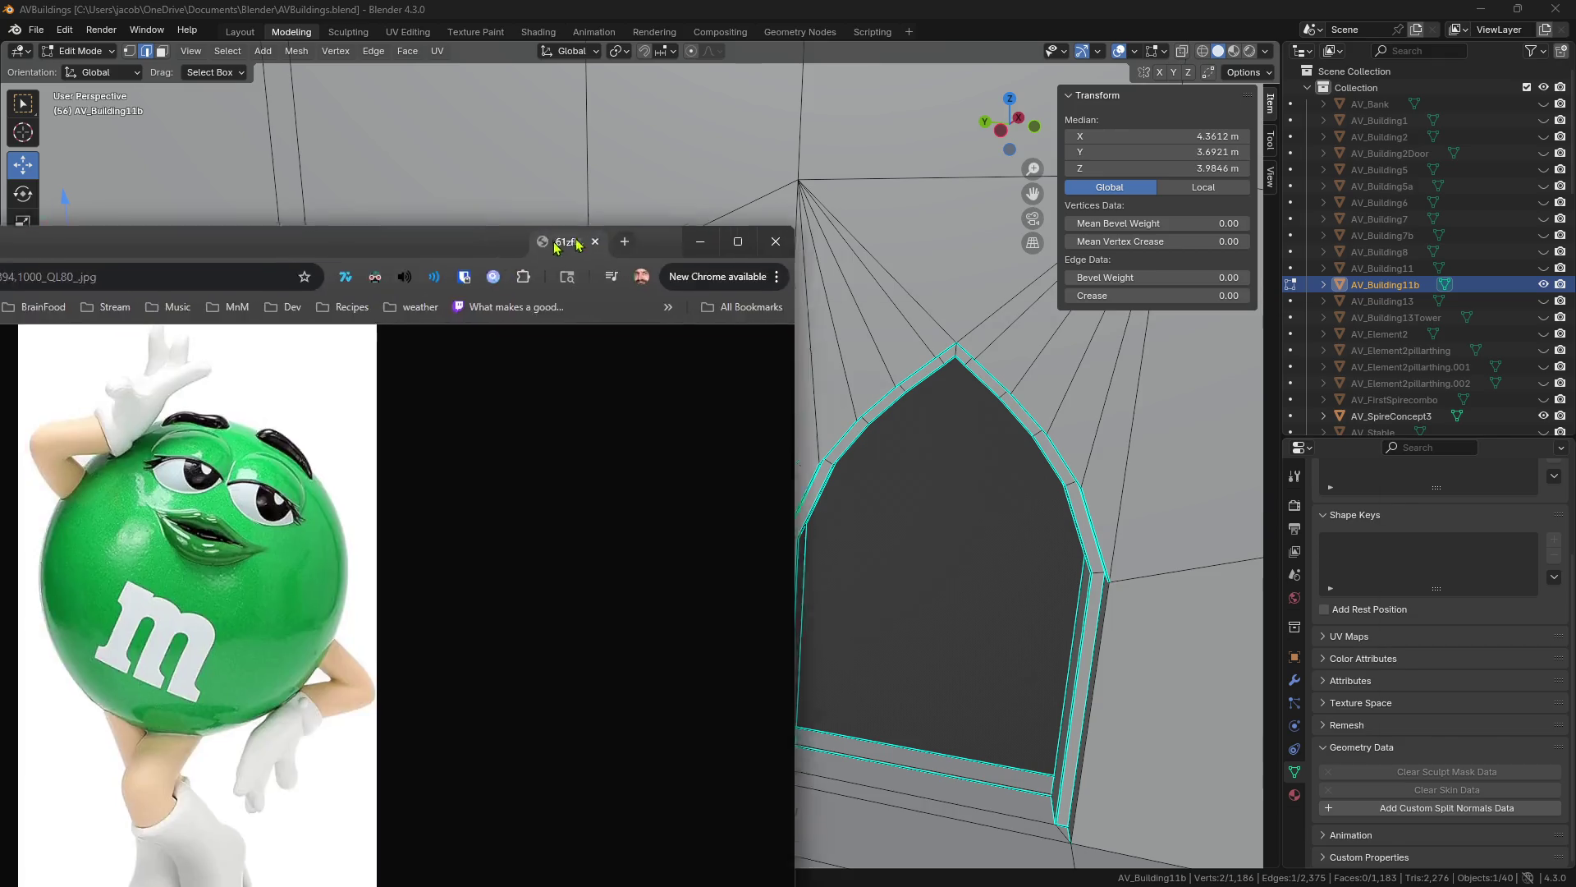
left_click_drag(1000, 58, 991, 50)
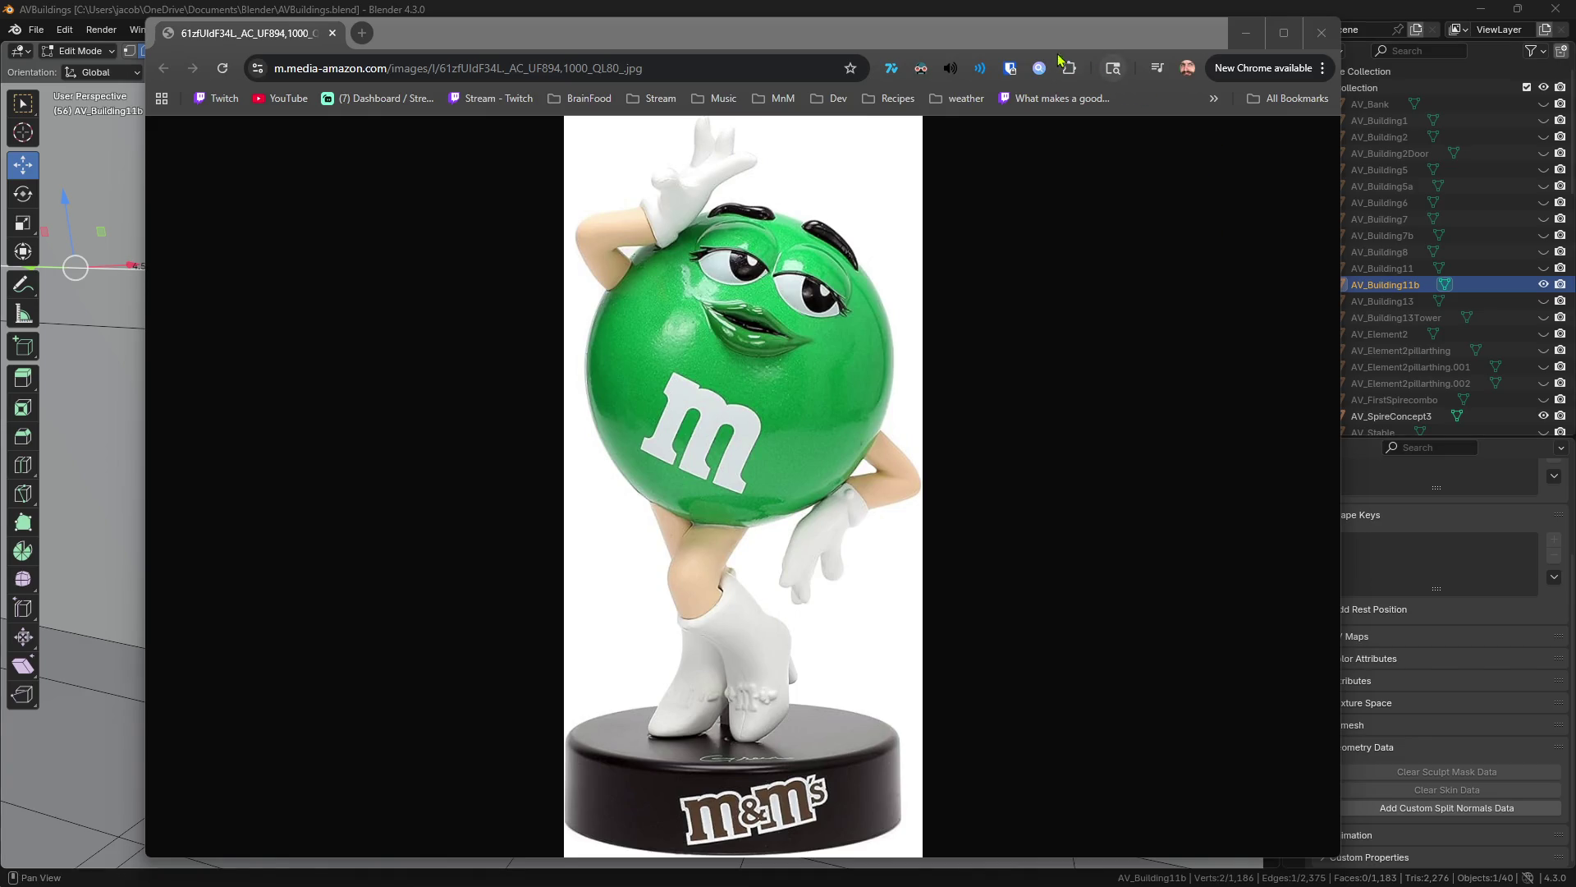
left_click_drag(1052, 33, 1045, 42)
left_click(1315, 43)
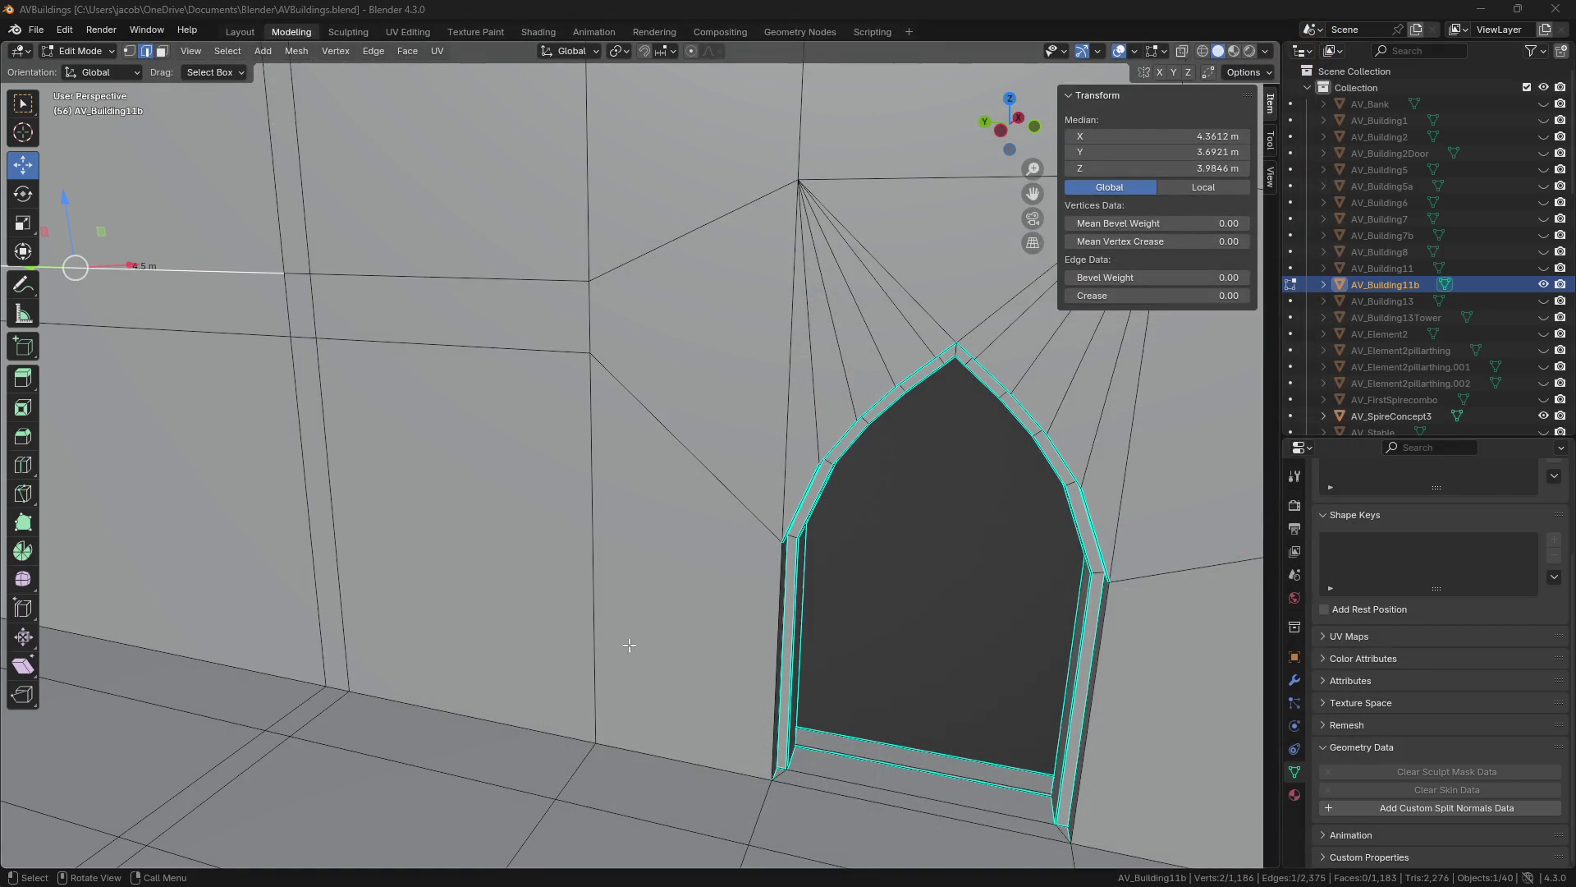
Select a vertex on the ledge line and check its height value without changing it.
left_click(954, 563)
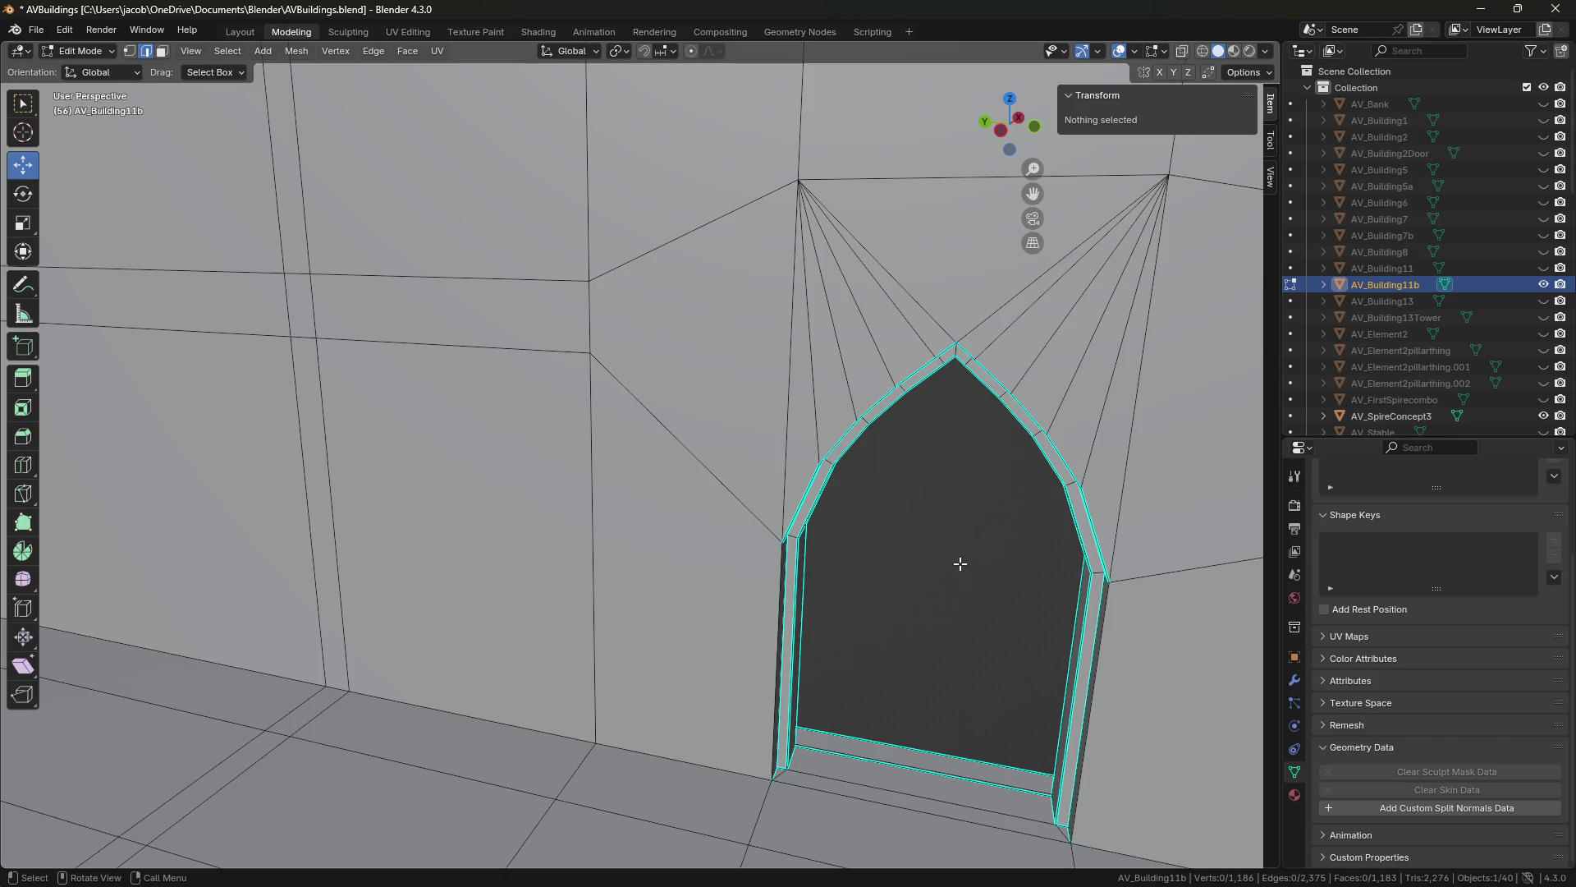
key("1")
left_click(589, 279)
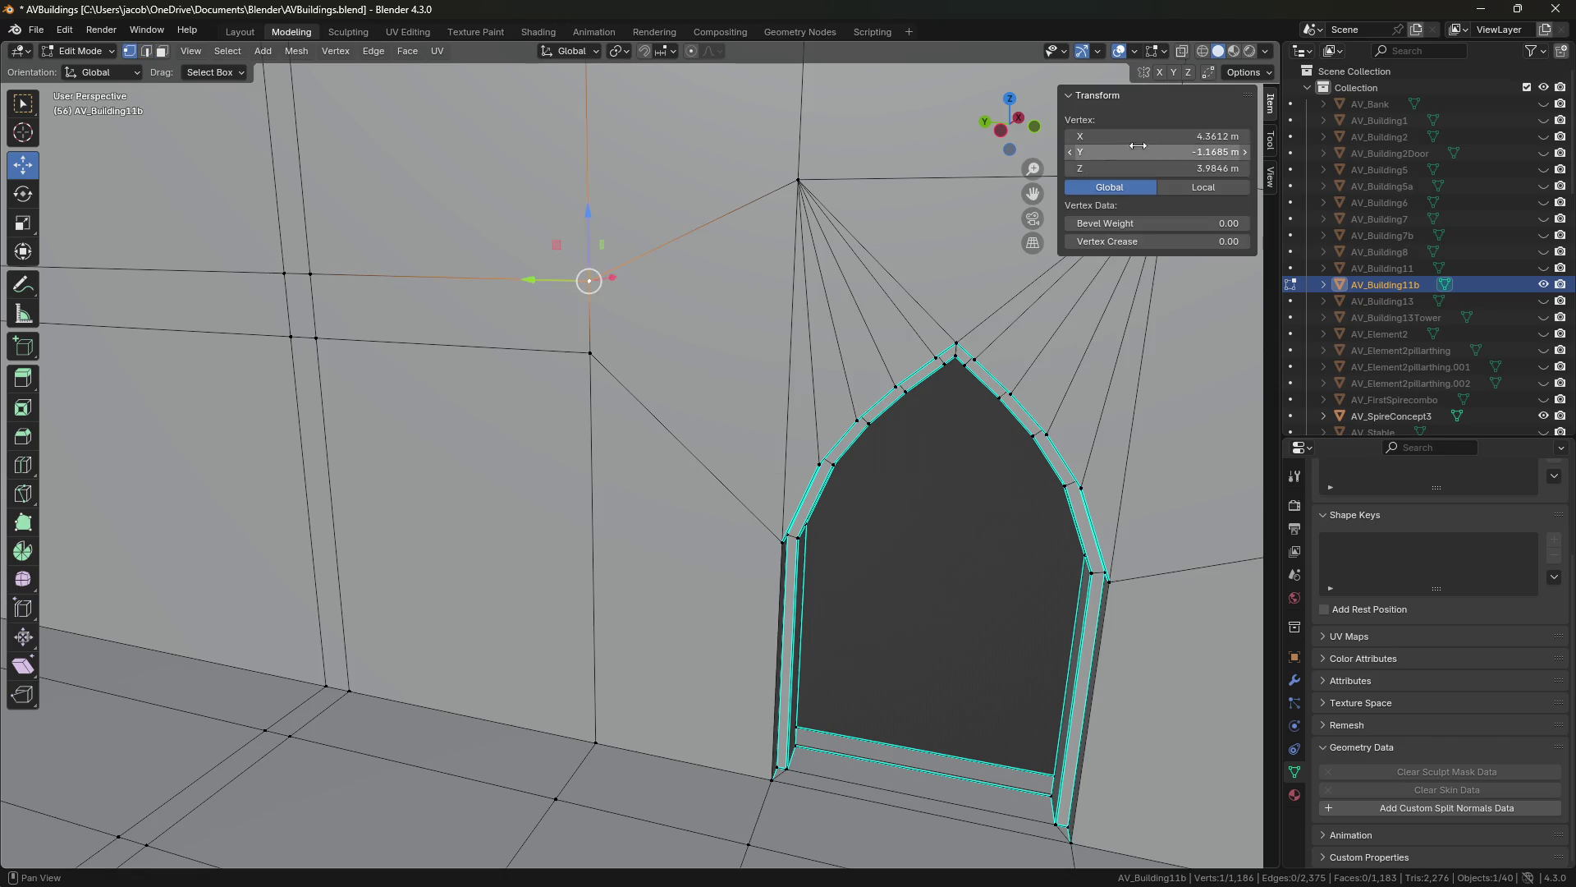
left_click(1092, 169)
key("Return")
Lower the top edge above the pointed doorway to the pasted global Z height, then save.
middle_click_drag(638, 451, 222, 526, "shift")
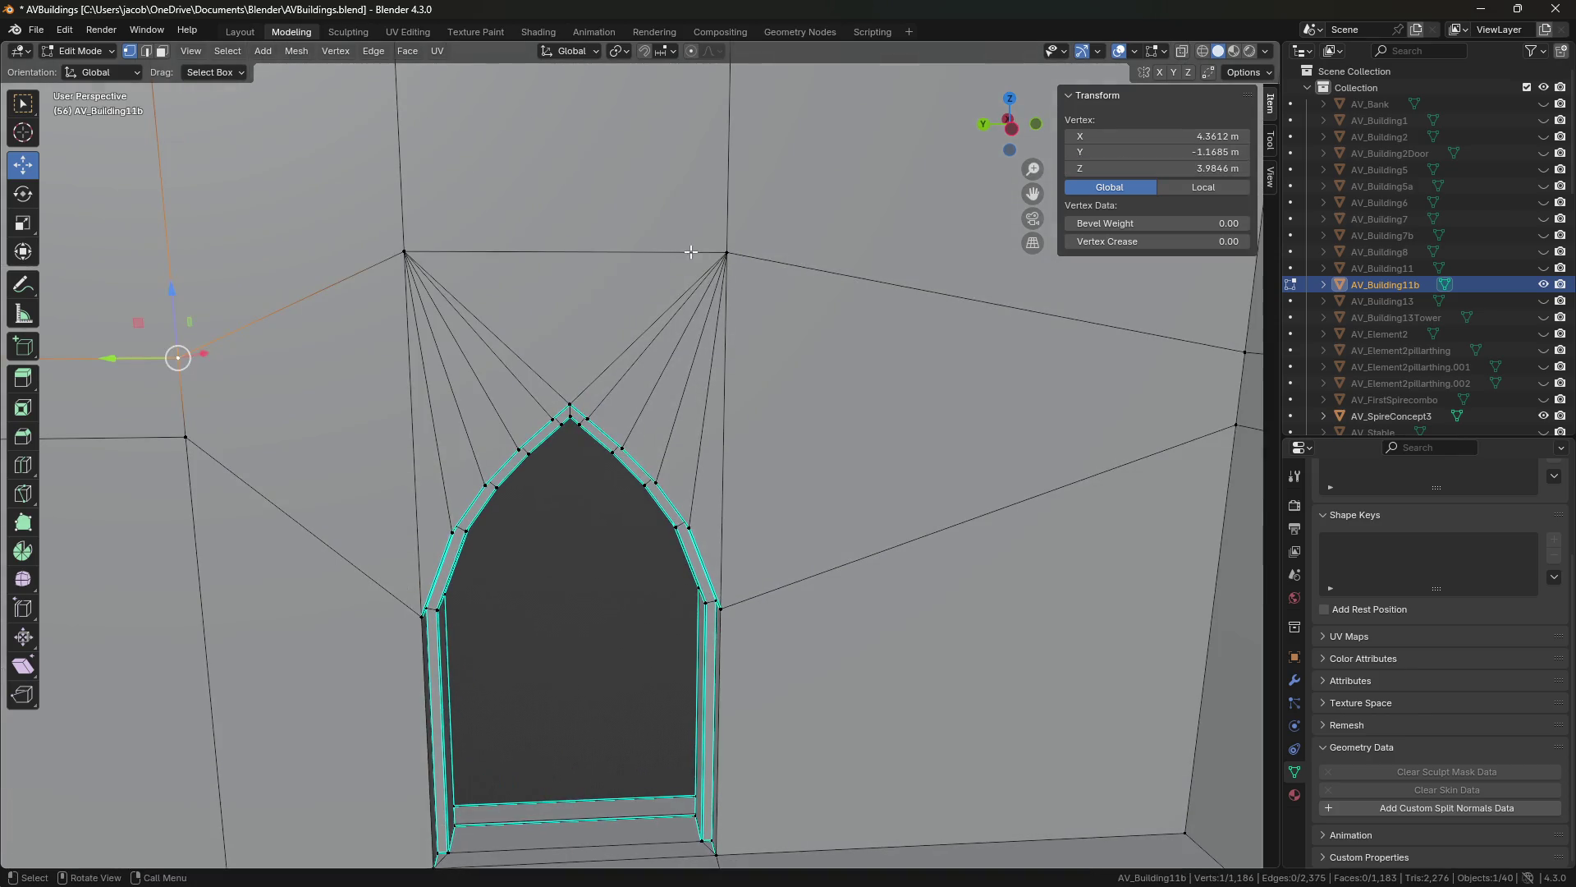
key("2")
left_click(640, 252)
left_click(1156, 187)
left_click(1110, 187)
double_click(1157, 168)
type("3.98461")
key("Return")
key("ctrl+s")
Deselect everything and move the view up close to the room-corner wall.
key("alt+a")
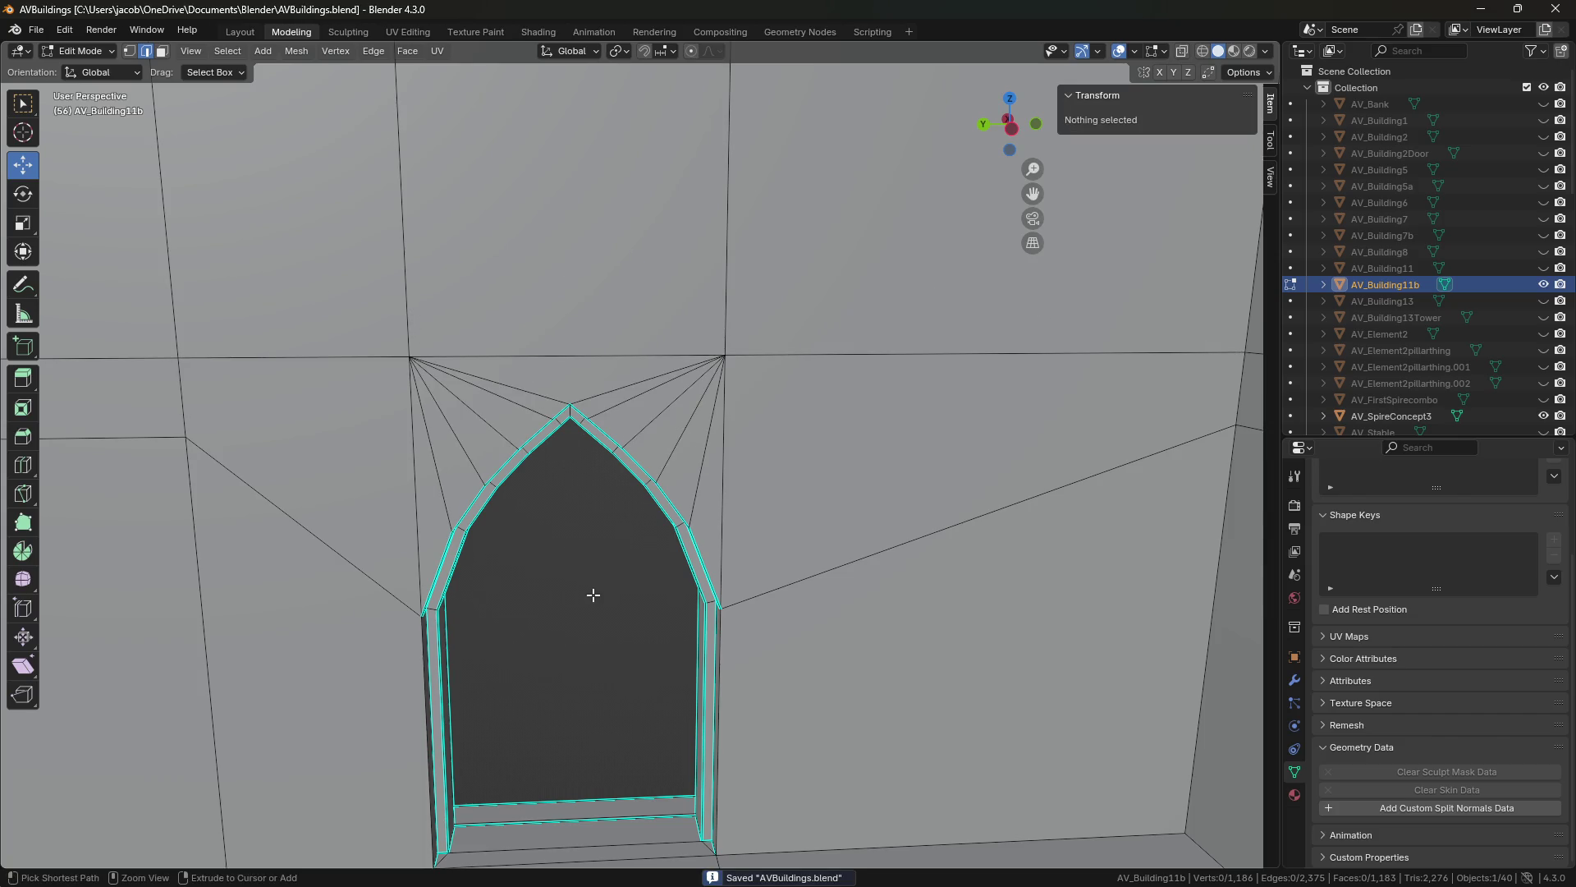
scroll(591, 591, "up", 5)
key("shift+grave")
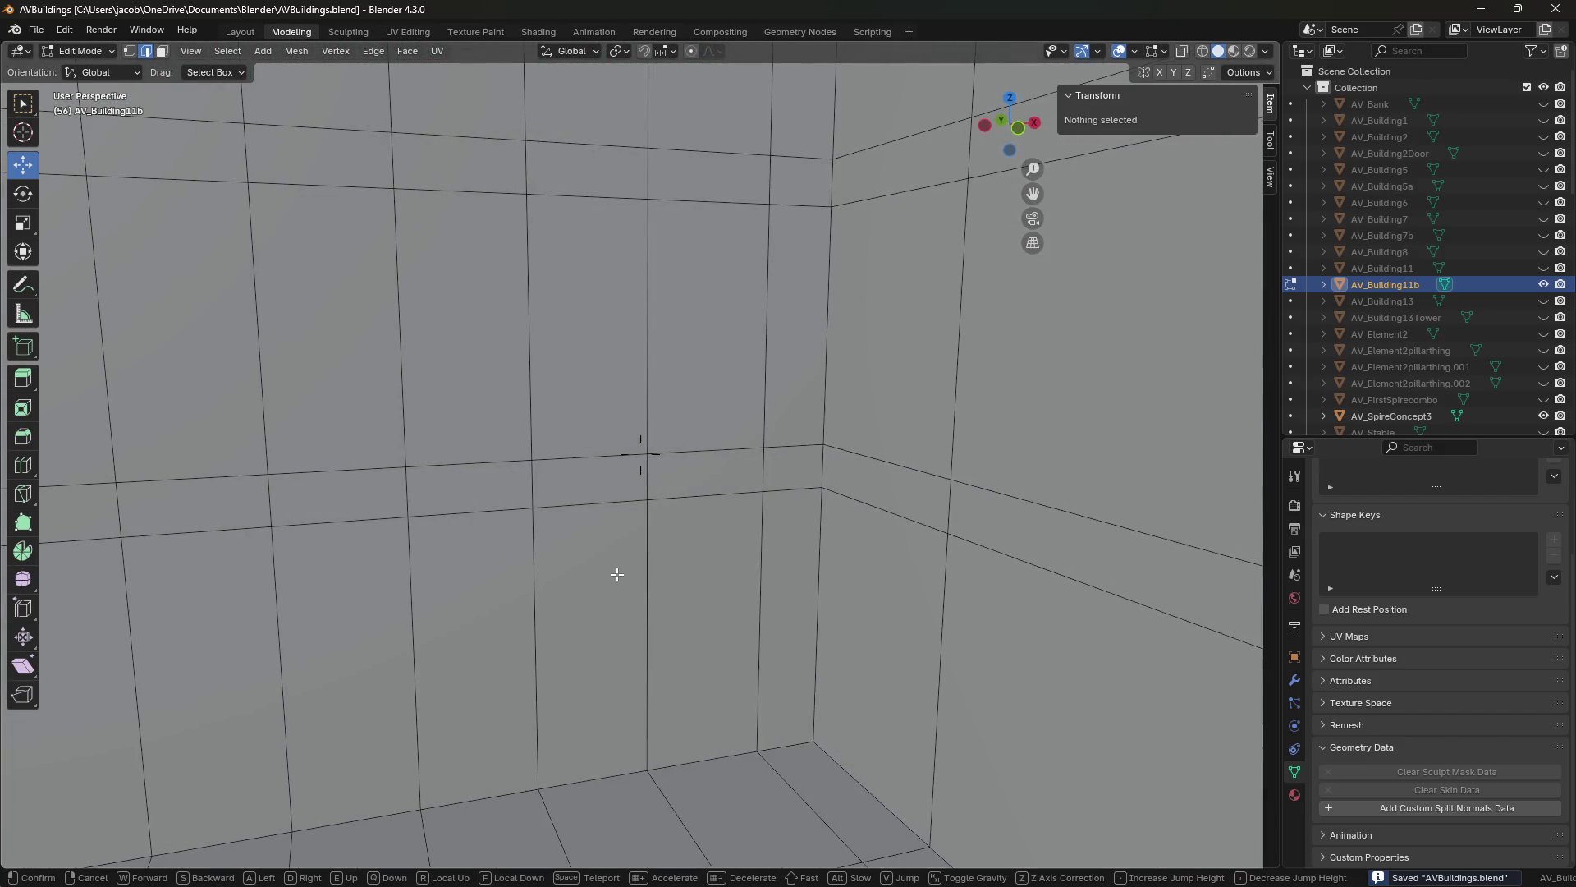
left_click(618, 568)
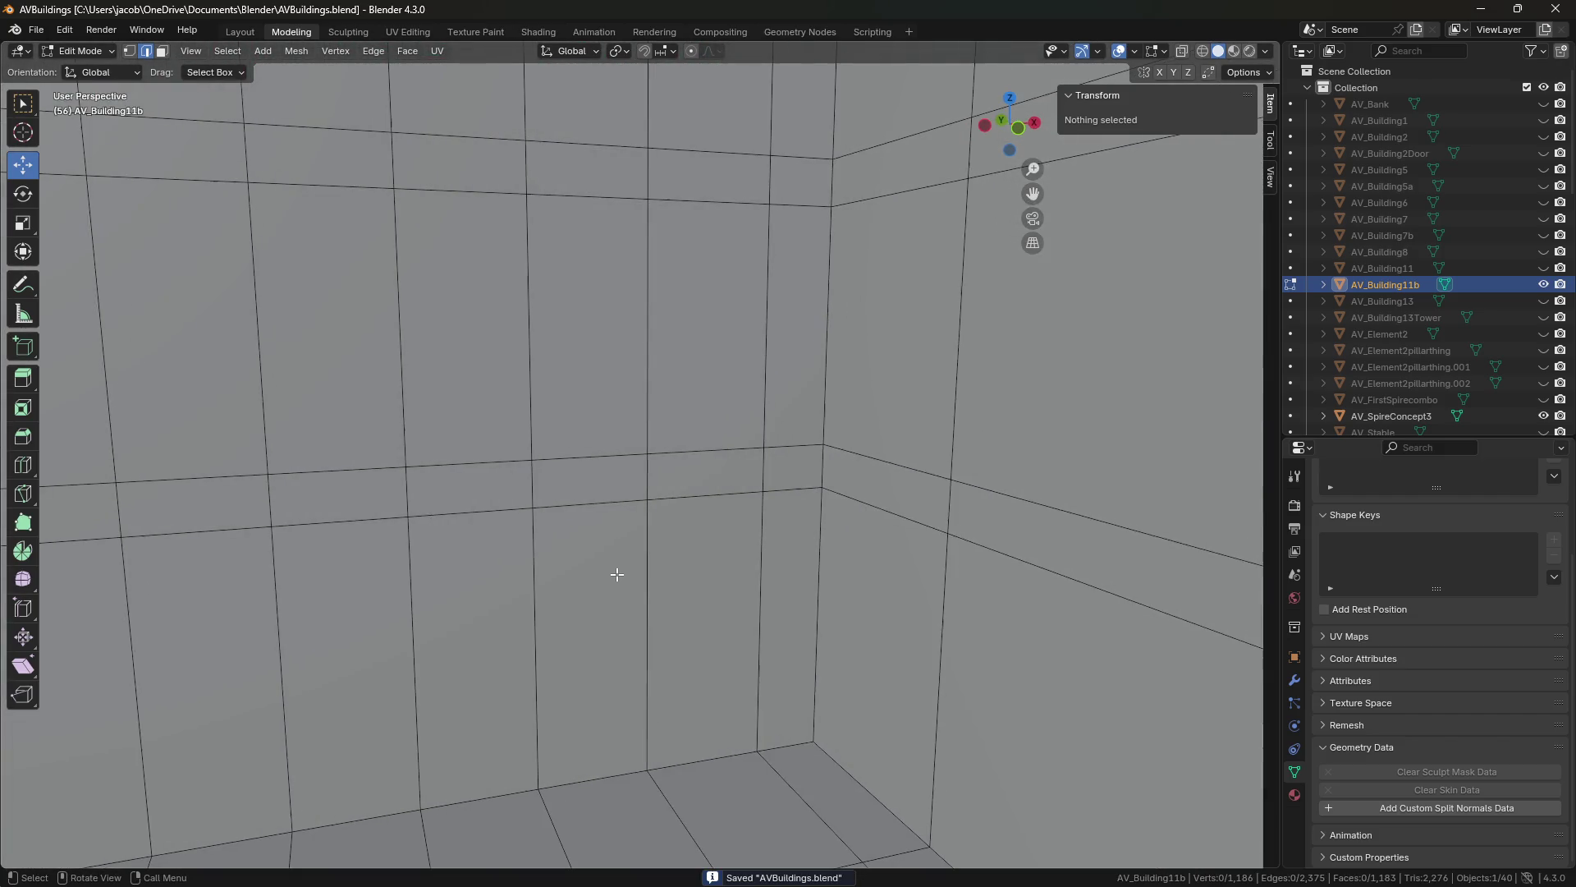
key("shift+grave")
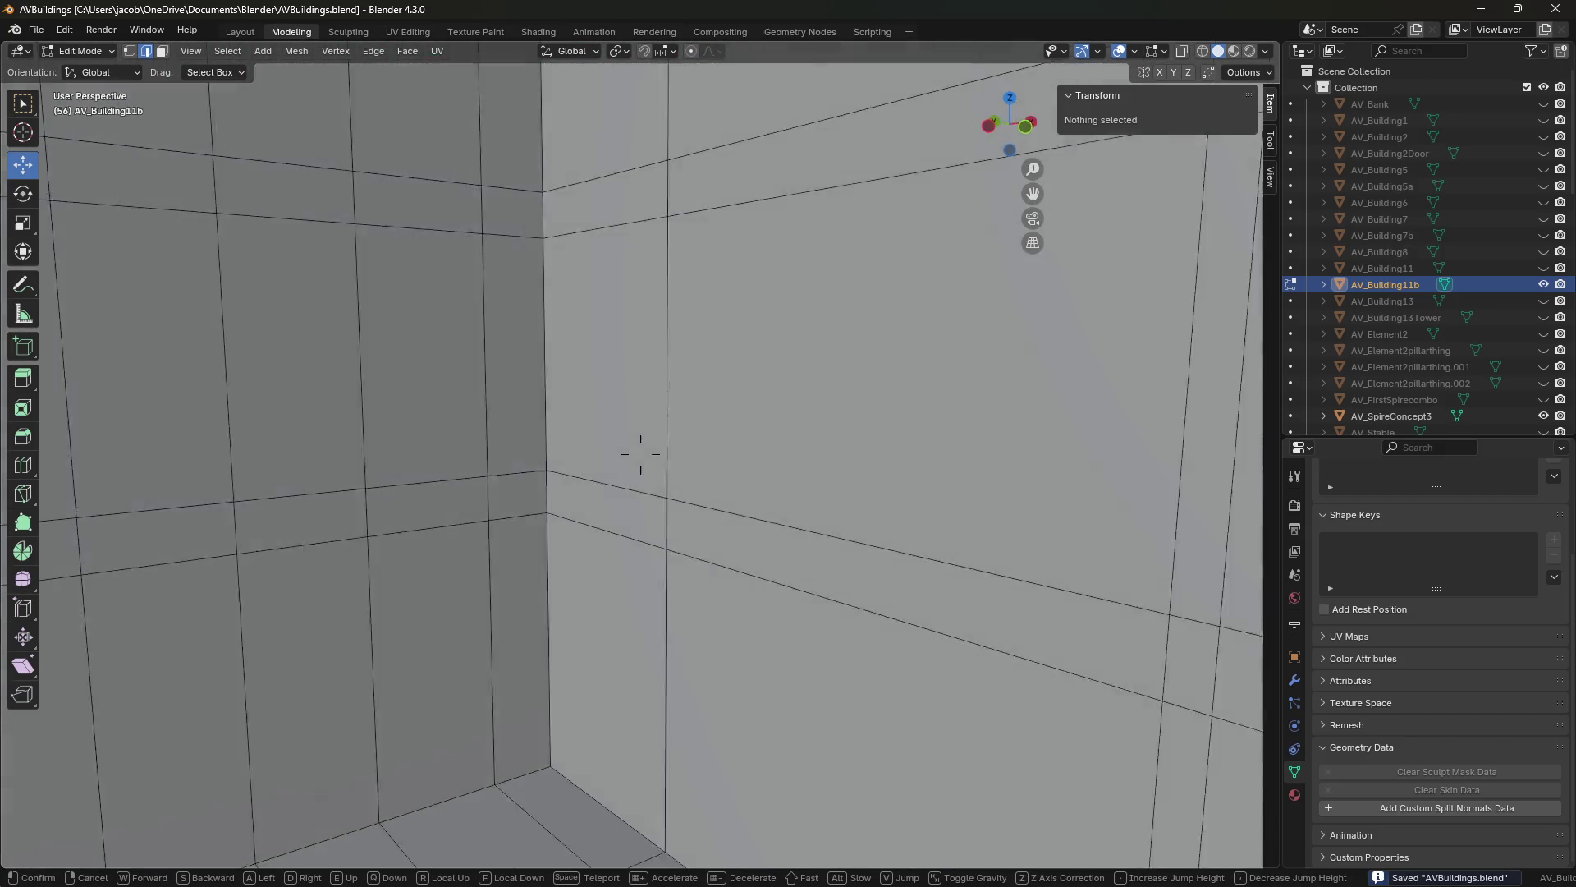
key("s")
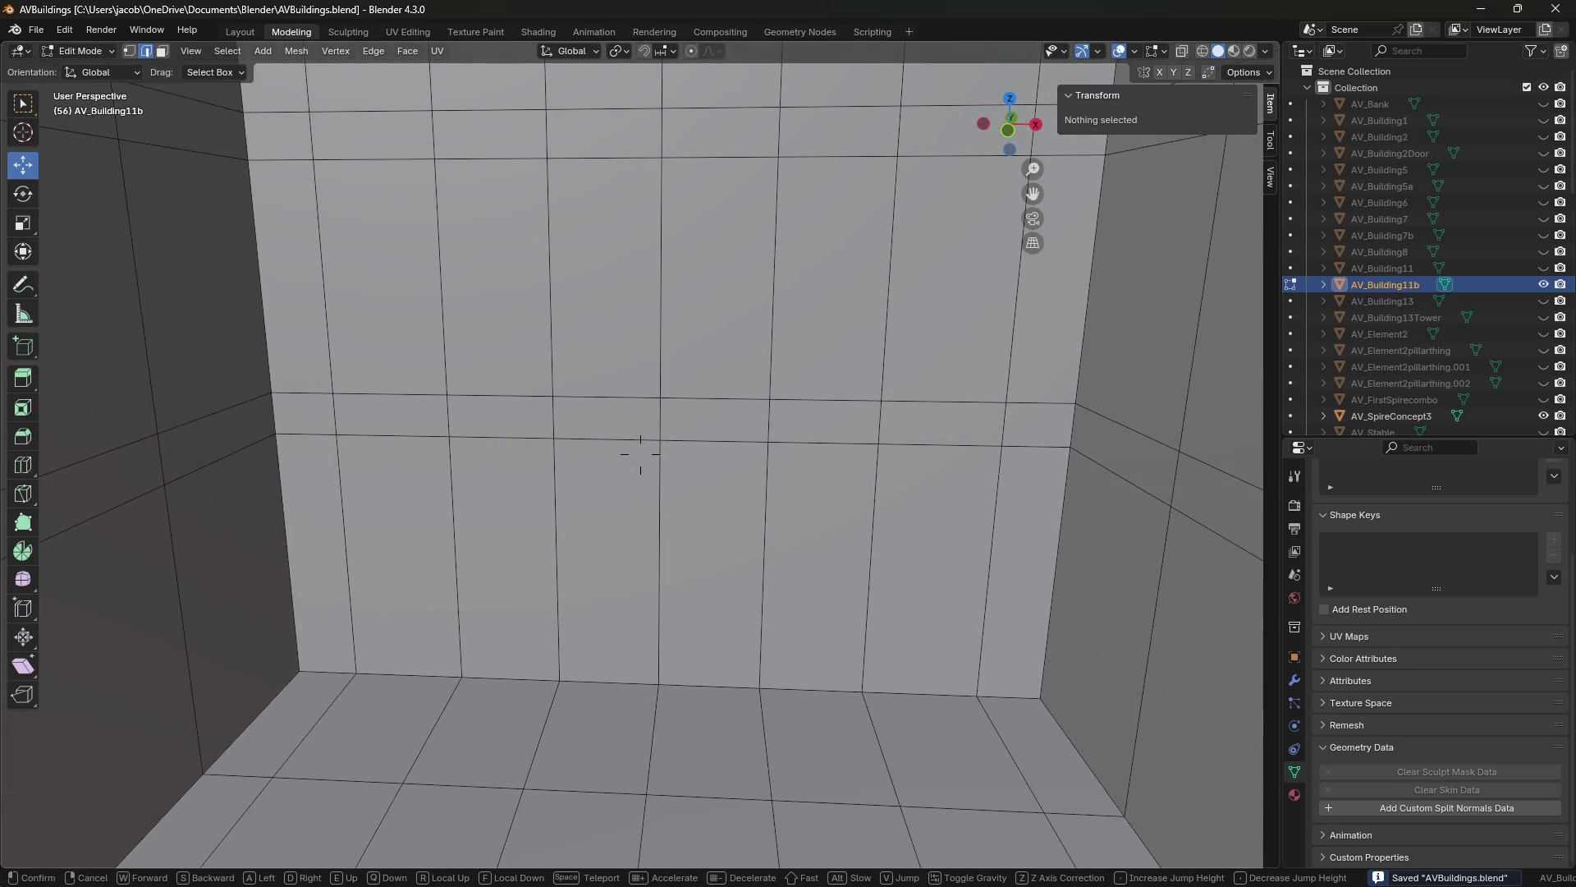
key("w")
left_click(721, 534)
Delete the two 0.5 m ledge-band faces at the room corner, then select a corner edge.
key("3")
left_click(756, 465)
left_click(854, 493, "shift")
key("x")
left_click(604, 490)
mouse_move(604, 493)
middle_mouse_down()
mouse_move(658, 504)
mouse_move(733, 487)
mouse_move(722, 472)
middle_mouse_up()
key("2")
left_click(687, 501)
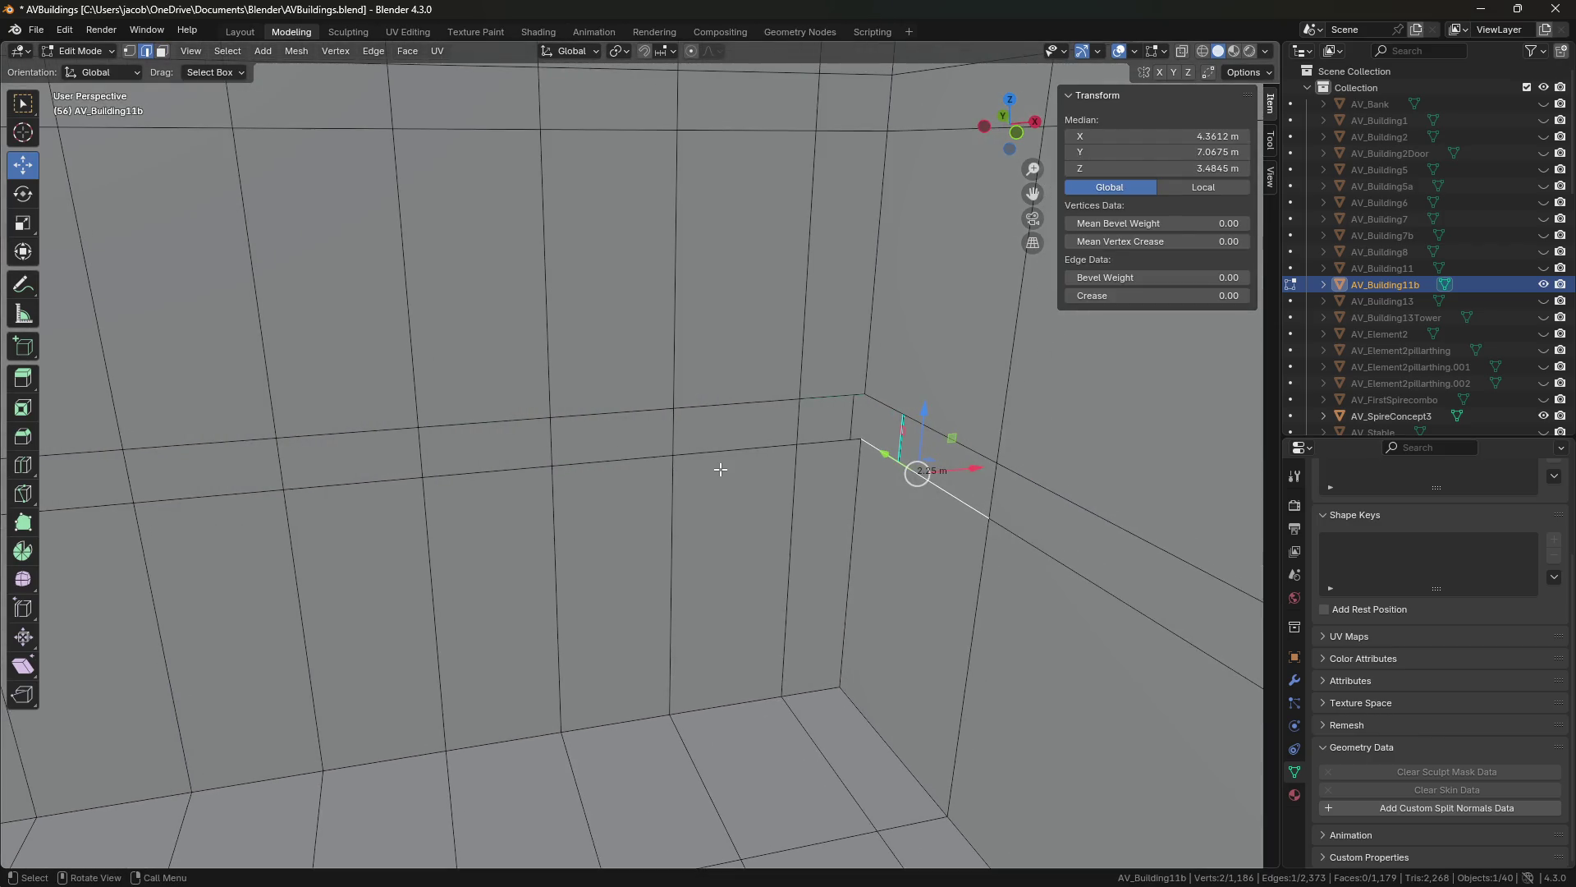
Select the wall band face strip and extrude it outward into a ledge.
key("3")
left_click(702, 431)
left_click(607, 439, "shift")
left_click(485, 448, "shift")
left_click(345, 456, "shift")
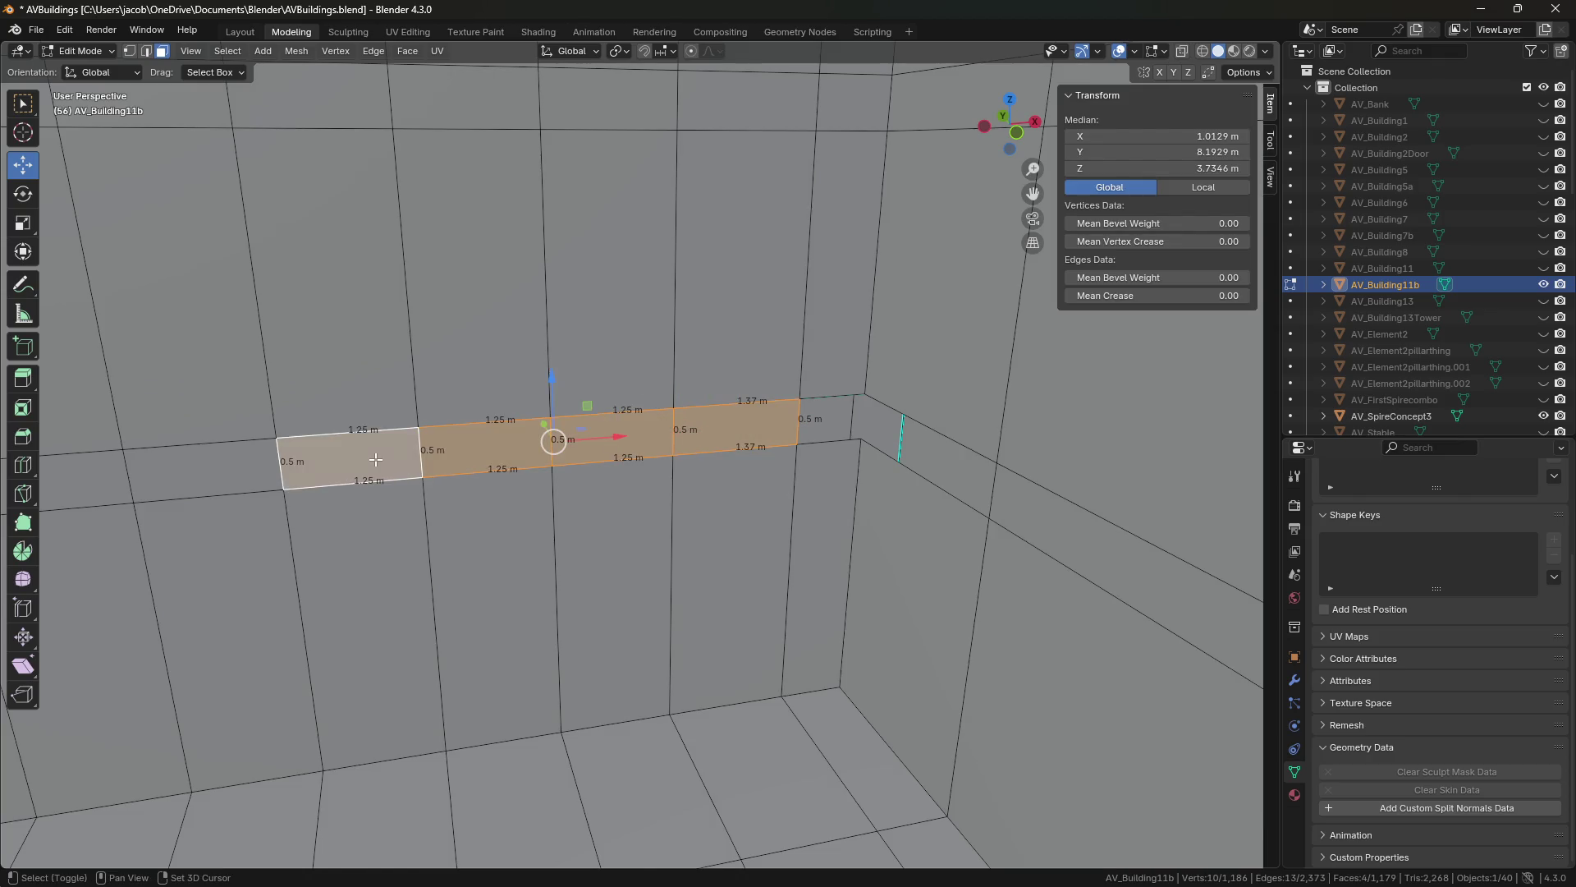
middle_click_drag(345, 455, 467, 451, "shift")
left_click(467, 452, "shift")
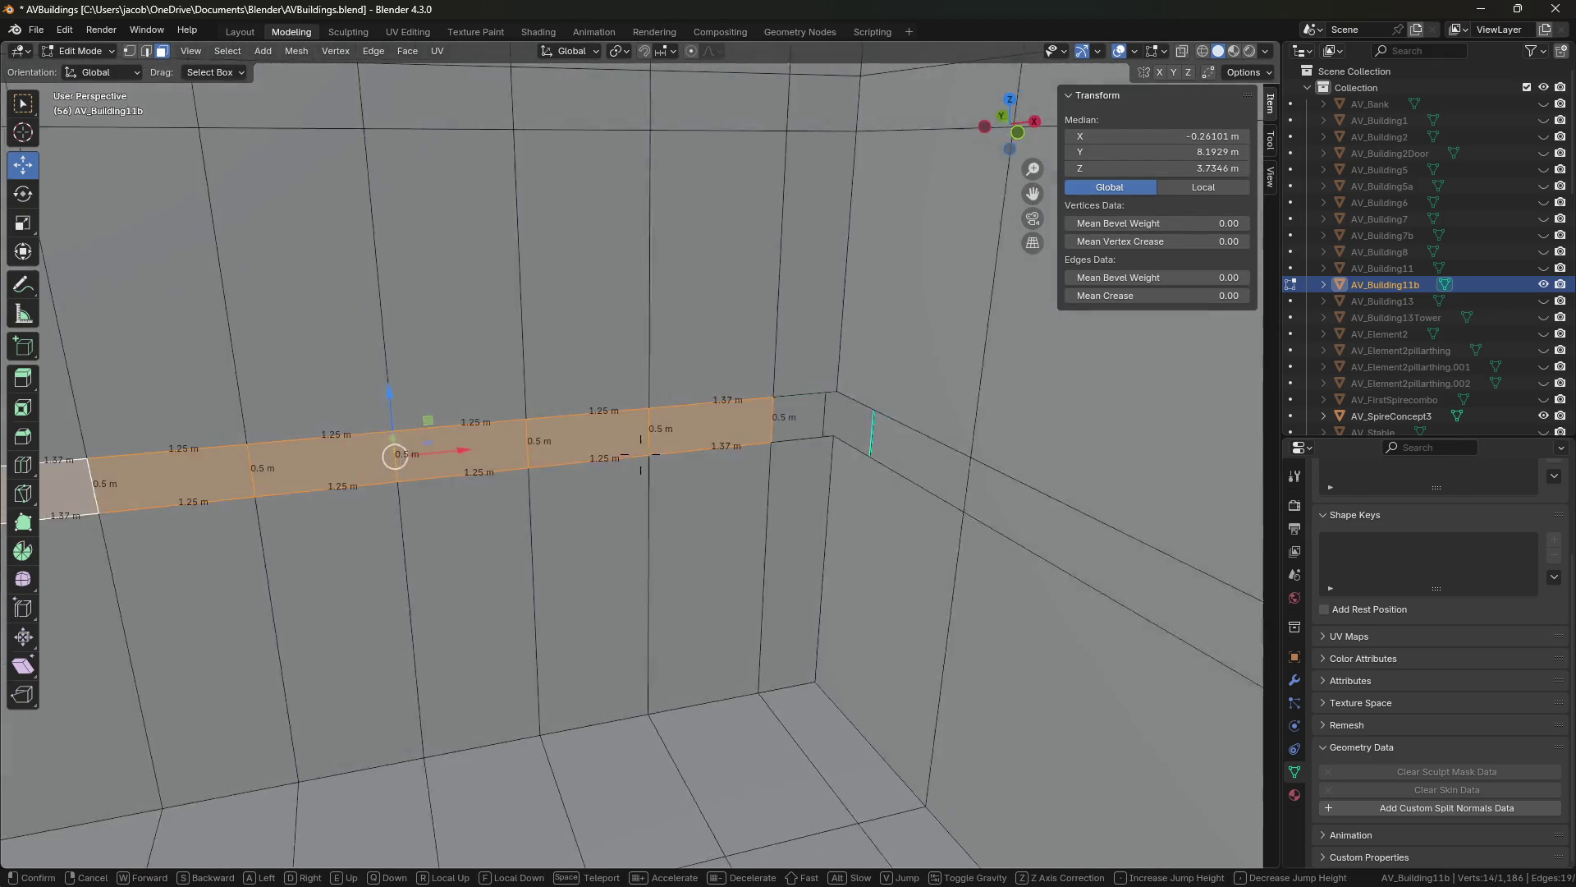
middle_click_drag(531, 546, 536, 554)
key("e")
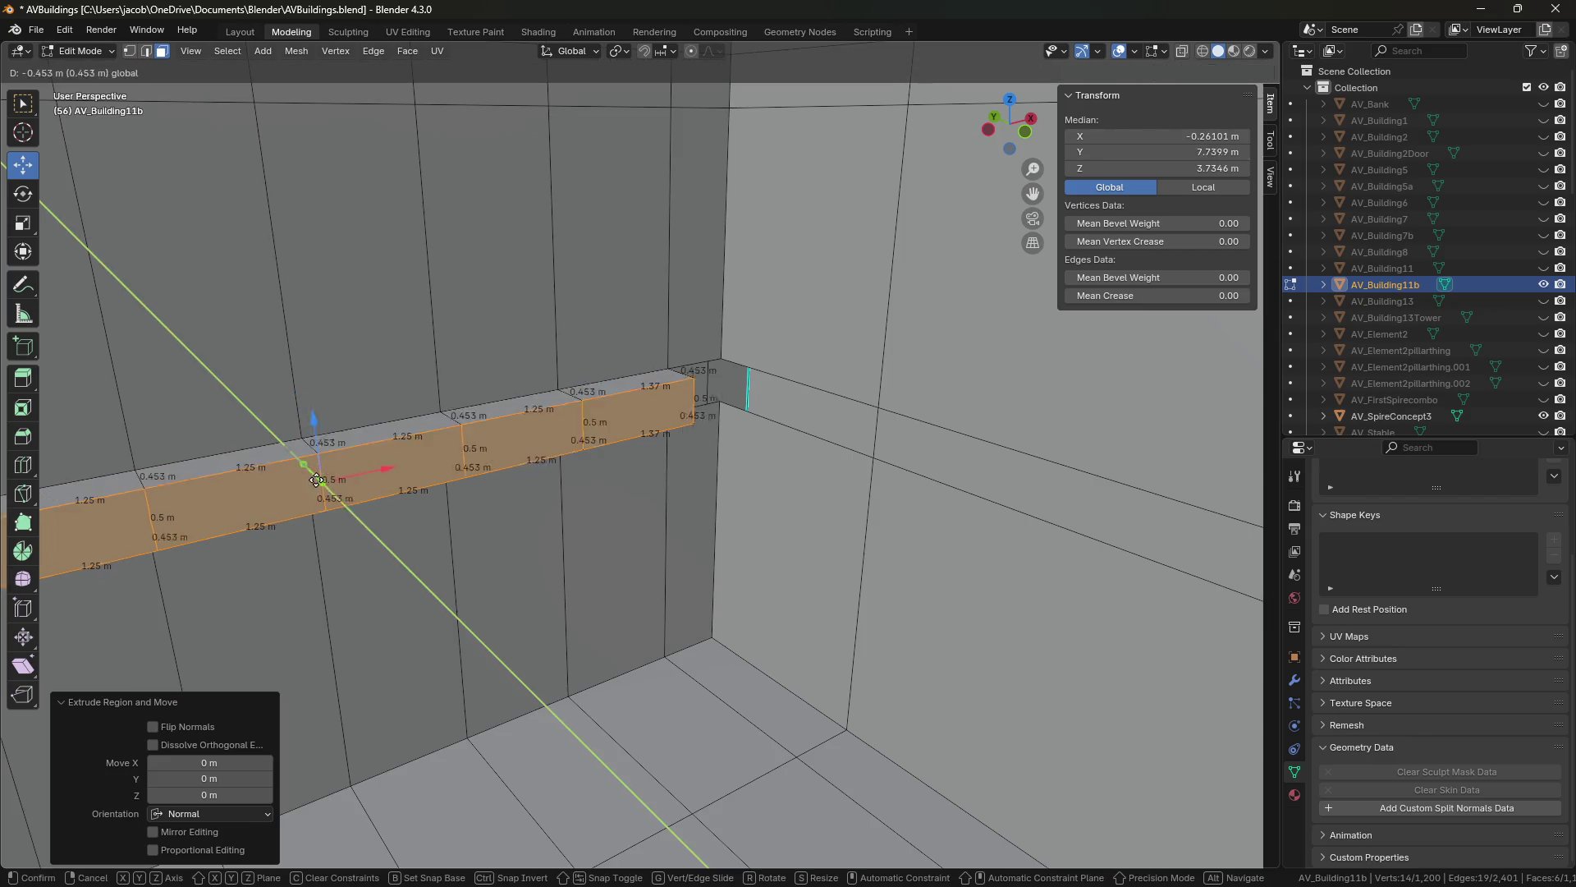
left_click(990, 192)
Cancel the ledge move, undo twice, and select a vertex at the ledge corner.
key("g")
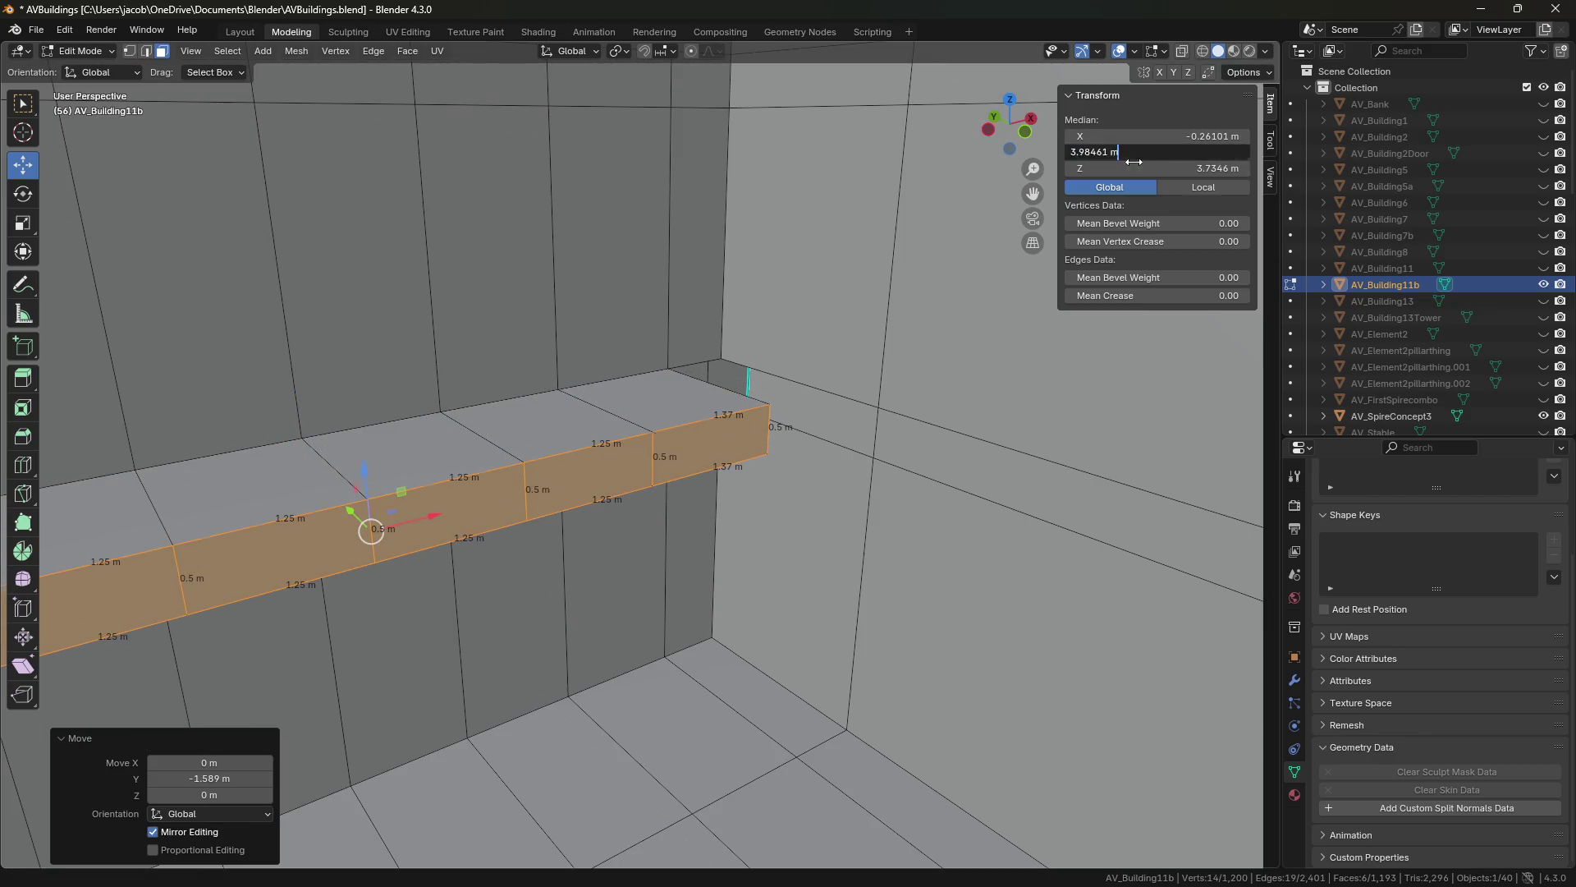
right_click(901, 407)
key("1")
left_click(878, 407)
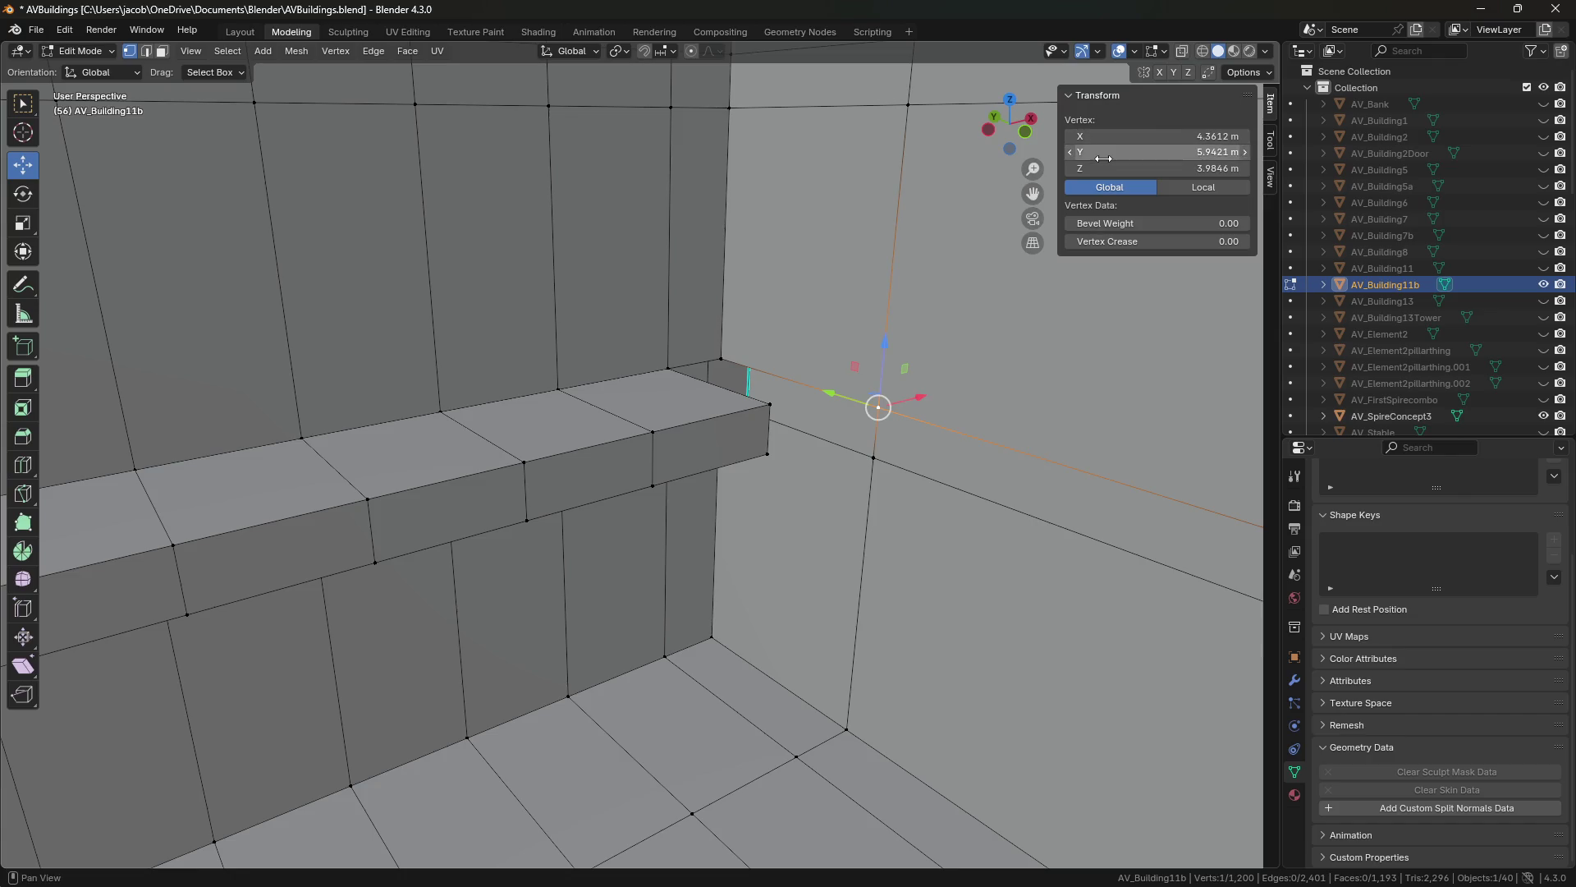
key("ctrl+z")
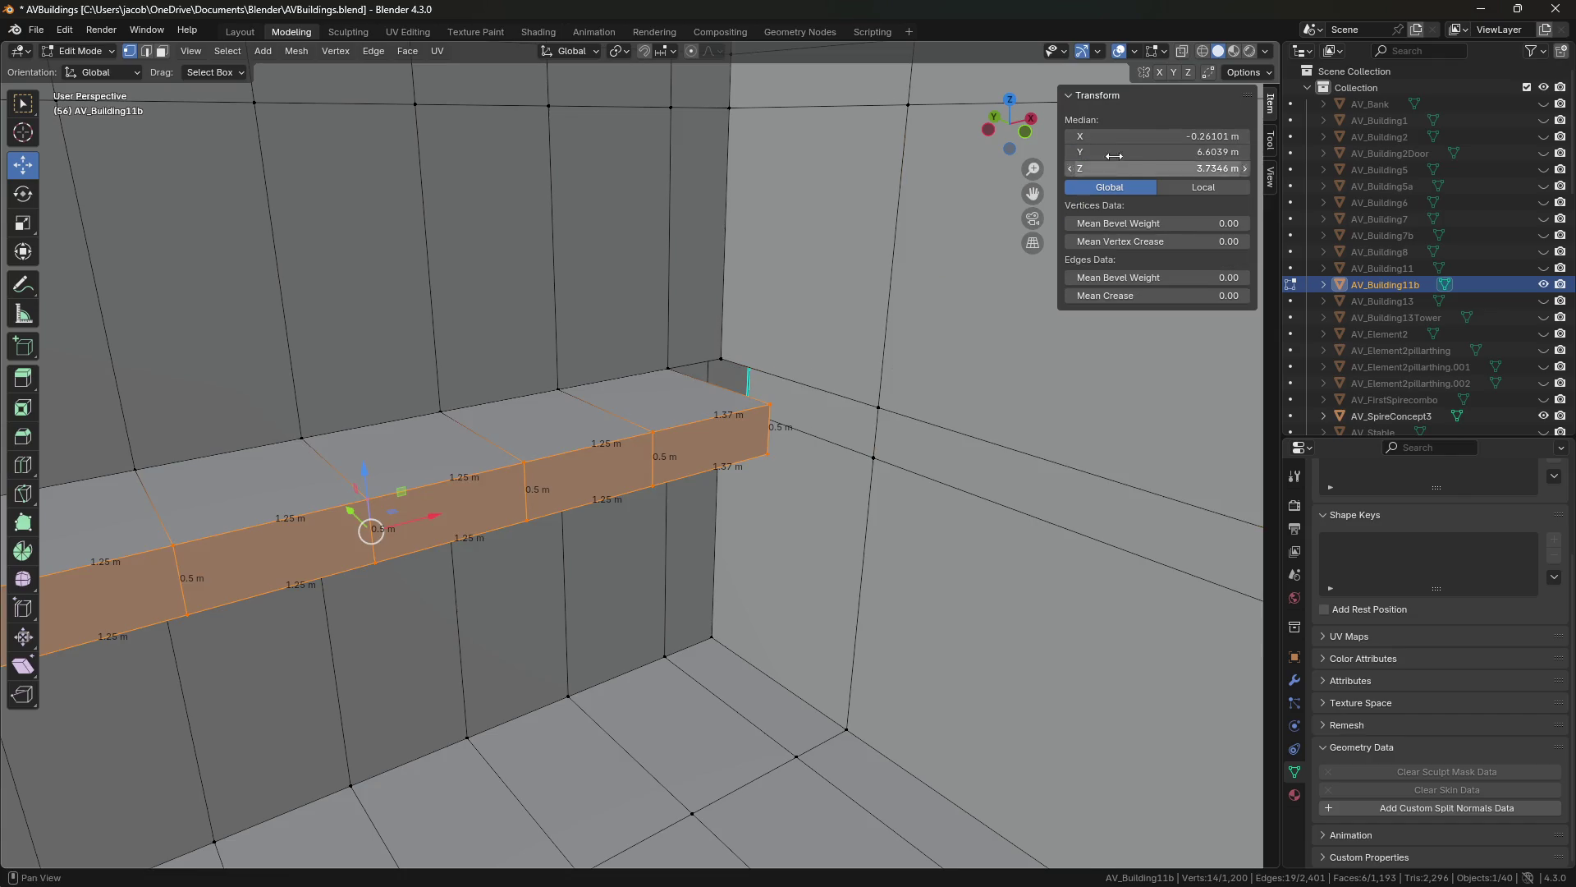
key("ctrl+z")
left_click(786, 436)
middle_click_drag(785, 436, 791, 440)
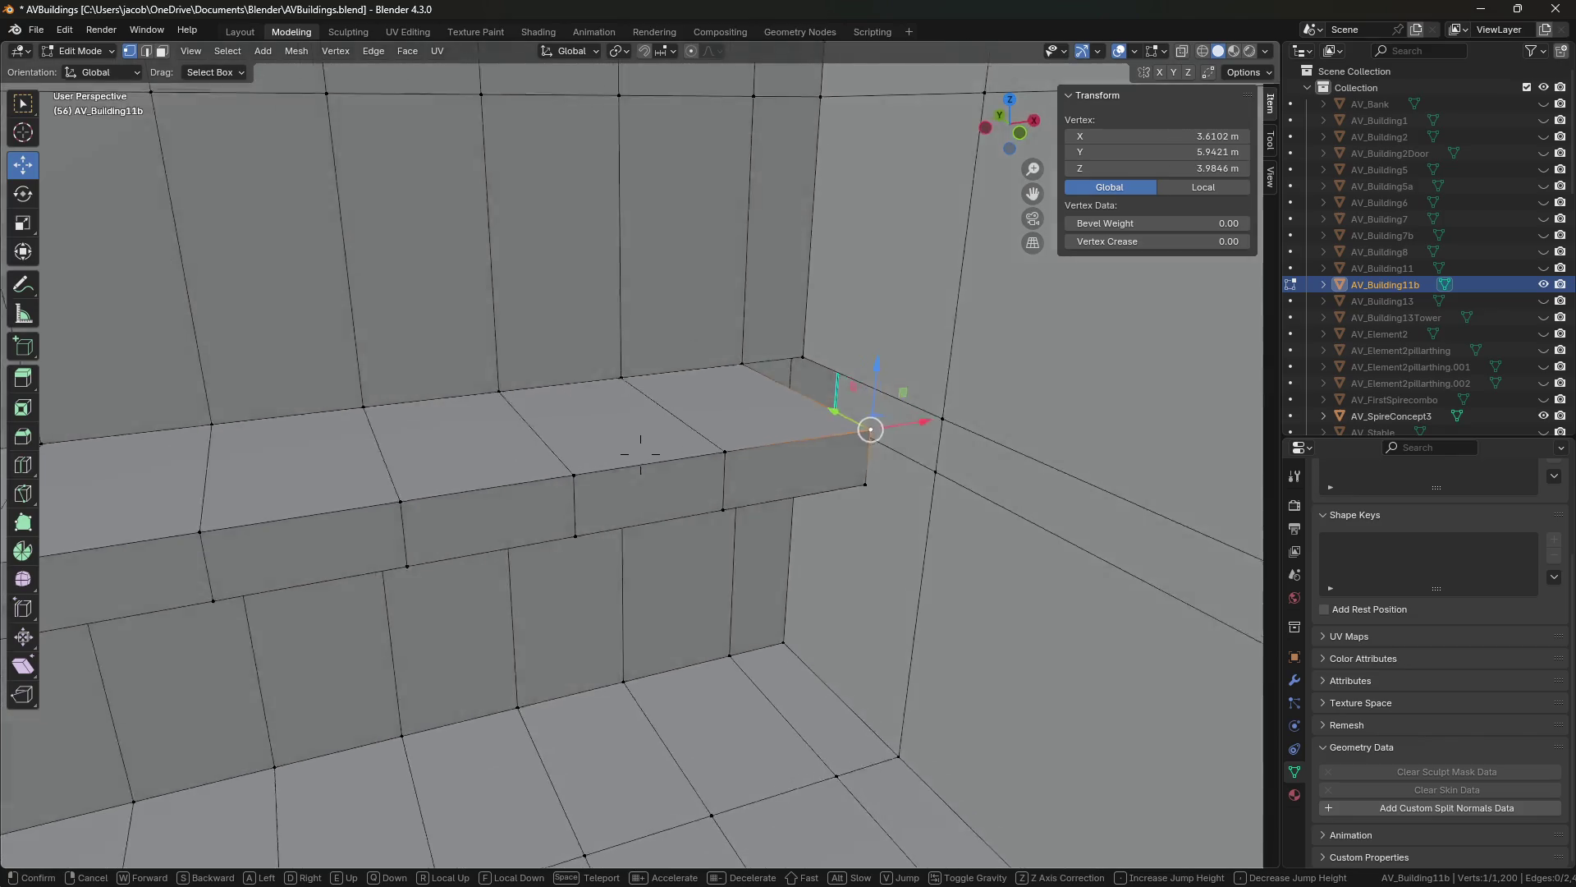
Select the ledge's open end boundary and fill it with a face.
key("2")
left_click(771, 419)
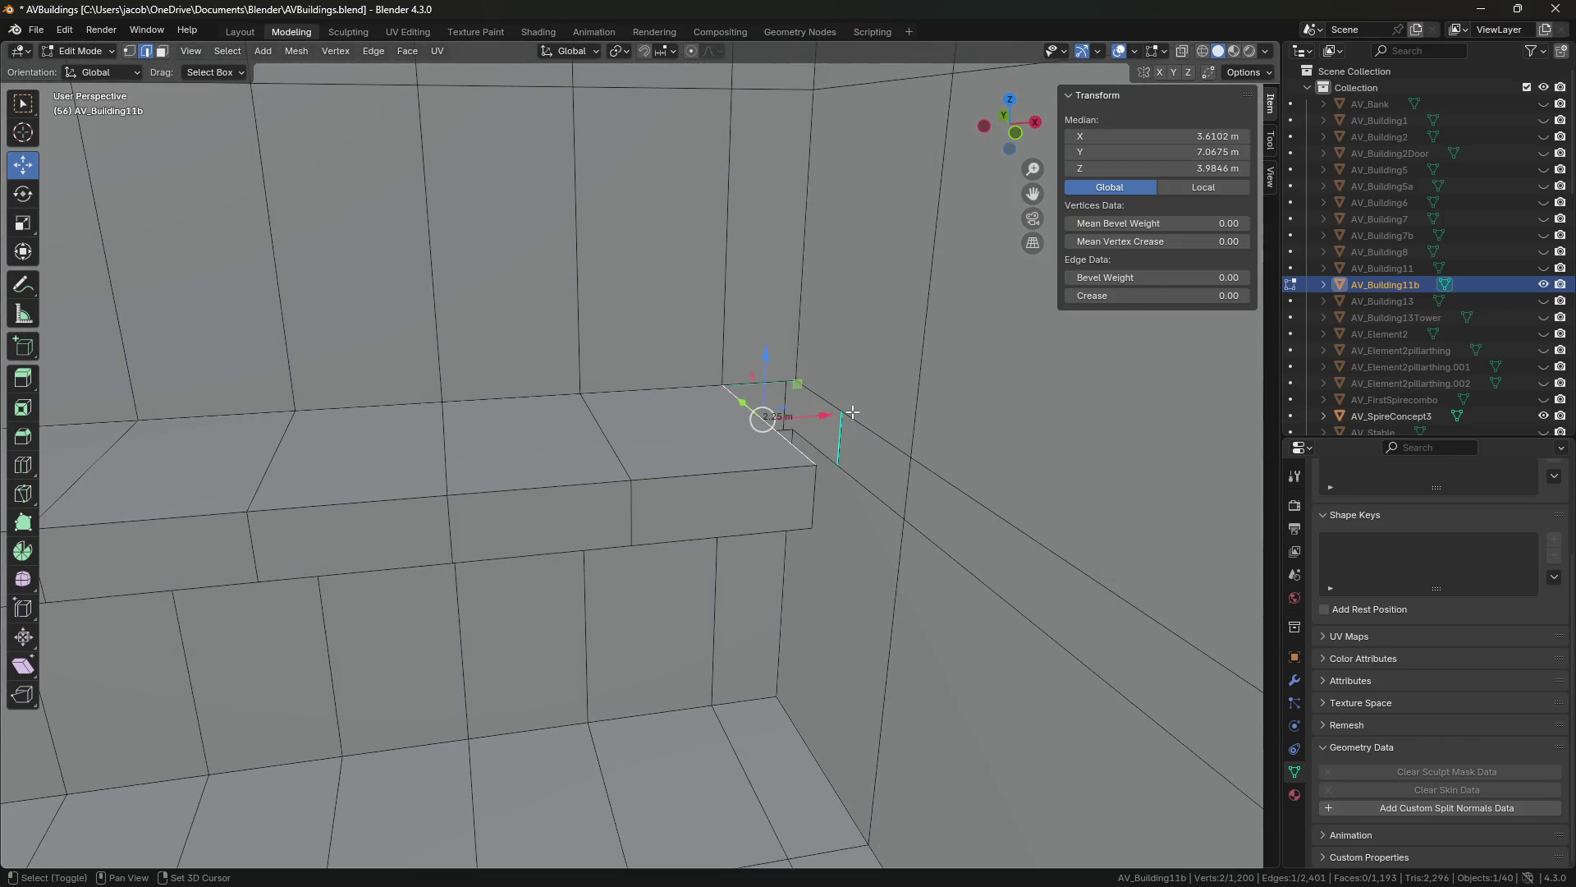
key("shift+grave")
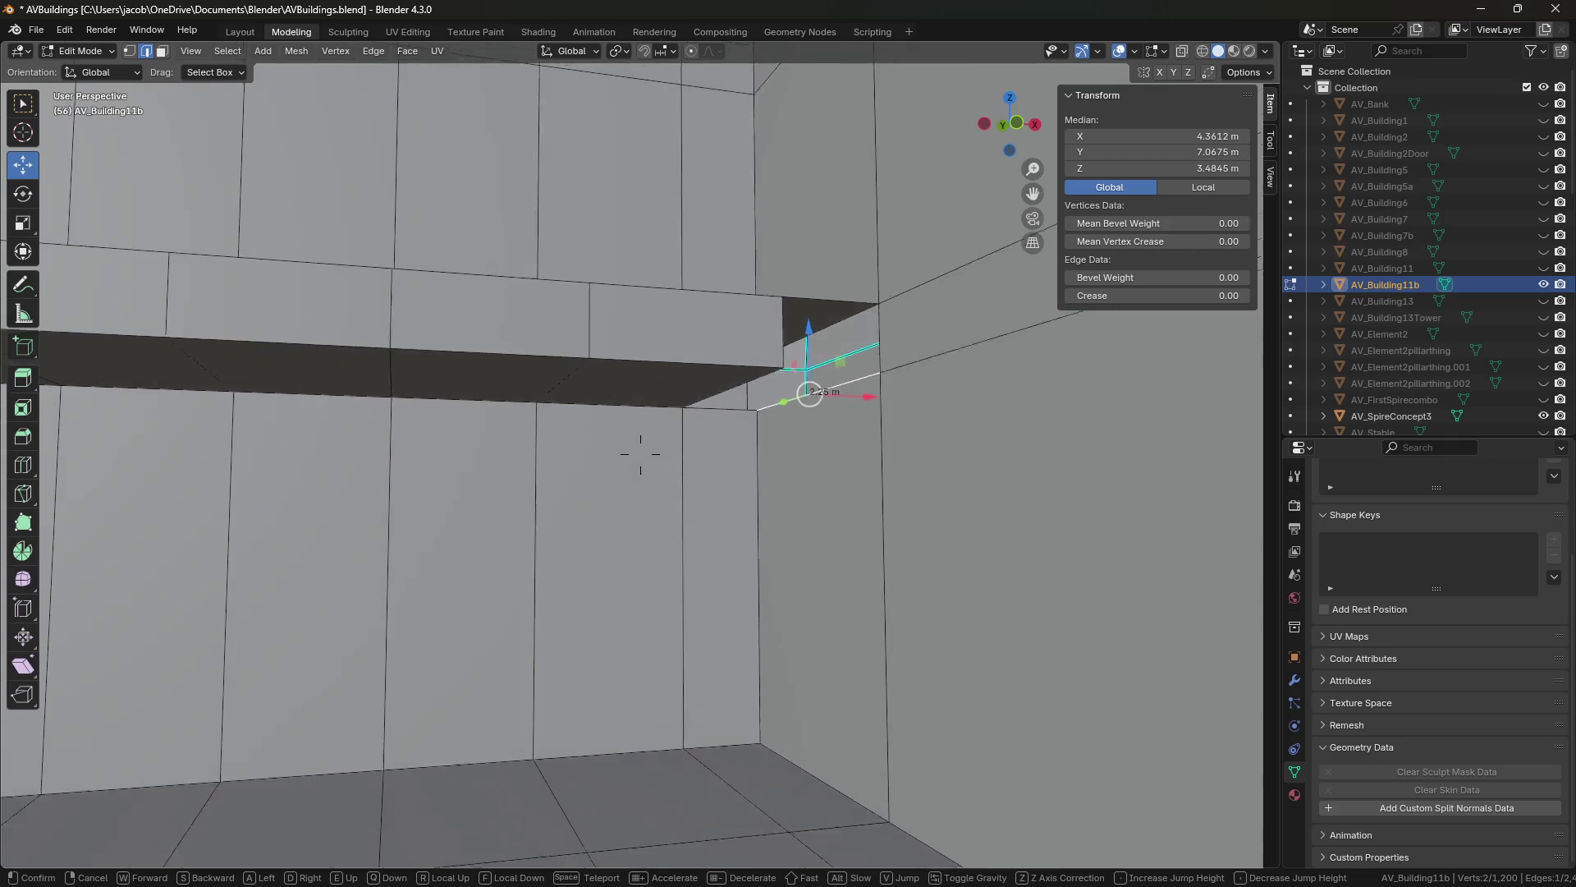
left_click(765, 312)
left_click(765, 312, "alt")
left_click(808, 299)
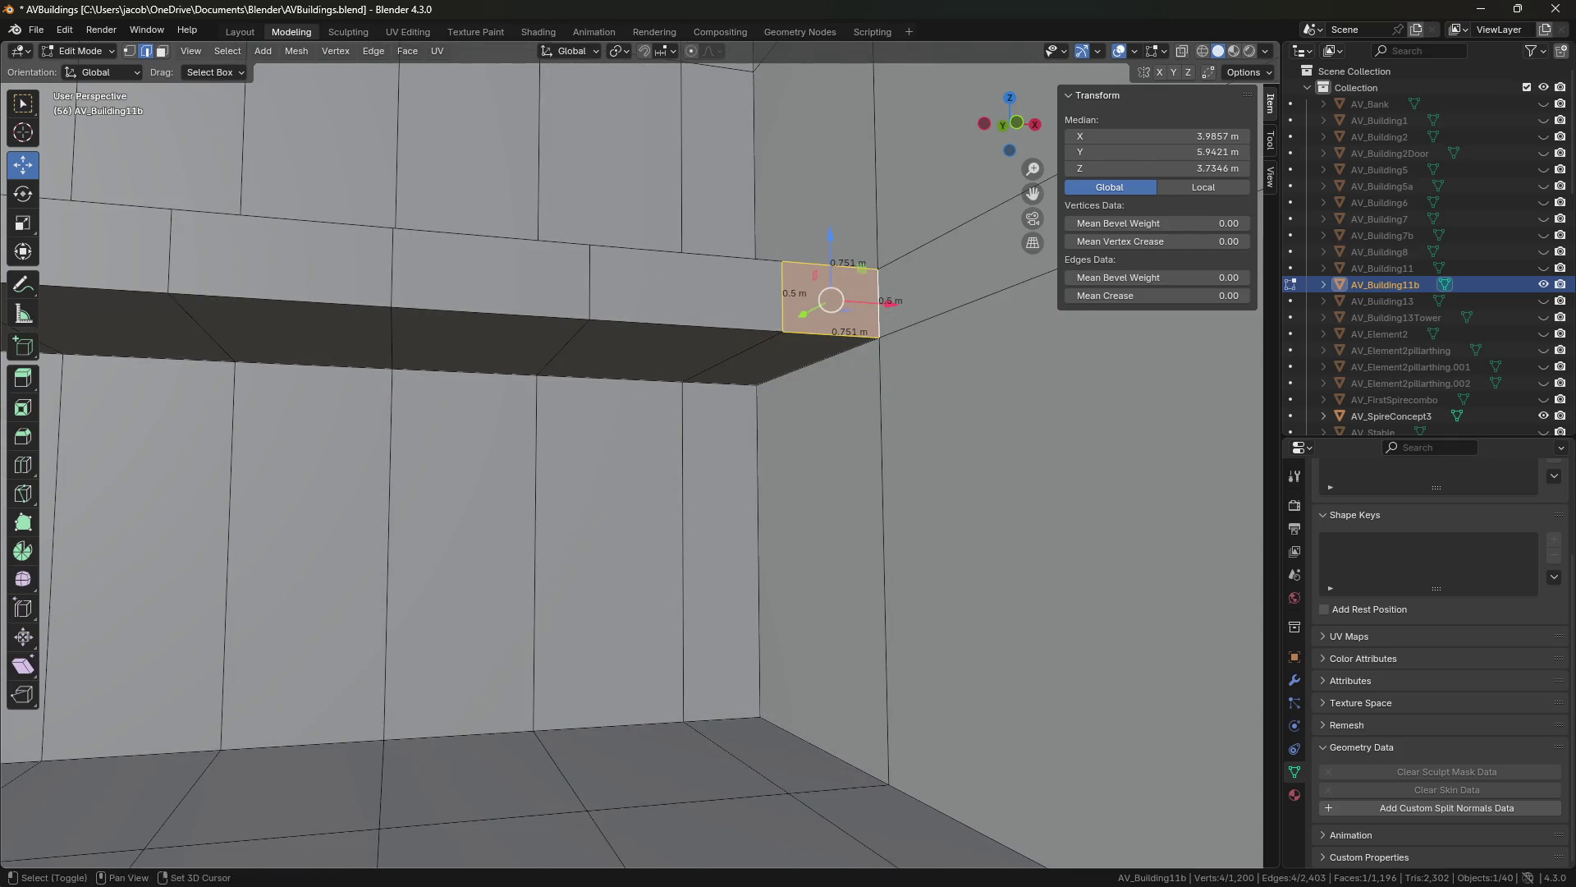
key("shift+grave")
left_click(851, 334)
left_click(678, 435, "alt")
key("f")
Fill the ledge underside and the remaining end gap with faces, then save.
middle_click_drag(677, 435, 572, 399)
left_click(572, 399, "alt")
key("f")
left_click(480, 348, "alt")
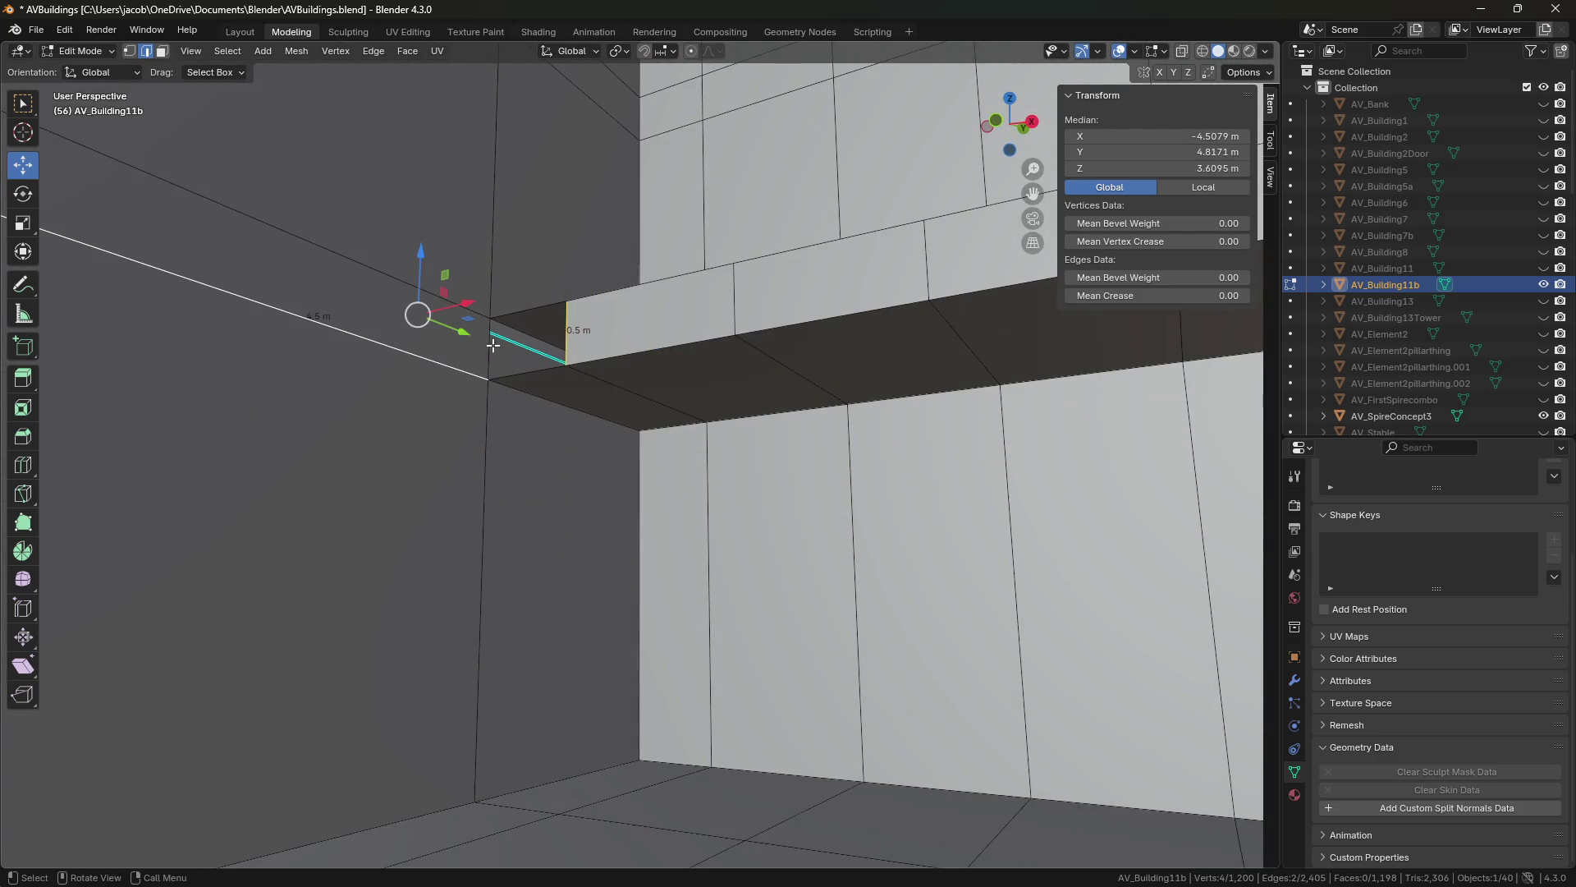
key("f")
key("ctrl+s")
Select the vertical wall edge, raise the view above the ledge, and select a ledge edge.
left_click(745, 522)
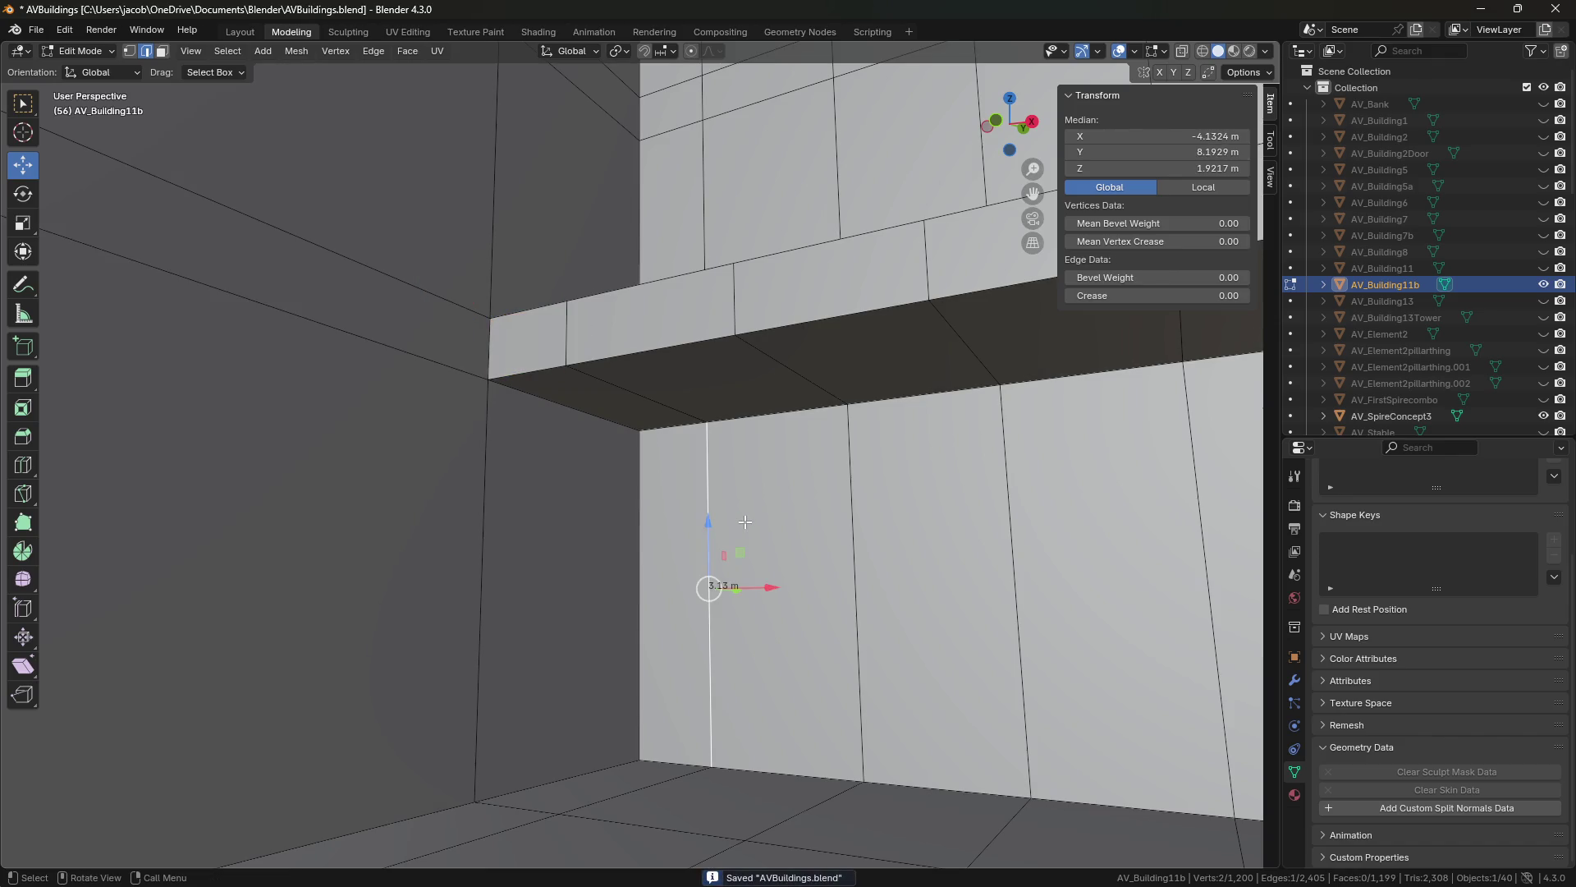
key("shift+grave")
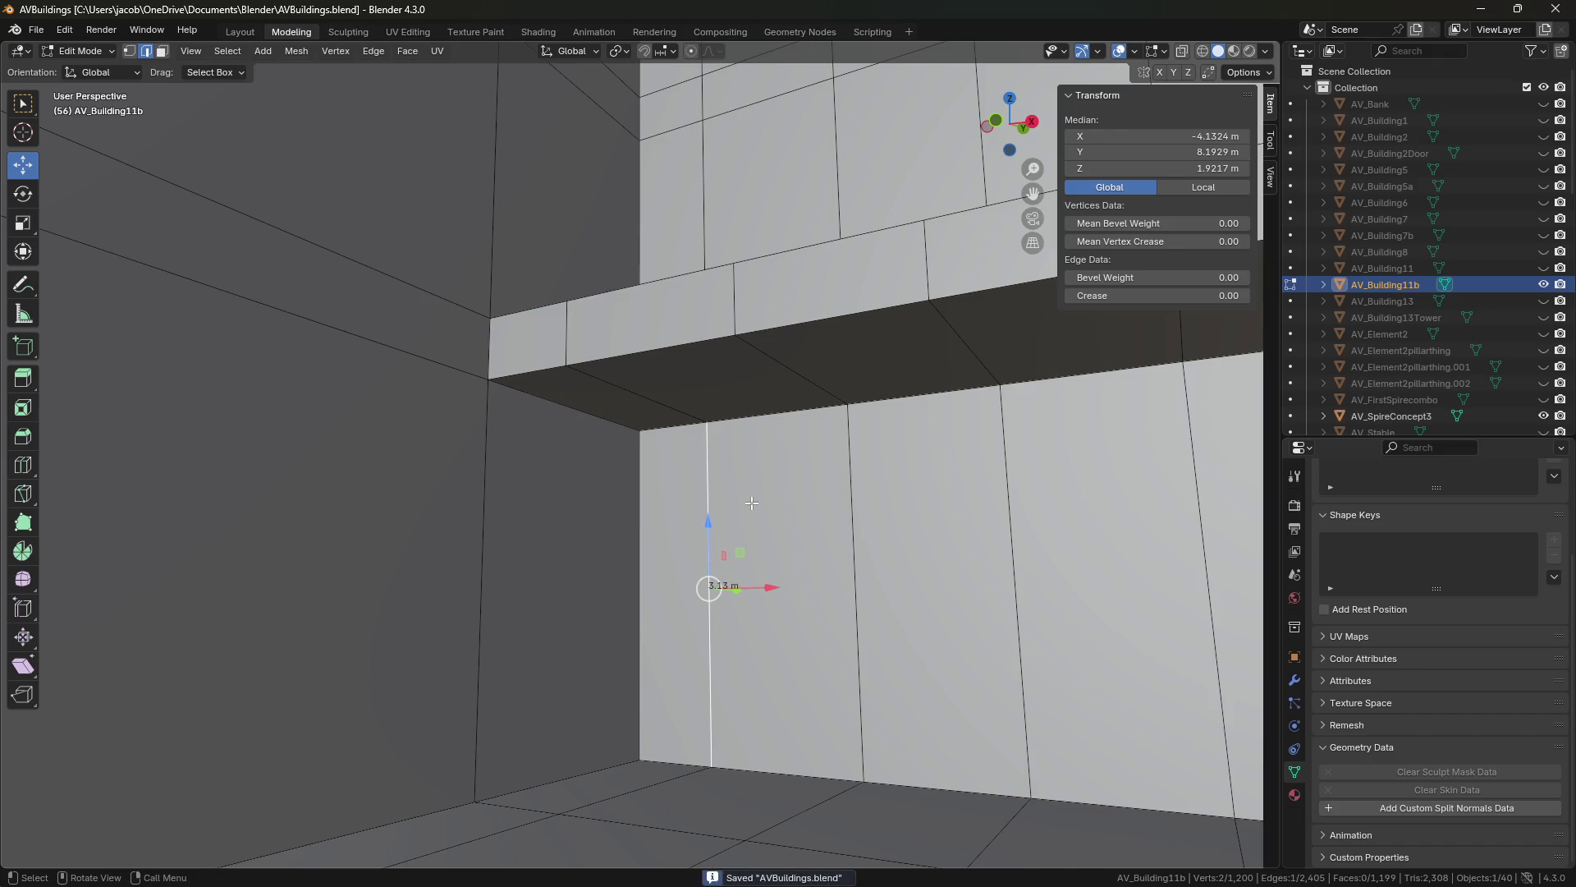
key("e")
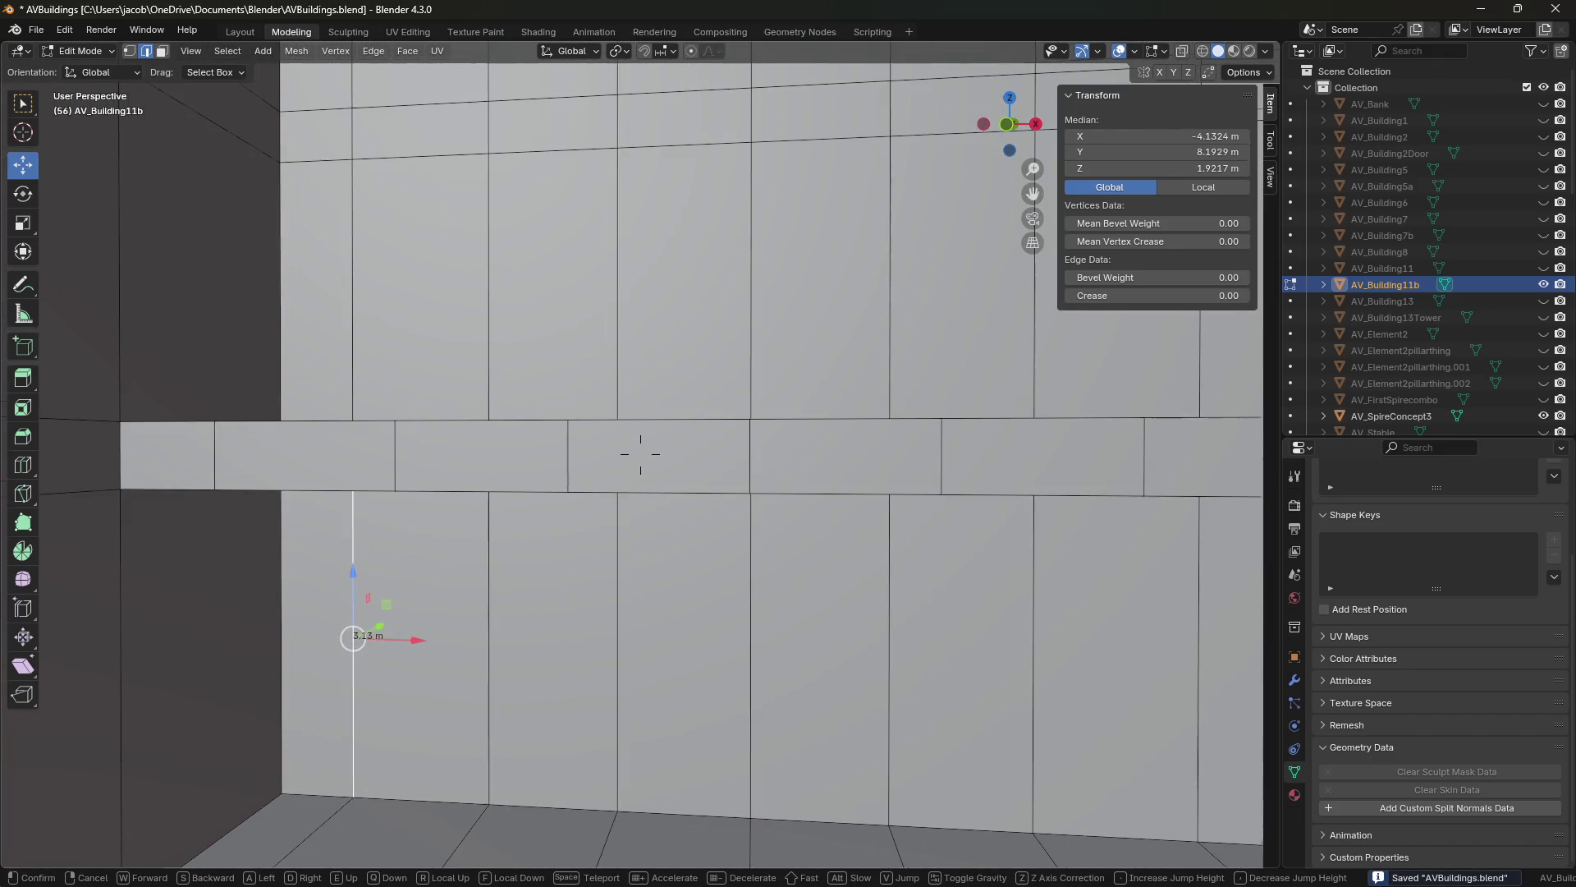
key("s")
key("e")
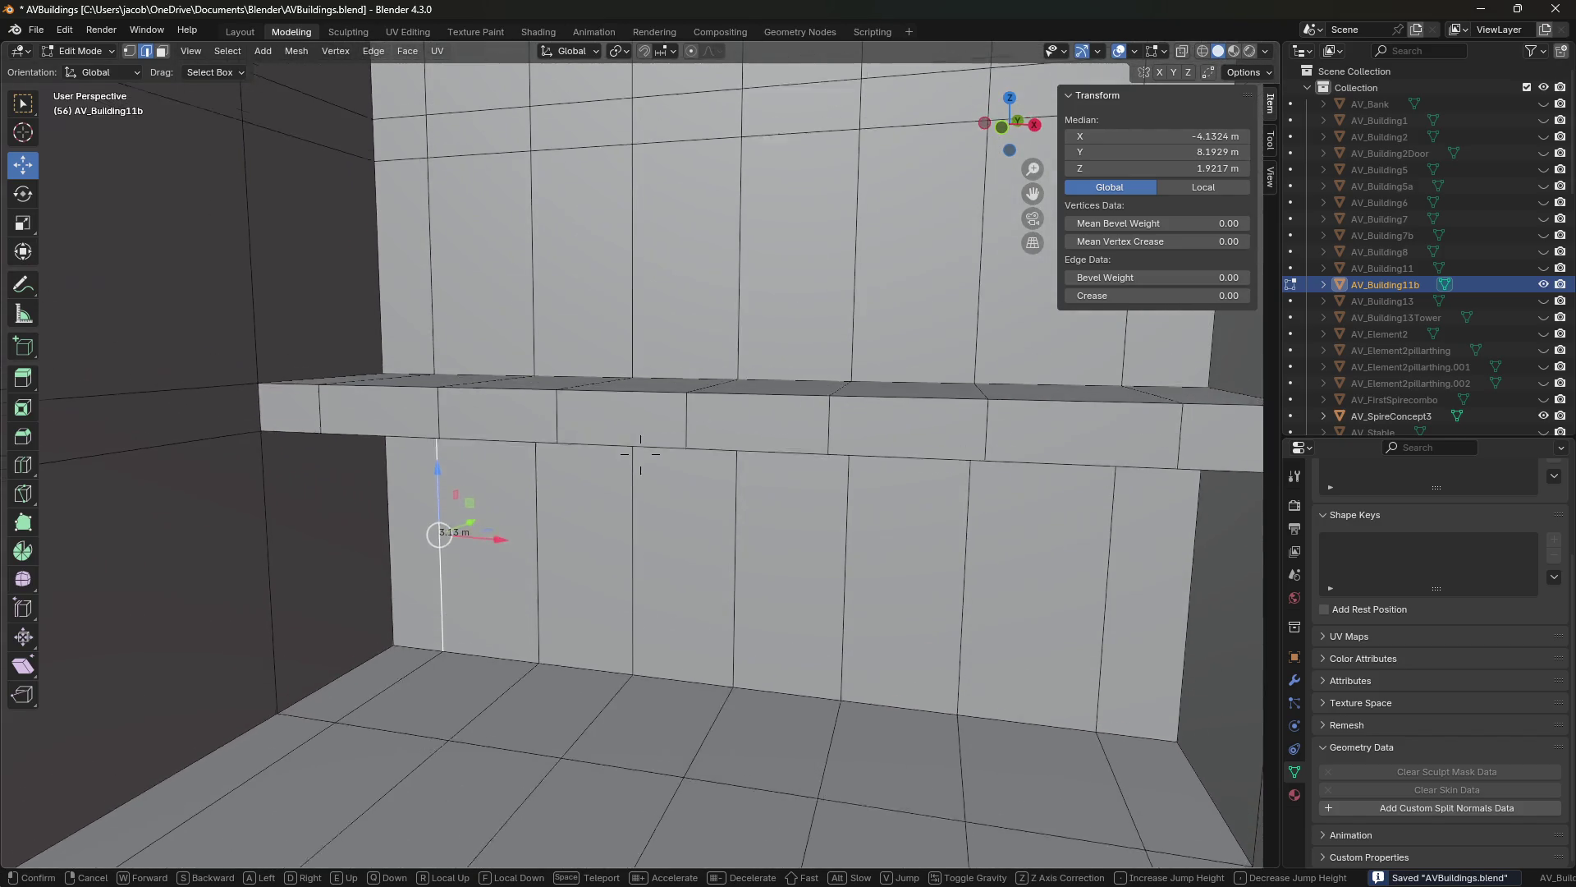
key("e")
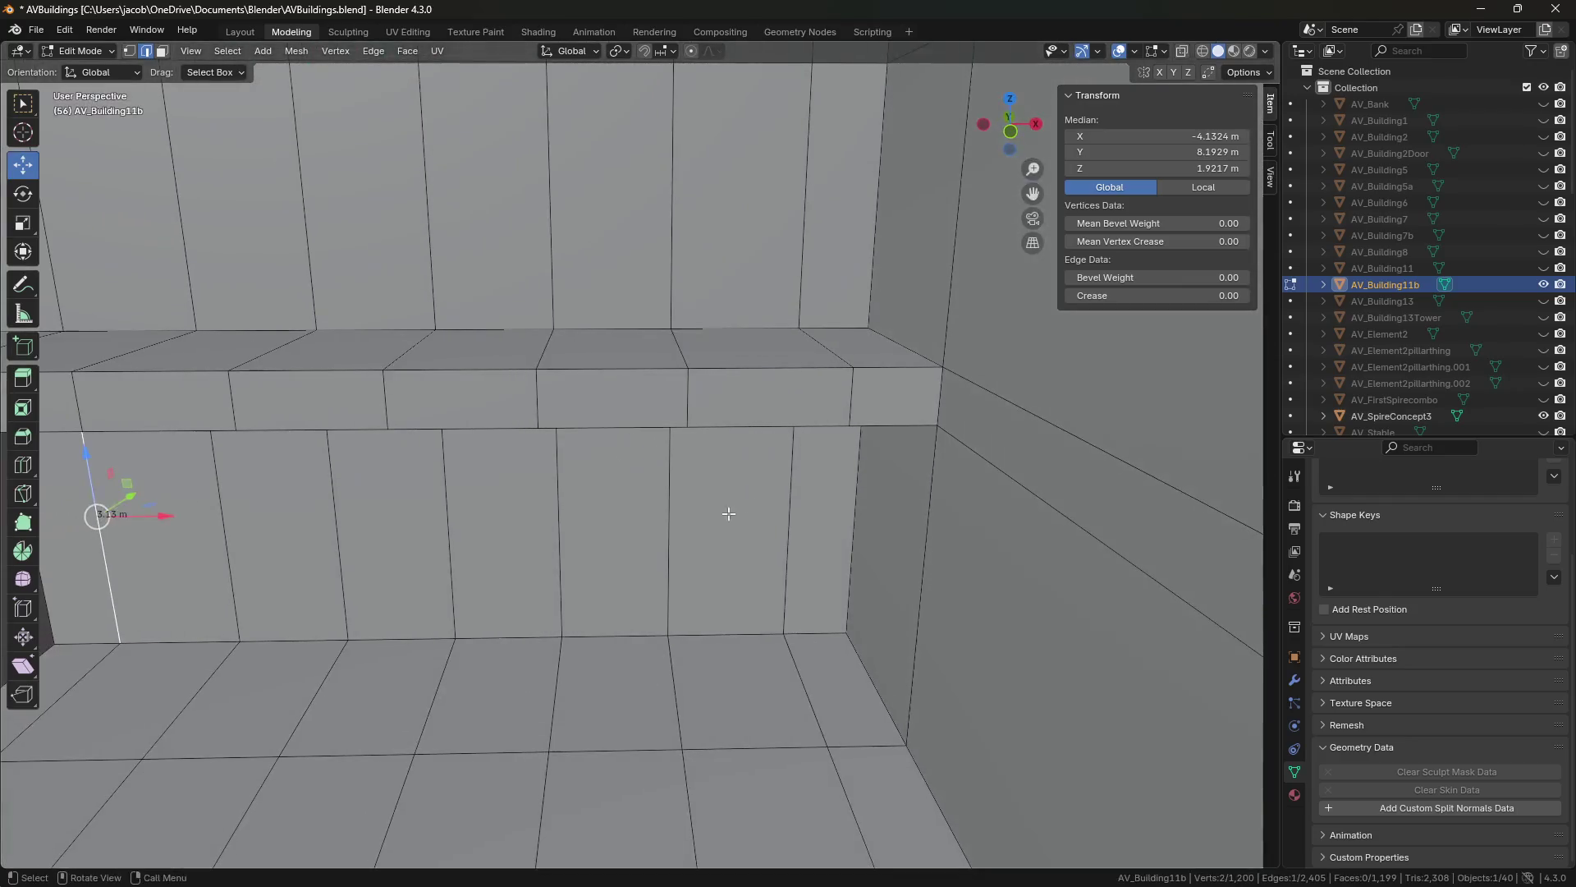
left_click(640, 454)
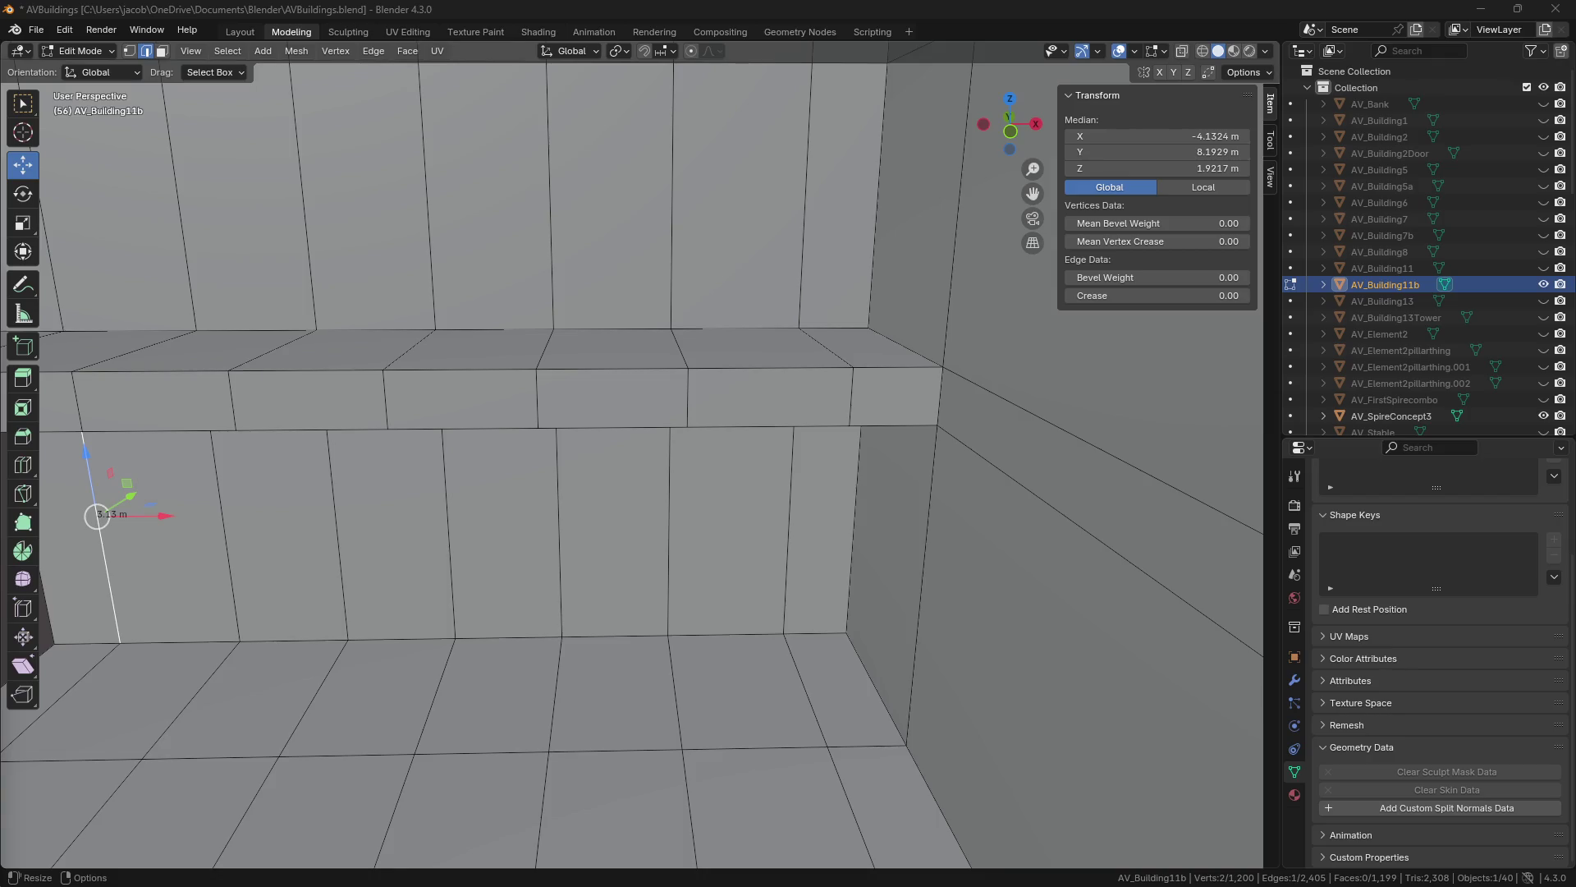
left_click(656, 491)
key("shift+grave")
Select all the ledge front faces in face select mode.
key("w")
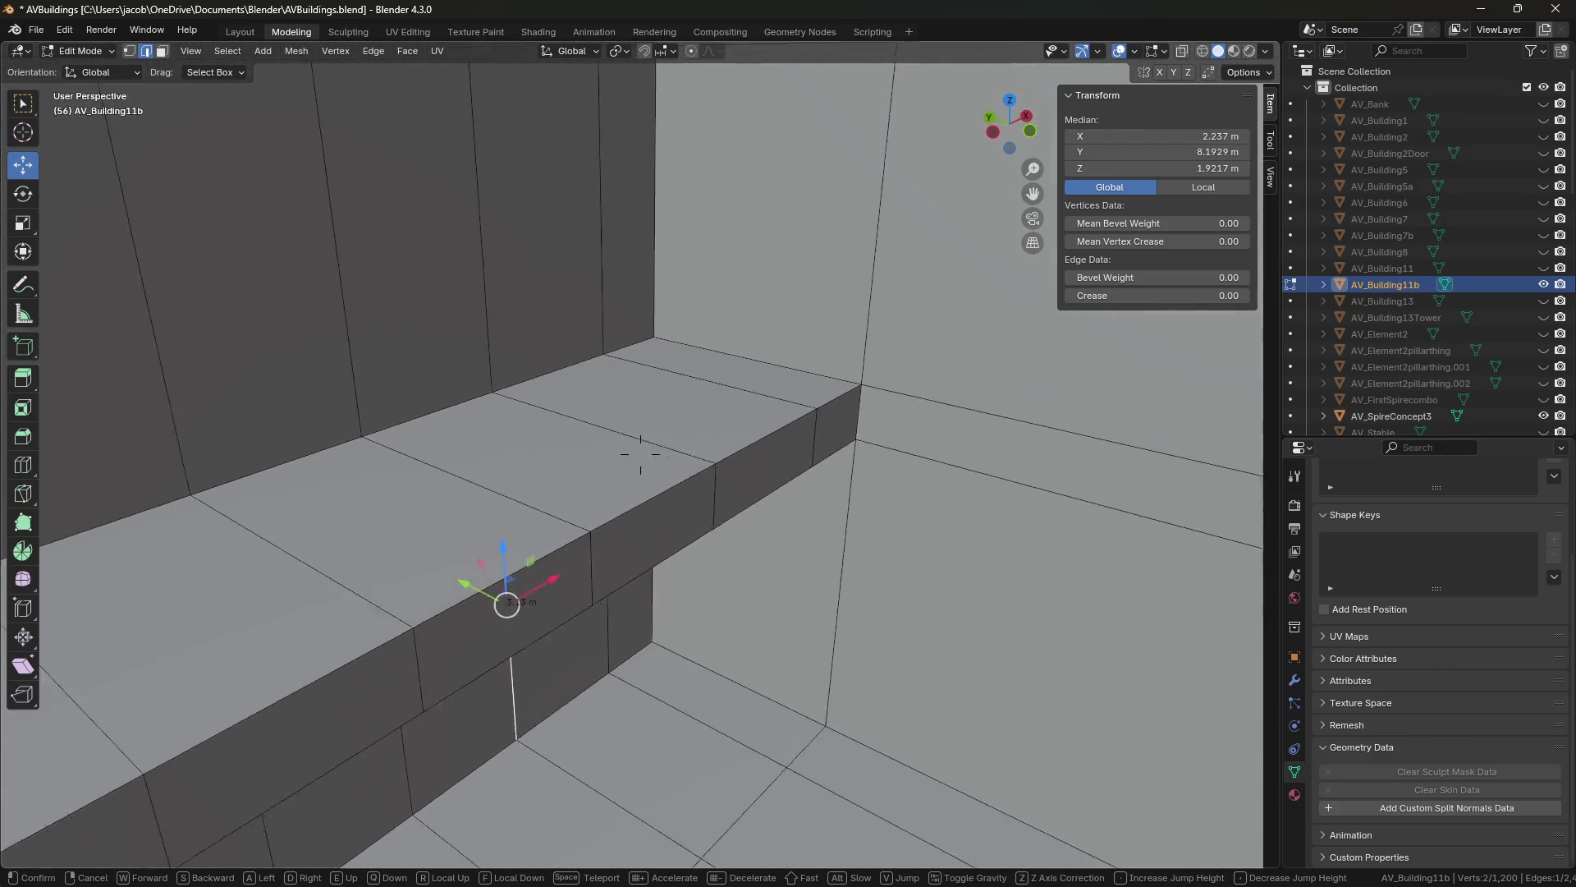
key("w")
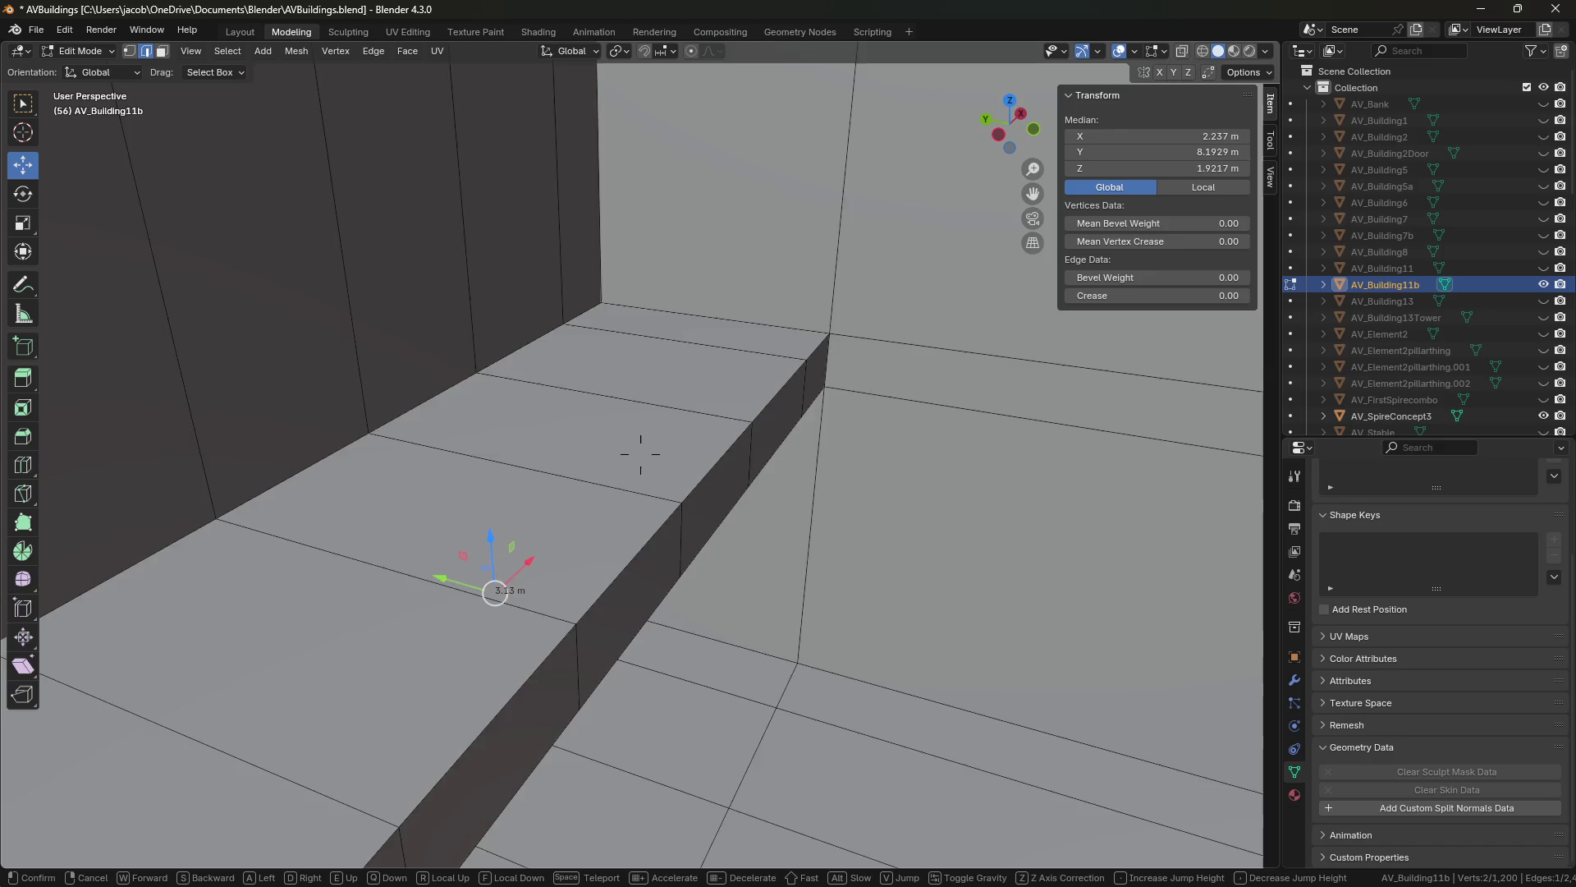
key("s")
left_click(640, 454)
key("3")
left_click(855, 402)
left_click(723, 447, "shift")
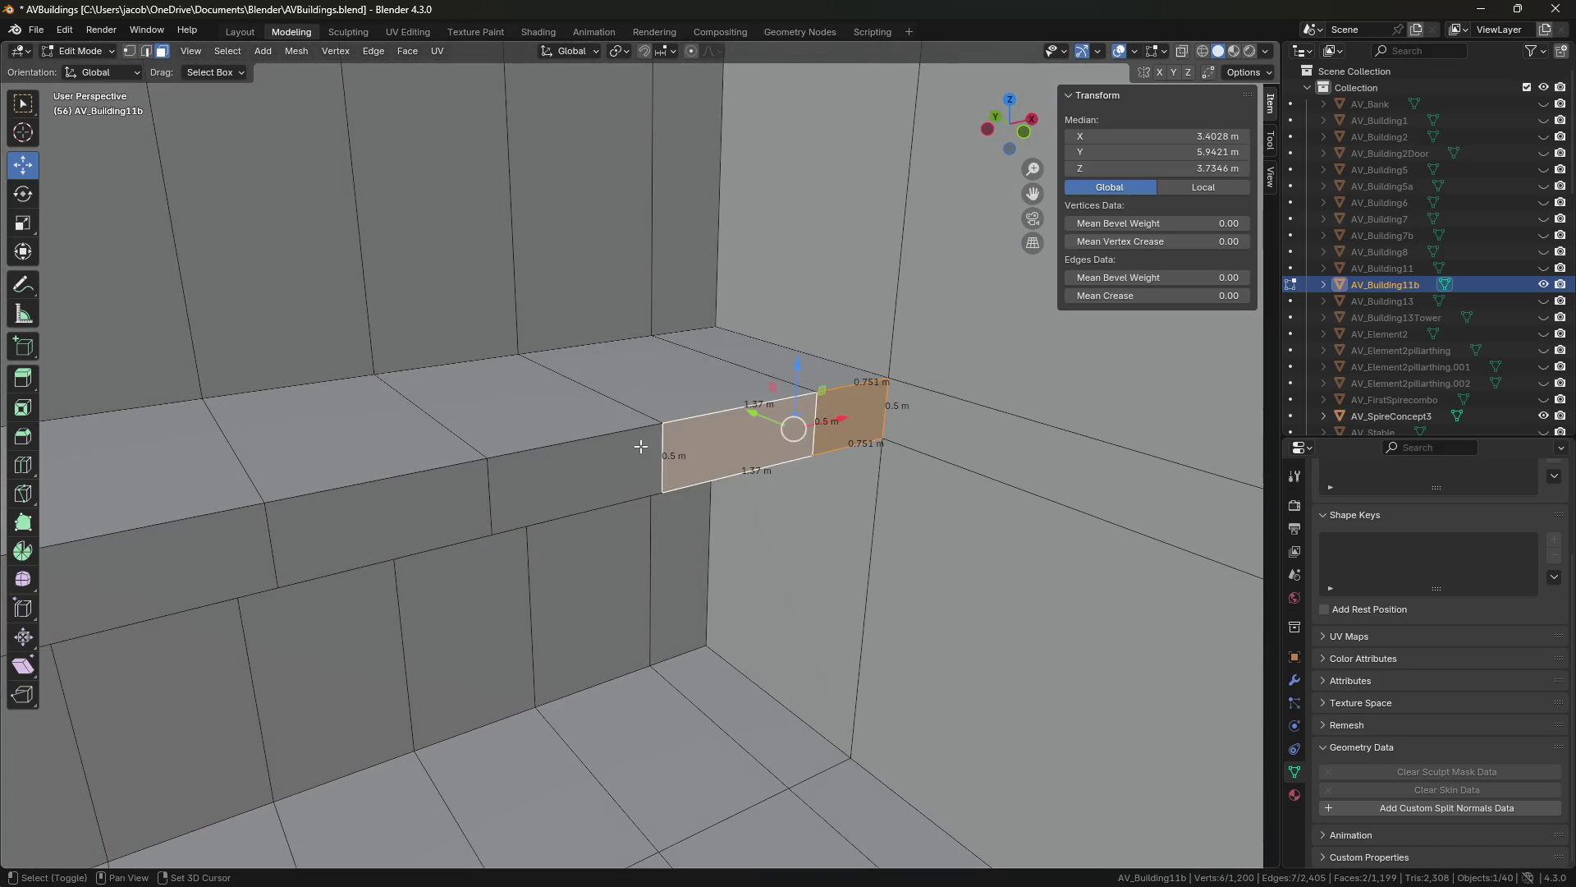
left_click(641, 446, "shift")
left_click(377, 542, "shift")
middle_click_drag(377, 541, 588, 499)
left_click(525, 484, "shift")
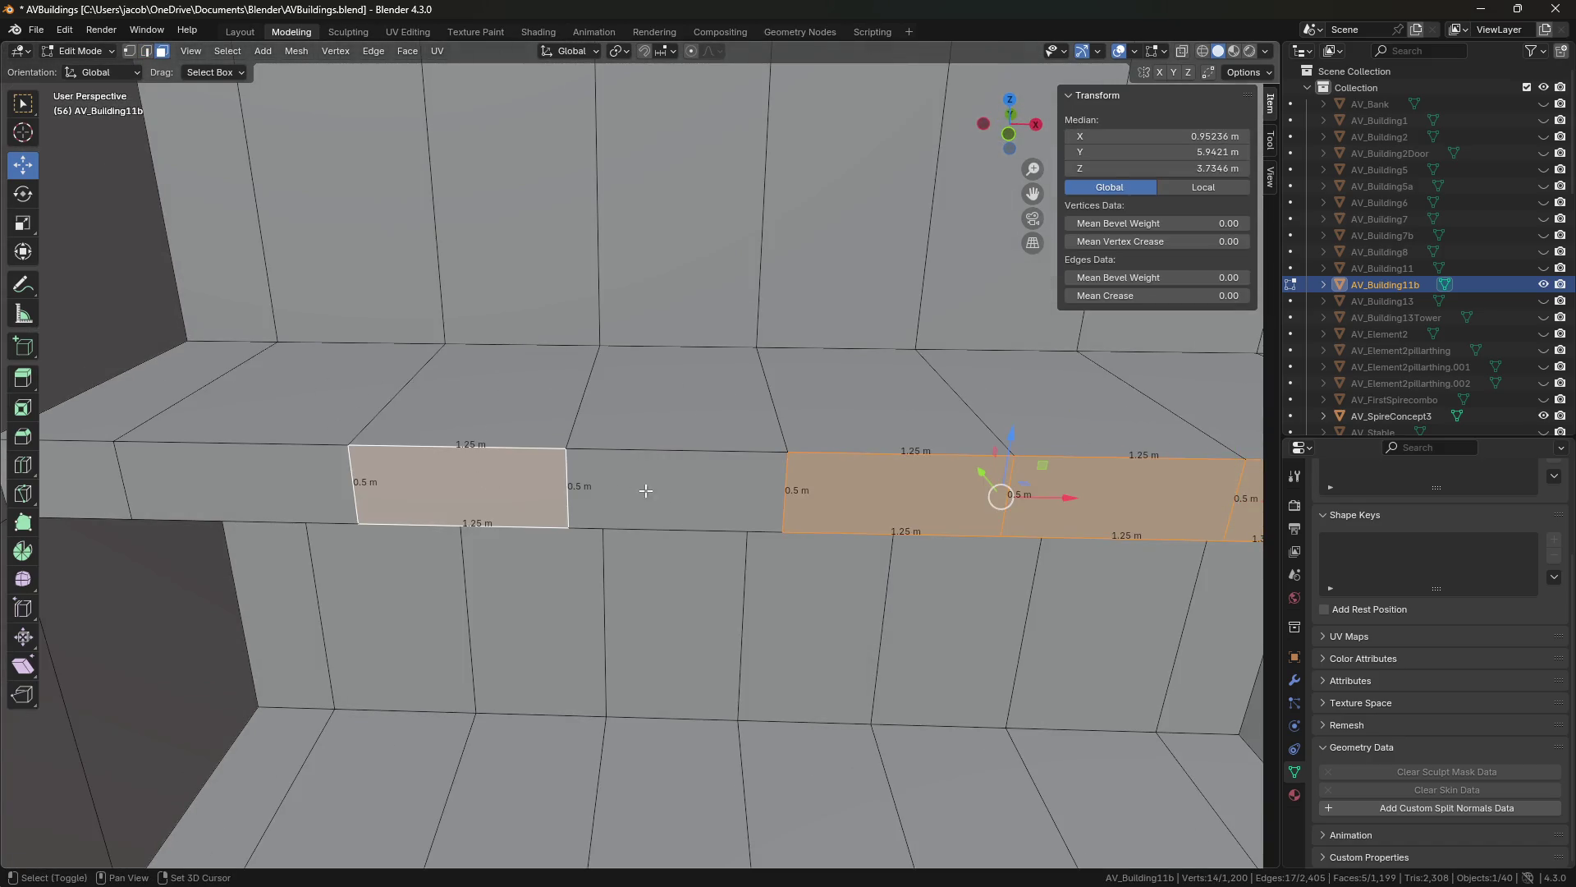
left_click(663, 493, "shift")
left_click(239, 483, "shift")
left_click(78, 480, "shift")
Move the selected ledge strip -0.25 m along Y, to median Y 5.6921 m.
key("shift+grave")
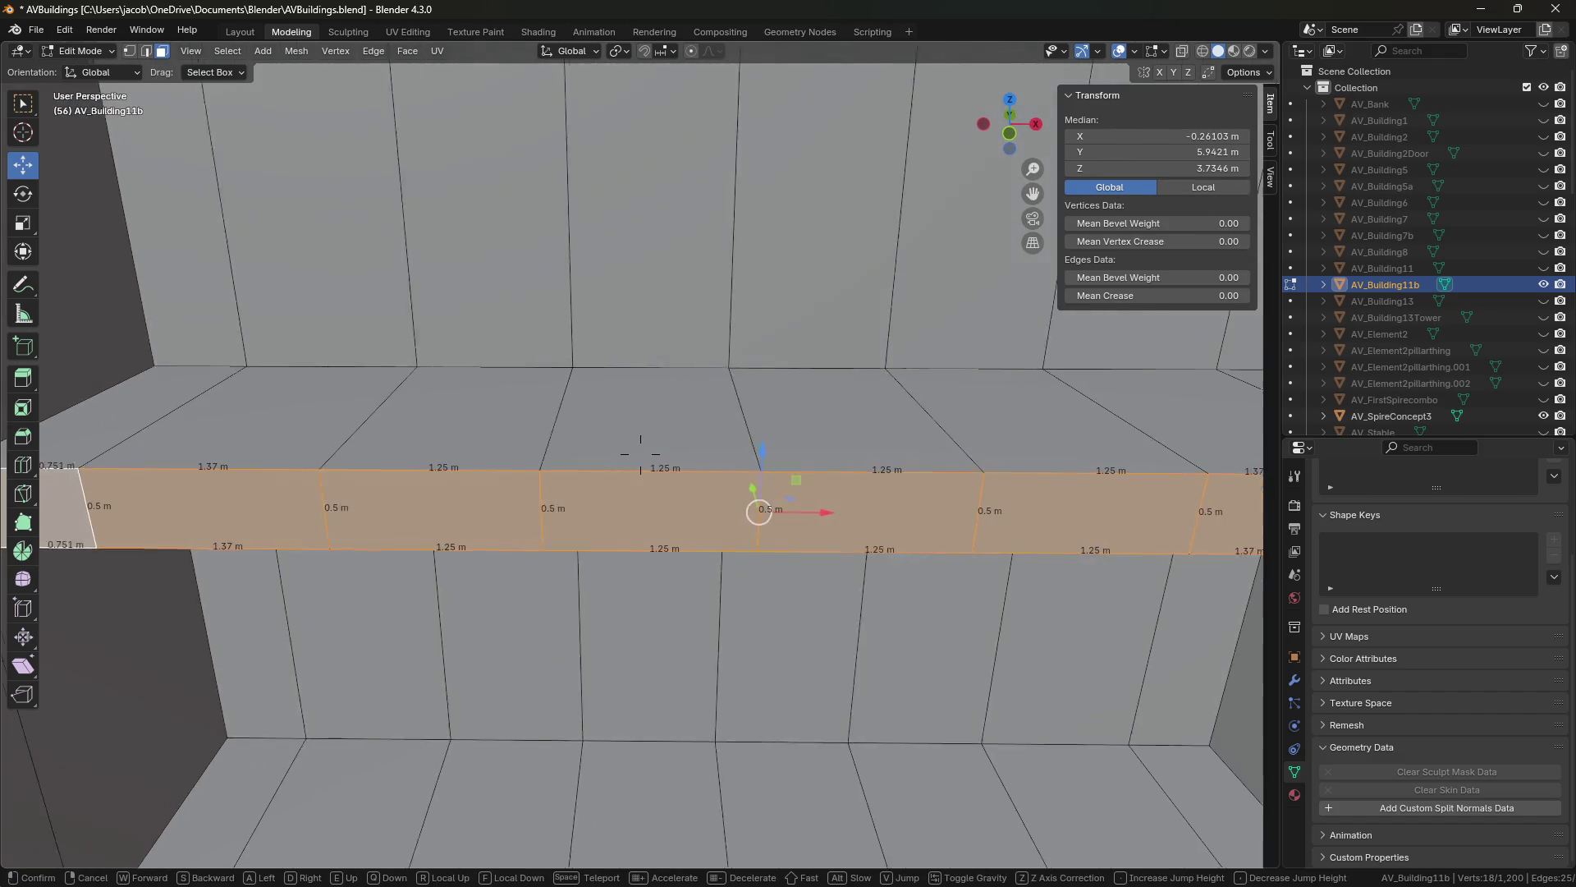
key("a")
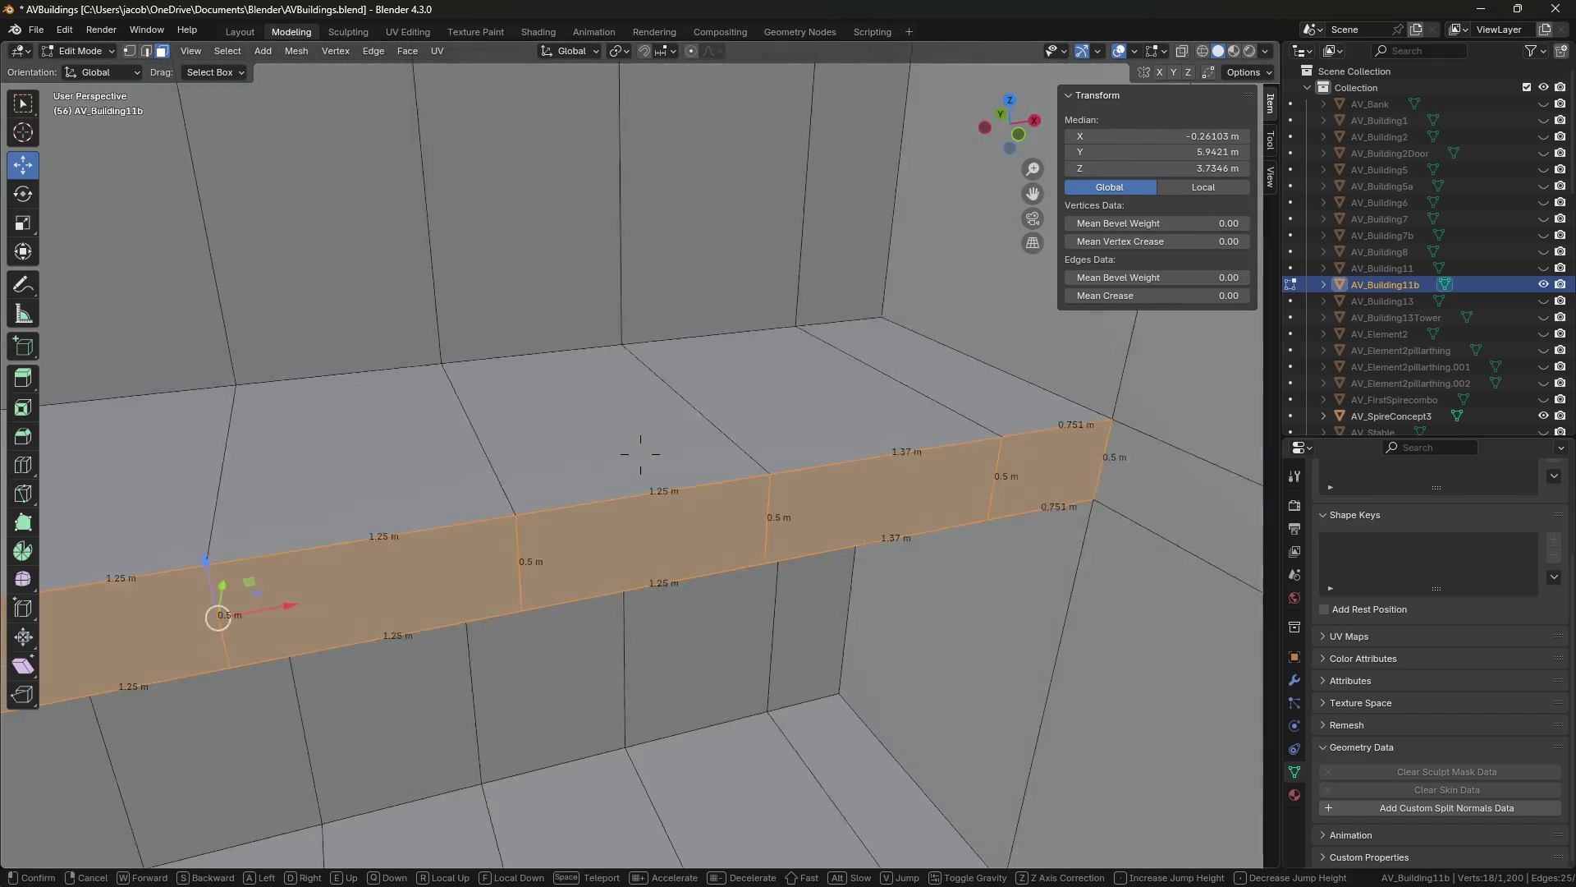
left_click(475, 255)
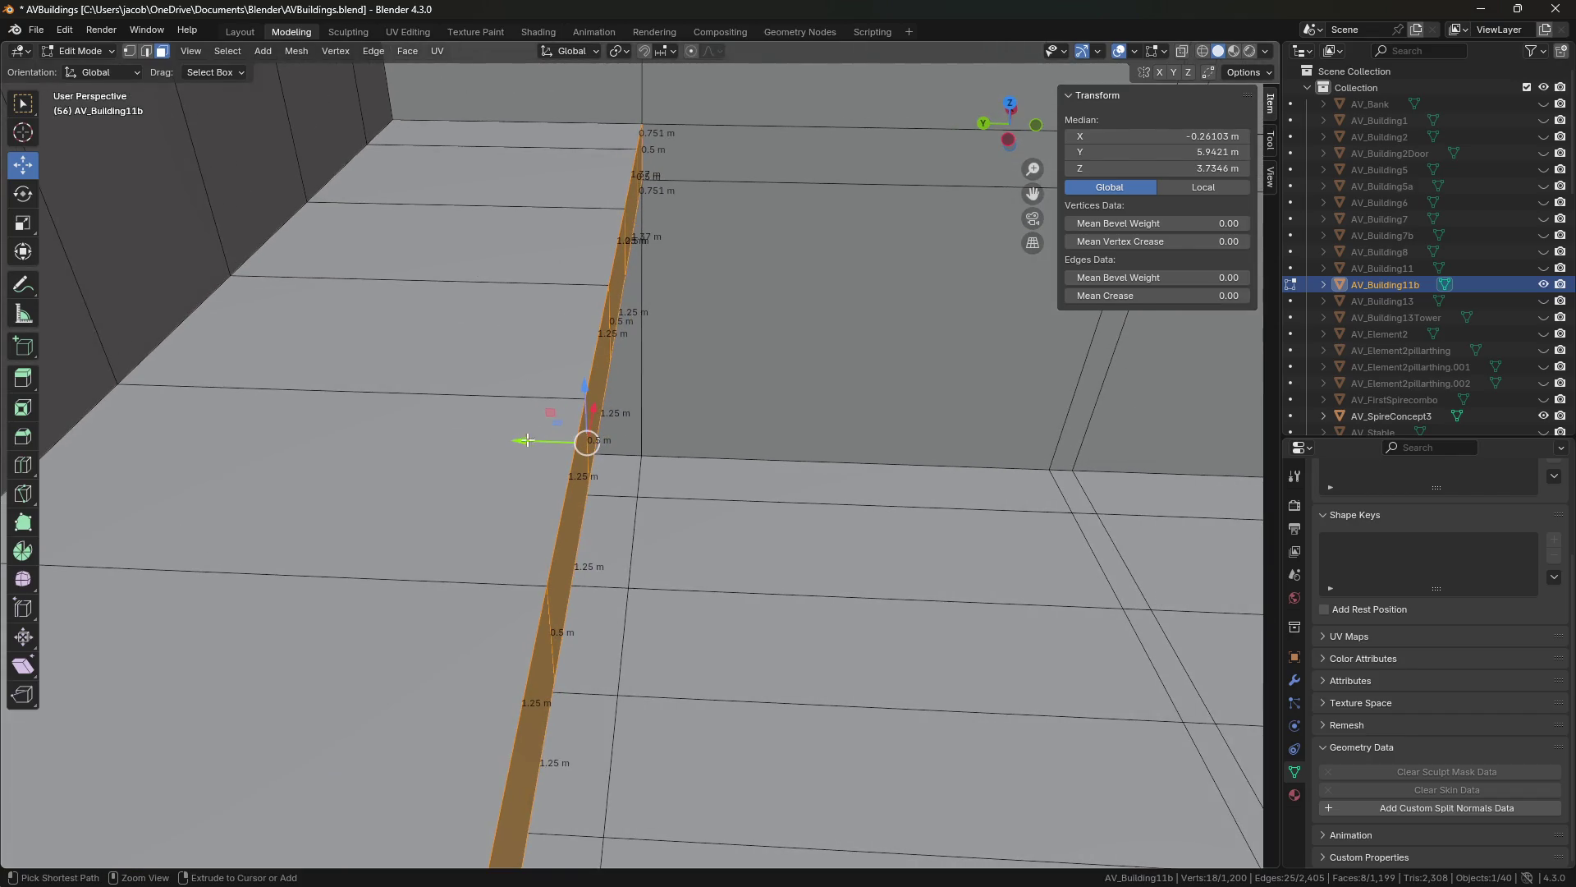
left_click_drag(526, 441, 561, 443)
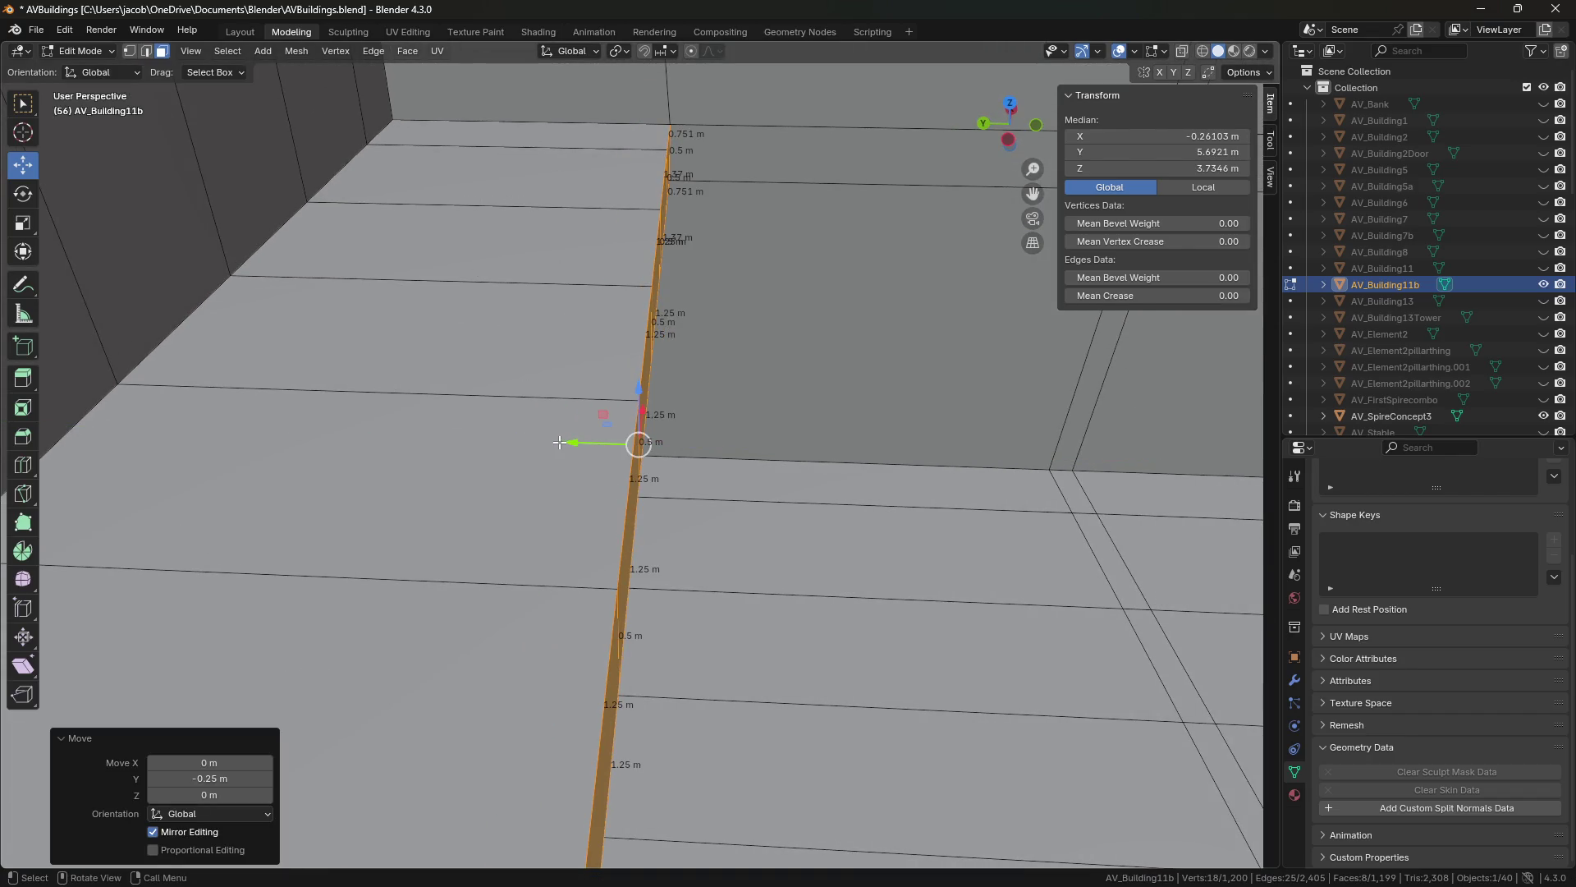
Select the ledge's left end edge and the vertical edge at its end.
key("shift+grave")
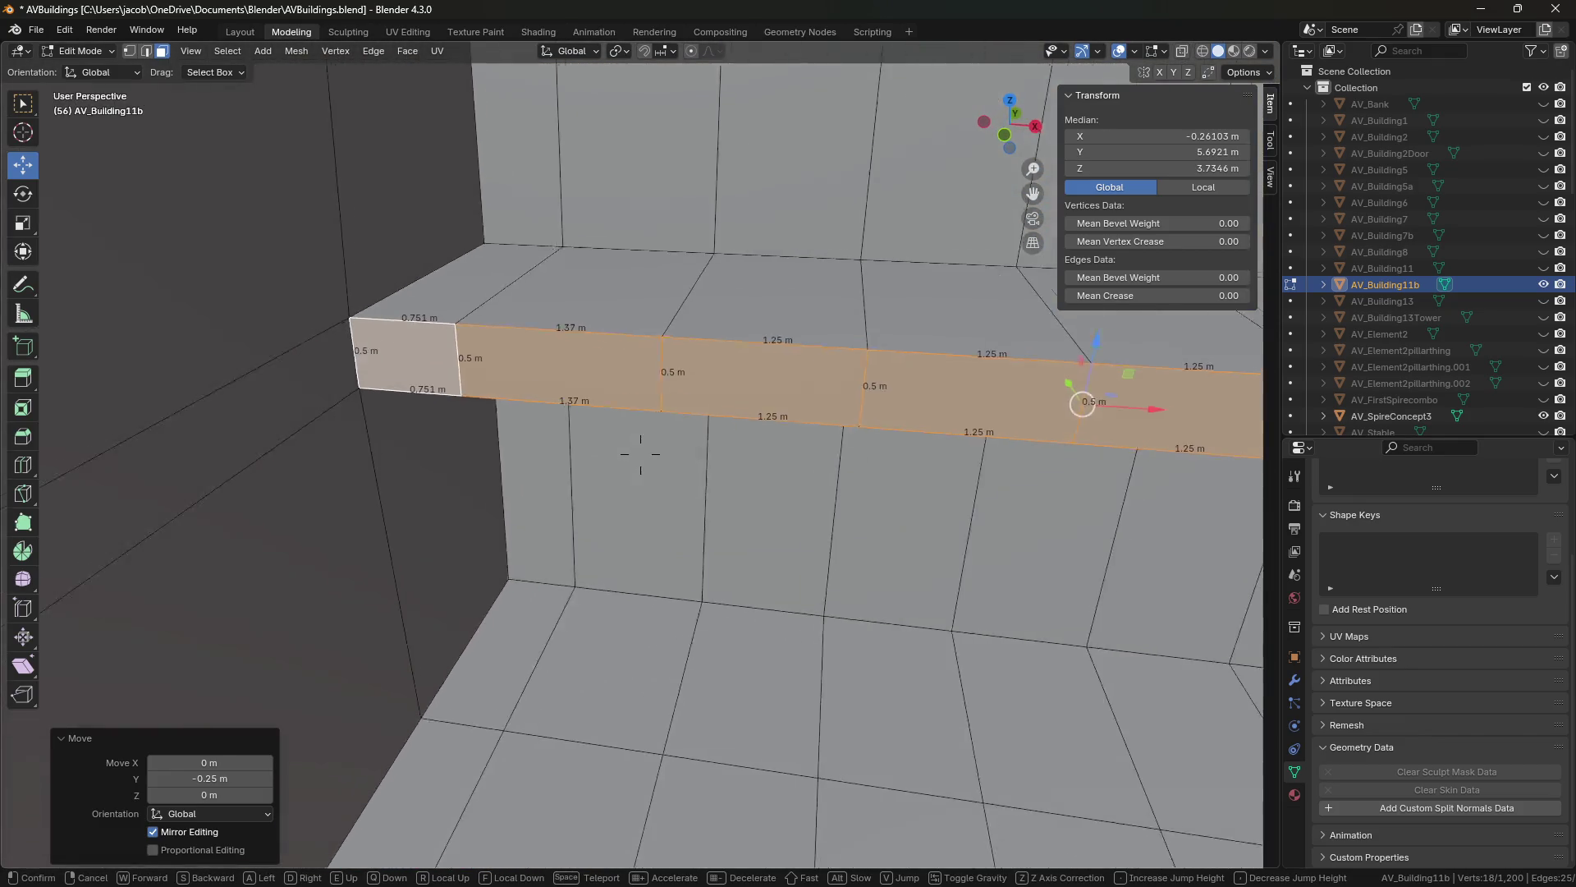
left_click(640, 454)
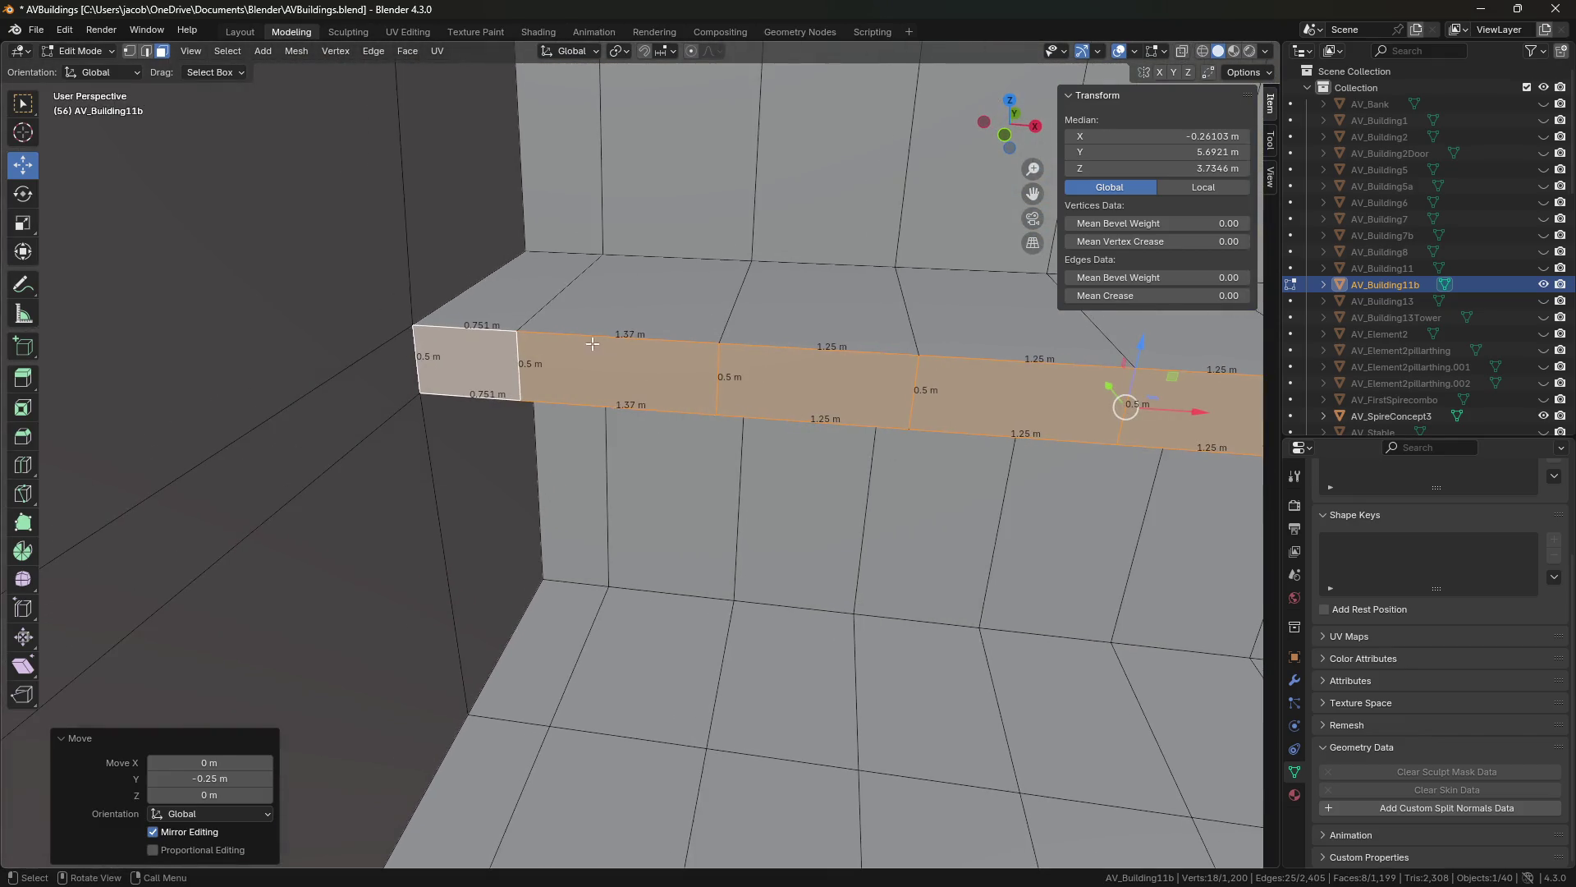
key("2")
left_click(479, 332)
left_click(479, 333)
left_click(522, 362)
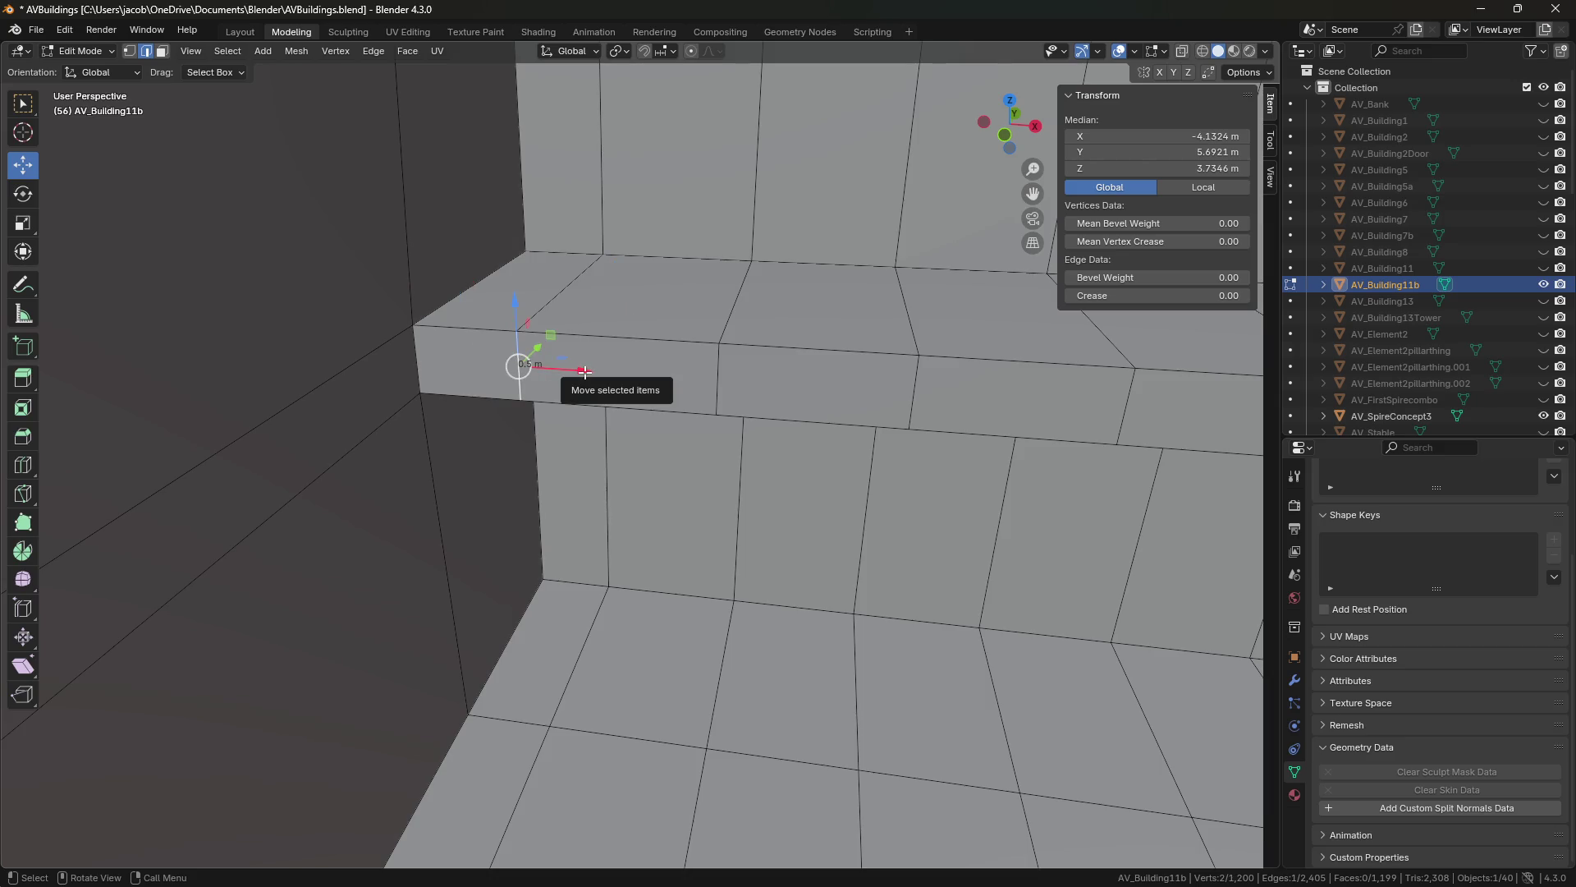
Extrude an edge of the dark wall along X into a new strip.
middle_click_drag(637, 447, 439, 410)
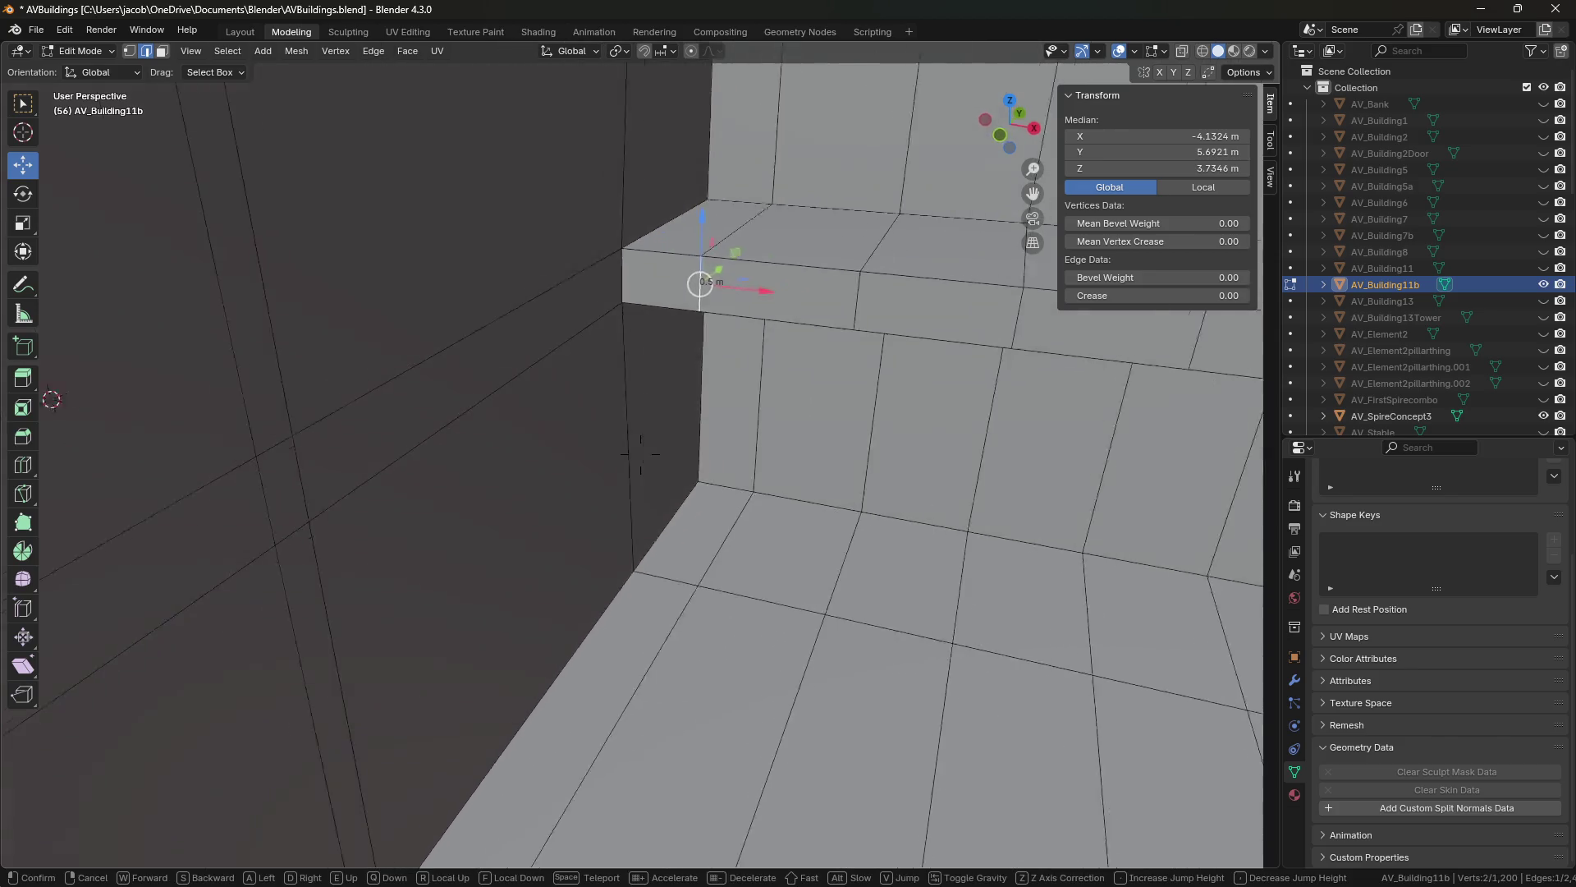
left_click(610, 424)
key("e")
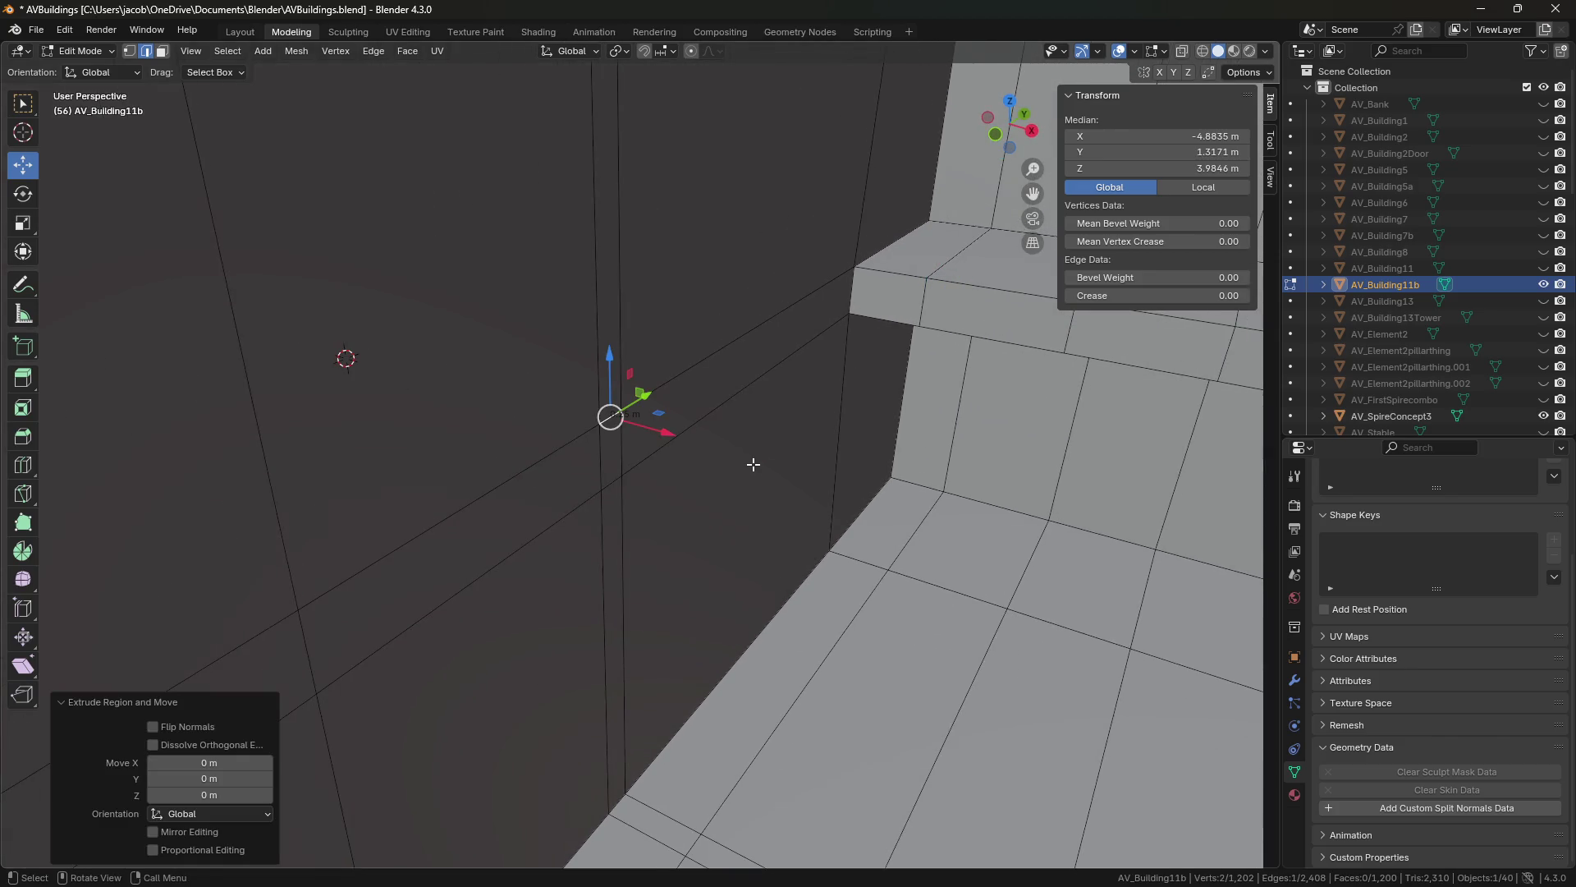
key("x")
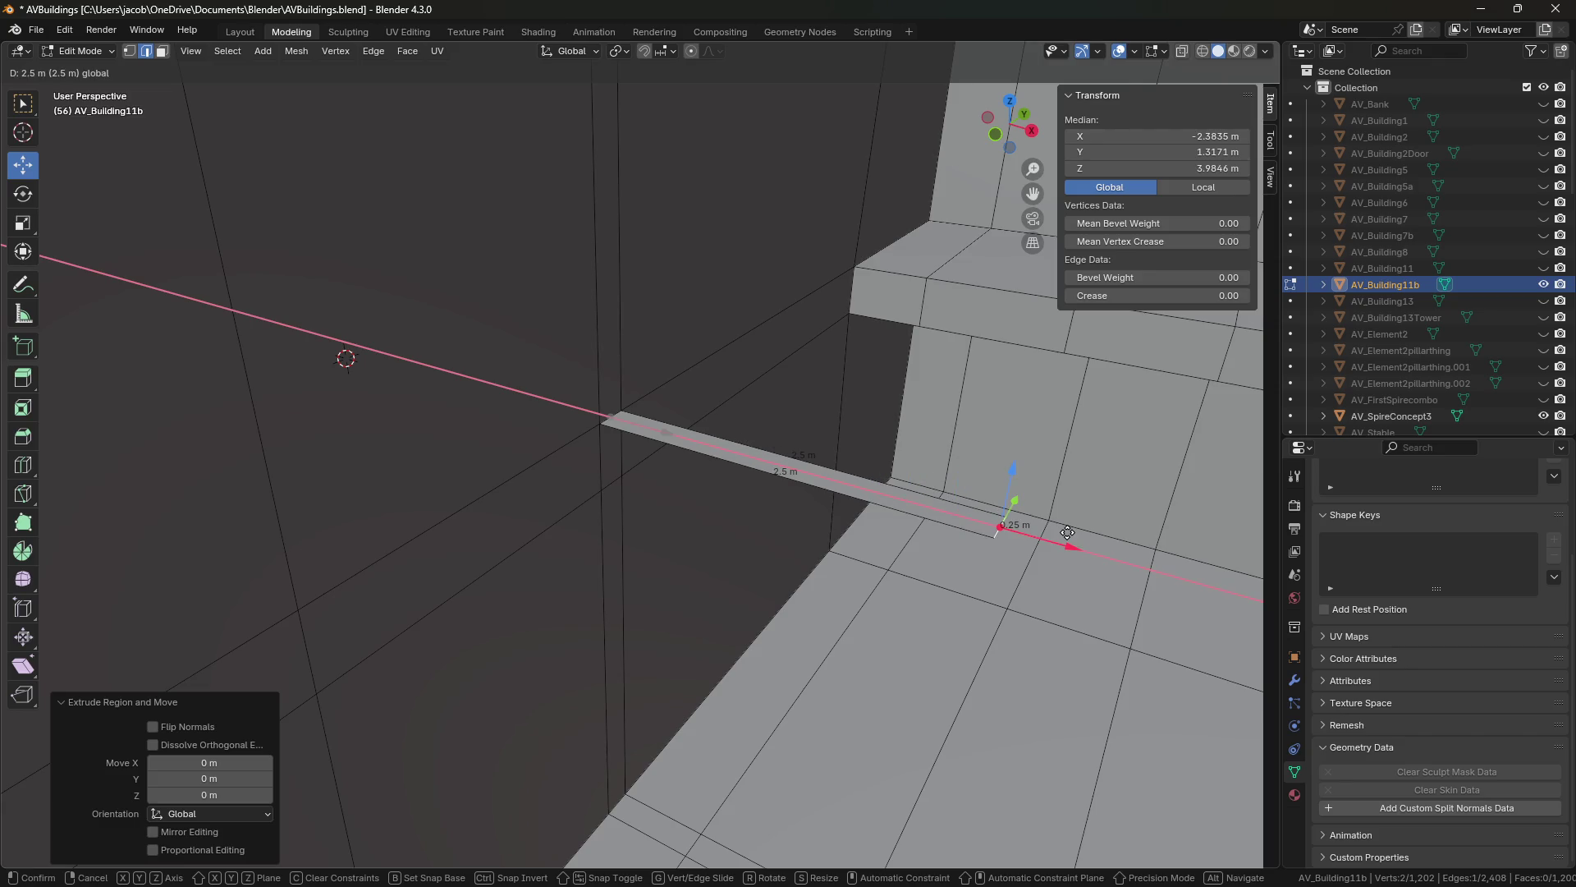
left_click(1068, 532)
middle_click_drag(1067, 532, 994, 527)
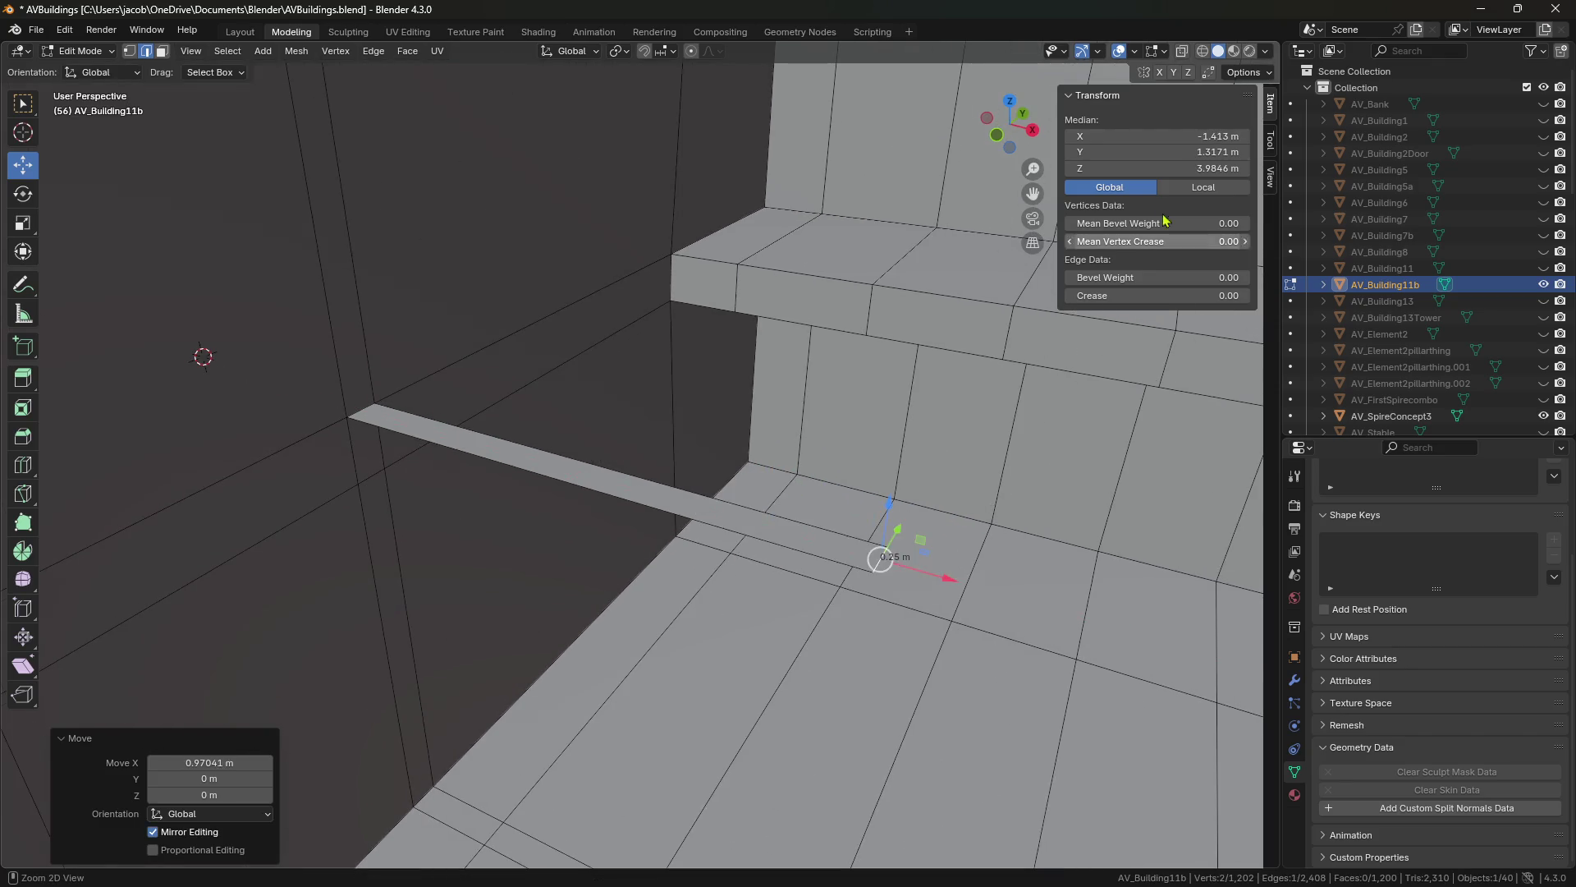
key("ctrl+z")
Set the strip edge's median X position to -2.3835 m.
left_click(813, 337)
left_click(1115, 141)
type("-2.3835")
key("Return")
Delete the thin strip face in Face select mode.
key("3")
left_click(566, 472)
key("x")
left_click(566, 468)
Nudge the selected edge to X -2.3834 m and orbit around the wall and ledge.
key("shift+grave")
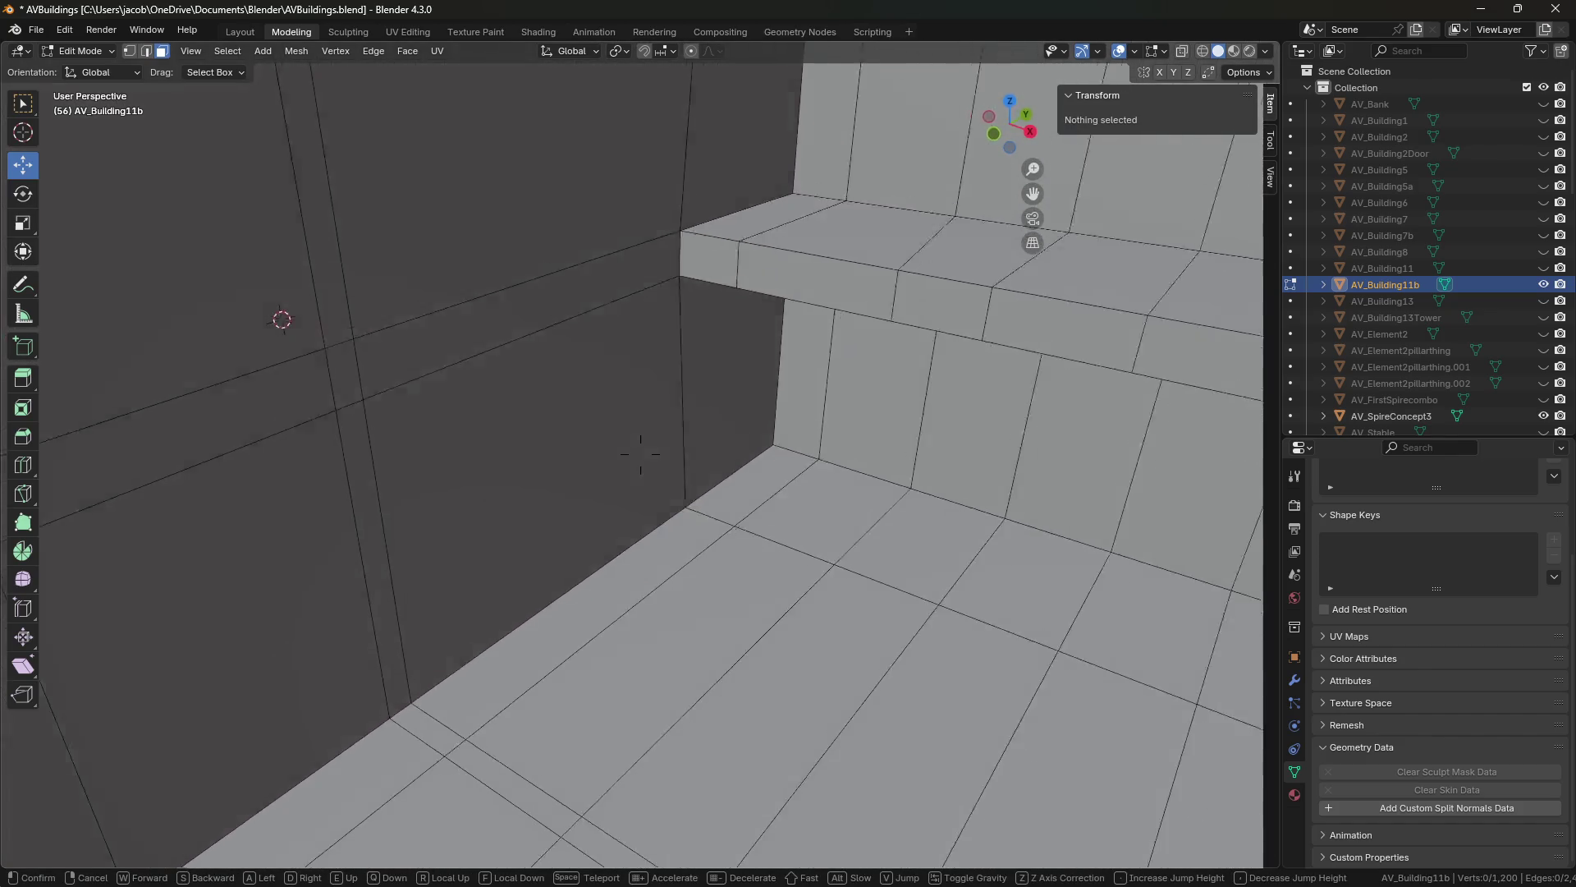
left_click(590, 736)
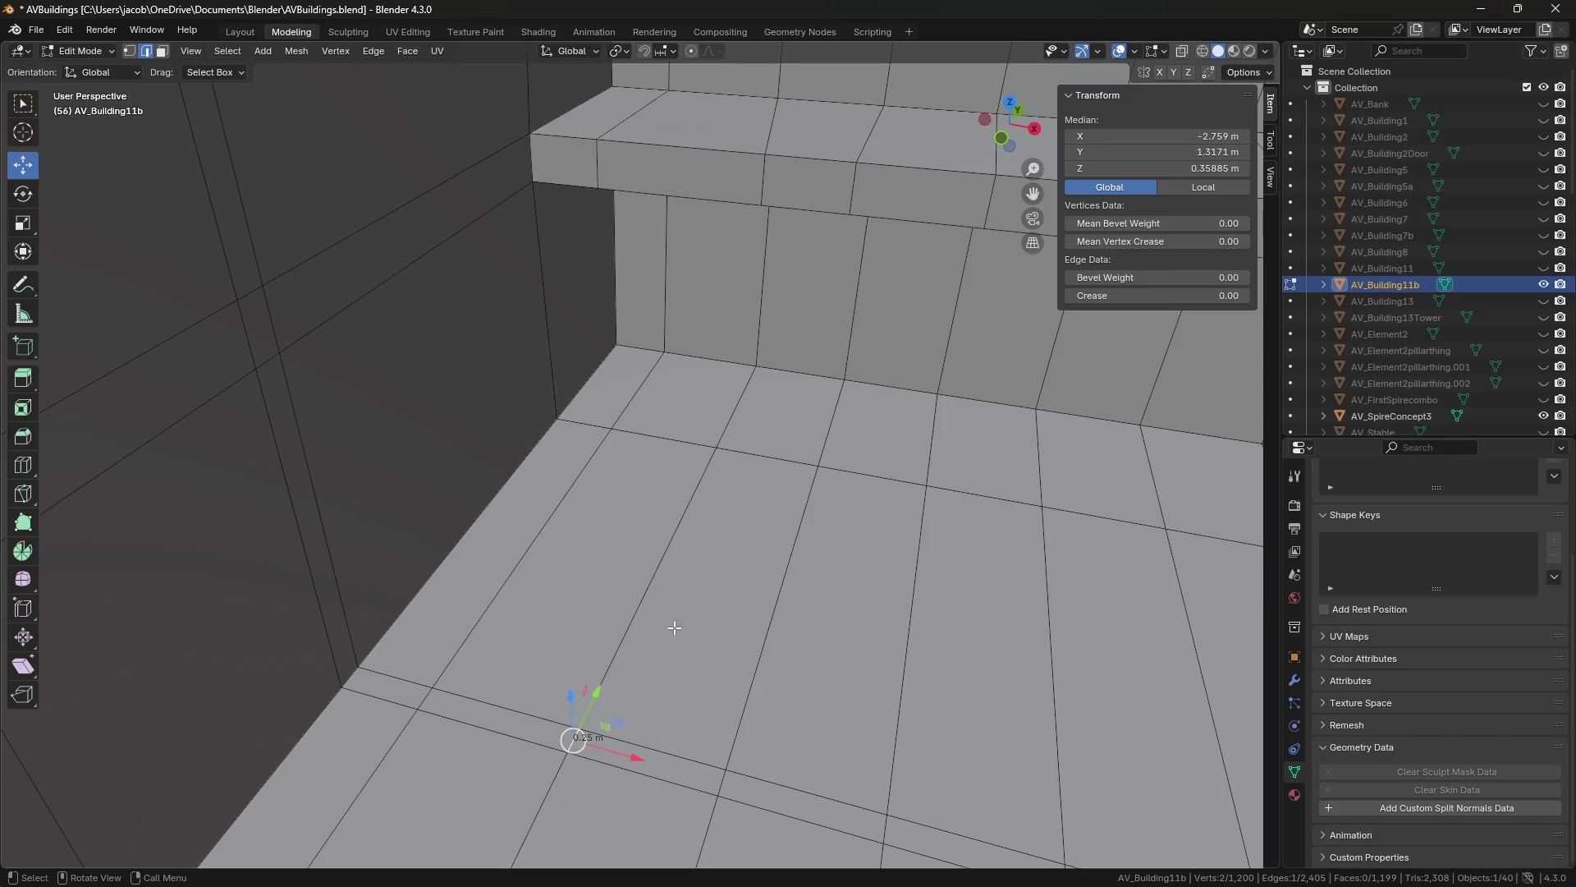
left_click_drag(1084, 134, 1133, 135)
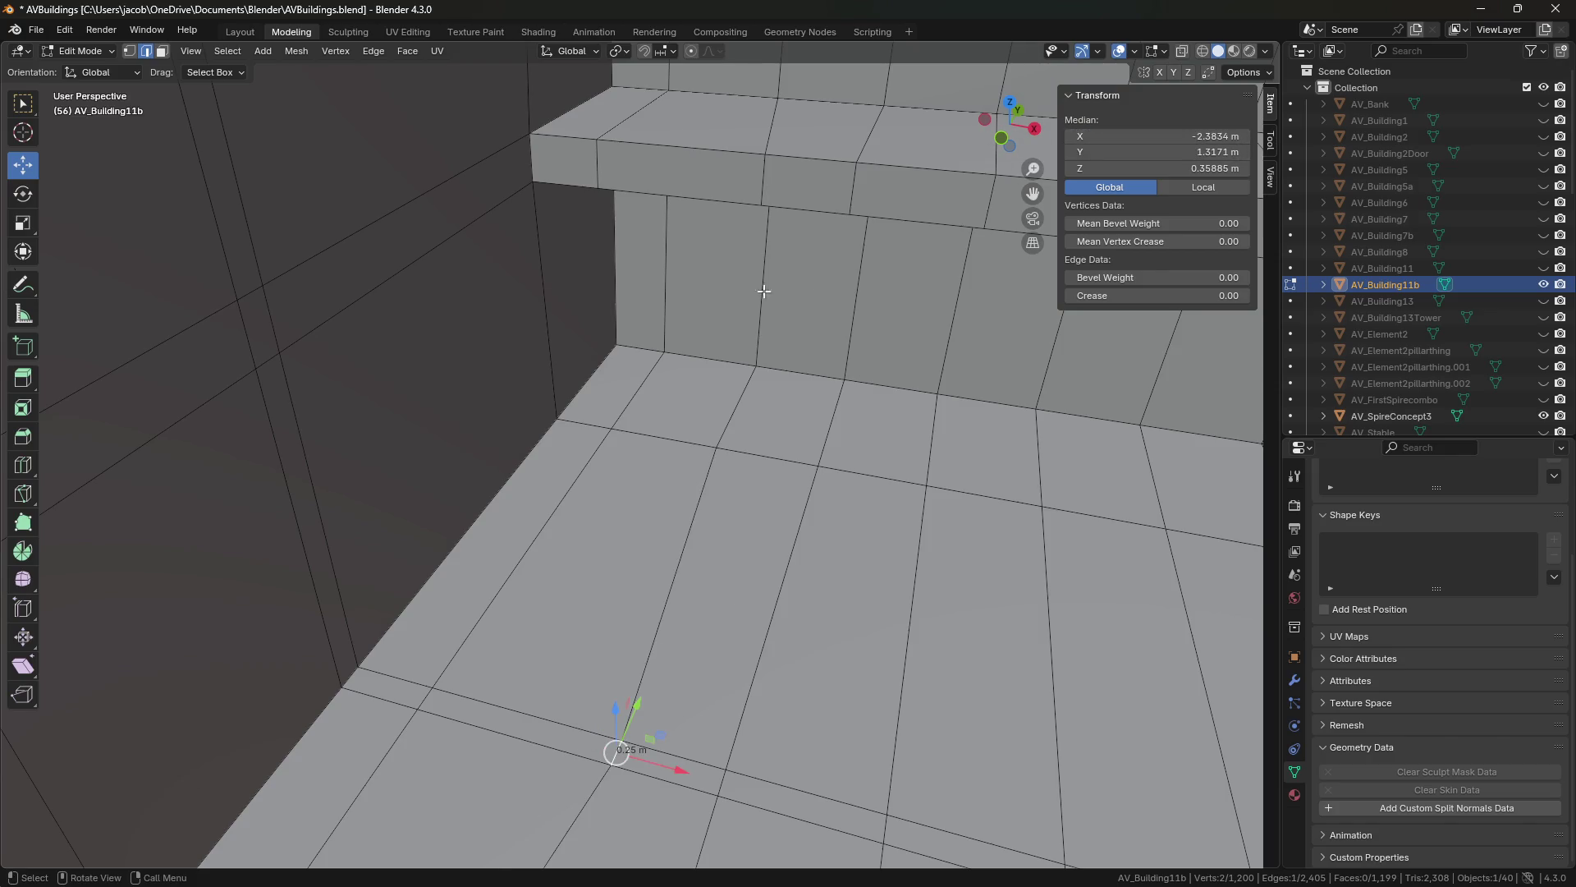
middle_click_drag(706, 553, 766, 354)
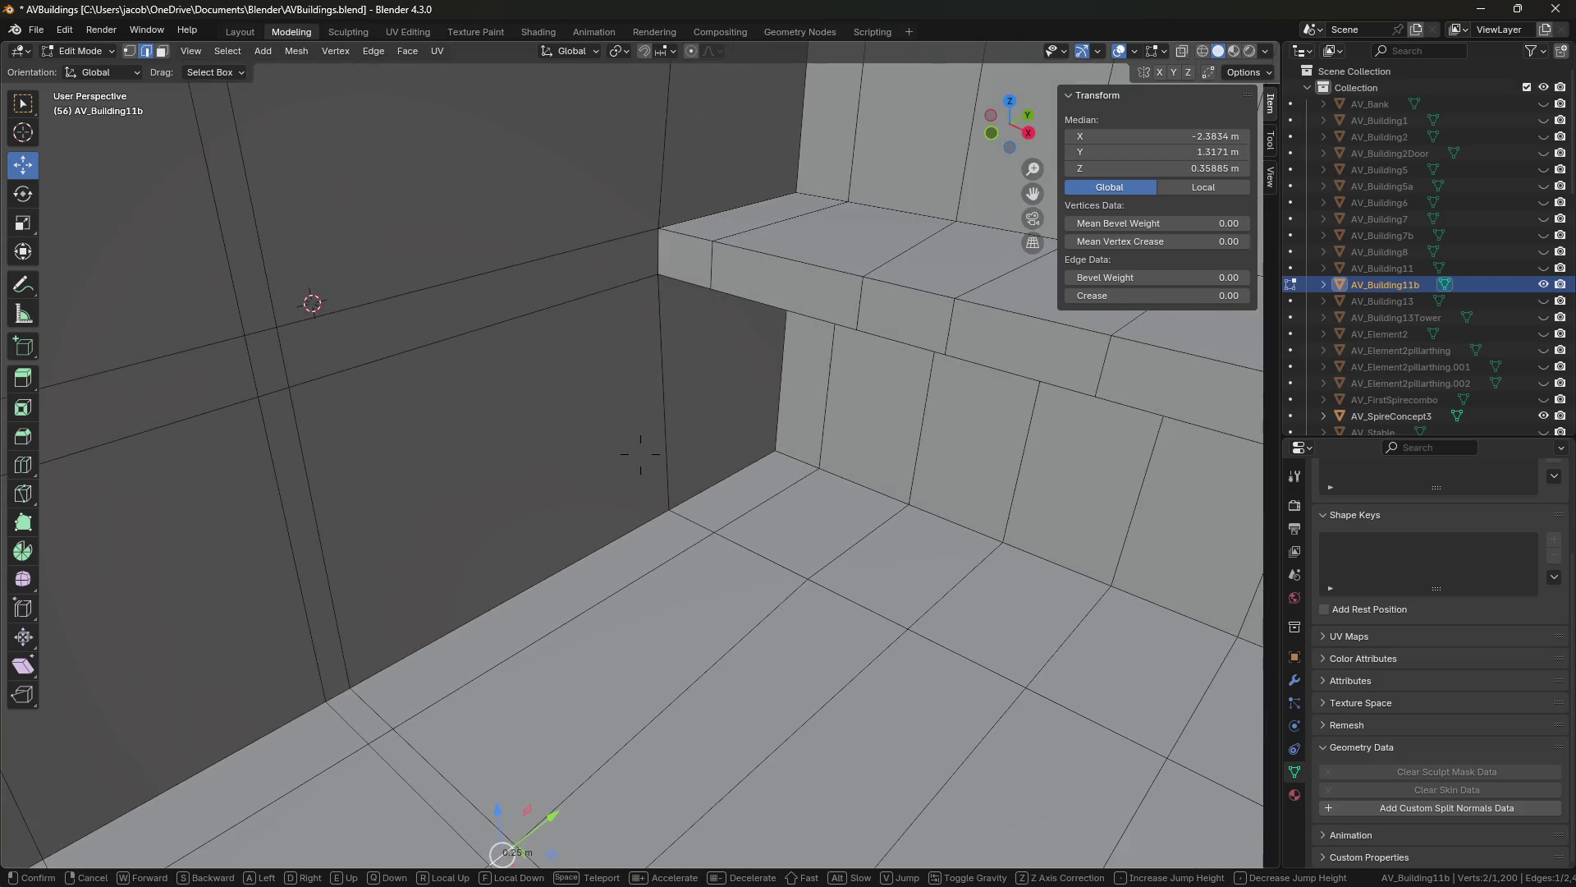
Delete the front ledge face and its neighbour at the corner.
key("3")
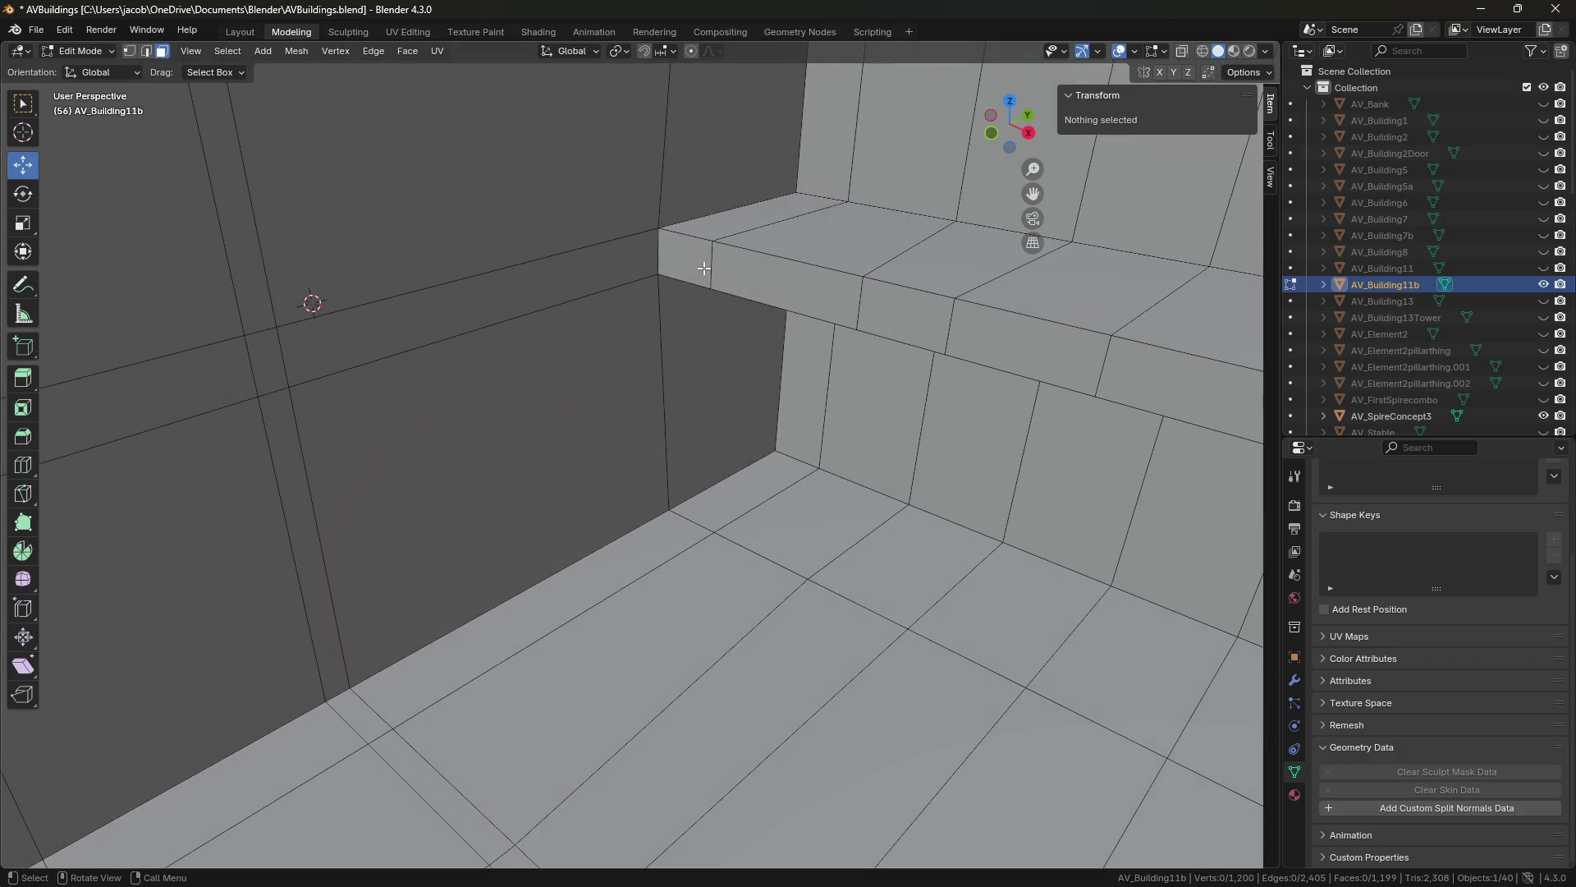
left_click(704, 267)
left_click(739, 275, "shift")
key("x")
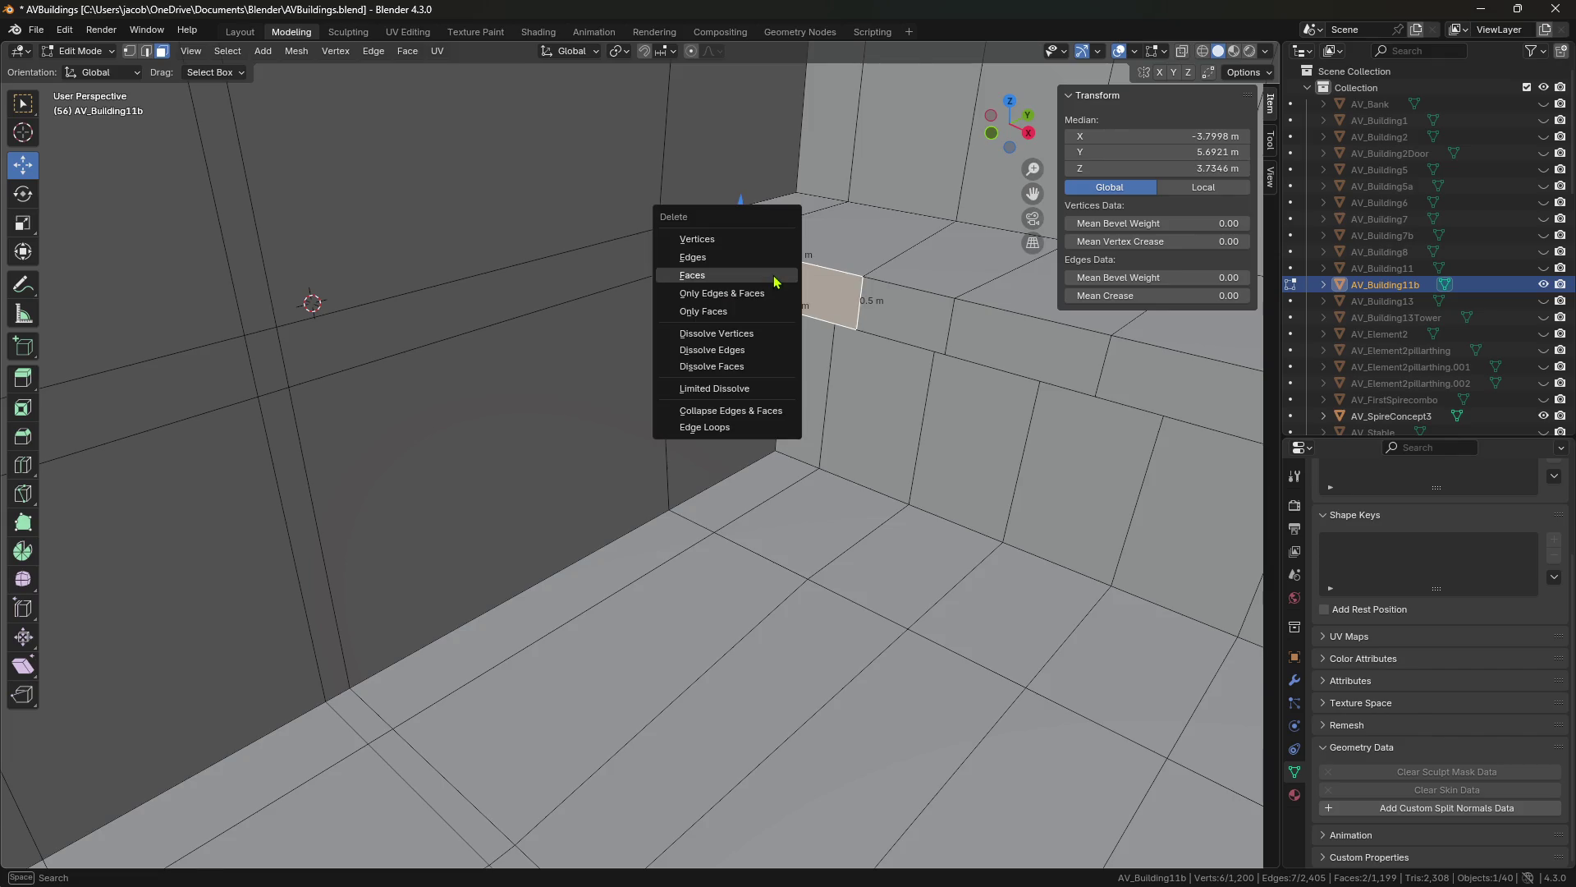
left_click(774, 279)
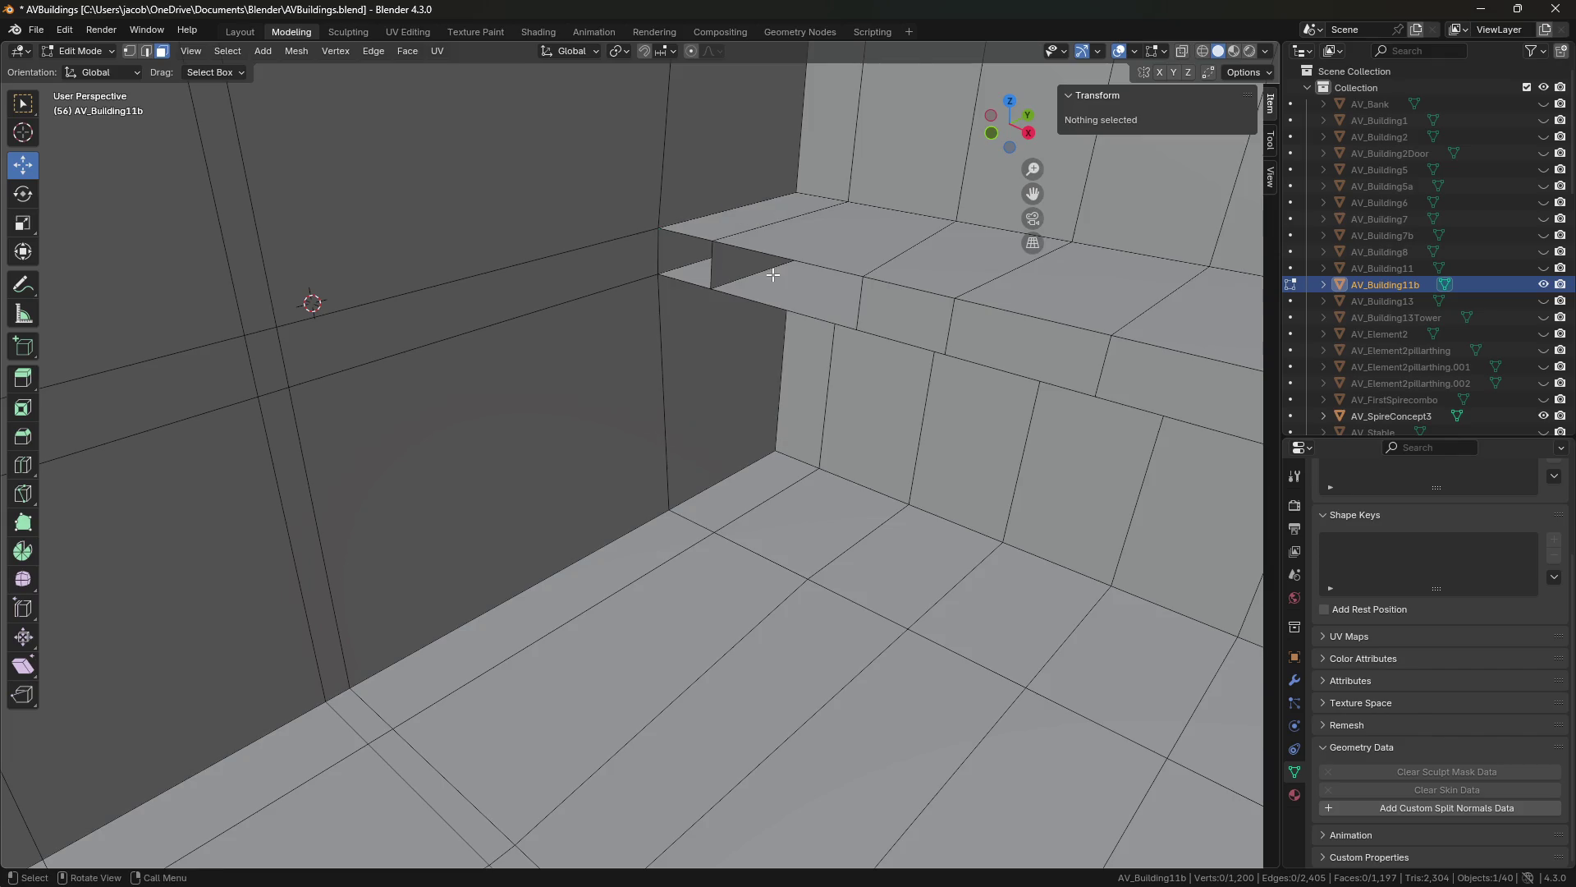
Delete a narrow strip of floor faces to open the floor gap.
left_click(379, 703)
left_click(439, 779, "alt")
key("x")
left_click(492, 728)
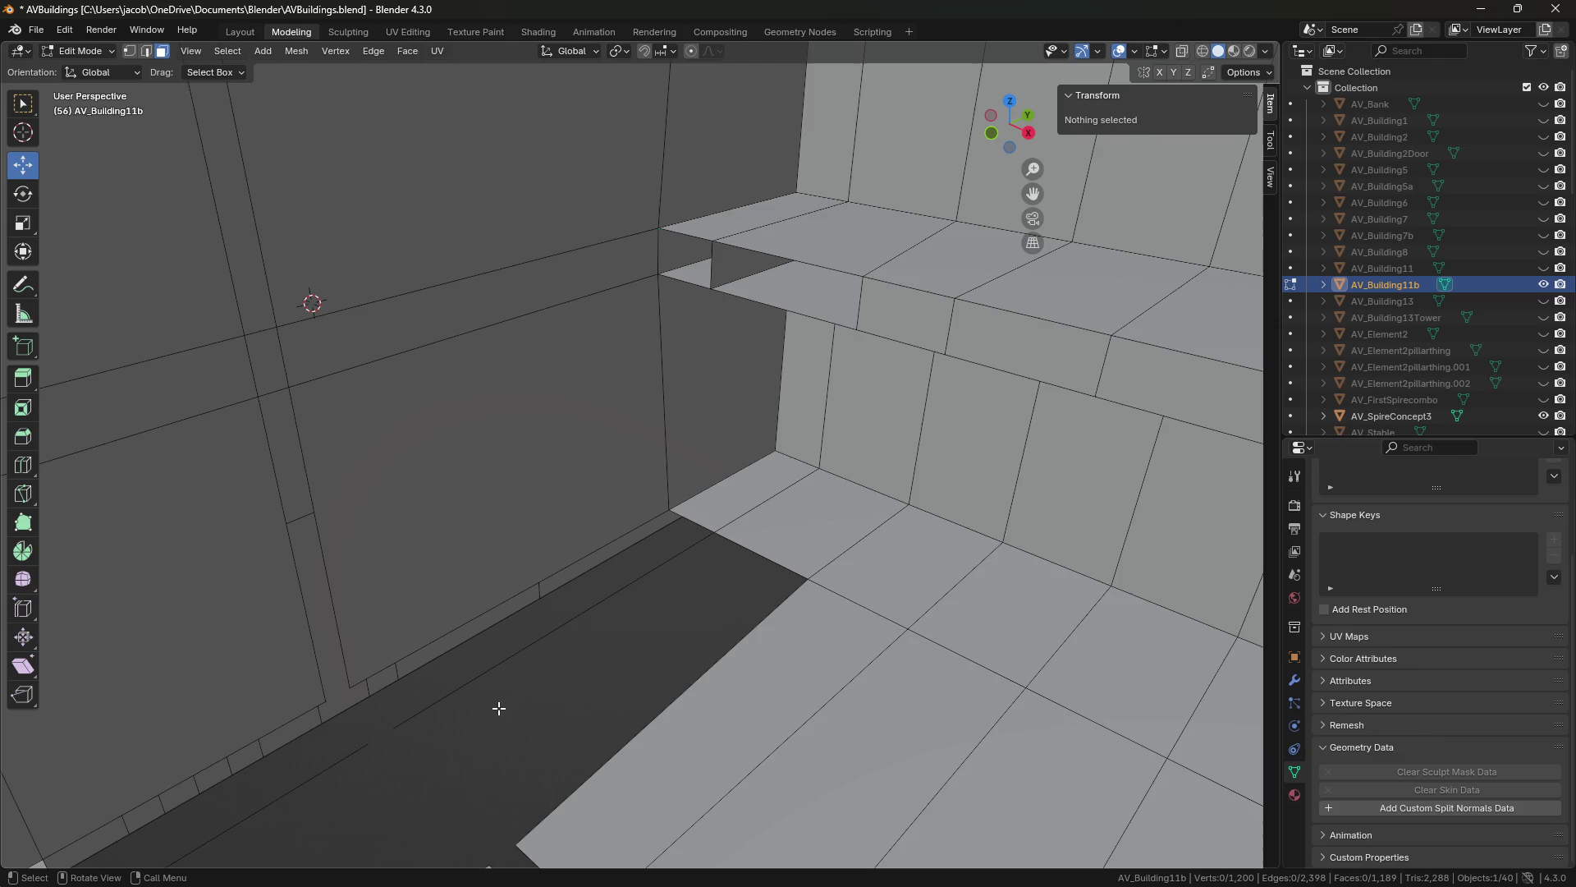
key("ctrl+z")
key("x")
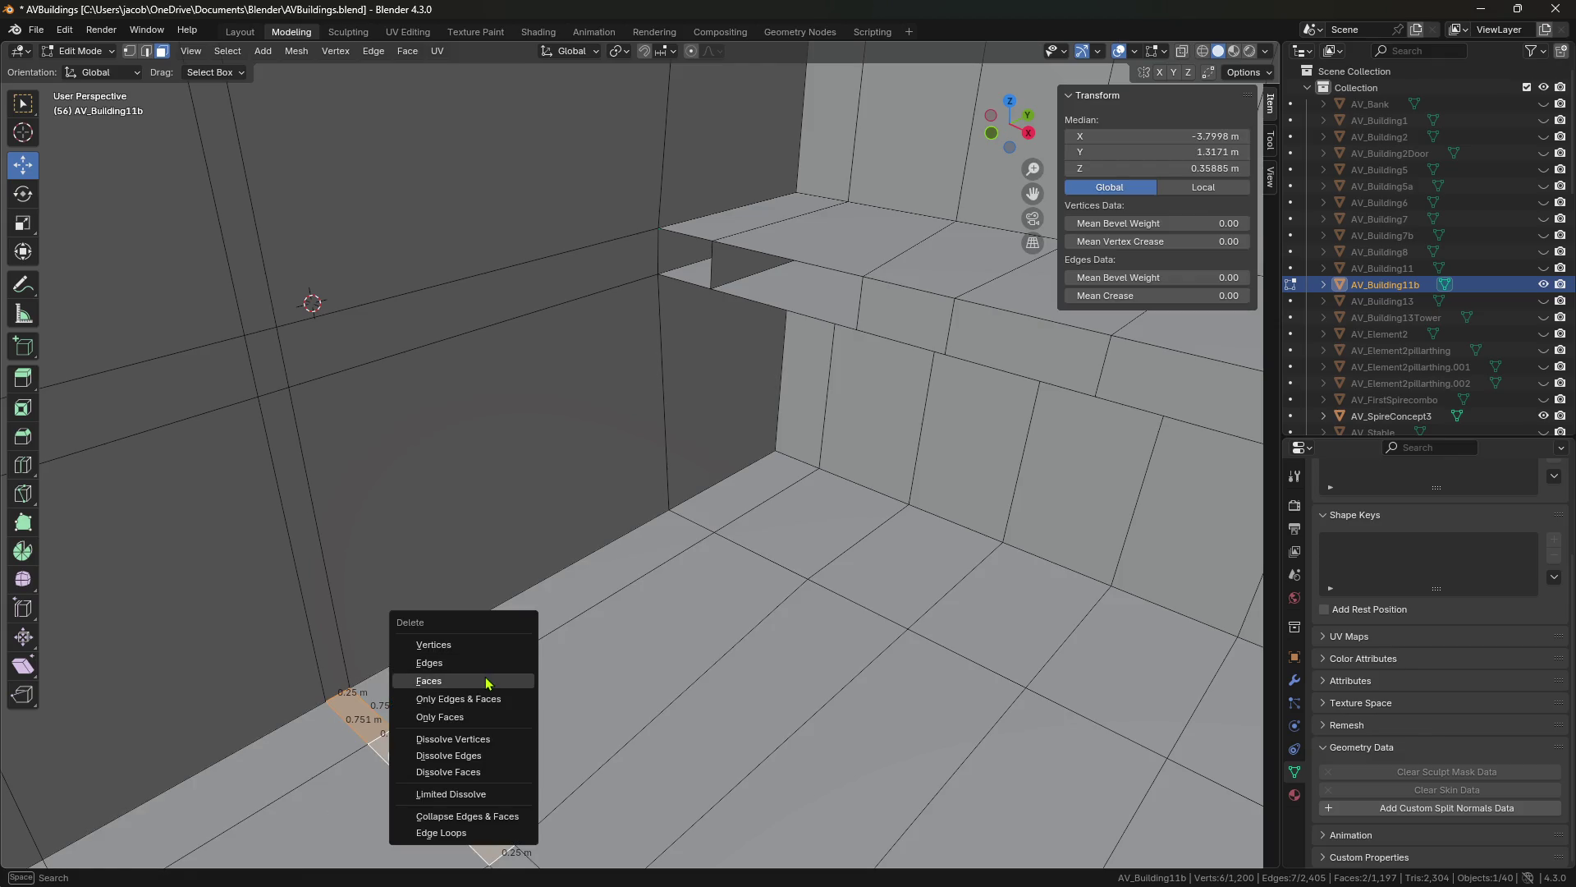
left_click(487, 683)
Delete the remaining ledge faces, then the white end face beneath the ledge.
left_click(735, 266)
key("x")
left_click(734, 271)
key("shift+grave")
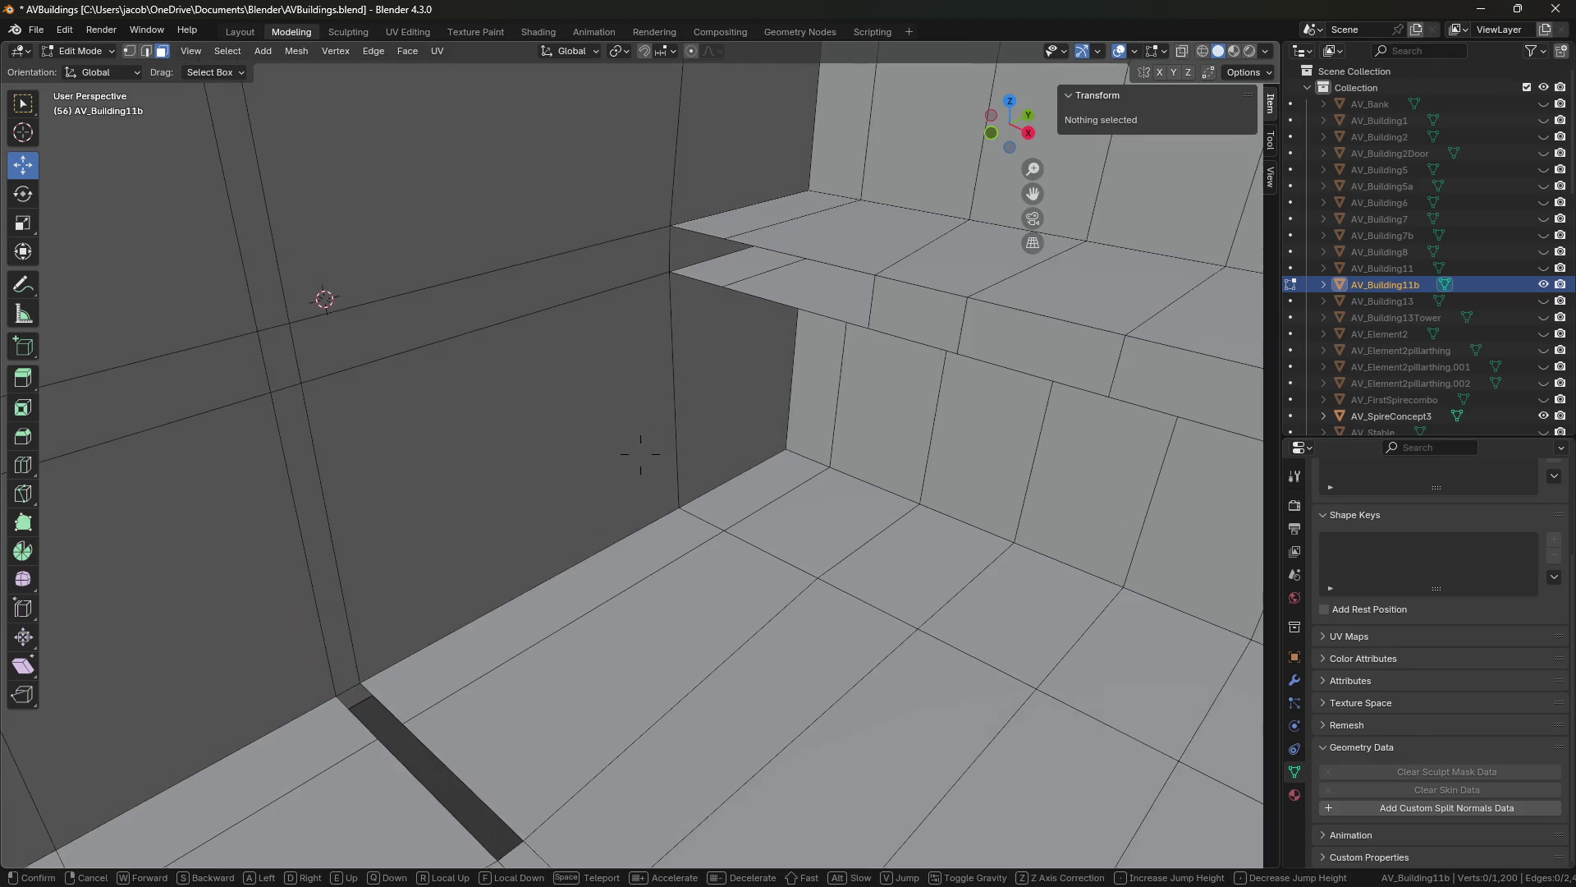
key("w")
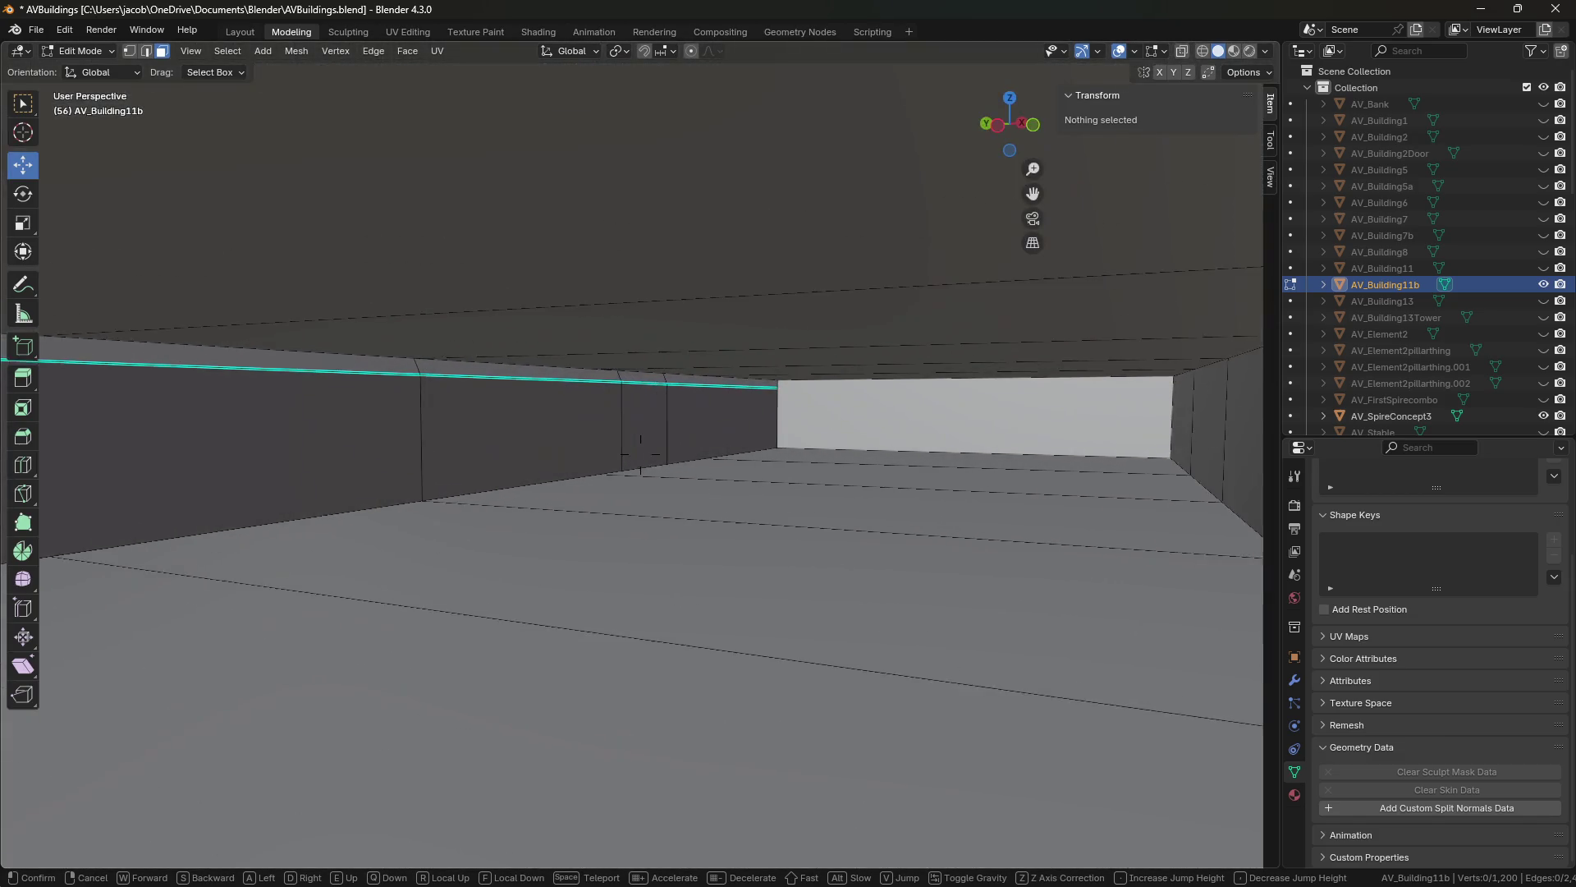
left_click(640, 444)
left_click(781, 413)
key("x")
left_click(788, 415)
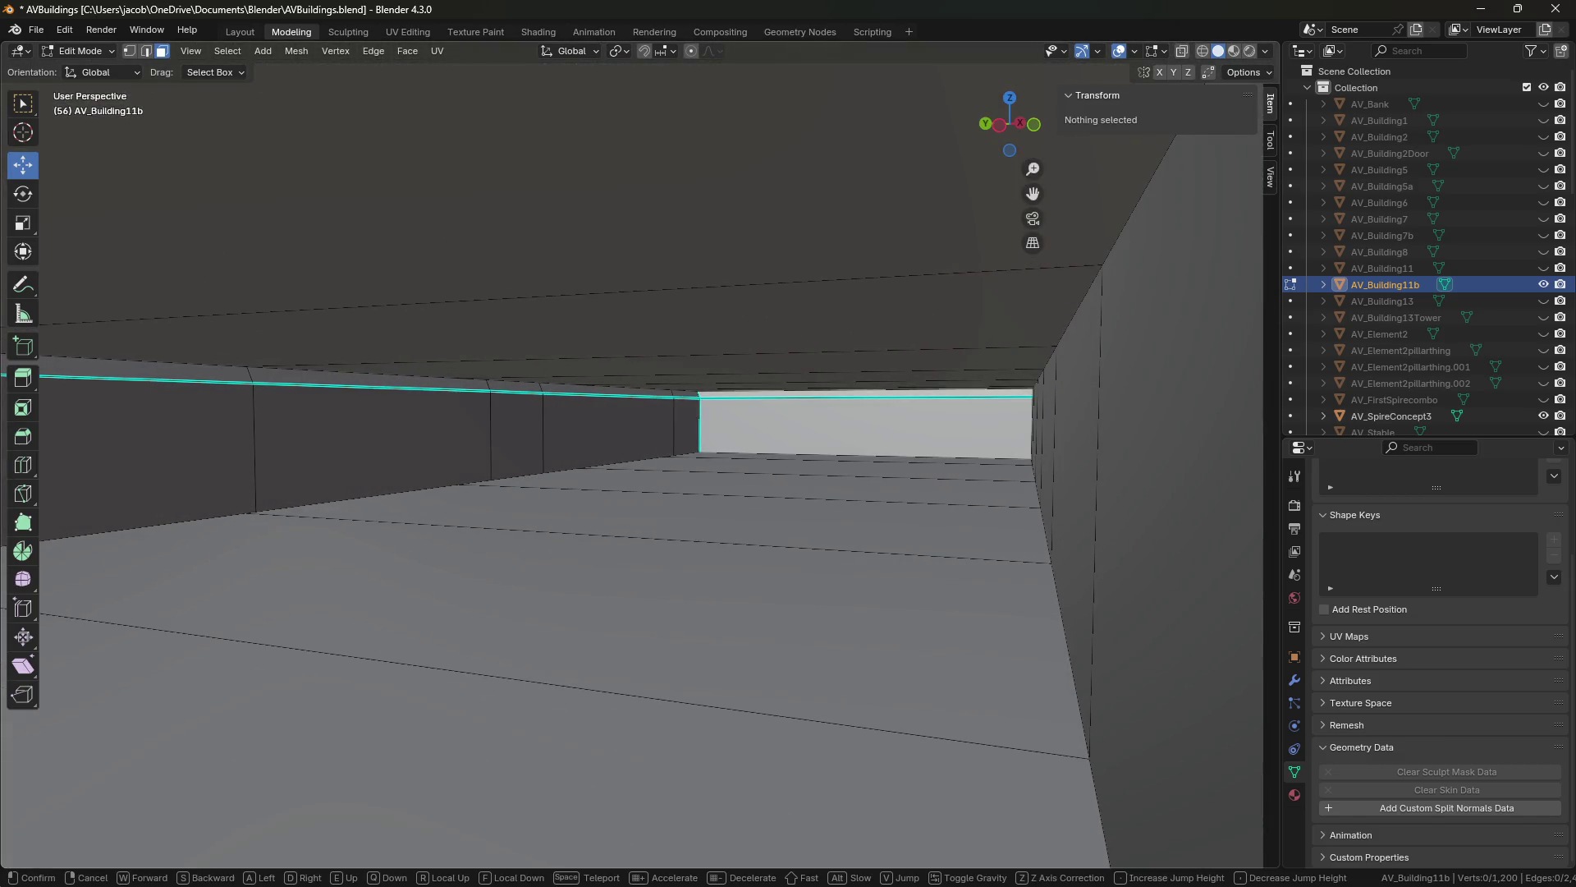
Walk up to the wall to inspect it and save the file.
key("shift+grave")
key("w")
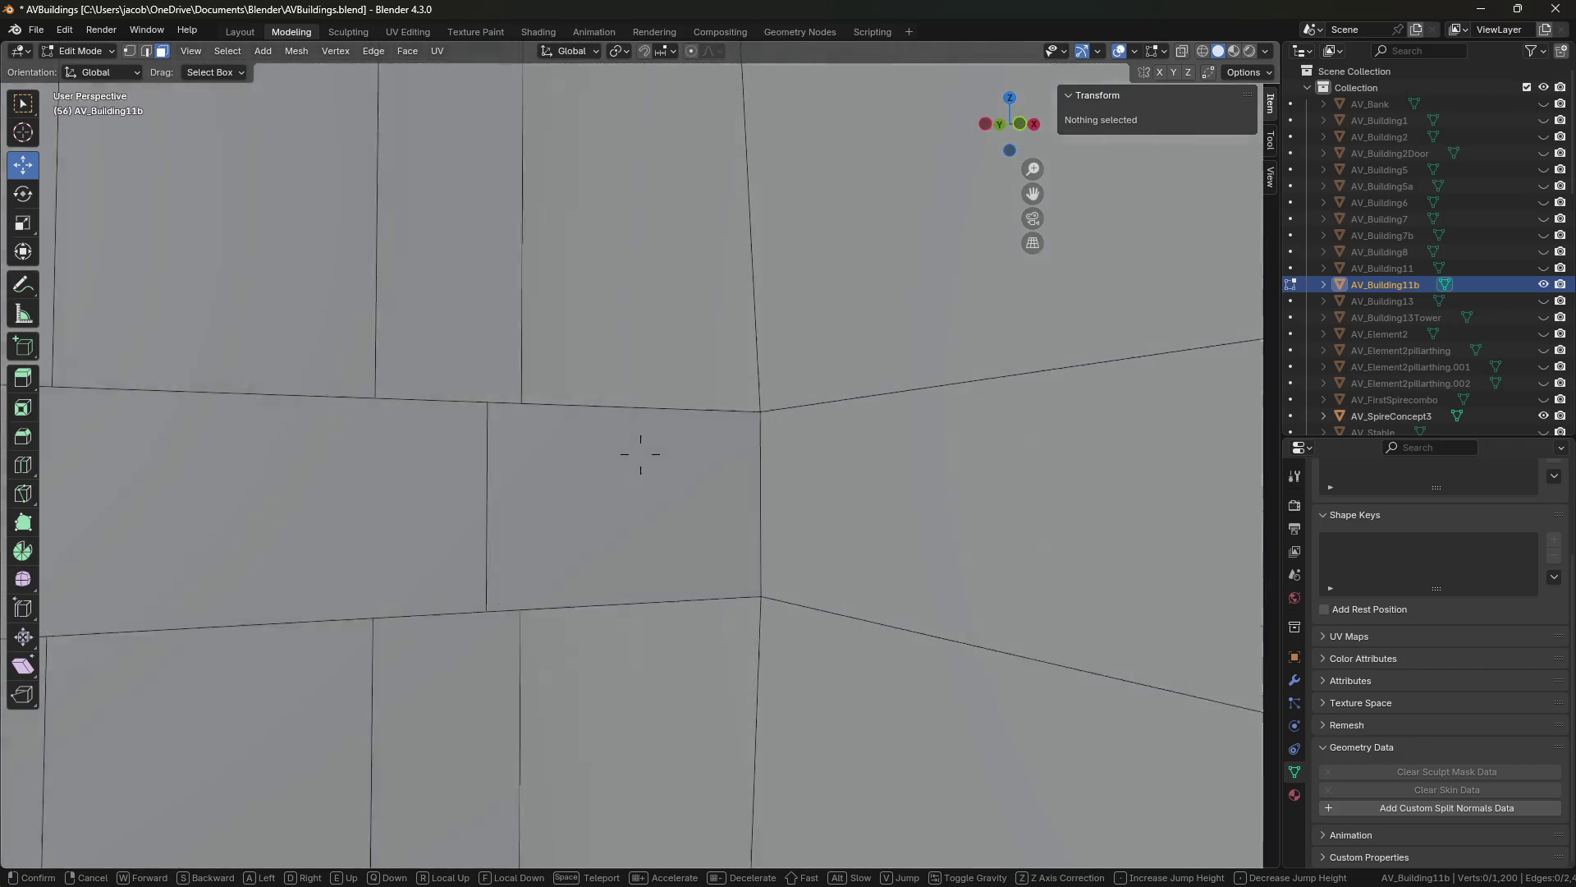
key("s")
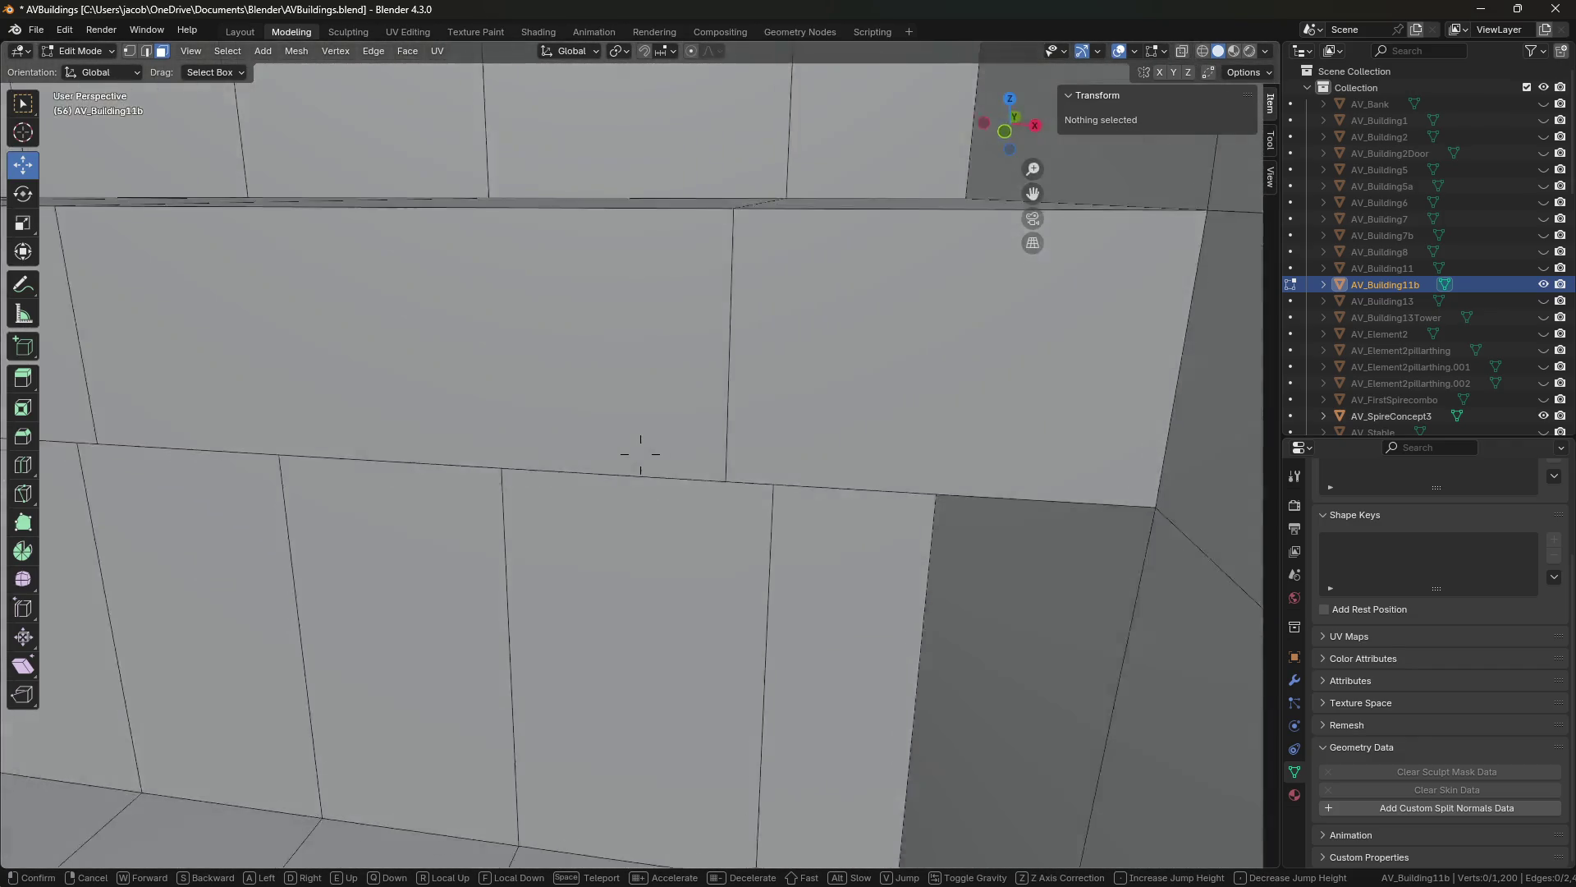
left_click(640, 453)
key("ctrl+s")
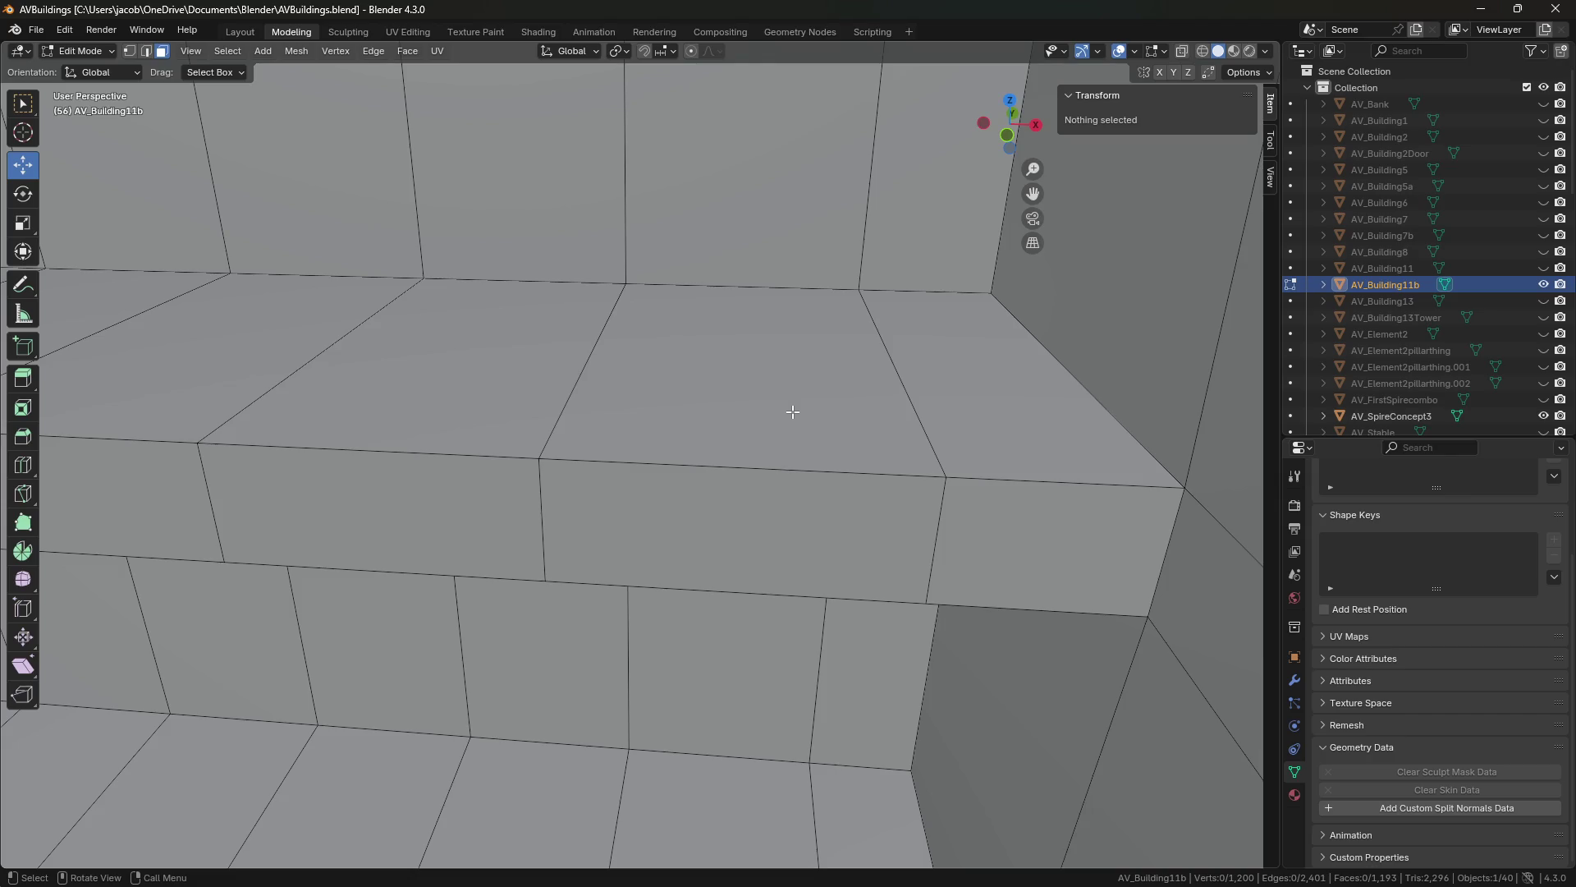
Select a ledge-corner edge in Edge mode and save AVBuildings.blend.
left_click(751, 477)
key("shift+grave")
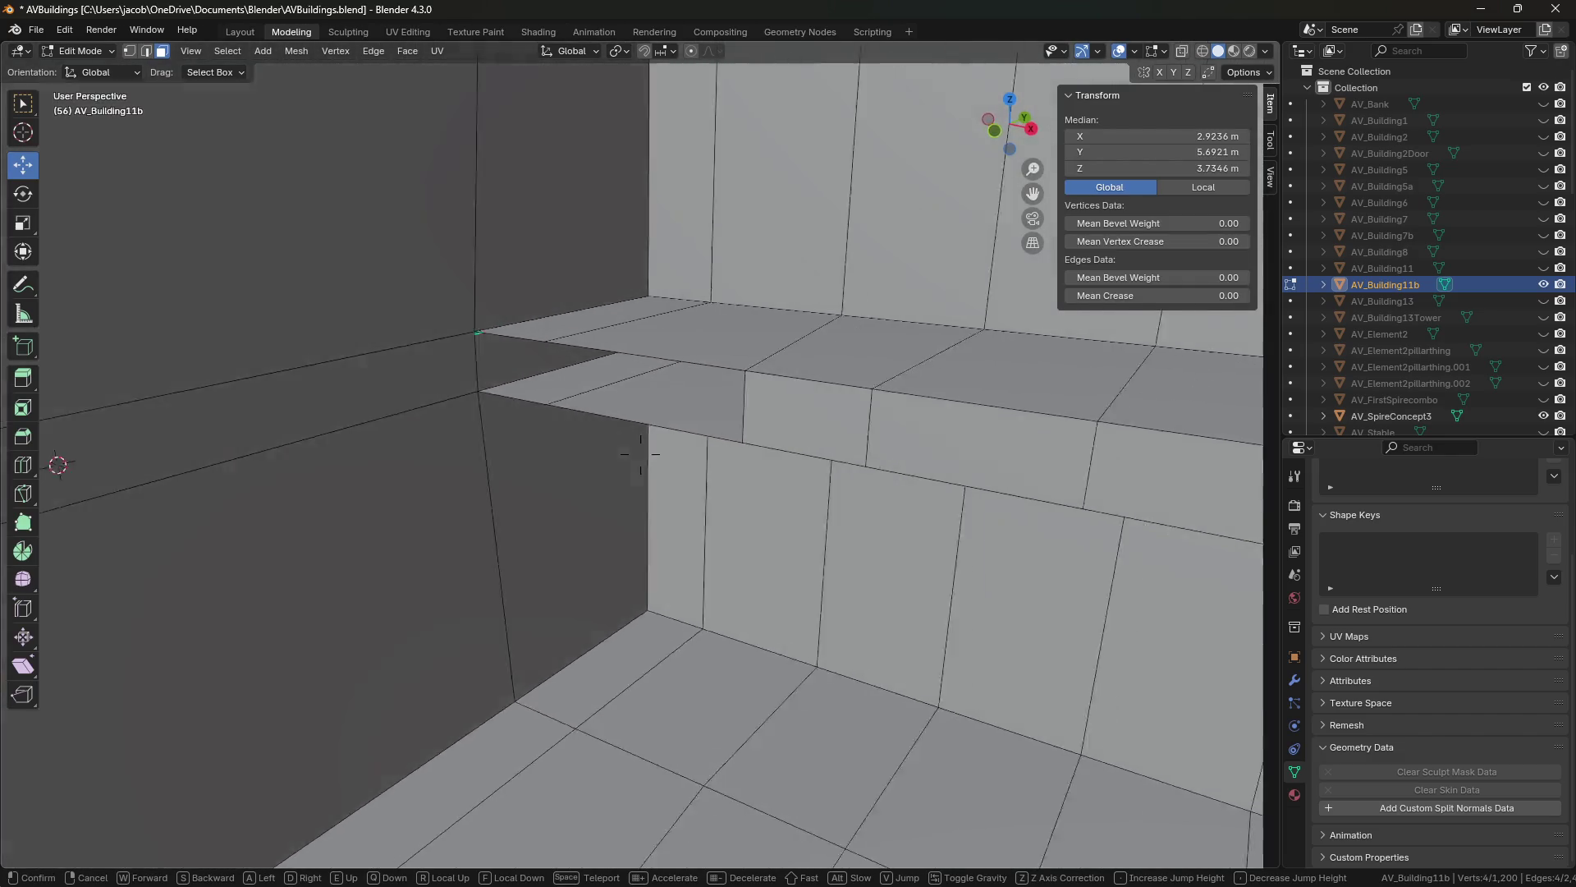
left_click(640, 454)
key("2")
left_click(579, 437)
key("shift+grave")
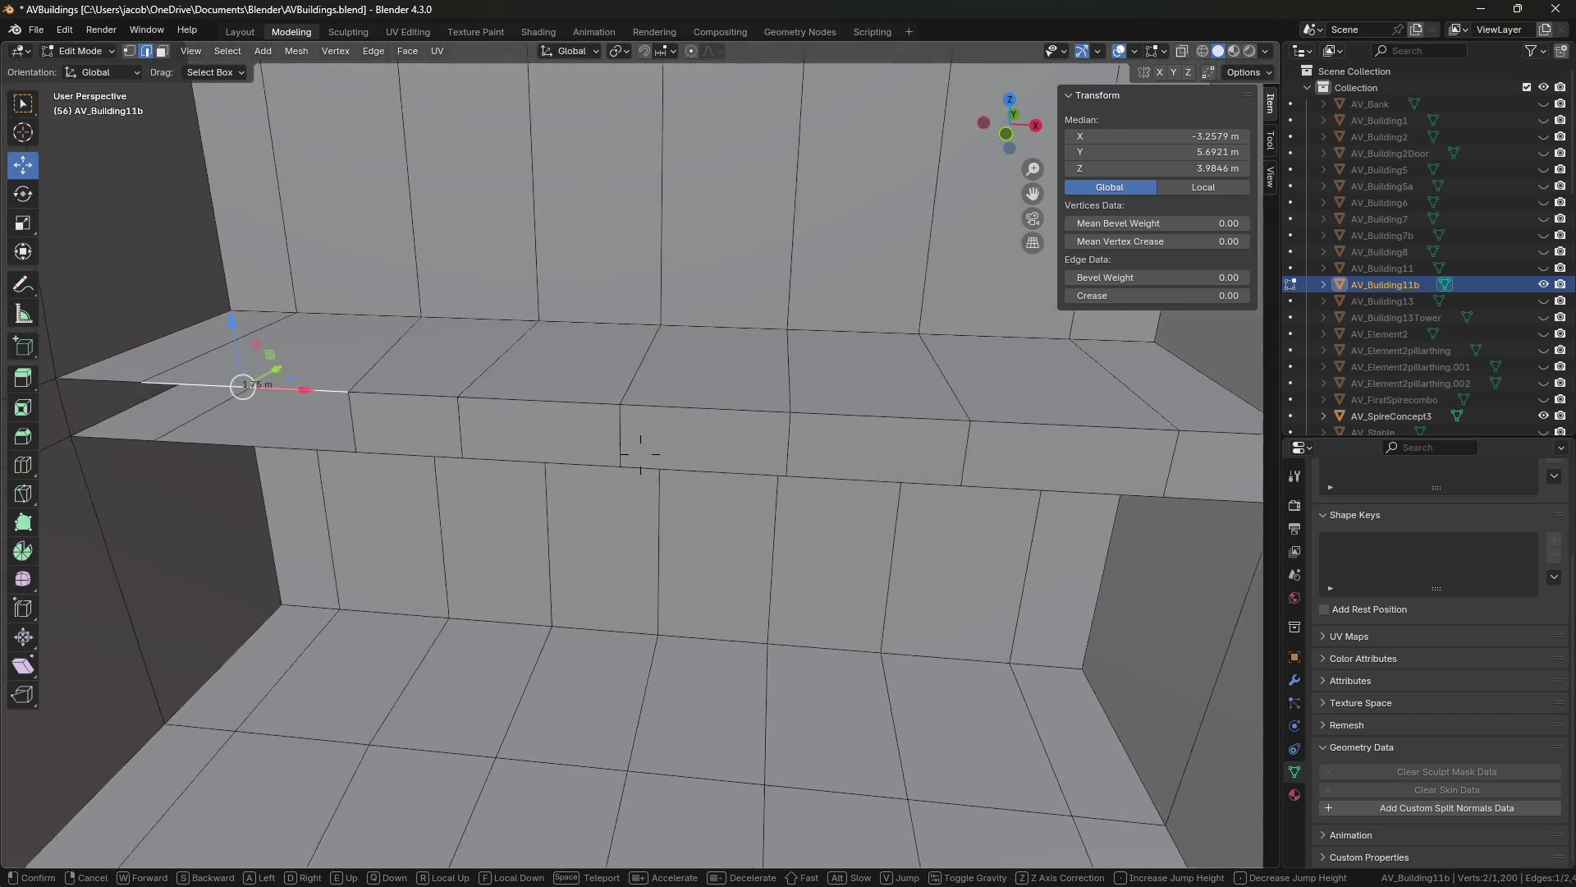
left_click(577, 493)
key("ctrl+s")
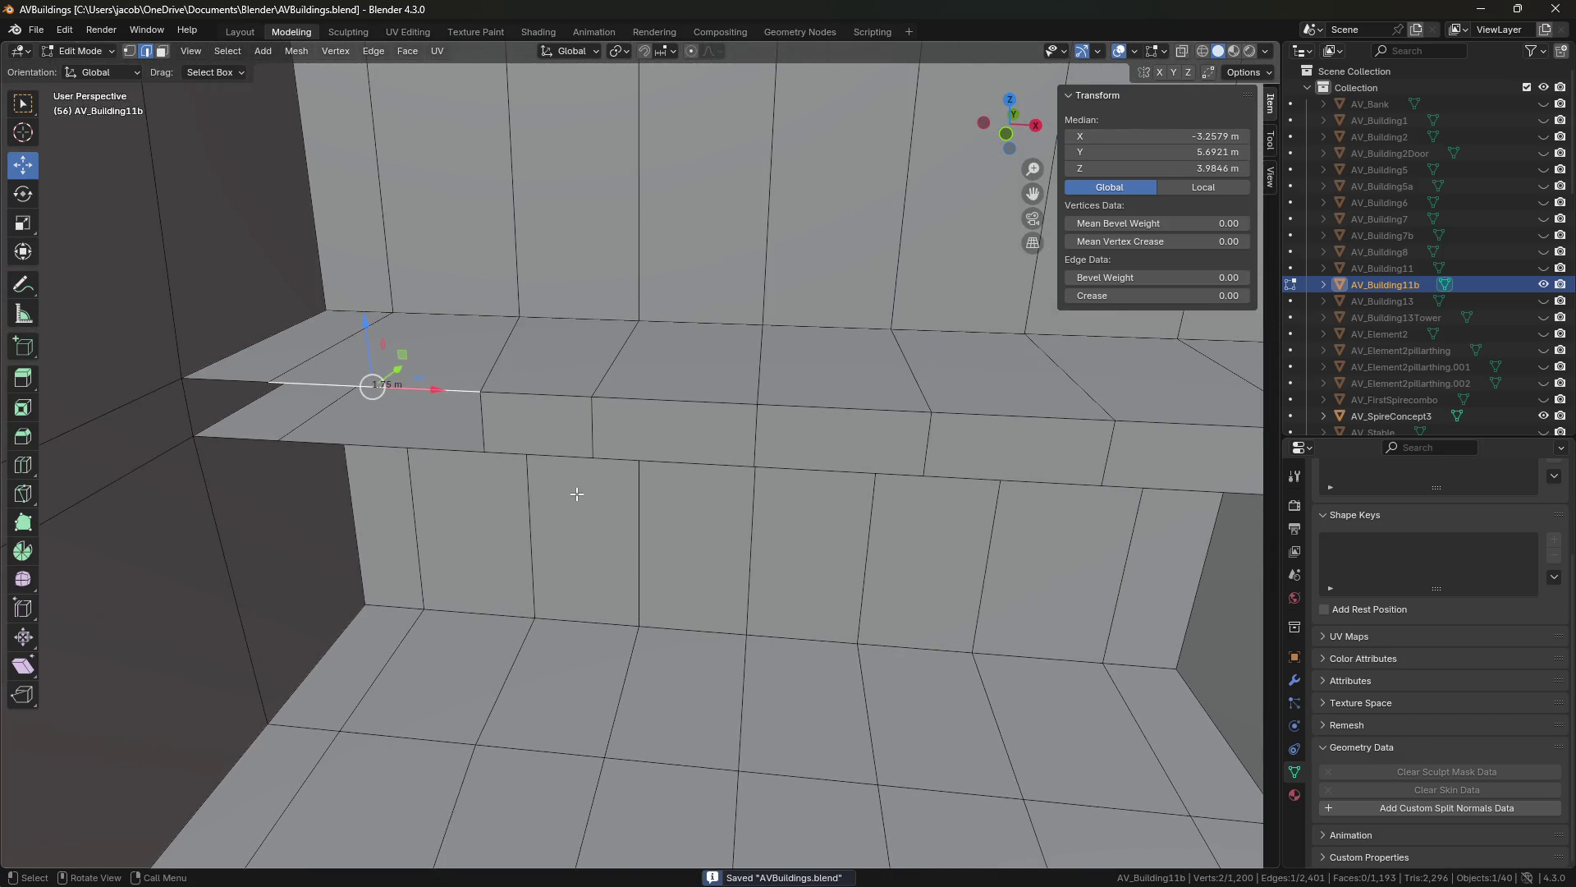
Zoom out and orbit to look down on the whole building, clearing the selection.
scroll(577, 493, "down", 6)
mouse_move(673, 483)
middle_mouse_down()
mouse_move(692, 591)
mouse_move(756, 608)
mouse_move(985, 612)
mouse_move(633, 611)
mouse_move(886, 517)
mouse_move(616, 616)
mouse_move(939, 605)
mouse_move(903, 604)
middle_mouse_up()
left_click(692, 594)
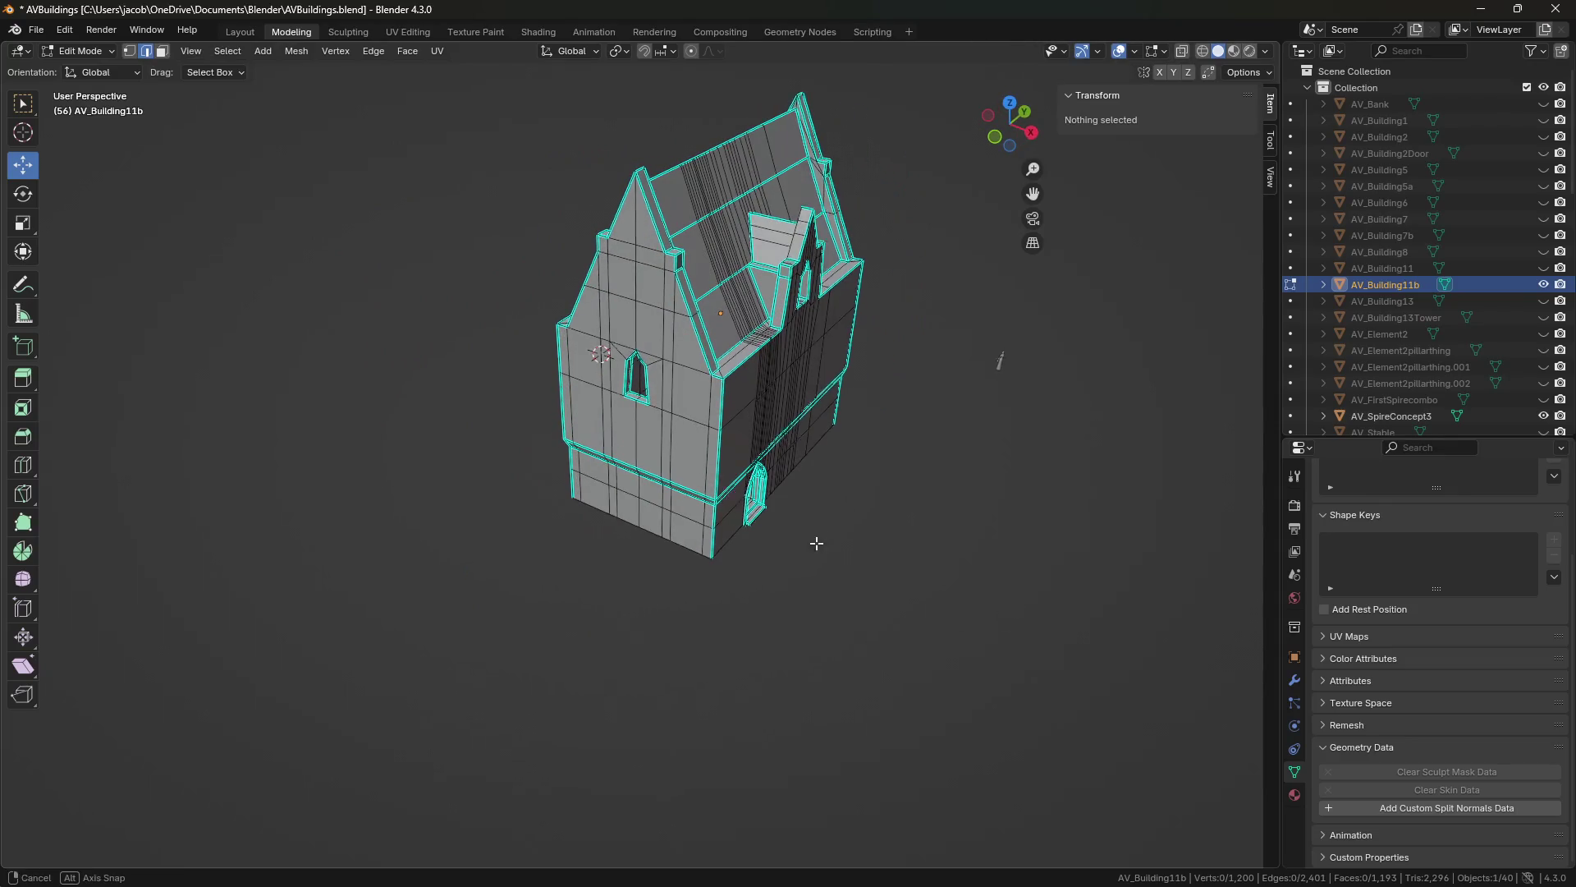
Orbit toward the gable end, return AV_Building11b to Object Mode and save AVBuildings.blend.
middle_click_drag(809, 544, 921, 527)
scroll(920, 527, "up", 2)
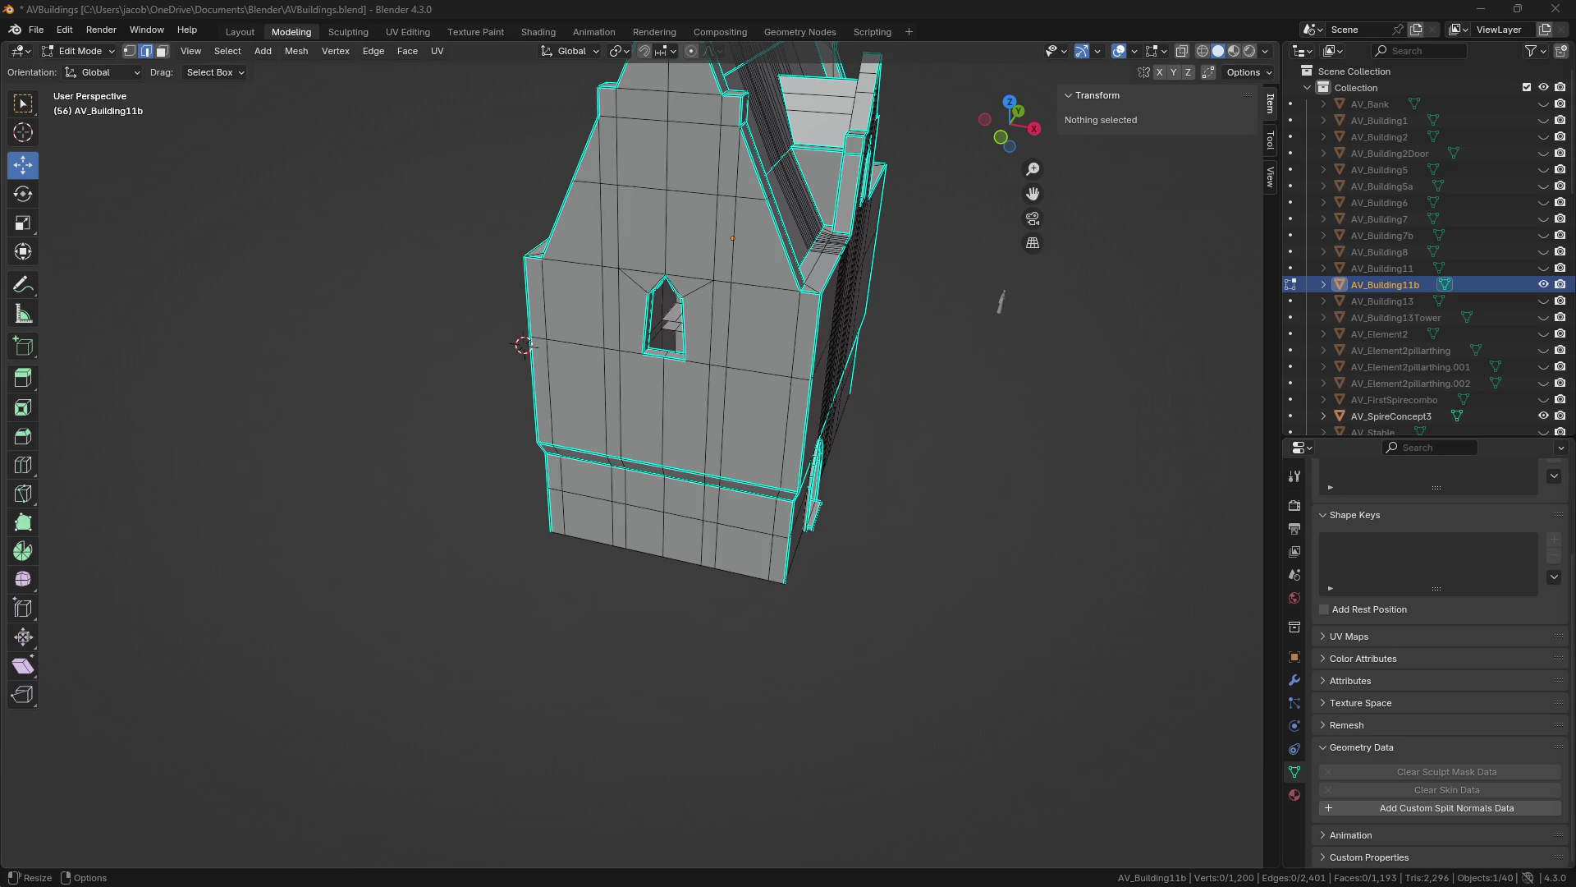
middle_click_drag(890, 581, 810, 581)
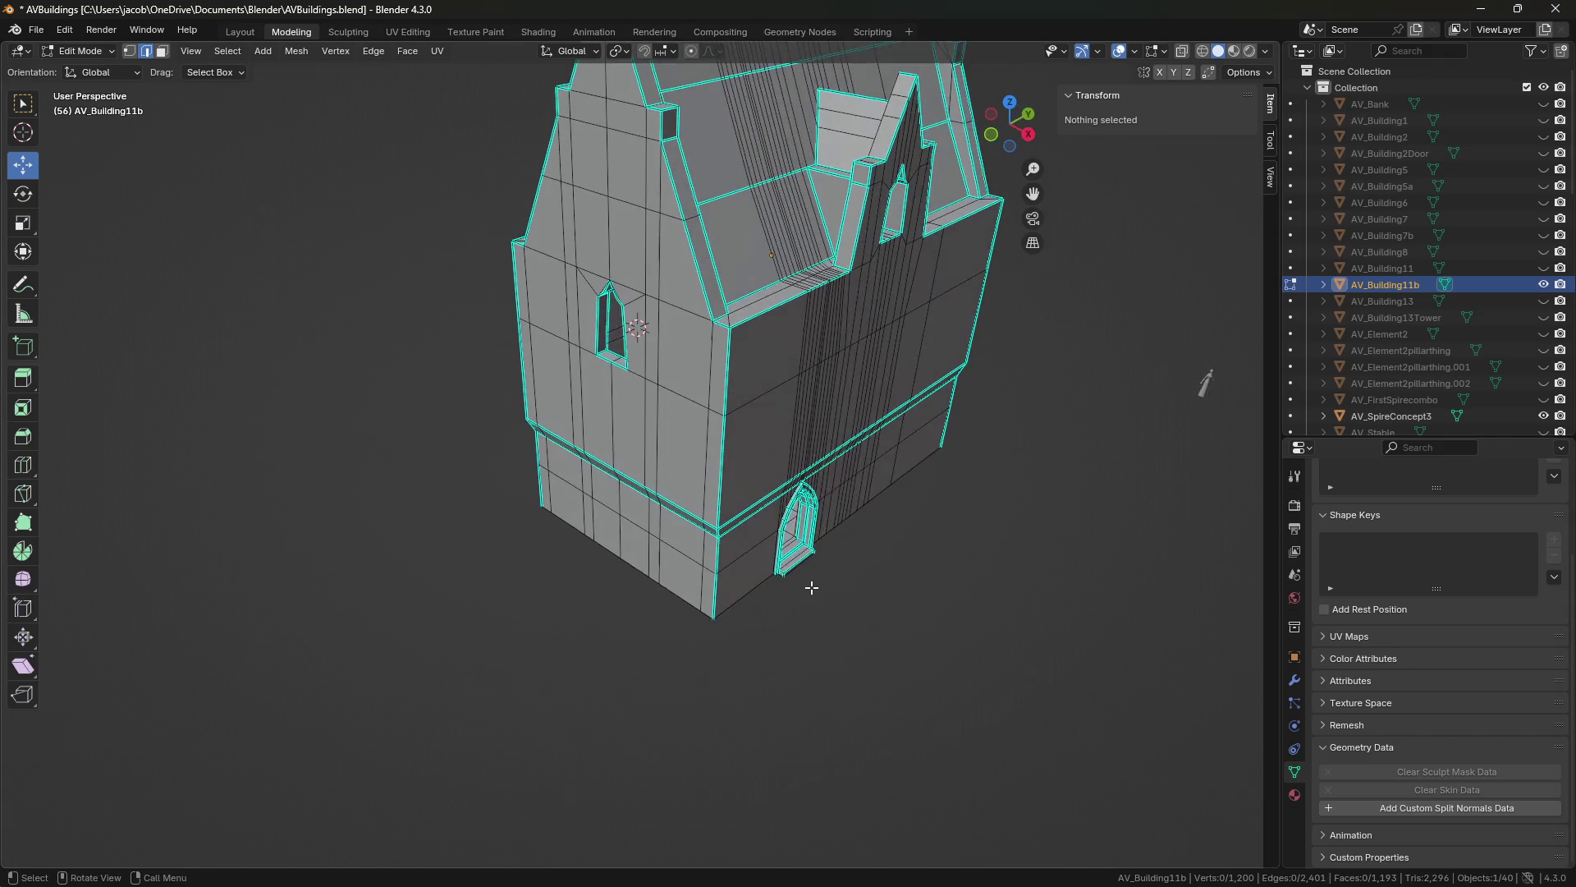
key("Tab")
scroll(833, 555, "up", 5)
key("ctrl+s")
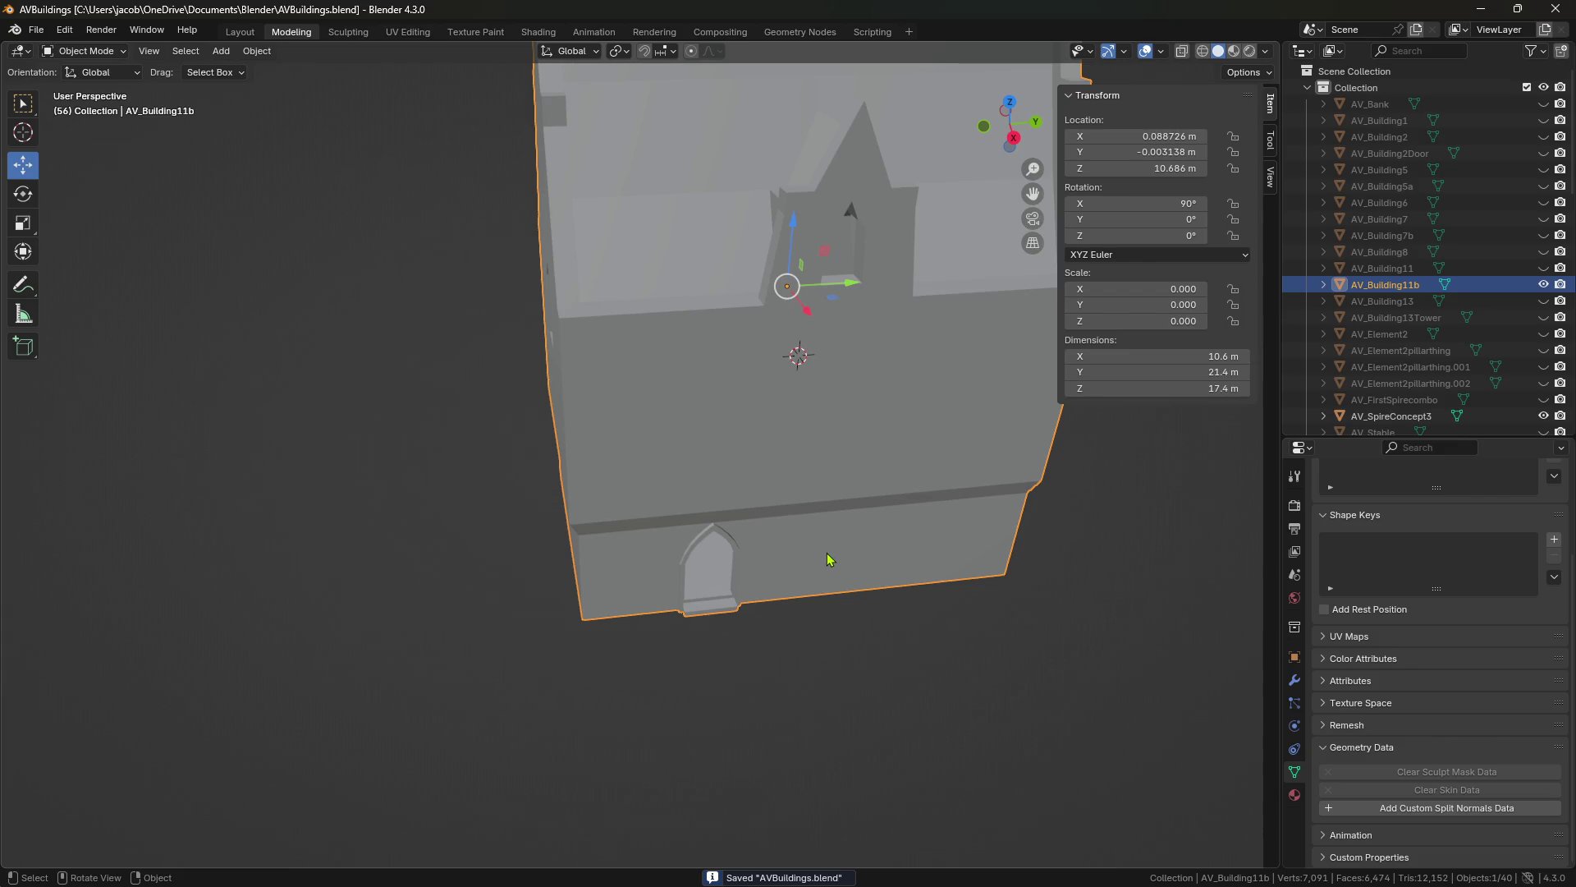
Orbit the building, walk inside toward the corner and re-enter Edit Mode on AV_Building11b.
middle_click_drag(827, 561, 642, 625)
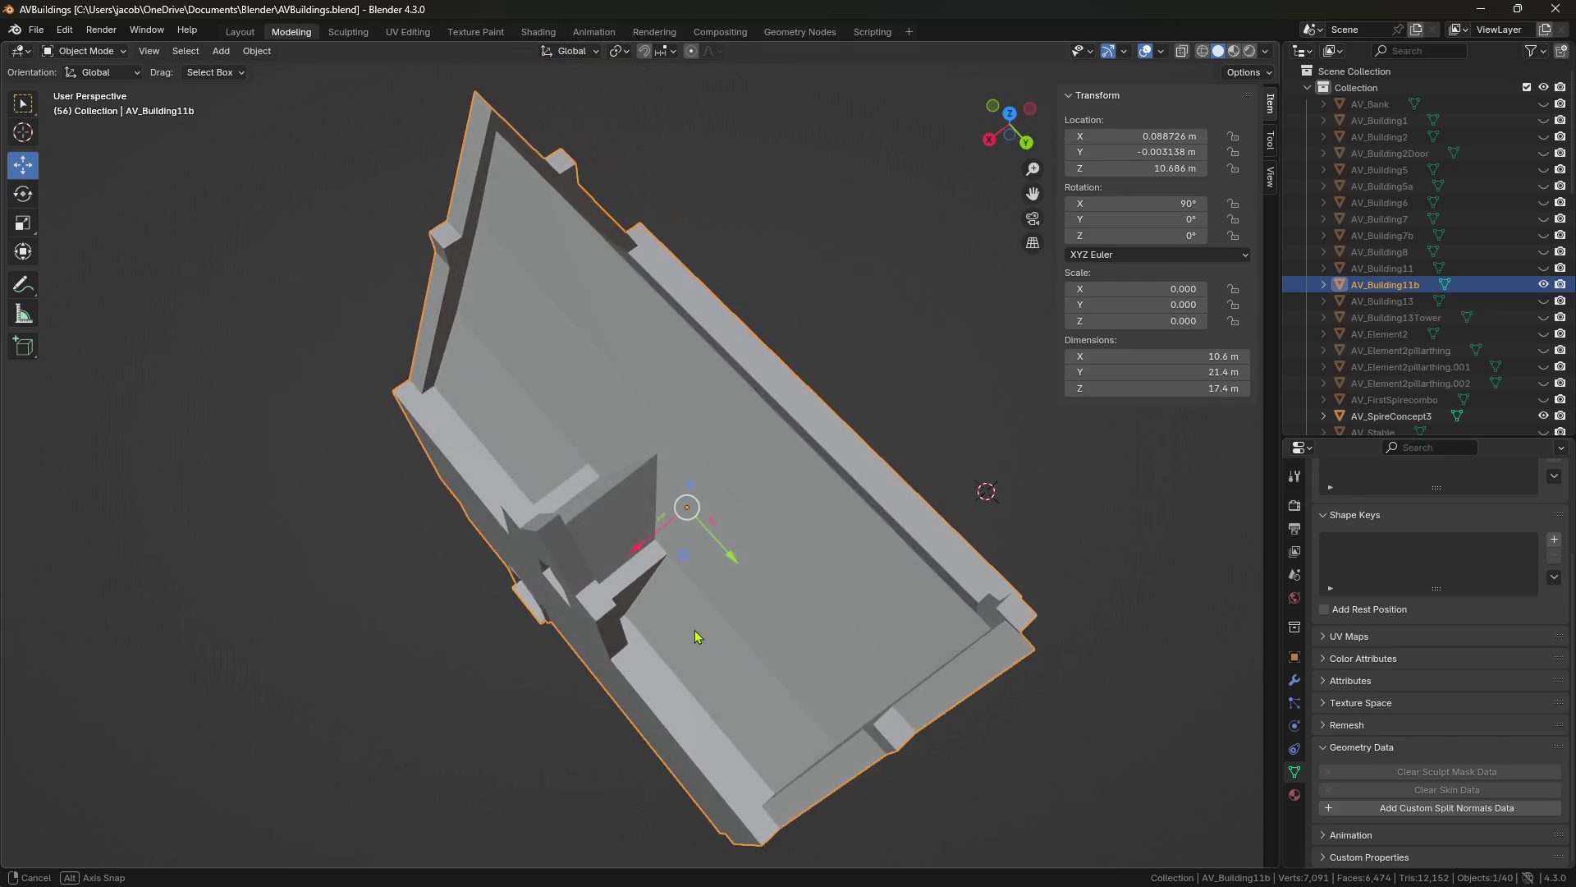
mouse_move(642, 625)
middle_mouse_down()
mouse_move(957, 639)
mouse_move(669, 573)
middle_mouse_up()
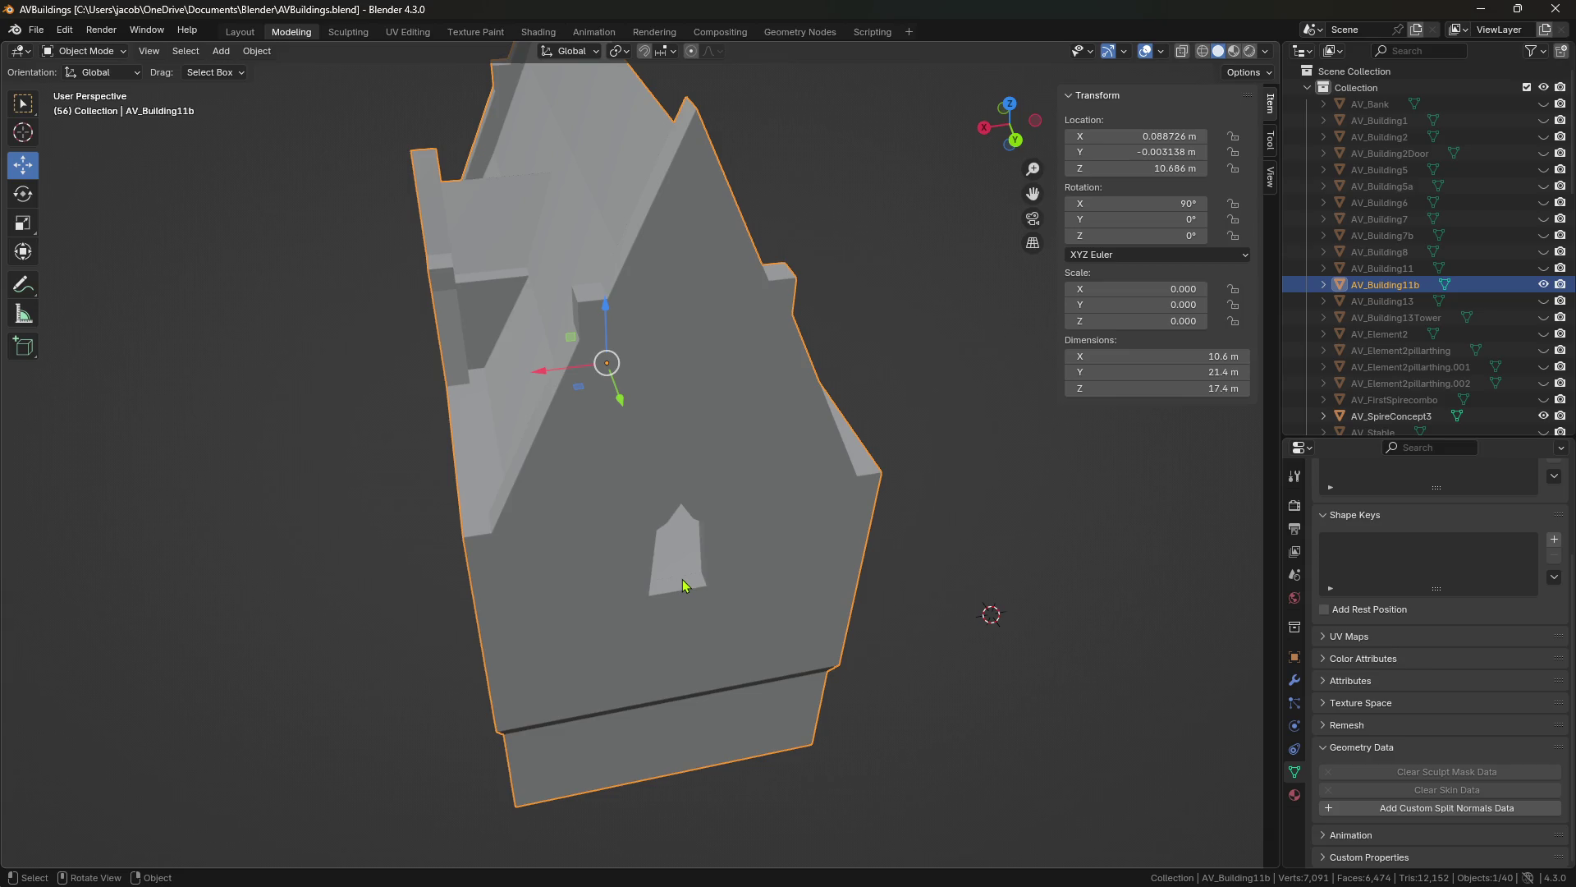
middle_click_drag(684, 586, 788, 573)
key("shift+grave")
key("w")
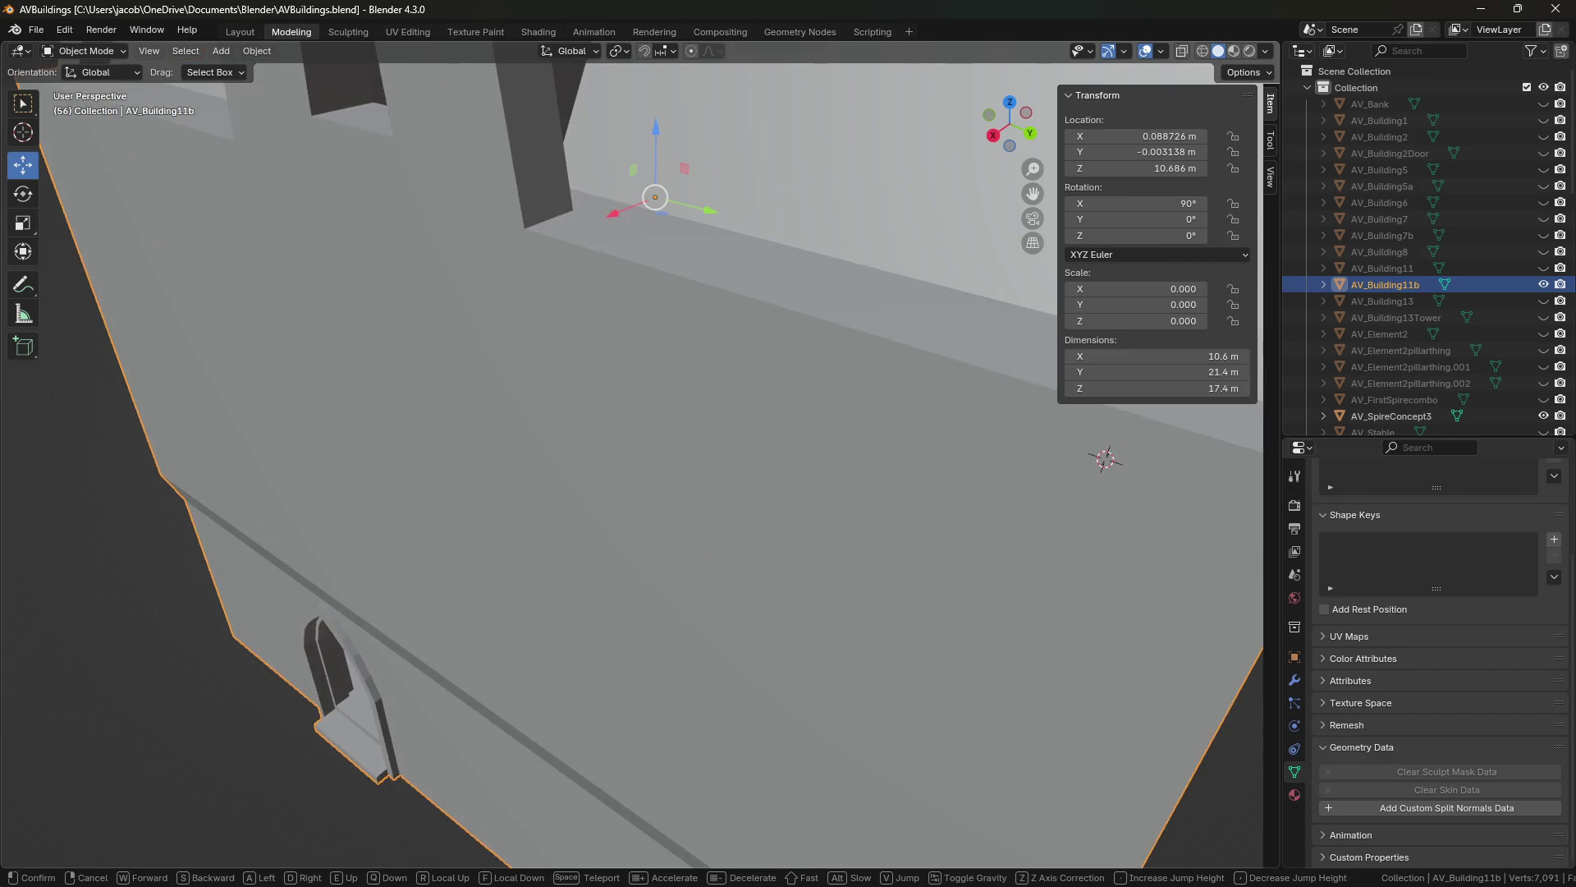
key("w")
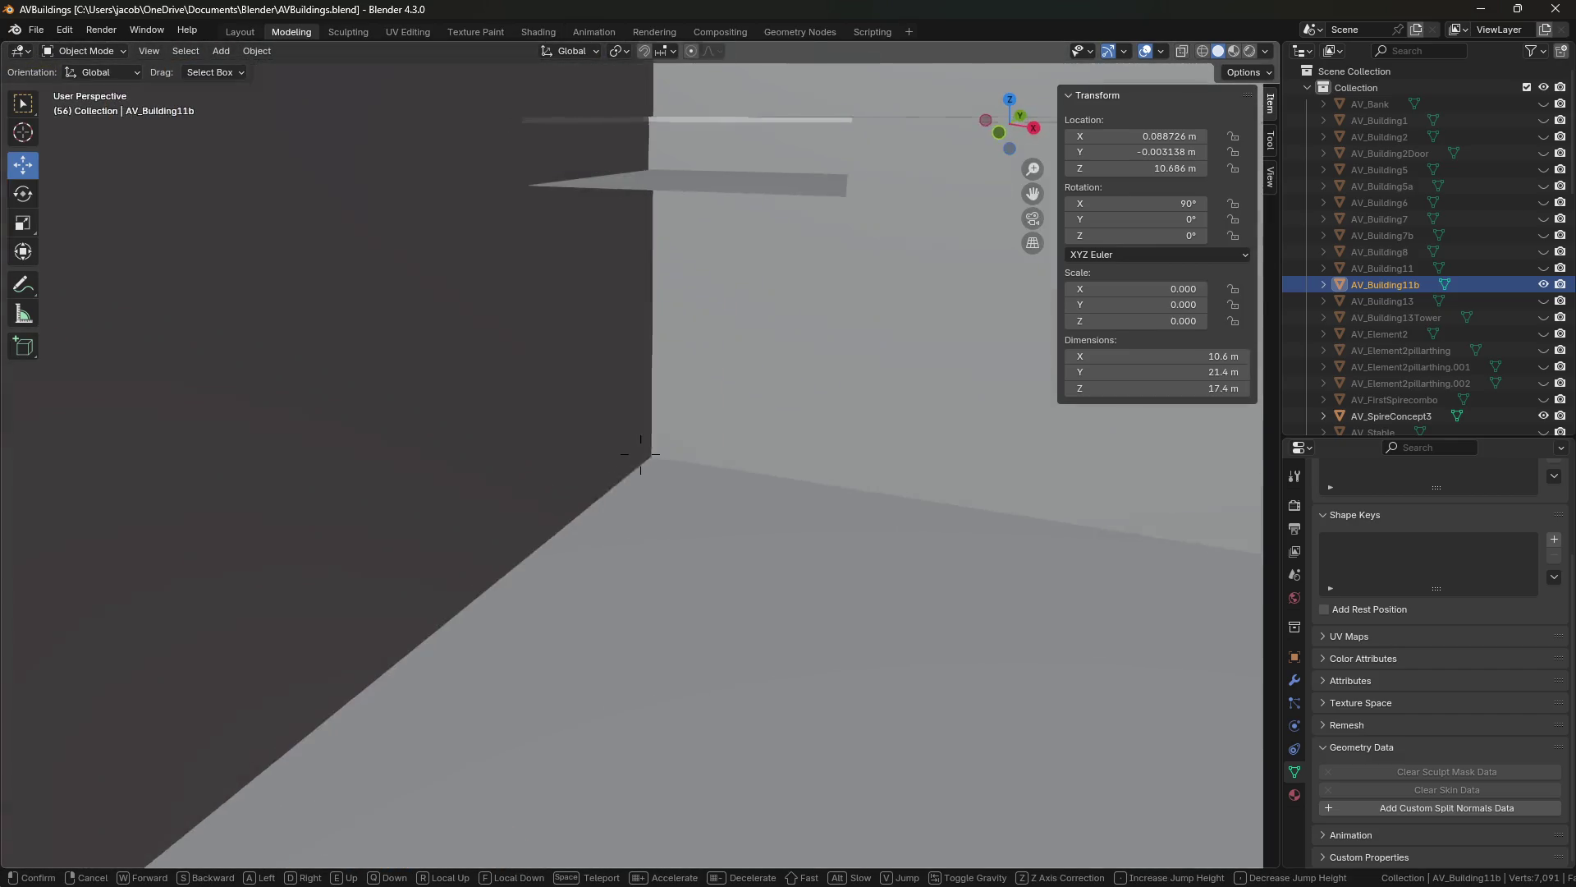
key("s")
left_click(702, 564)
key("Tab")
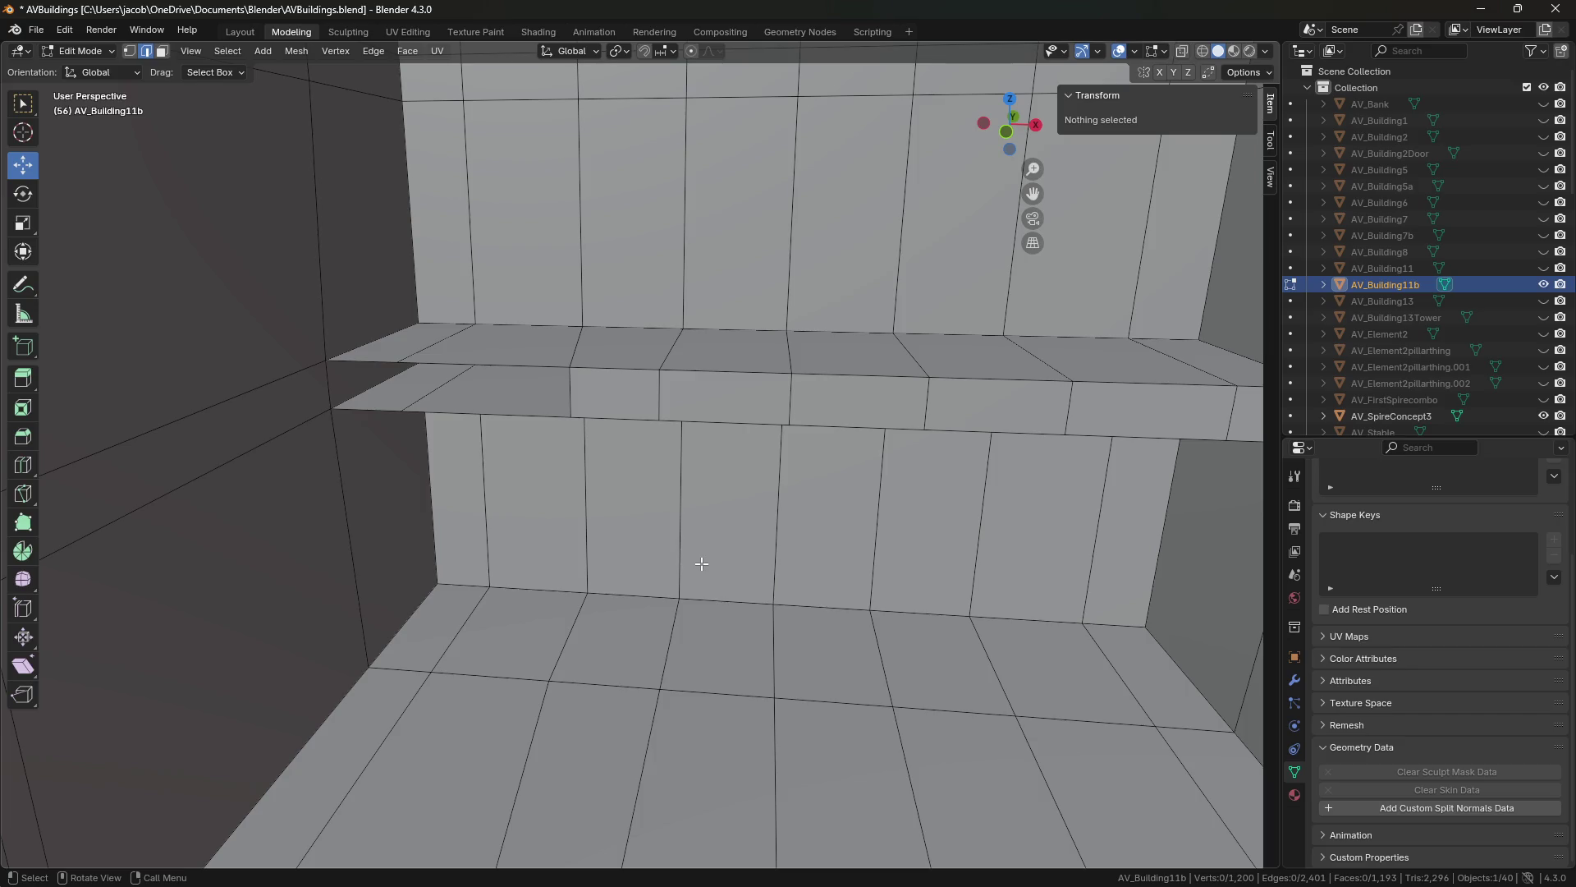
Save the file, walk to face the floor gap, and start sliding its right edge loop along Y.
key("ctrl+s")
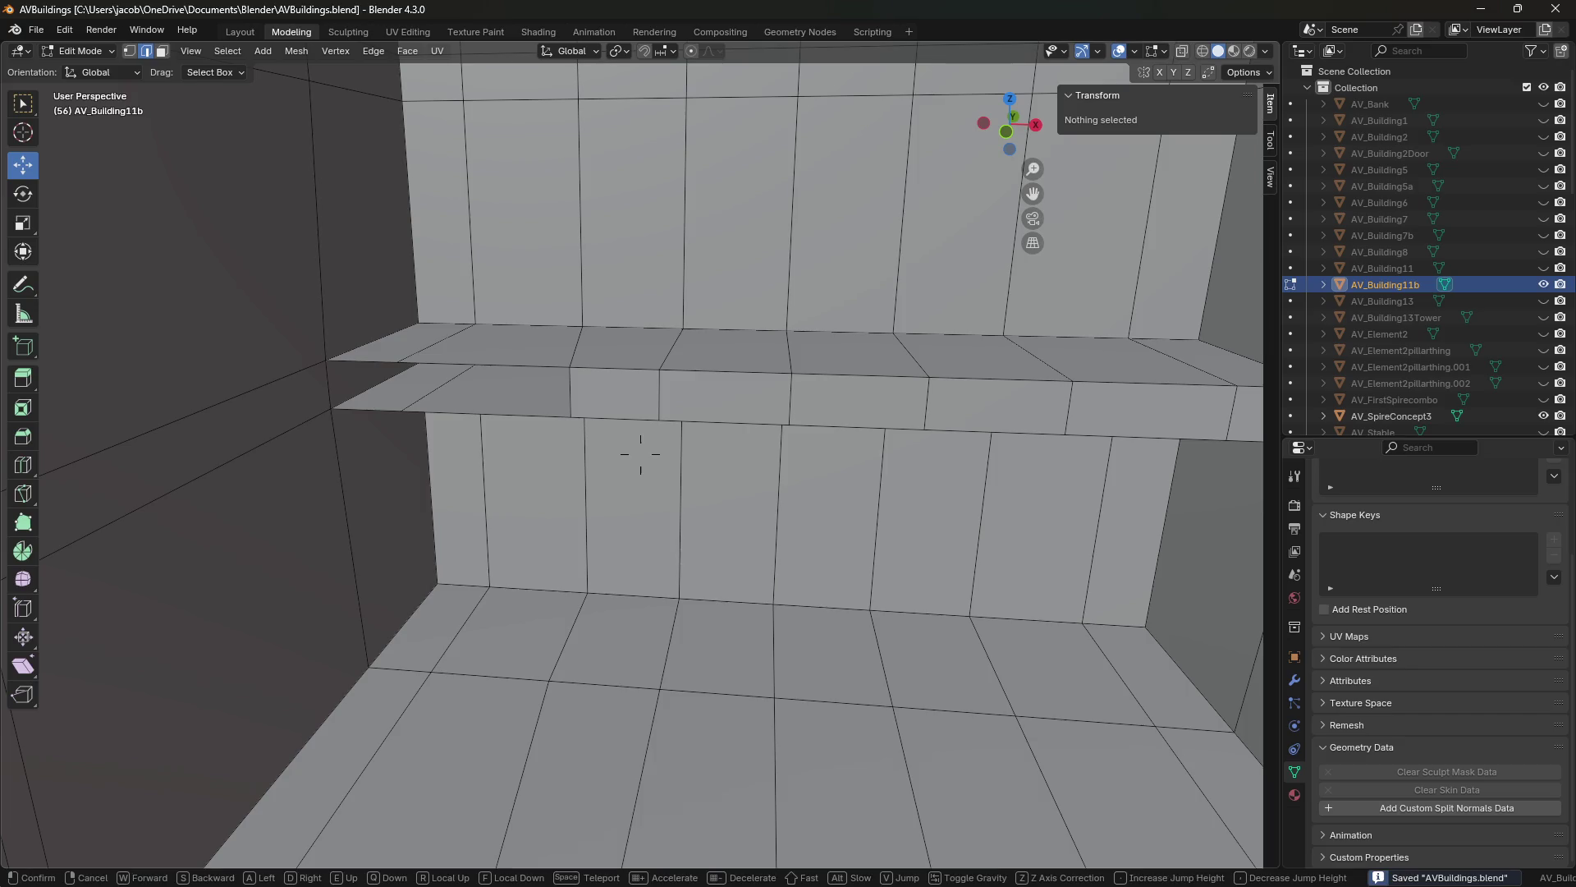
key("shift+grave")
key("s")
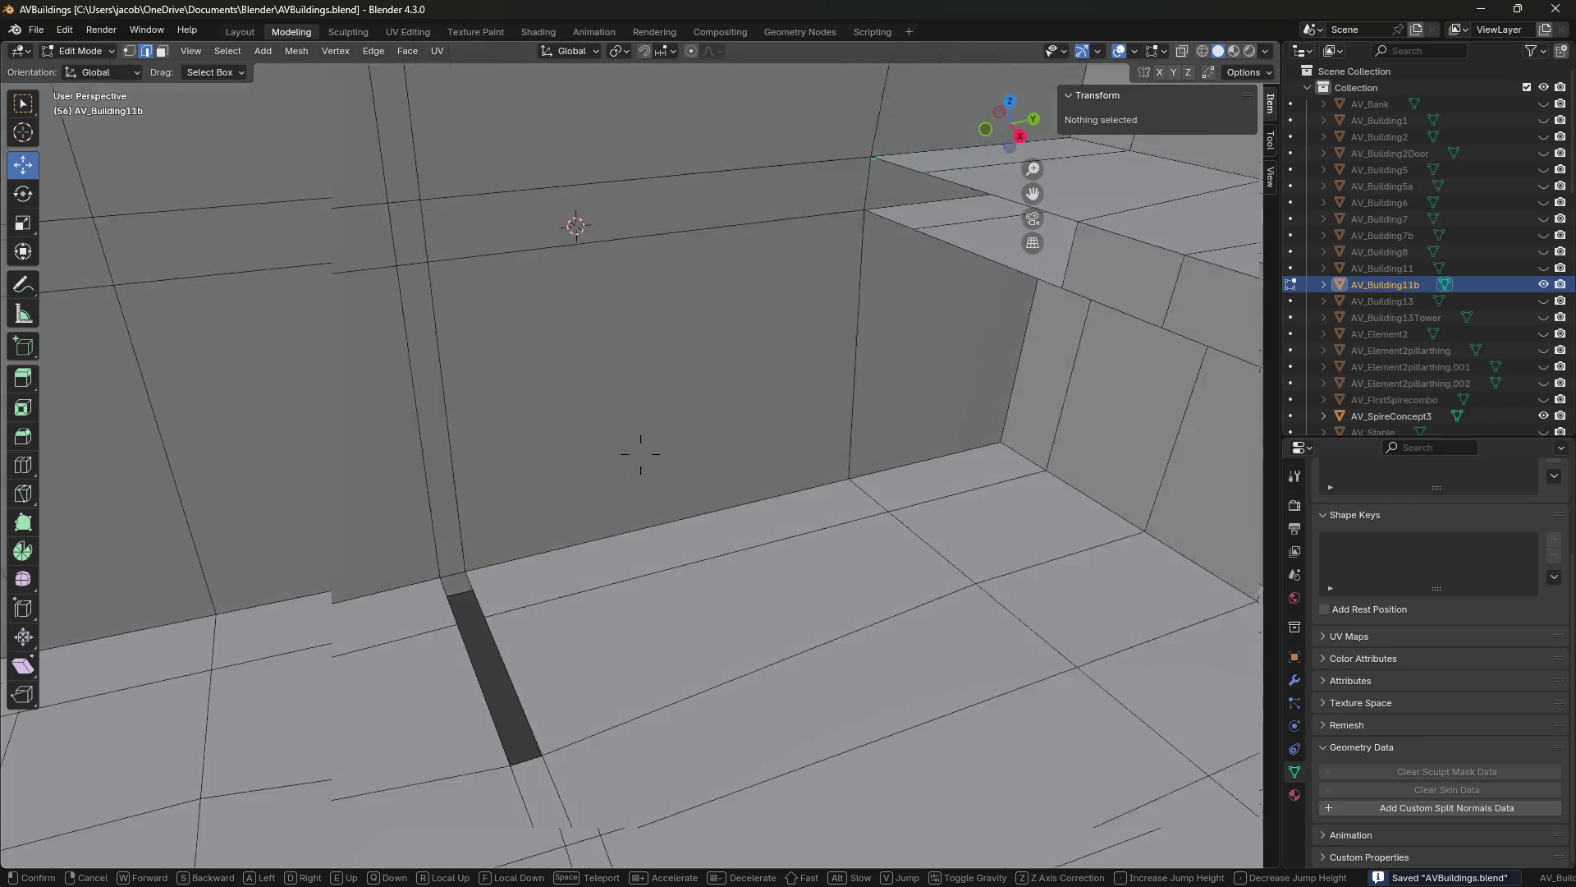
key("w")
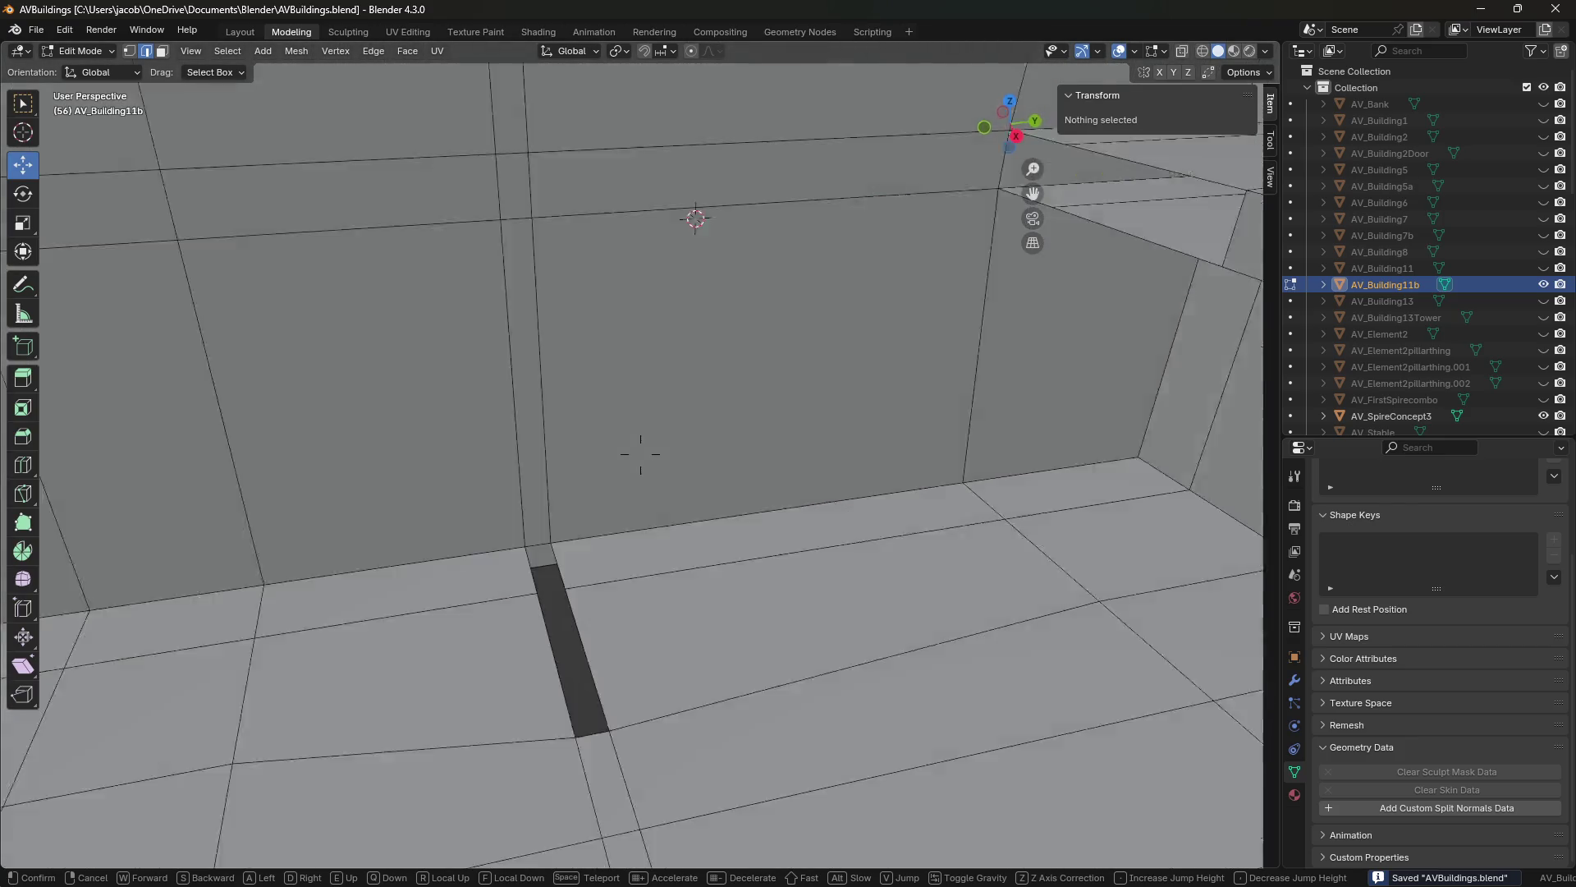
left_click(666, 581)
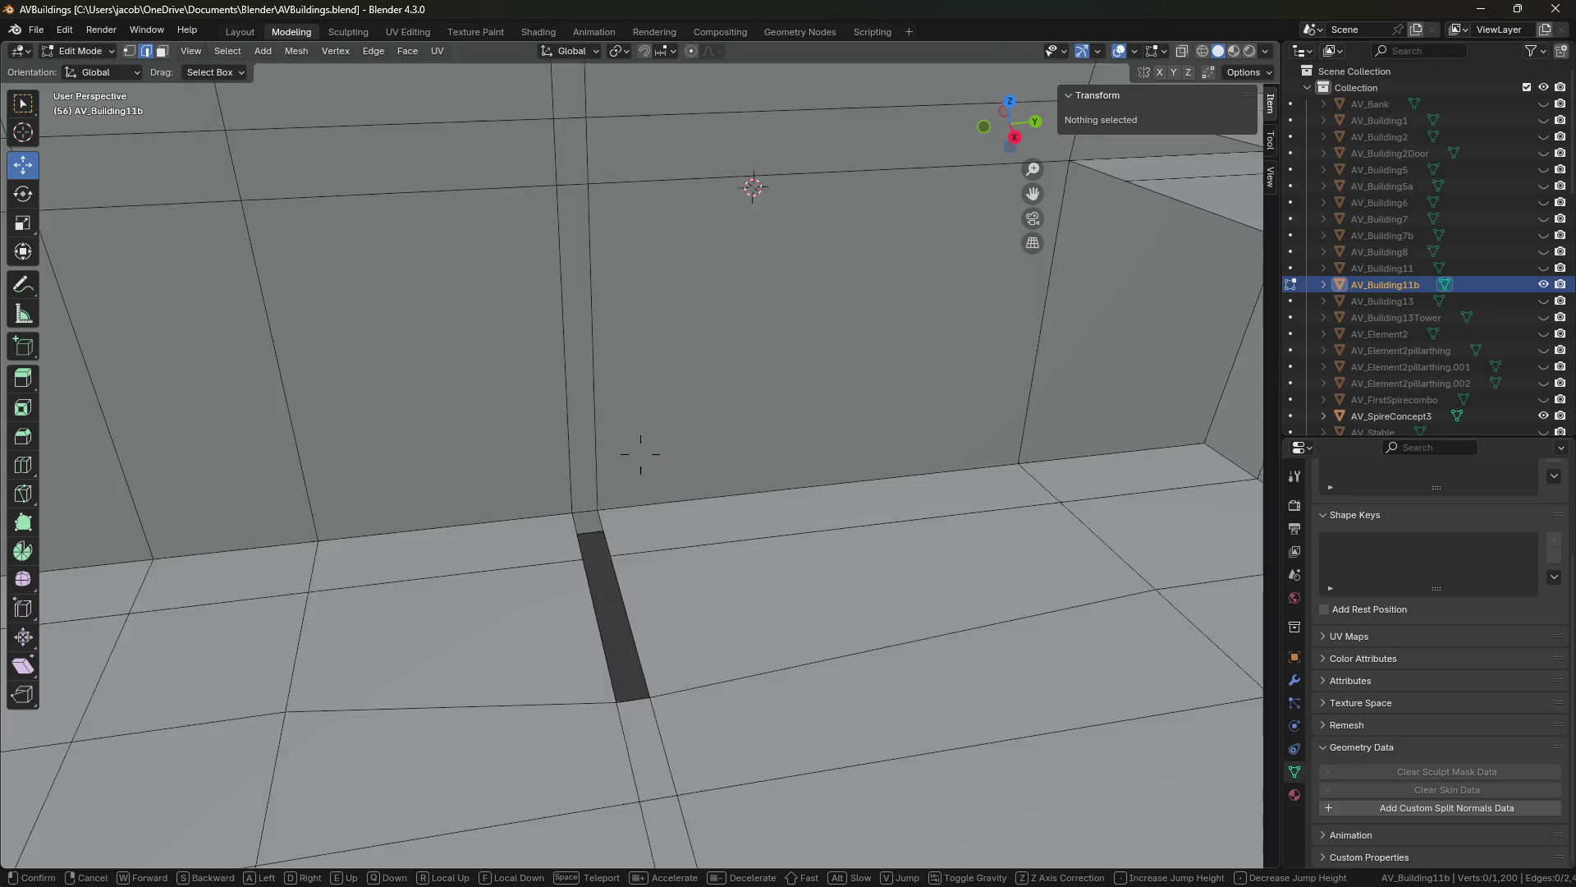
left_click(643, 559, "alt")
left_click_drag(643, 559, 685, 552)
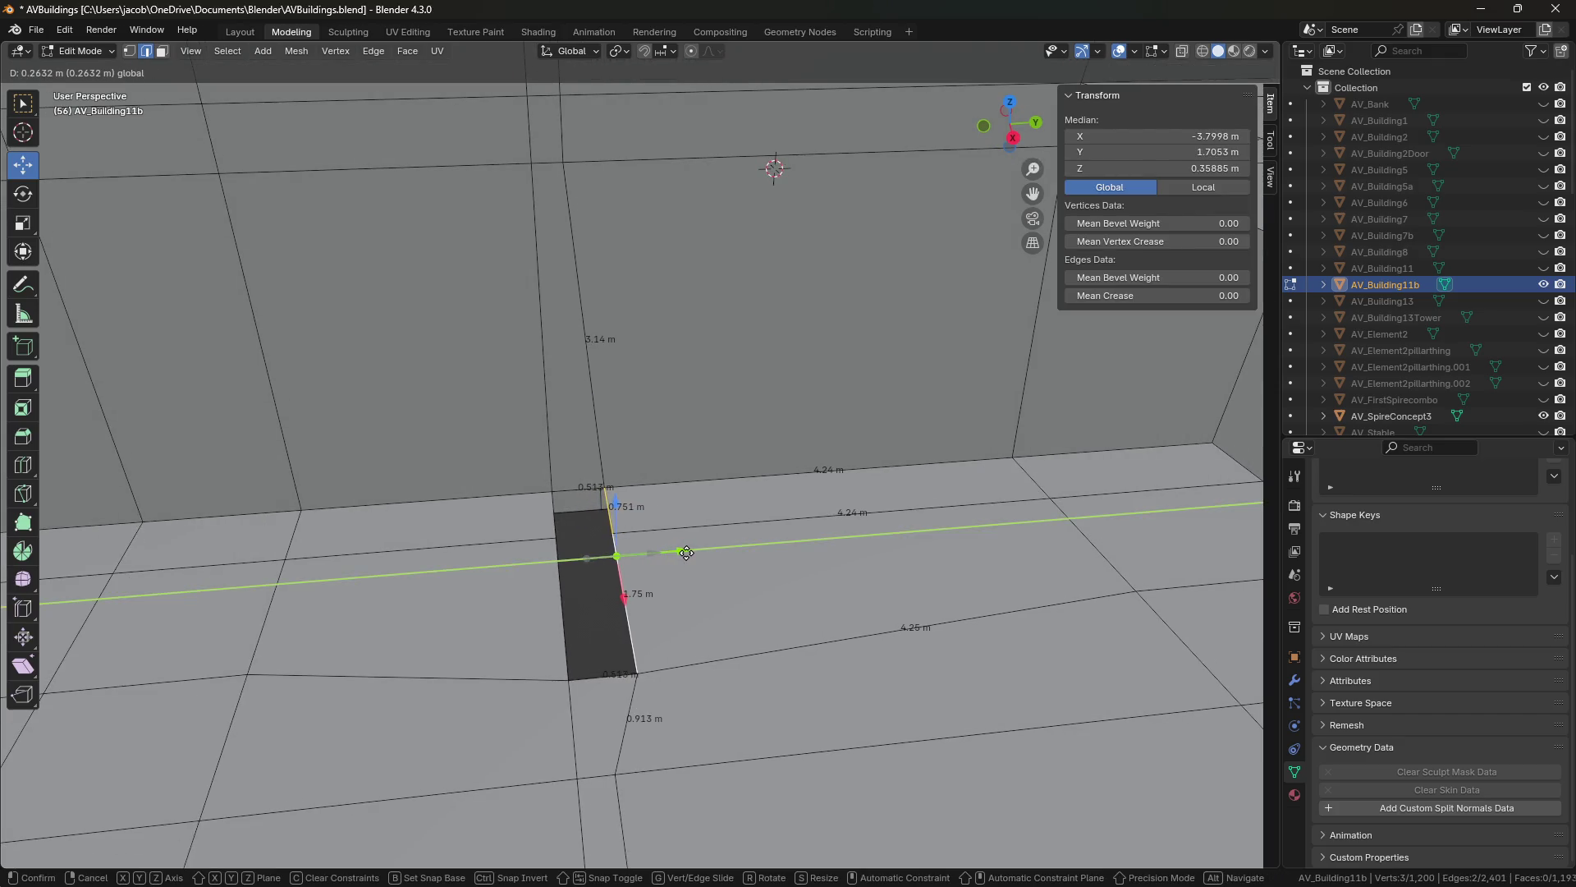
Slide the floor-gap edge along Y to a median 1.6921 m, under the ledged wall.
left_click_drag(686, 552, 685, 552)
key("shift+grave")
key("w")
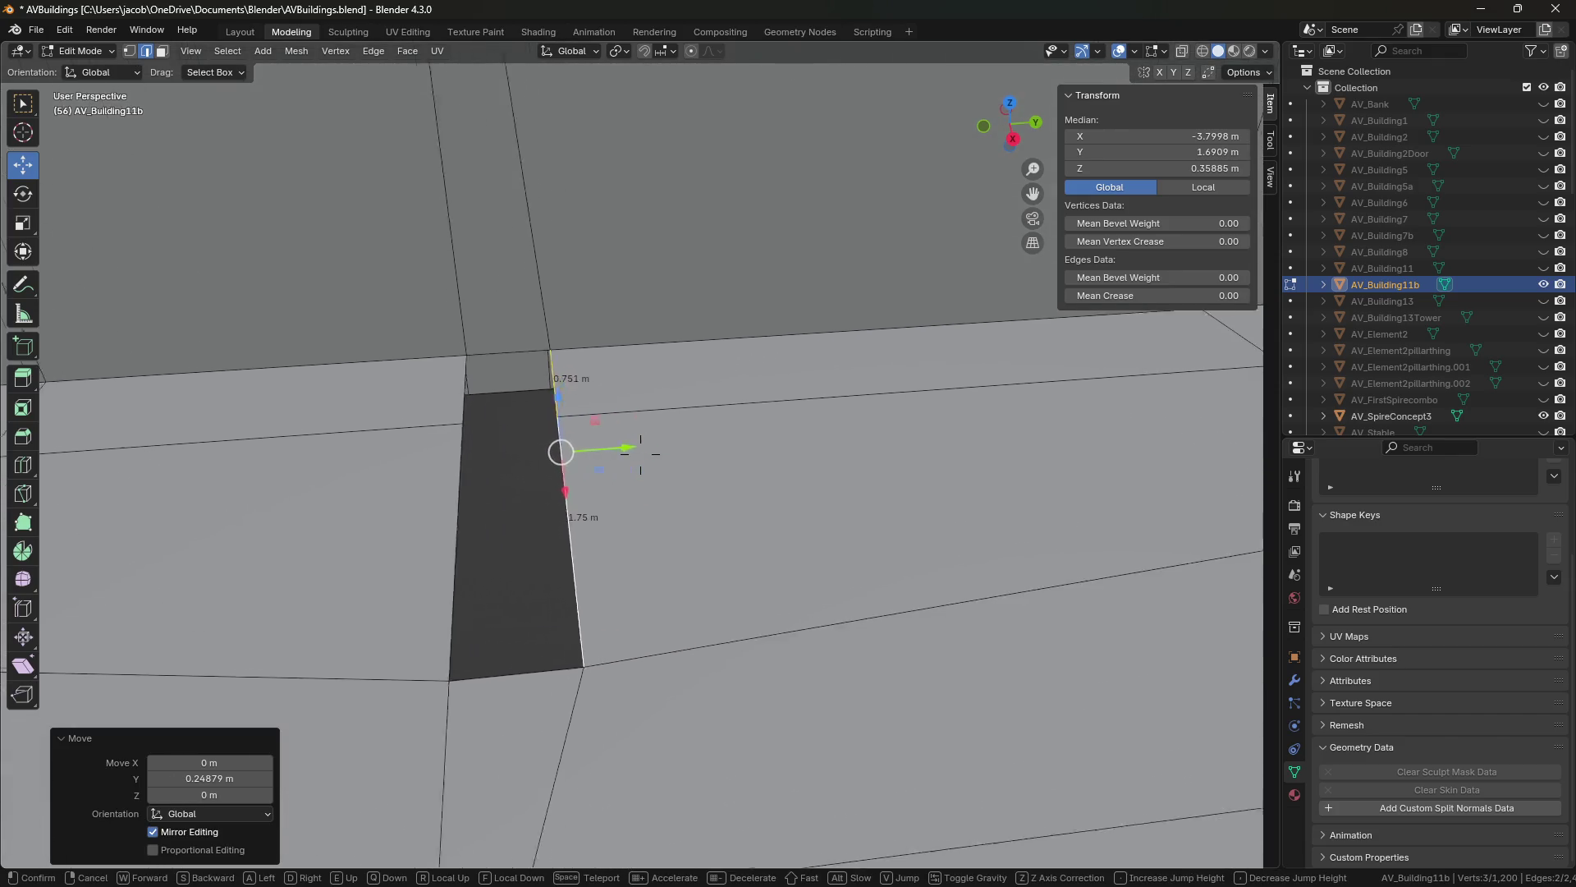
left_click(683, 556)
left_click_drag(691, 492, 693, 494)
middle_click_drag(693, 494, 703, 515)
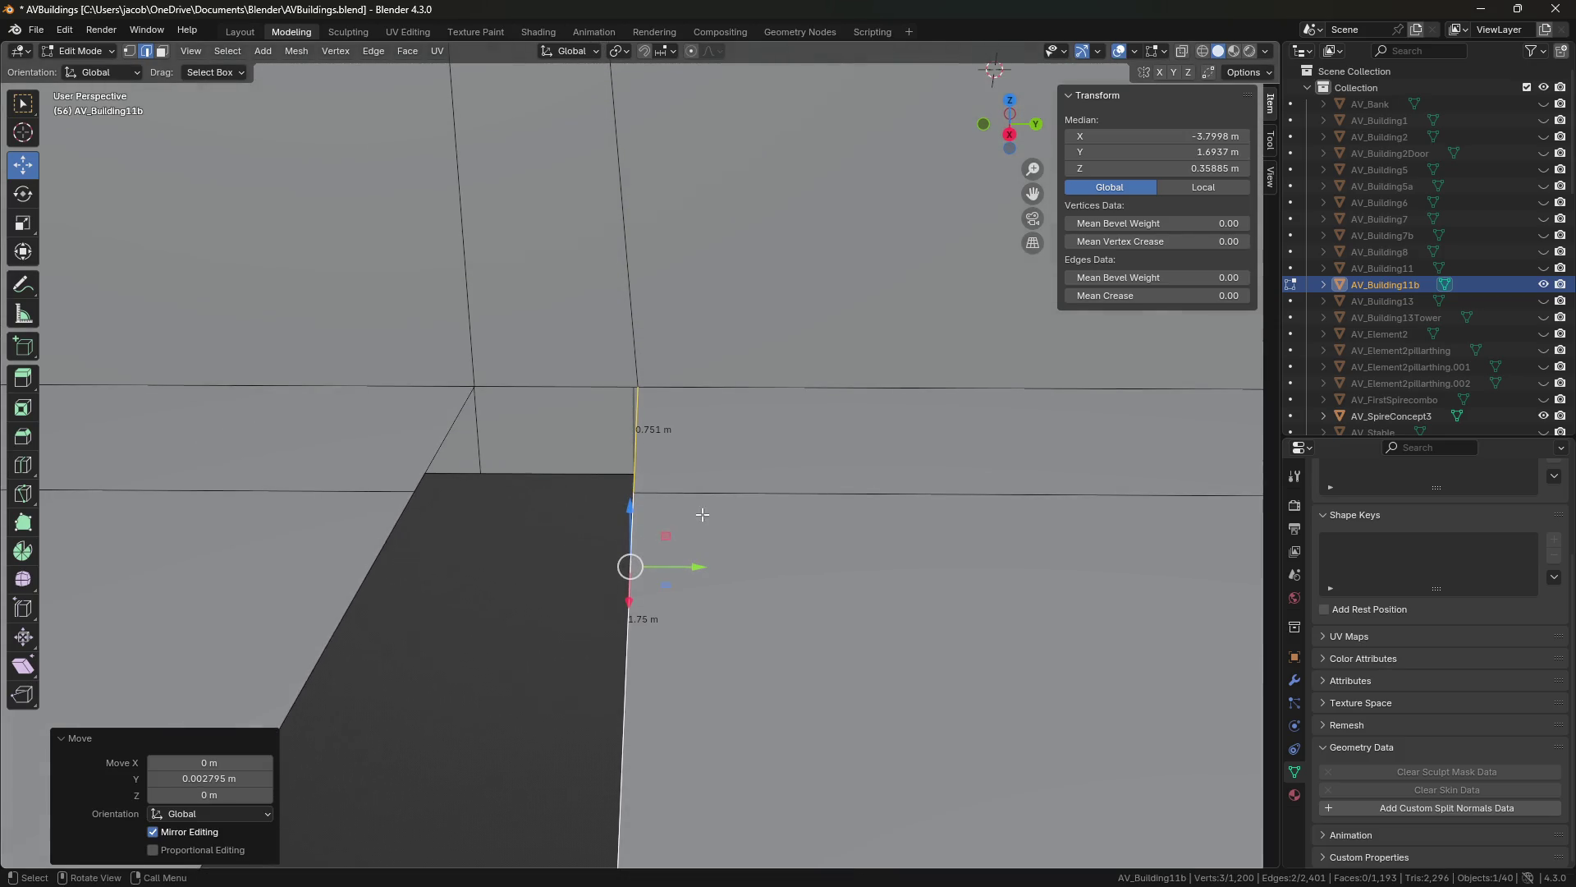
left_click_drag(700, 563, 703, 564)
key("shift+grave")
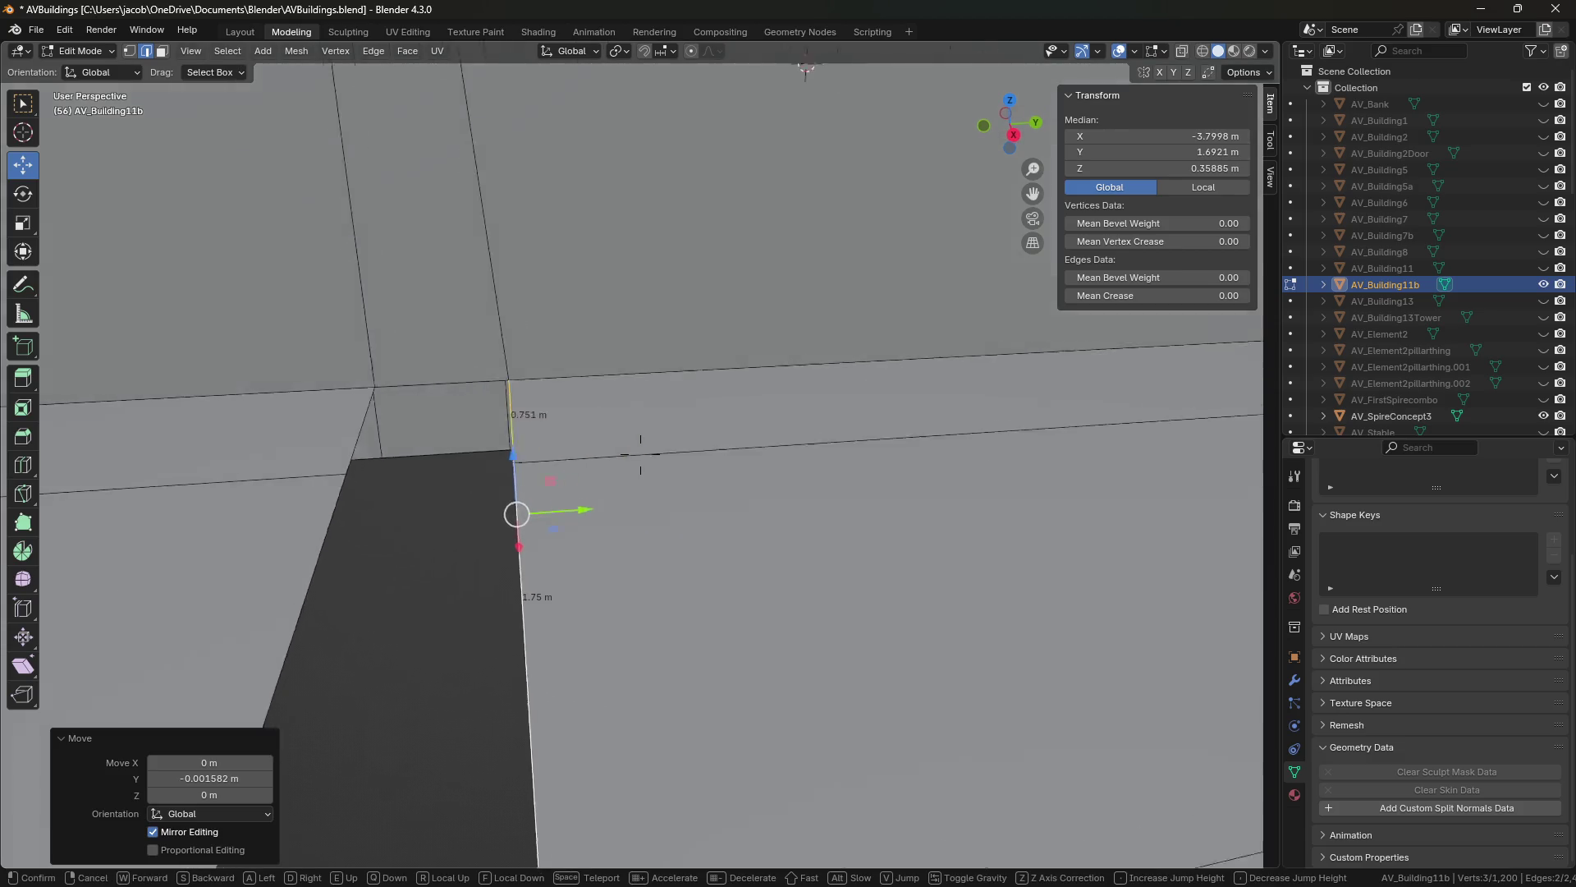
Fill the first two ramp faces between the upper ledge edges and the floor edges.
key("s")
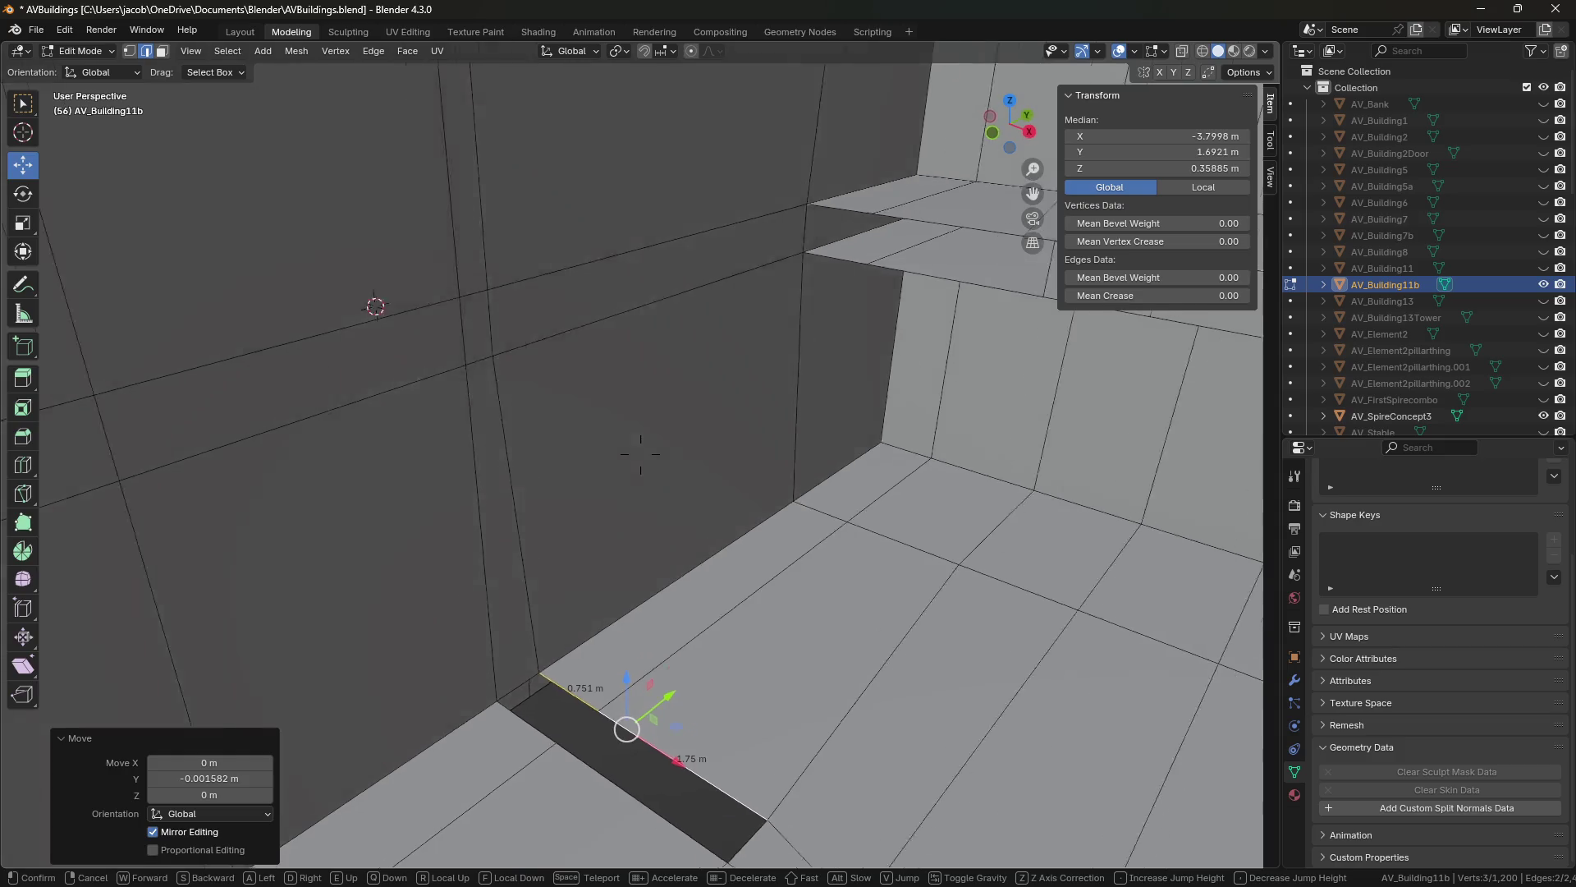
left_click(673, 461)
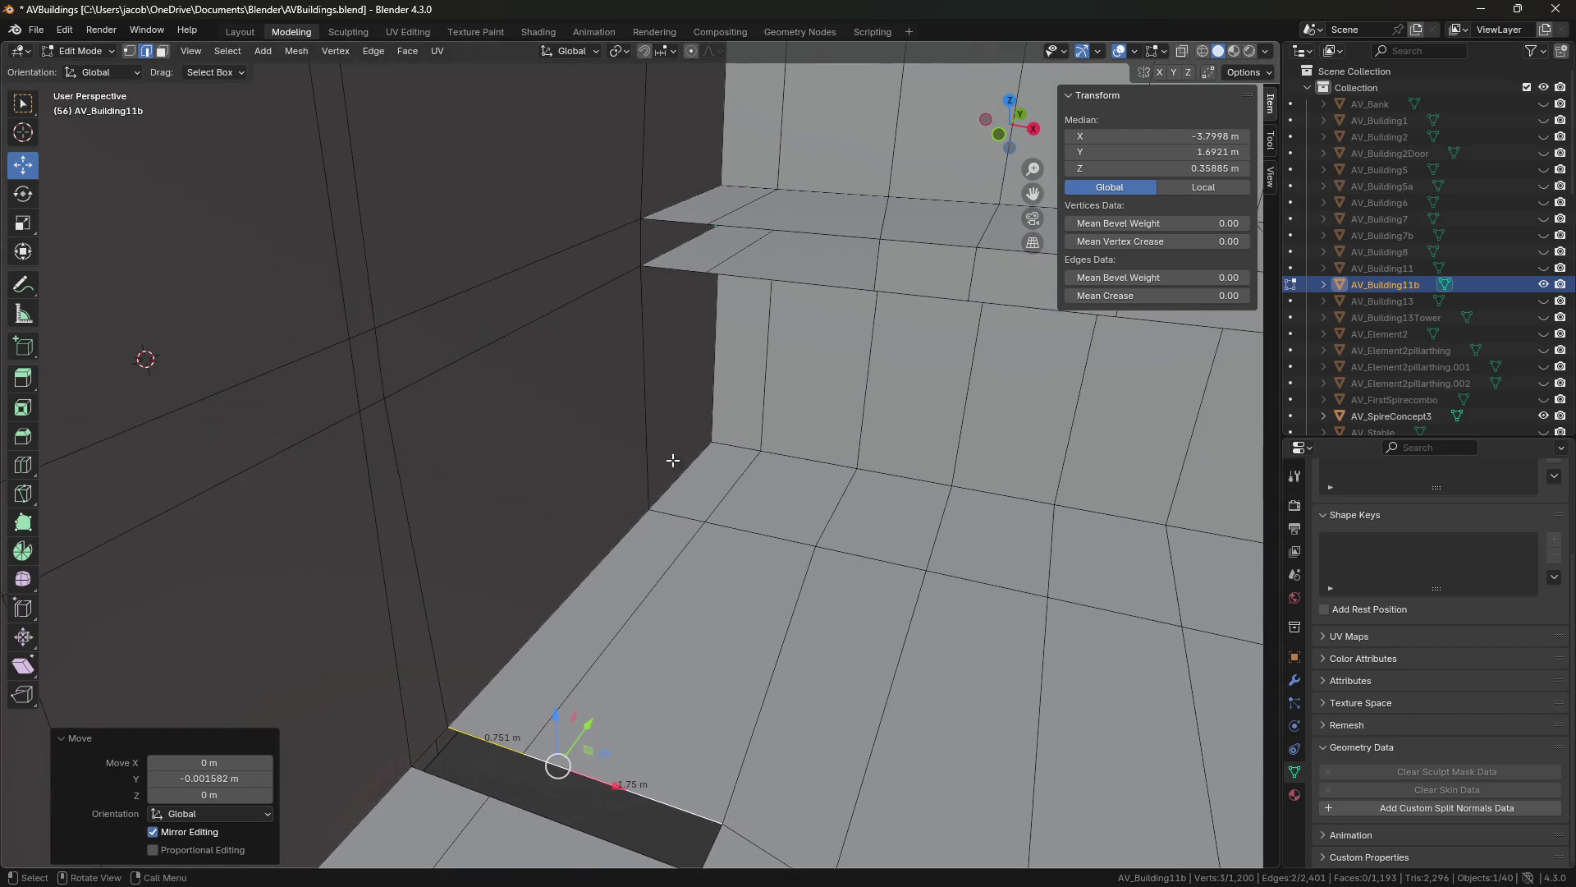
left_click(666, 271)
key("f")
left_click(622, 786)
left_click(793, 281, "shift")
key("f")
Fill the ramp's left face and the face up to the top edge.
left_click(705, 223)
left_click(454, 782, "shift")
key("f")
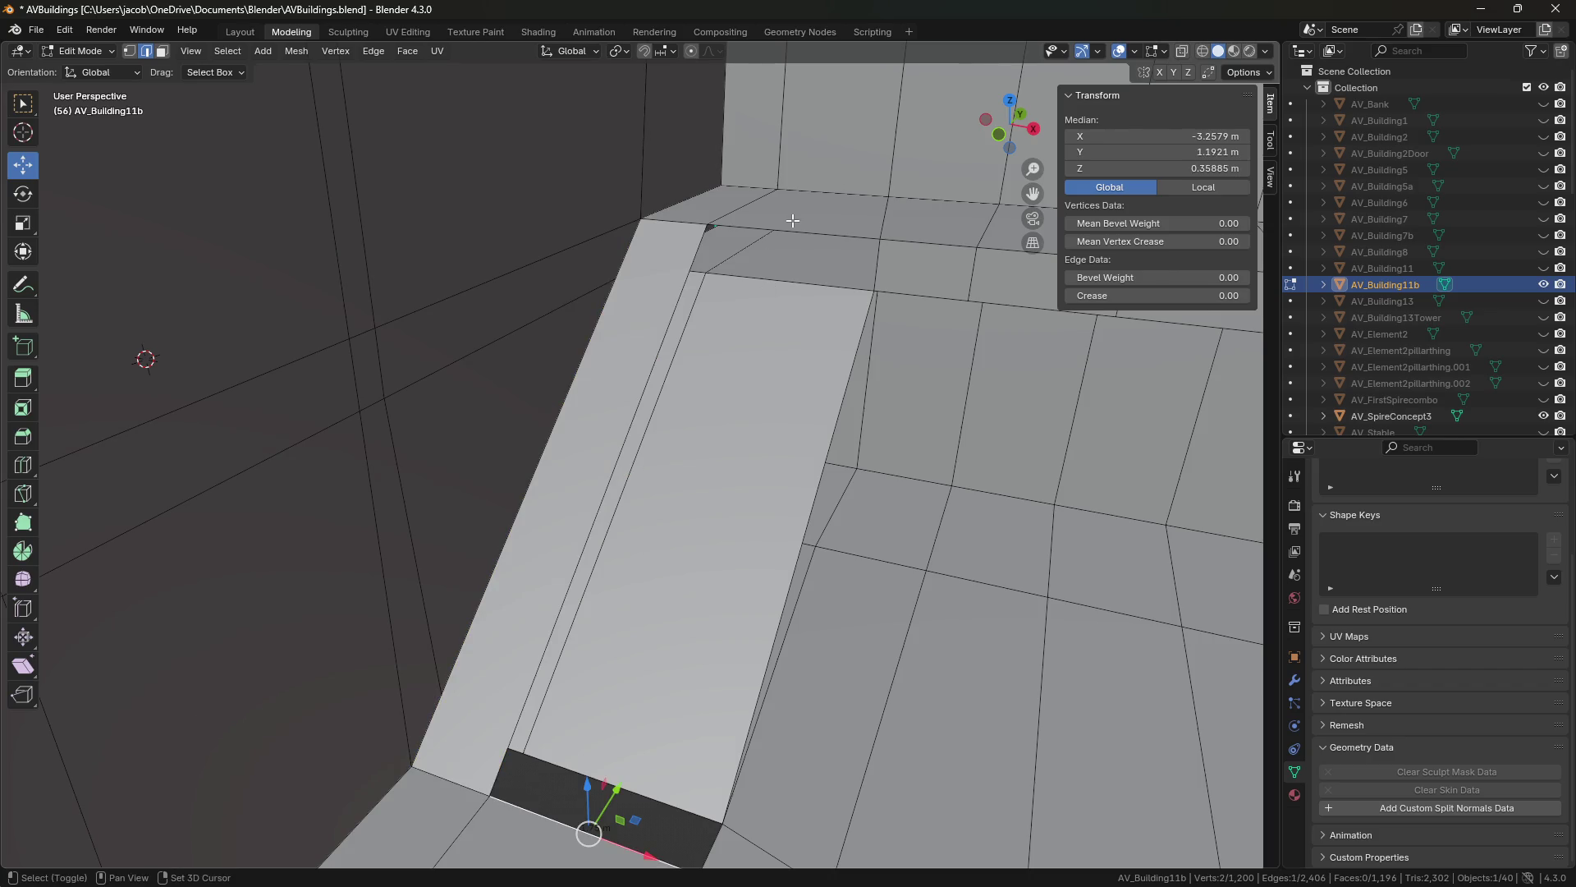
left_click(793, 221, "shift")
key("f")
Fill the ramp's narrow side face and save the file.
mouse_move(644, 448)
middle_mouse_down()
mouse_move(692, 374)
mouse_move(795, 522)
middle_mouse_up()
left_click(691, 375)
left_click(724, 376, "shift")
key("f")
key("ctrl+s")
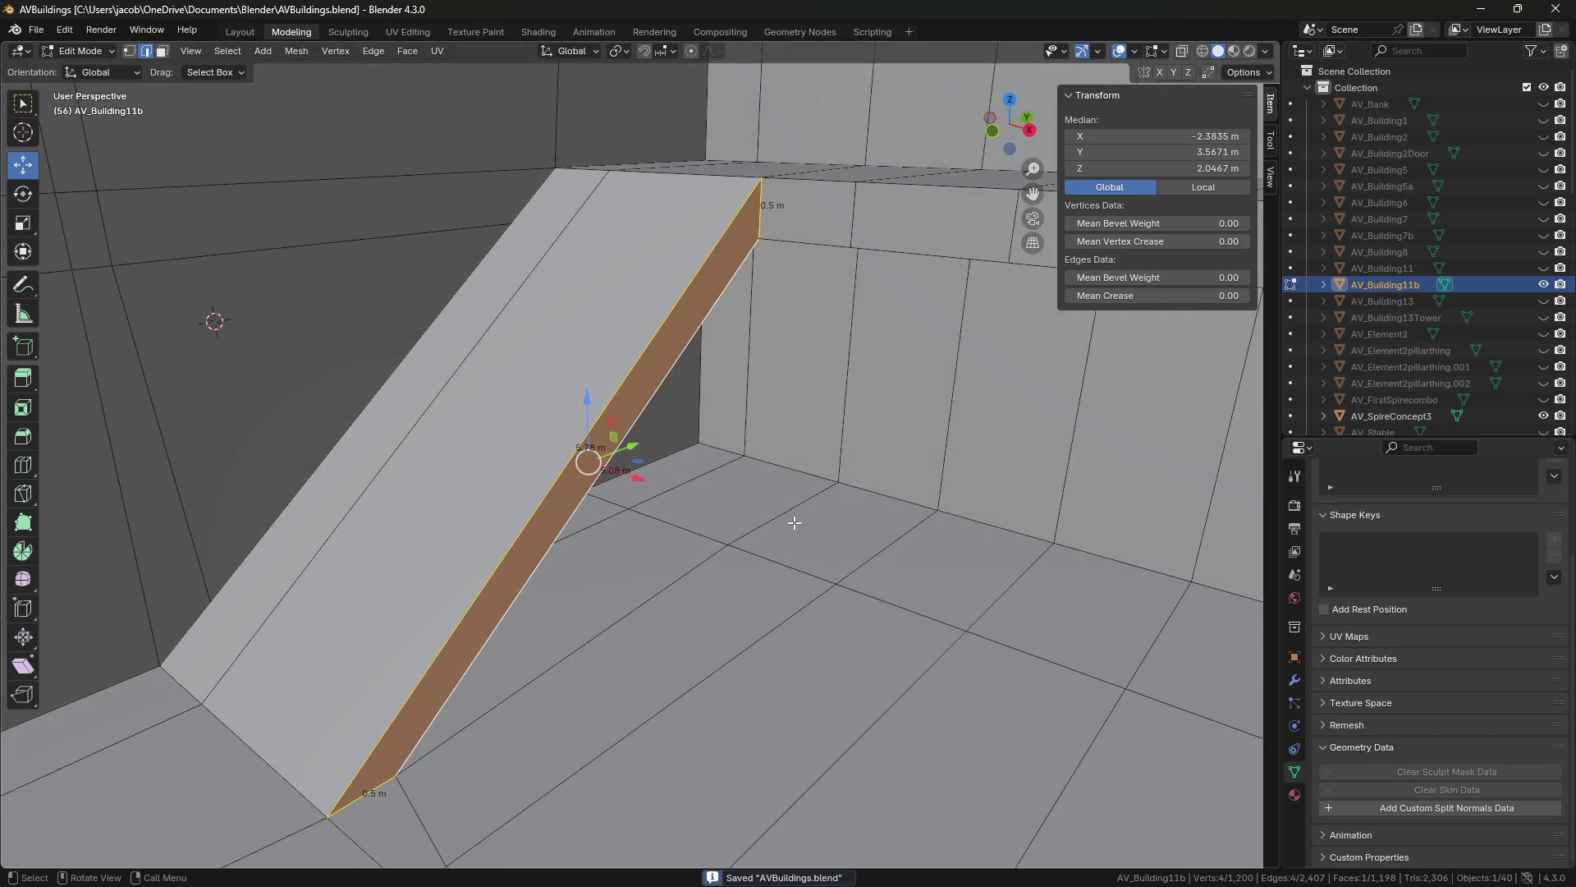
Select a corner edge and walk the view closer along the ramp.
left_click(795, 522)
key("shift+grave")
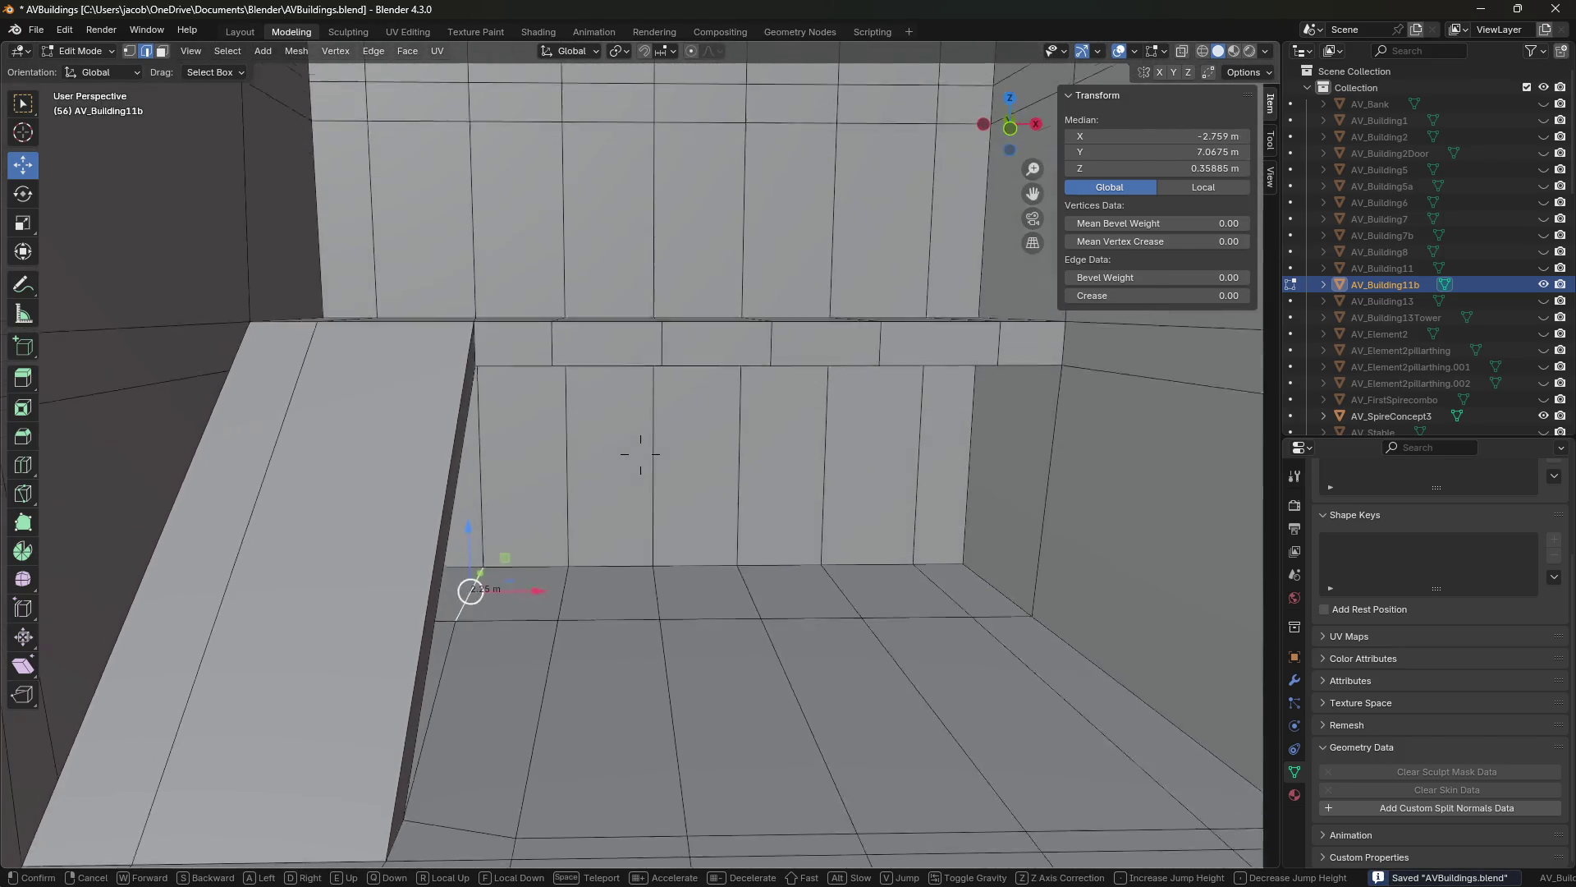
key("w")
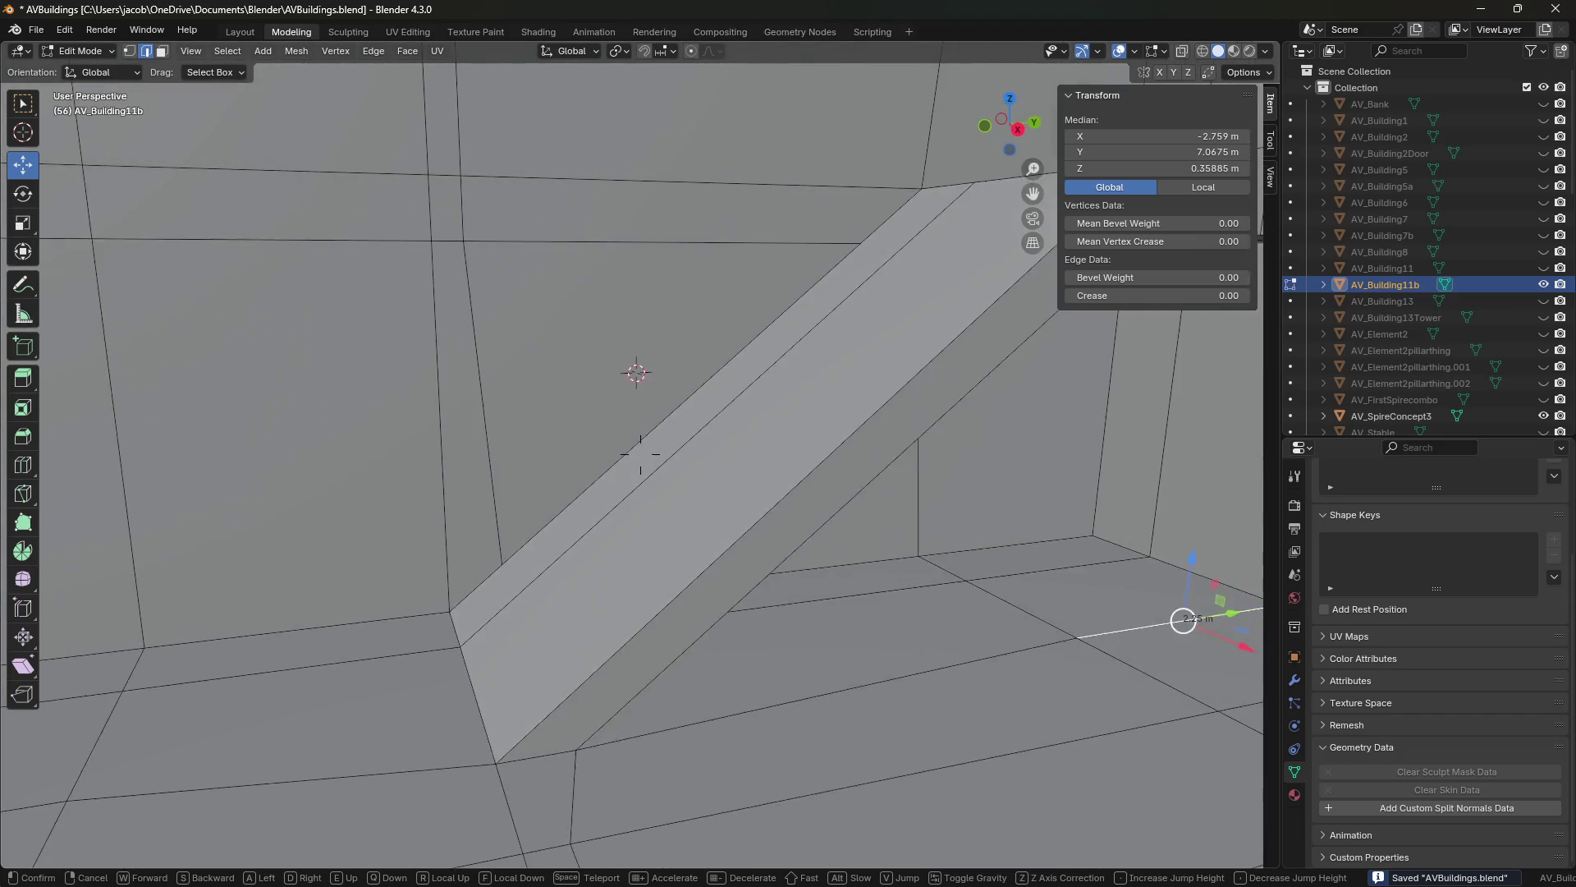
left_click(641, 454)
key("1")
left_click(873, 348)
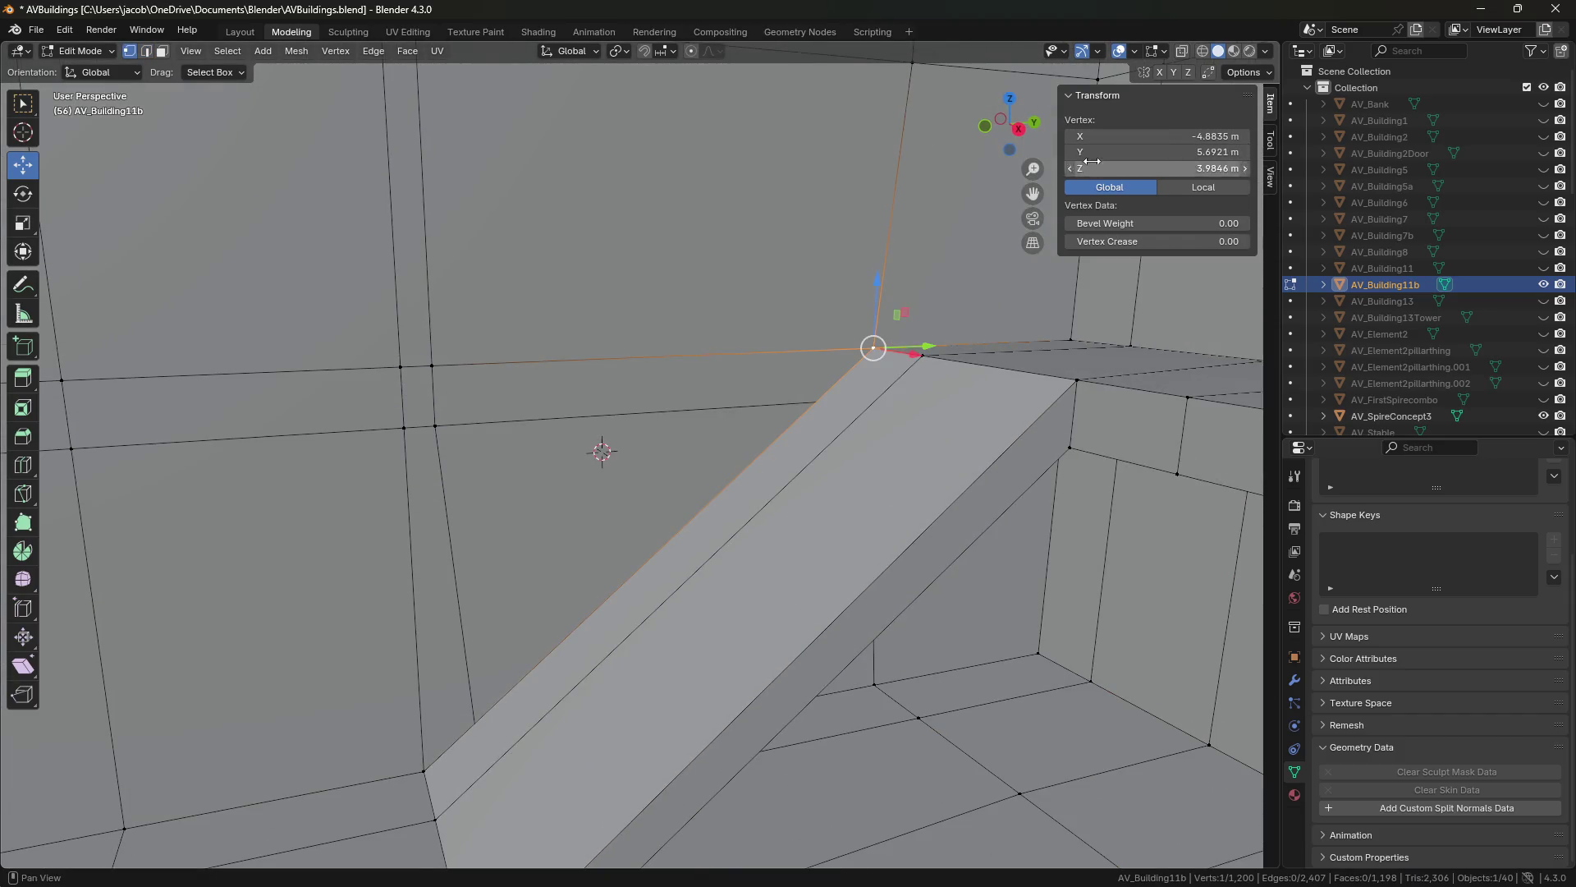
key("2")
left_click(427, 790)
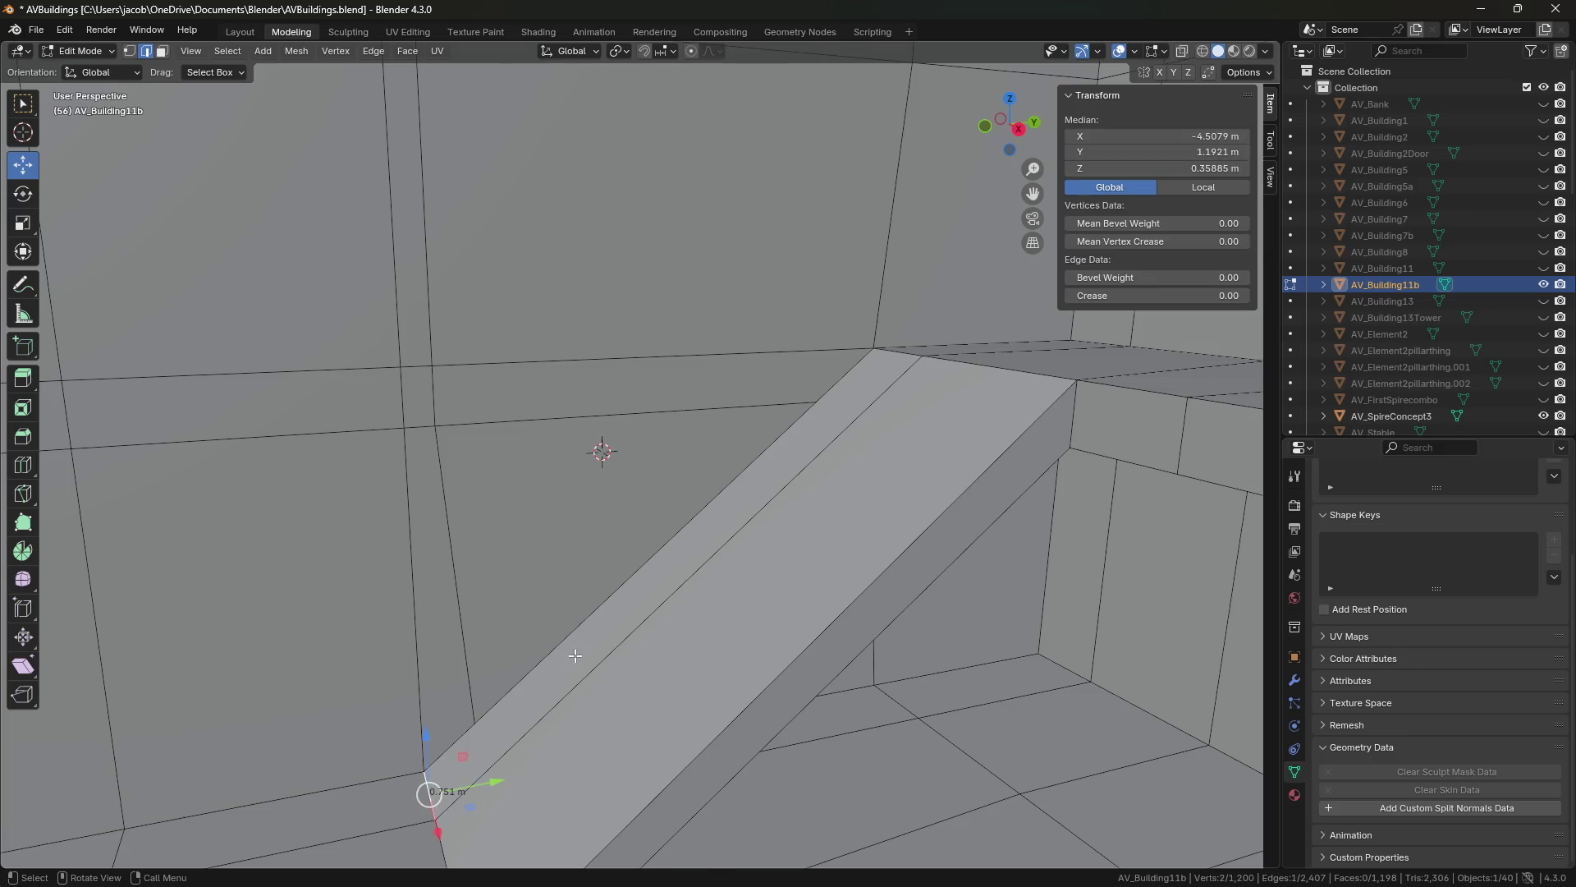
key("e")
key("Escape")
double_click(1110, 170)
key("Return")
key("shift+grave")
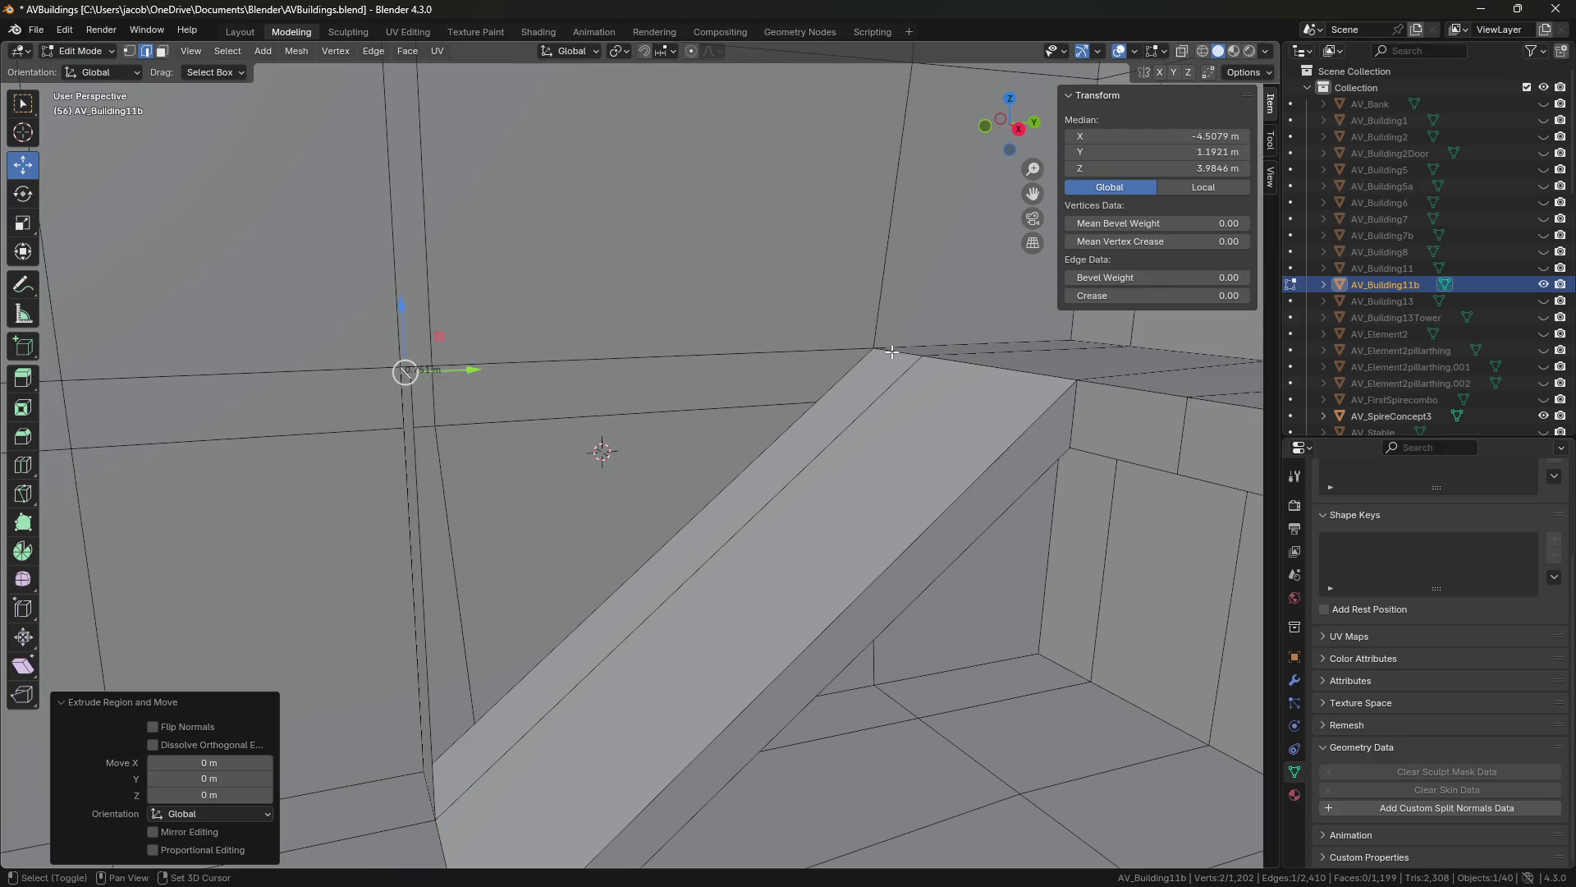
key("s")
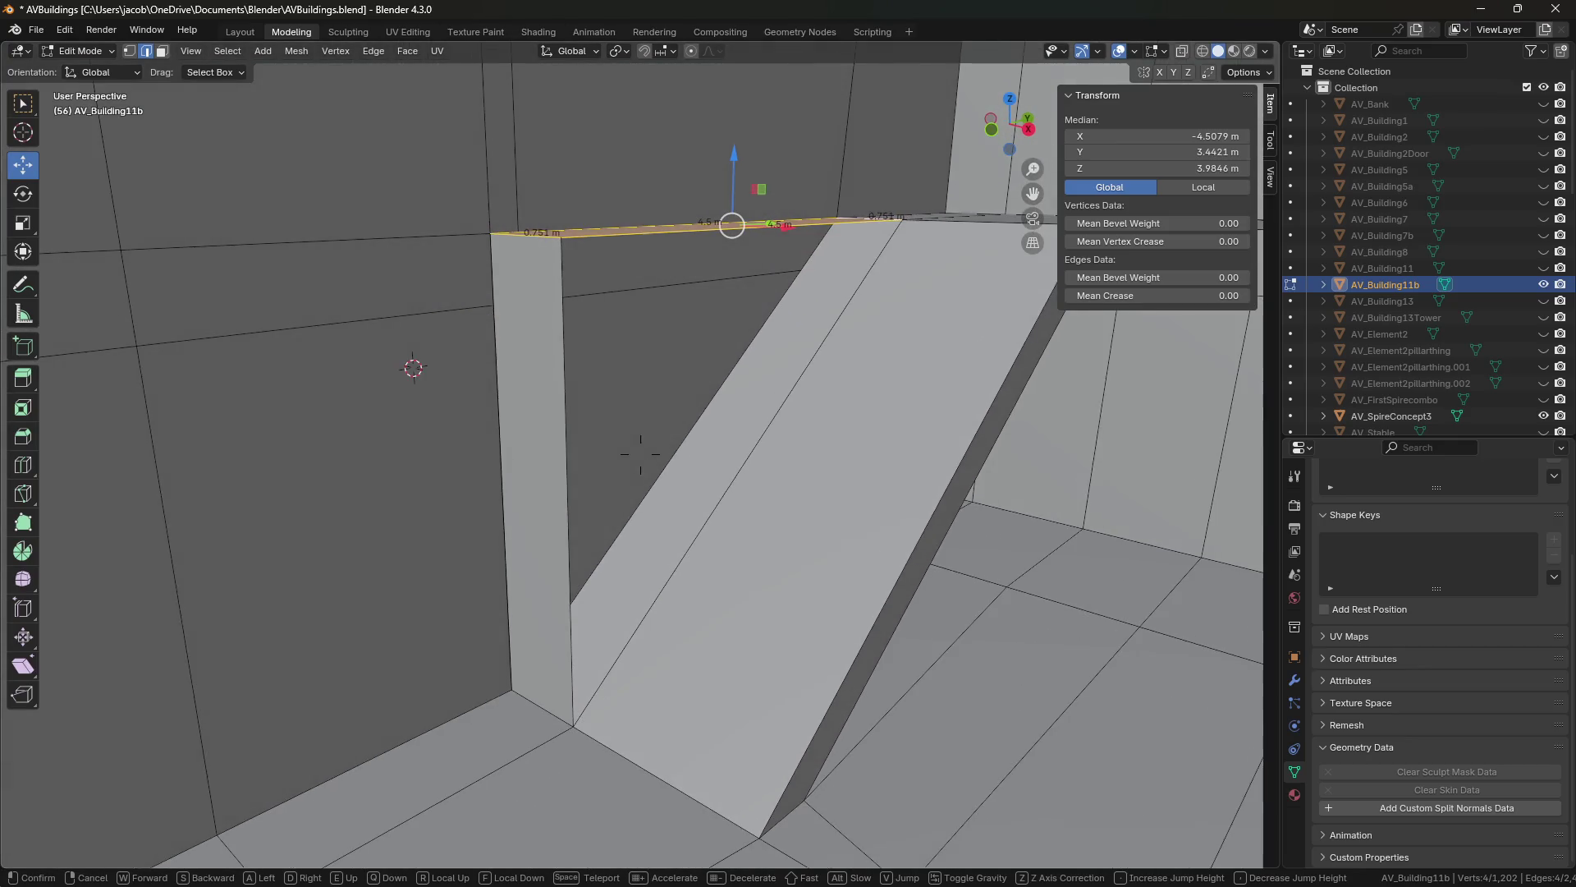
left_click(640, 453)
left_click(564, 465)
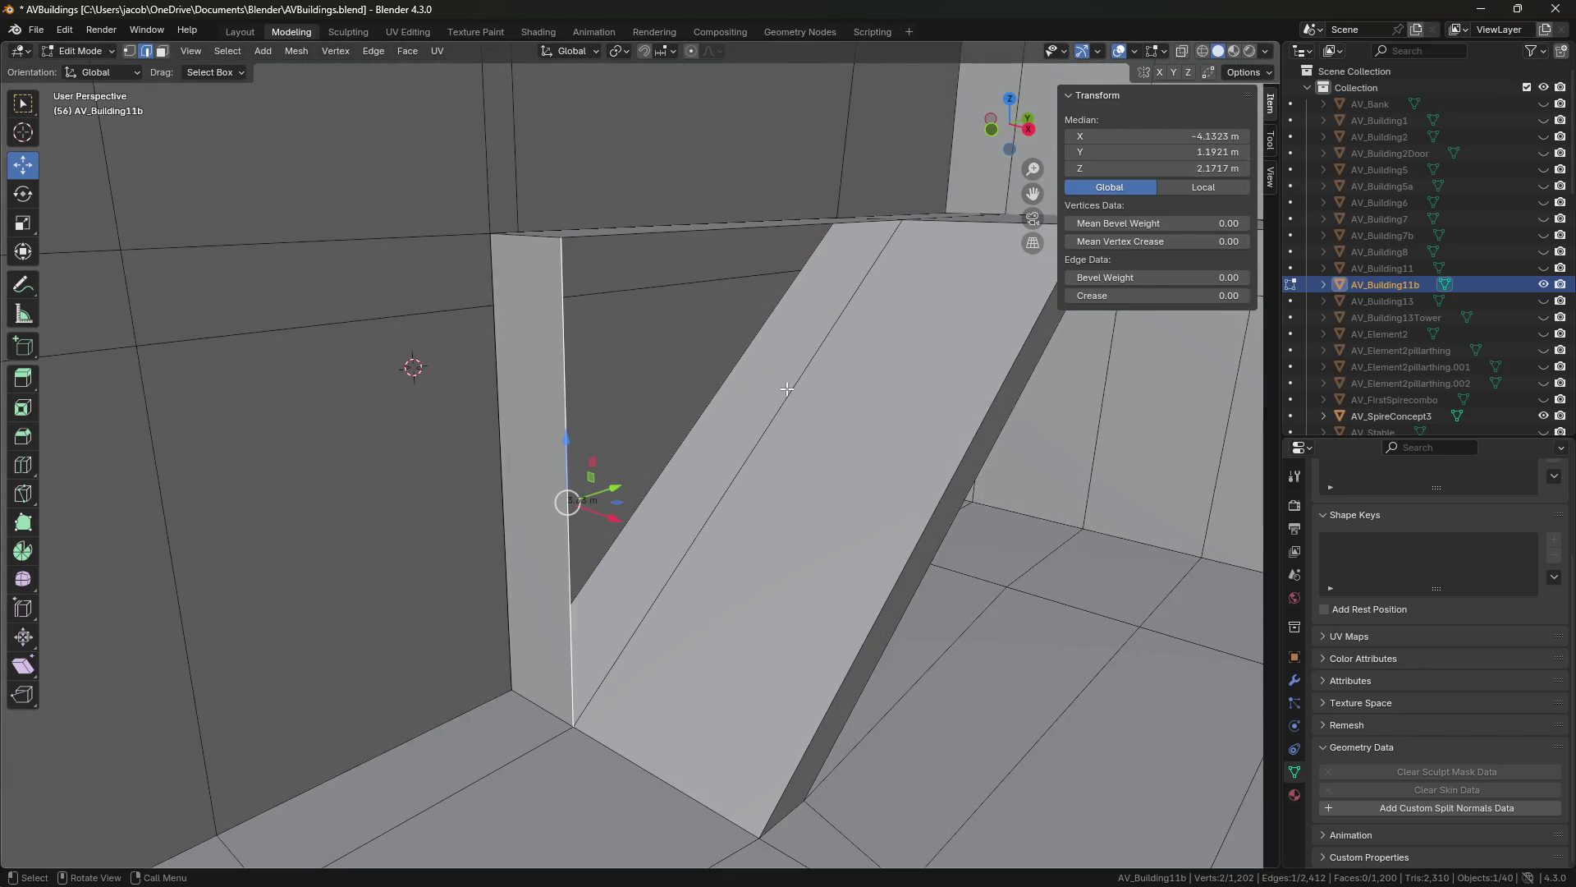
key("shift+grave")
key("w")
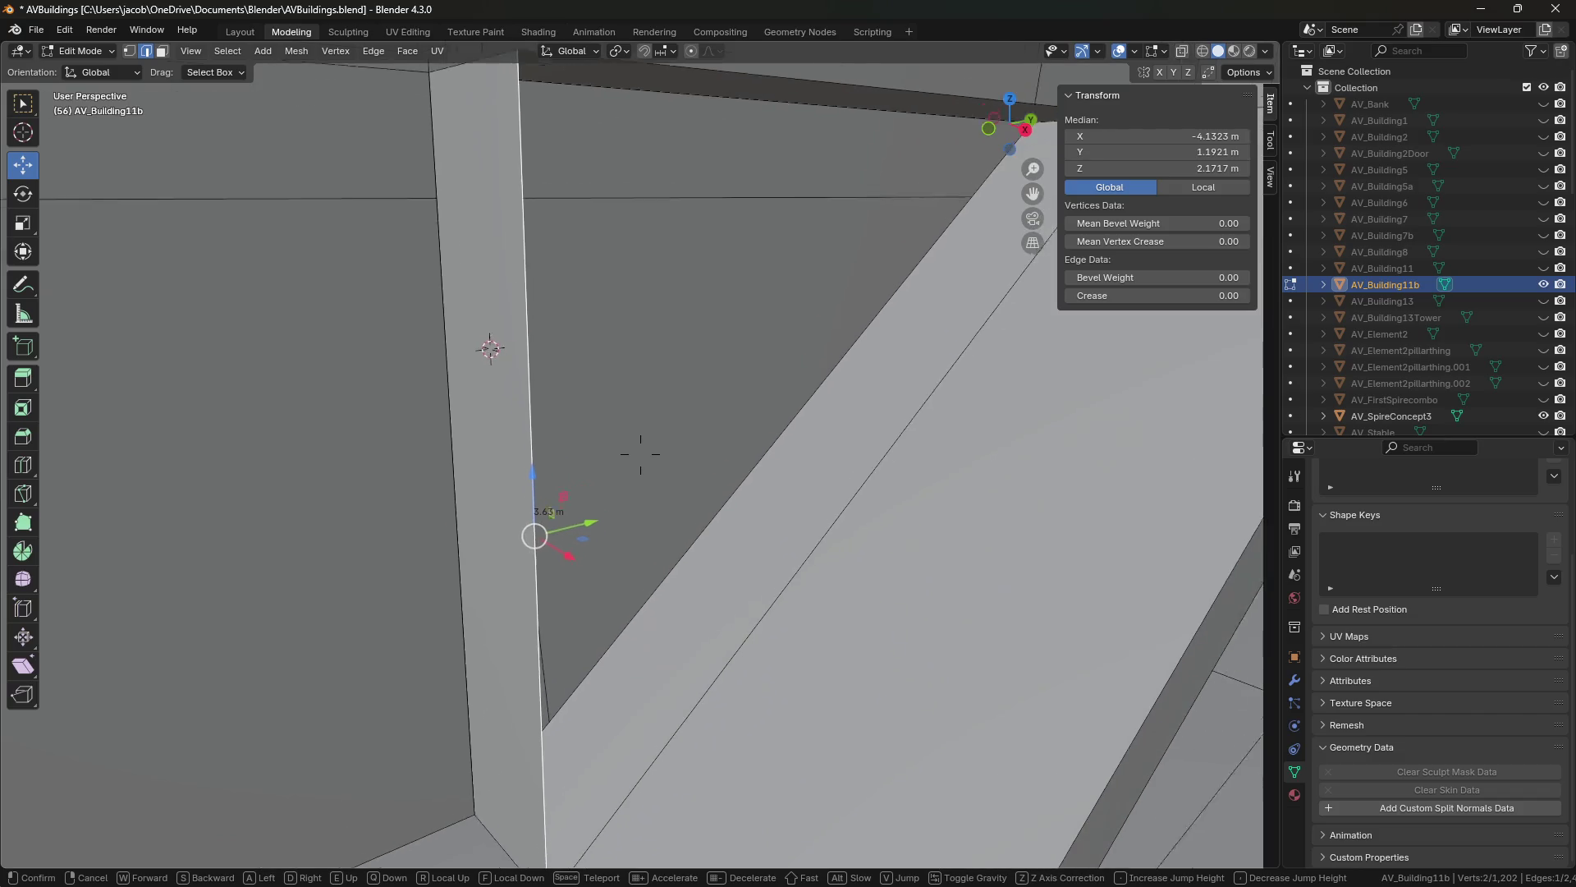
key("s")
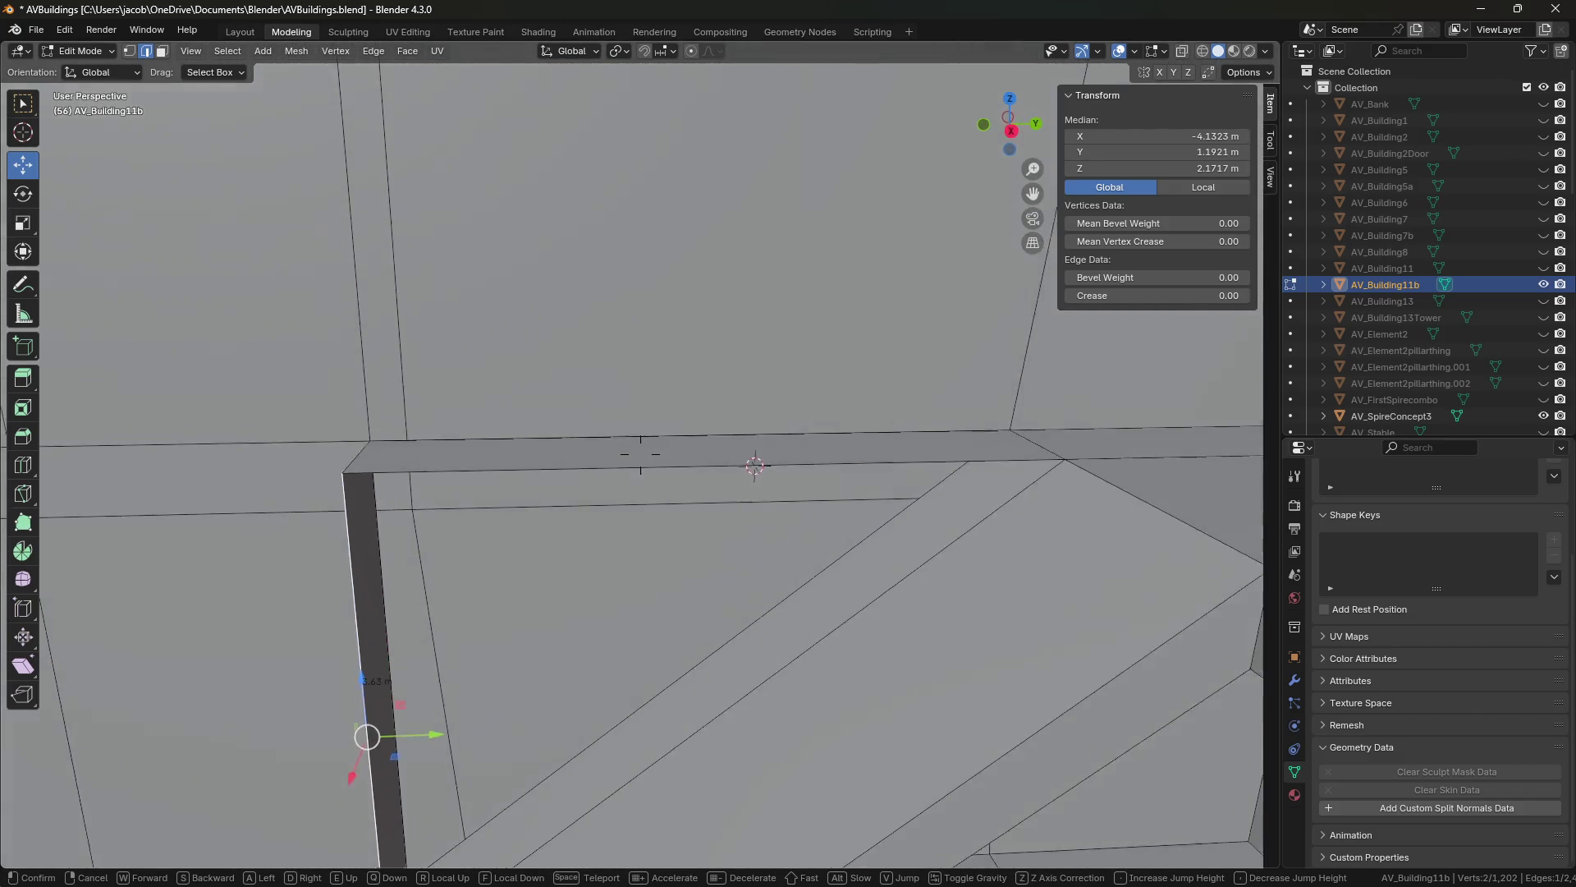
left_click(640, 453)
left_click(654, 458)
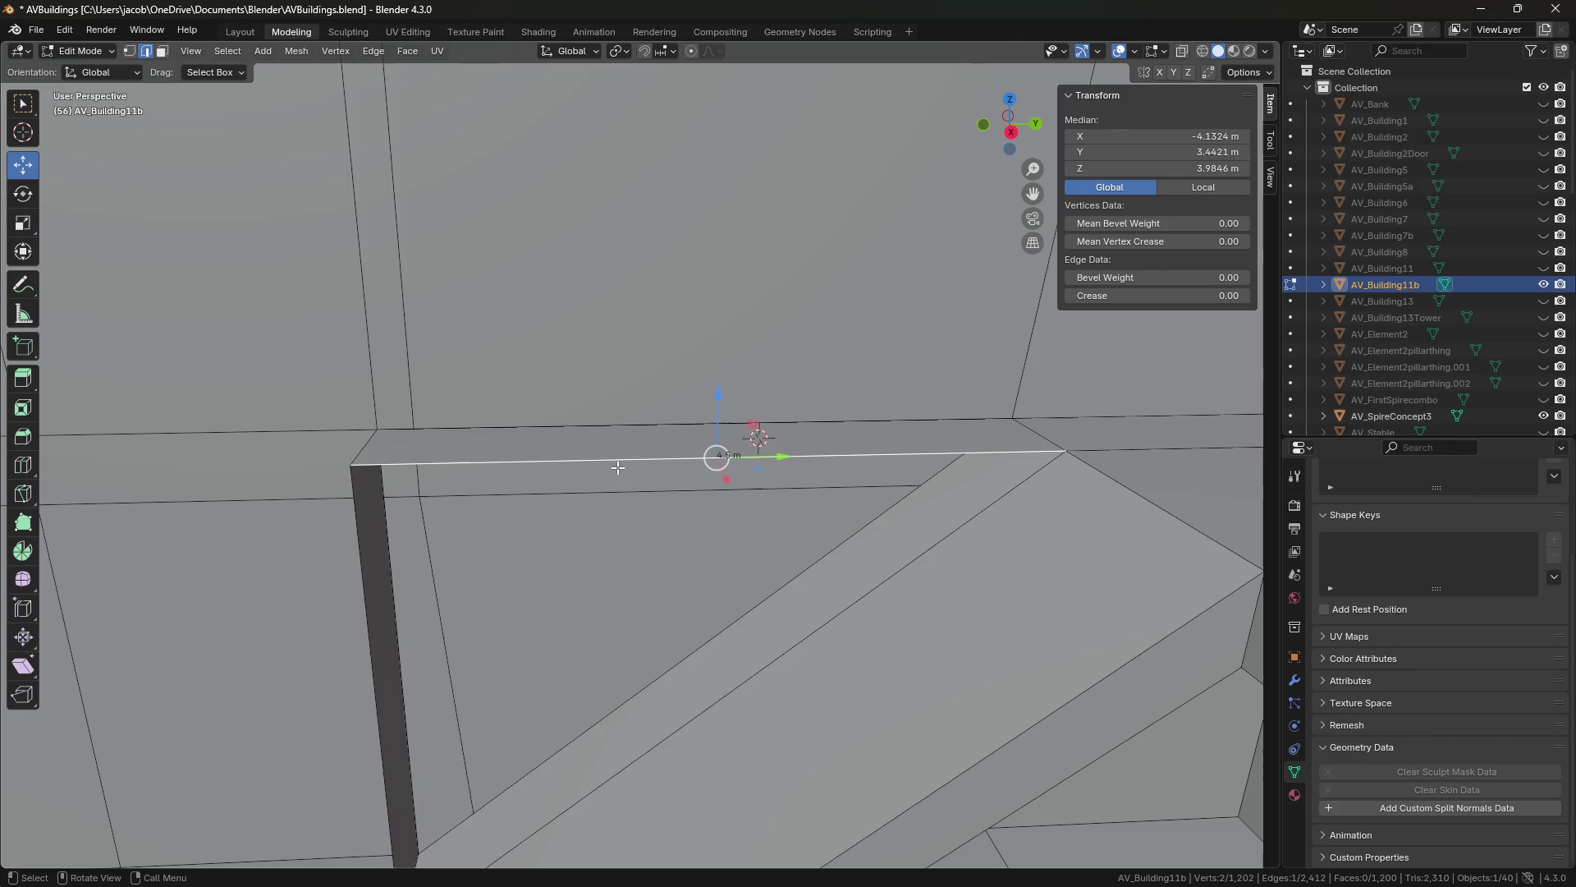
key("shift+grave")
key("w")
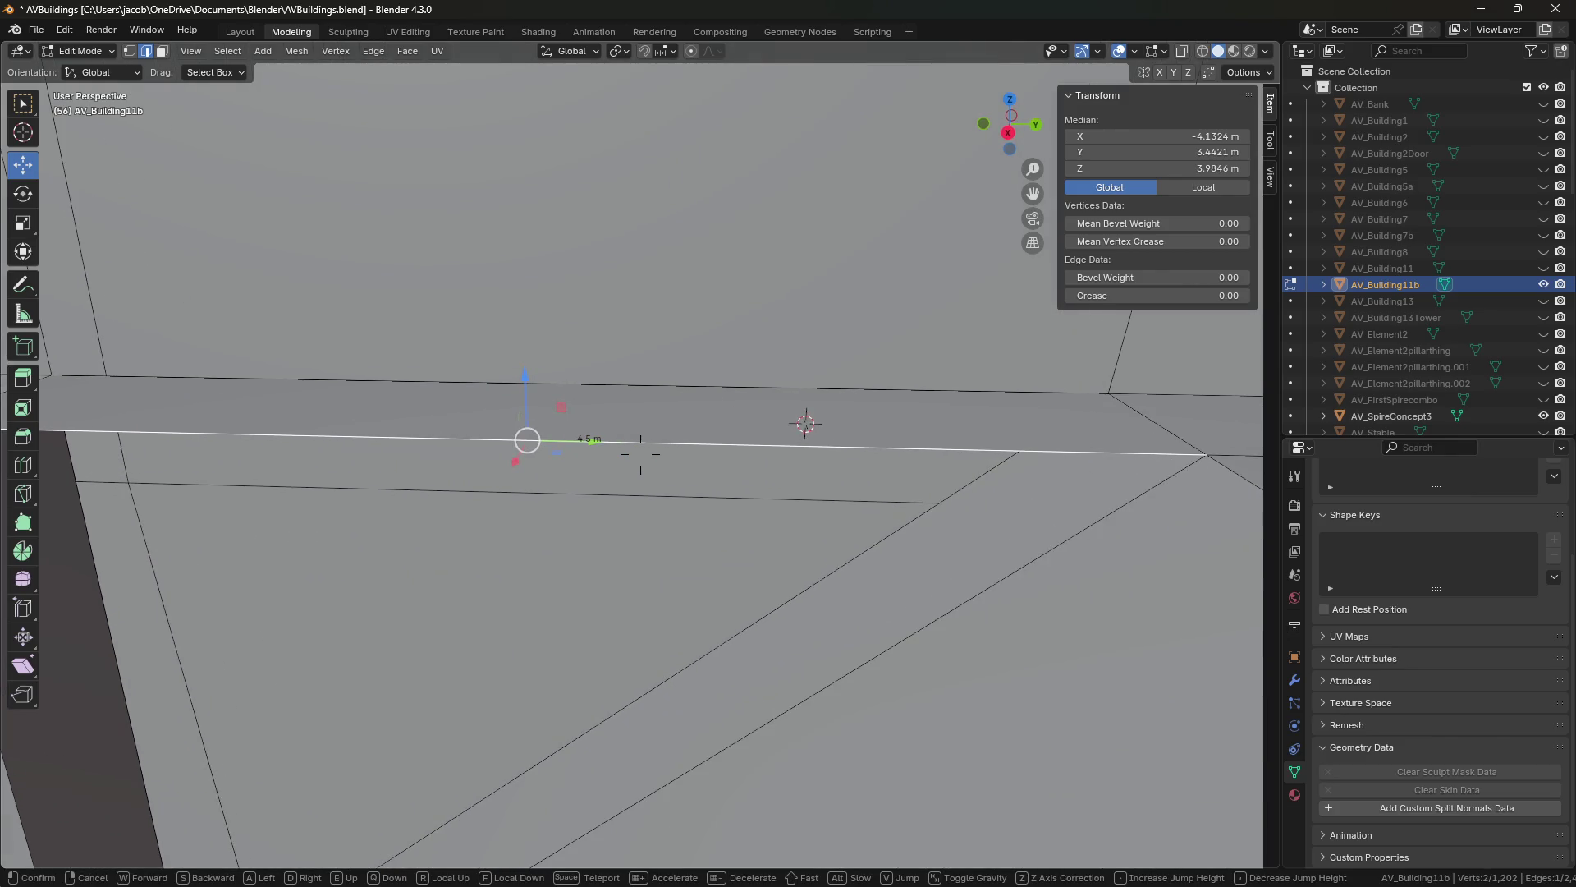
key("q")
key("a")
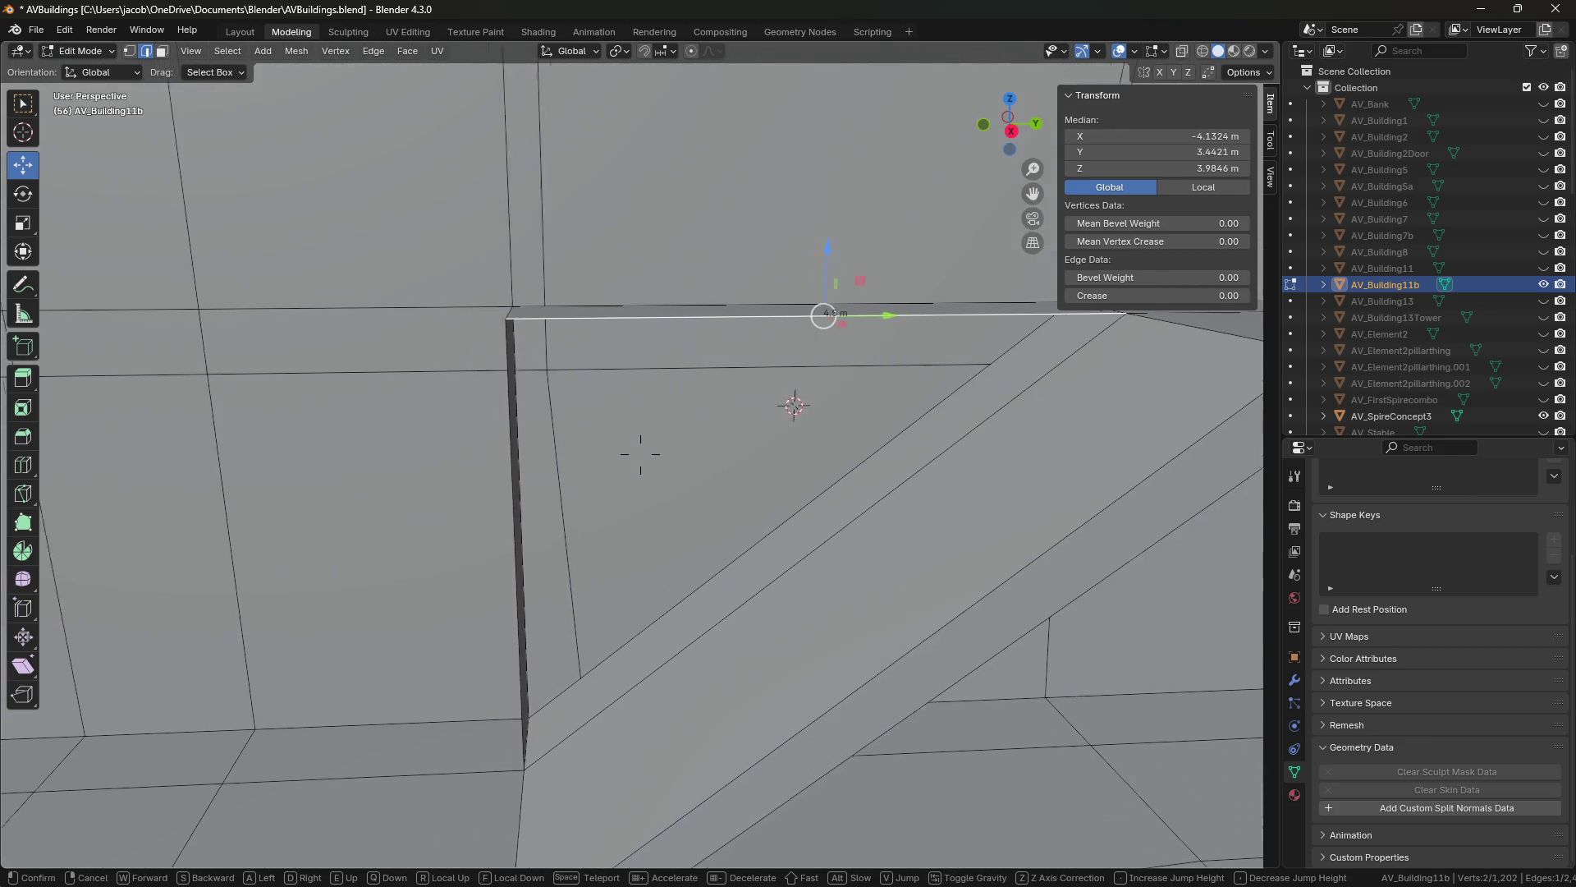
key("d")
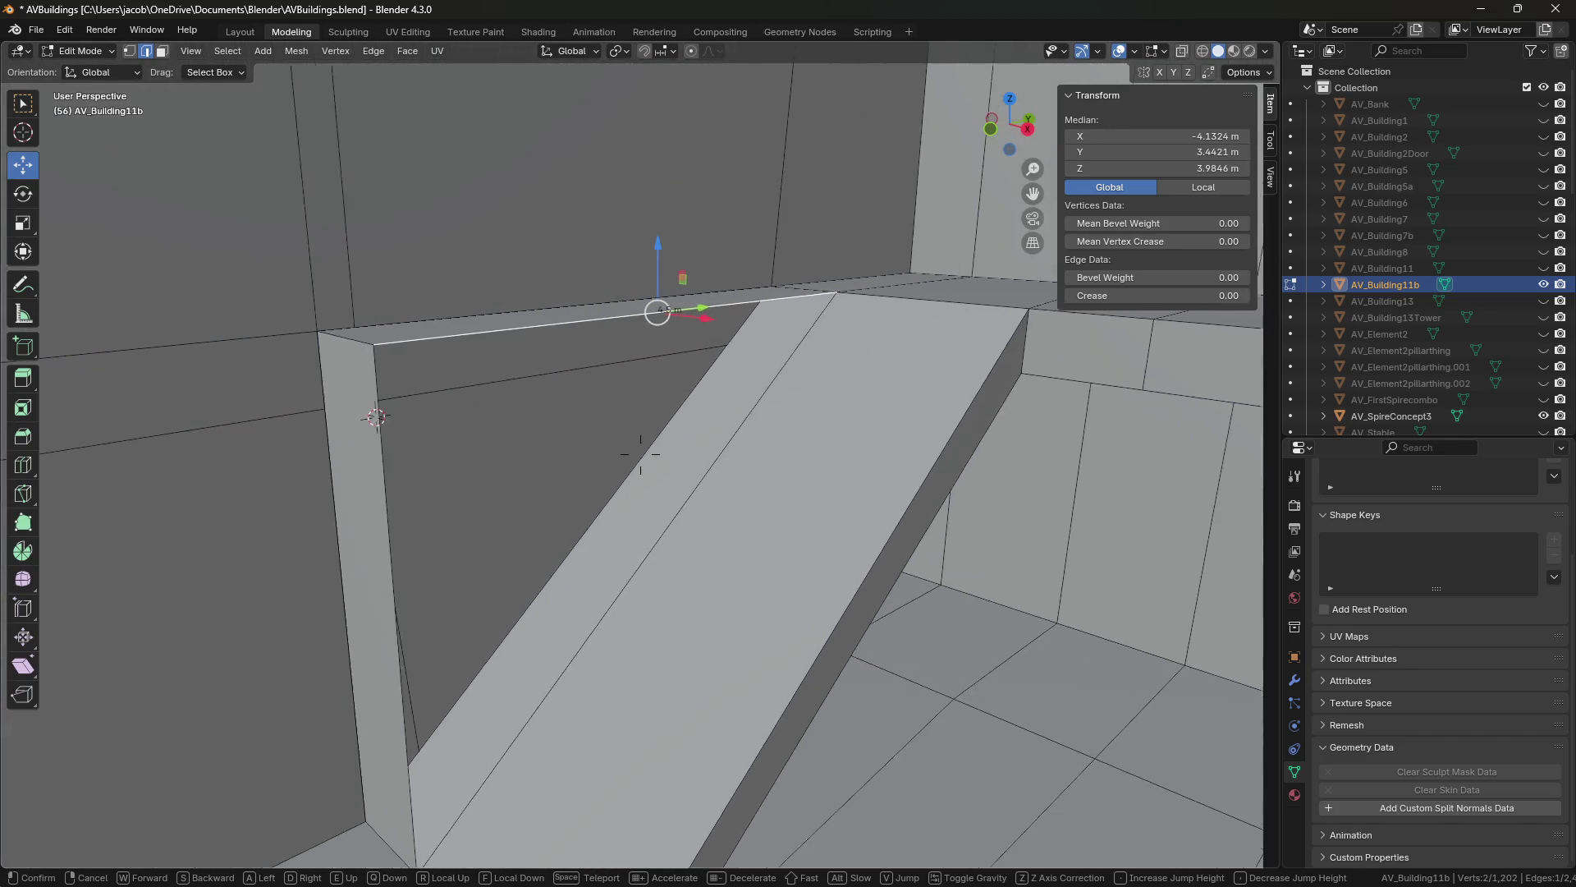
left_click(386, 559)
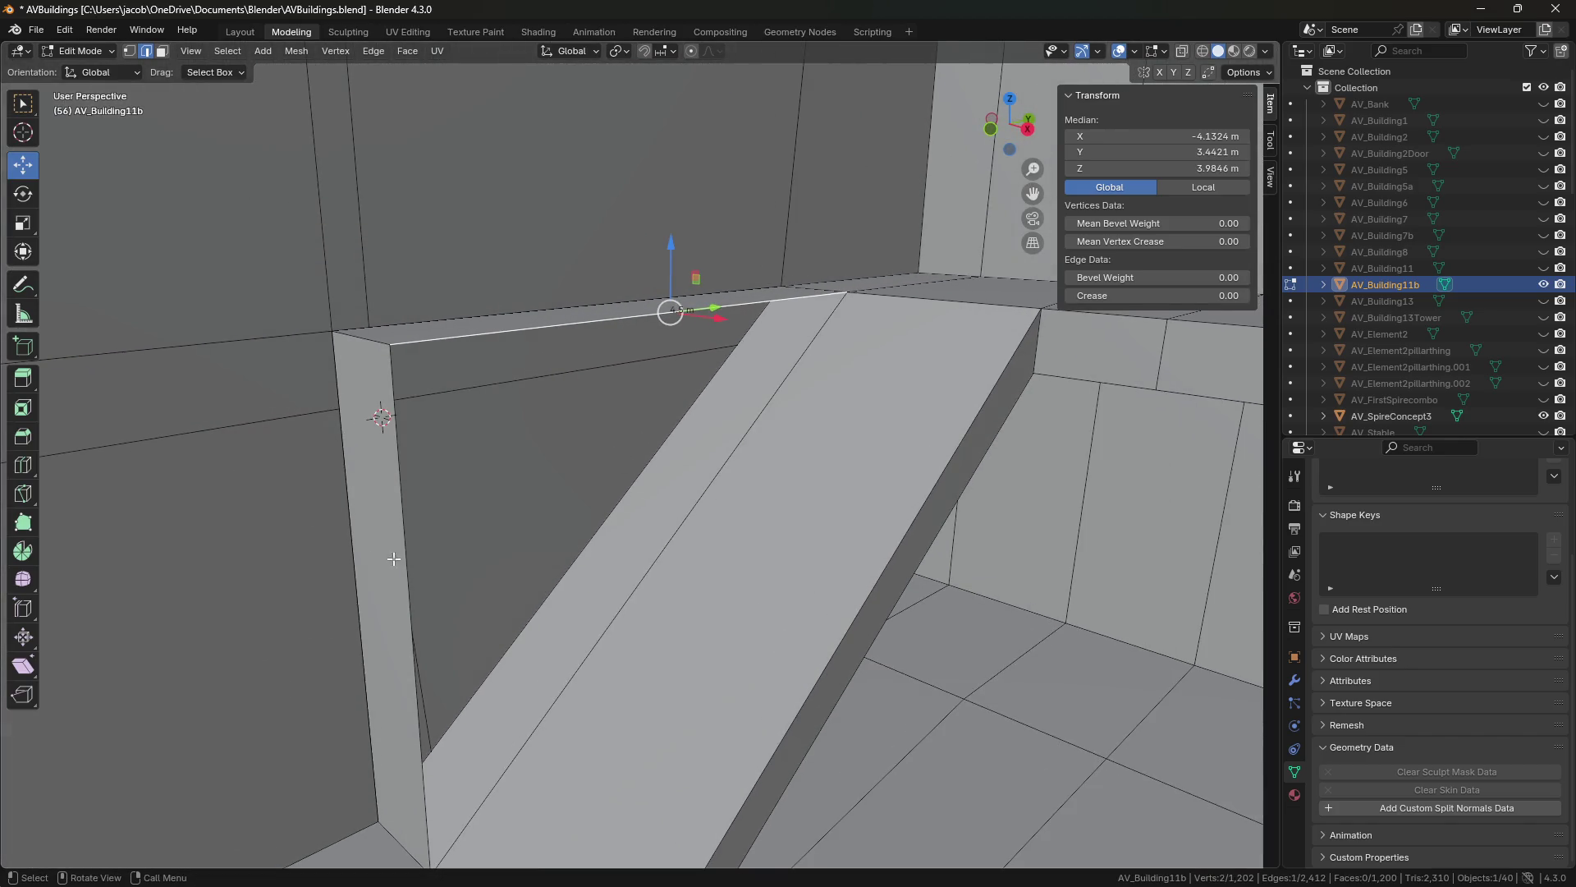
key("shift+grave")
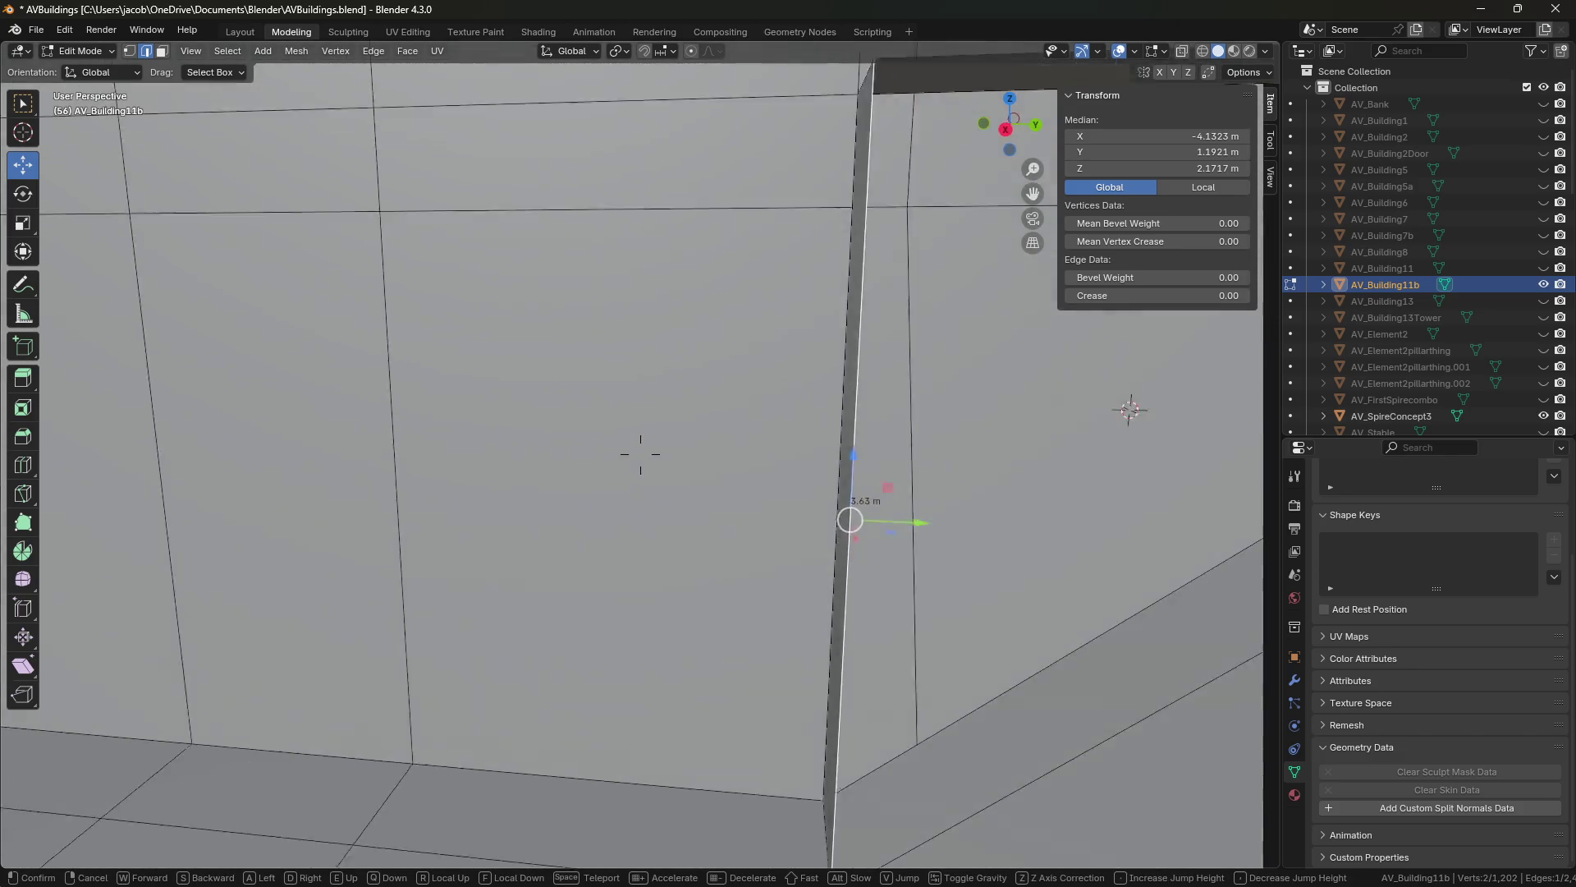
mouse_move(640, 454)
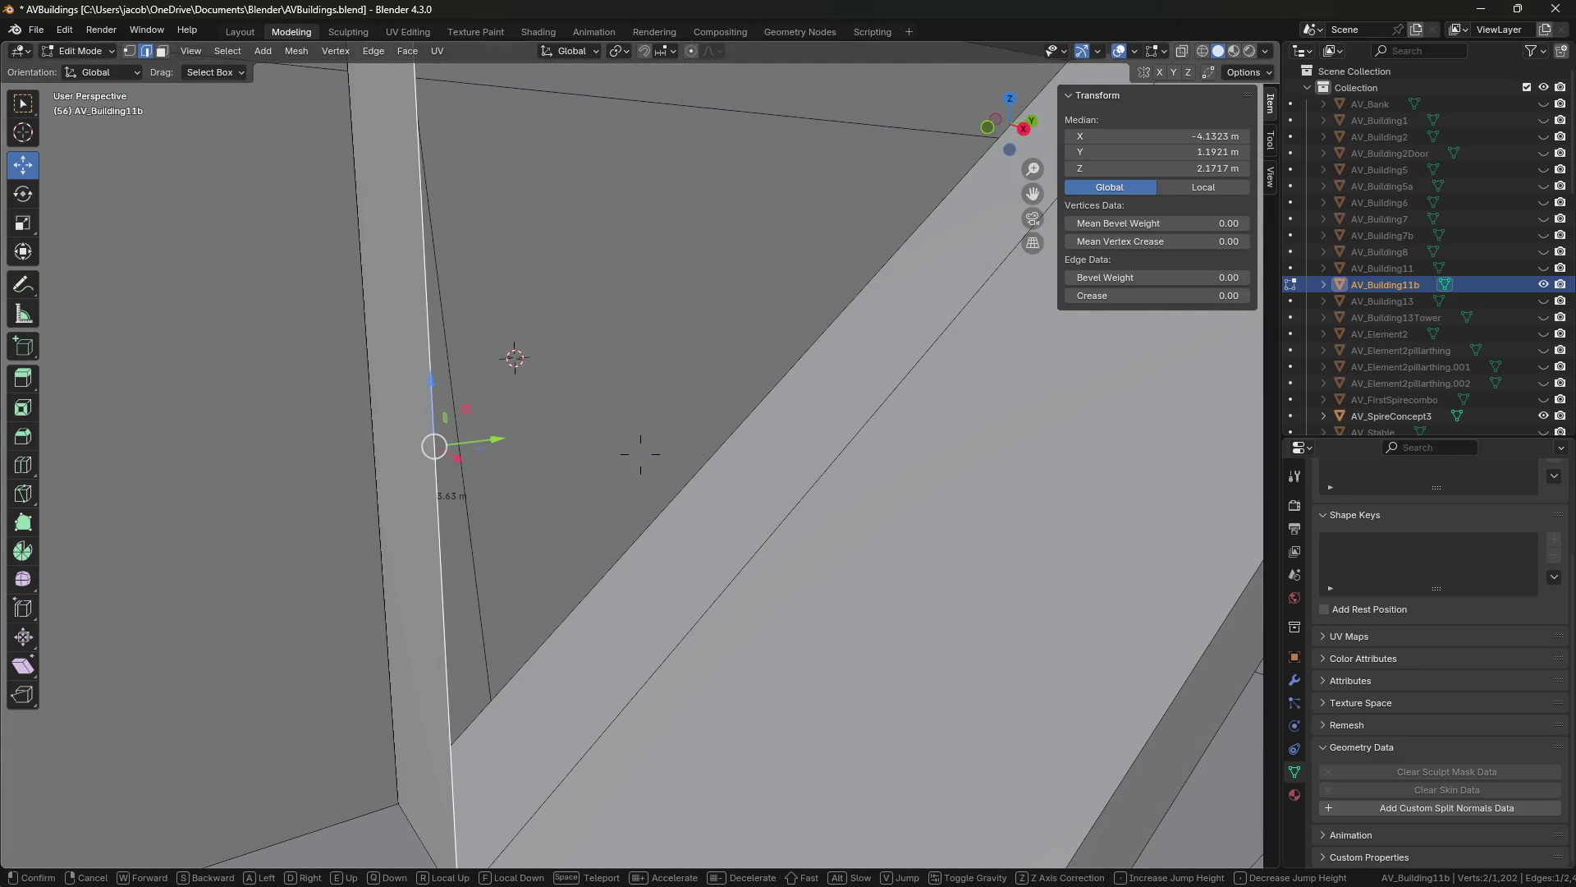
key("s")
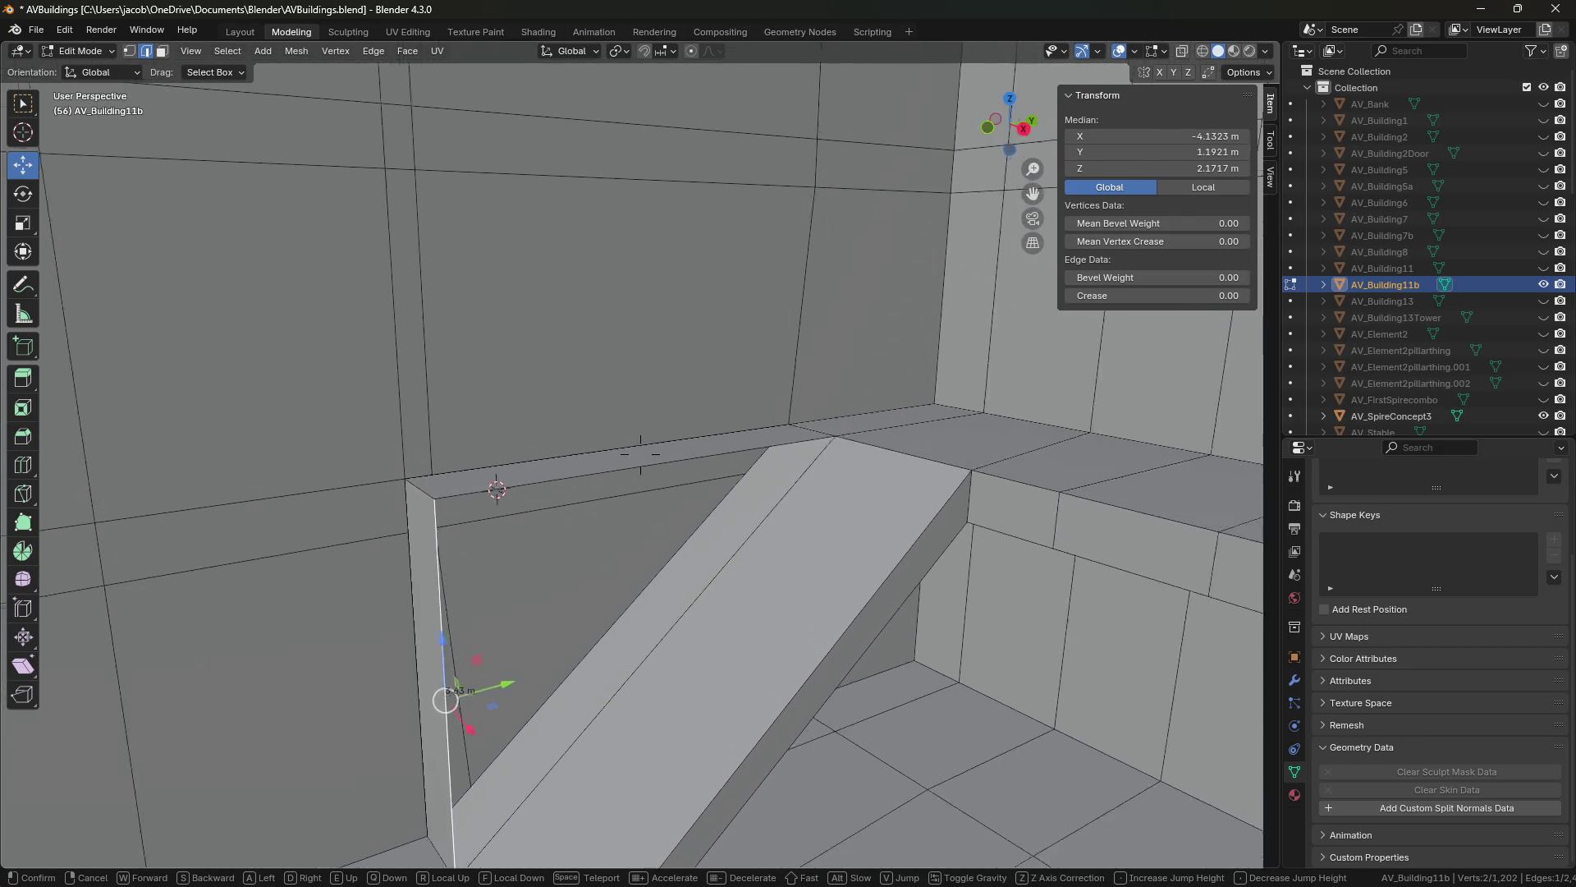
left_click(640, 453)
left_click(634, 342)
key("shift+grave")
left_click(573, 404)
key("3")
left_click(573, 404)
left_click(549, 447, "shift")
key("x")
left_click(585, 444)
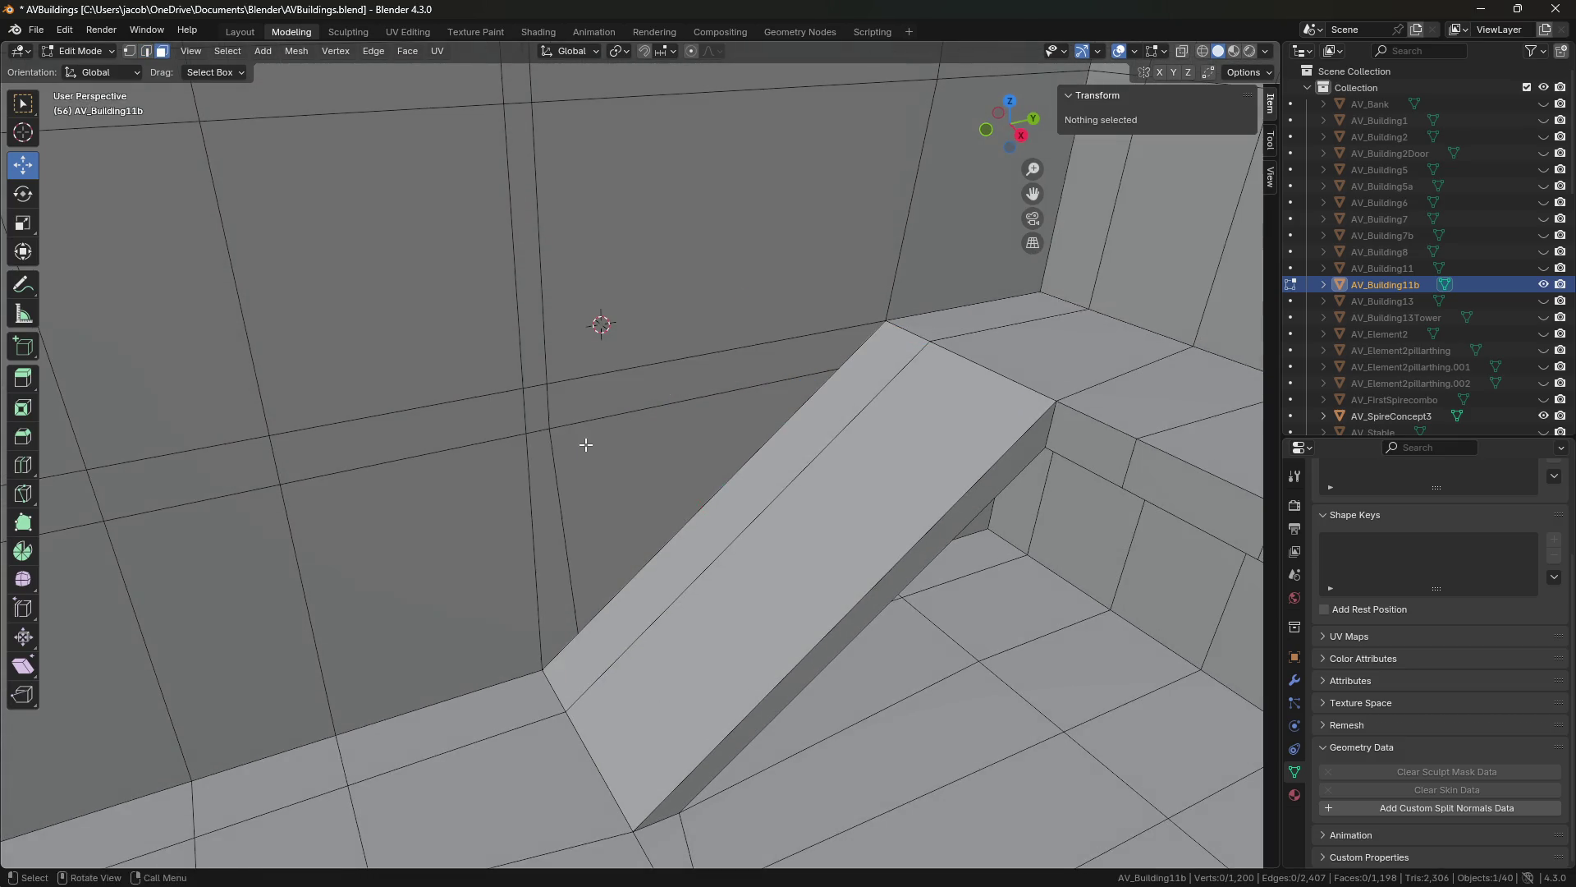
key("shift+grave")
left_click(806, 400)
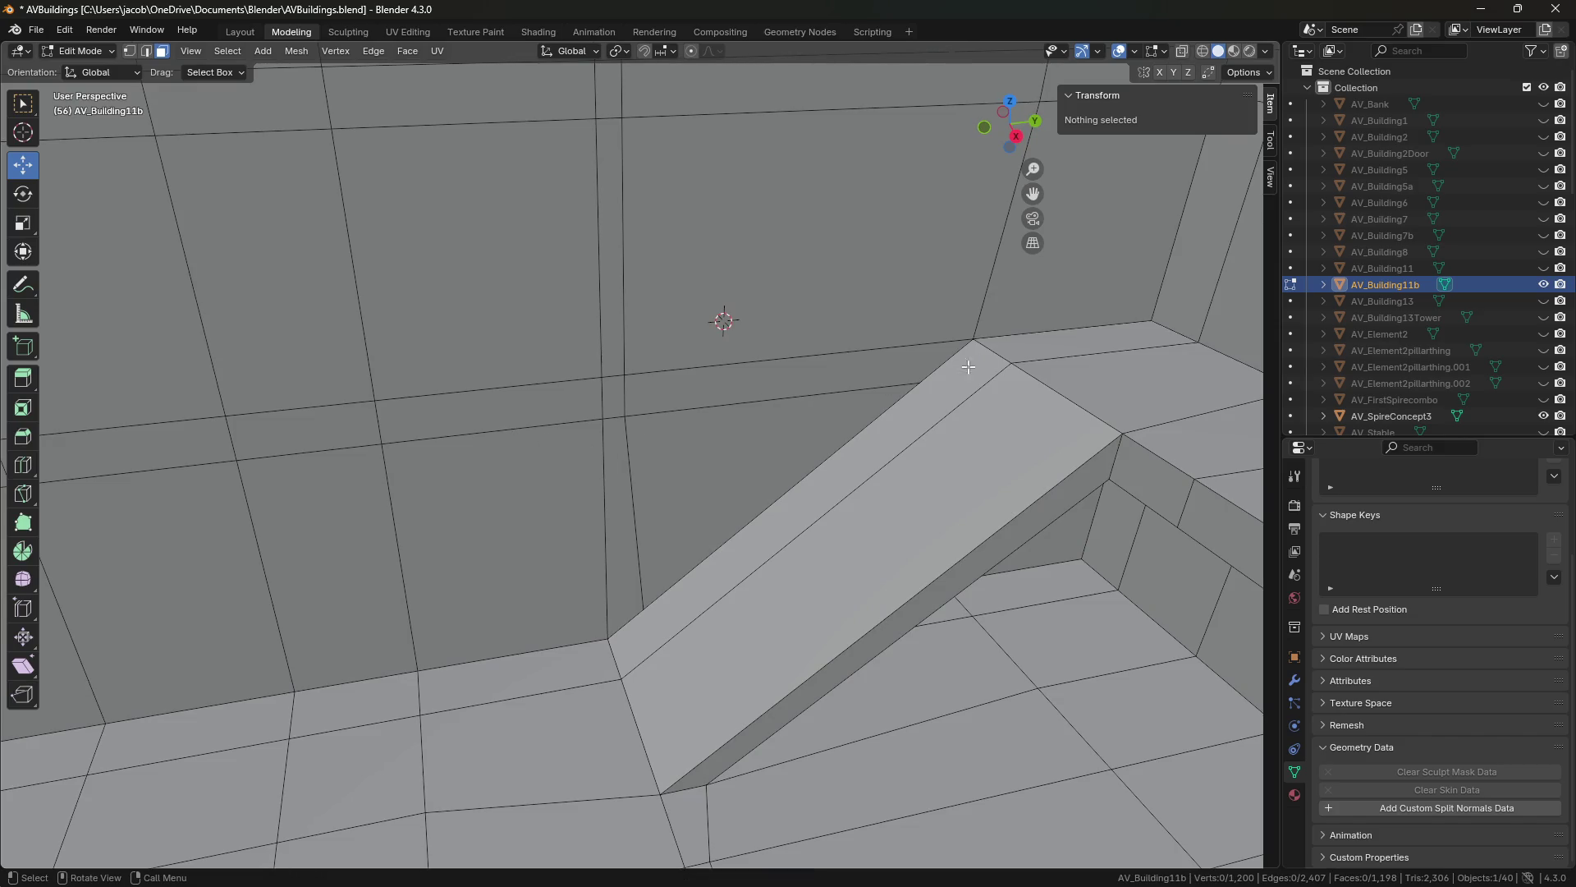
key("2")
left_click(1055, 394)
Extrude the ramp's top edge 7 m along Y into a flat beam.
key("e")
key("y")
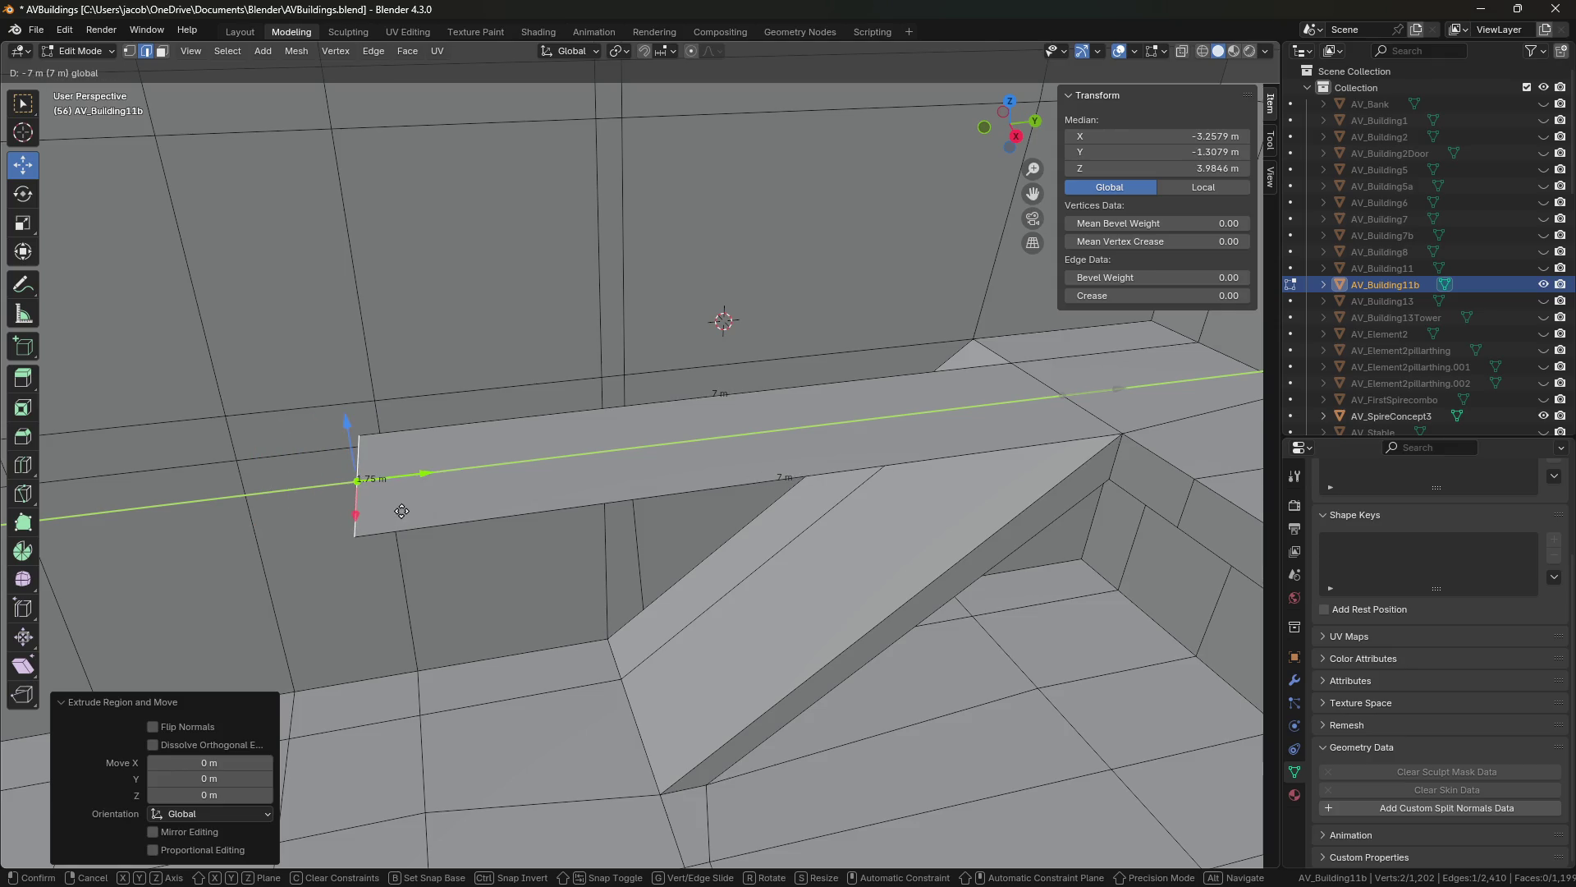
left_click(425, 506)
key("shift+grave")
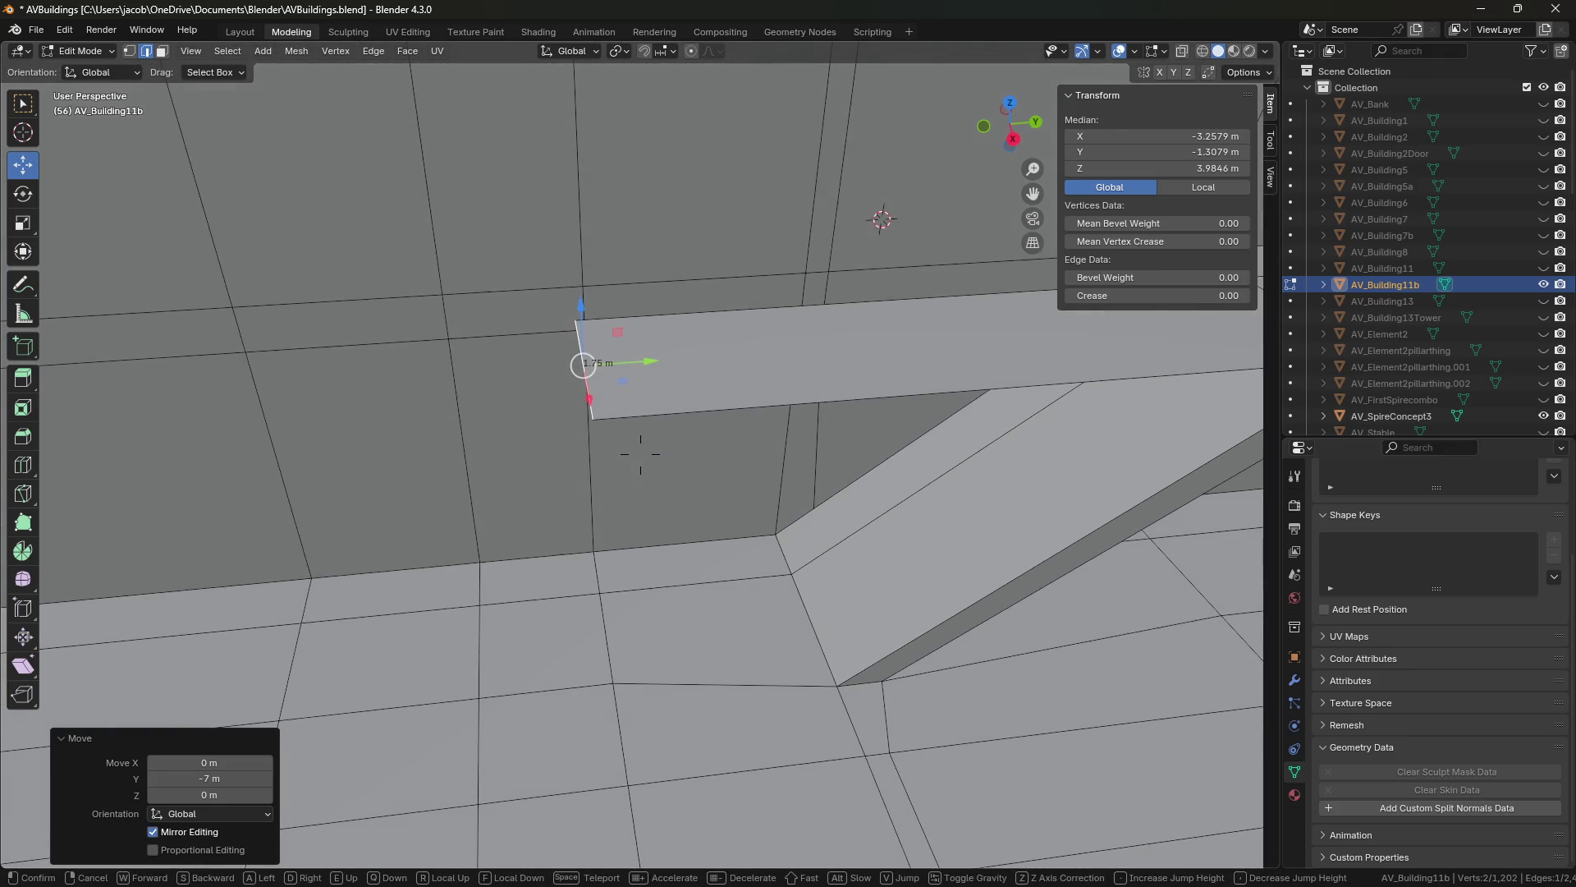
left_click(482, 518)
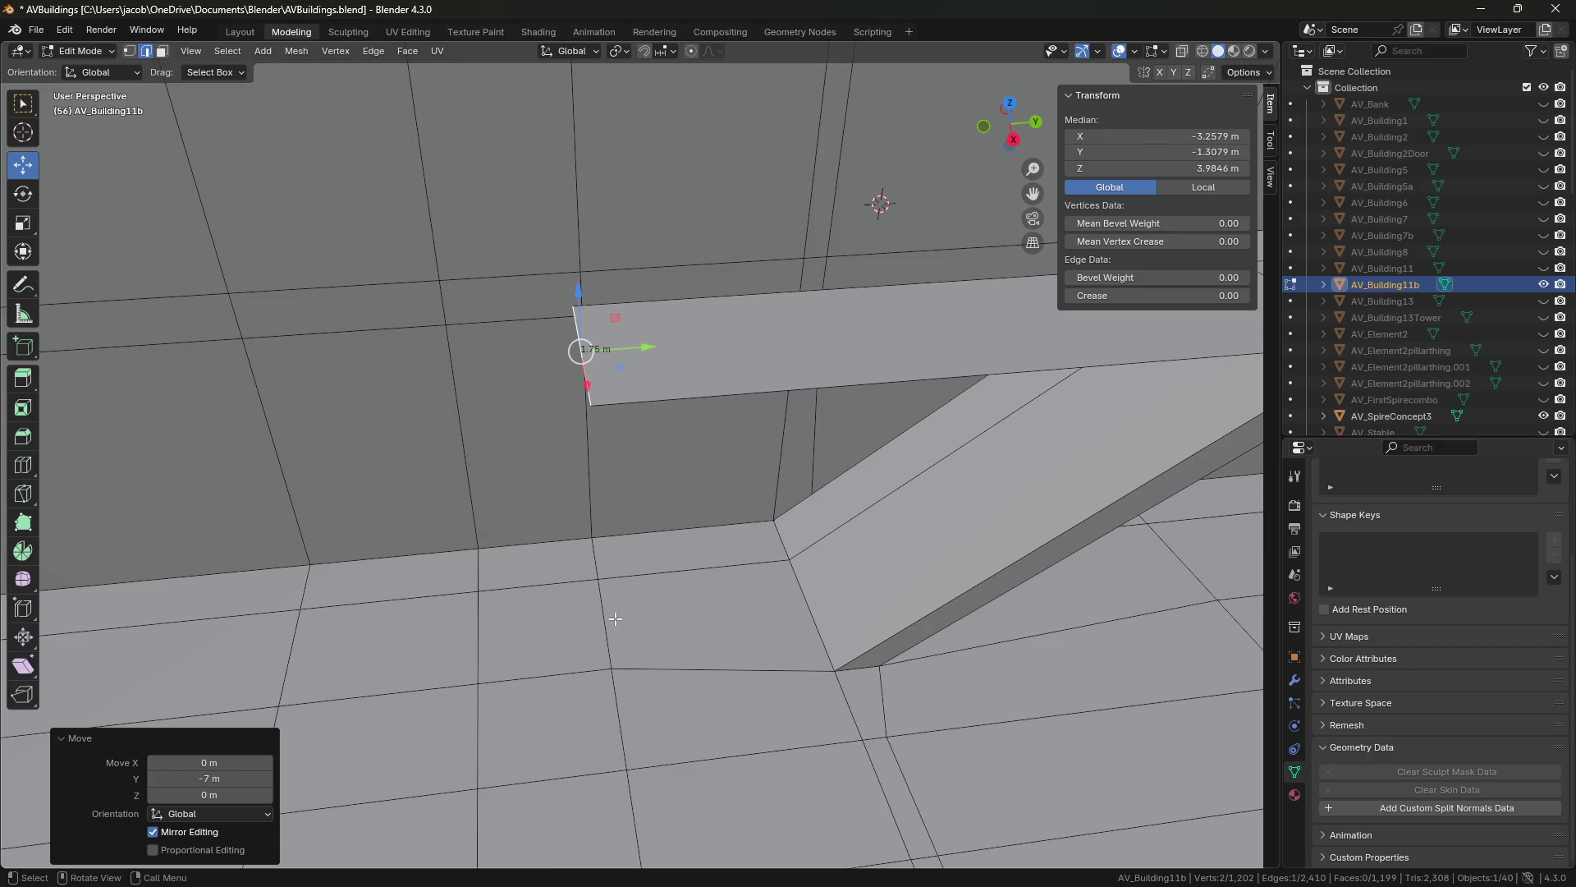
Extrude the beam's end vertex, set its Y position, and lower it toward the floor.
key("e")
key("Escape")
left_click_drag(581, 309, 608, 693)
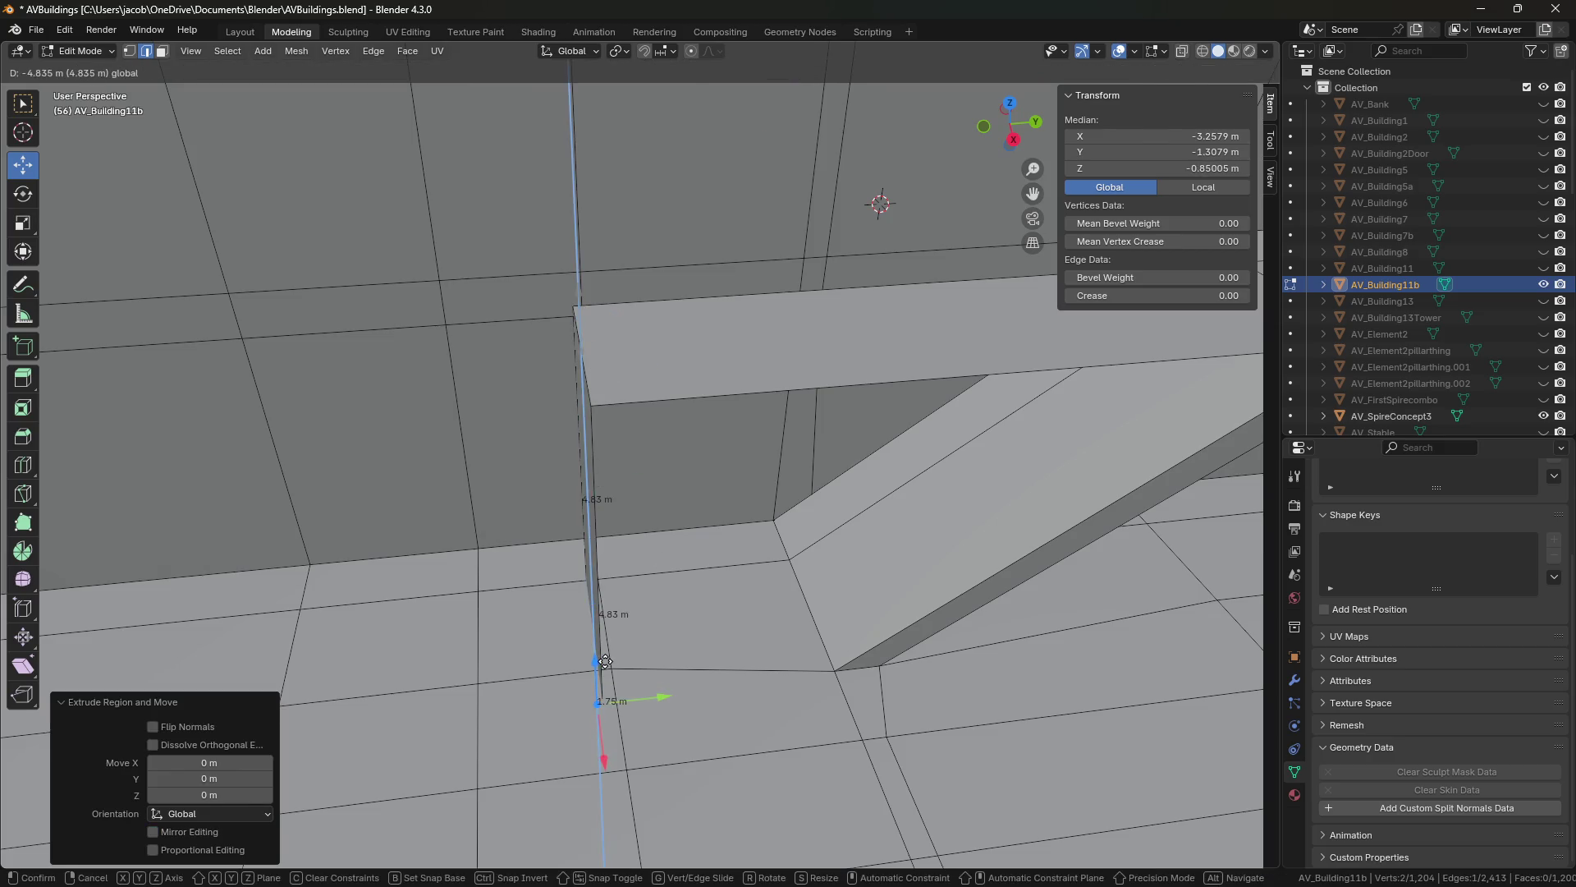
key("ctrl+z")
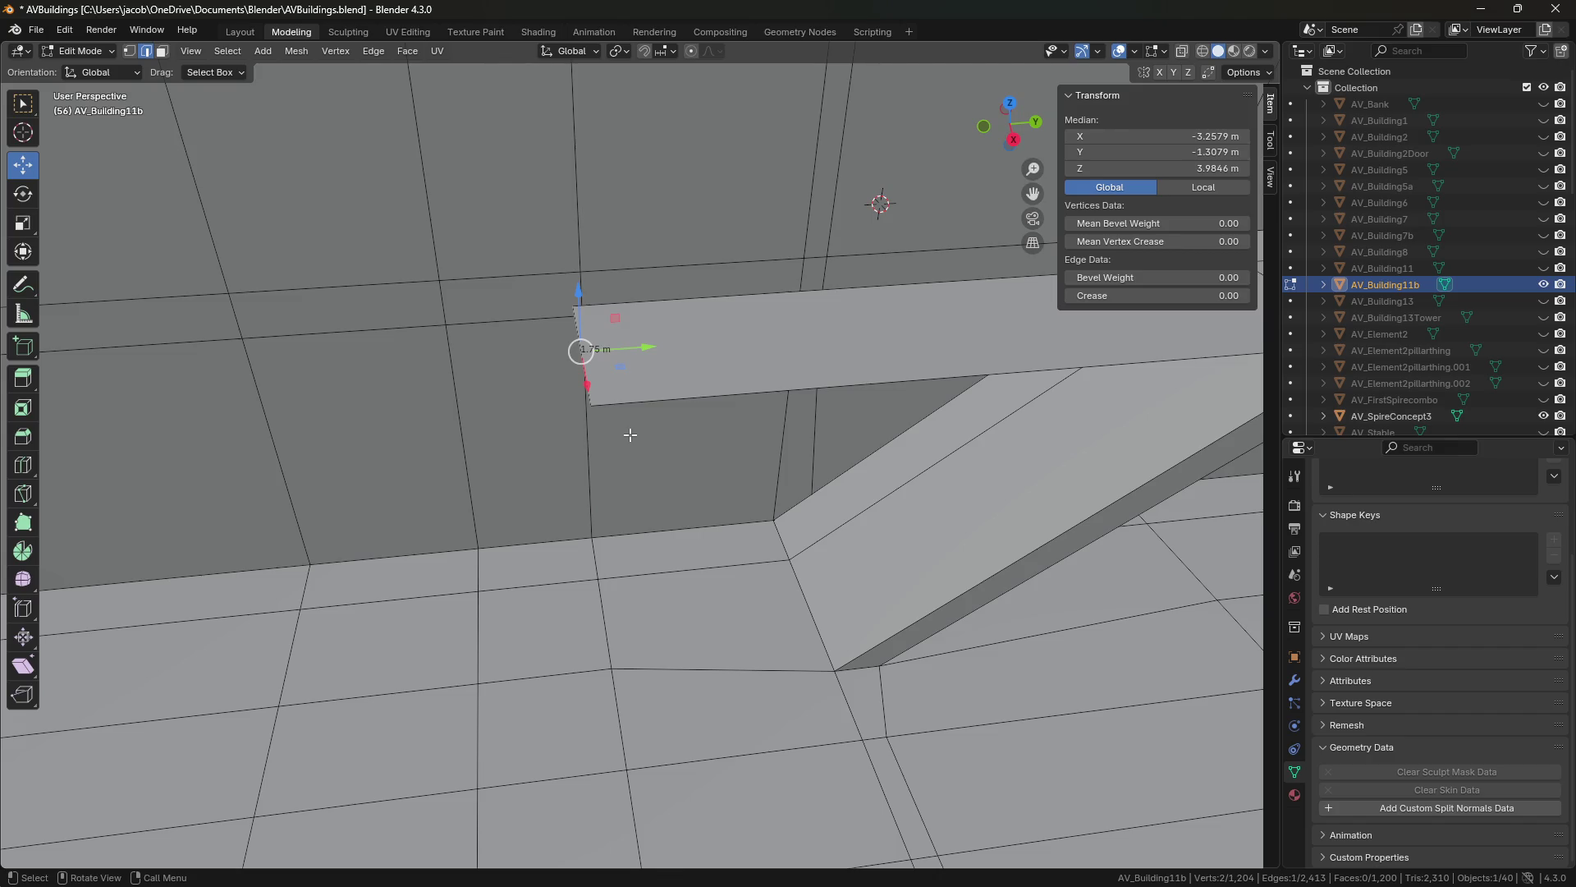
left_click(648, 347)
key("ctrl+z")
double_click(1157, 152)
key("Return")
left_click_drag(579, 289, 600, 616)
Delete the stray sliver face, then select the beam's top face and the wall face below.
key("3")
left_click(598, 564)
key("x")
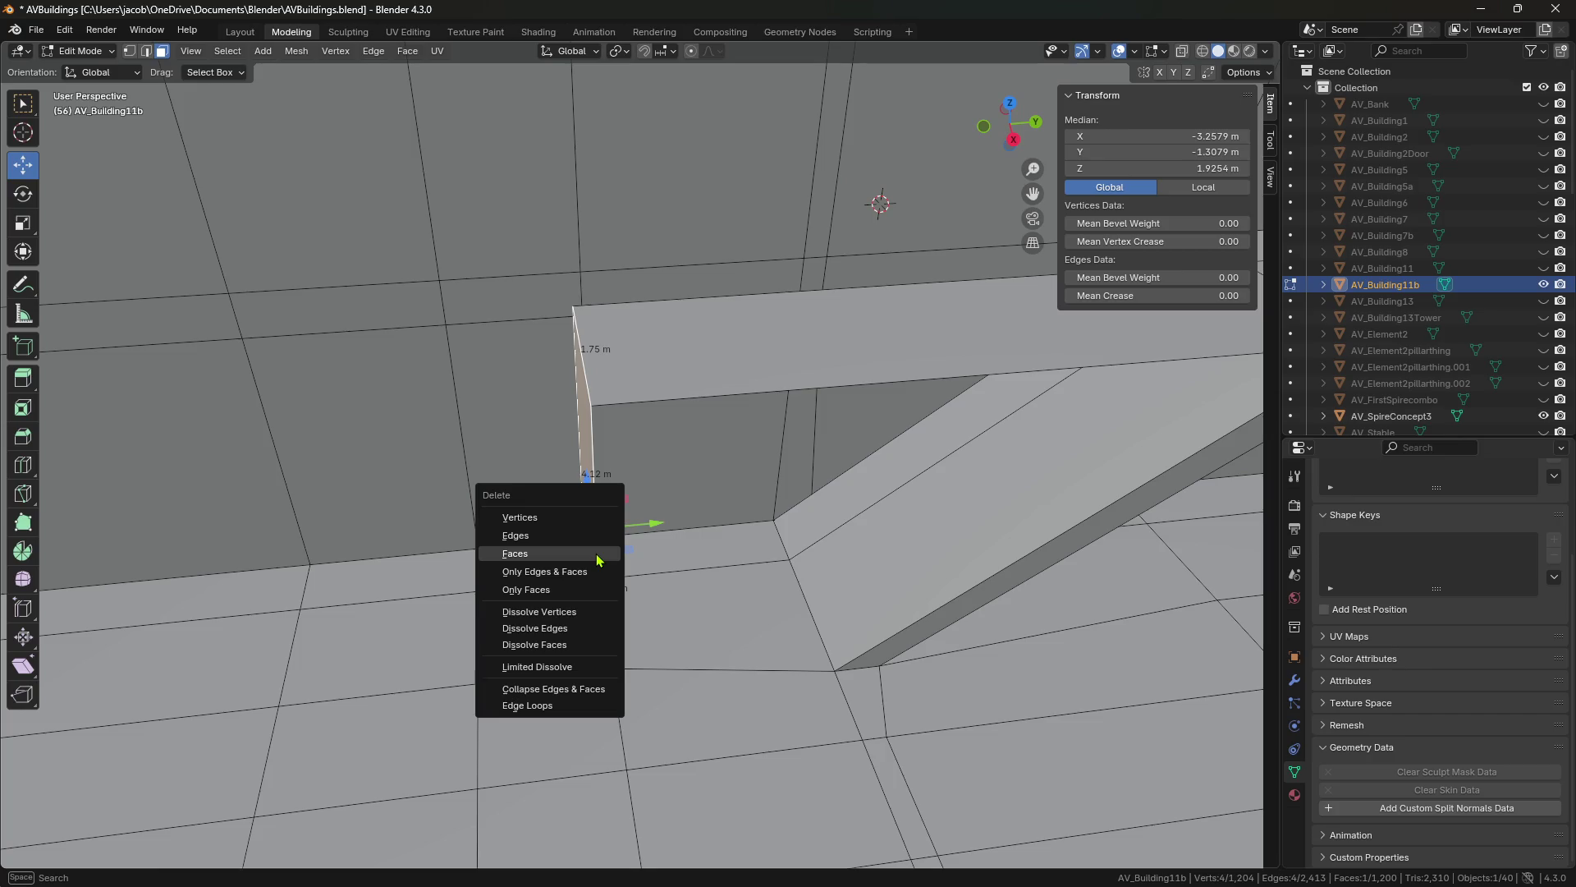
left_click(597, 555)
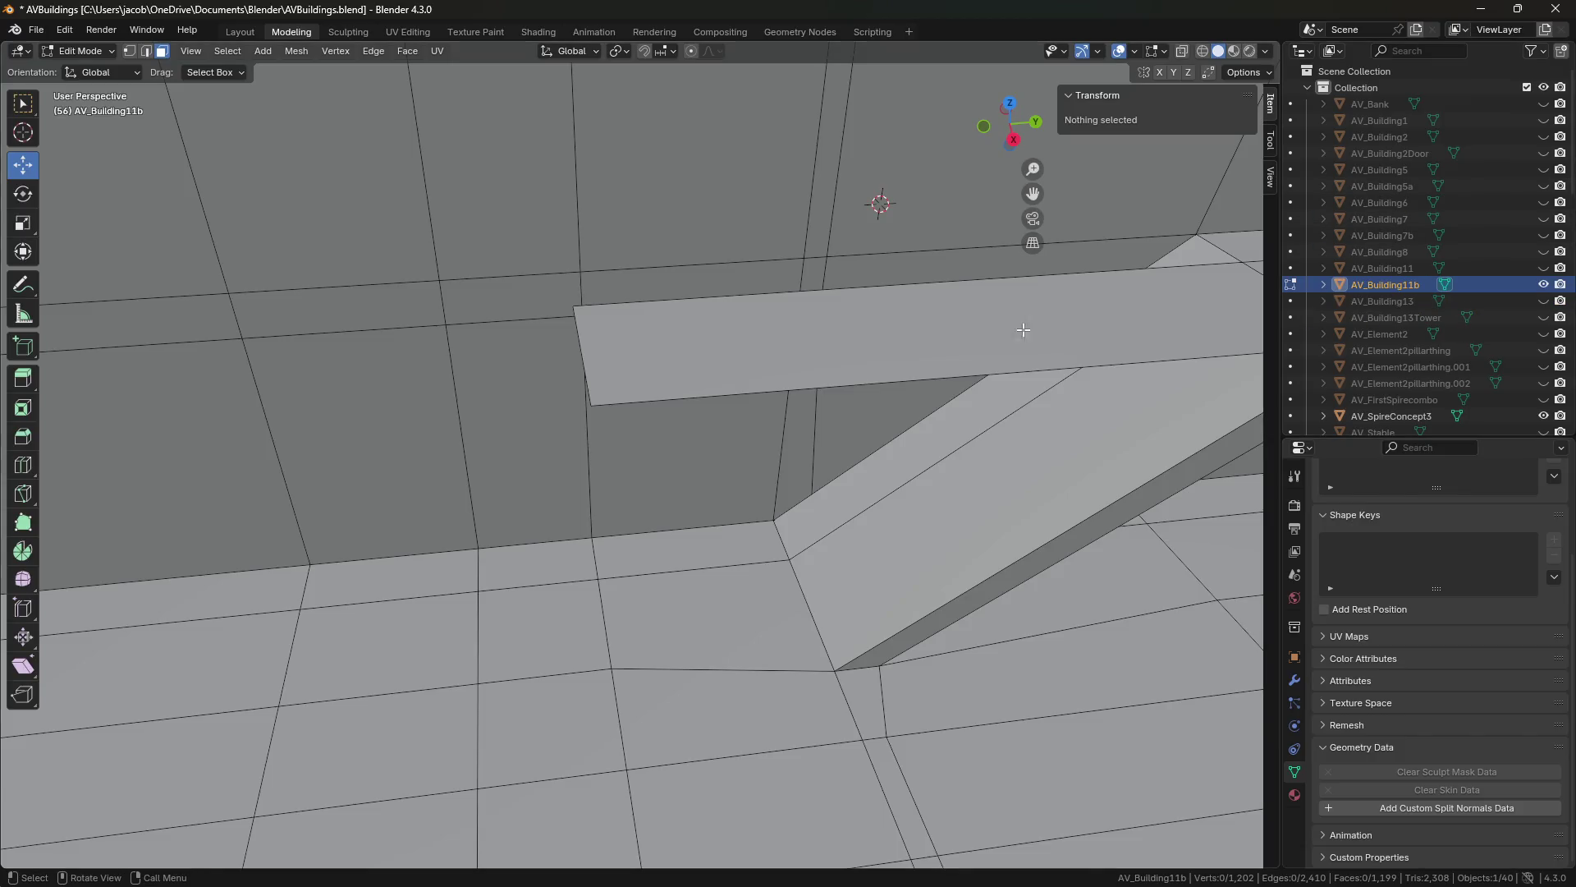
left_click(642, 399)
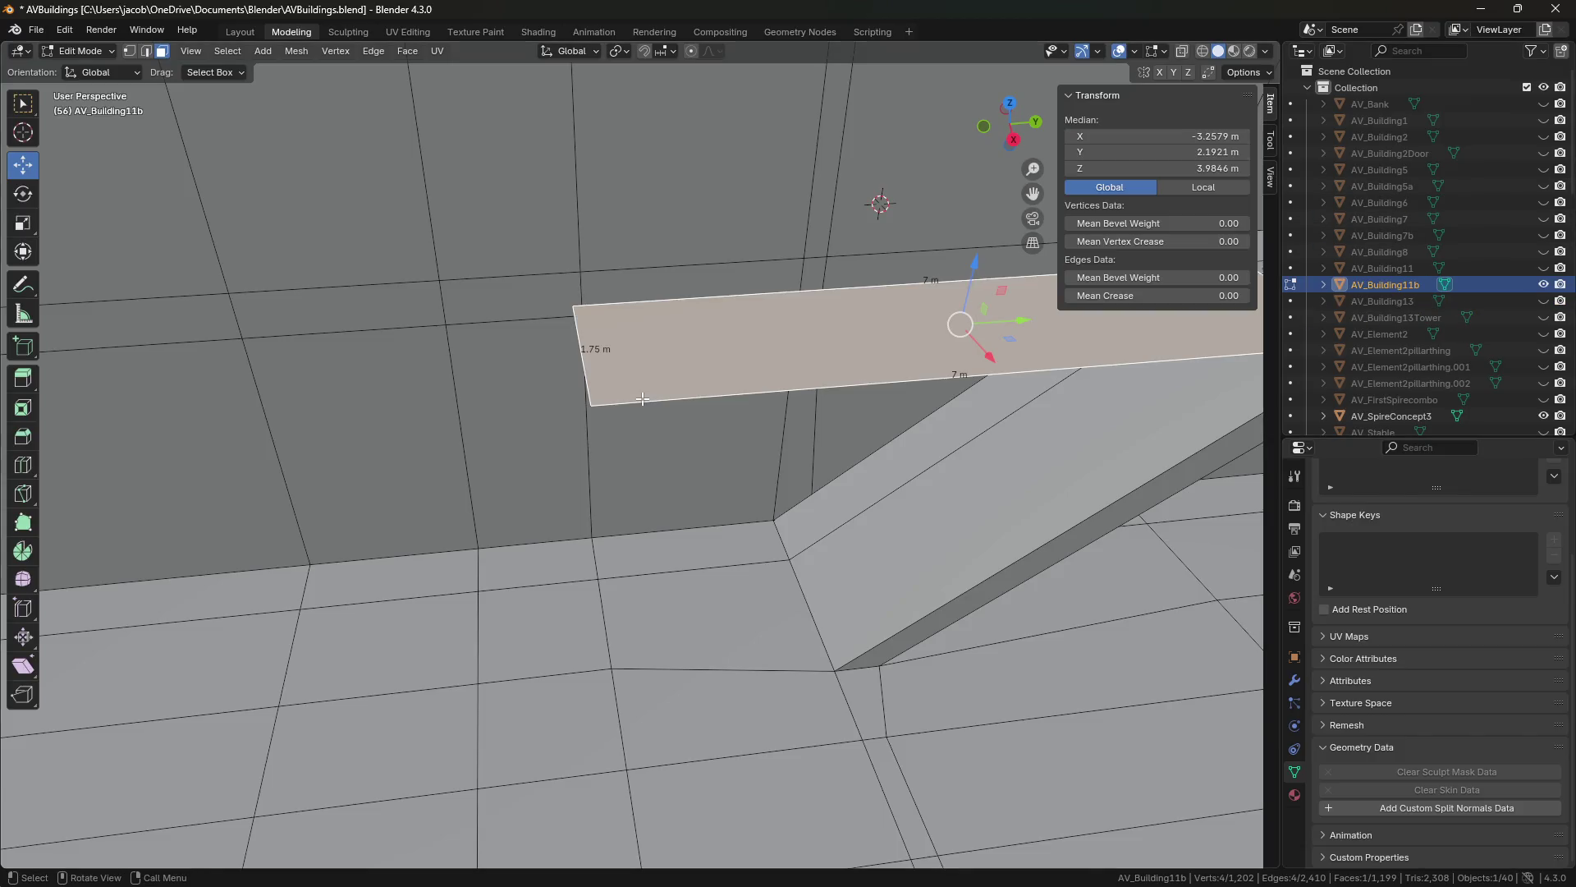
left_click(704, 407)
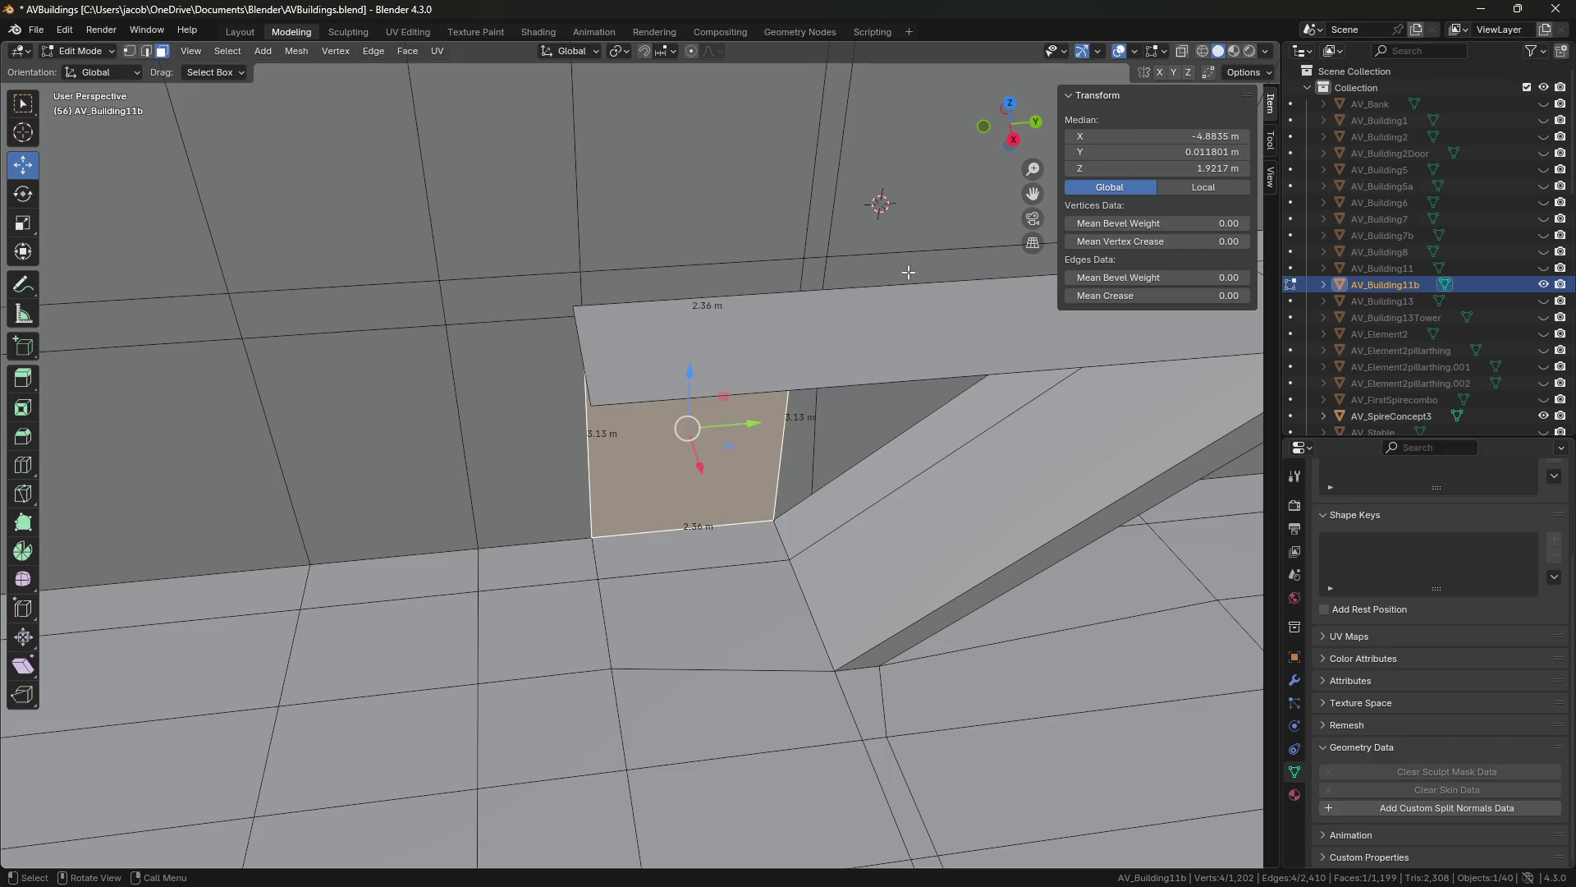
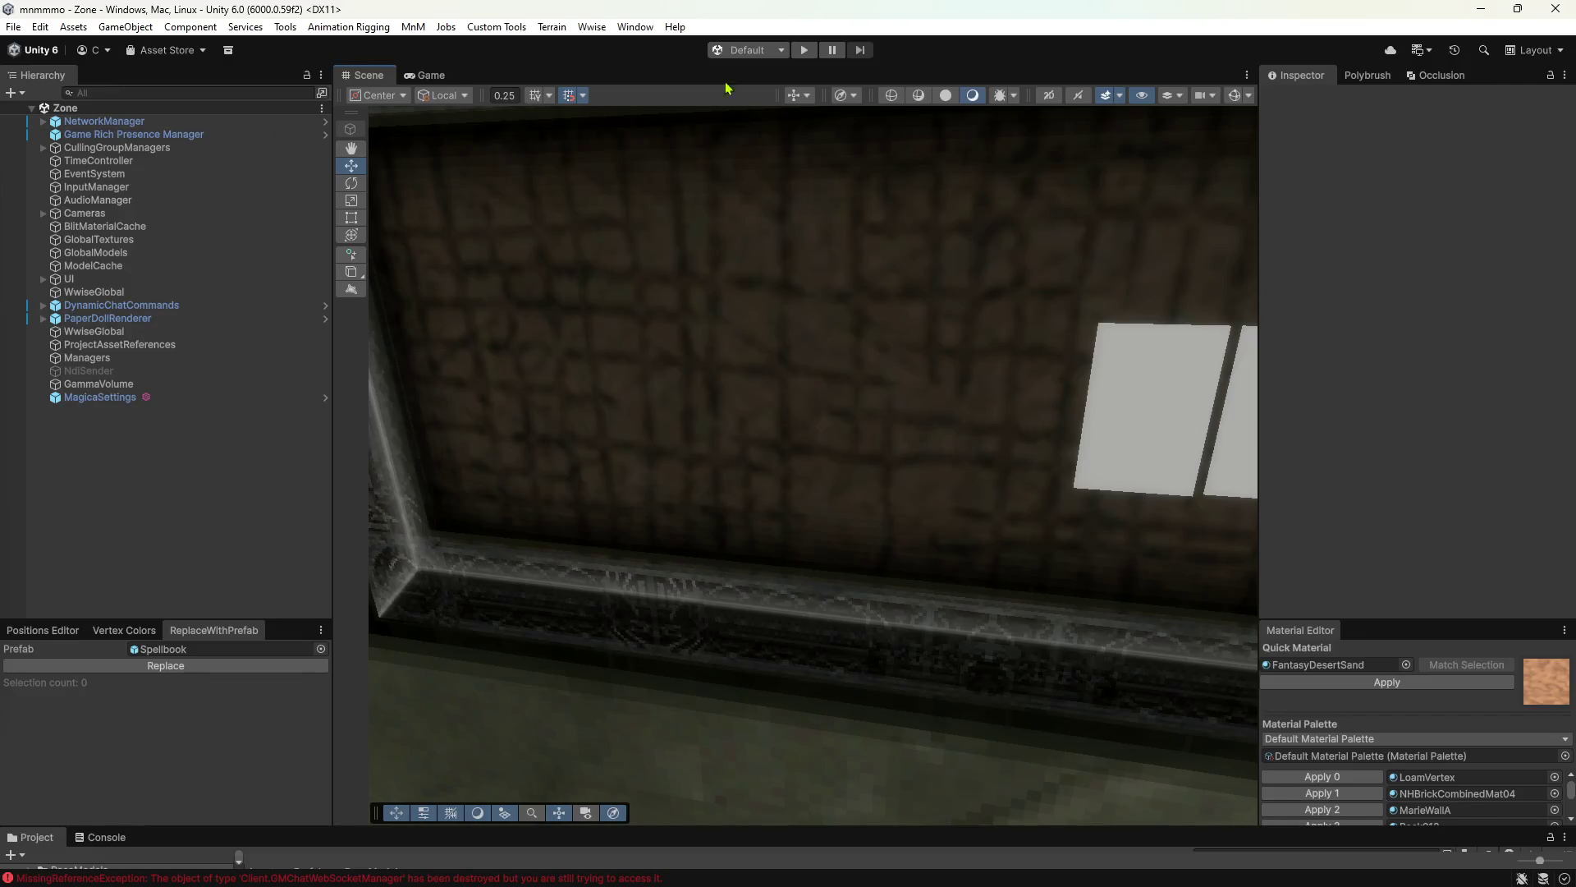
Start the Unity game in Play mode and let the asset reimport finish.
left_click(805, 51)
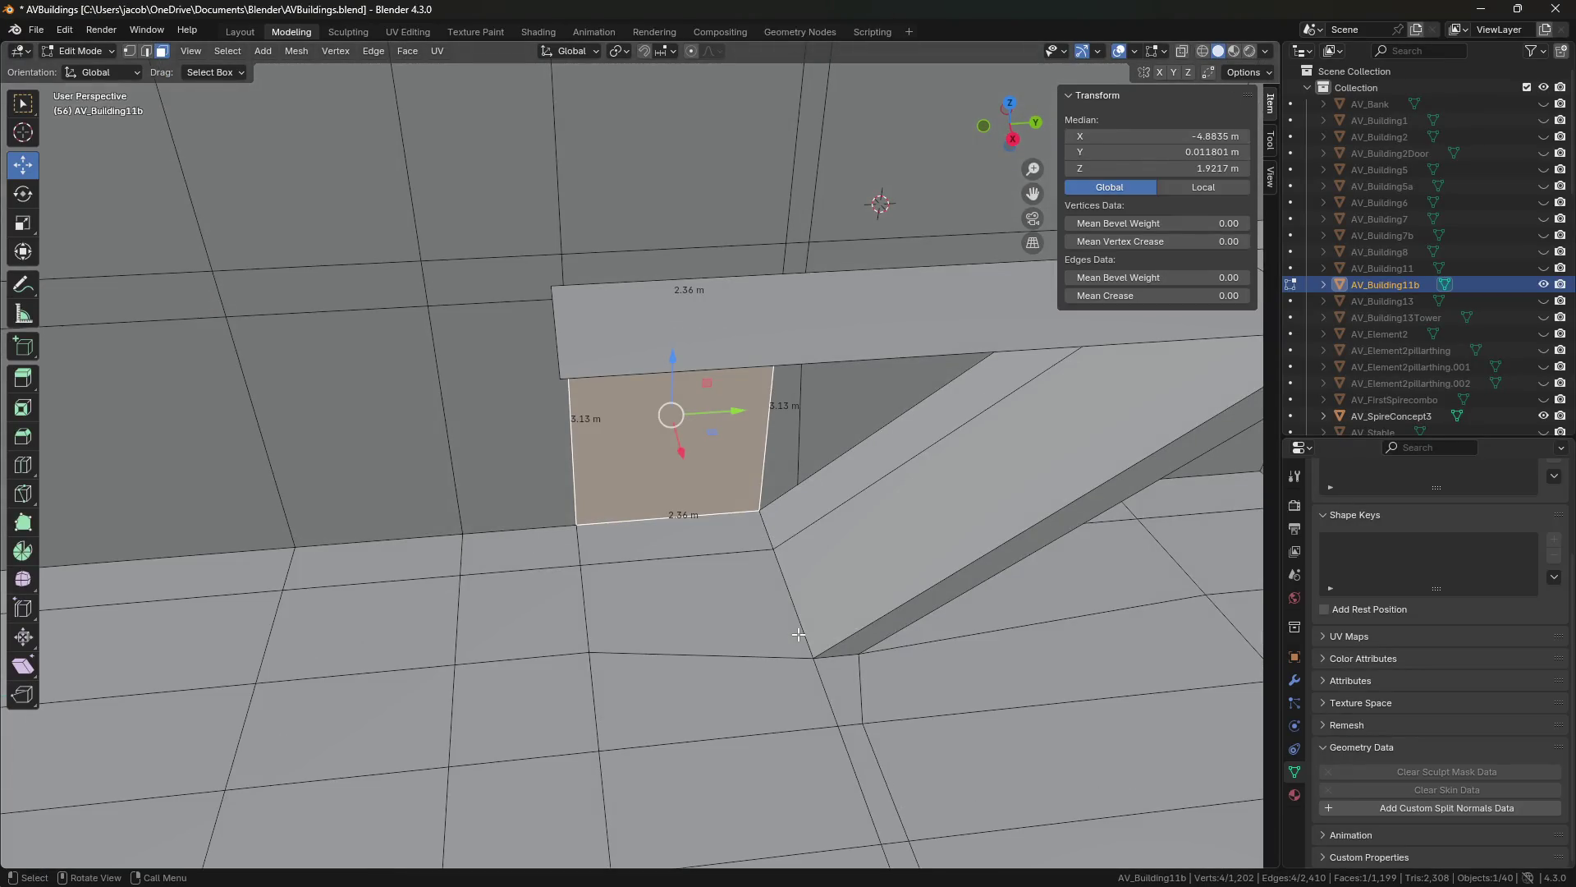
In edge select, slide the ledge-end floor edge and set another floor edge's Y to -1.3079 m.
mouse_move(629, 601)
middle_mouse_down()
mouse_move(664, 621)
mouse_move(615, 639)
middle_mouse_up()
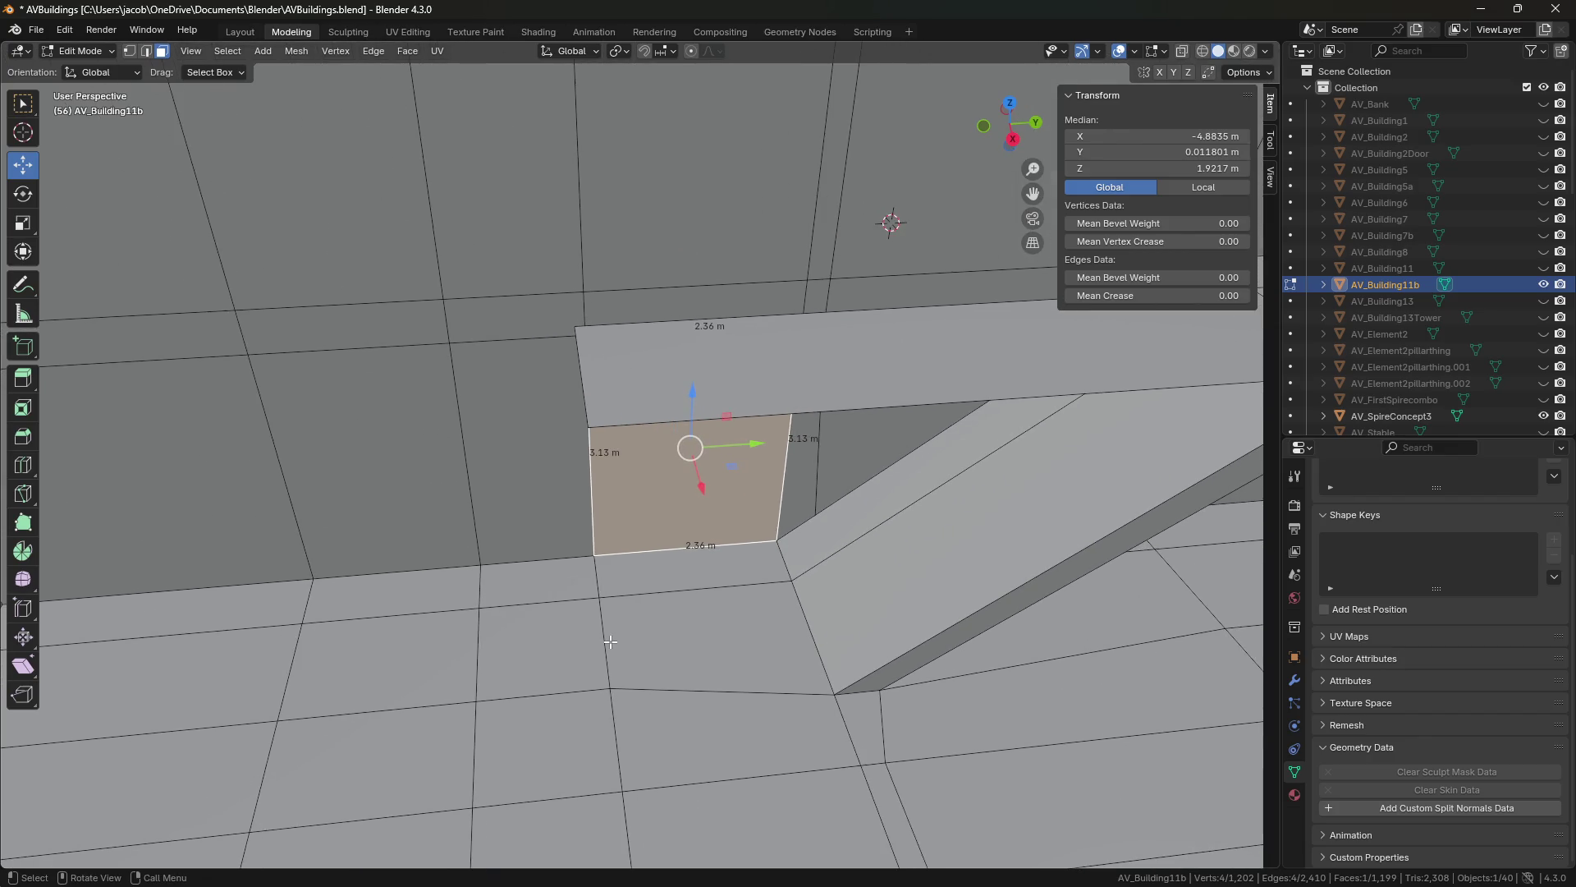
key("2")
left_click(593, 395)
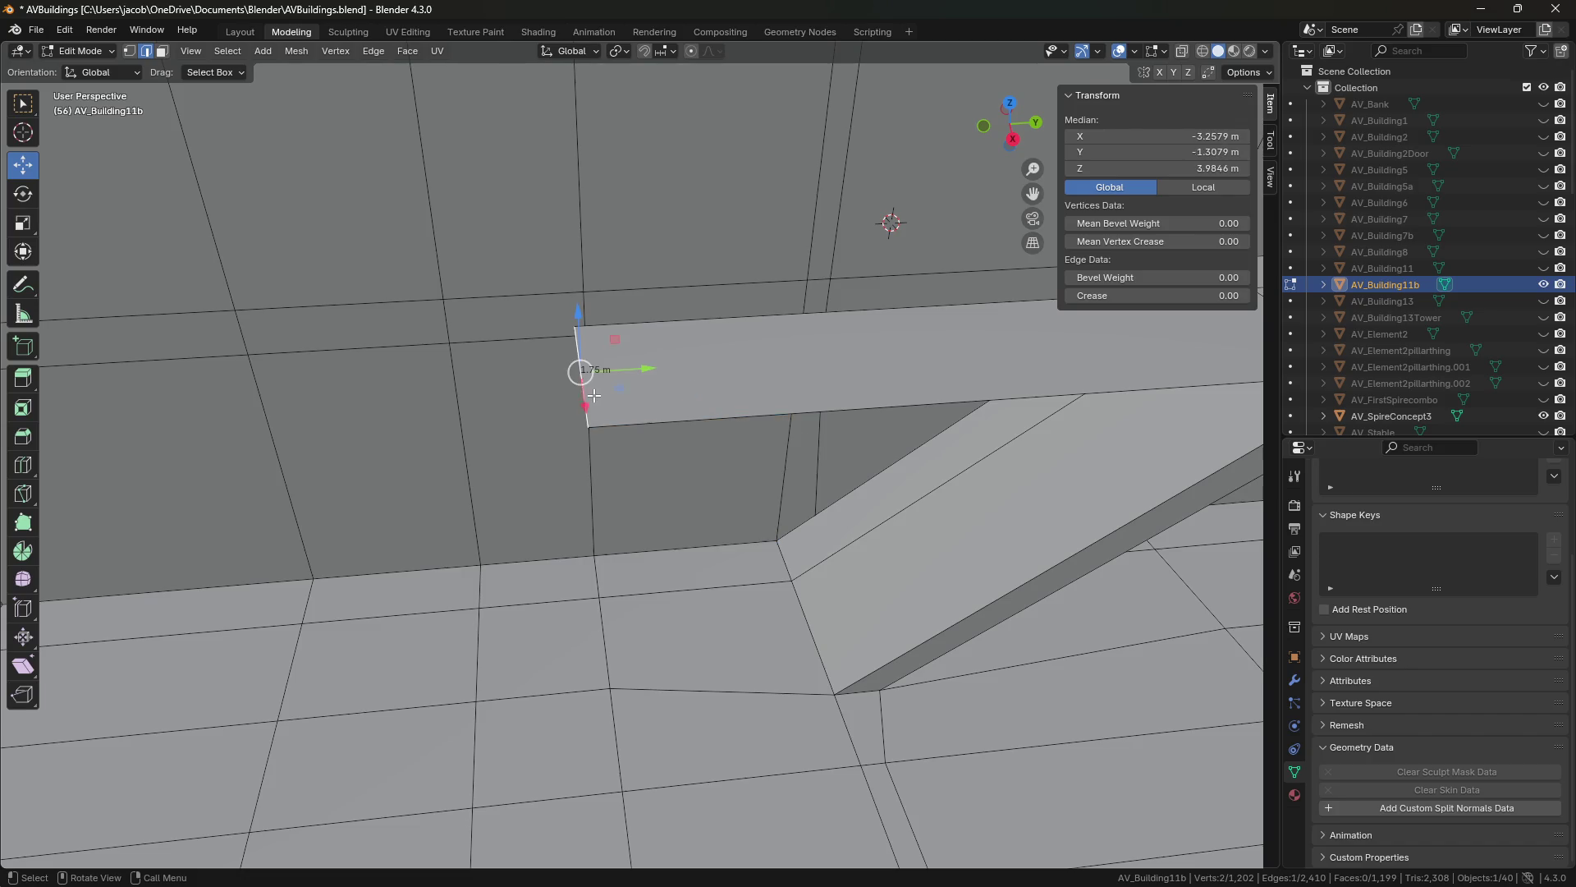
left_click(617, 637)
left_click_drag(617, 638, 655, 638)
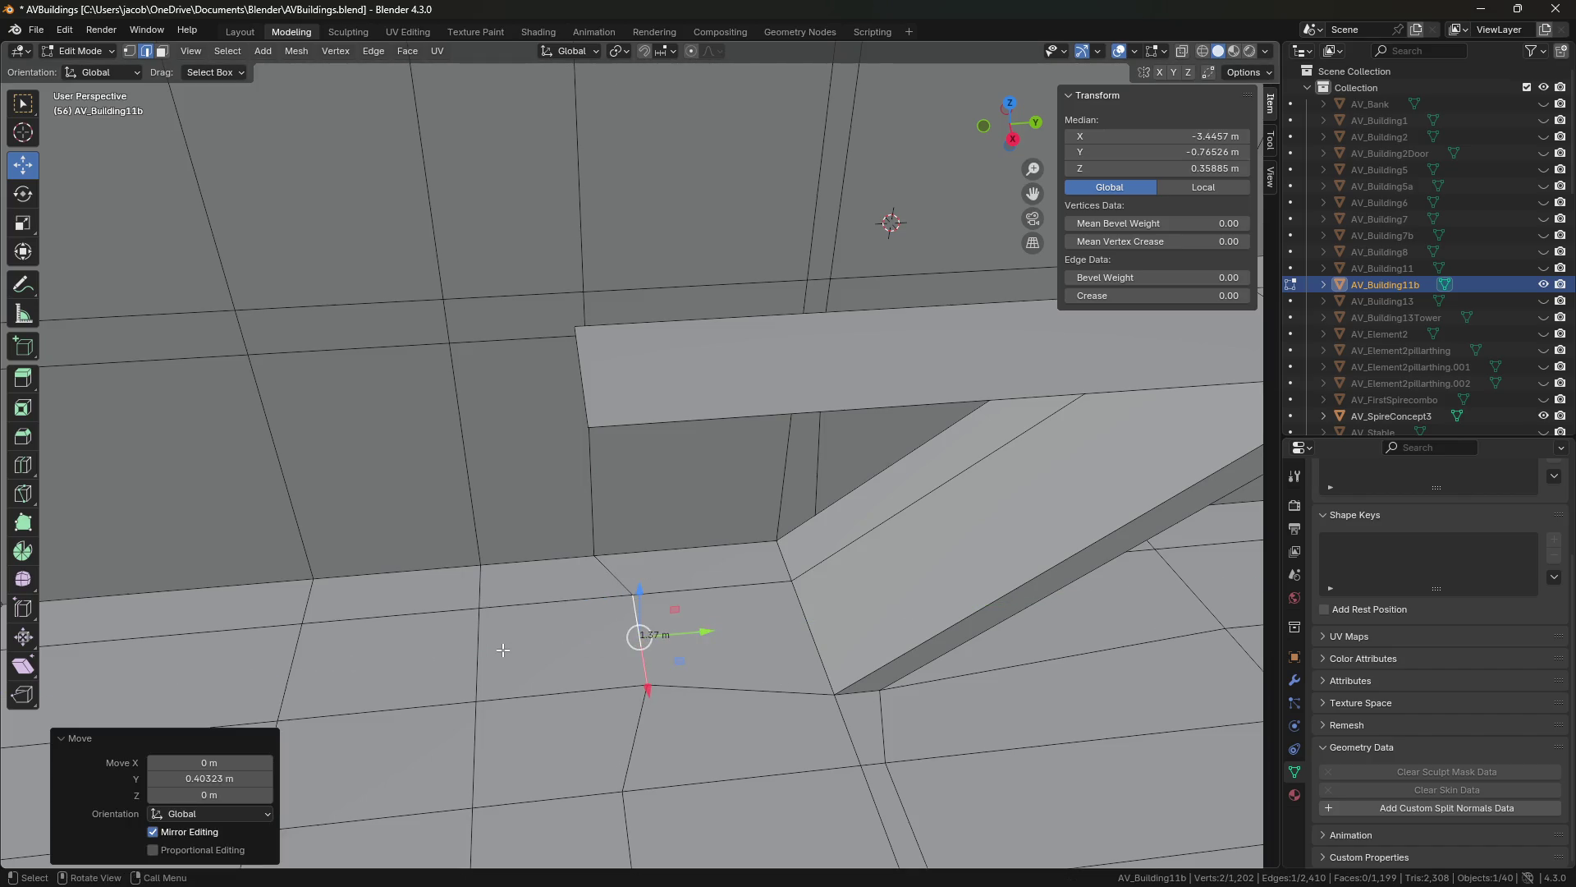
left_click(497, 653)
left_click(1183, 152)
type("-1.3079")
key("Return")
Nudge the floor edge further along Y until it lines up with the ledge.
left_click_drag(661, 566, 698, 567)
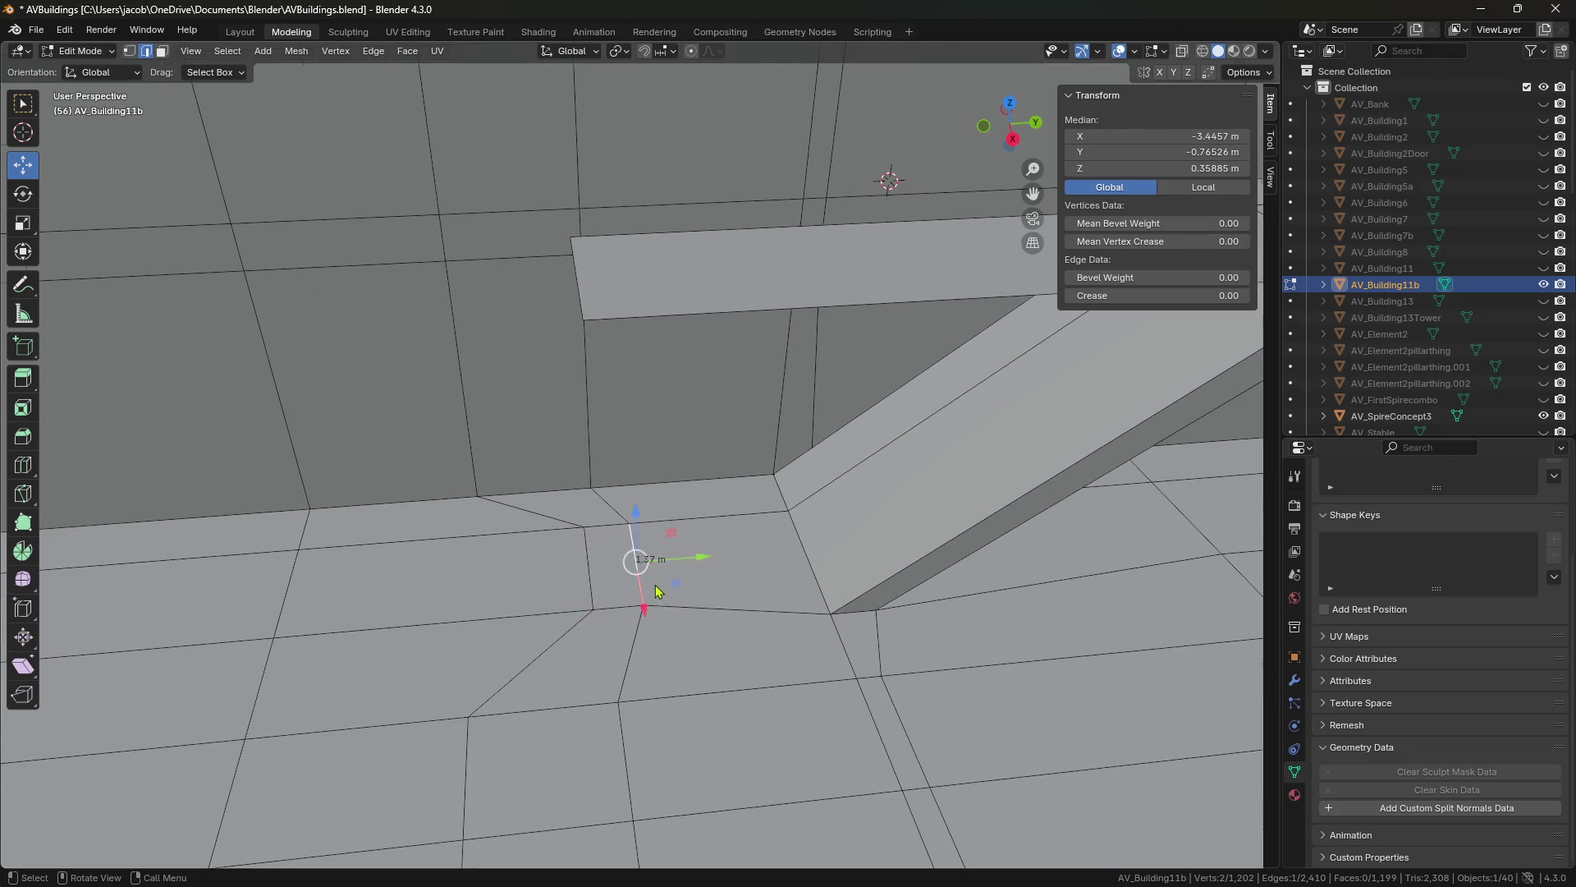
scroll(700, 737, "up", 5)
left_click_drag(694, 772, 680, 773)
key("KP_Decimal")
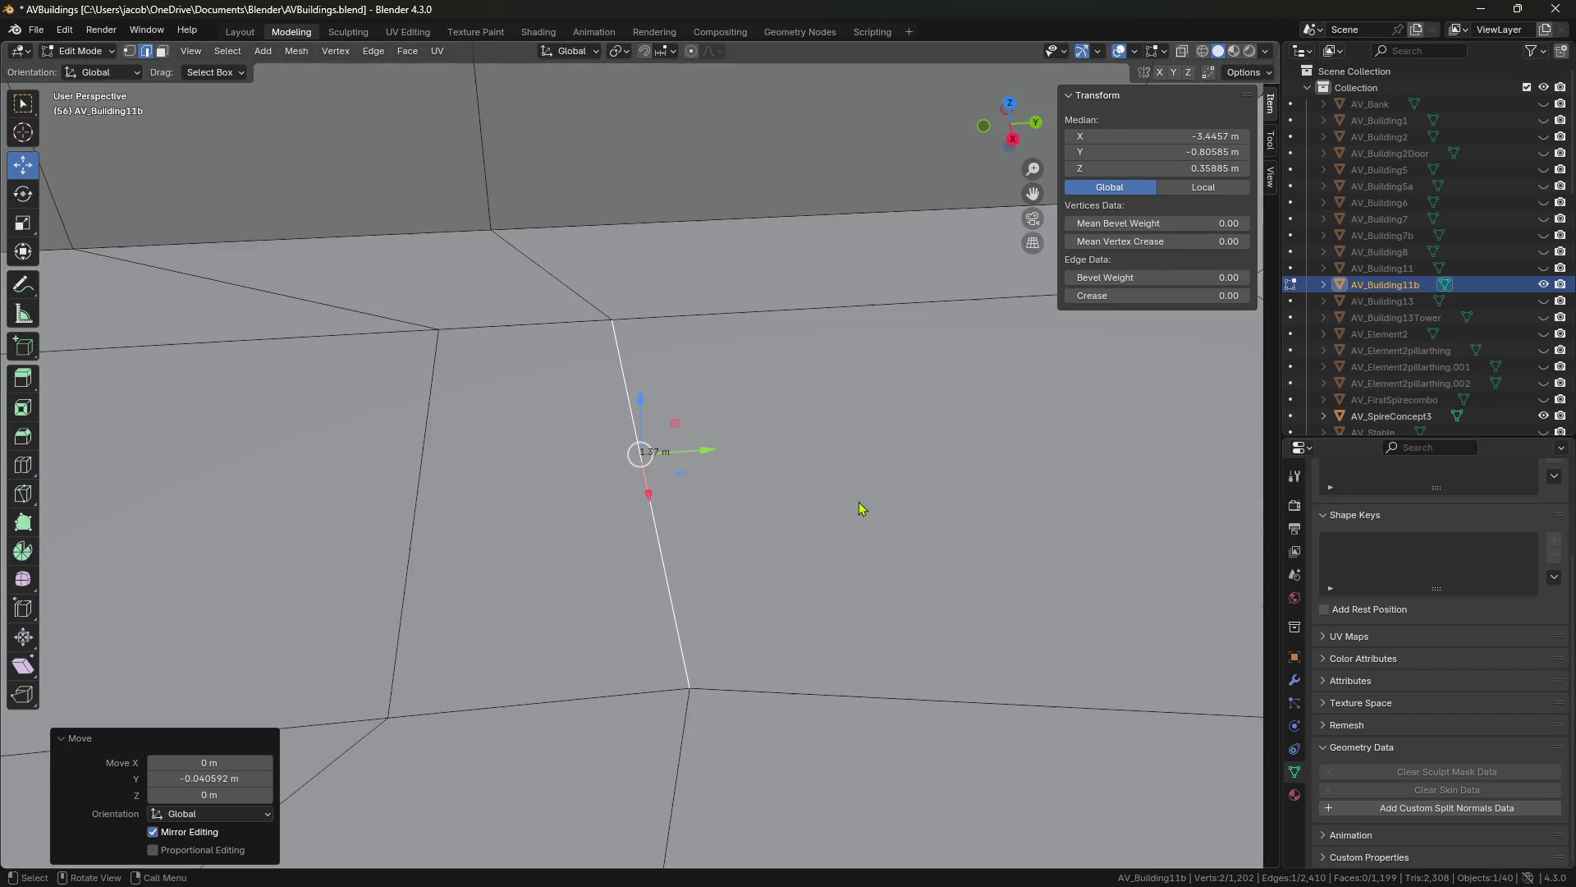
left_click_drag(703, 450, 697, 456)
middle_click_drag(690, 454, 722, 492)
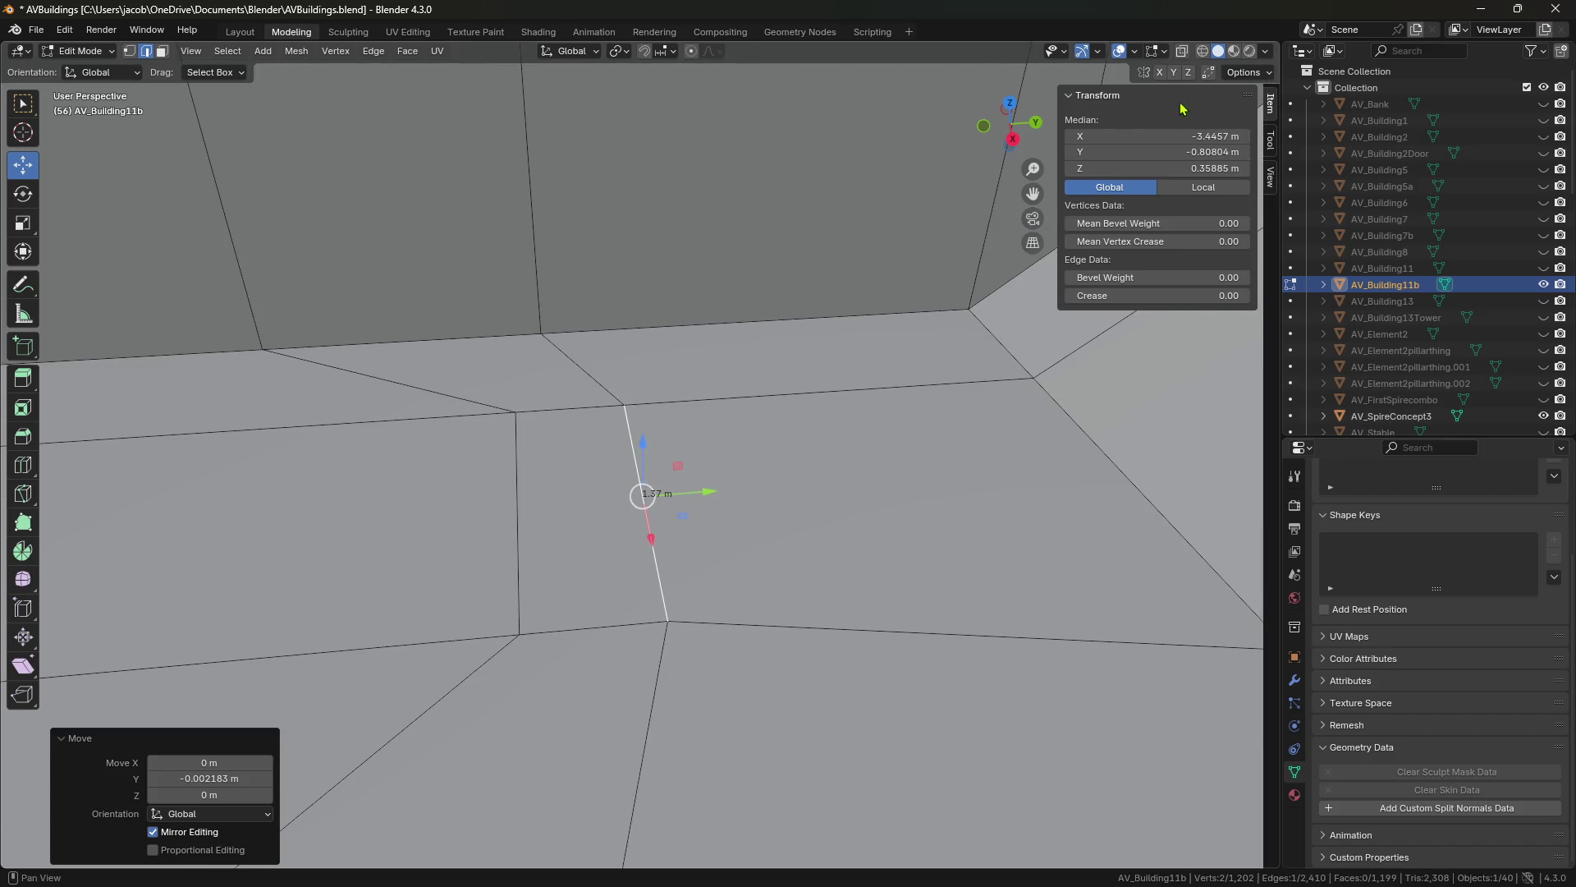
In vertex select, slide floor vertices along Y and snap one onto its neighbour.
key("1")
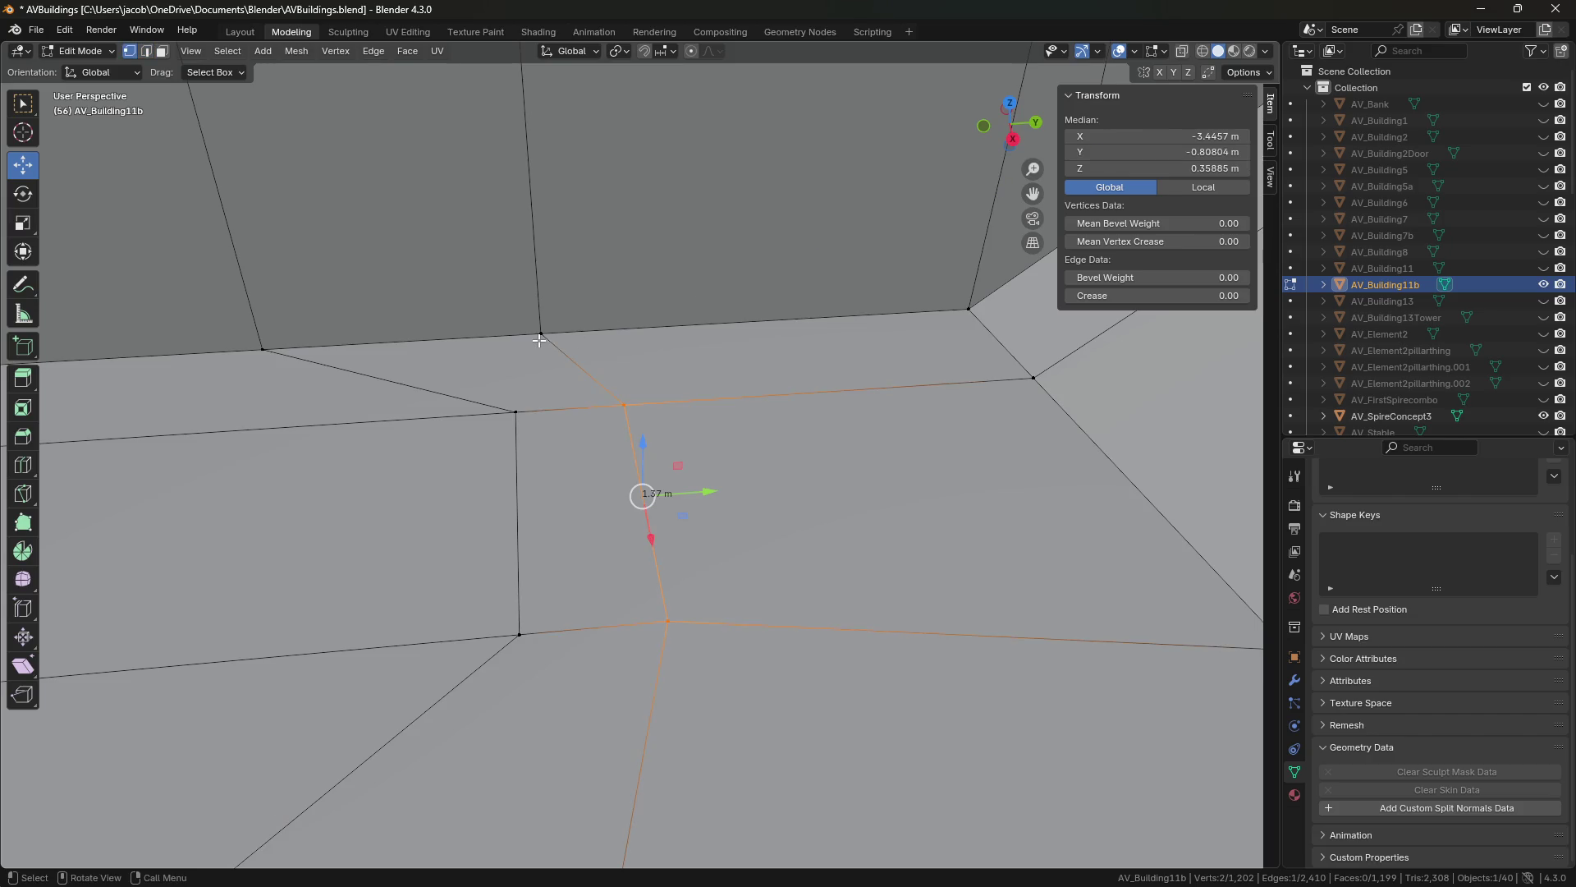
left_click(541, 333)
left_click_drag(1076, 152, 1141, 152)
left_click(624, 404)
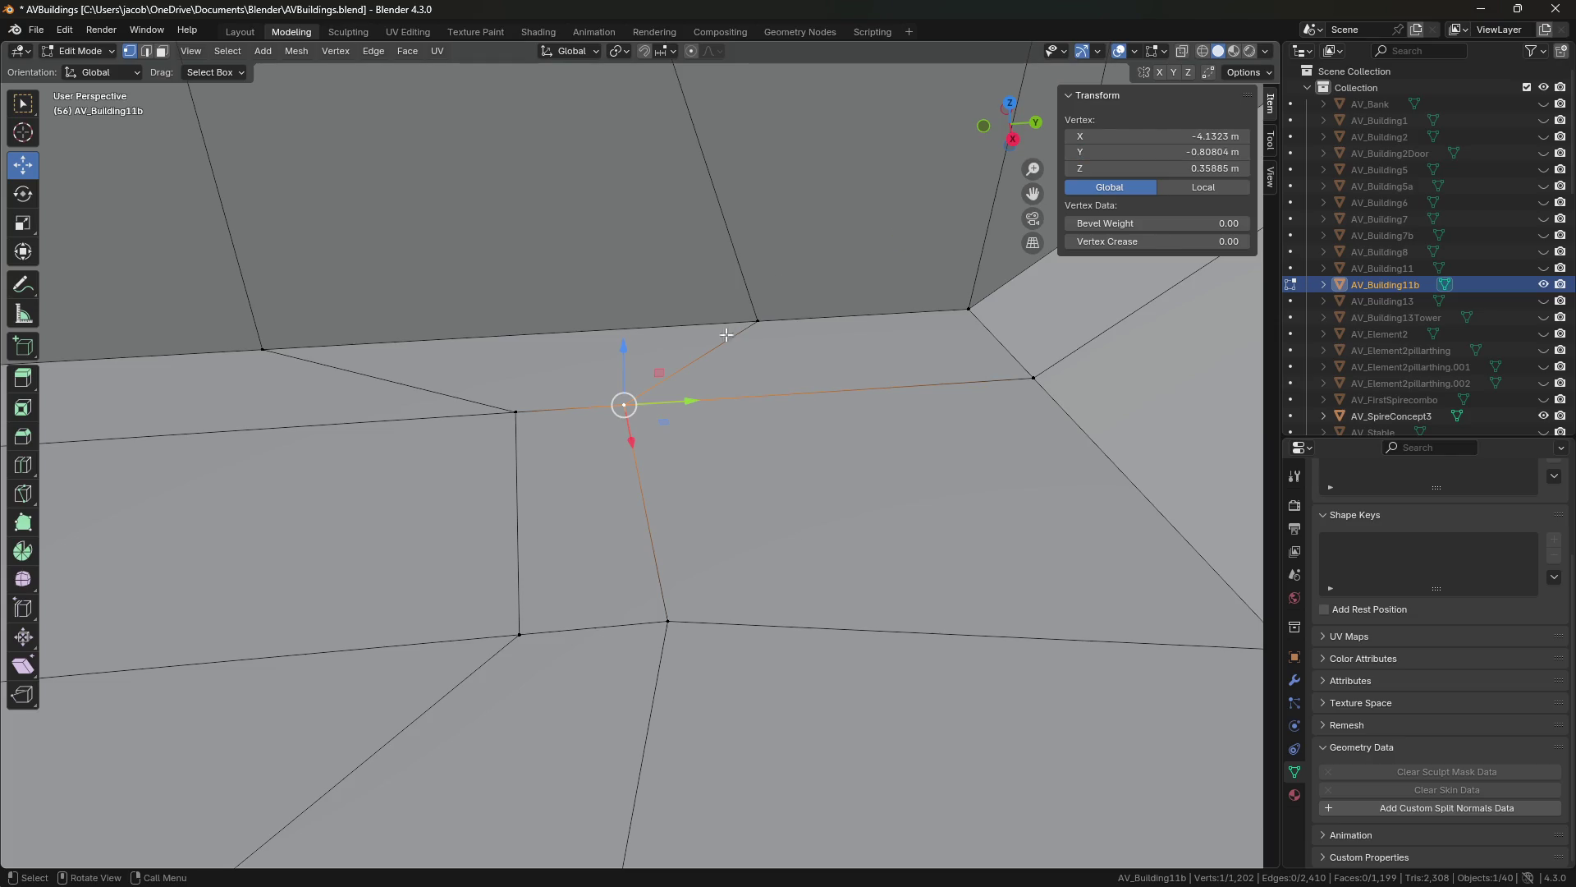
left_click(757, 320)
left_click_drag(1096, 137, 1059, 137)
left_click_drag(609, 329, 516, 412)
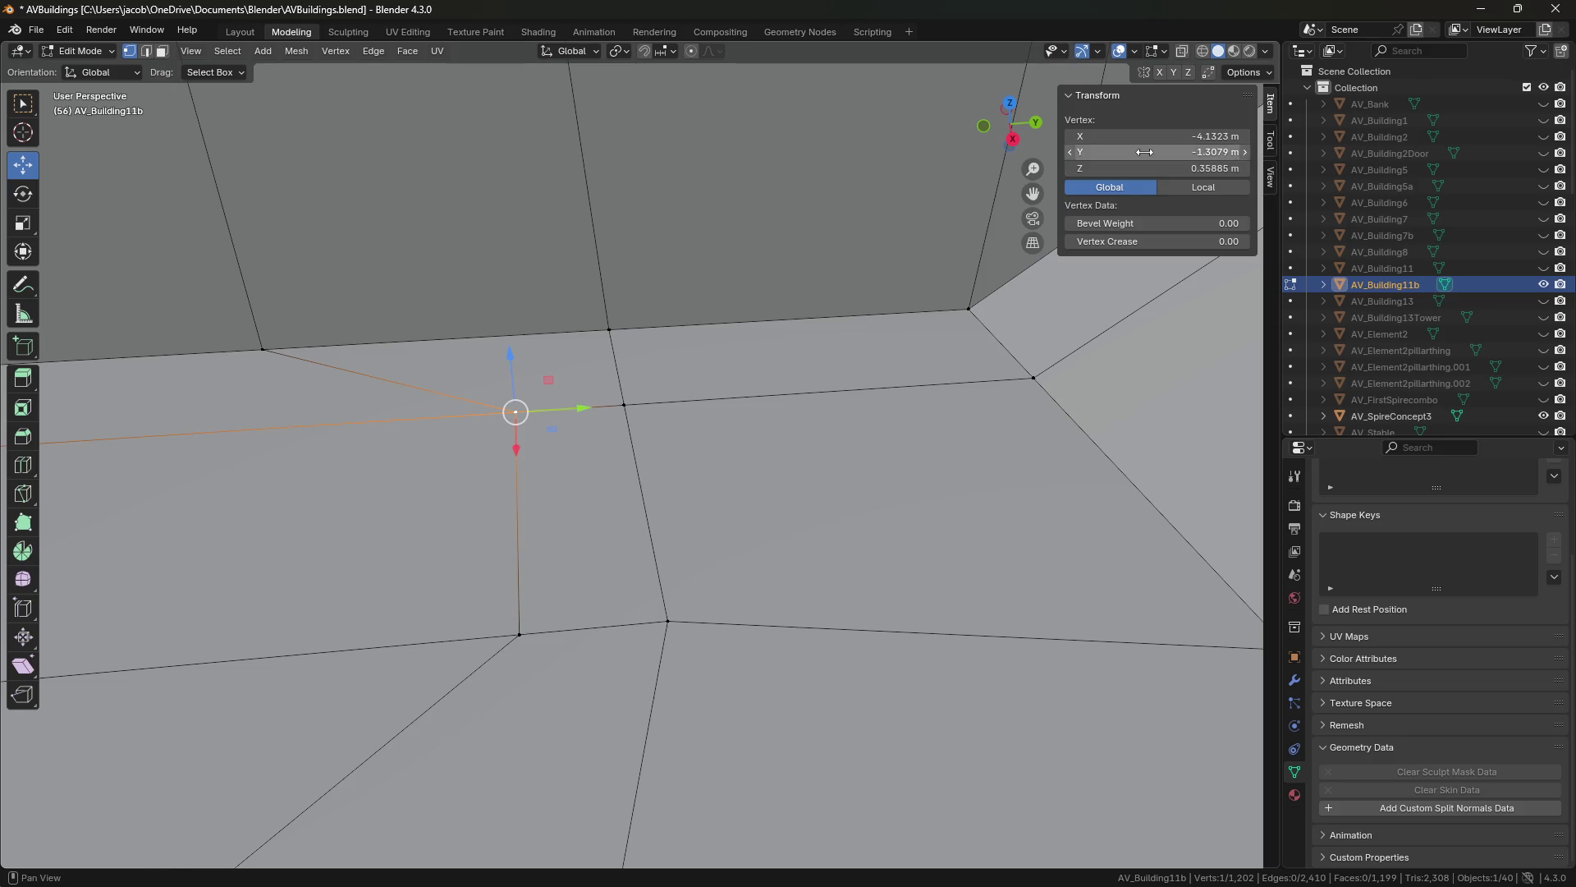
Set the left floor vertex's Y coordinate in the N-panel, then deselect the mesh.
left_click(187, 330)
left_click(263, 349)
left_click(1160, 144)
key("Return")
left_click(719, 482)
scroll(817, 450, "up", 5)
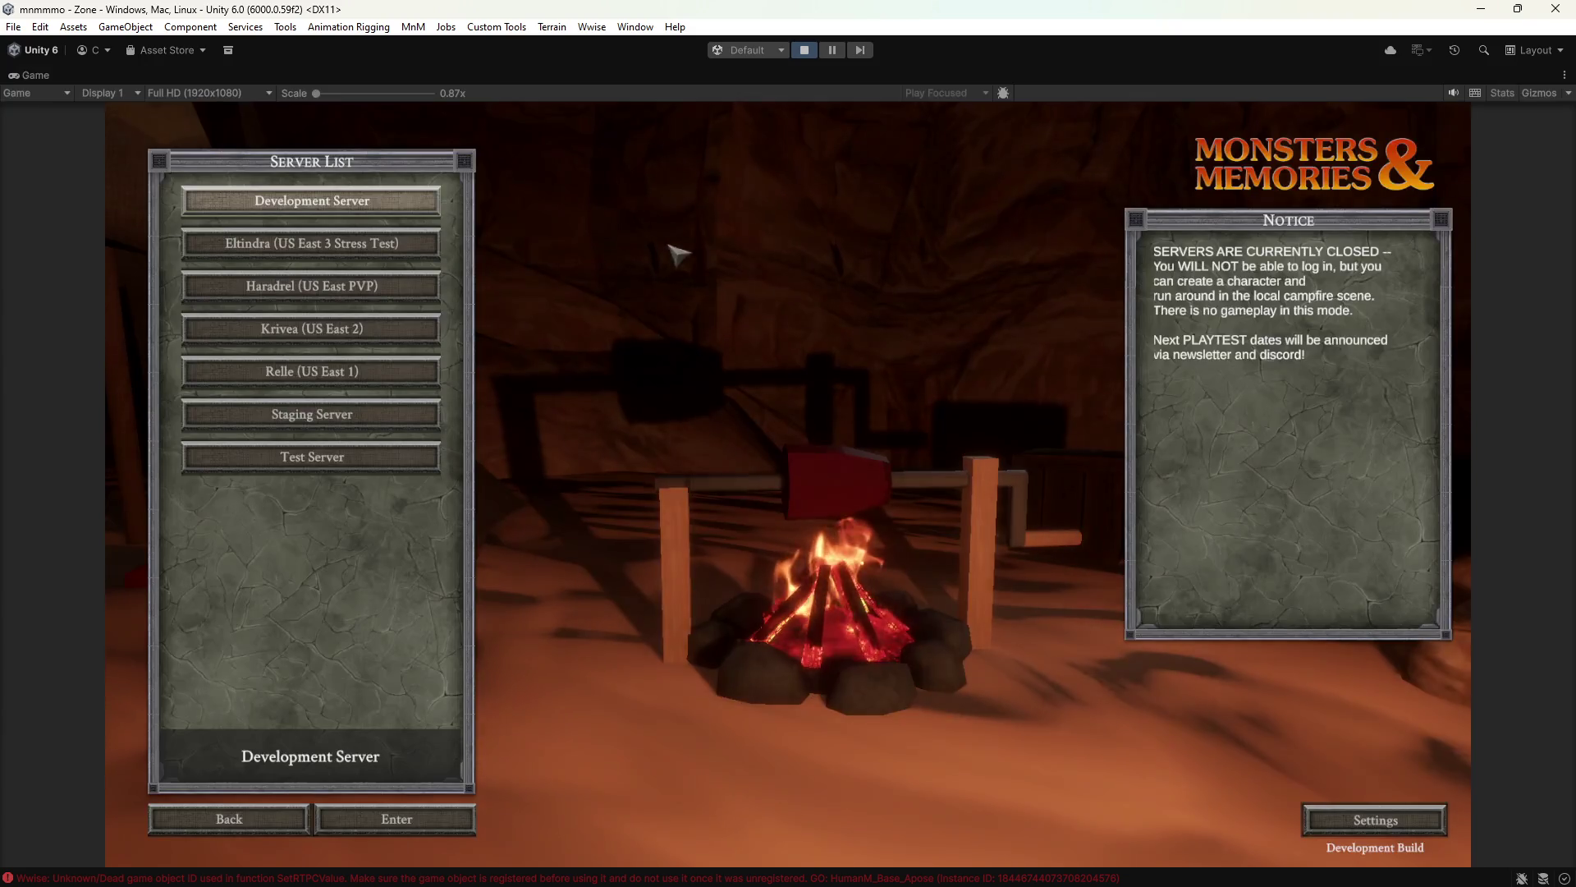
Join the Development Server, begin a new character and preview the Gnome Elementalist.
left_click(433, 824)
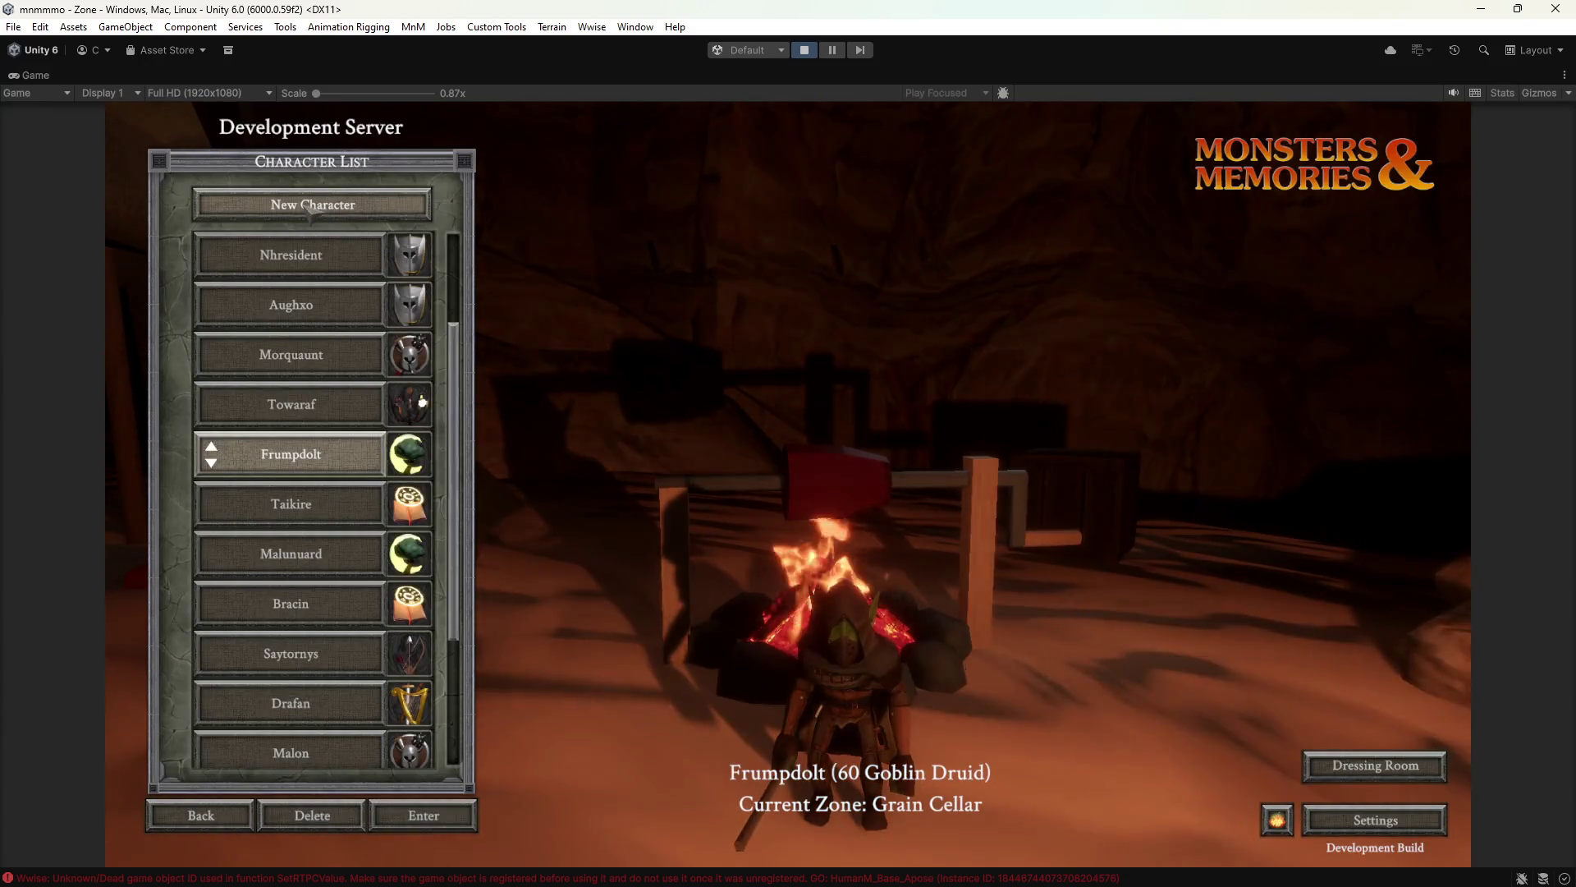
left_click(310, 206)
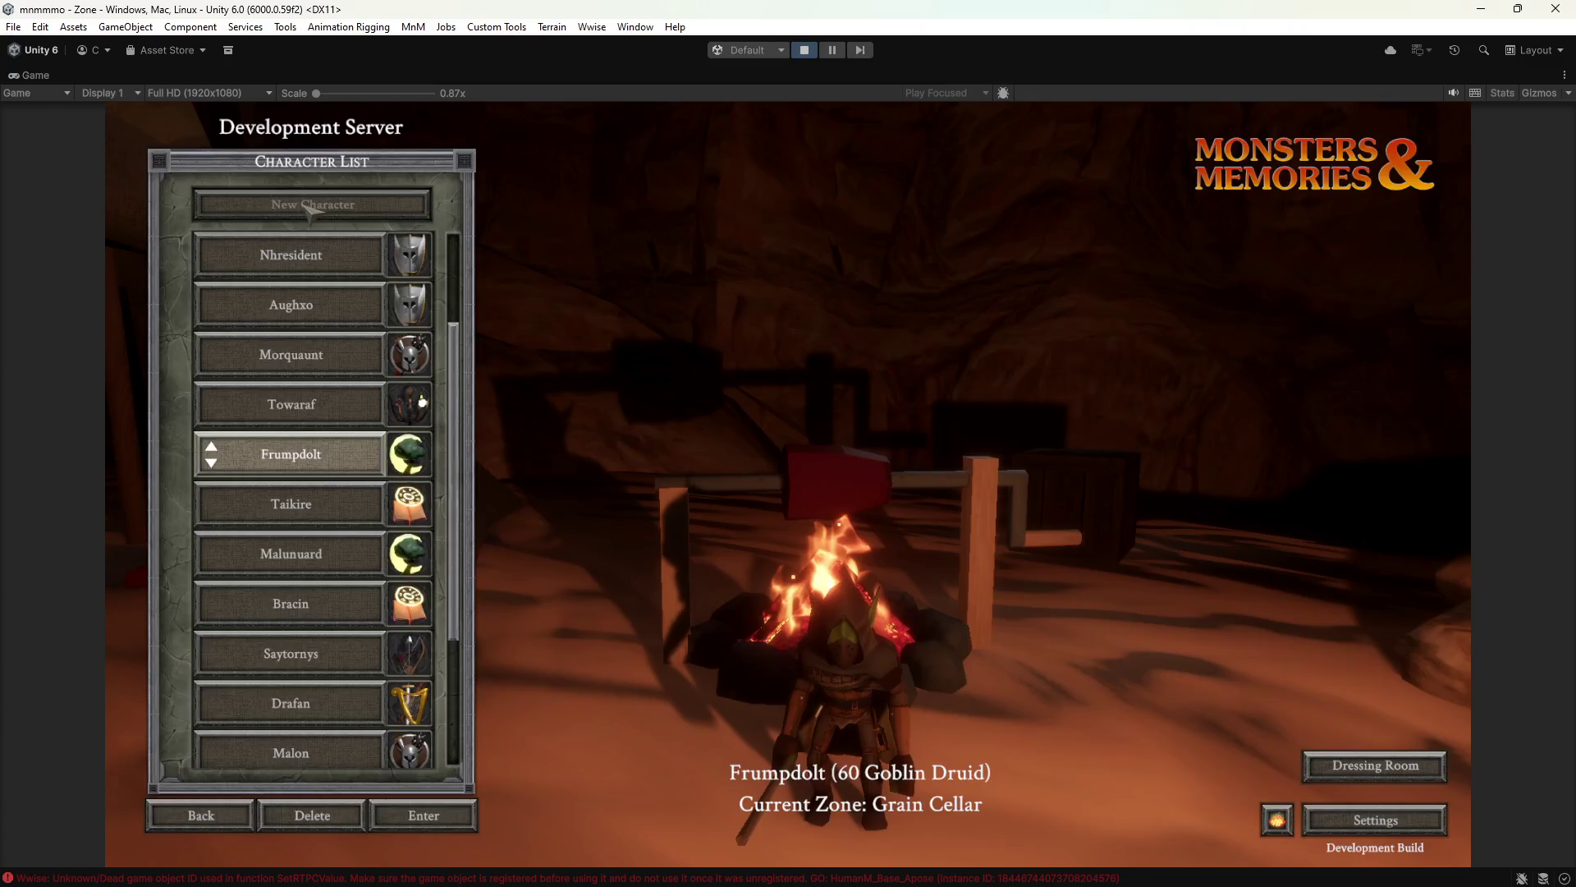
left_click(240, 320)
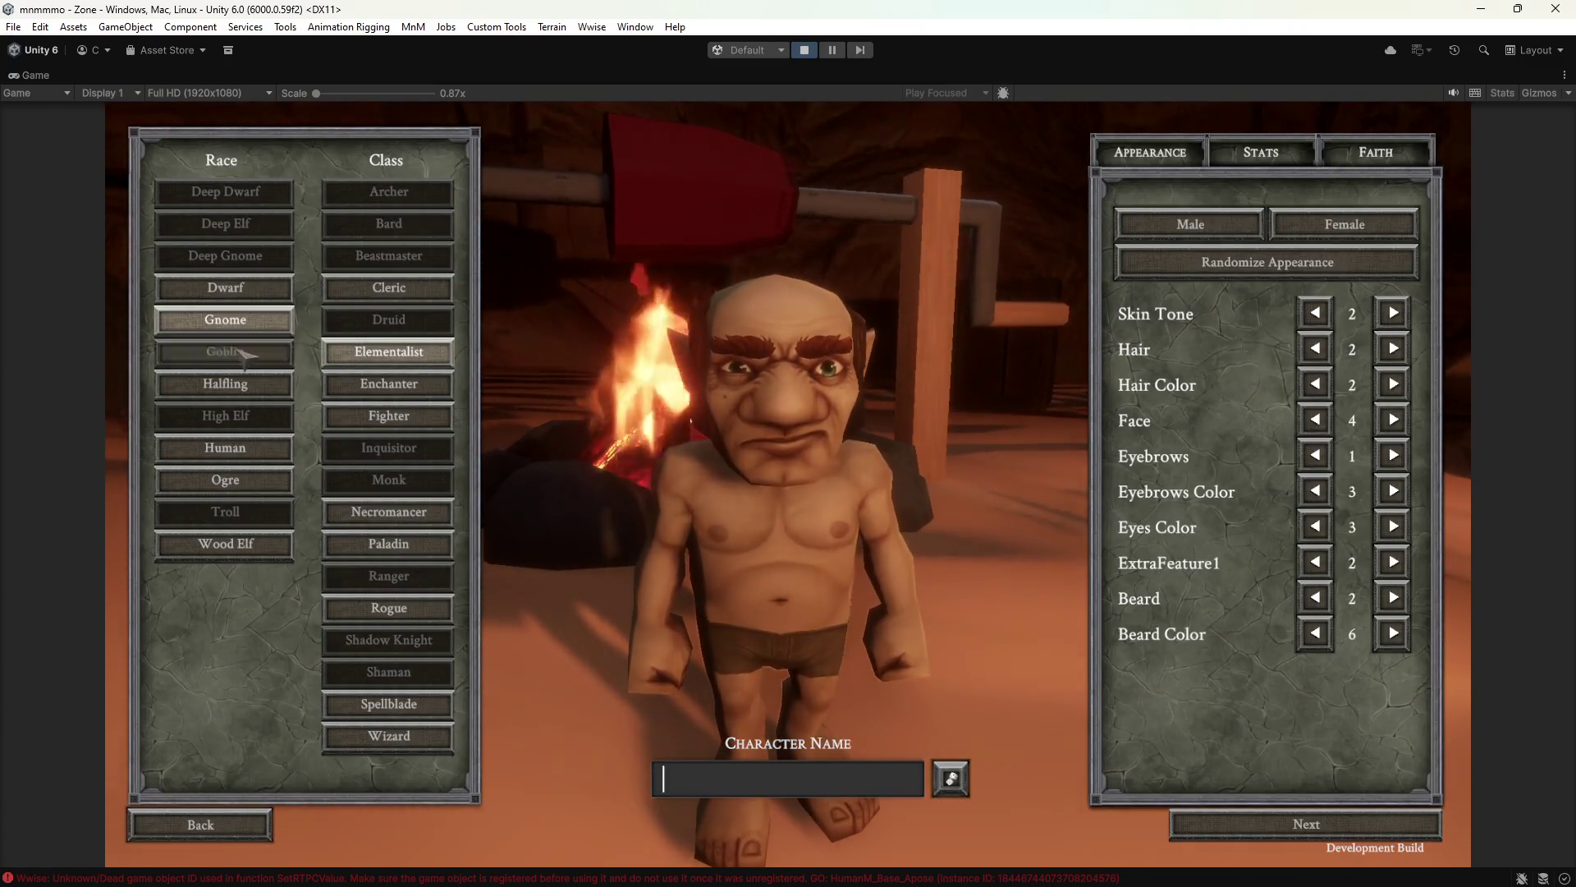
Preview the Goblin, Gnome, Human, Ogre and Wood Elf races, randomizing the elf's appearance.
left_click(244, 353)
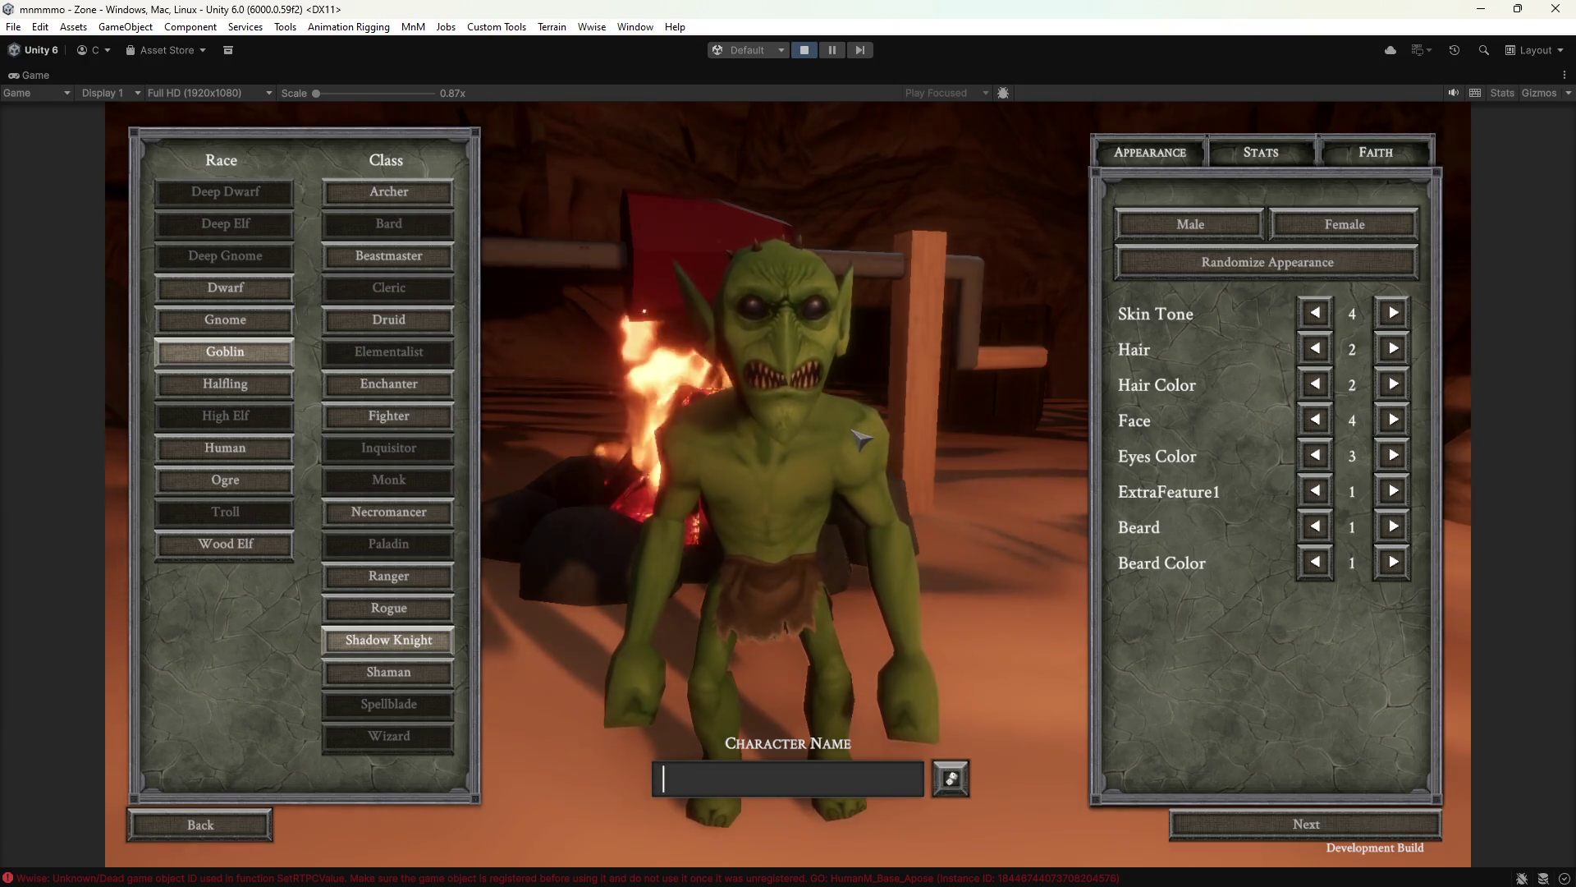
left_click(225, 320)
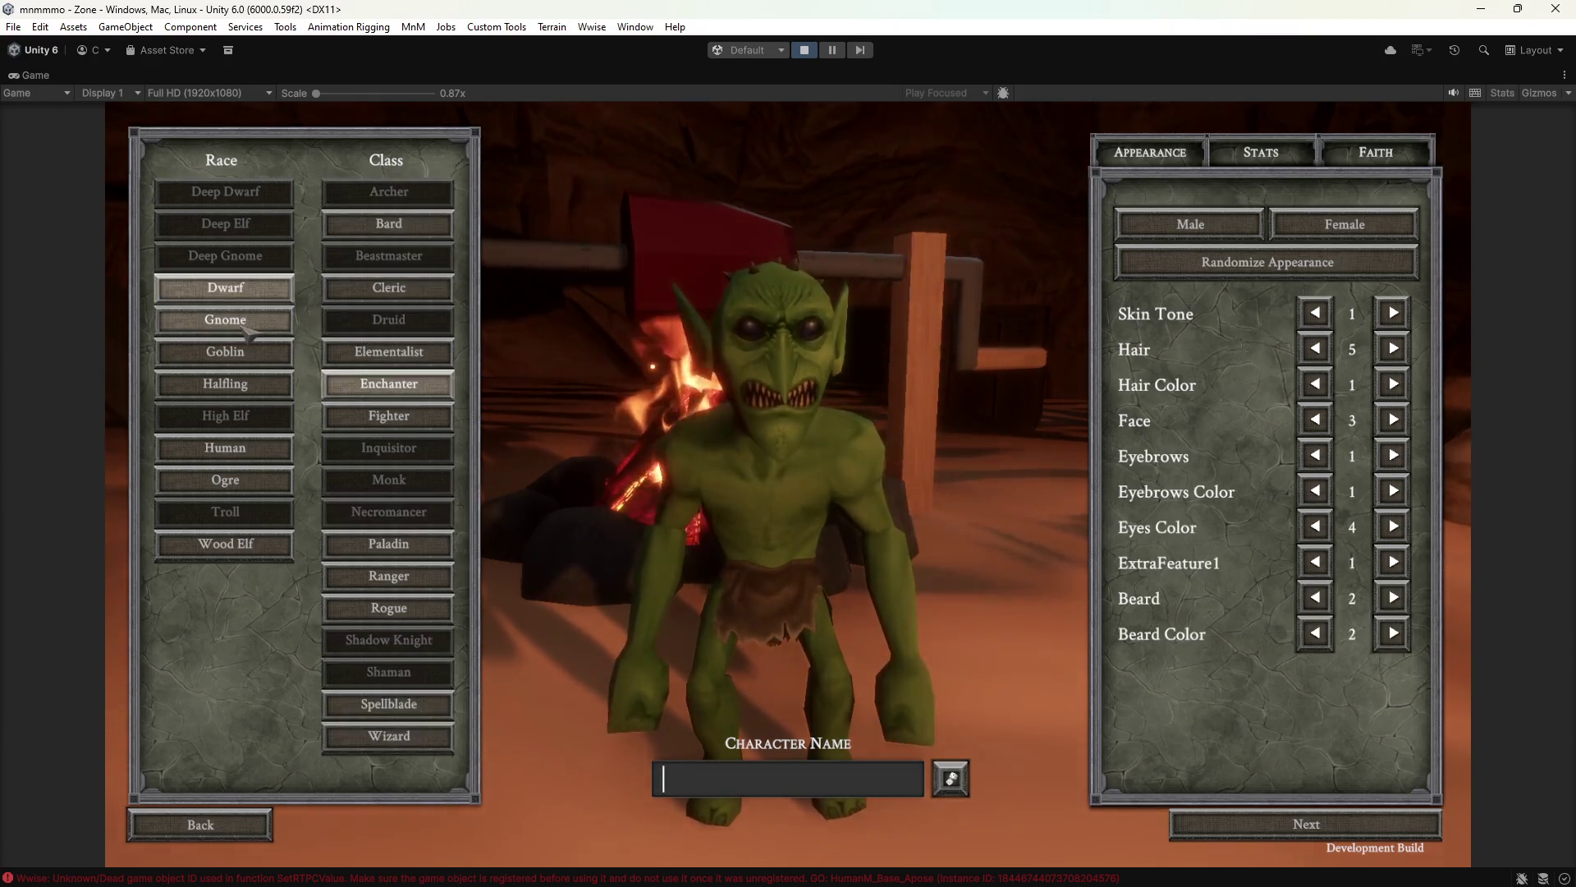
left_click(244, 447)
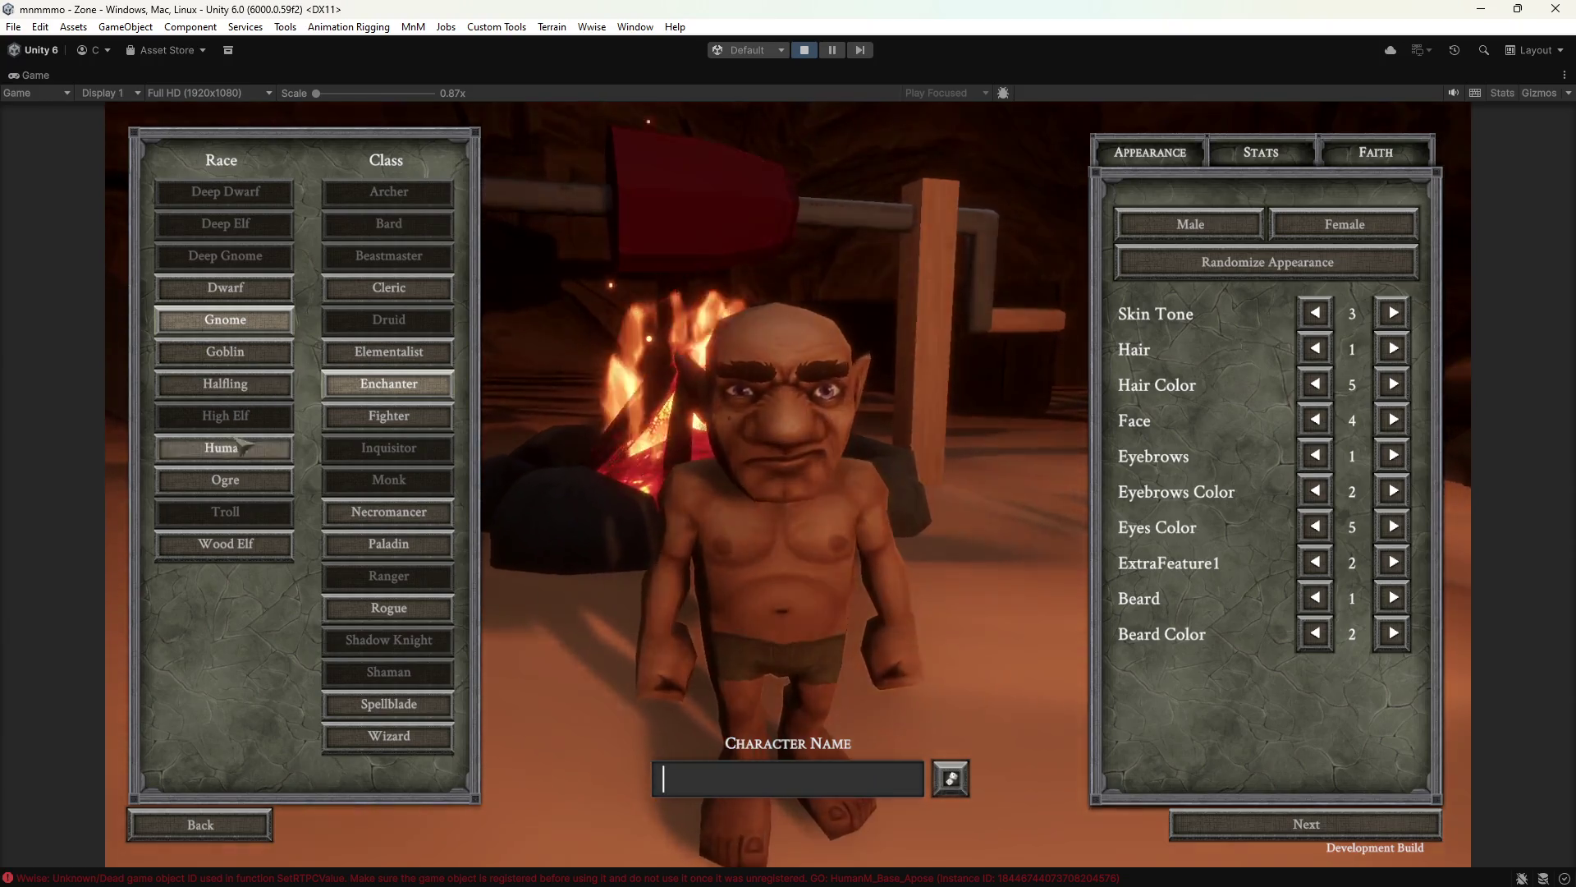
left_click(245, 489)
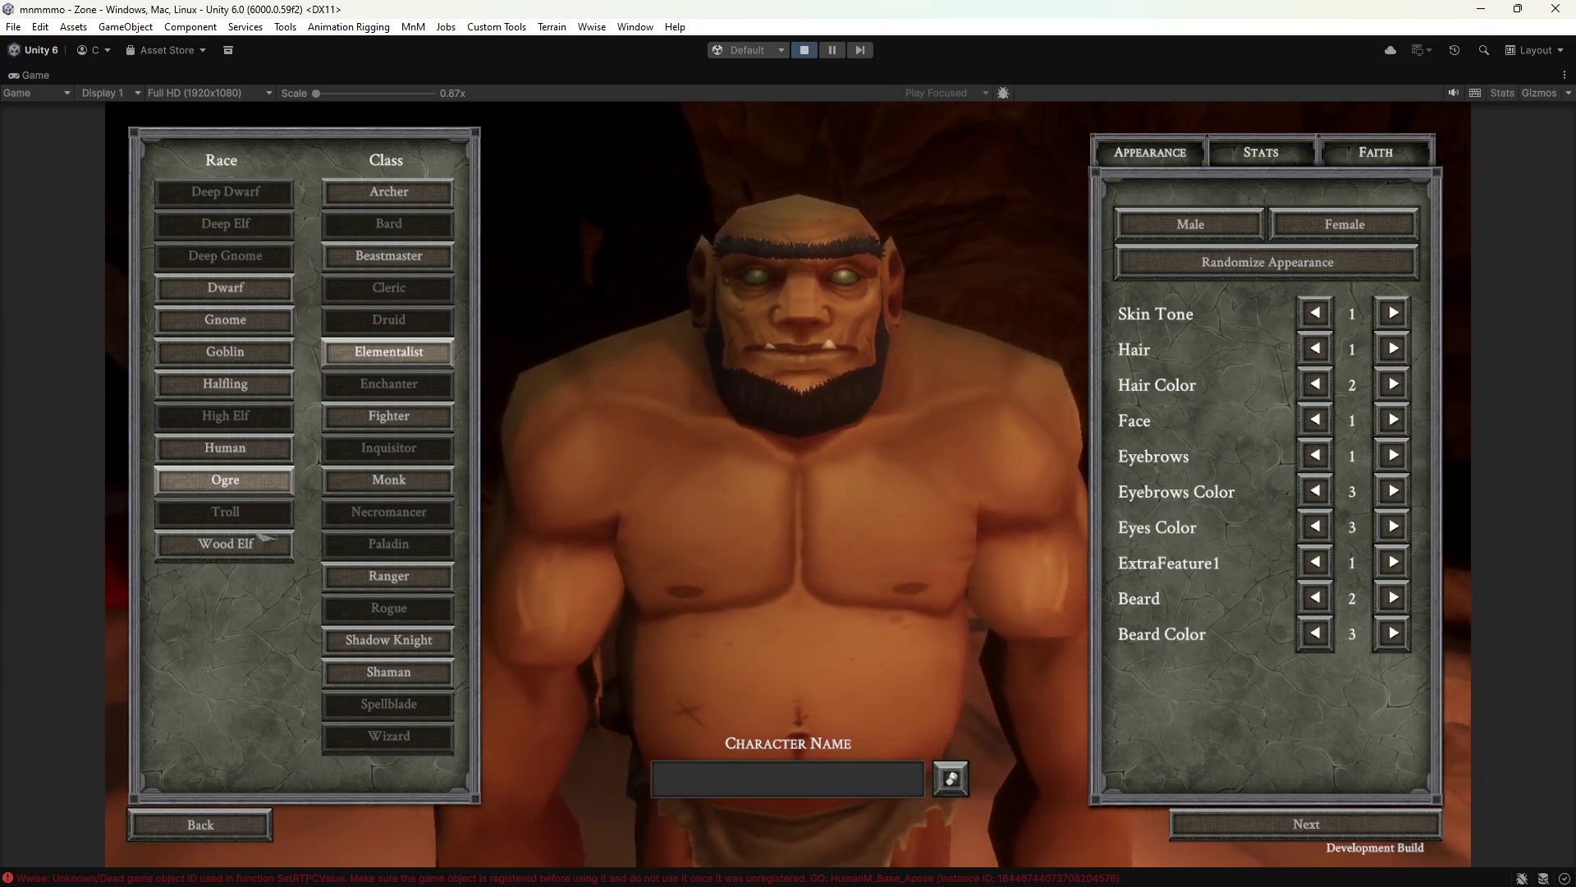
left_click(245, 546)
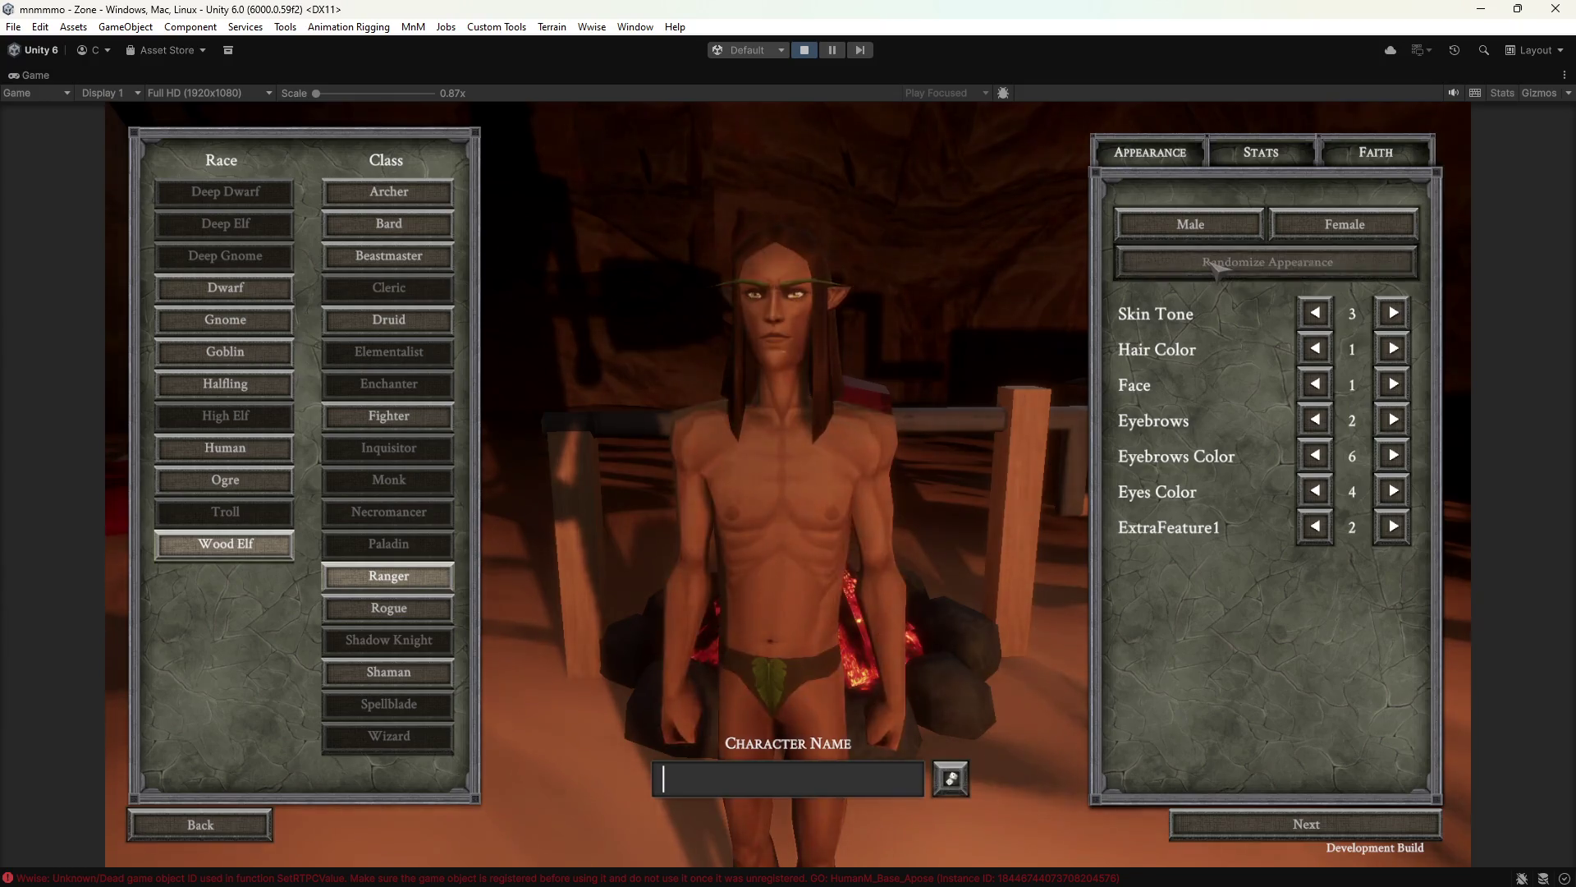
left_click(1216, 265)
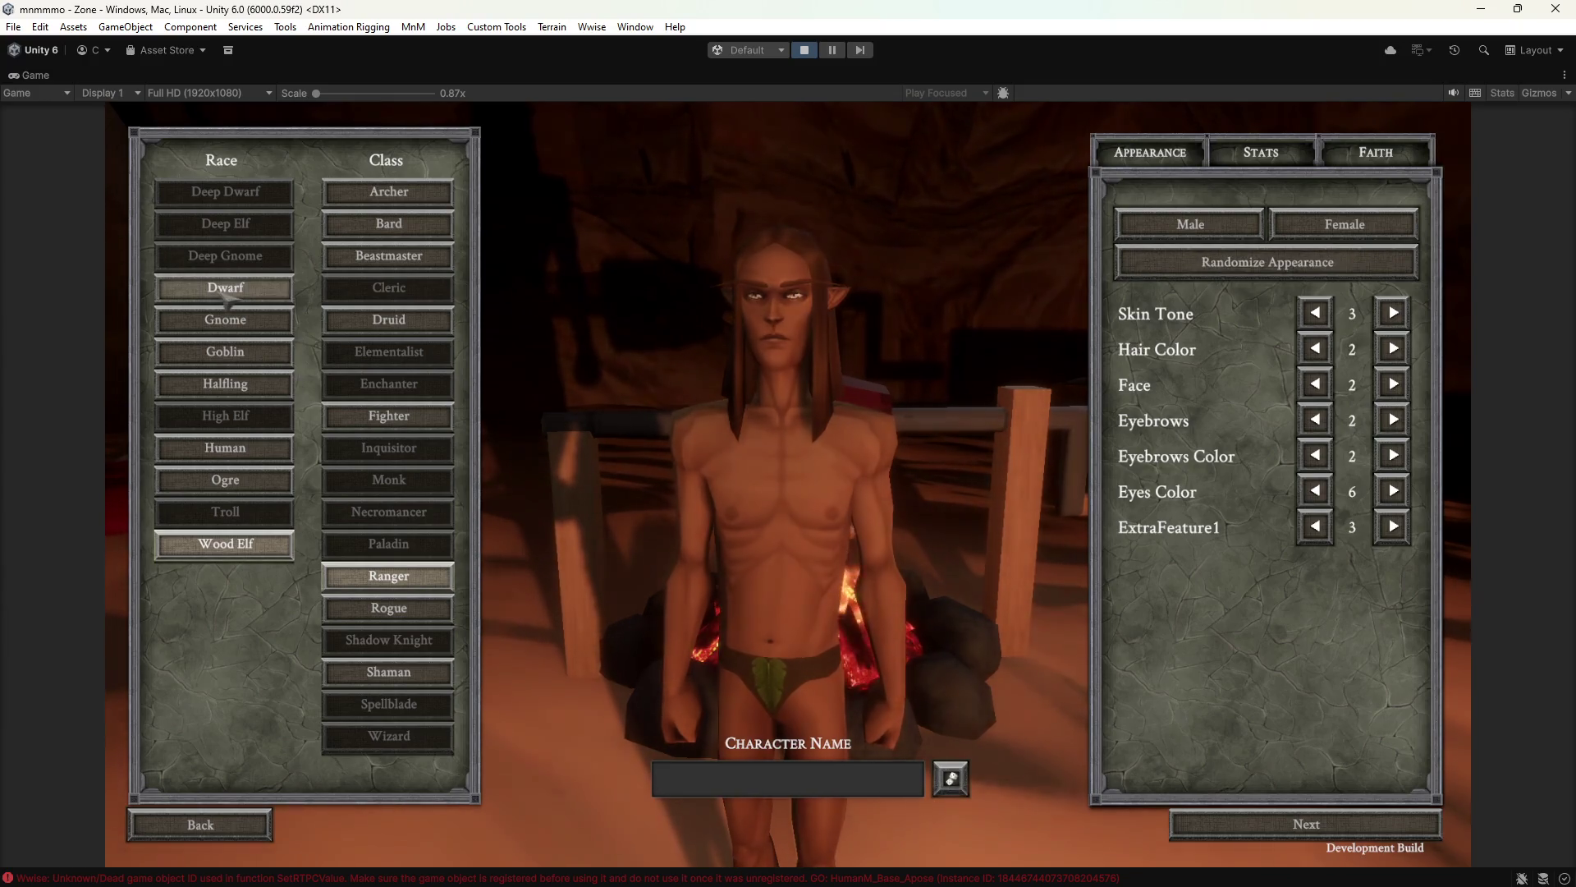
Preview Dwarf, Gnome, Goblin, Halfling and Human, randomize the Human, then return to the character list.
left_click(225, 287)
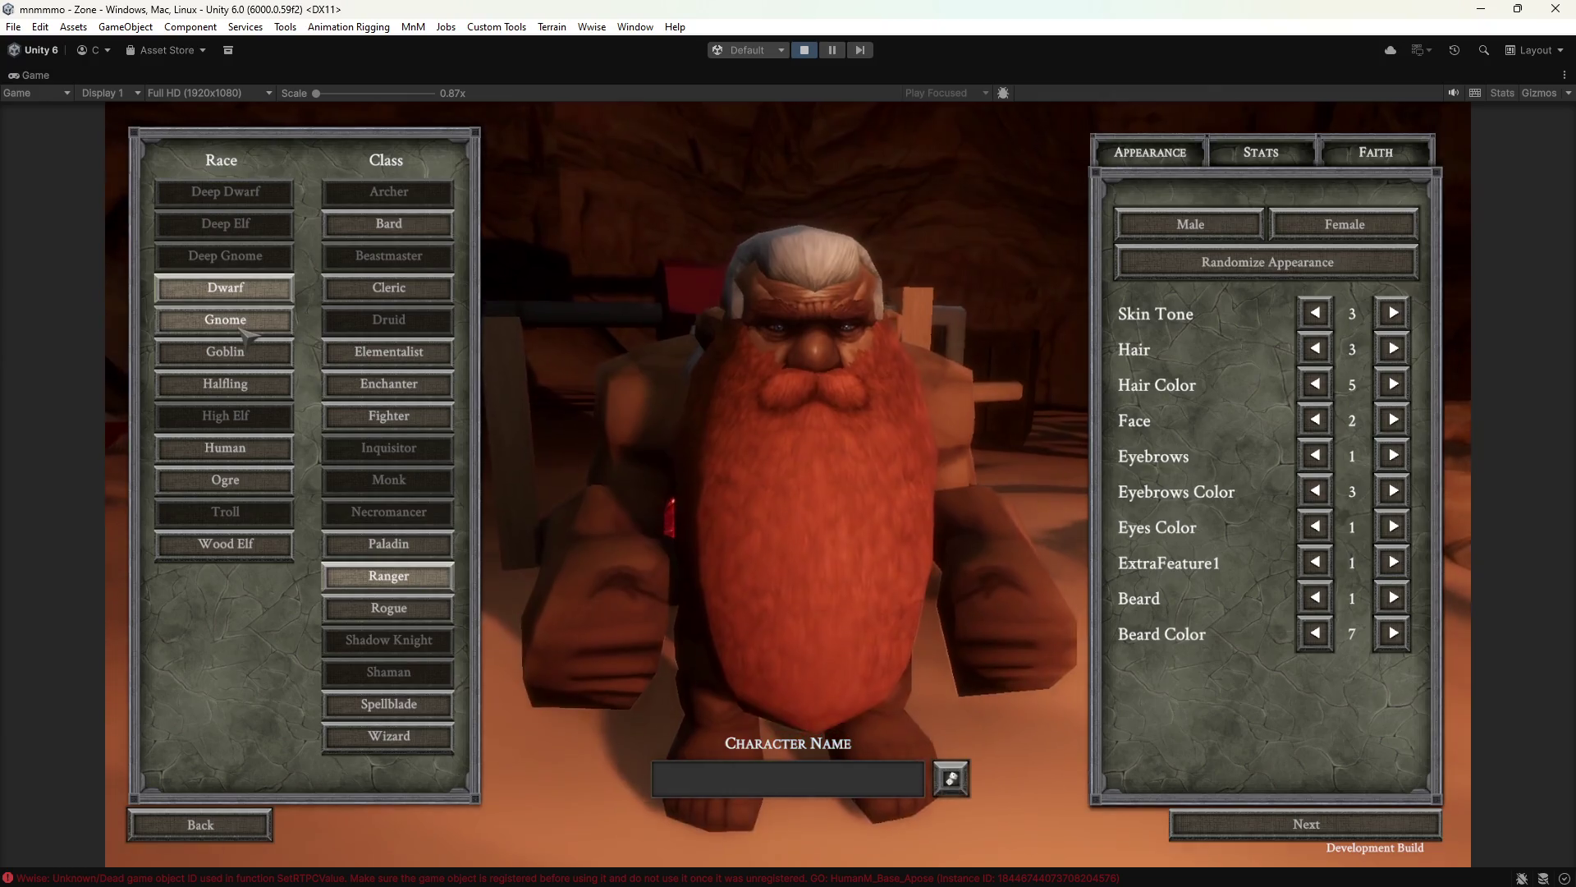
left_click(243, 325)
left_click(253, 355)
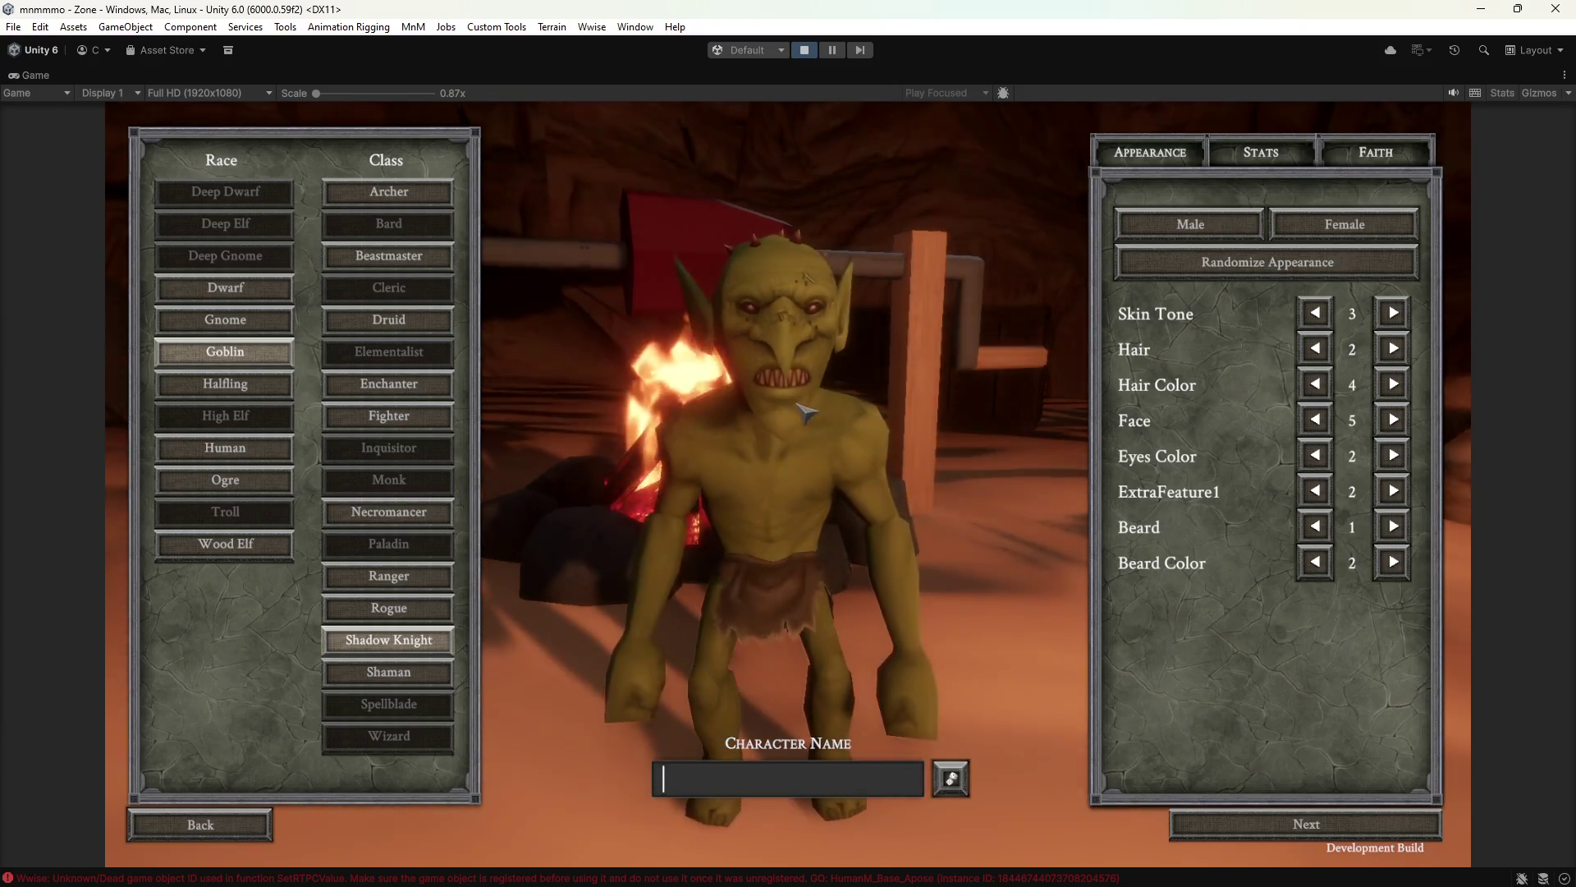
left_click(235, 386)
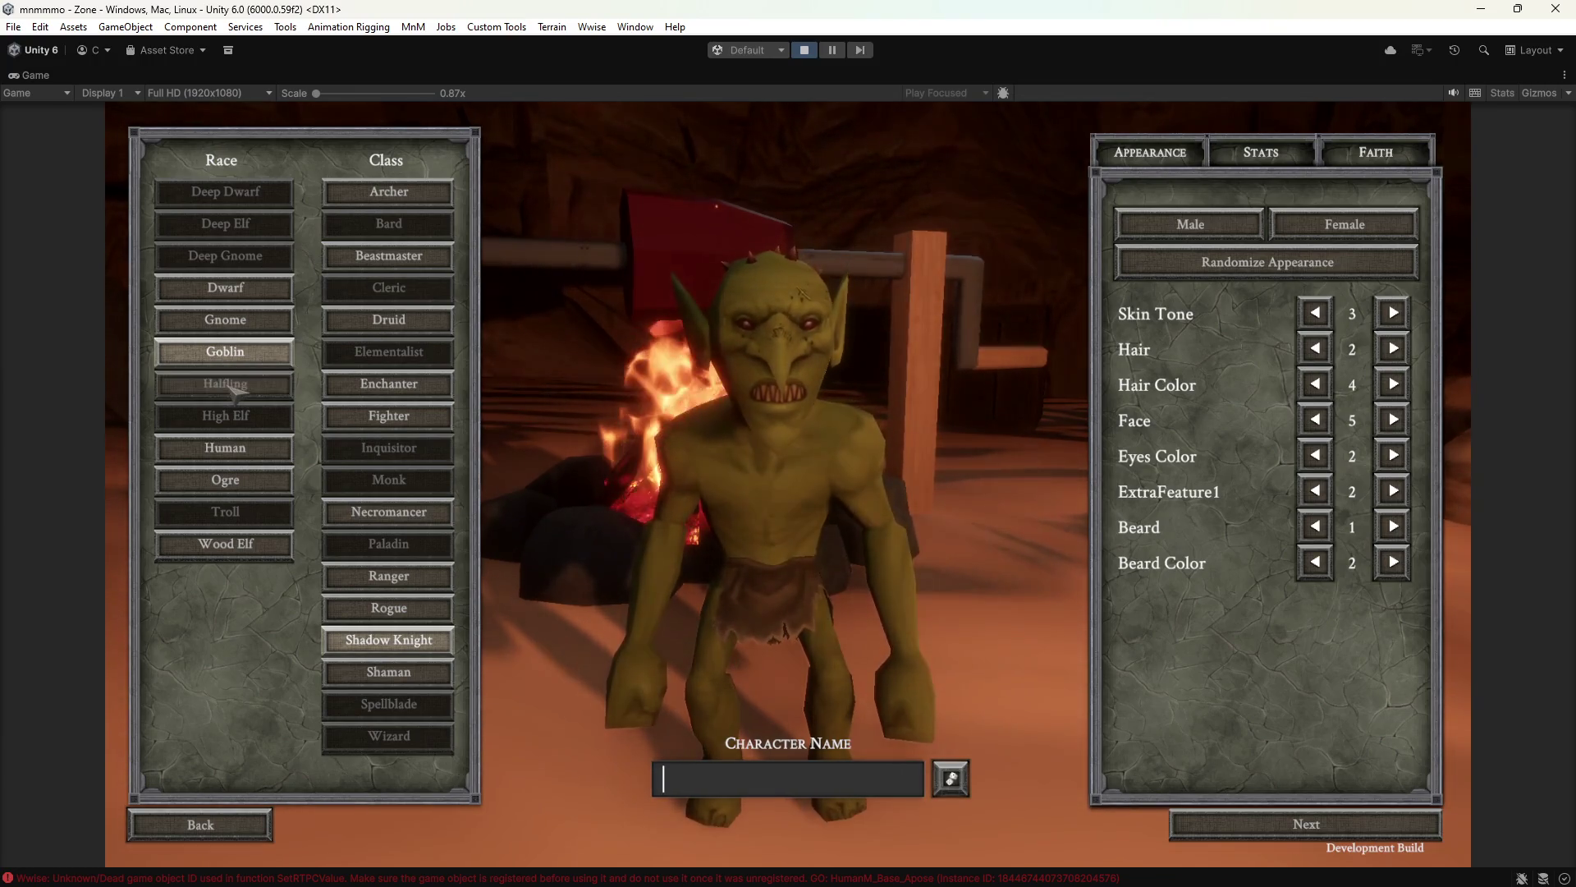
left_click(225, 448)
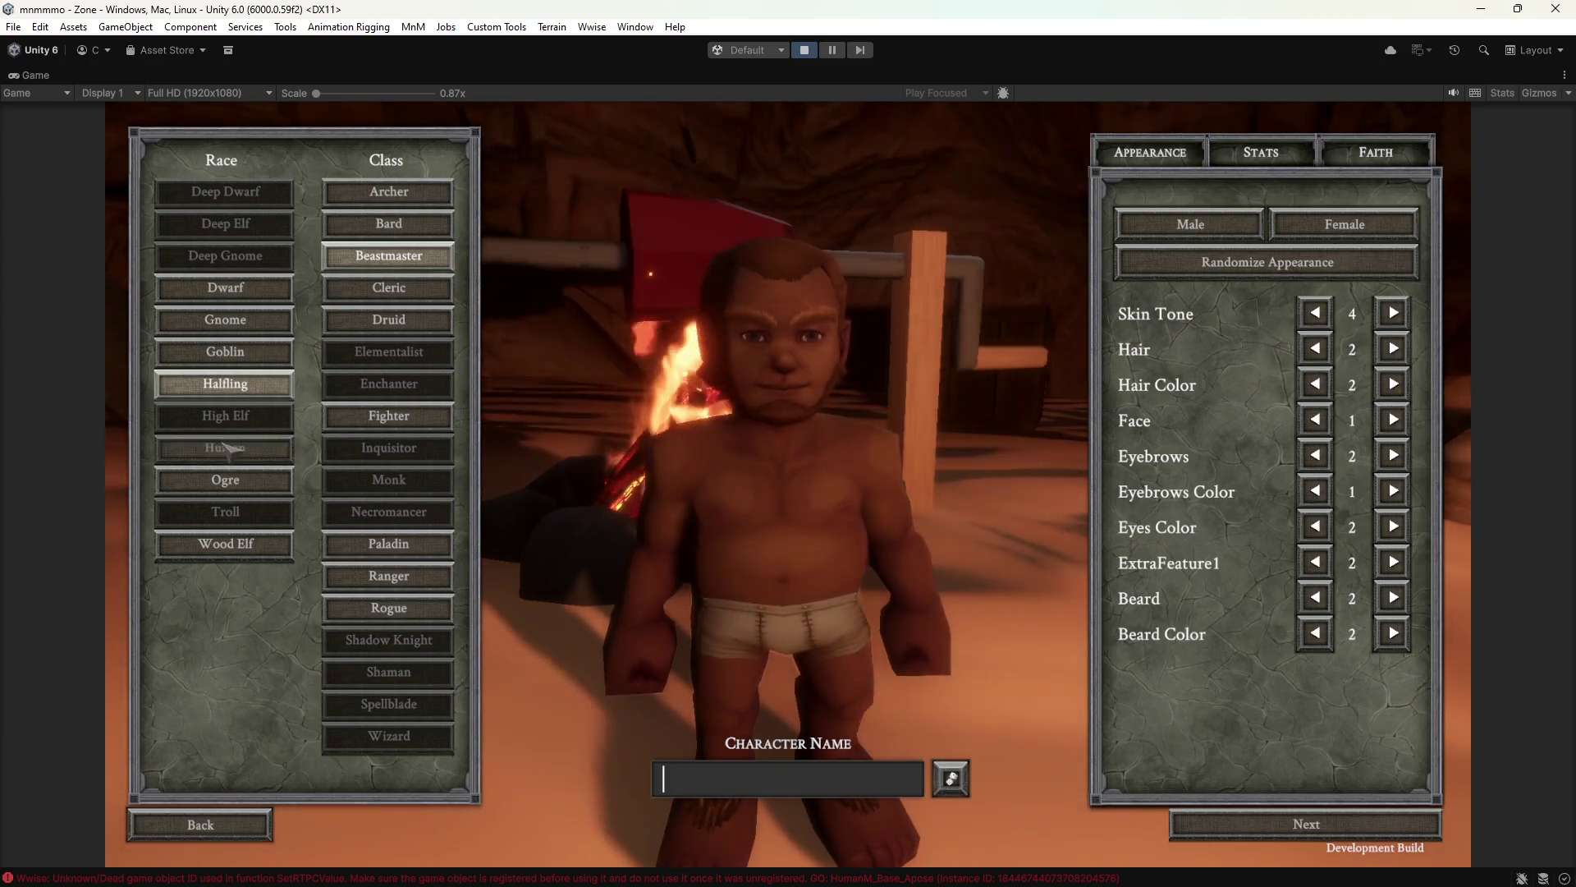
left_click(1236, 263)
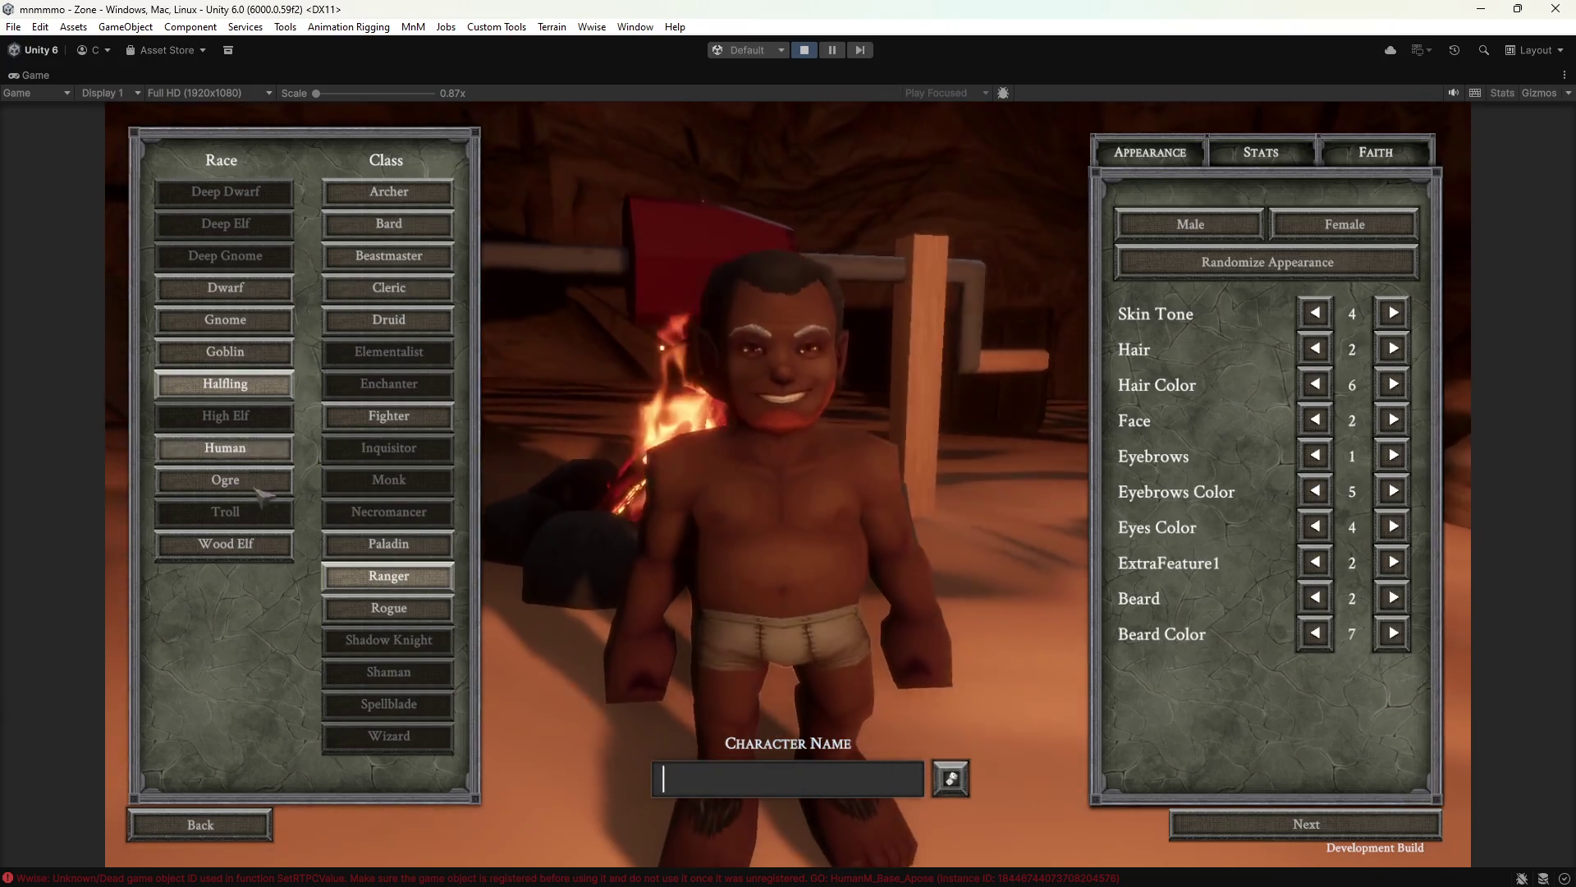
left_click(250, 450)
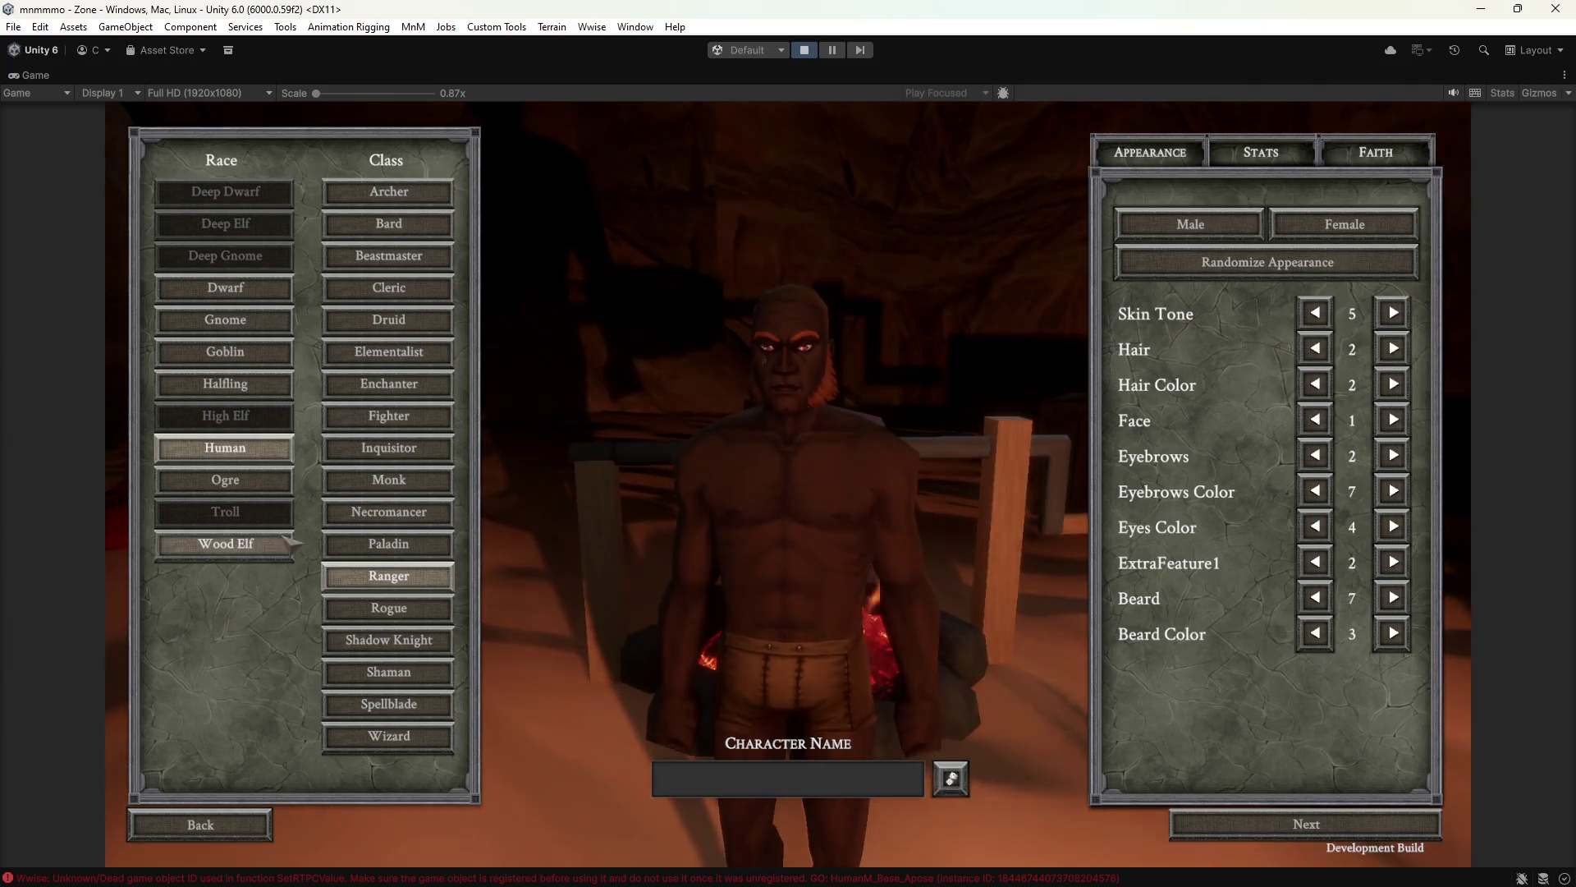
left_click(201, 824)
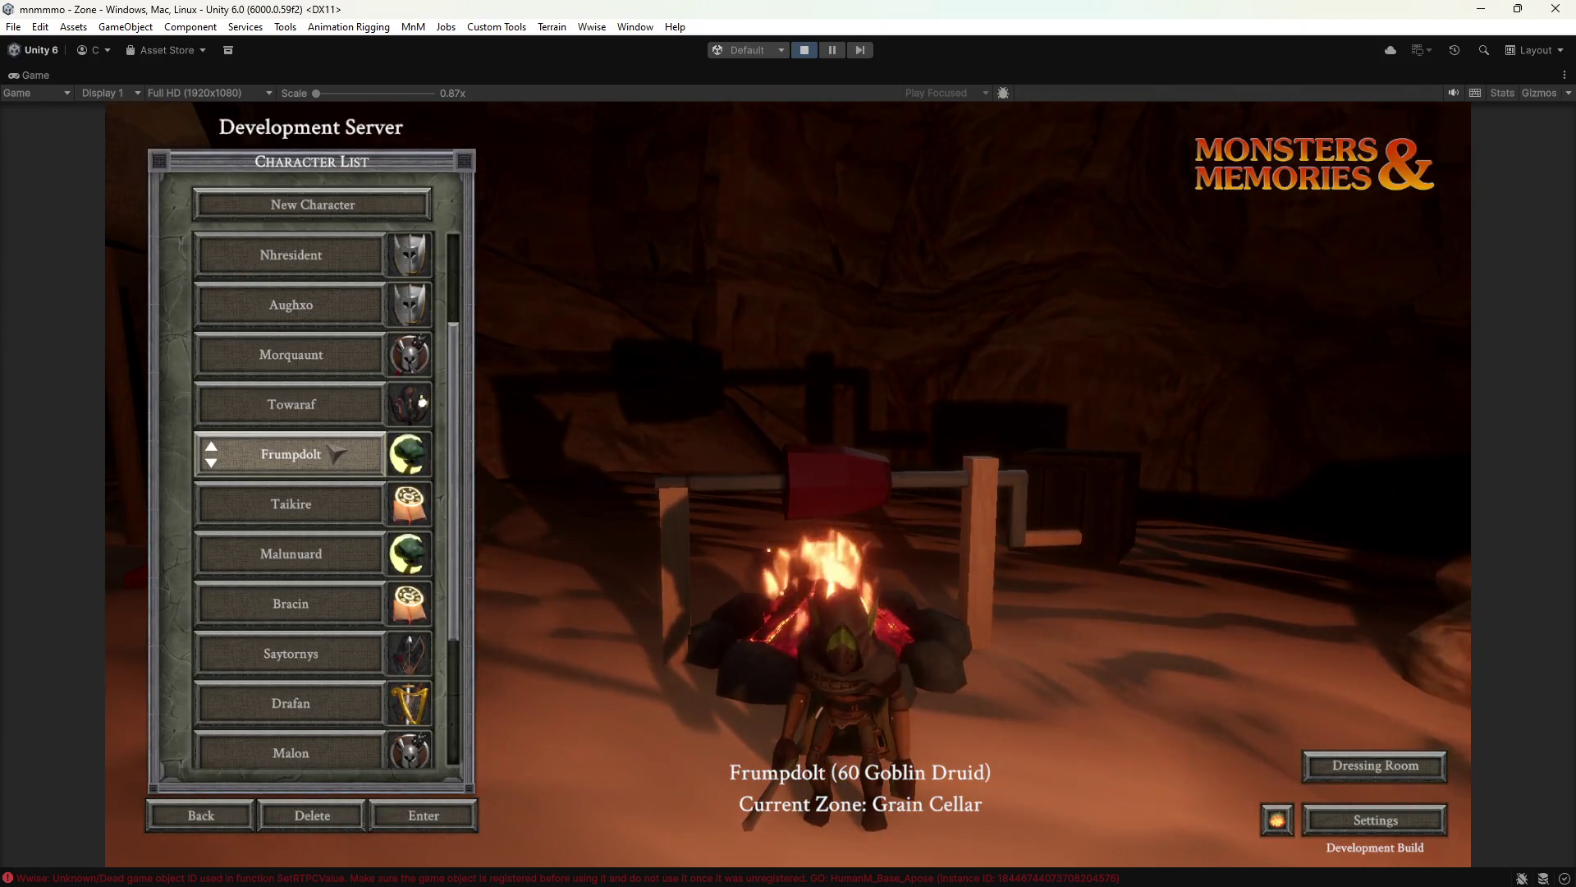
Pick the level 60 Goblin Druid from the character list and enter the world.
left_click(329, 269)
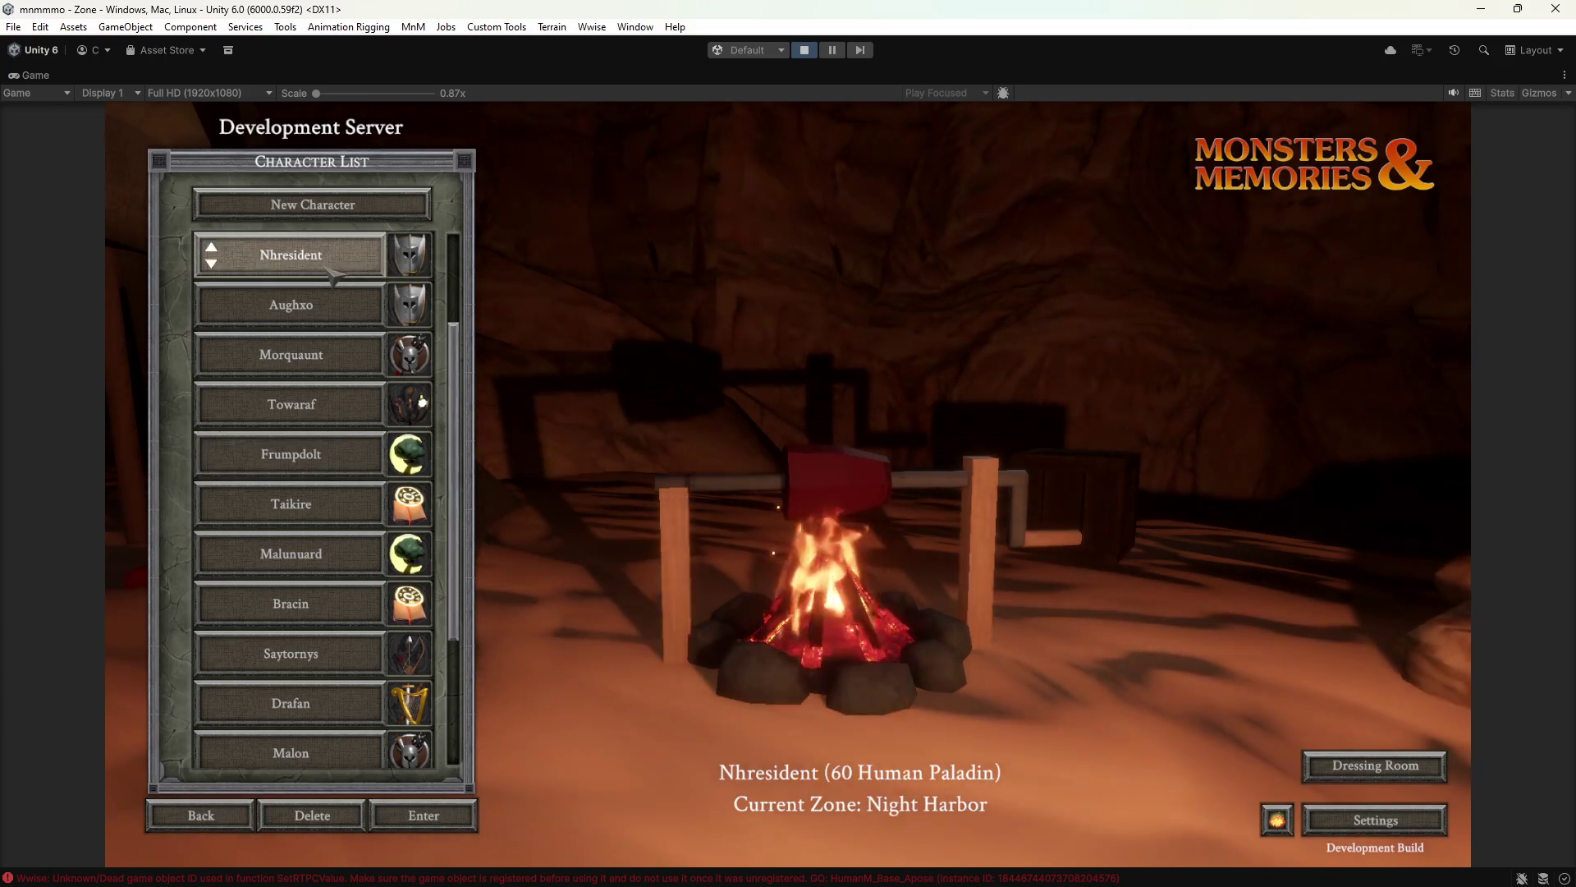
left_click(369, 295)
left_click(287, 354)
left_click(310, 459)
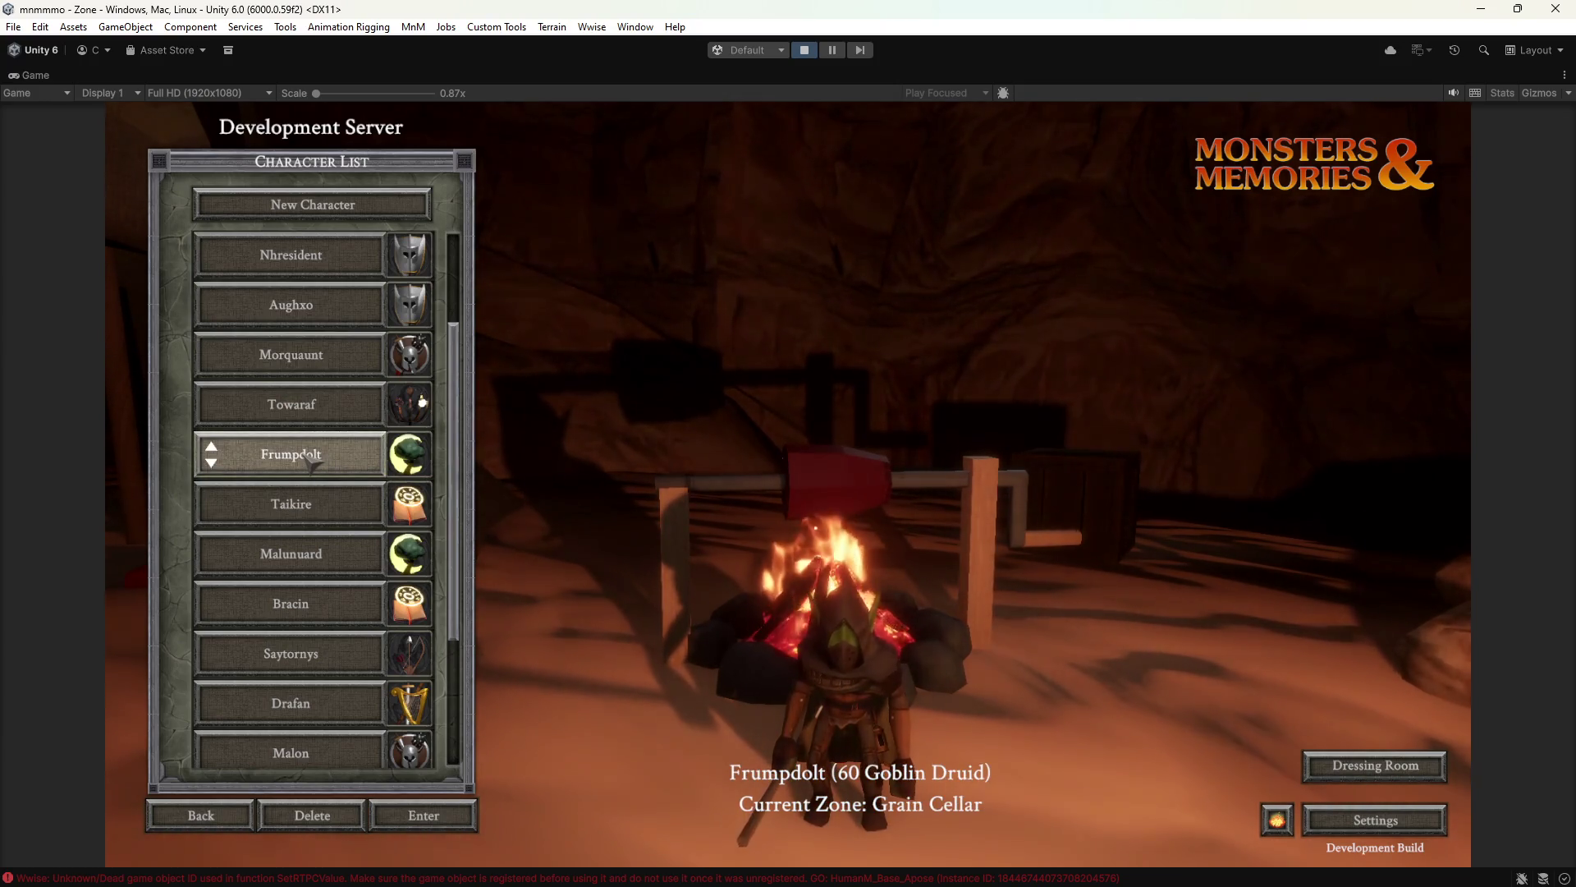
left_click(475, 816)
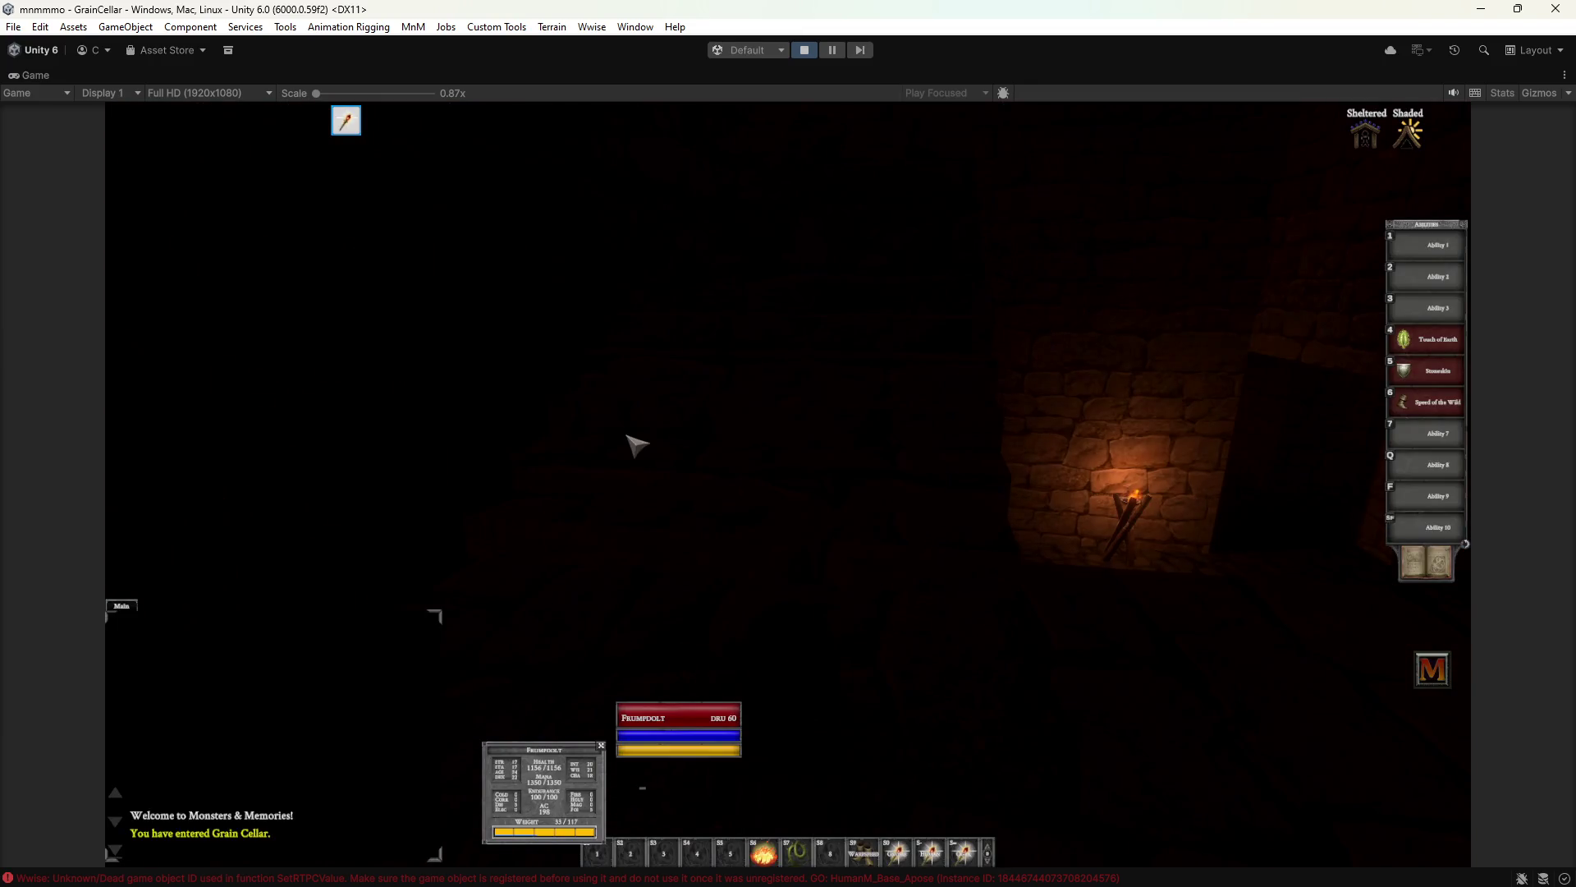
Light the Lantern of the Gods from the inventory and remove the Illusion: Gnome buff.
key("i")
right_click(774, 672)
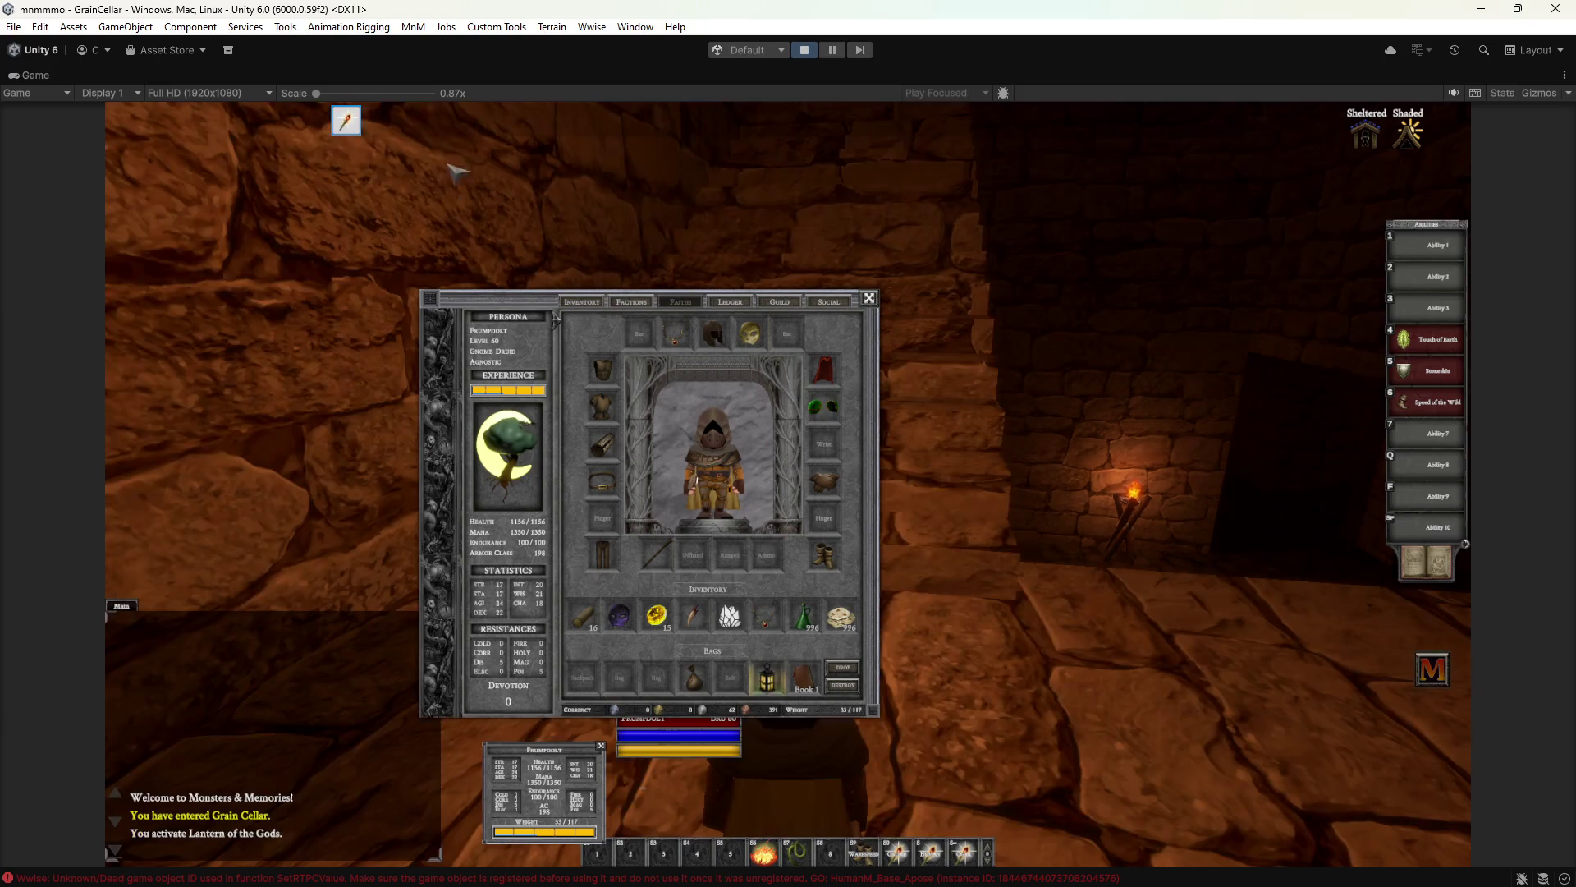
key("i")
left_click(388, 164)
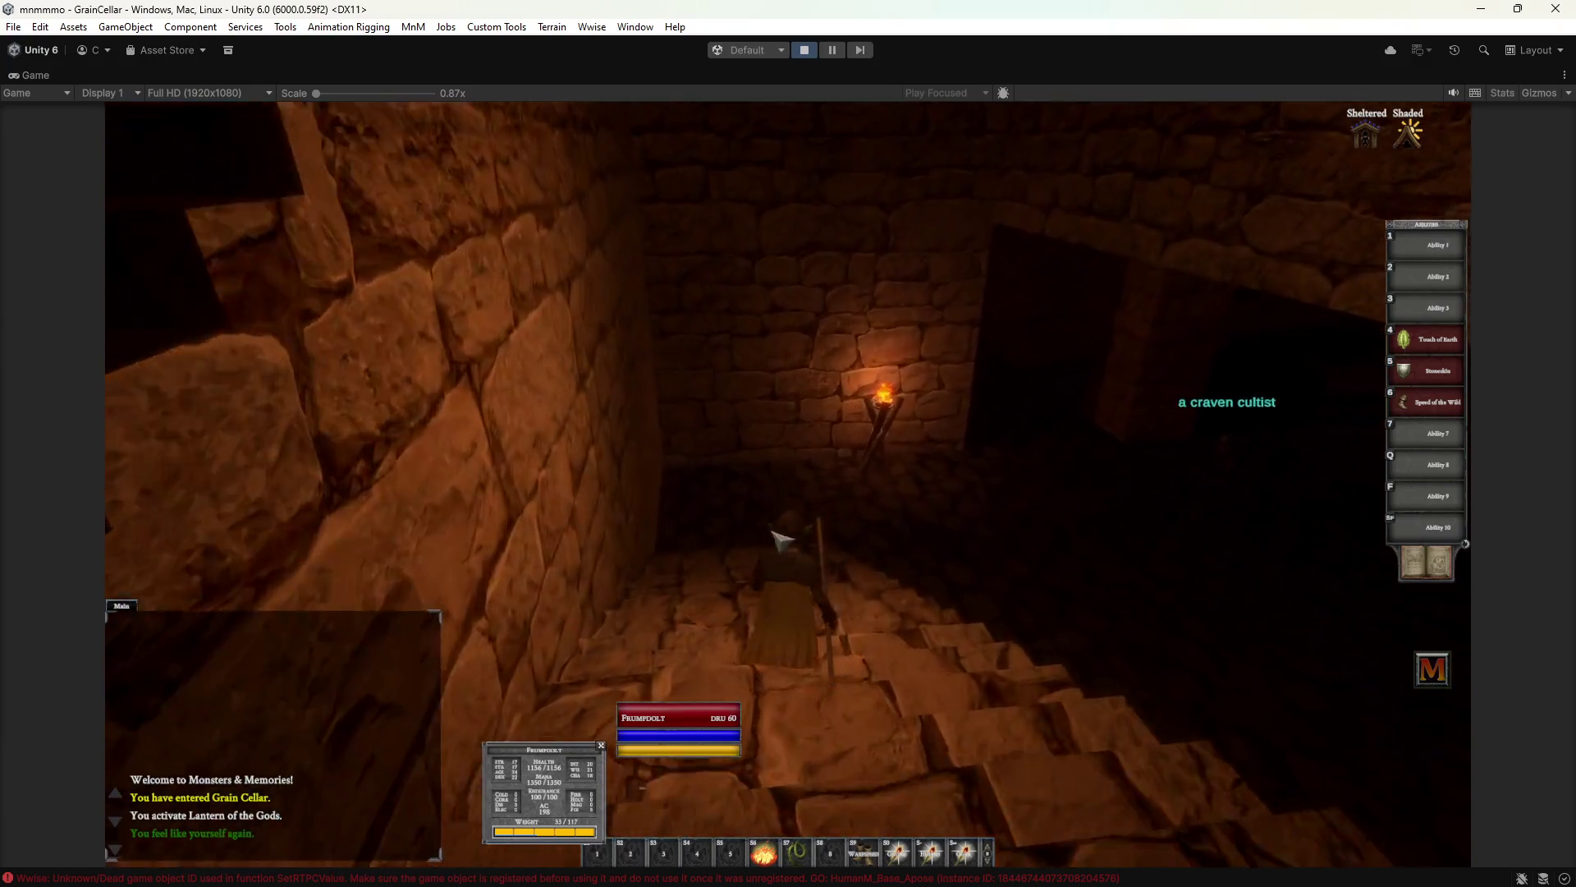
Walk down the stairs and across the cellar toward the grated doorway.
right_click_drag(779, 539, 780, 539)
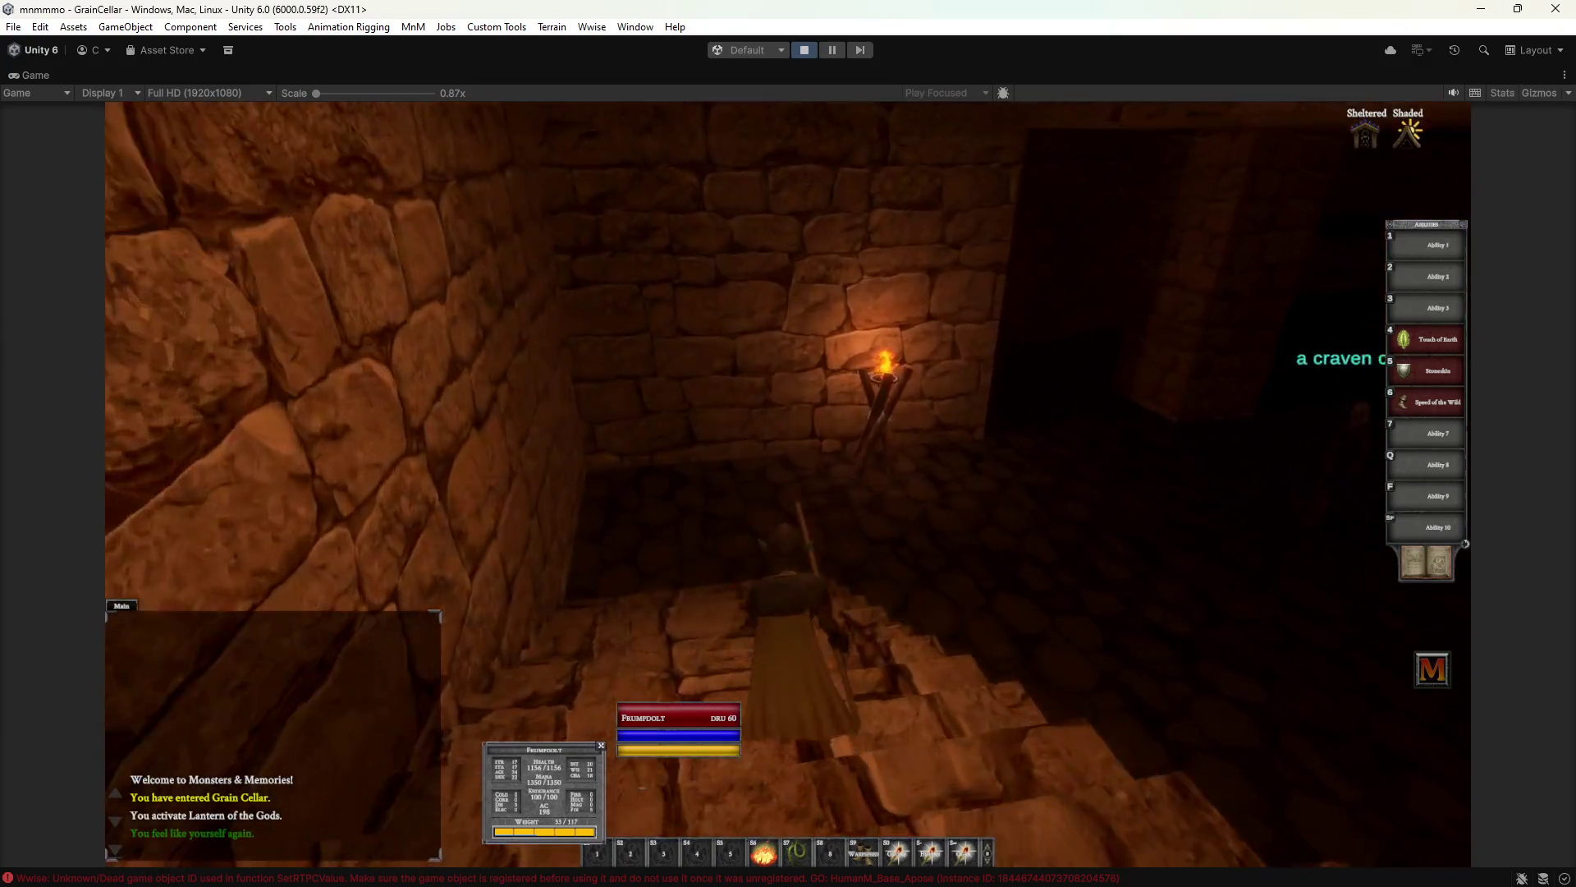
key("w")
key("d")
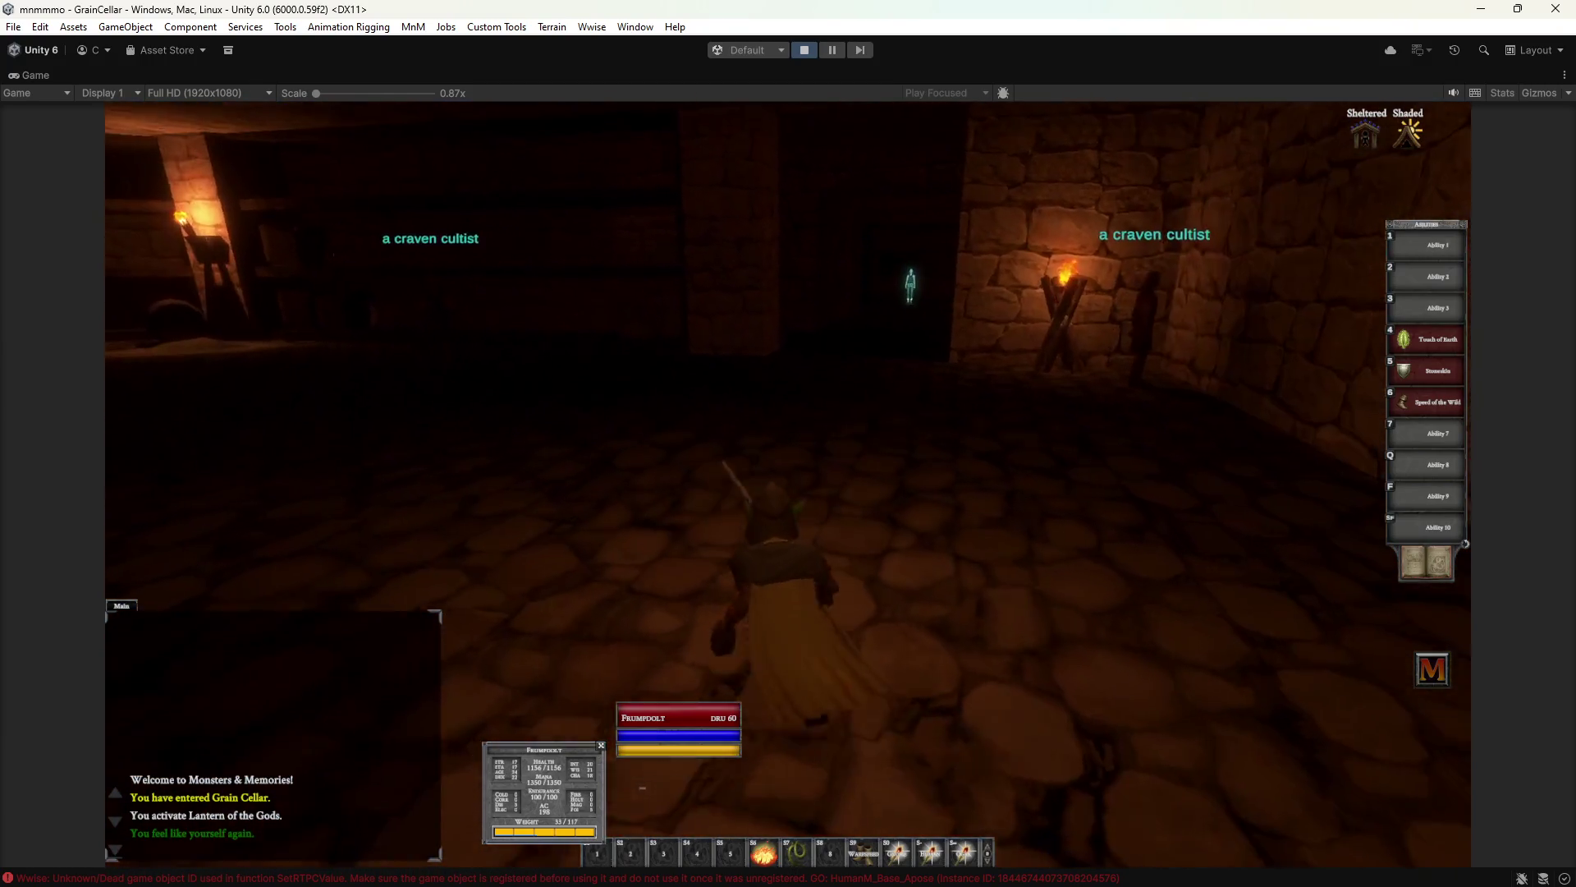
key("d")
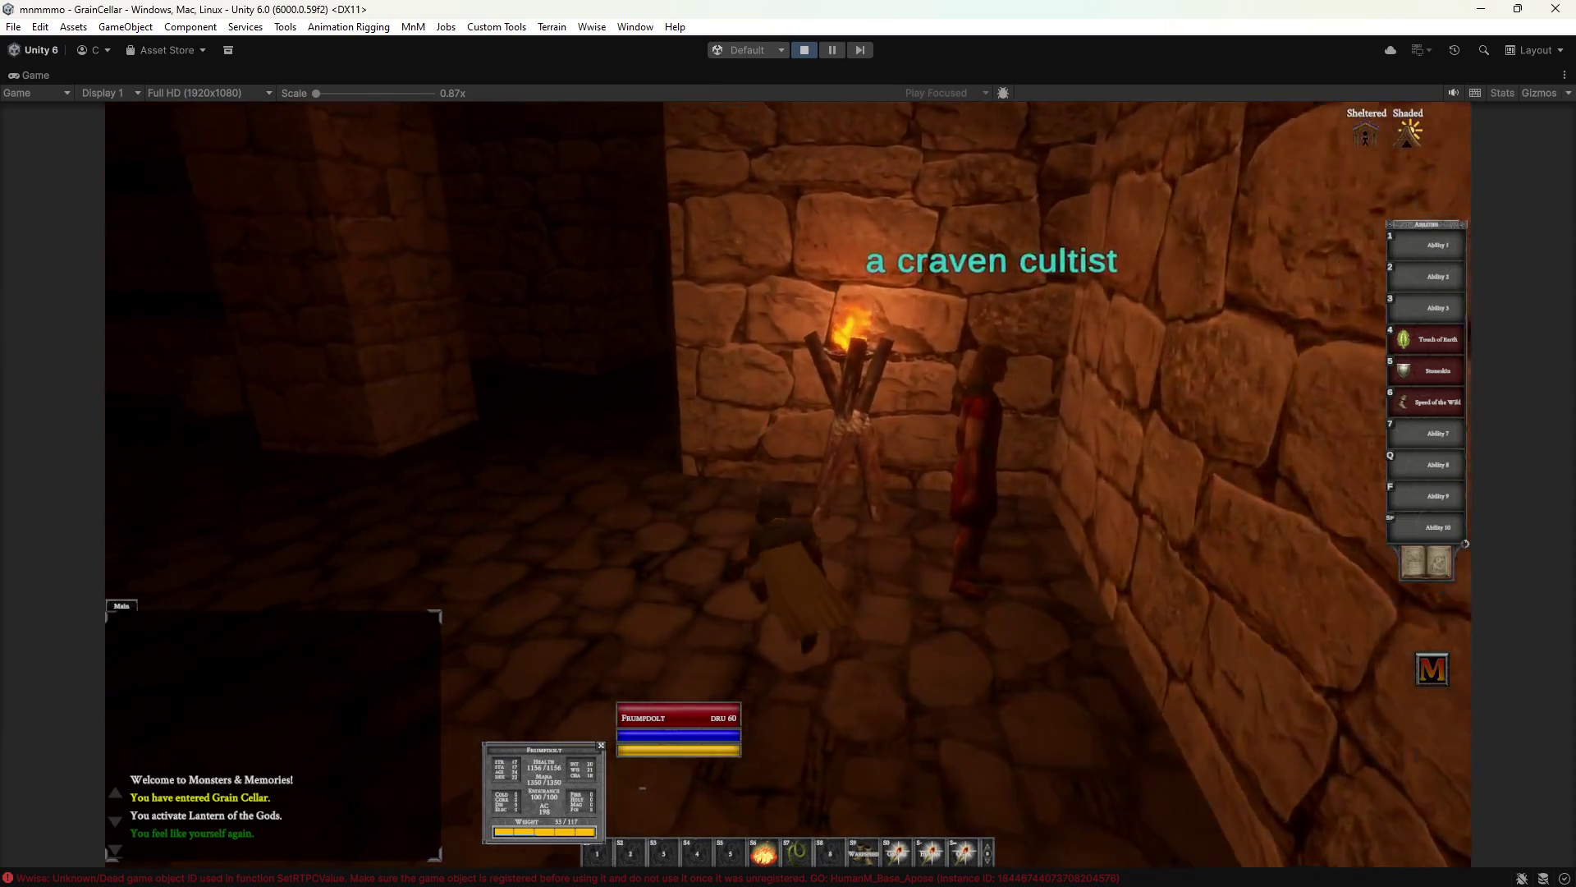
key("d")
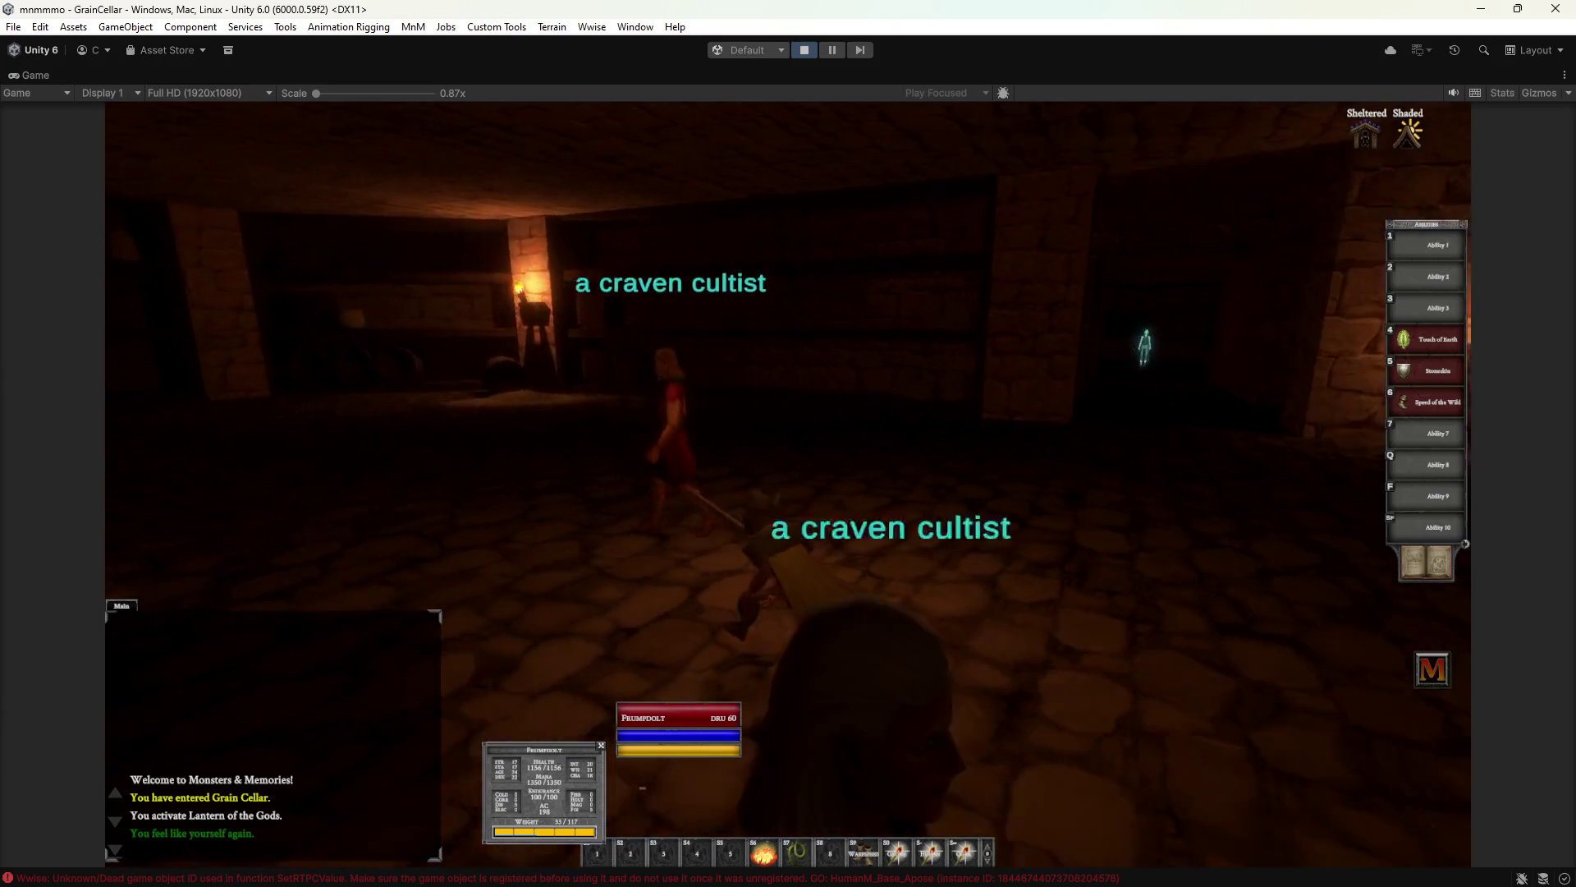
key("a")
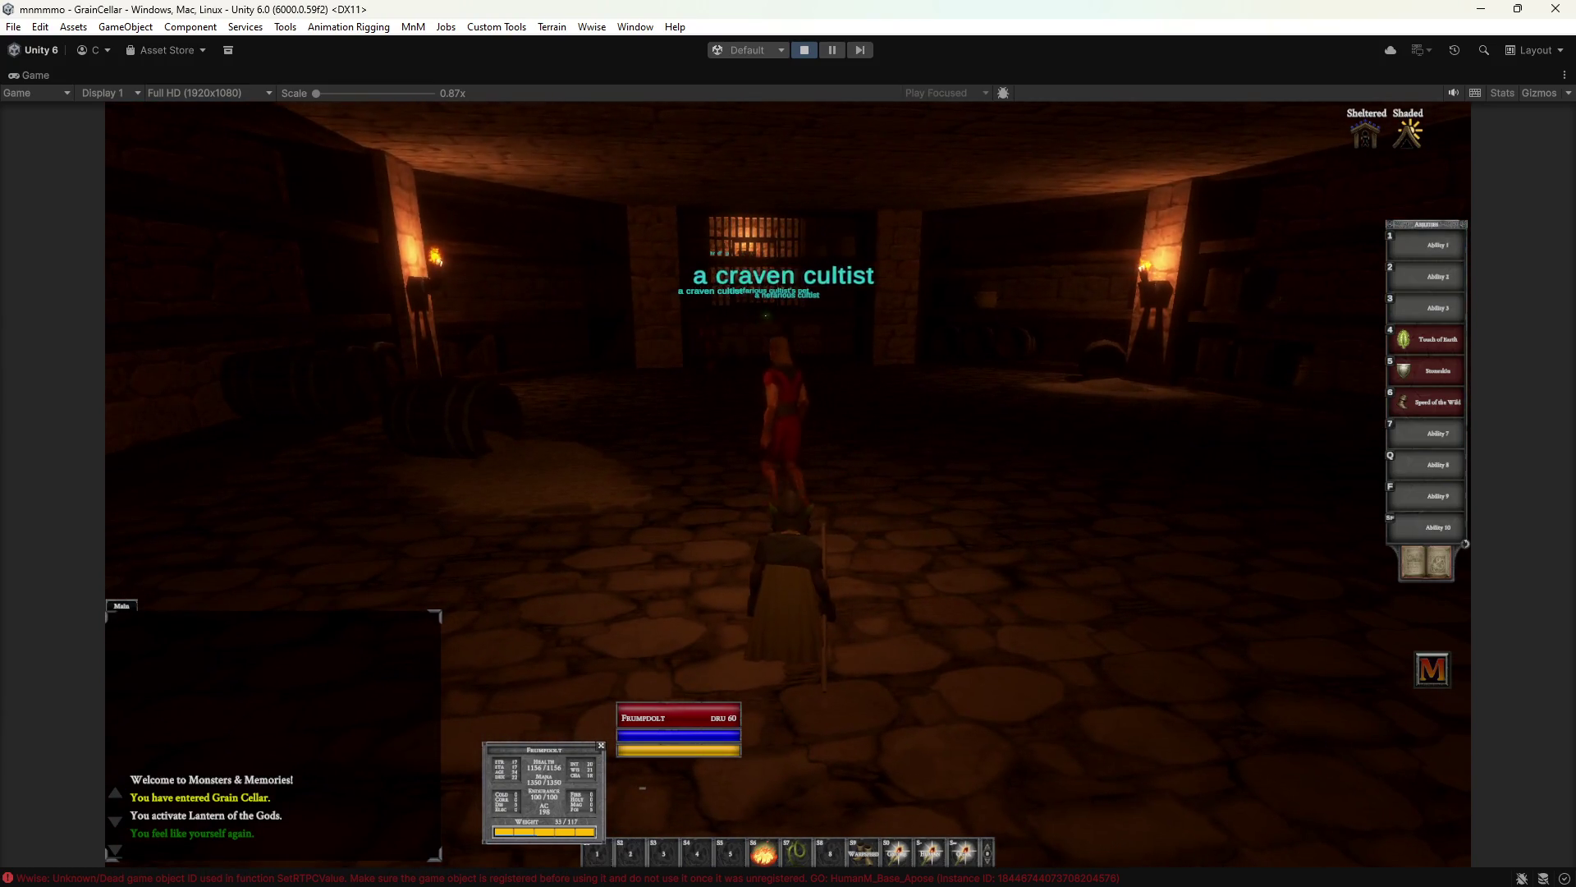
key("d")
key("d")
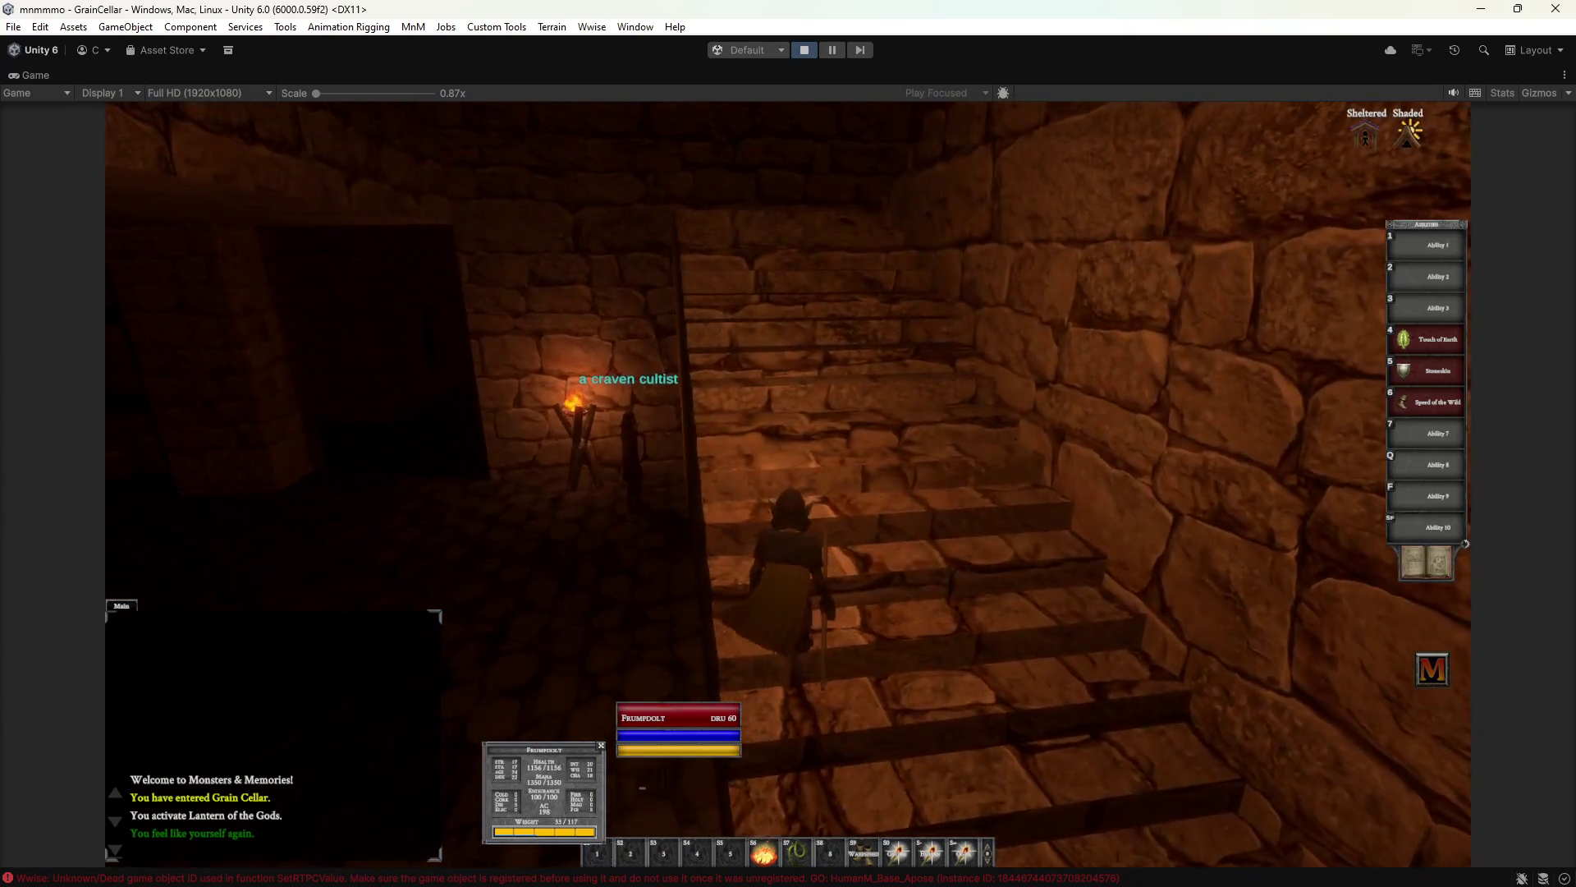
key("a")
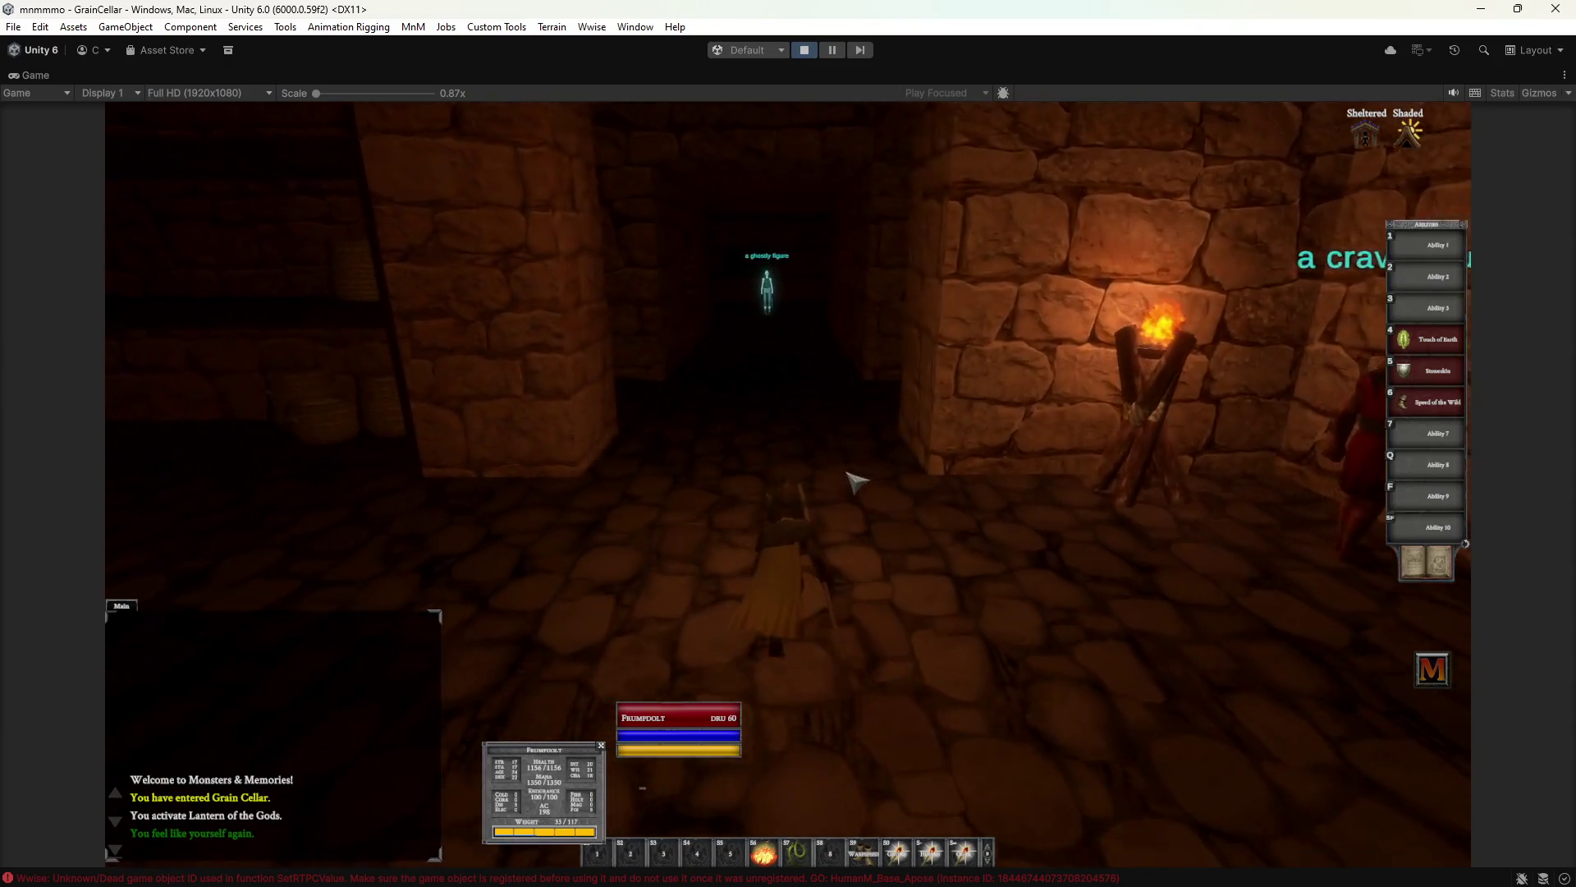
key("w")
key("w")
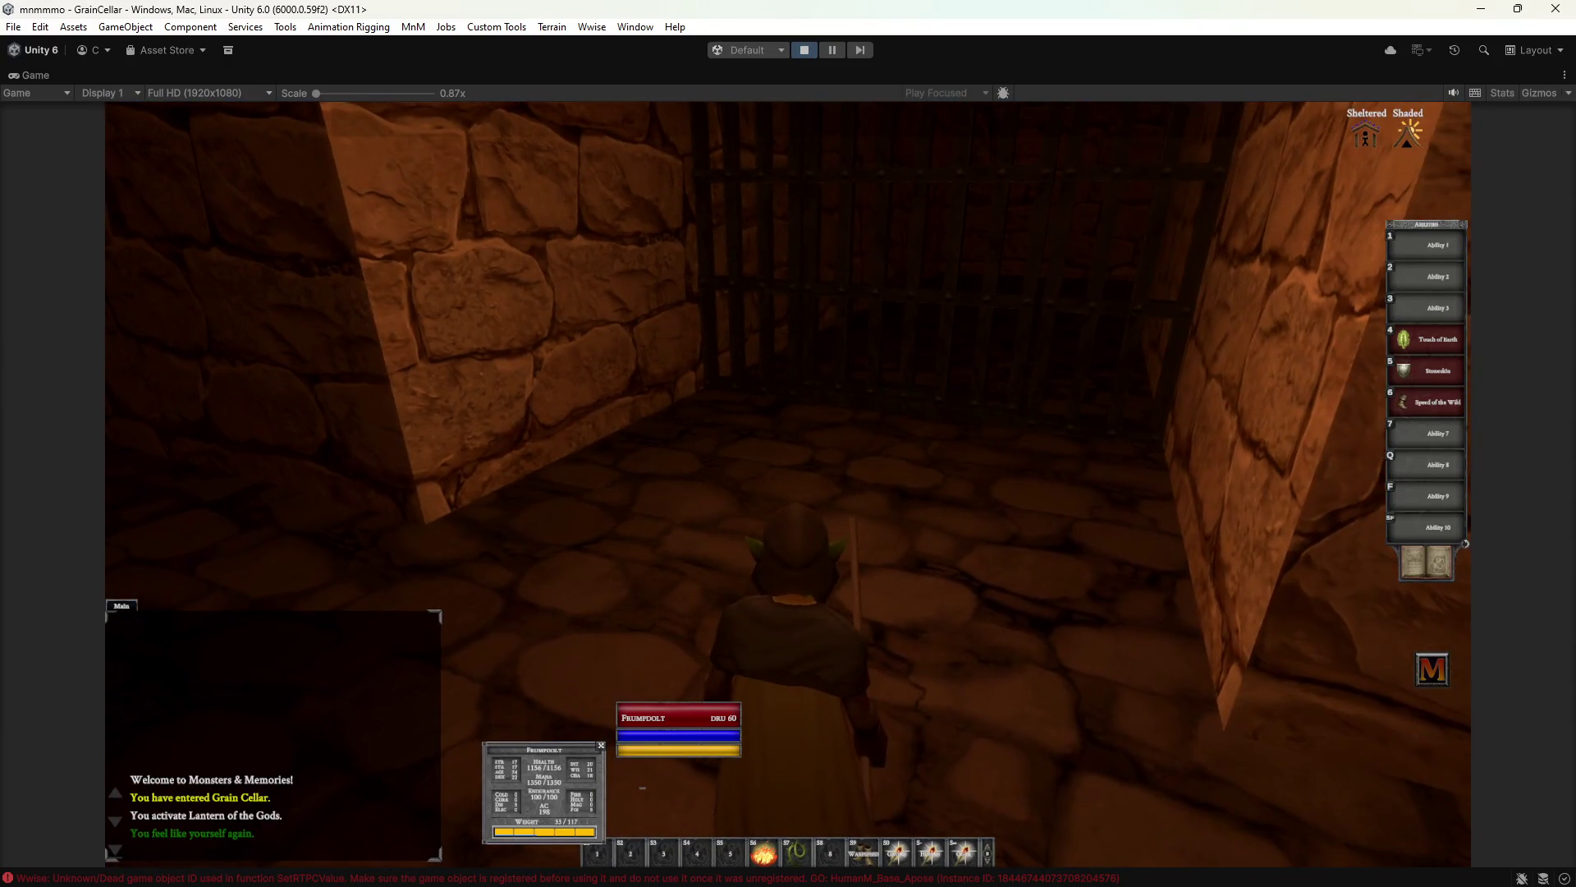
Walk past the lit pillar and down the torch-lit corridor into Shaded Dunes.
key("d")
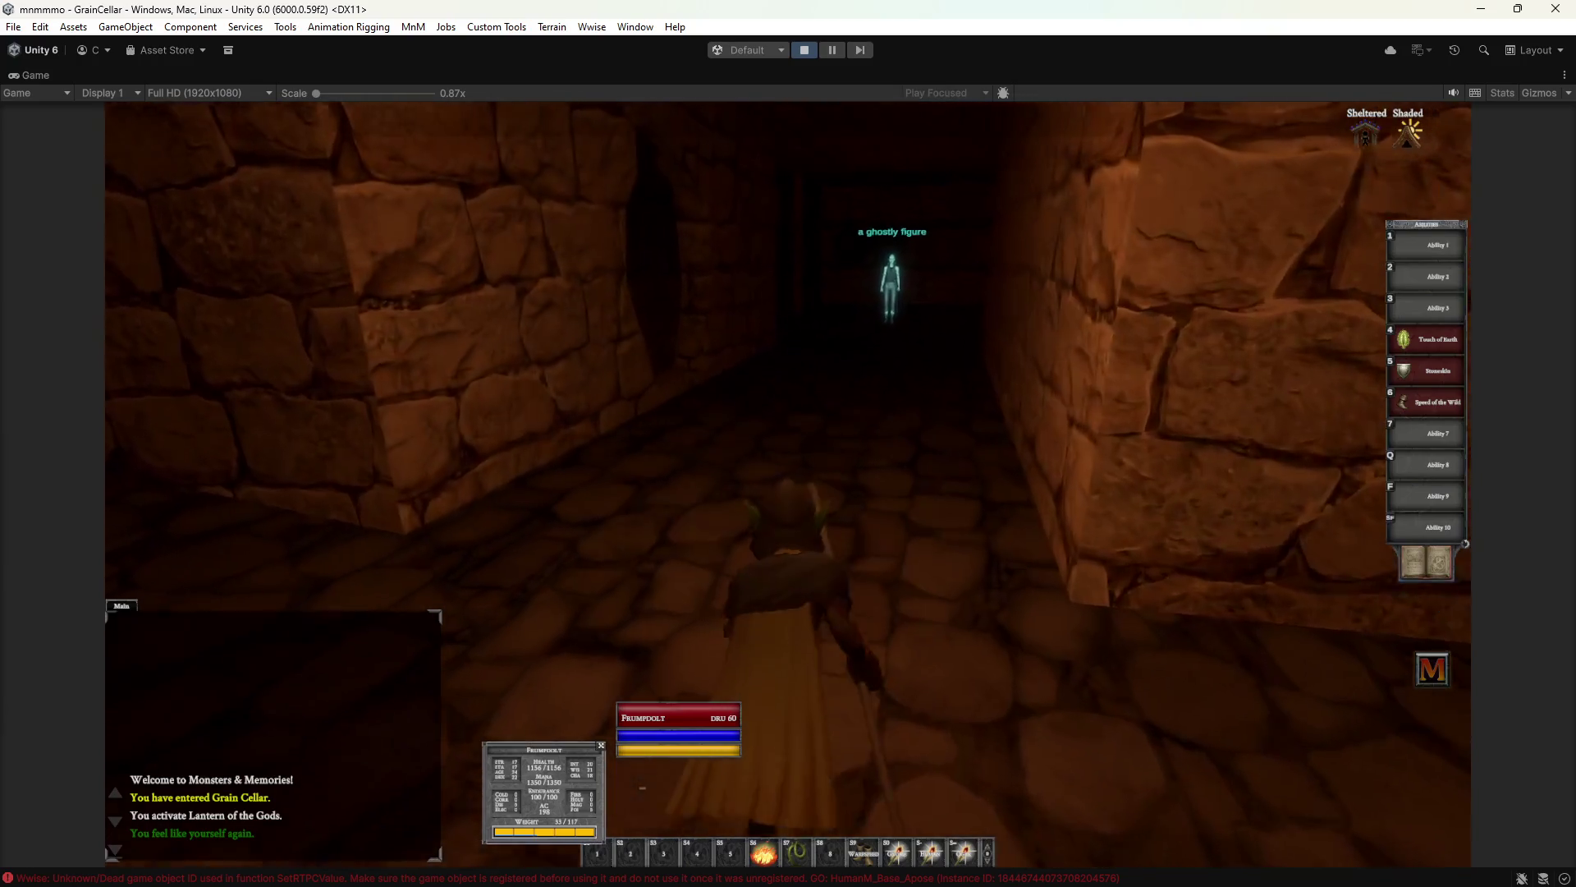
key("a")
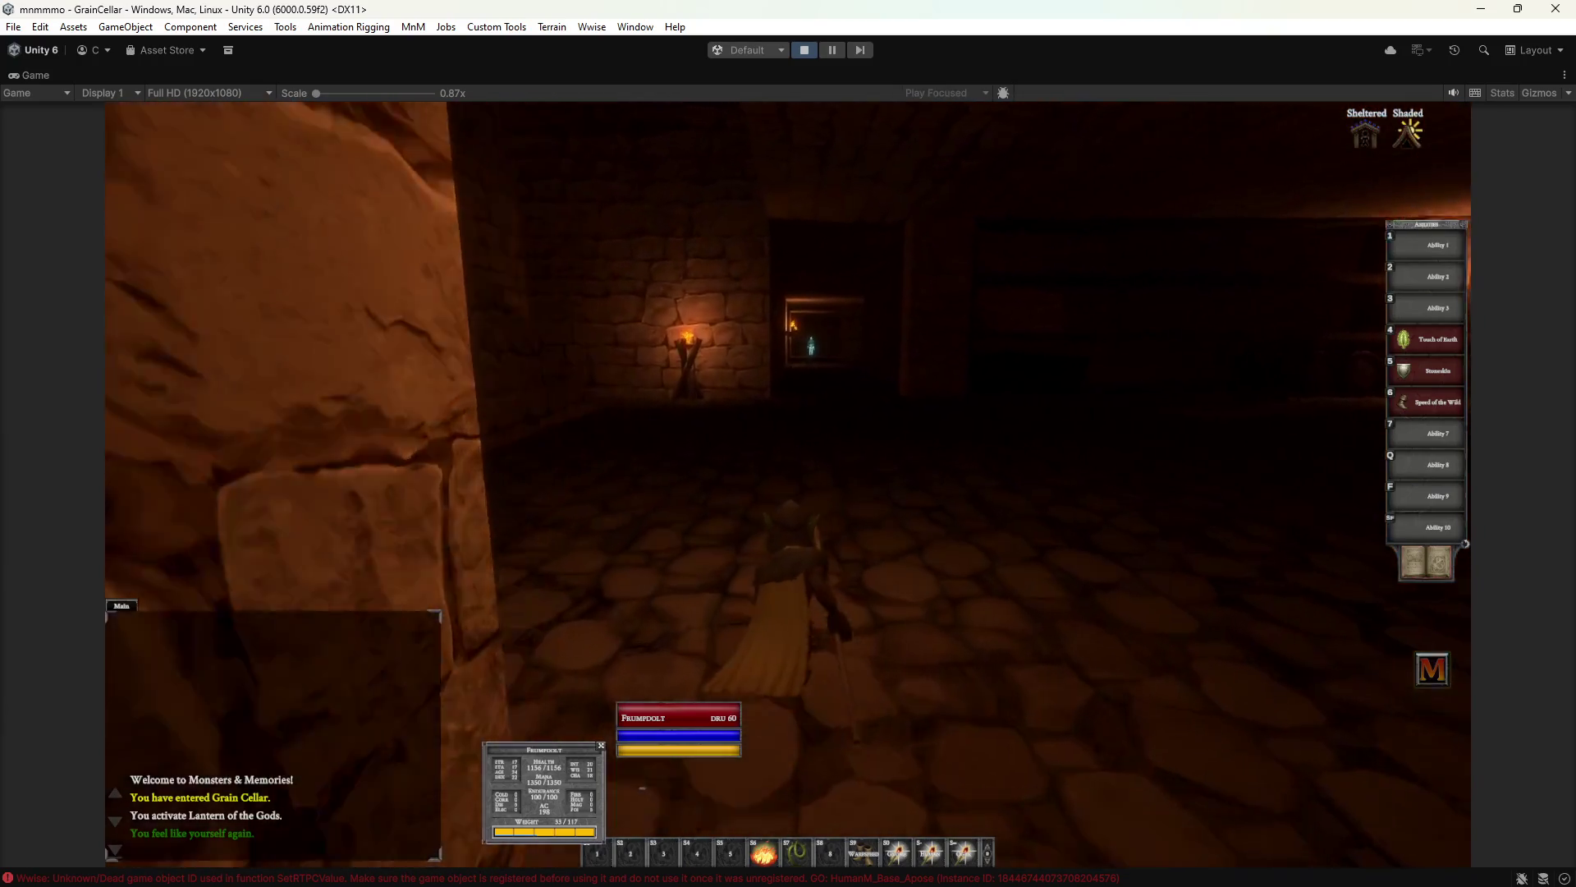
key("w")
key("d")
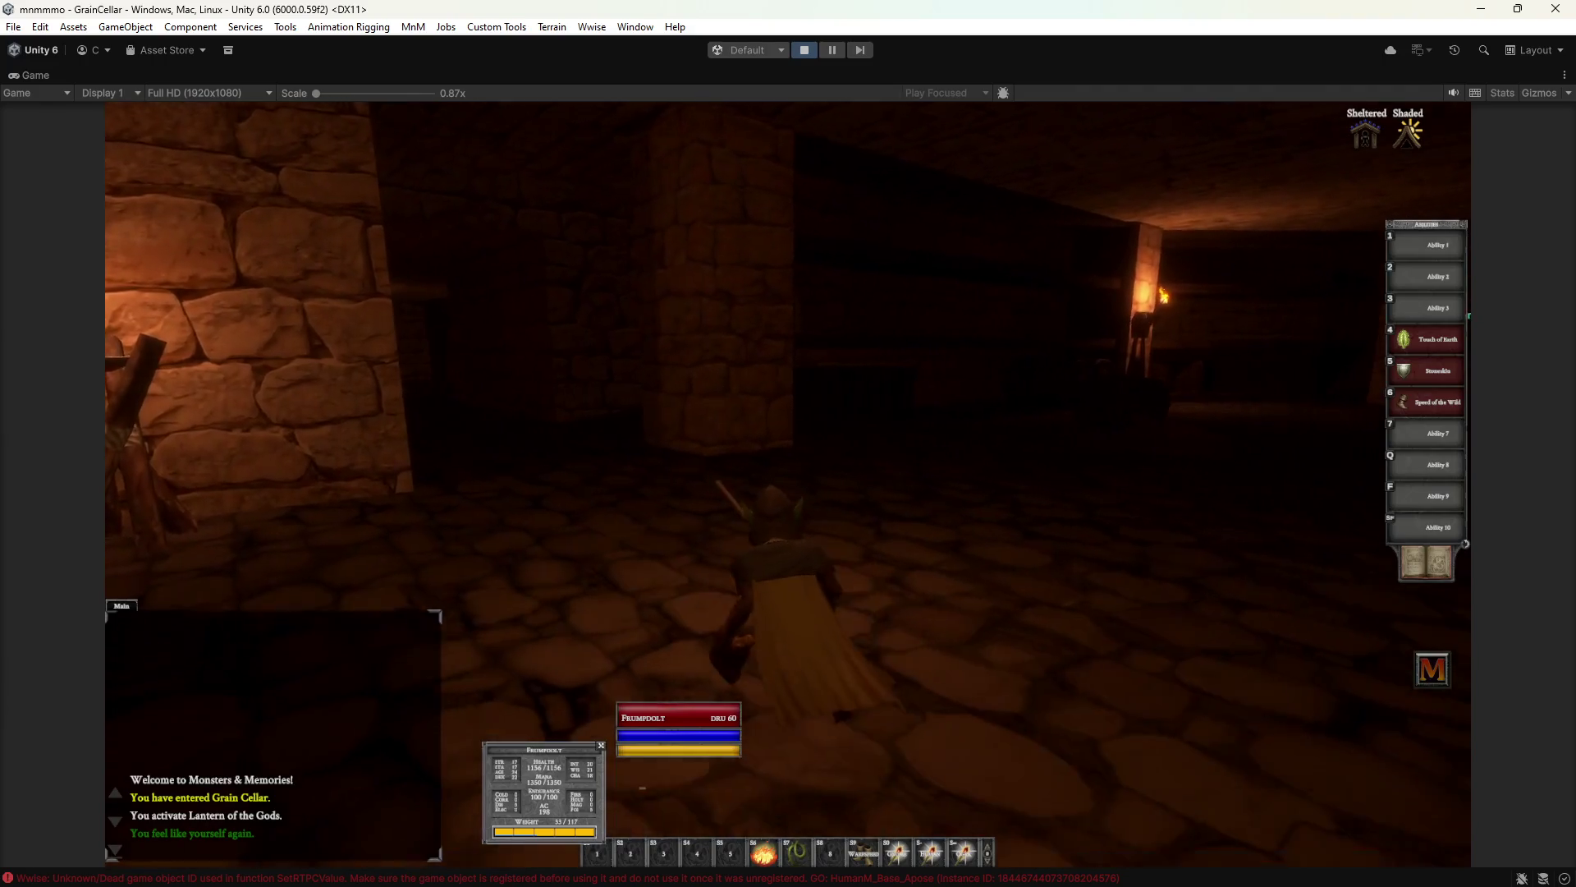
key("w")
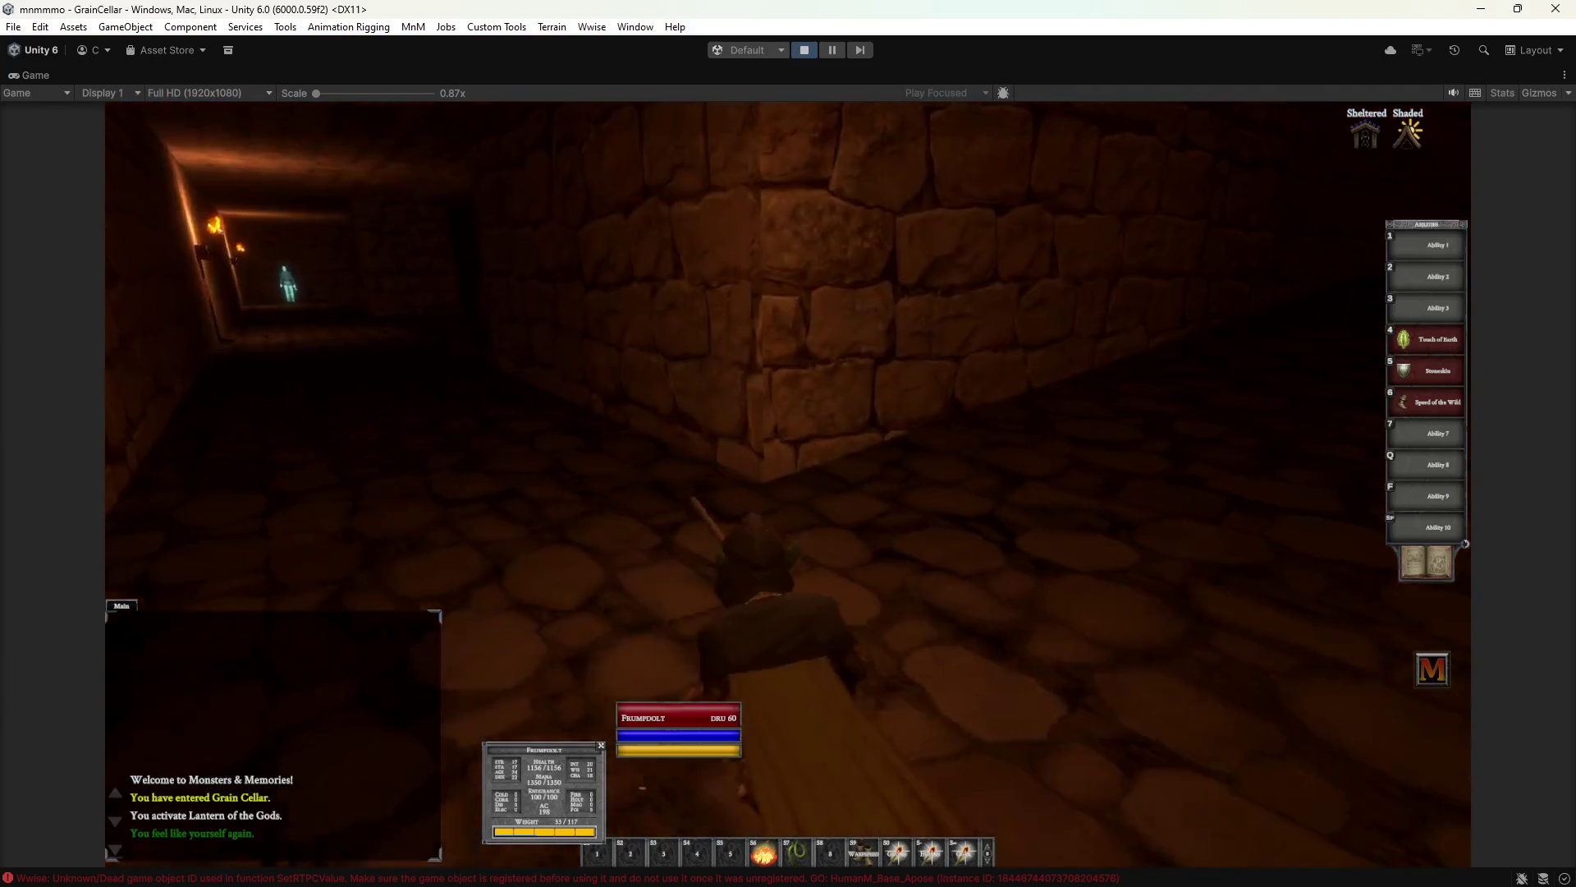
key("a")
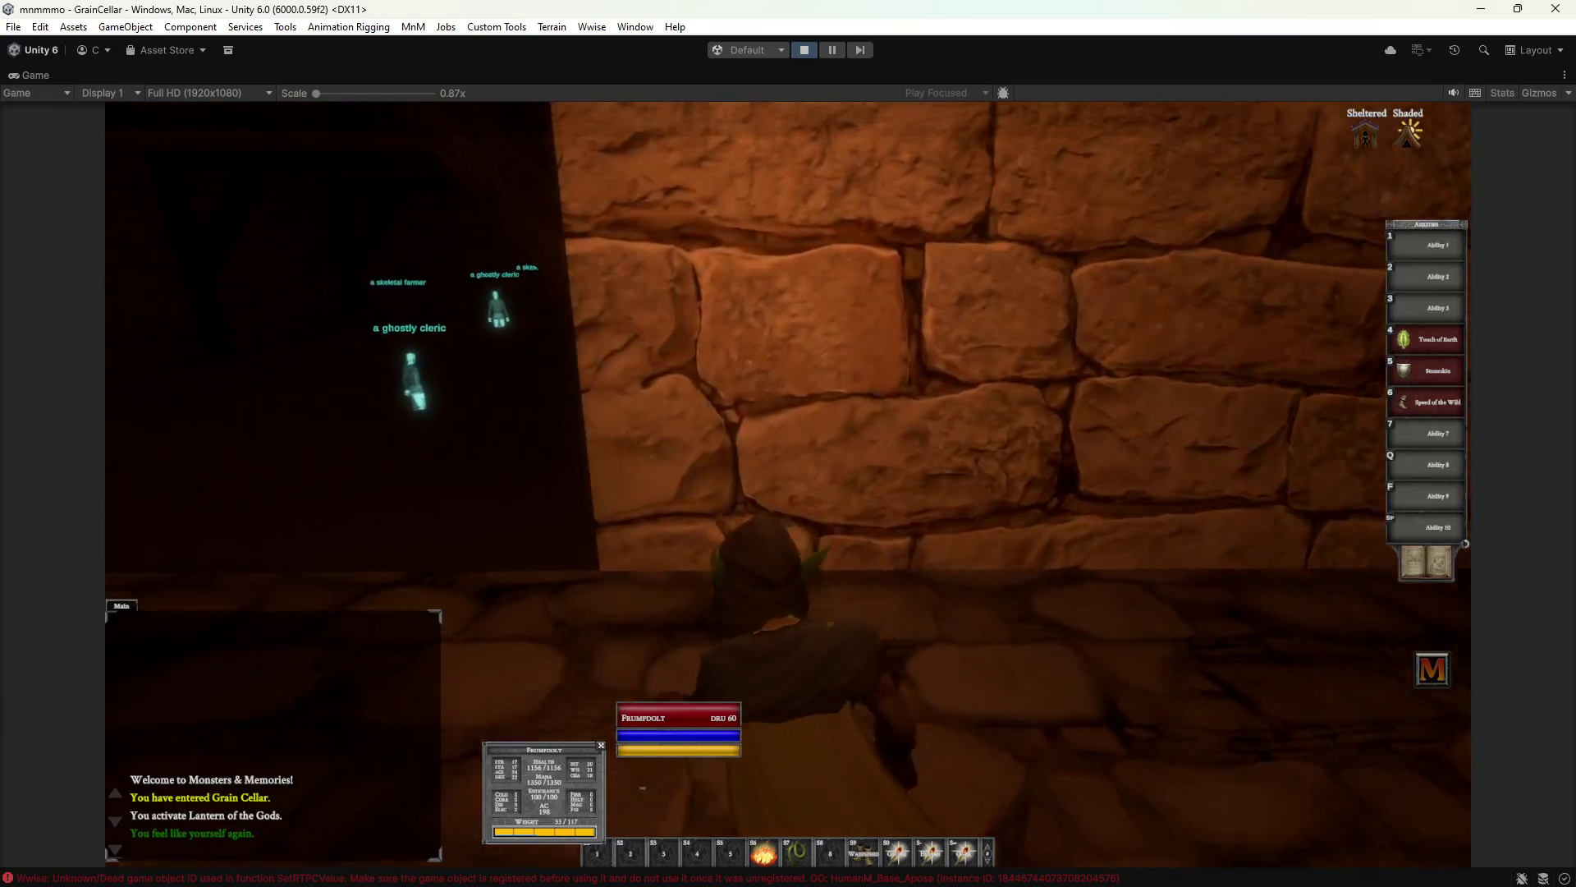
key("w")
key("w")
left_click(722, 726)
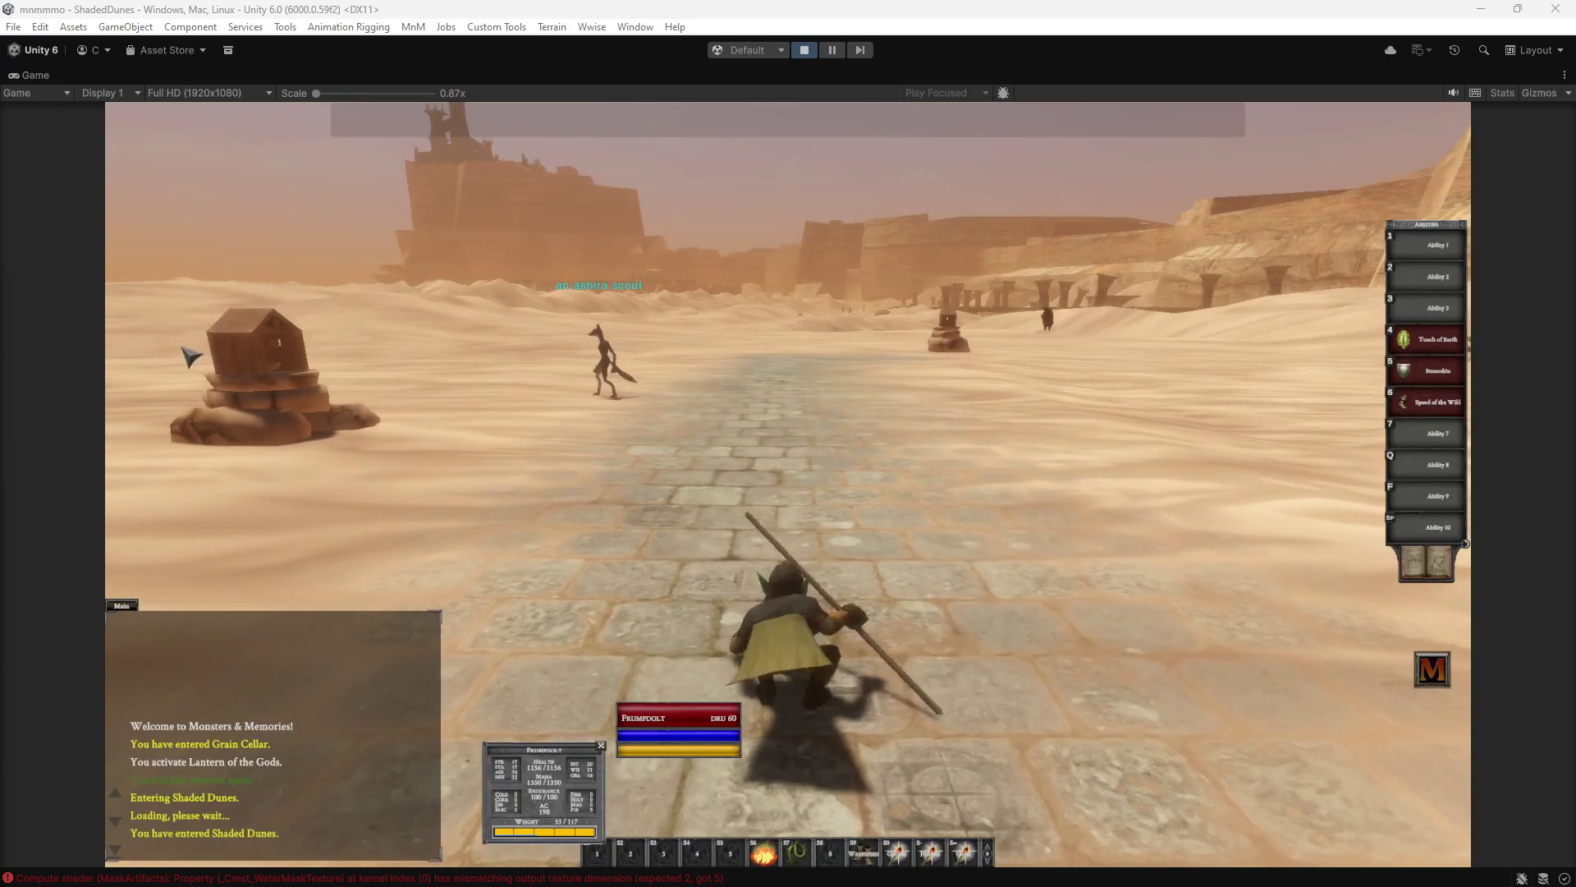
Run along the stone road casting Illusion: Human, turning toward the domed city and spiders.
key("w")
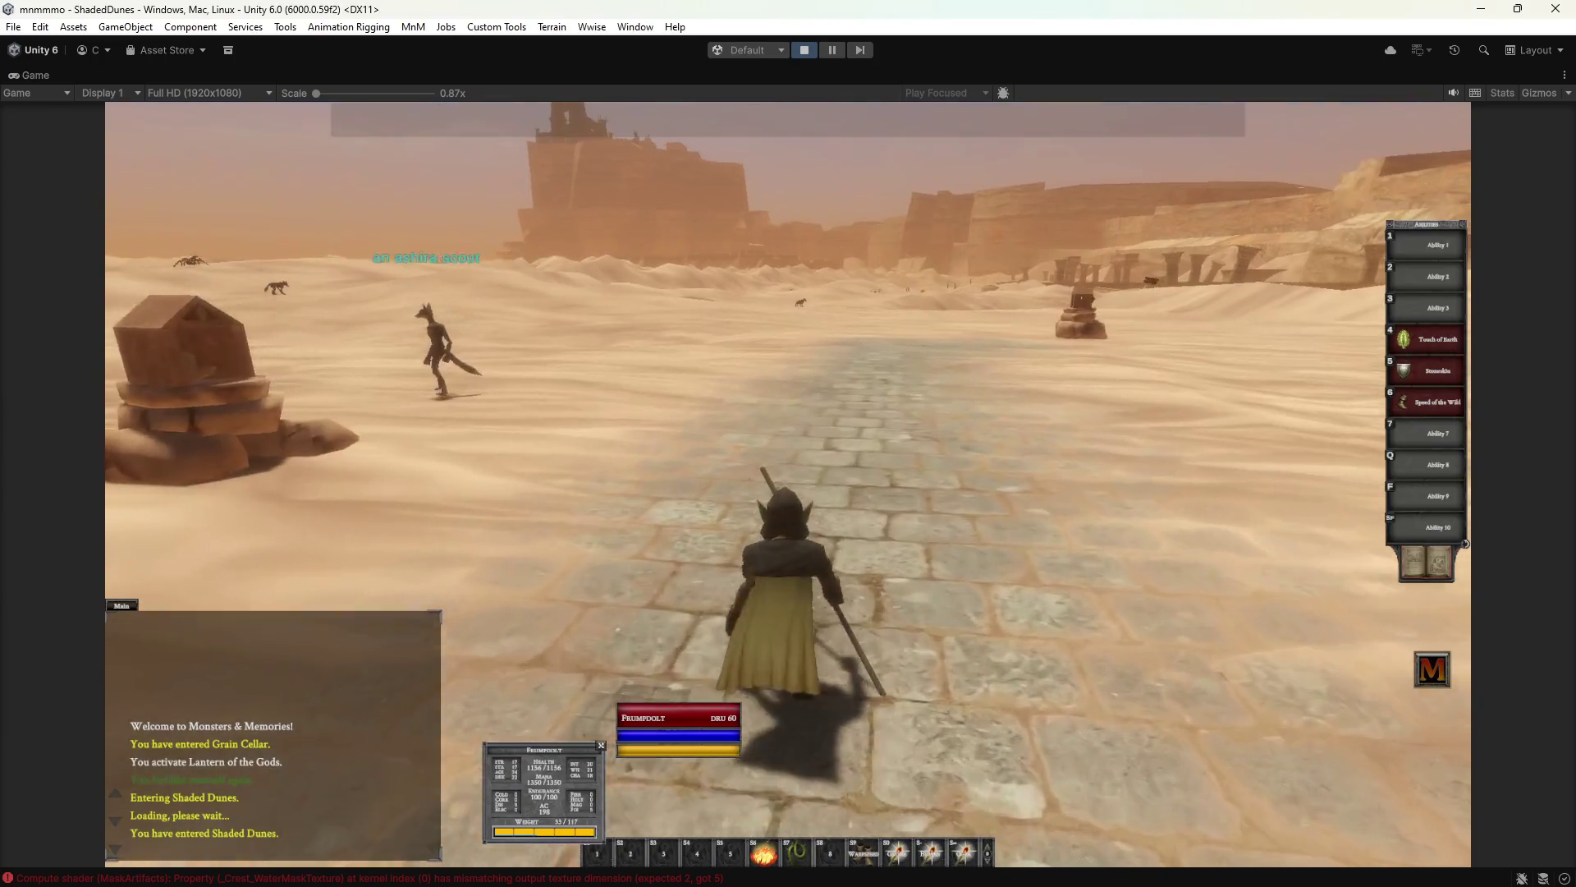
key("a")
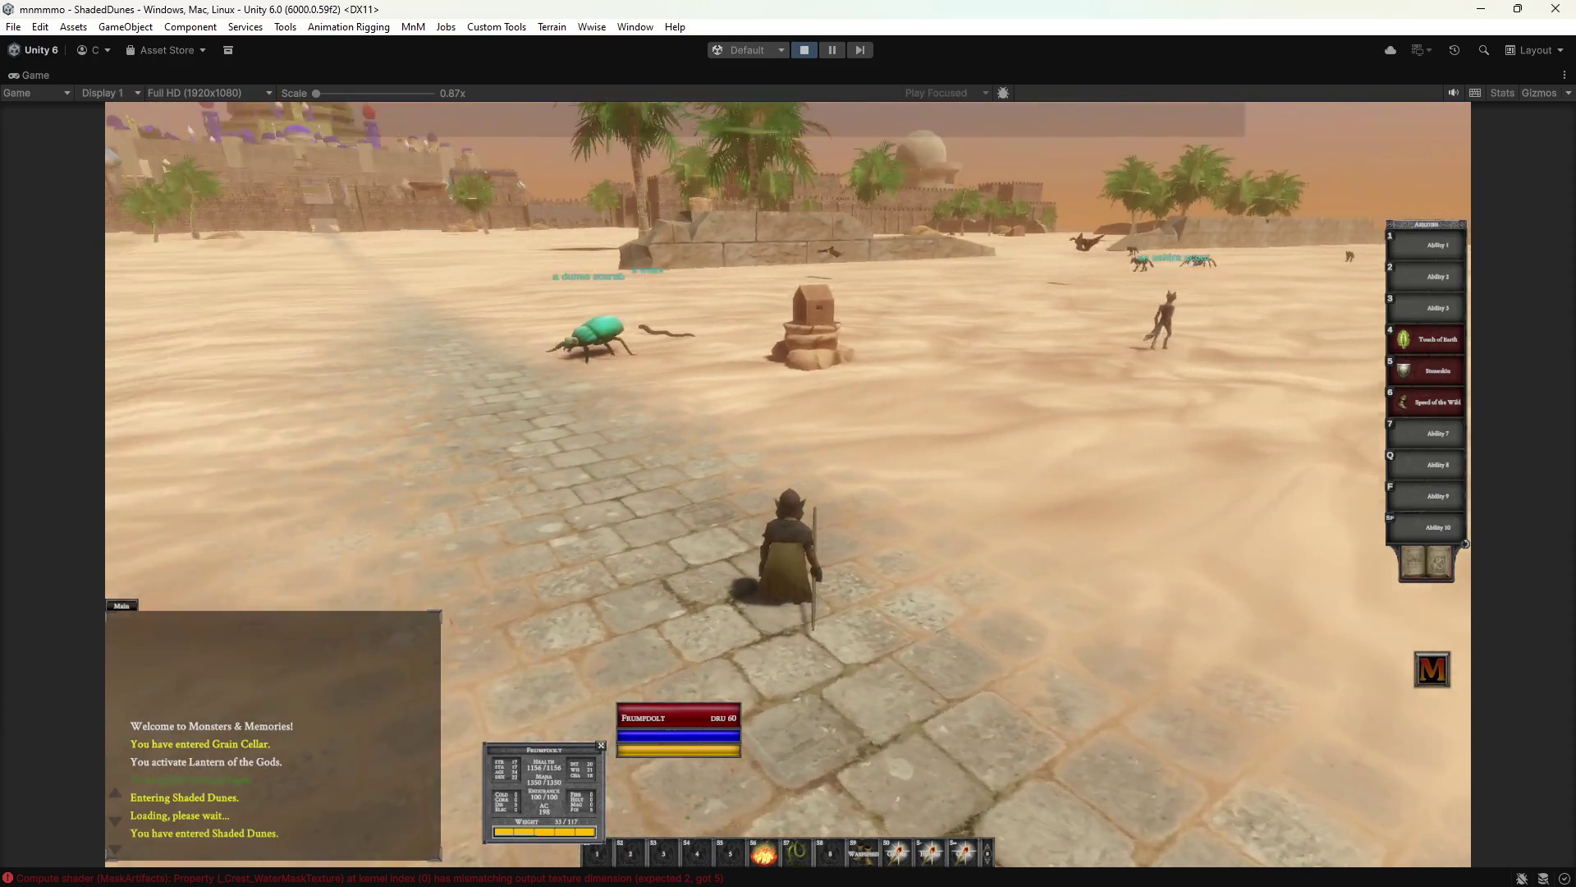
key("d")
key("d")
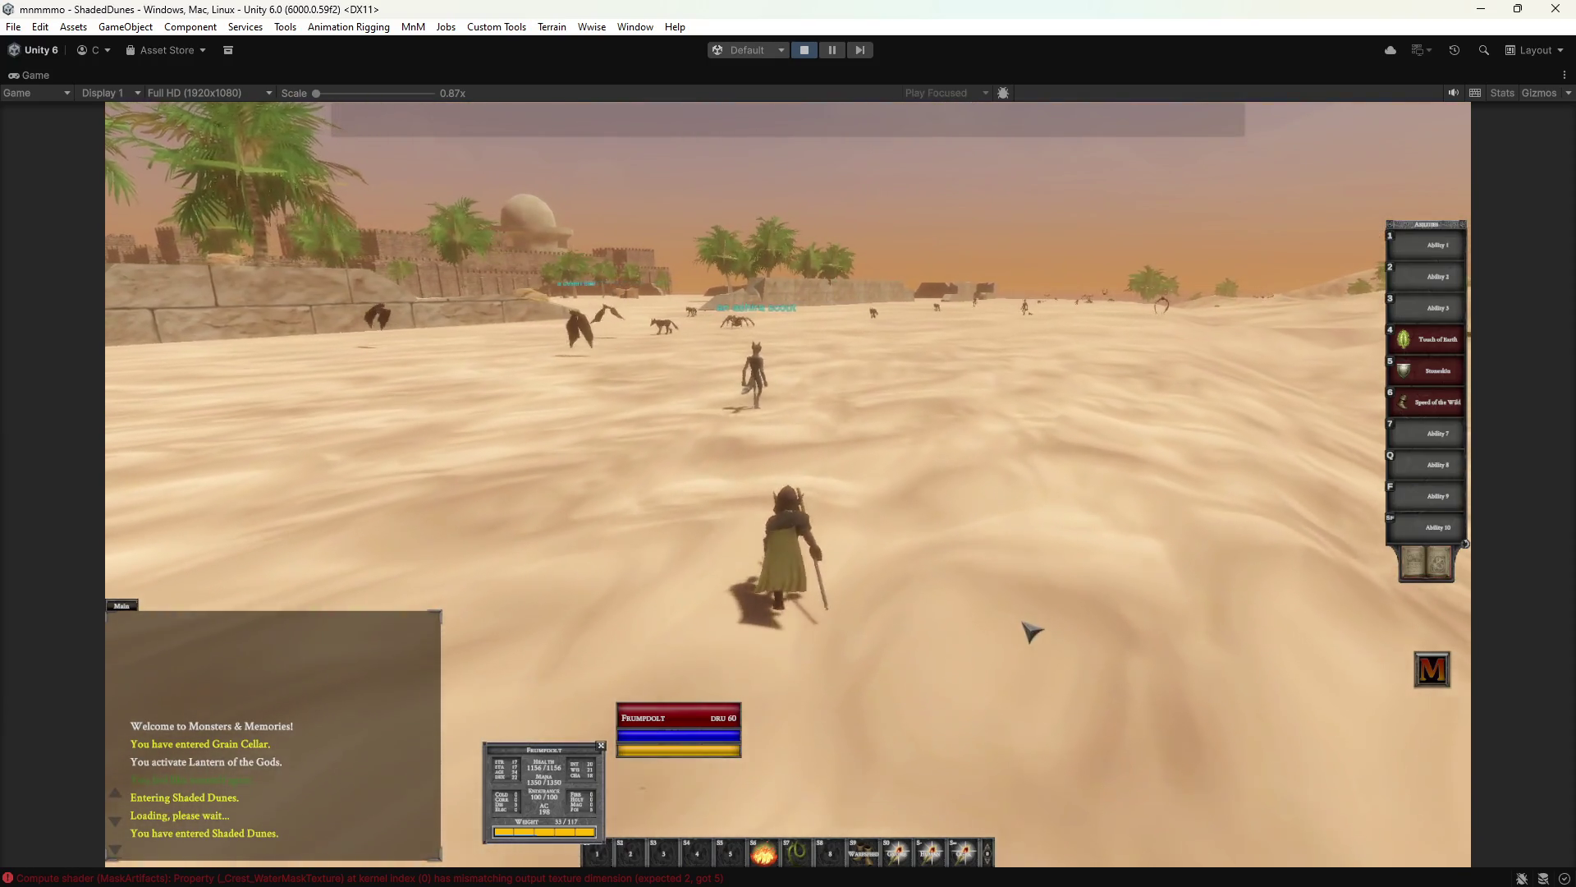
key("d")
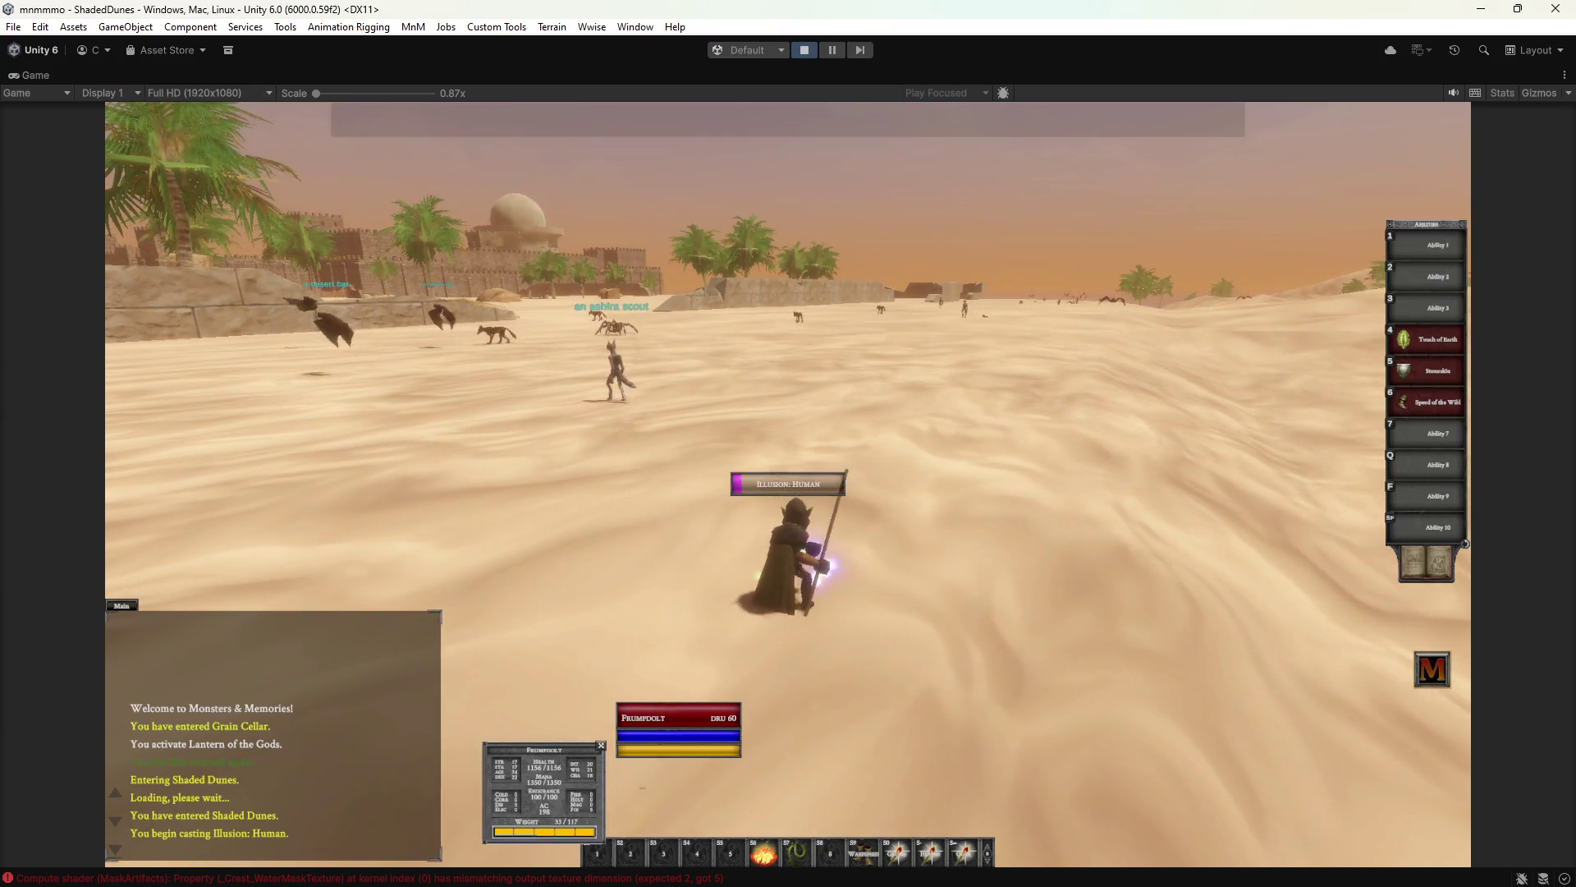
key("a")
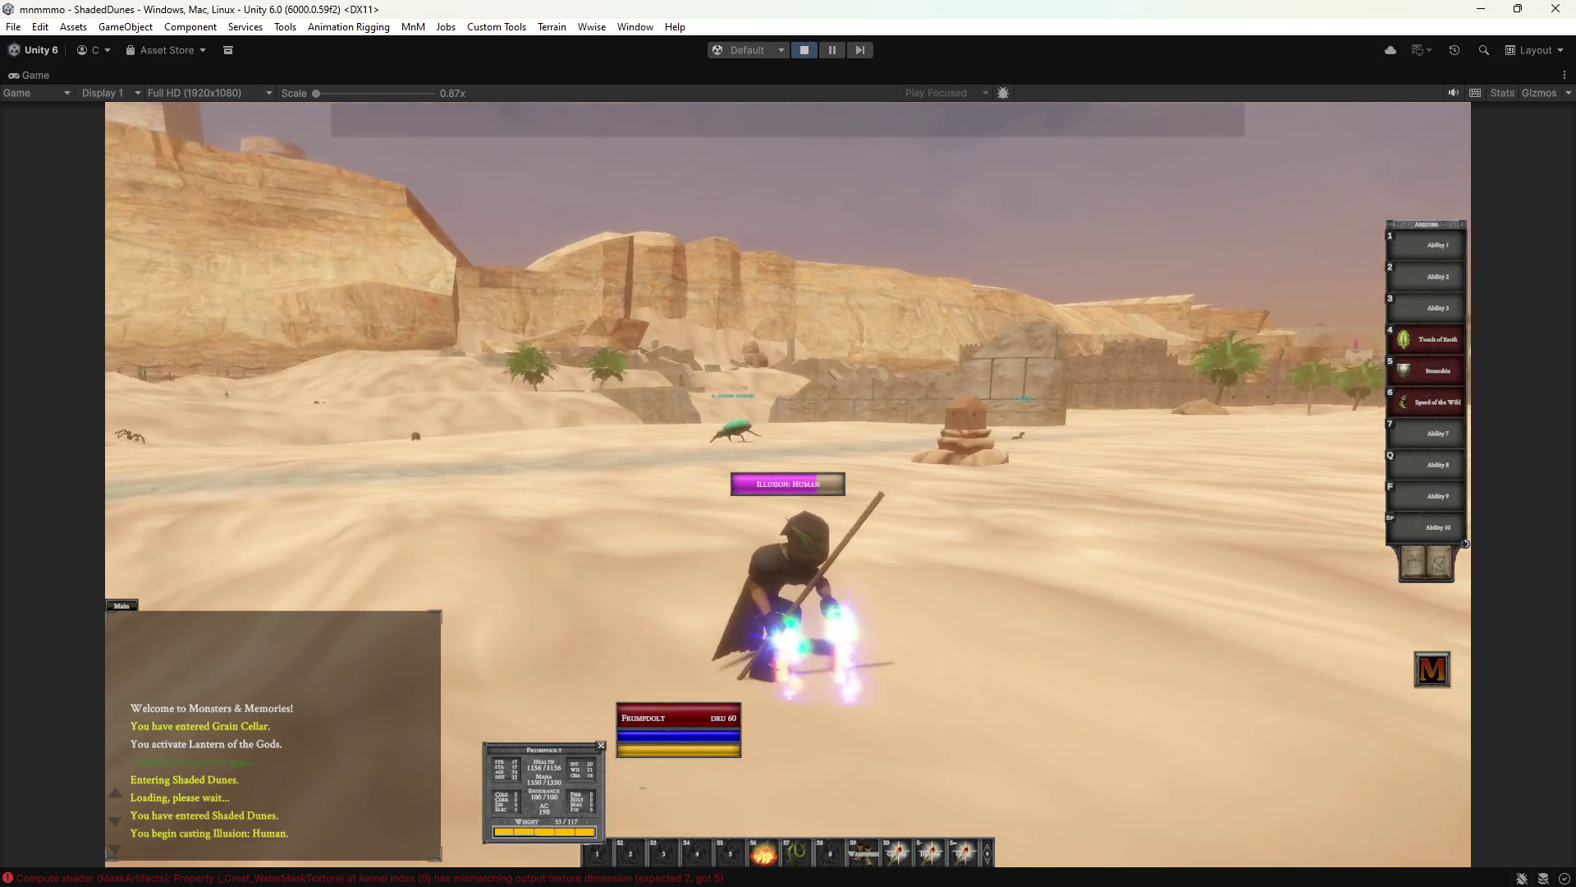
key("a")
key("d")
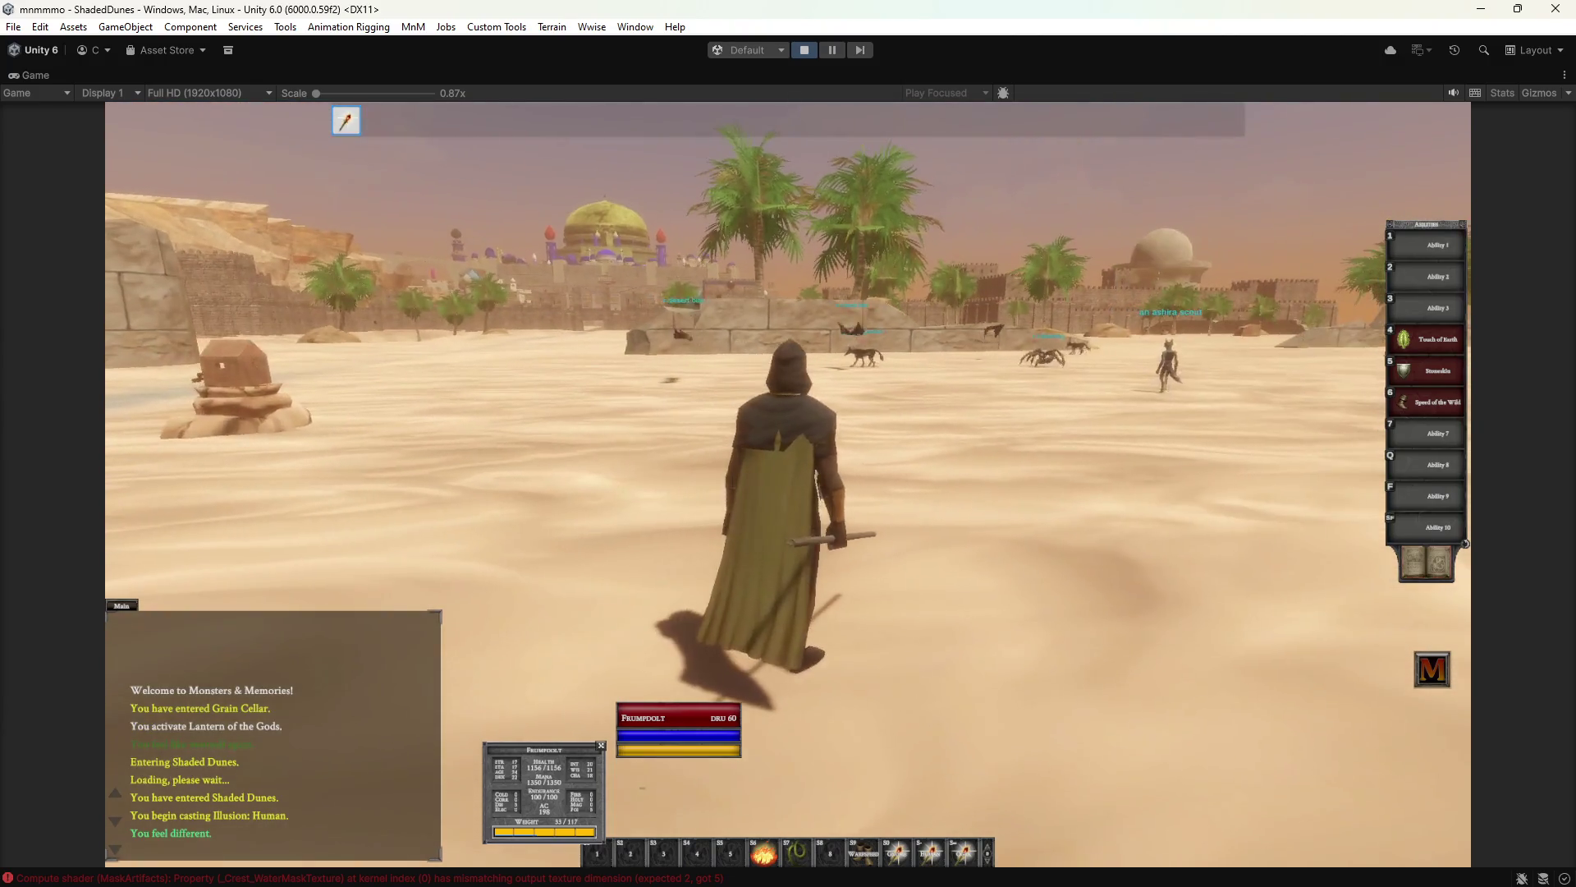
key("d")
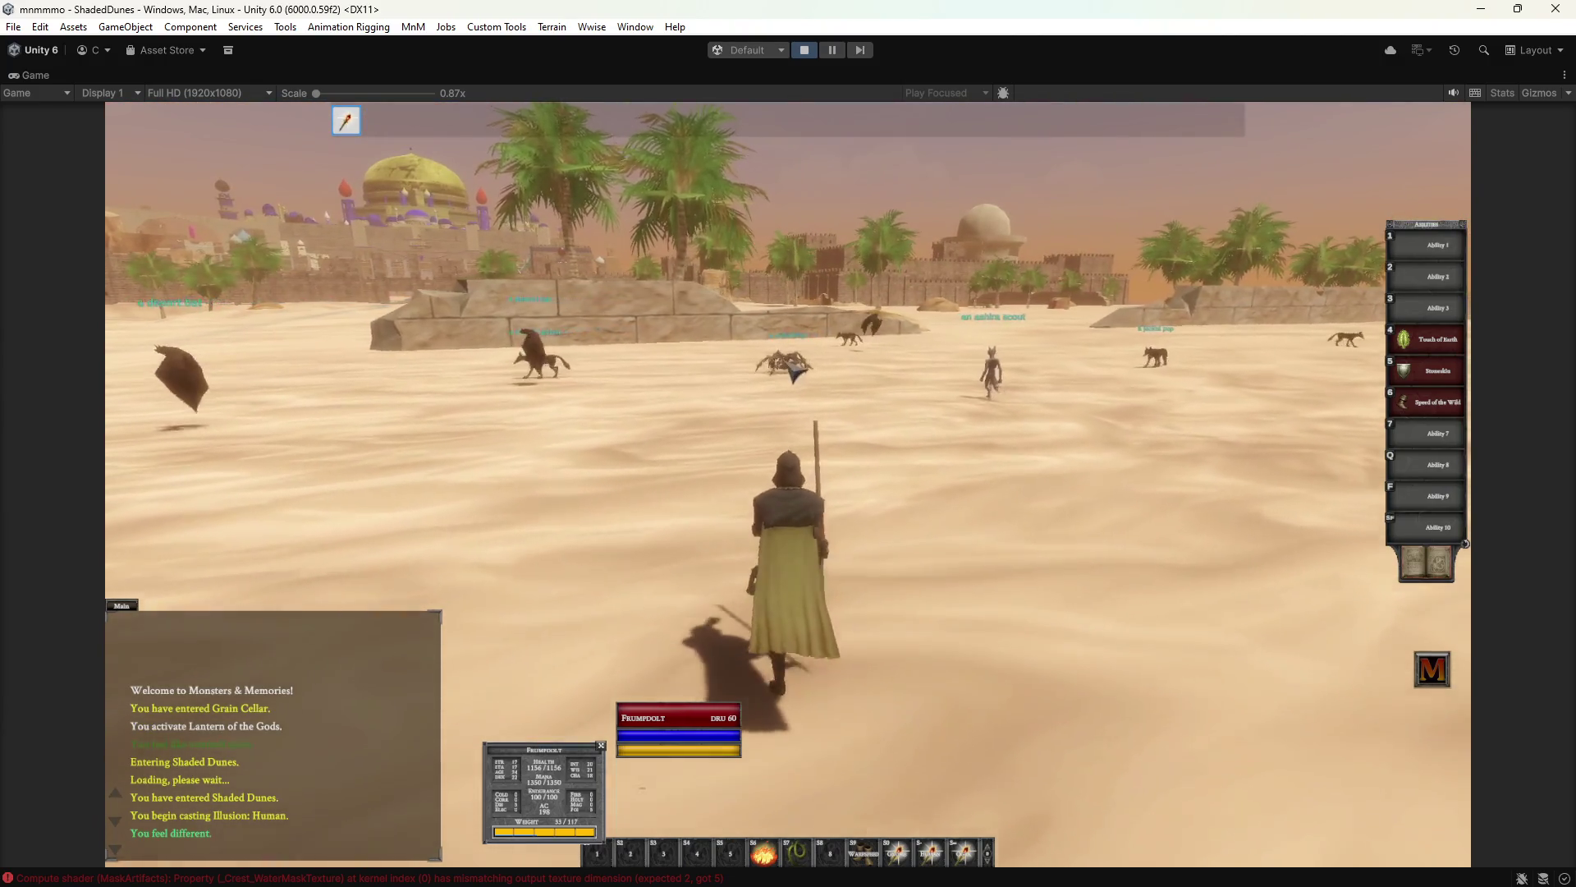
key("Tab")
key("a")
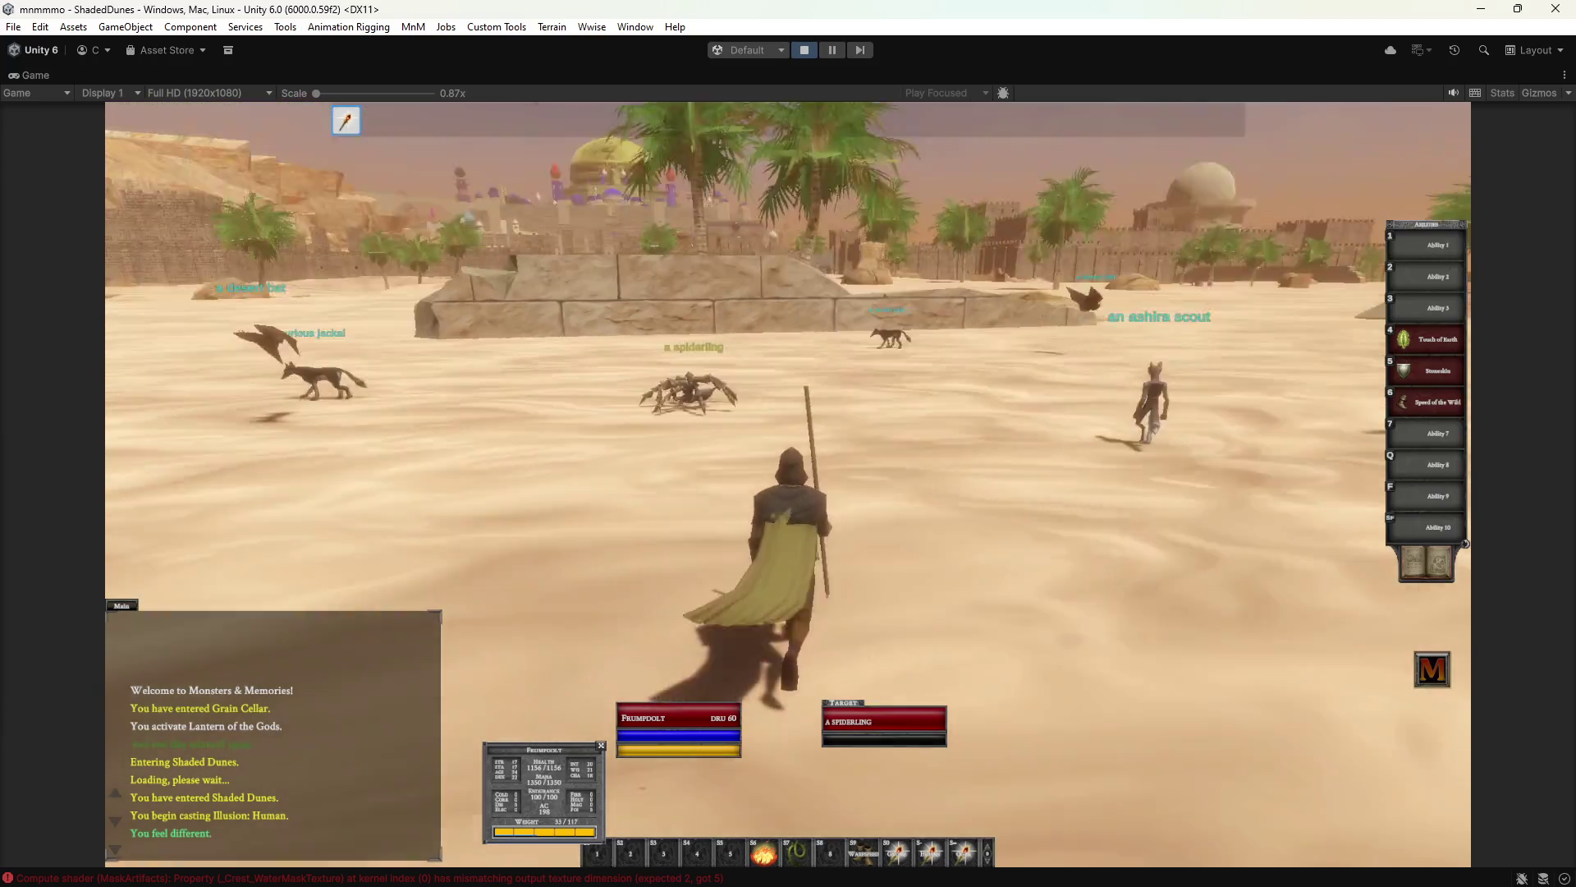
key("a")
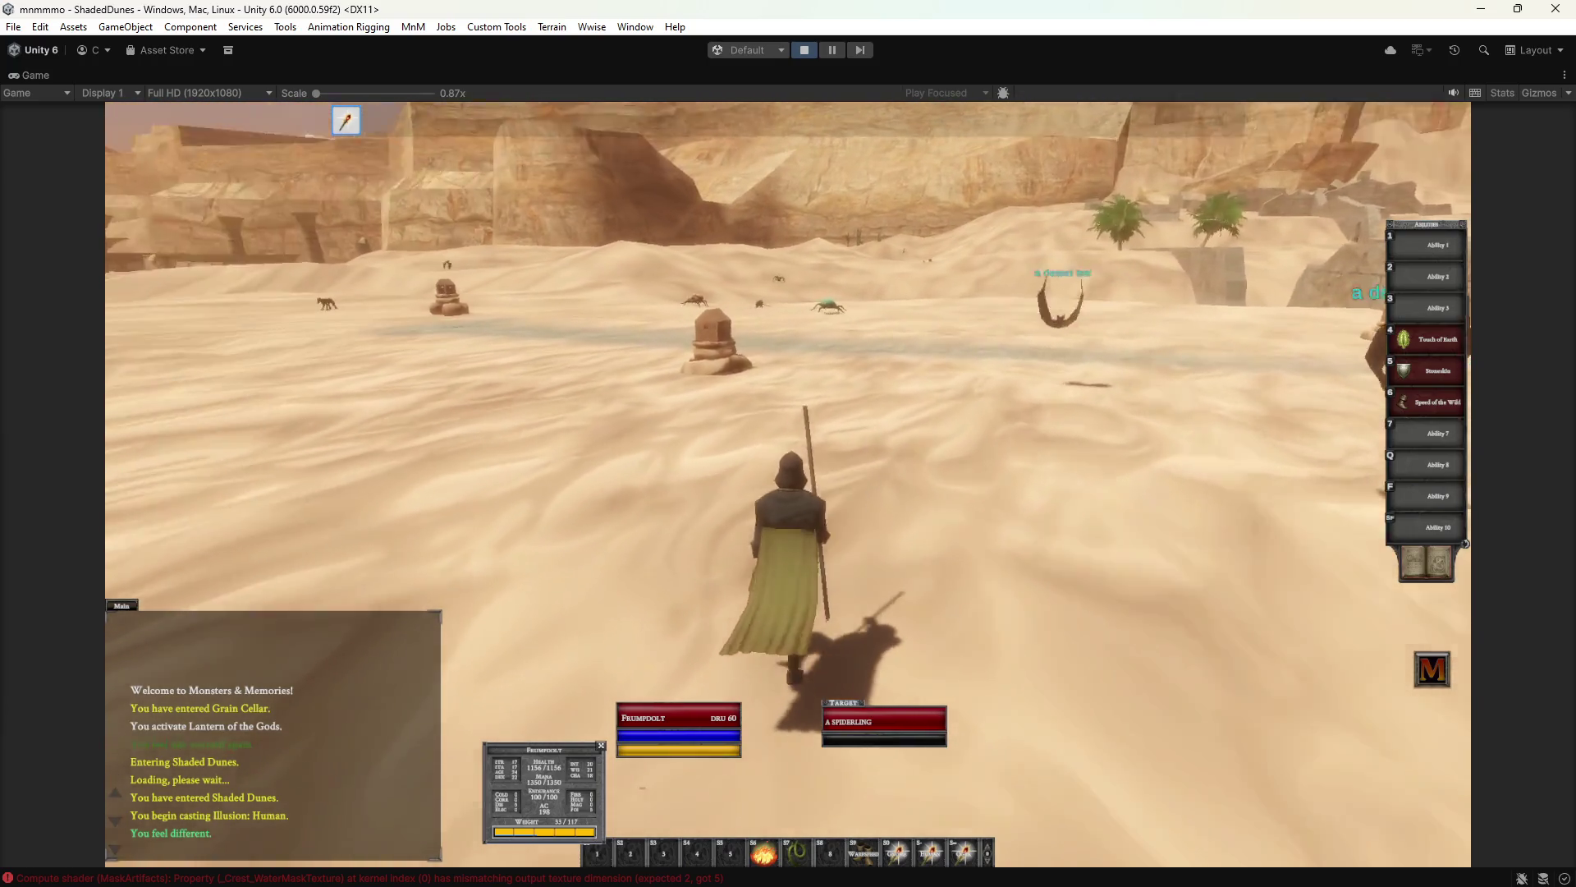
key("d")
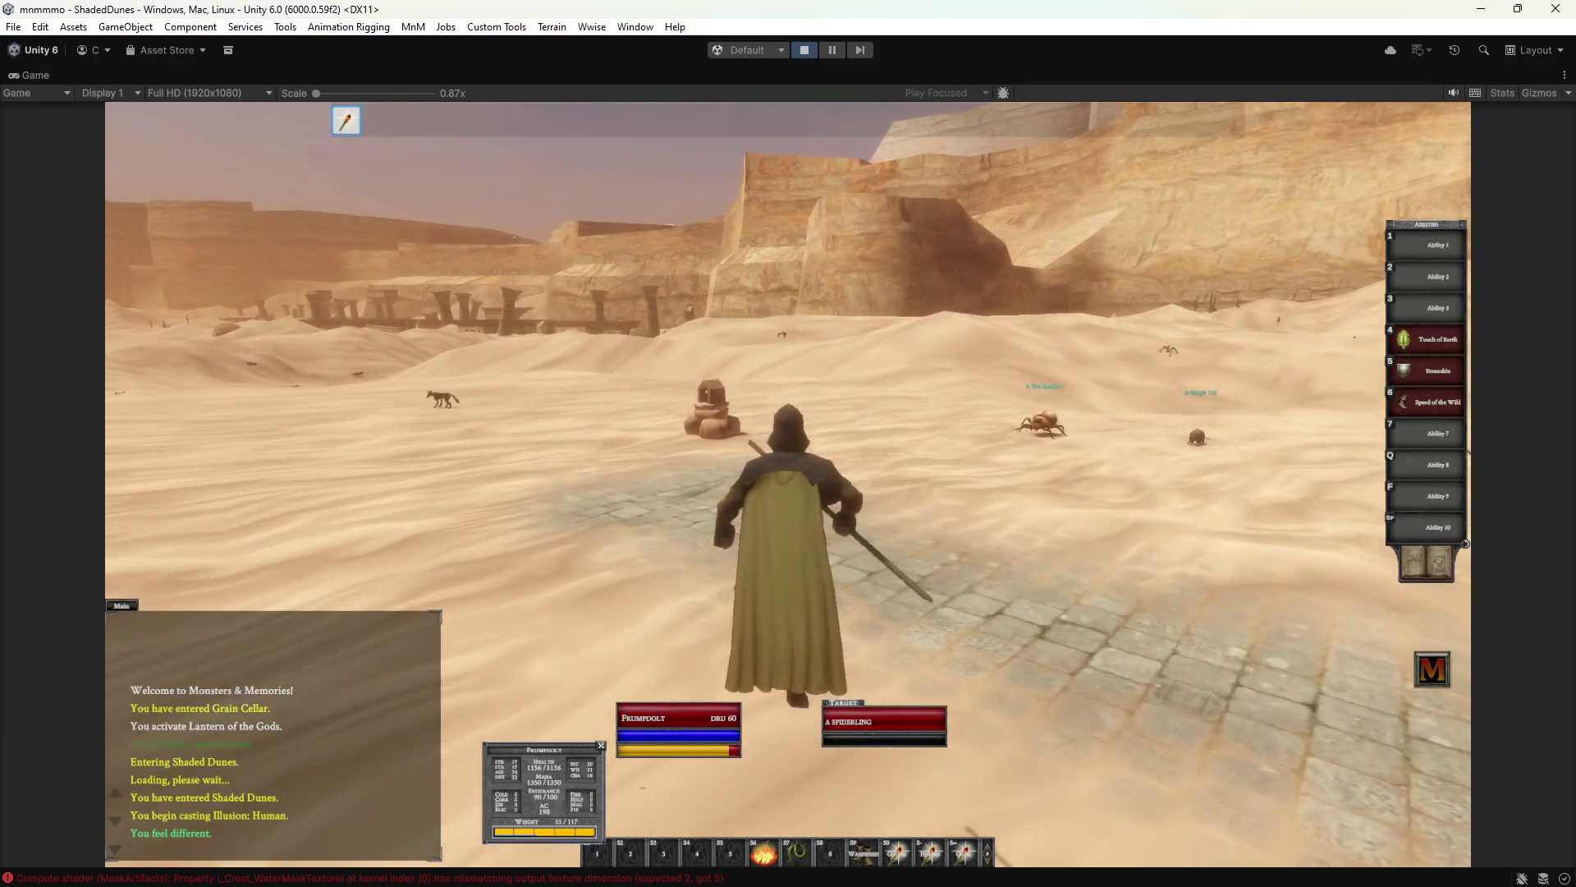
key("d")
Run up the dunes toward the mesa and cliff, looking around at palms and distant ruins.
key("w")
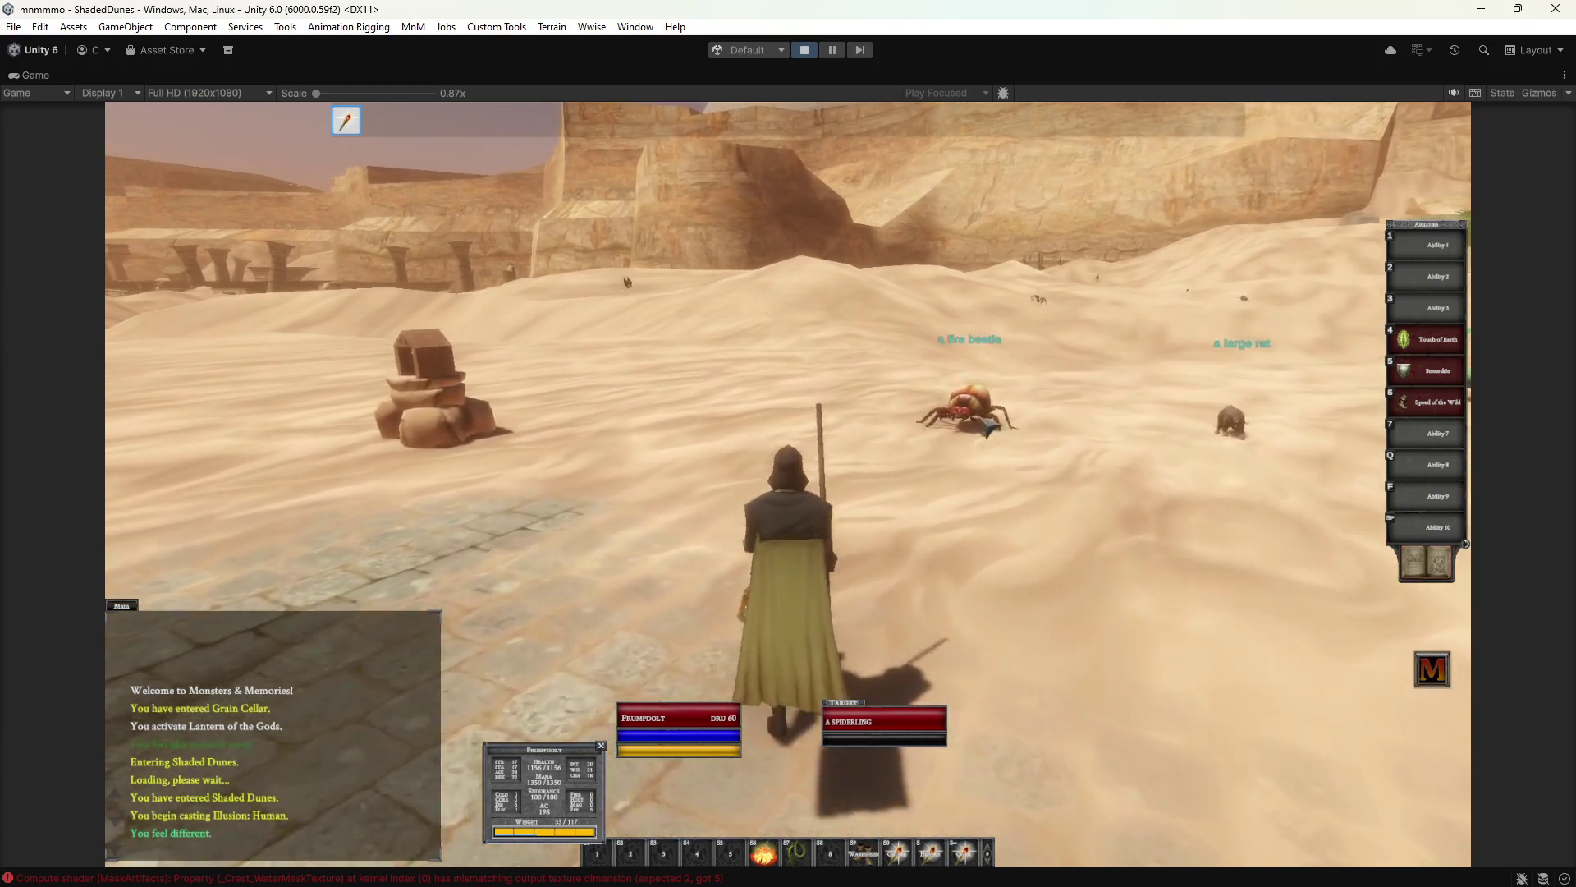
key("a")
key("Tab")
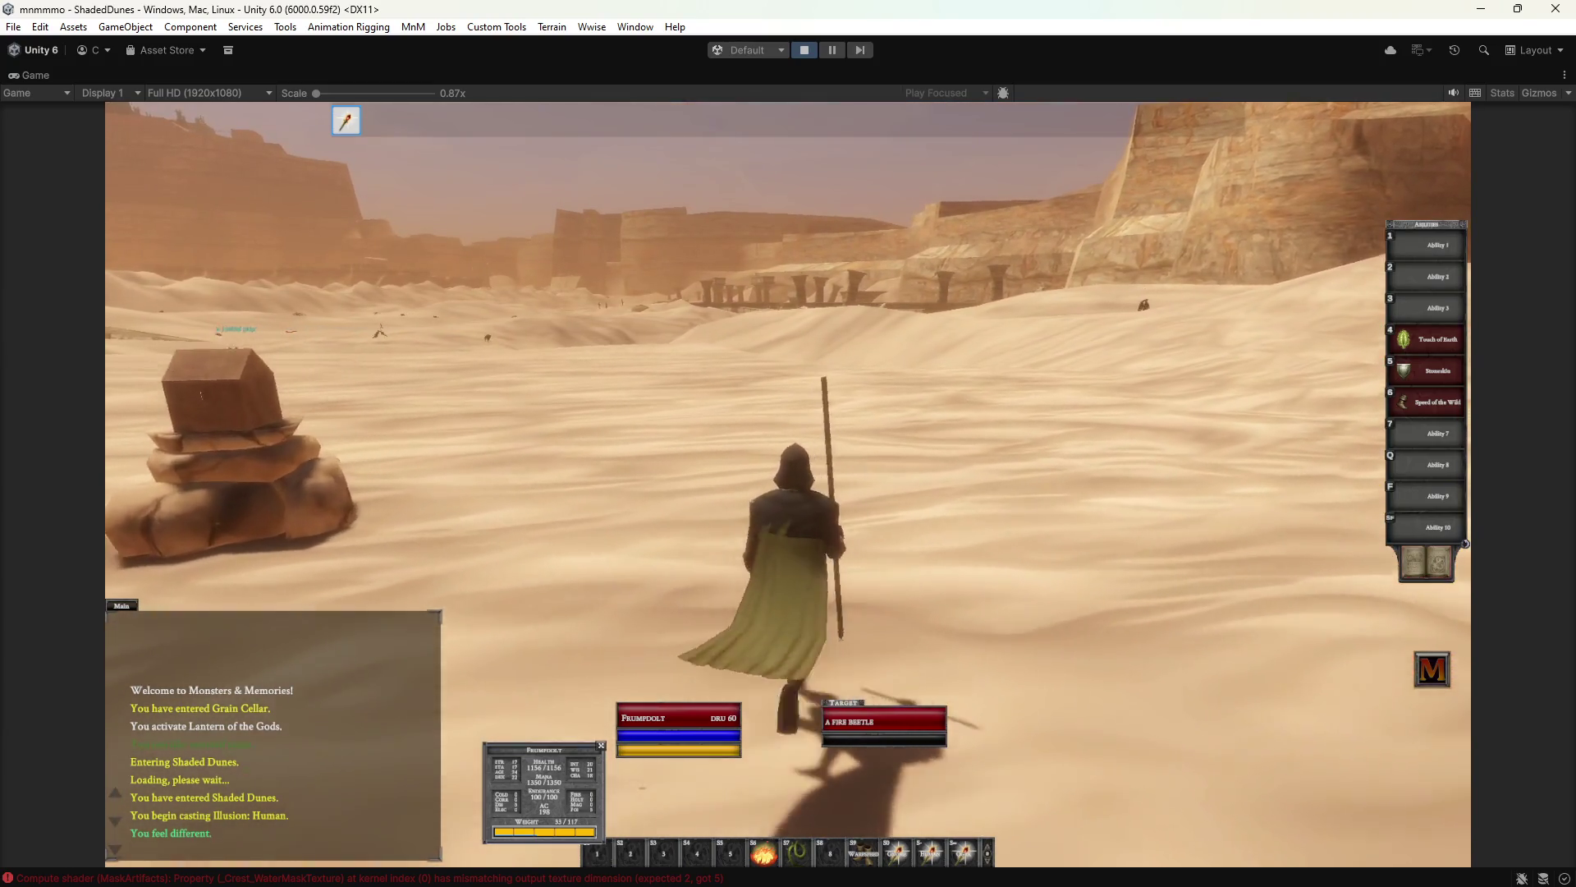
key("a")
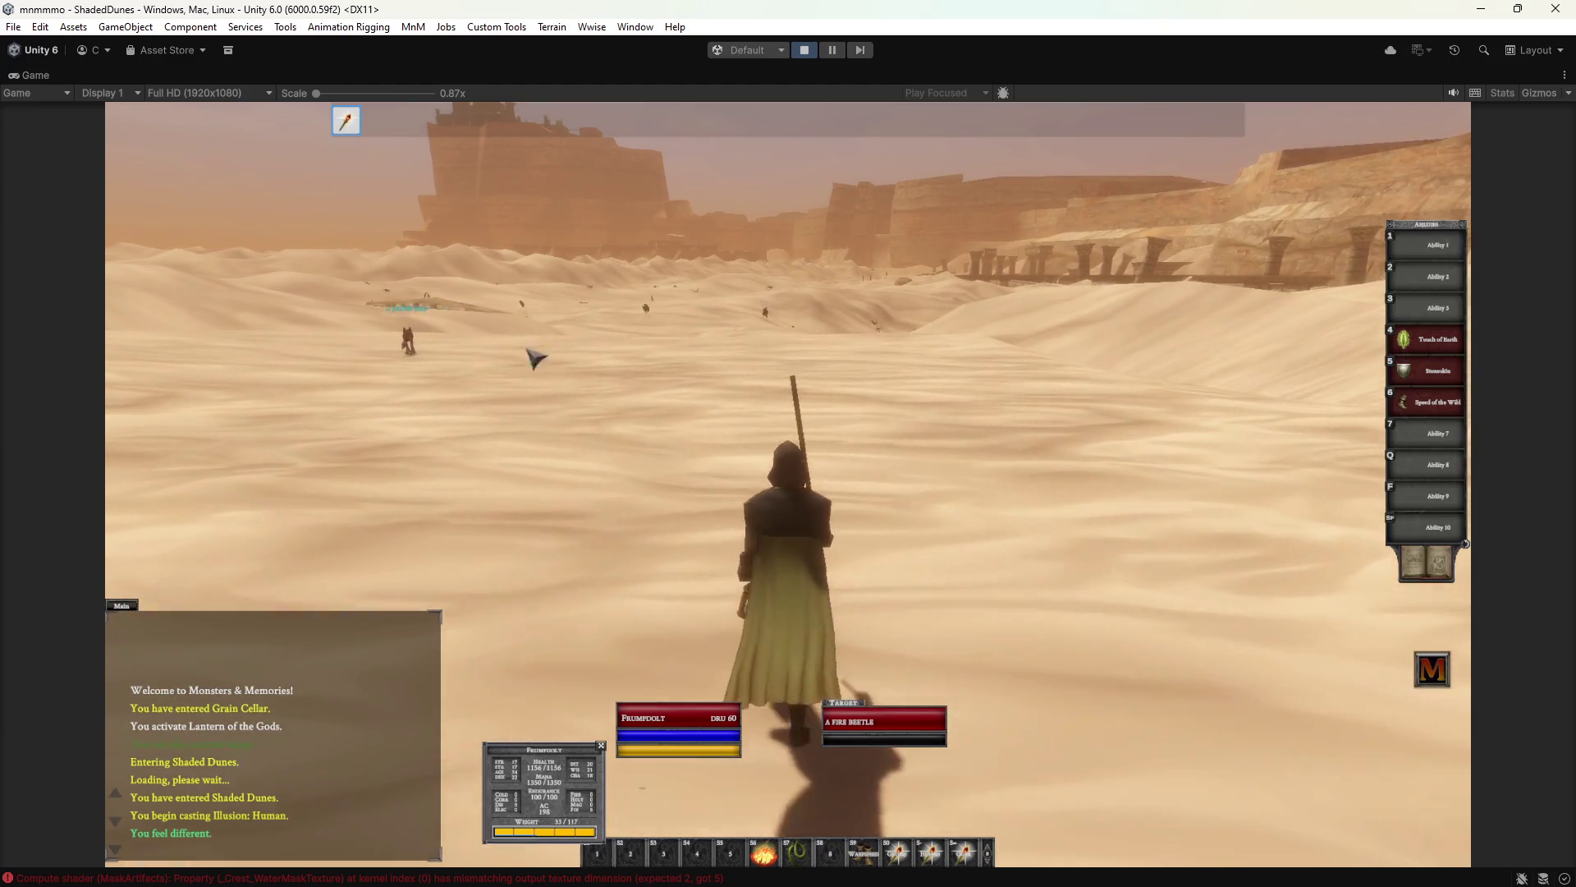
key("a")
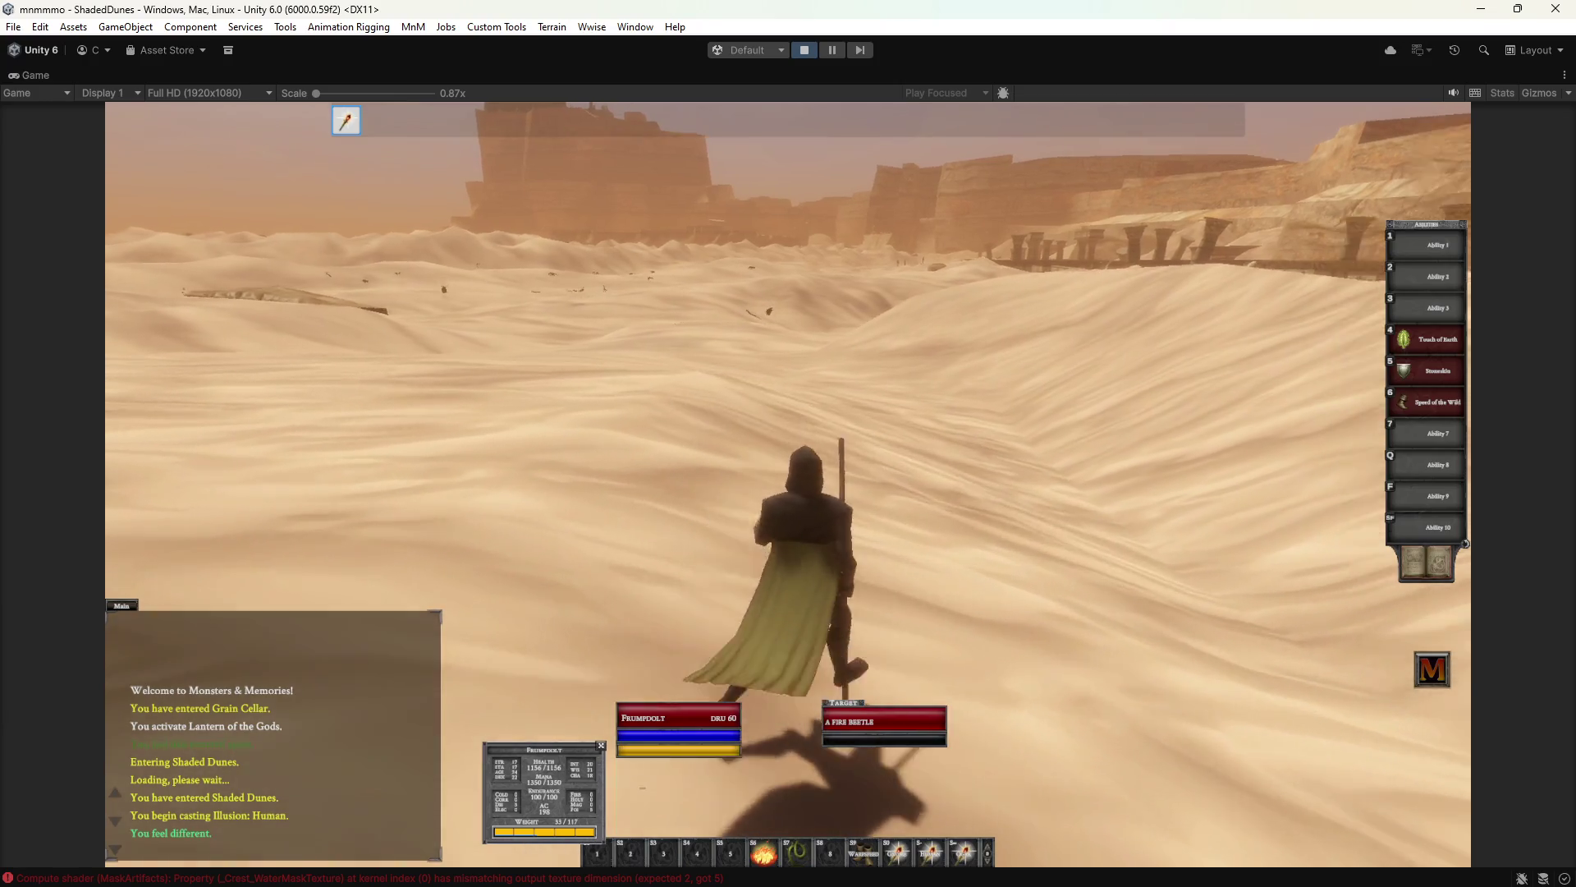
key("a")
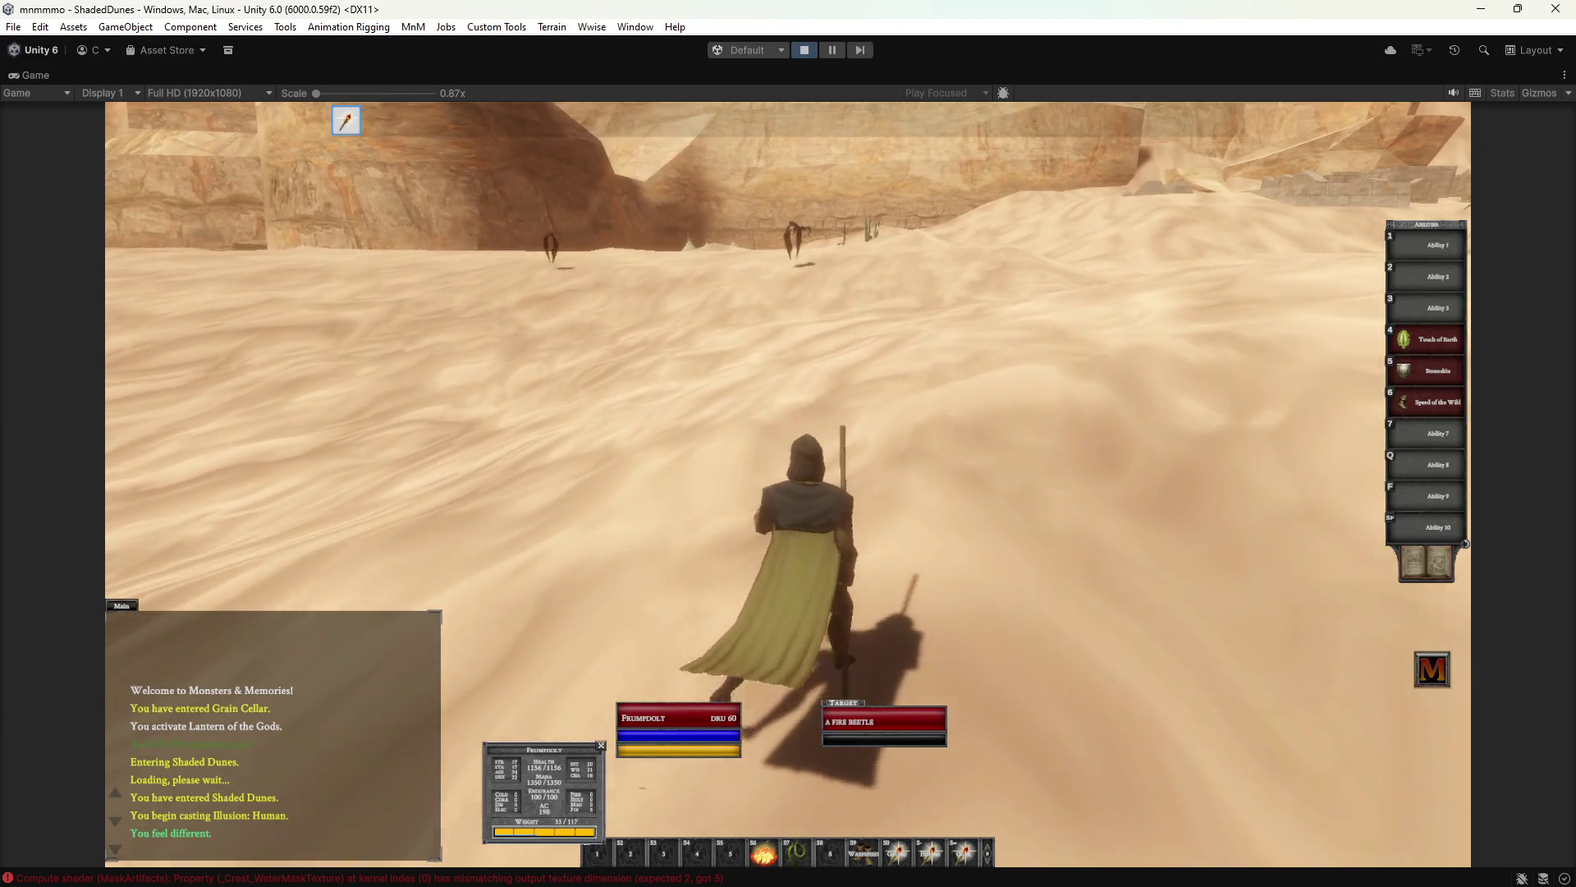
key("d")
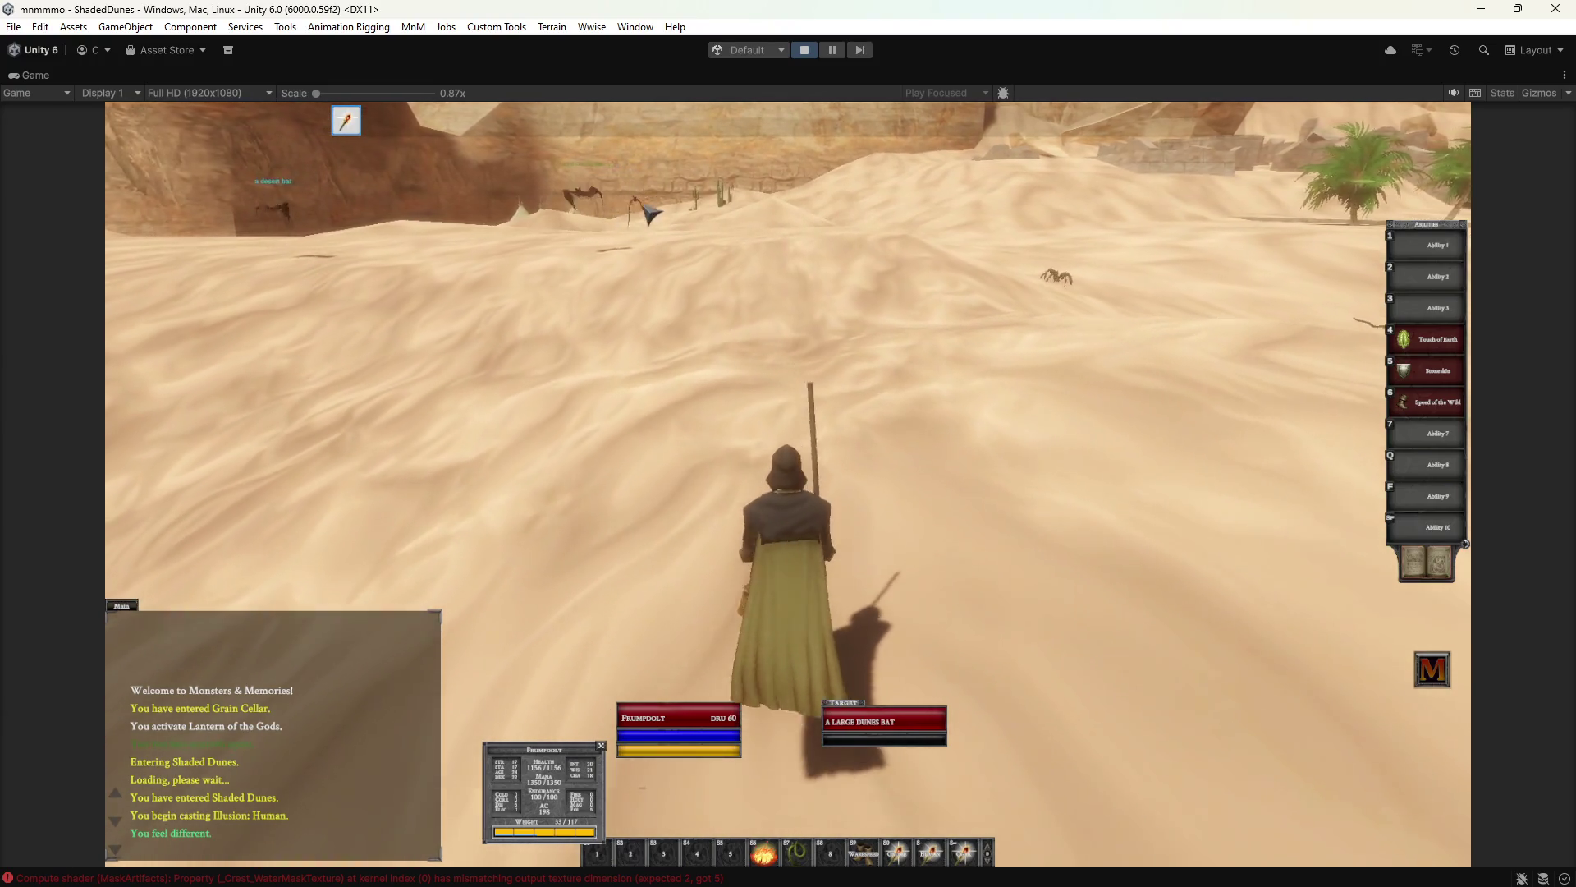
key("a")
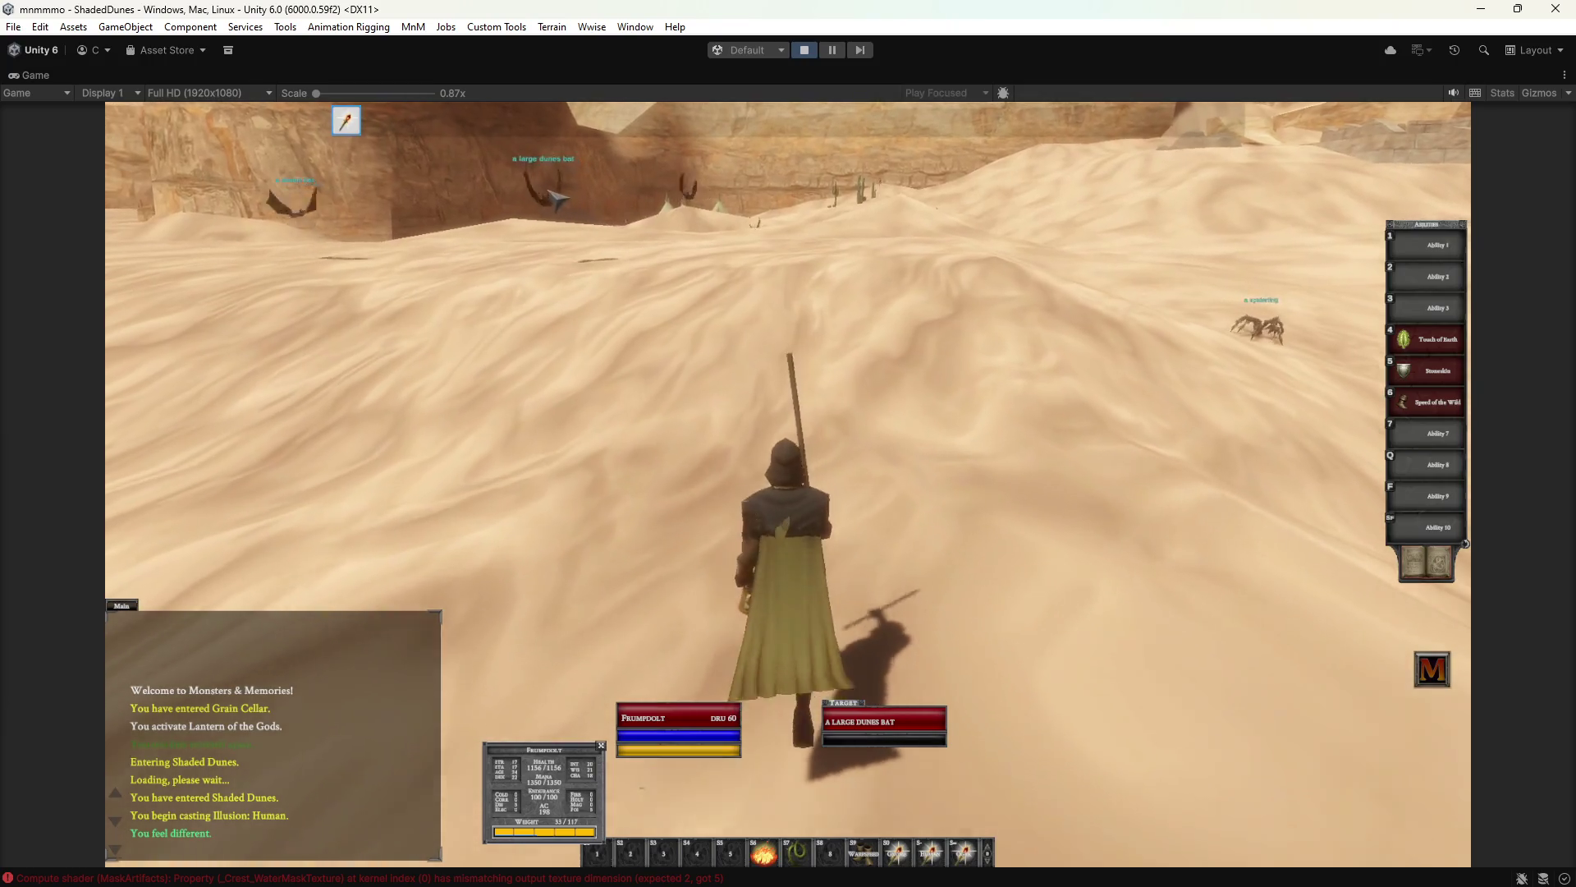
key("a")
key("Tab")
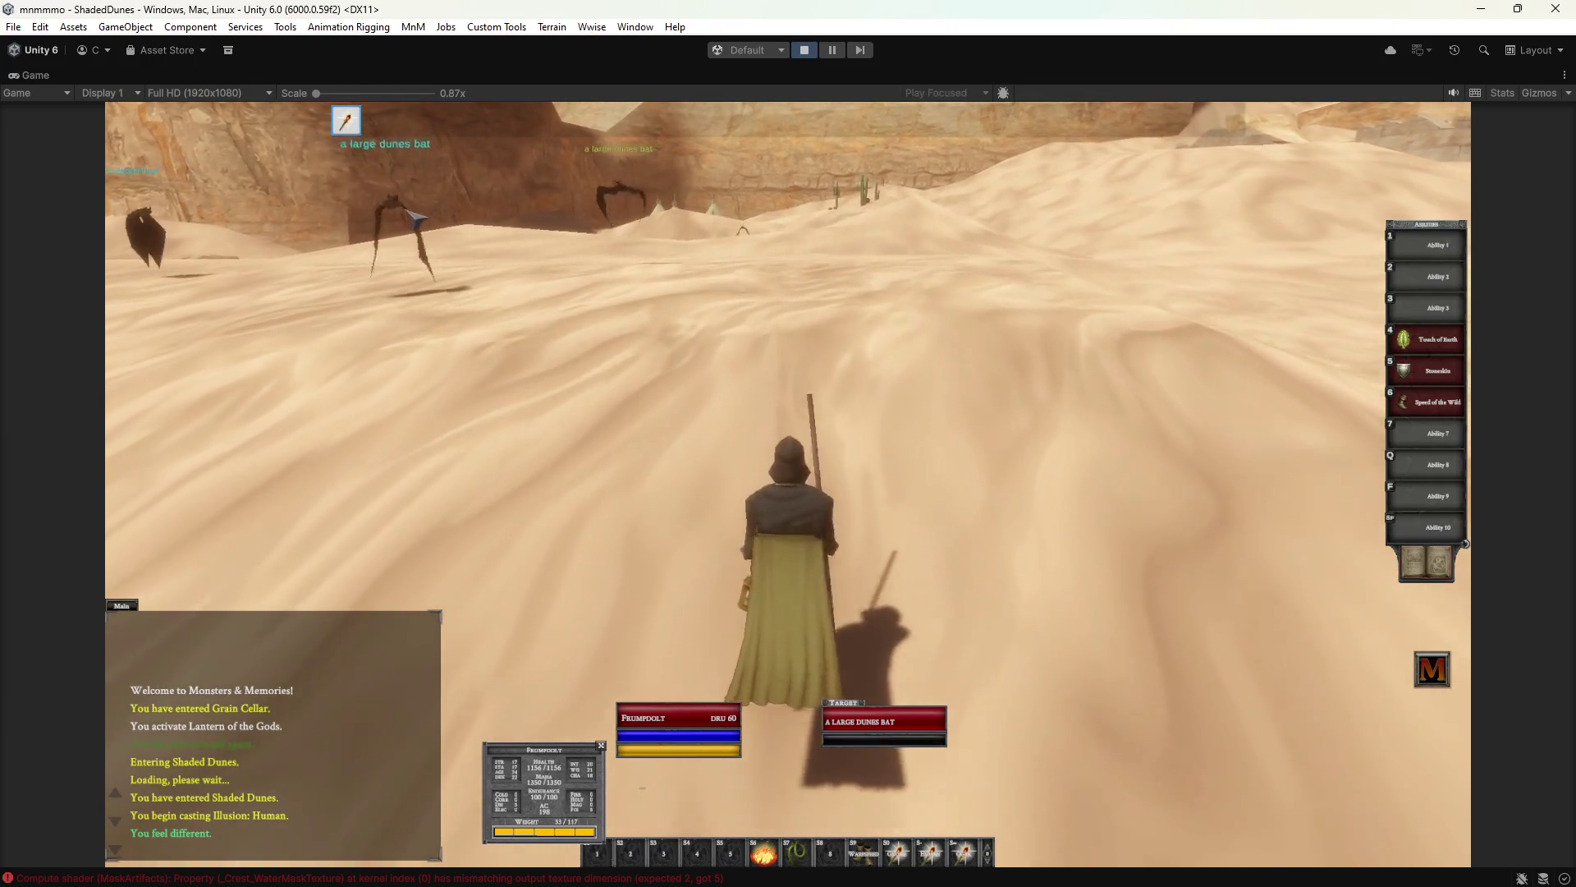
key("a")
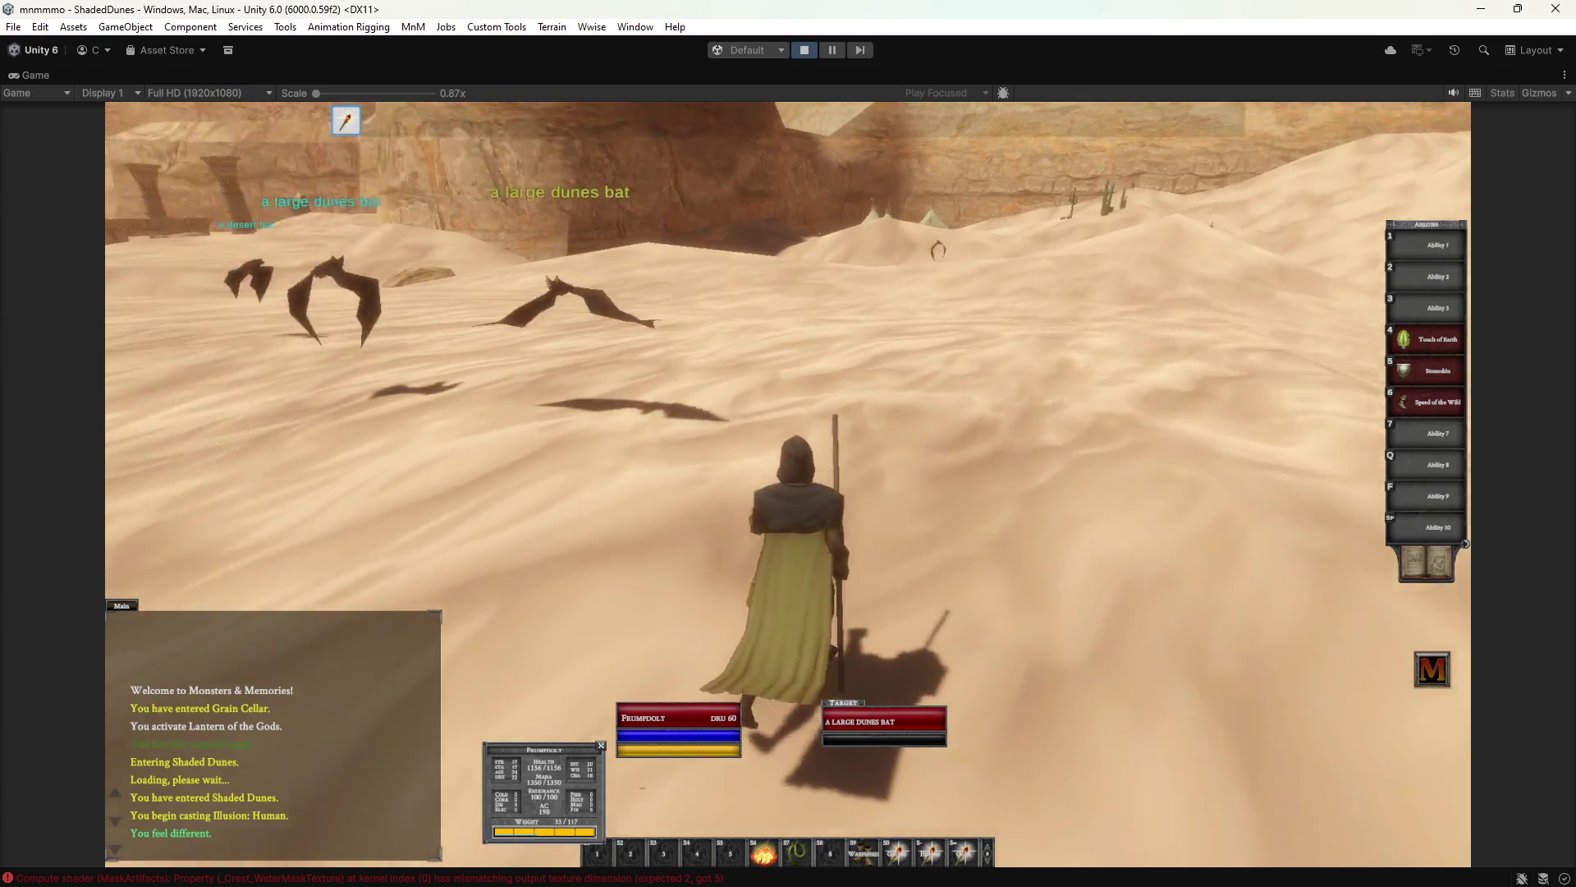
key("a")
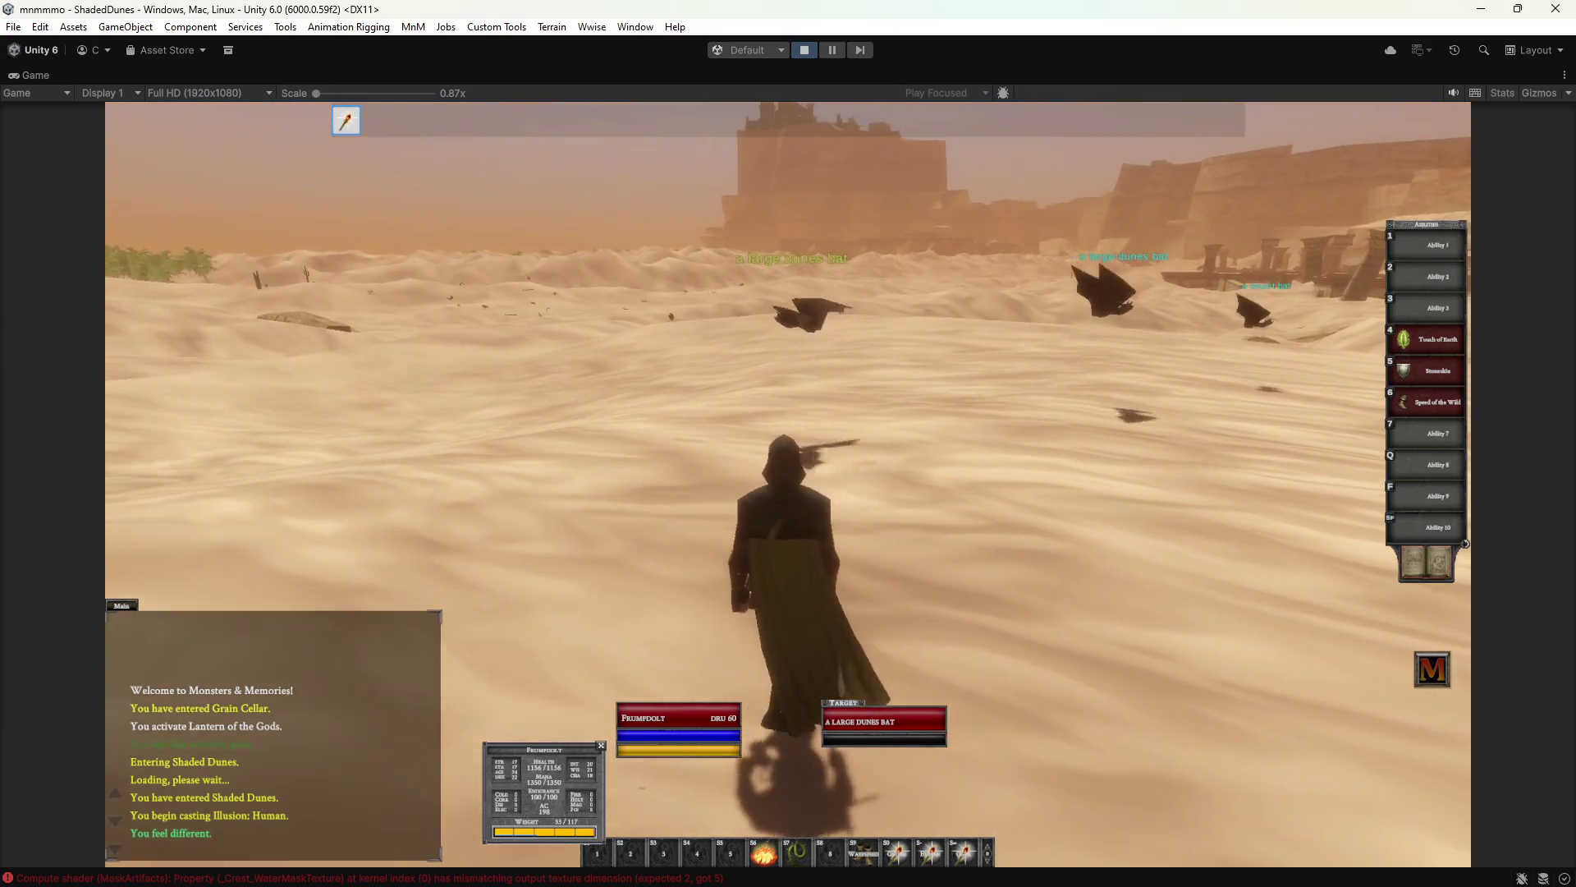
Run and jump across the dunes past the domed palace, then exit Play mode.
key("d")
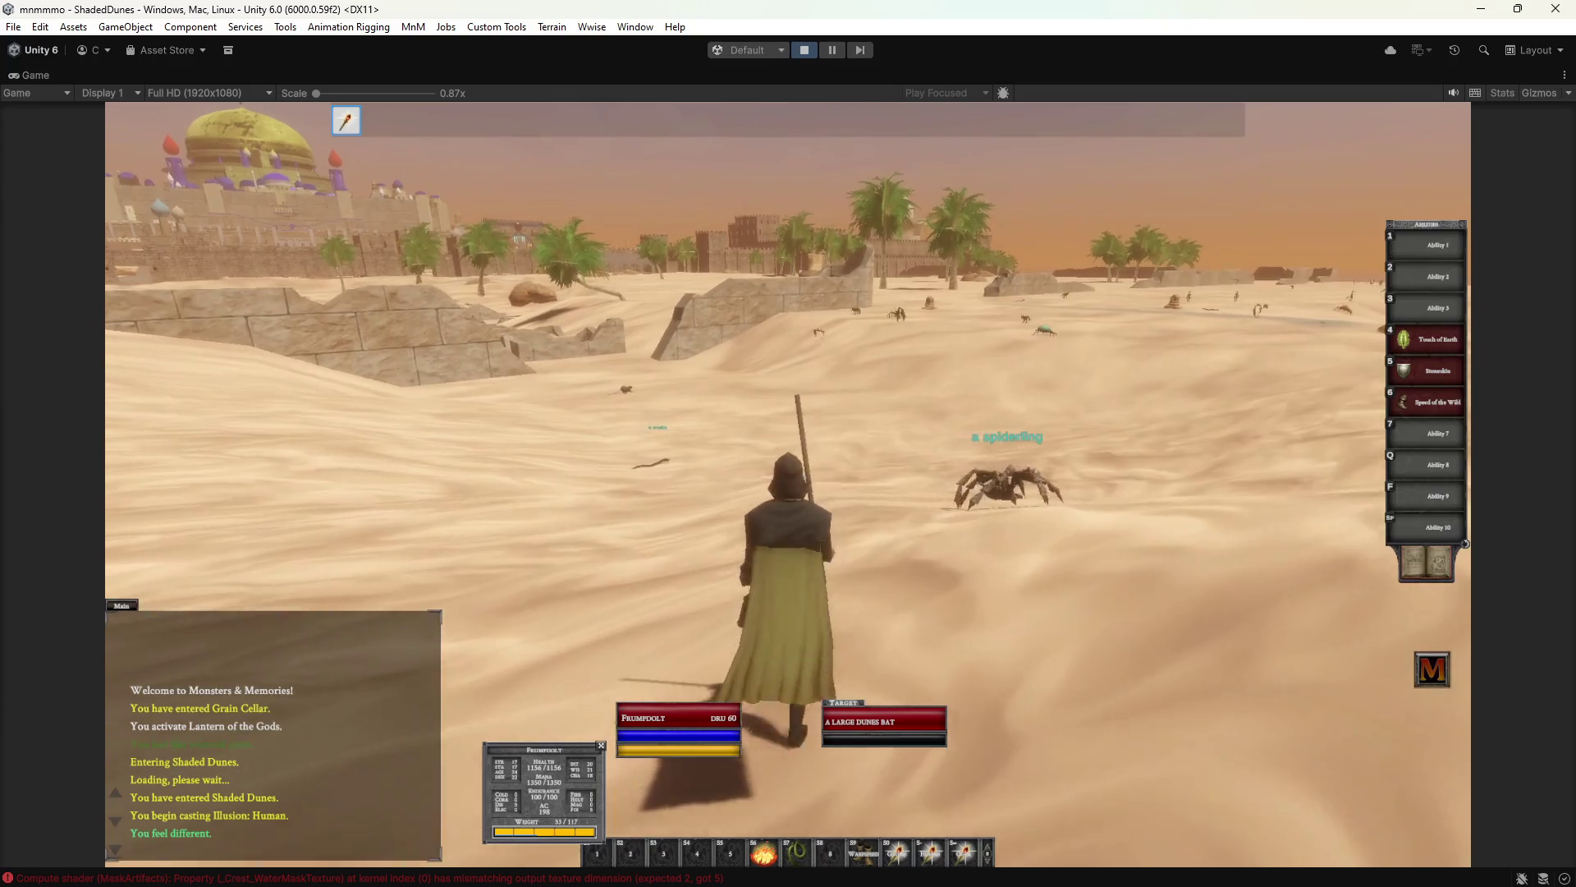
key("a")
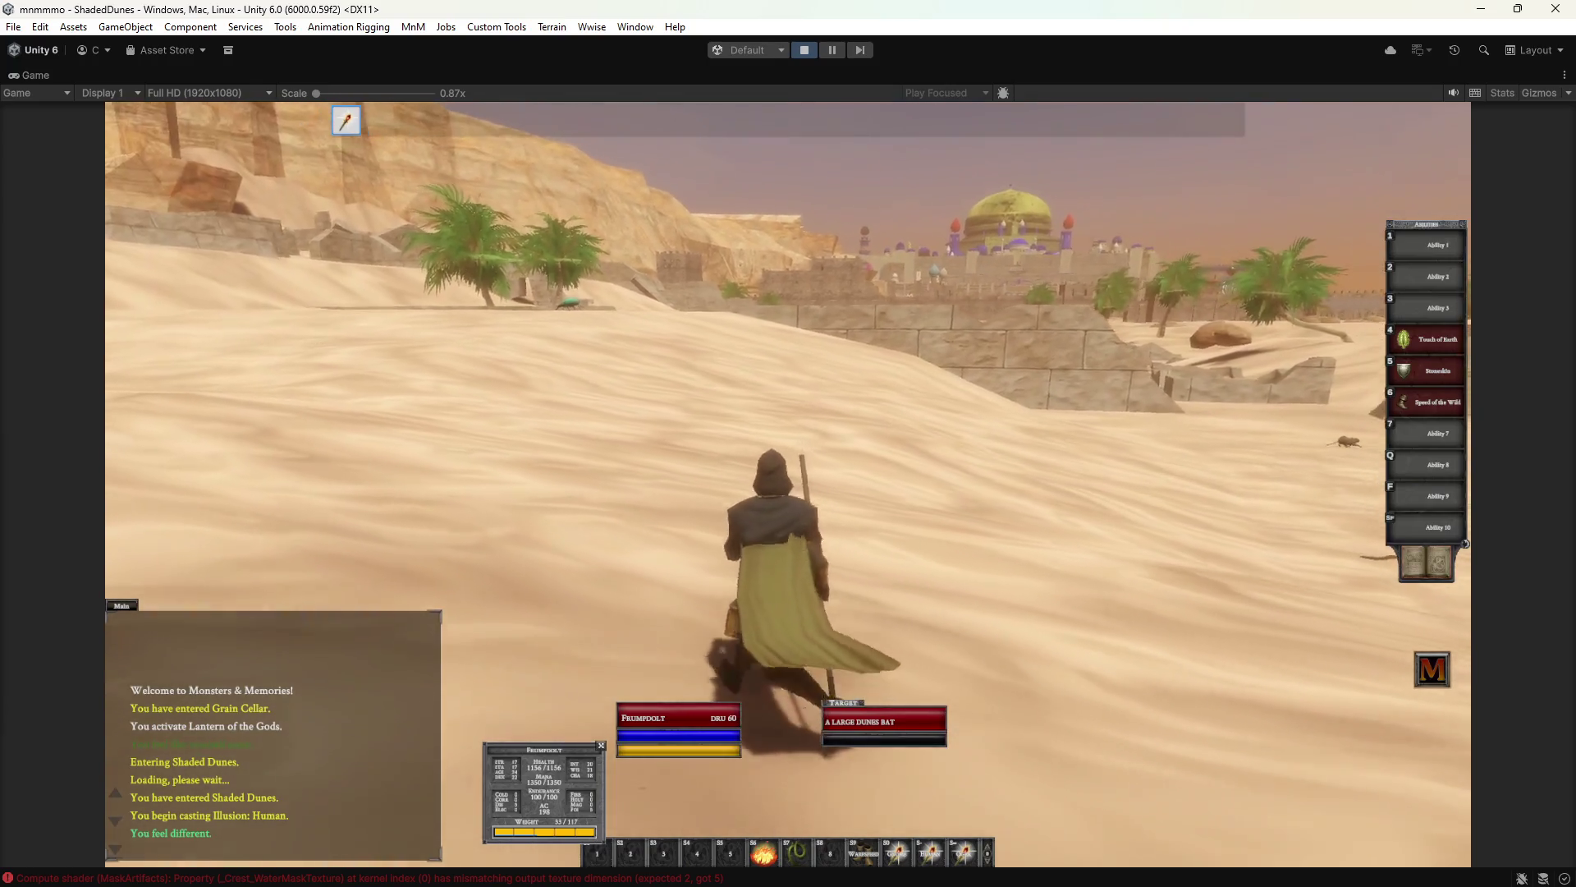
key("a")
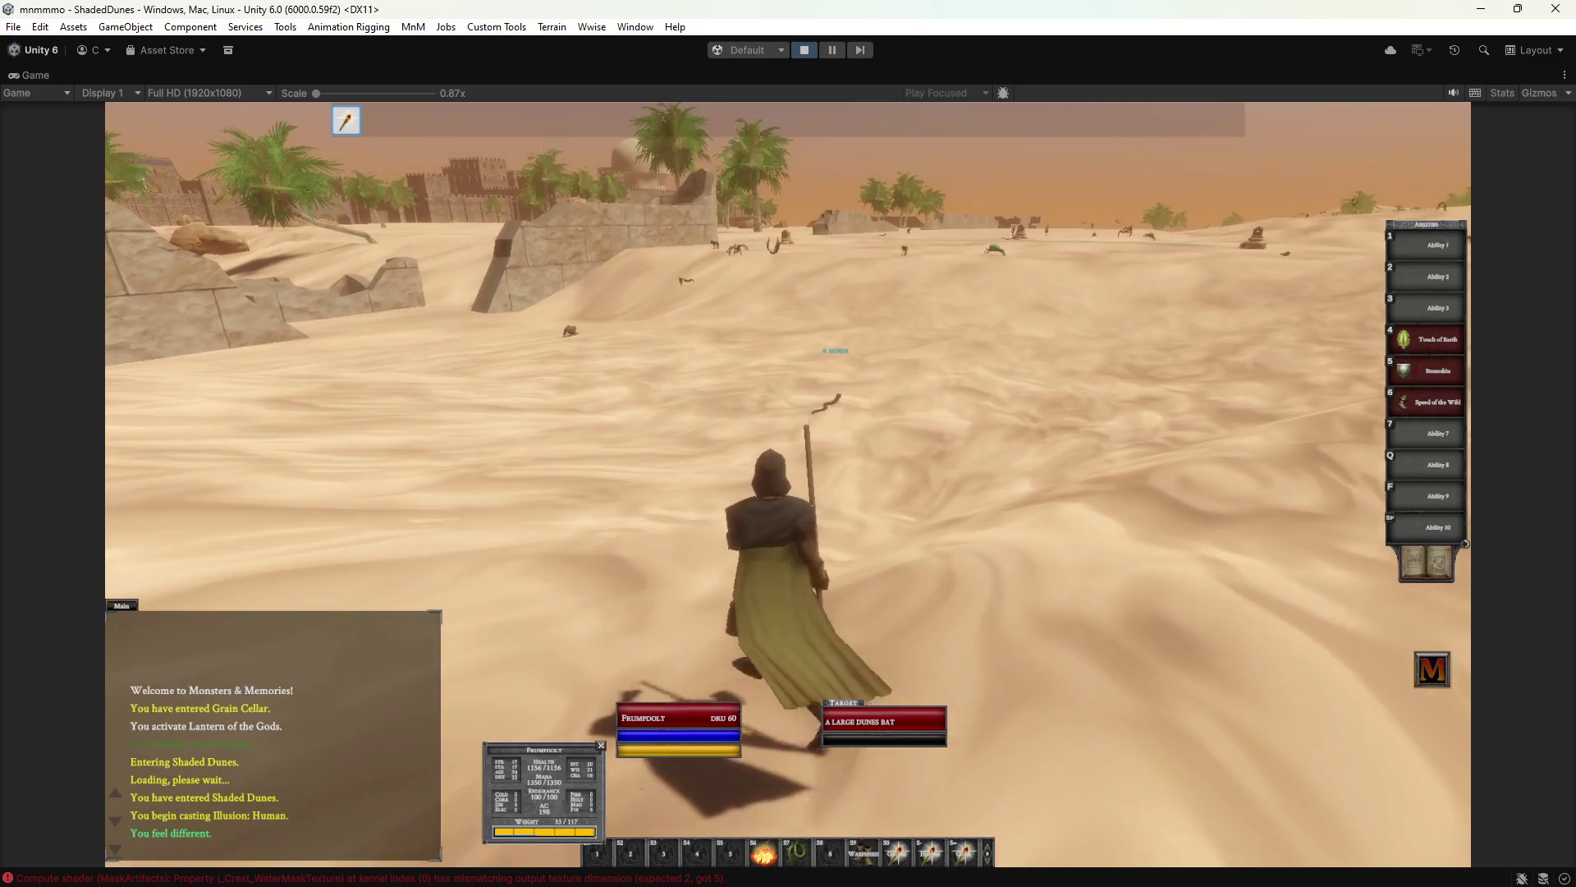
key("d")
key("space")
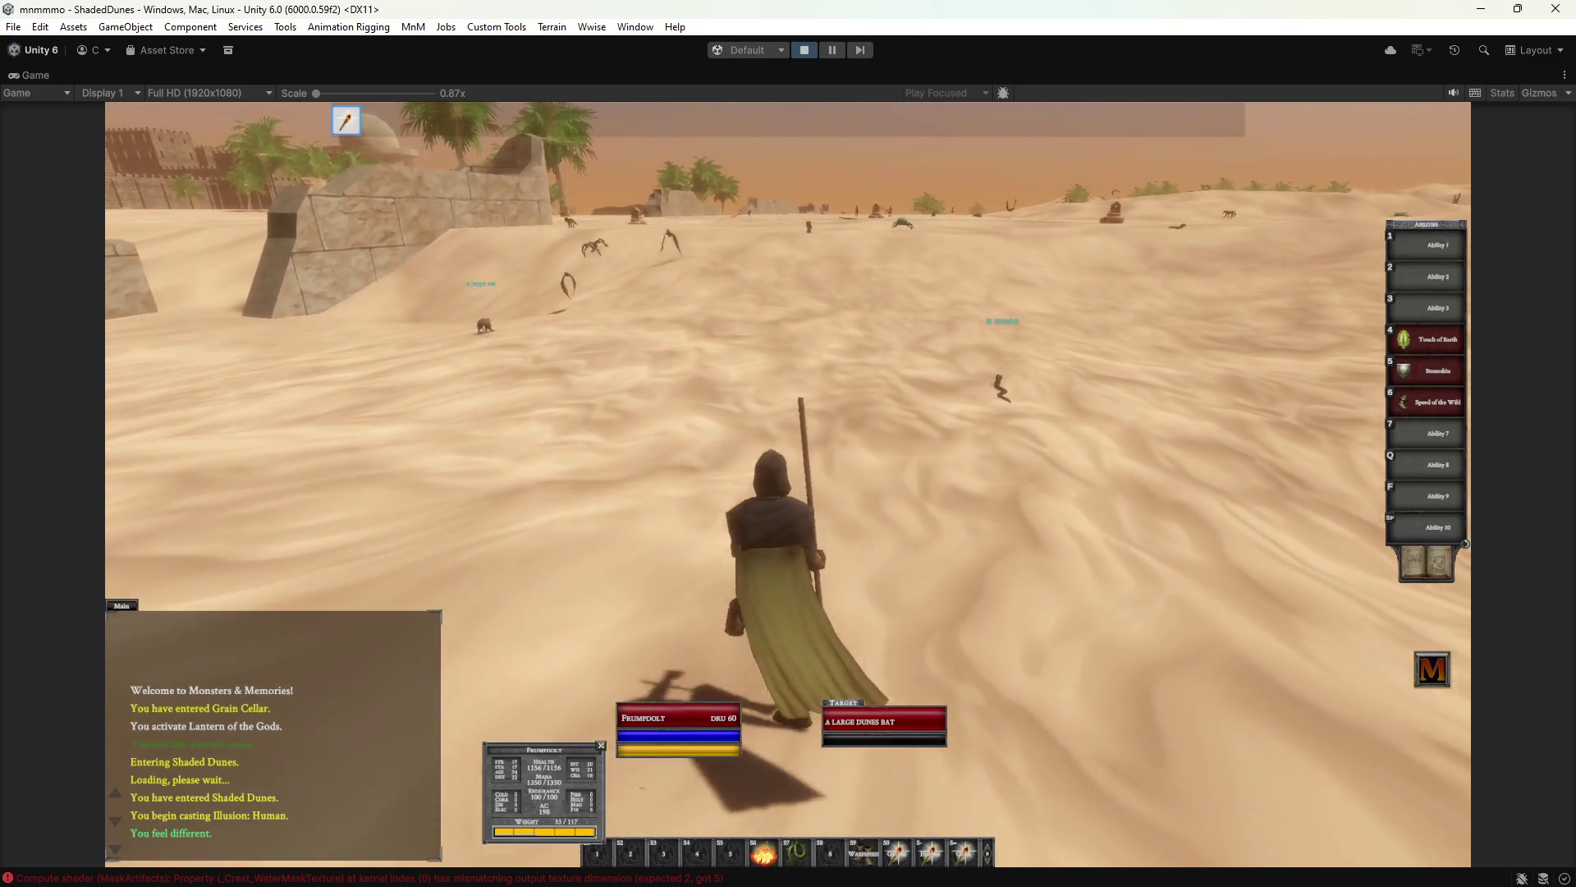
key("w")
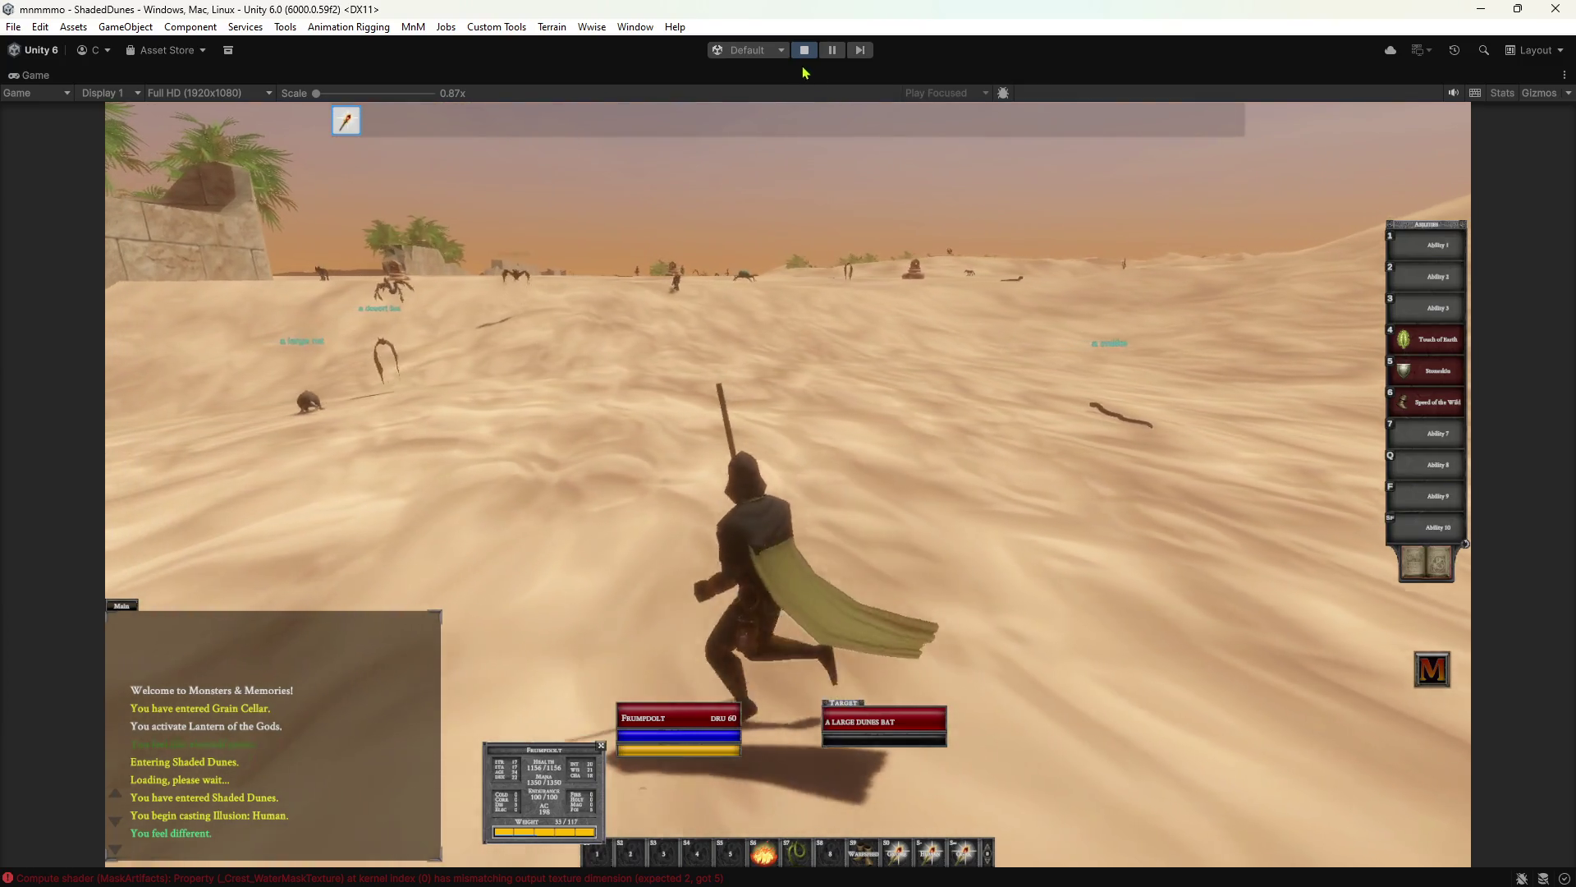
left_click(804, 49)
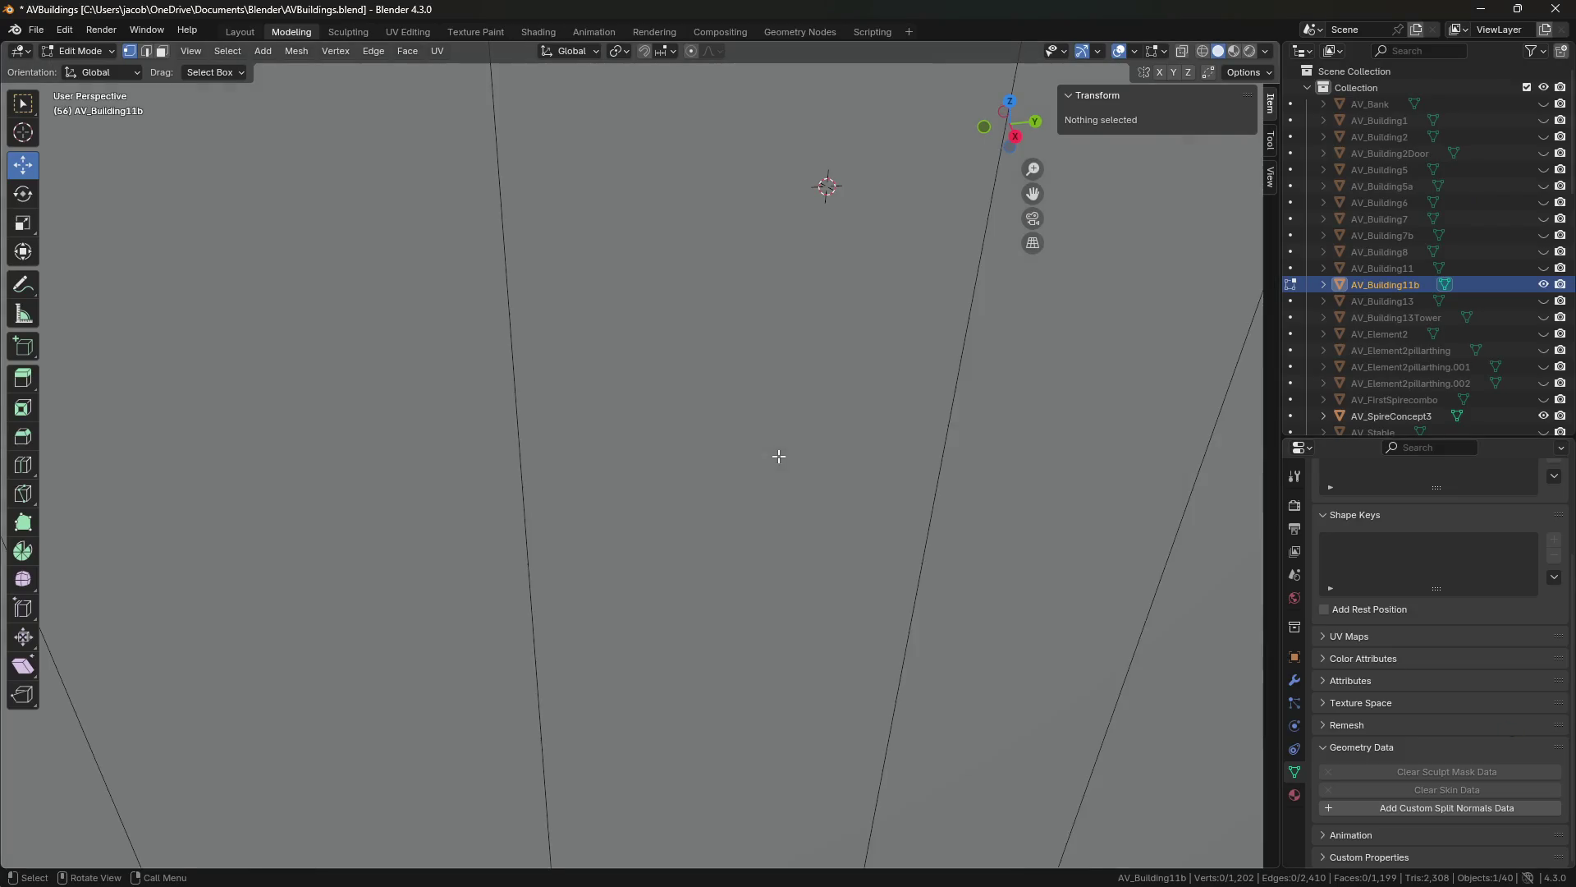
Walk through the AV_Building11b interior up to the ledge and rise to view its top.
scroll(778, 455, "down", 8)
scroll(768, 468, "up", 1)
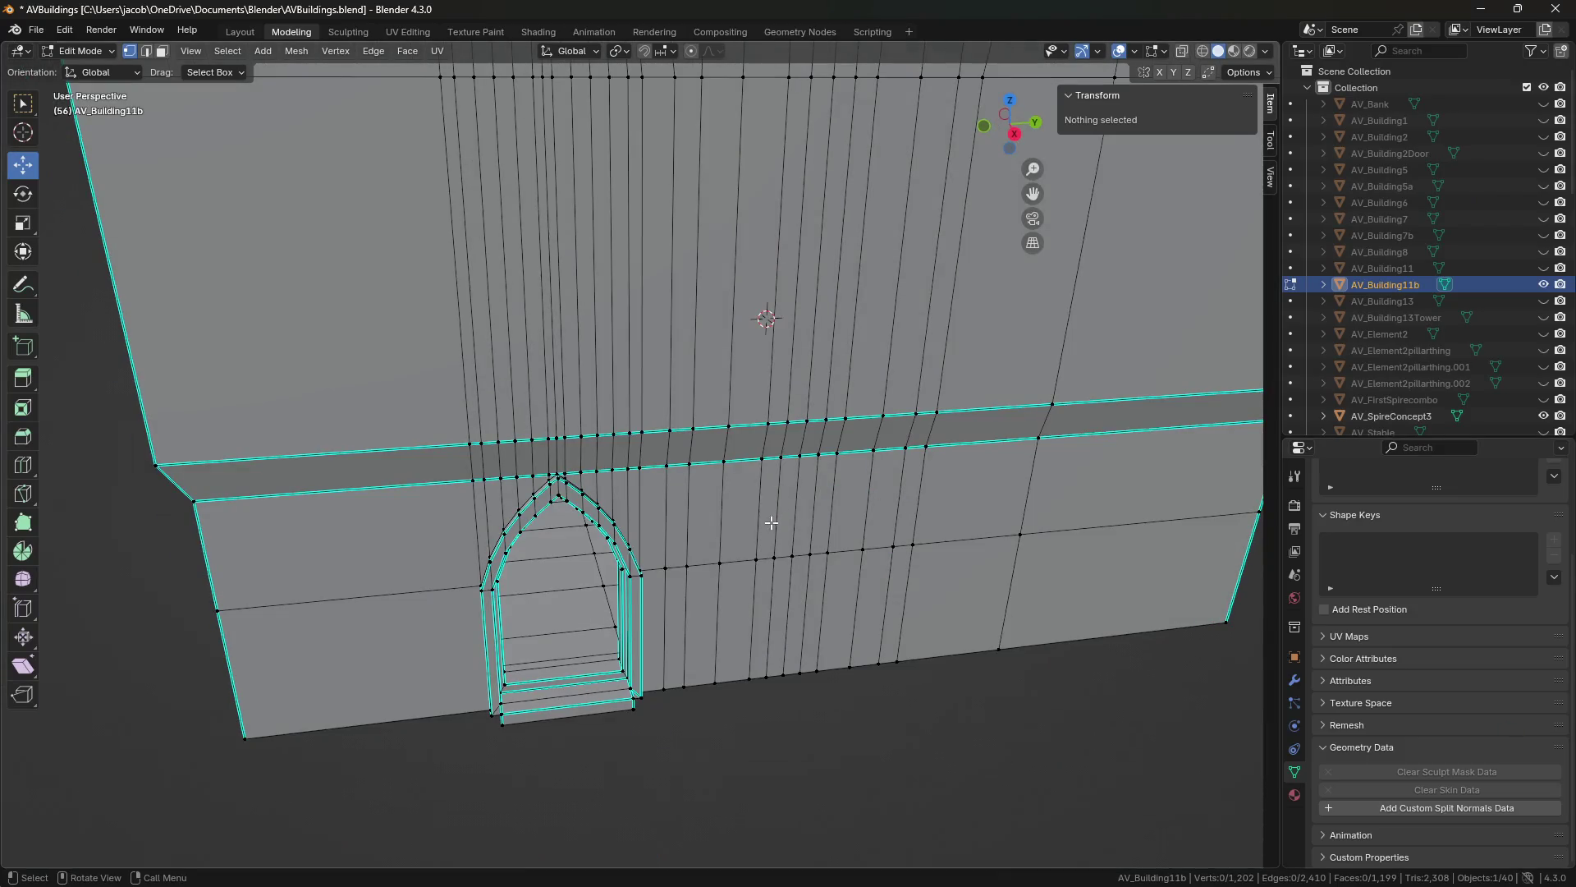
scroll(768, 476, "up", 2)
scroll(762, 486, "up", 4)
key("shift+grave")
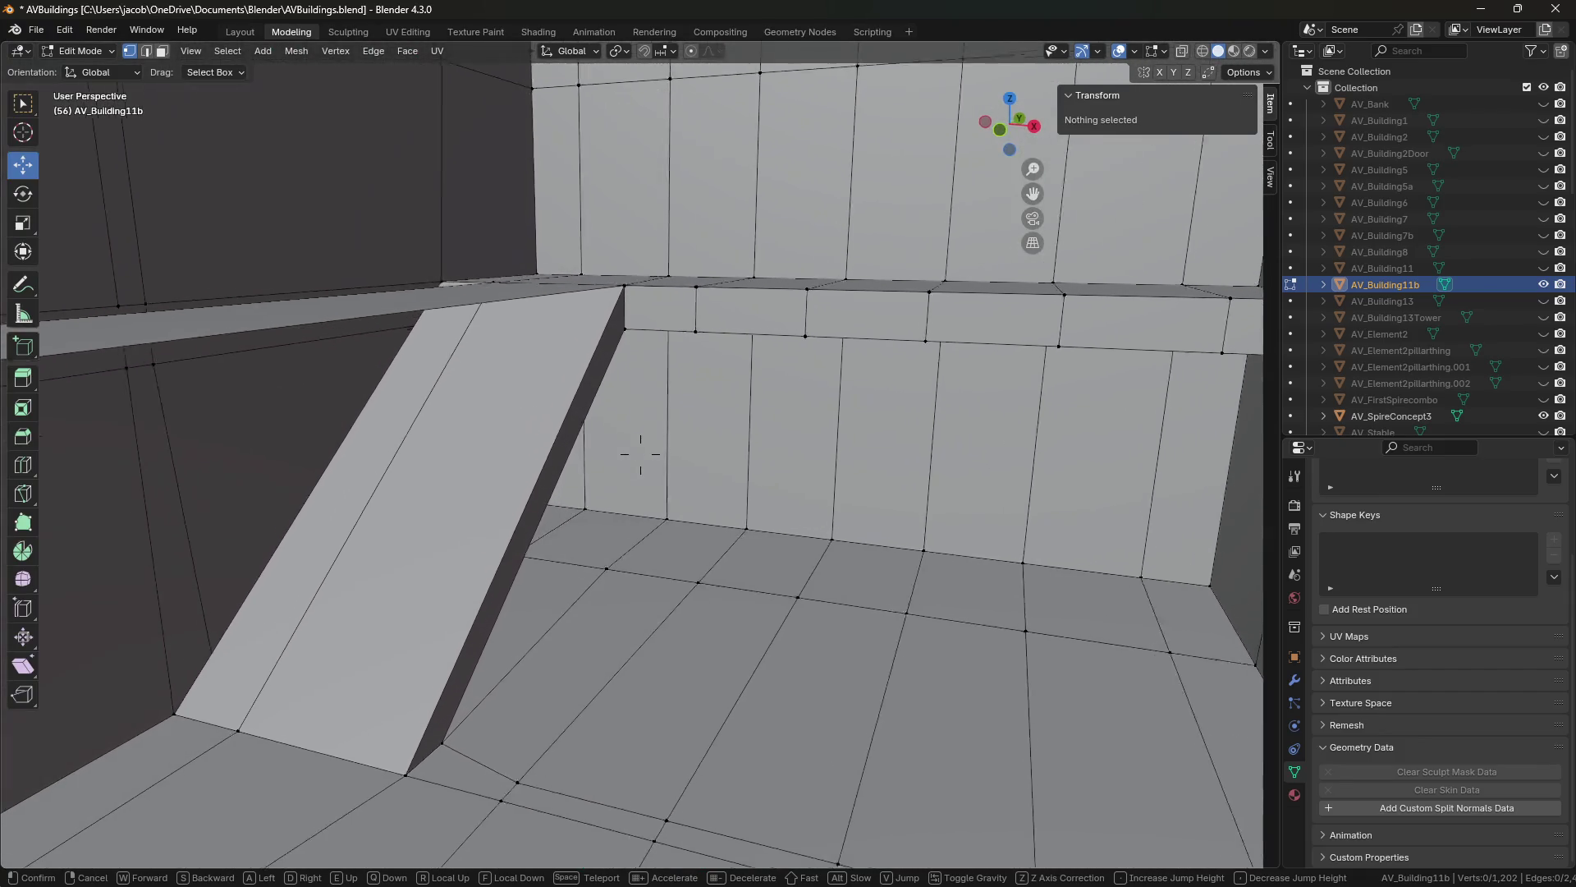
key("w")
key("e")
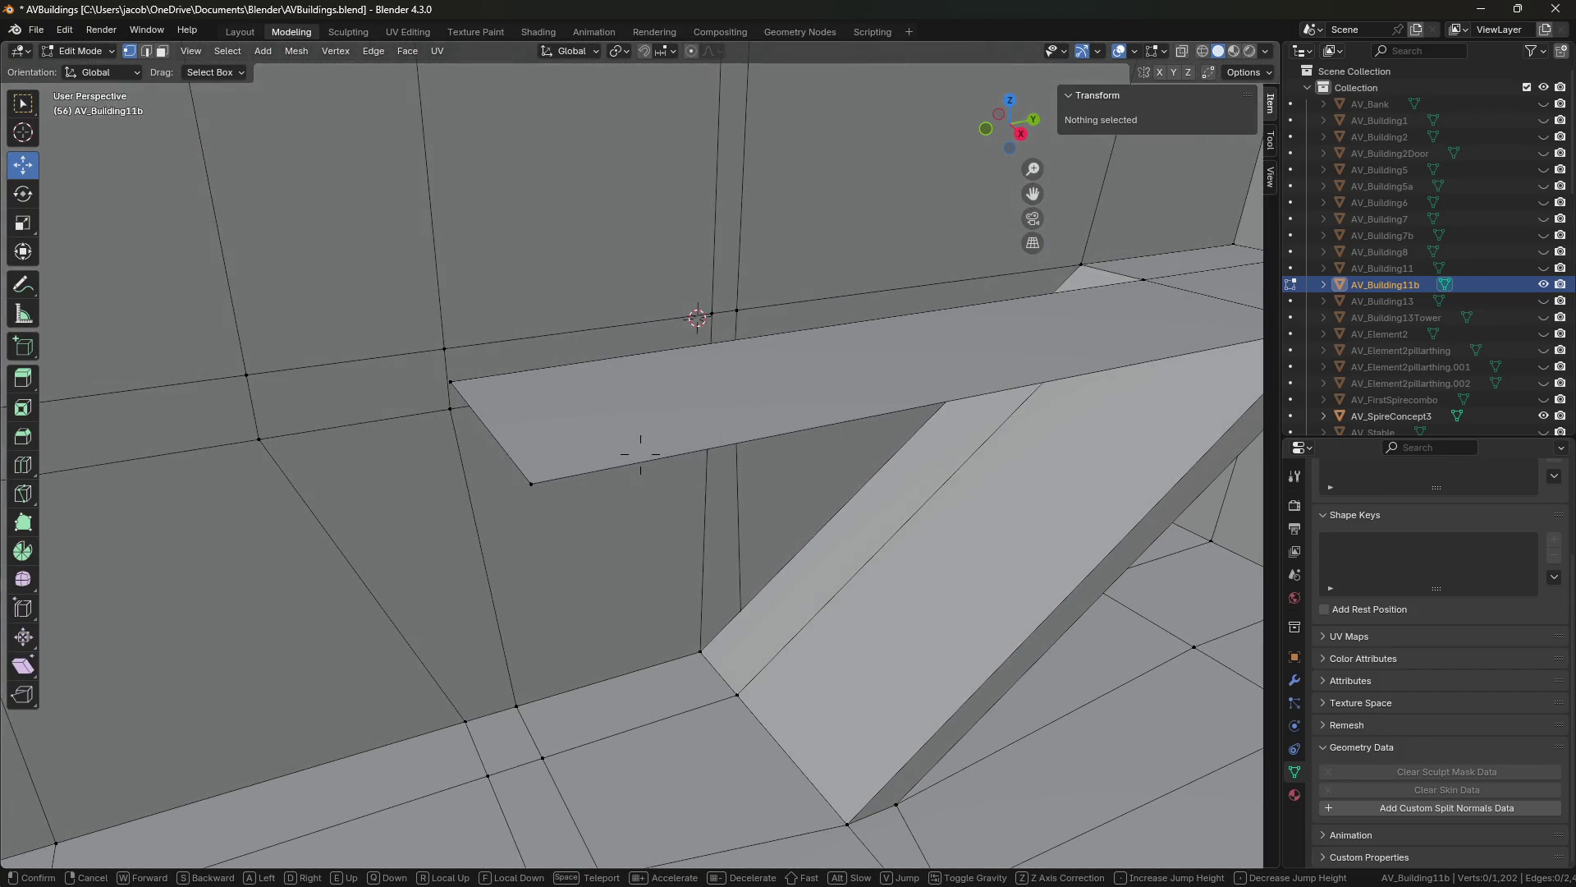
key("e")
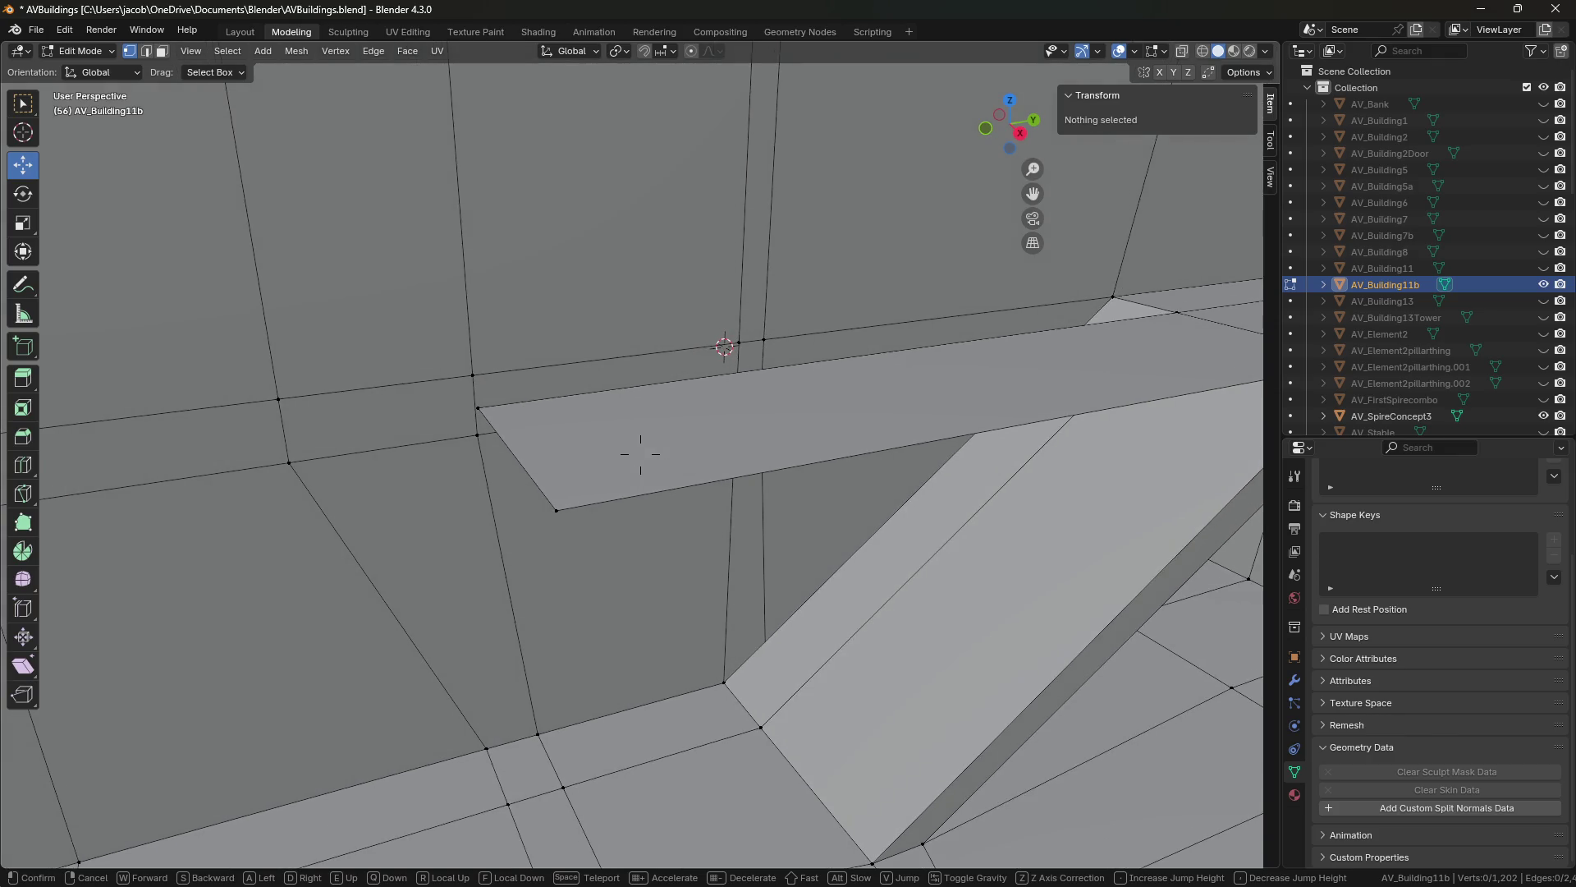
key("w")
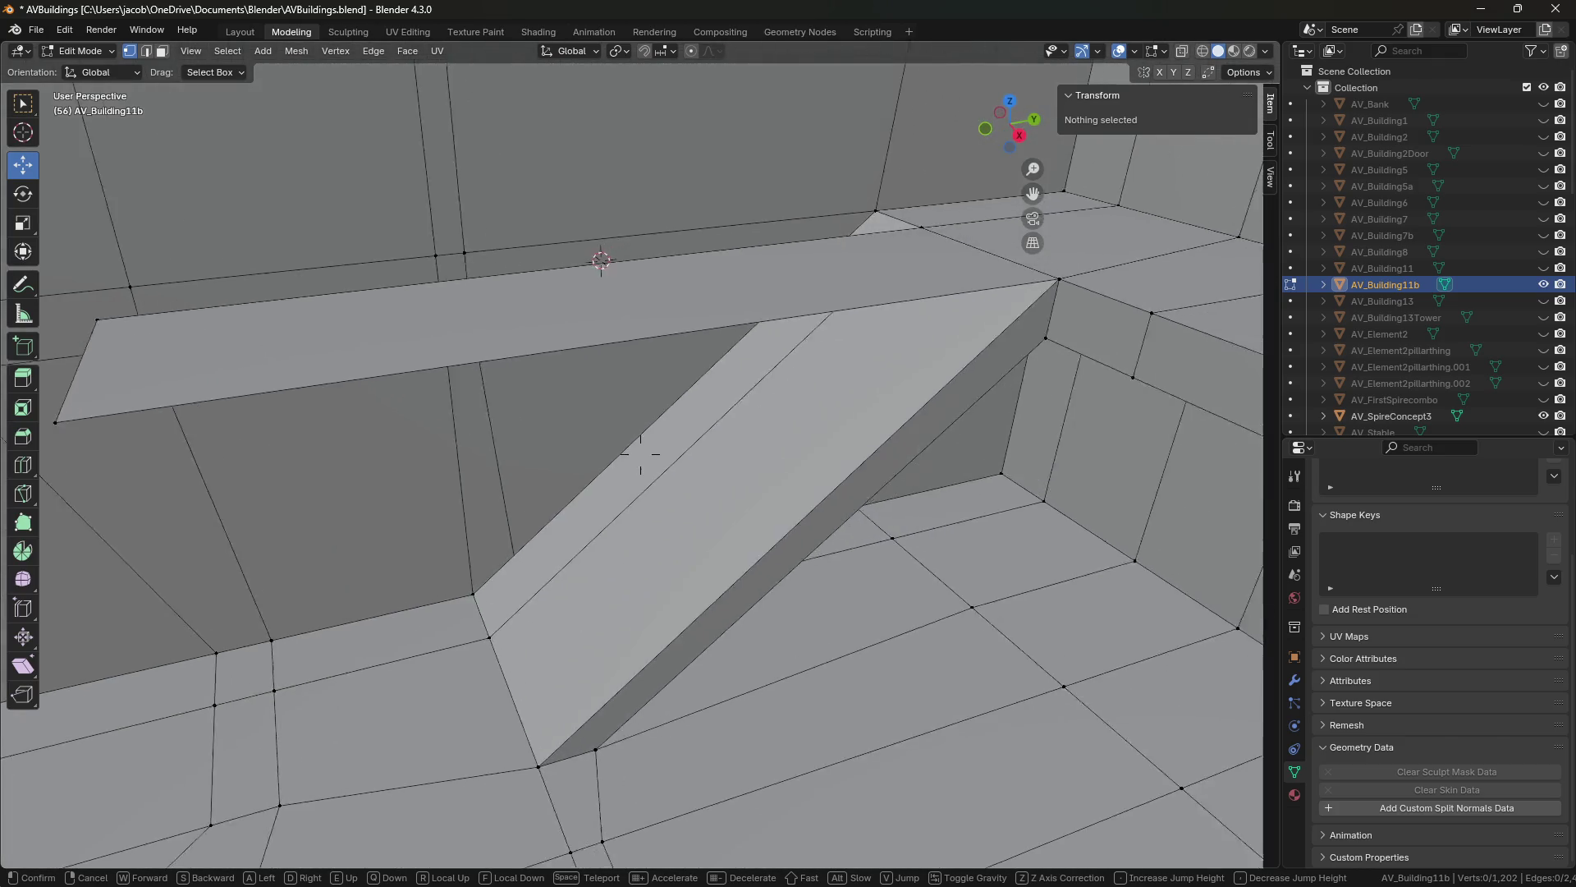
Delete the ledge slab's top face, the face at the ramp's foot, and the ramp's top faces.
left_click(641, 454)
key("3")
left_click(613, 309)
key("x")
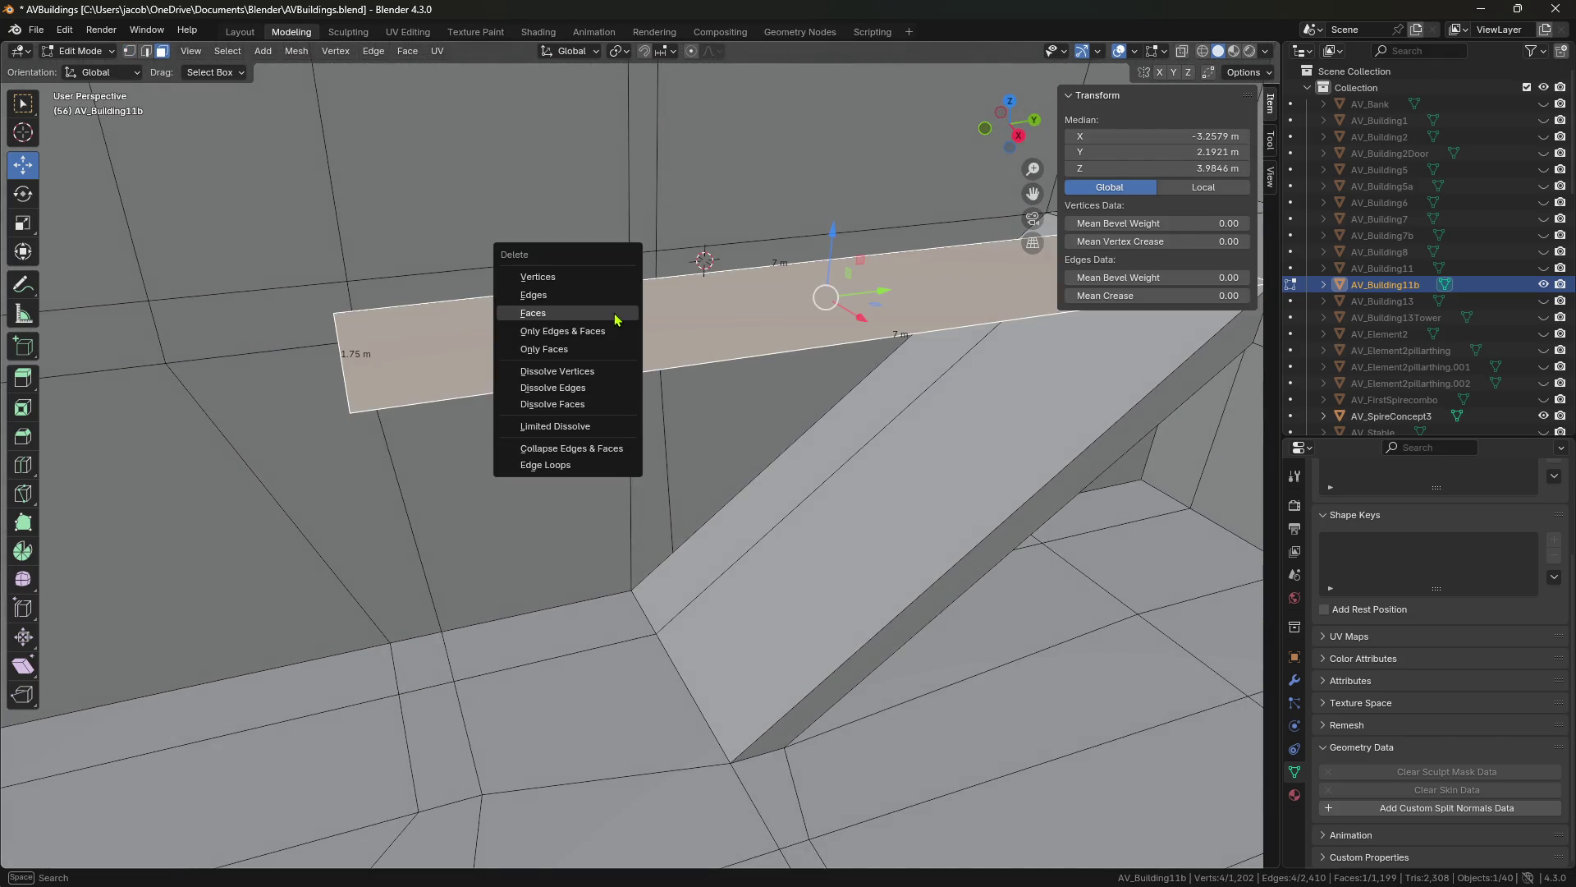
left_click(612, 313)
key("shift+grave")
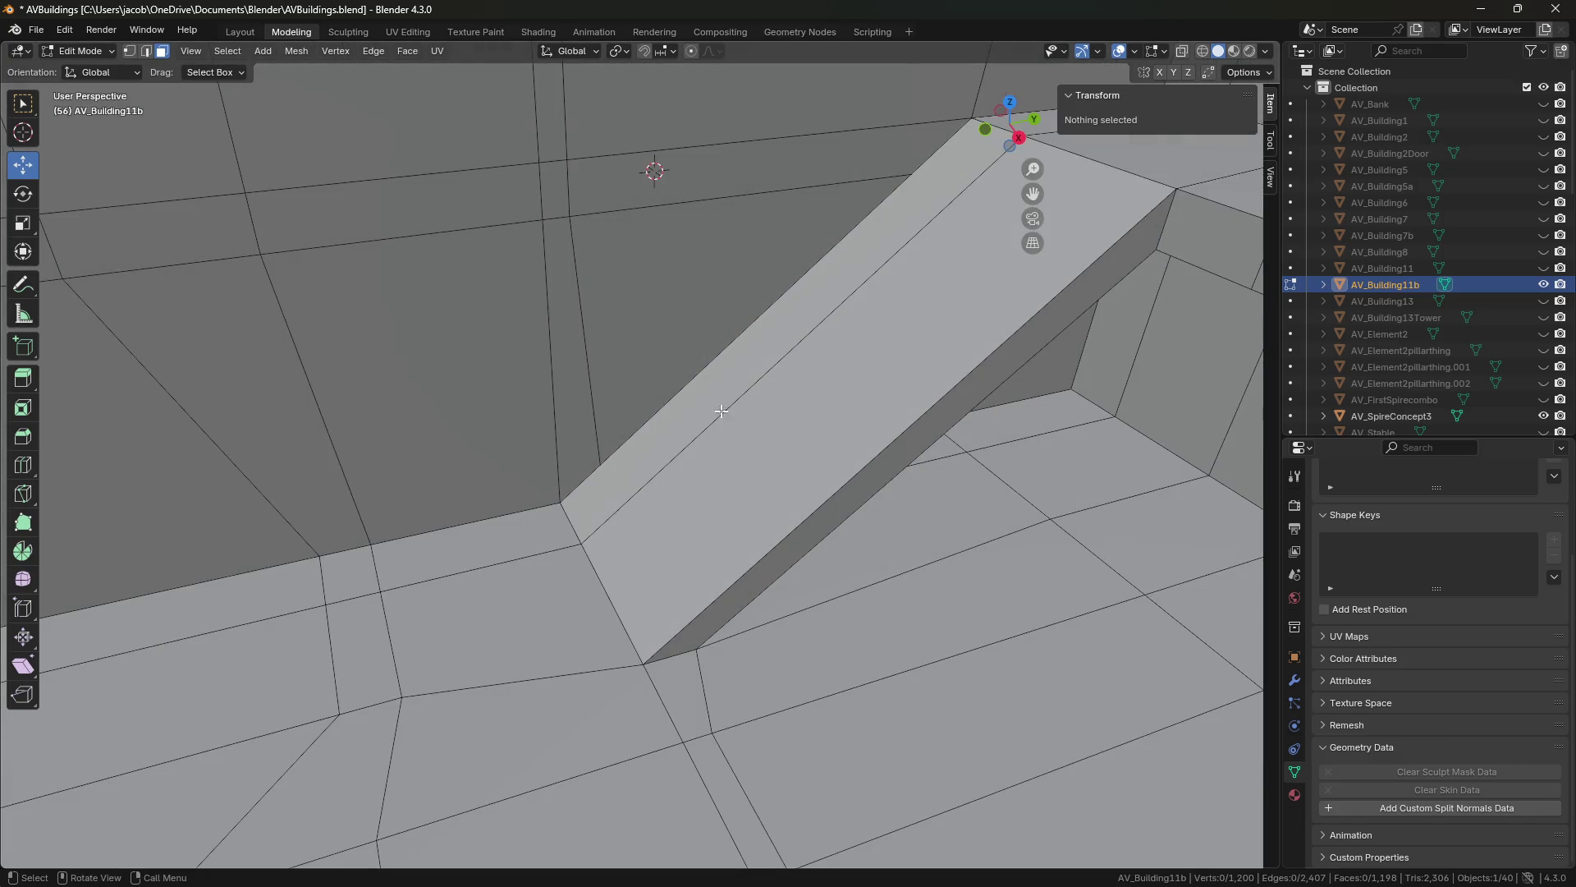
left_click(658, 434)
key("x")
left_click(706, 513)
left_click(758, 481)
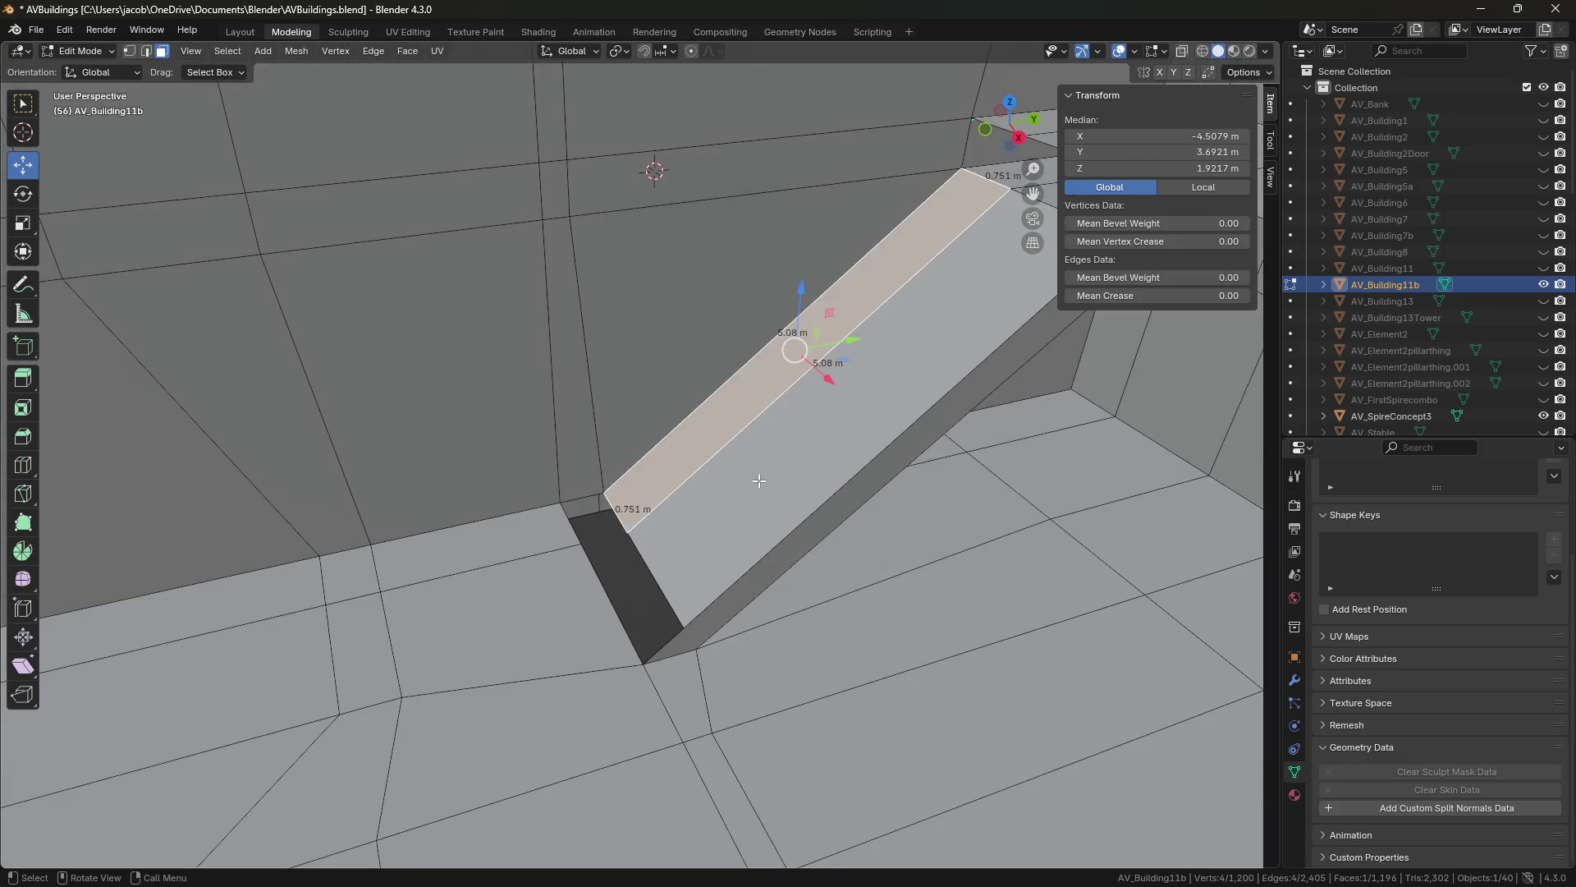
left_click(759, 481, "shift")
key("x")
left_click(792, 545)
Delete the face beside the floor gap and place the gap edge at X -2.3835 m.
key("2")
left_click(568, 527, "shift")
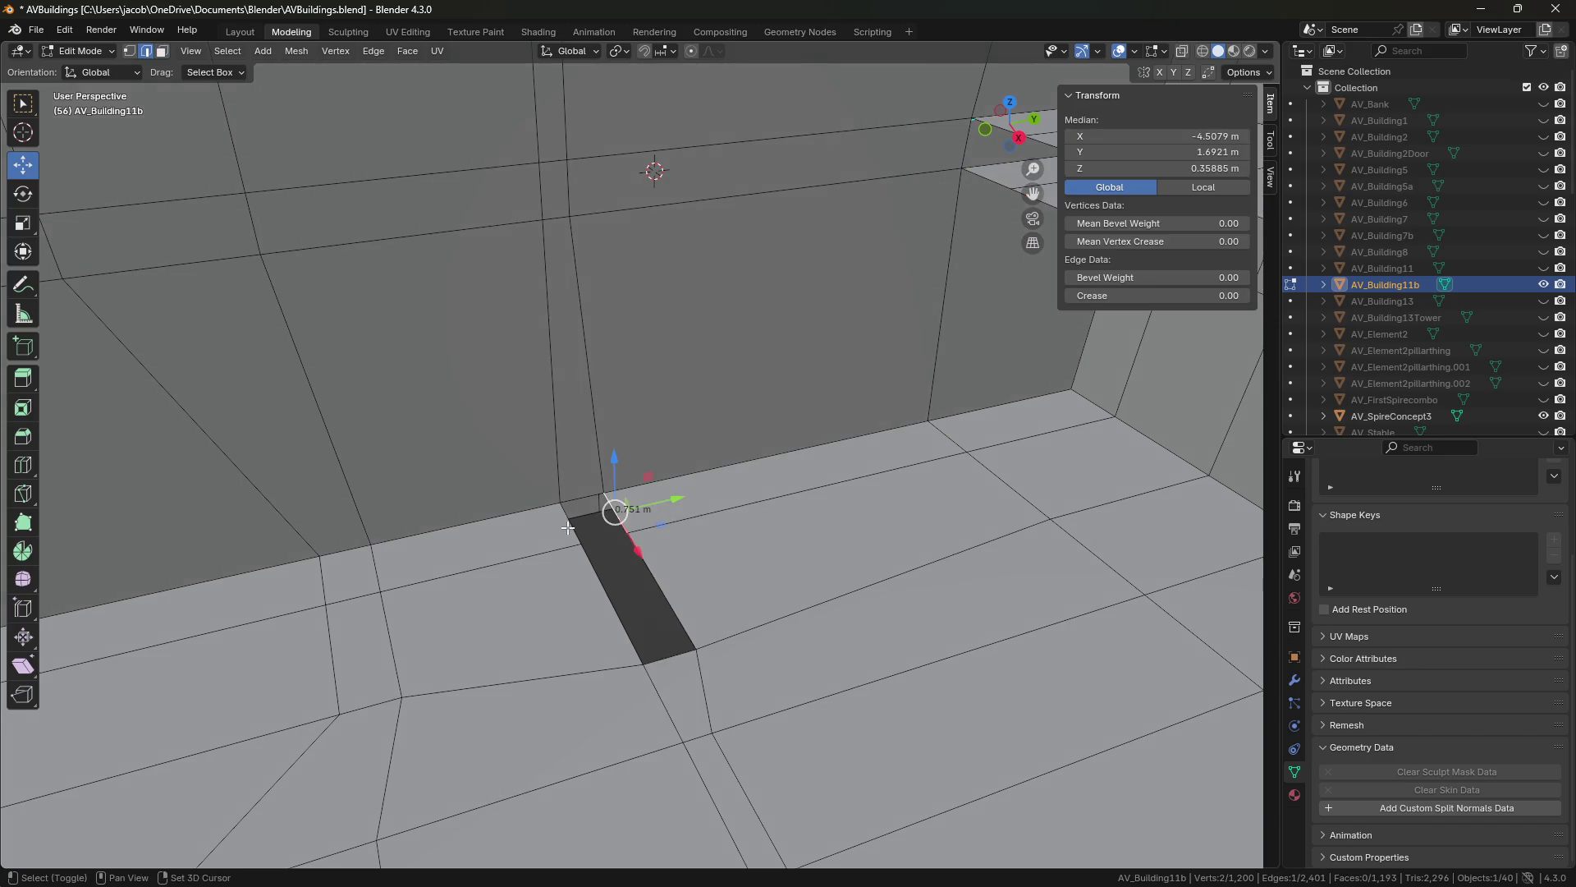
middle_click_drag(595, 608, 558, 632)
key("3")
left_click(563, 628)
key("x")
left_click(575, 630)
key("2")
left_click(893, 671)
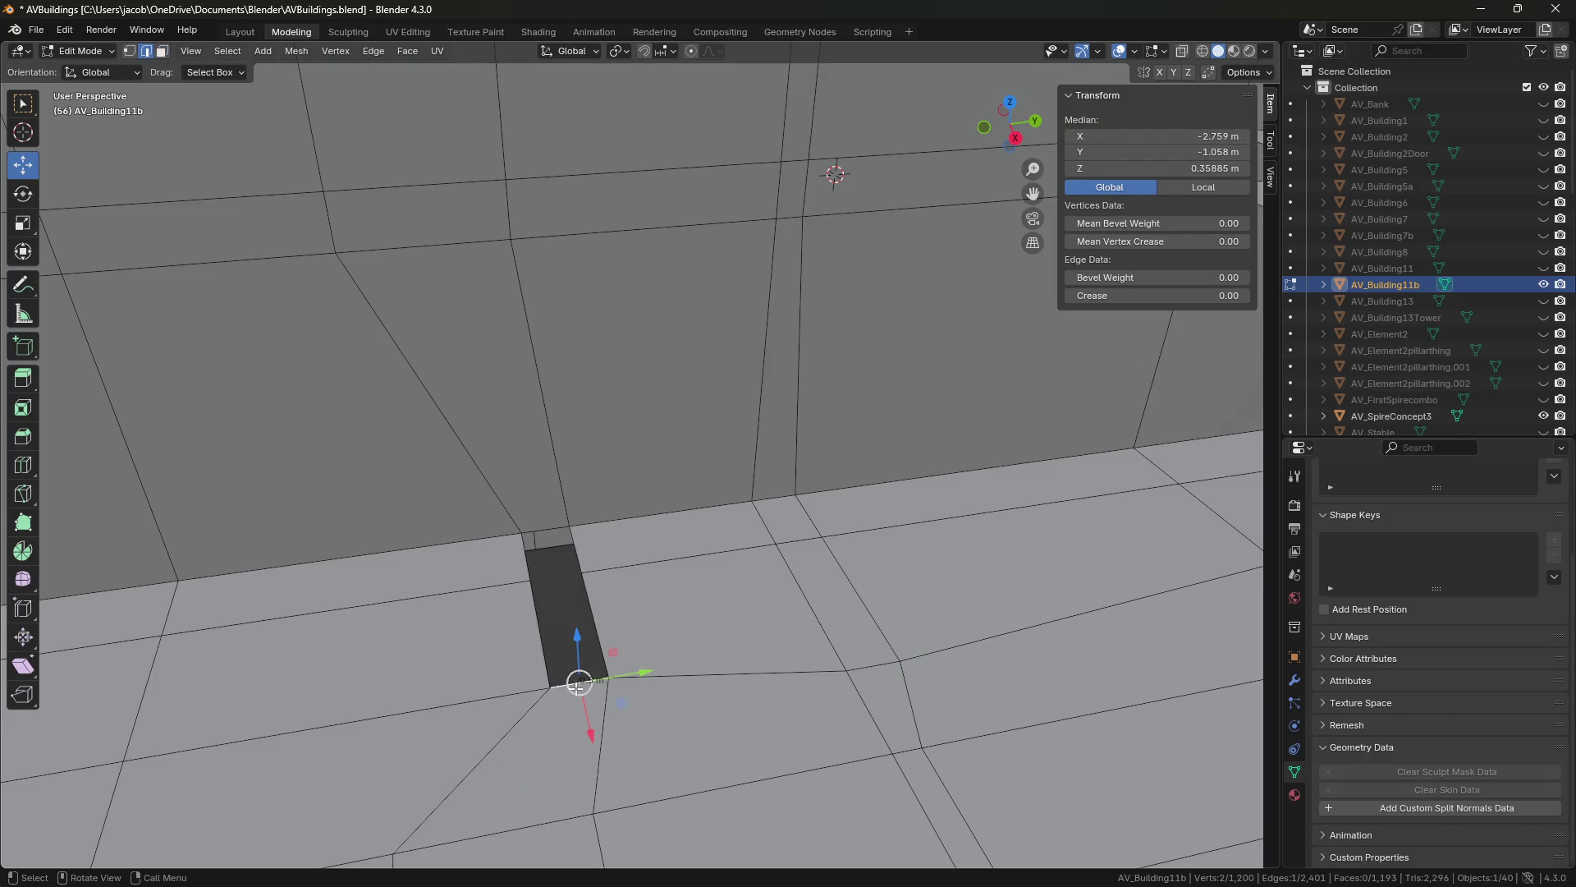
key("Return")
Fill new faces between the ledge and ramp edges, including the ramp's top, and save.
middle_click_drag(868, 331, 831, 324)
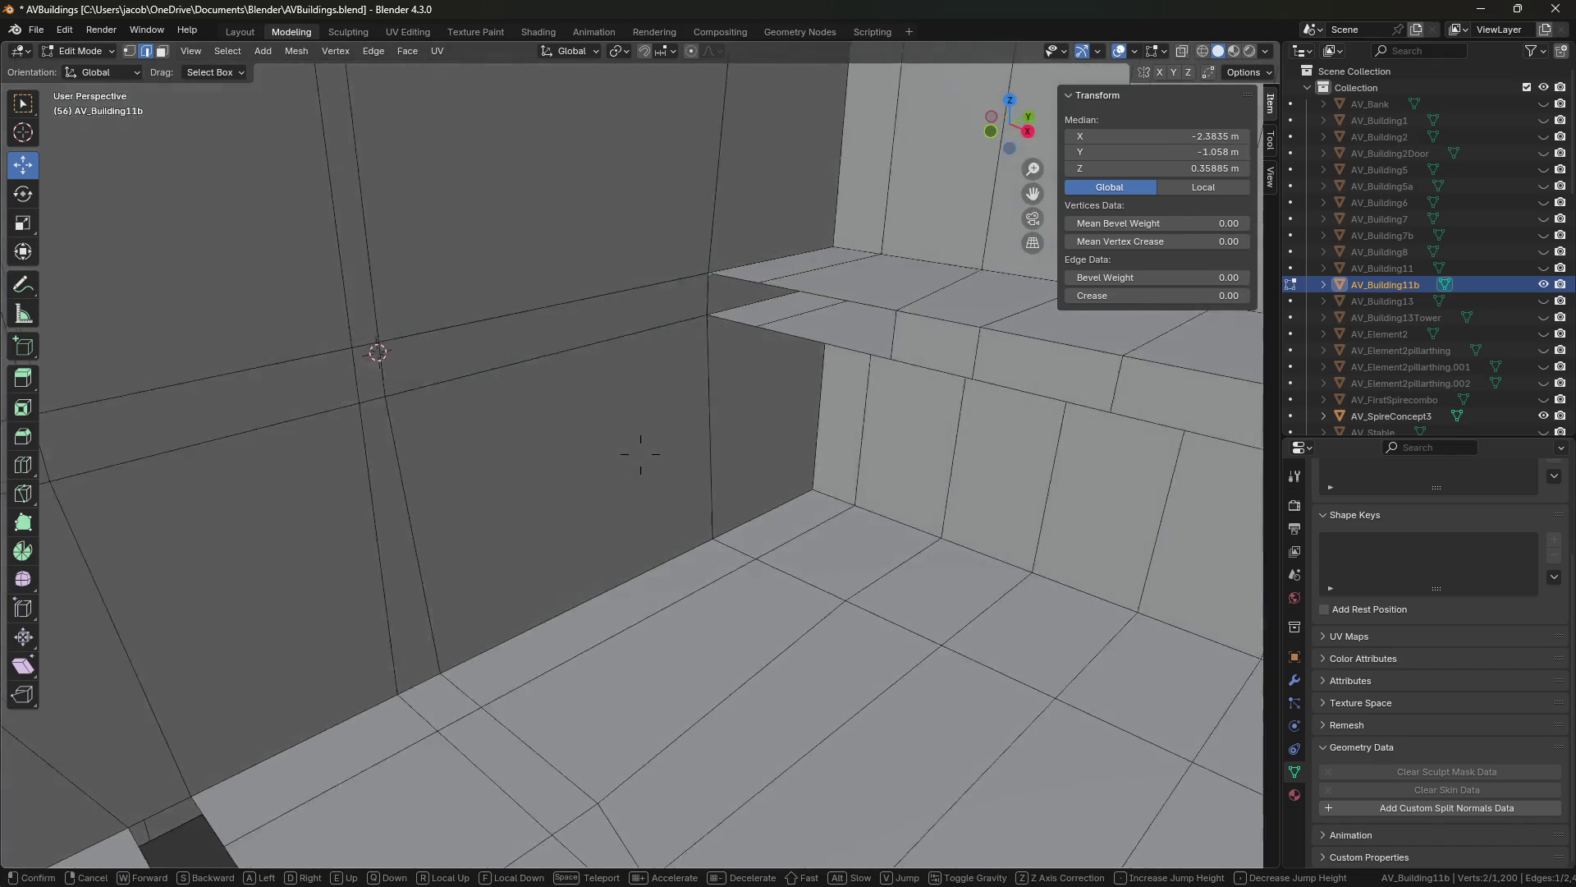
middle_click_drag(317, 718, 290, 771, "shift")
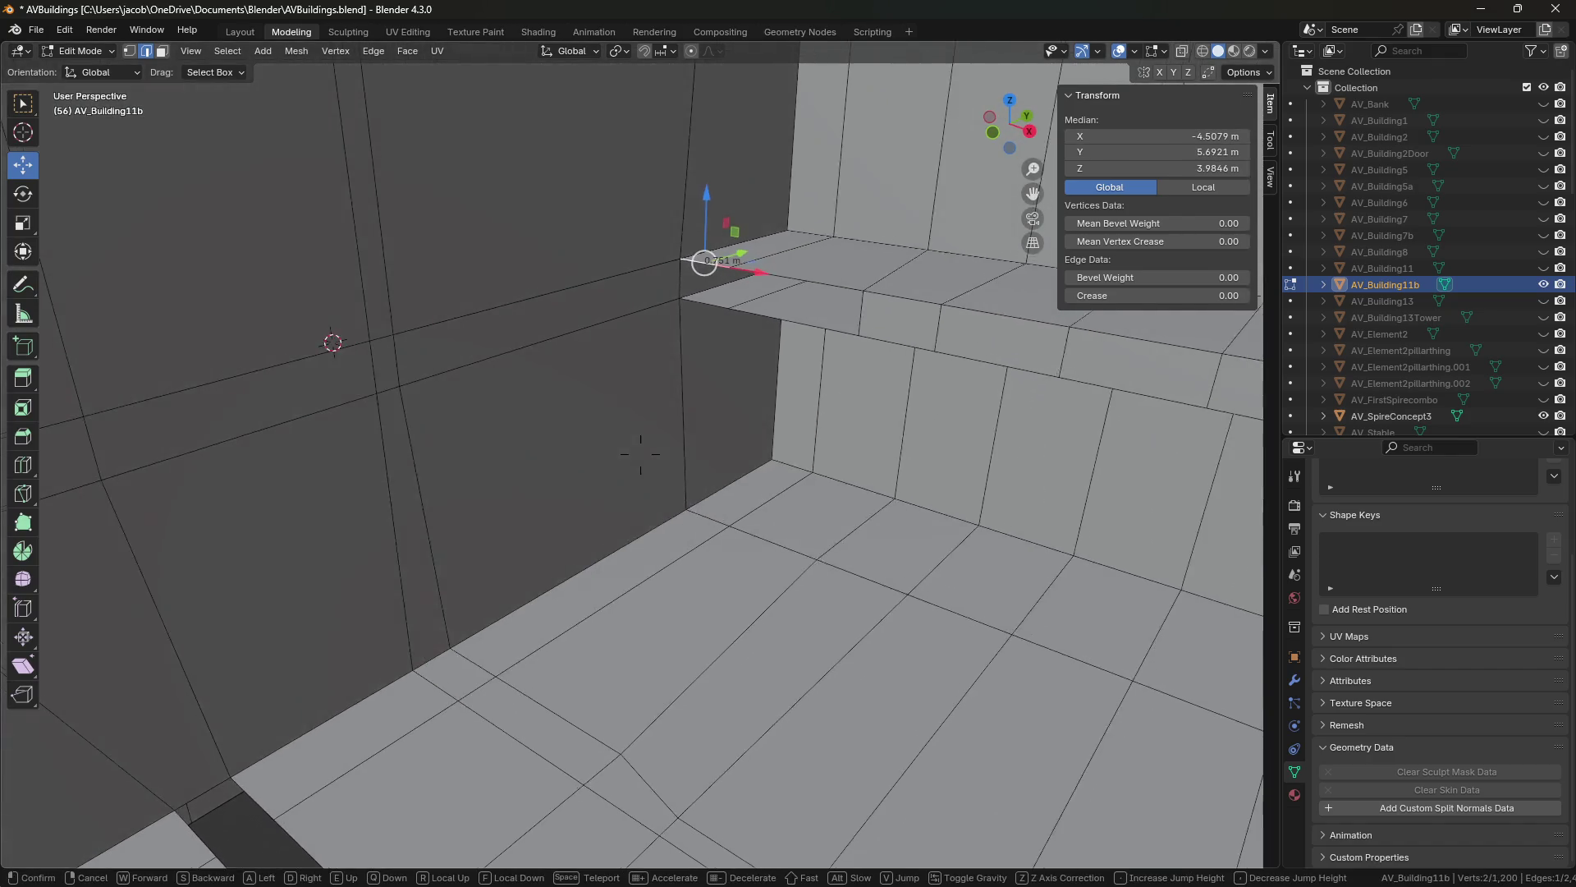
left_click(741, 285, "shift")
key("f")
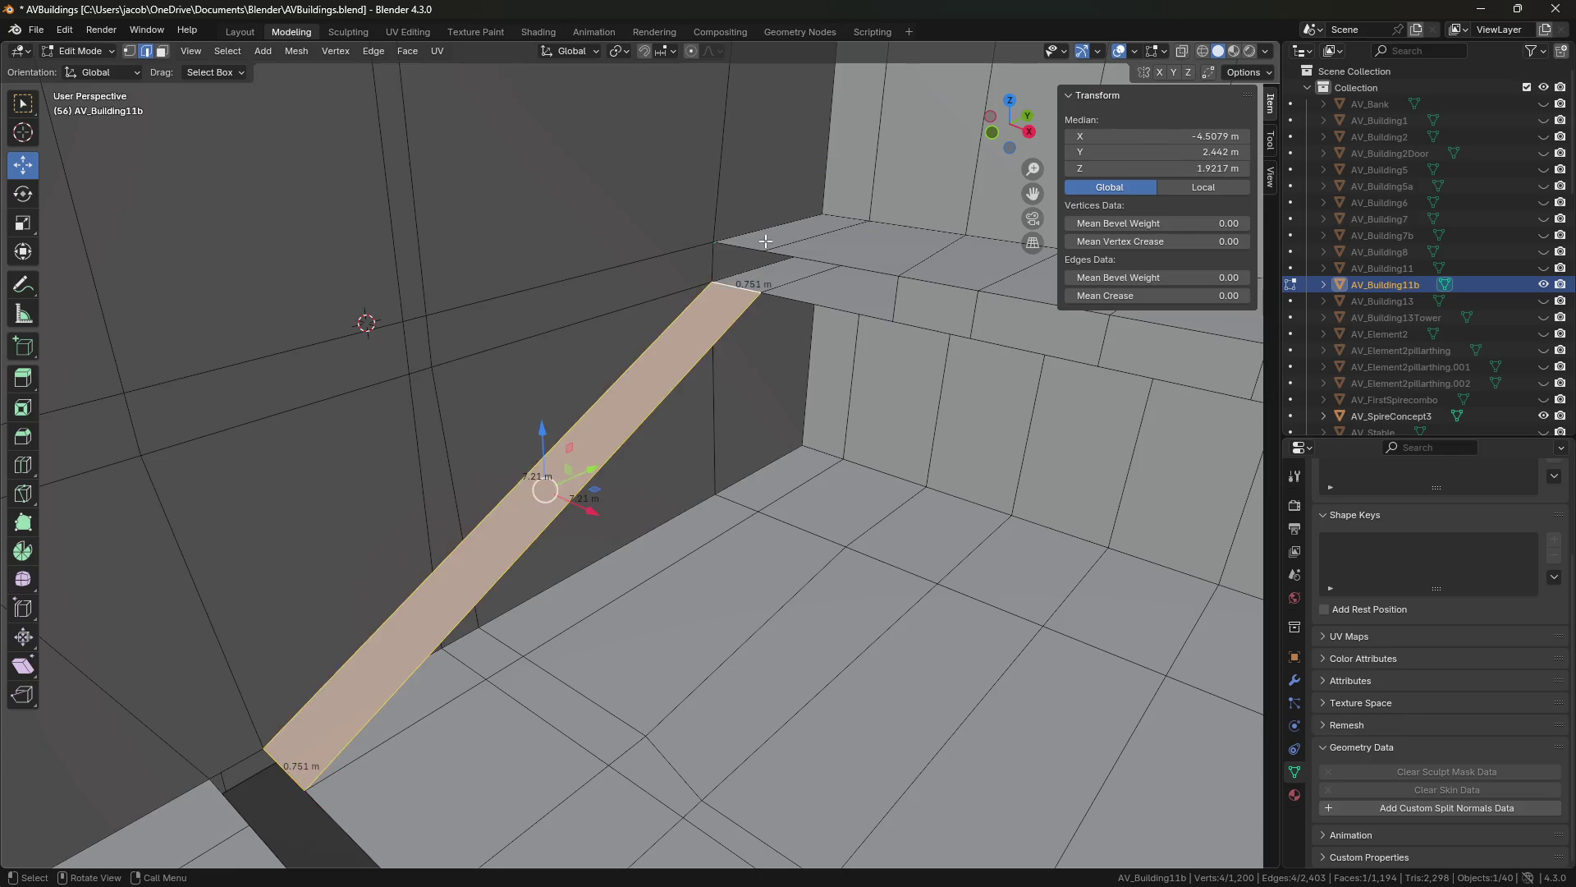
left_click(555, 525)
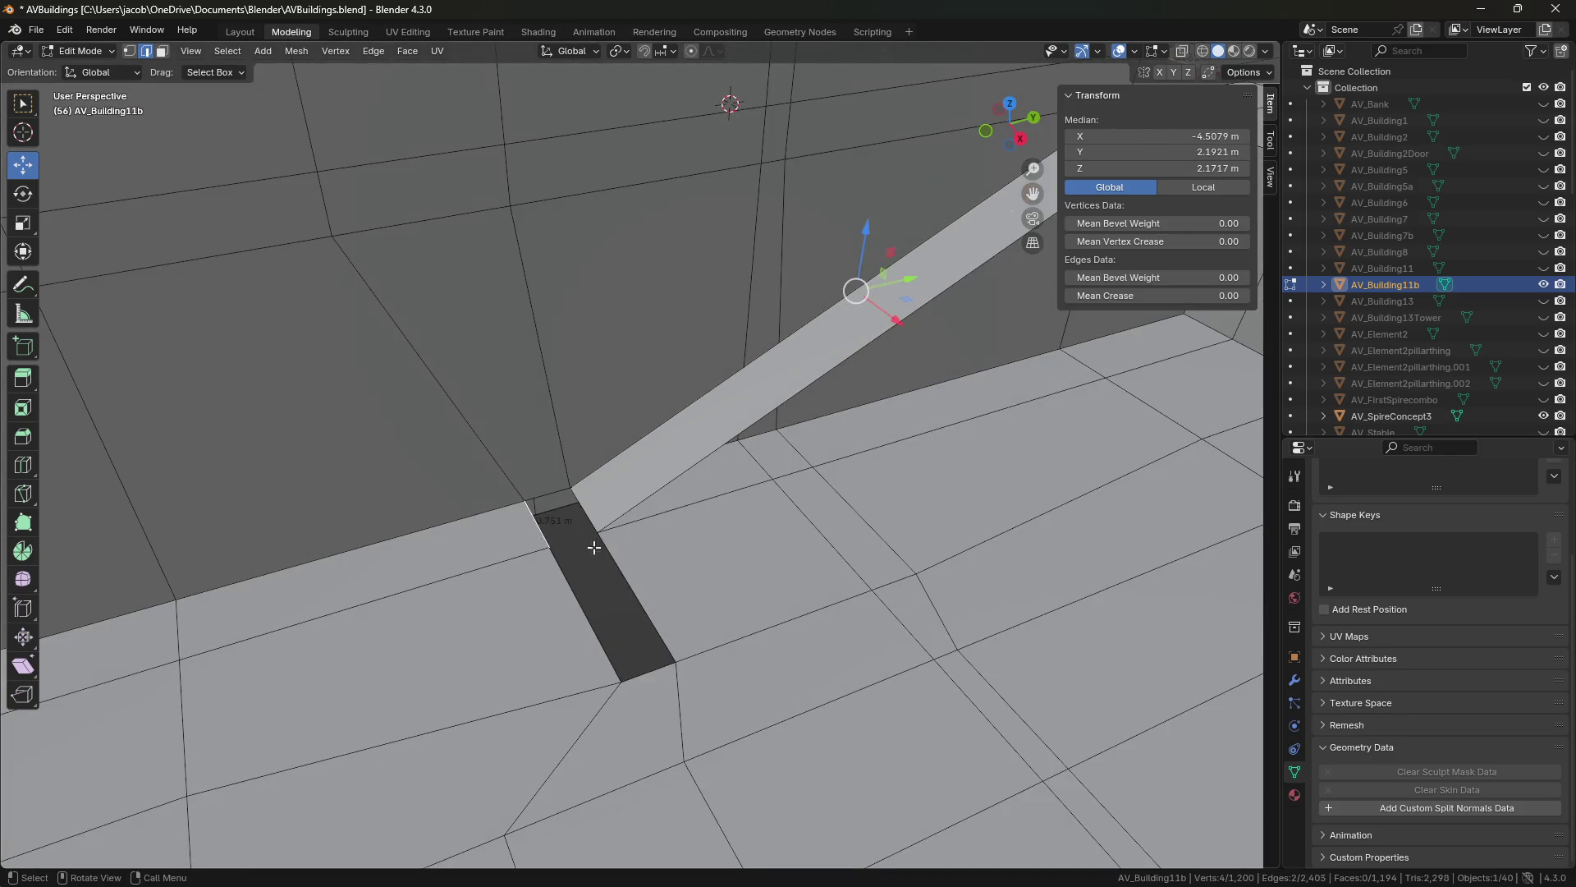
key("f")
middle_click_drag(593, 546, 639, 542)
key("f")
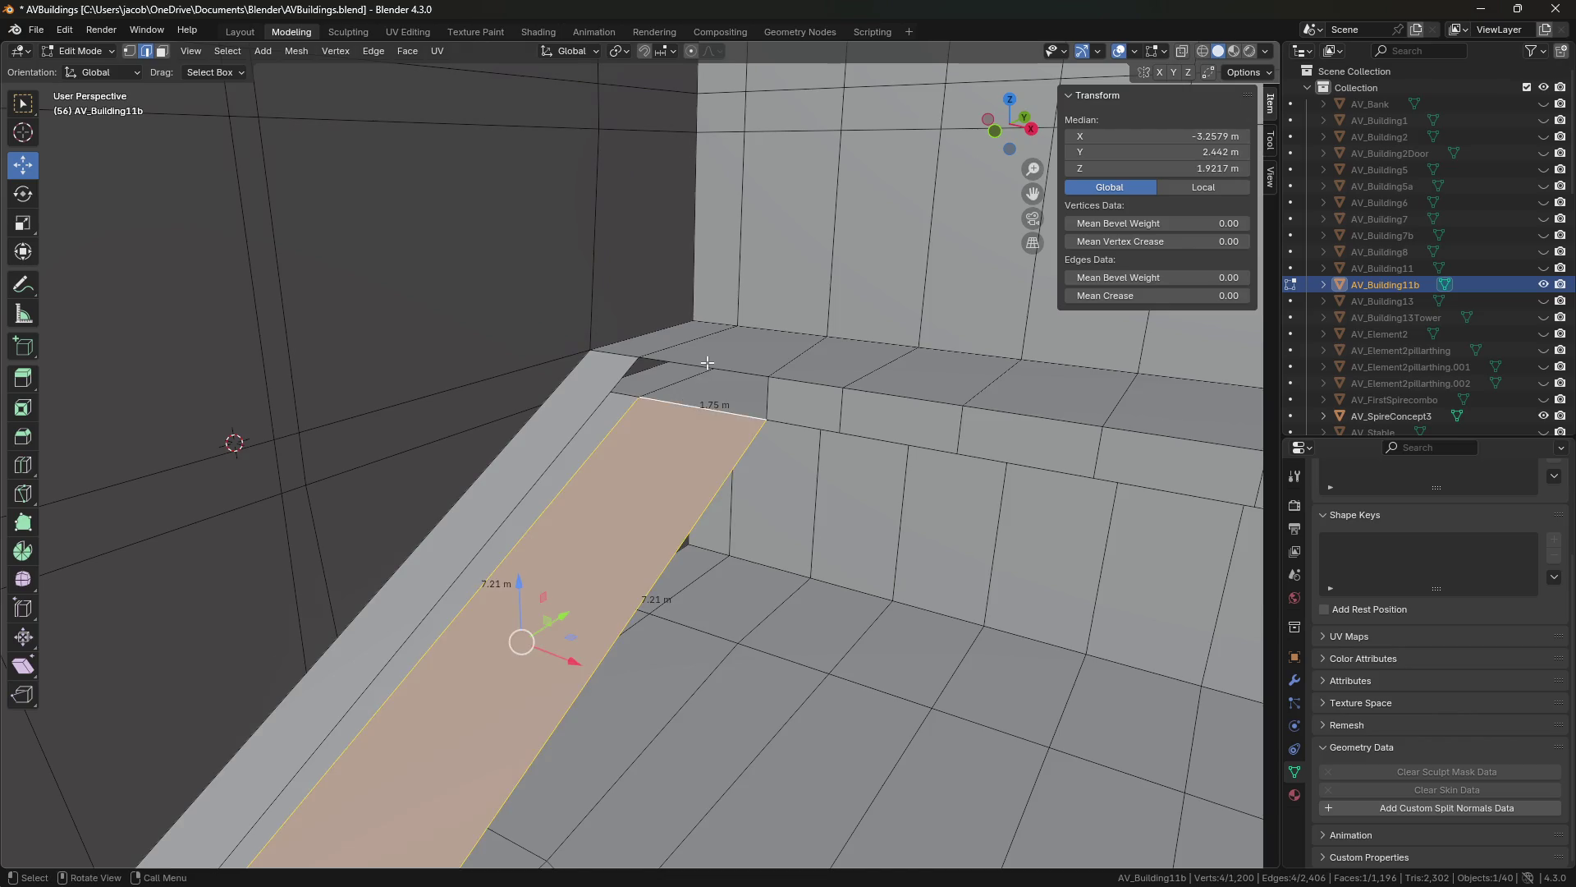
middle_click_drag(687, 406, 665, 447)
key("f")
left_click(770, 624)
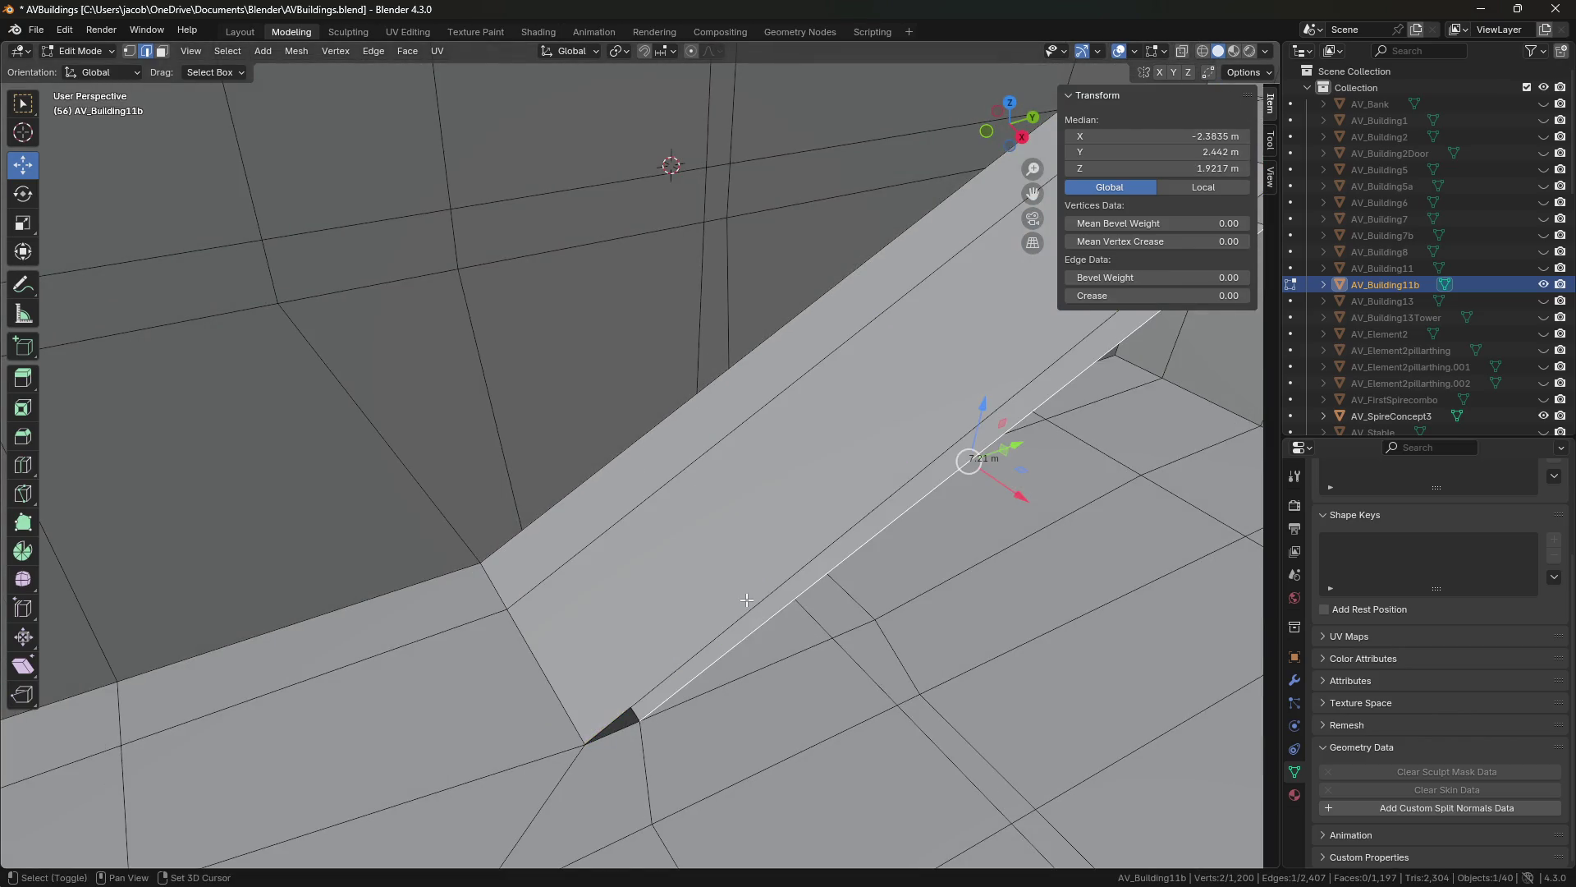
left_click(861, 651)
key("ctrl+s")
Walk around the room to inspect the slanted ledge and floor, then save the file.
key("shift+grave")
key("s")
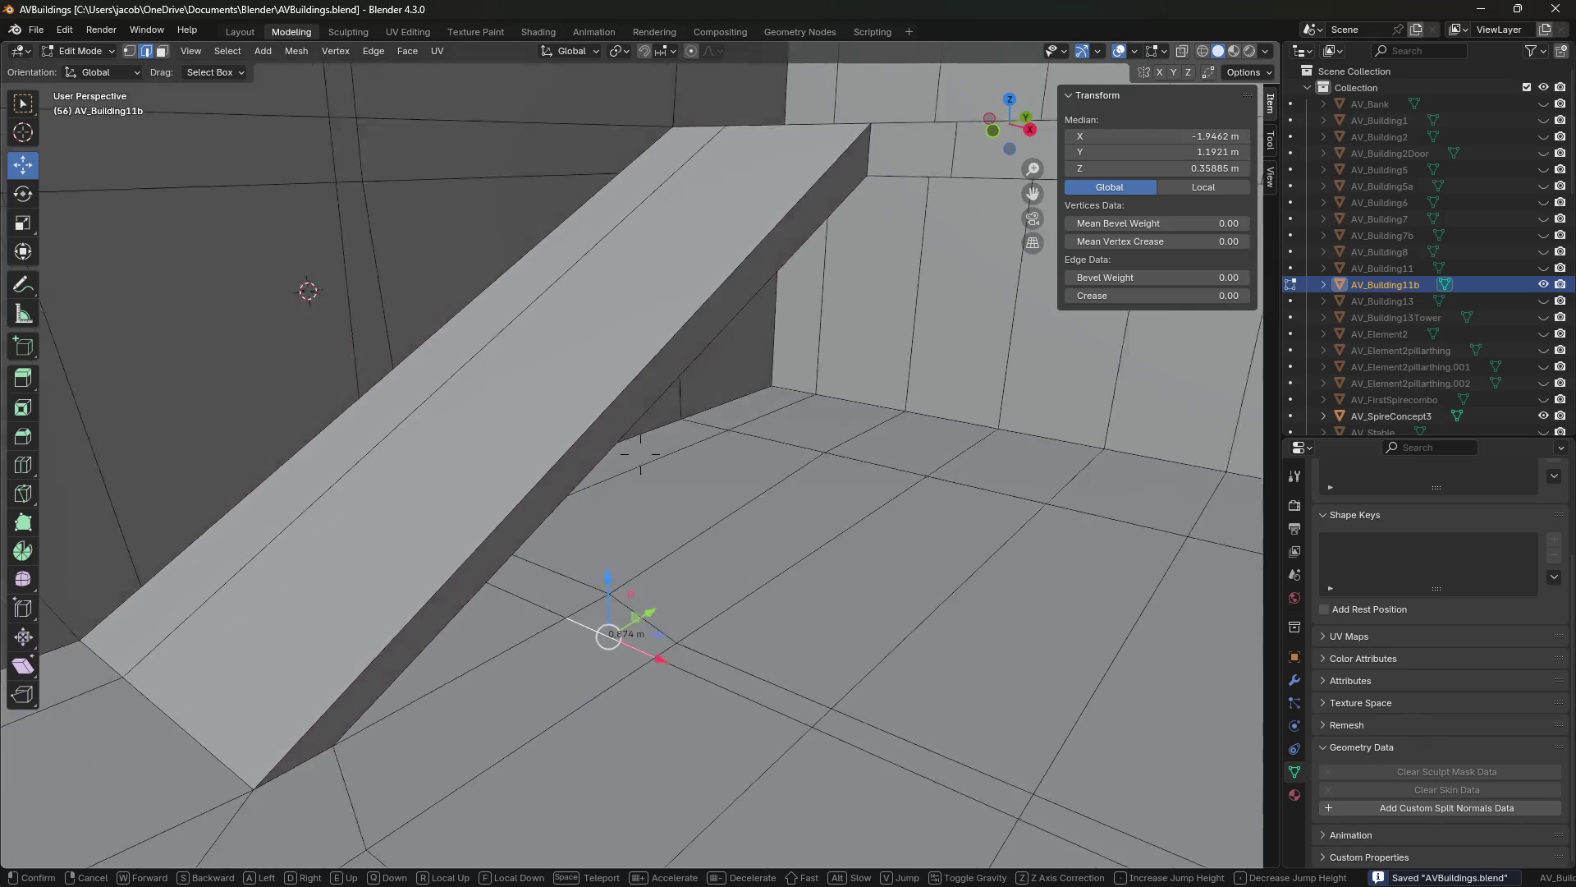
key("s")
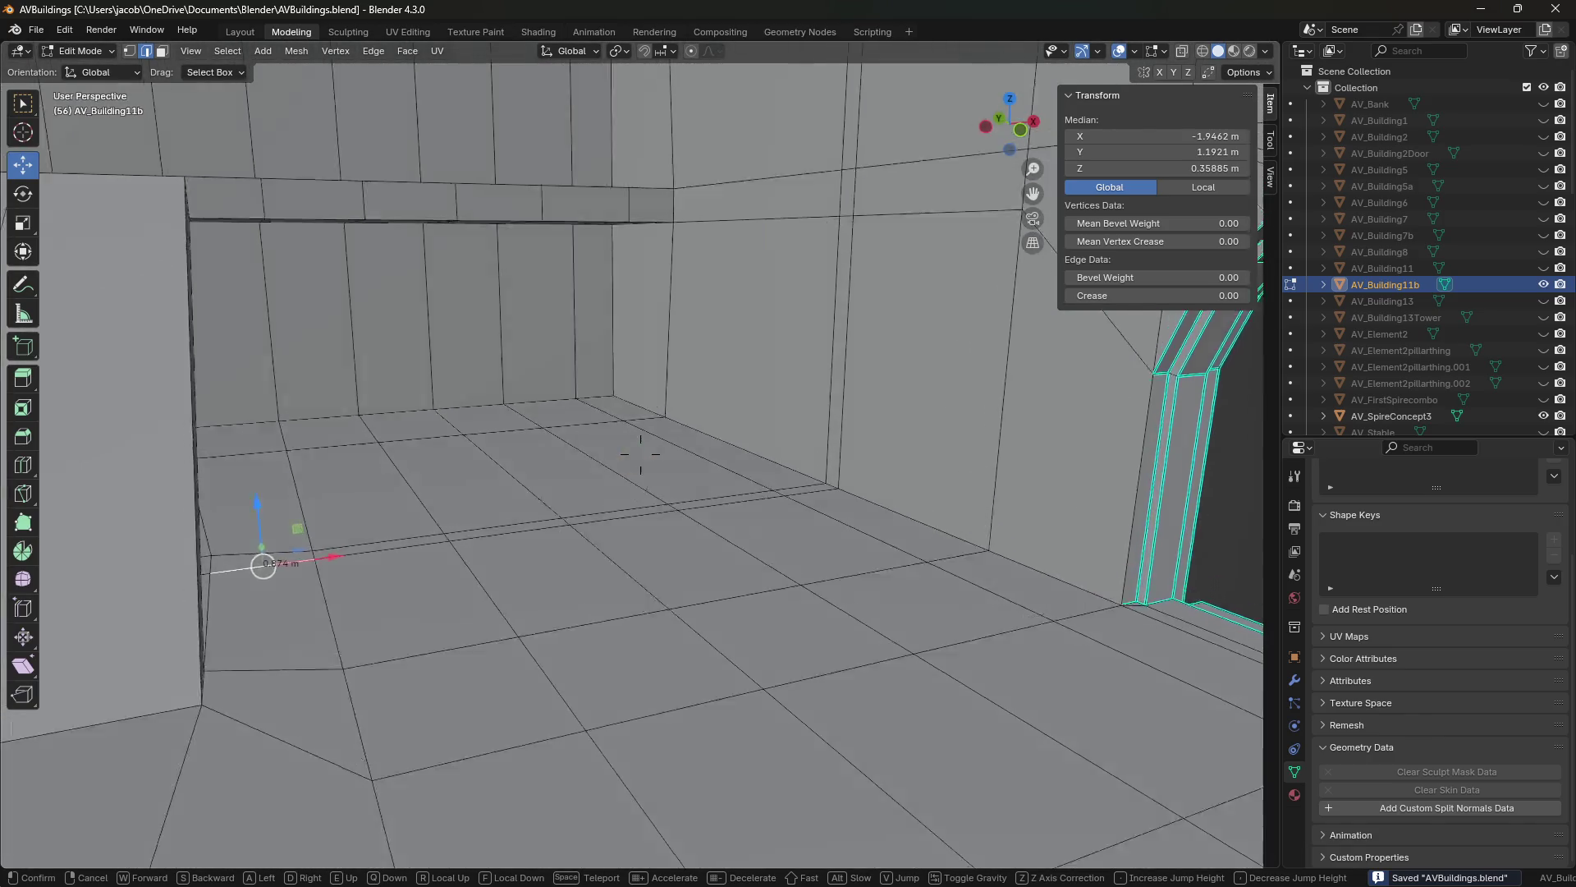
key("s")
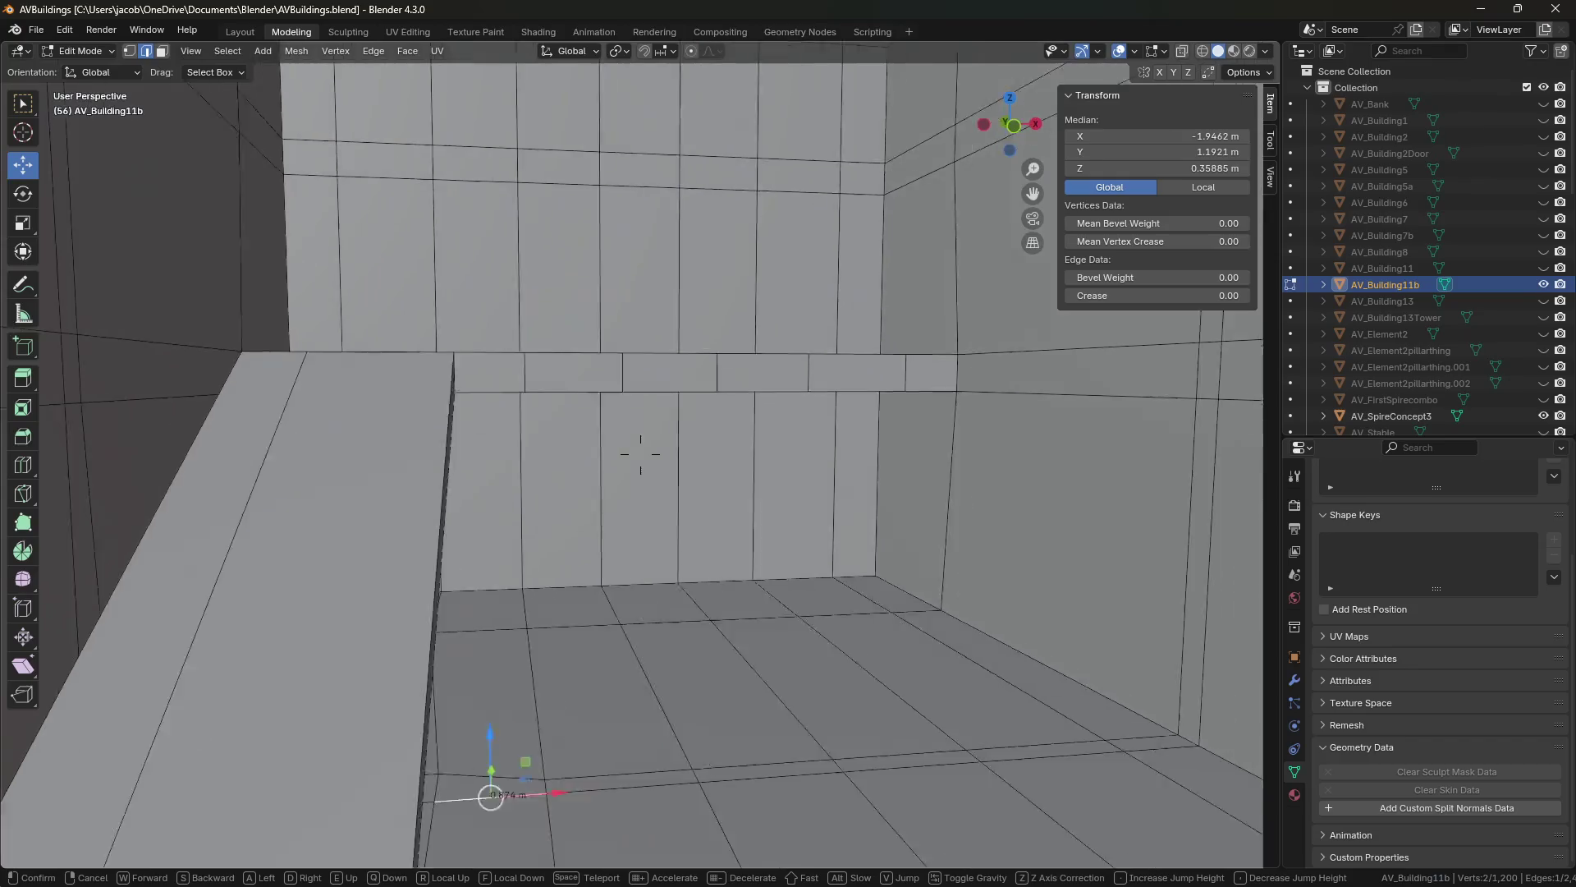
key("s")
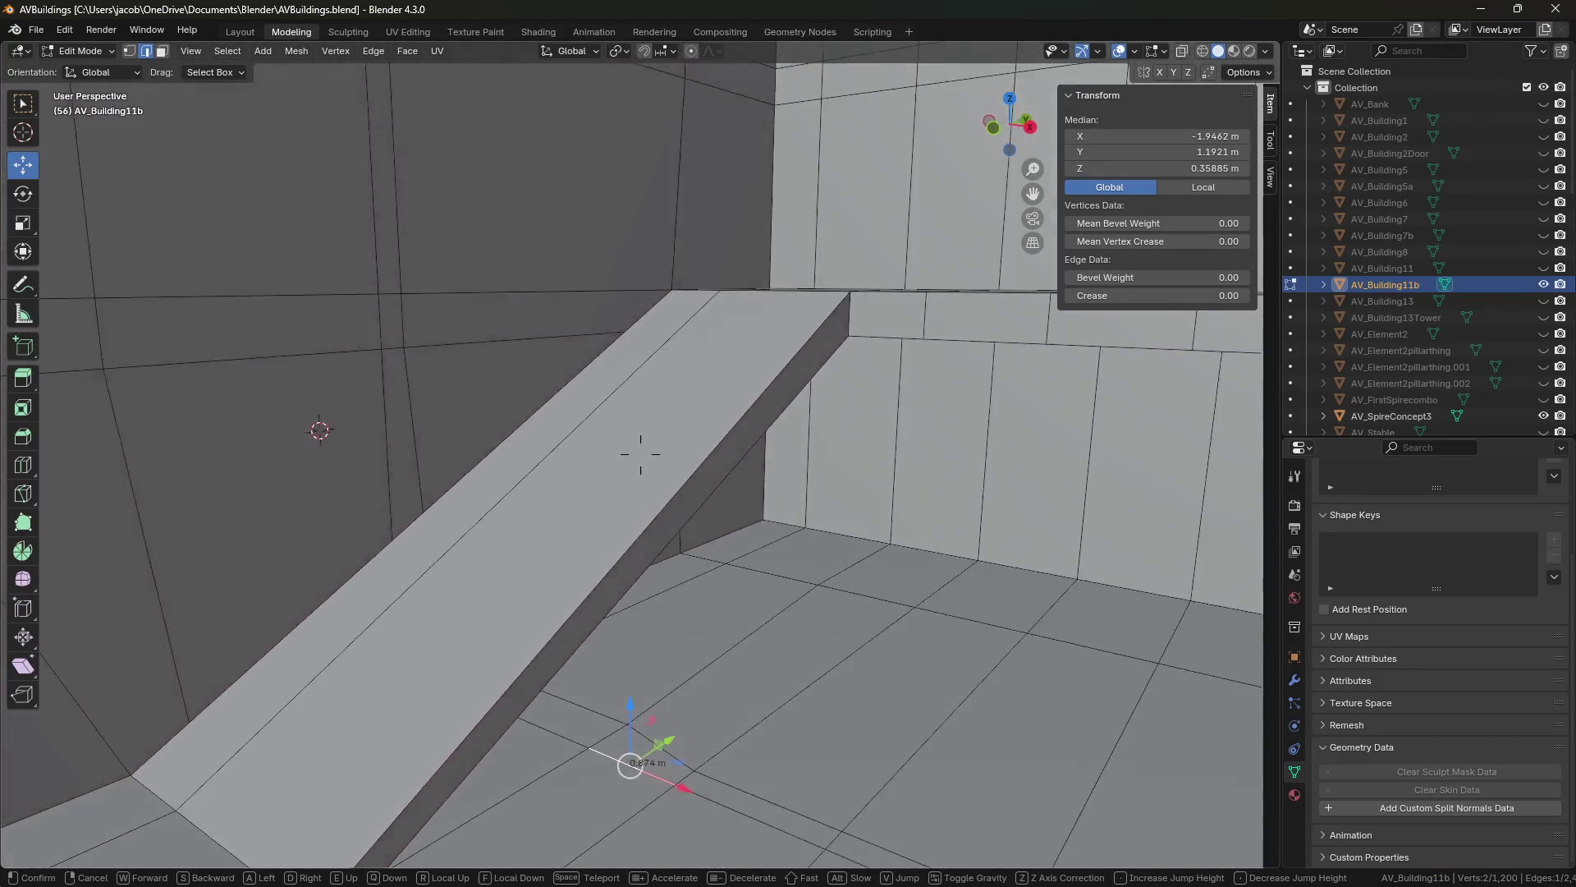
key("w")
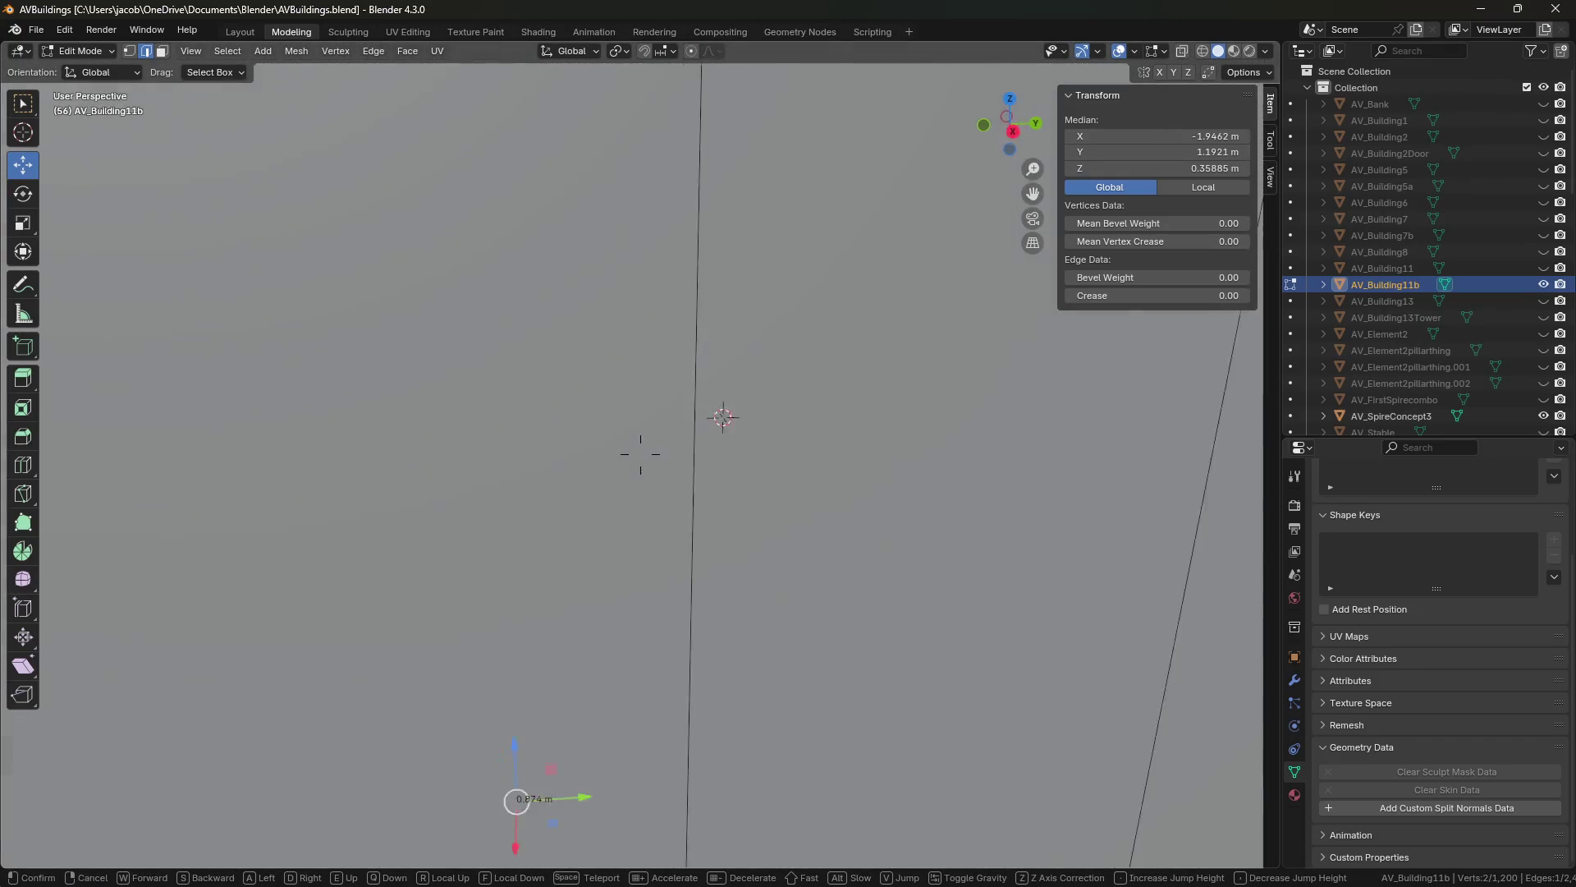
key("w")
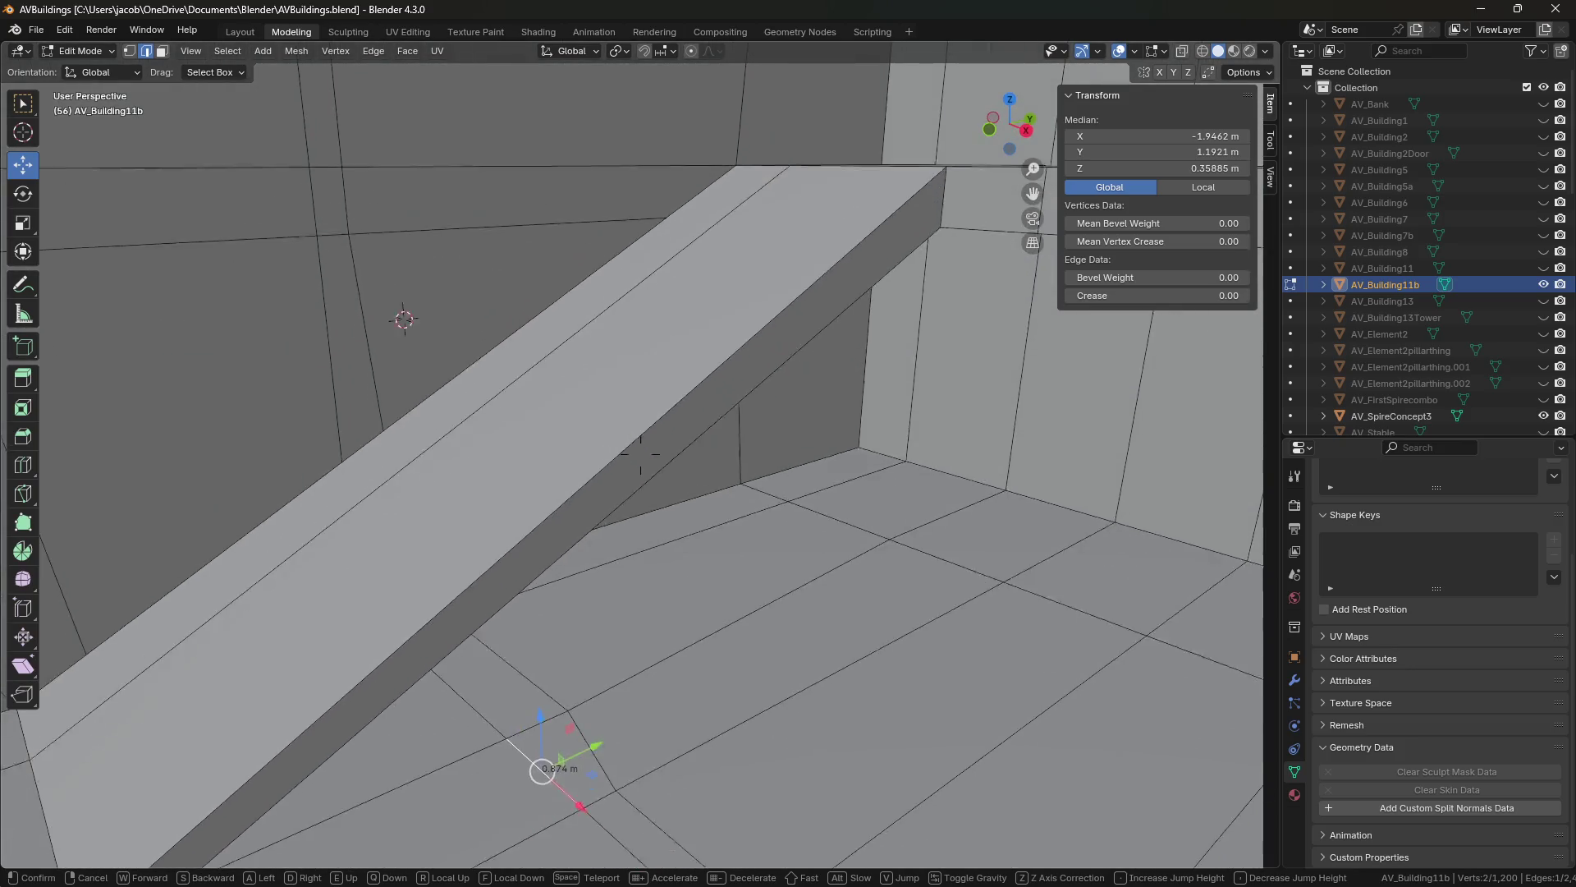
key("q")
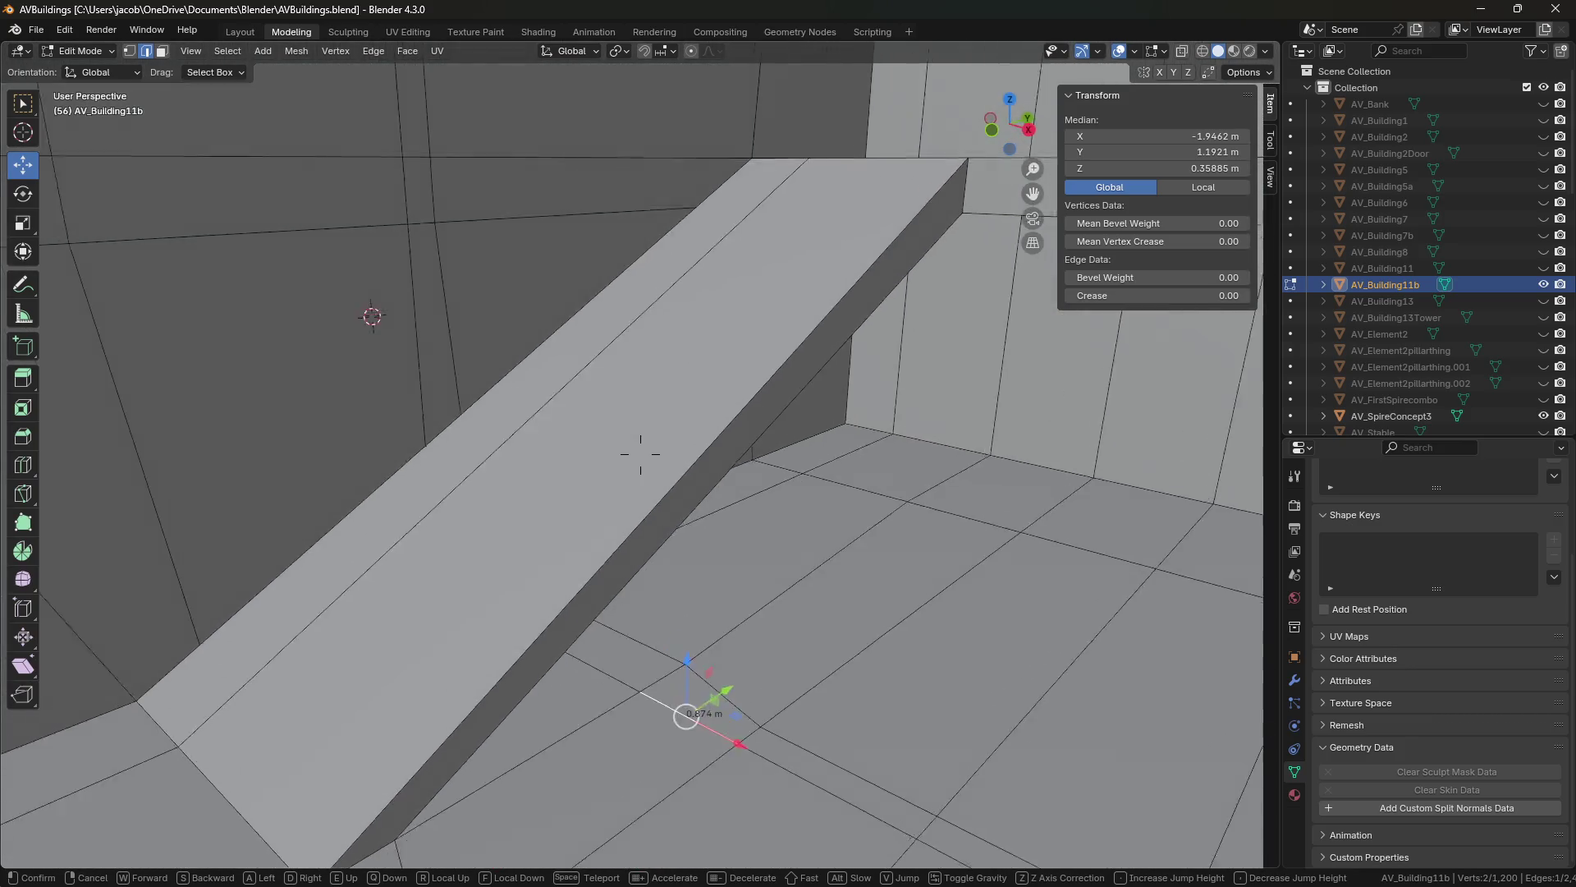
key("e")
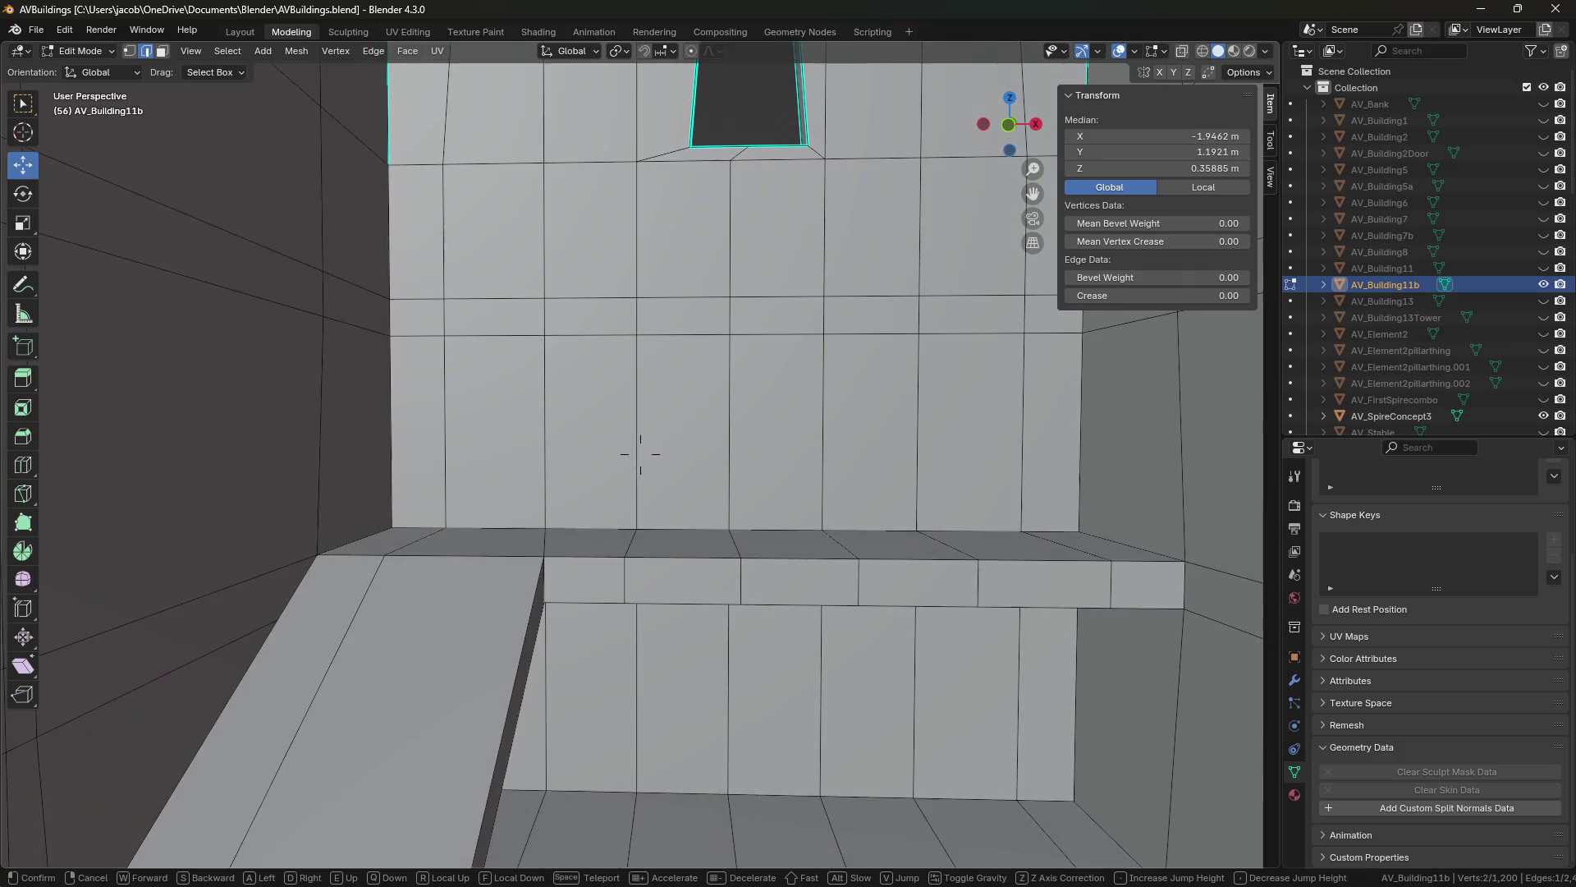
left_click(640, 454)
key("ctrl+s")
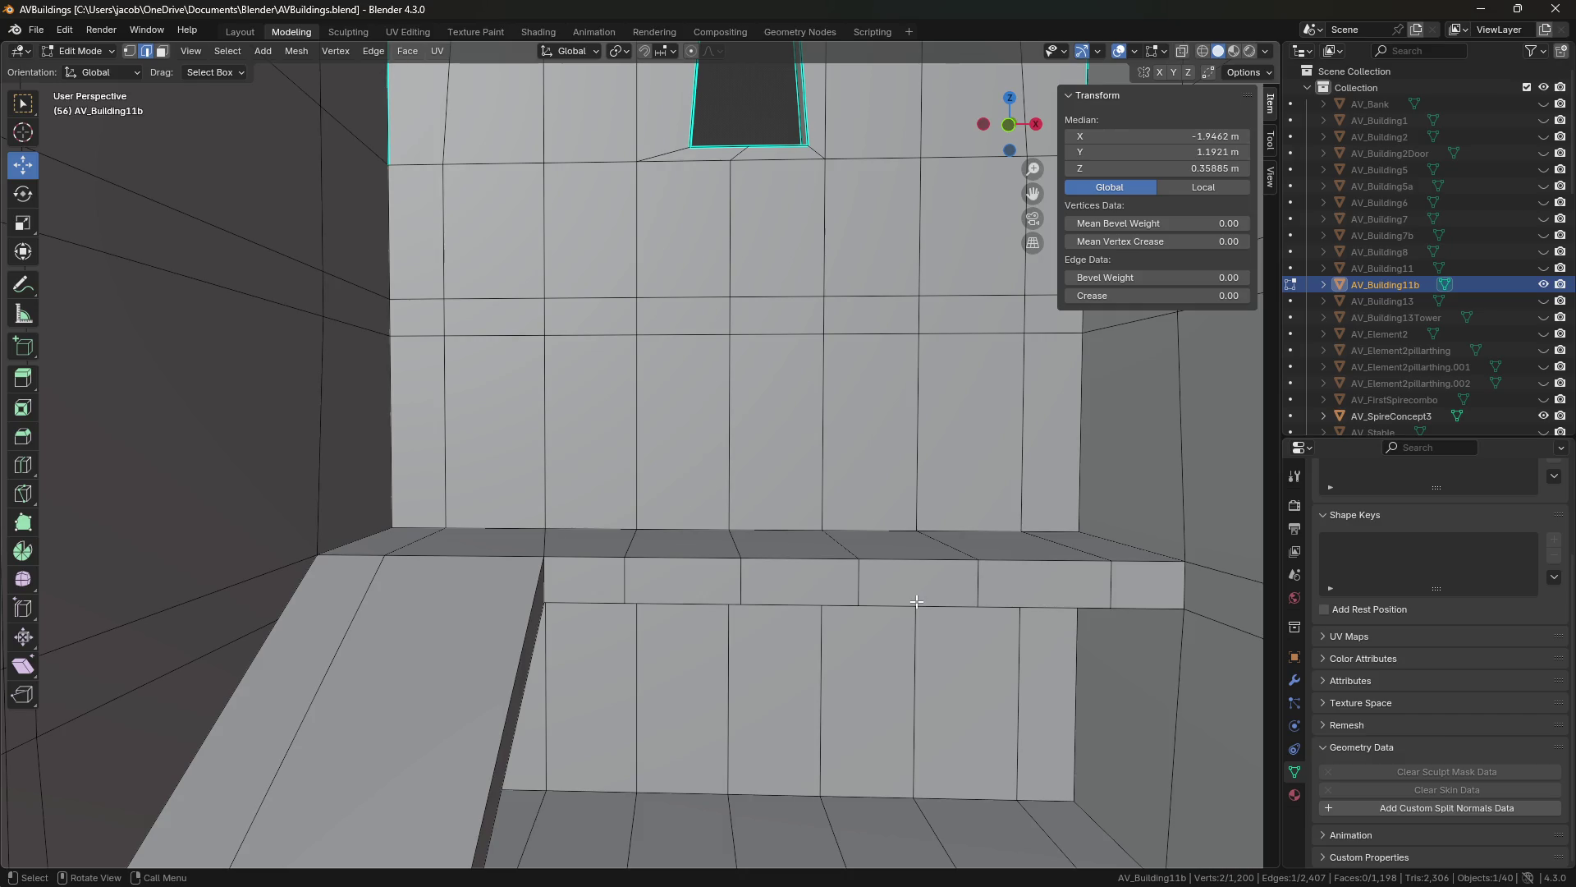
key("s")
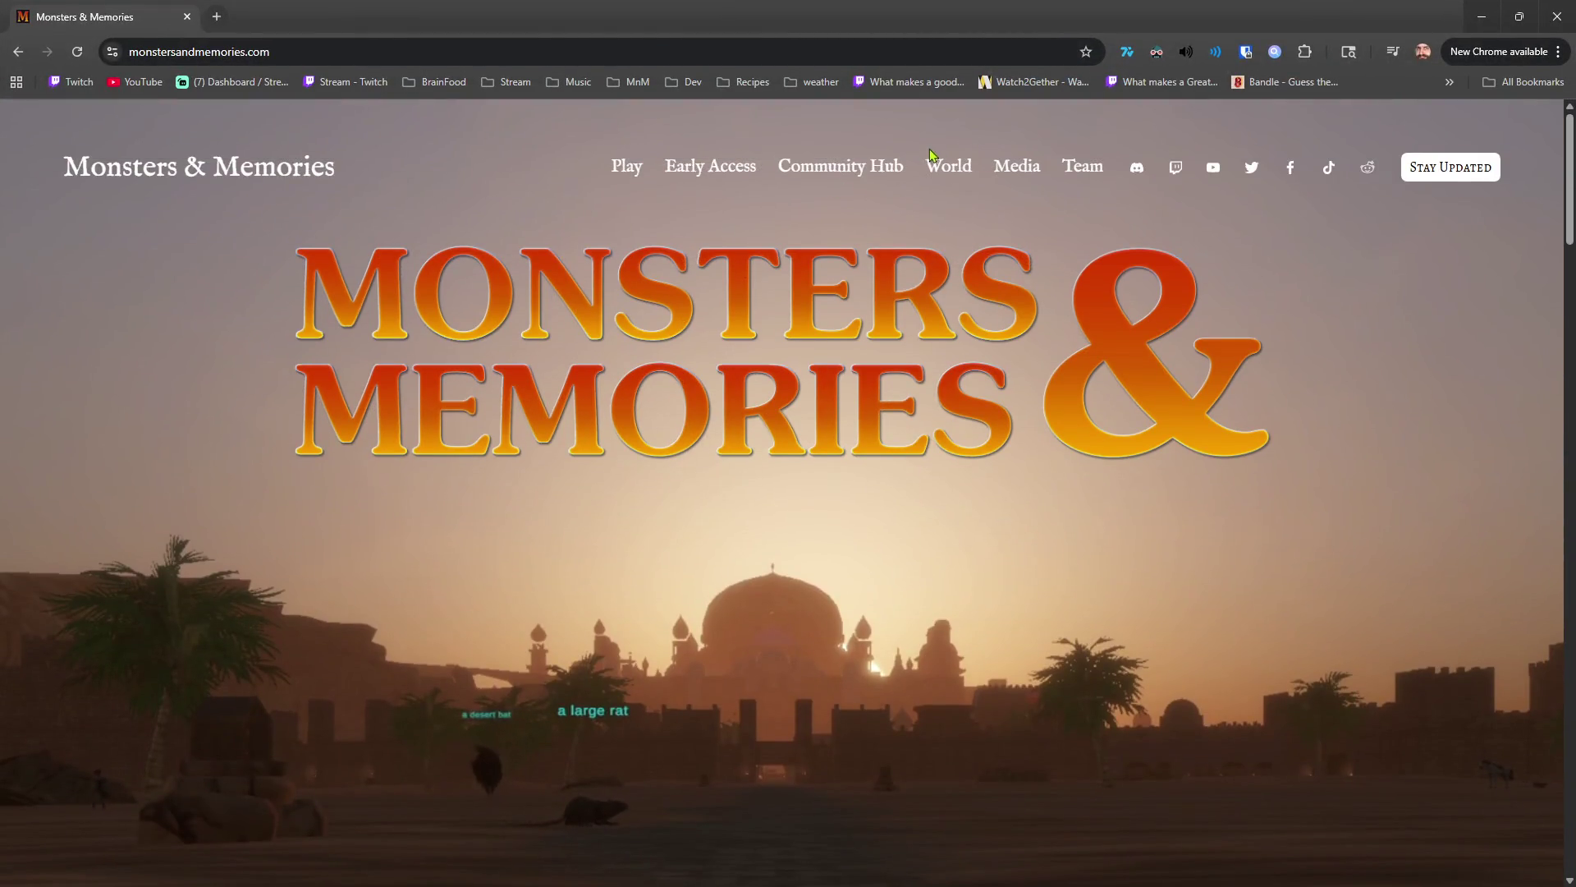
Open Concept Art from the Media page and scroll down through the paintings.
left_click(1015, 167)
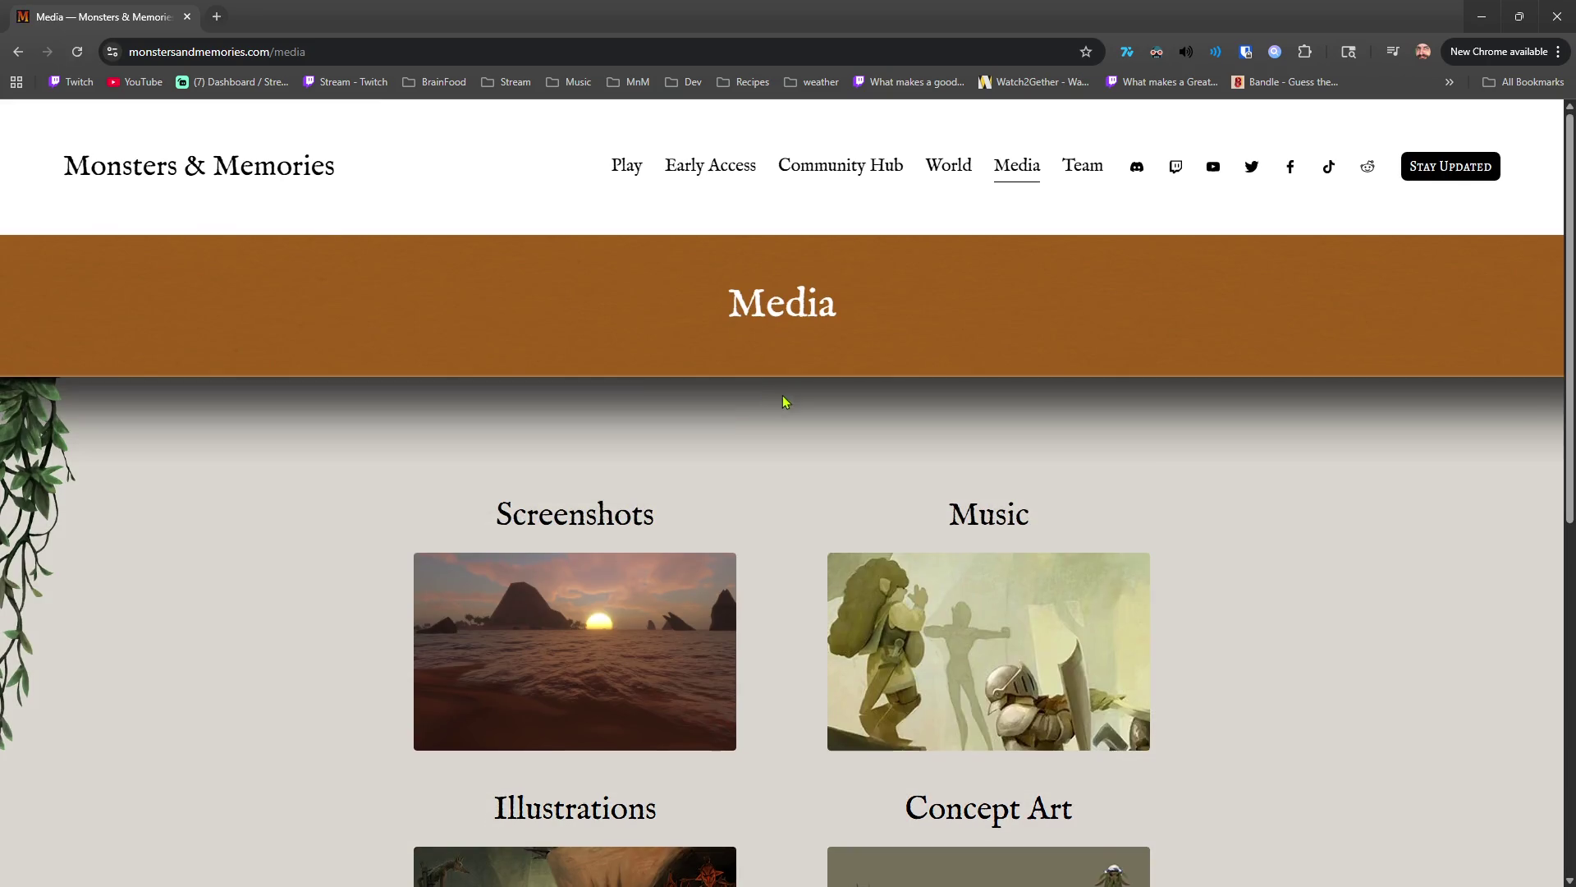
scroll(739, 492, "down", 3)
left_click(944, 680)
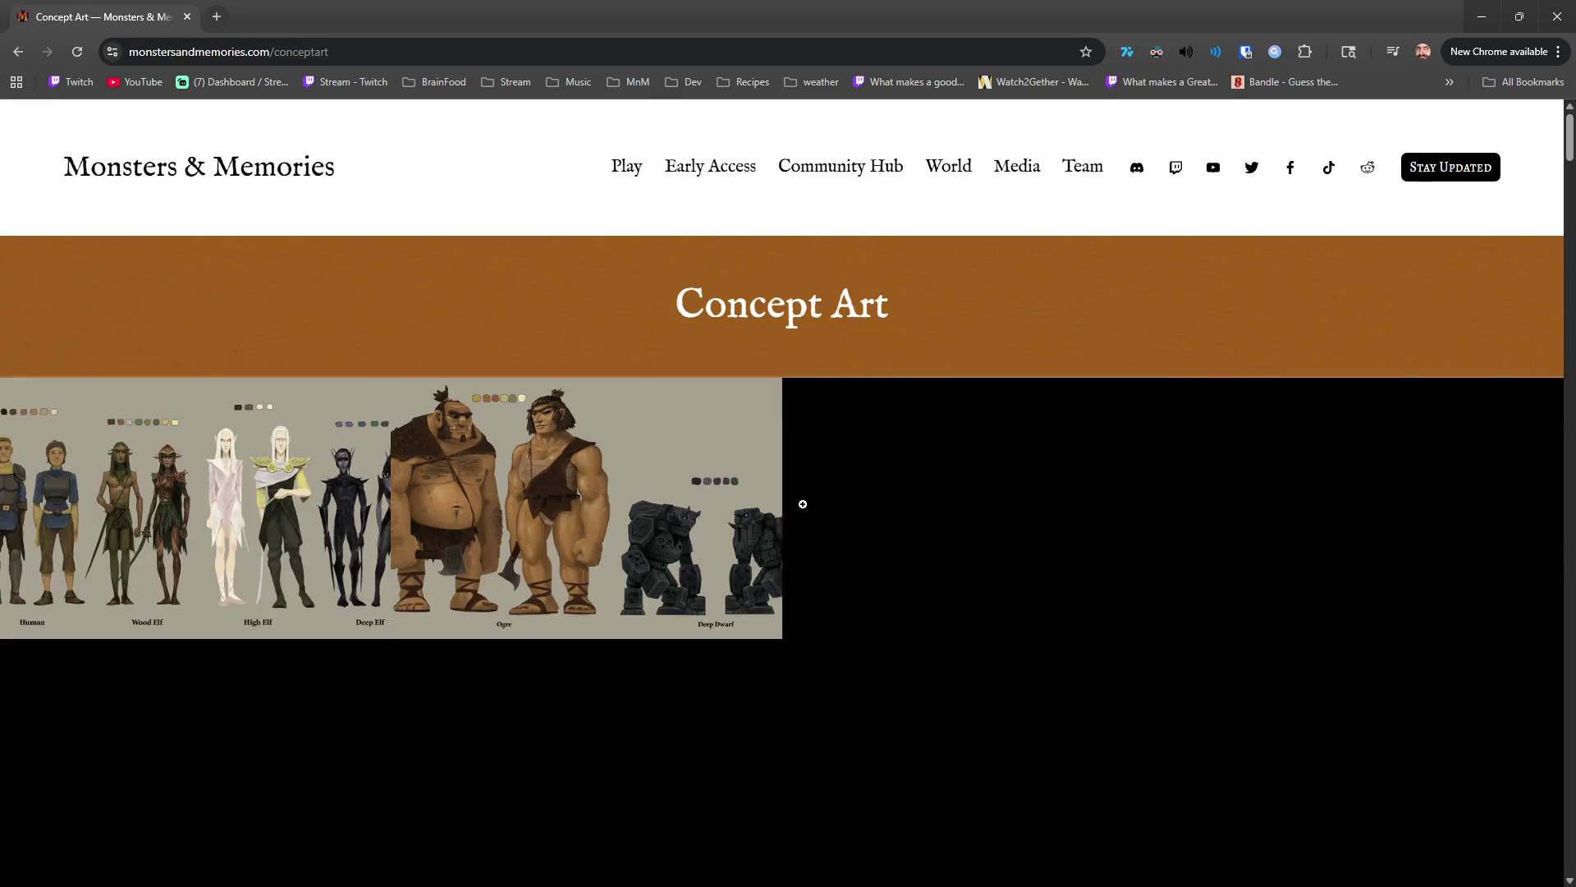
scroll(803, 498, "down", 10)
scroll(804, 497, "up", 6)
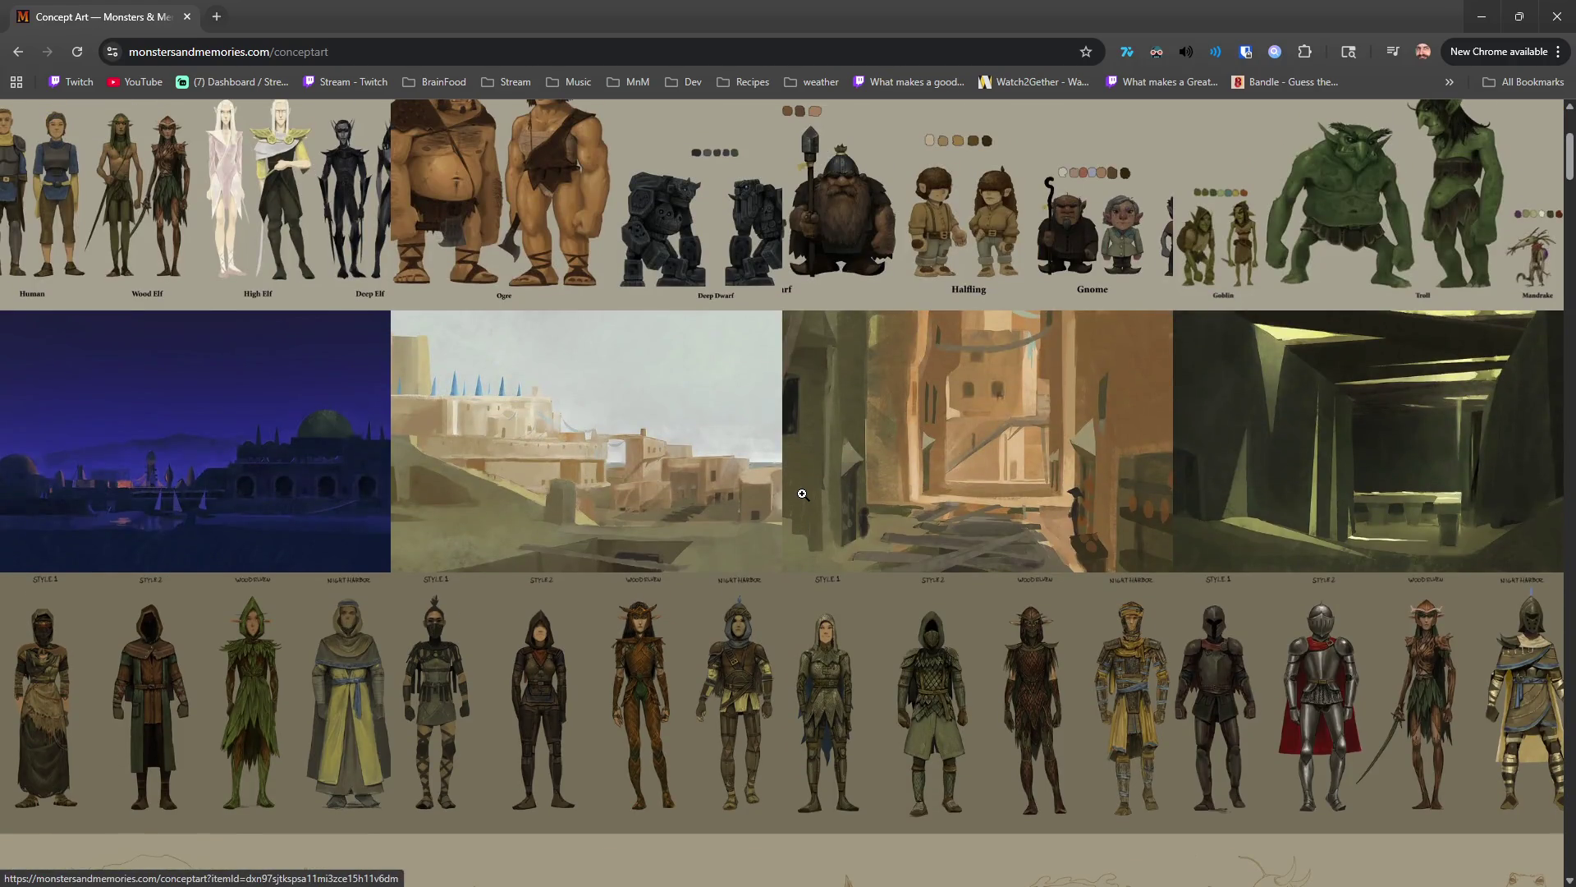
scroll(802, 491, "down", 9)
scroll(802, 492, "down", 6)
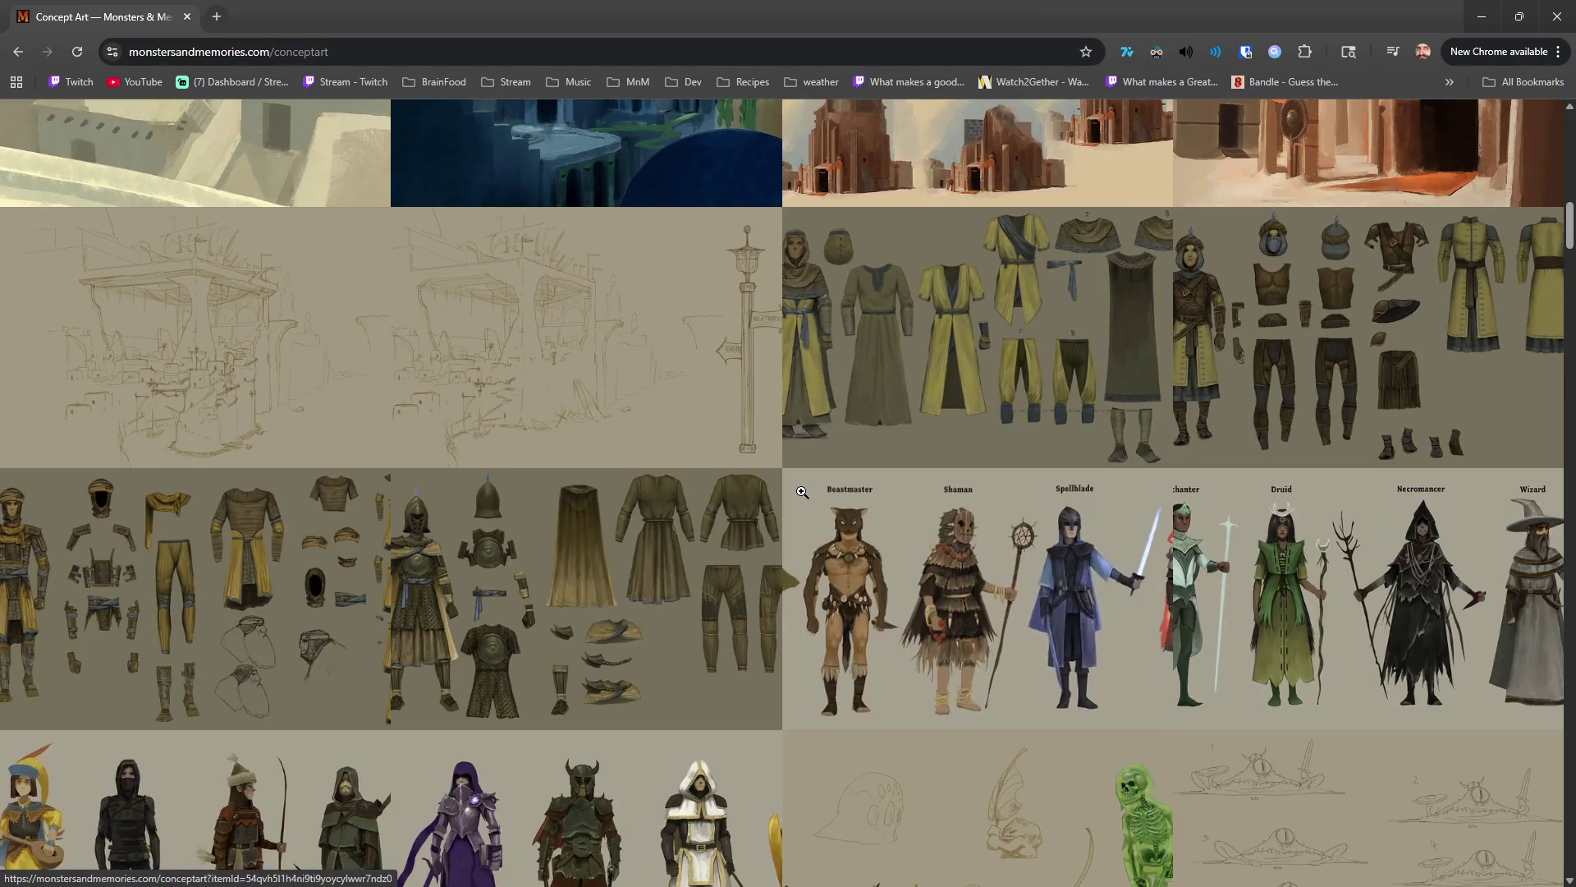
scroll(802, 491, "down", 7)
scroll(802, 491, "down", 6)
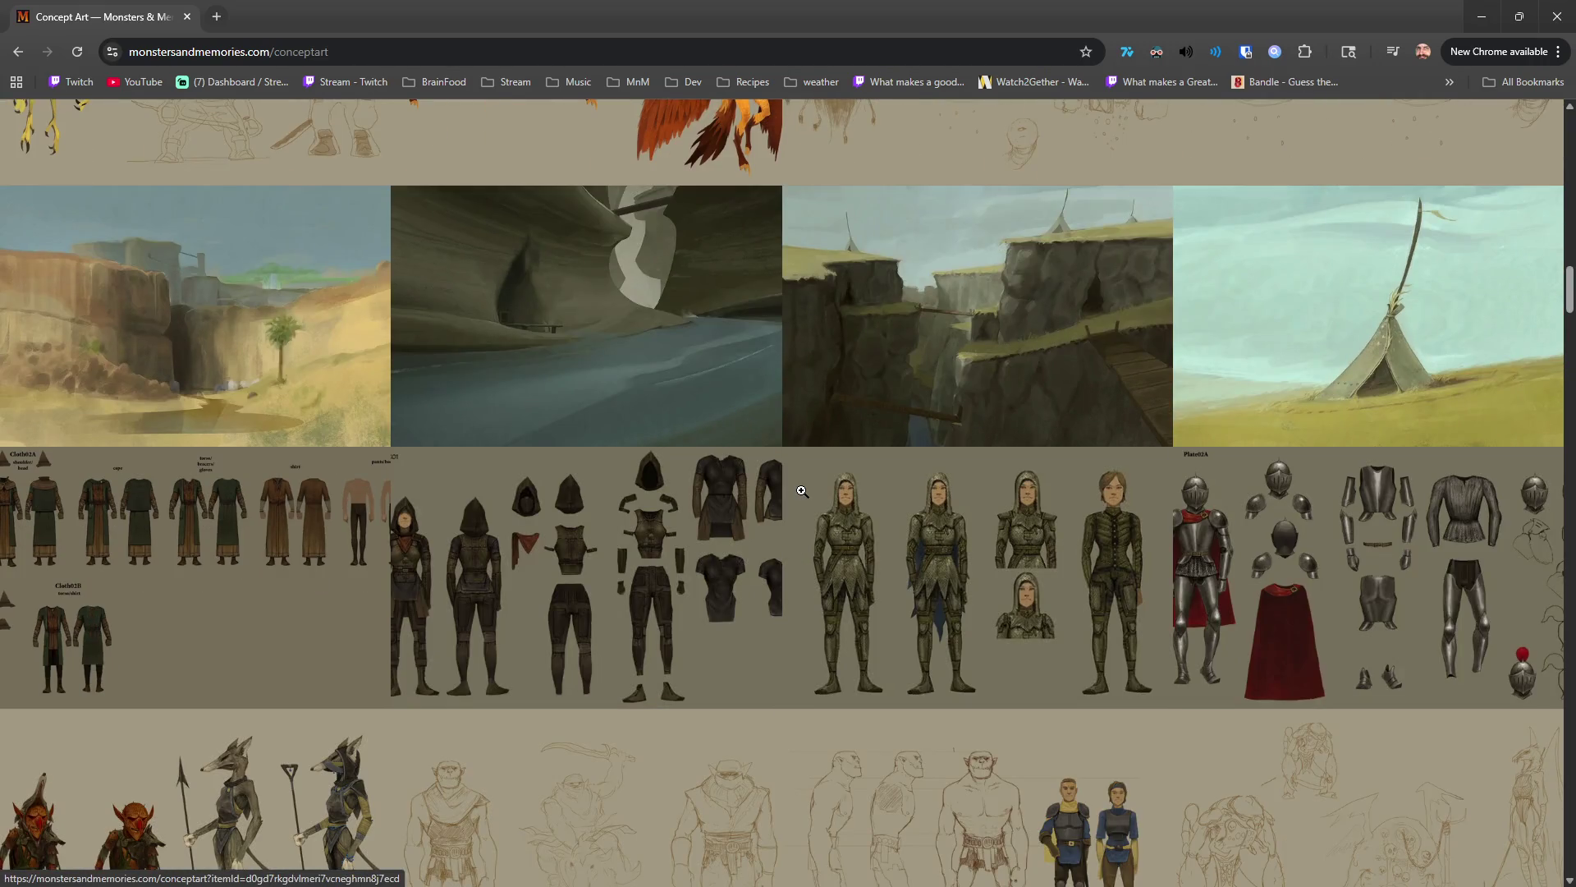
scroll(802, 489, "down", 8)
scroll(801, 489, "down", 6)
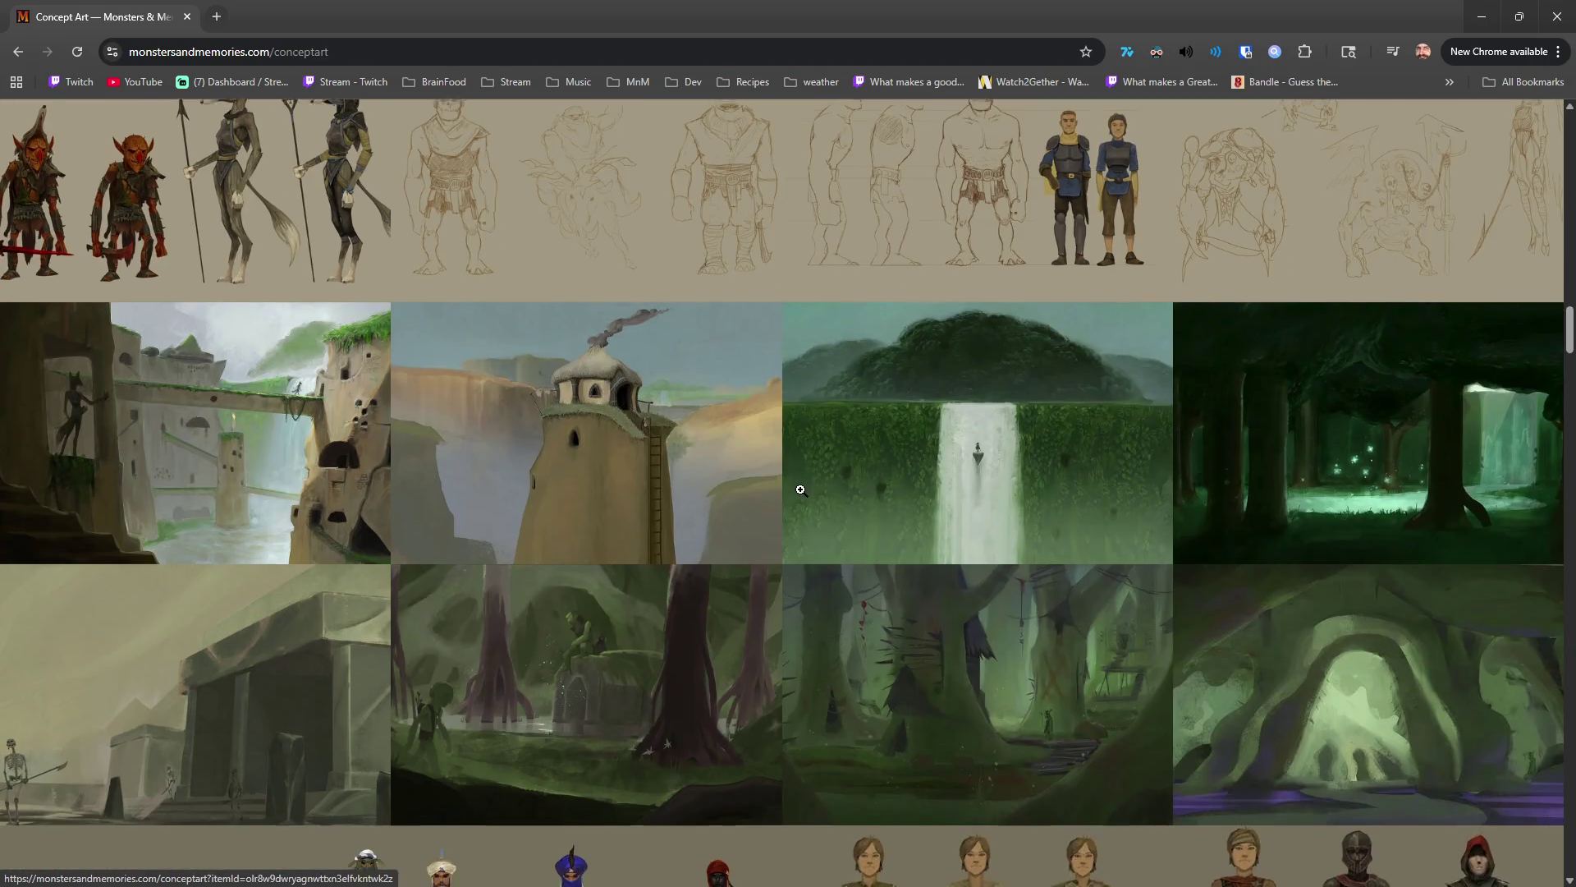
scroll(800, 488, "down", 8)
scroll(800, 488, "down", 8)
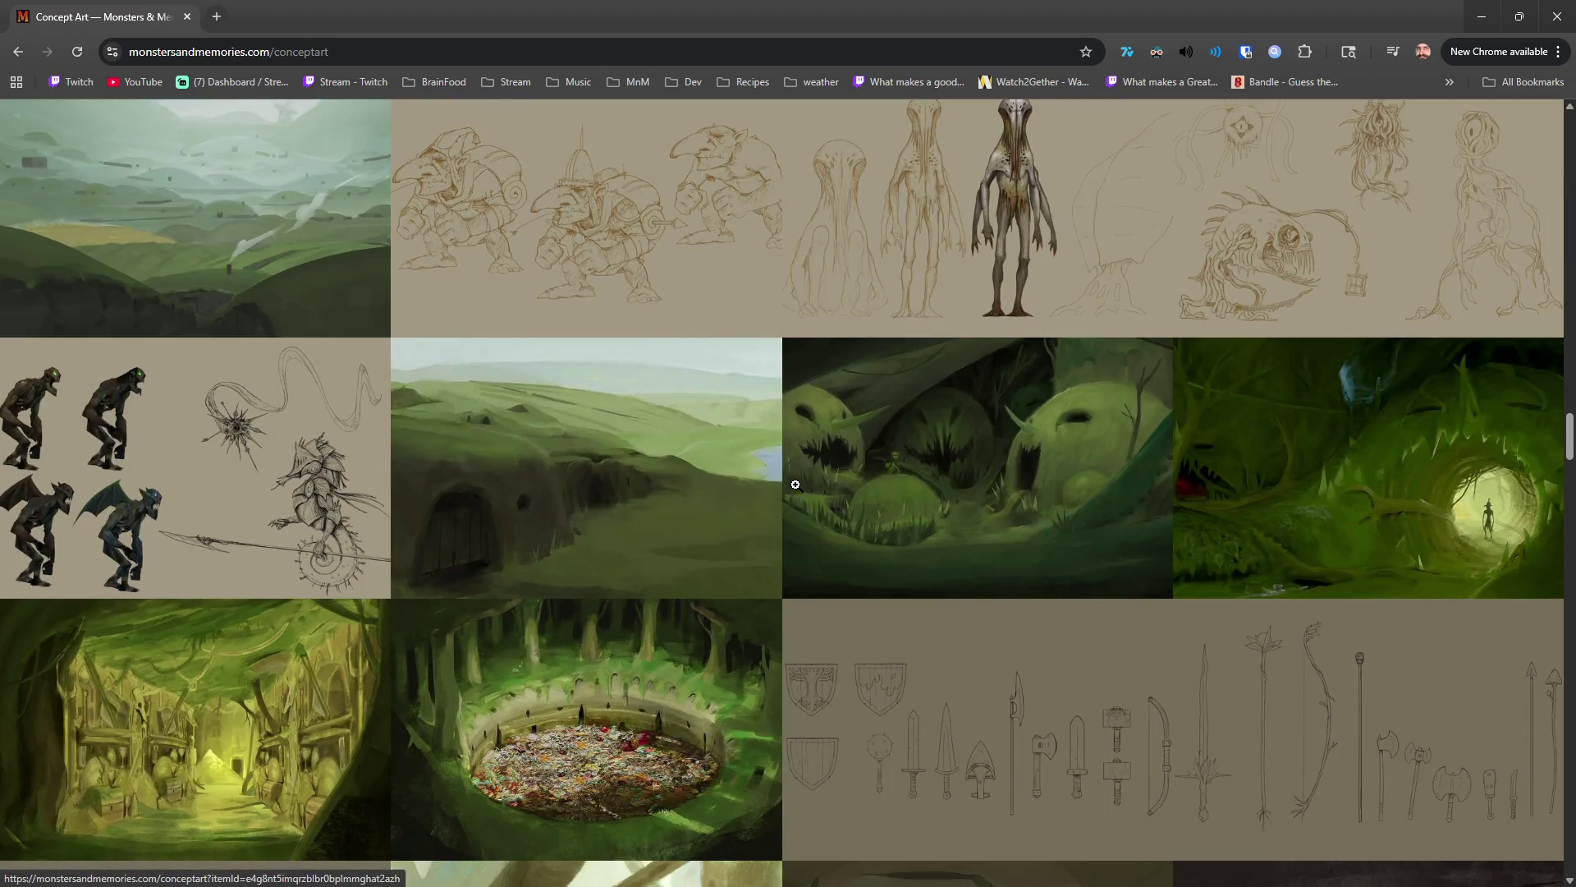
scroll(202, 298, "up", 4)
scroll(815, 257, "down", 8)
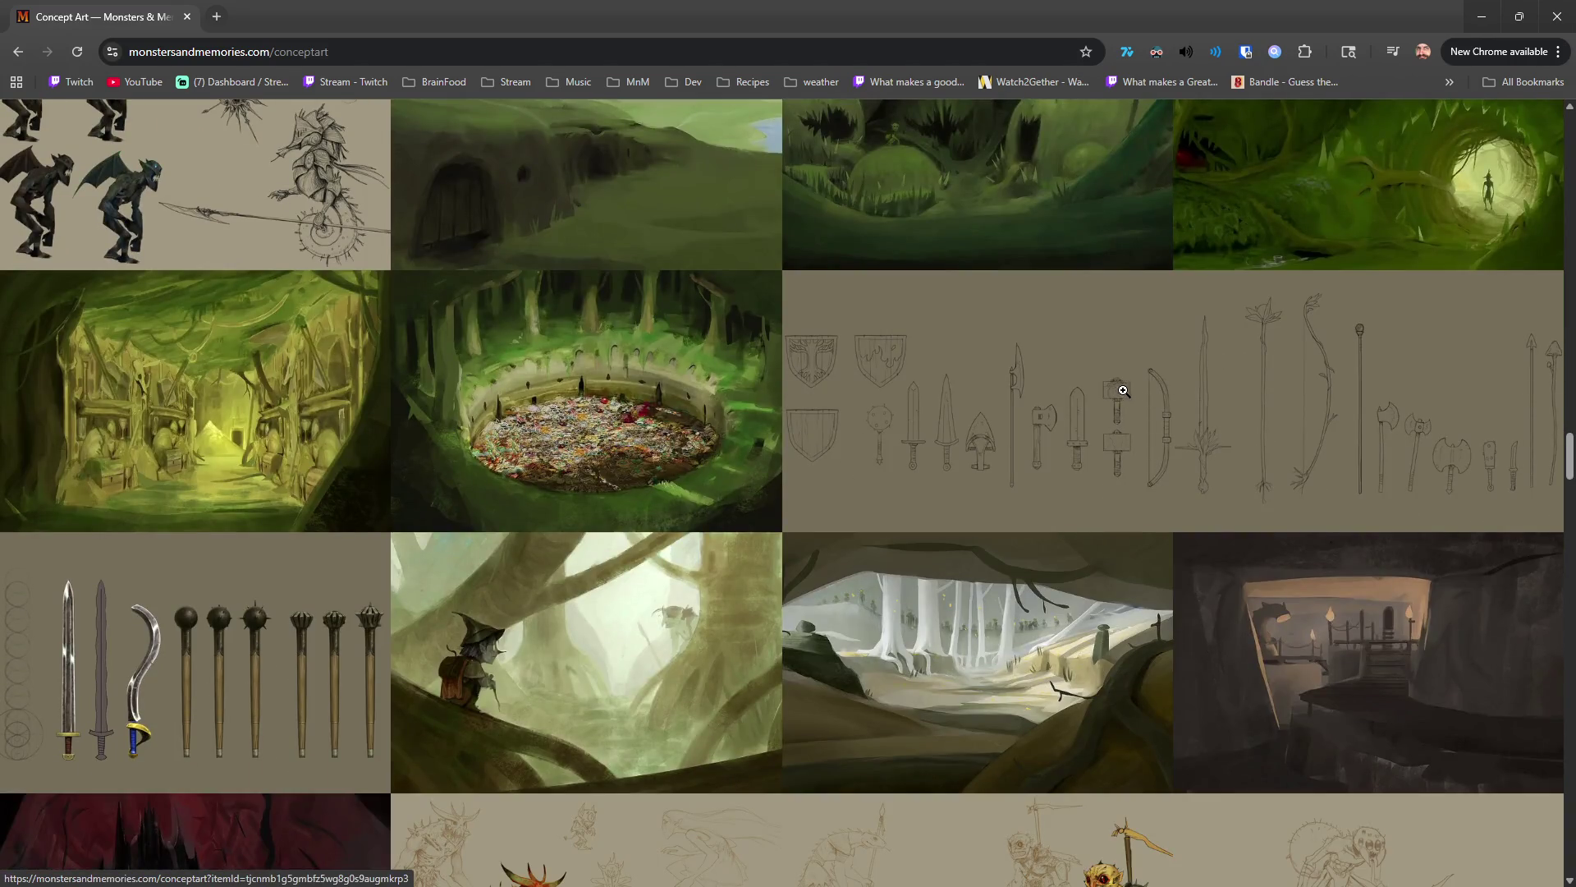
scroll(1094, 381, "down", 4)
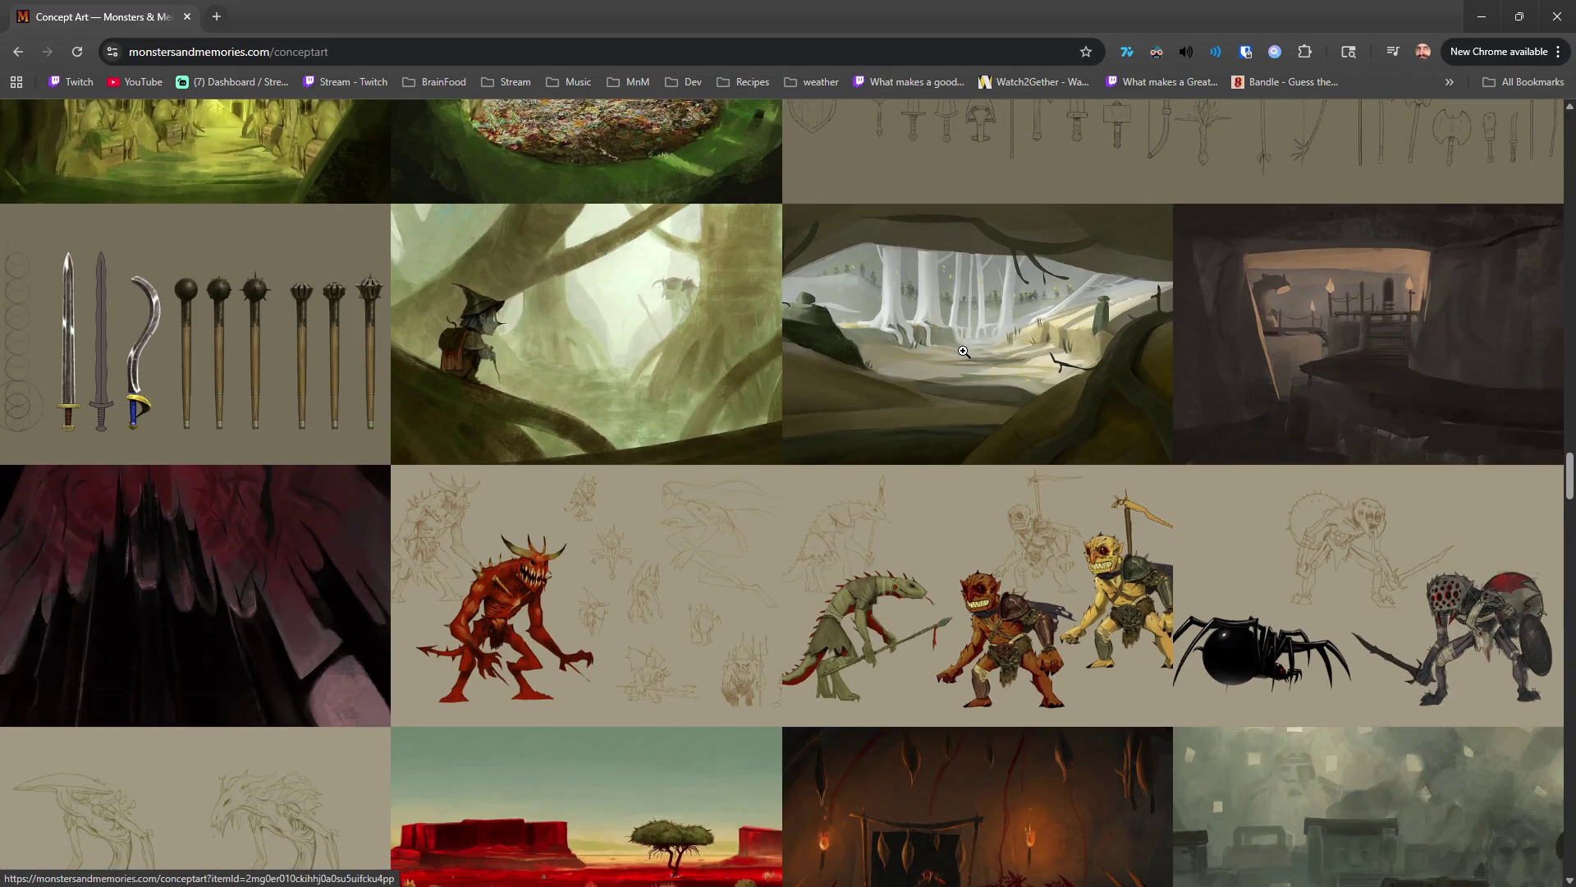
Enlarge the pale forest painting, close it, and keep scrolling down the gallery.
left_click(965, 359)
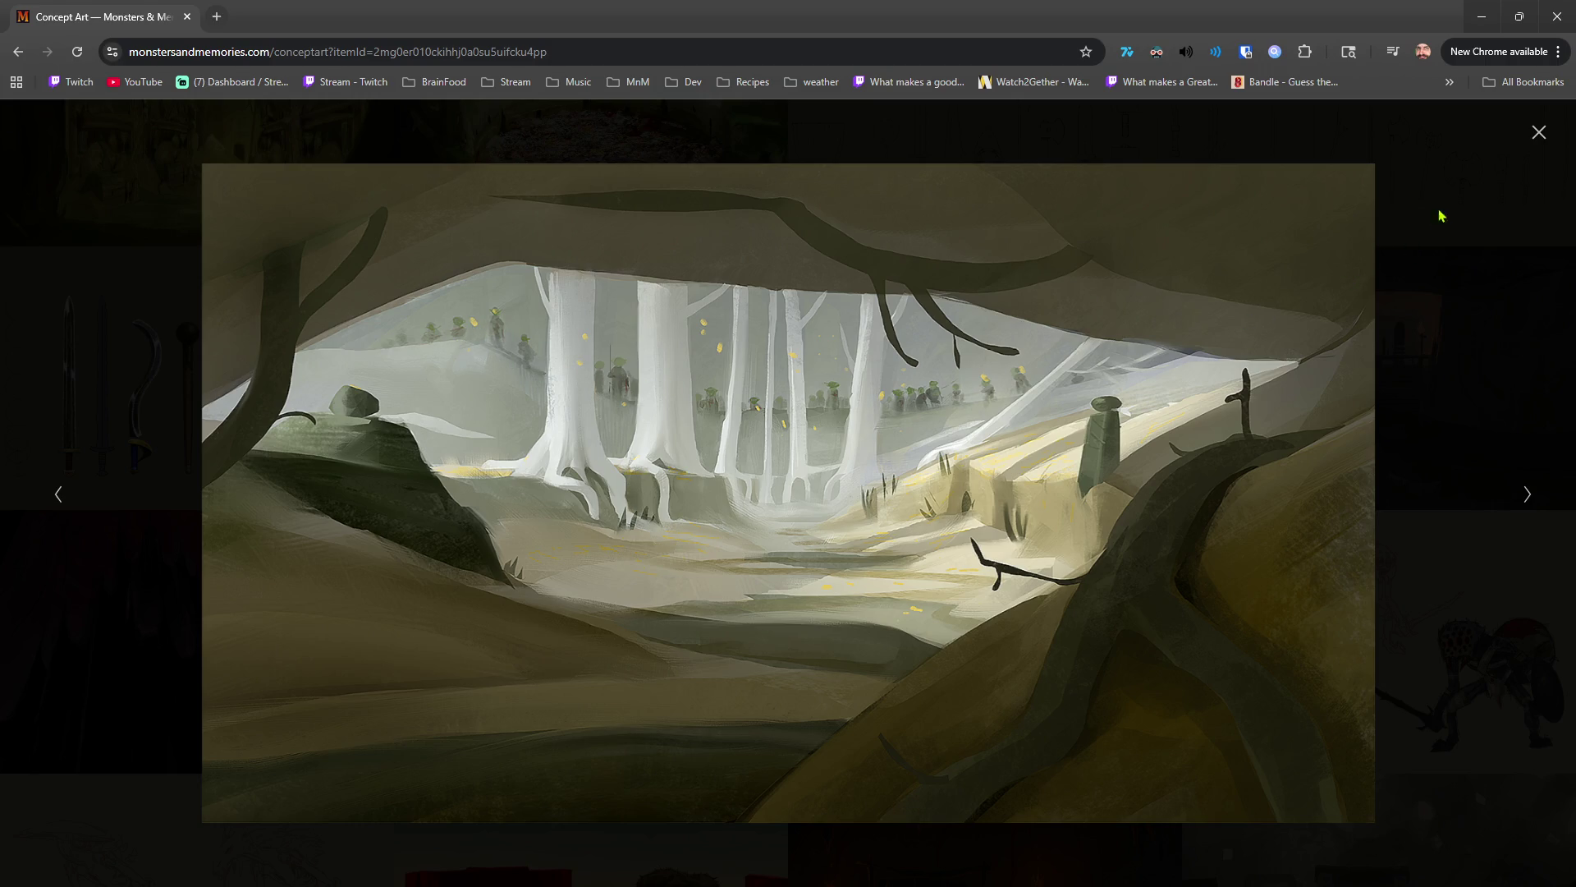
left_click(1539, 132)
scroll(1087, 414, "down", 5)
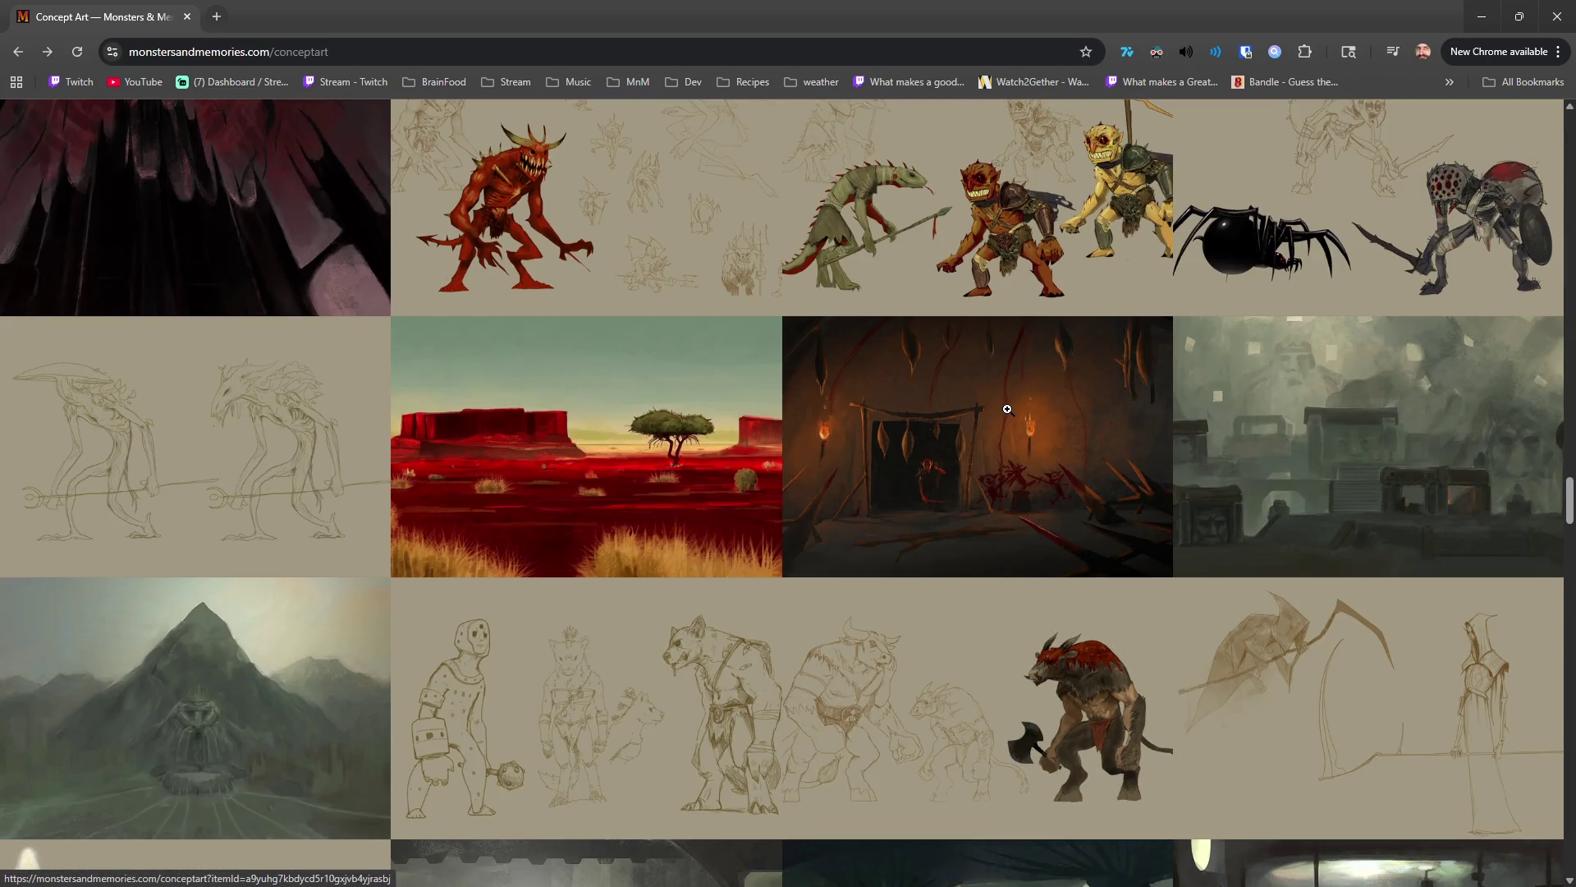
scroll(362, 546, "down", 2)
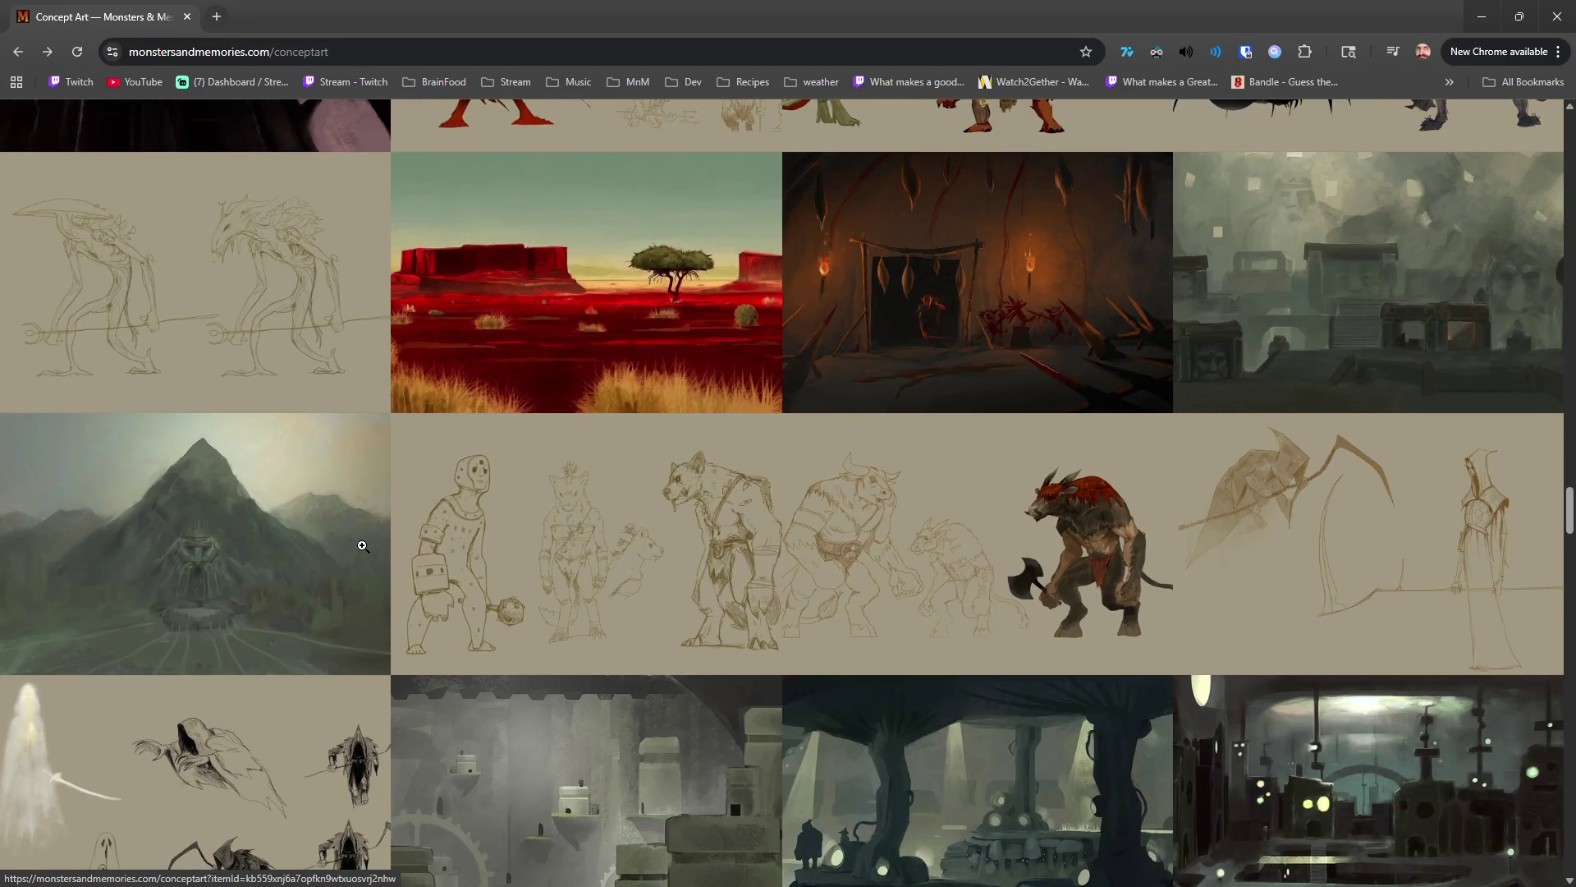
scroll(362, 546, "down", 3)
scroll(579, 514, "down", 2)
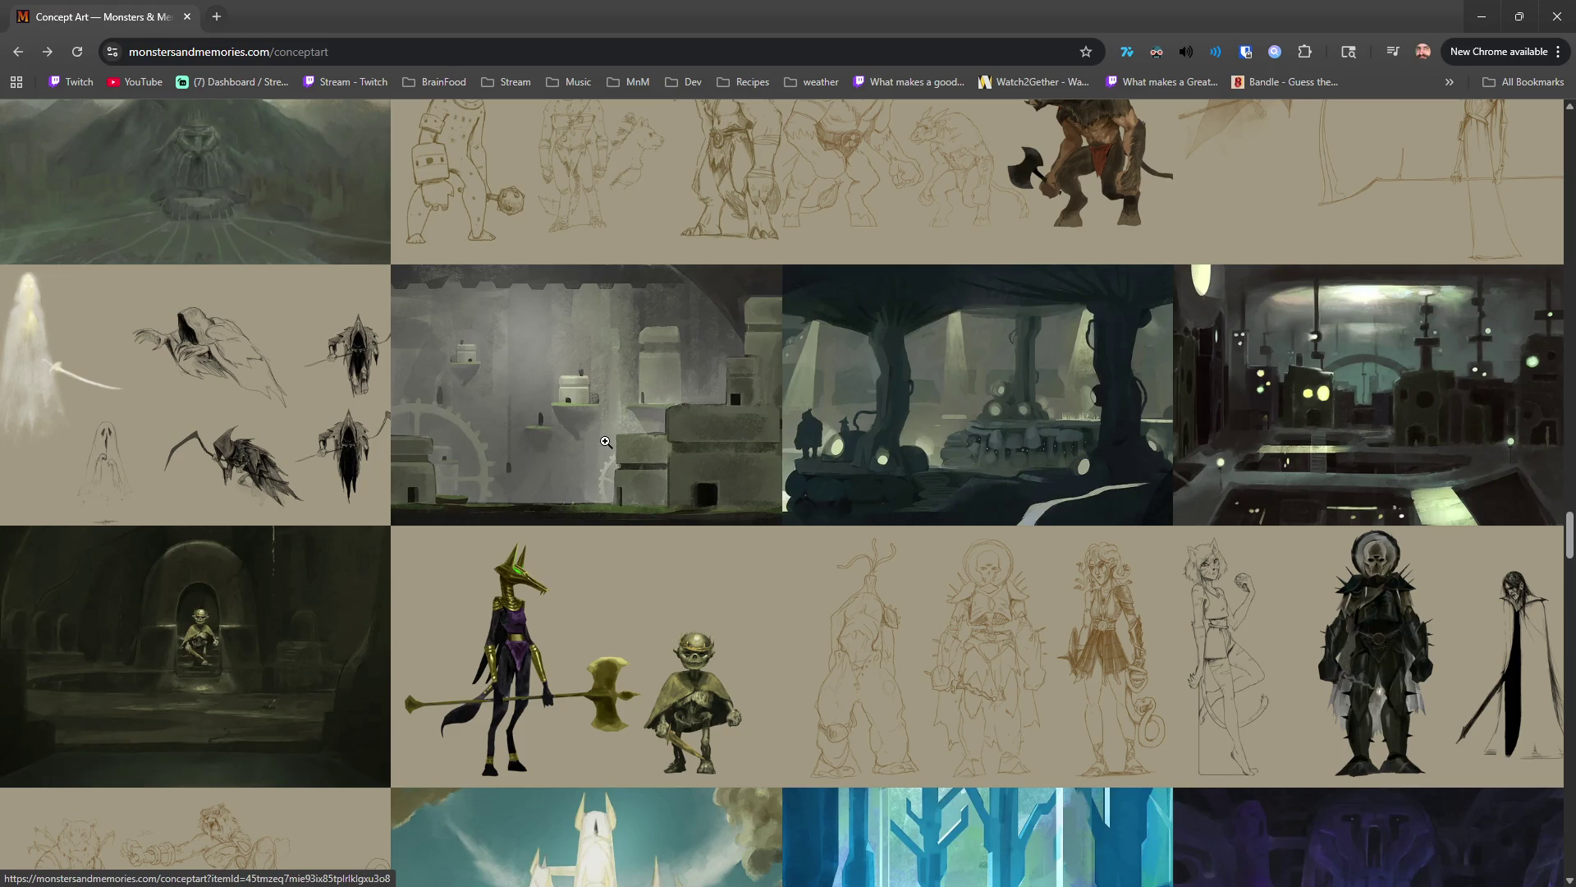
scroll(607, 427, "down", 3)
scroll(612, 386, "up", 2)
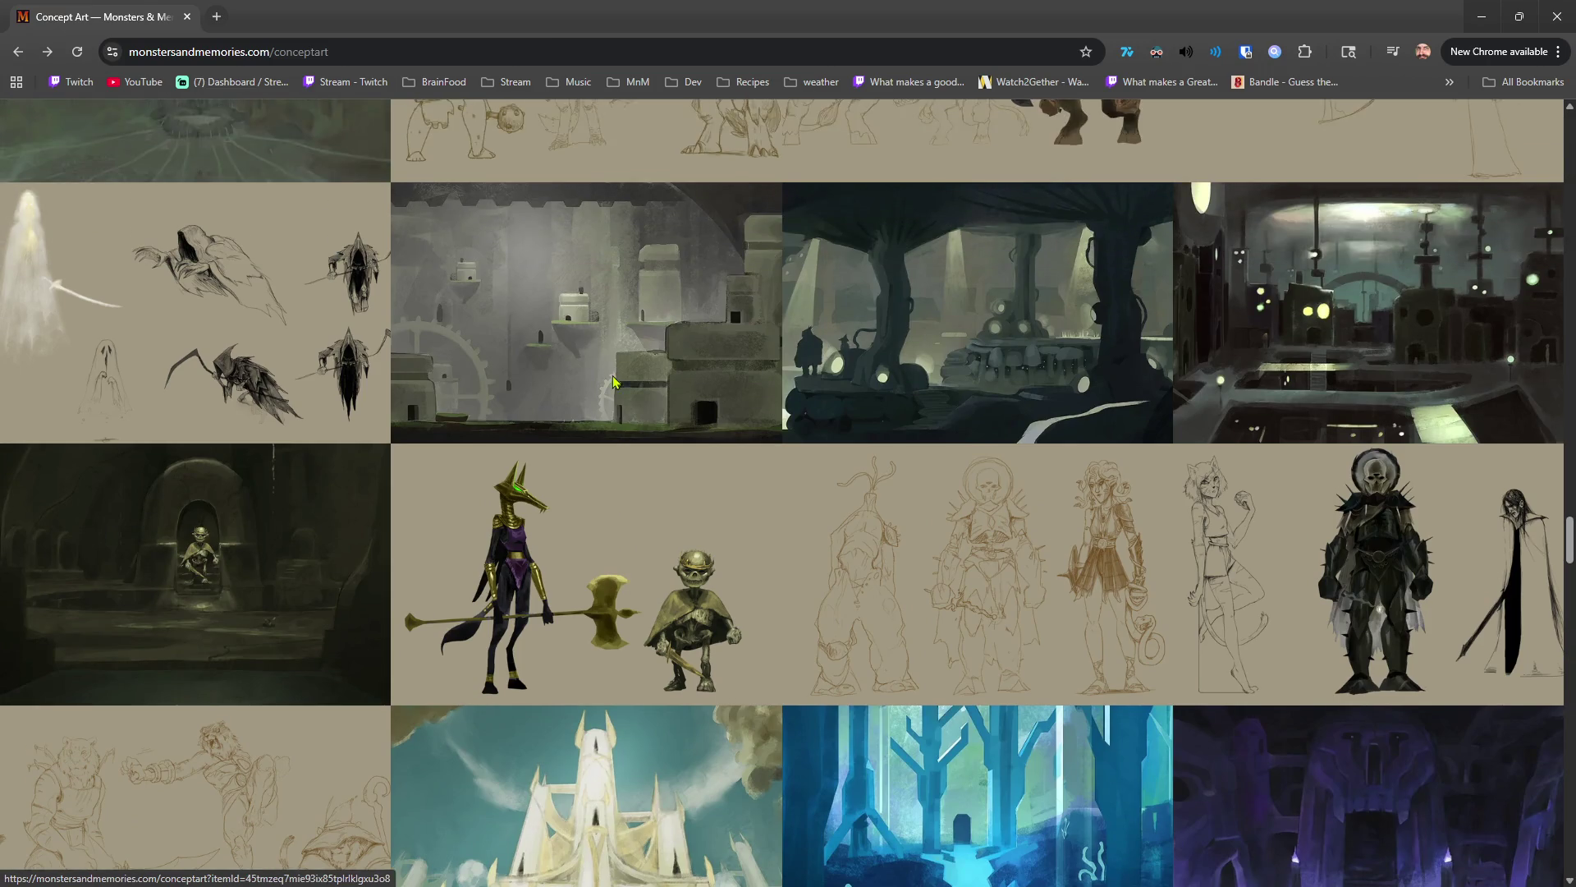
Open the grey stone-city painting with the giant gear in the lightbox.
left_click(614, 382)
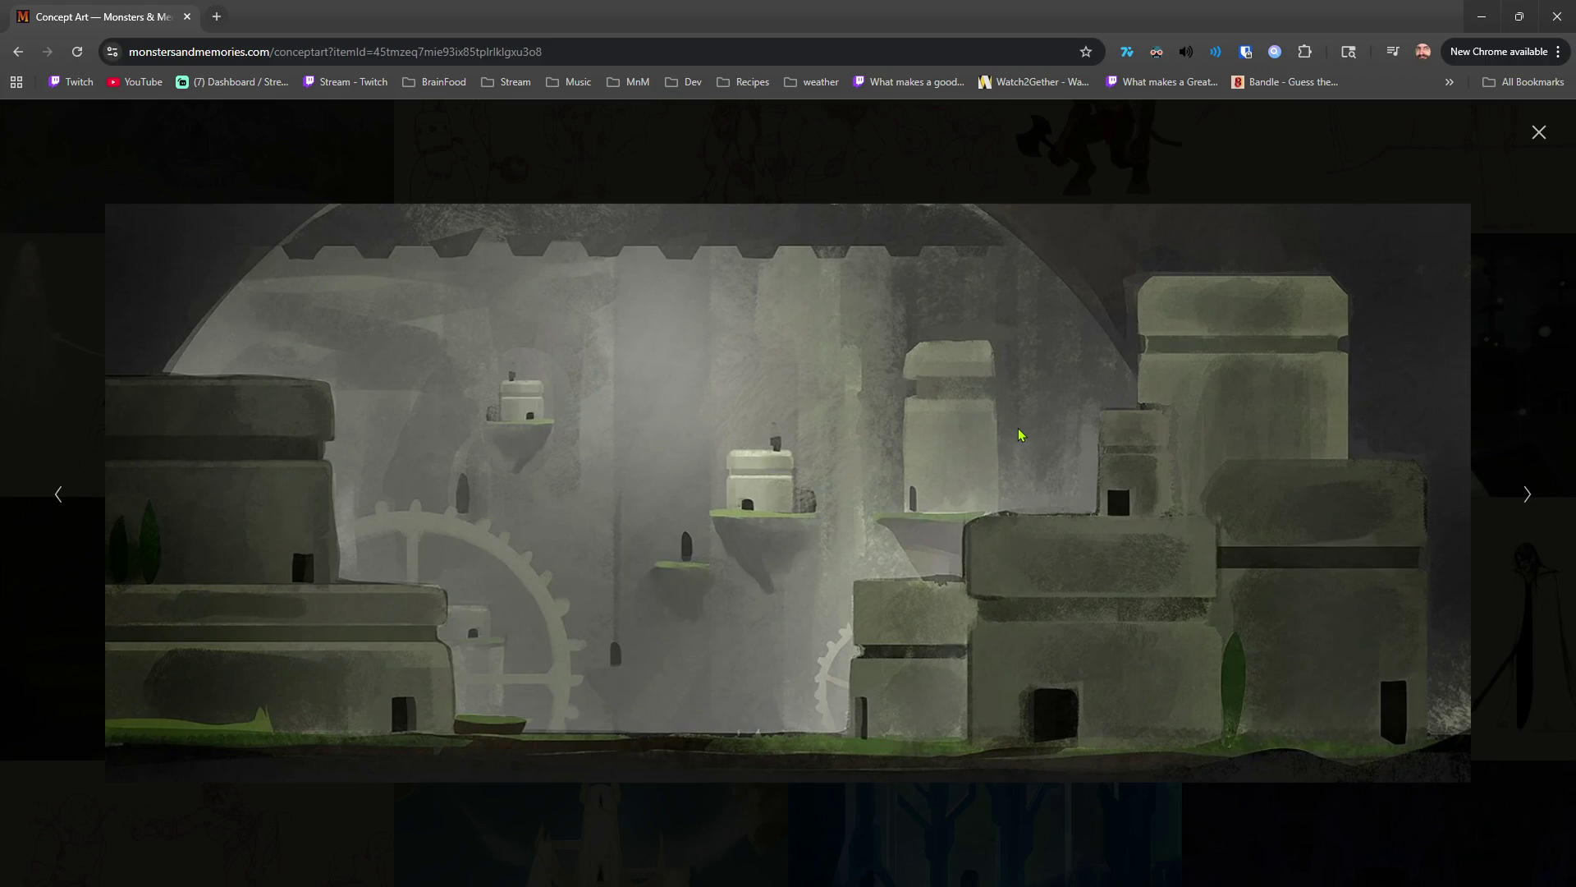
Back in Blender, save, hide AV_Building11b, show AV_Building2 and enter its Edit Mode.
left_click(1560, 24)
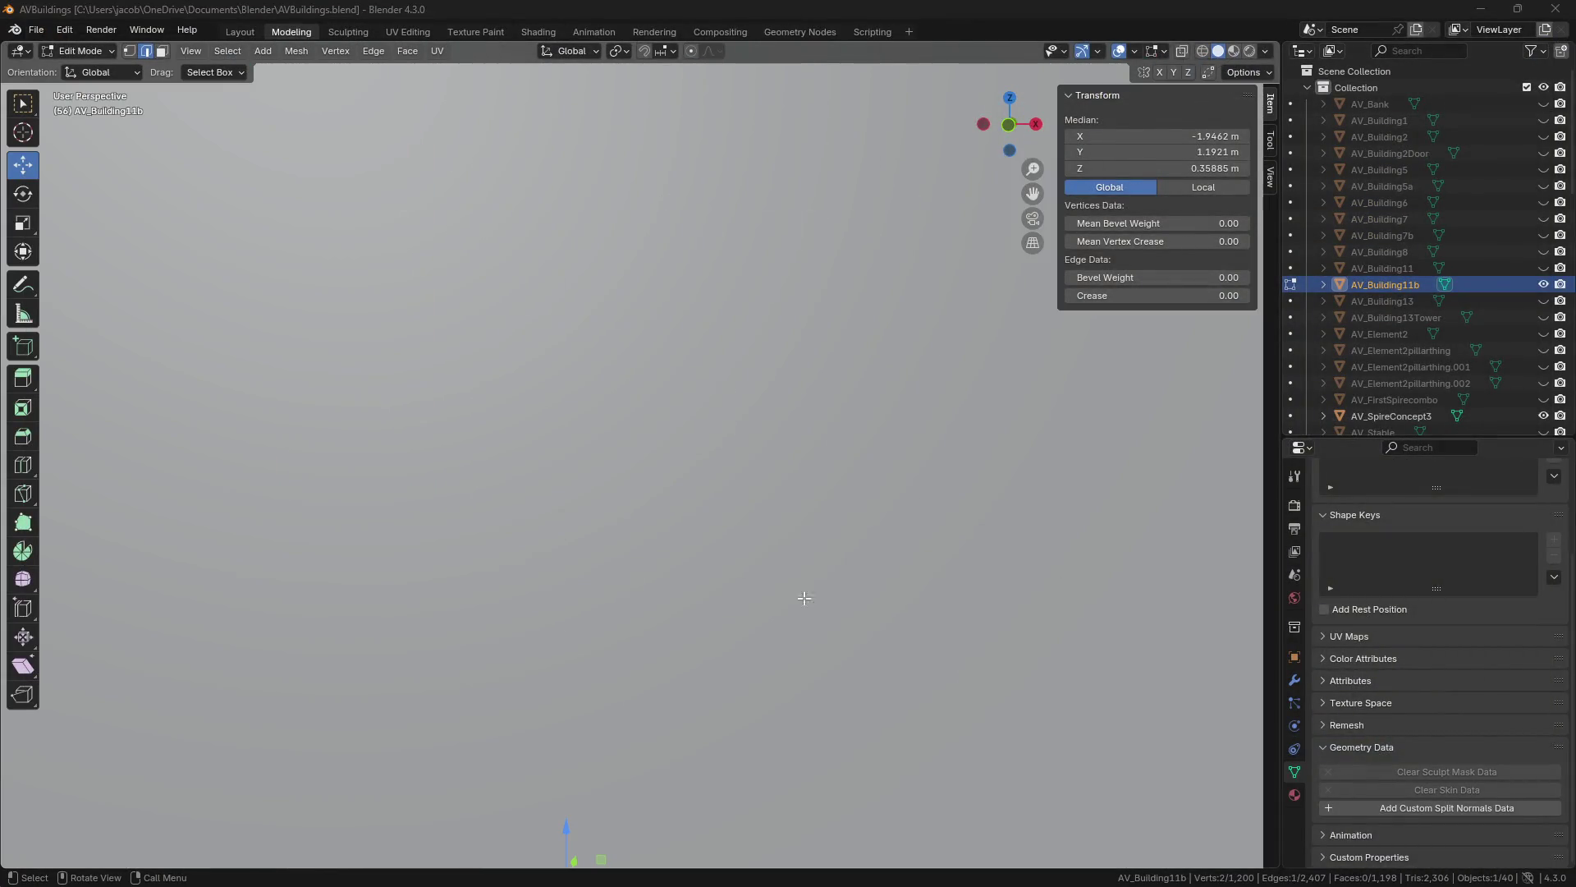
scroll(812, 596, "down", 10)
mouse_move(801, 591)
middle_mouse_down()
mouse_move(757, 617)
mouse_move(788, 599)
middle_mouse_up()
key("Tab")
key("ctrl+s")
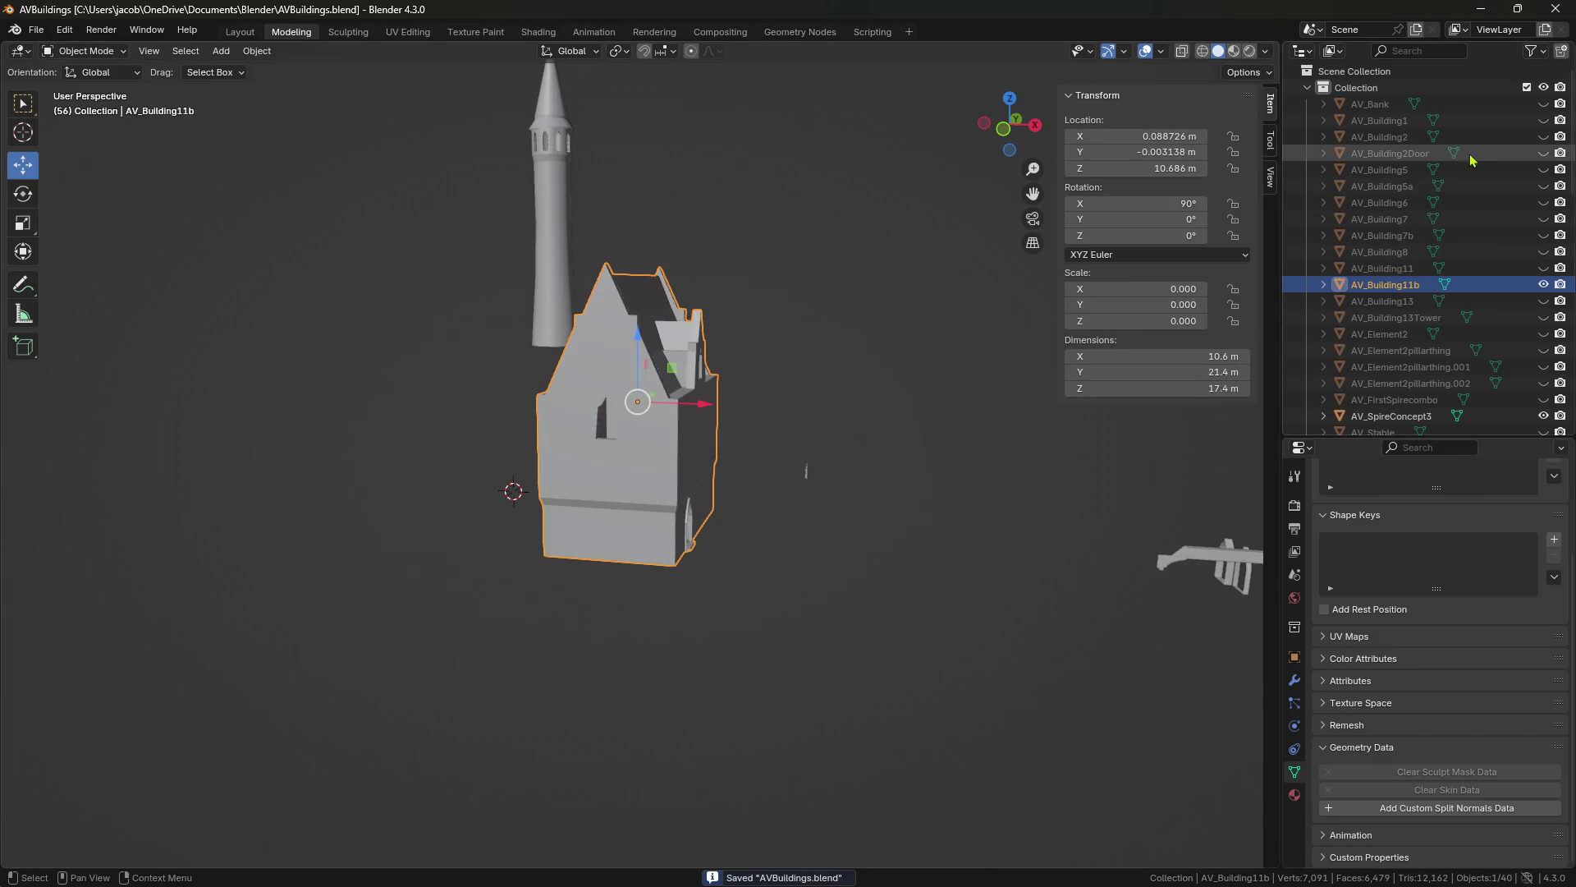
left_click(1543, 284)
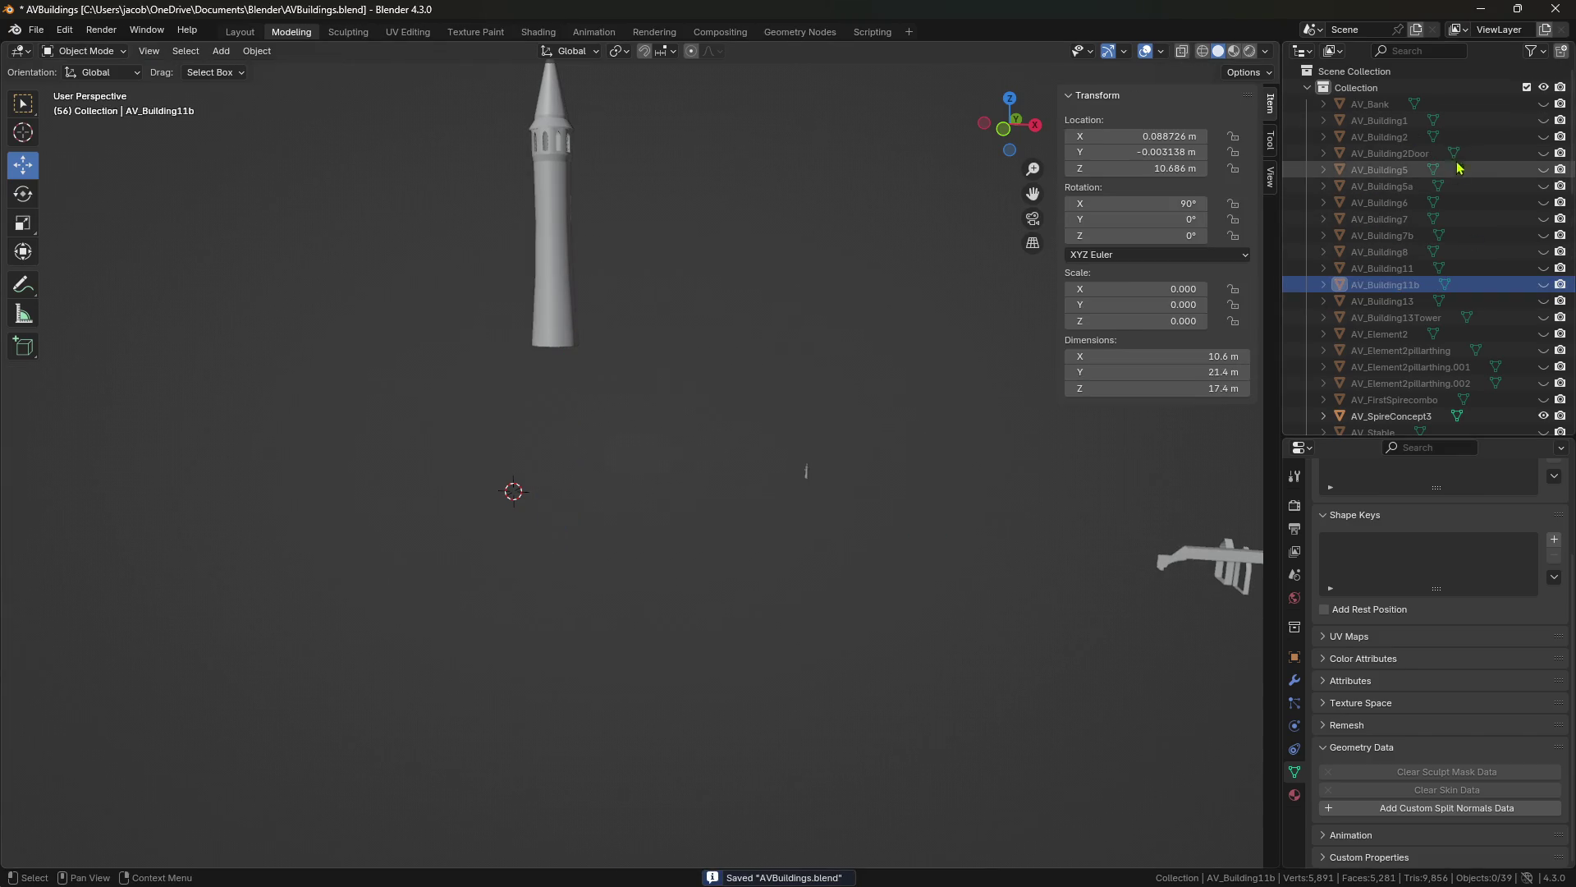
left_click(1544, 137)
mouse_move(961, 340)
middle_mouse_down()
mouse_move(981, 355)
mouse_move(798, 385)
middle_mouse_up()
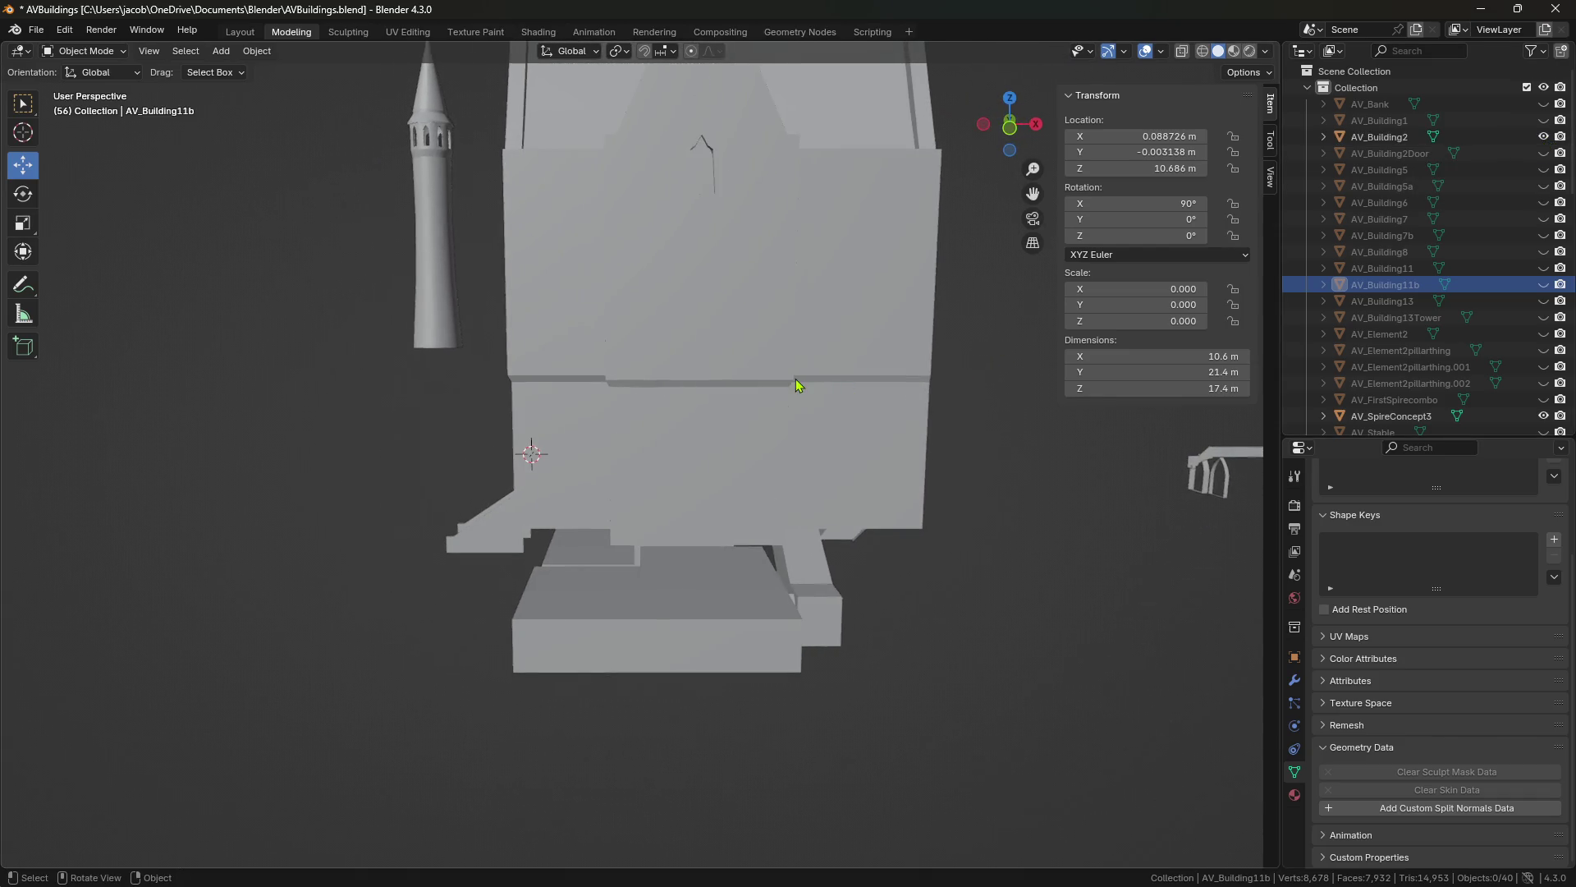
left_click(798, 385)
key("Tab")
Walk through AV_Building2's interior up the stairs to the arched doorway and select an edge beside it.
key("shift+grave")
key("w")
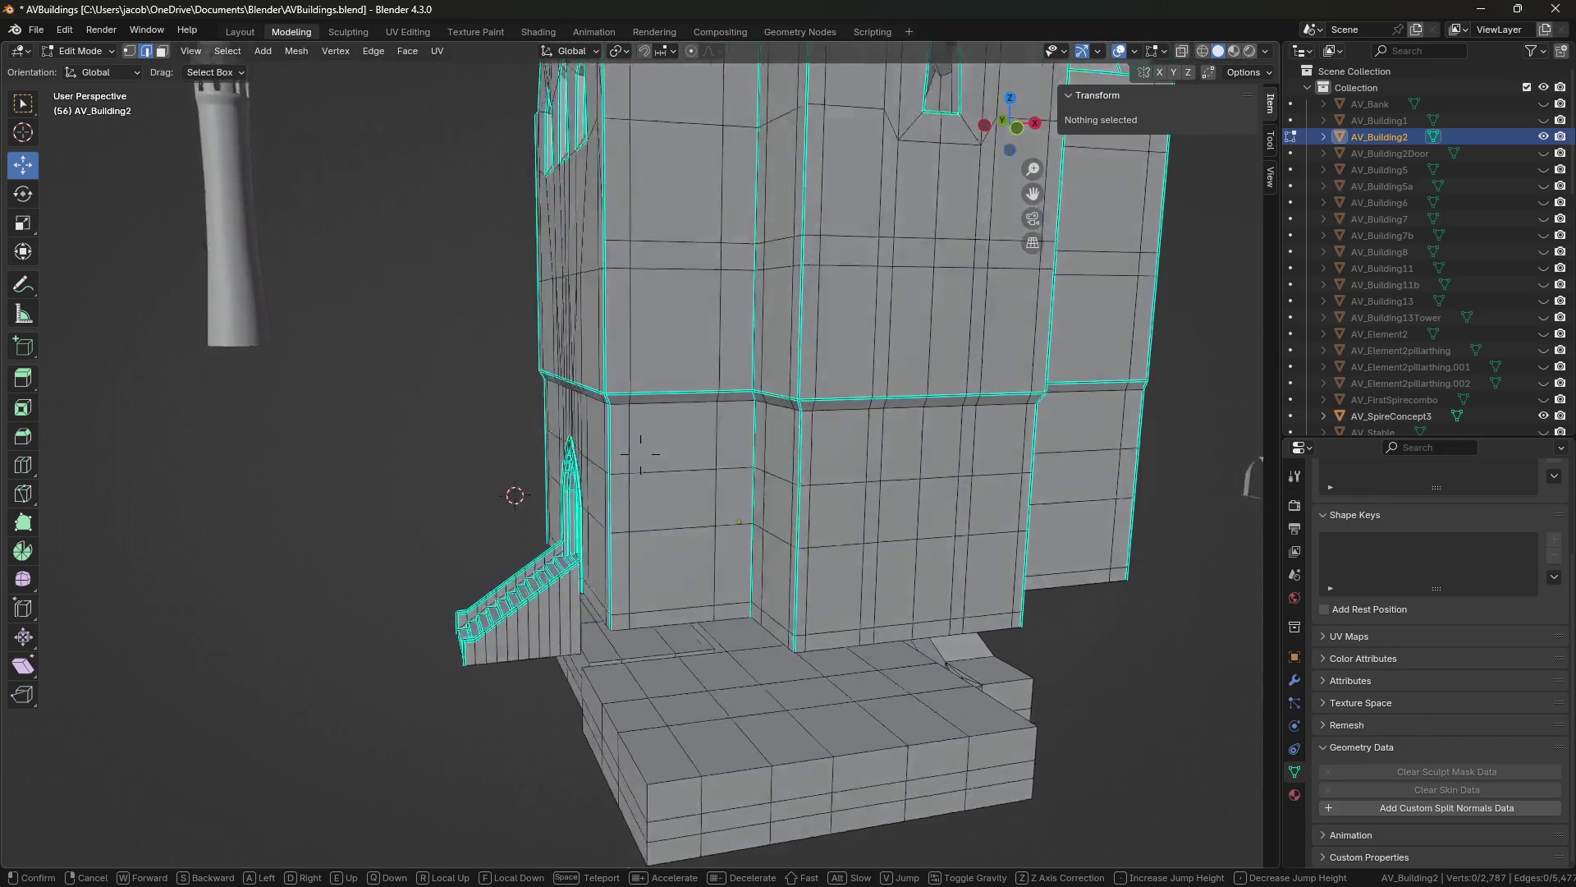
key("w")
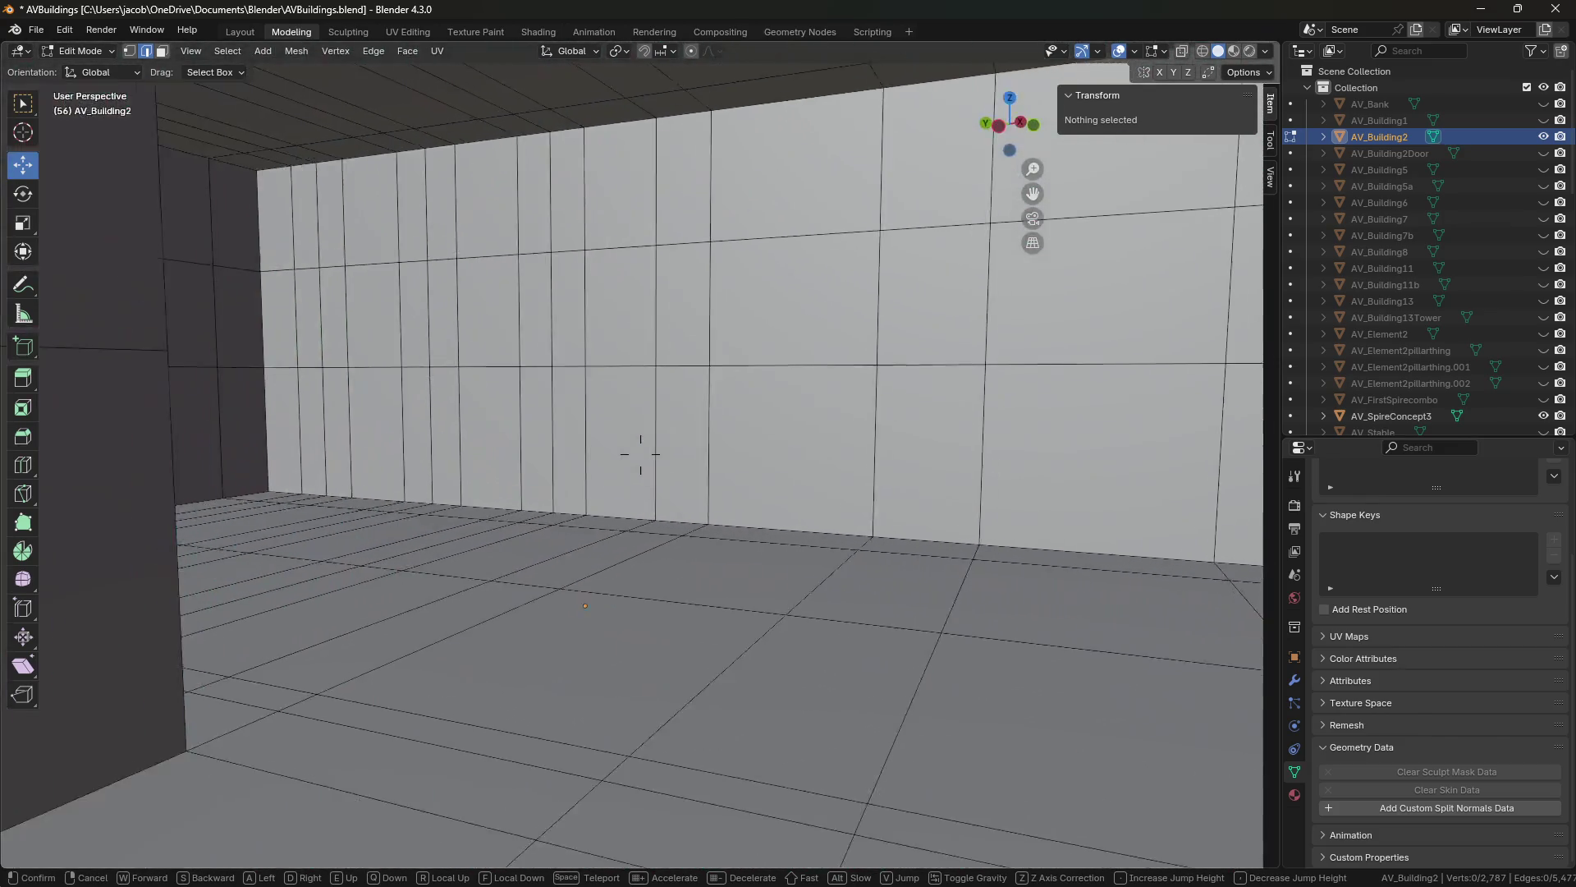
mouse_move(641, 454)
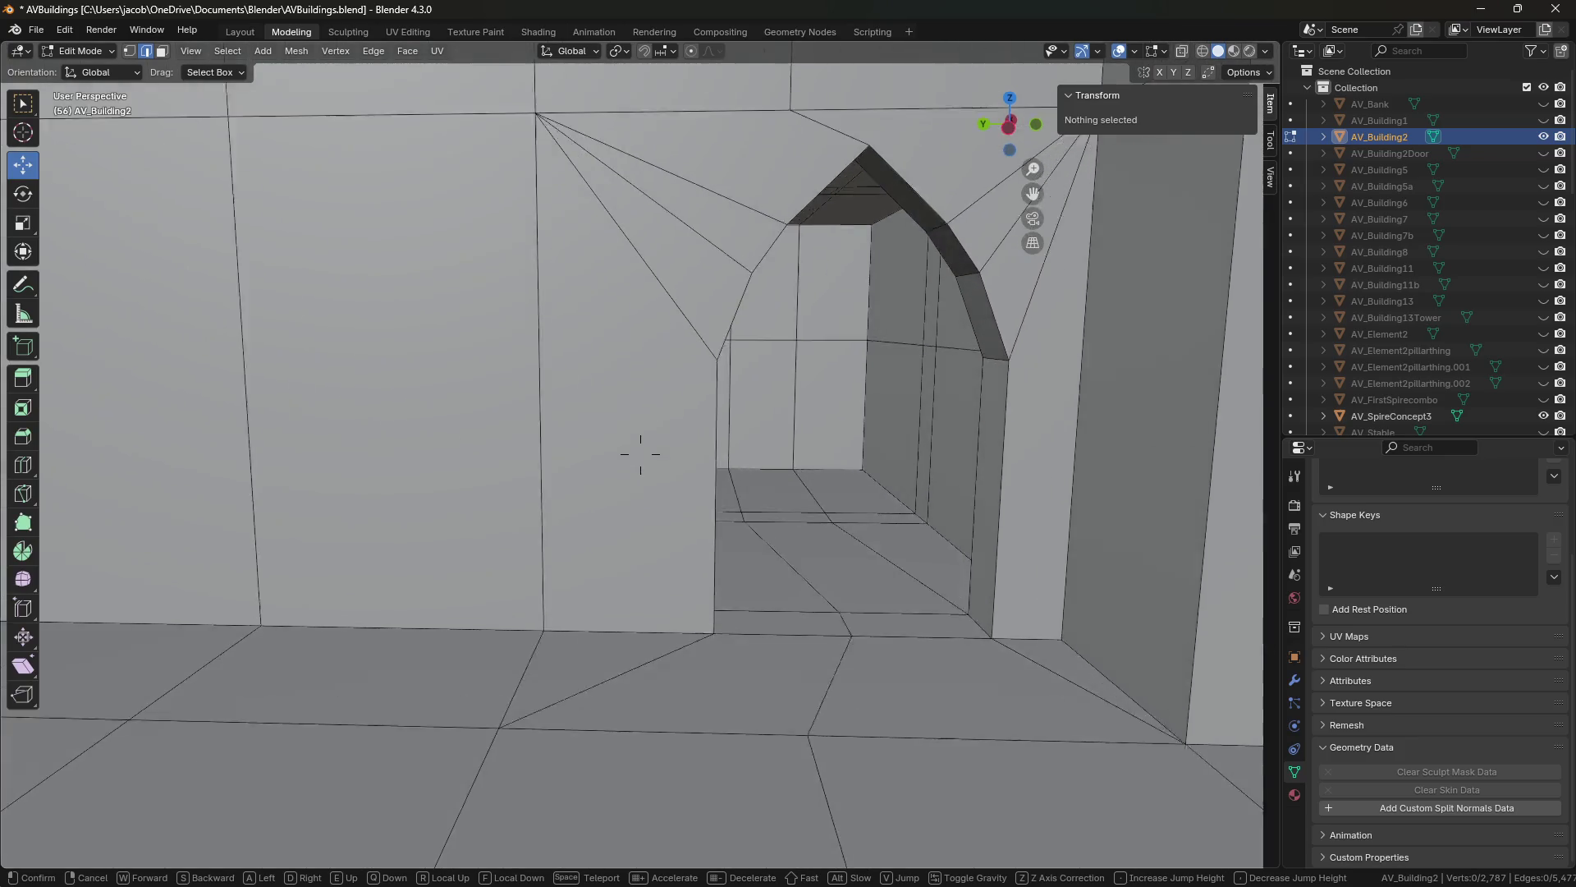
key("w")
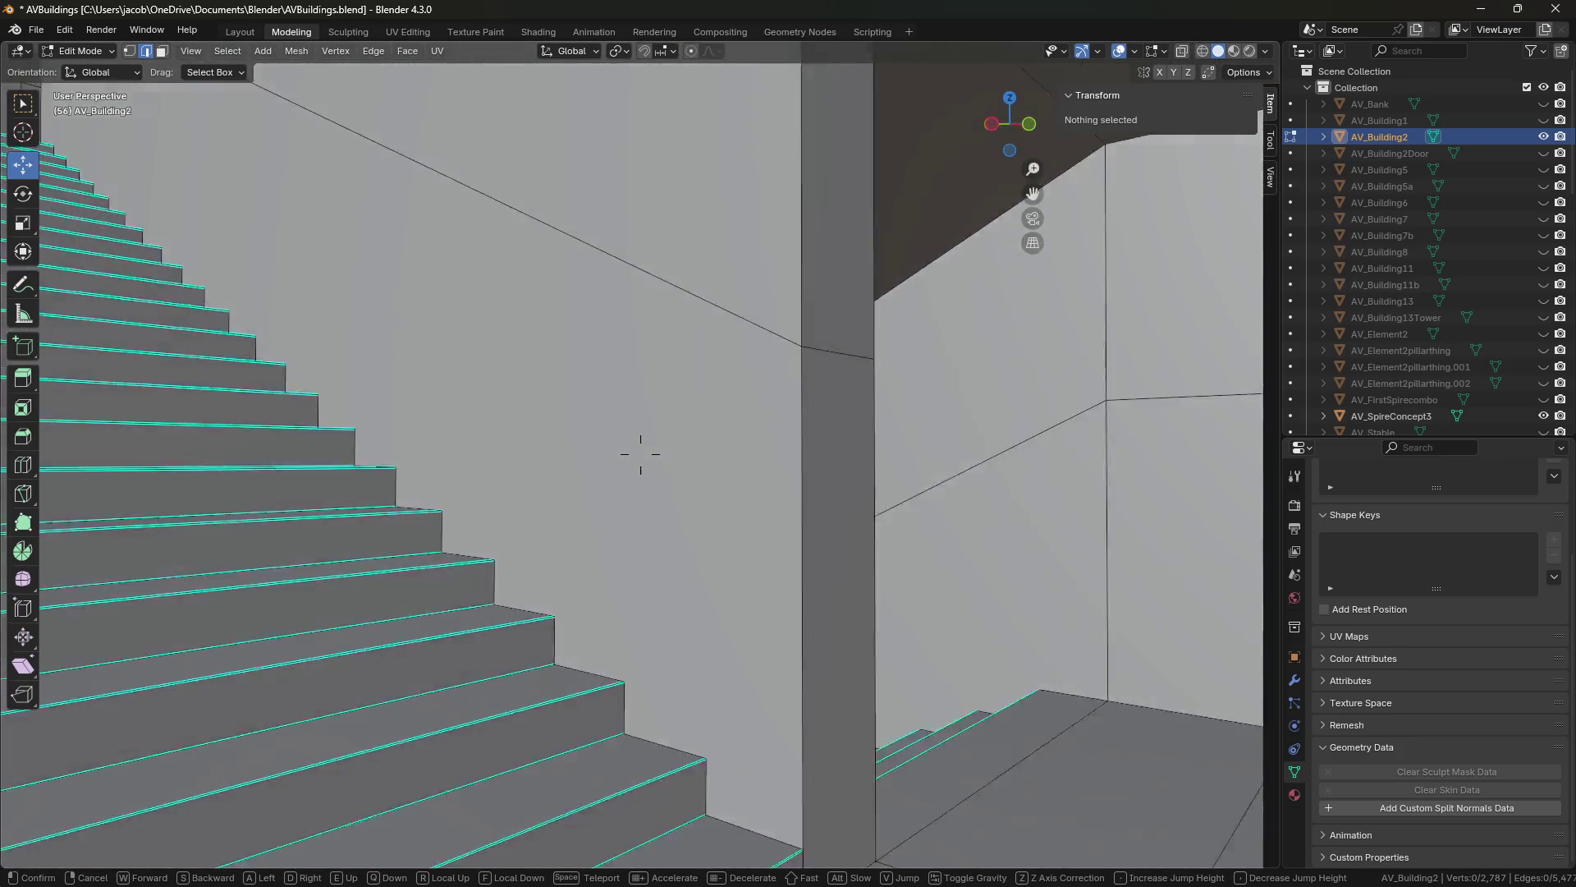
key("w")
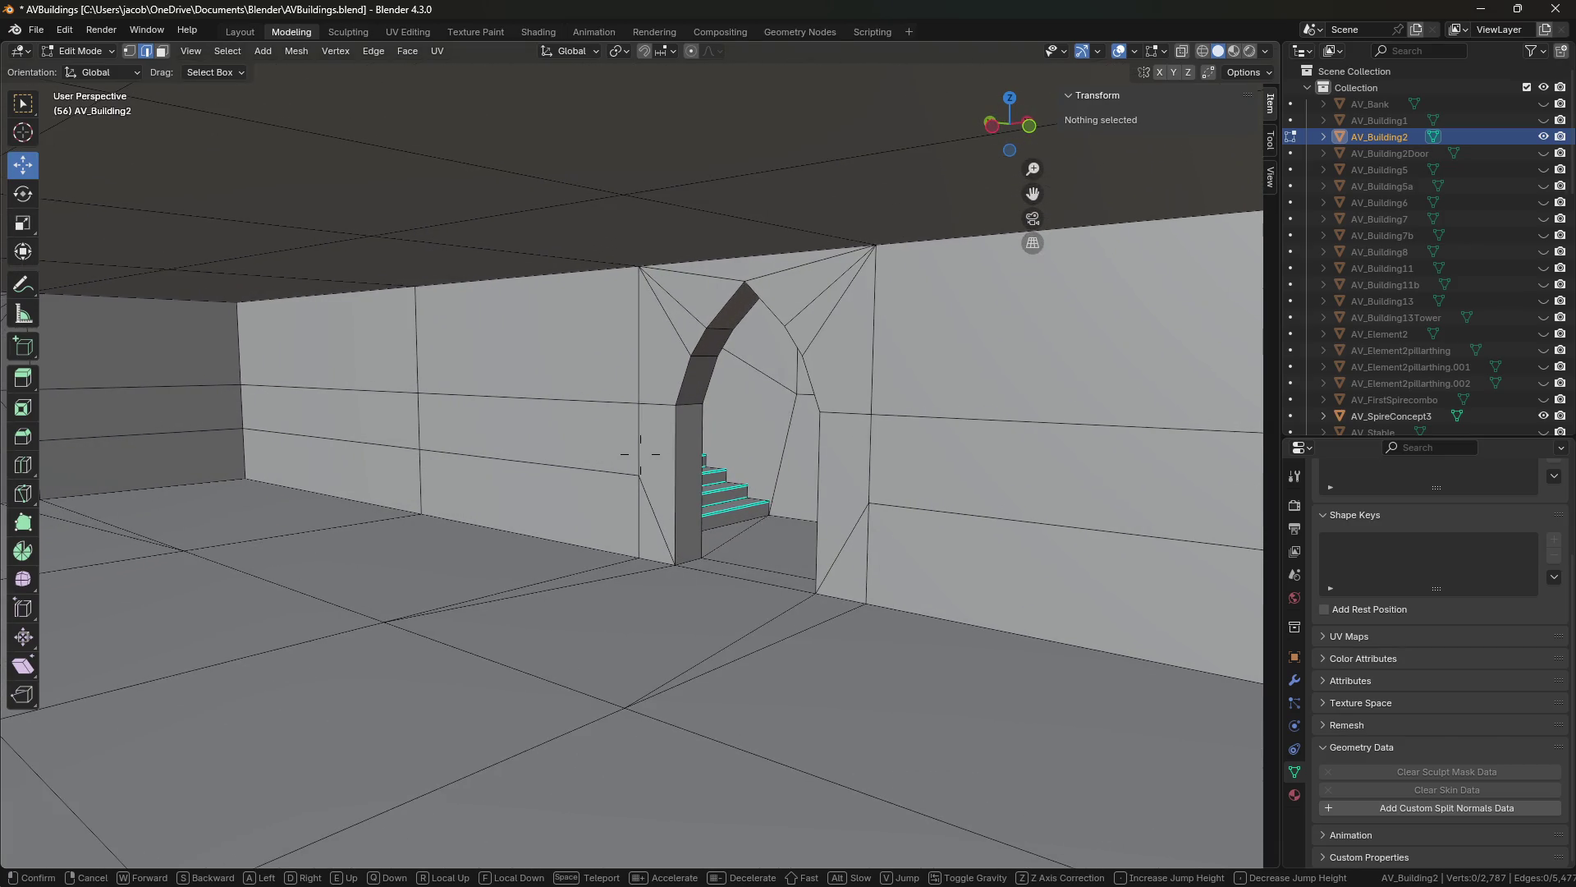
left_click(640, 454)
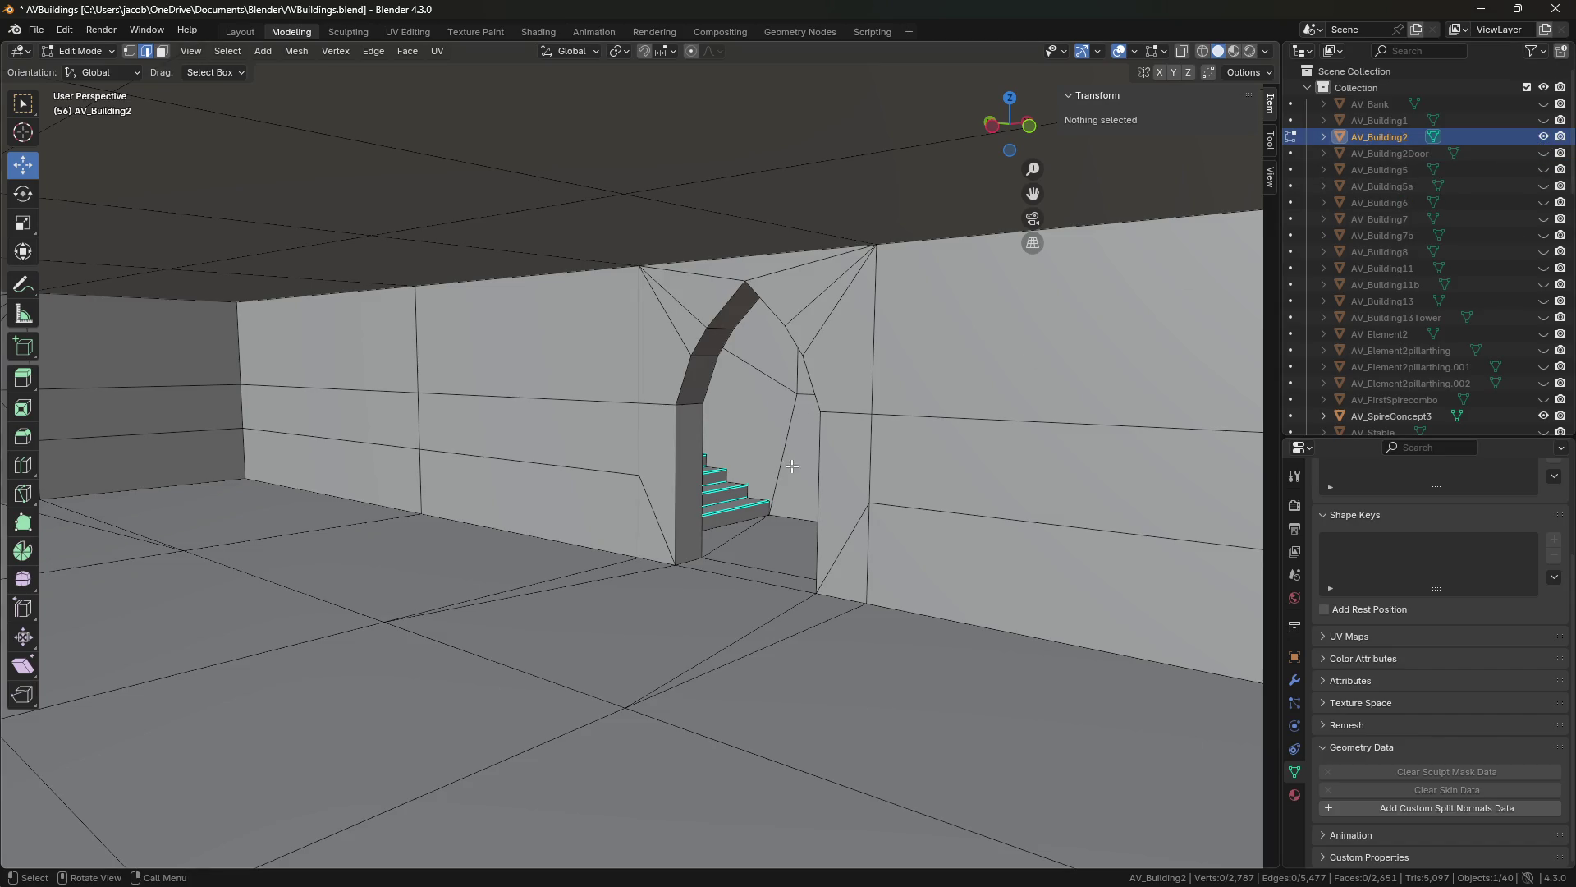
left_click(850, 482)
Select the arched doorway's outline edges from the right jamb over the arch to the left jamb.
key("shift+grave")
key("s")
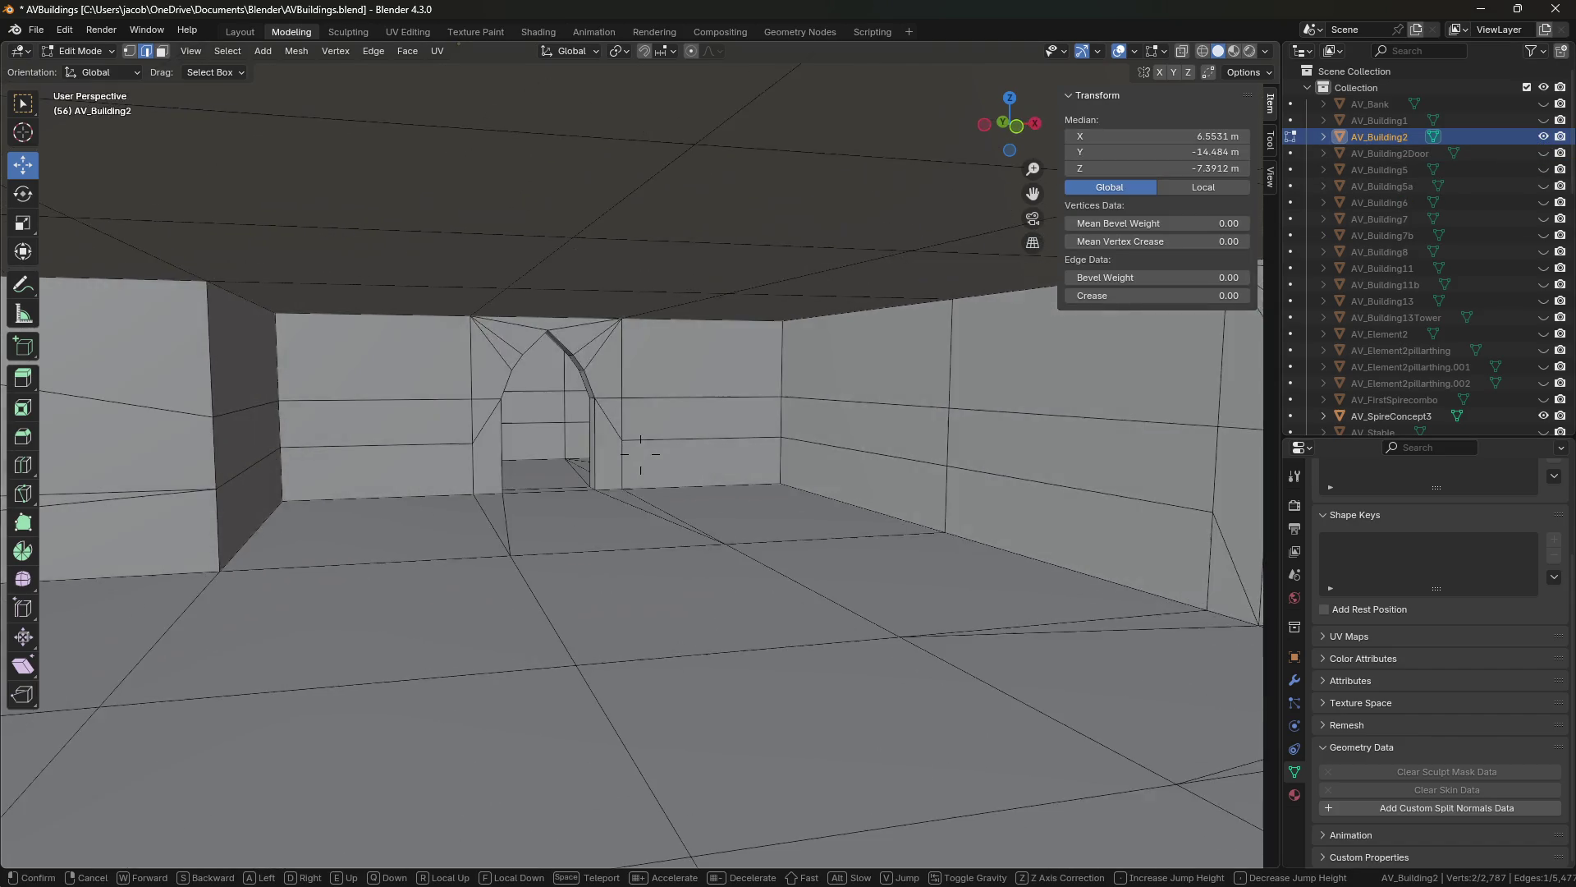
key("w")
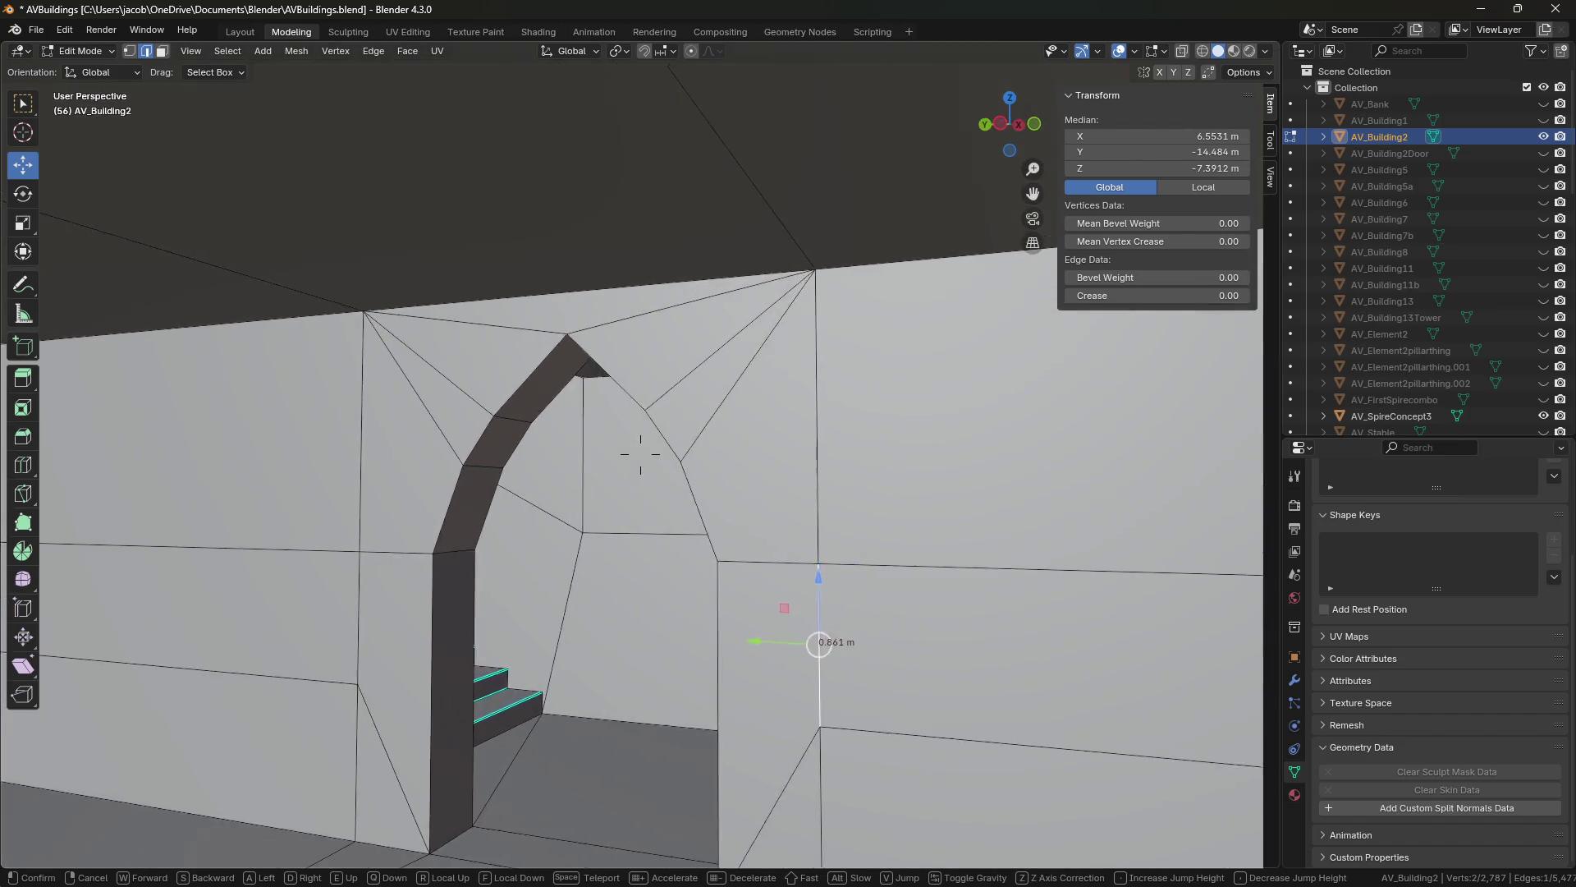
left_click(640, 454)
left_click(779, 536)
left_click(741, 433, "shift")
left_click(705, 358, "shift")
left_click(645, 292, "shift")
left_click(564, 295, "shift")
left_click(509, 362, "shift")
left_click(472, 416, "shift")
left_click(465, 624, "shift")
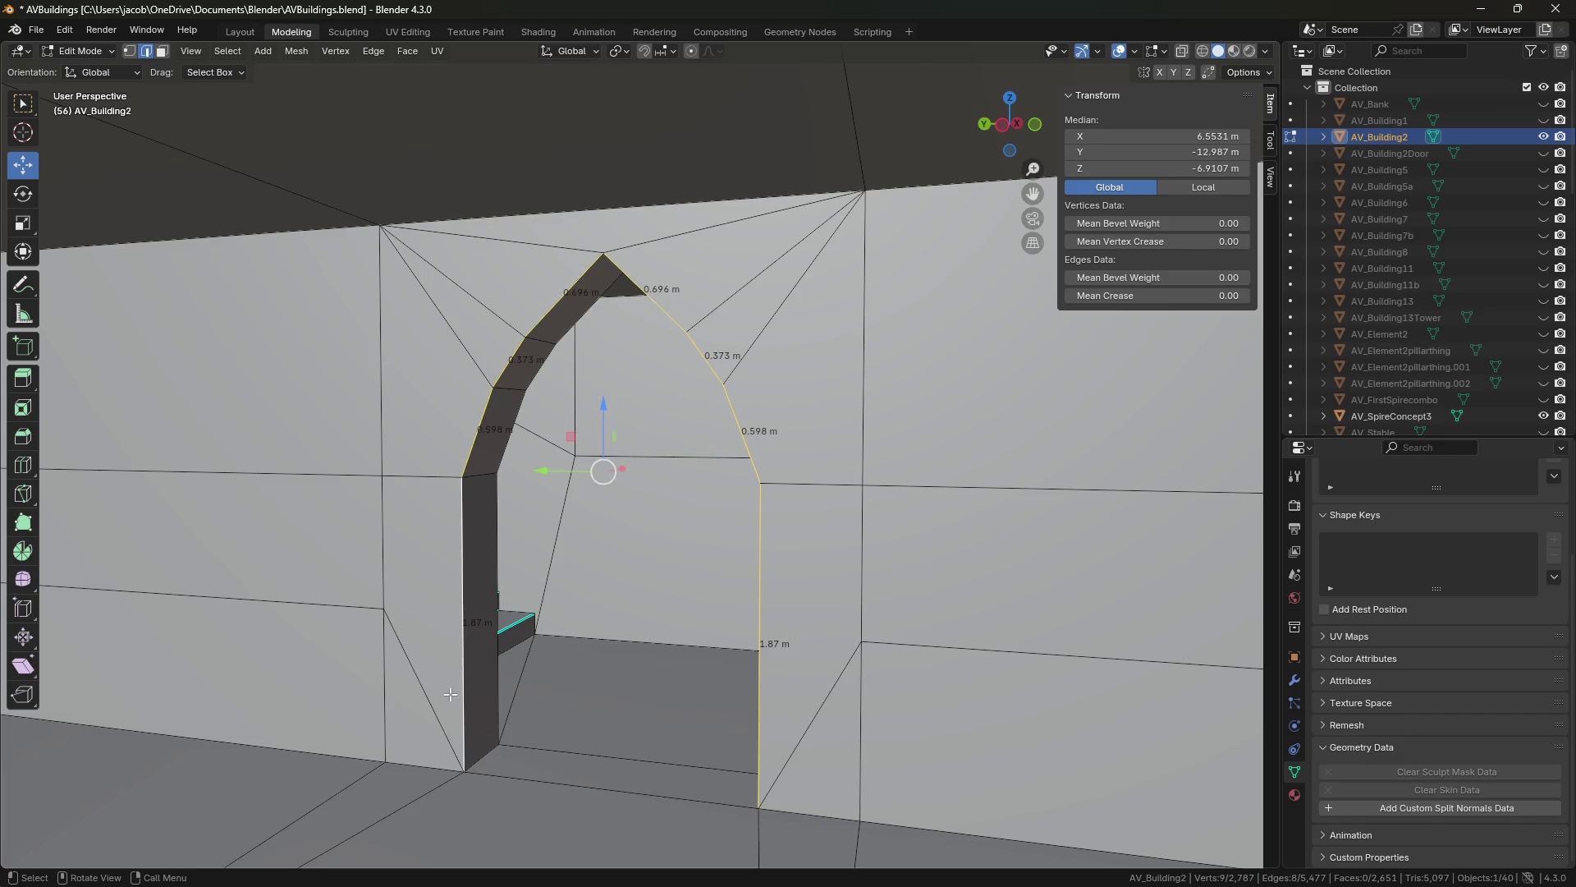
Extrude the arch edges and move them -0.25 m along X.
key("shift+grave")
left_click(461, 673)
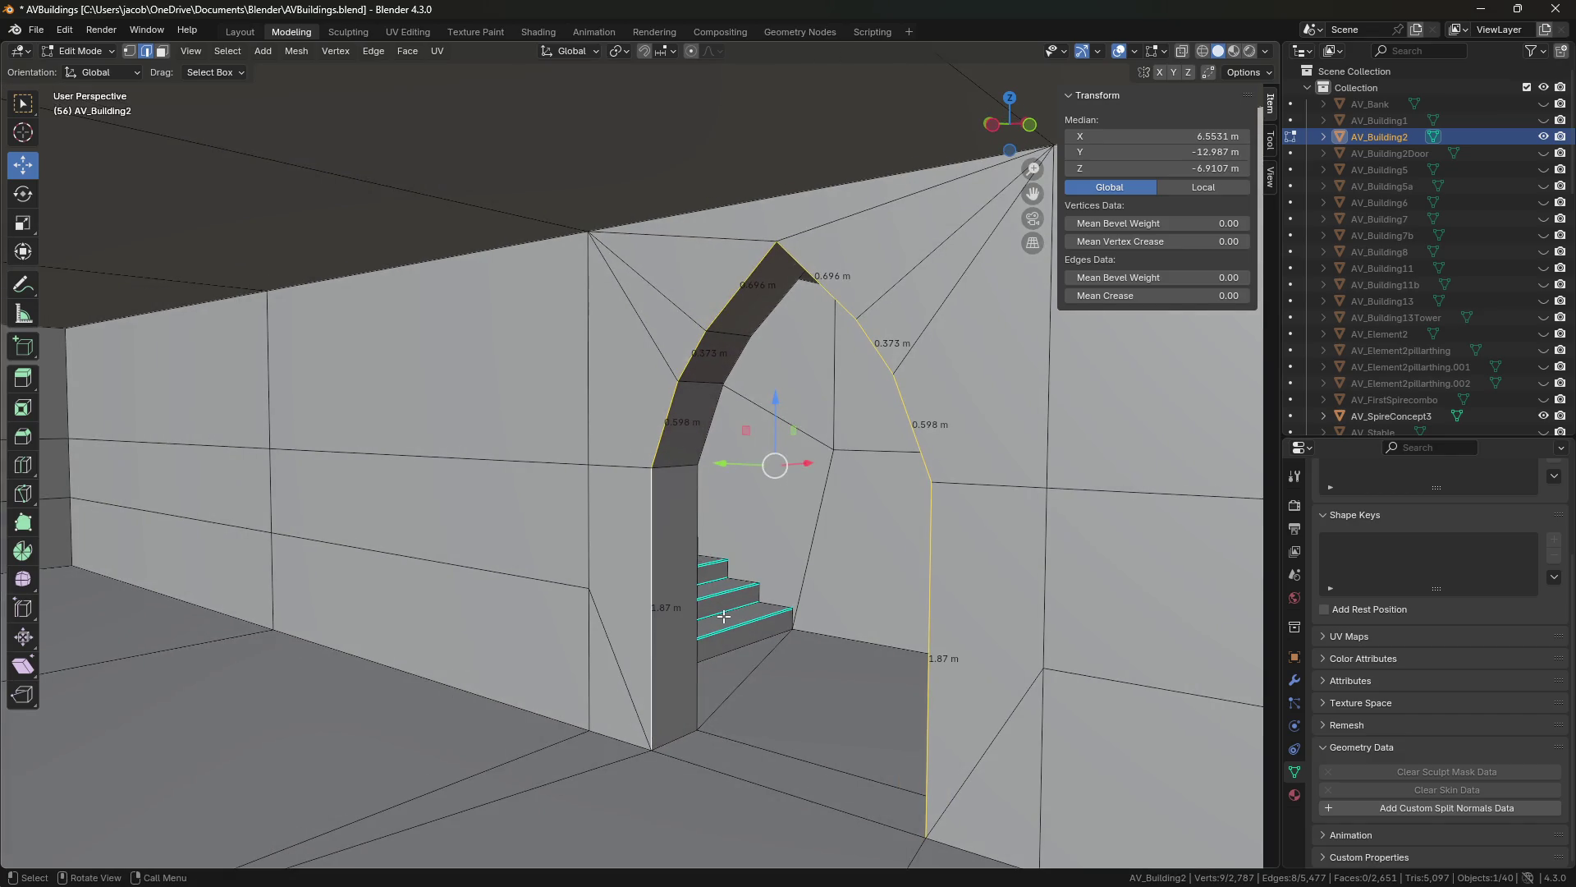
key("e")
key("Escape")
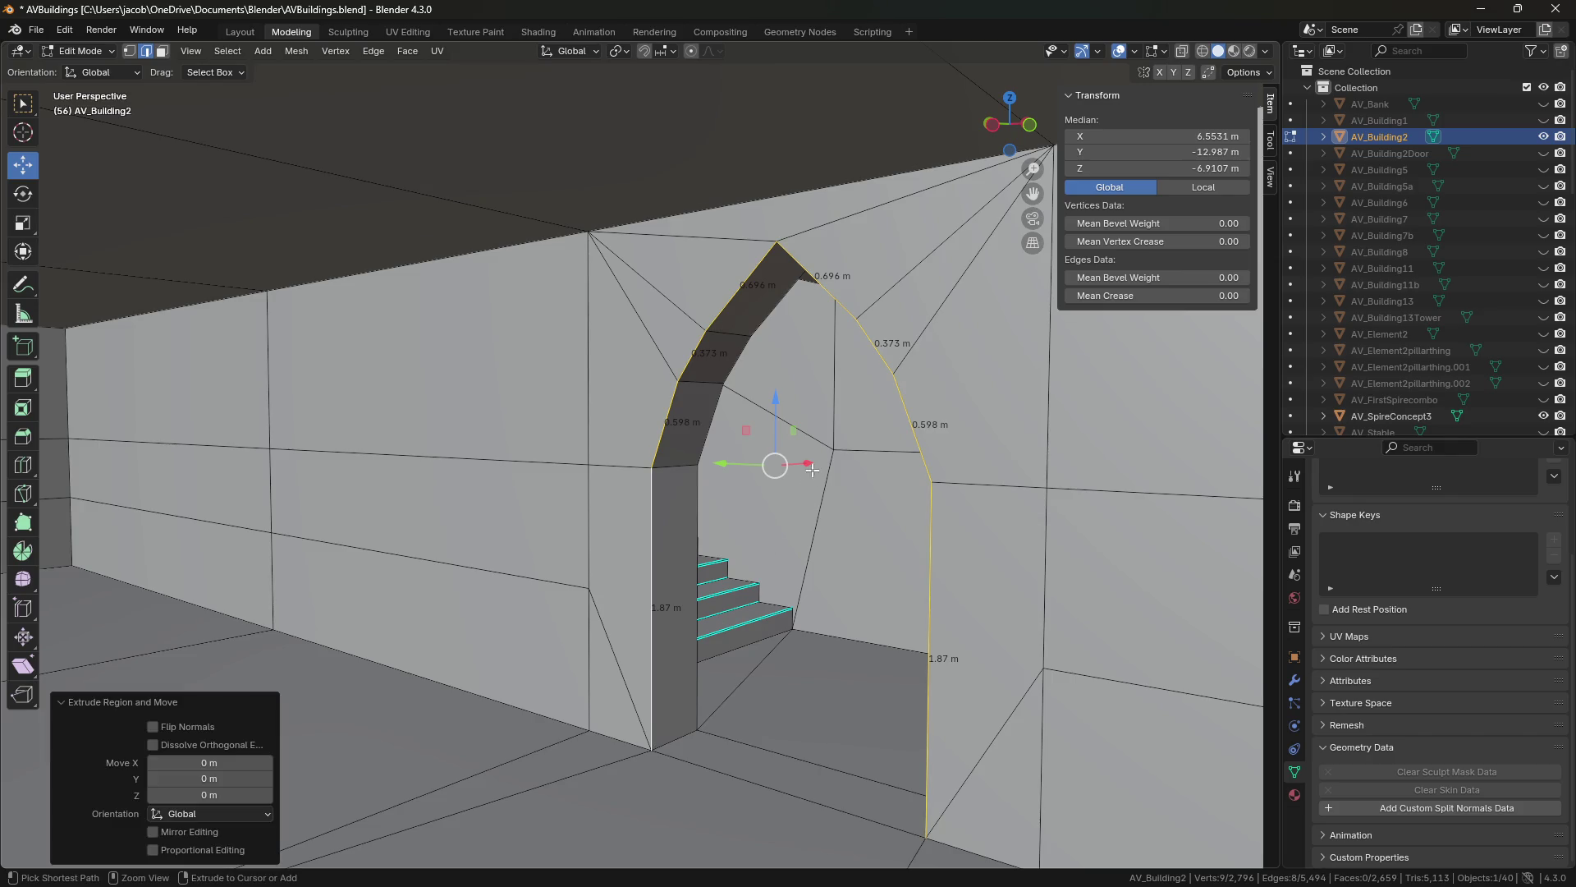
type("gx-0.25")
key("Return")
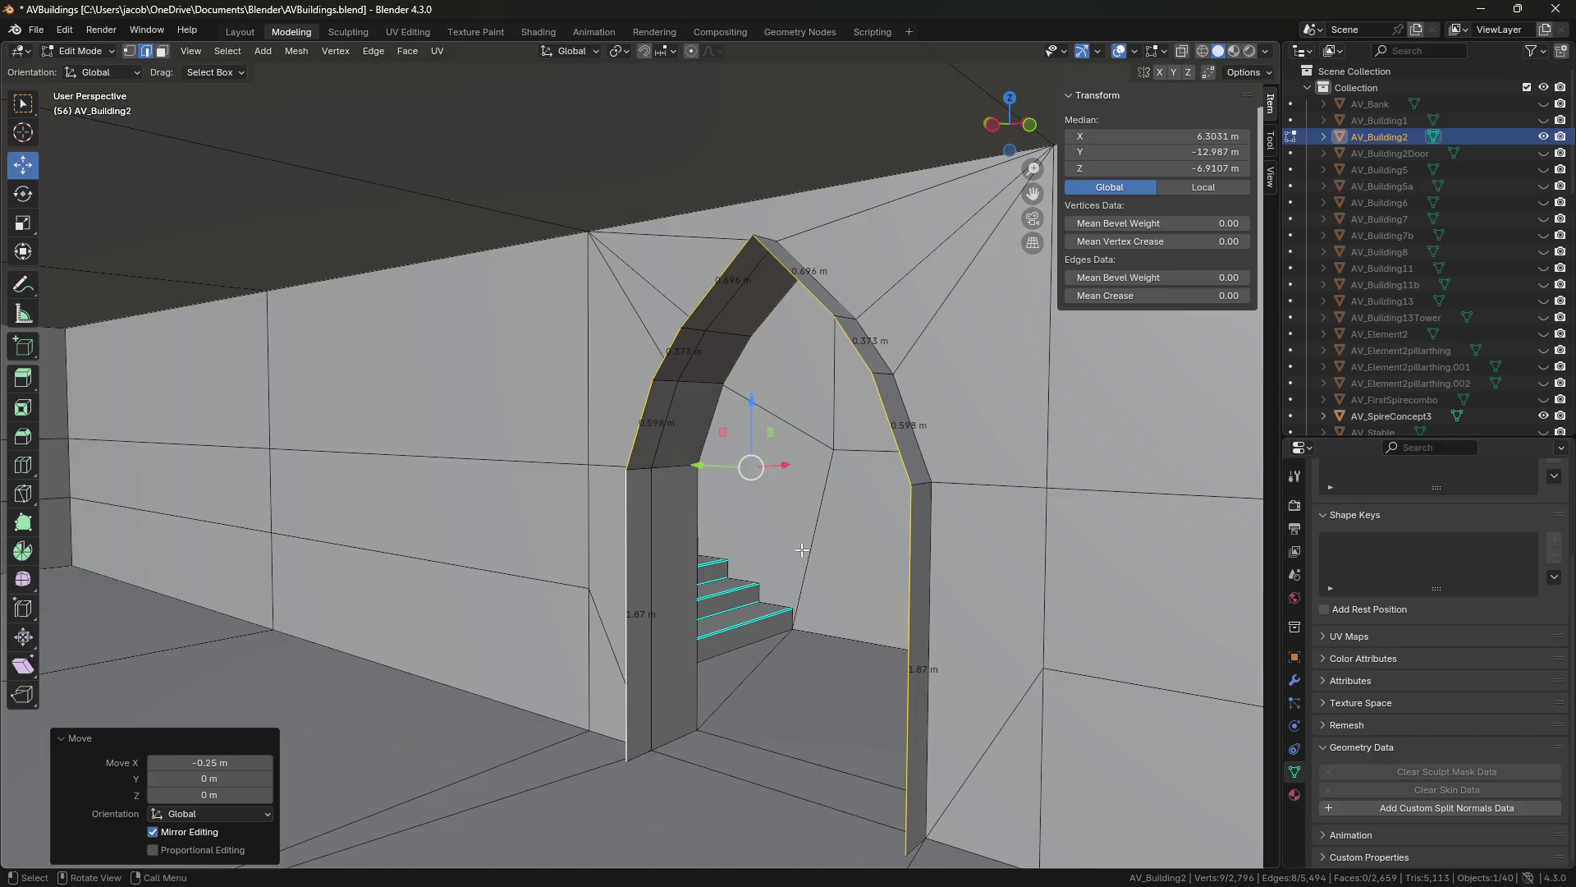
Try a second extrusion with scaling, then cancel and undo it.
key("shift+grave")
left_click(641, 454)
key("e")
key("Escape")
key("s")
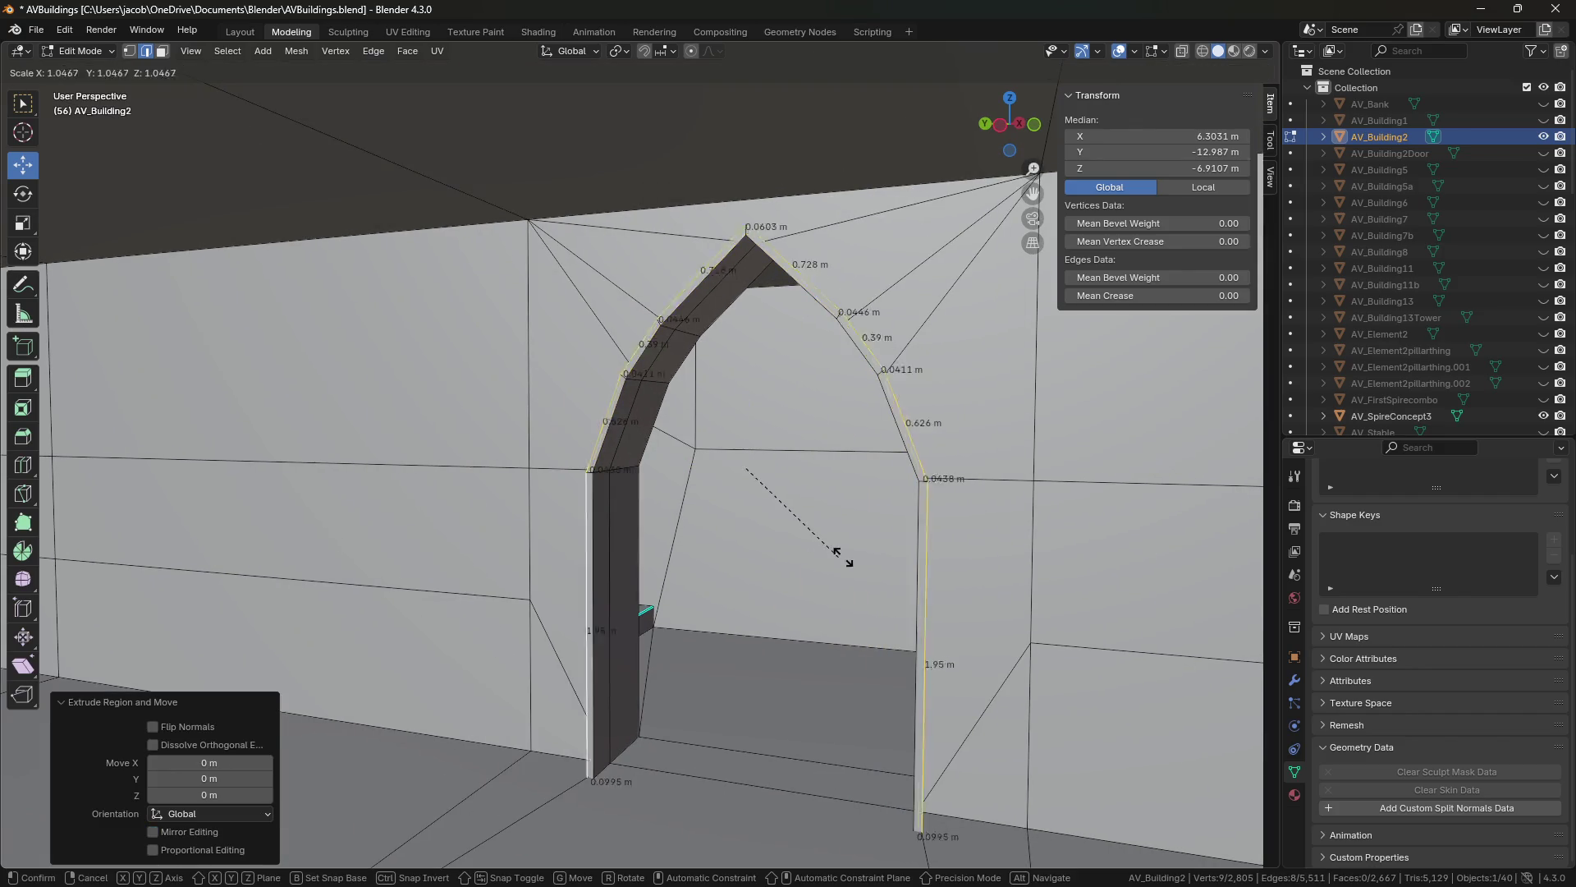
key("Escape")
key("shift+grave")
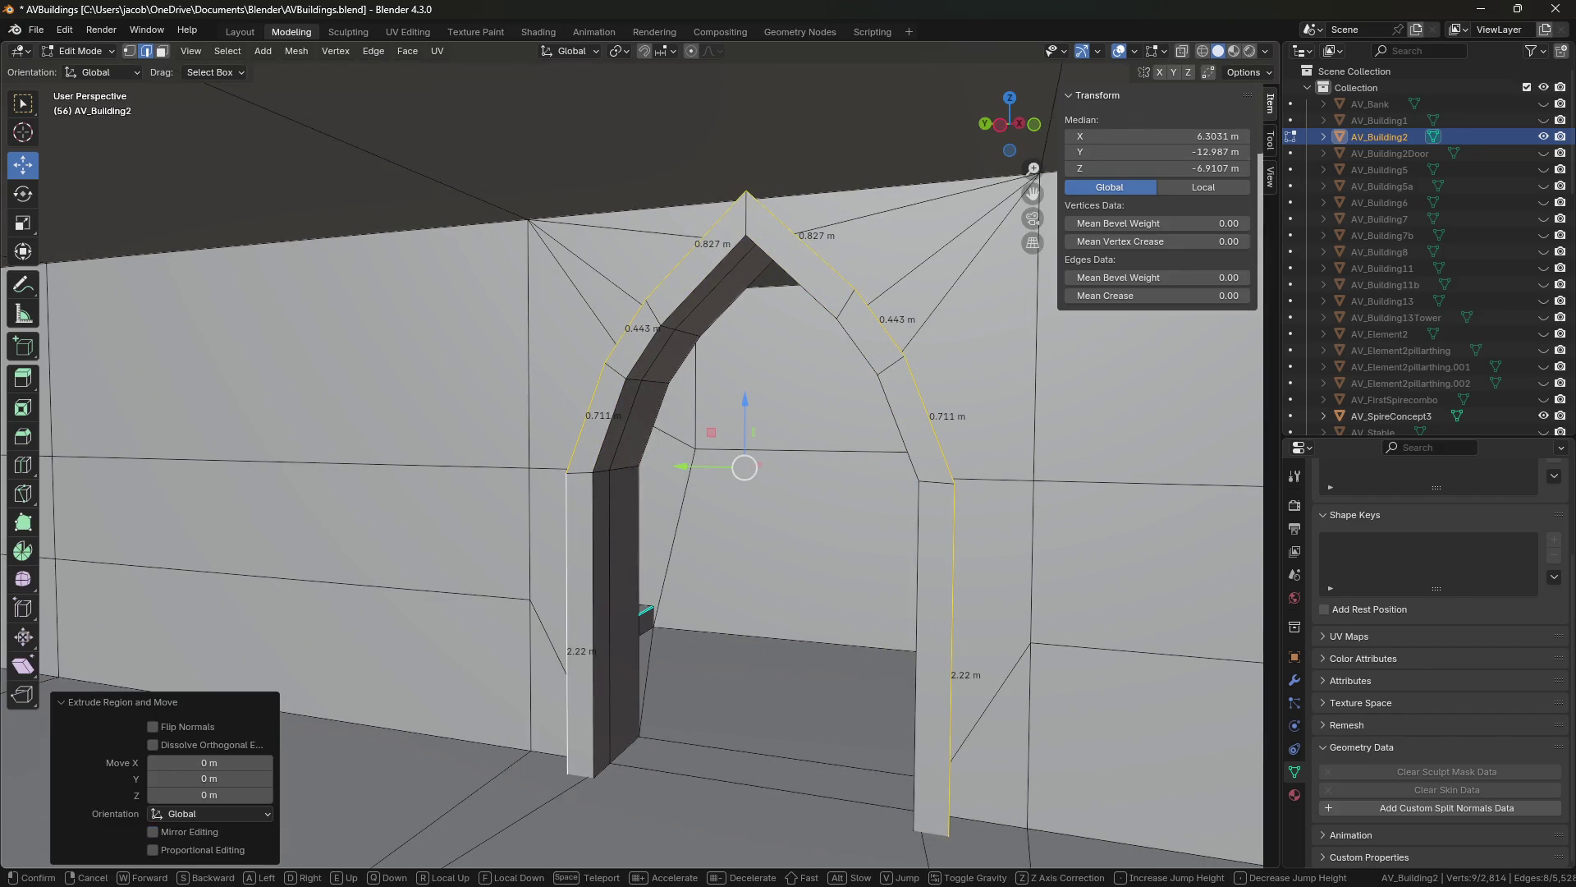
left_click(640, 454)
key("ctrl+z")
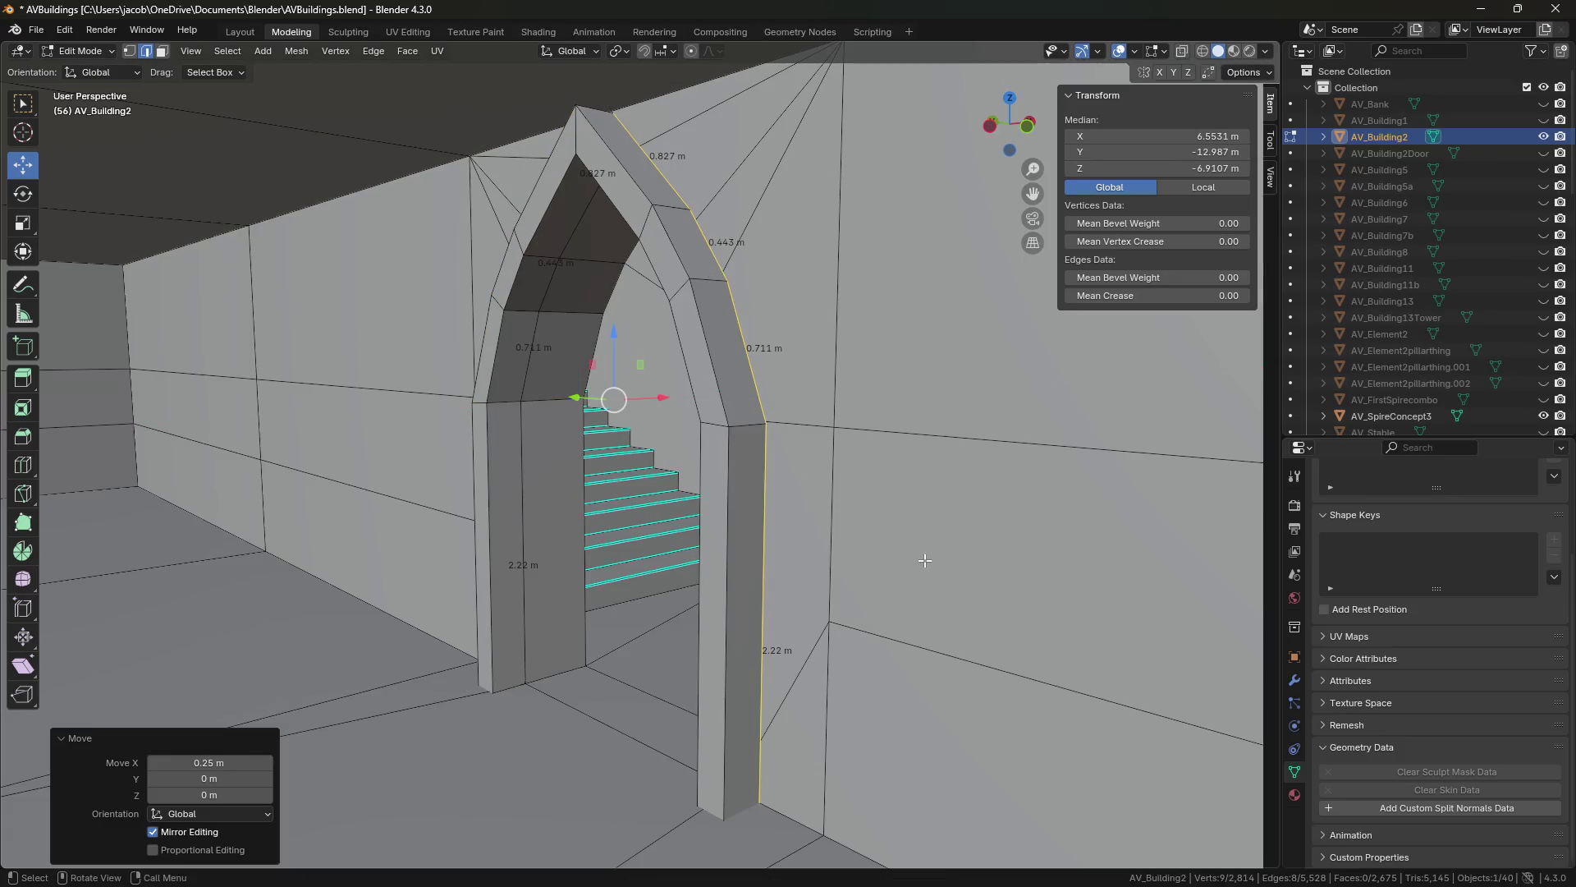
Undo the arch changes back to its earlier shape and save AVBuildings.blend in Object Mode.
key("Tab")
key("shift+grave")
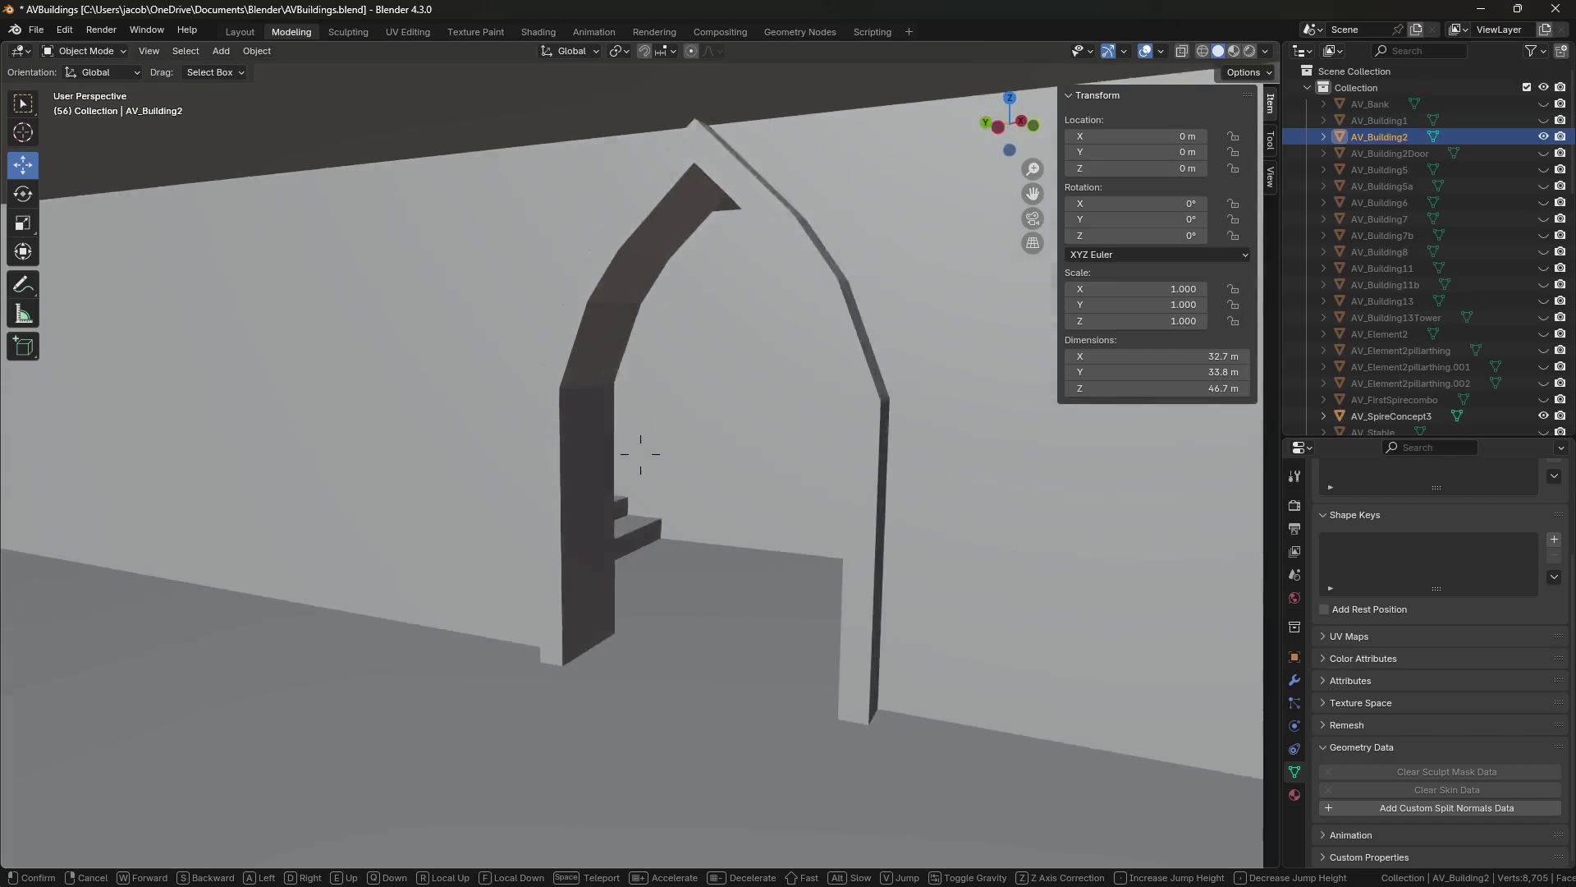
left_click(641, 453)
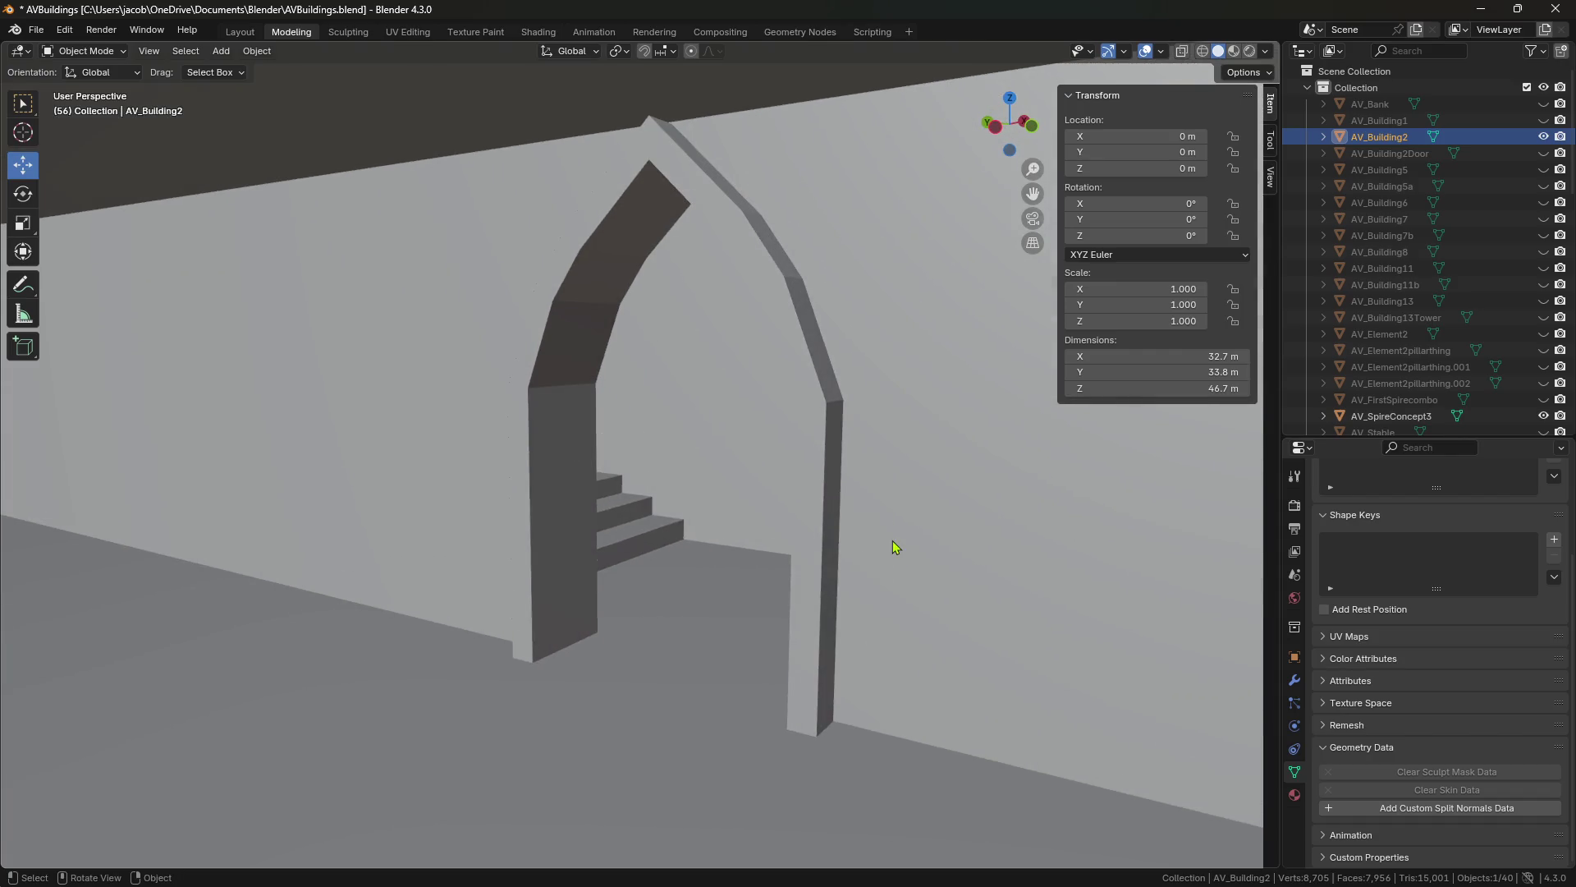
key("Tab")
key("ctrl+z")
key("ctrl+z")
key("ctrl+z")
key("Tab")
key("ctrl+s")
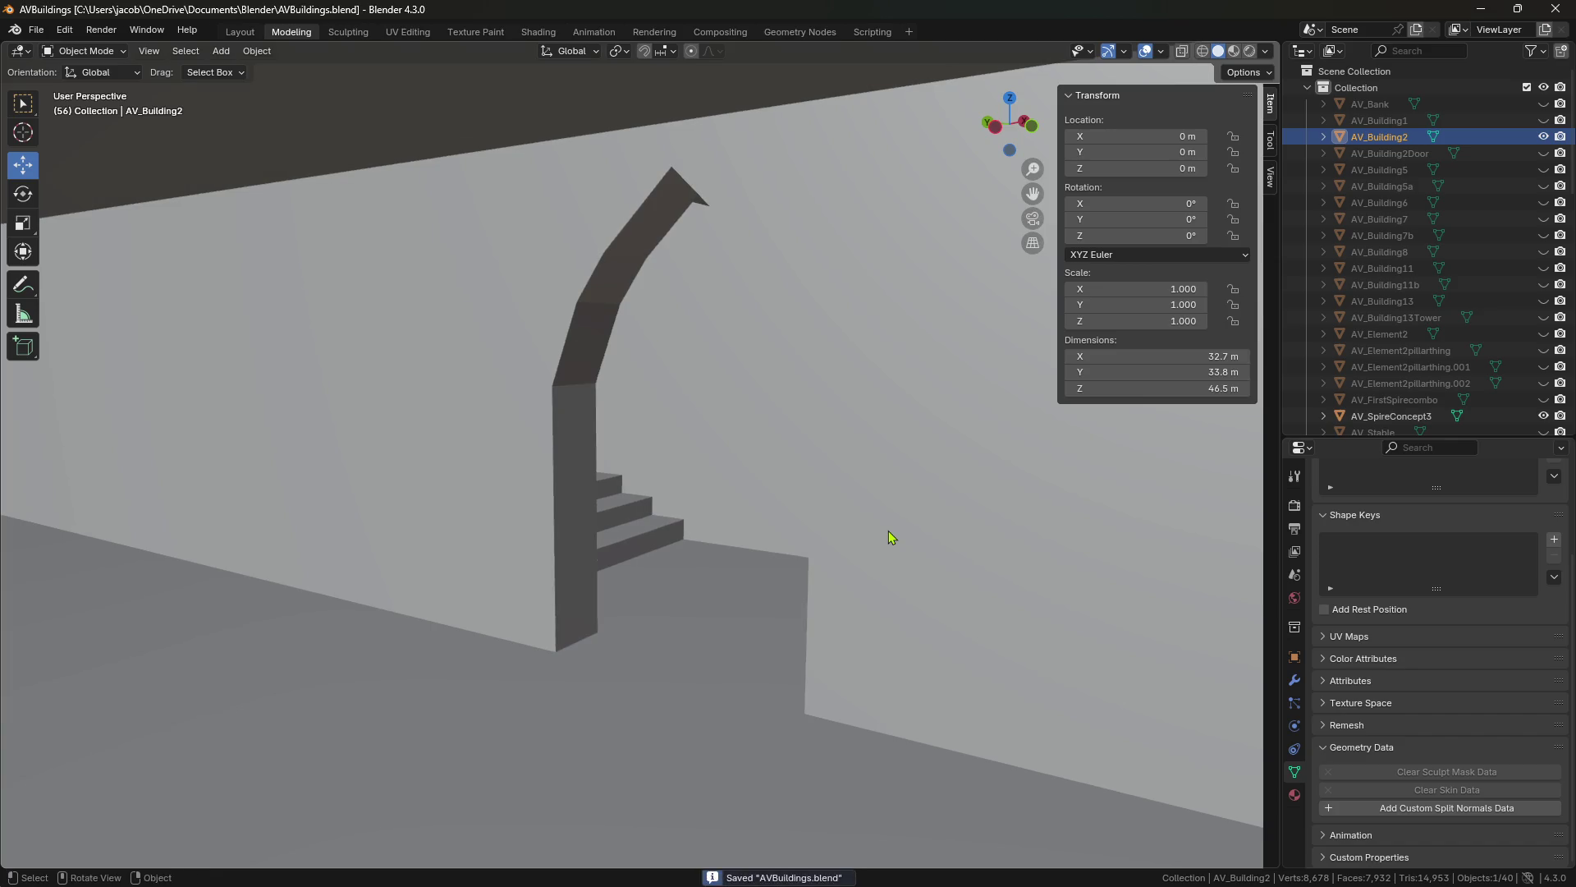
Walk through the doorway toward the other arch and back, then switch to Unity.
key("shift+grave")
key("w")
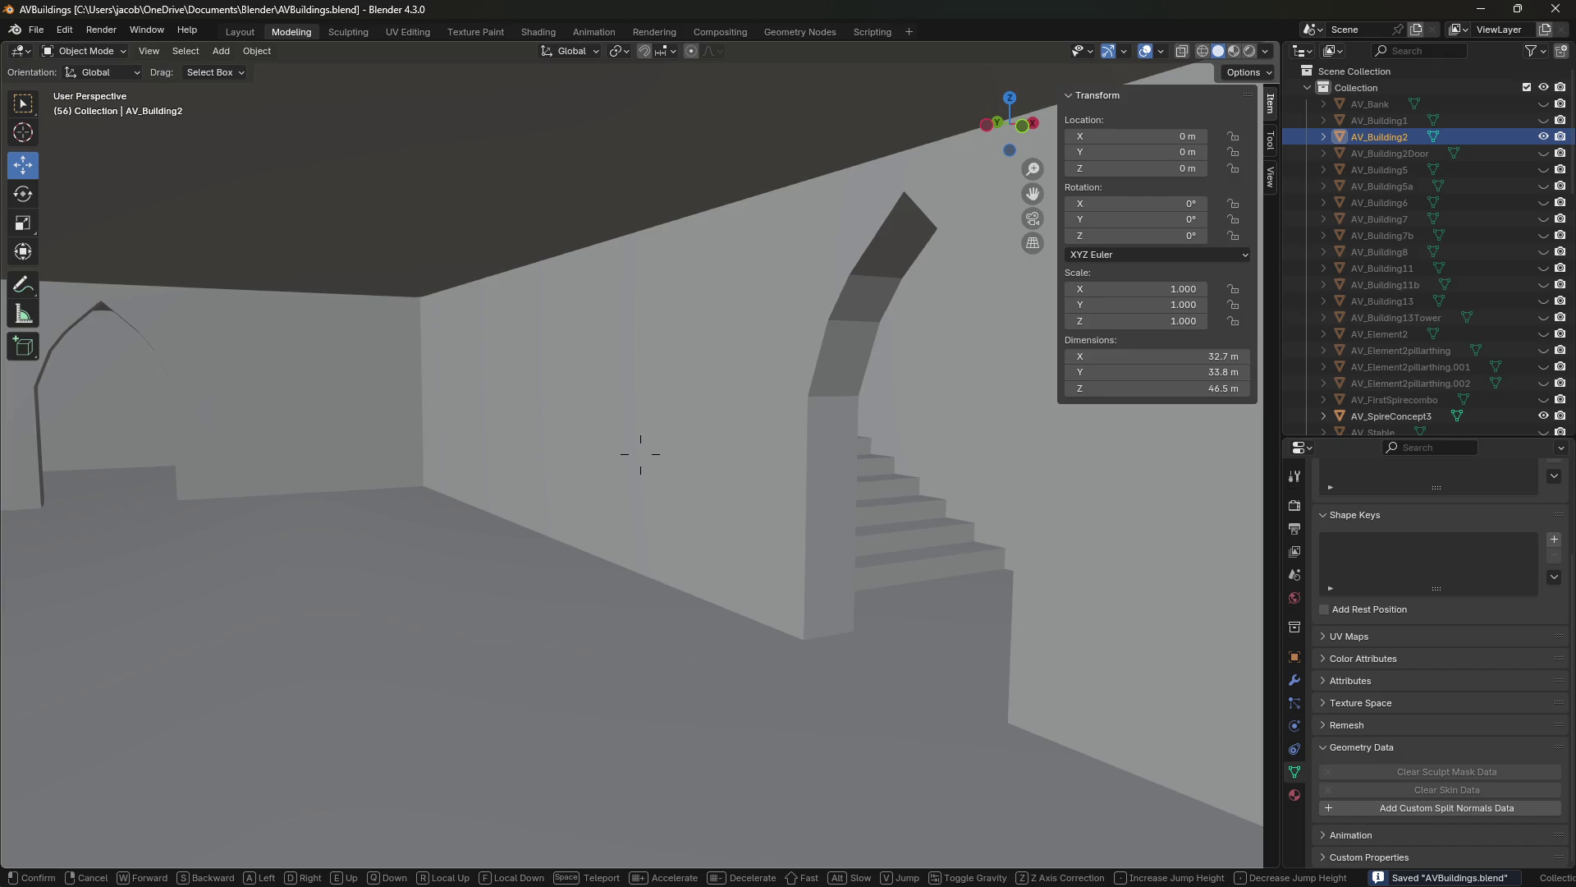
key("s")
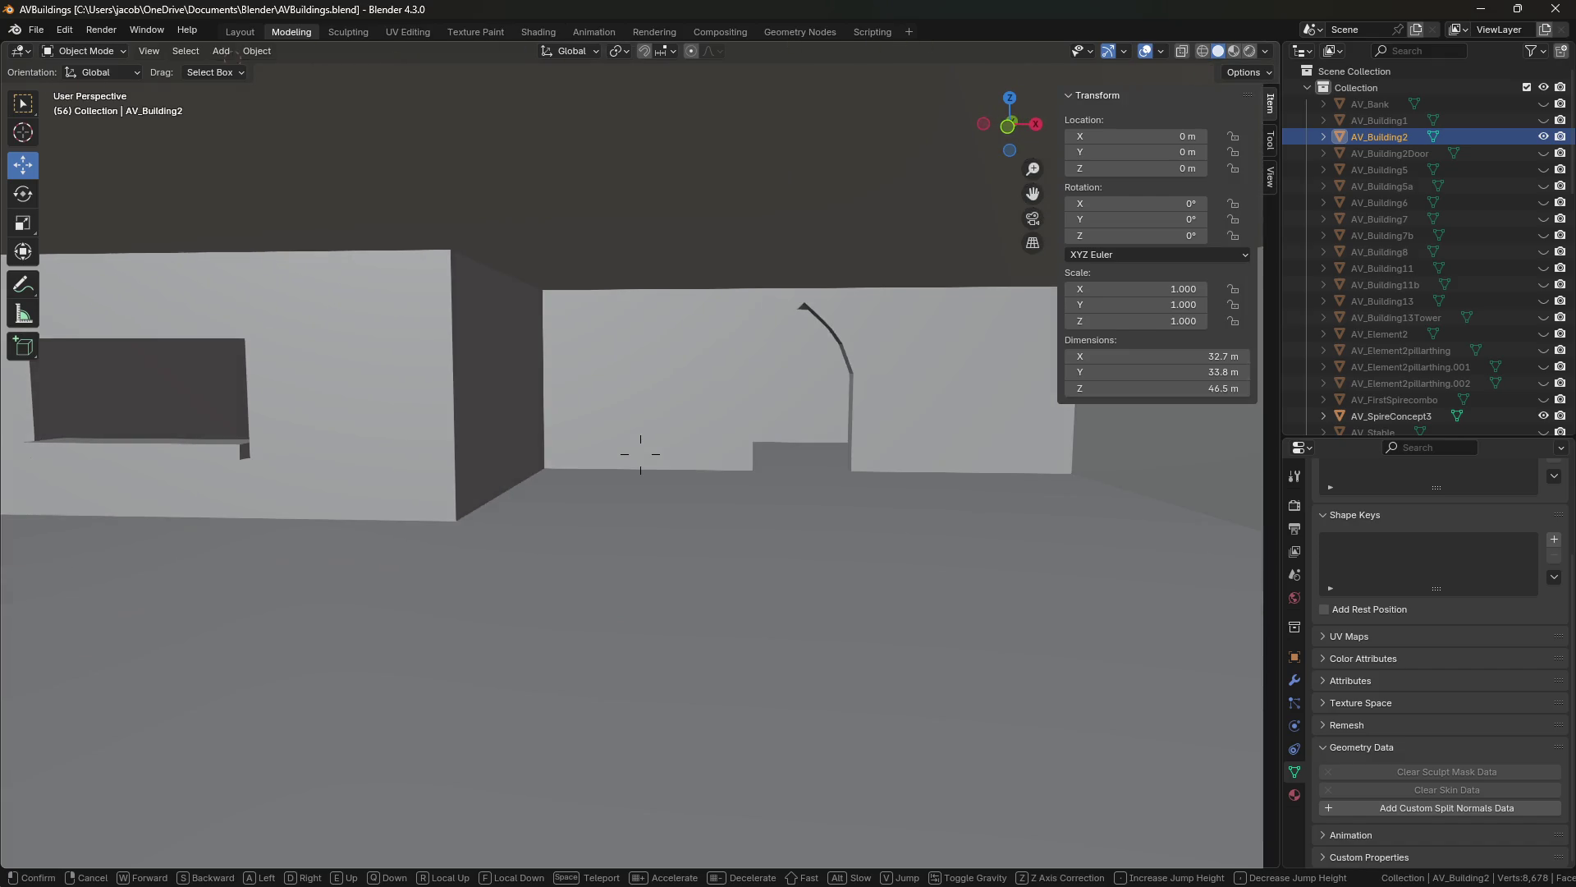
key("Return")
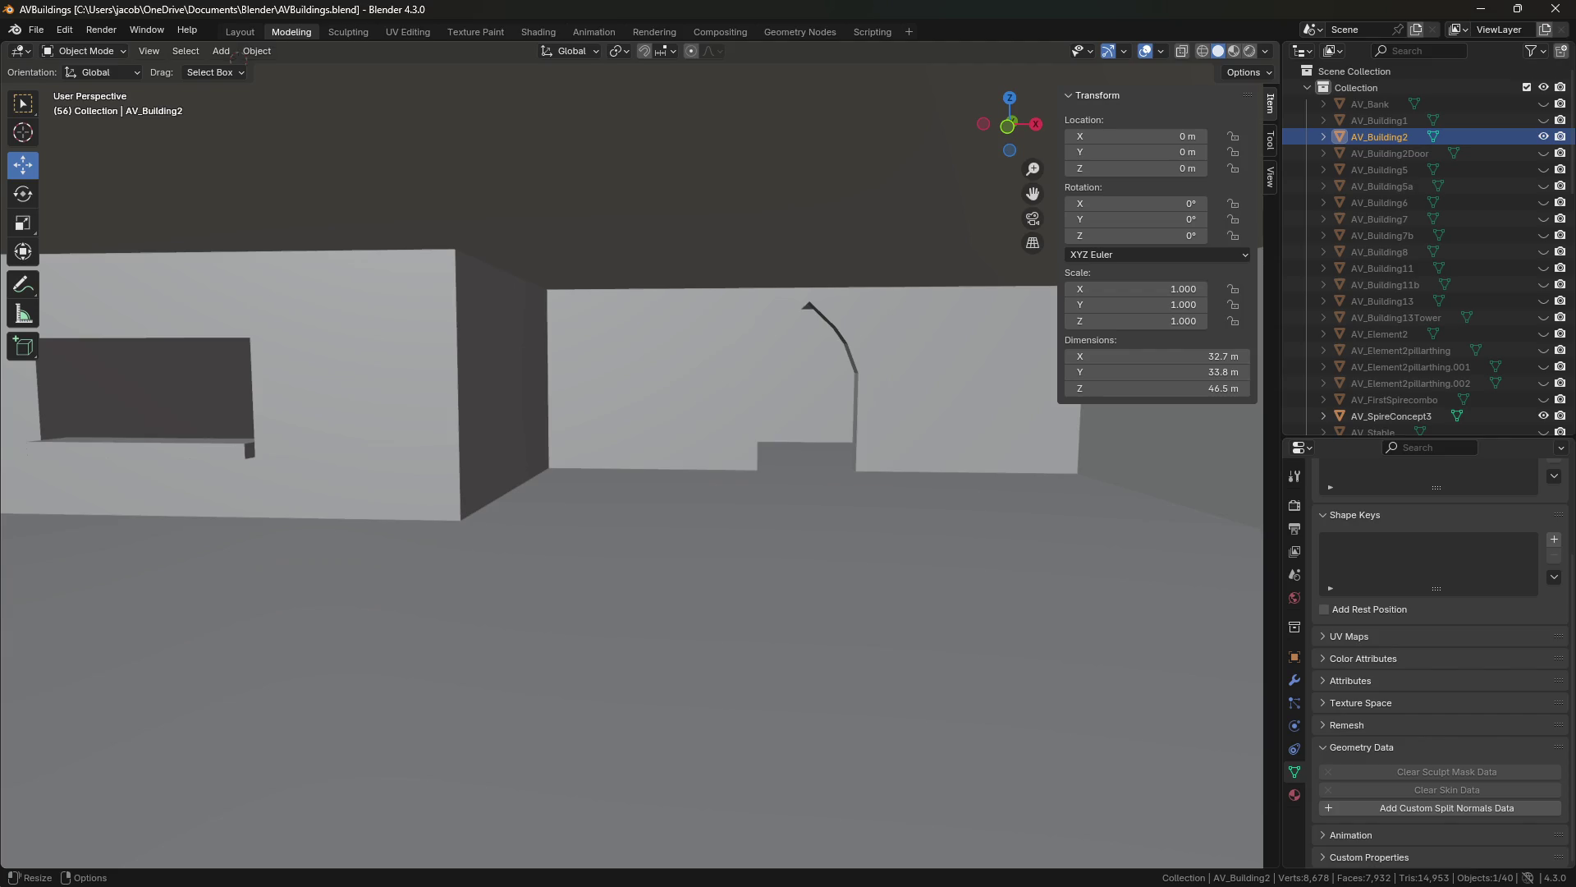
key("alt+Tab")
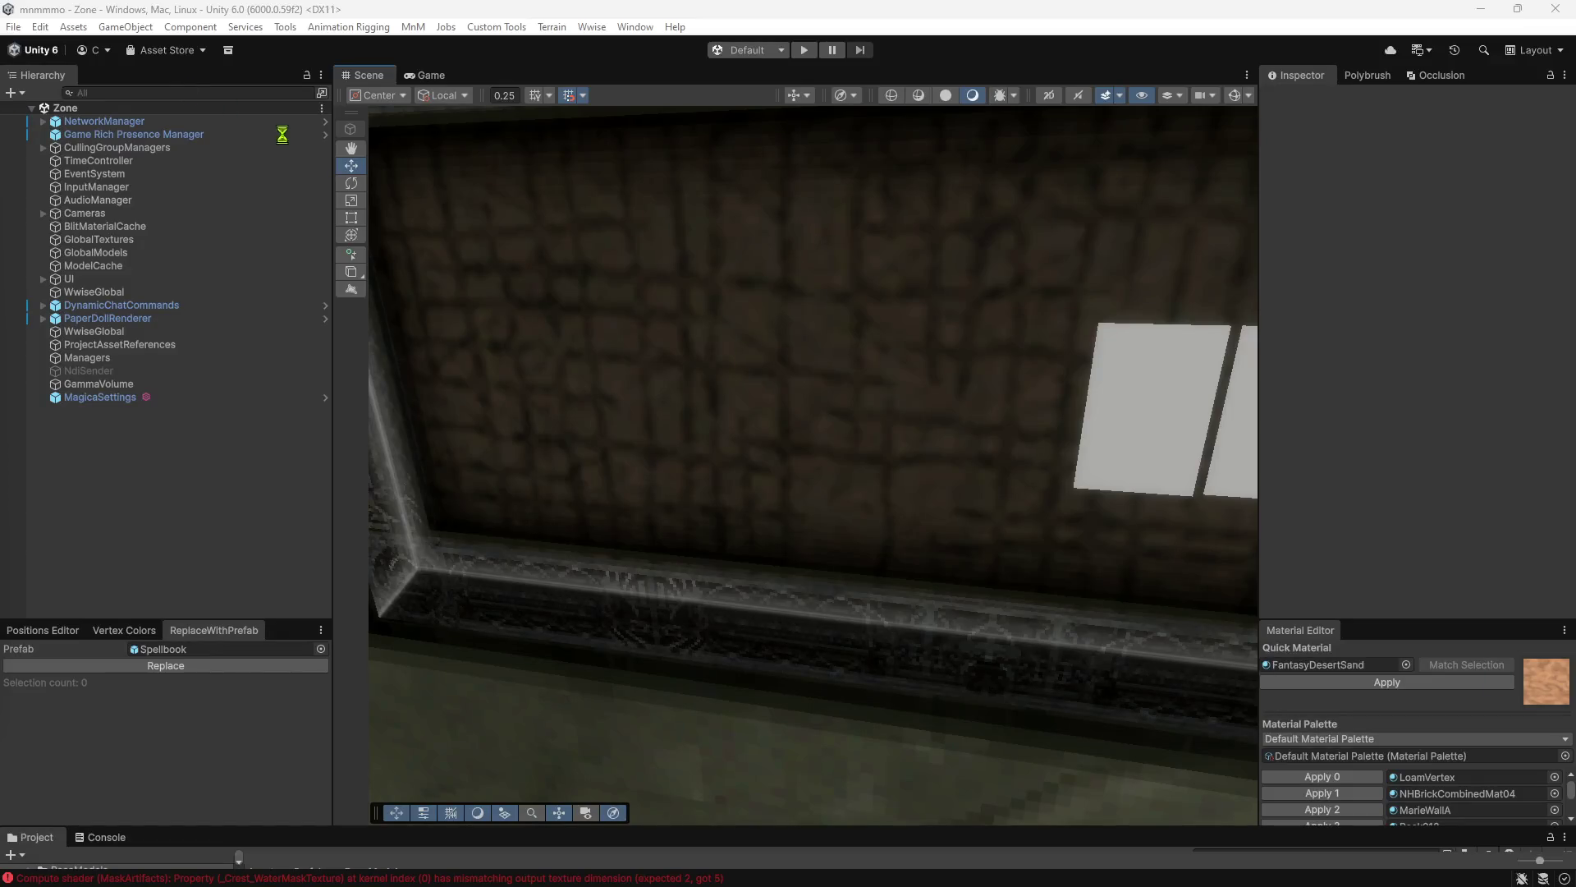
Reopen the recent AilVorith scene and fly toward the white castle's gridded wall.
left_click(13, 26)
mouse_move(73, 81)
left_click(304, 82)
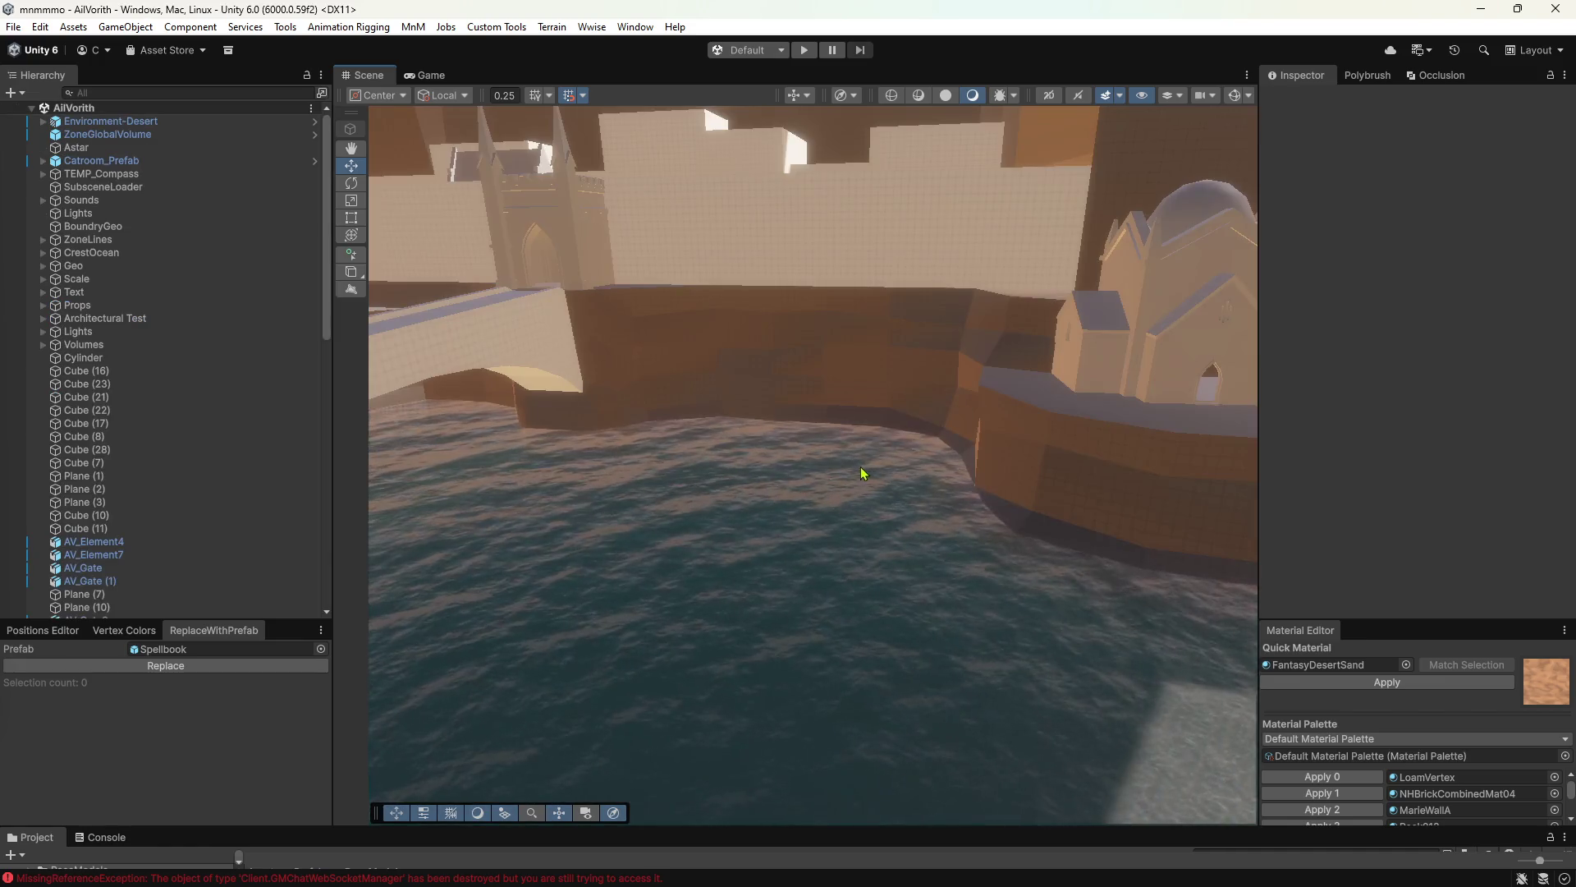
mouse_move(861, 474)
right_mouse_down()
mouse_move(652, 456)
mouse_move(847, 516)
right_mouse_up()
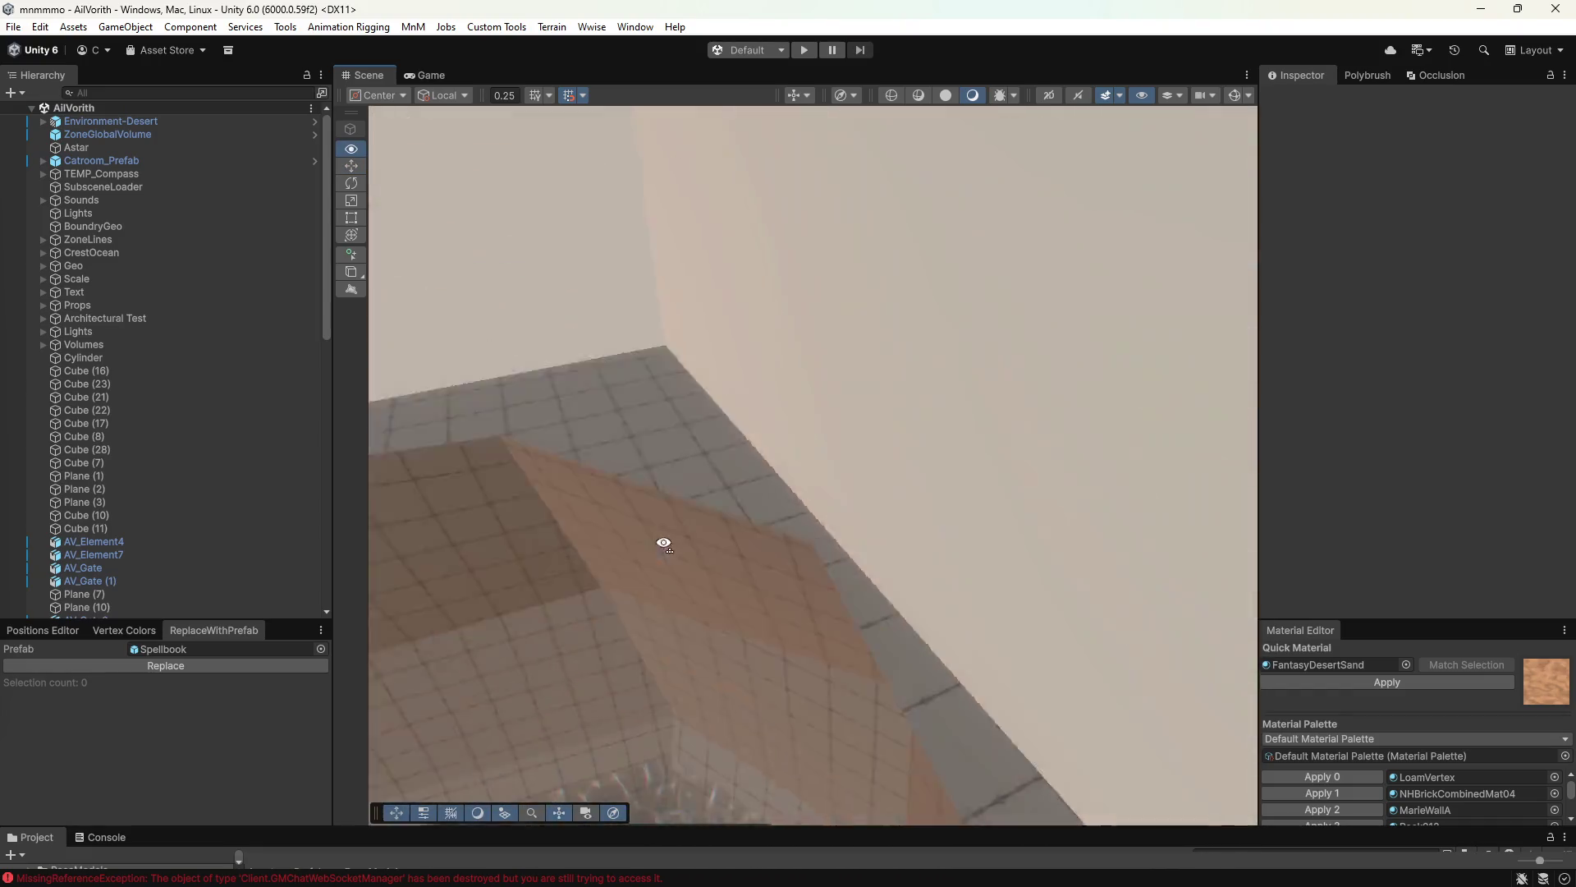
right_click_drag(847, 517, 661, 539)
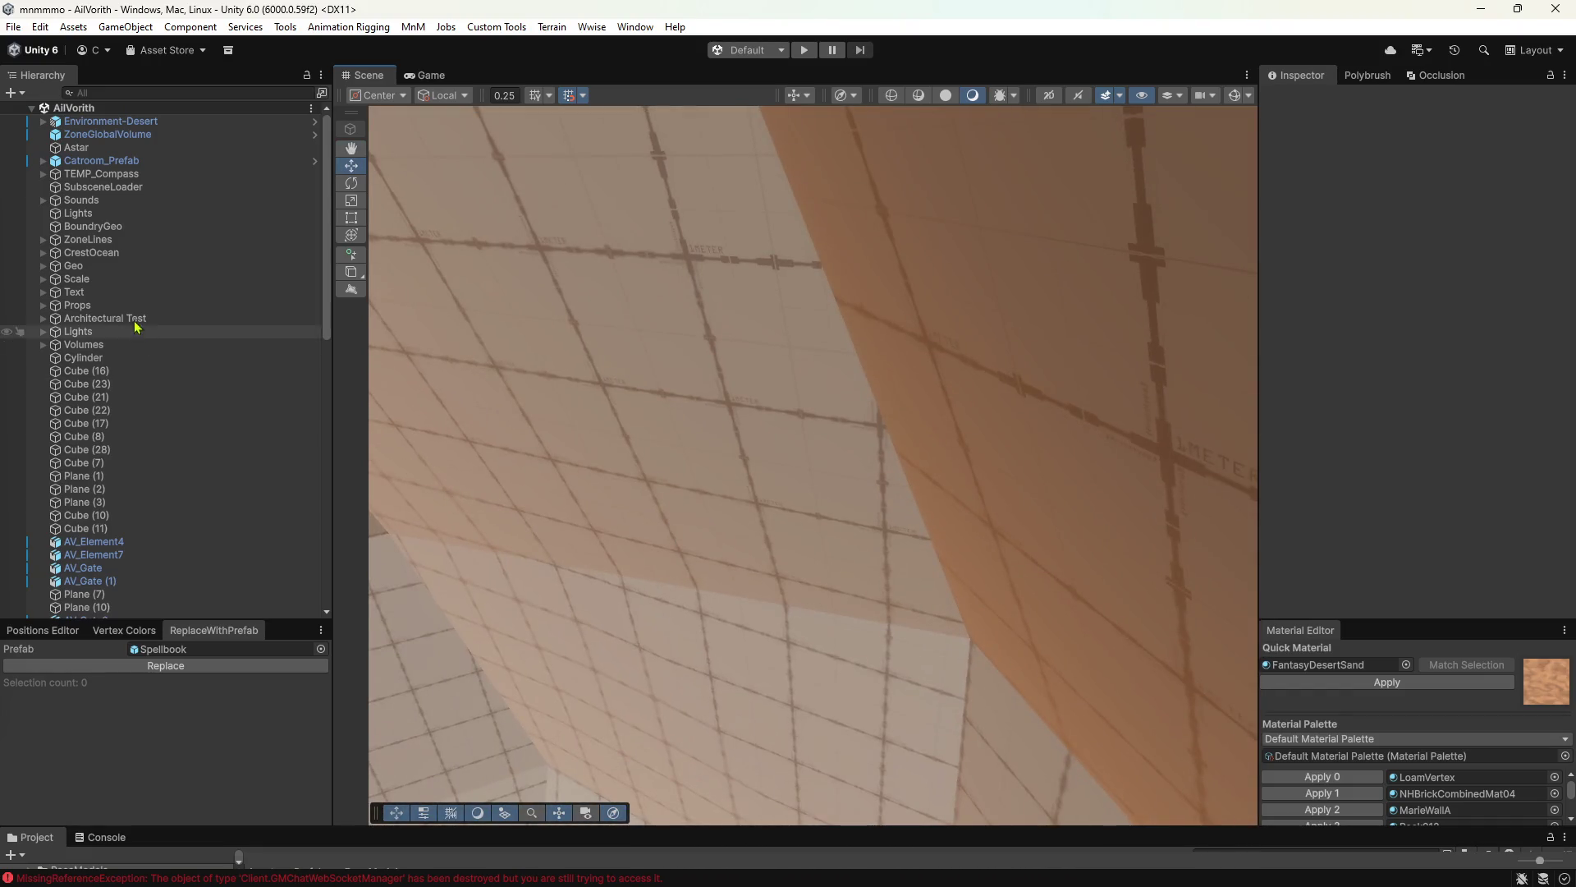
Deactivate the Text object to hide its labels, then select AilVorith Base Terrain.
left_click(115, 292)
left_click(1302, 99)
scroll(803, 403, "down", 5)
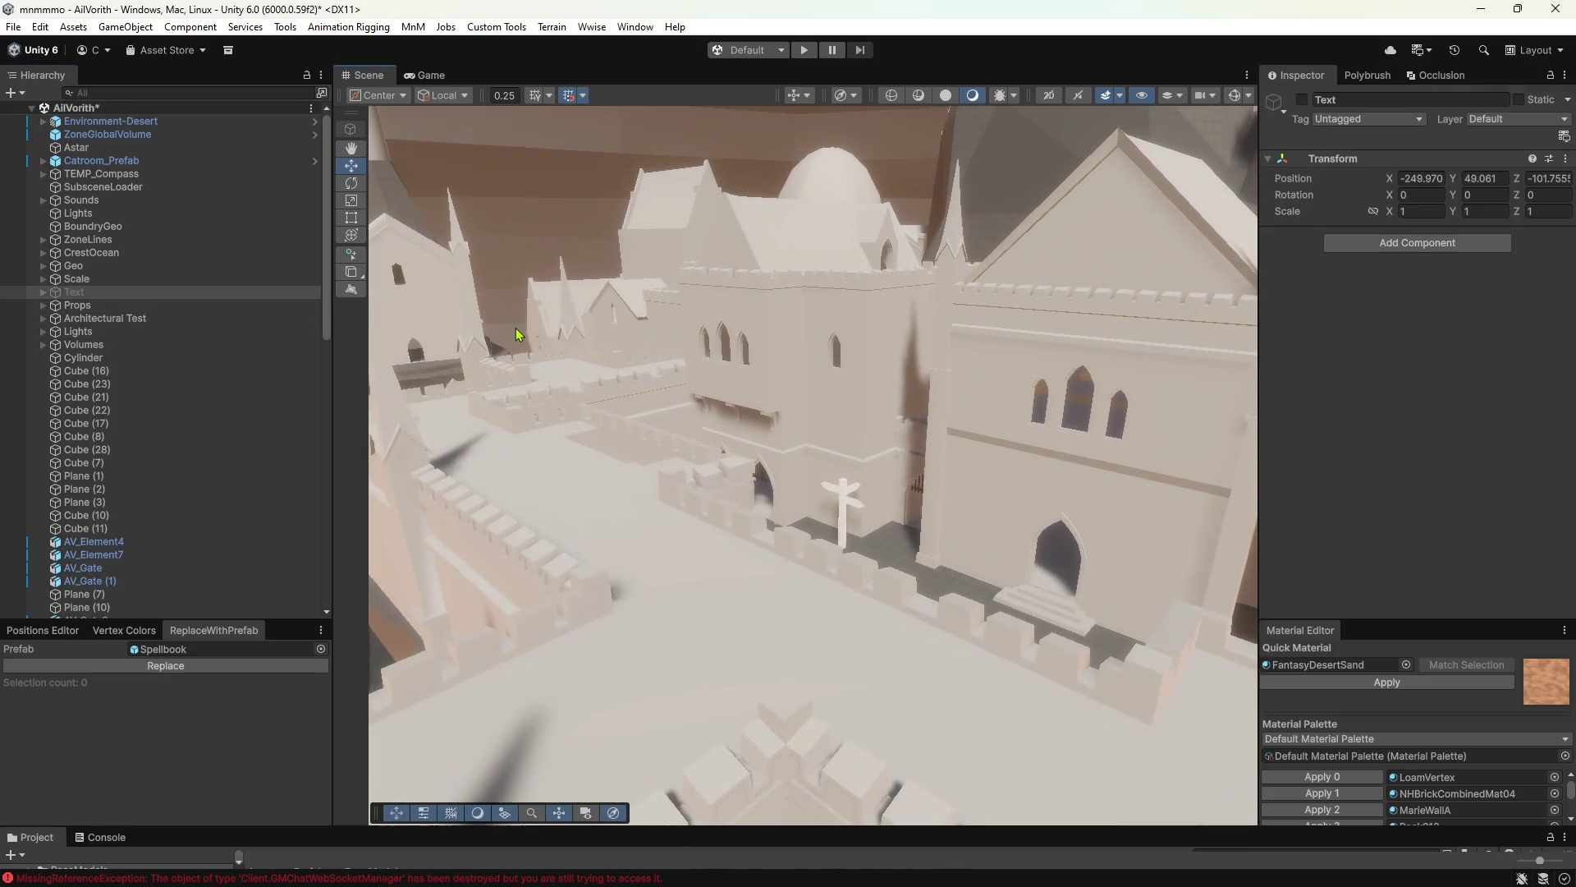
left_click(572, 325)
Fly through the walled passage to the arched building and select AV_Building7 (1).
mouse_move(572, 325)
right_mouse_down()
mouse_move(682, 351)
mouse_move(678, 269)
mouse_move(435, 294)
right_mouse_up()
mouse_move(801, 492)
right_mouse_down()
mouse_move(878, 474)
mouse_move(1015, 495)
right_mouse_up()
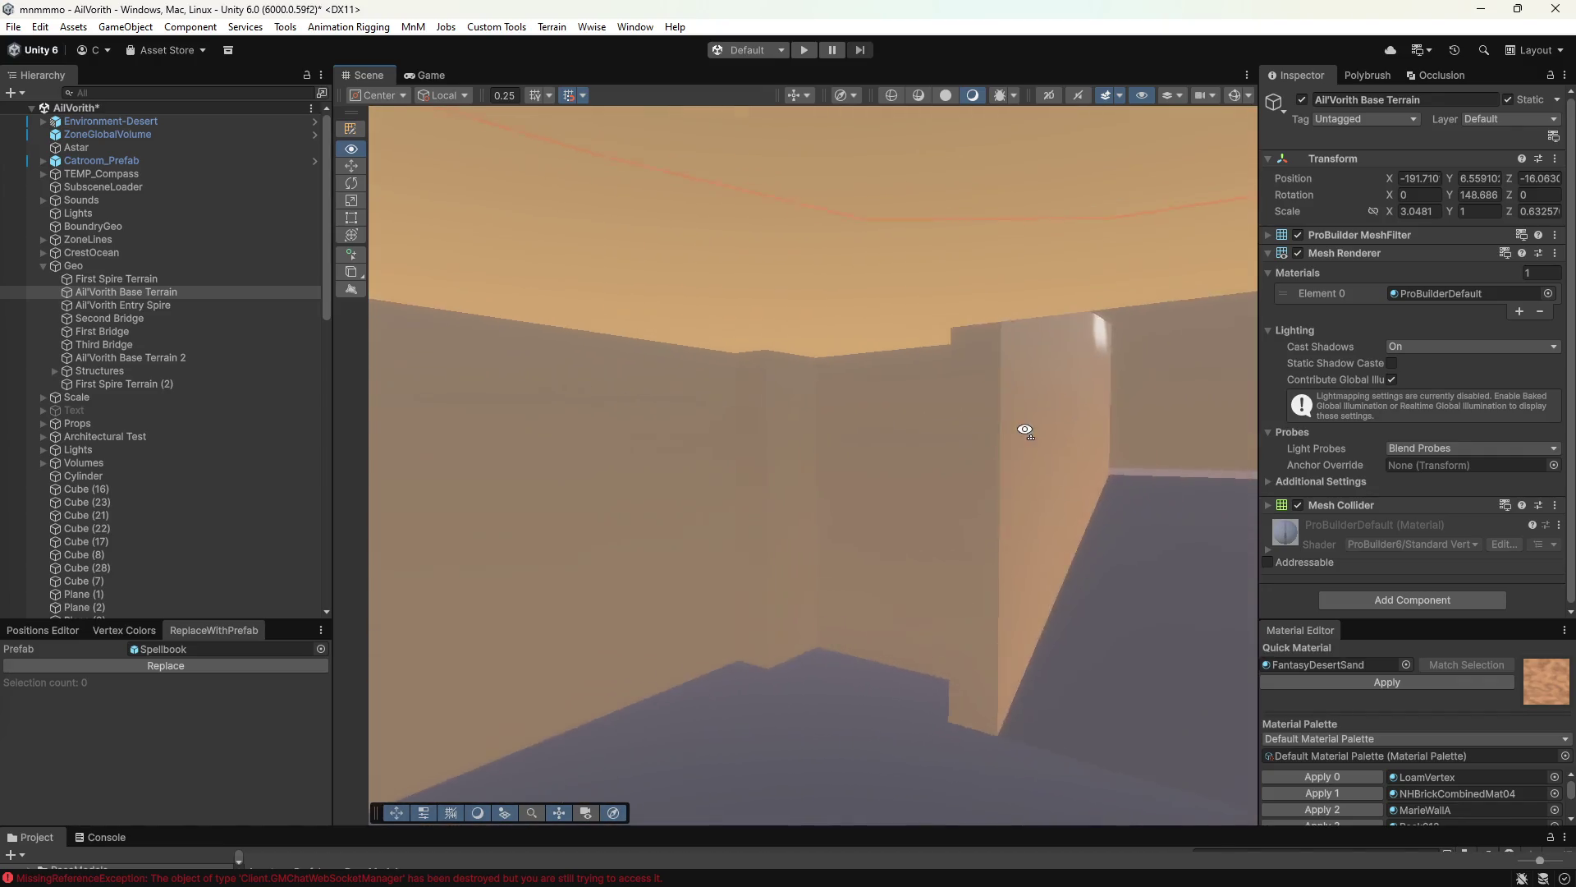
mouse_move(1016, 495)
right_mouse_down()
mouse_move(909, 463)
mouse_move(902, 478)
mouse_move(942, 467)
mouse_move(839, 529)
right_mouse_up()
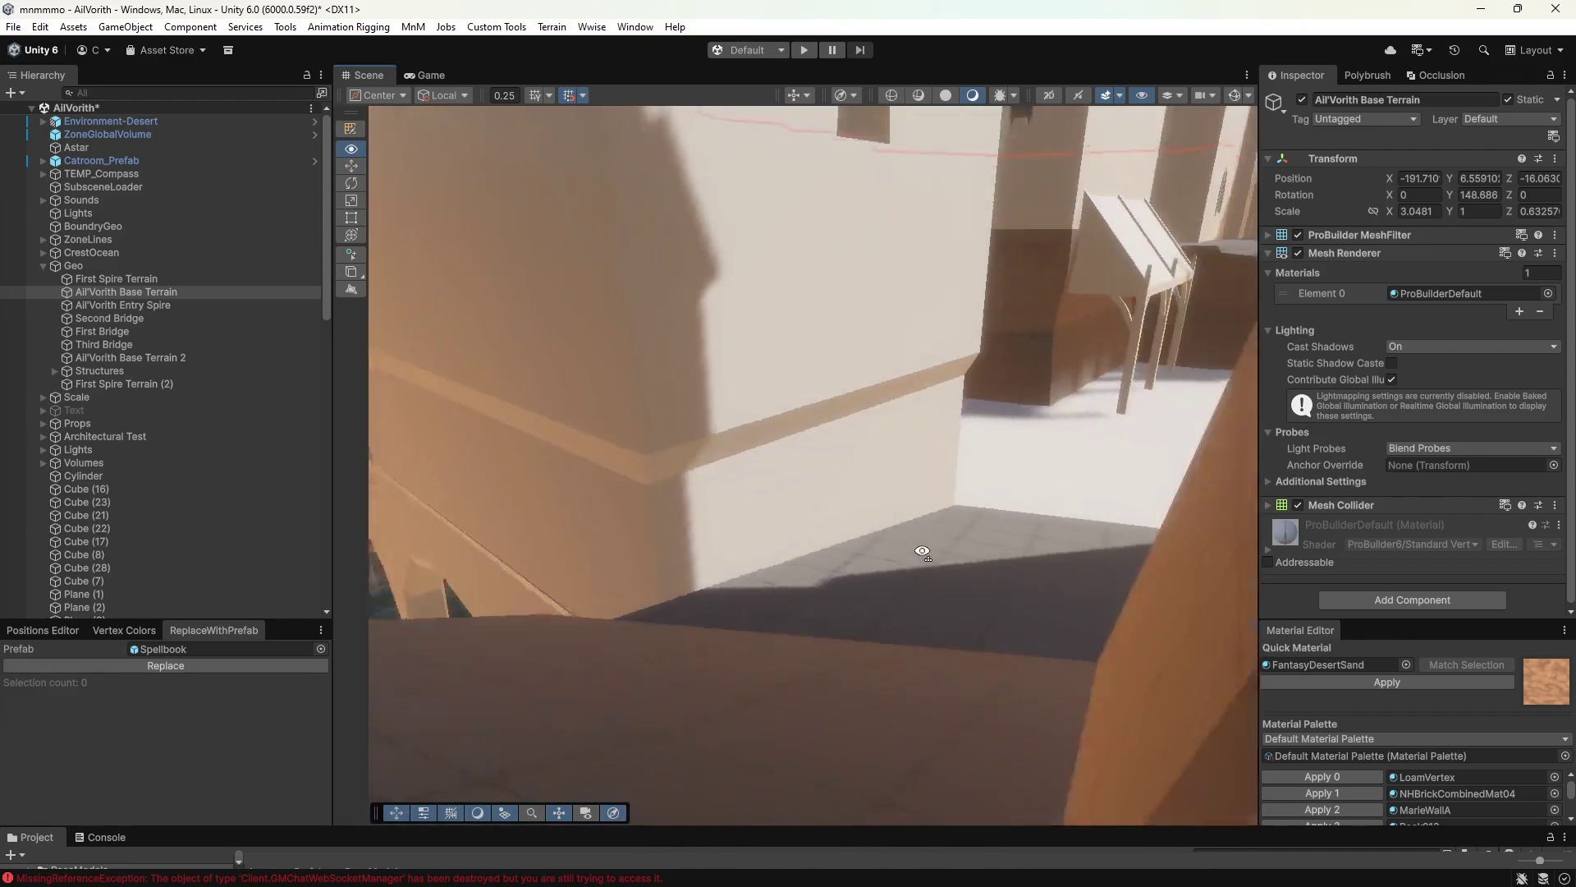
mouse_move(840, 529)
right_mouse_down()
mouse_move(926, 568)
mouse_move(483, 526)
right_mouse_up()
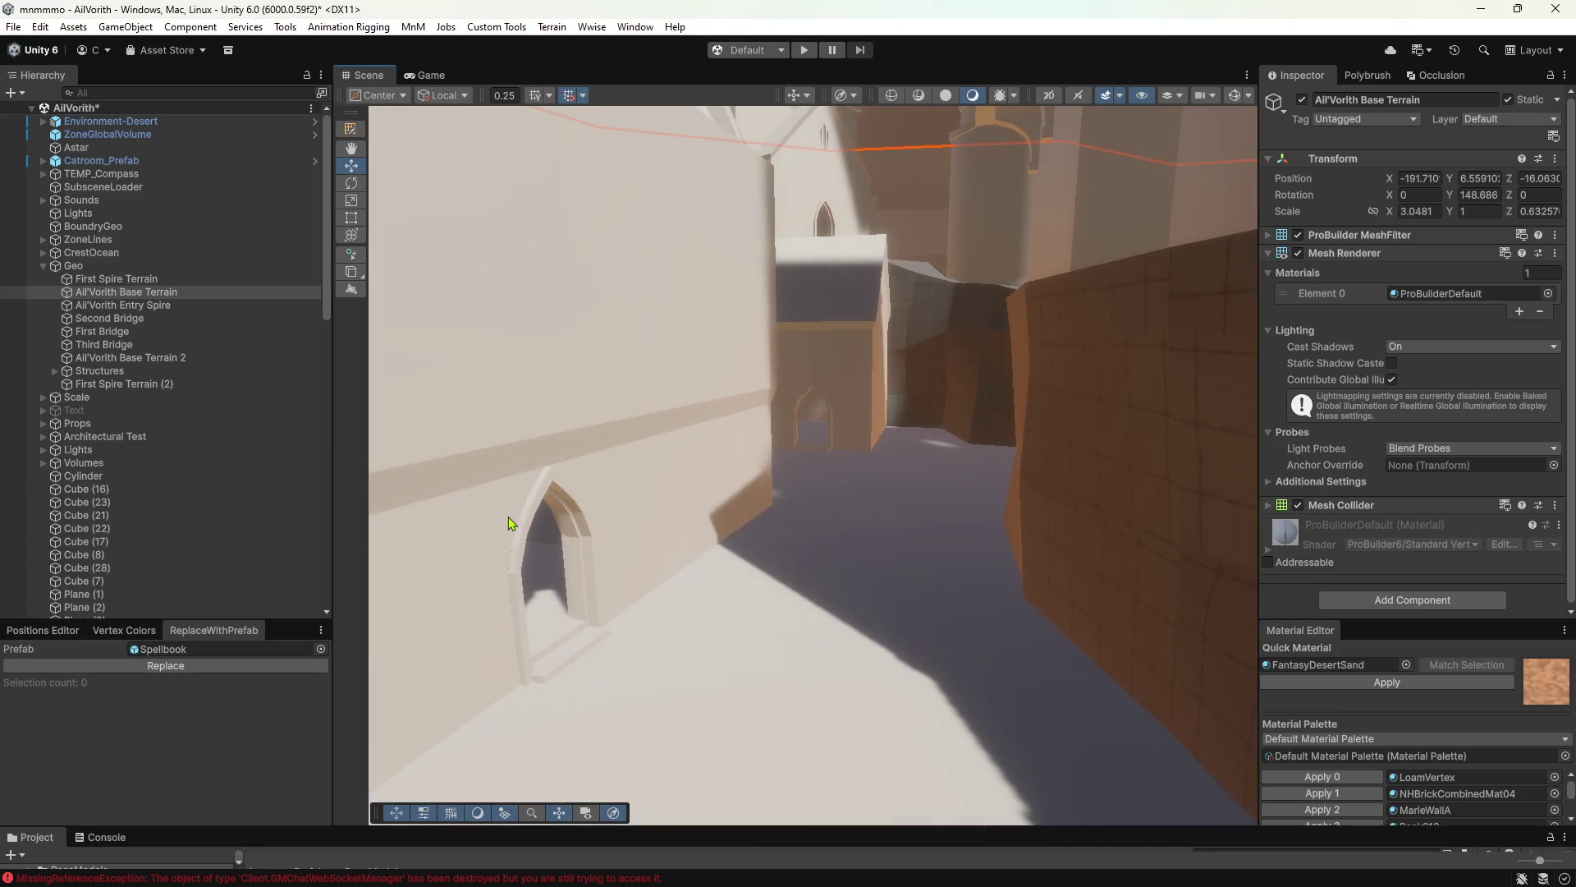
mouse_move(638, 561)
right_mouse_down()
mouse_move(550, 561)
mouse_move(1137, 546)
mouse_move(561, 552)
mouse_move(887, 493)
right_mouse_up()
left_click(867, 521)
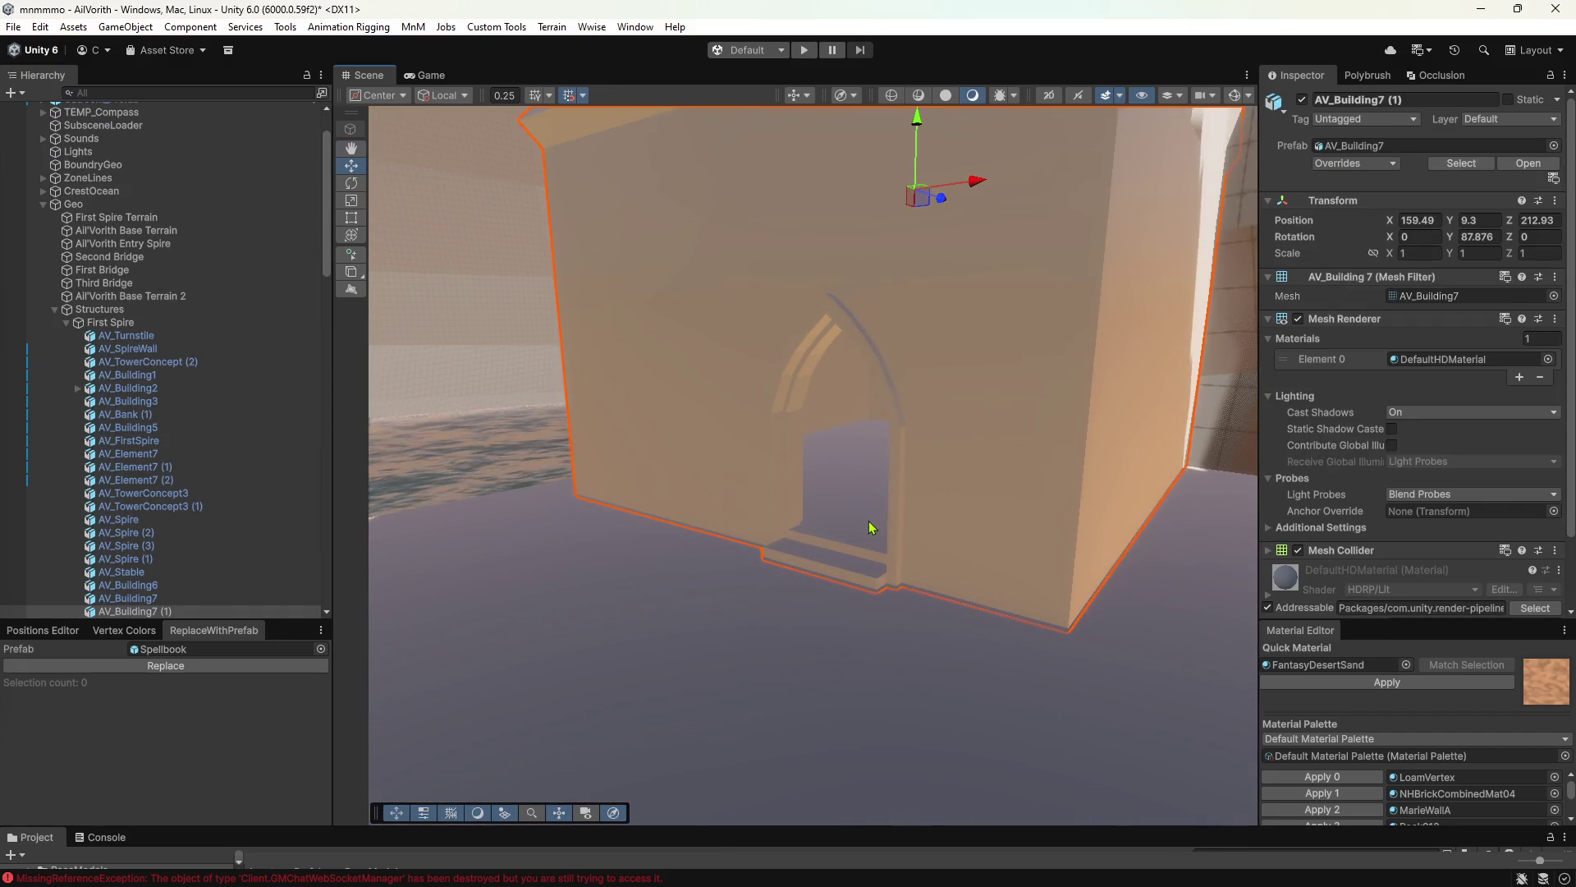
Frame the building, select the AV_ArchGroup1 arch wall, and fly along the street to it.
key("f")
mouse_move(854, 533)
right_mouse_down()
mouse_move(287, 542)
mouse_move(1052, 514)
mouse_move(984, 496)
right_mouse_up()
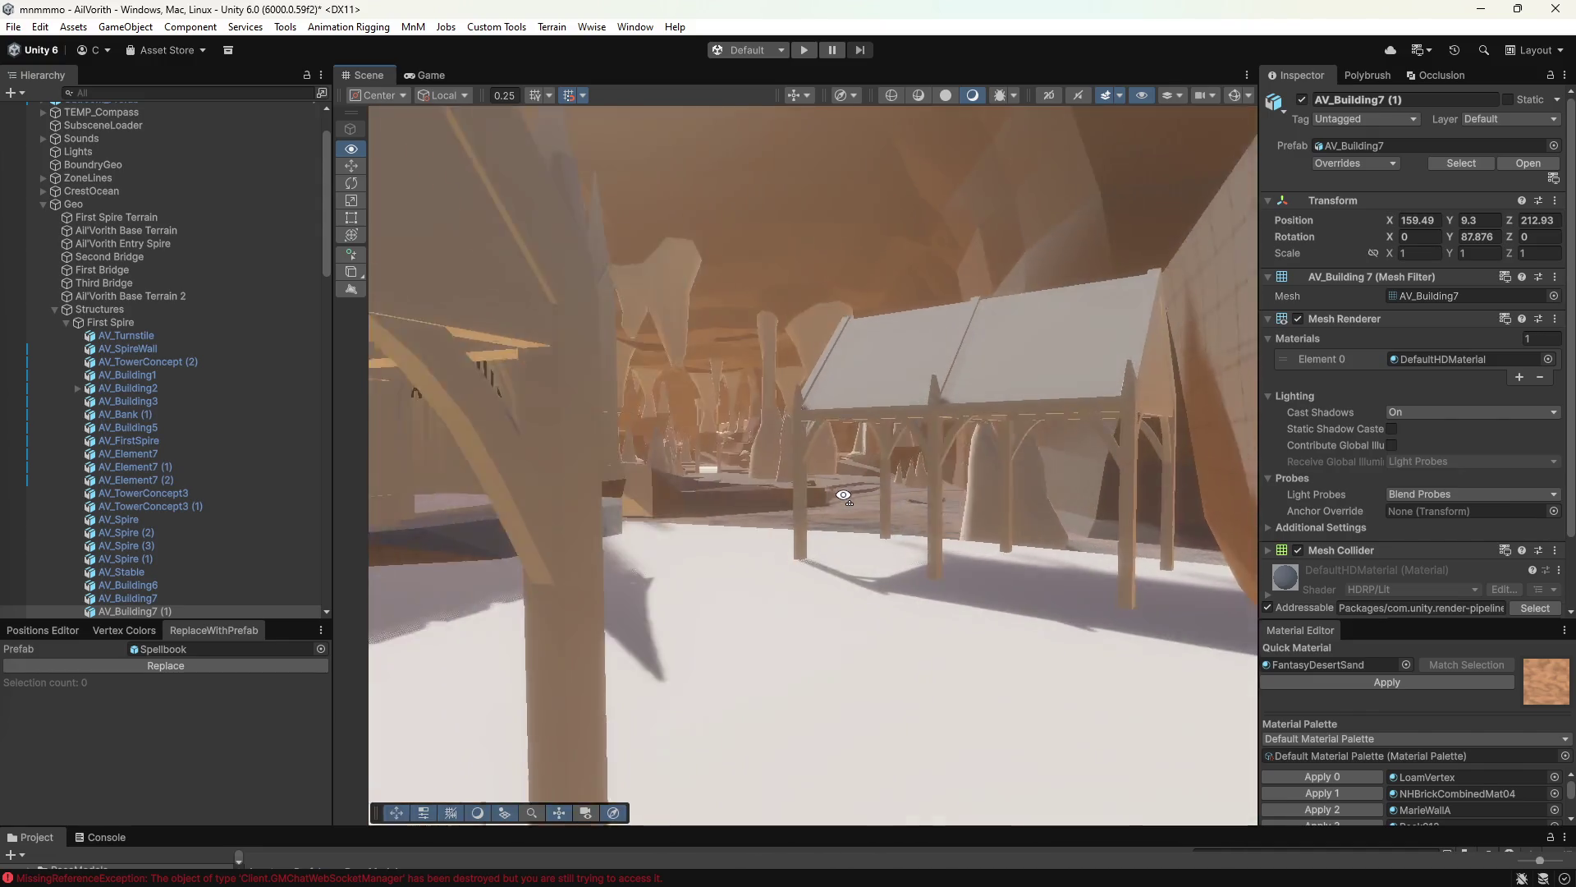
mouse_move(985, 496)
right_mouse_down()
mouse_move(827, 510)
mouse_move(913, 490)
mouse_move(794, 571)
right_mouse_up()
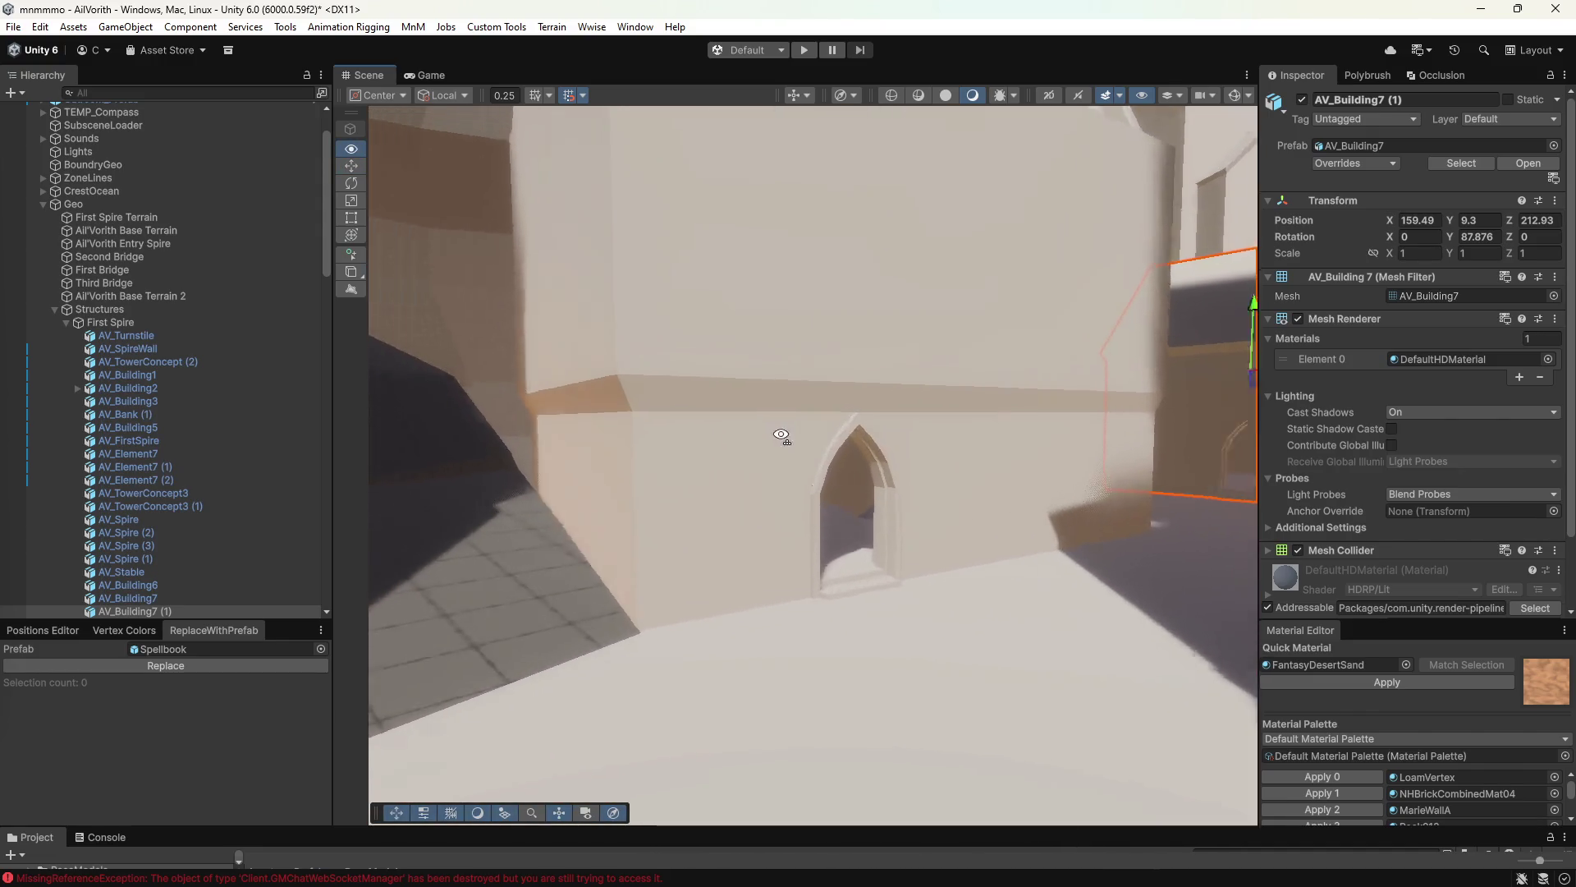
left_click(780, 535)
key("f")
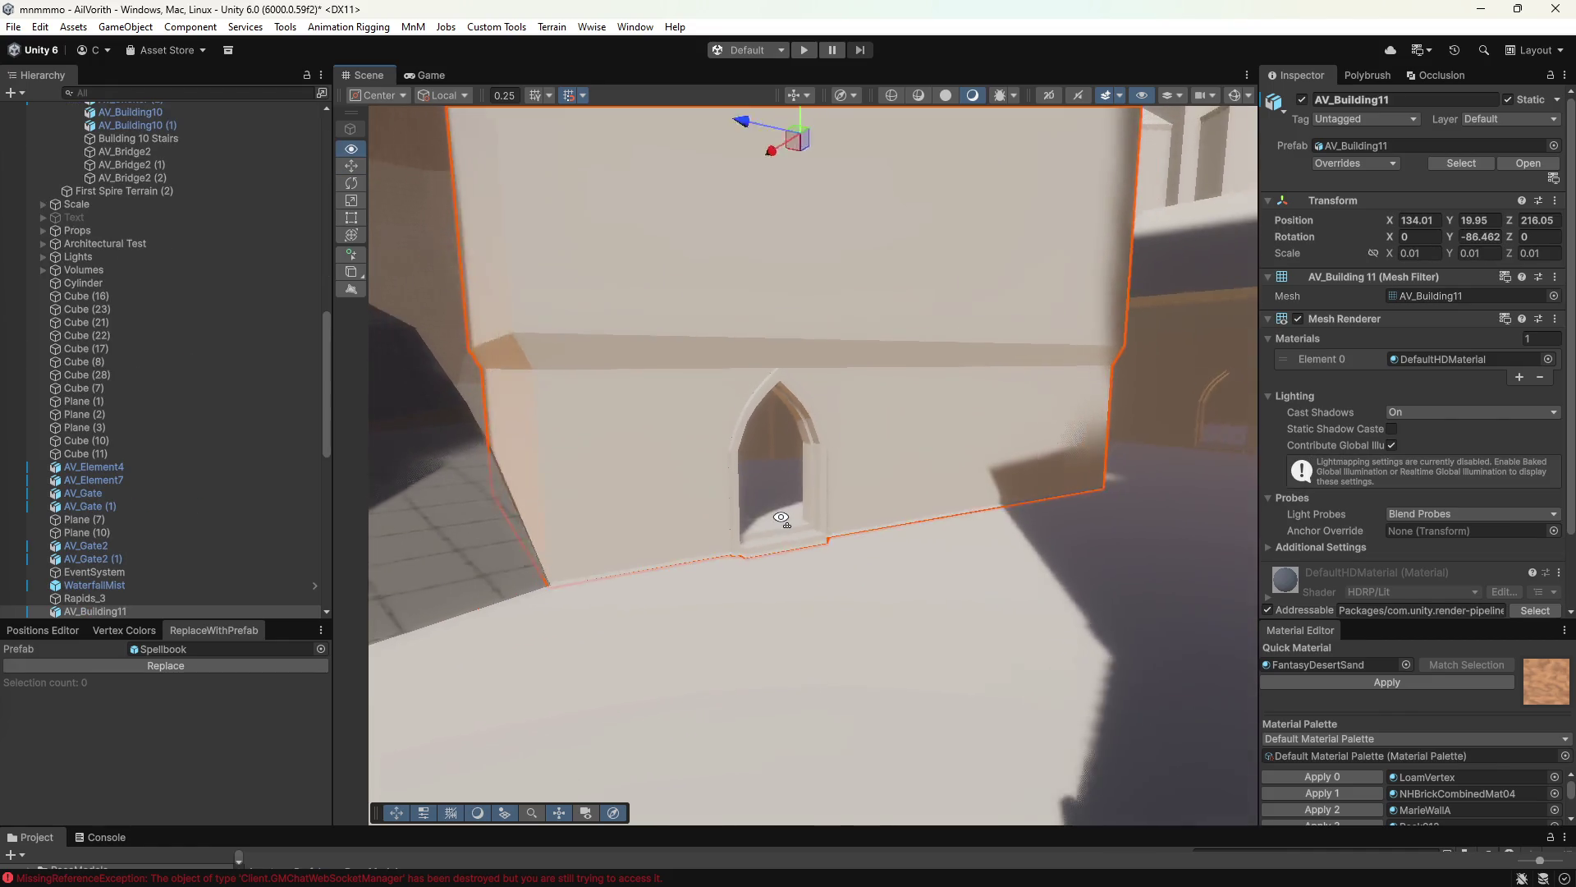
mouse_move(806, 591)
right_mouse_down()
mouse_move(891, 555)
mouse_move(921, 565)
right_mouse_up()
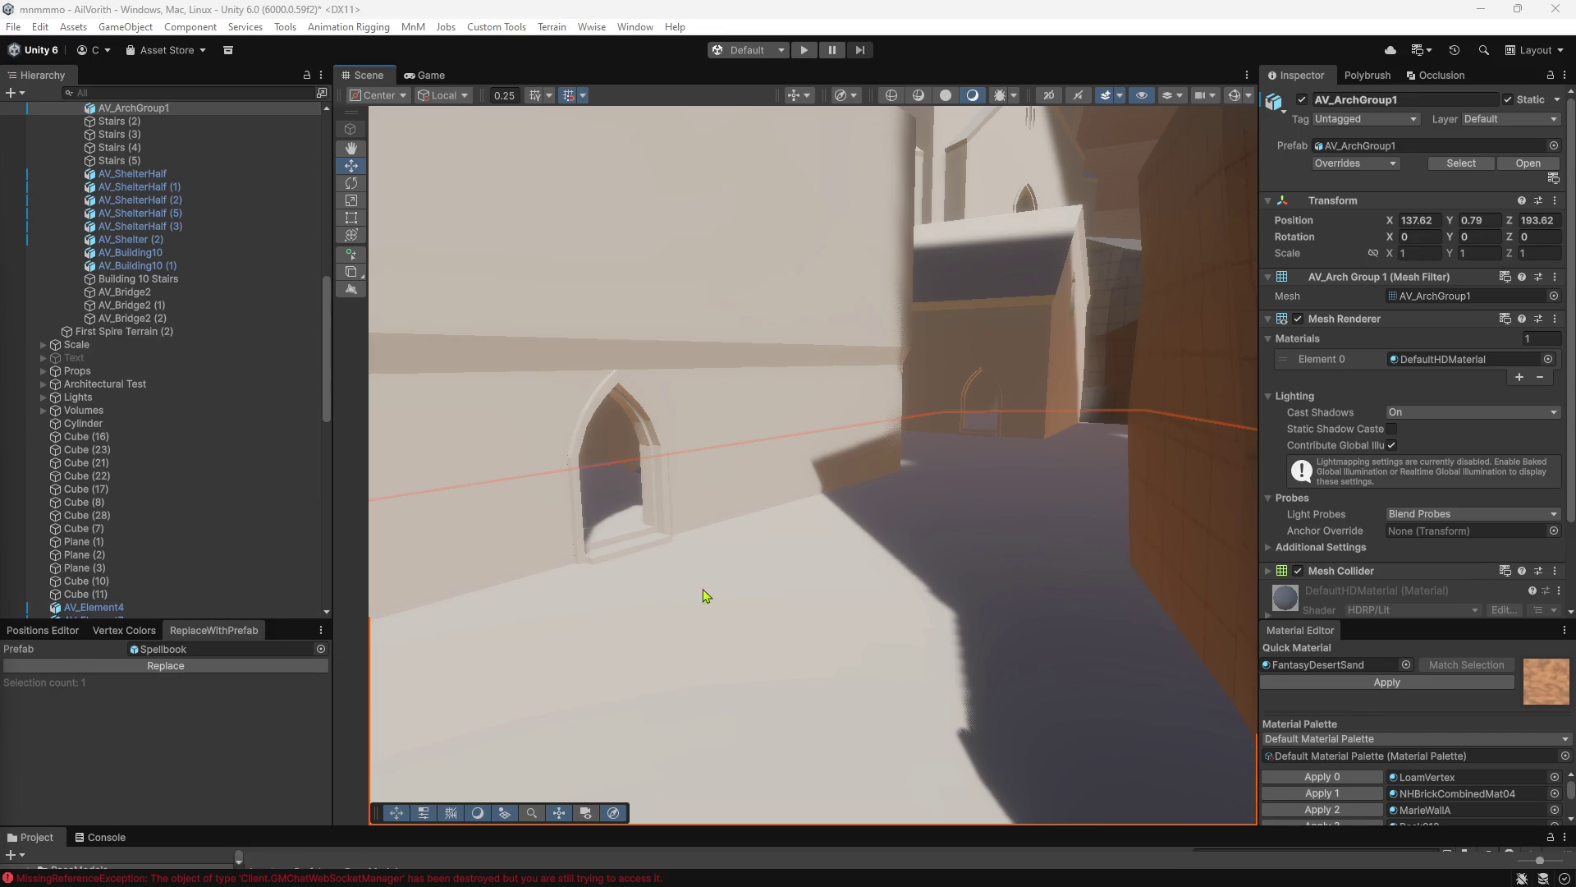
Select SubsceneLoader and load its subscenes into the editor.
right_click_drag(706, 594, 369, 563)
scroll(254, 431, "up", 10)
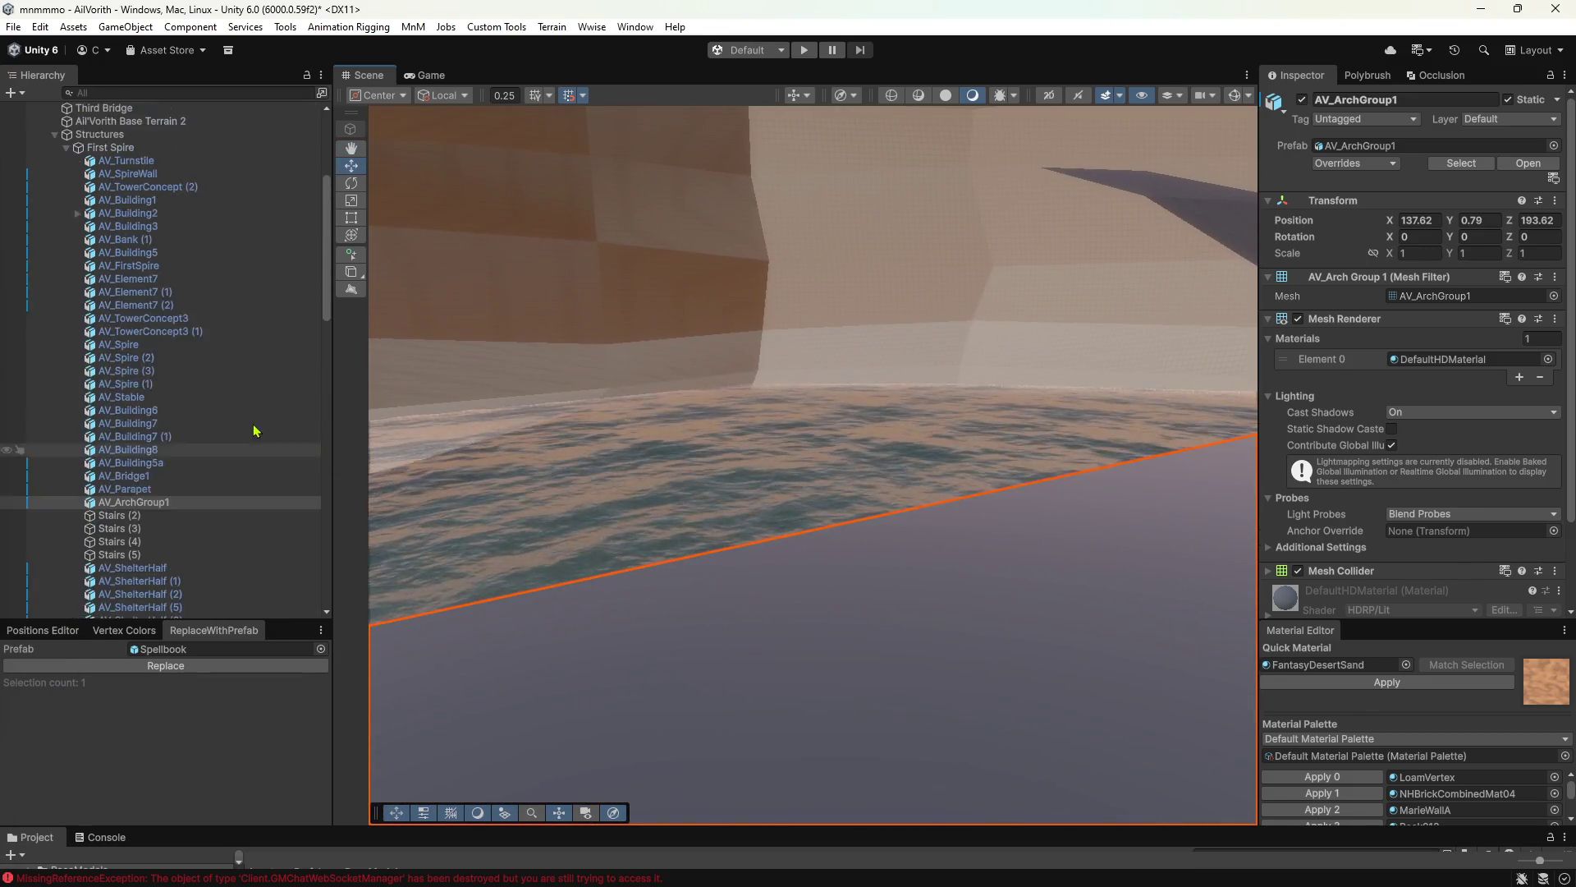
scroll(246, 410, "up", 6)
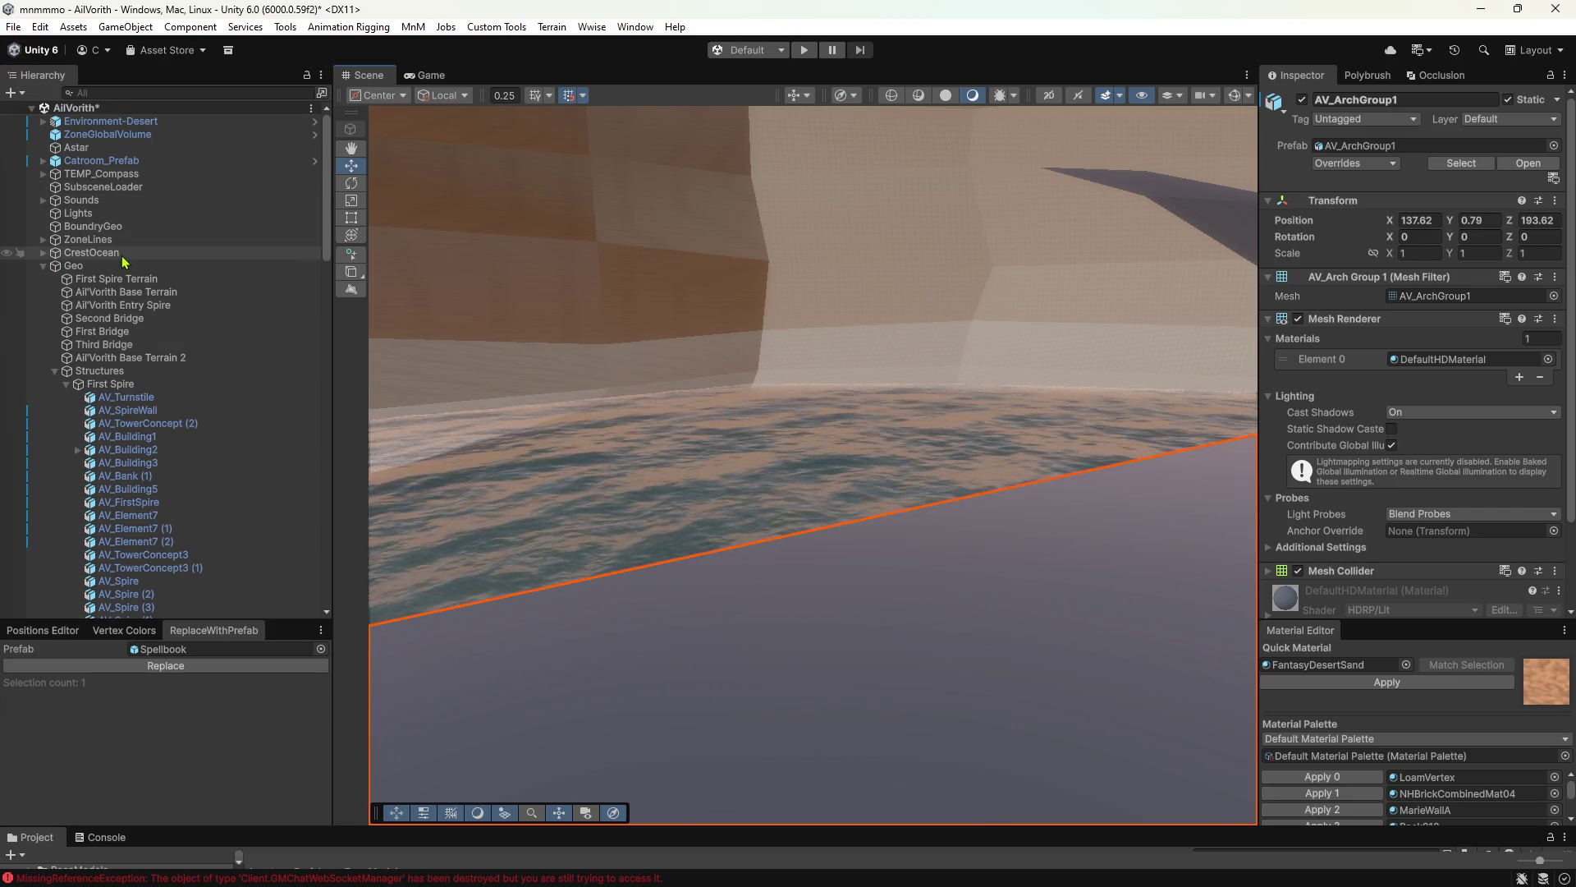
left_click(164, 188)
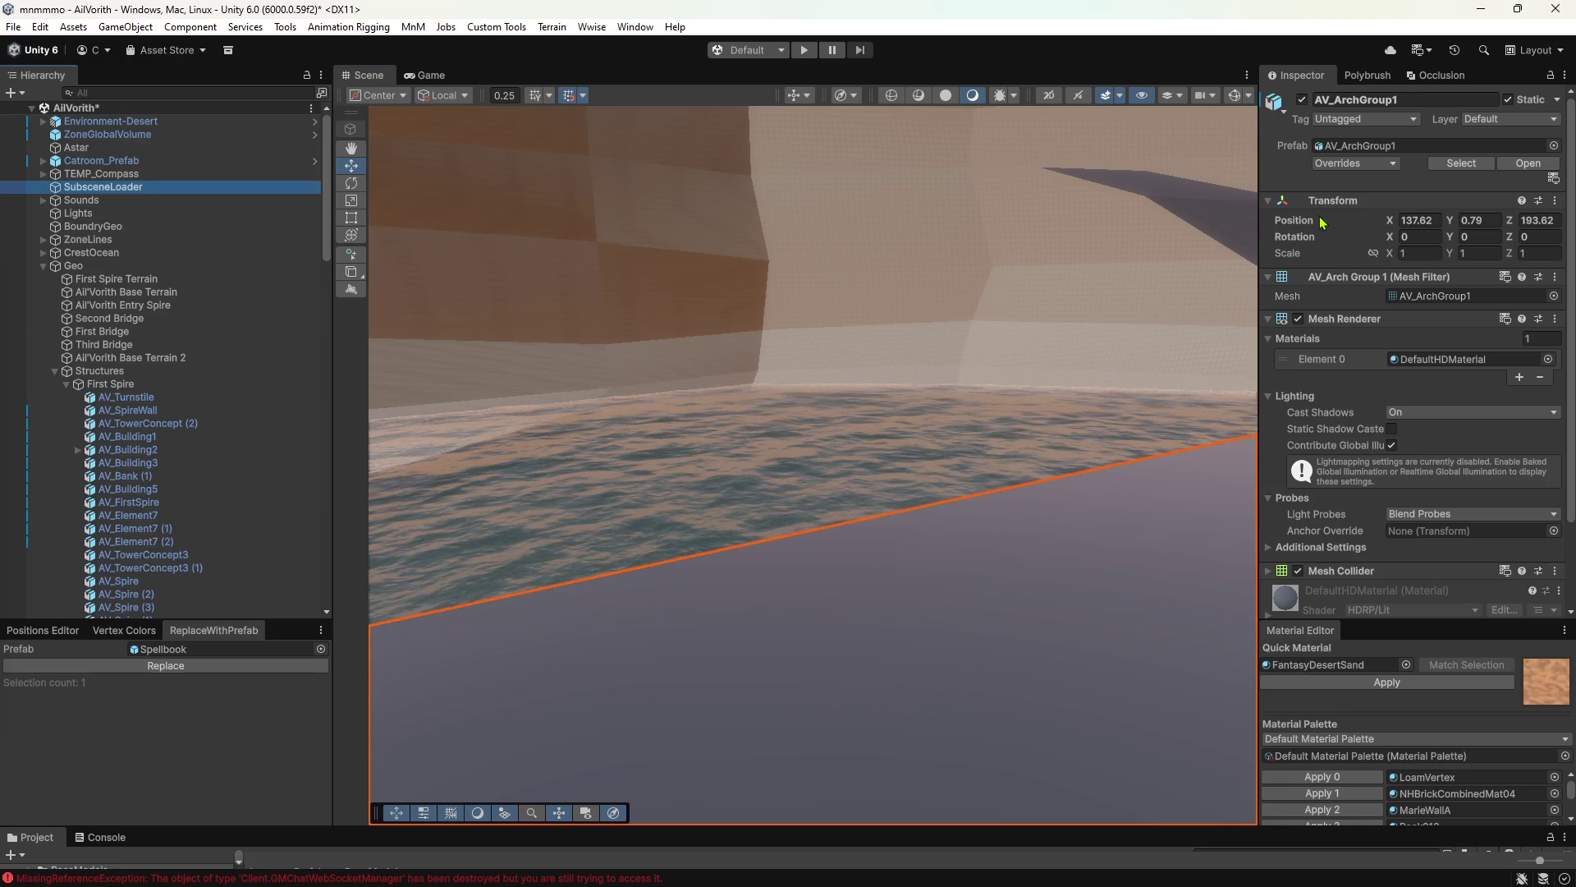
left_click(1387, 339)
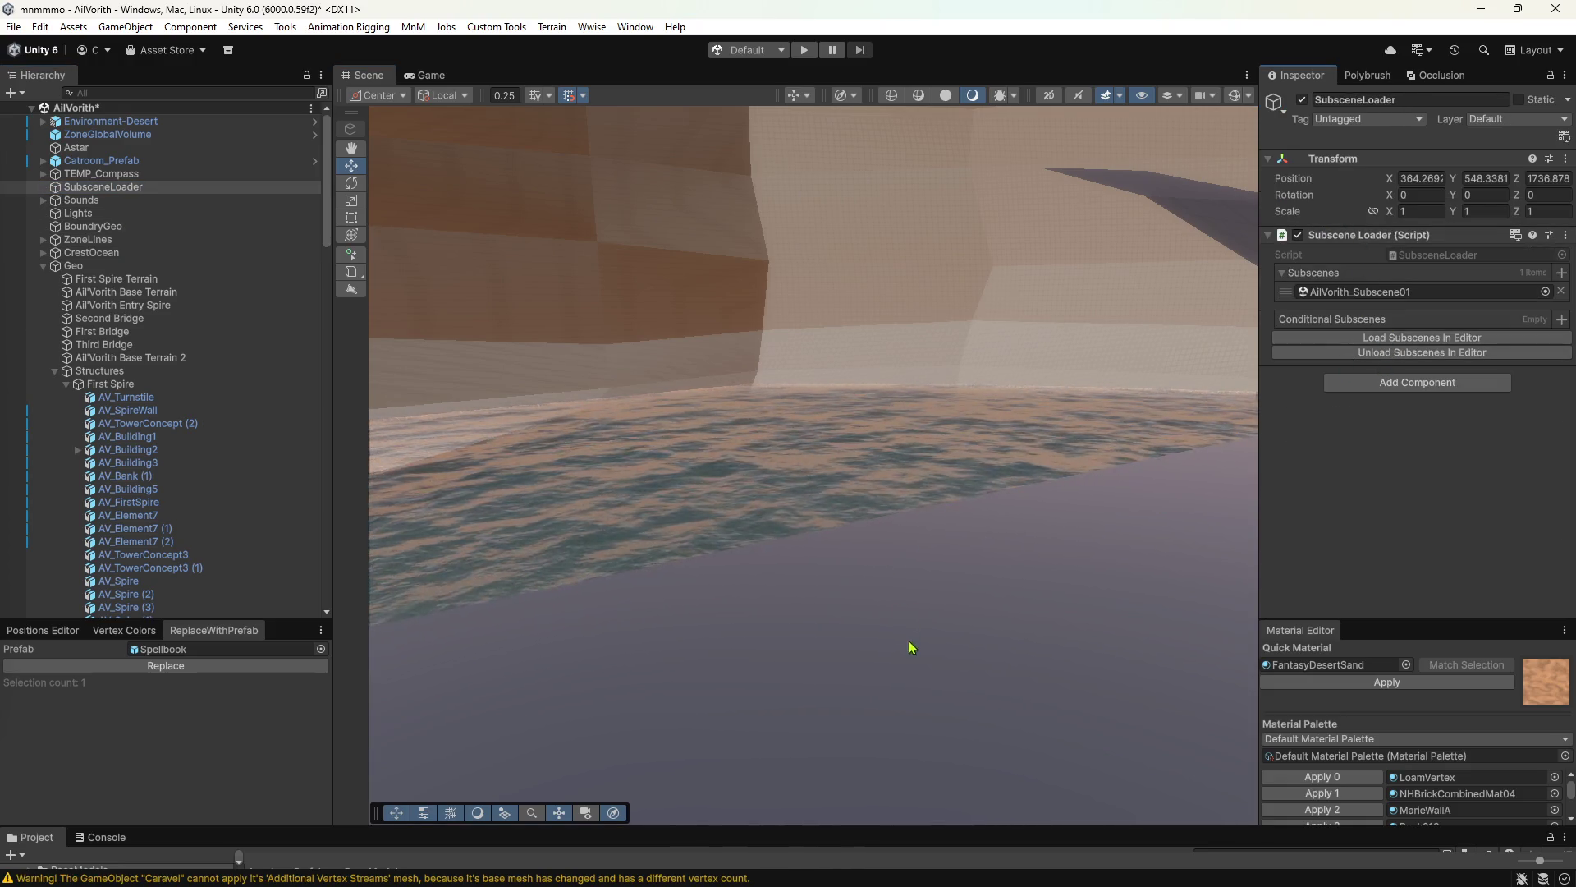
Collapse the Geo group and select the subscene's Overhang cave mesh in the Hierarchy.
left_click(912, 648)
mouse_move(904, 594)
right_mouse_down()
mouse_move(546, 549)
mouse_move(402, 366)
right_mouse_up()
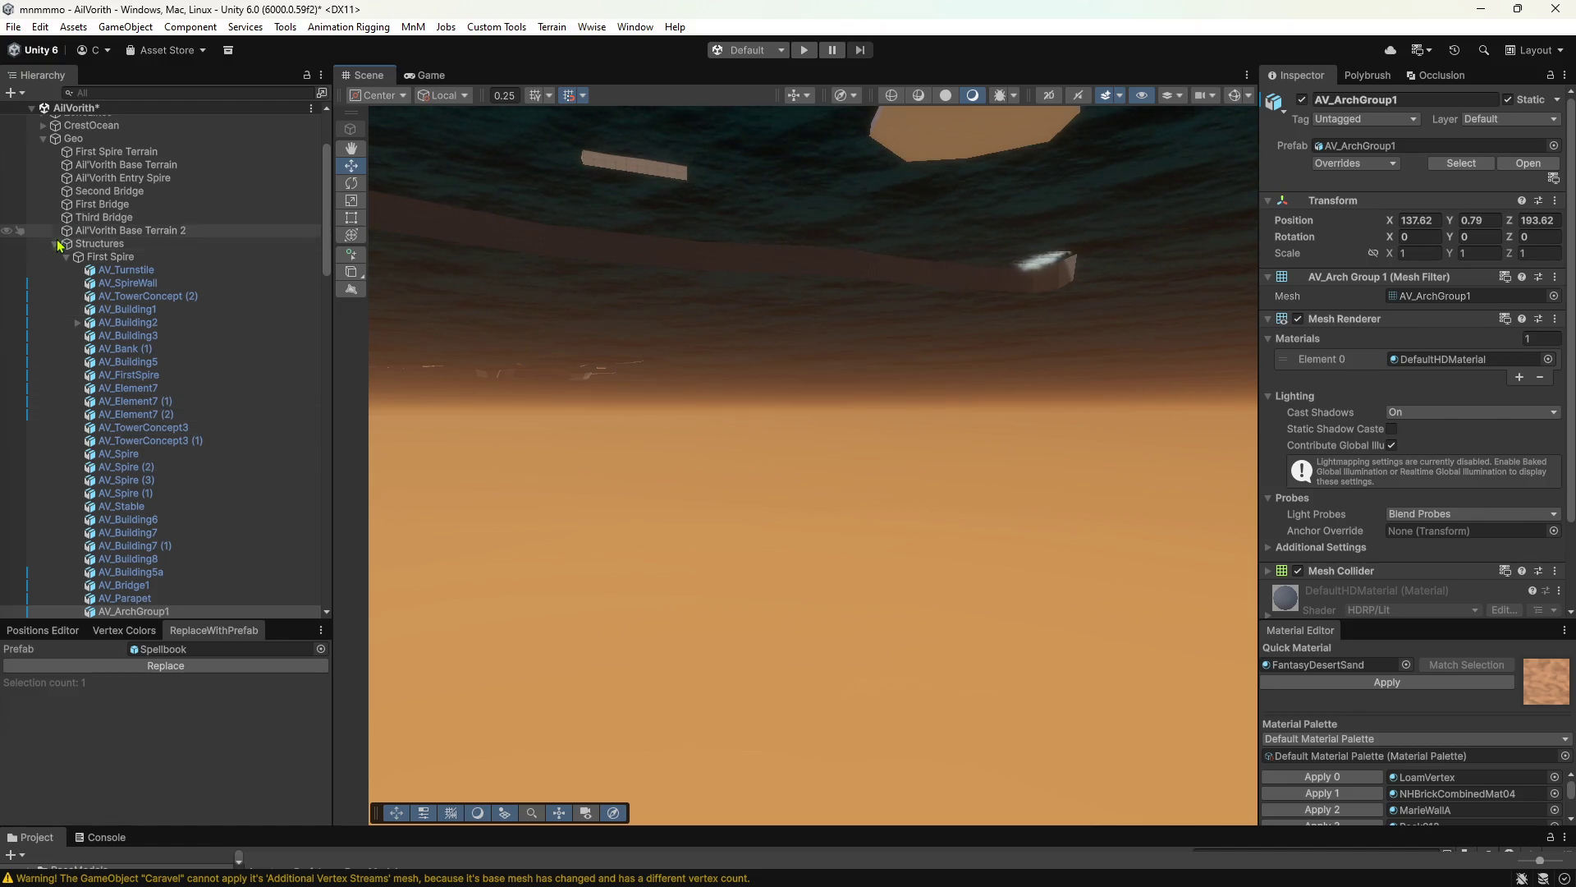
scroll(99, 247, "up", 5)
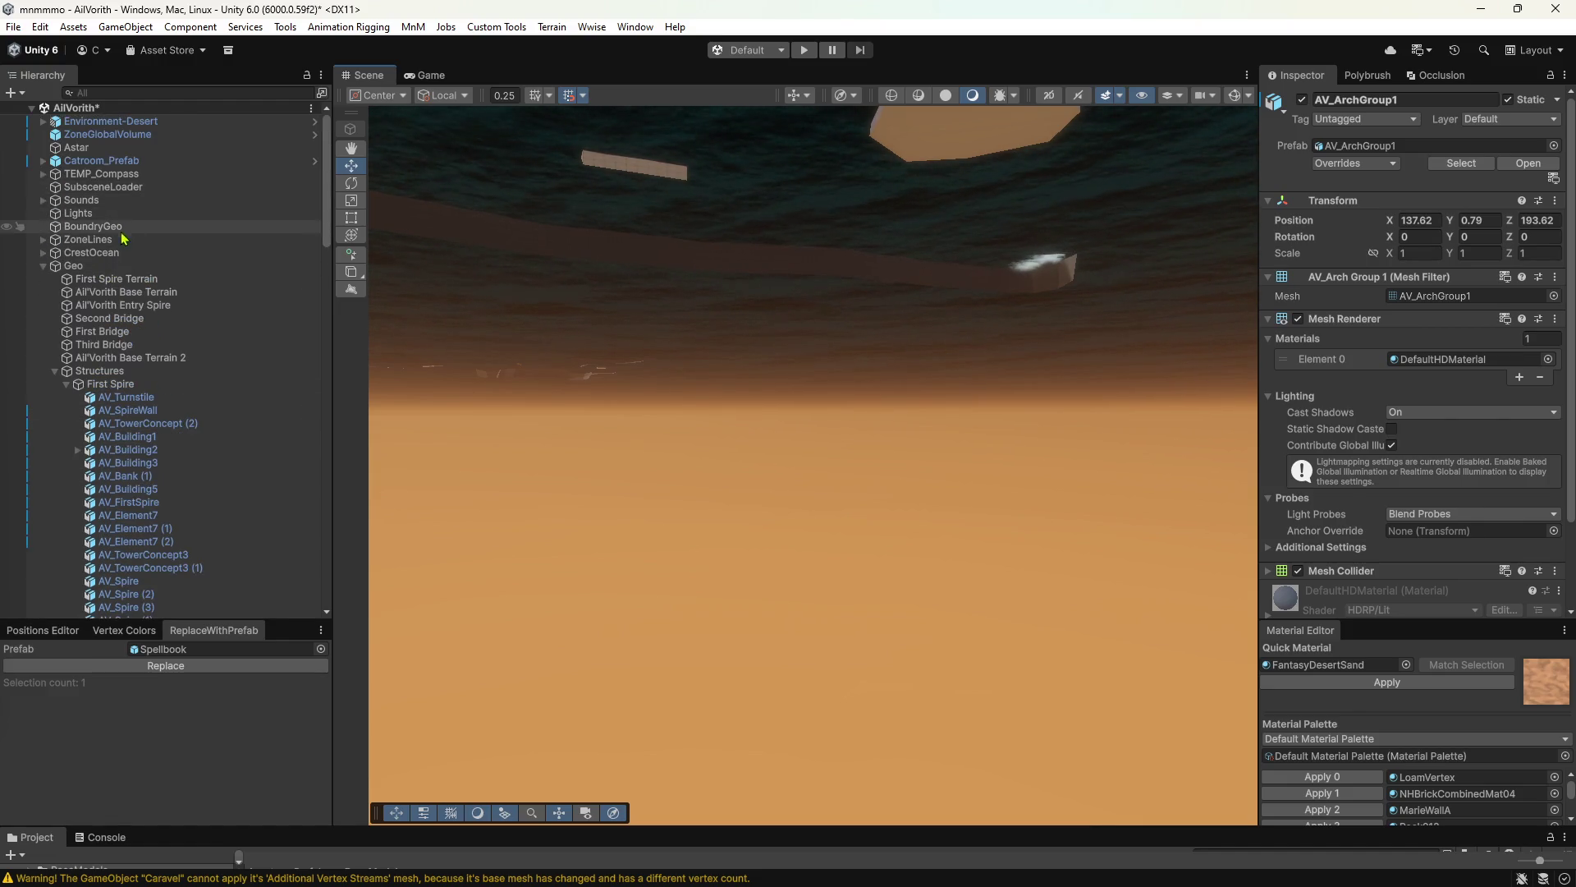
left_click(45, 266)
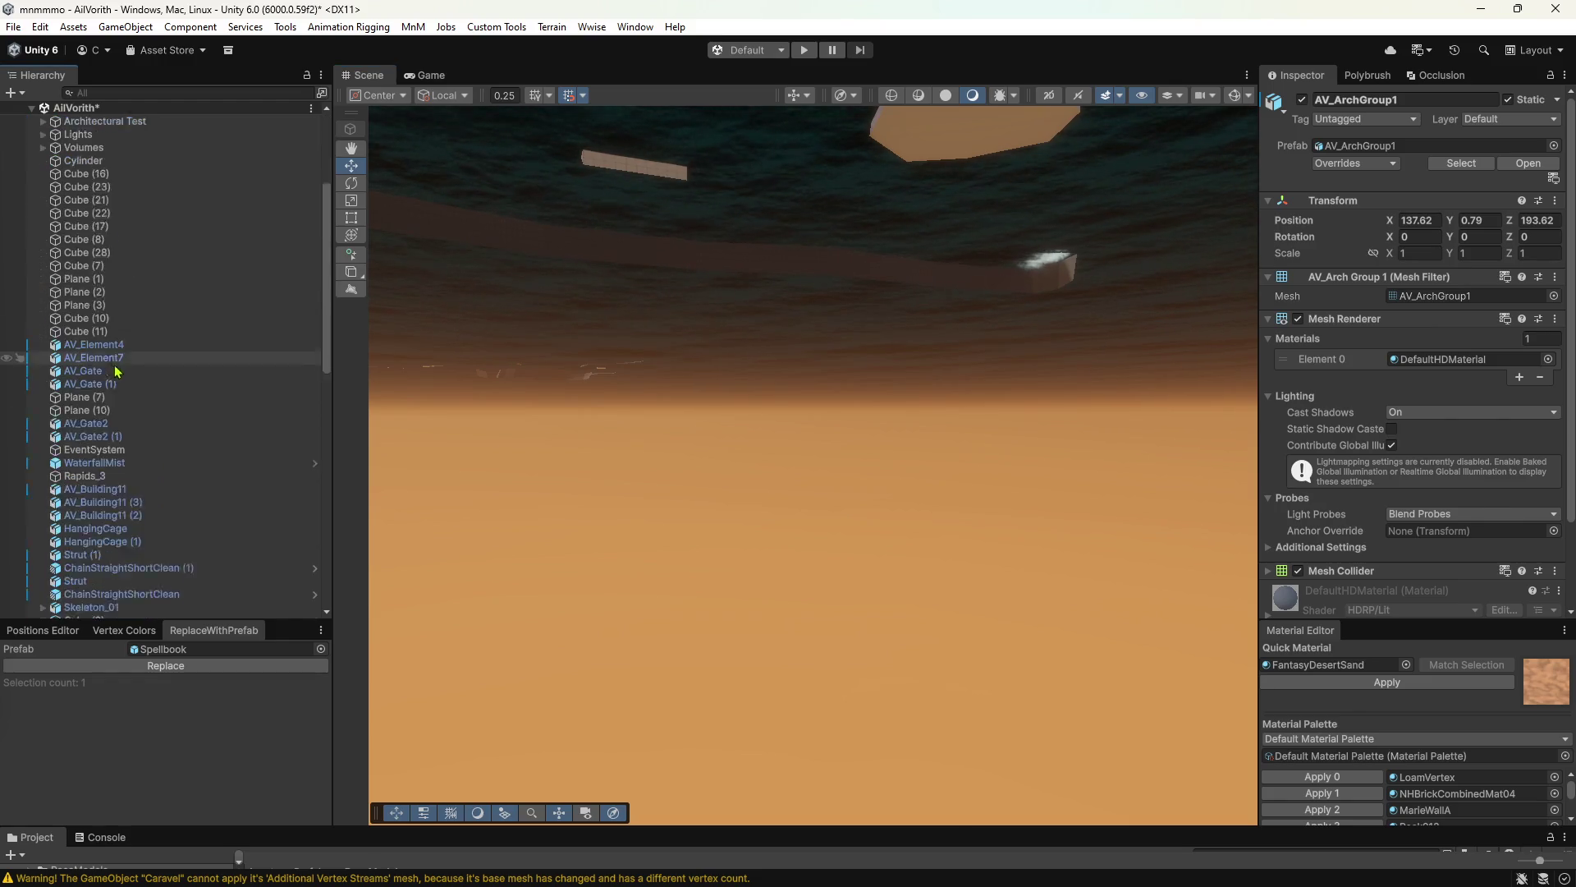
scroll(125, 375, "down", 10)
scroll(125, 376, "down", 5)
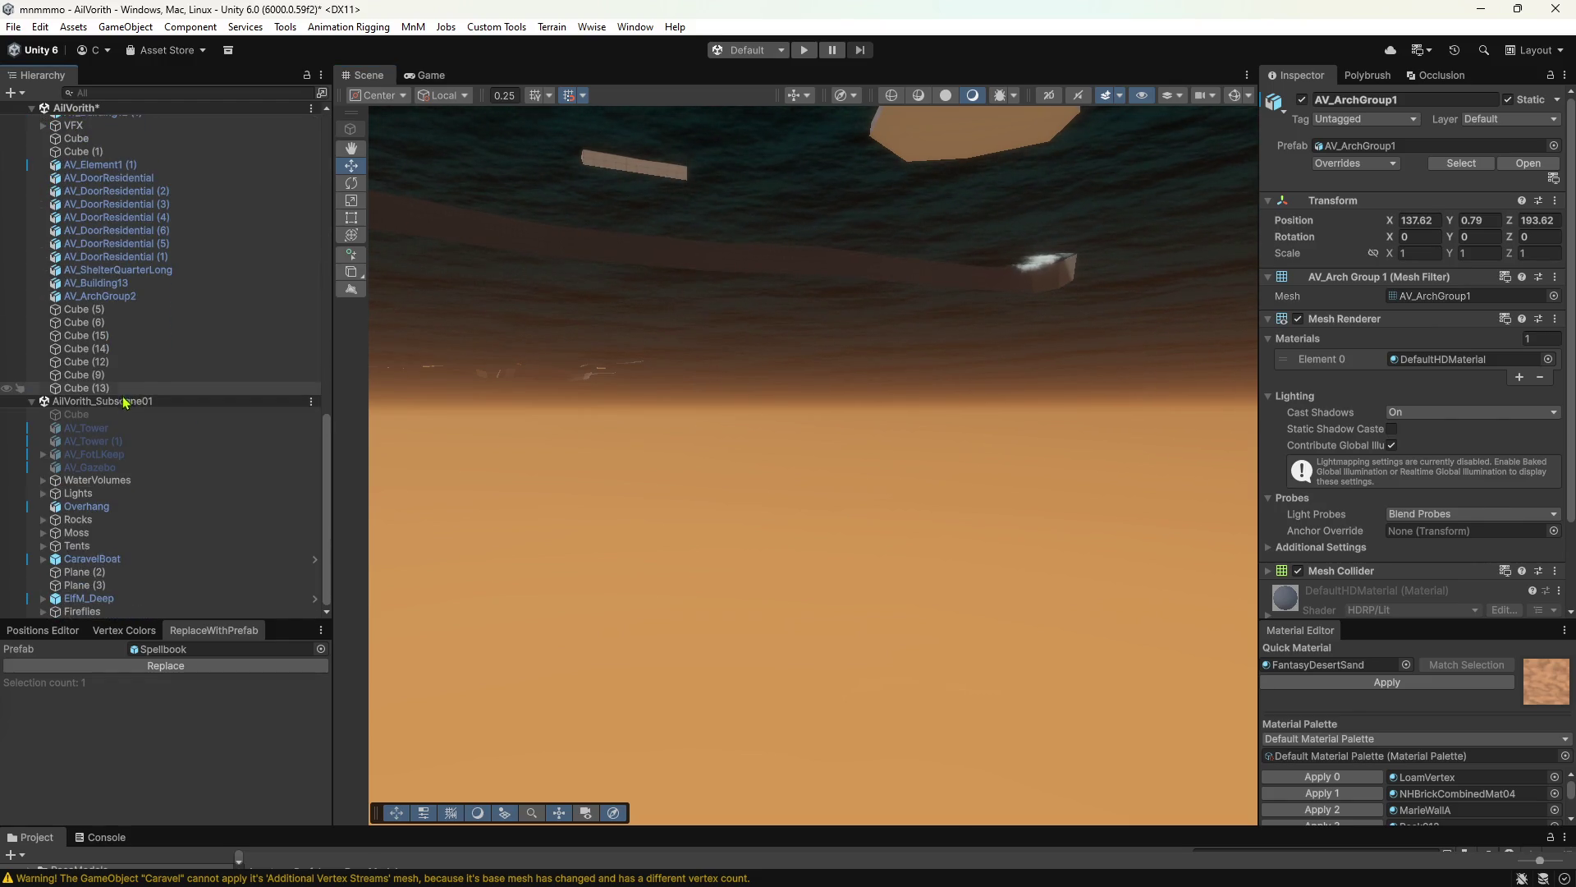
left_click(97, 515)
Fly through the Overhang cave's passages, past its pillars and down the lit tunnel over the water.
mouse_move(728, 448)
right_mouse_down()
mouse_move(761, 408)
mouse_move(715, 375)
mouse_move(1109, 408)
mouse_move(705, 396)
mouse_move(629, 379)
right_mouse_up()
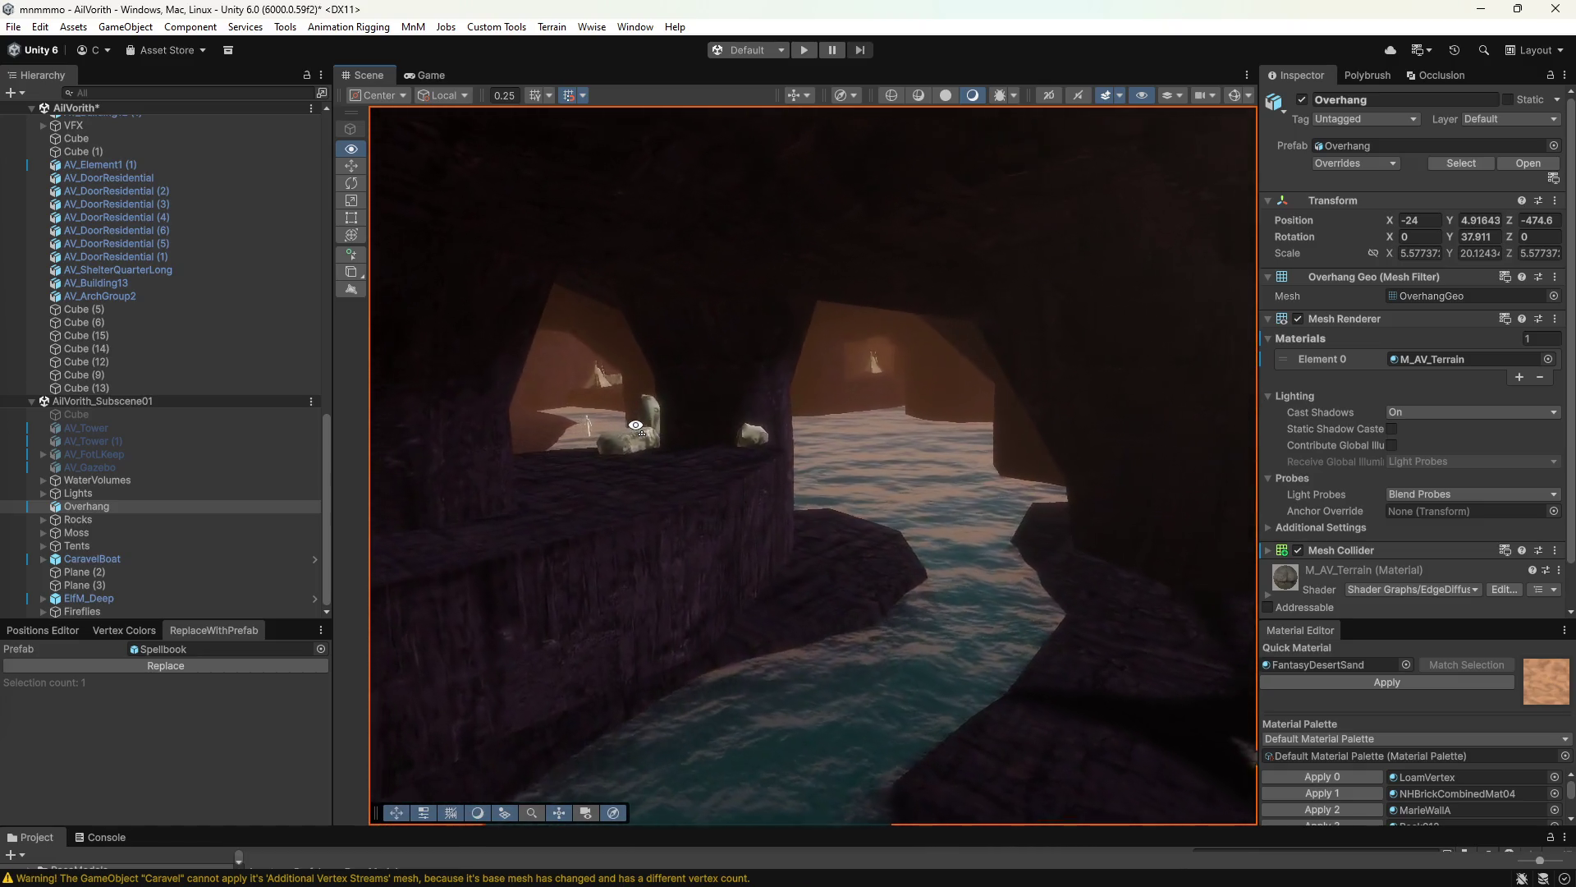
right_click_drag(585, 392, 553, 381)
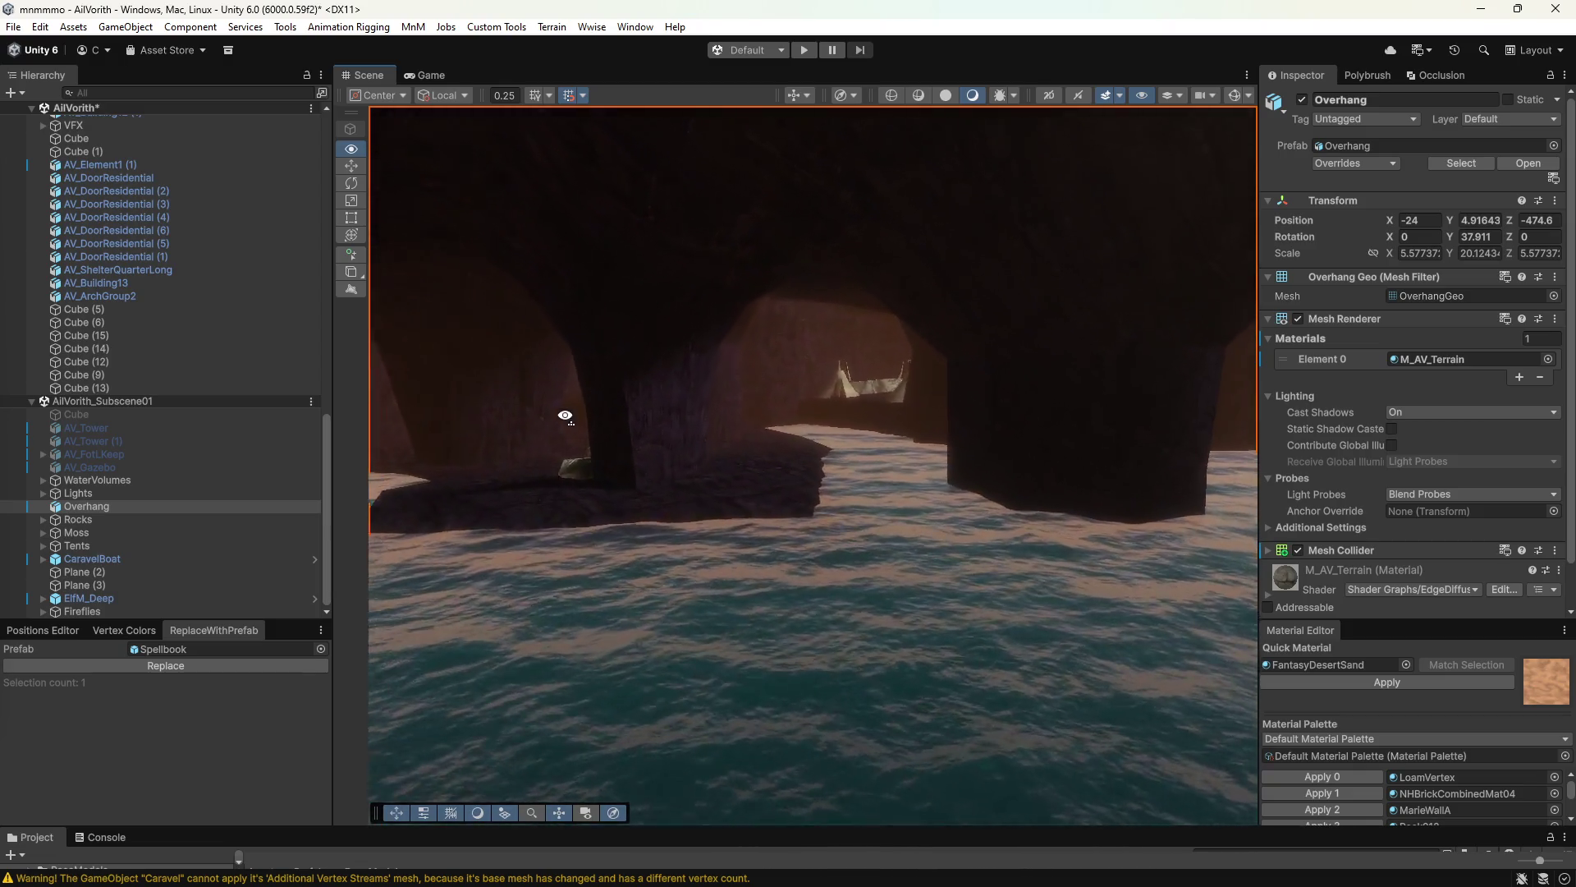
mouse_move(570, 415)
right_mouse_down()
mouse_move(665, 482)
mouse_move(806, 495)
right_mouse_up()
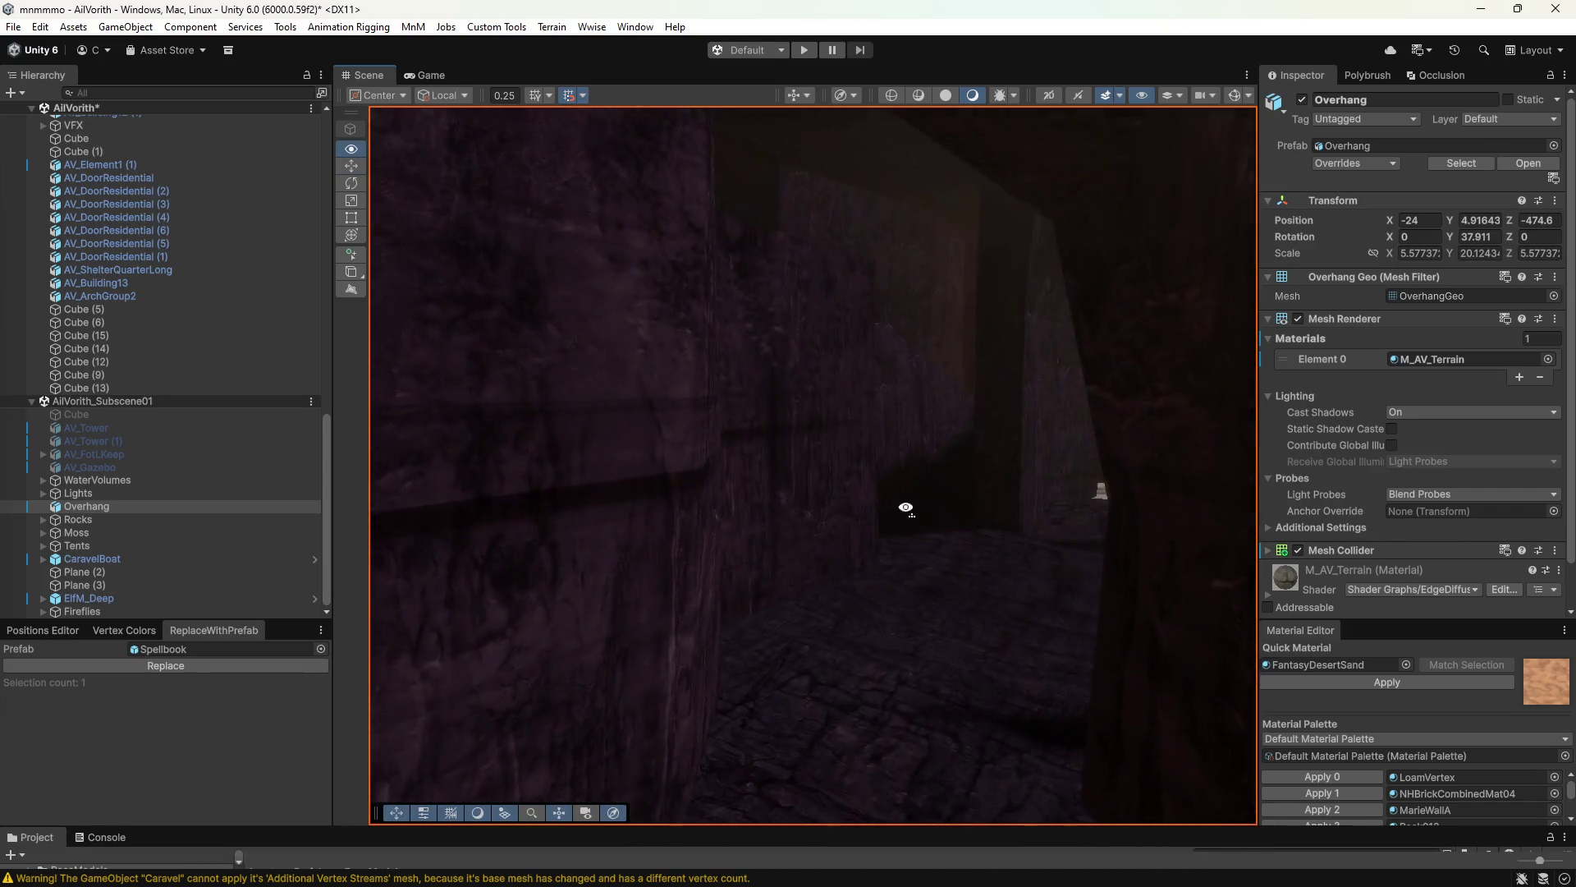
right_click_drag(805, 495, 904, 503)
mouse_move(1339, 479)
right_mouse_down()
mouse_move(1401, 476)
mouse_move(66, 465)
mouse_move(22, 502)
right_mouse_up()
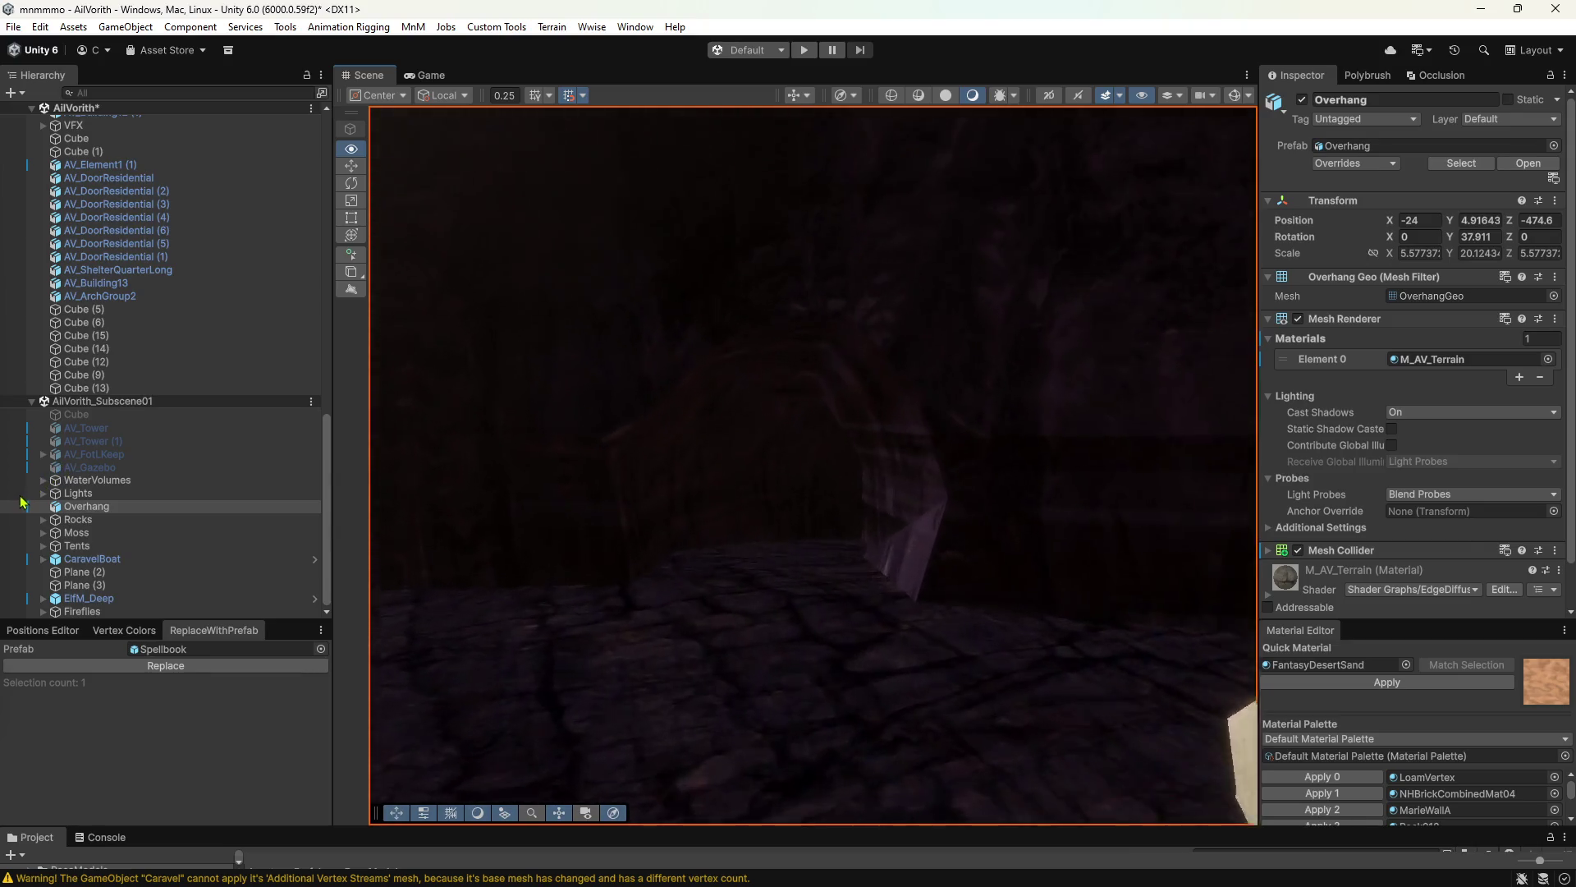
right_click_drag(739, 586, 1004, 609)
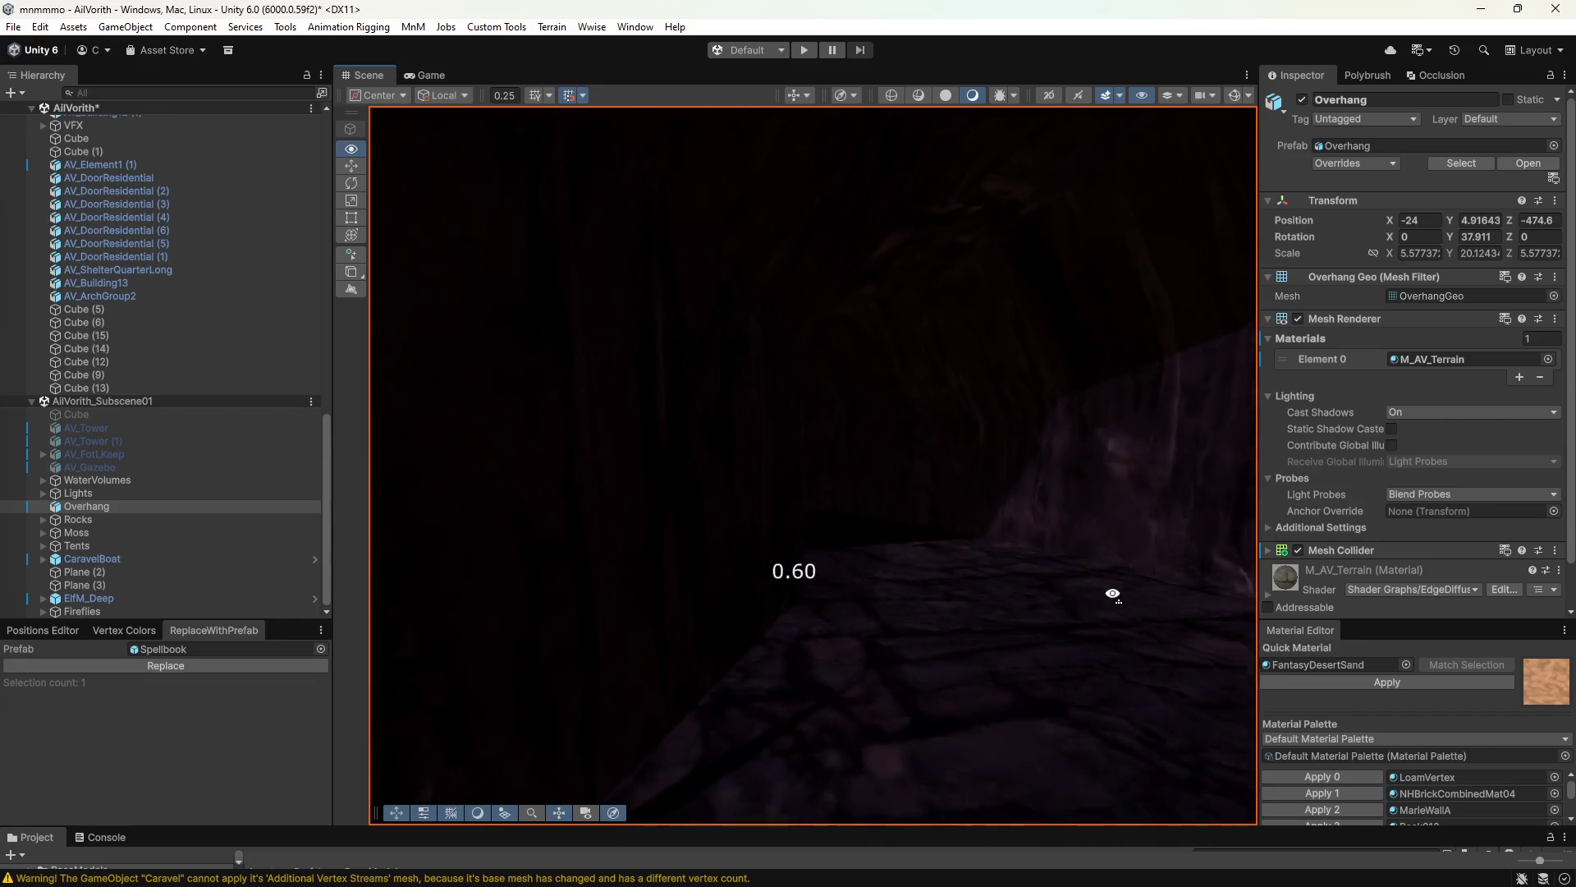
mouse_move(875, 579)
right_mouse_down()
mouse_move(659, 599)
mouse_move(1013, 546)
mouse_move(1213, 566)
right_mouse_up()
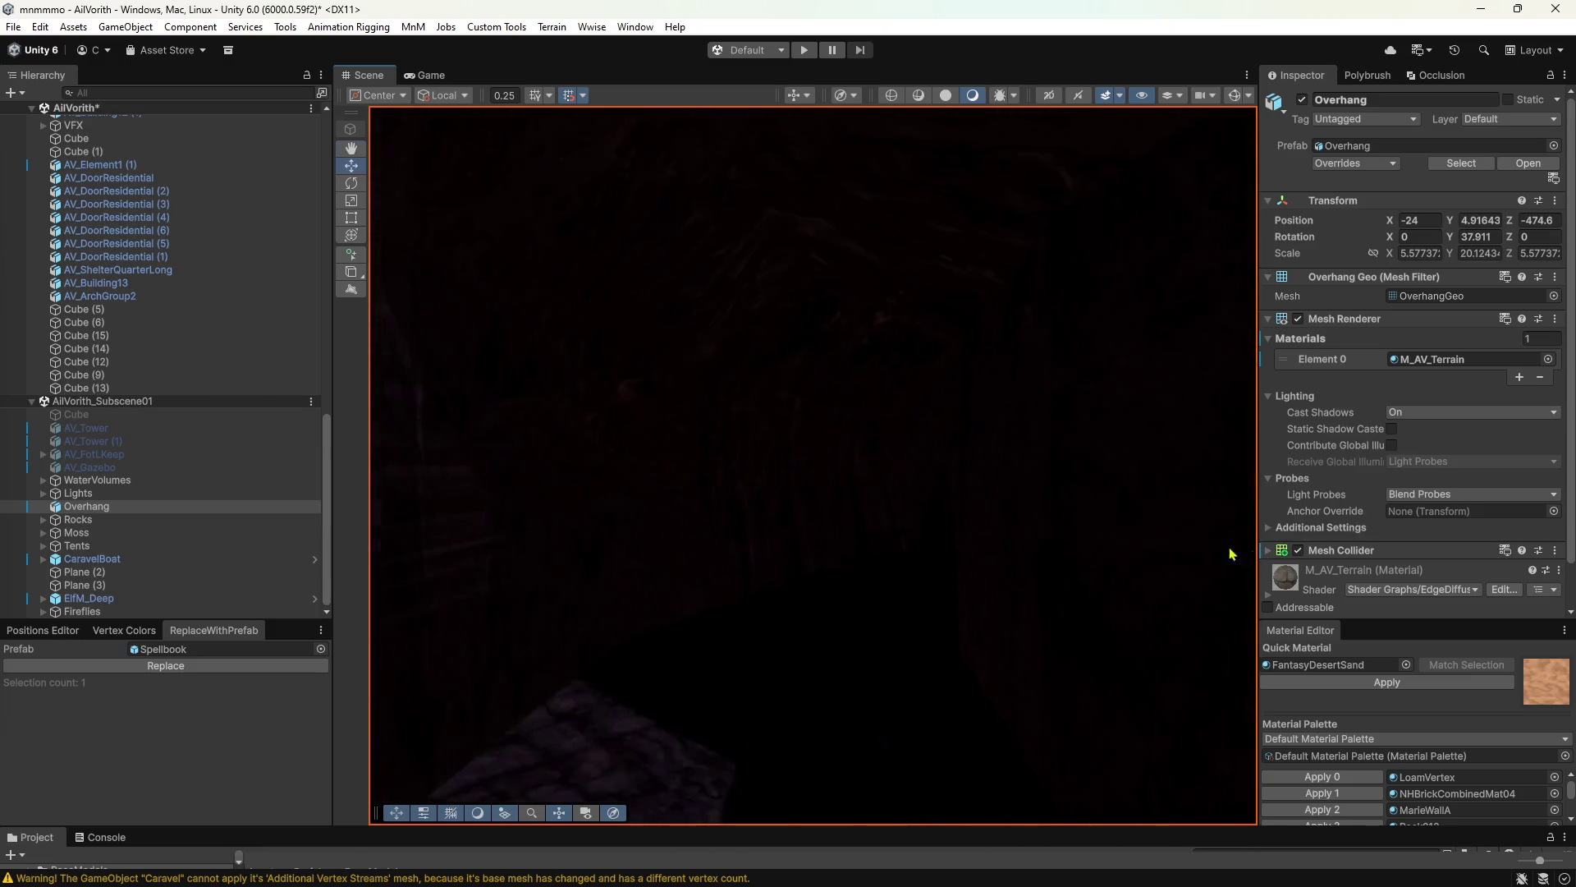
mouse_move(1251, 554)
right_mouse_down()
mouse_move(341, 572)
mouse_move(521, 520)
mouse_move(517, 538)
mouse_move(598, 531)
mouse_move(471, 528)
mouse_move(467, 496)
mouse_move(797, 503)
mouse_move(616, 485)
mouse_move(784, 447)
mouse_move(707, 449)
right_mouse_up()
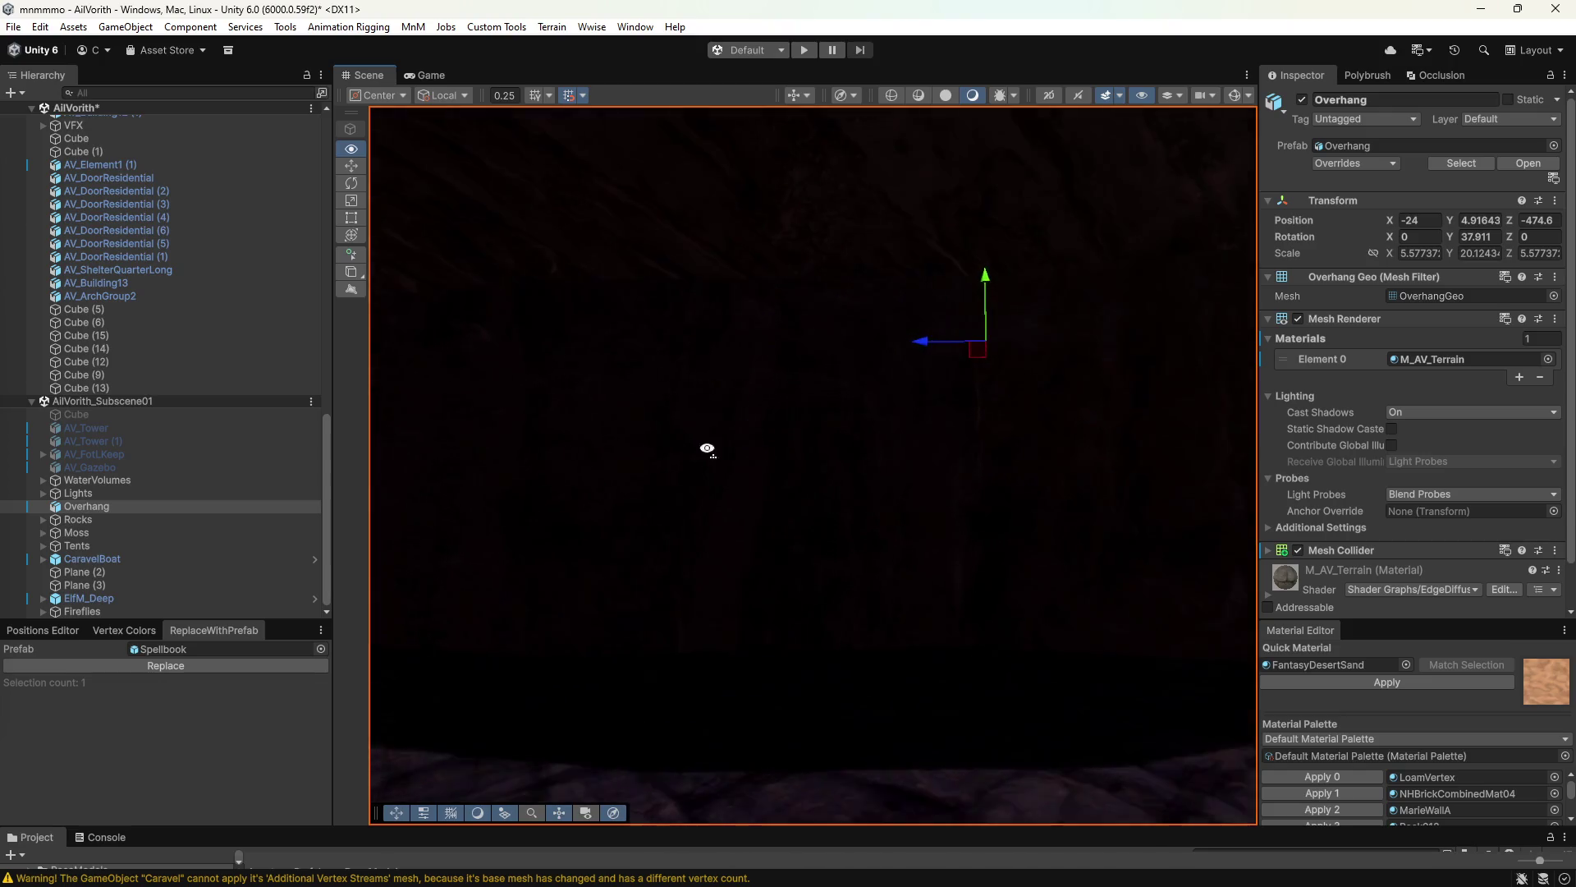
mouse_move(392, 448)
right_mouse_down()
mouse_move(626, 451)
mouse_move(750, 482)
mouse_move(1061, 500)
mouse_move(862, 482)
mouse_move(471, 488)
mouse_move(992, 539)
mouse_move(1161, 534)
mouse_move(1049, 530)
mouse_move(960, 458)
mouse_move(1002, 457)
mouse_move(1056, 493)
mouse_move(1222, 485)
mouse_move(1027, 539)
mouse_move(1196, 546)
mouse_move(849, 529)
mouse_move(1228, 546)
mouse_move(1048, 517)
mouse_move(988, 542)
mouse_move(1002, 549)
mouse_move(950, 550)
mouse_move(1062, 591)
mouse_move(848, 570)
mouse_move(1190, 562)
mouse_move(766, 553)
mouse_move(858, 570)
mouse_move(429, 605)
mouse_move(475, 643)
mouse_move(694, 626)
mouse_move(802, 580)
right_mouse_up()
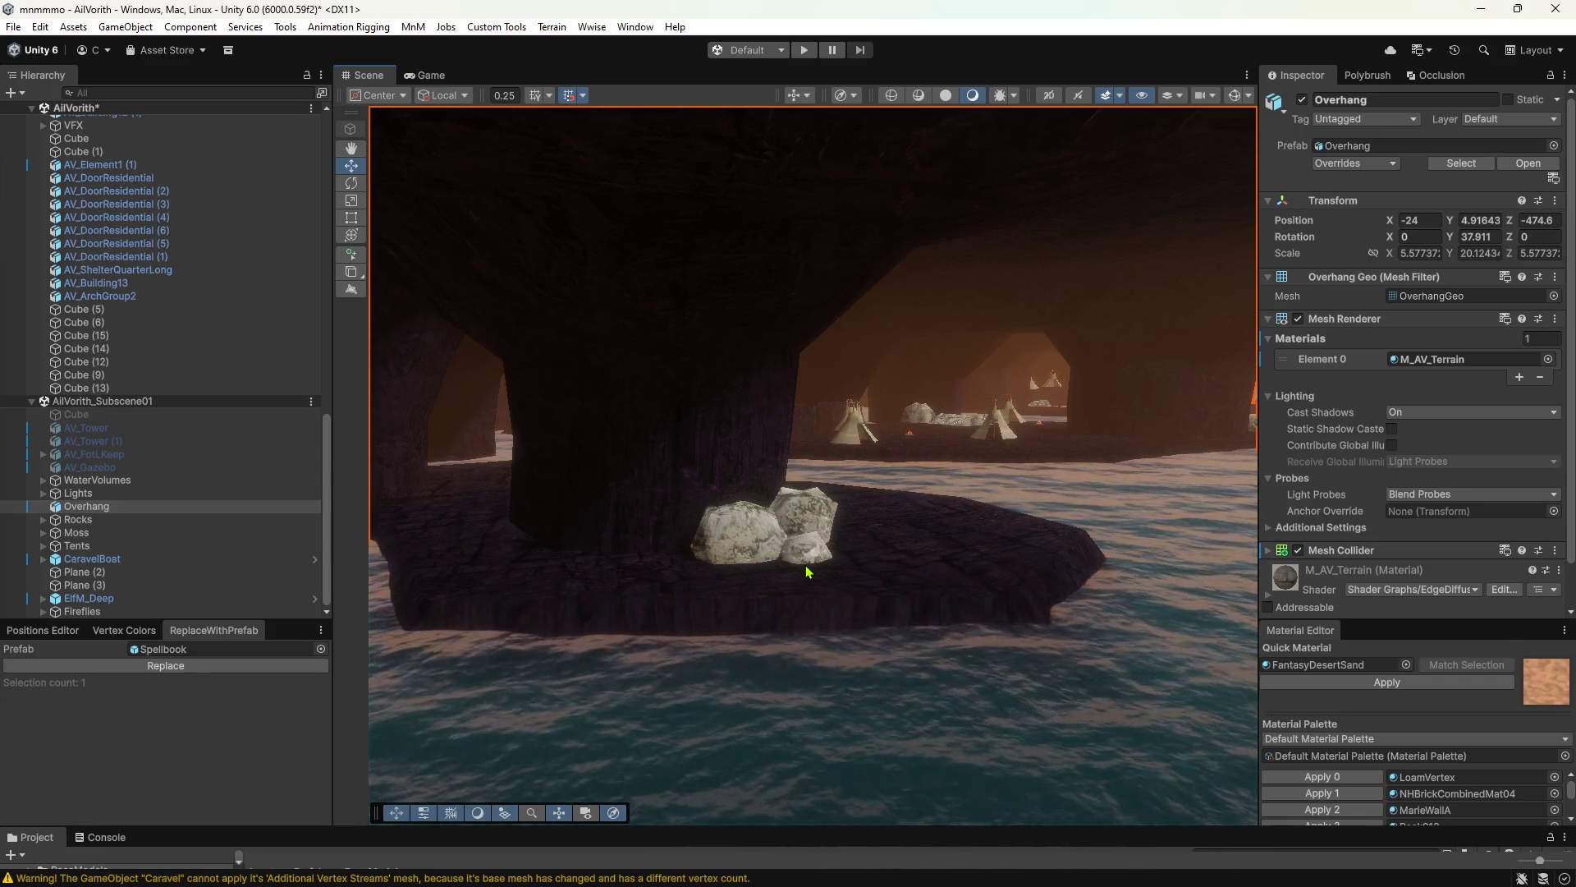
scroll(677, 506, "up", 10)
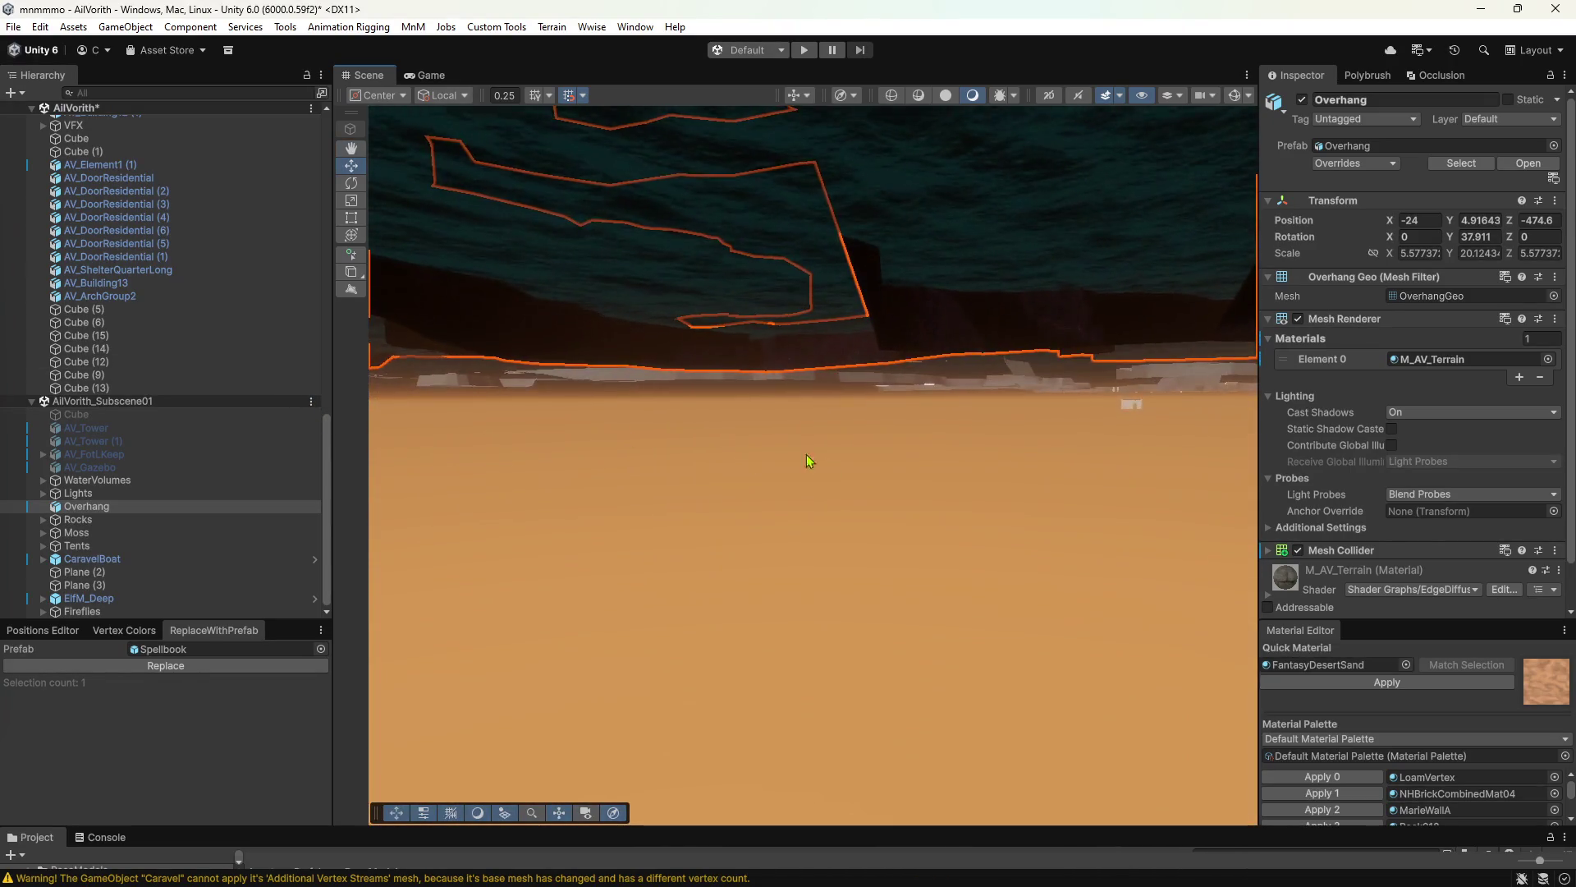
mouse_move(808, 461)
right_mouse_down()
mouse_move(671, 427)
mouse_move(707, 436)
right_mouse_up()
Select Ail'Vorith Base Terrain and fly along its gridded wall back to the tall wall and spire.
left_click(781, 416)
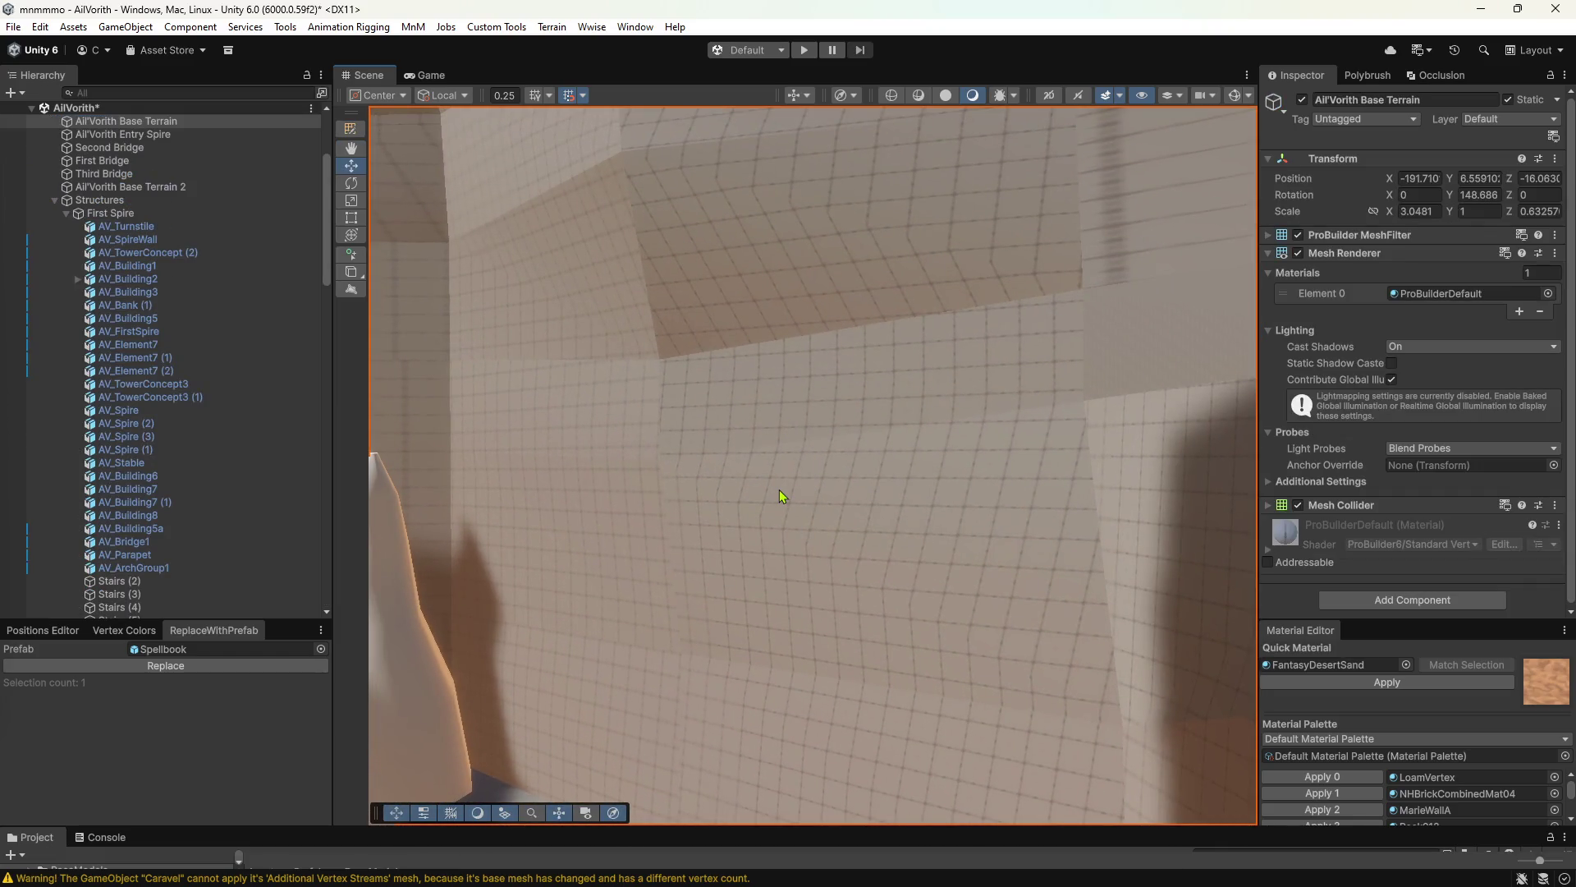
right_click_drag(957, 520, 822, 460)
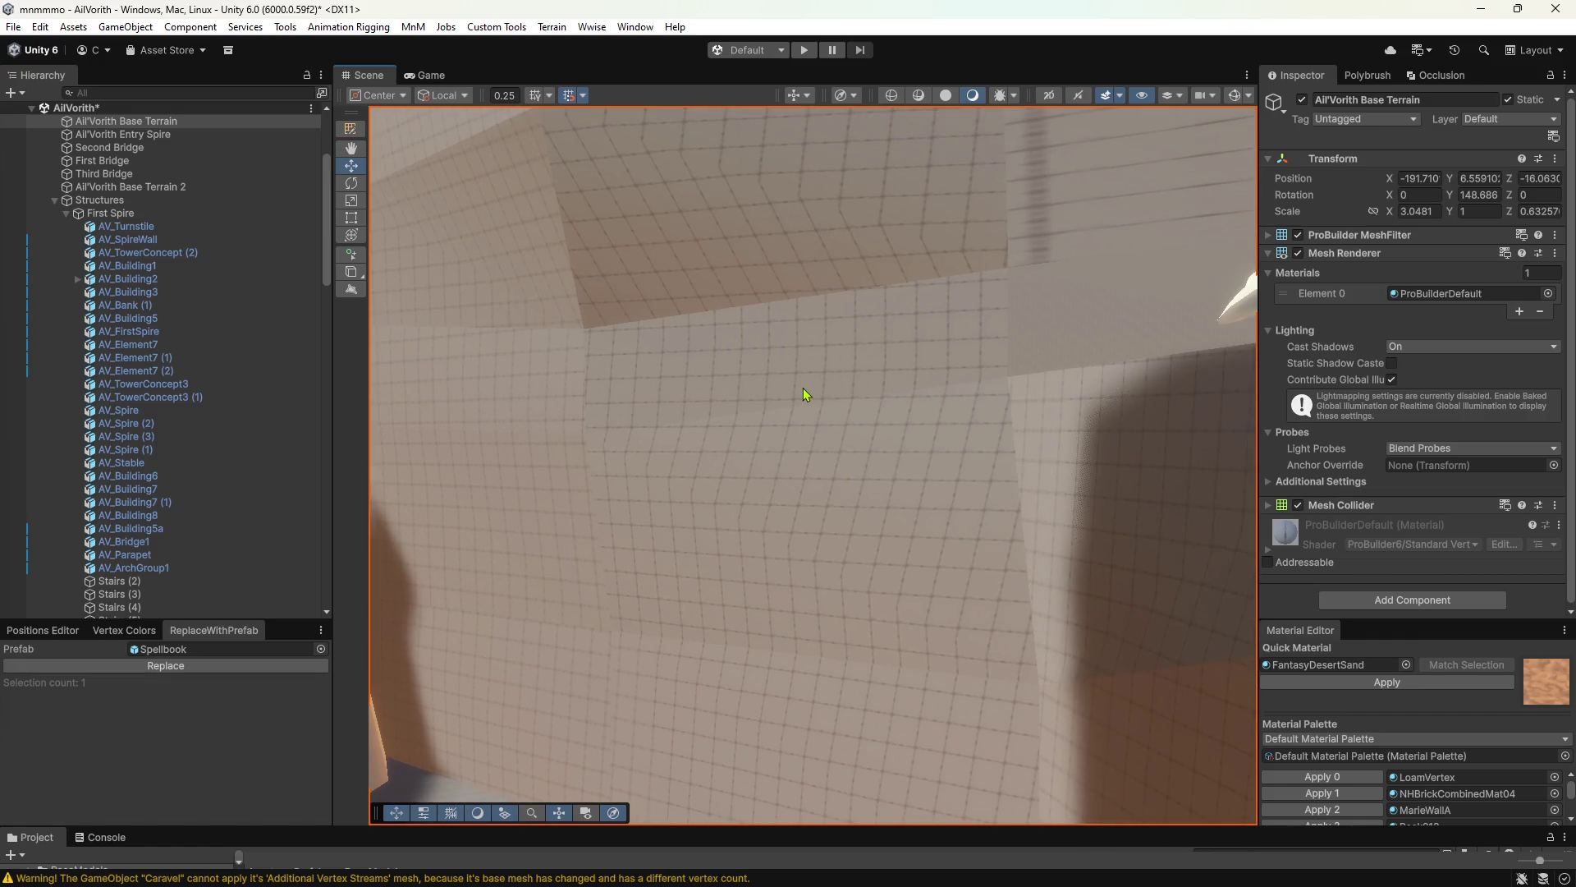
mouse_move(768, 458)
right_mouse_down()
mouse_move(909, 512)
mouse_move(929, 442)
right_mouse_up()
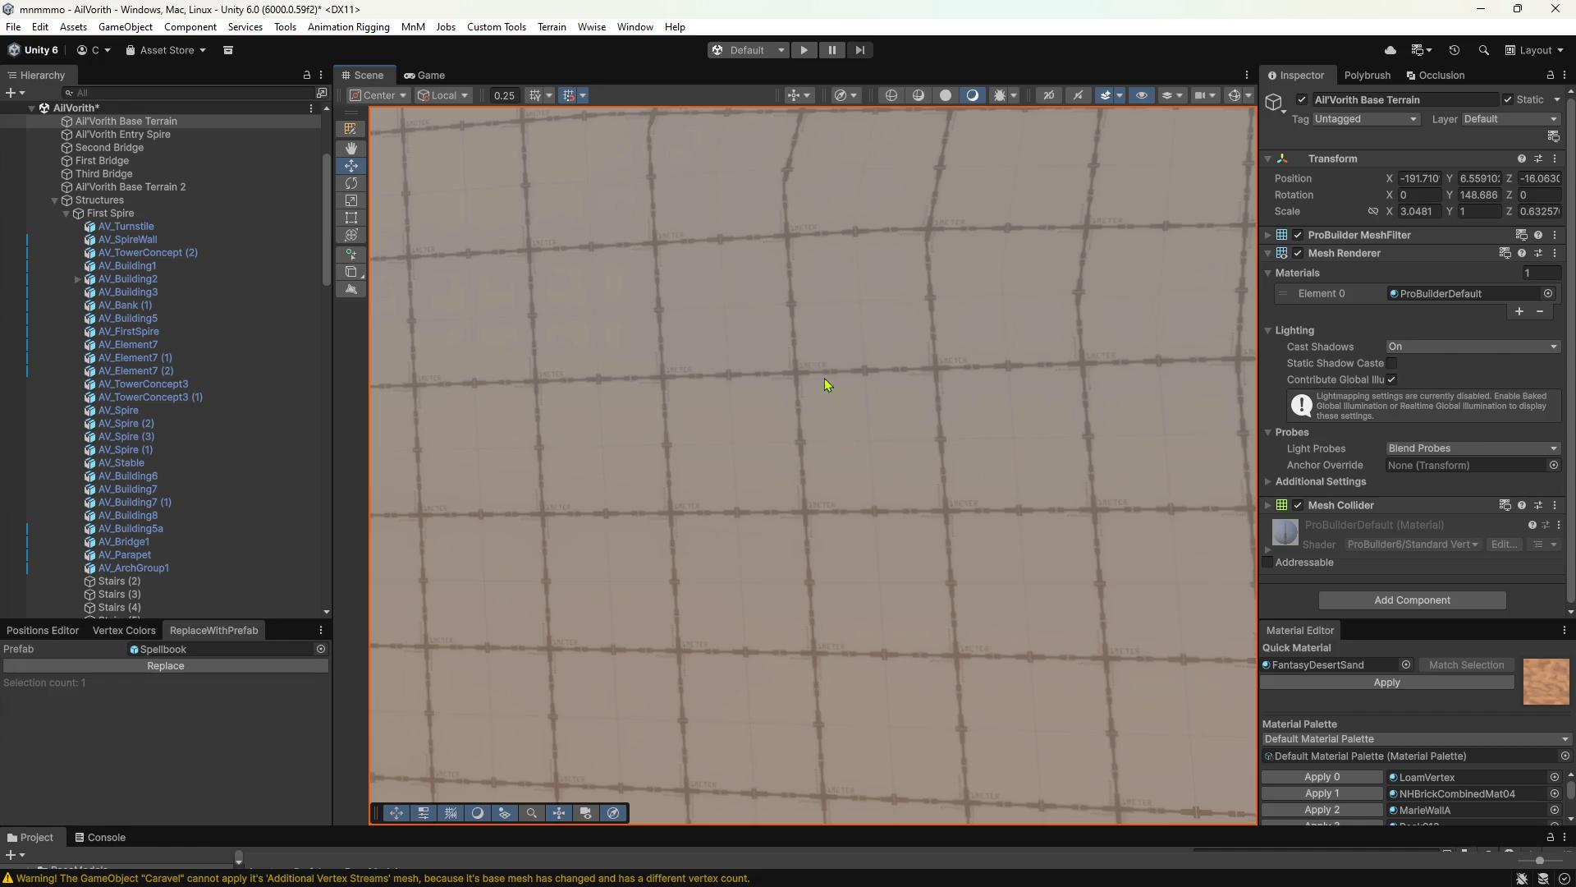
right_click_drag(710, 449, 710, 353)
mouse_move(756, 441)
right_mouse_down()
mouse_move(582, 371)
mouse_move(837, 345)
mouse_move(768, 580)
mouse_move(1094, 469)
mouse_move(1007, 424)
mouse_move(809, 612)
right_mouse_up()
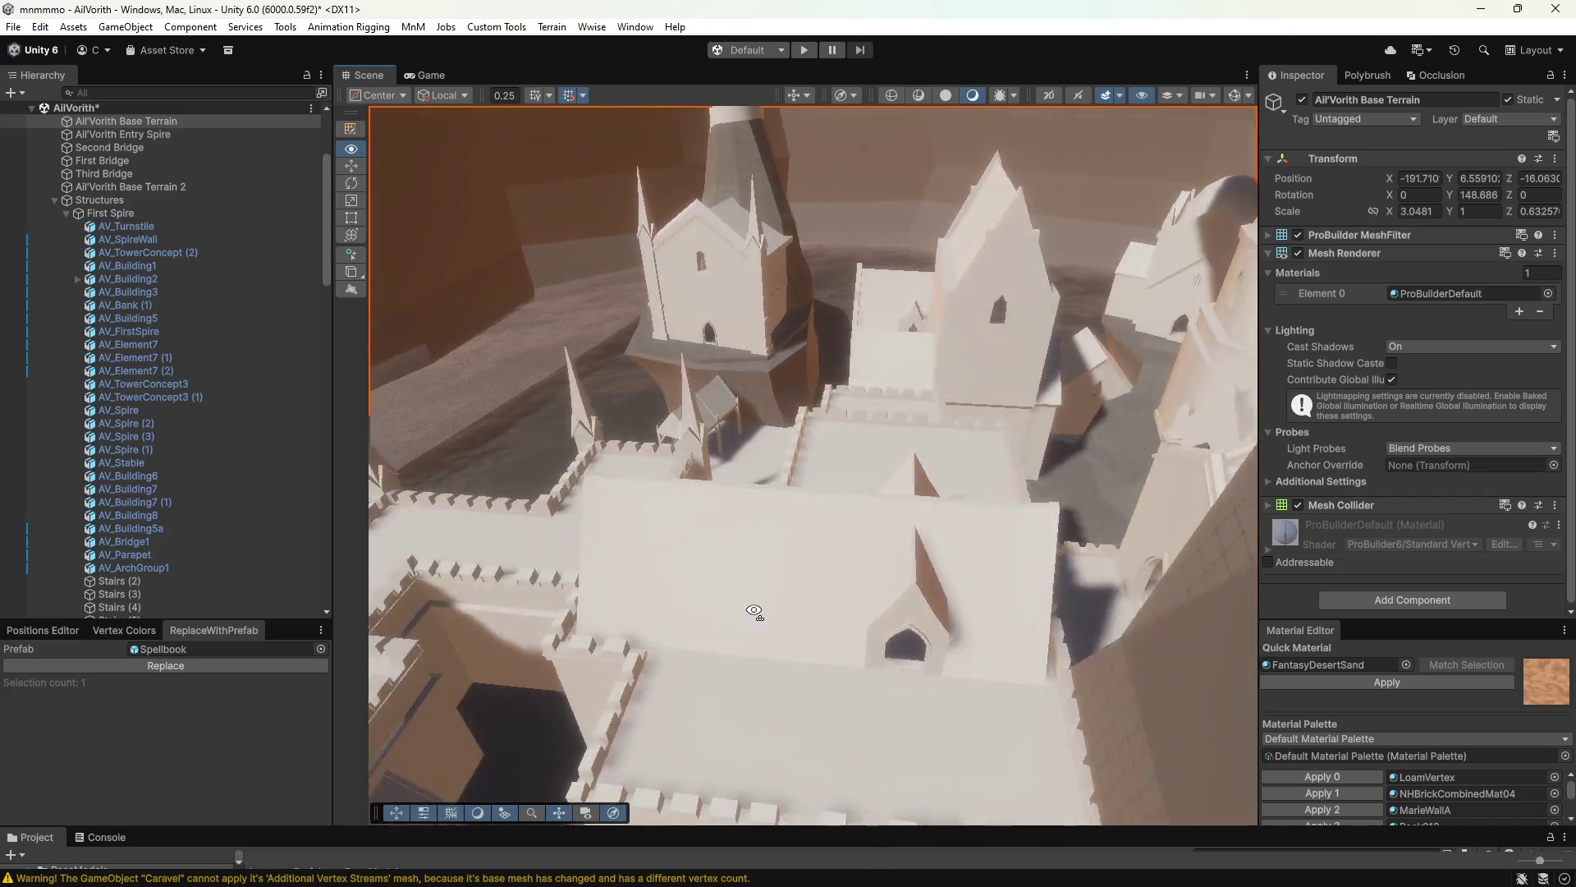
Fly around the town buildings into a narrow street, then minimize Unity.
mouse_move(809, 611)
right_mouse_down()
mouse_move(804, 566)
mouse_move(866, 474)
right_mouse_up()
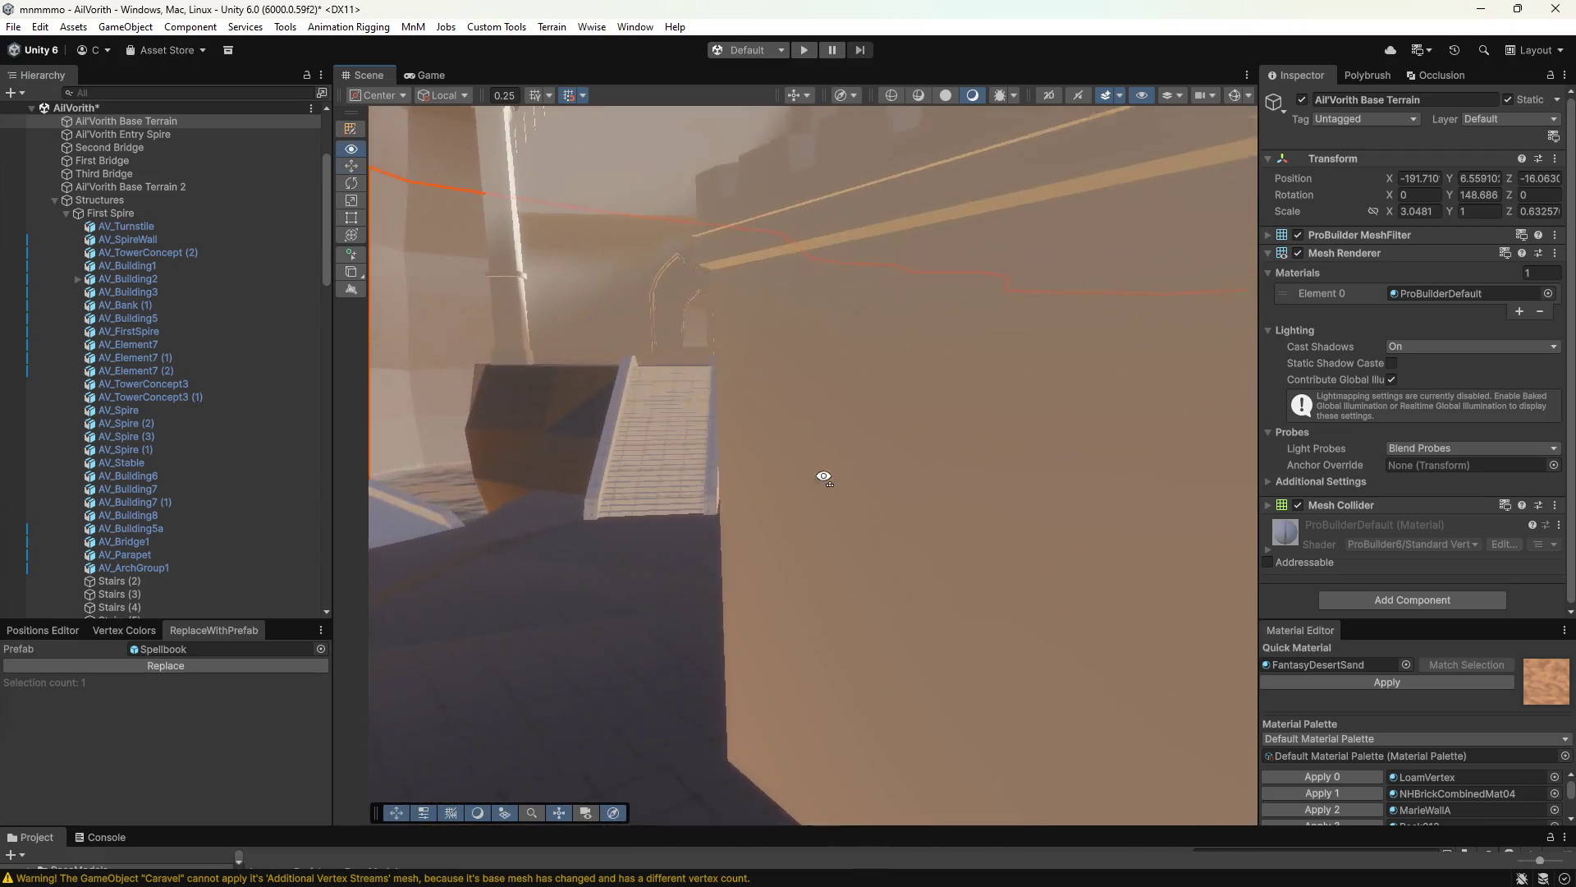
right_click_drag(866, 474, 587, 506)
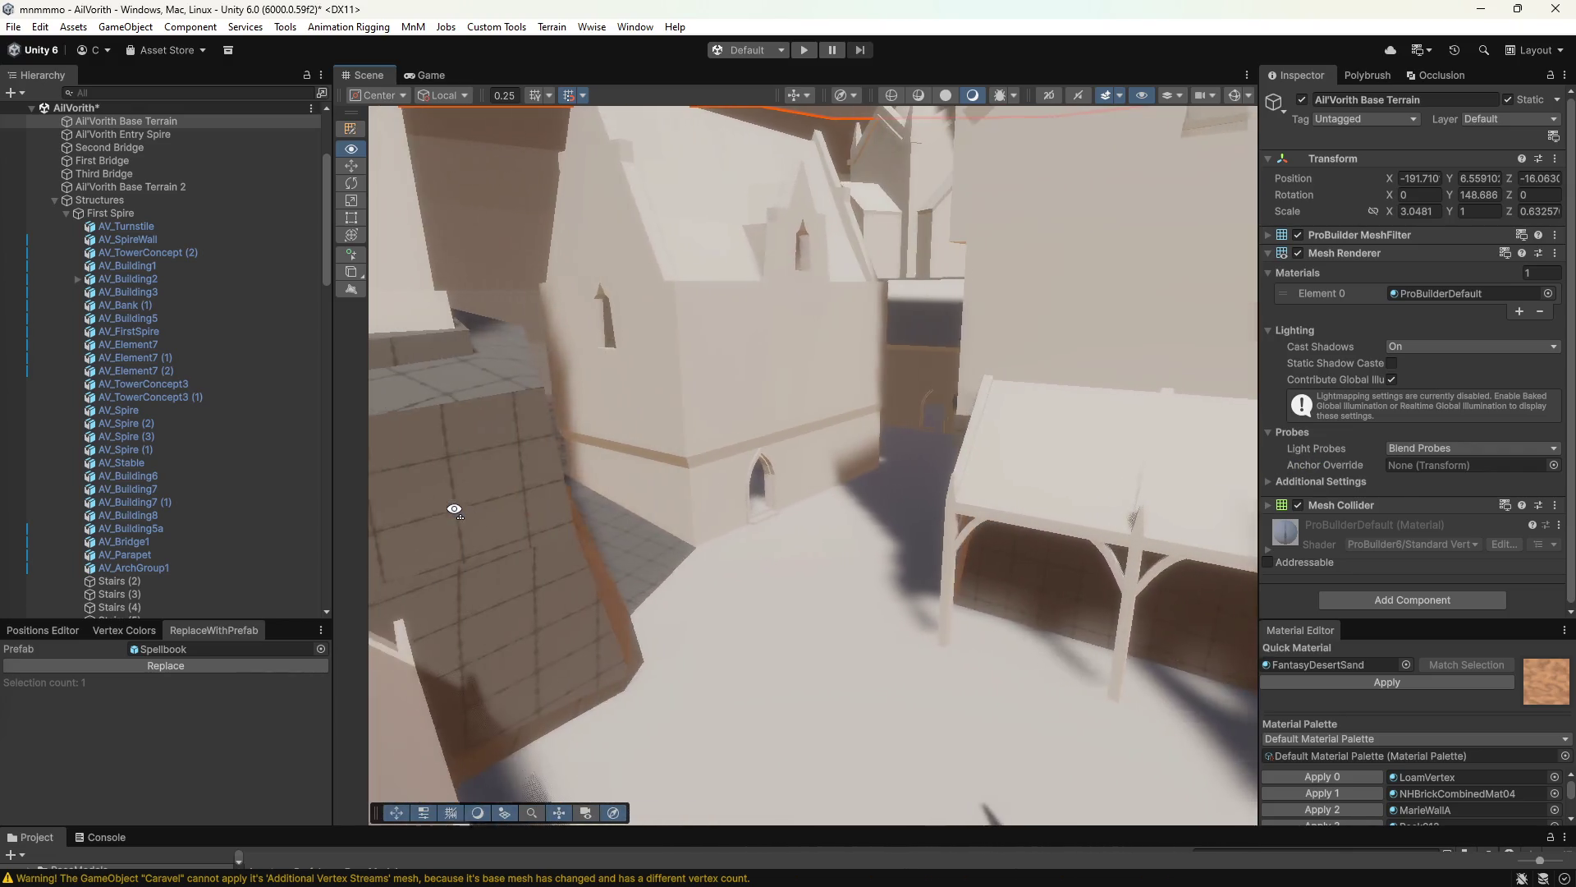
right_click_drag(486, 519, 568, 506)
mouse_move(826, 541)
right_mouse_down()
mouse_move(983, 530)
mouse_move(954, 529)
right_mouse_up()
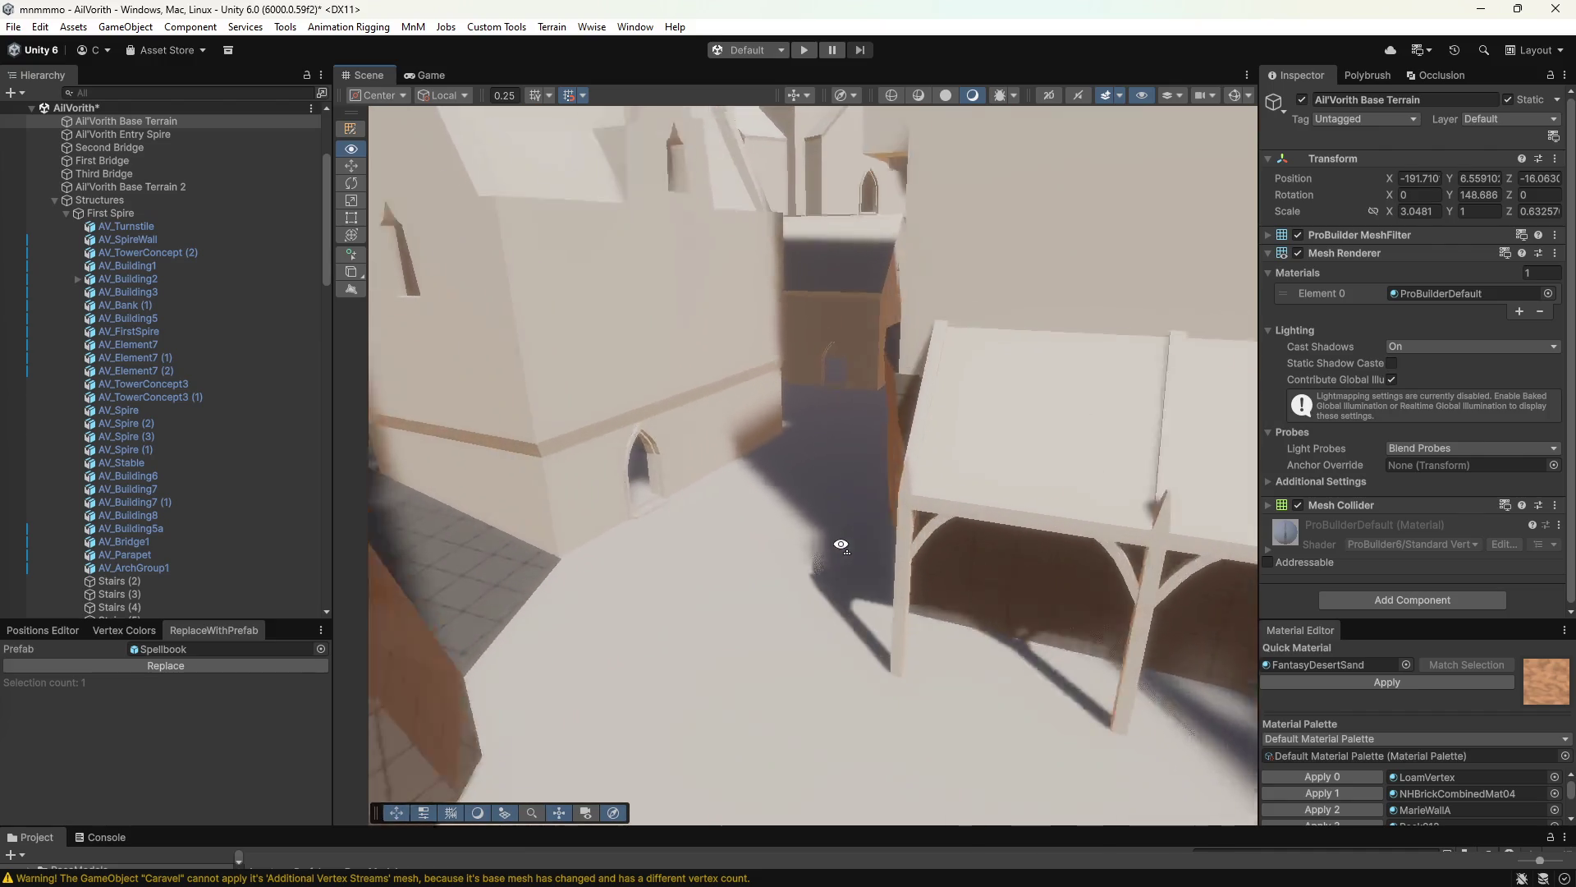
right_click_drag(954, 529, 879, 534)
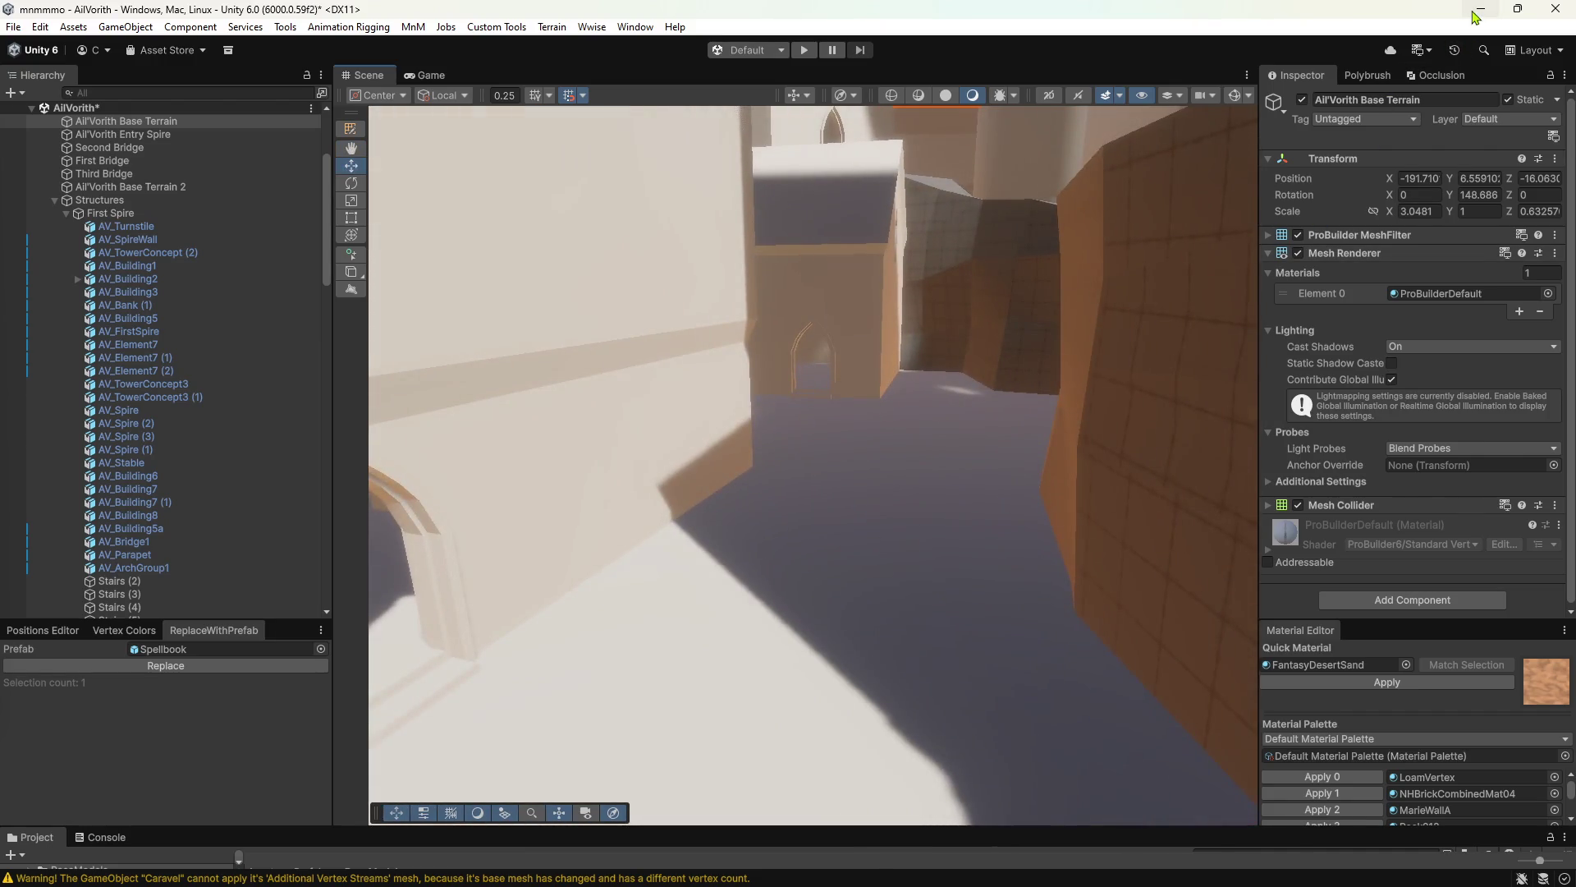
left_click(1478, 12)
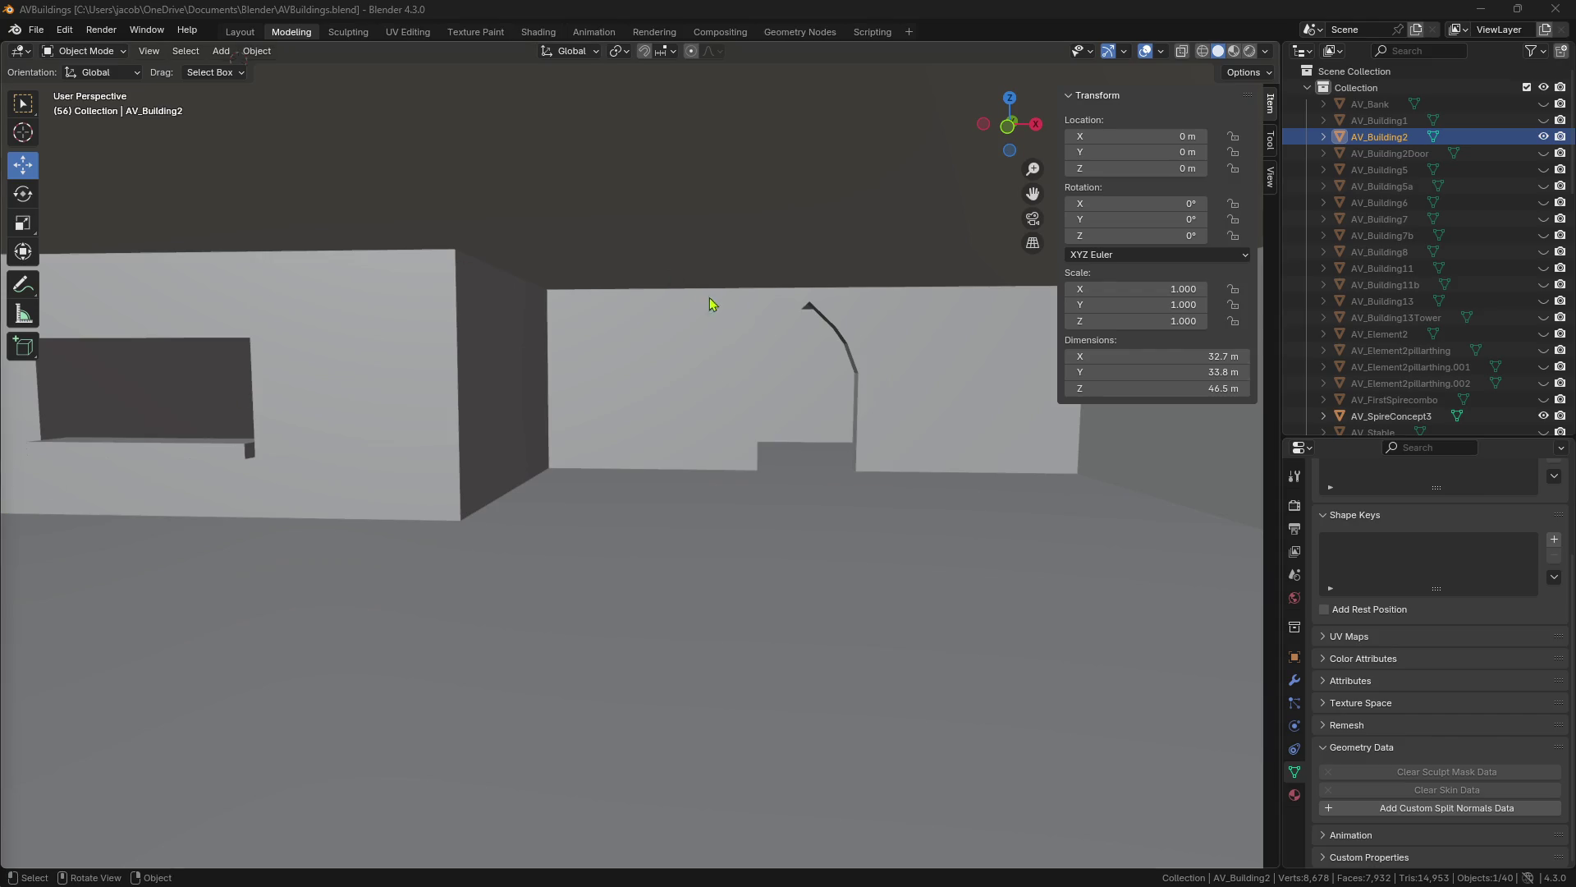
Frame AV_Building2 and hide it from the viewport.
key("KP_Decimal")
scroll(735, 599, "down", 3)
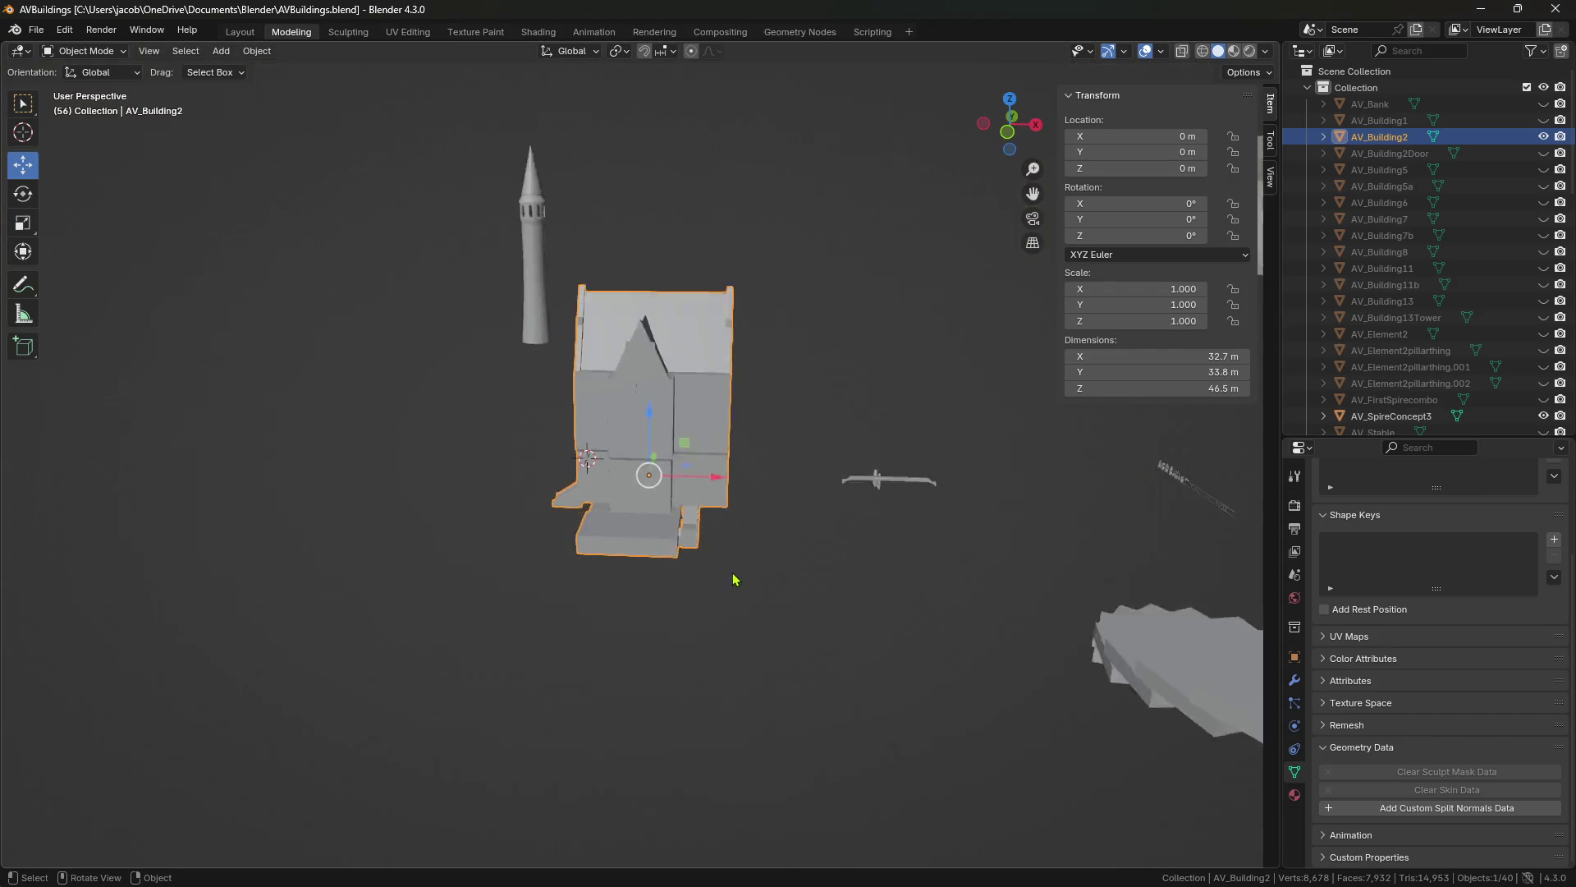
scroll(736, 581, "up", 6)
left_click(1091, 443)
left_click(1566, 142)
key("h")
middle_click_drag(772, 378, 742, 317)
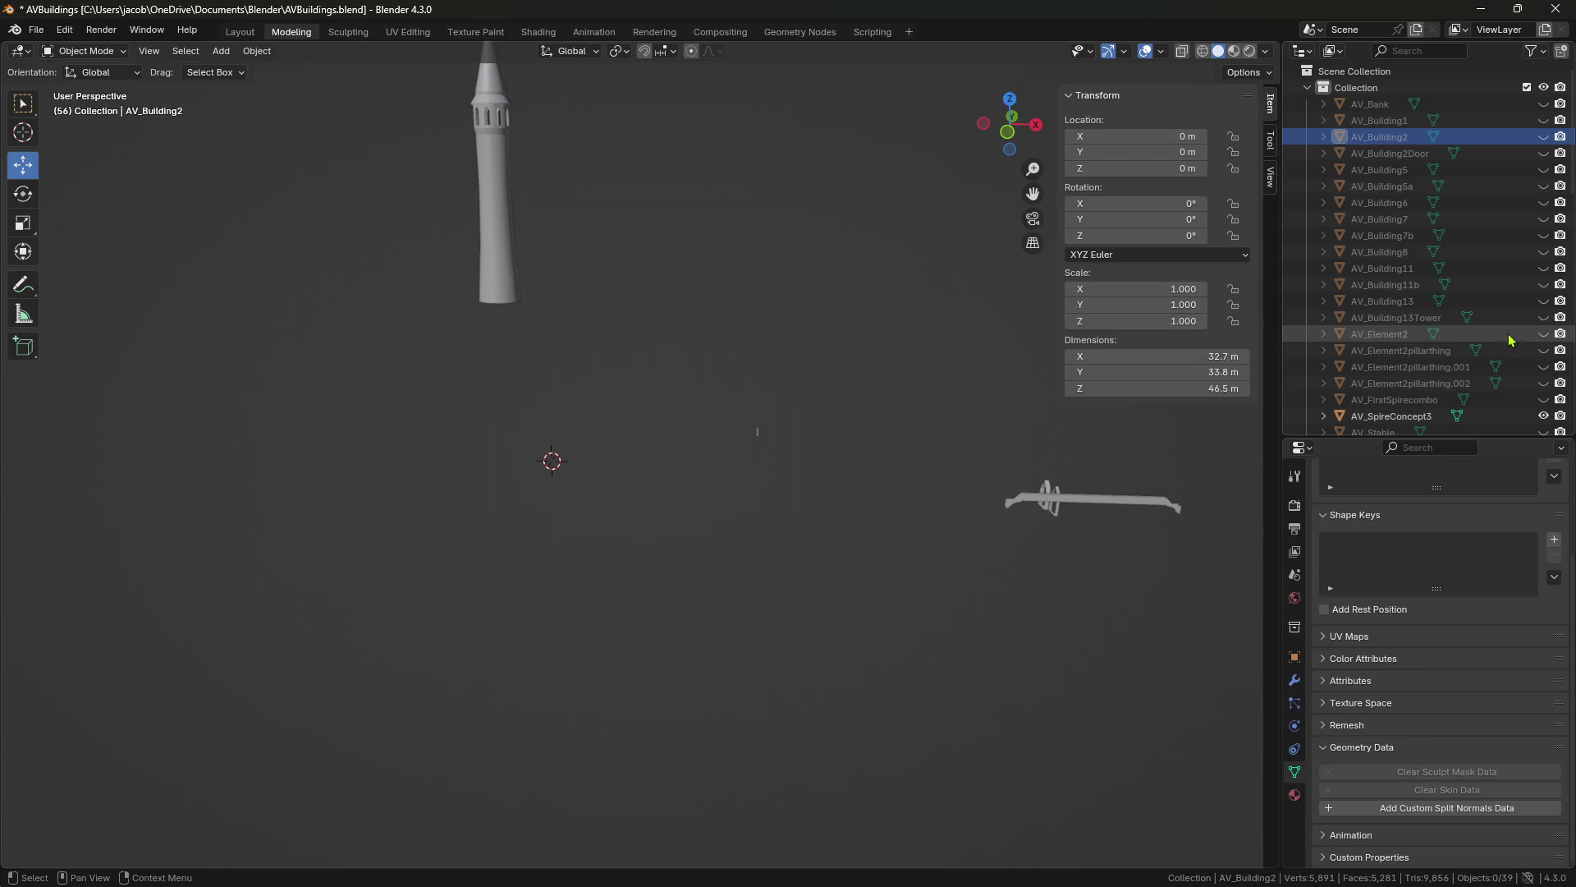
Show AV_Building11b instead of AV_Building13 and AV_Building7b, and select it.
left_click(1543, 302)
left_click(1543, 302)
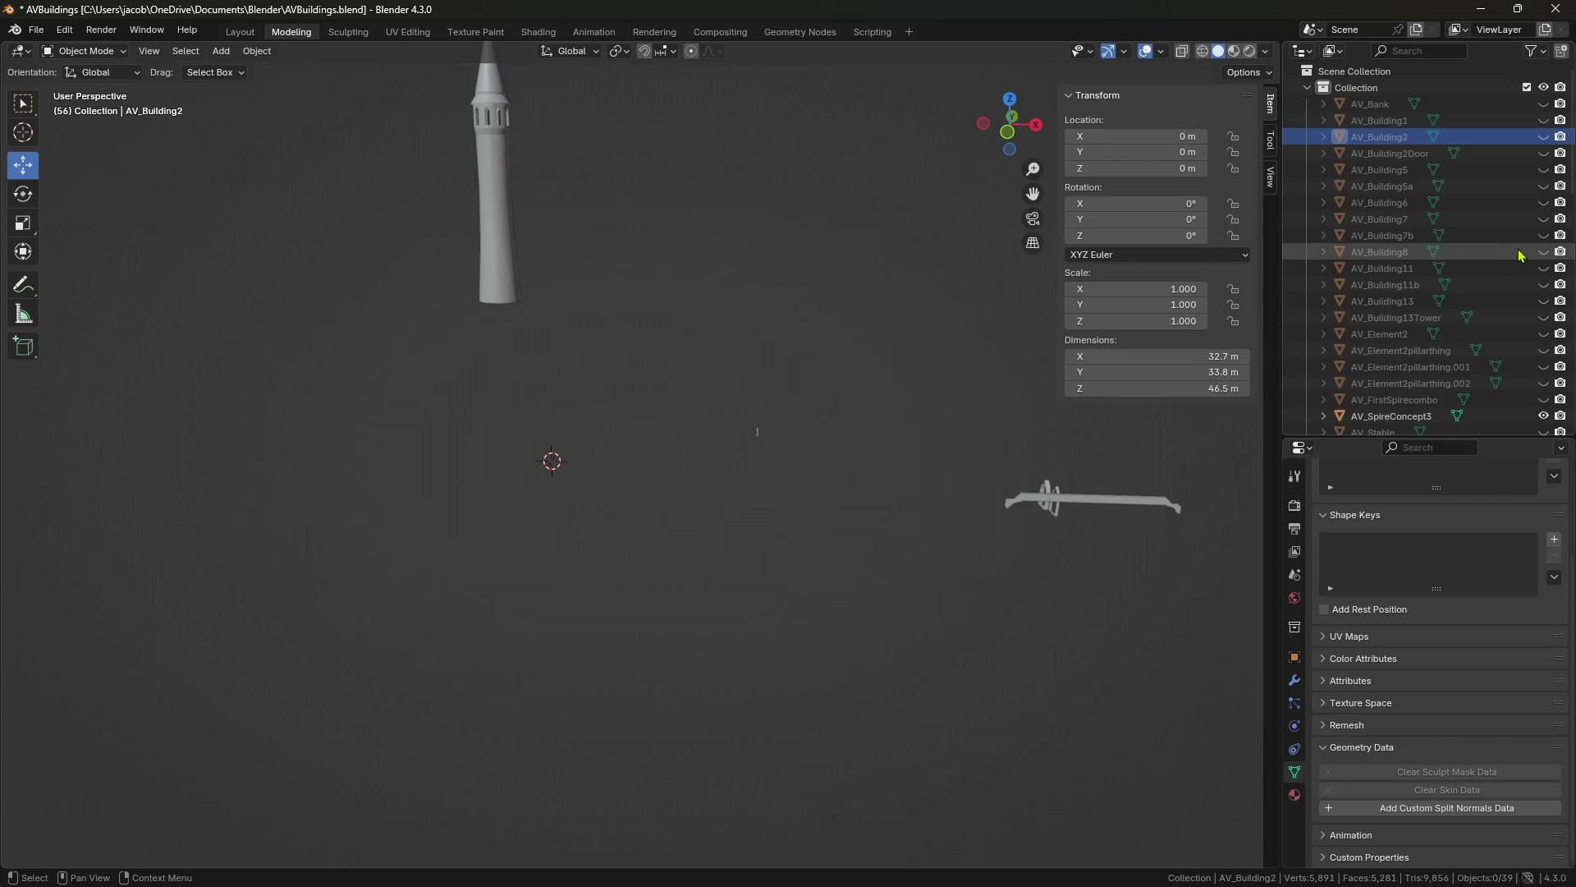
left_click(1543, 235)
middle_click_drag(862, 394, 759, 421)
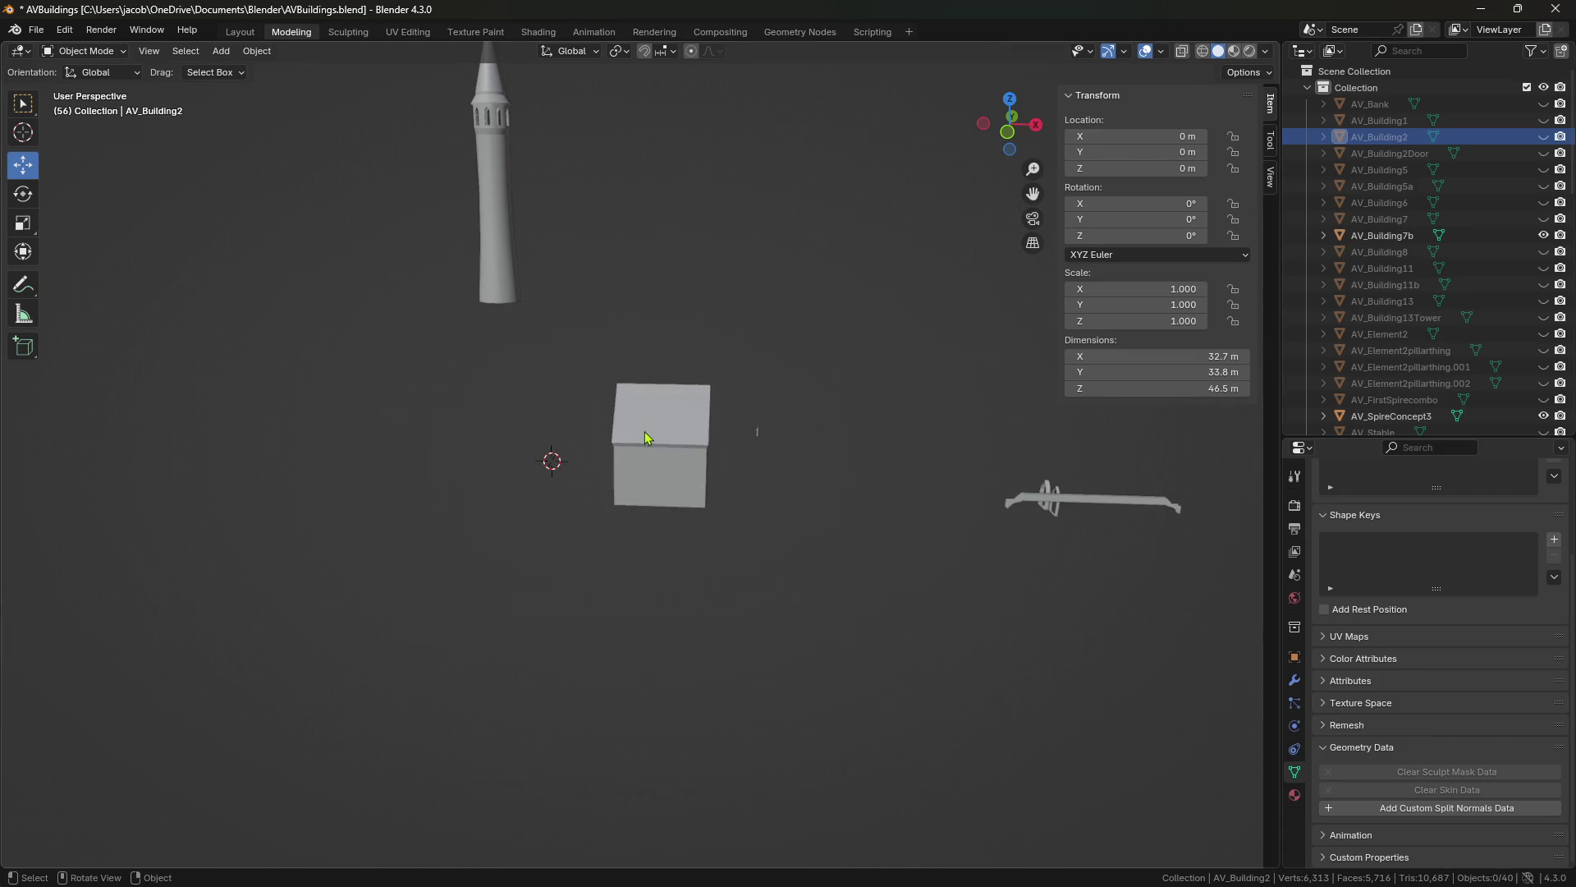
left_click(1544, 235)
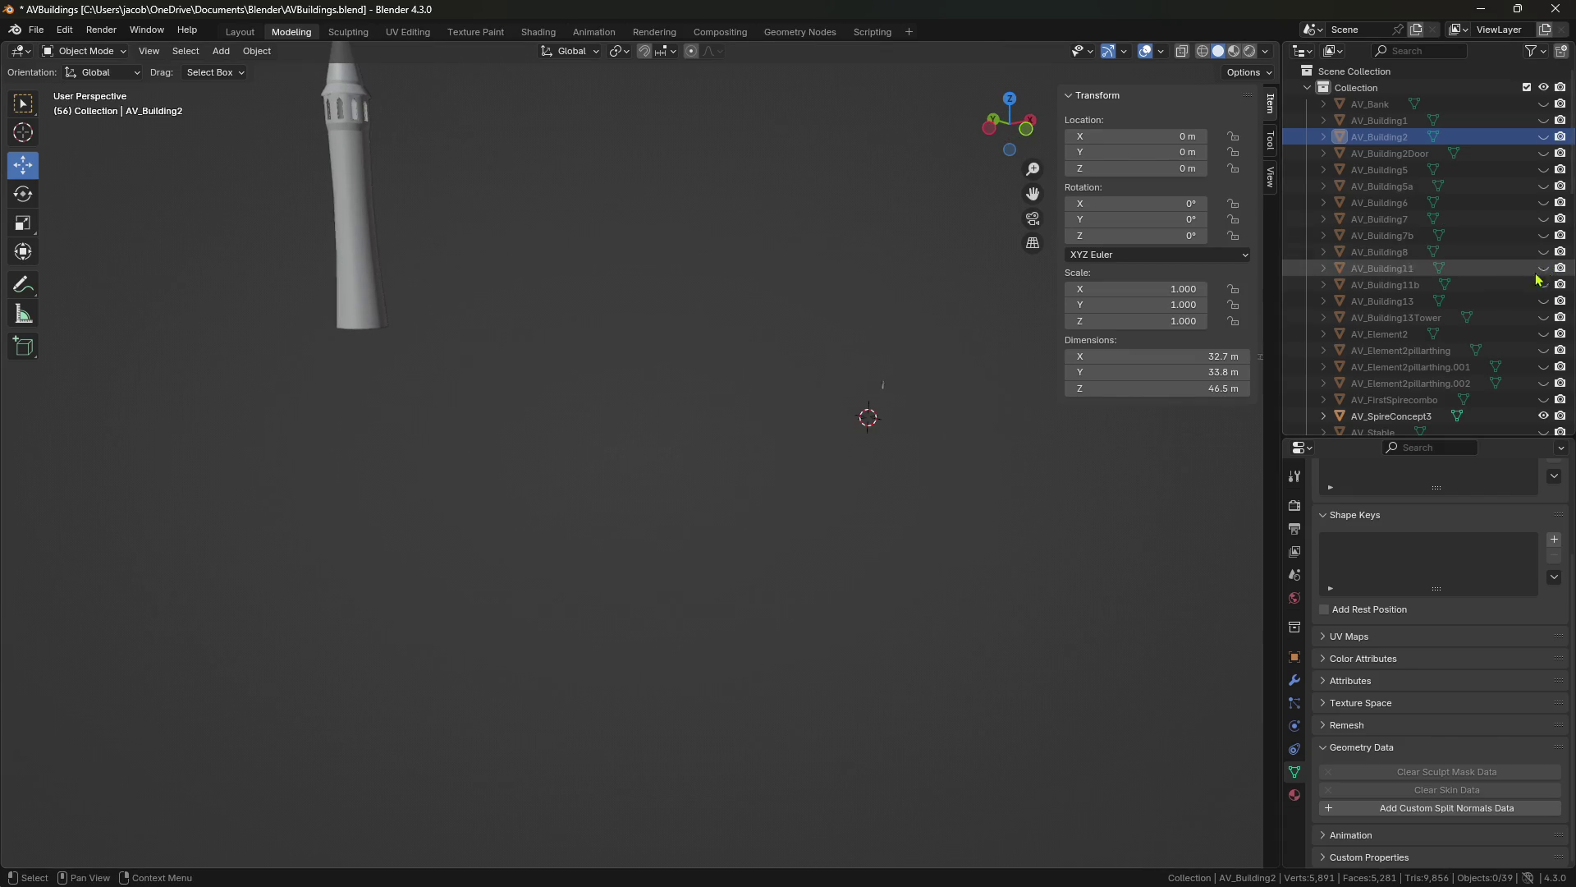
left_click(1544, 285)
mouse_move(940, 426)
middle_mouse_down()
mouse_move(528, 448)
mouse_move(851, 525)
mouse_move(768, 539)
middle_mouse_up()
left_click(528, 447)
Enter Edit Mode and walk inside the house to the stray pillar below the ledge.
key("Tab")
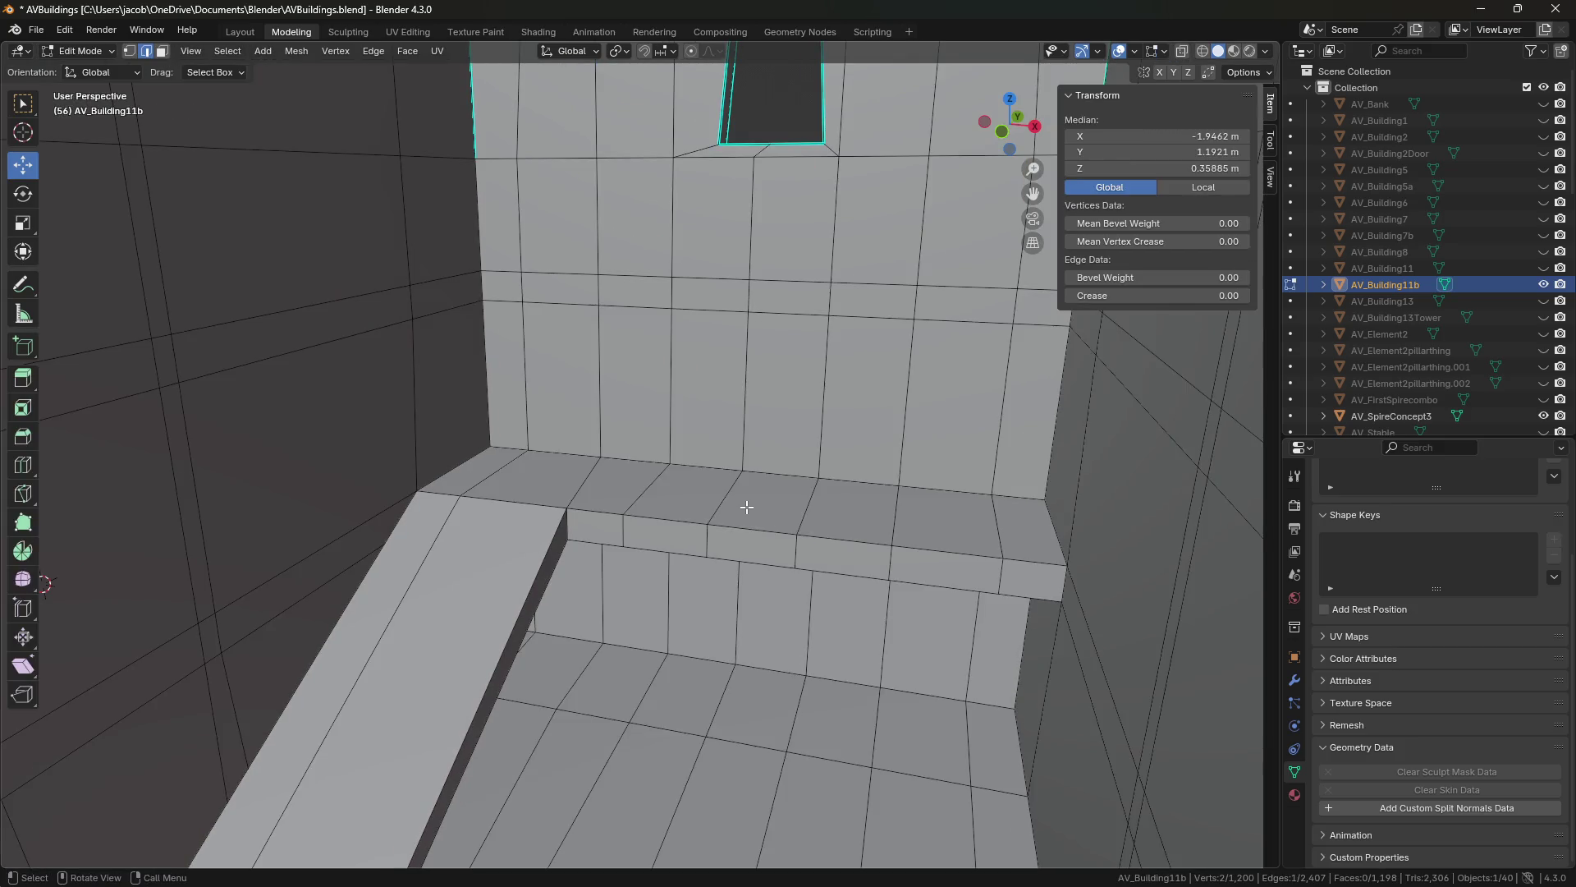
key("shift+grave")
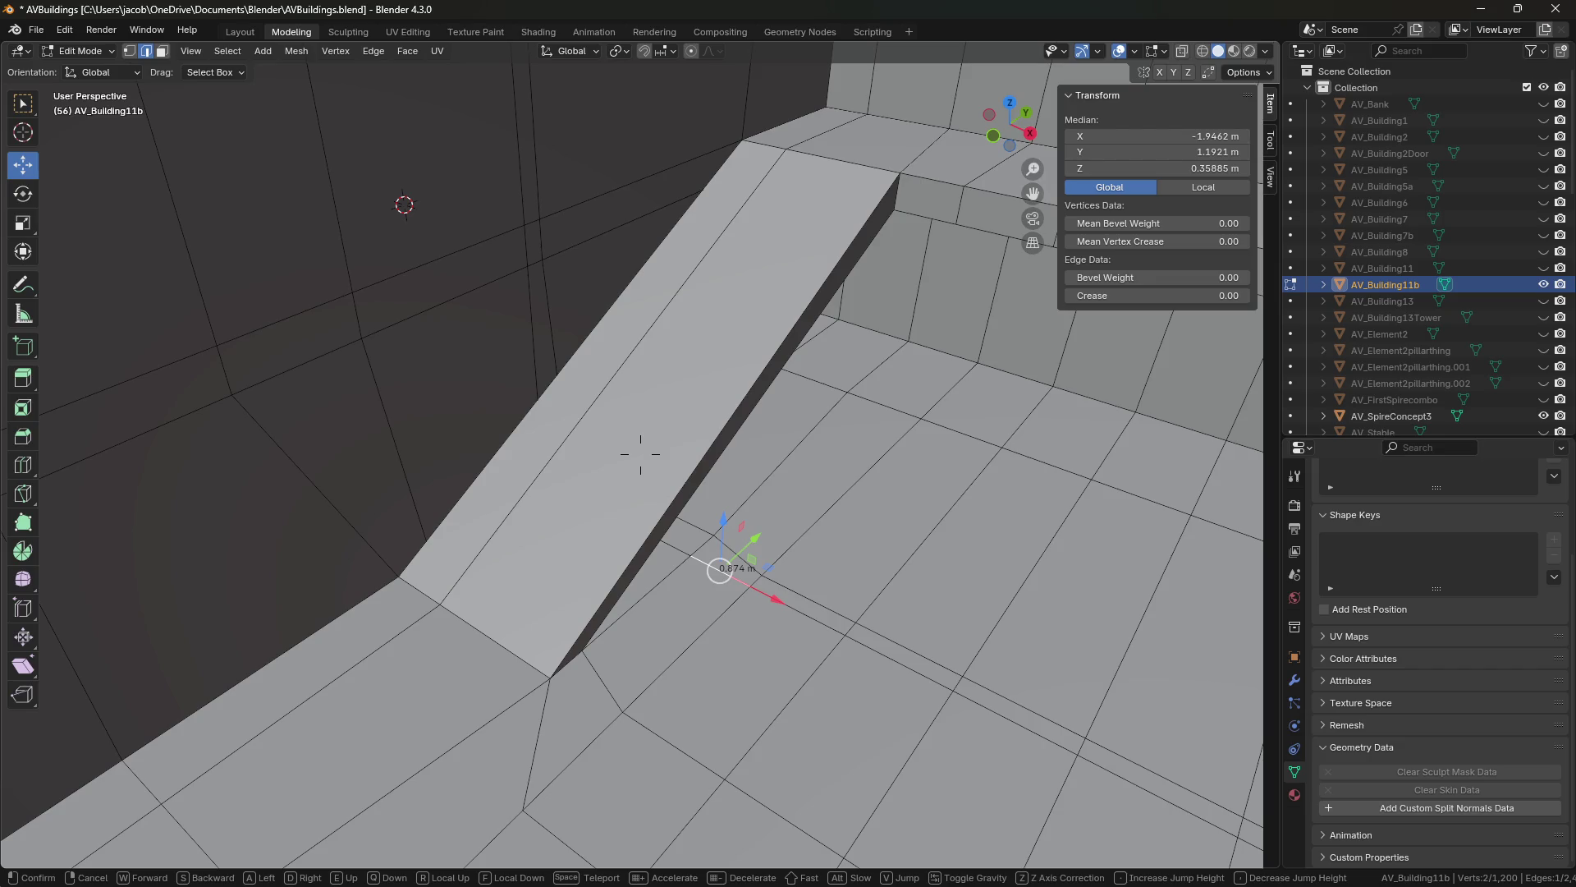
key("w")
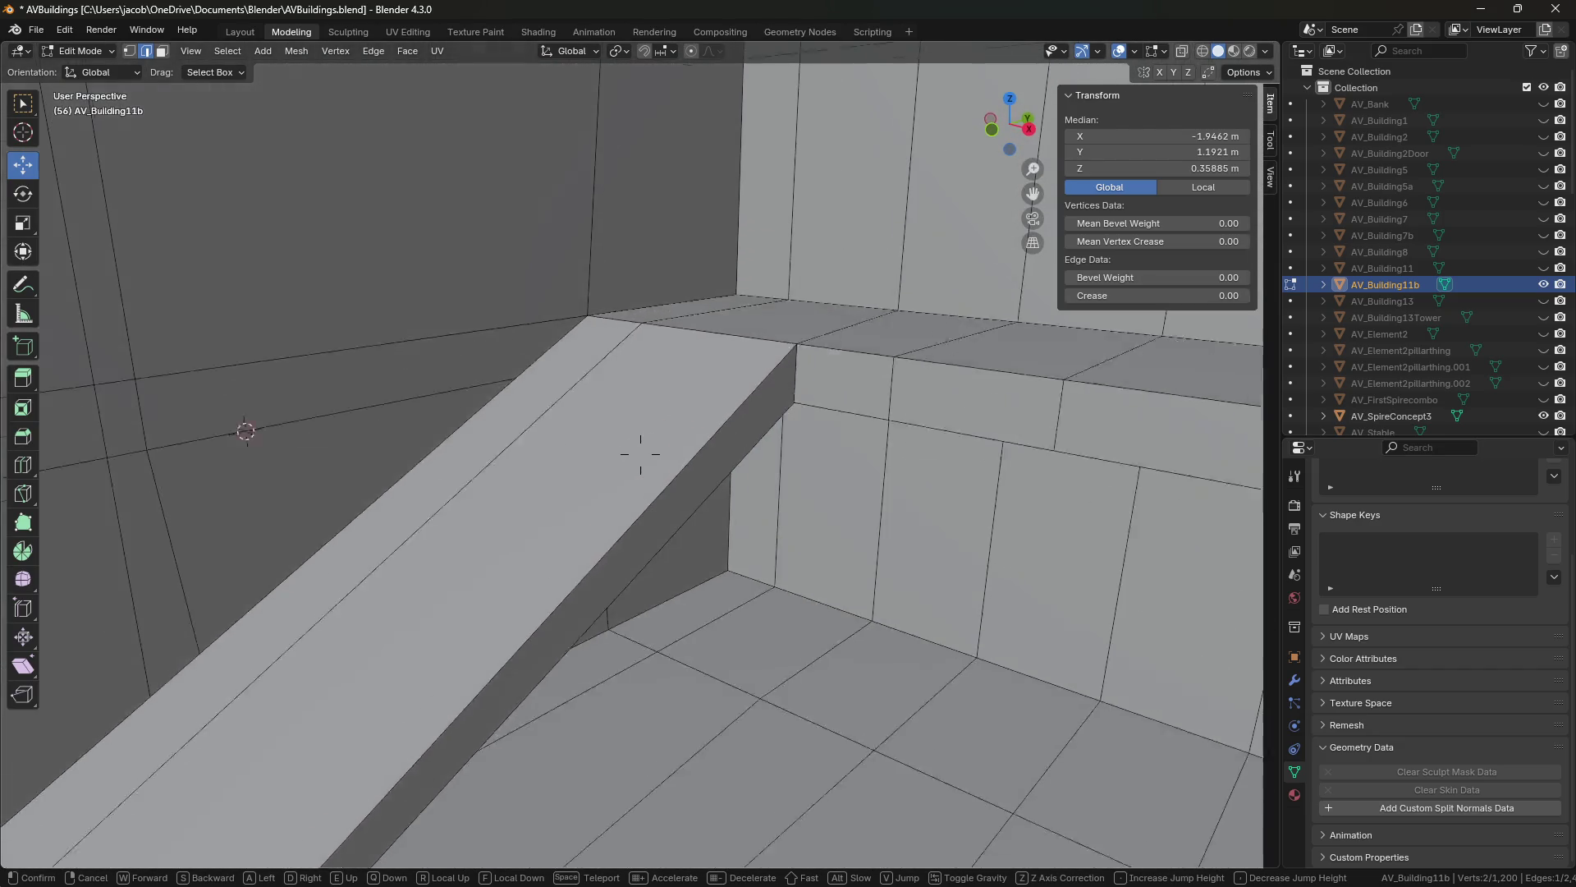
key("w")
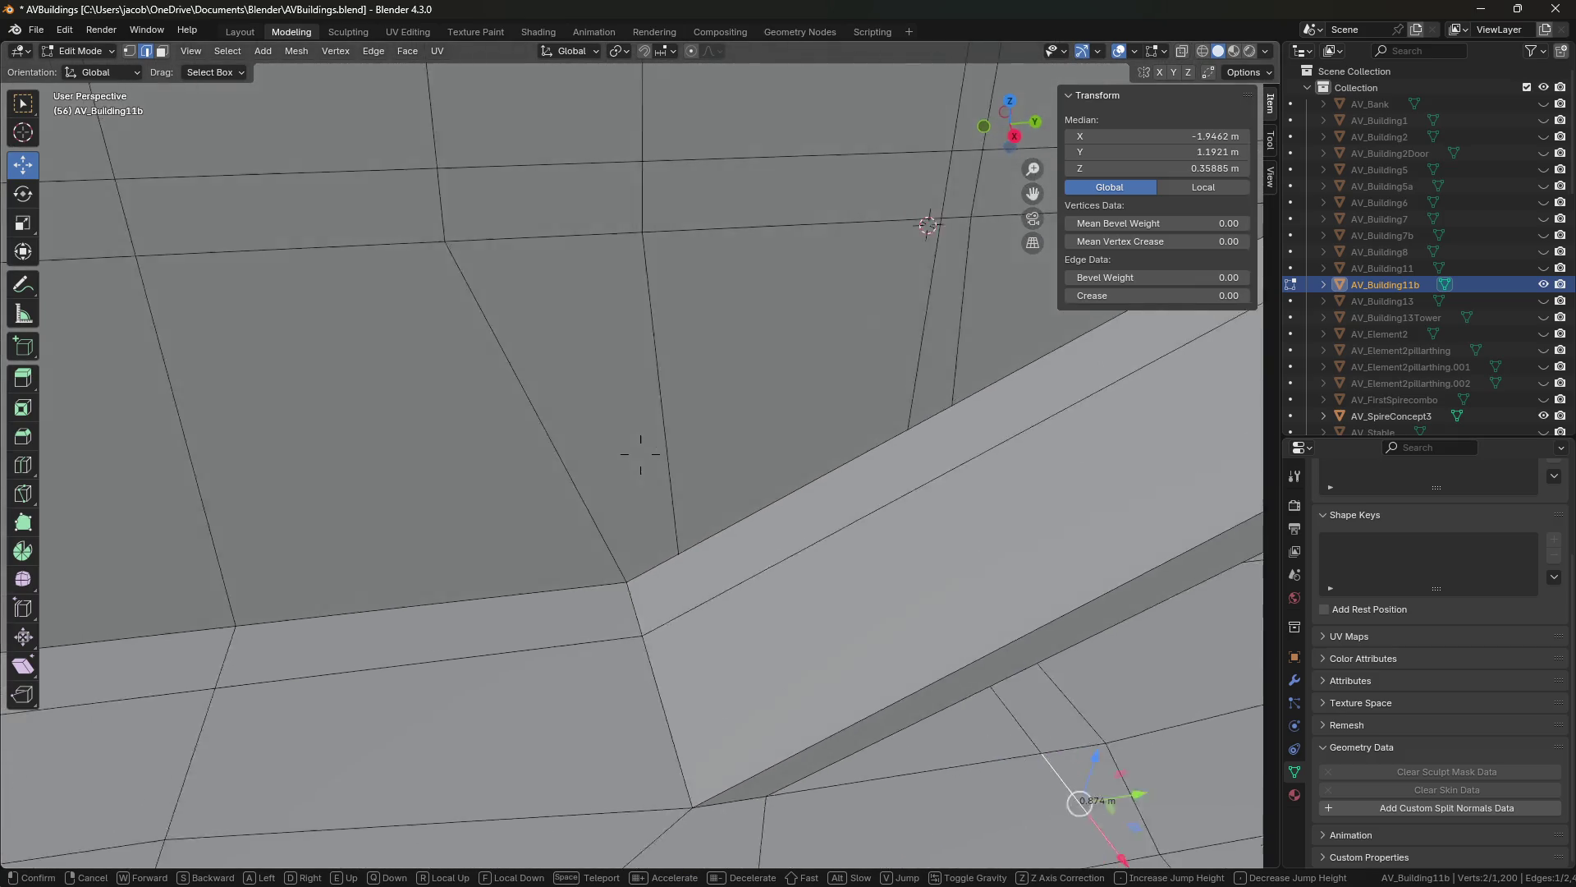
key("s")
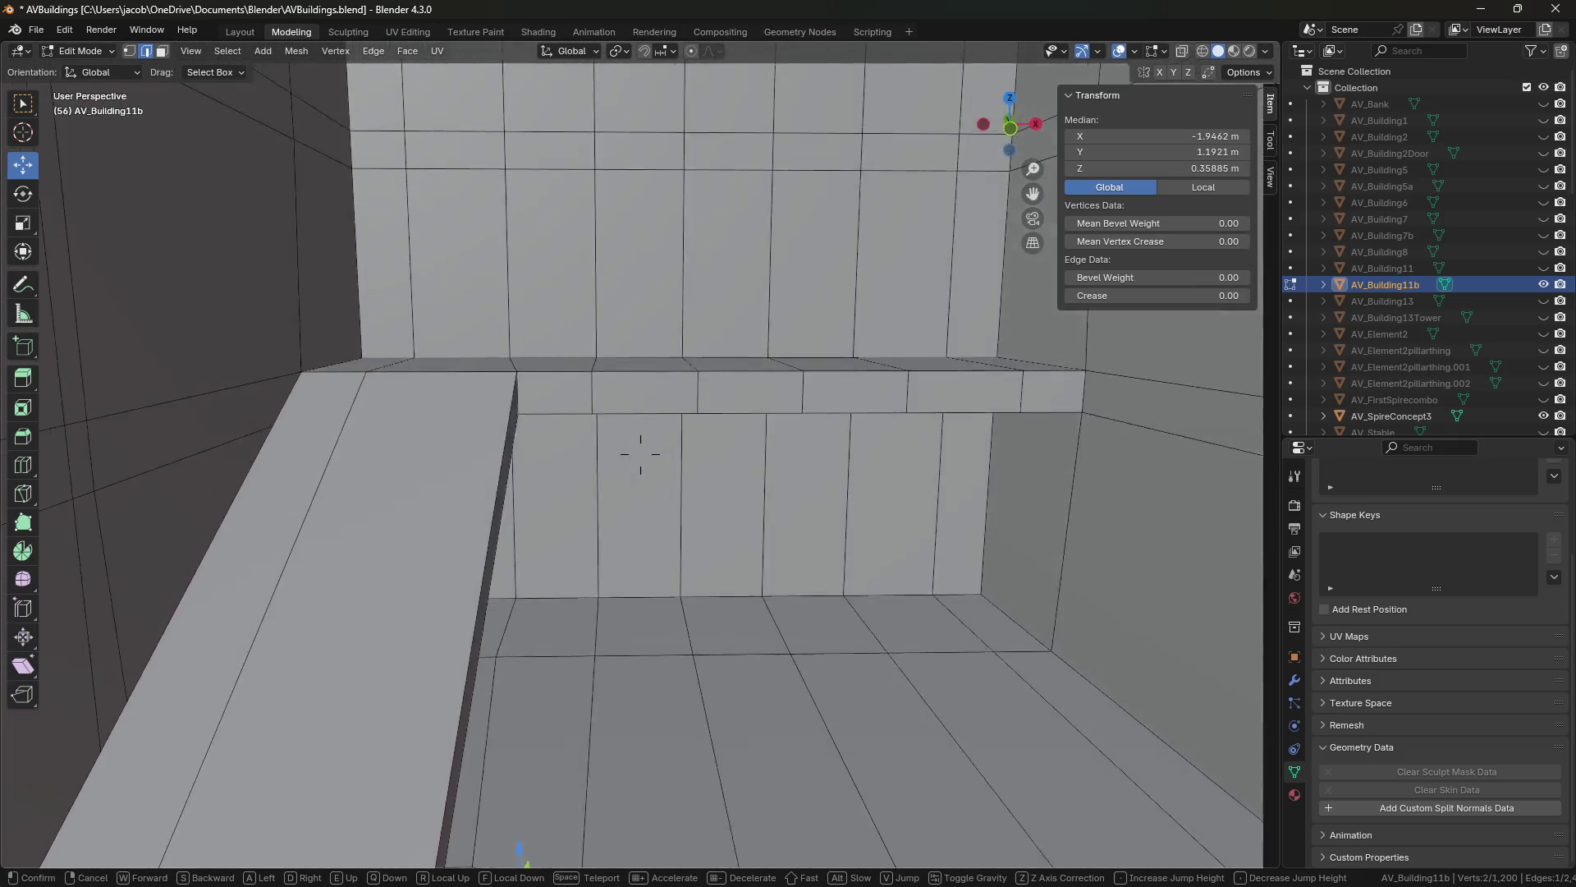
key("w")
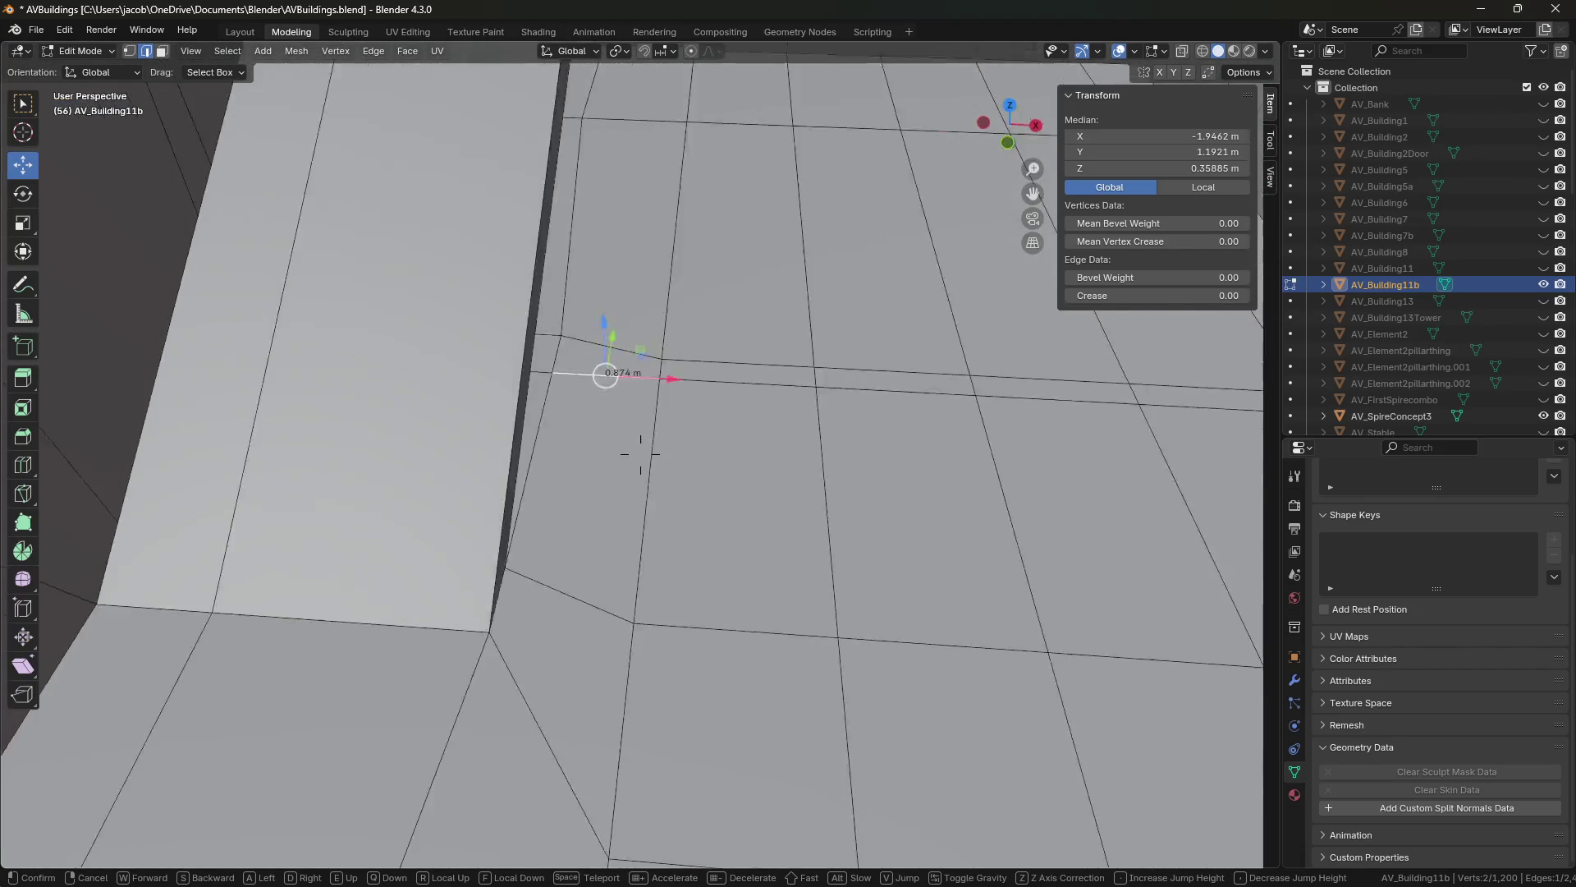
key("s")
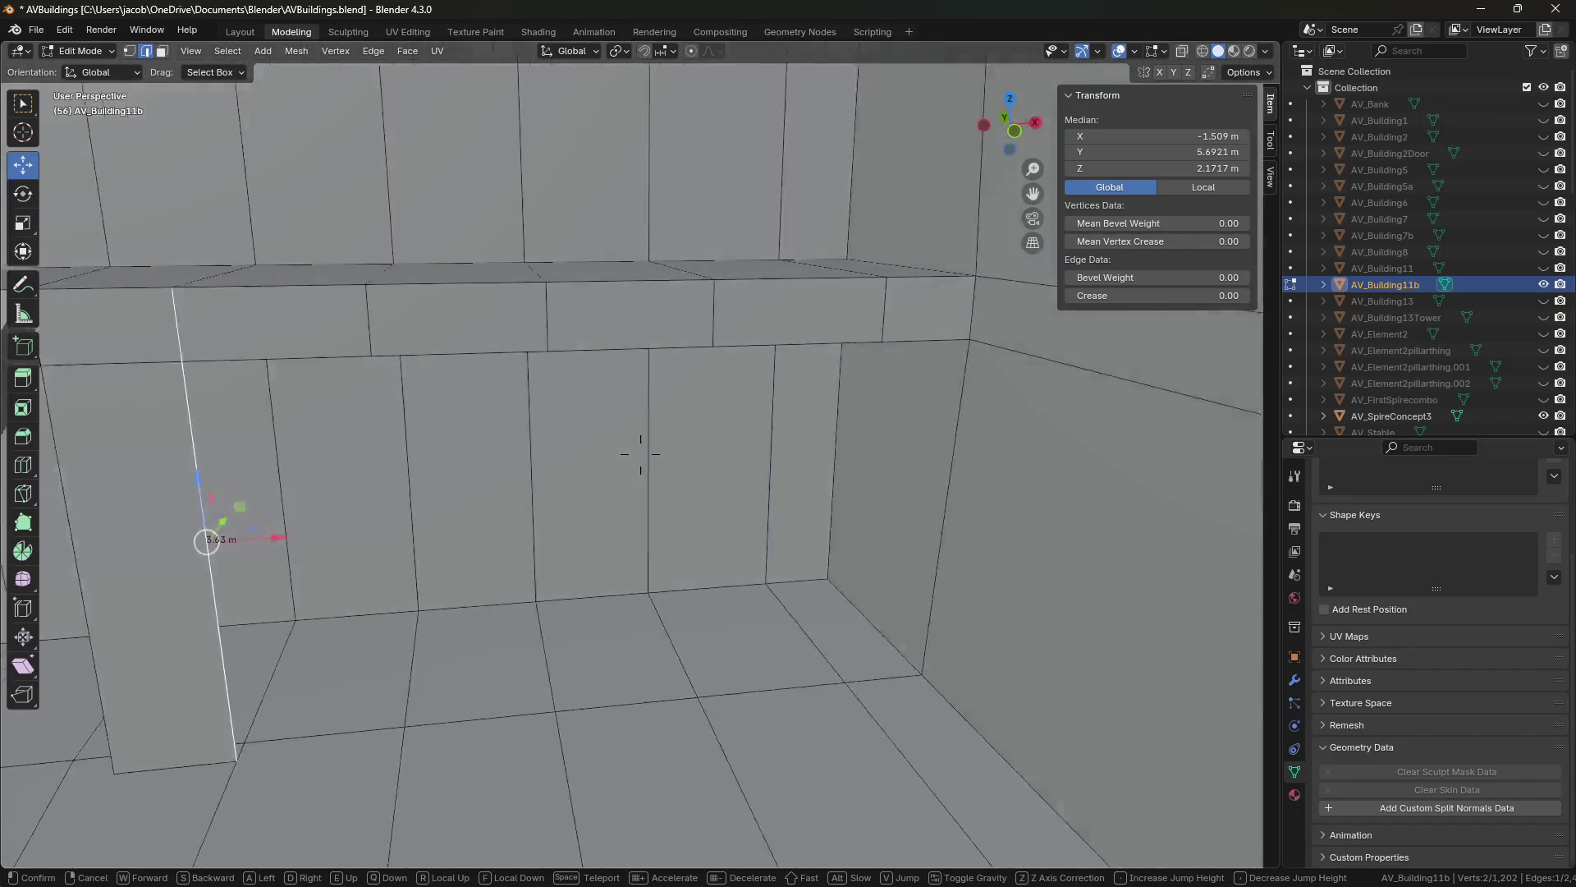
key("w")
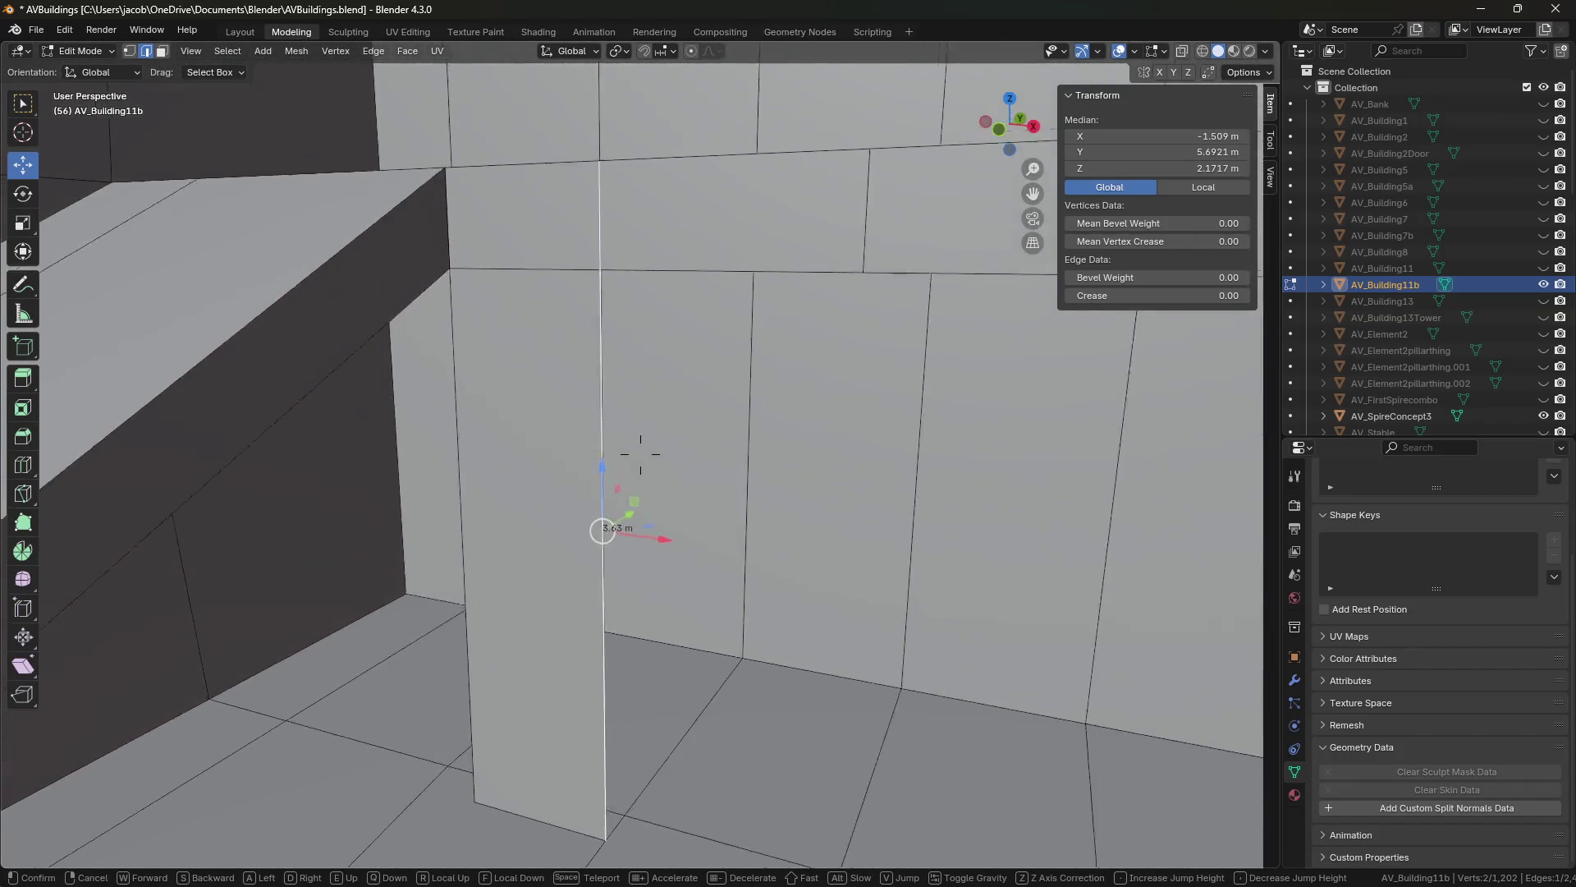
left_click(640, 453)
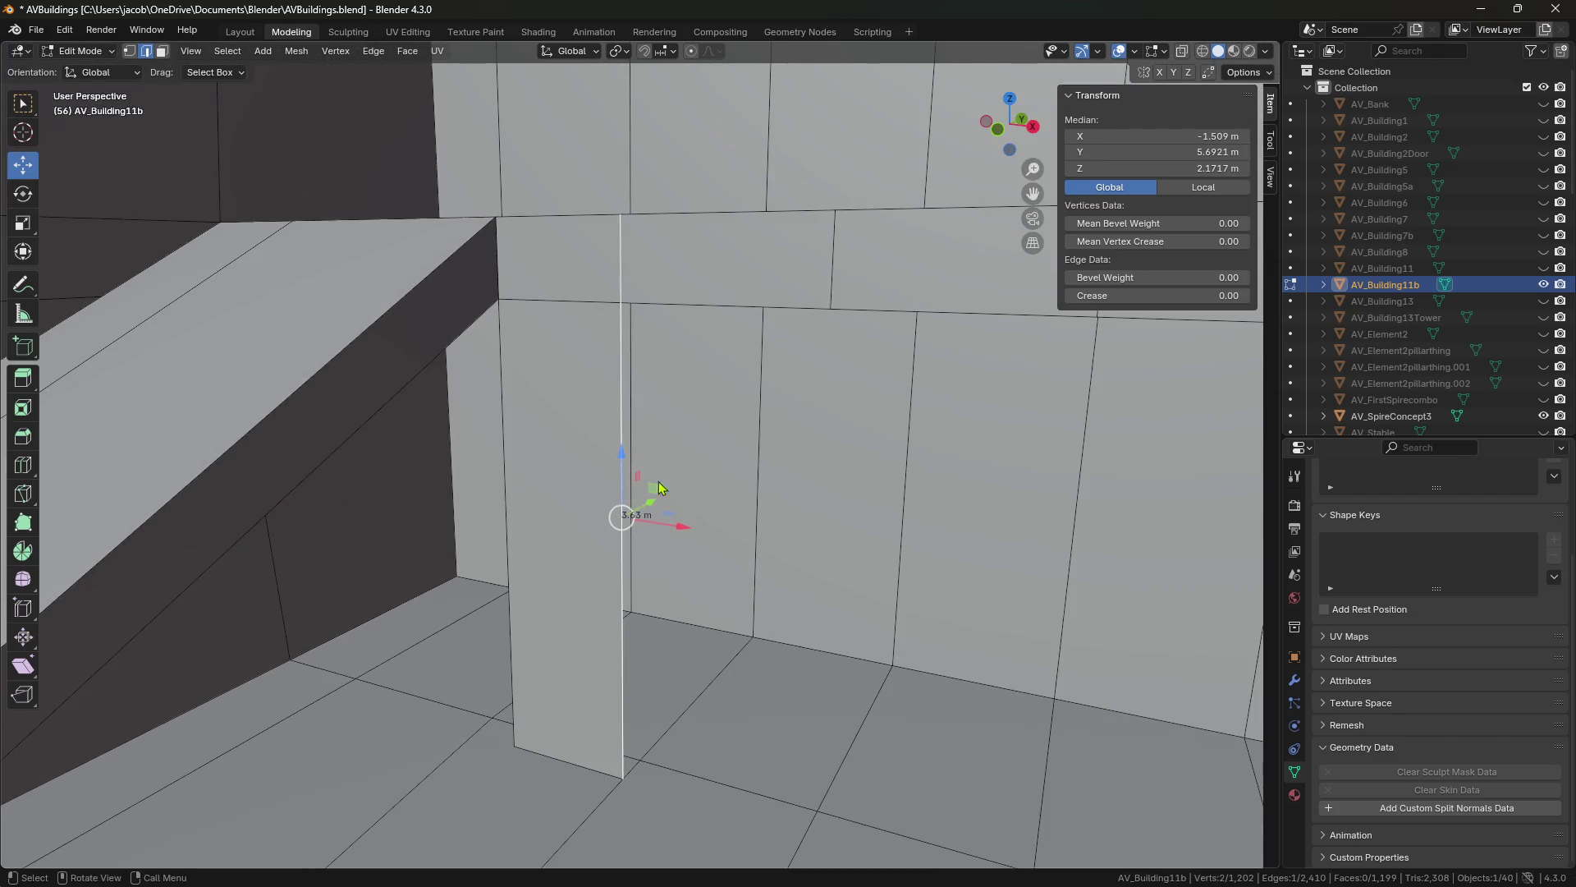
Delete the pillar face below the ledge and save the file.
key("3")
left_click(574, 492)
key("x")
left_click(526, 490)
key("shift+grave")
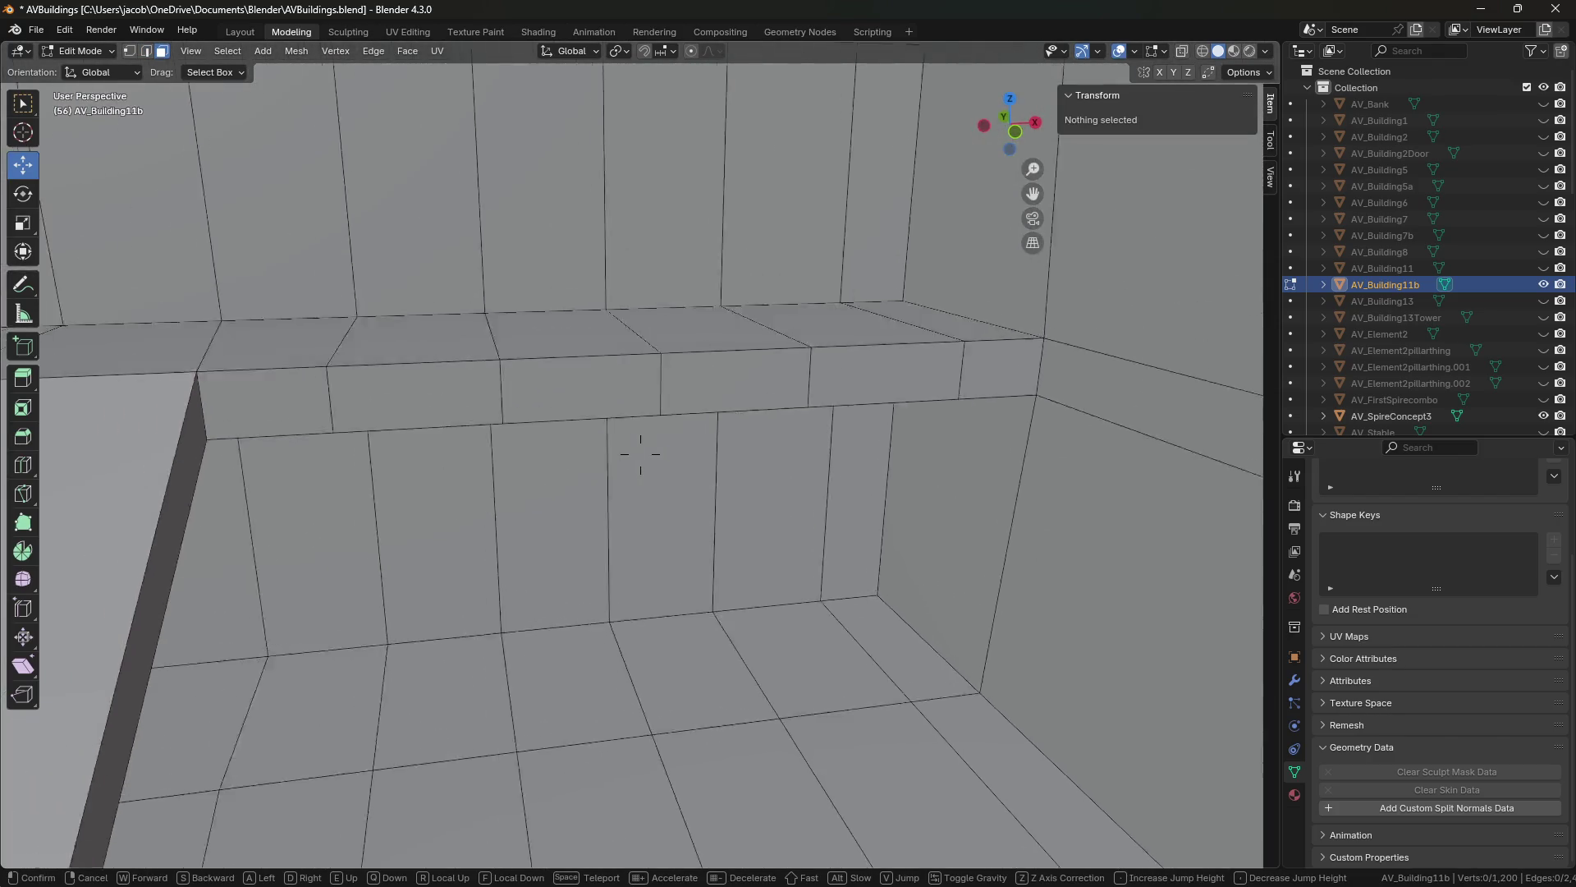
key("ctrl+s")
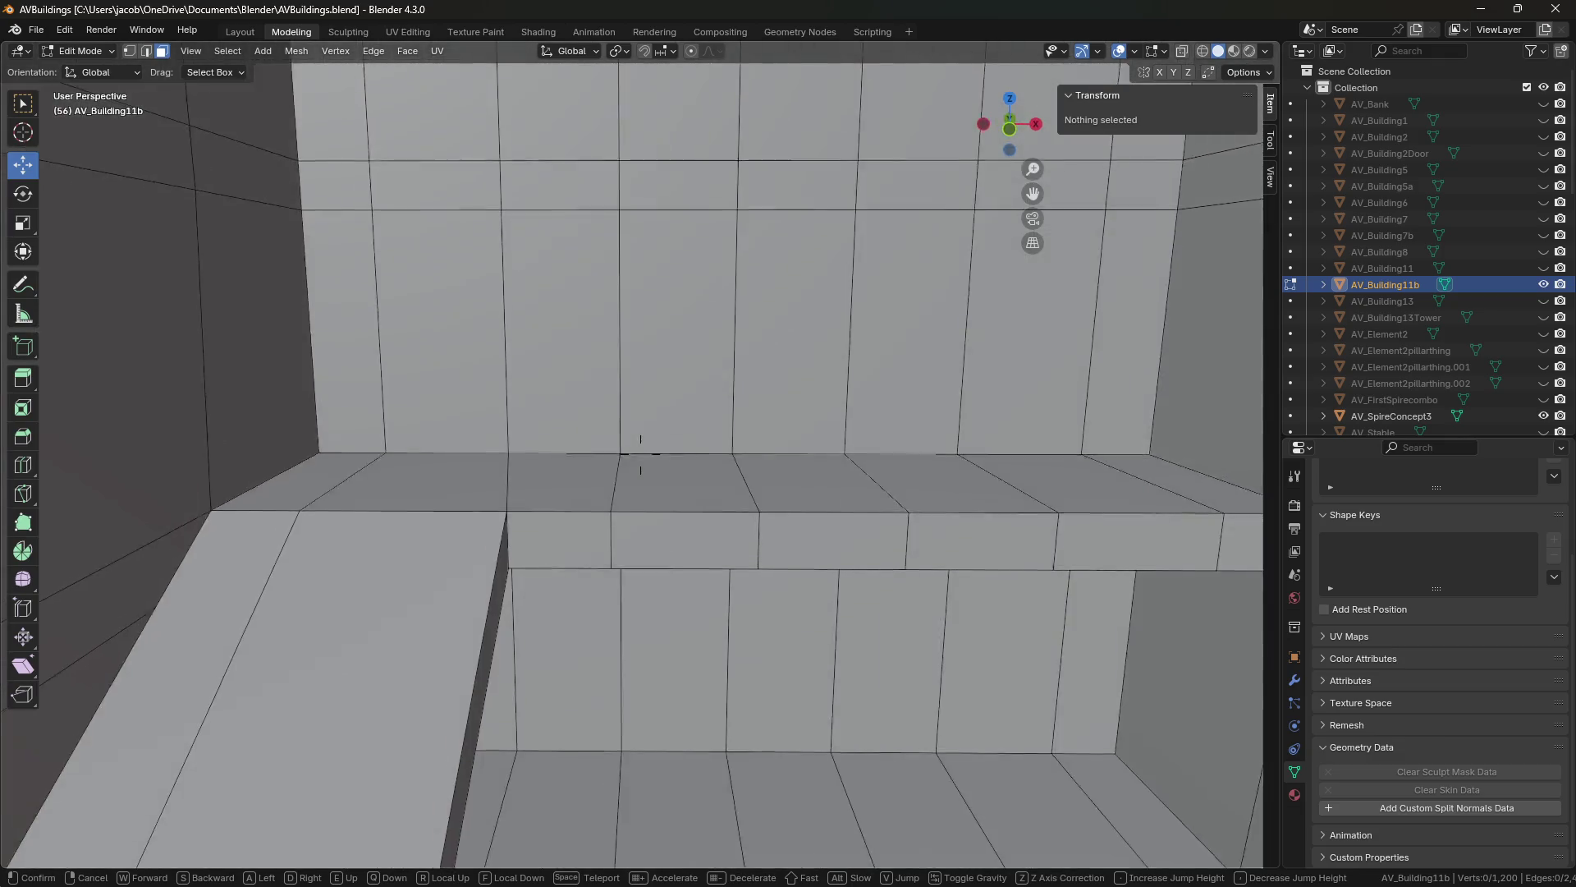
Preview the house in Material Preview, return to Solid shading, and save again.
left_click(812, 247)
left_click(1233, 55)
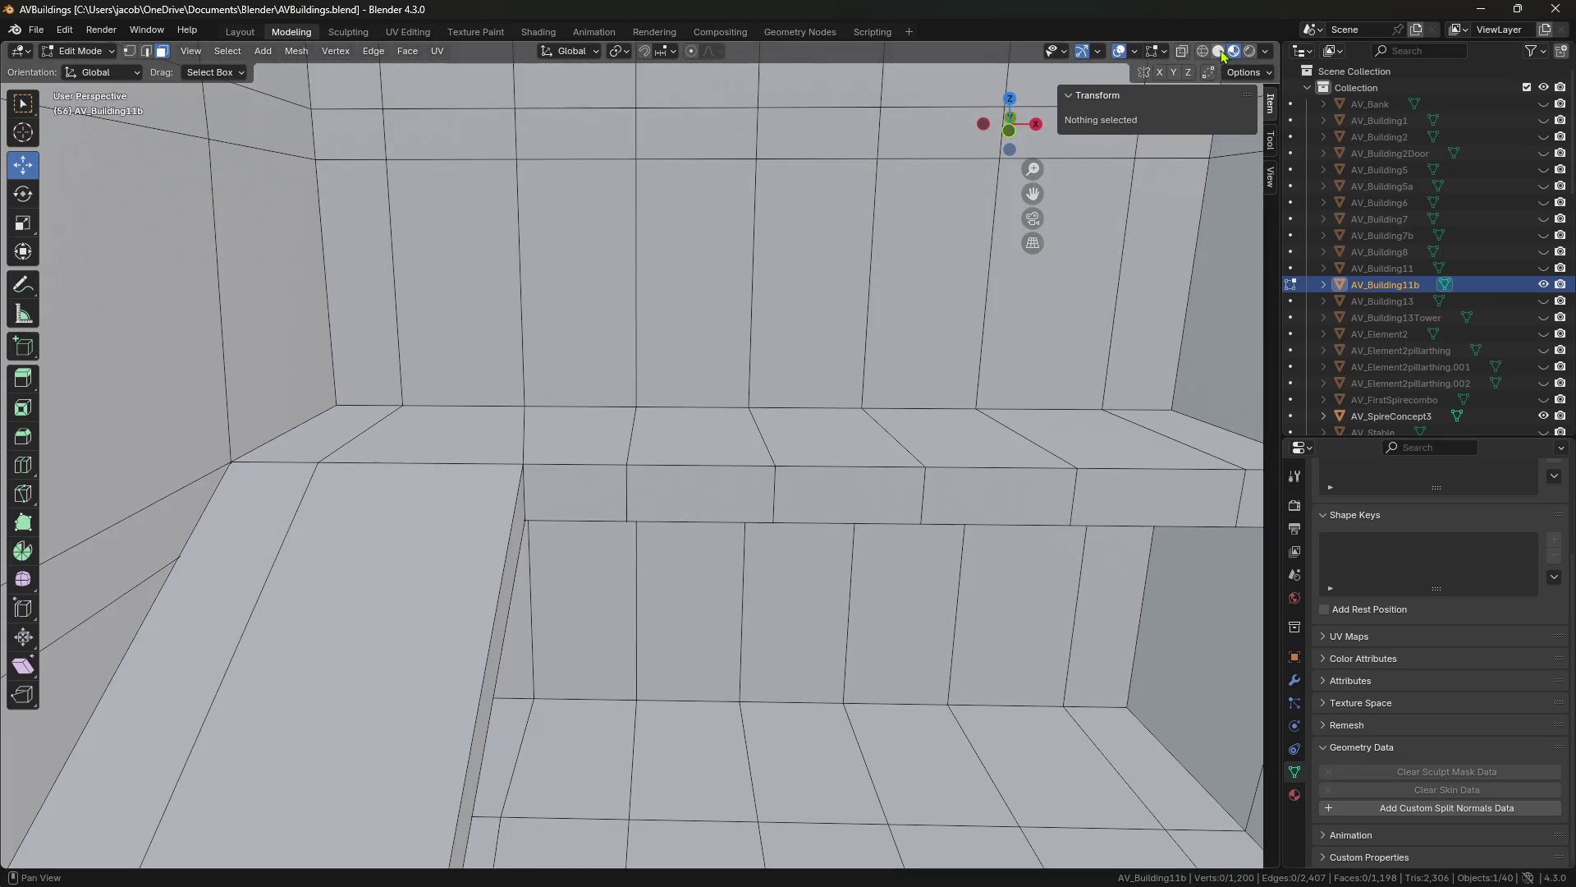
left_click(1219, 53)
middle_click_drag(546, 351, 579, 357)
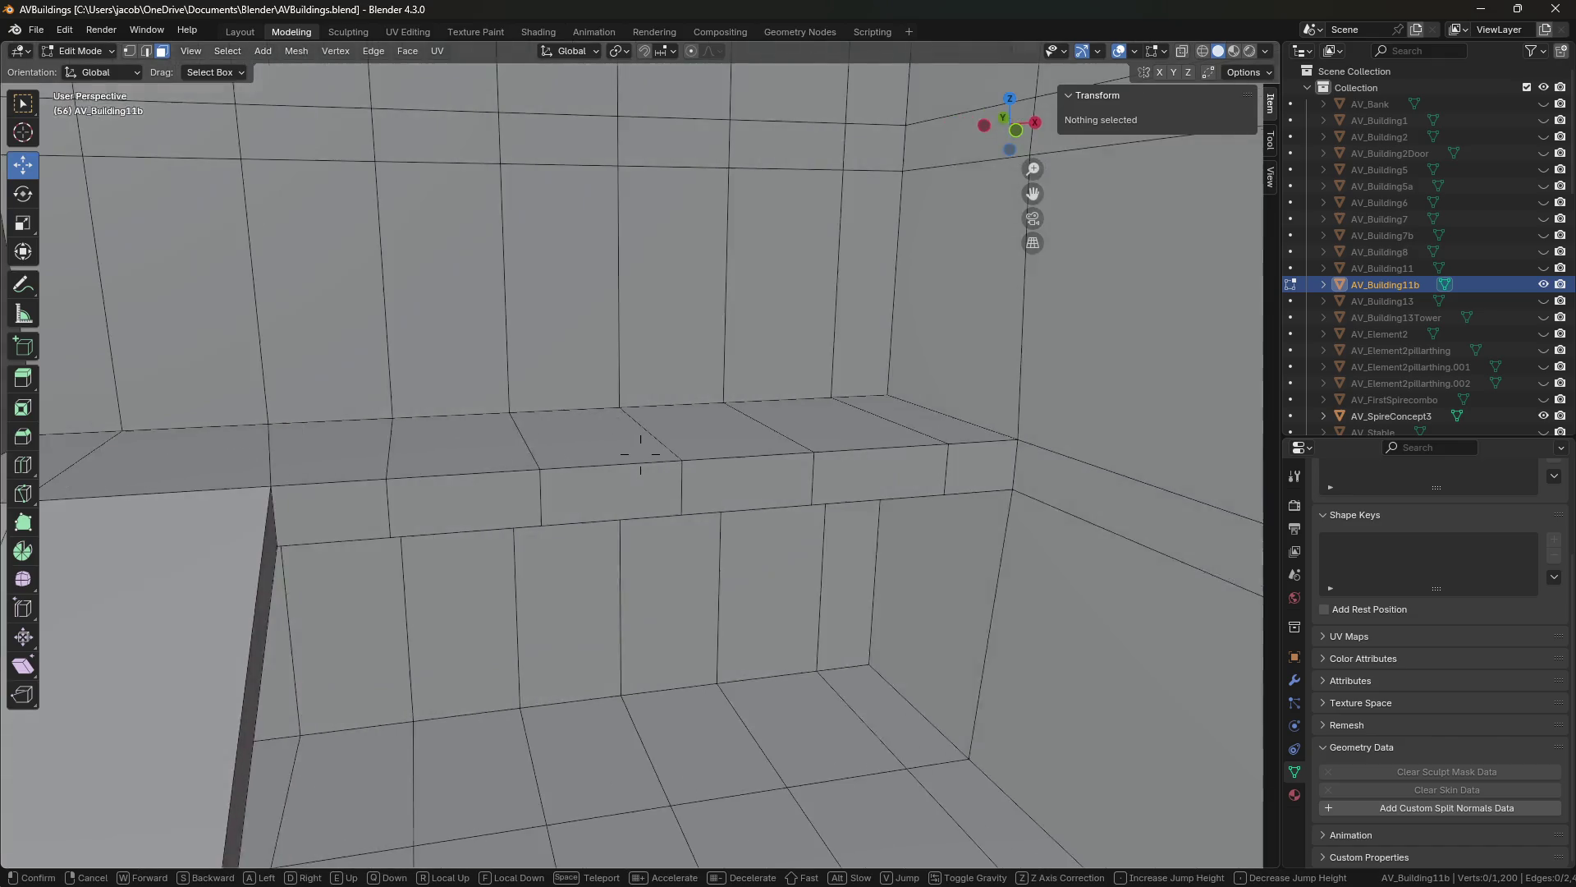
key("ctrl+s")
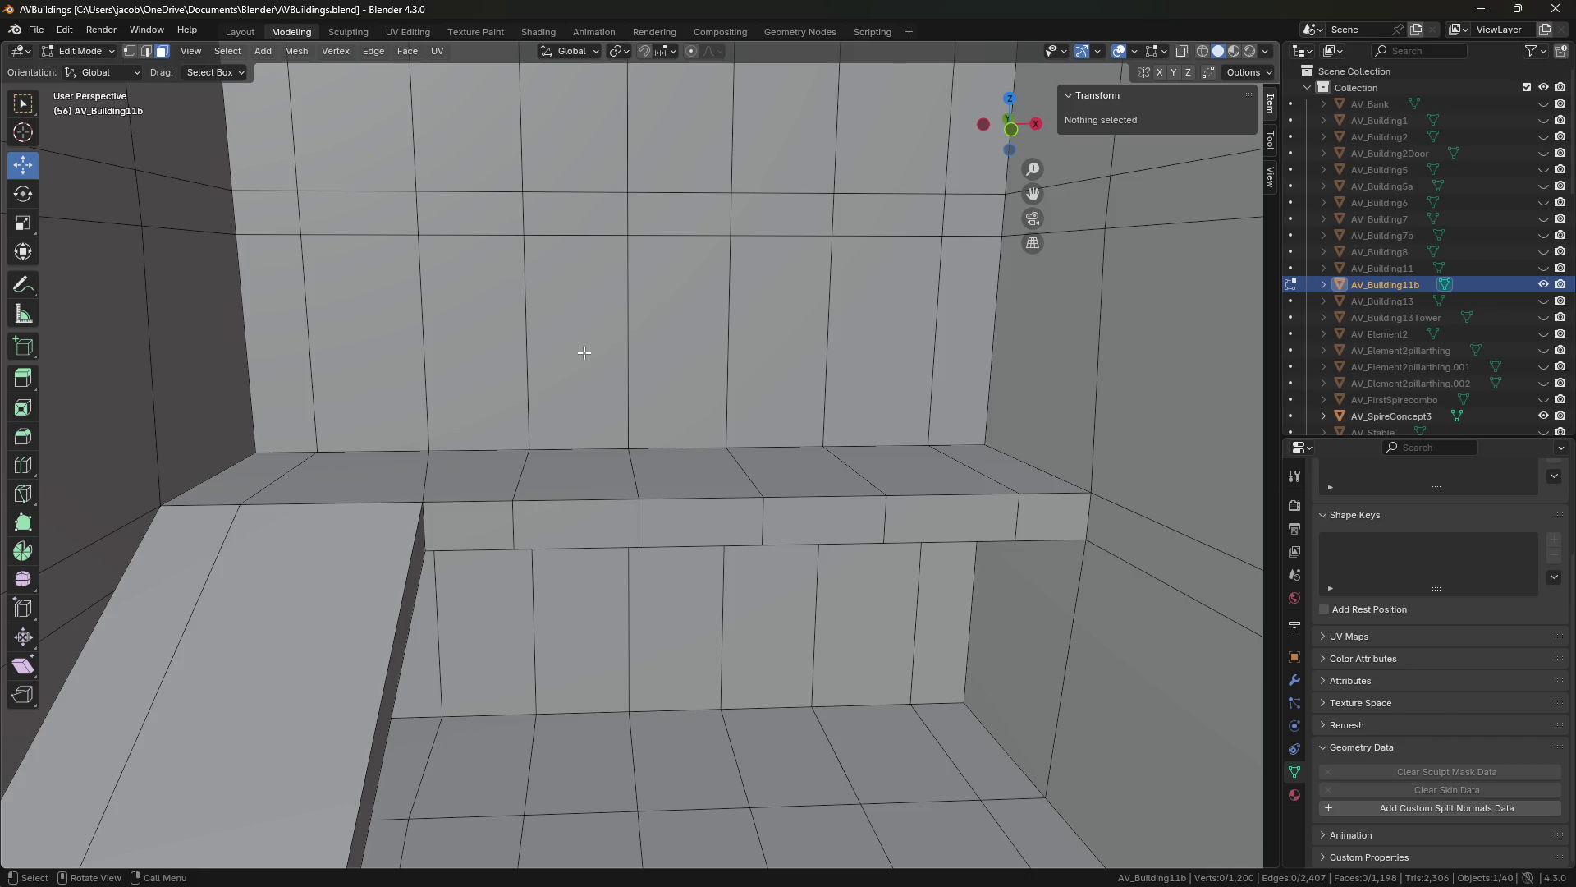
left_click(696, 522)
key("2")
left_click(761, 530)
key("g")
key("x")
key("Escape")
key("ctrl+s")
left_click(815, 608)
key("shift+grave")
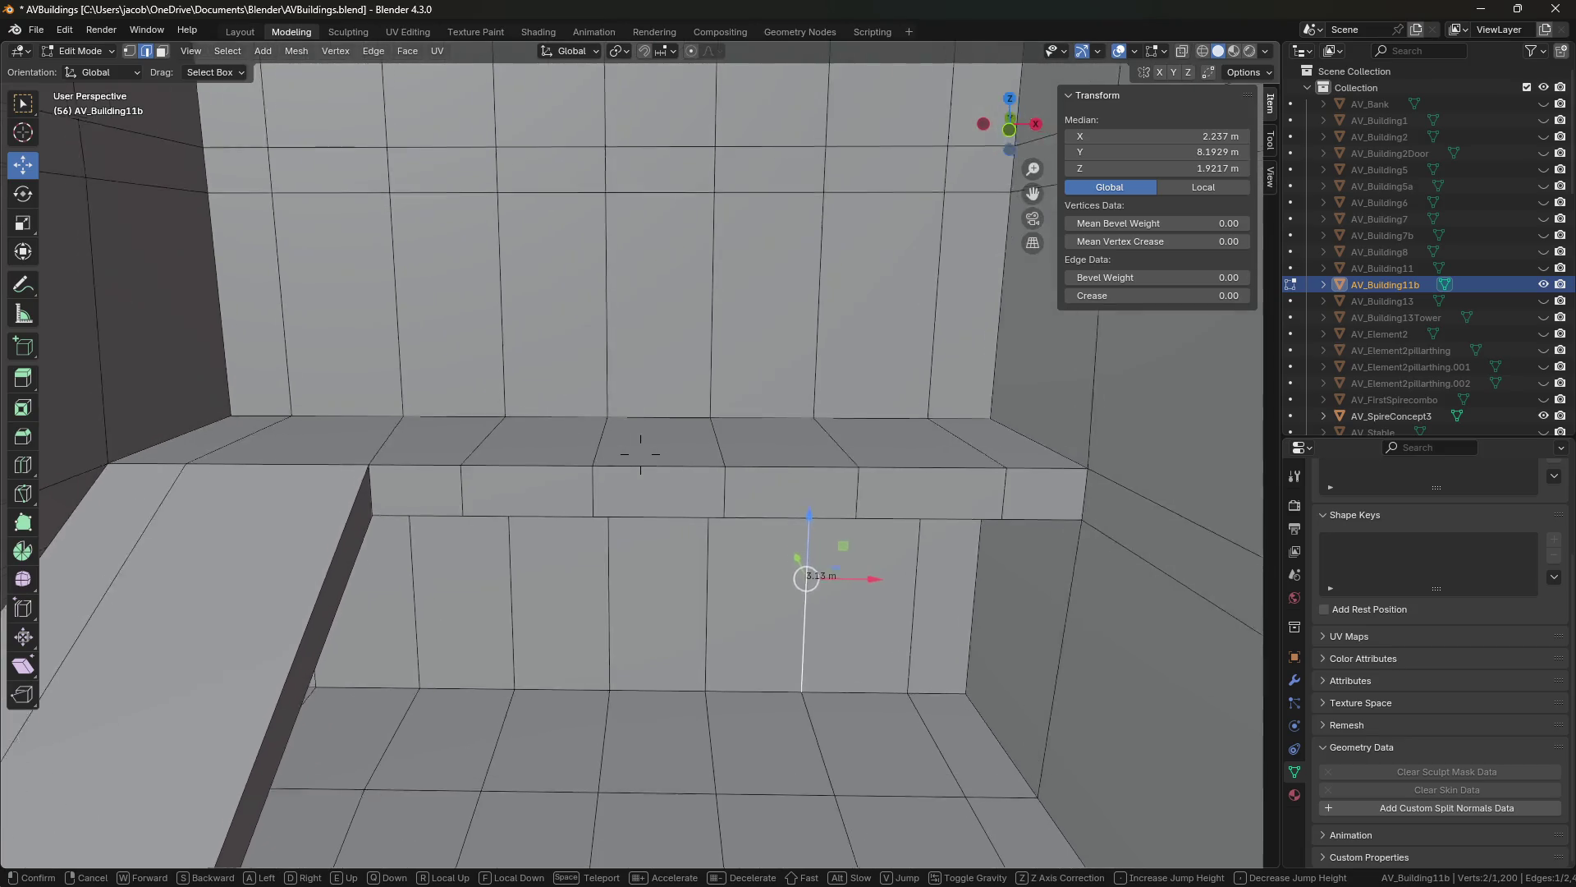
left_click(640, 453)
left_click(680, 480)
left_click(686, 537)
left_click(829, 535)
left_click(829, 473)
left_click(669, 475)
left_click(745, 502)
left_click(599, 503)
left_click(416, 496)
left_click(501, 480)
left_click(724, 484)
left_click(825, 482)
left_click(1011, 476)
left_click(1108, 503)
left_click(919, 509)
key("shift+grave")
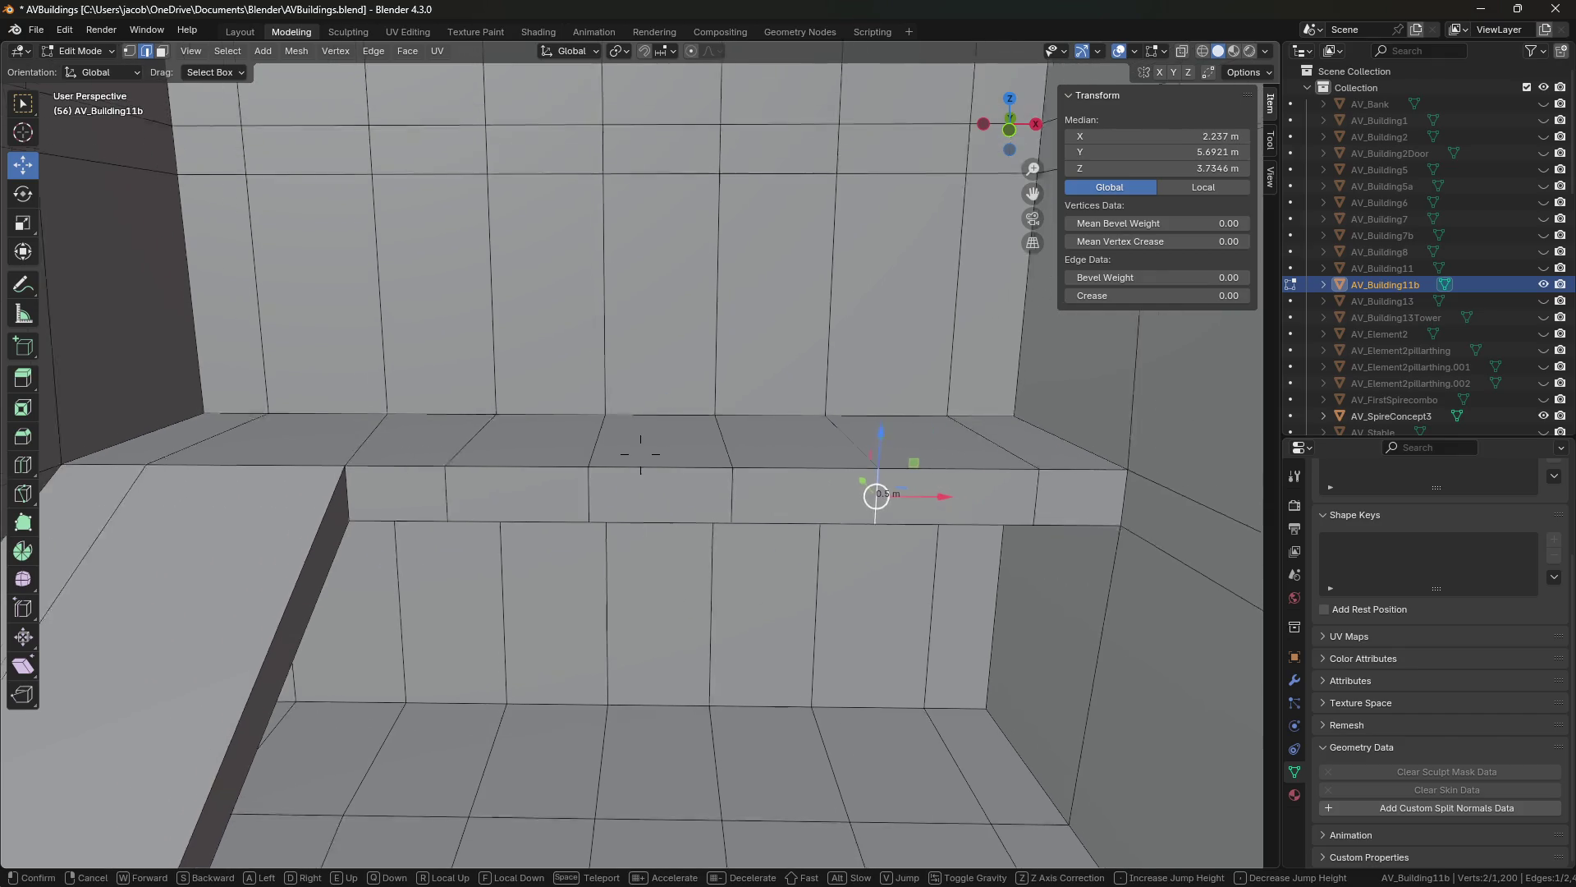
key("w")
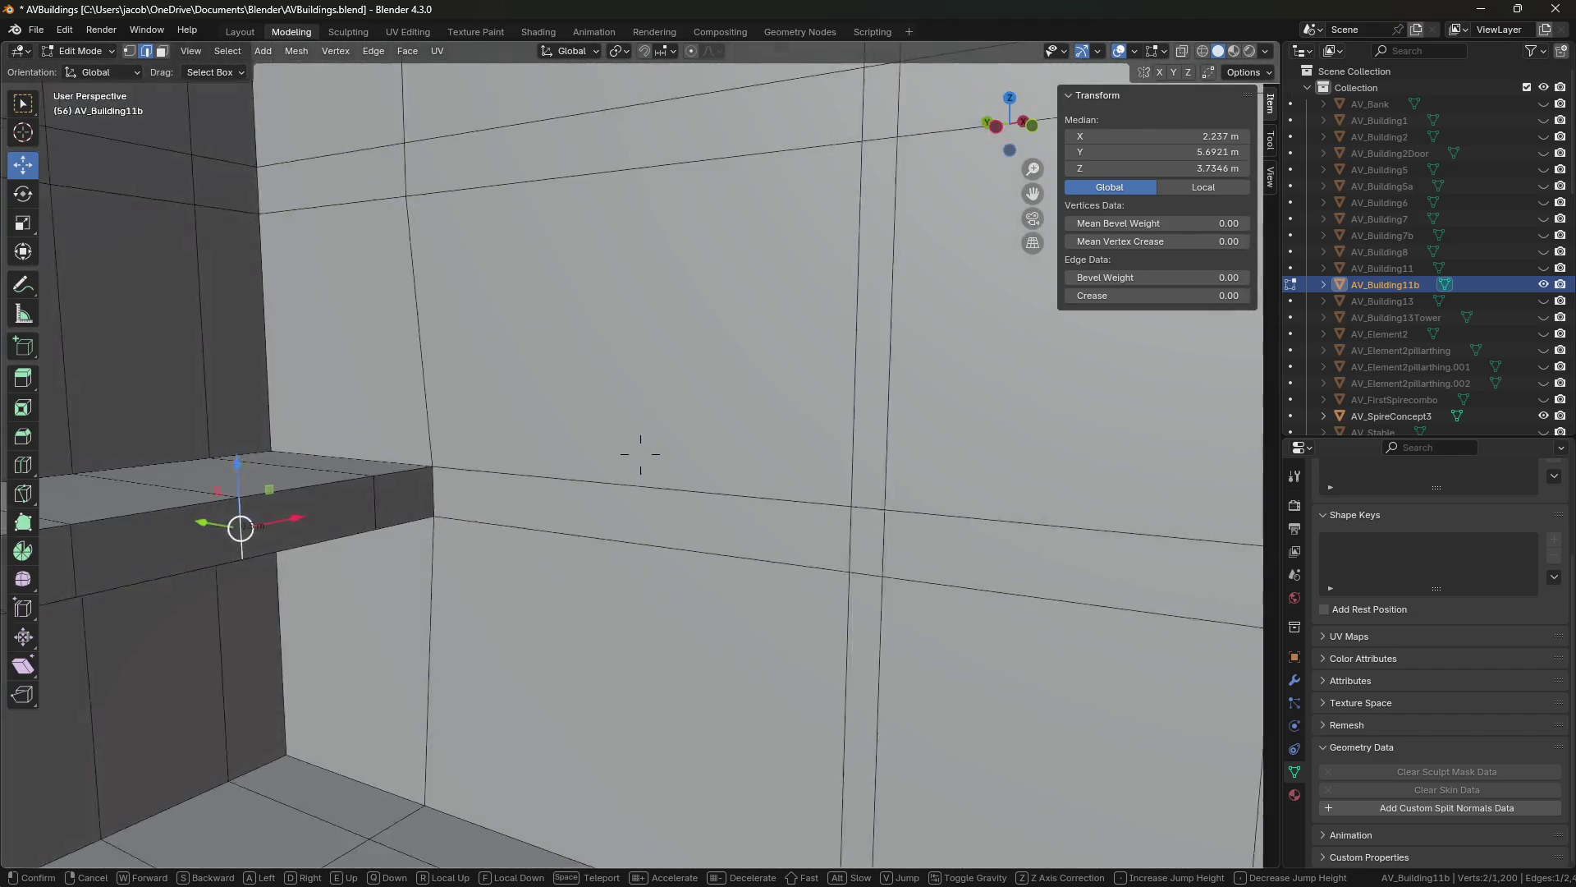
left_click(640, 454)
left_click(935, 473)
key("shift+grave")
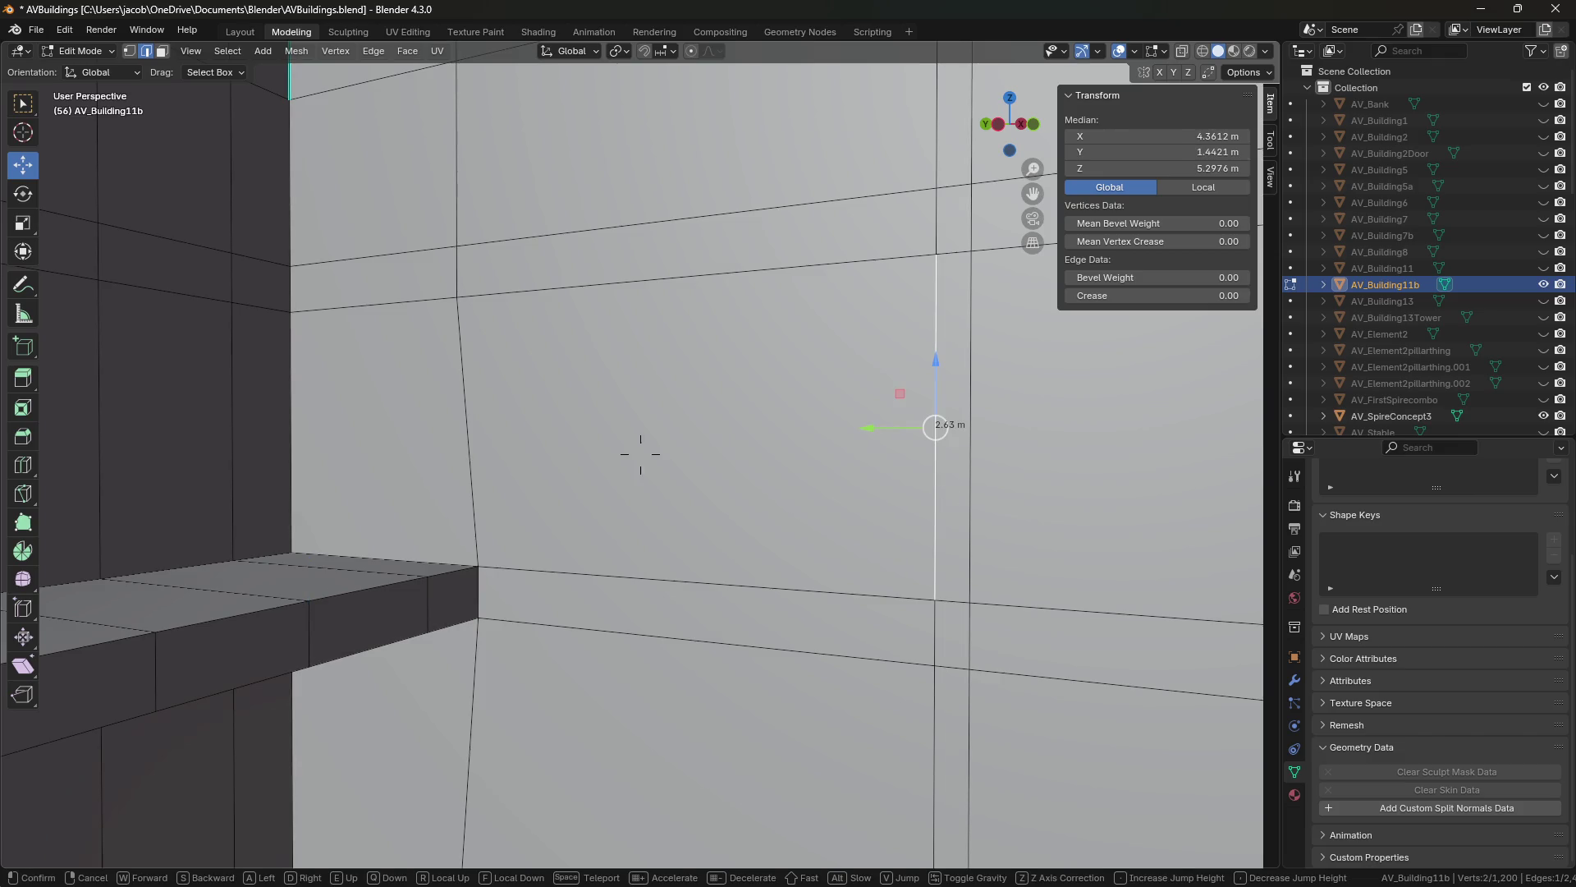
key("w")
left_click(641, 453)
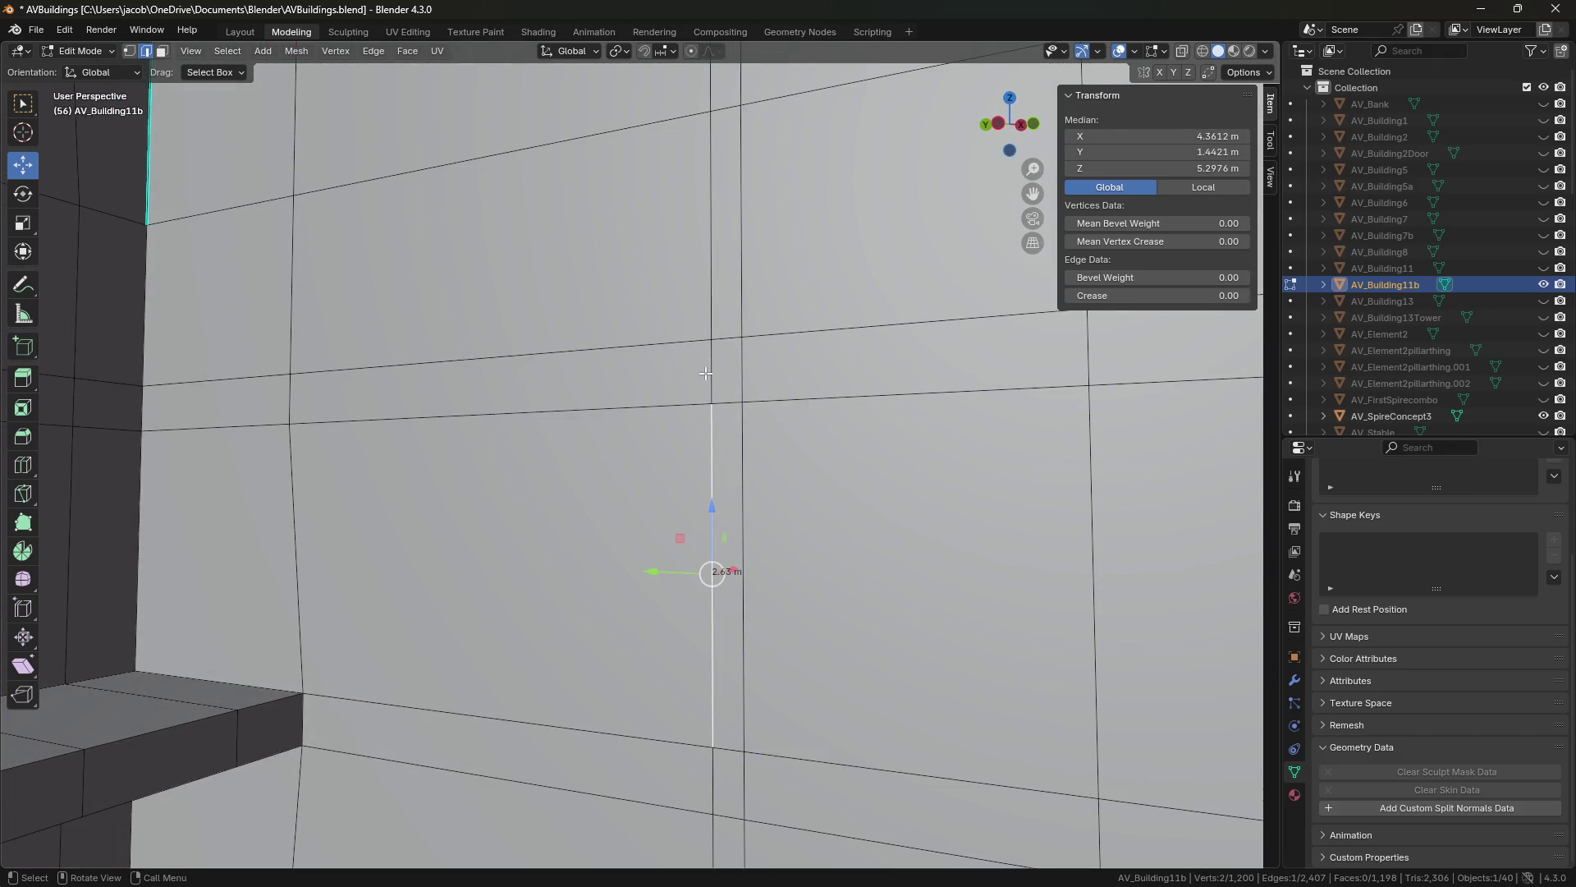
key("shift+grave")
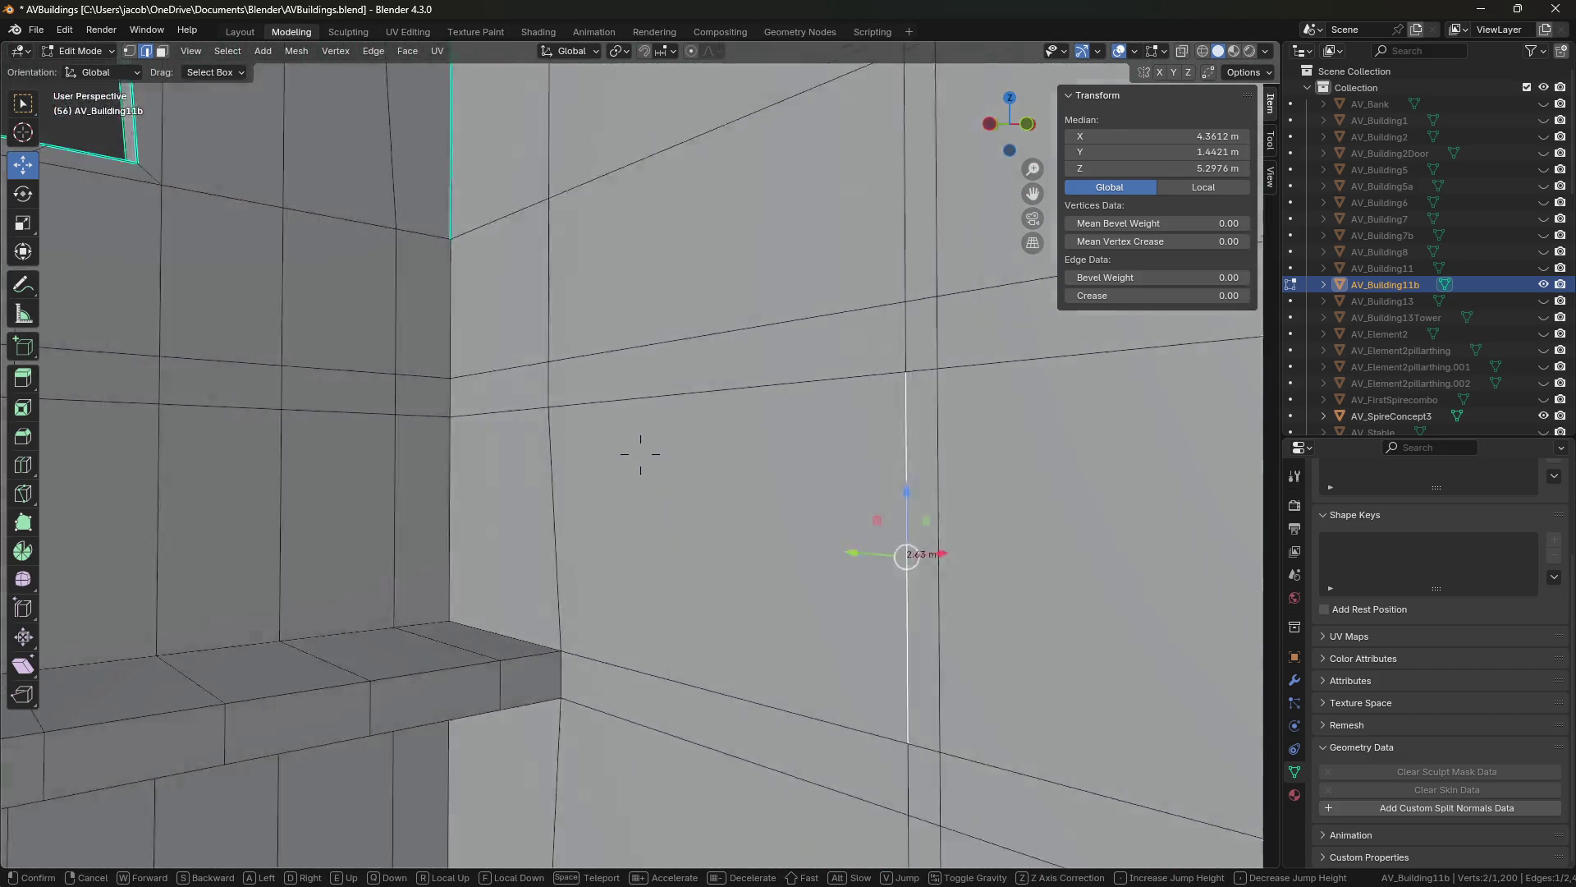
key("s")
key("s")
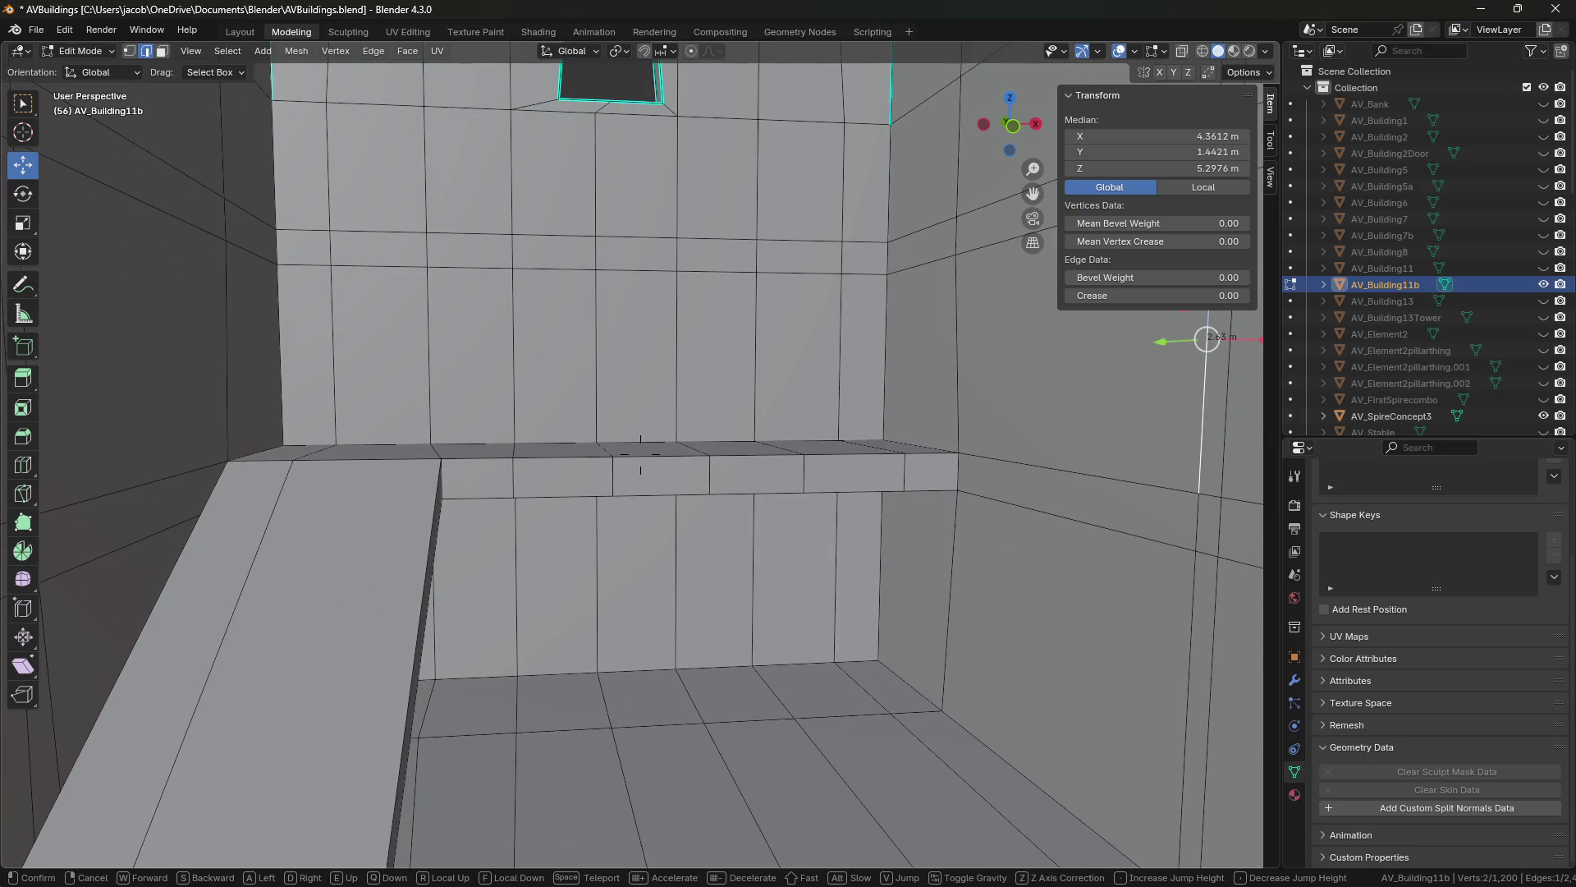
mouse_move(641, 454)
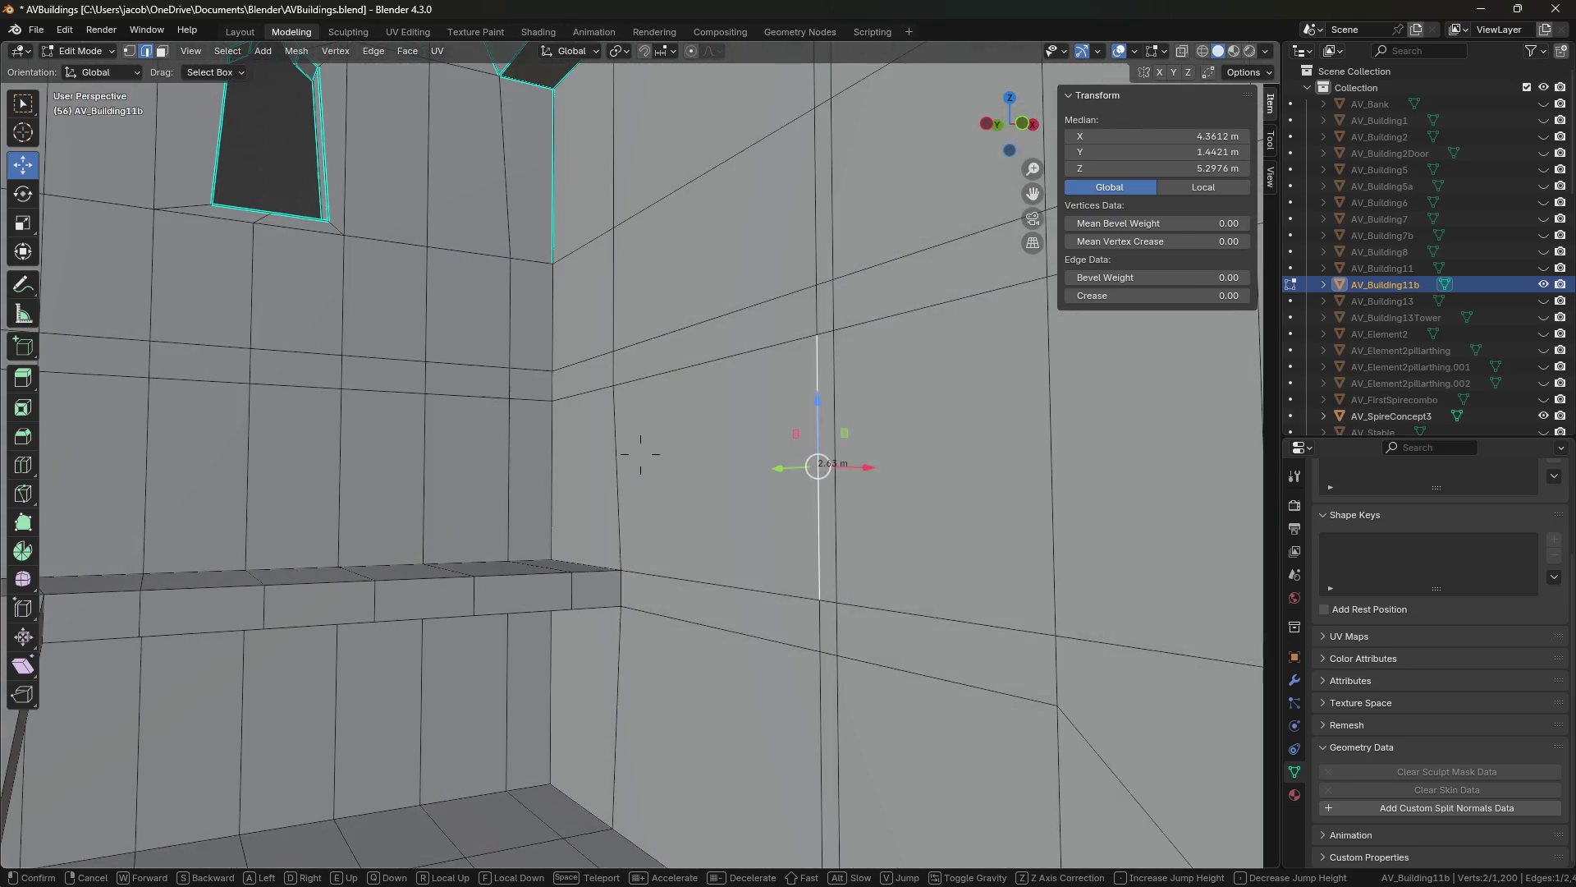
key("q")
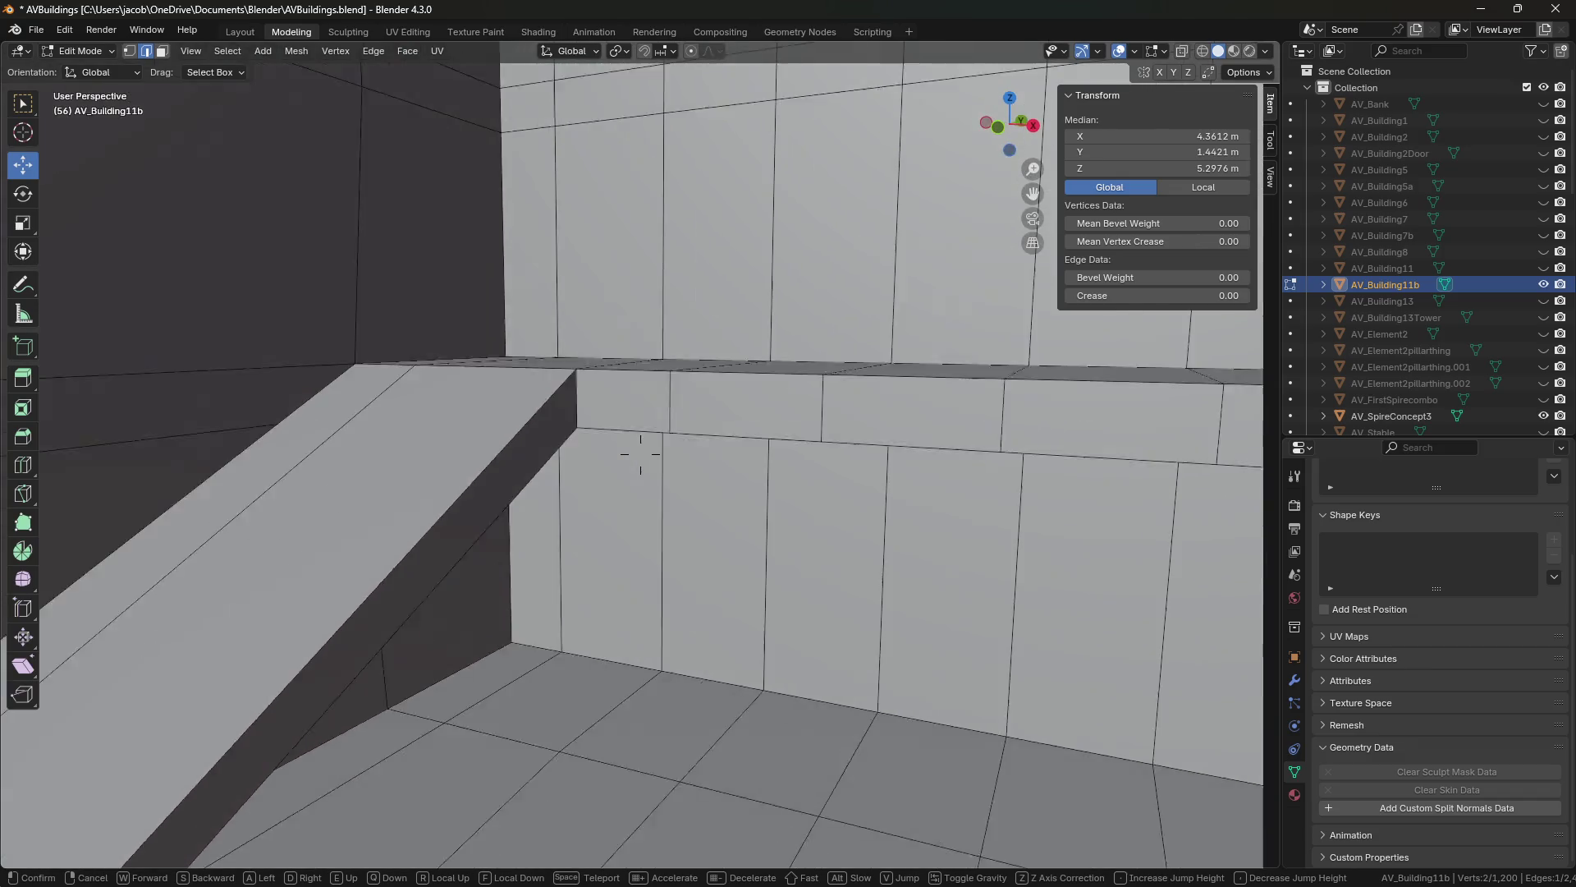
key("e")
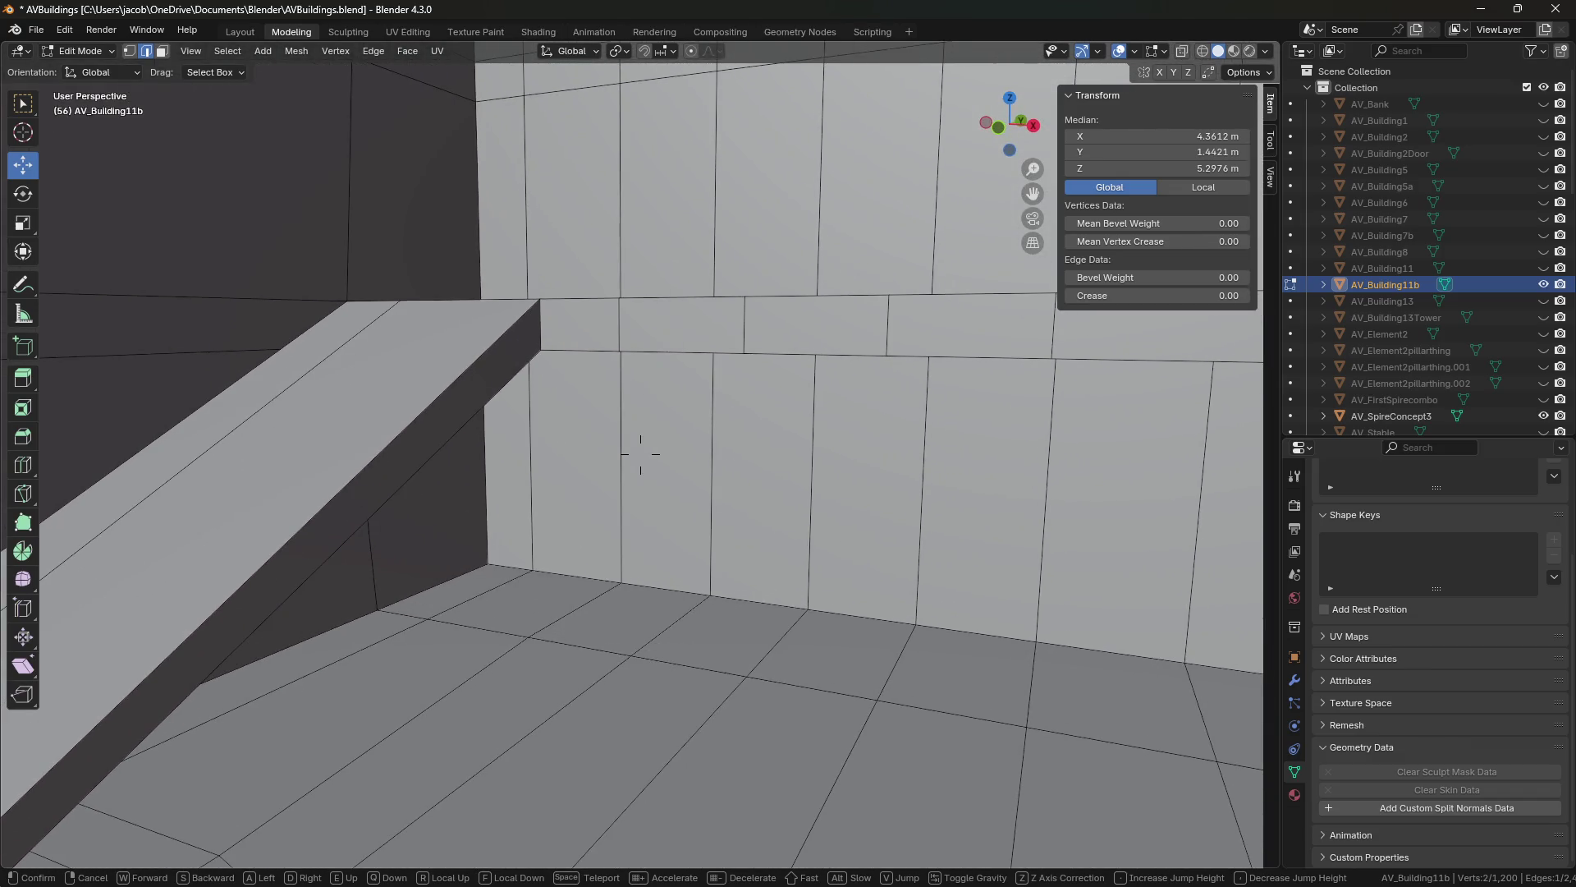
key("s")
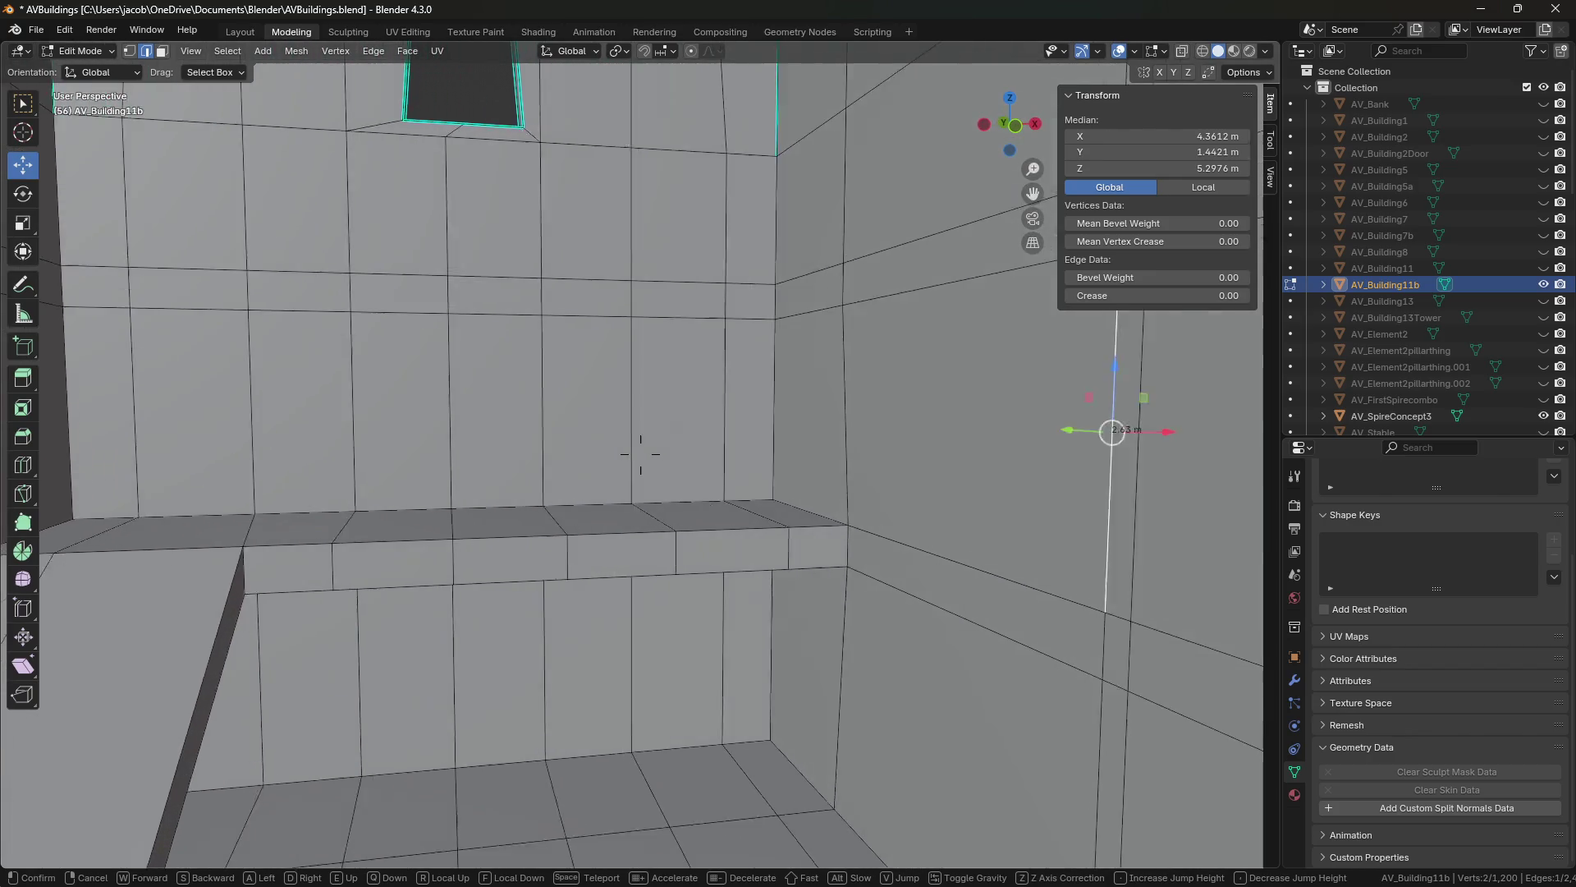
left_click(640, 453)
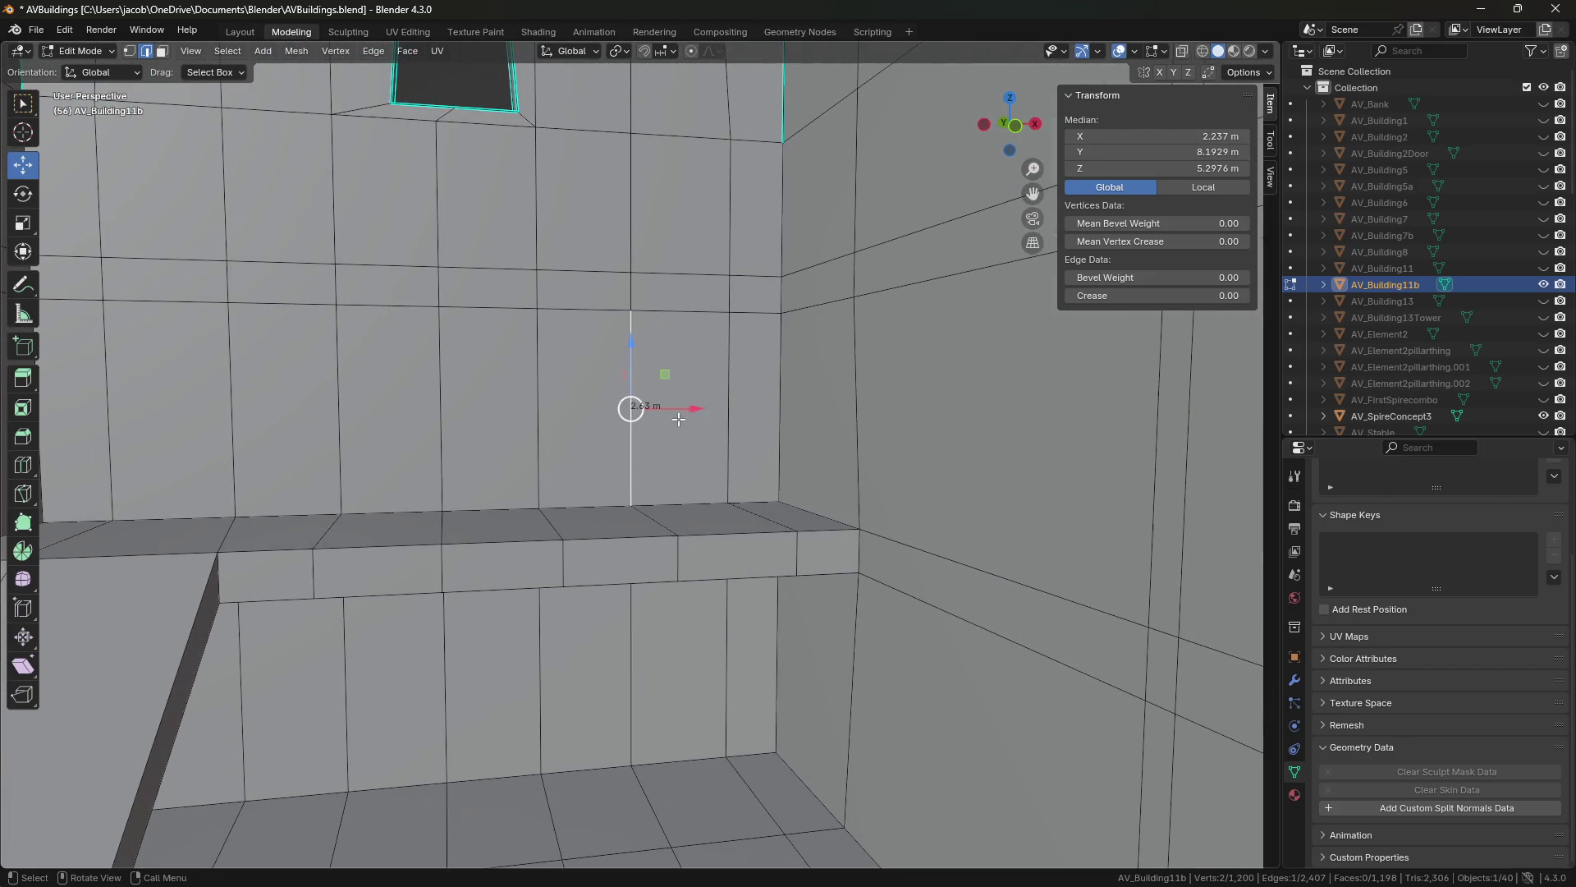
key("ctrl+z")
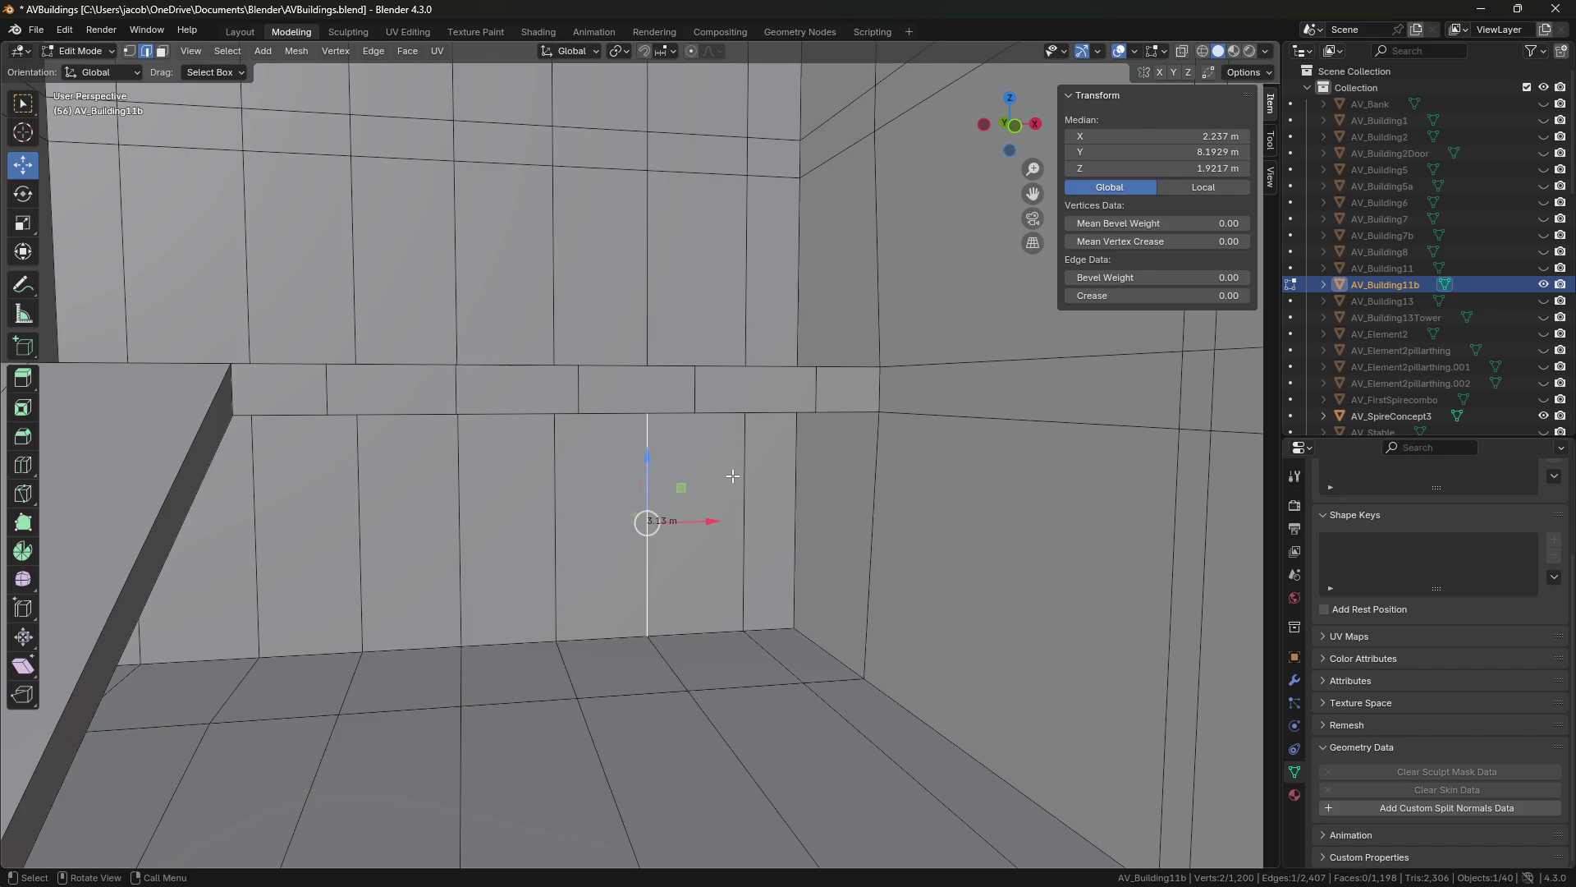
key("shift+grave")
key("s")
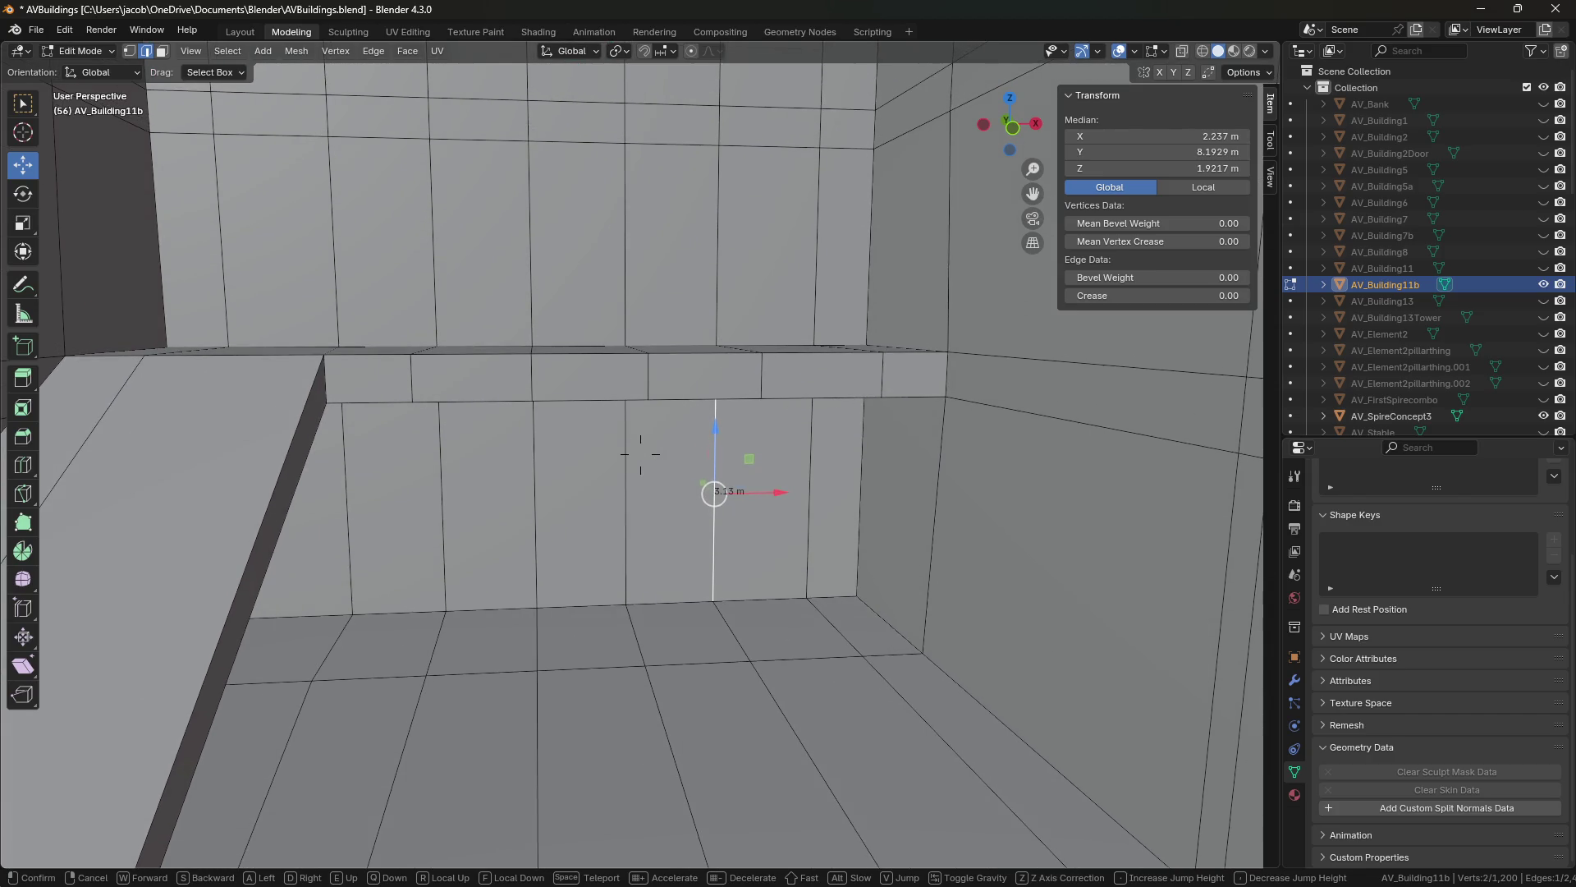
left_click(640, 454)
left_click(703, 236)
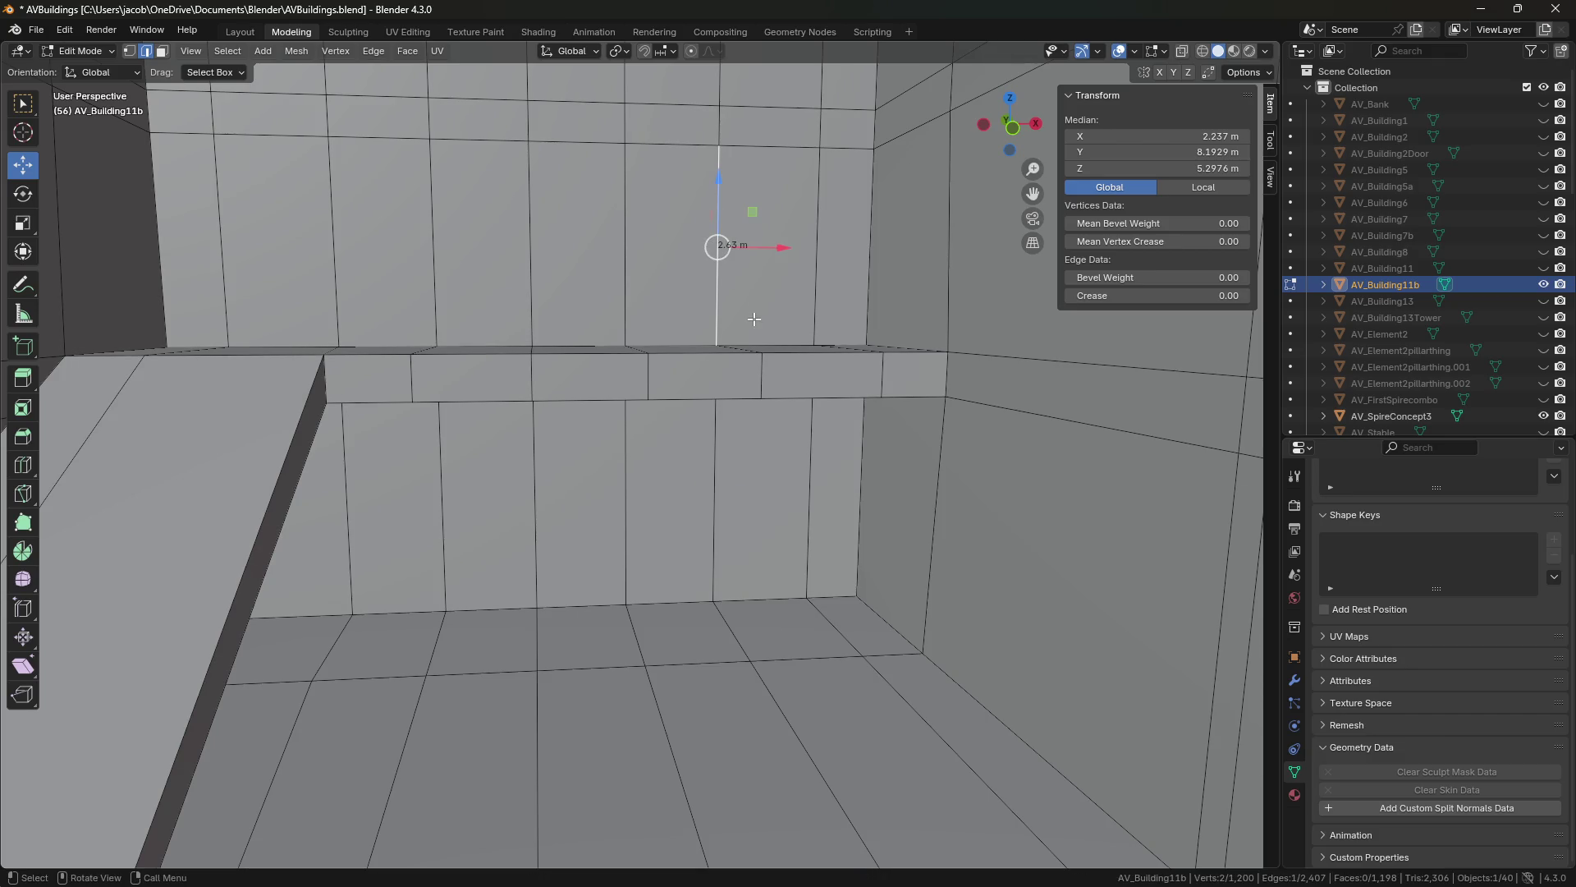
key("shift+grave")
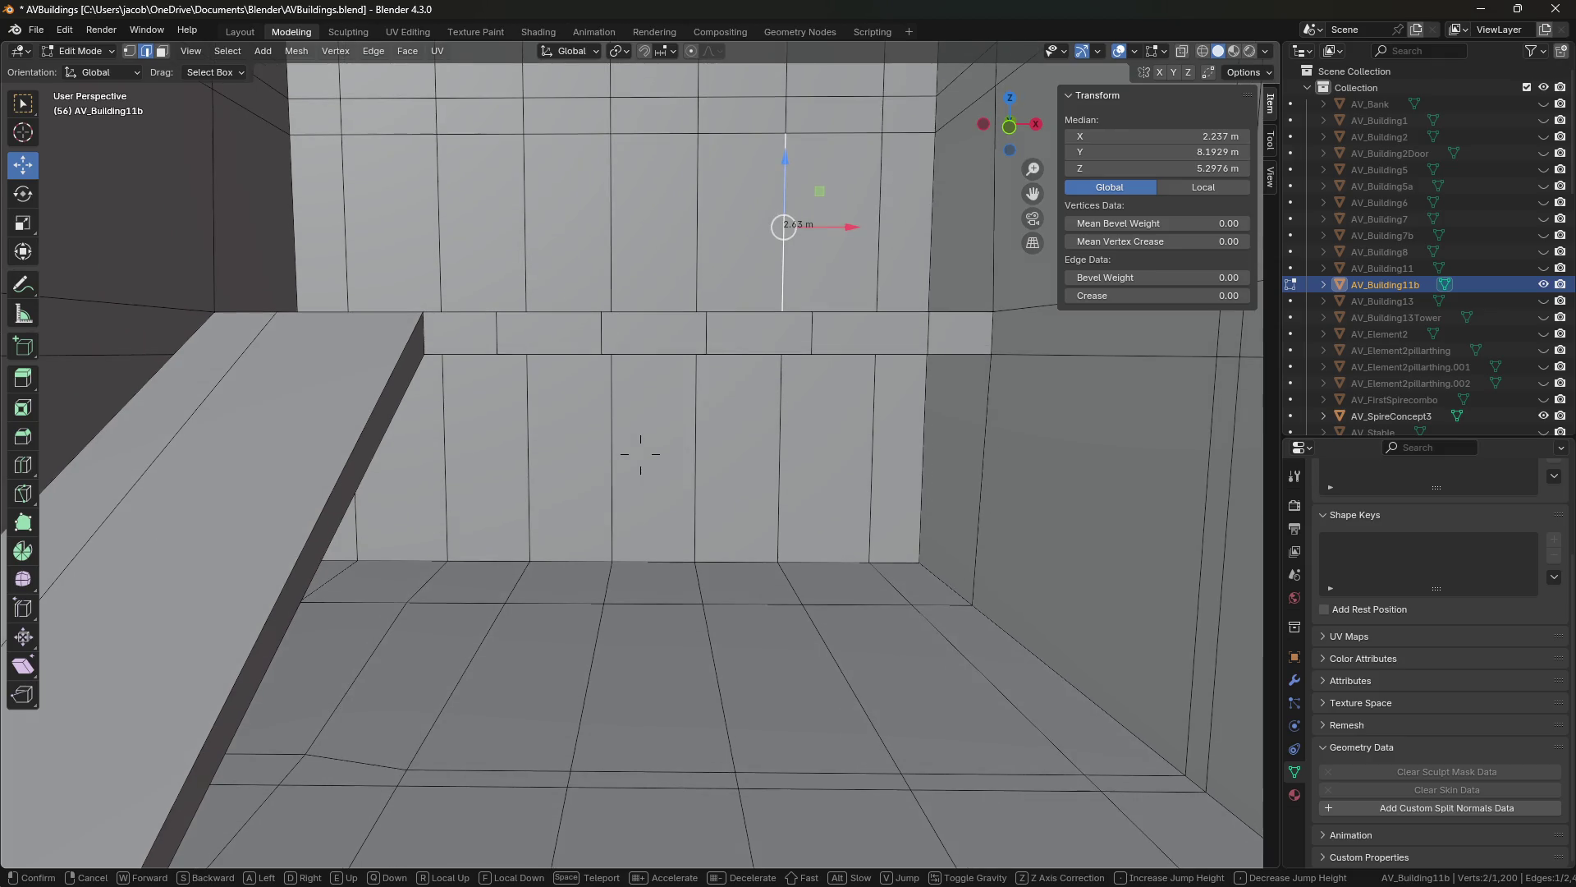
left_click(640, 454)
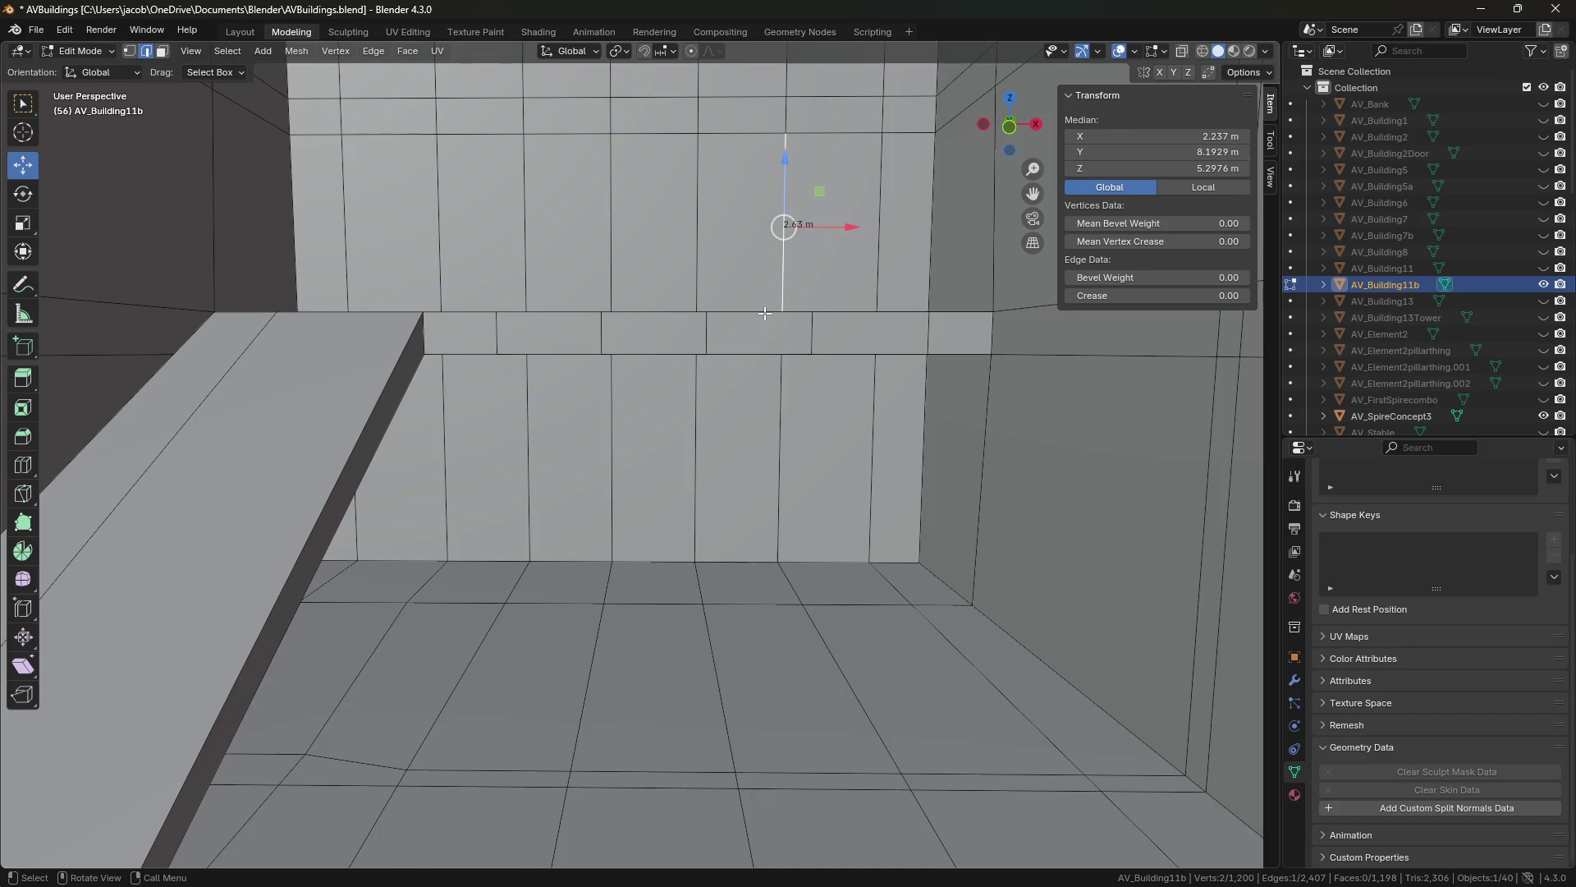
key("shift+grave")
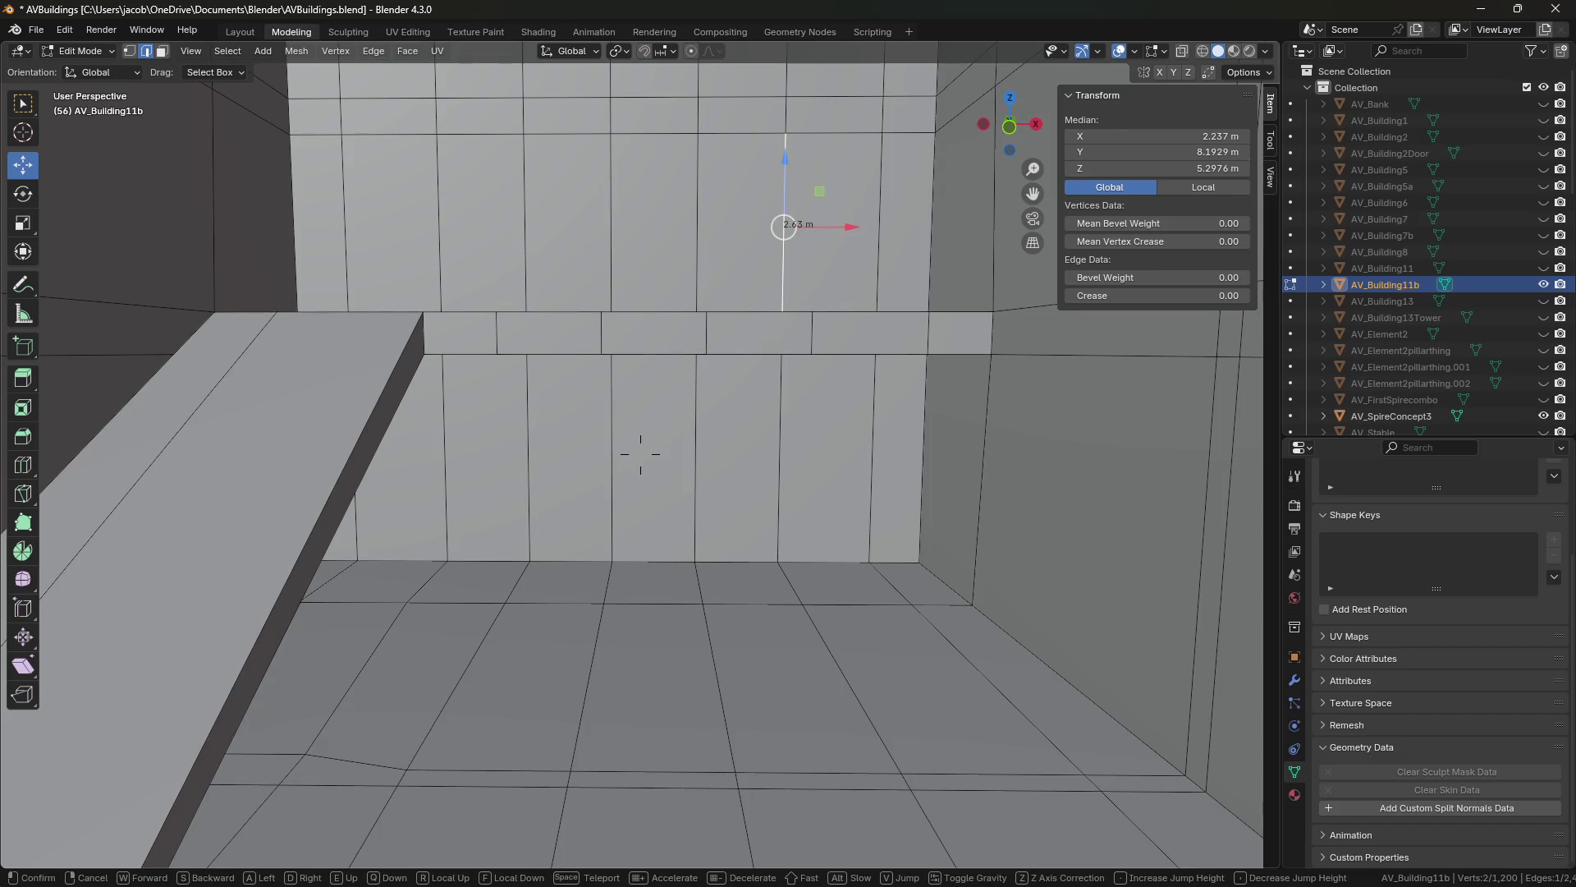
key("w")
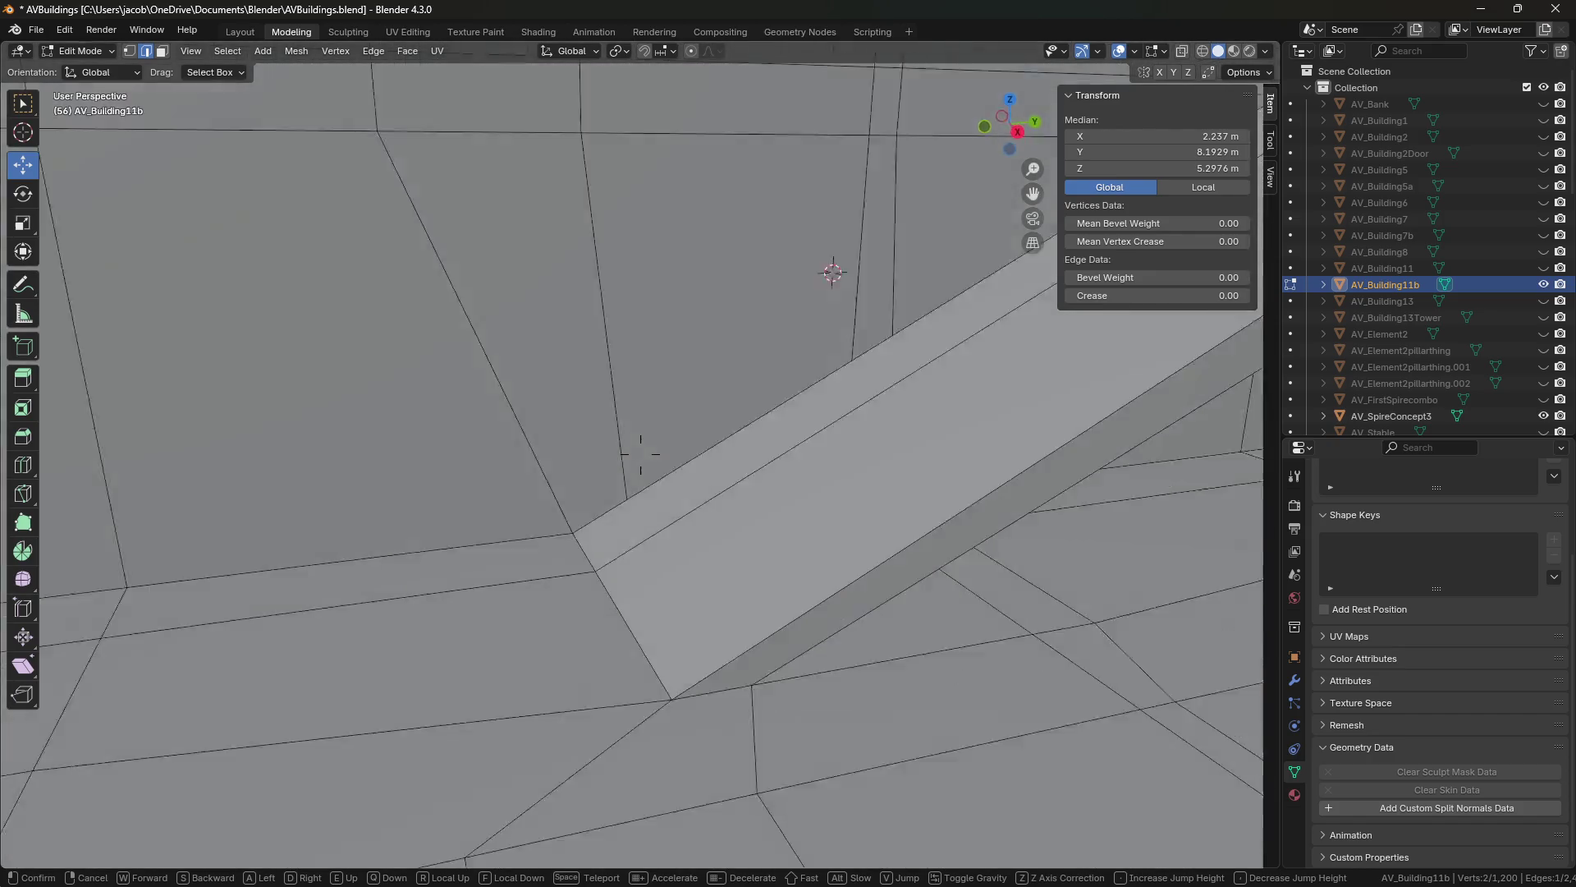
Select the whole slanted ledge slab in face mode and delete it.
left_click(692, 443)
key("3")
left_click(657, 493)
key("ctrl+l")
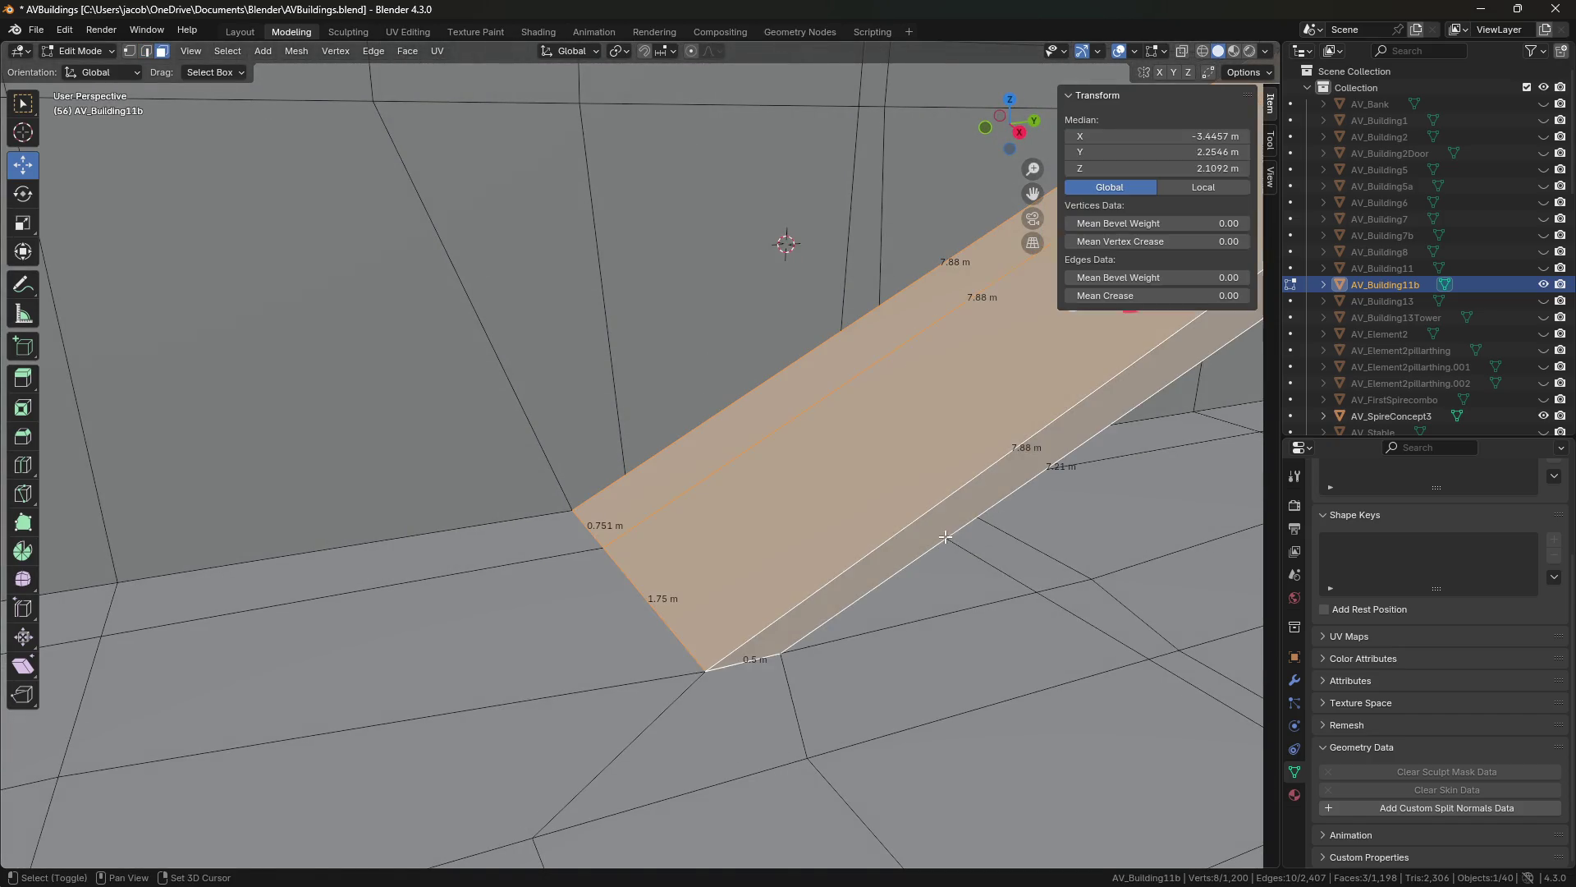
key("shift+grave")
left_click(640, 454)
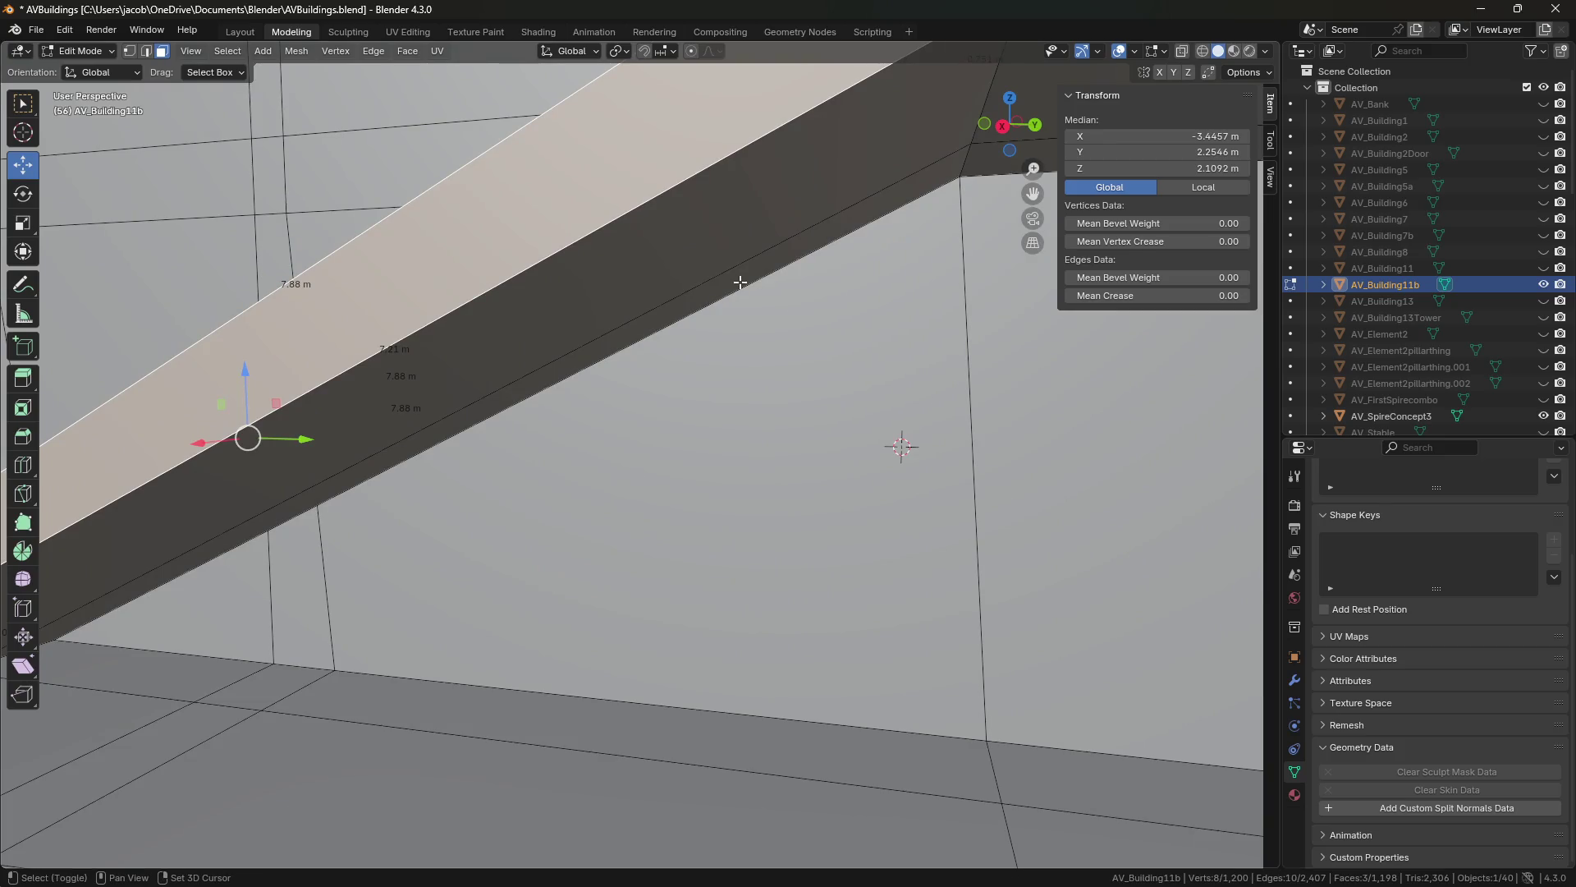
key("x")
left_click(722, 263)
Select the six edges around the open ledge end and fill it with a new face.
key("shift+grave")
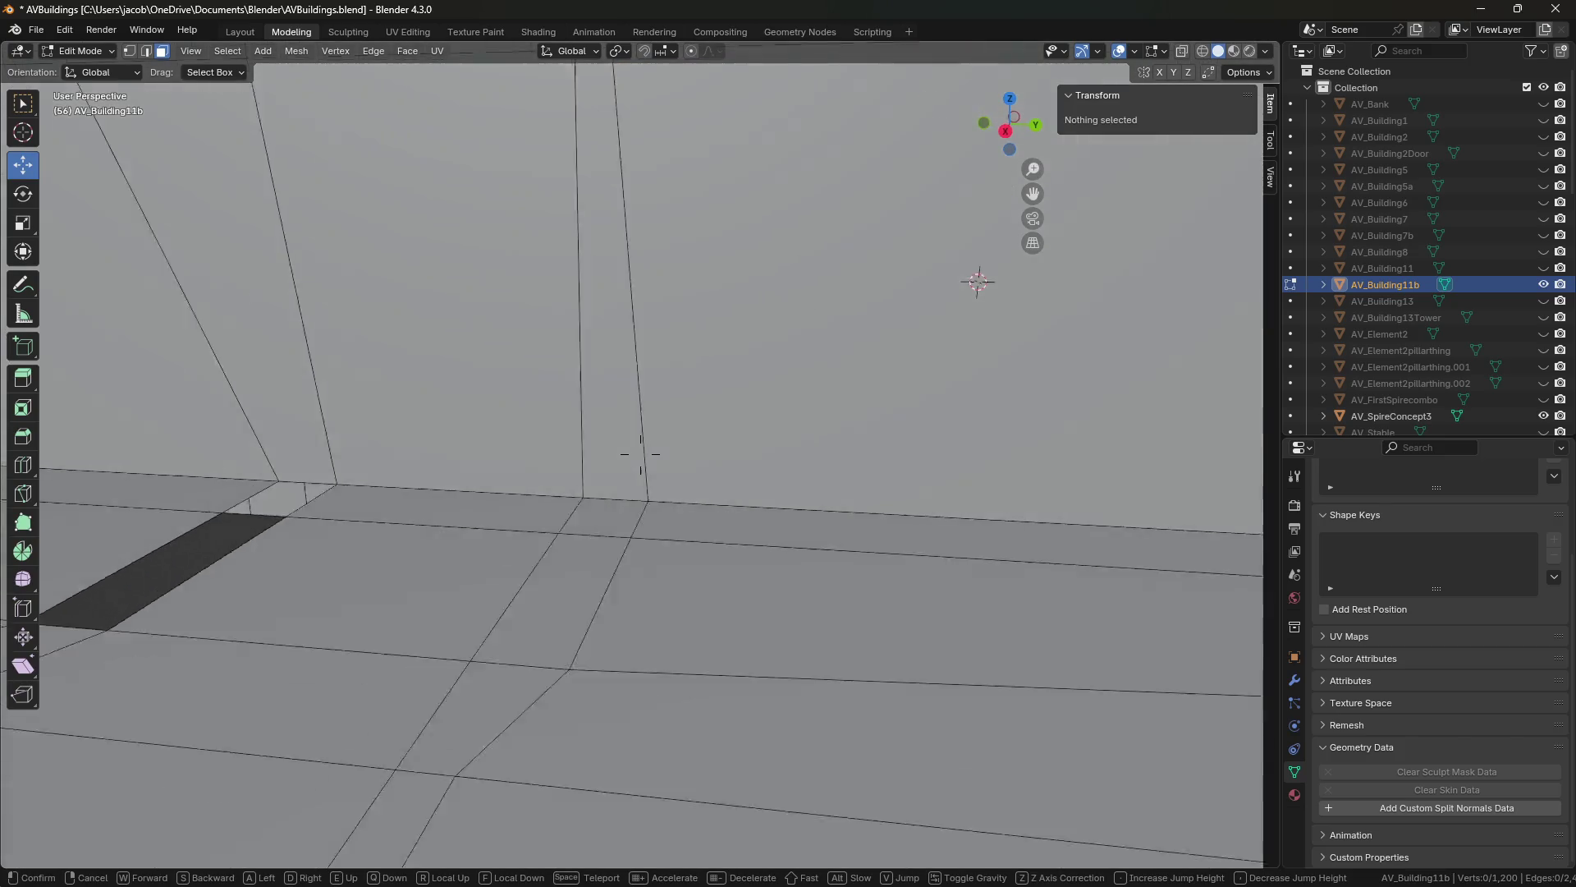
left_click(641, 454)
key("2")
left_click(603, 448)
left_click(541, 454)
left_click(579, 501, "shift")
left_click(533, 562, "shift")
left_click(502, 509, "shift")
key("shift+grave")
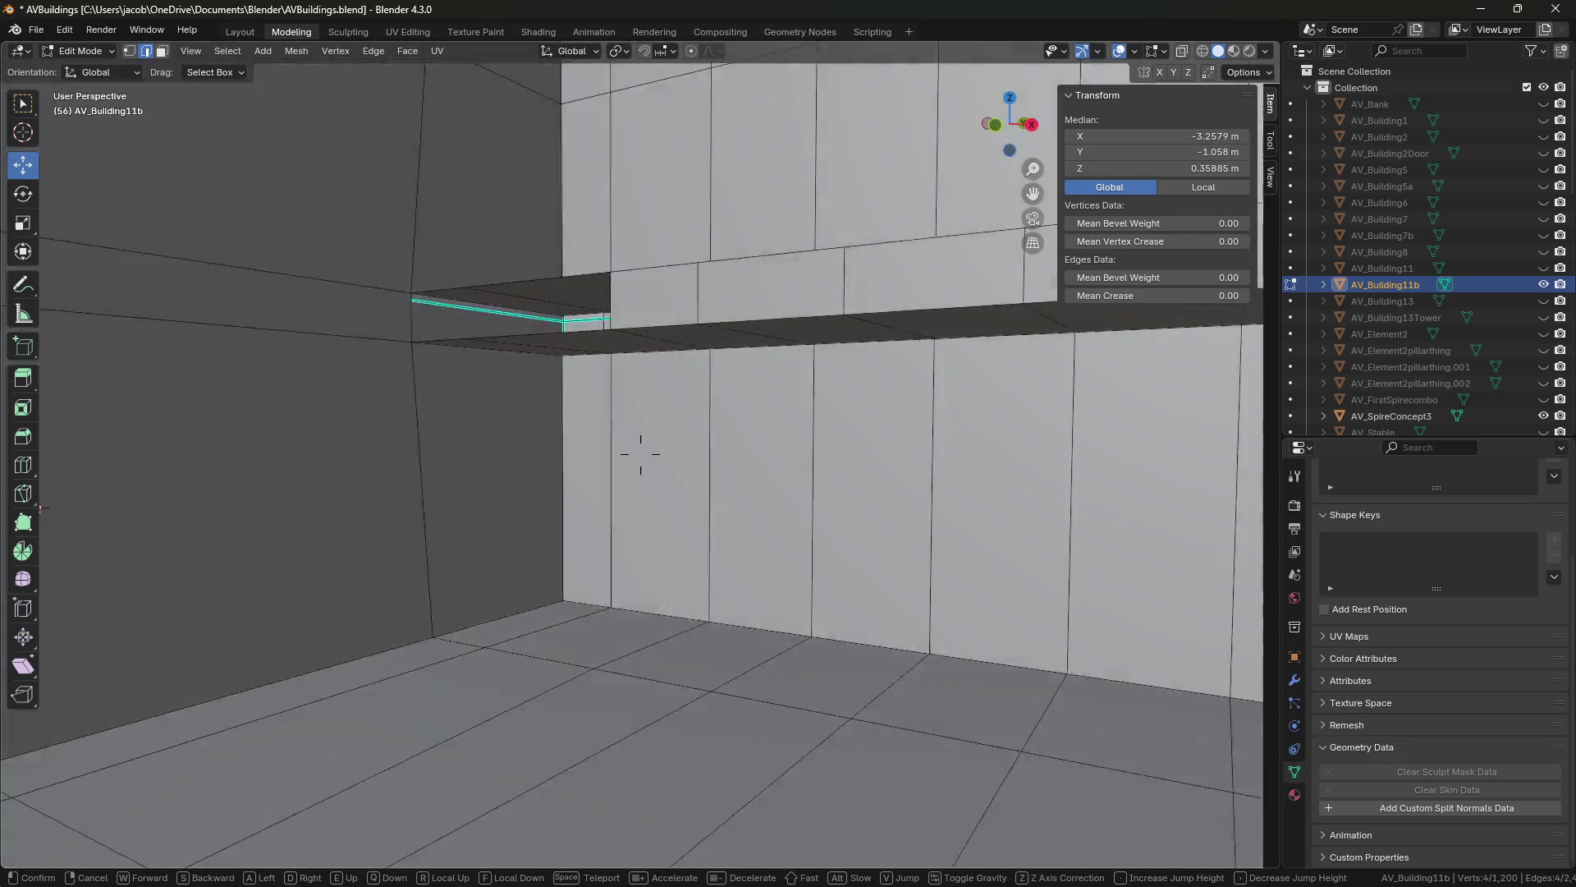
left_click(641, 454)
left_click(556, 379)
key("f")
left_click(483, 426)
key("f")
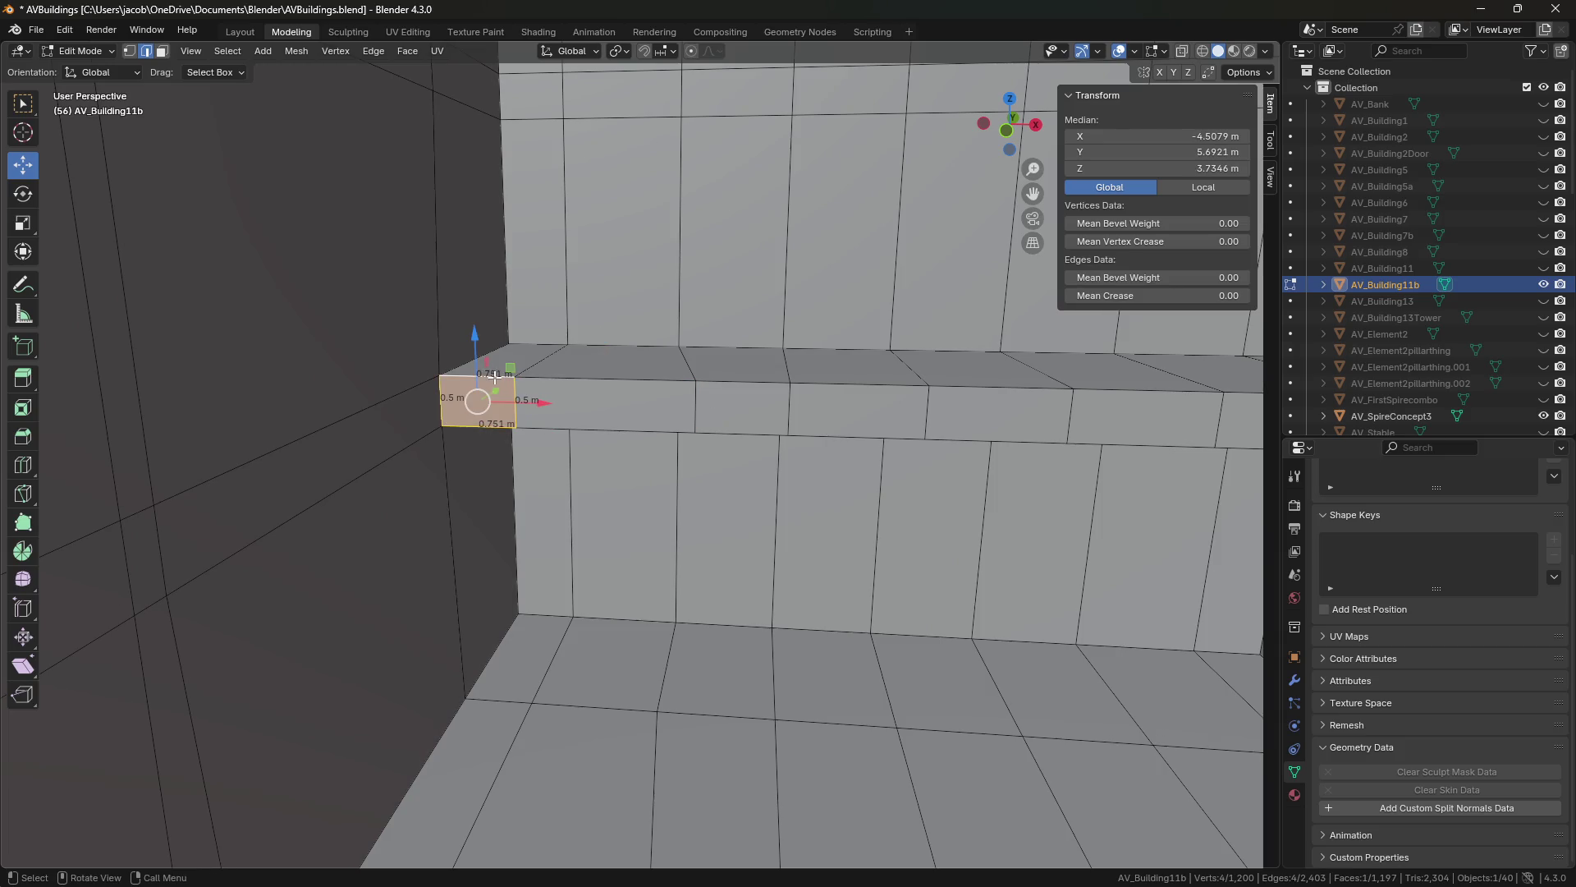
Select the face loop and a run of faces along the wall ledge.
key("shift+grave")
left_click(654, 440)
left_click(834, 440, "alt")
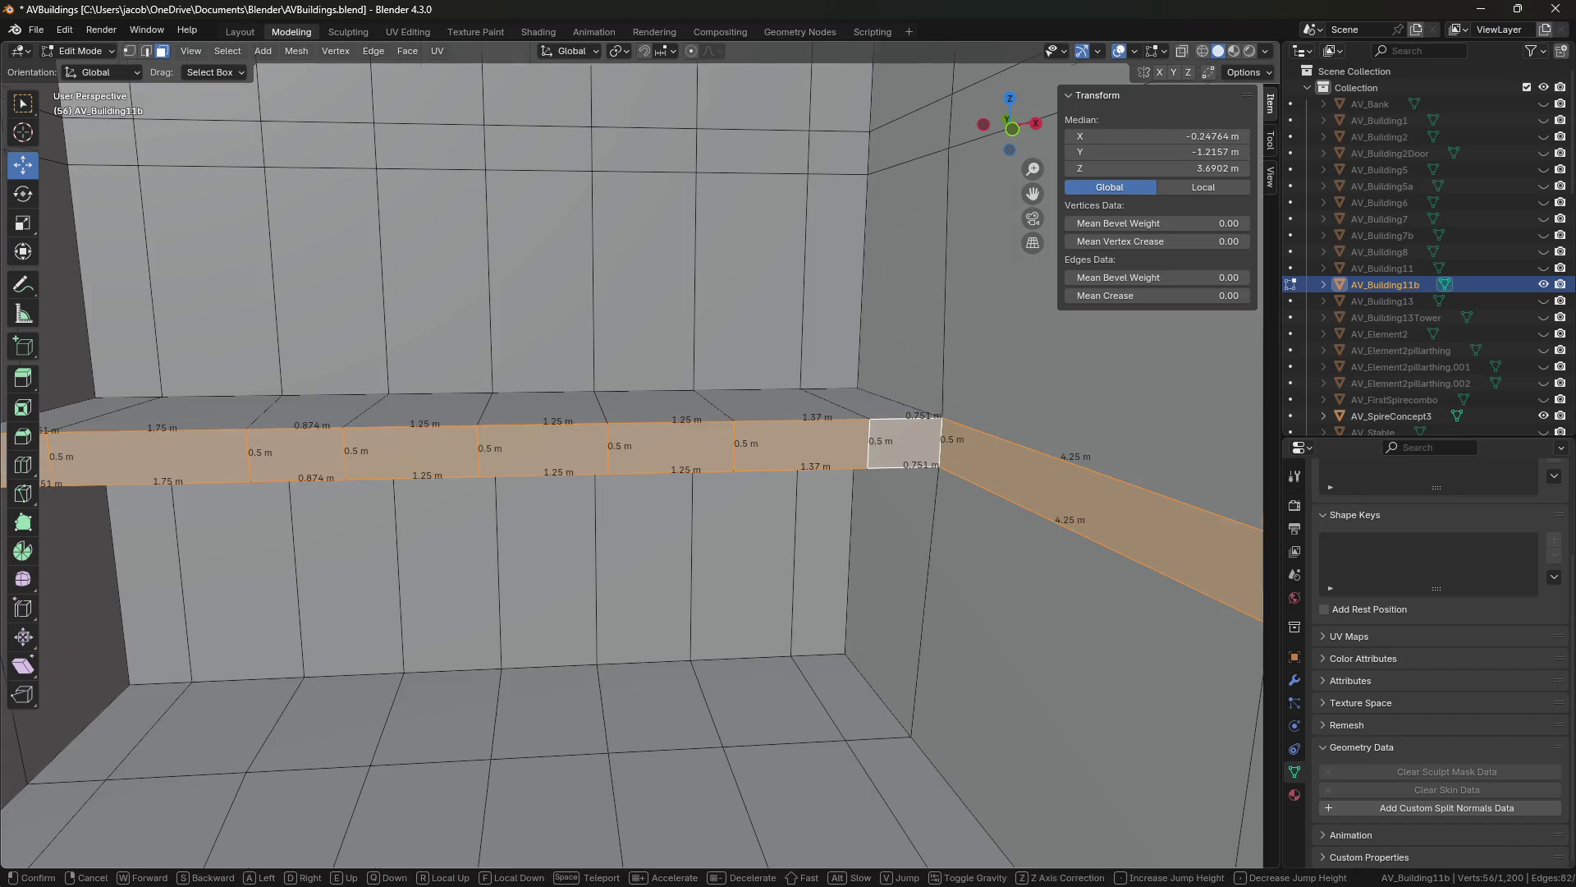
key("shift+grave")
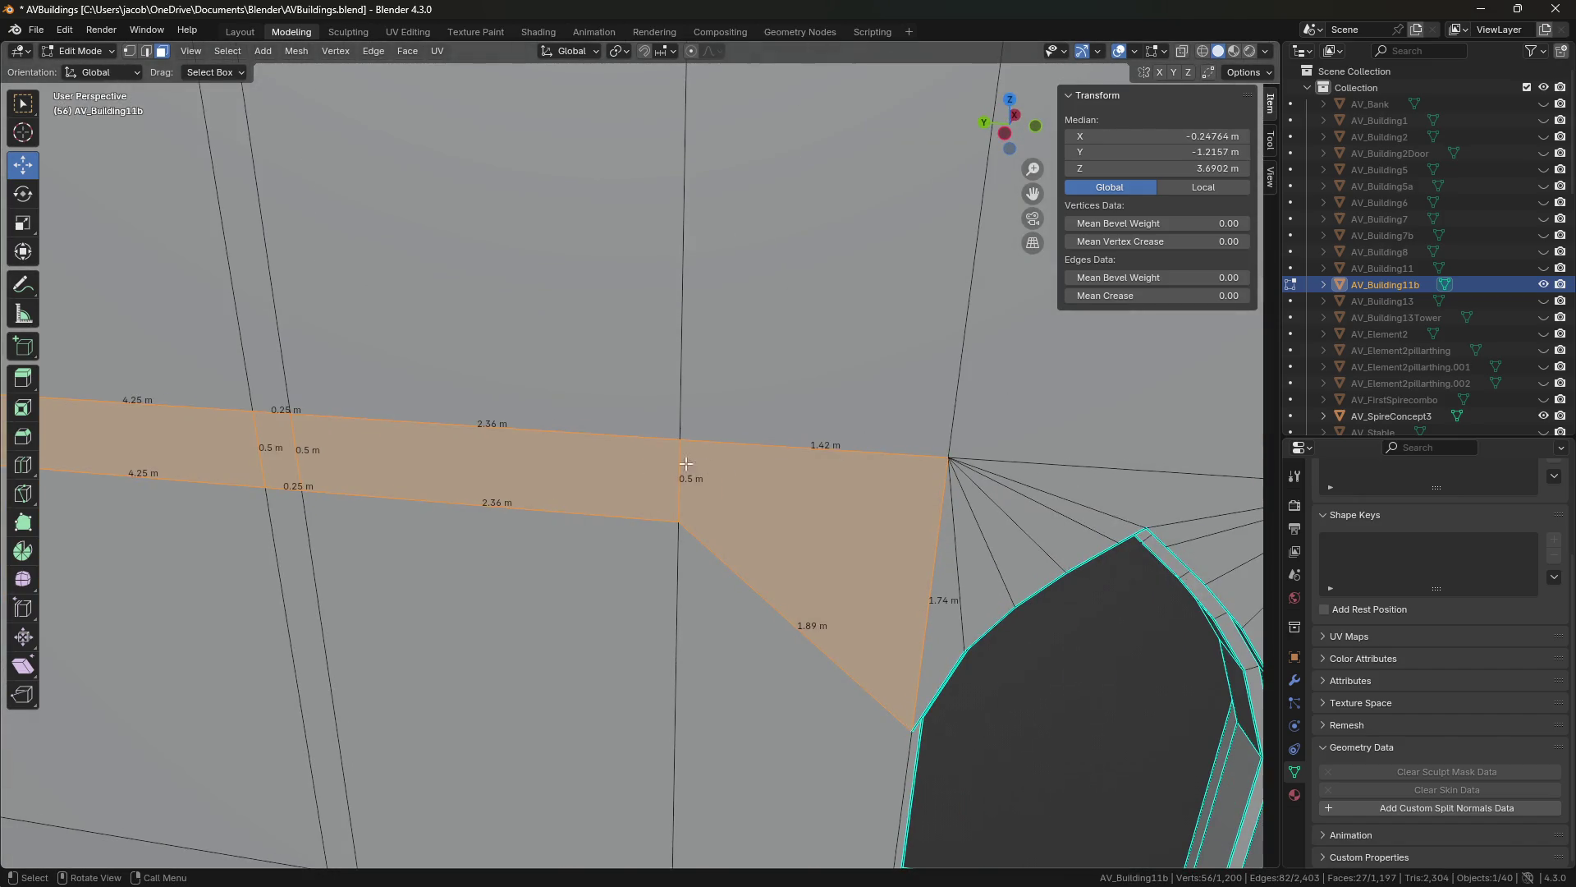
left_click(640, 453)
Select a second row of ledge faces further along the wall.
left_click(640, 453)
key("shift+grave")
left_click(954, 451)
left_click(657, 374, "ctrl")
left_click(563, 361, "ctrl")
left_click(312, 390, "ctrl")
left_click(140, 418, "ctrl")
key("shift+grave")
left_click(640, 454)
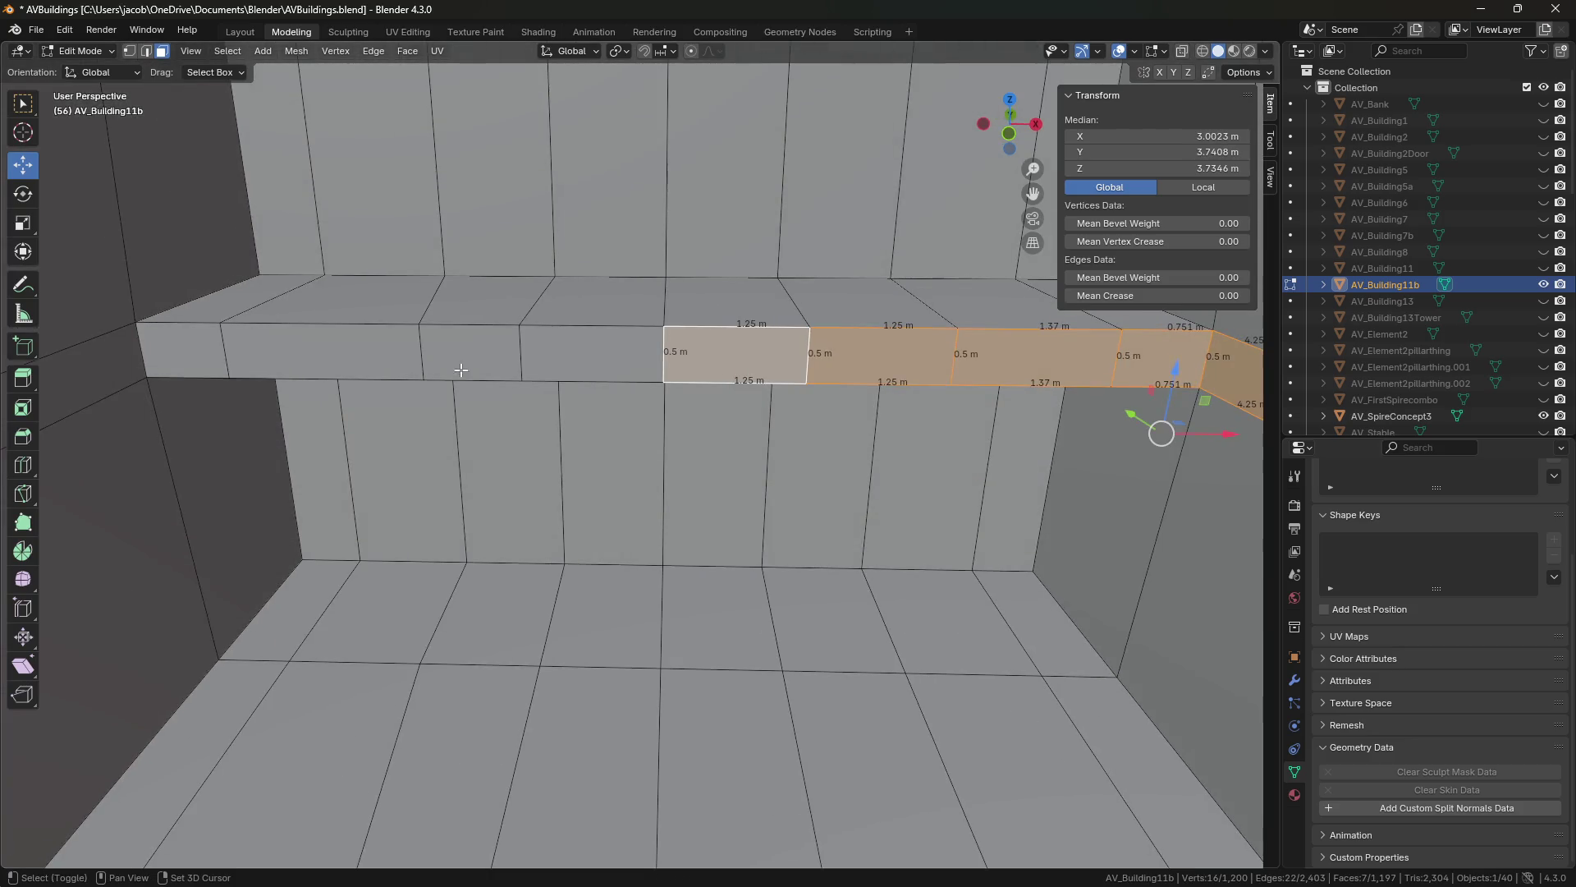
left_click(591, 353, "ctrl")
left_click(472, 353, "ctrl")
left_click(320, 353, "ctrl")
left_click(181, 353, "ctrl")
left_click(143, 373, "ctrl")
key("shift+grave")
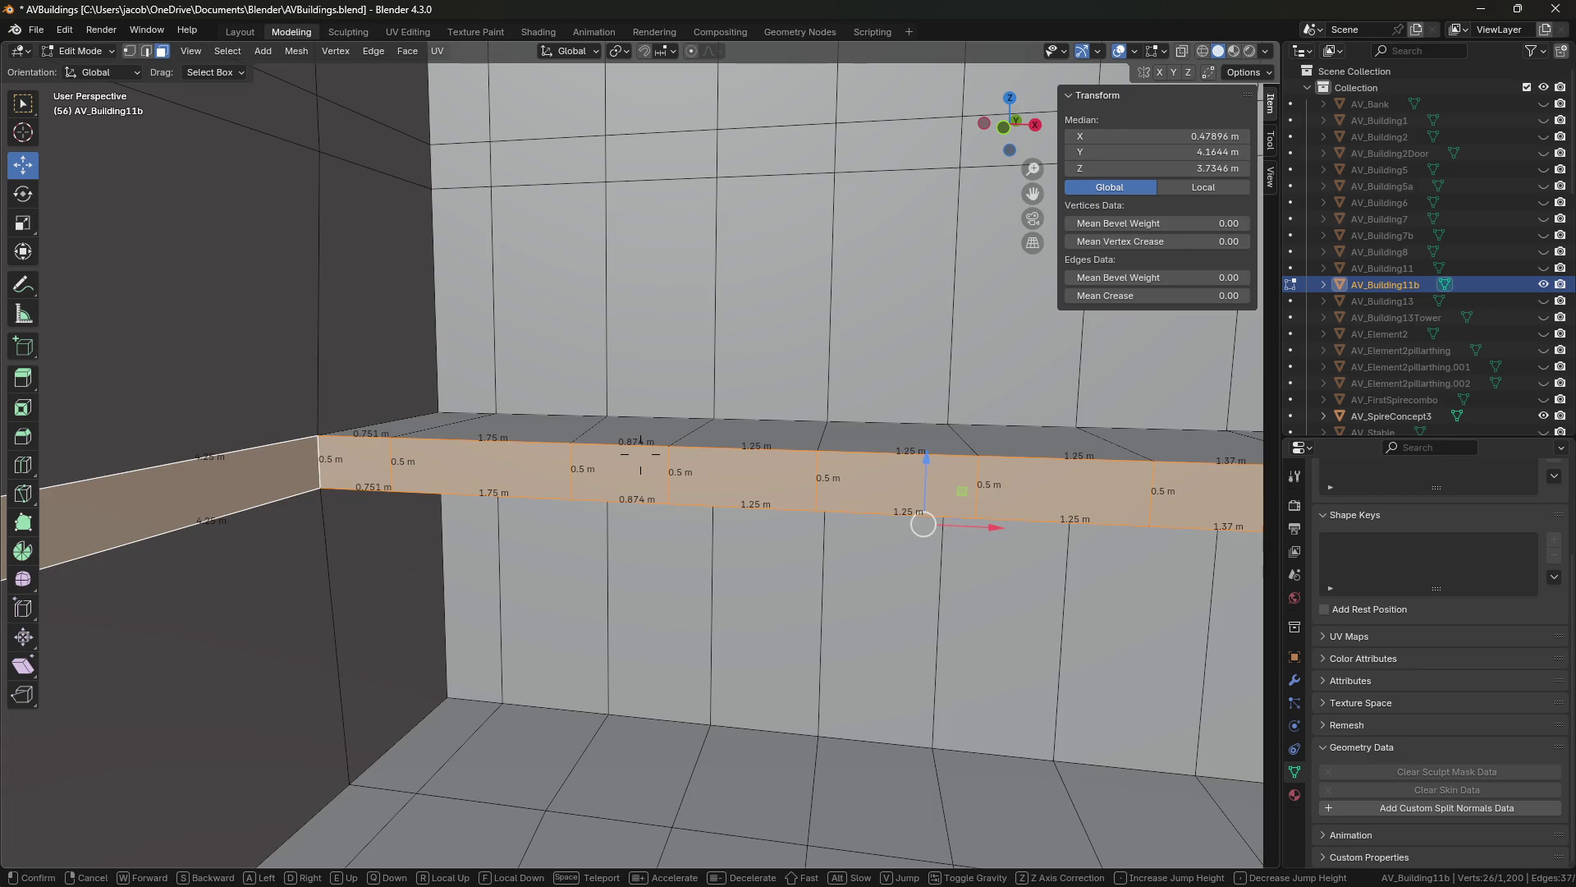
Select the left wall and small ledge top faces, then save AVBuildings.blend.
left_click(640, 460)
left_click(187, 369)
left_click(542, 428)
key("ctrl+s")
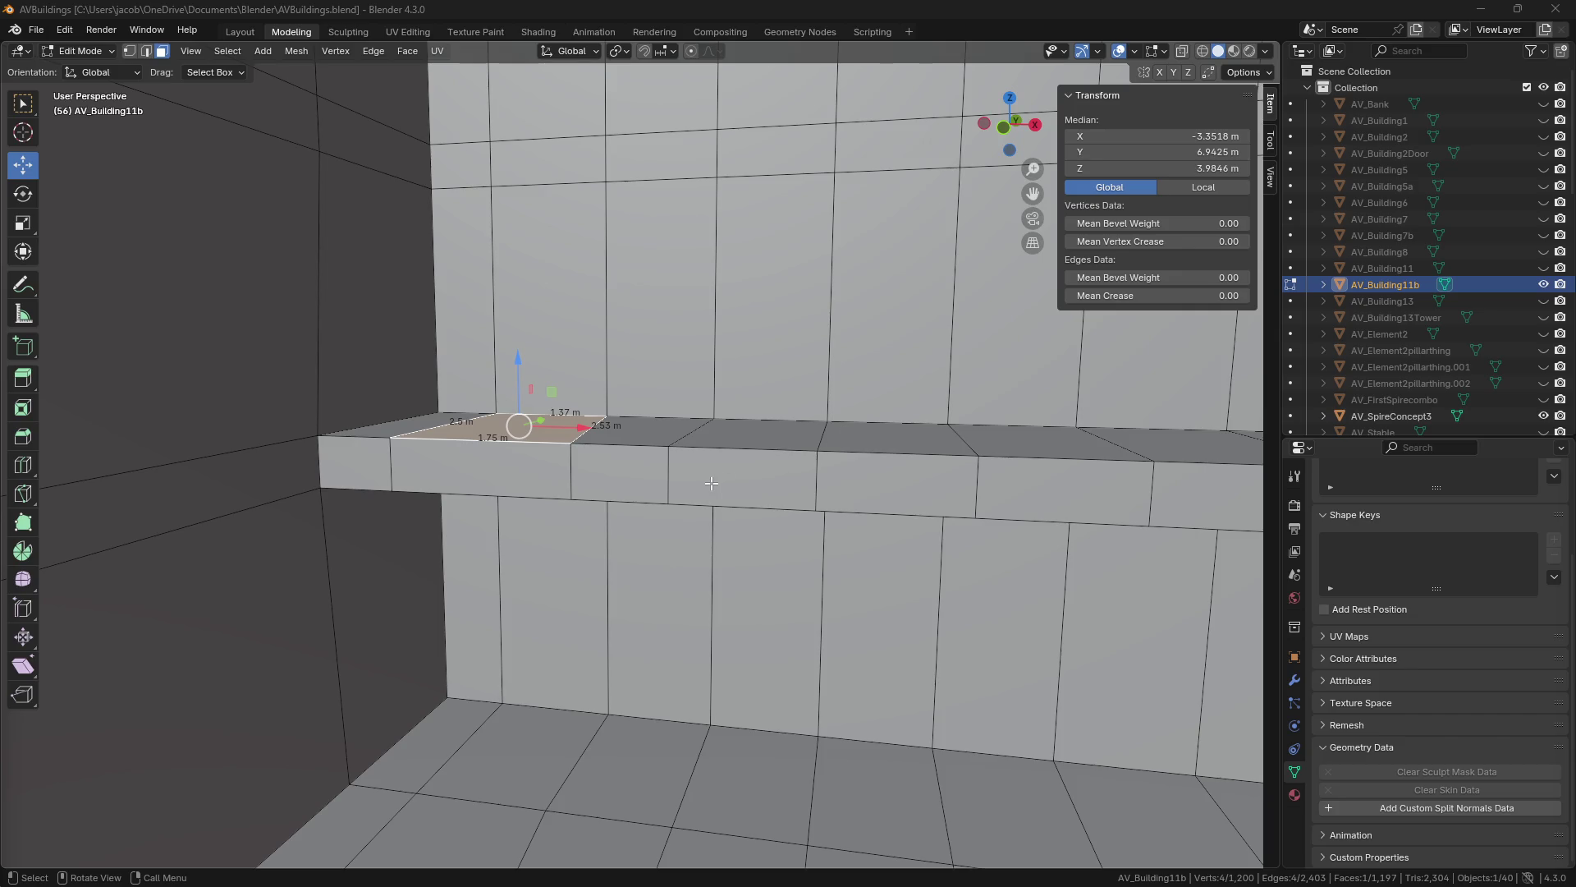
Select the front ledge face, frame it, and orbit toward the floor.
left_click(648, 483)
key("KP_Decimal")
scroll(641, 476, "down", 5)
mouse_move(640, 476)
middle_mouse_down()
mouse_move(731, 520)
mouse_move(950, 542)
middle_mouse_up()
Look down at the floor and select the bent floor vertex and two floor edges.
scroll(759, 436, "up", 10)
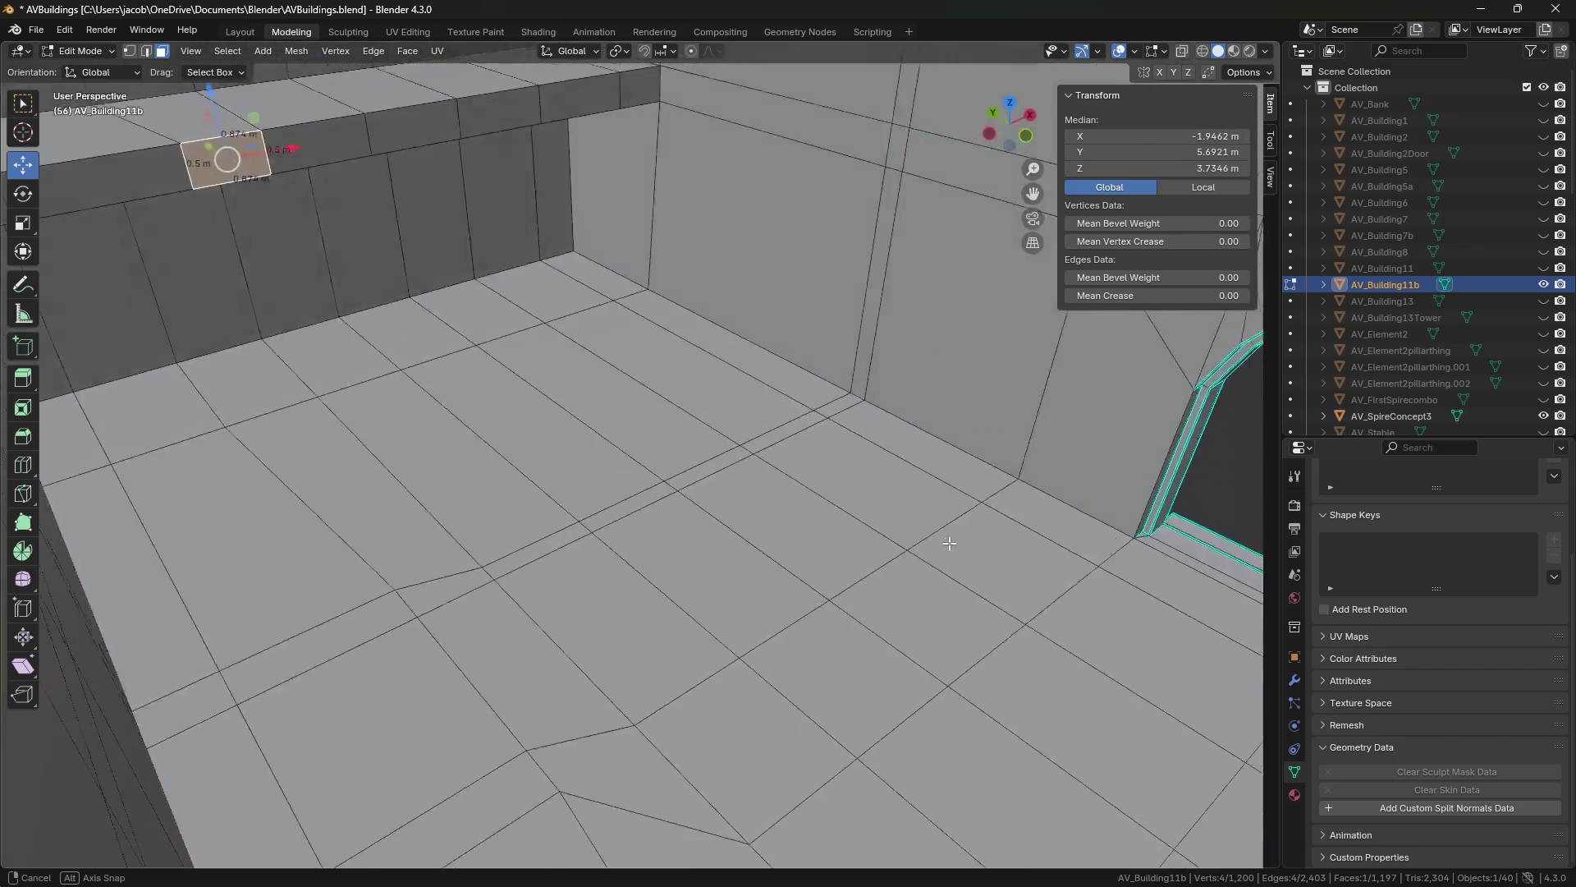
middle_click_drag(950, 542, 687, 655)
key("1")
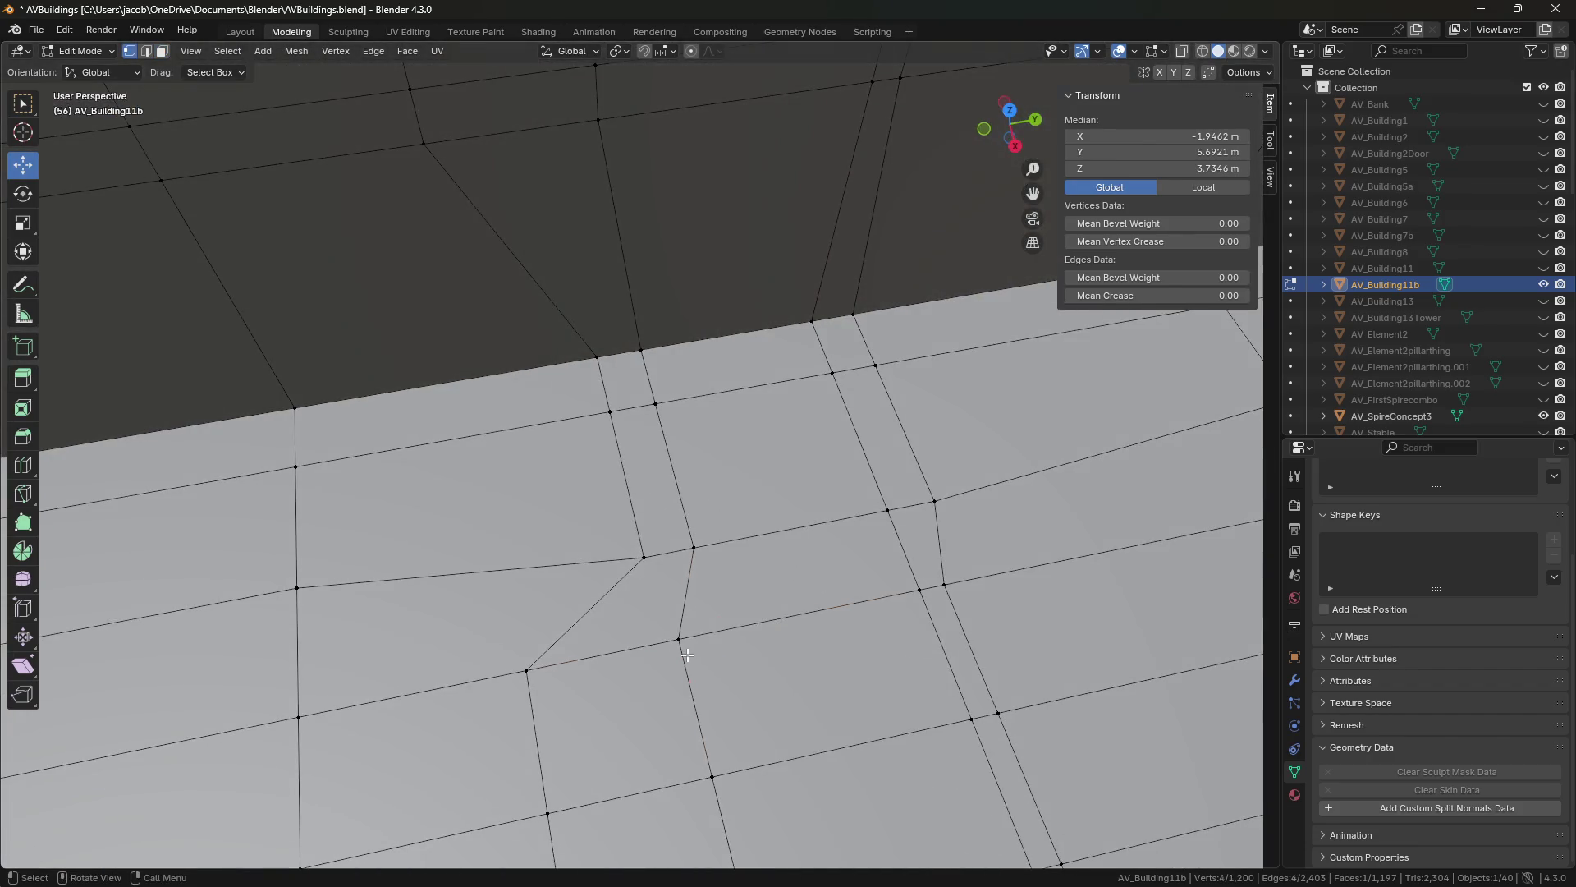
left_click(687, 654)
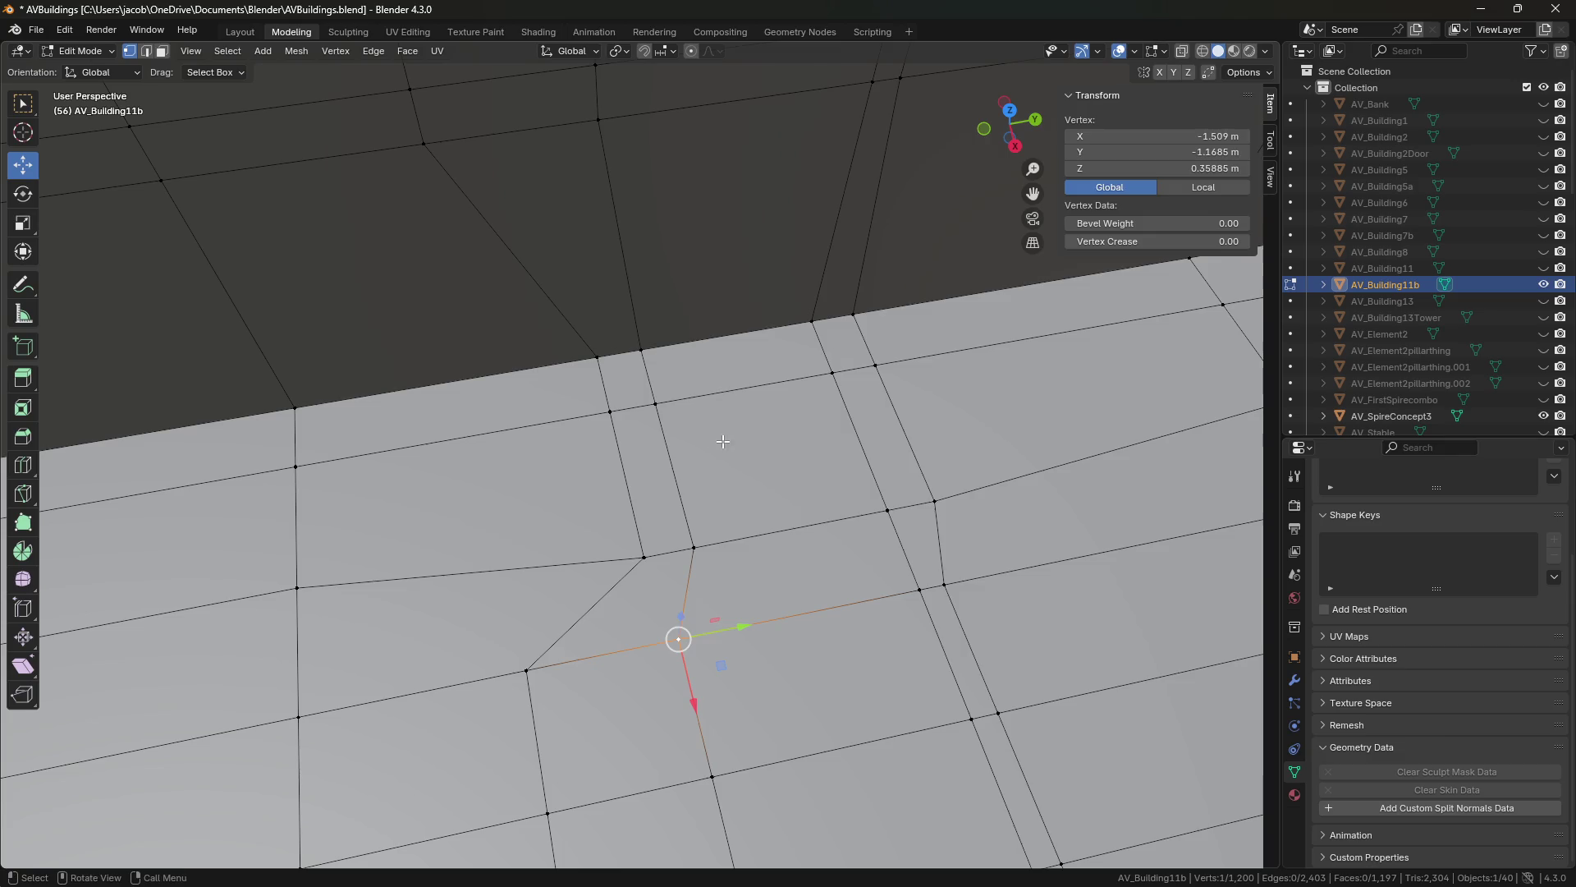
key("2")
left_click(671, 460)
mouse_move(672, 460)
middle_mouse_down()
mouse_move(648, 238)
mouse_move(644, 302)
mouse_move(706, 394)
middle_mouse_up()
left_click(704, 491, "shift")
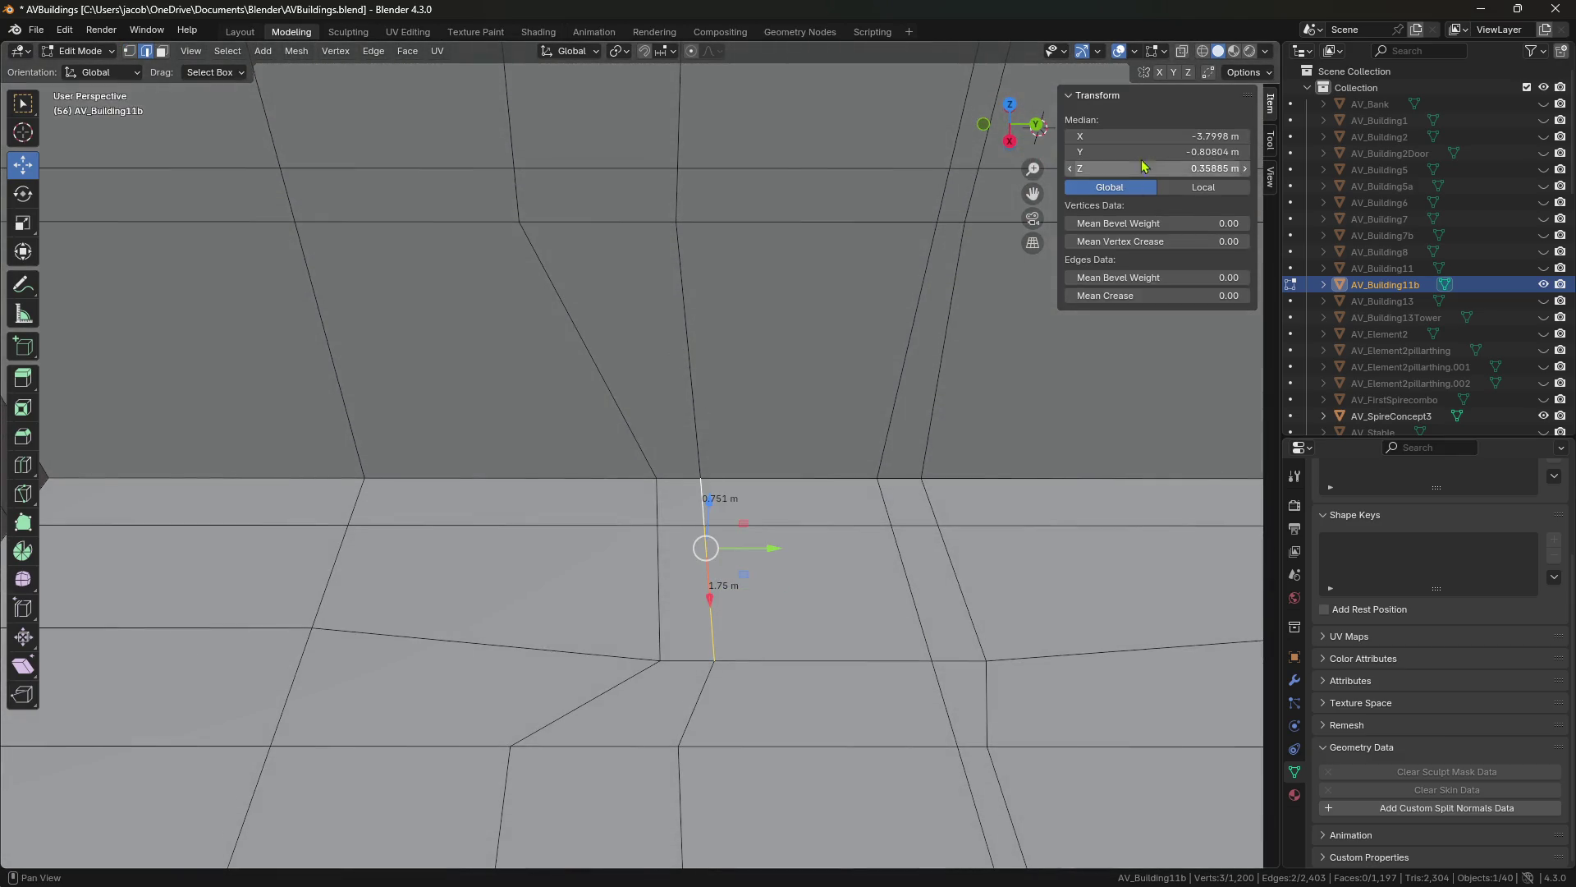
Trial-select single floor vertices, undo back to the two edges, and save AVBuildings.blend.
key("1")
left_click(510, 746)
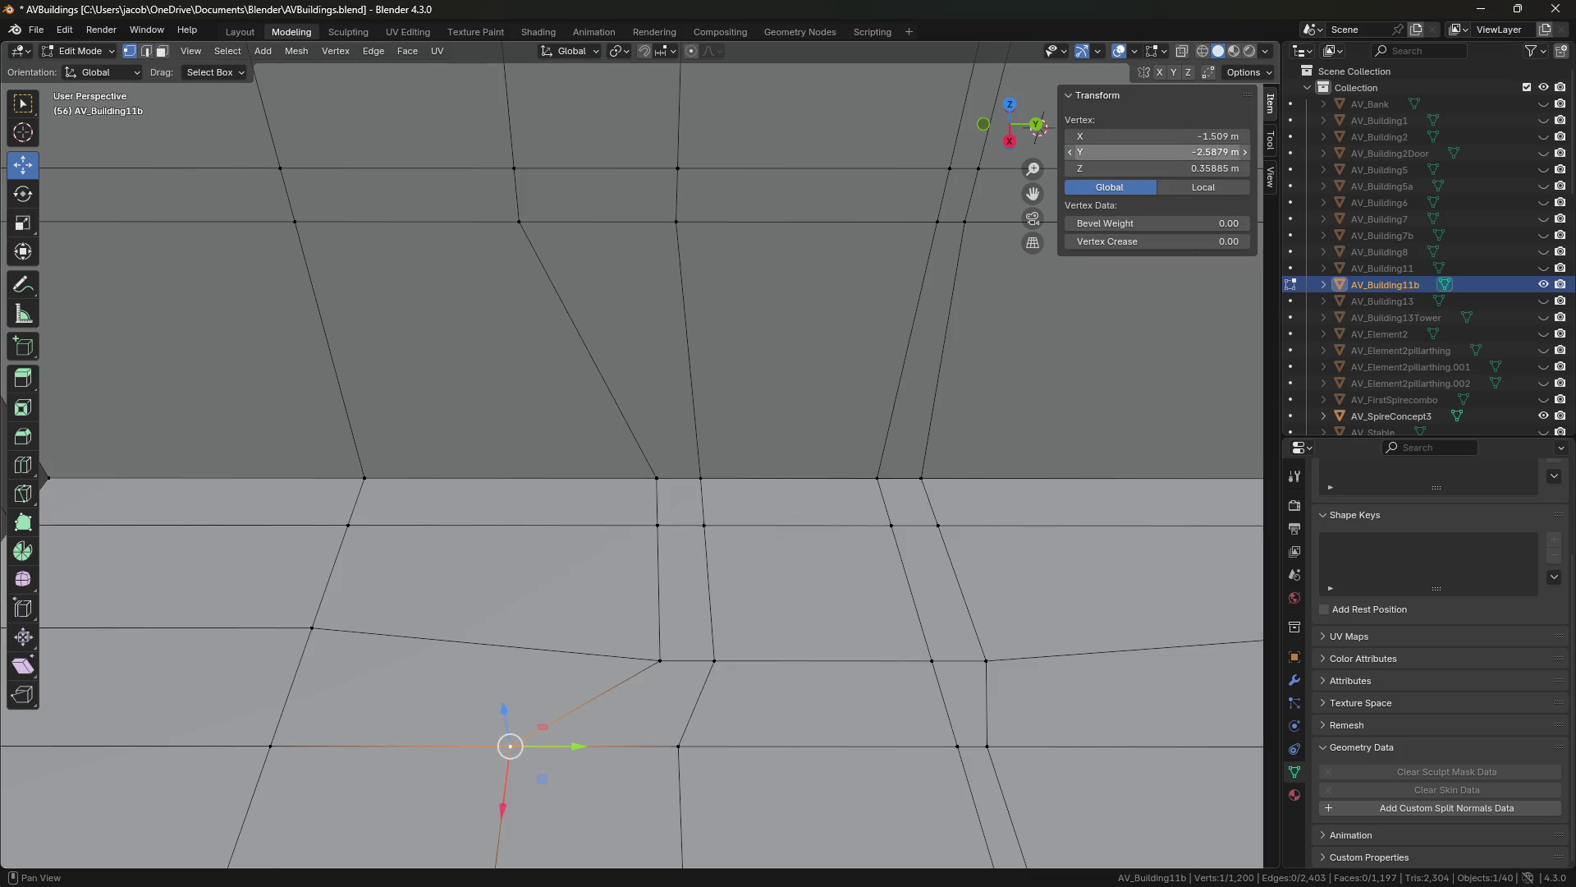
key("ctrl+z")
key("ctrl+z")
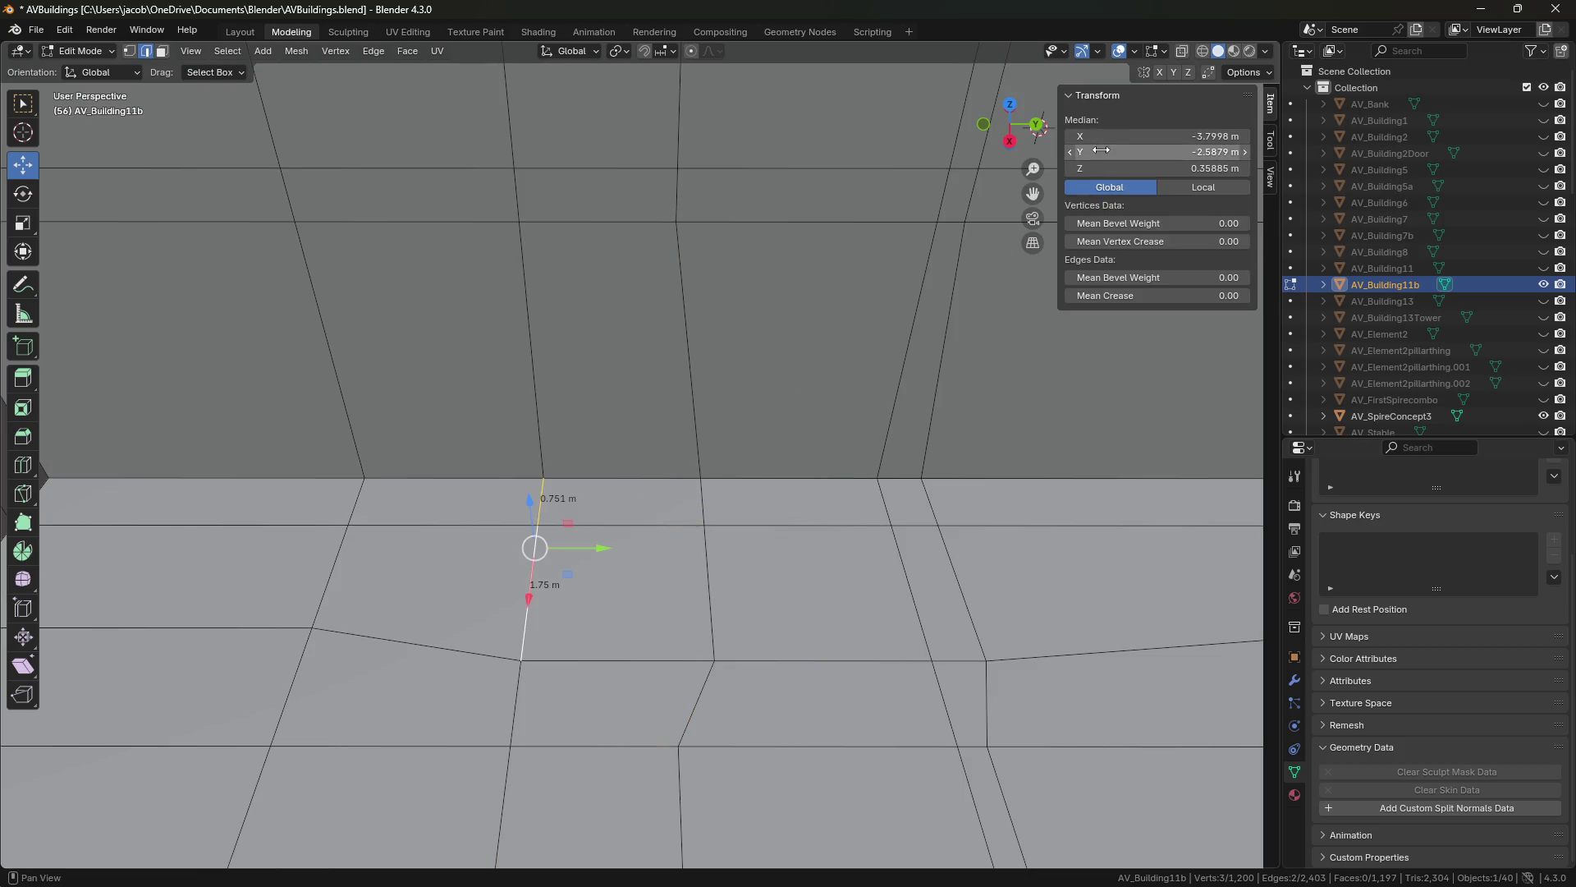
key("1")
left_click(678, 746)
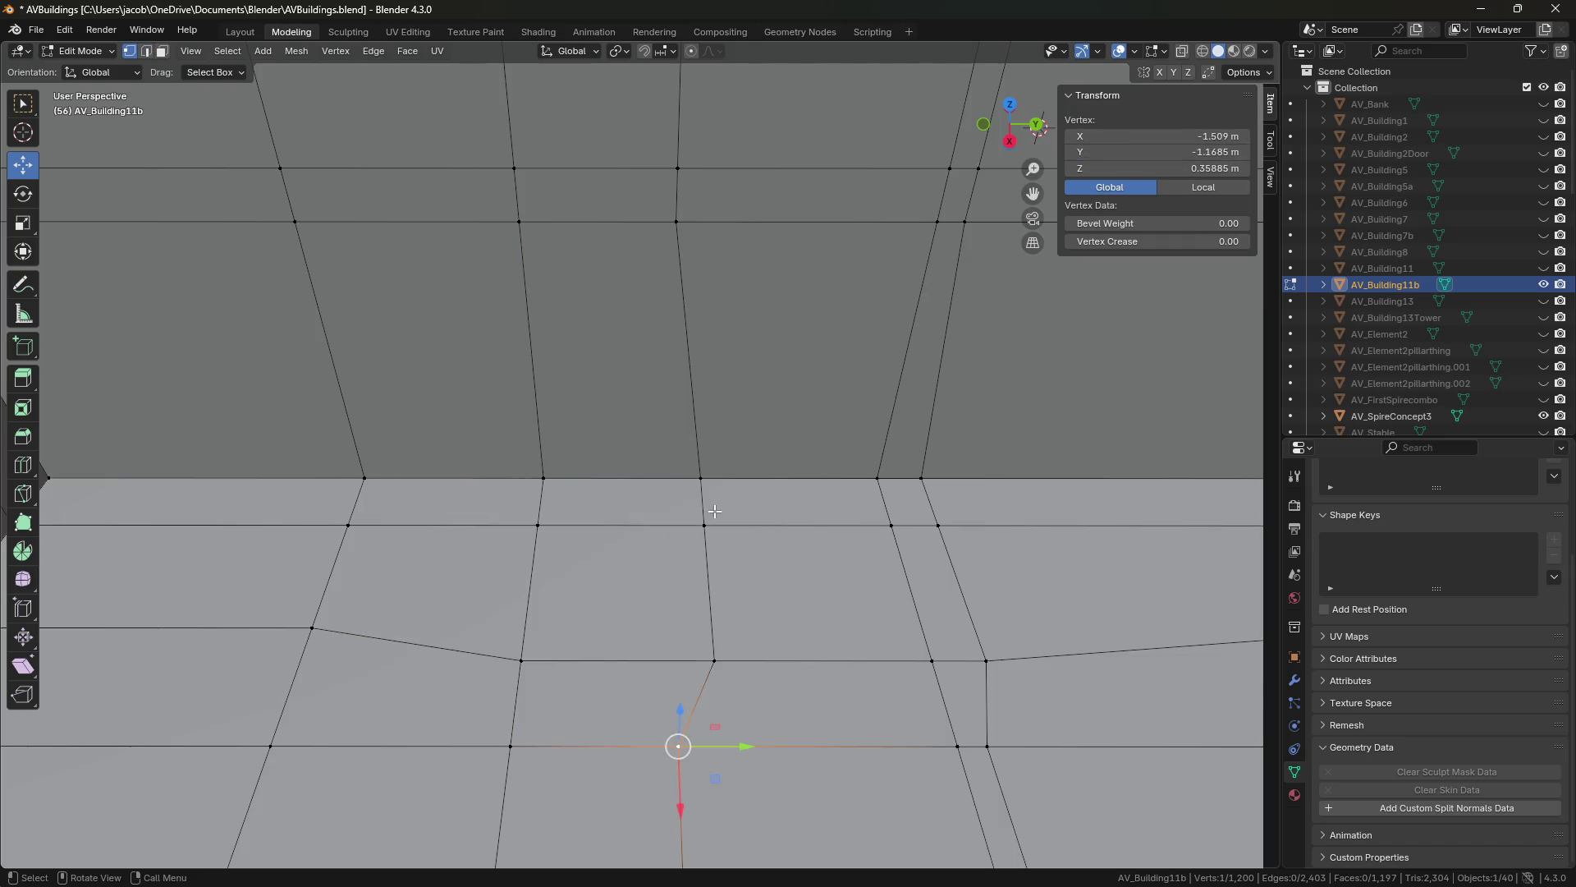
key("ctrl+z")
key("ctrl+z")
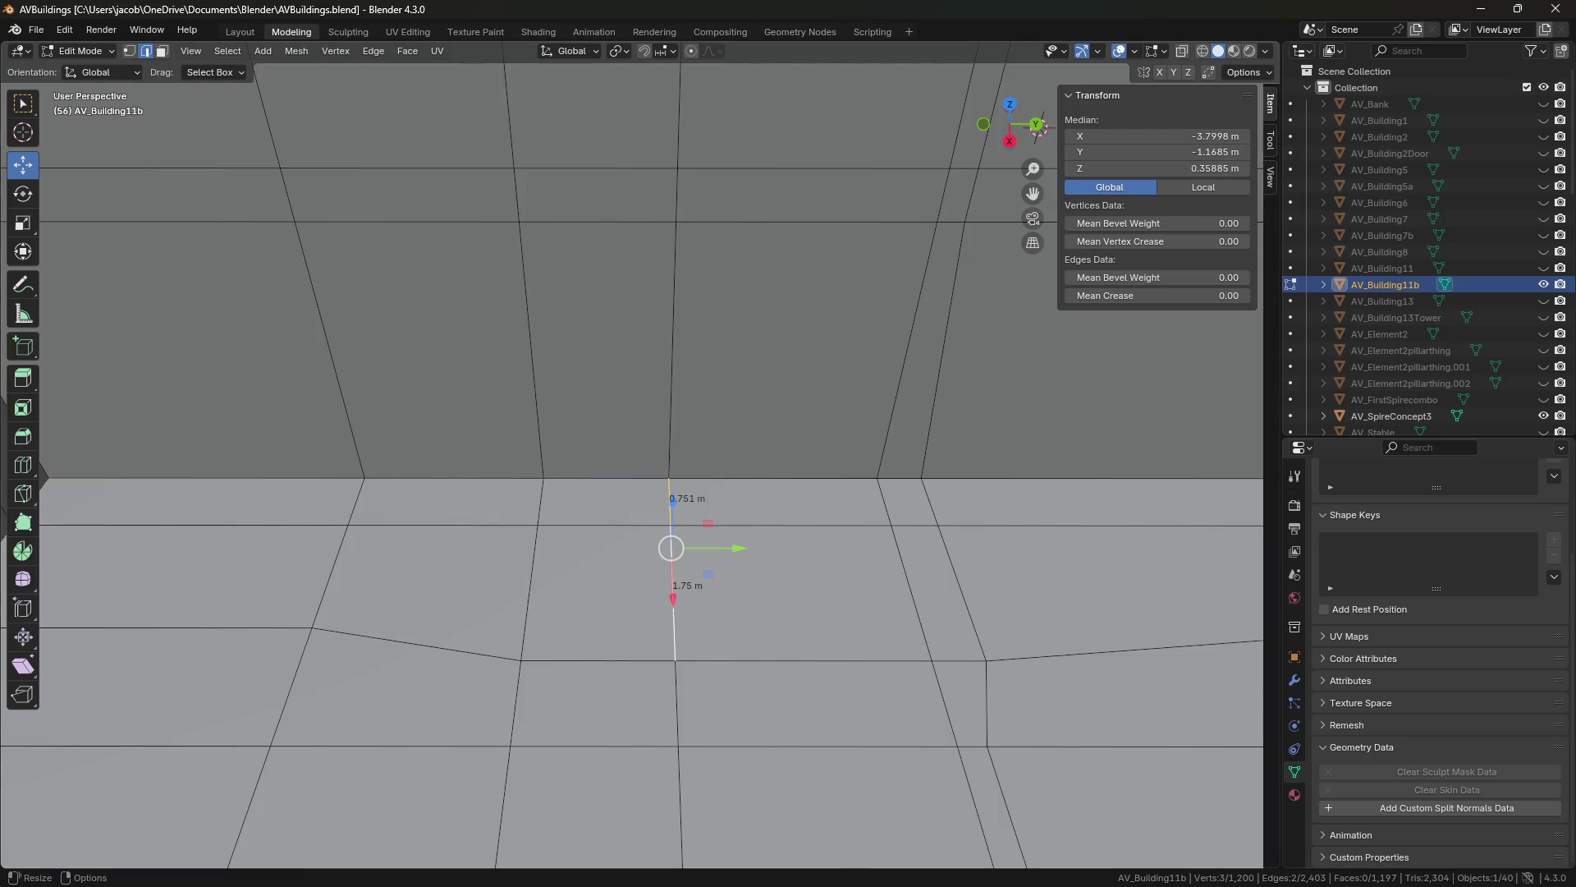
key("ctrl+s")
Walk through the room, trial-select another floor vertex, undo it, and save again.
key("shift+grave")
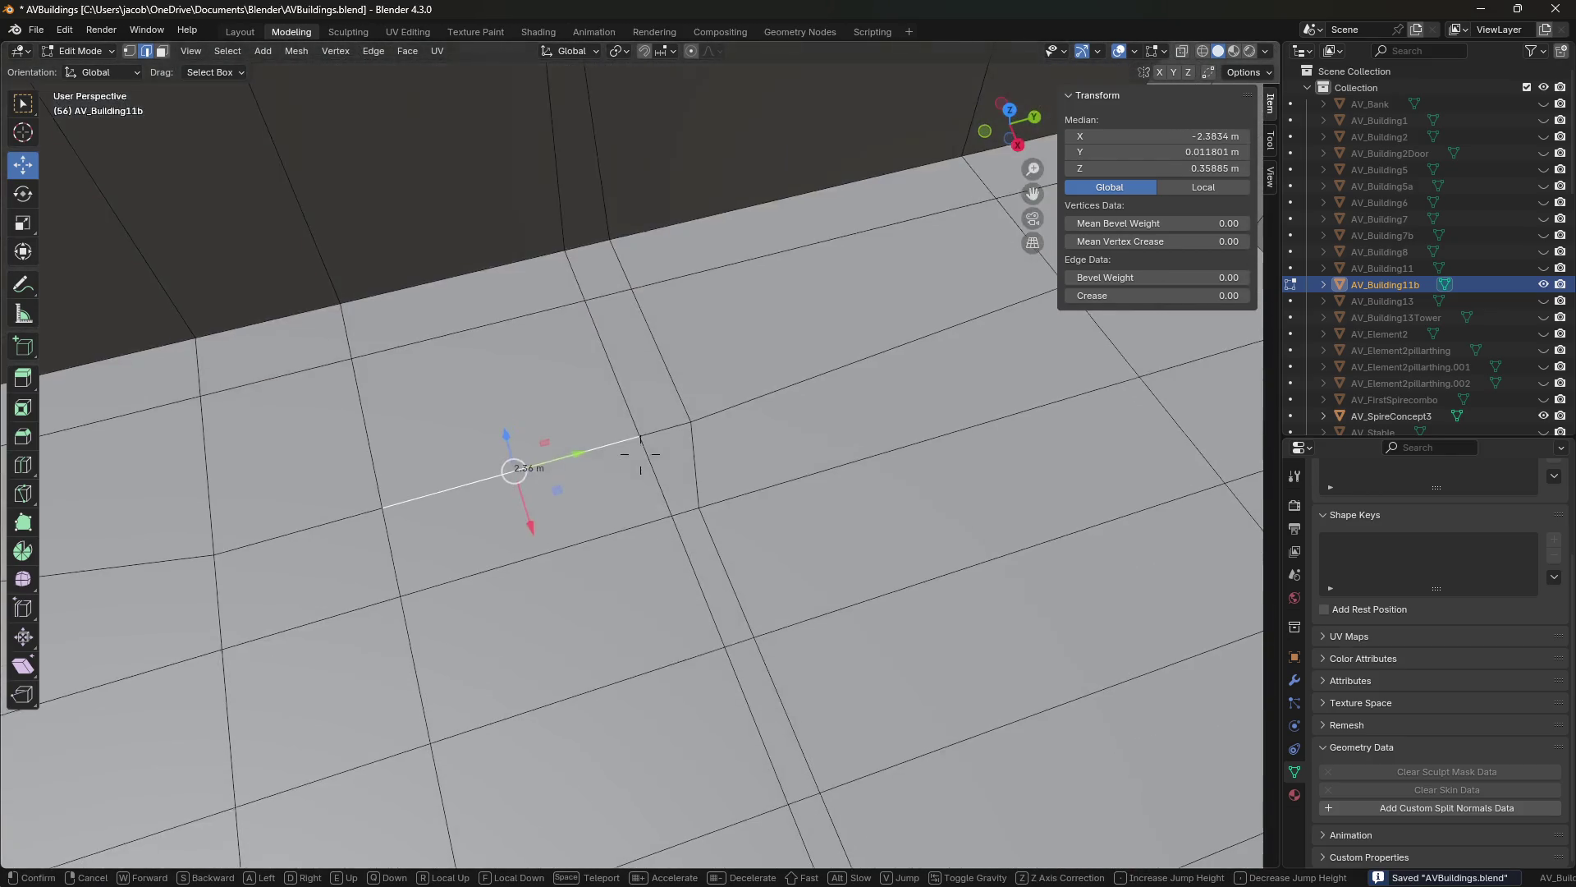
left_click(640, 454)
key("q")
left_click(727, 613)
left_click(698, 505)
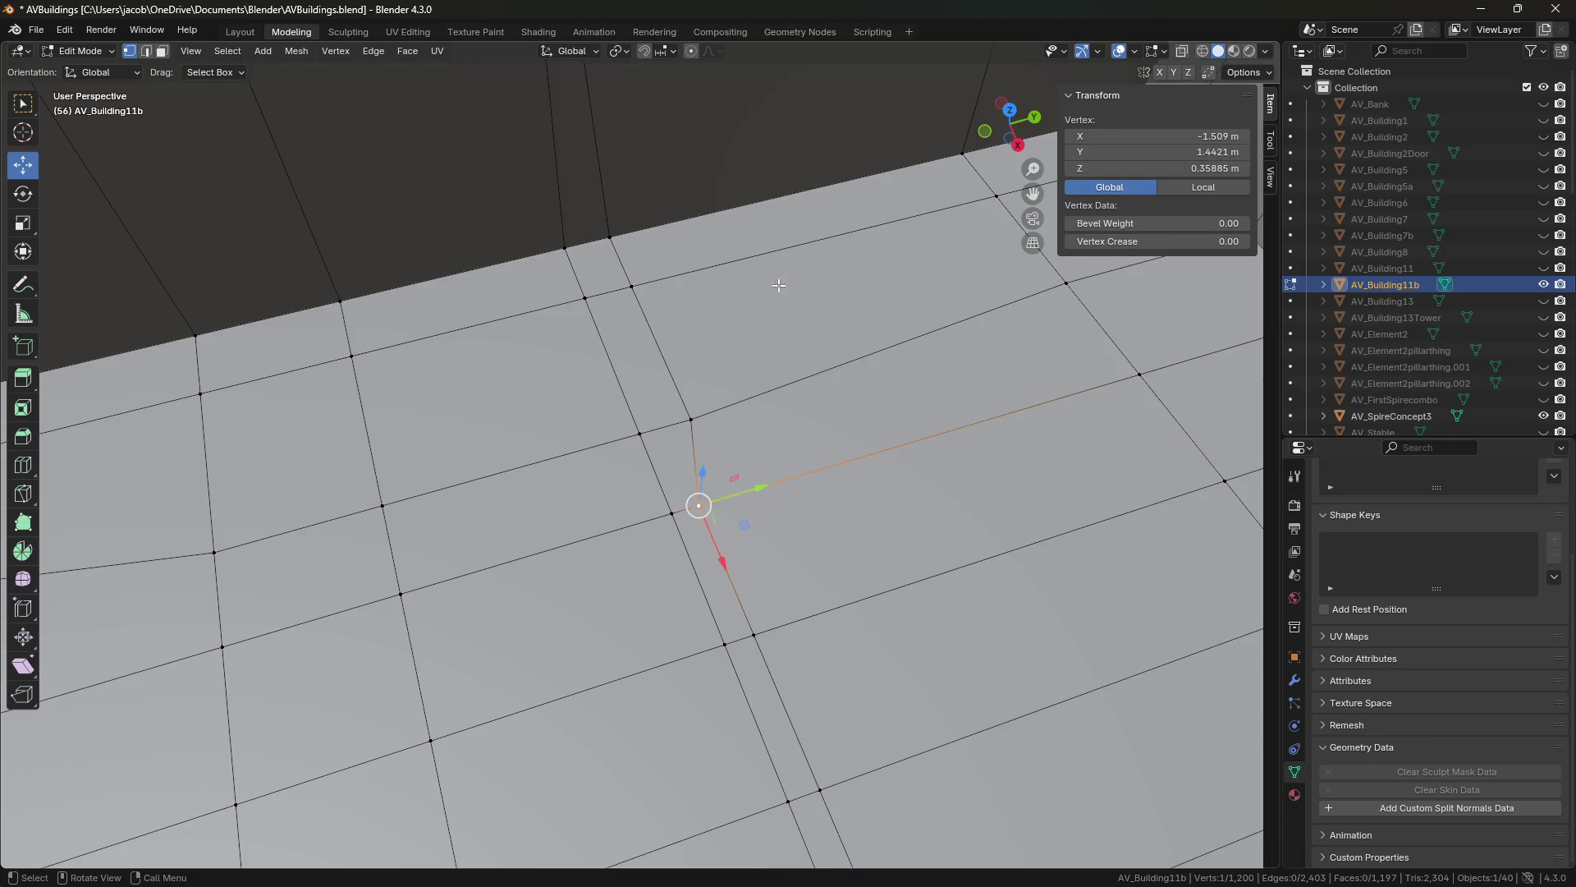
key("ctrl+z")
key("ctrl+z")
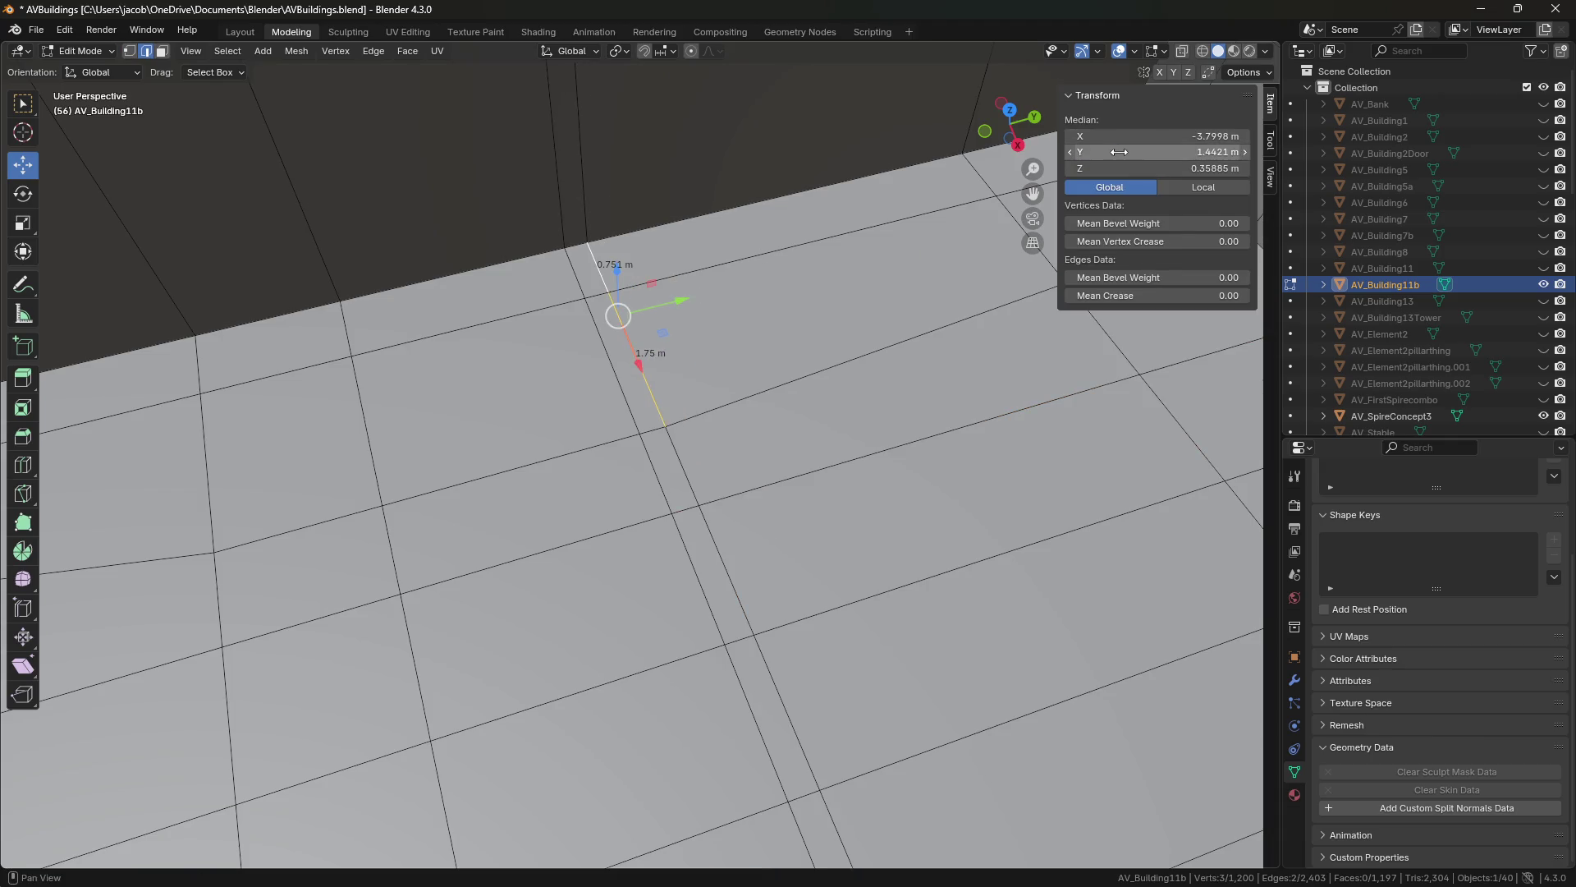
key("shift+grave")
key("ctrl+s")
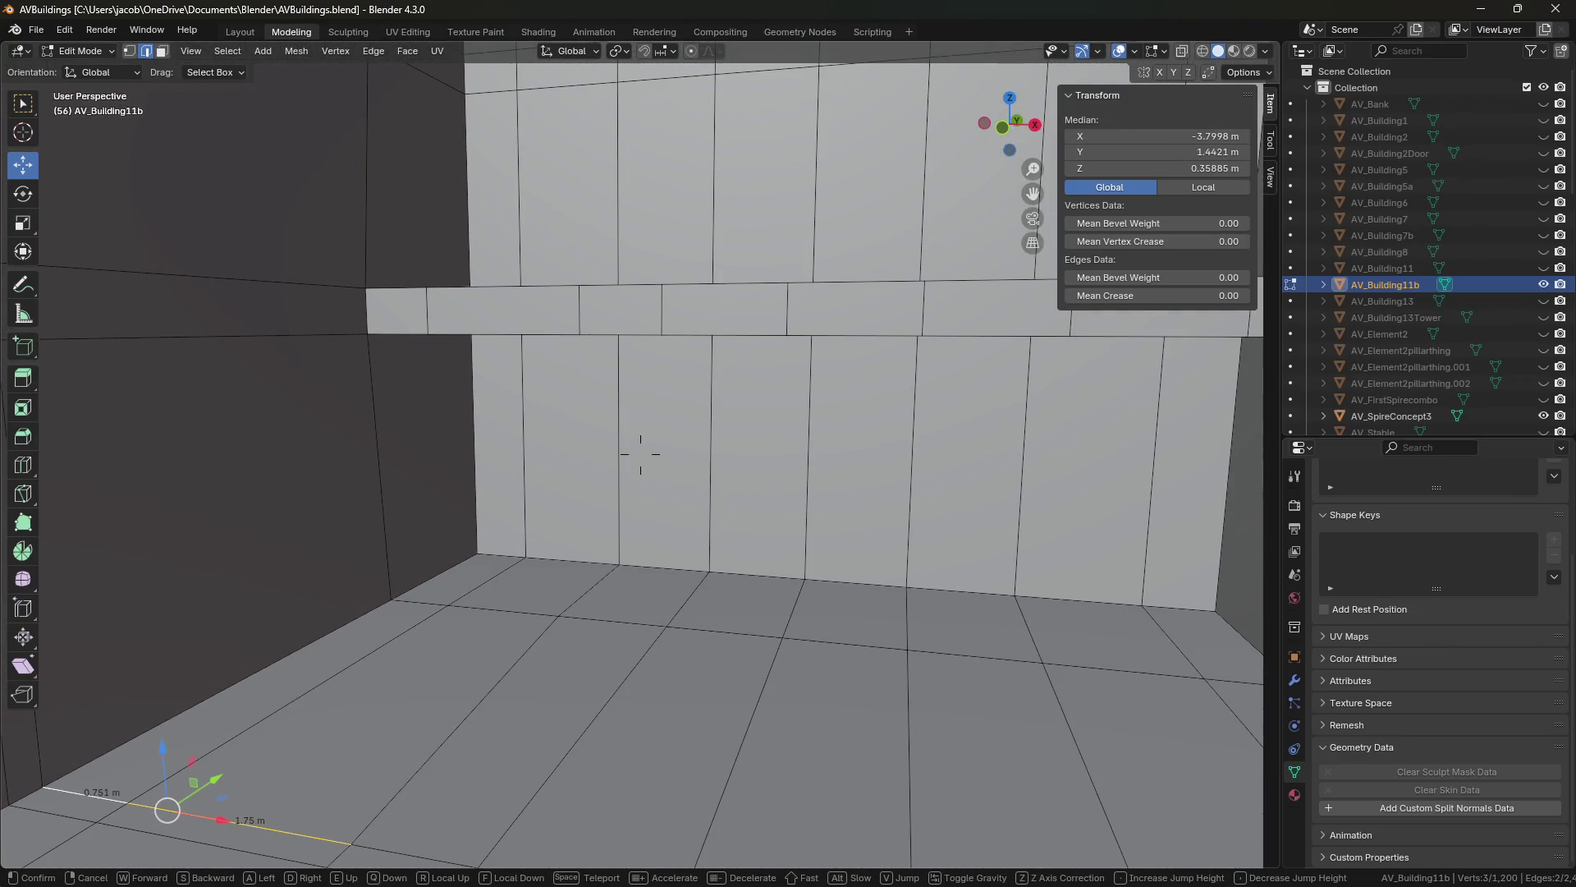
Move to the ledge and select the ledge-top vertex (X -1.509, Y 5.6921, Z 3.9846) and a ledge edge.
left_click(640, 454)
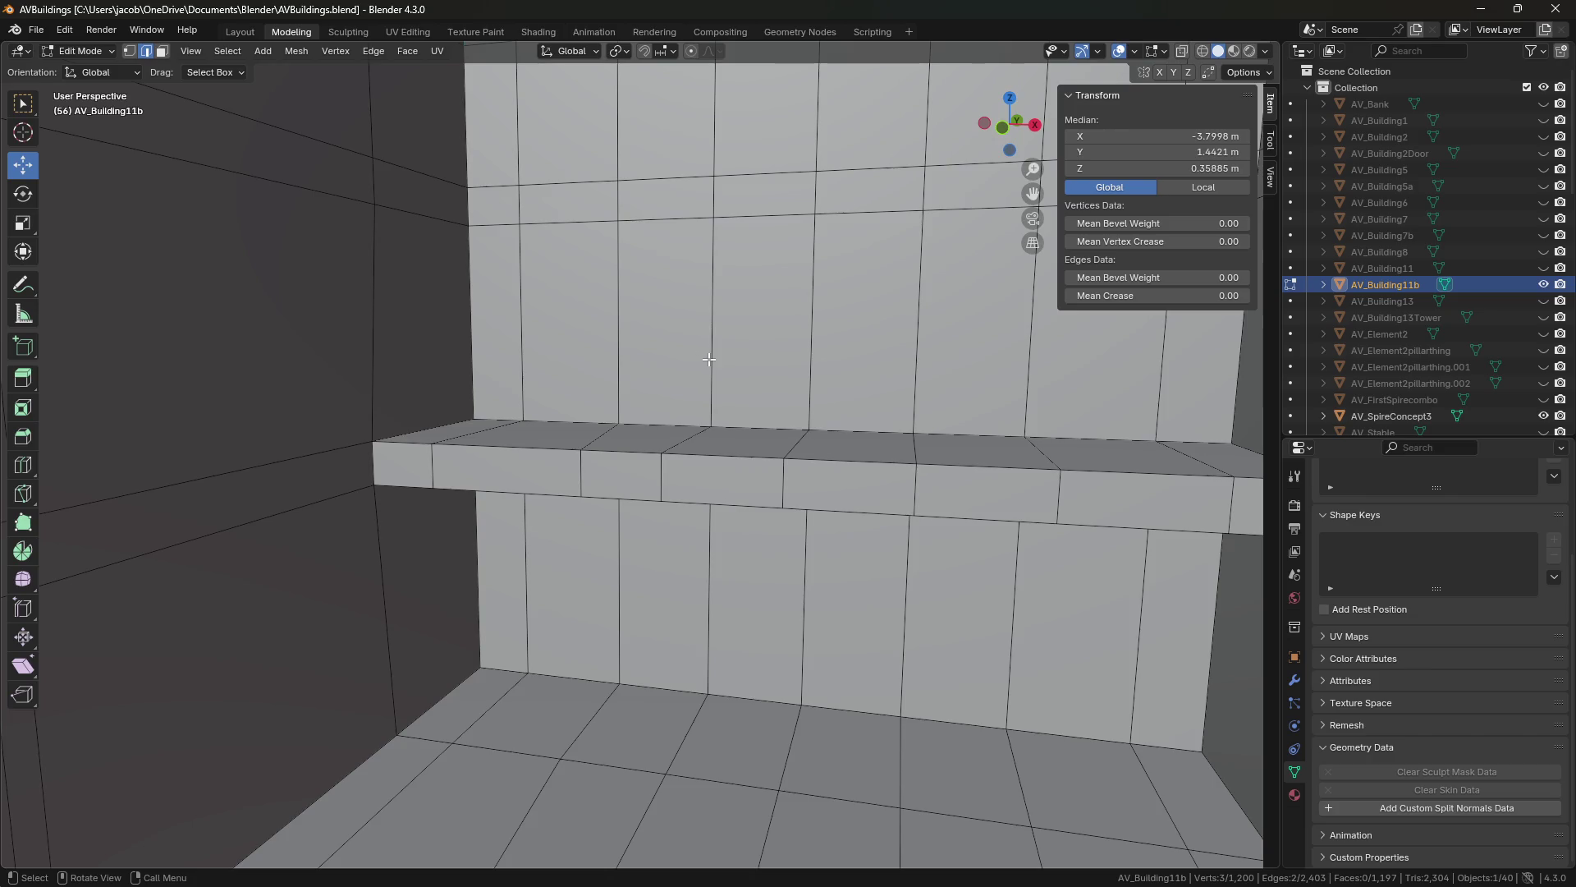
key("shift+grave")
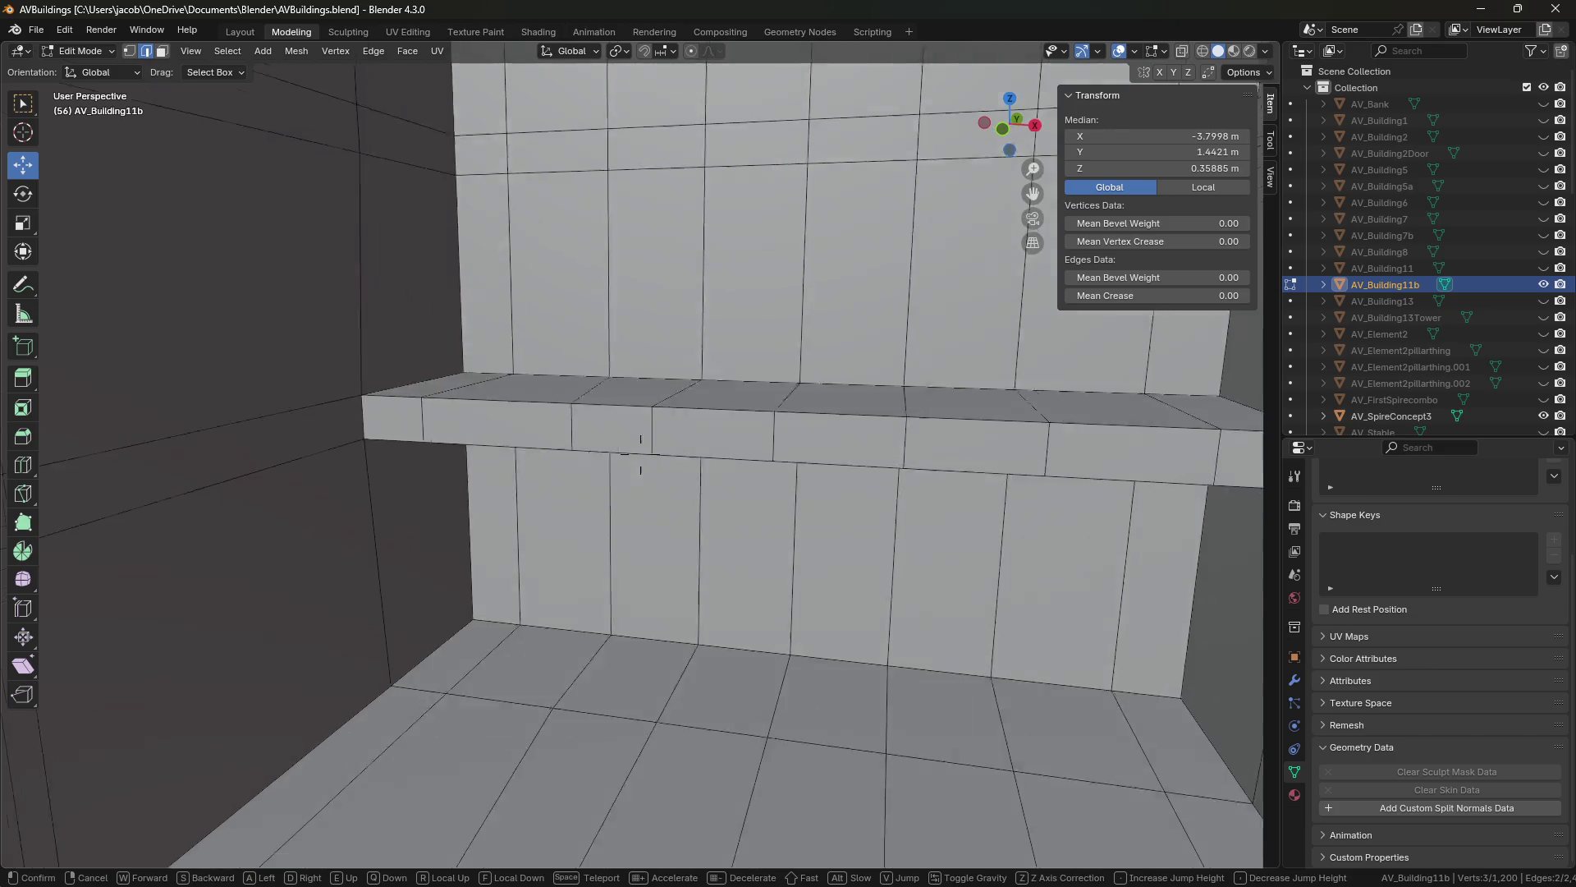
left_click(640, 454)
key("1")
left_click(679, 577)
left_click(706, 554)
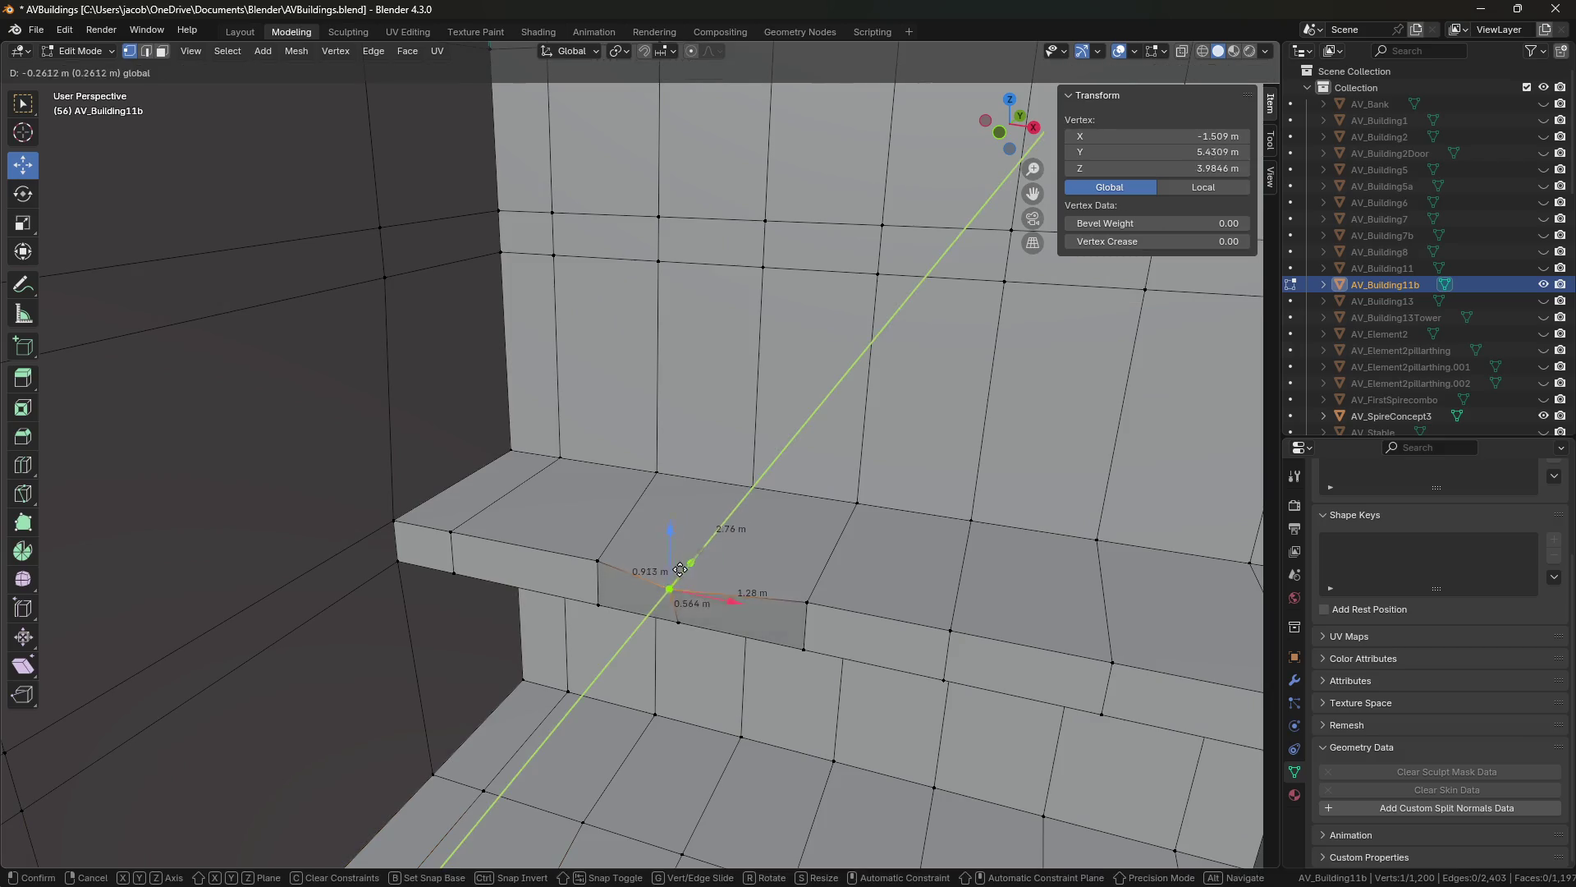
key("2")
left_click(828, 232)
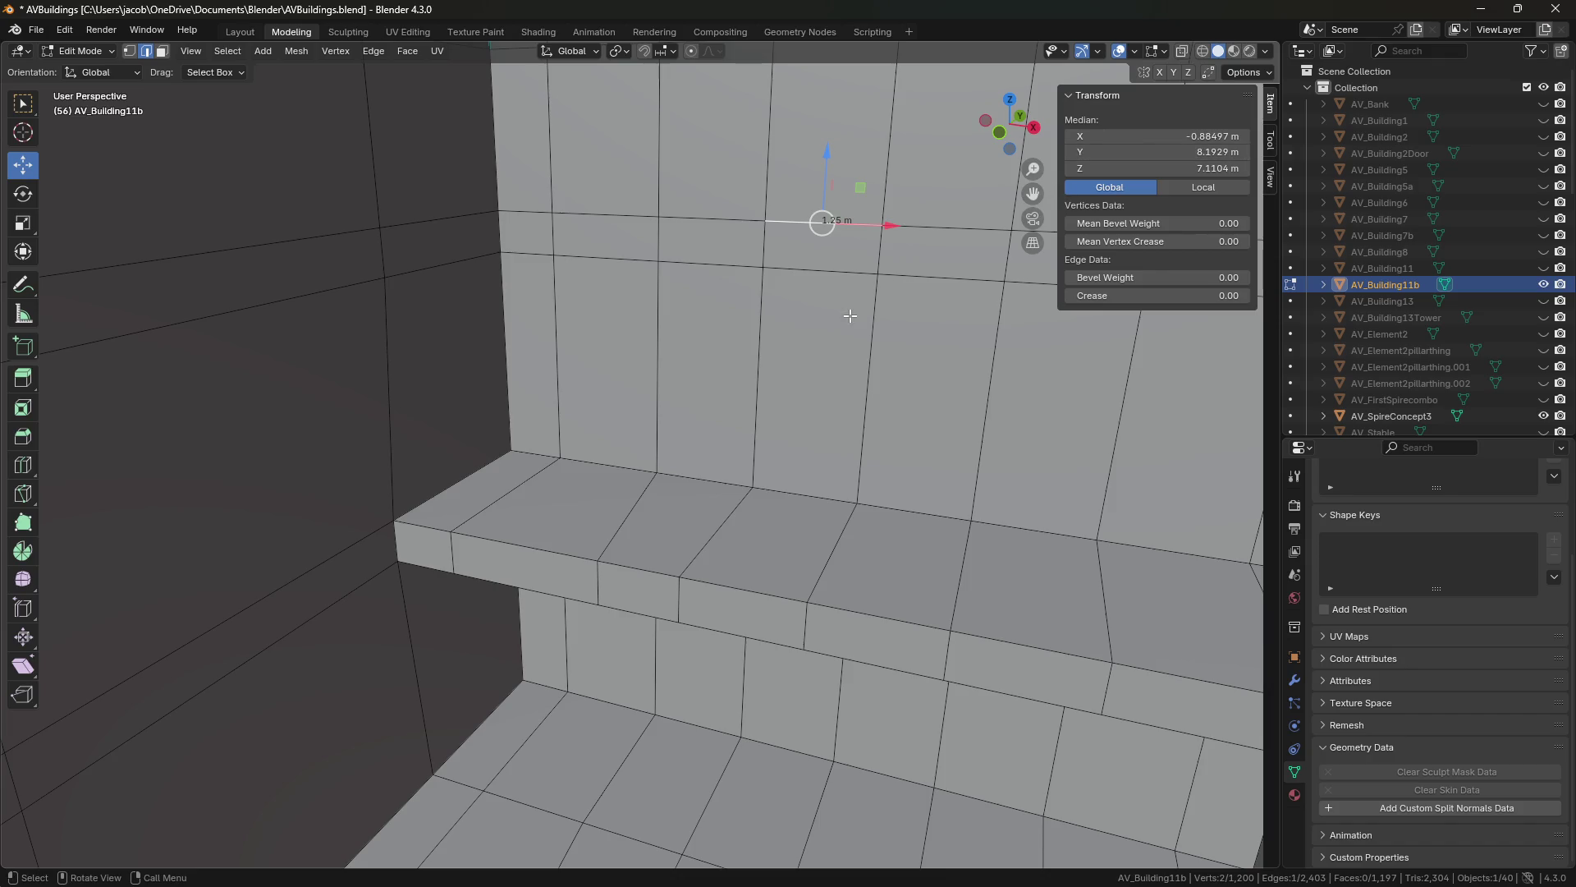
Extrude the wall's top edge downward into a tall face reaching past the ledge.
key("e")
left_click(803, 586)
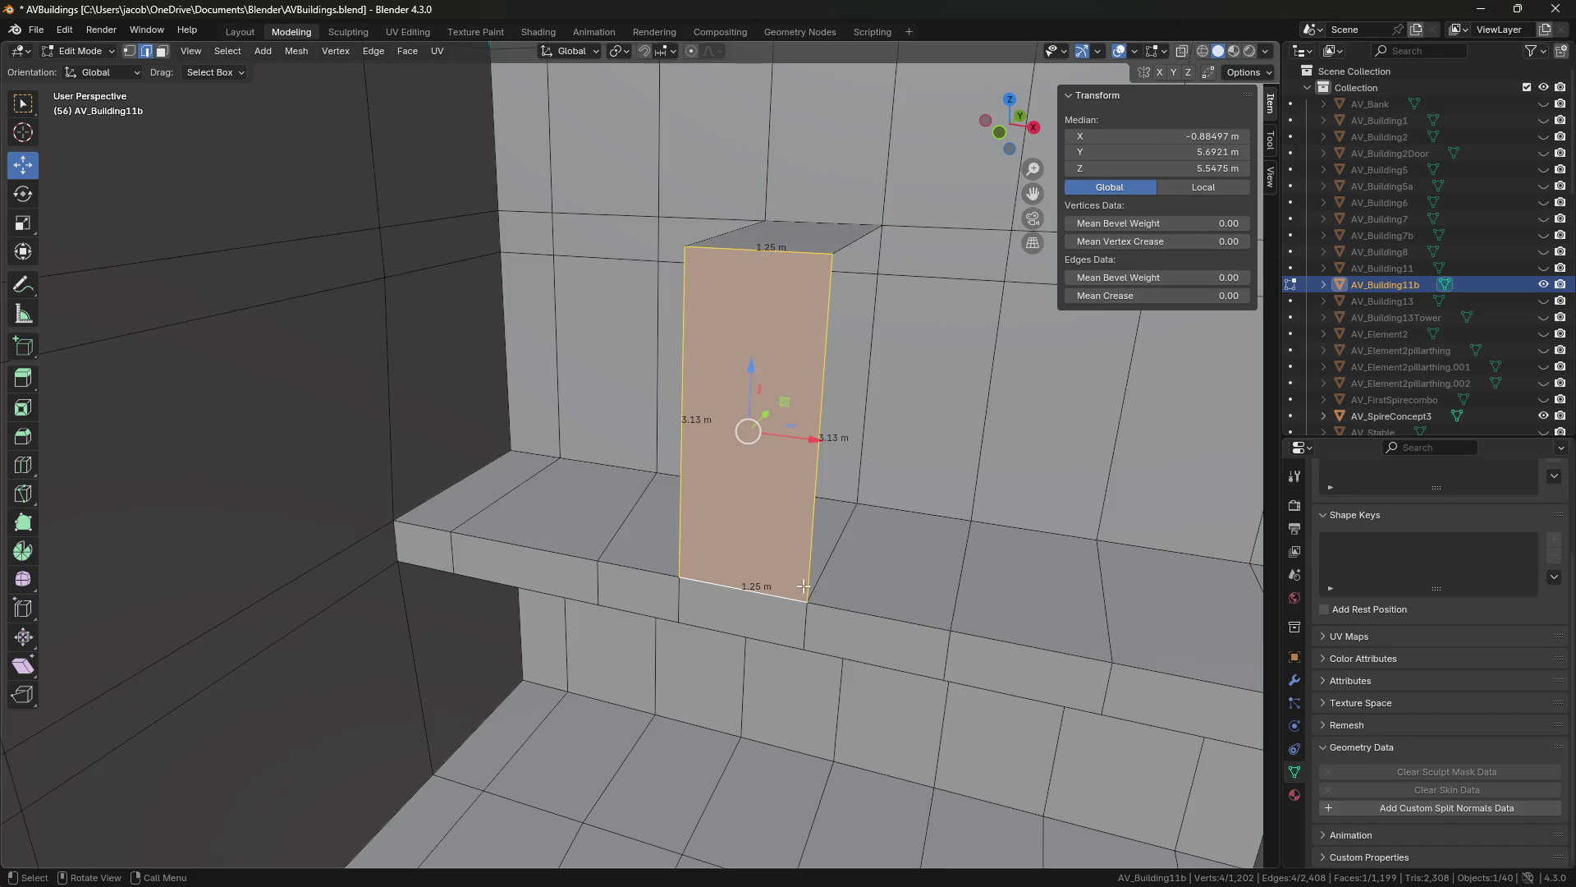
key("shift+grave")
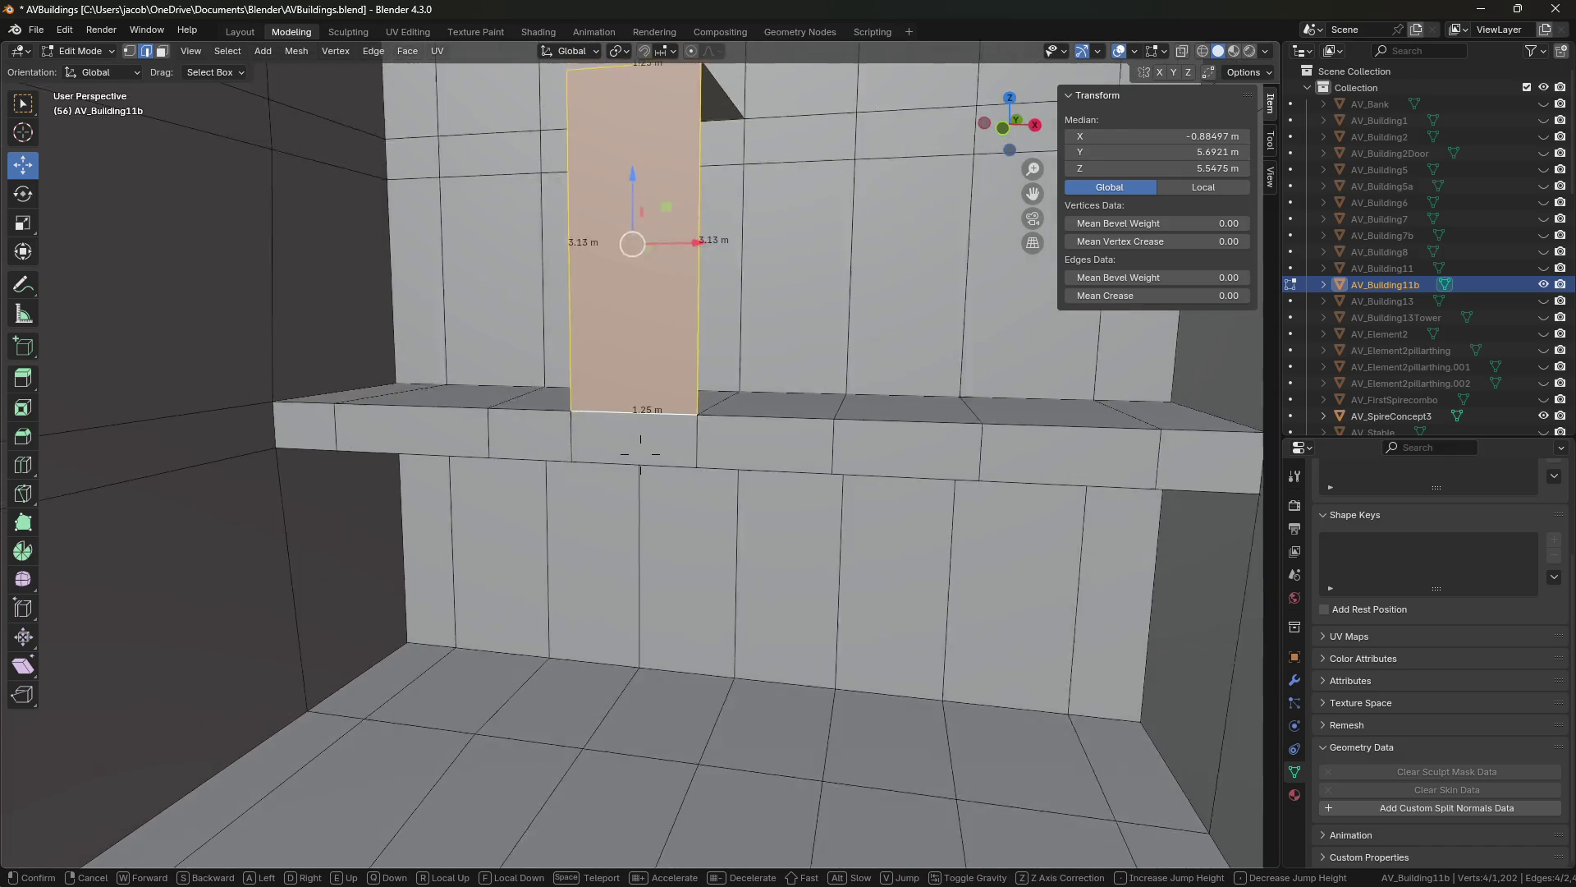
left_click(641, 454)
left_click(655, 451)
left_click(652, 514)
left_click(821, 642)
Face the wall squarely, trial-move the column-ledge vertex, then undo and deselect everything.
key("shift+grave")
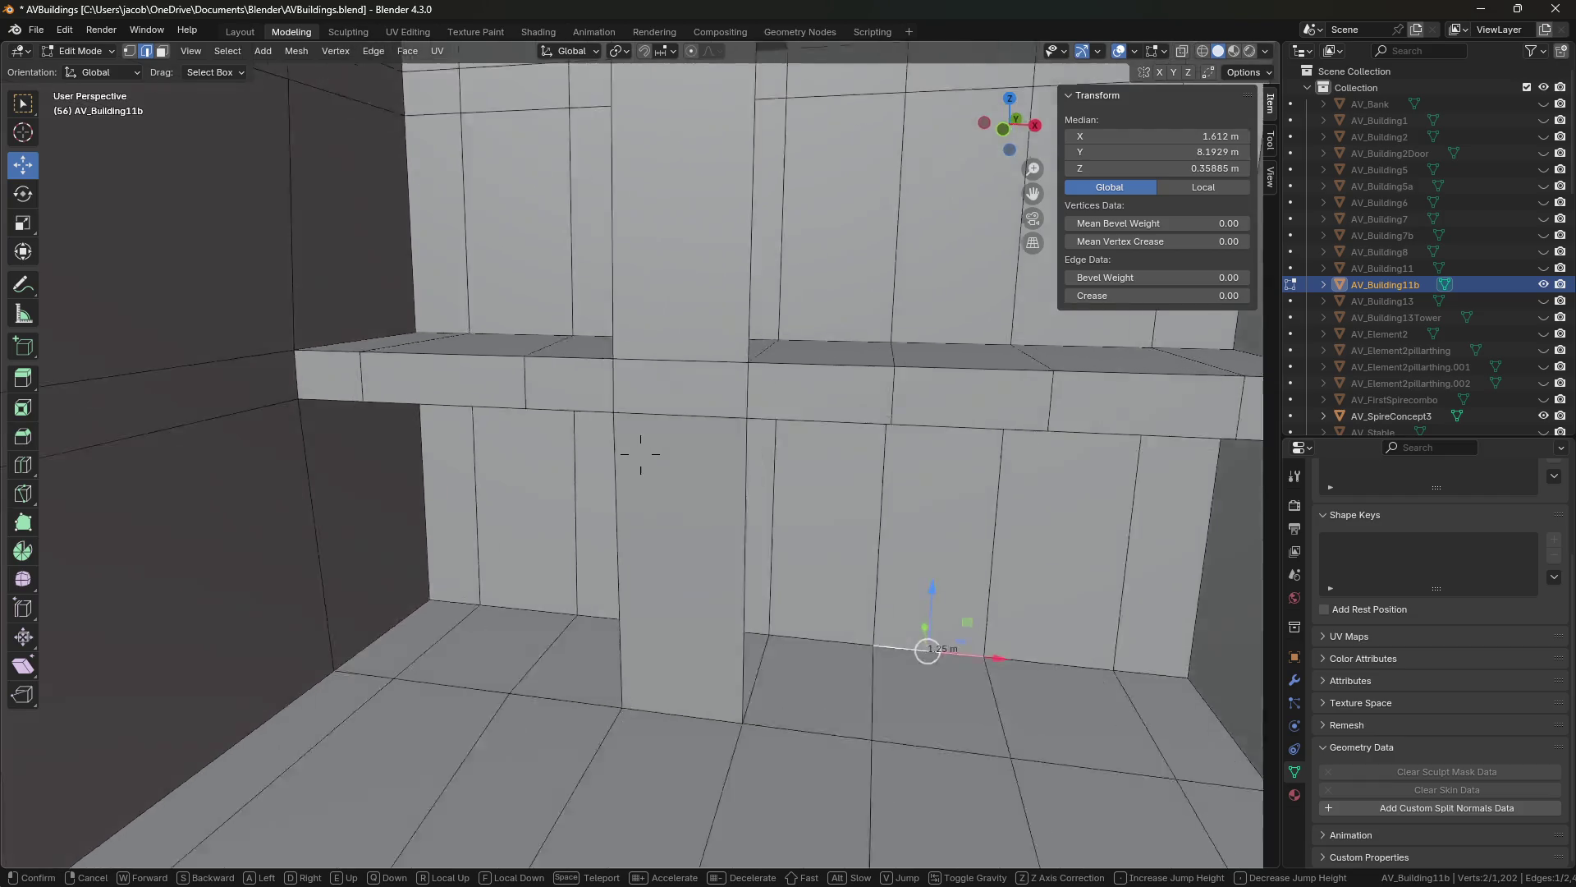
key("s")
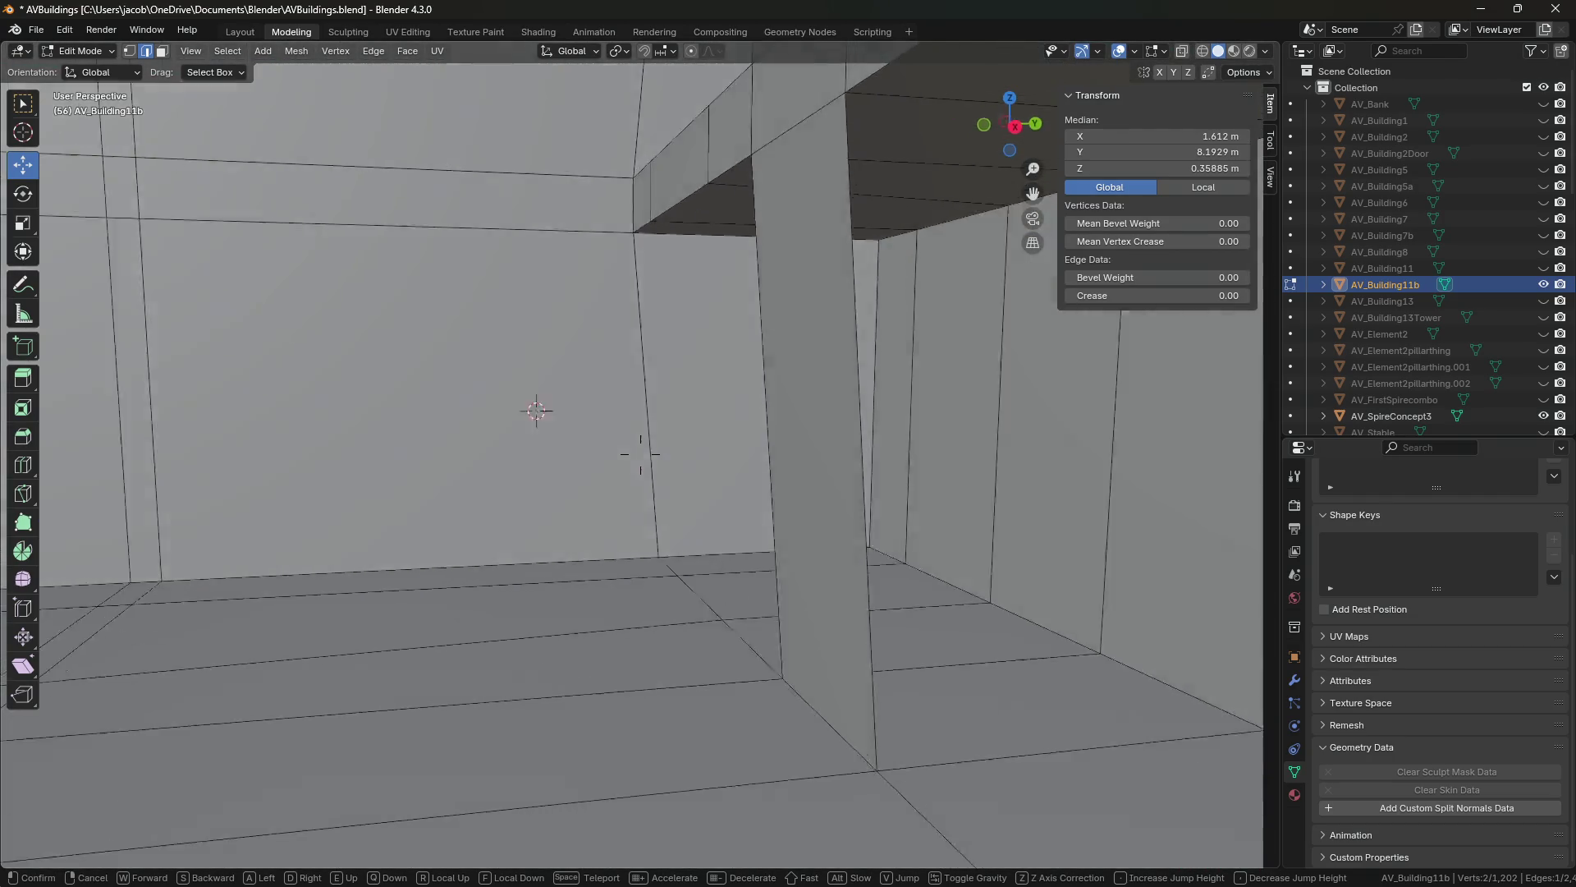
key("s")
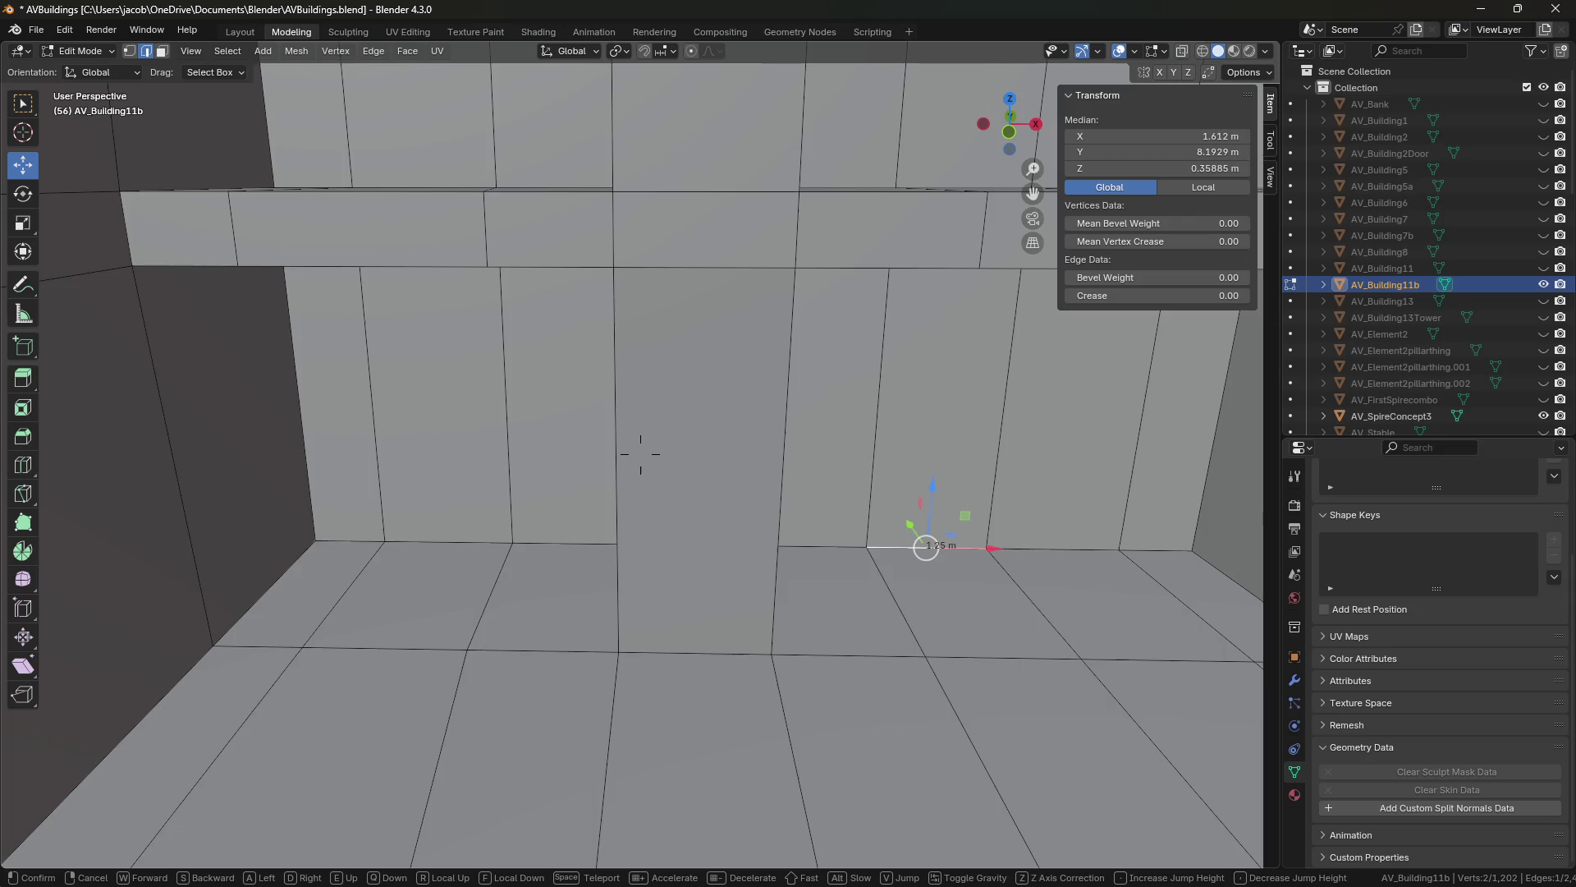
left_click(819, 641)
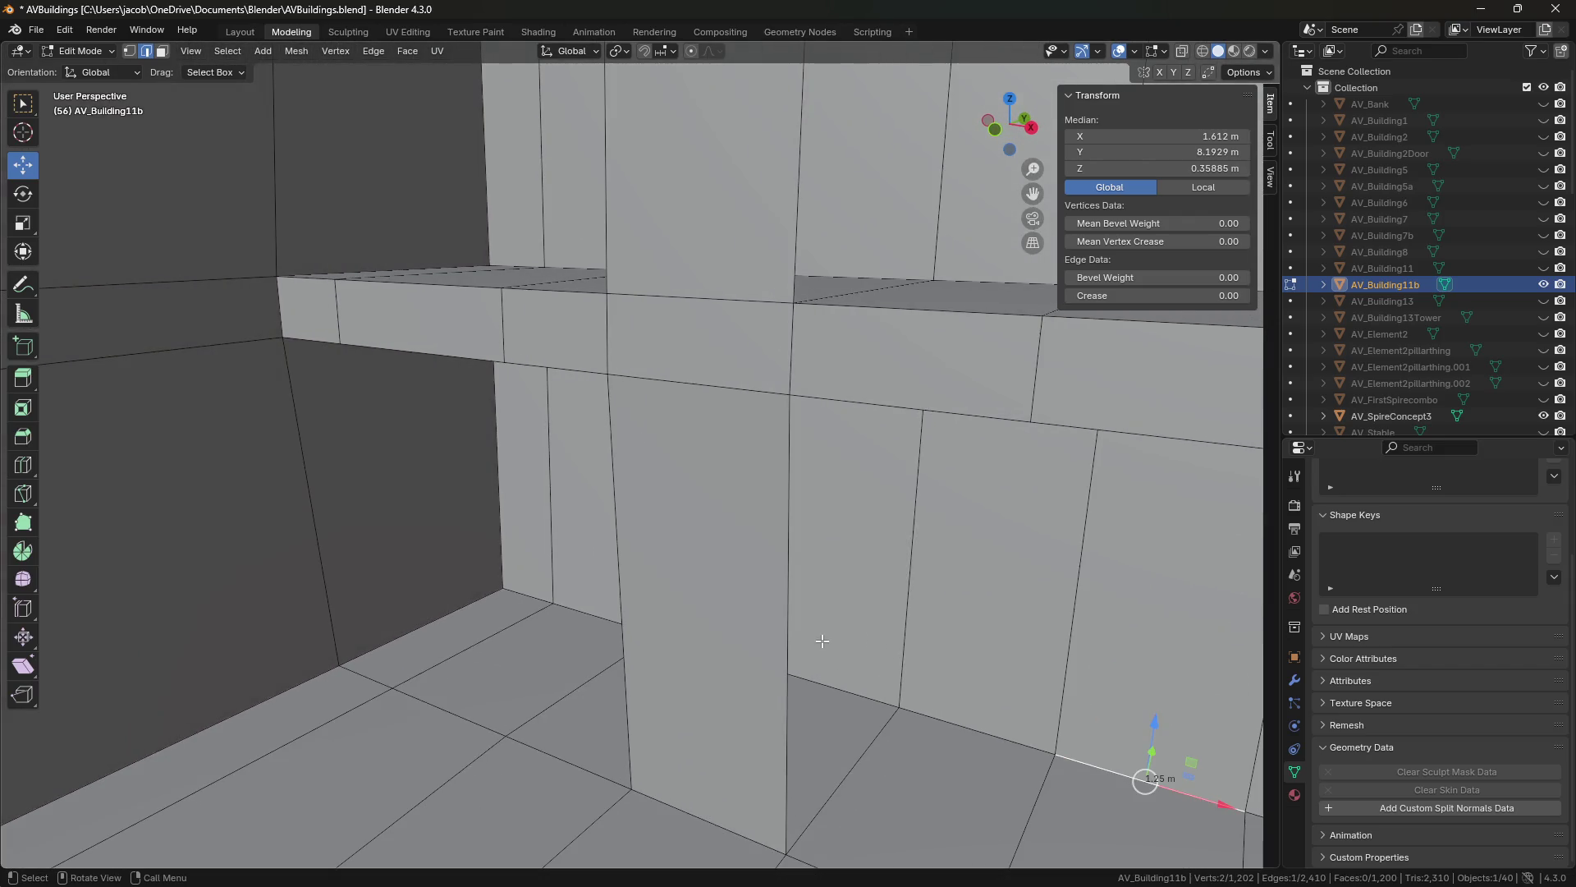
left_click(790, 395)
left_click_drag(790, 395, 753, 405)
key("ctrl+z")
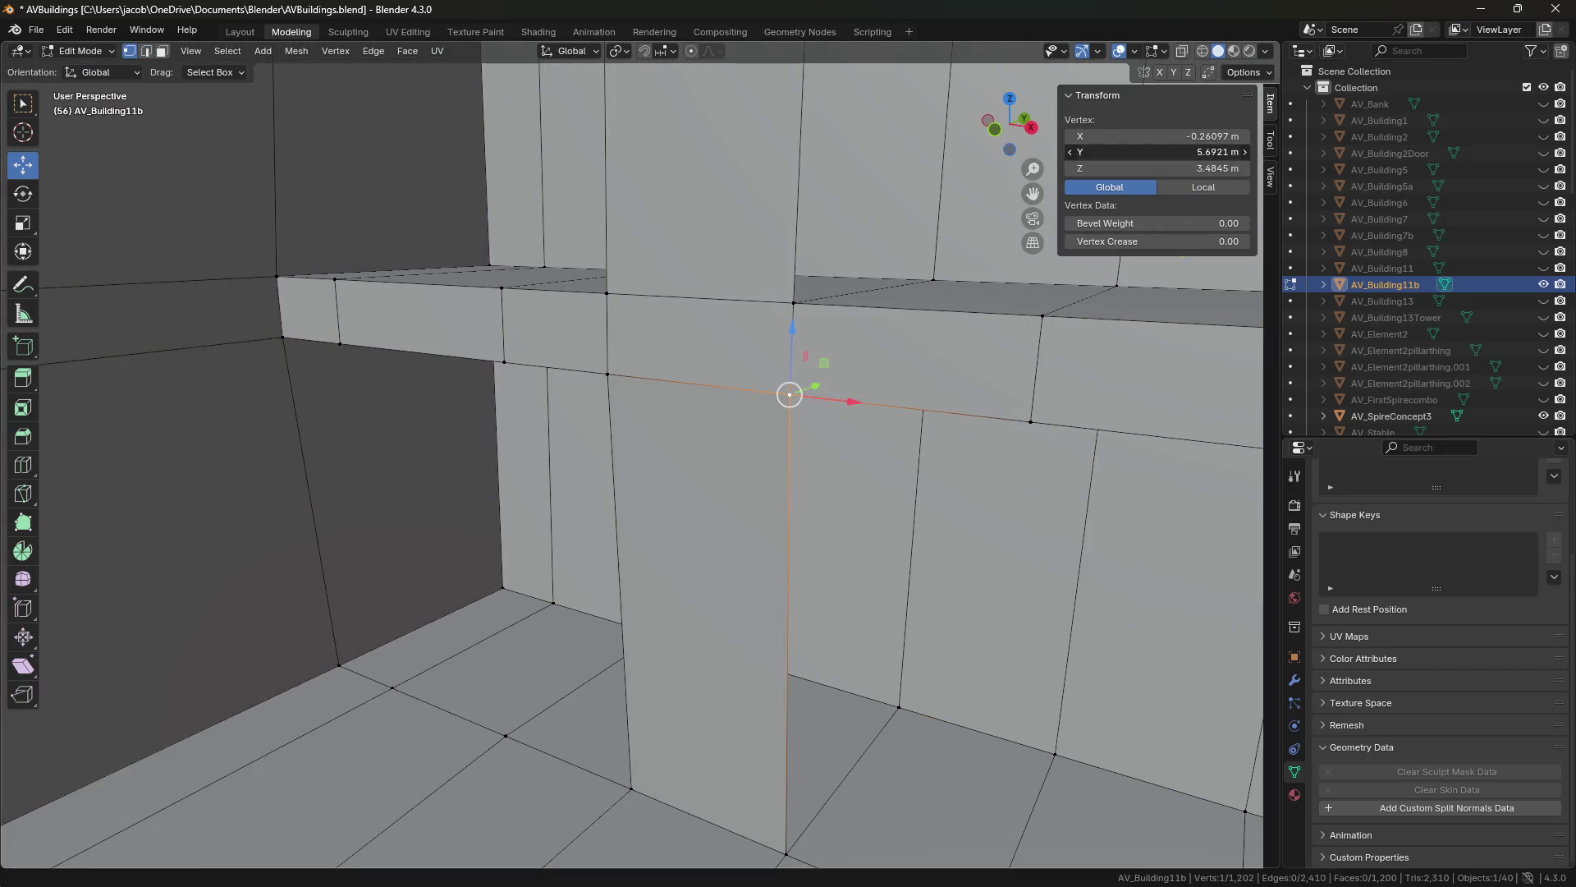
key("alt+a")
Set the floor edge loop's median Y to 5.6921 and save the file.
key("2")
left_click(385, 683)
key("shift+grave")
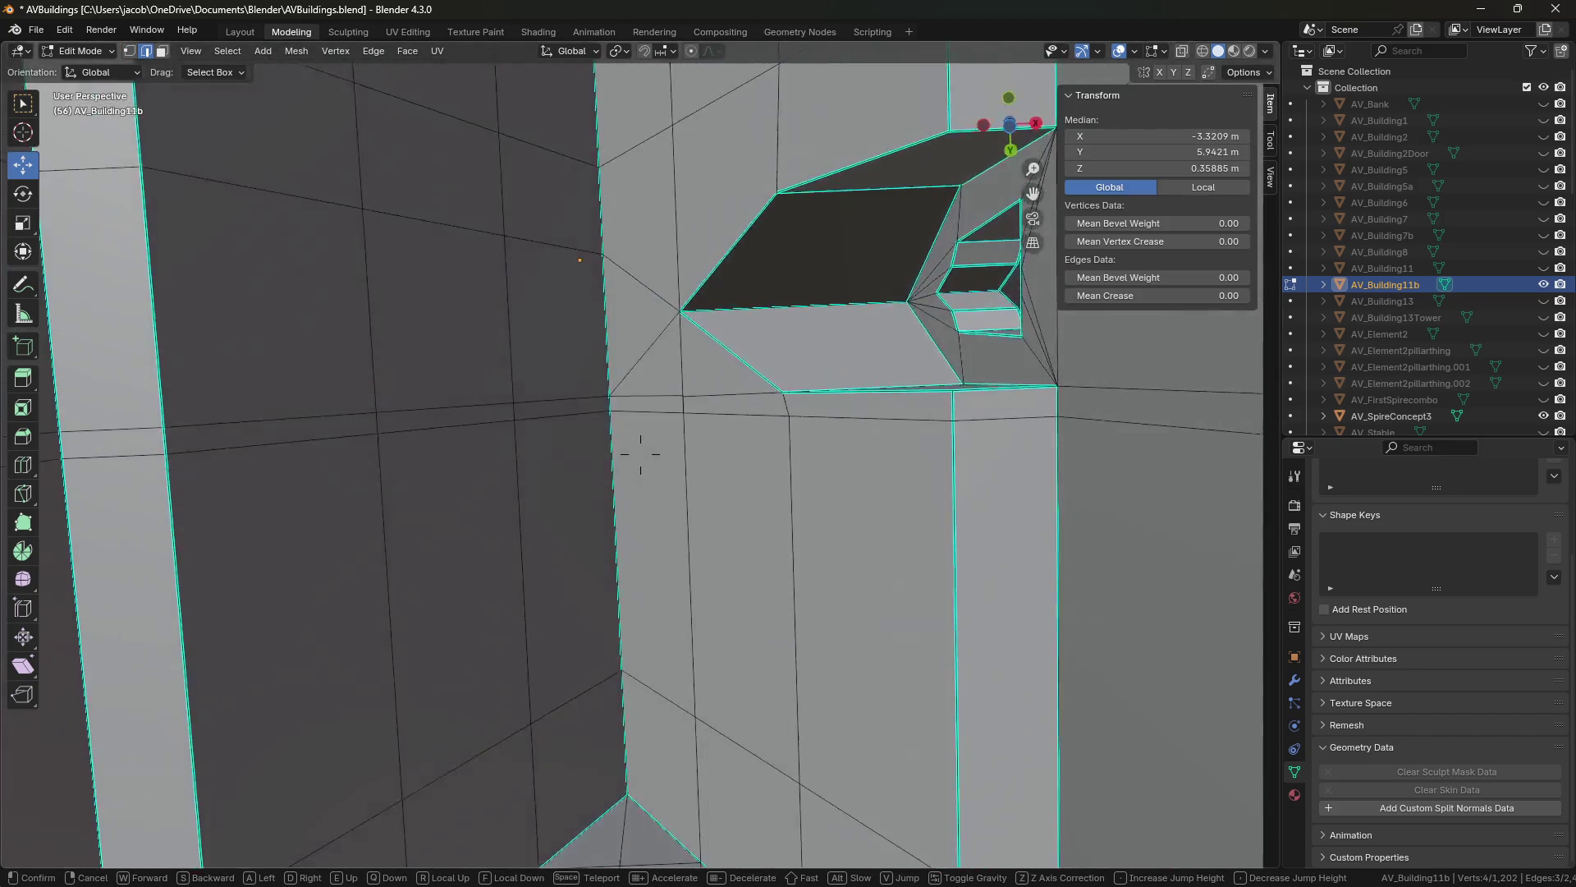
key("w")
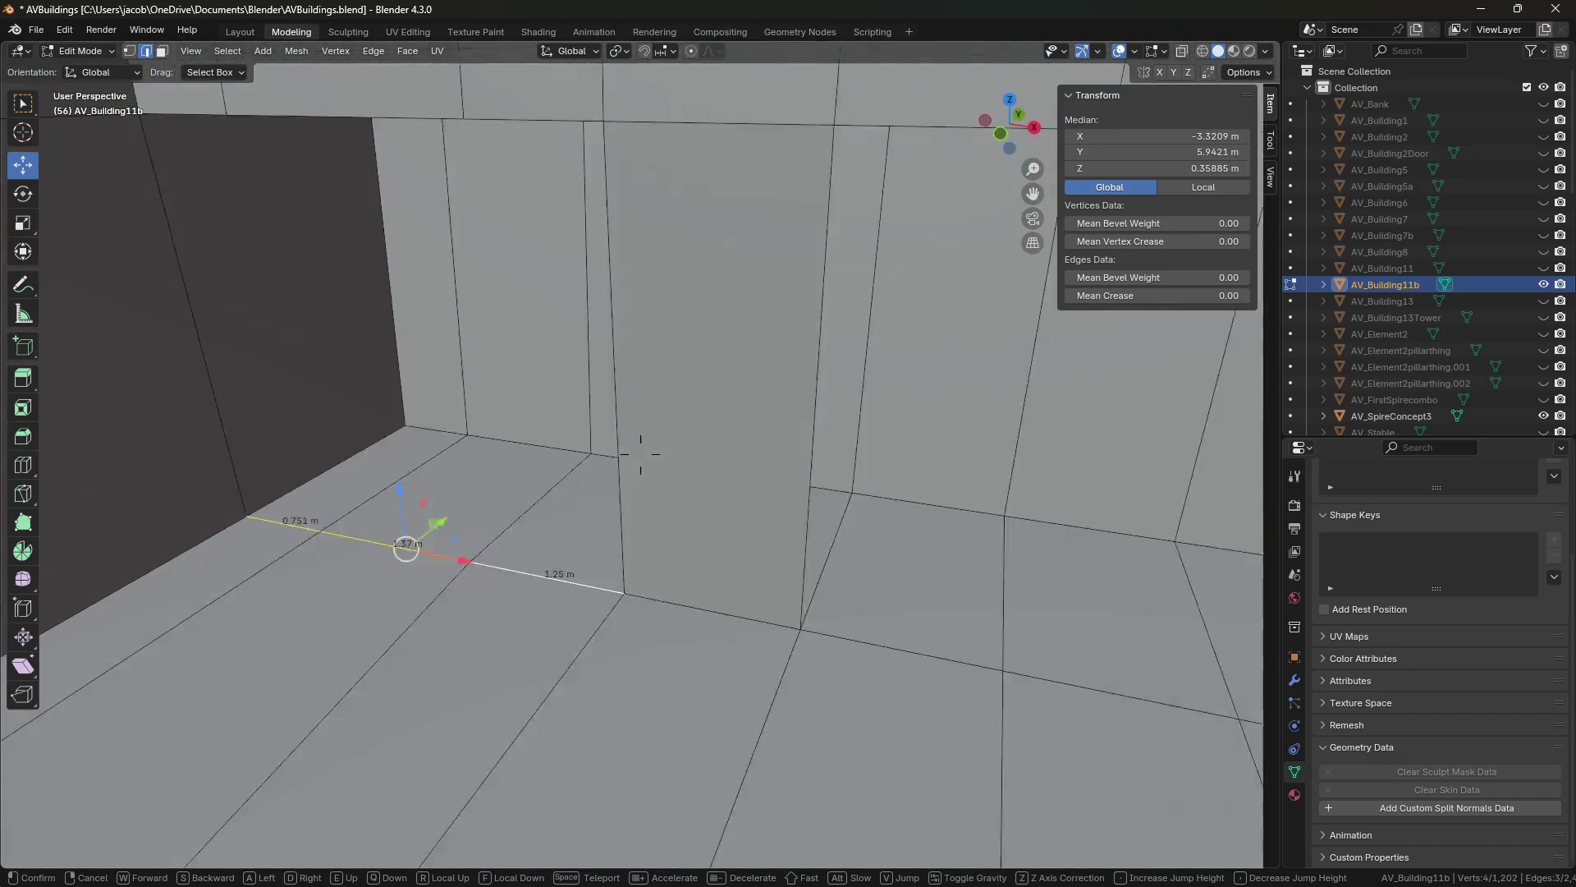
left_click(640, 454)
key("ctrl+shift+KP_Add")
key("ctrl+shift+KP_Add")
key("ctrl+shift+KP_Add")
key("ctrl+shift+KP_Add")
key("ctrl+shift+KP_Add")
left_click(1158, 152)
type("5.6921")
key("Return")
key("ctrl+s")
Inspect the column's upper and lower vertical edges crossing the ledge.
key("shift+grave")
left_click(637, 450)
left_click(617, 458)
left_click(596, 276)
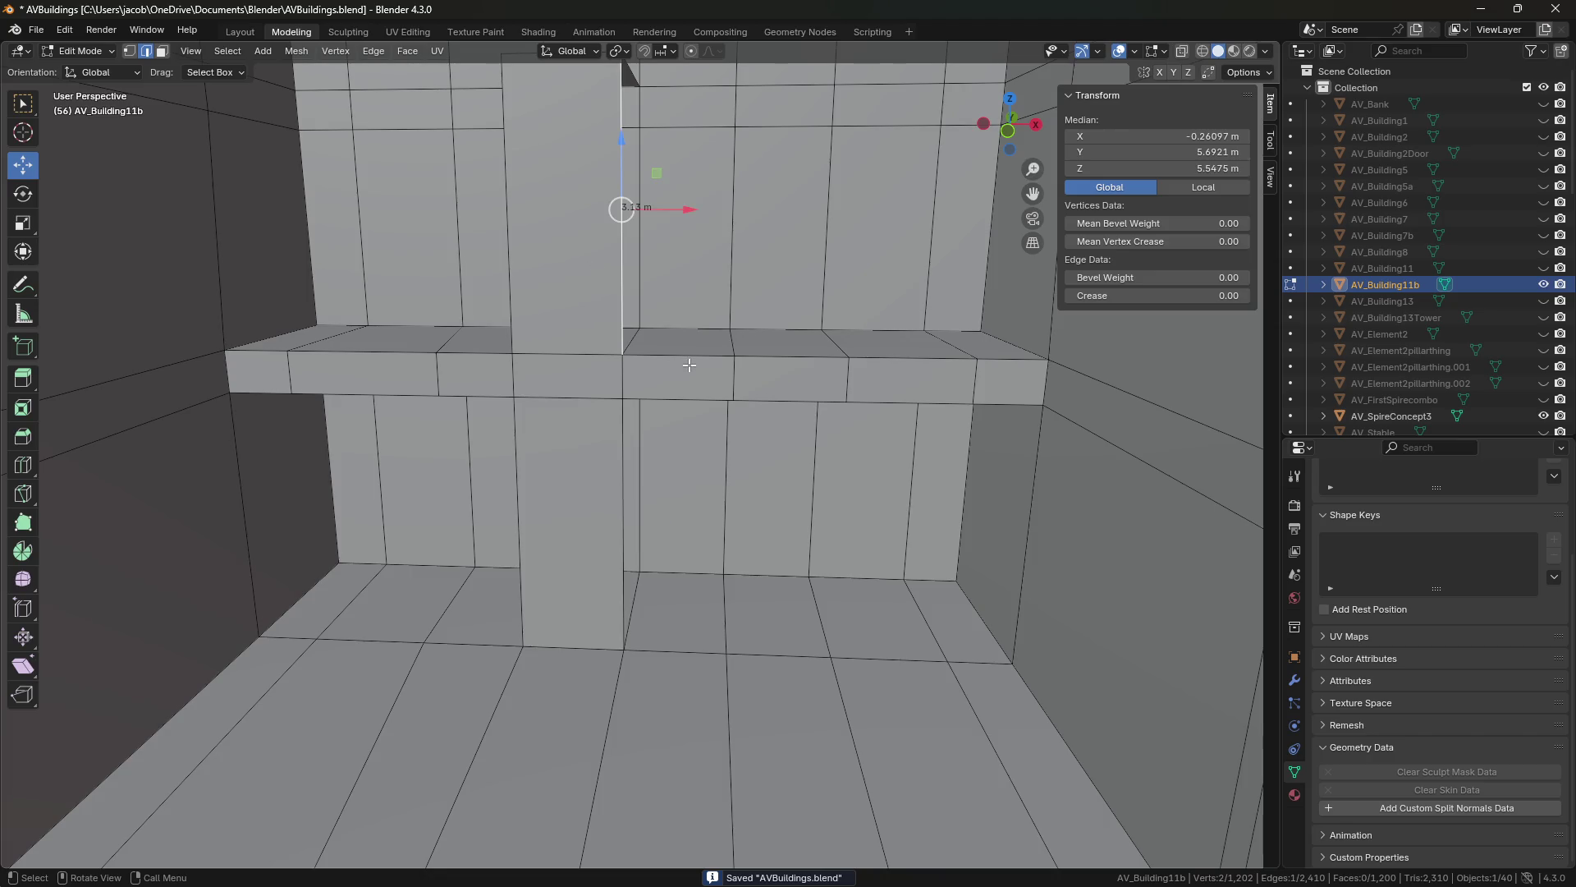
Select the column's upper and lower faces for deletion.
key("shift+grave")
key("e")
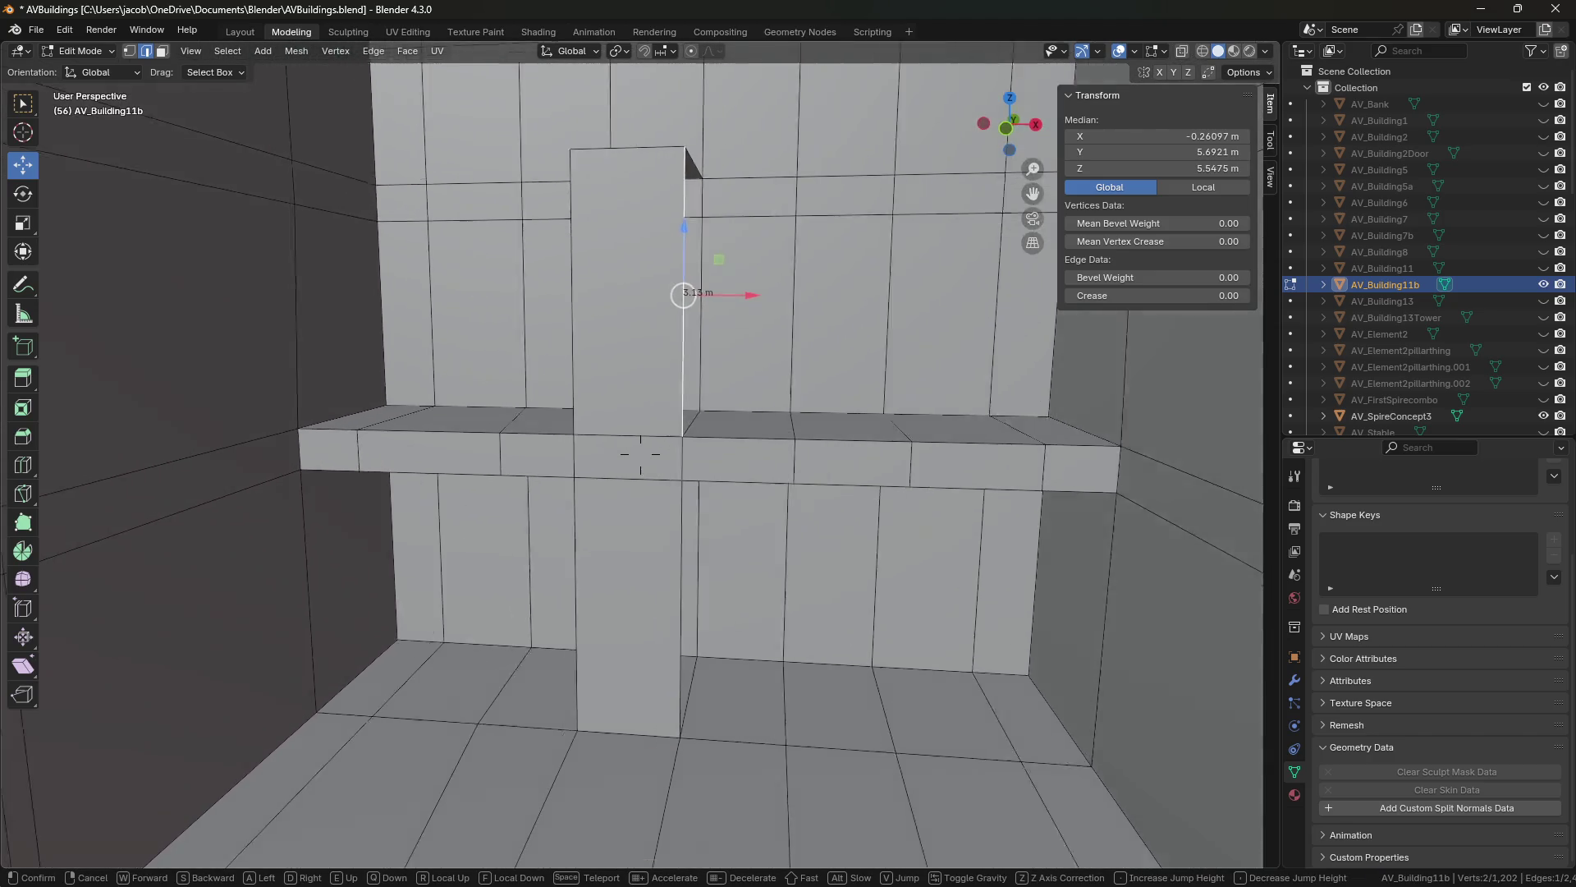
key("s")
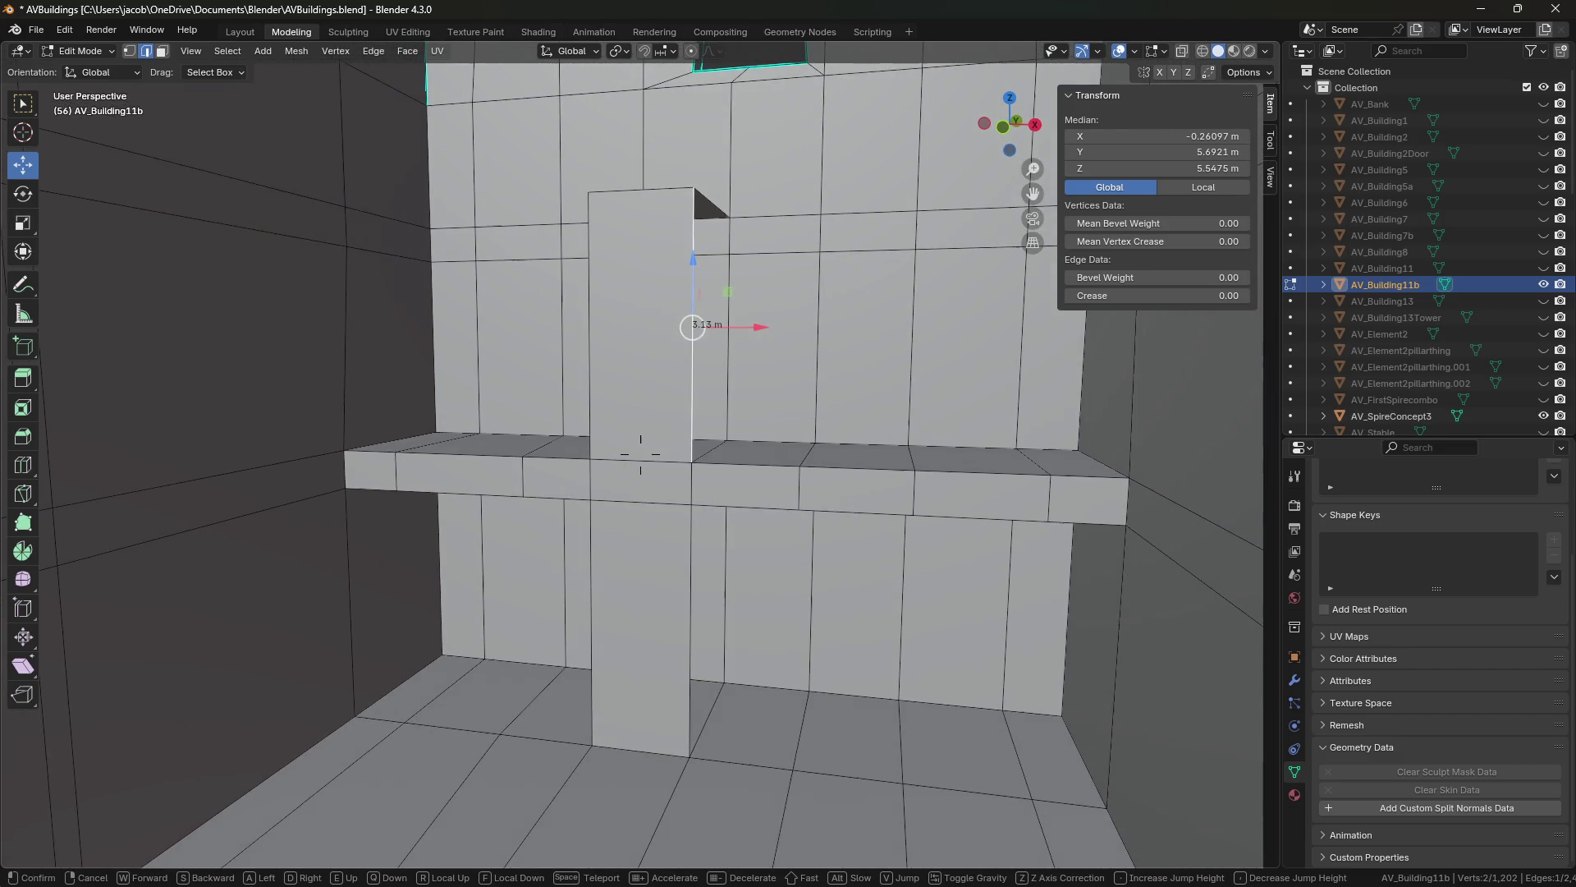
key("w")
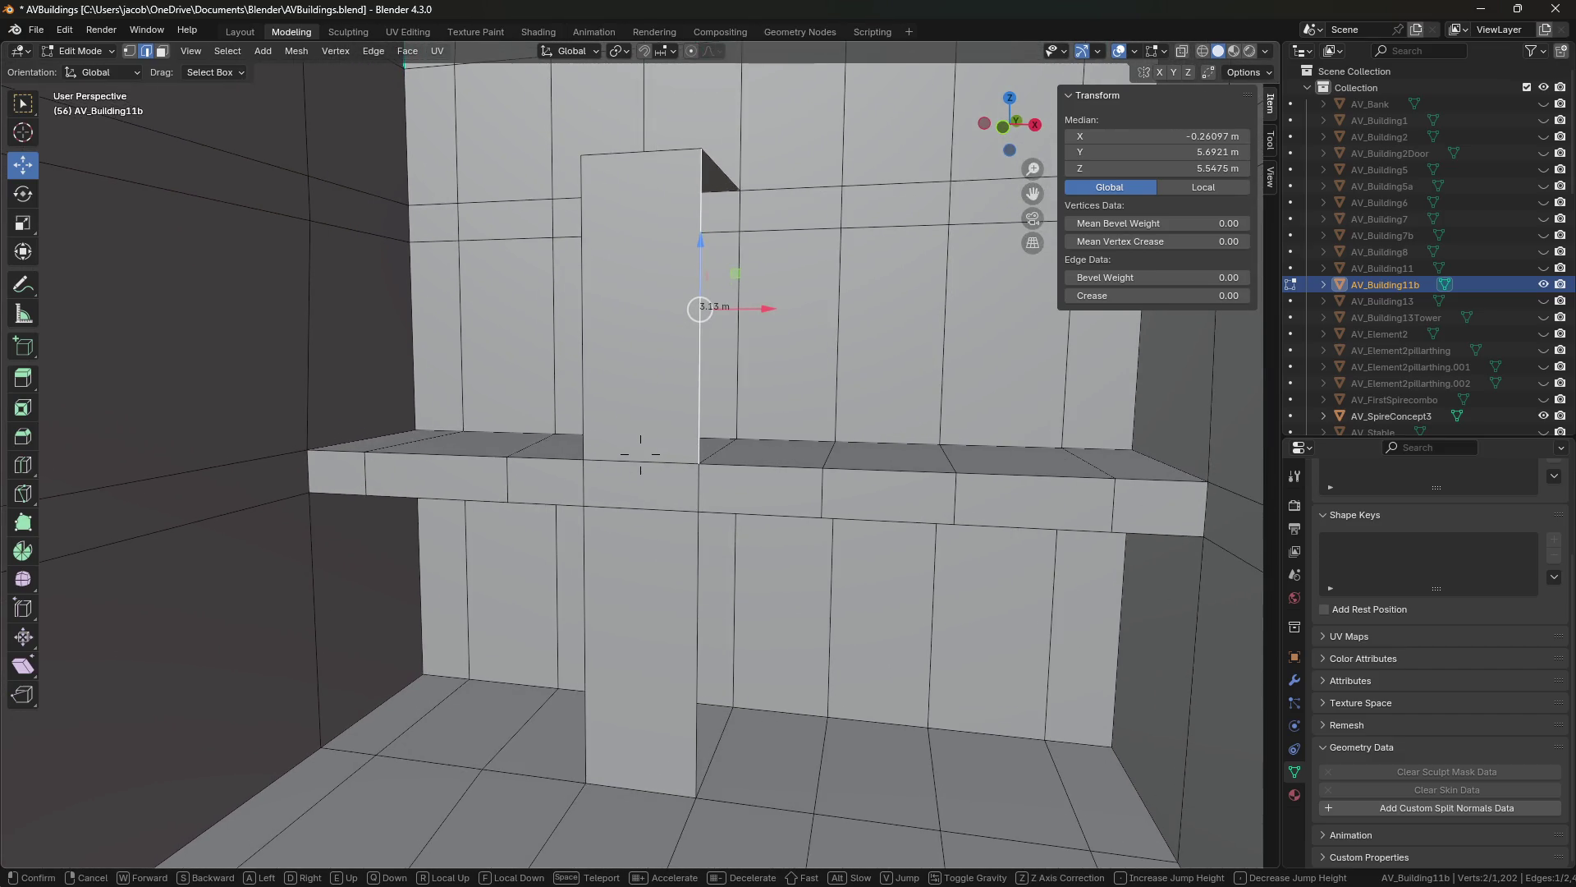
left_click(641, 454)
key("3")
left_click(661, 563)
left_click(659, 384, "shift")
key("x")
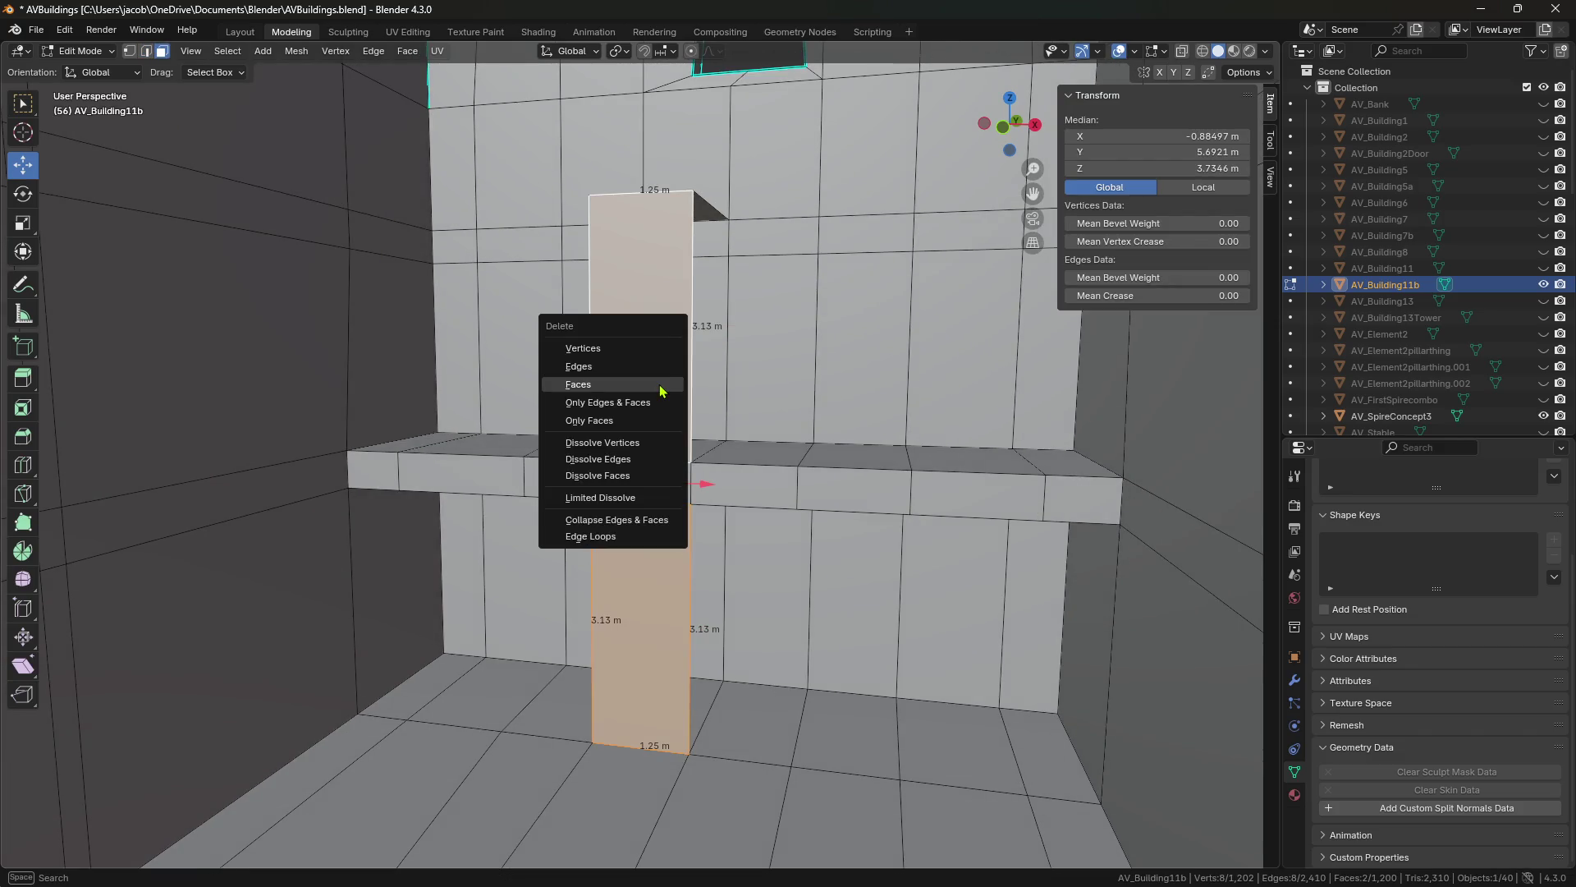
Delete the selected column faces and the small stray face near the ceiling.
left_click(662, 384)
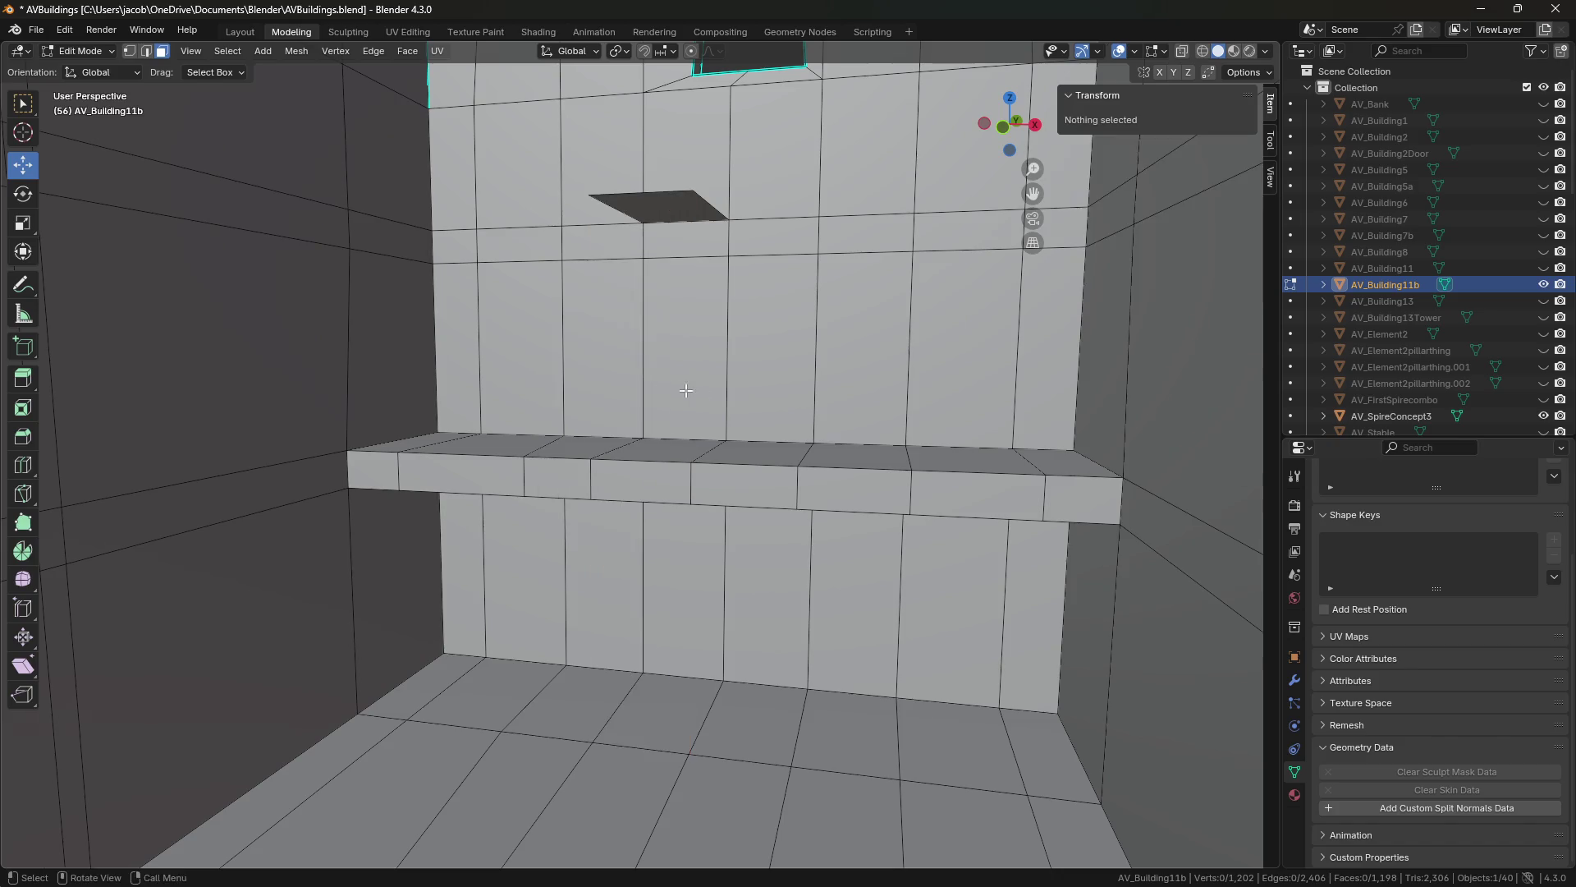
middle_click_drag(661, 384, 776, 246)
left_click(776, 247)
key("x")
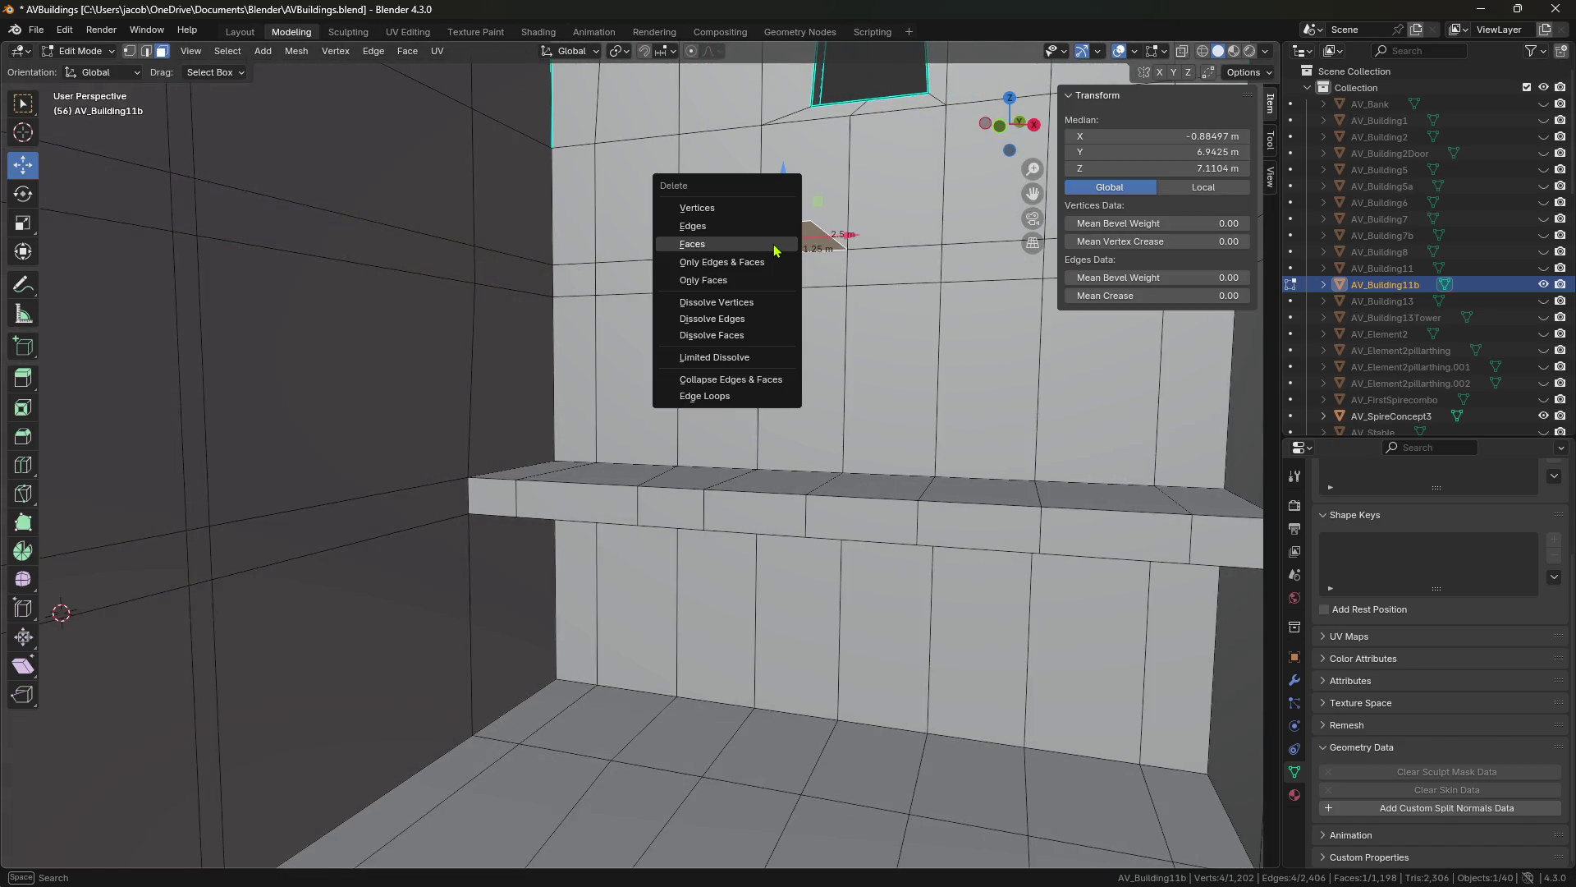
left_click(776, 246)
Step the view back through the room and save AVBuildings.blend.
key("shift+grave")
mouse_move(640, 453)
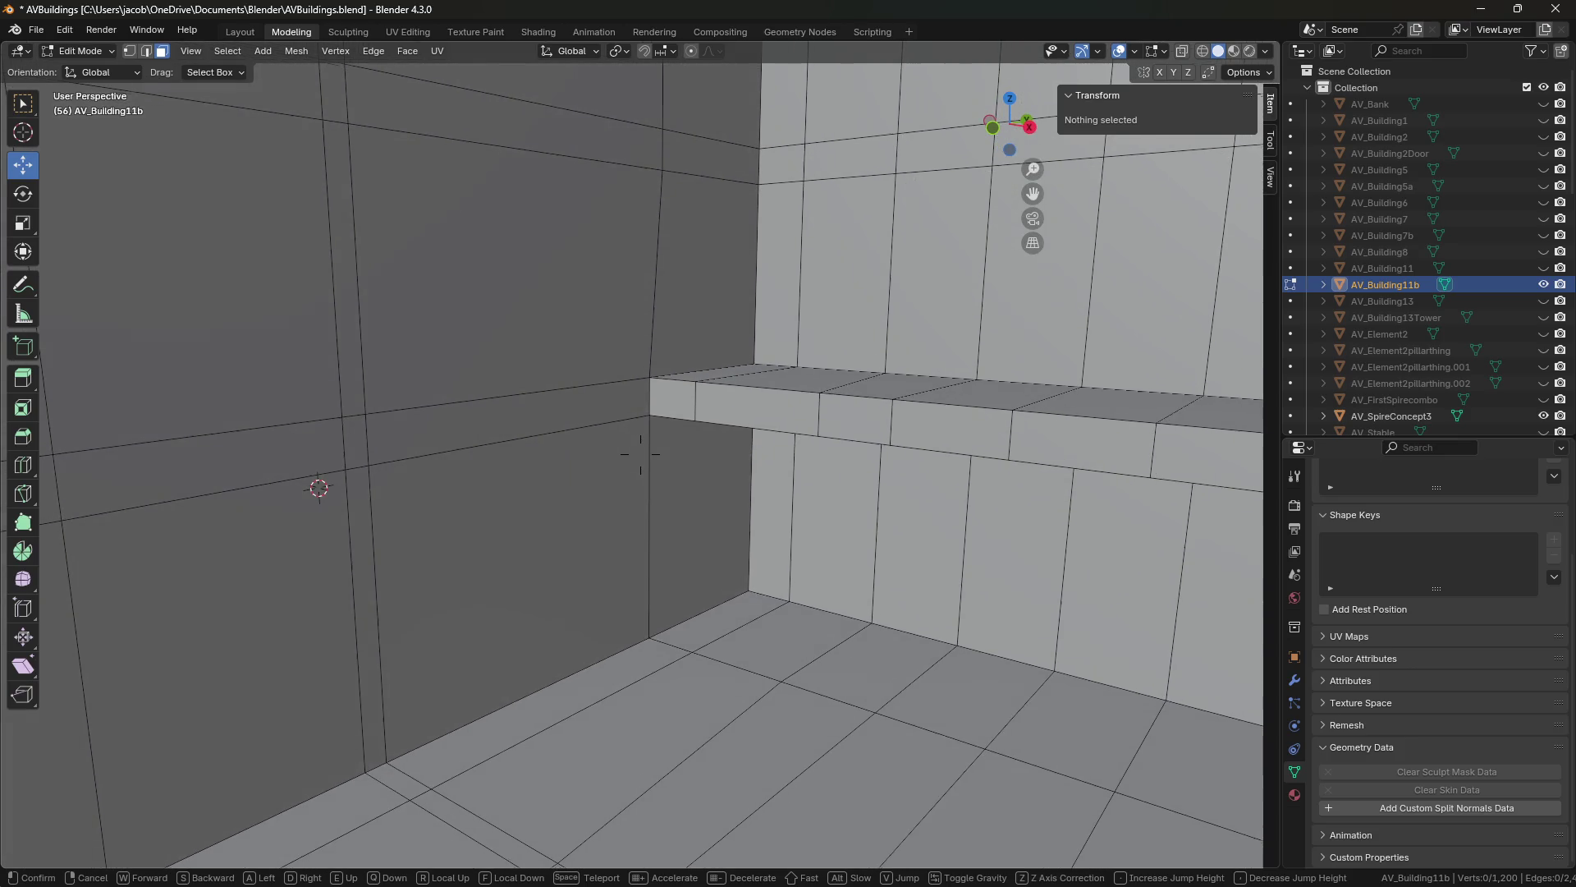
left_click(640, 454)
key("ctrl+s")
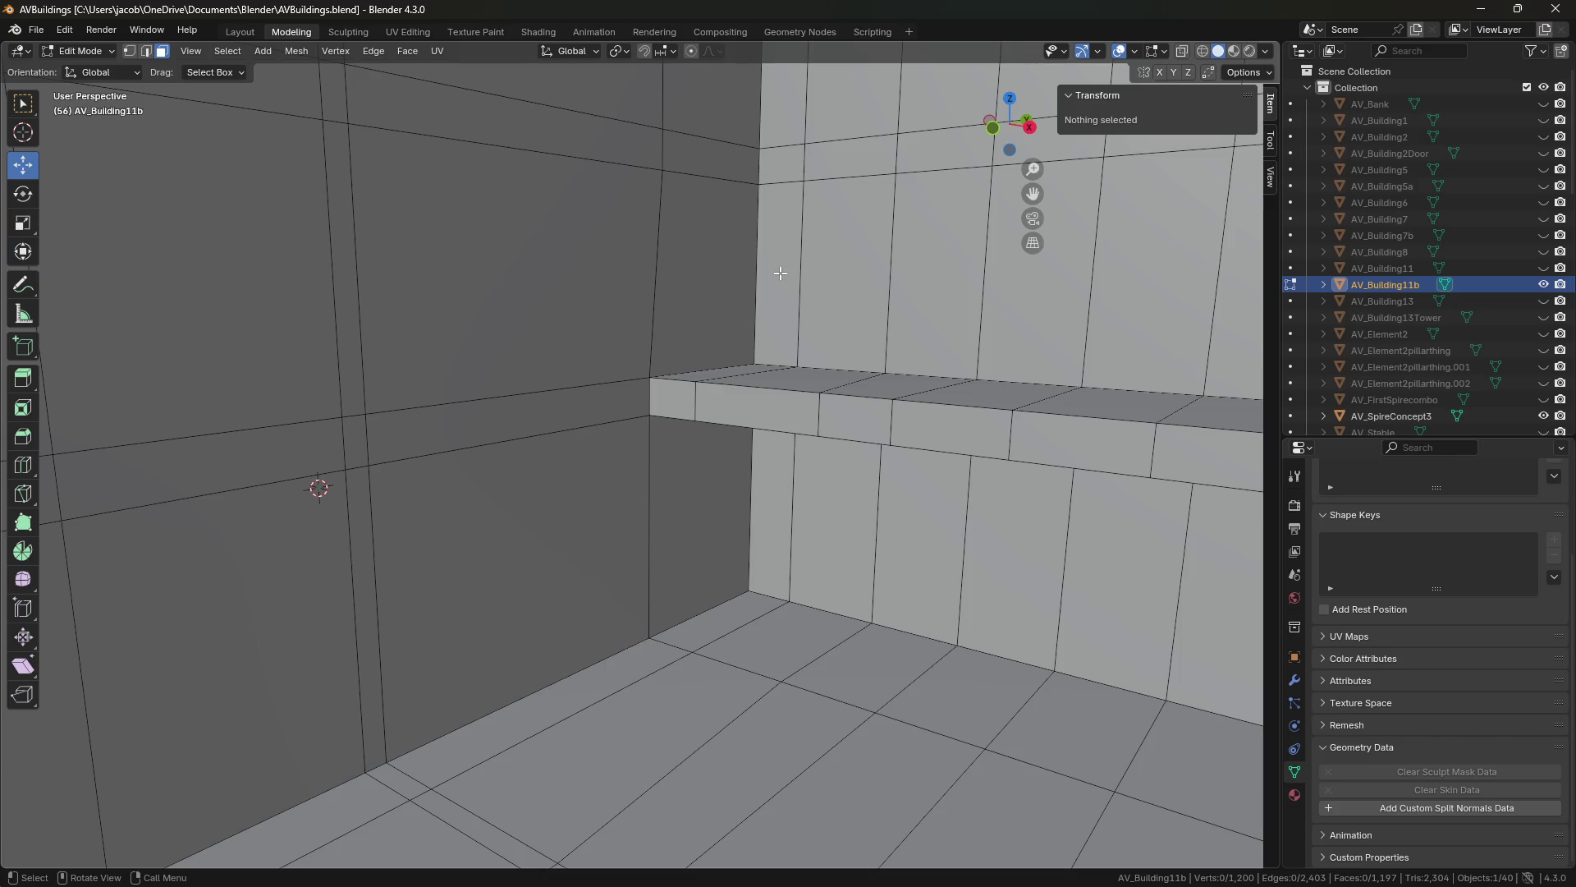
Save, return AV_Building11b to Object Mode, and switch the viewport to Material Preview.
left_click(757, 319)
key("ctrl+s")
key("Tab")
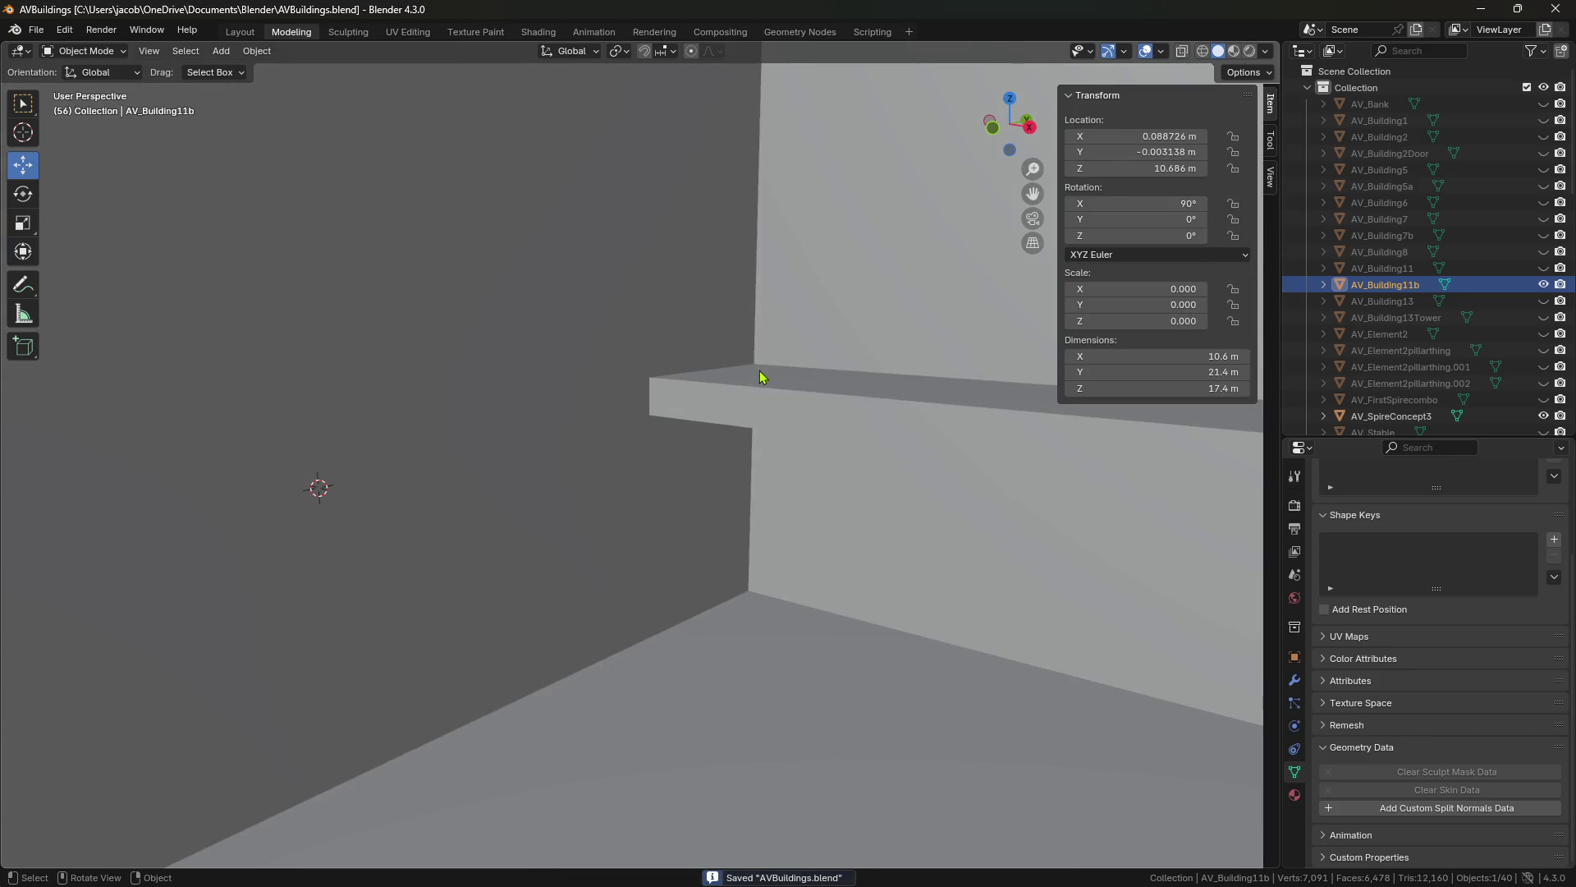
left_click(1234, 51)
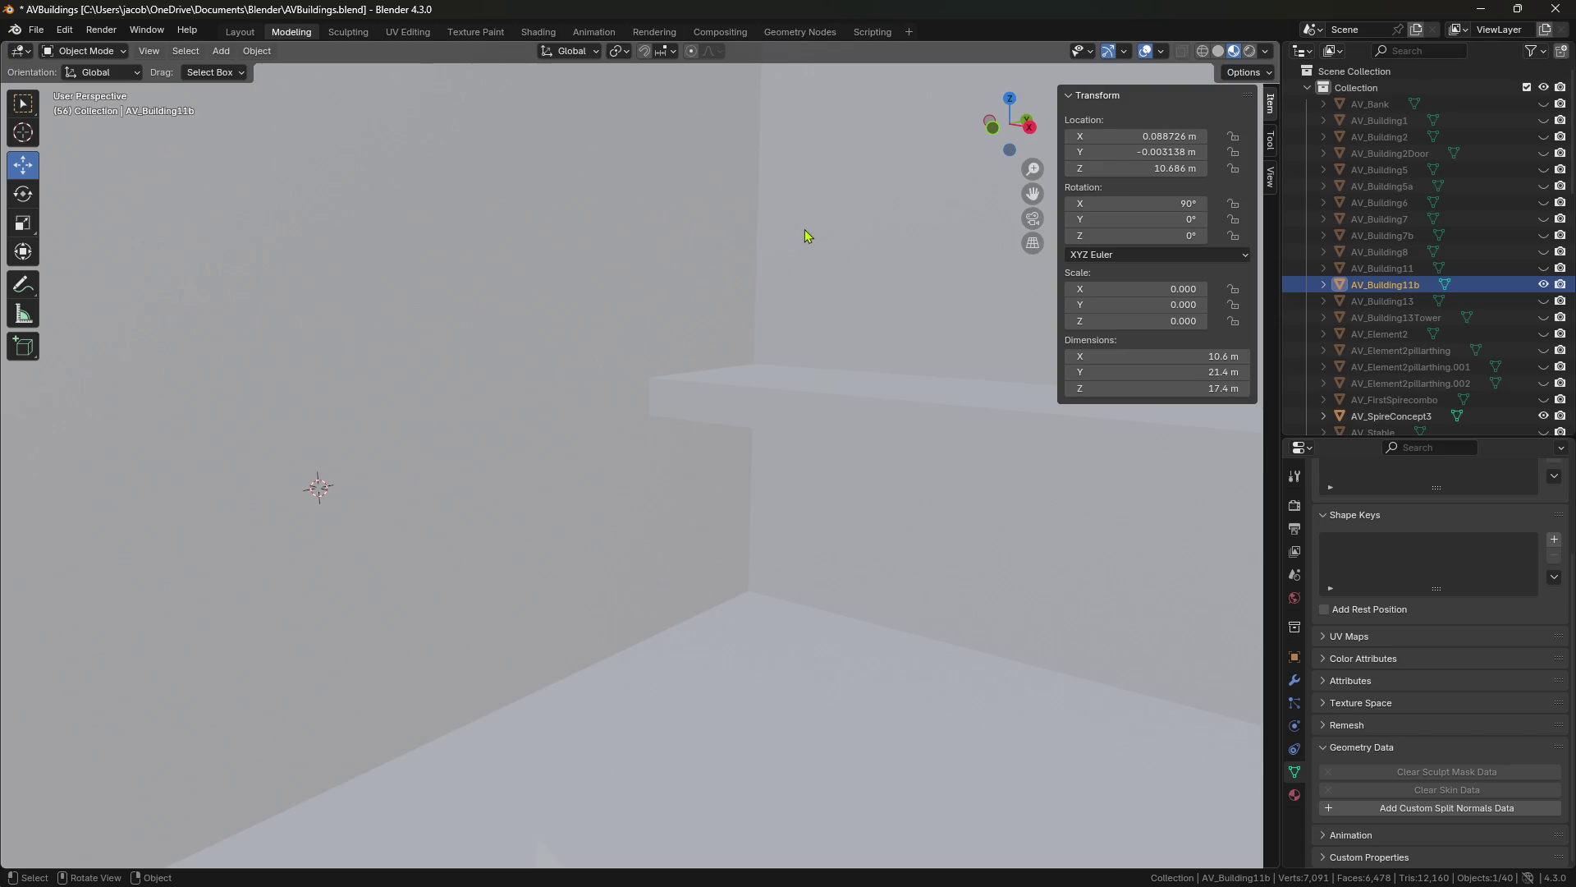
Assign the existing ProBuilderDefault material to AV_Building11b in the Material properties.
left_click(1294, 795)
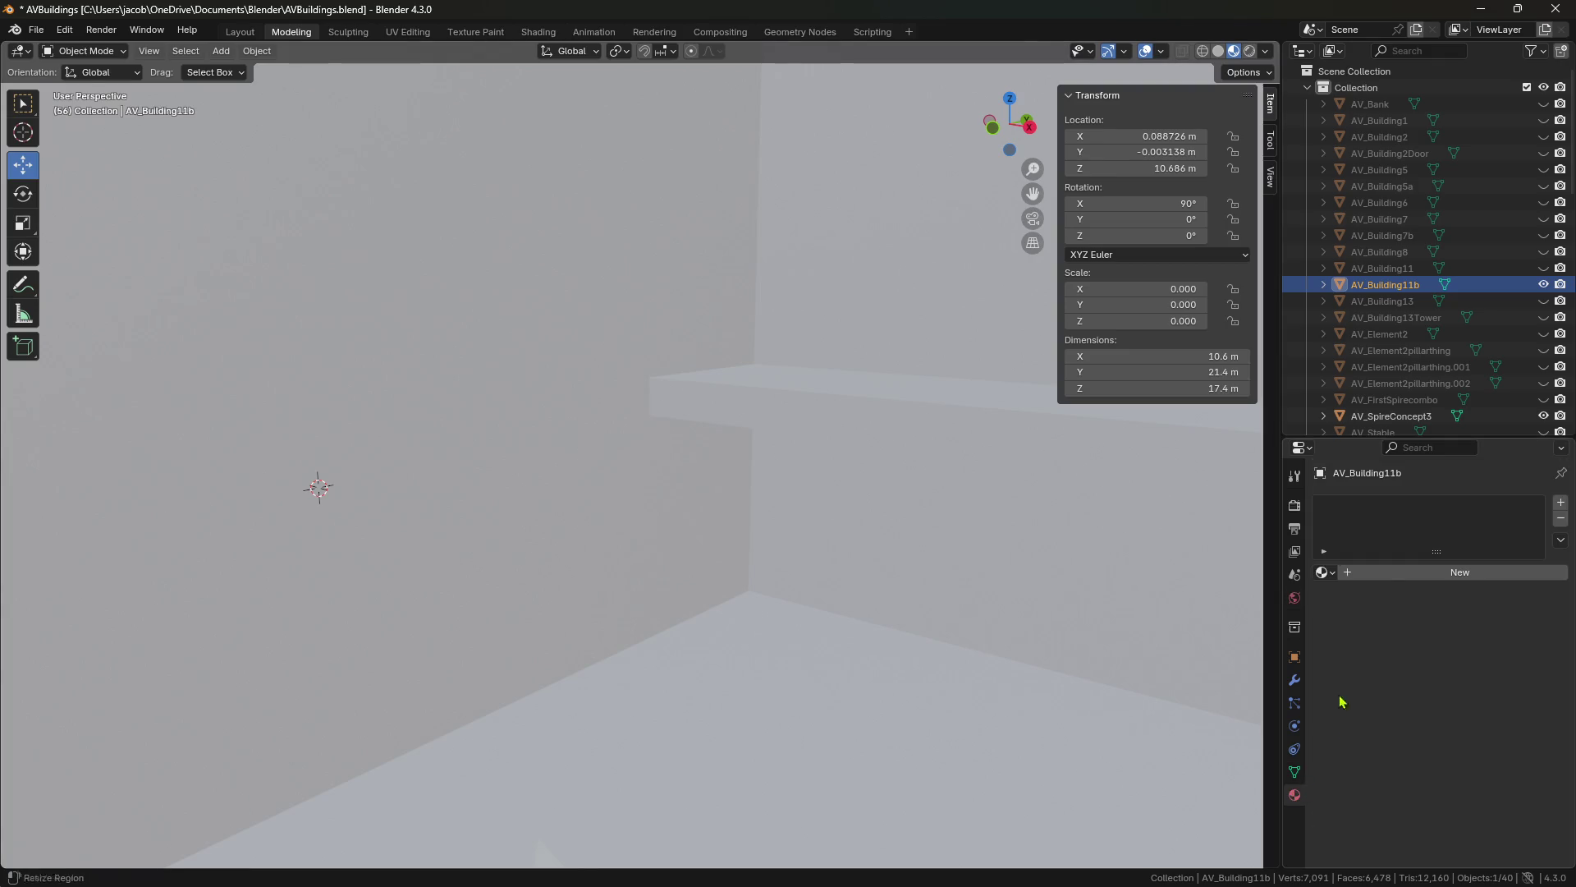
left_click(1323, 573)
left_click(1323, 572)
left_click(1323, 572)
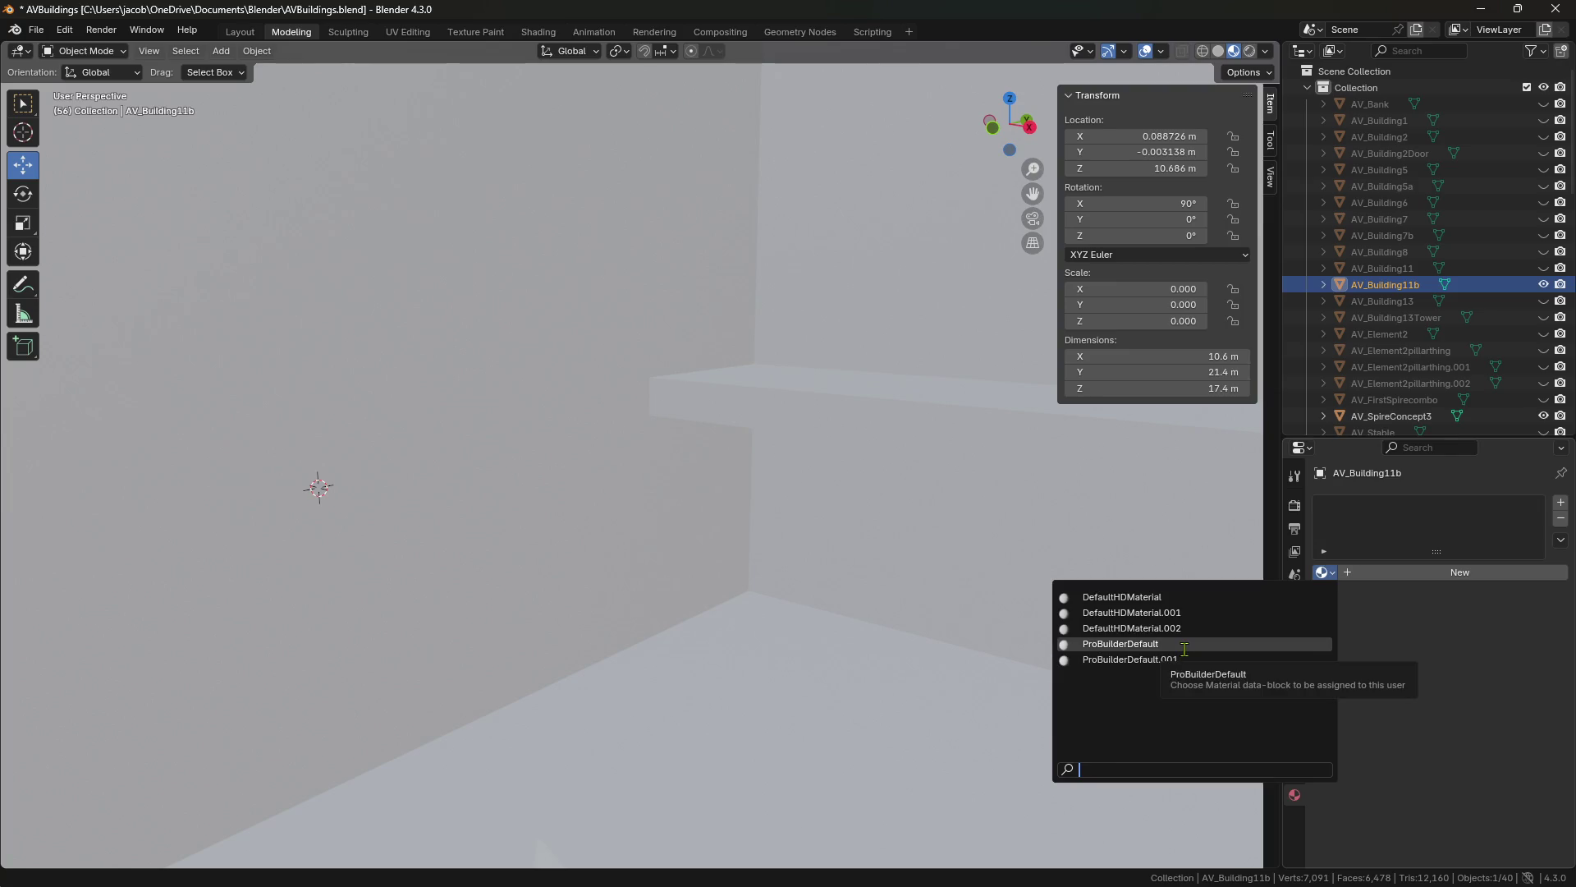
left_click(1185, 646)
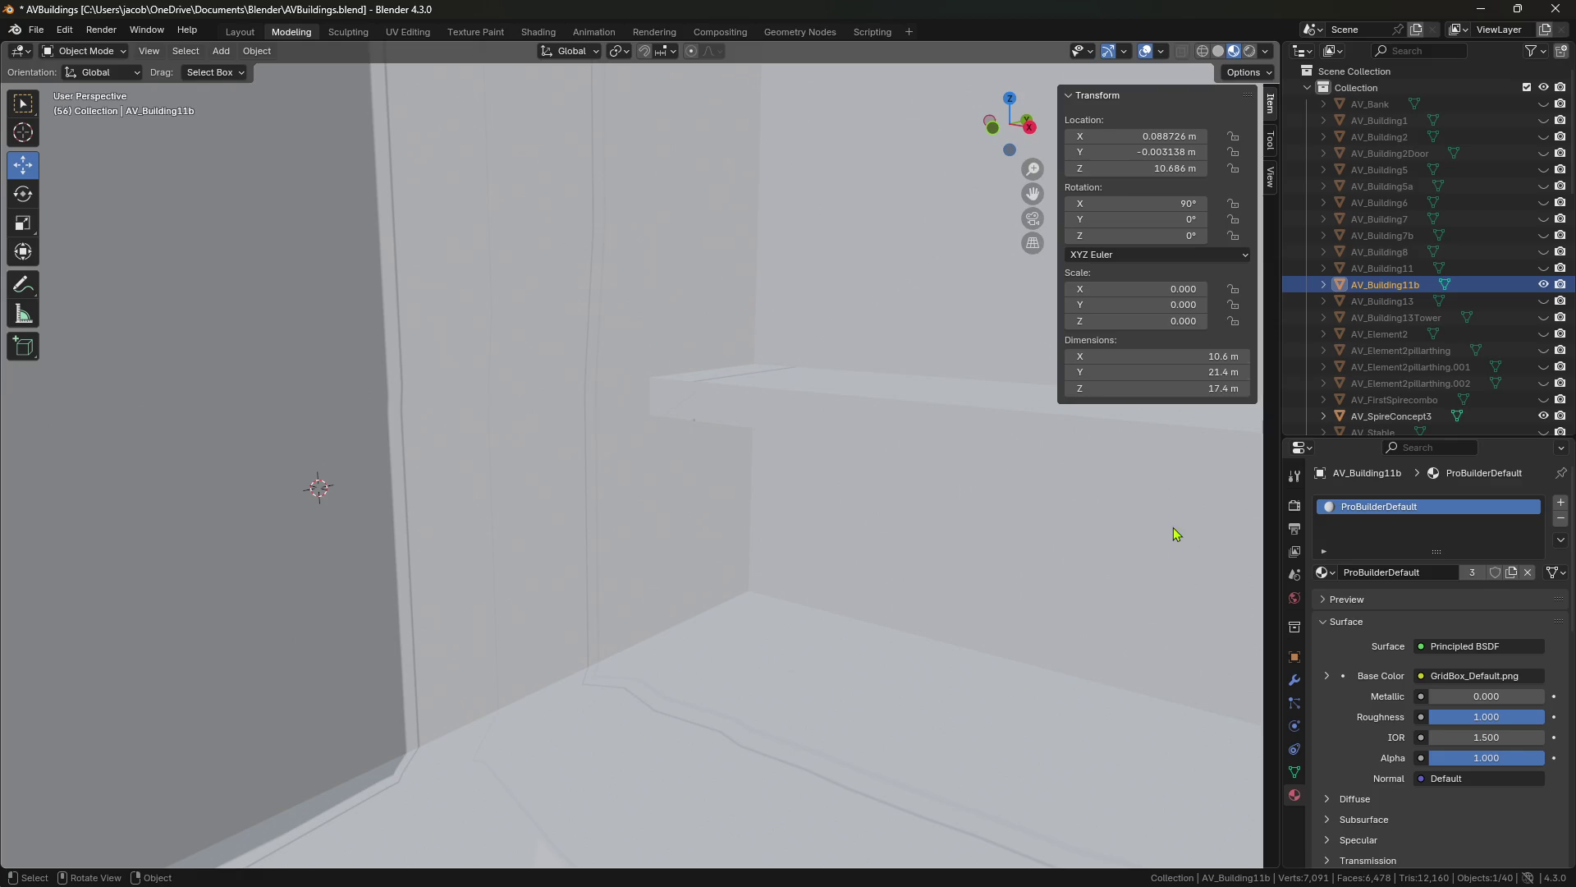
scroll(583, 440, "down", 1)
scroll(617, 433, "down", 1)
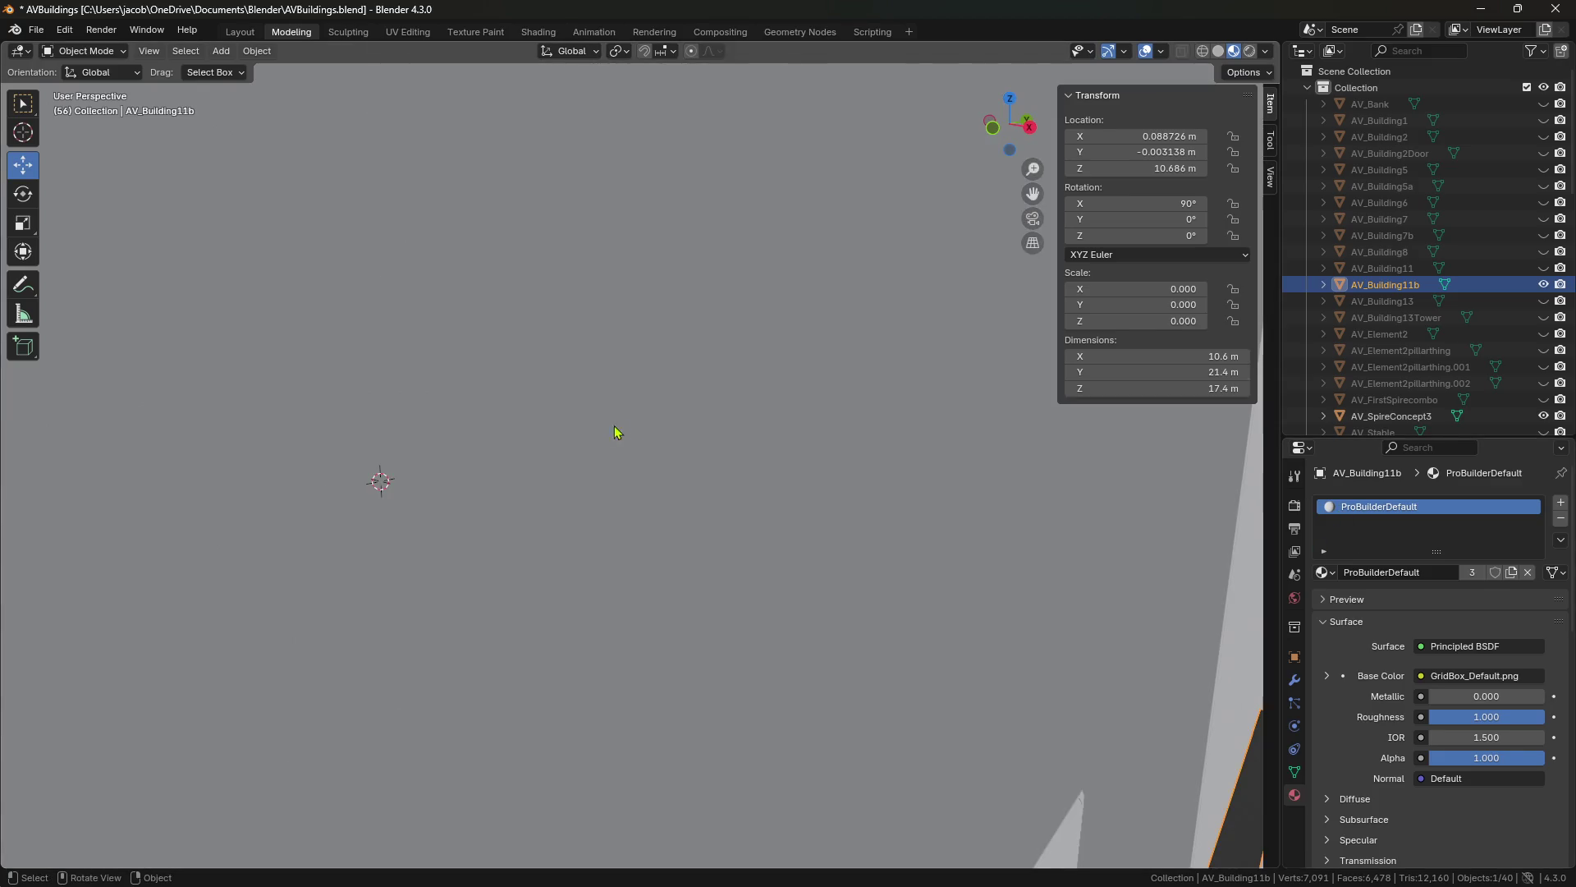
scroll(617, 433, "up", 2)
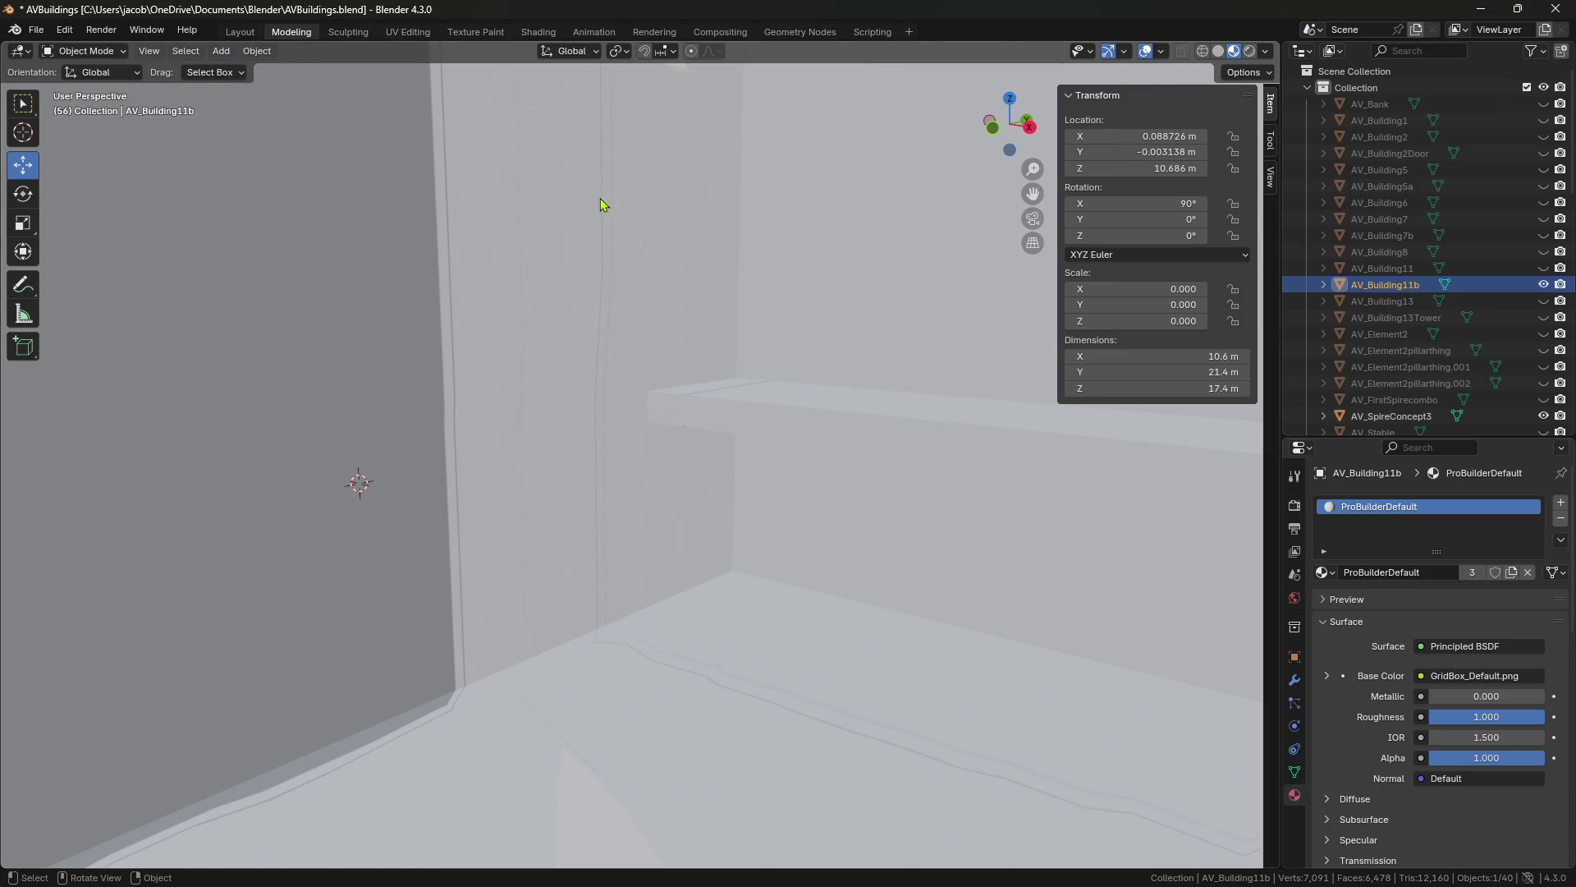
middle_click_drag(622, 199, 627, 199)
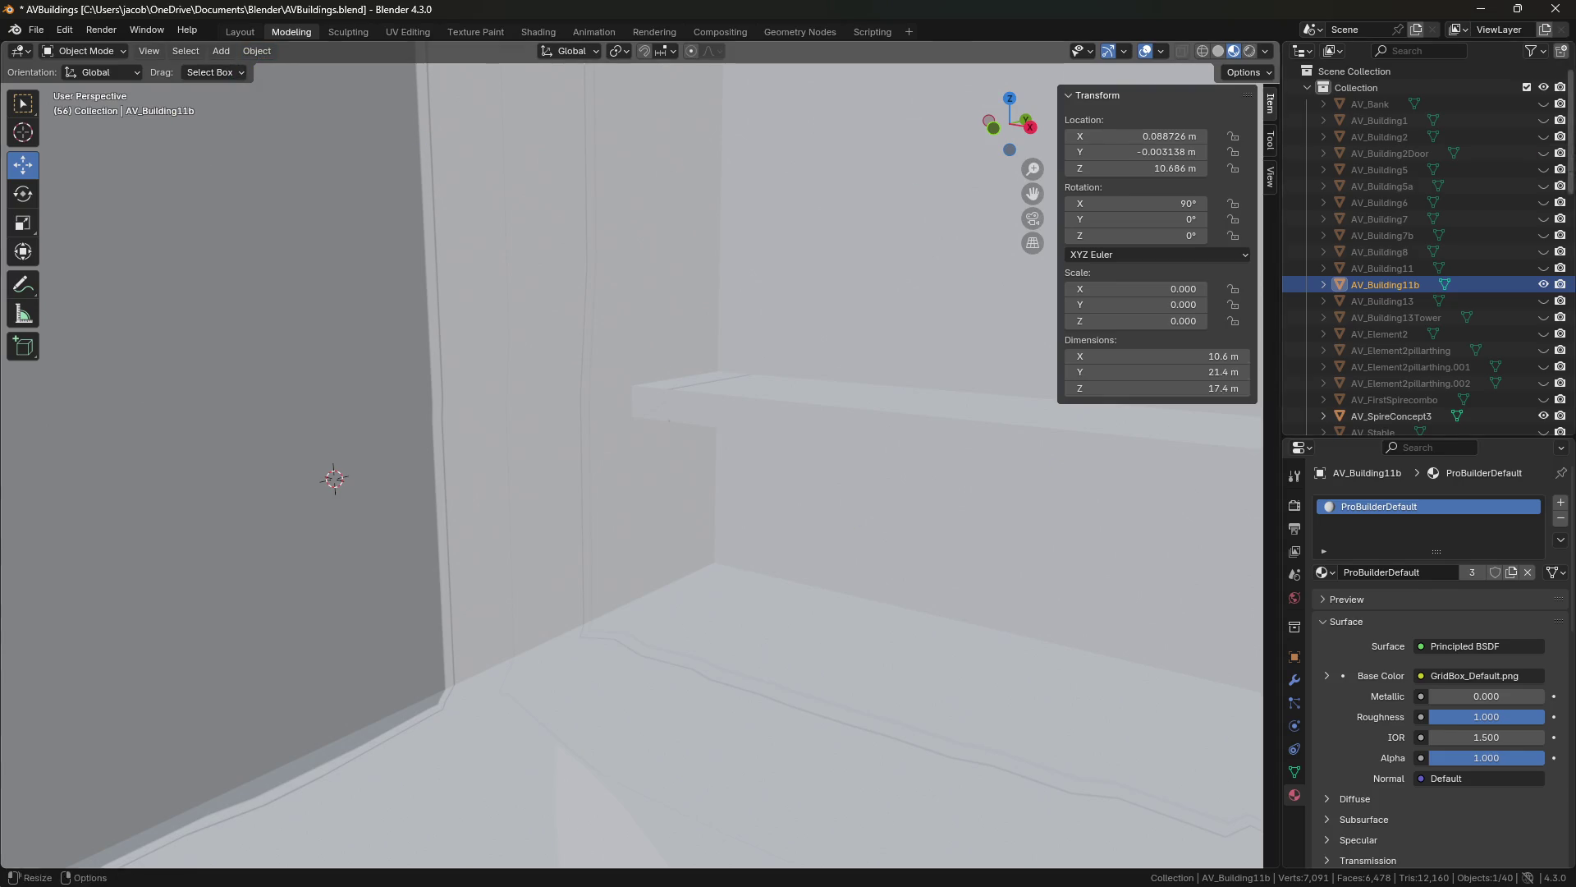
left_click(1244, 72)
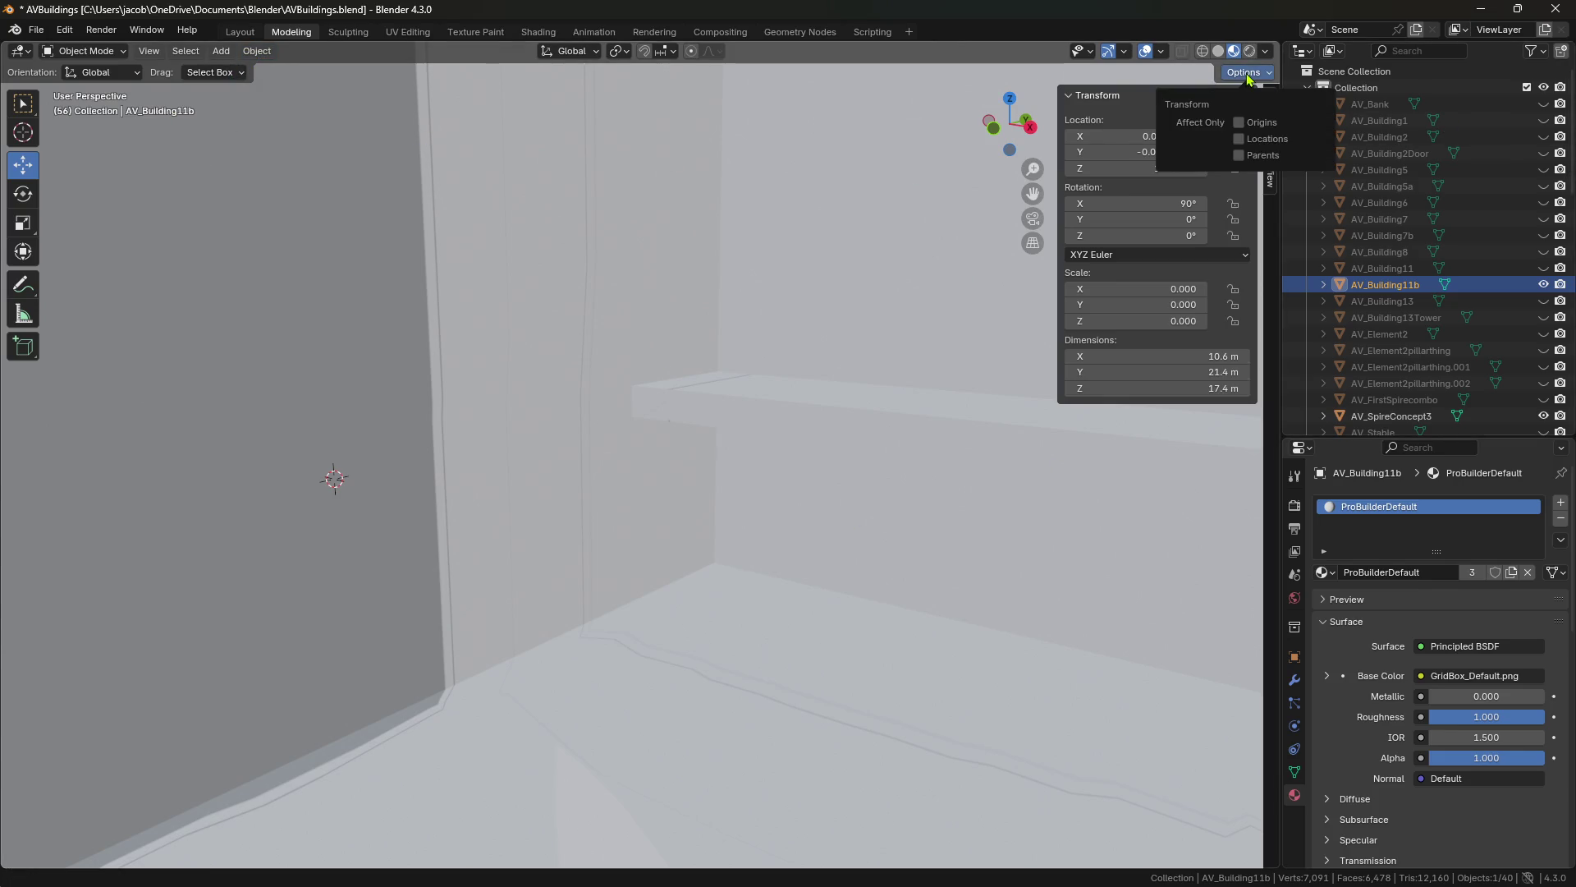
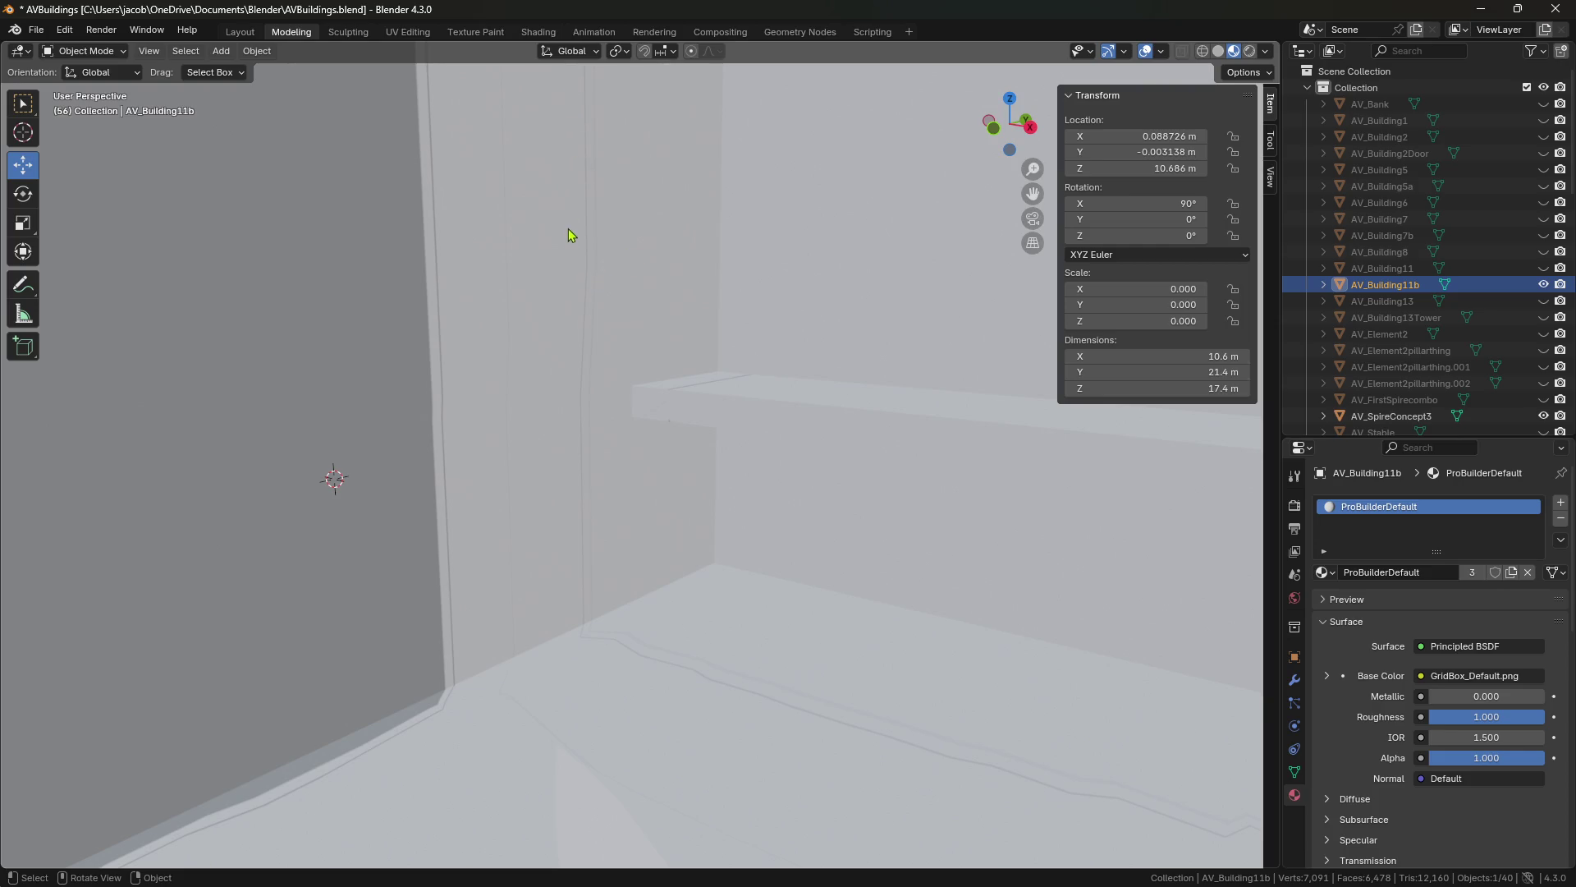
Select the large wall face above the ledge, save AVBuildings.blend, and re-enter Edit Mode.
key("Tab")
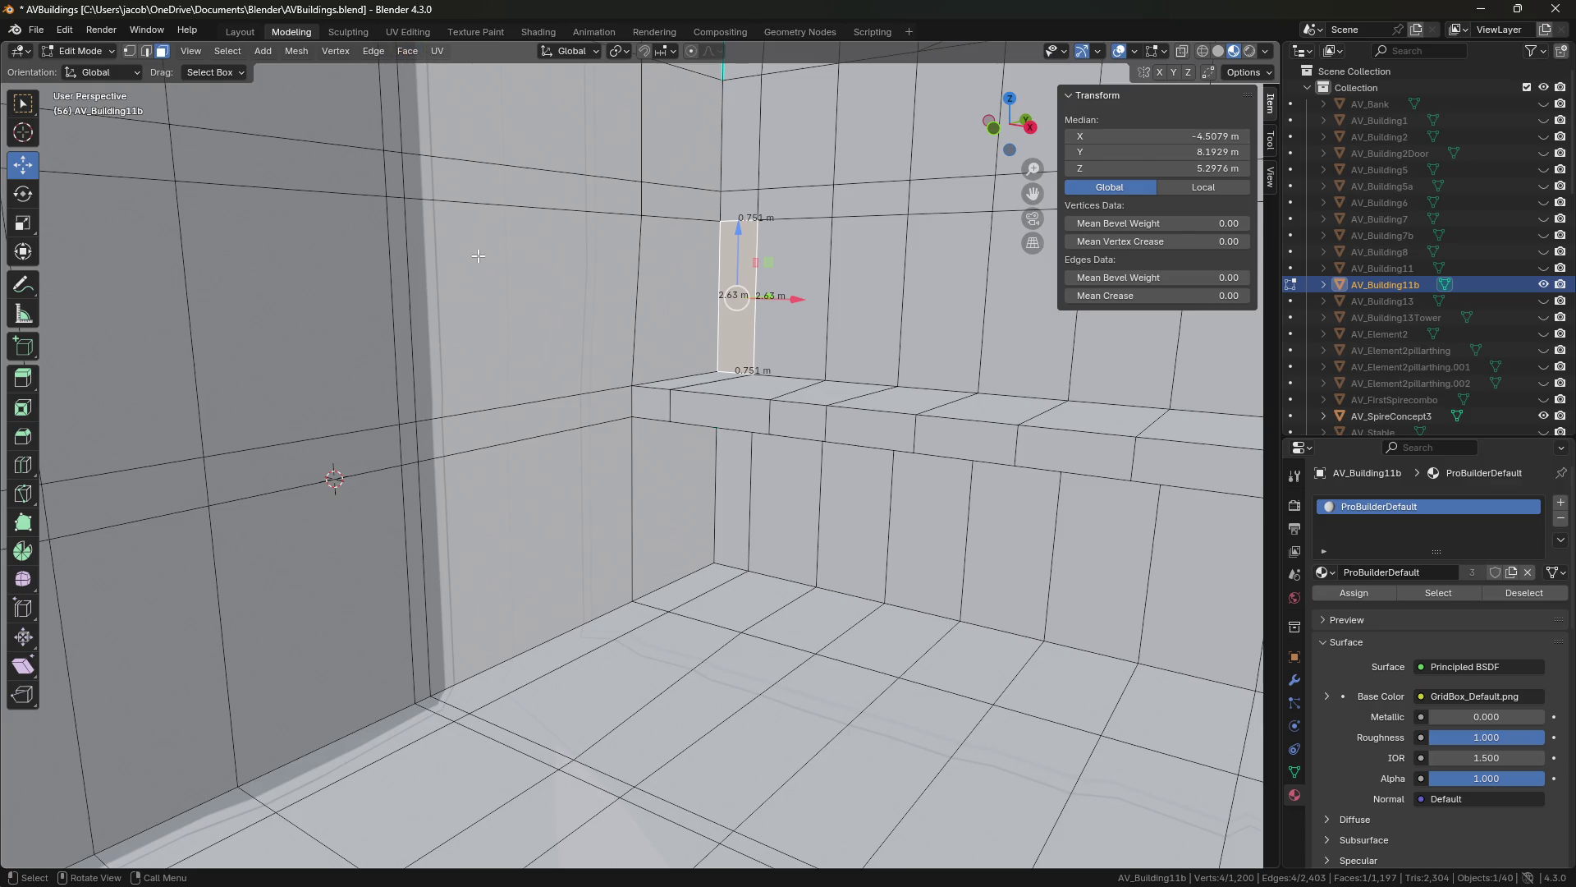
left_click(475, 240)
key("Tab")
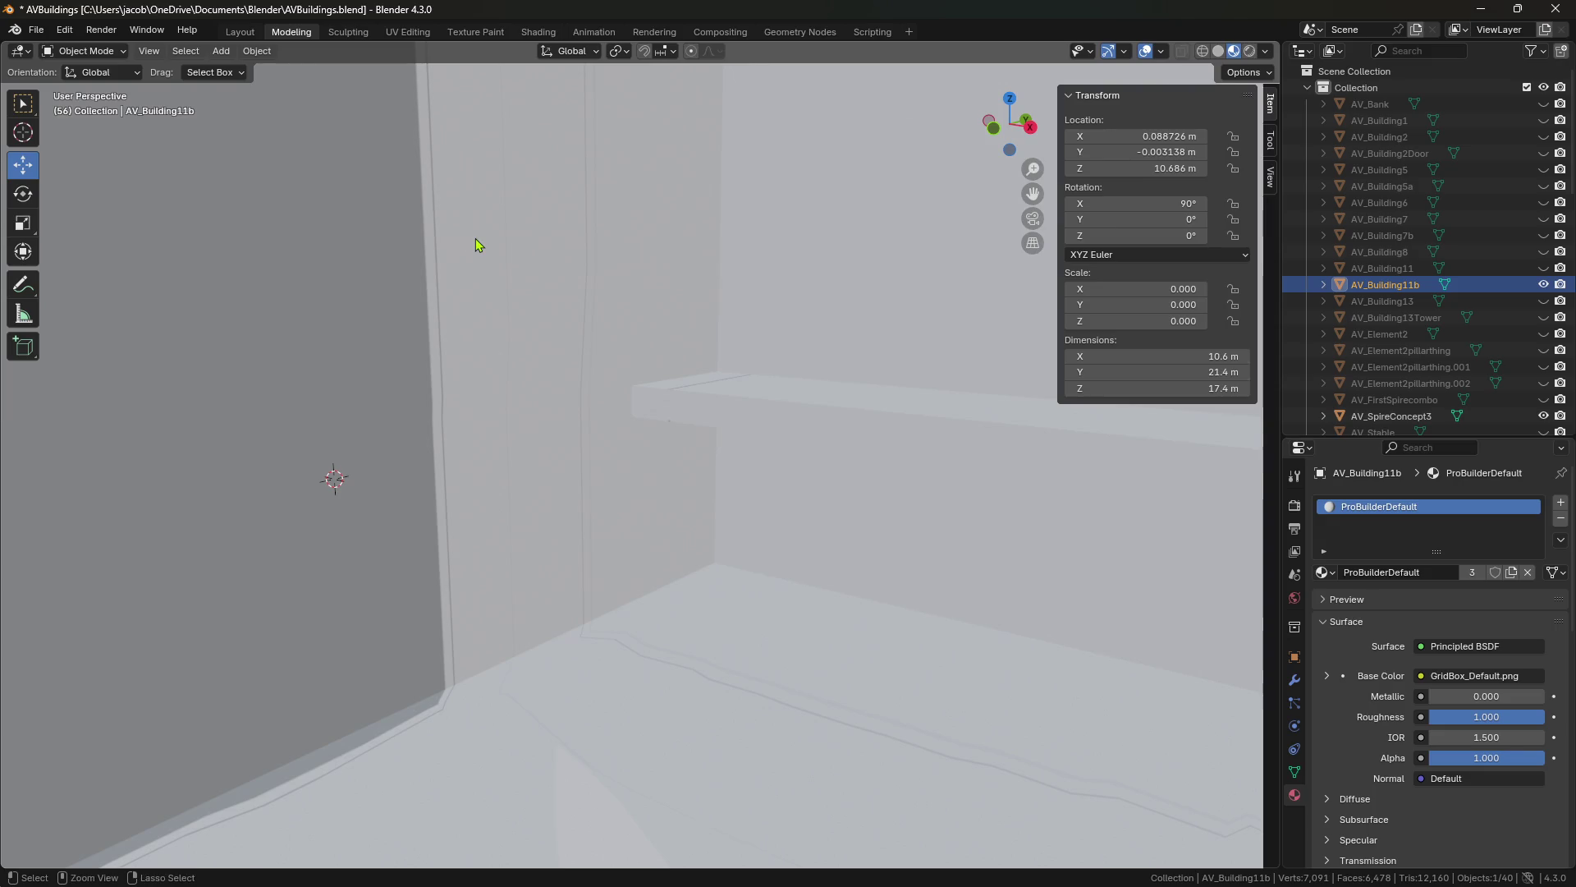
key("ctrl+s")
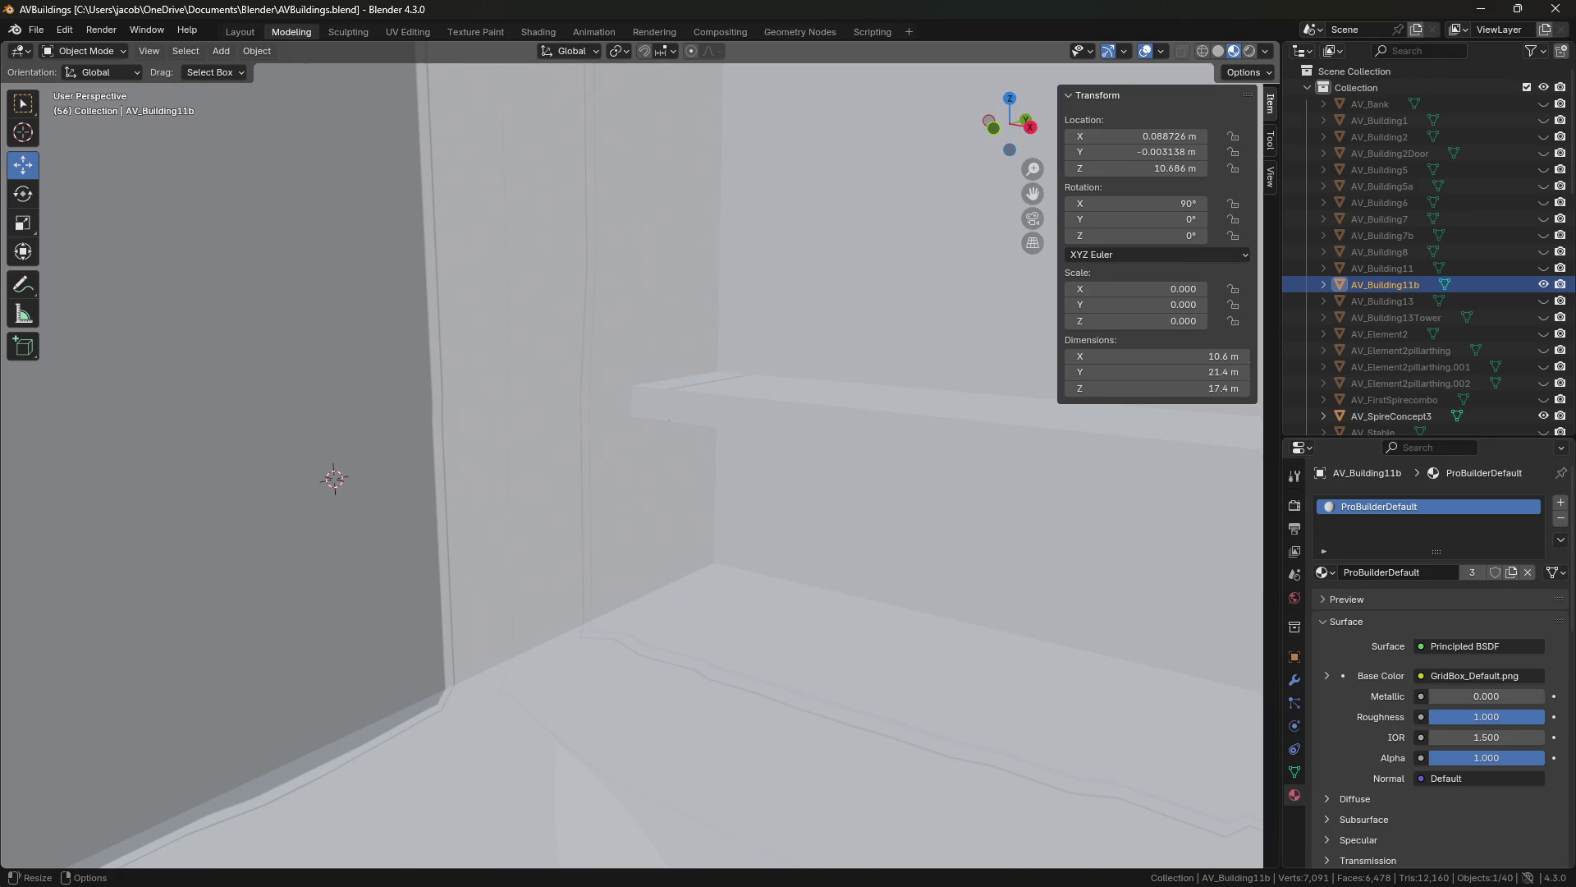
key("Tab")
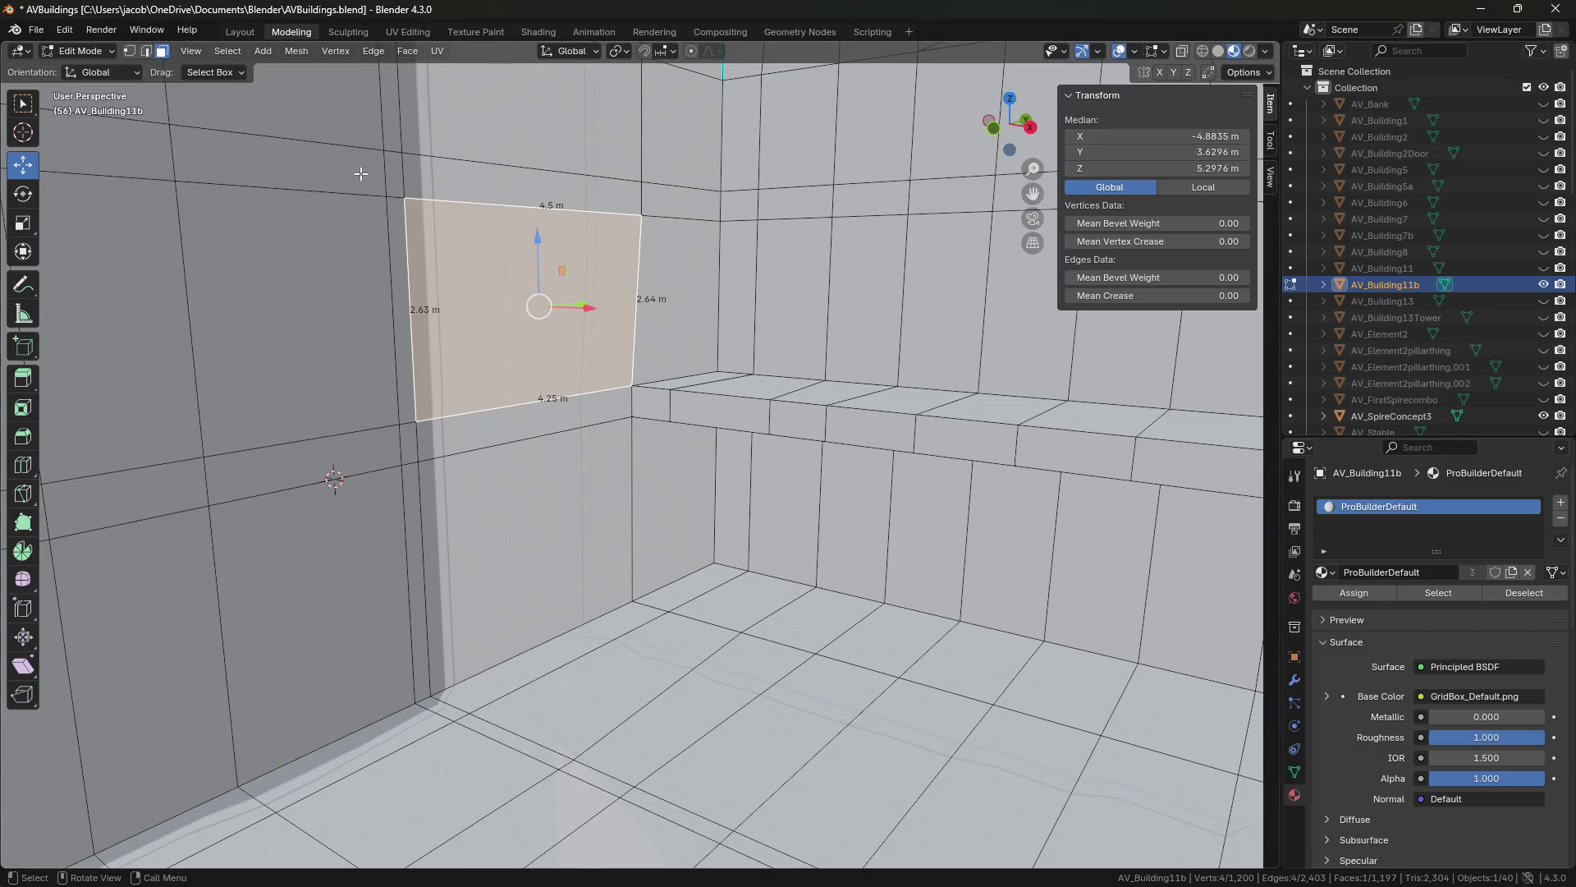
Enable Correct Face Attributes in the viewport transform Options.
left_click(1253, 76)
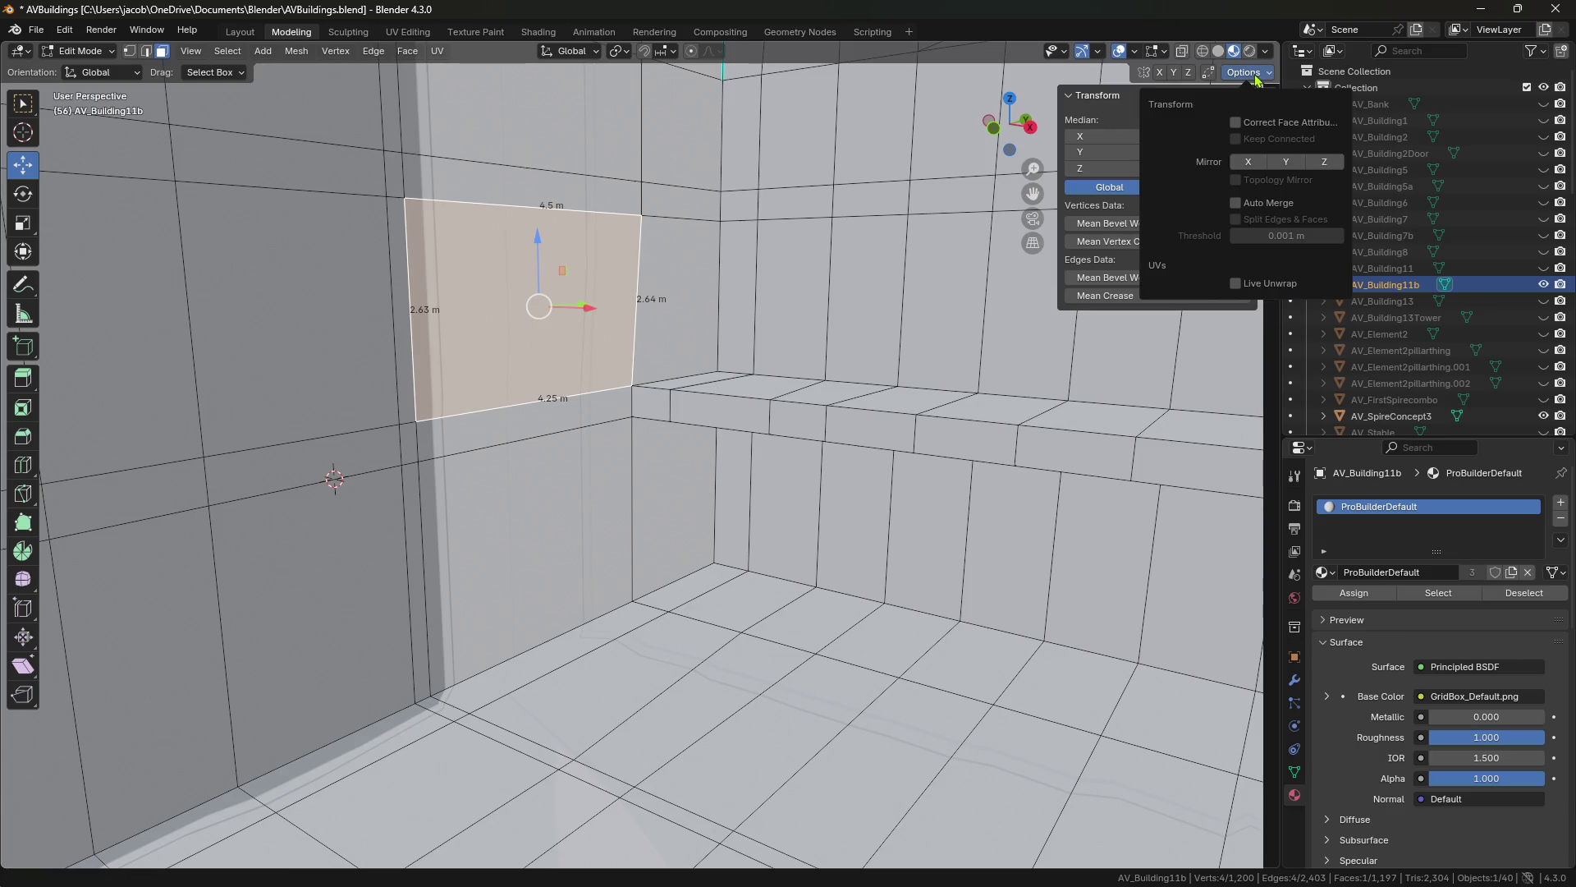
left_click(1236, 123)
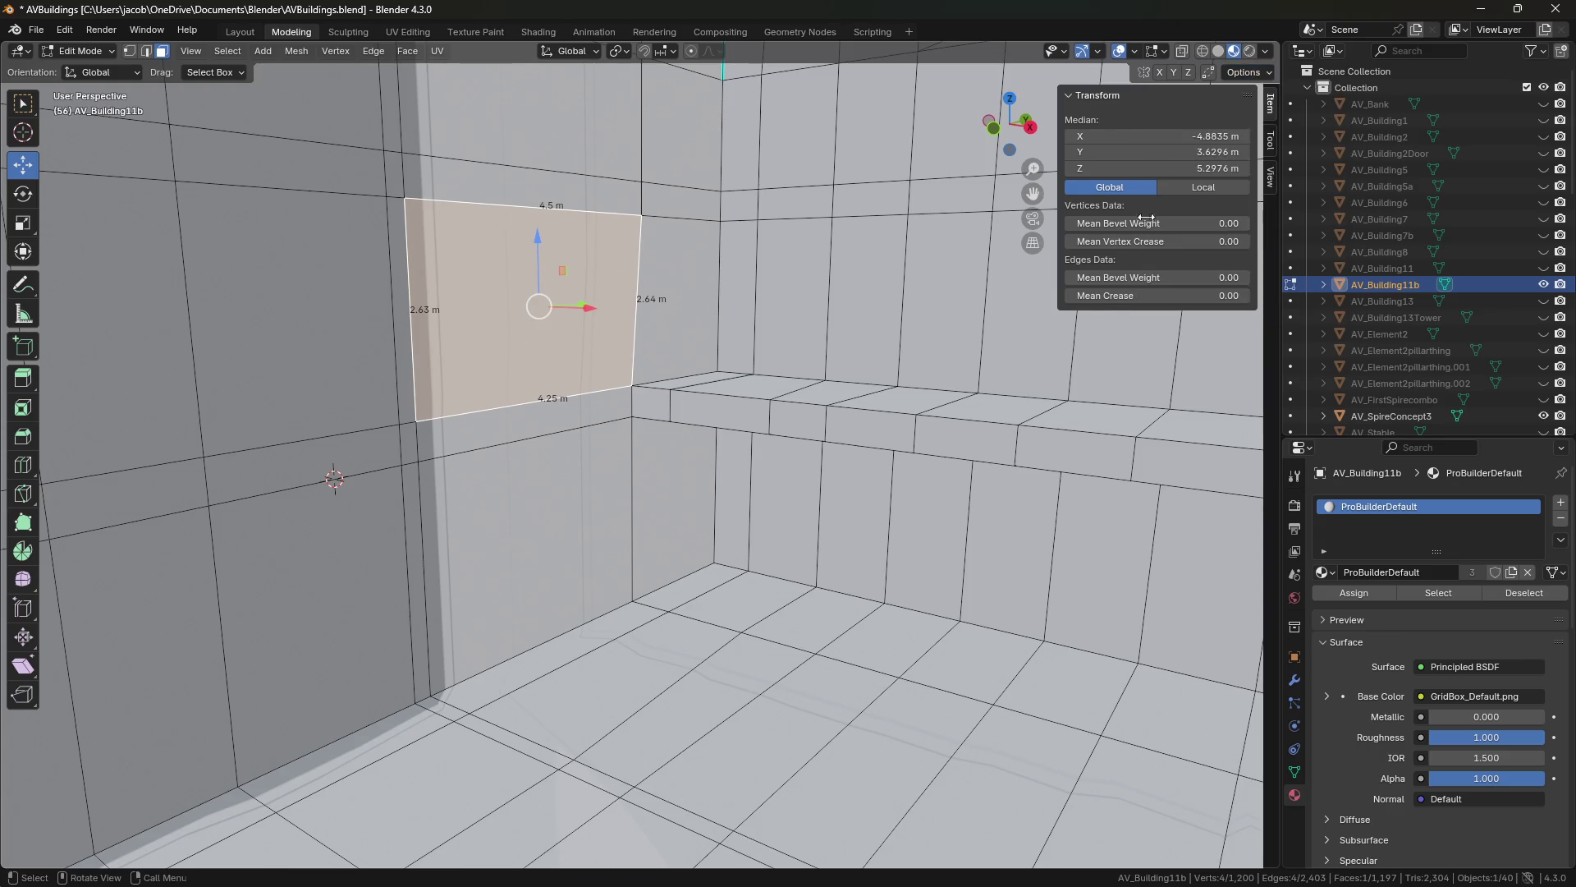
left_click(1261, 75)
Zoom in on a wall corner, deselect all material nodes and show the node sidebar.
left_click(825, 499)
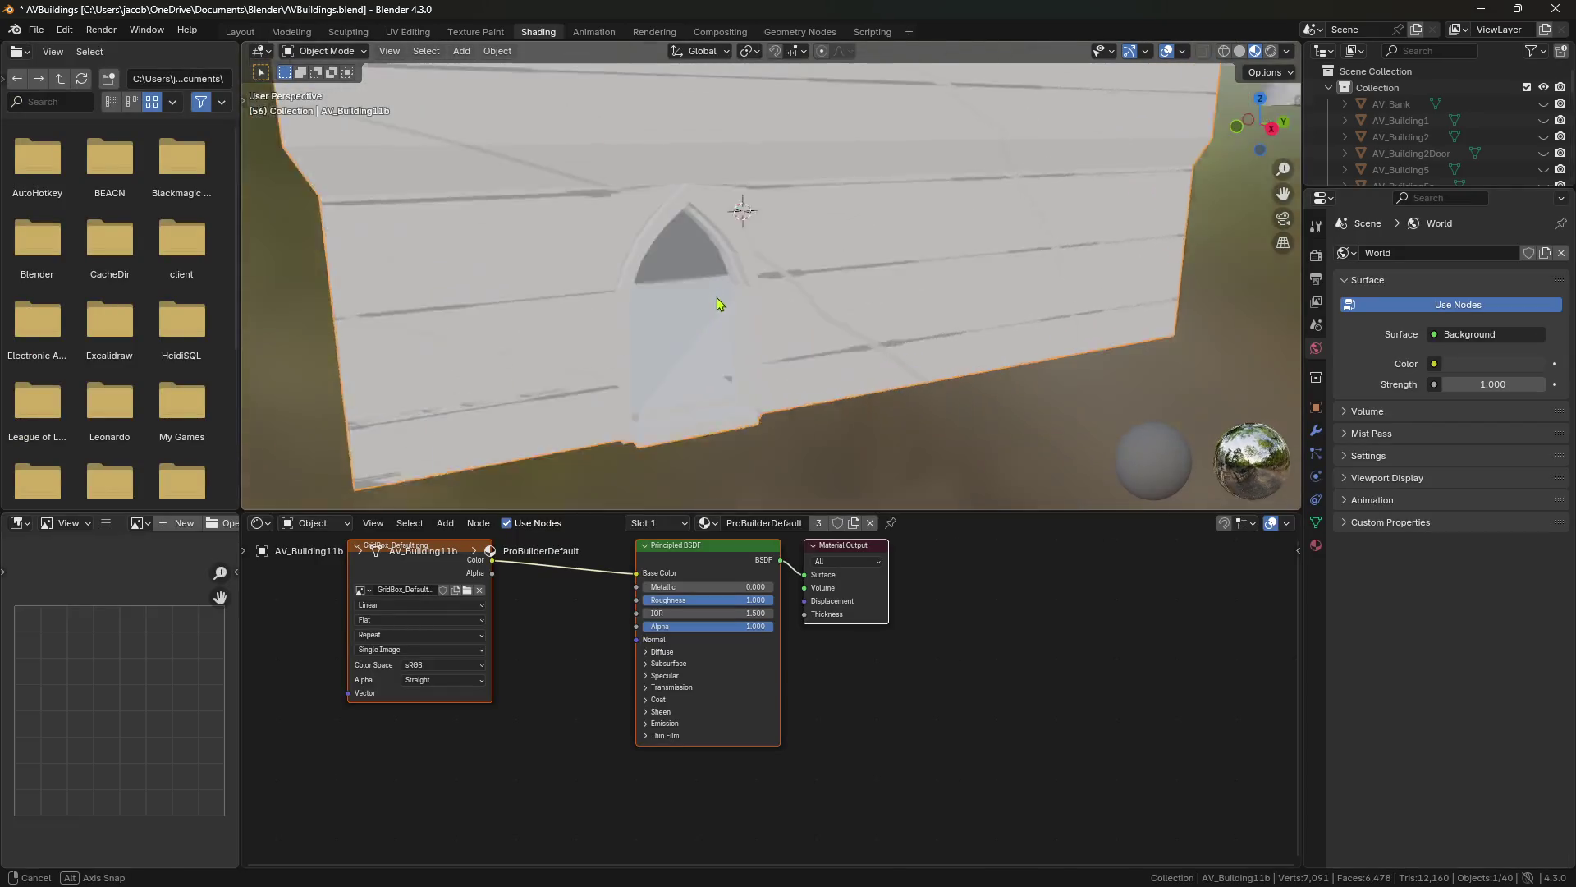
scroll(712, 298, "up", 5)
middle_click_drag(718, 377, 729, 359)
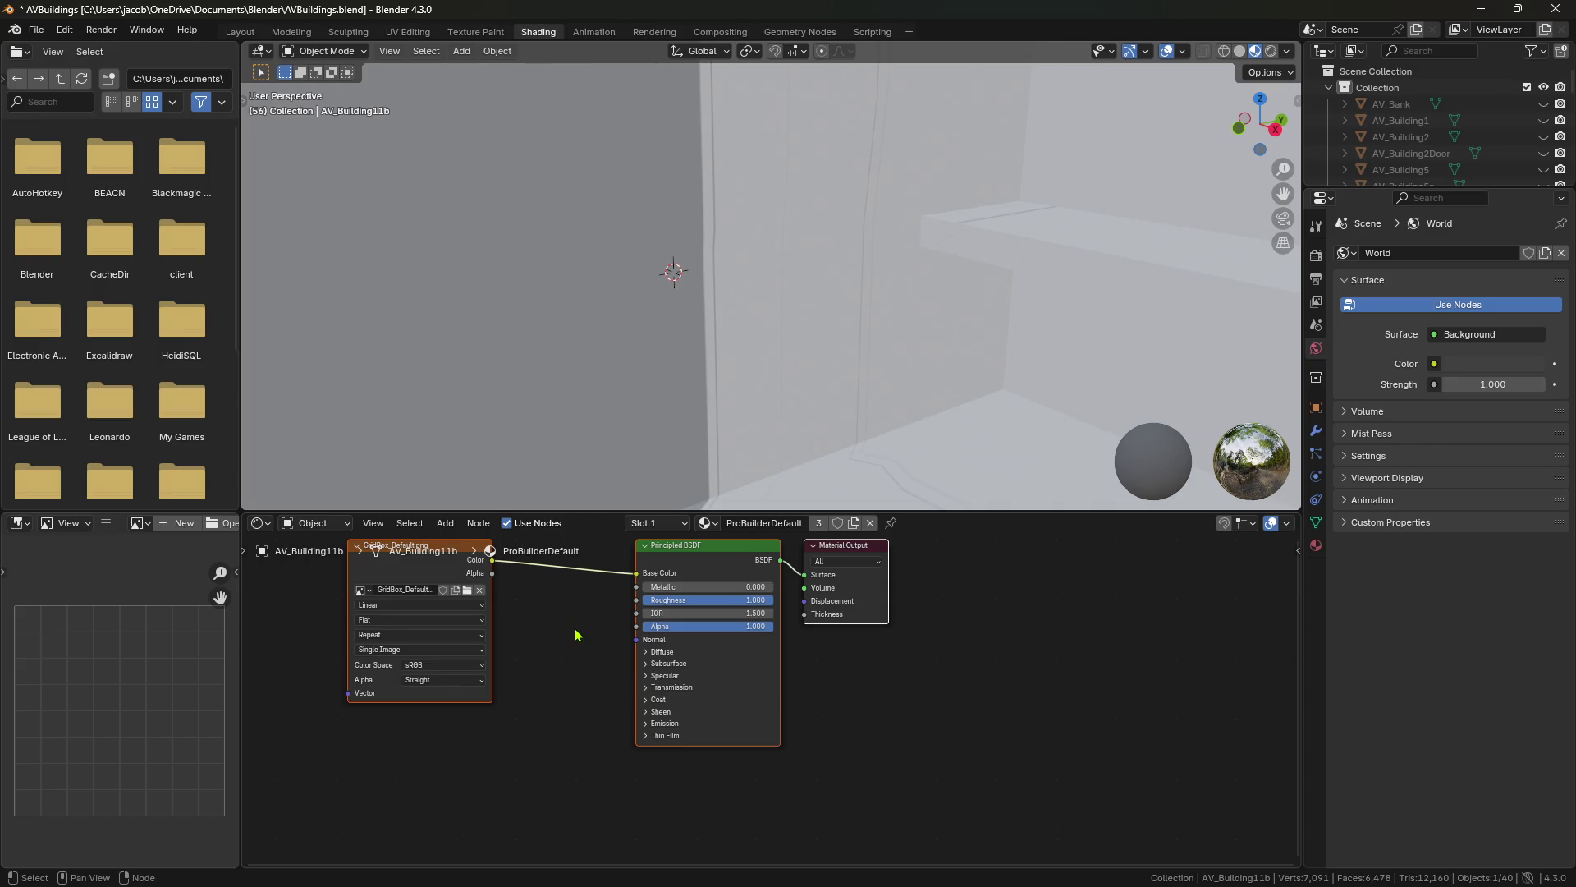
left_click(948, 705)
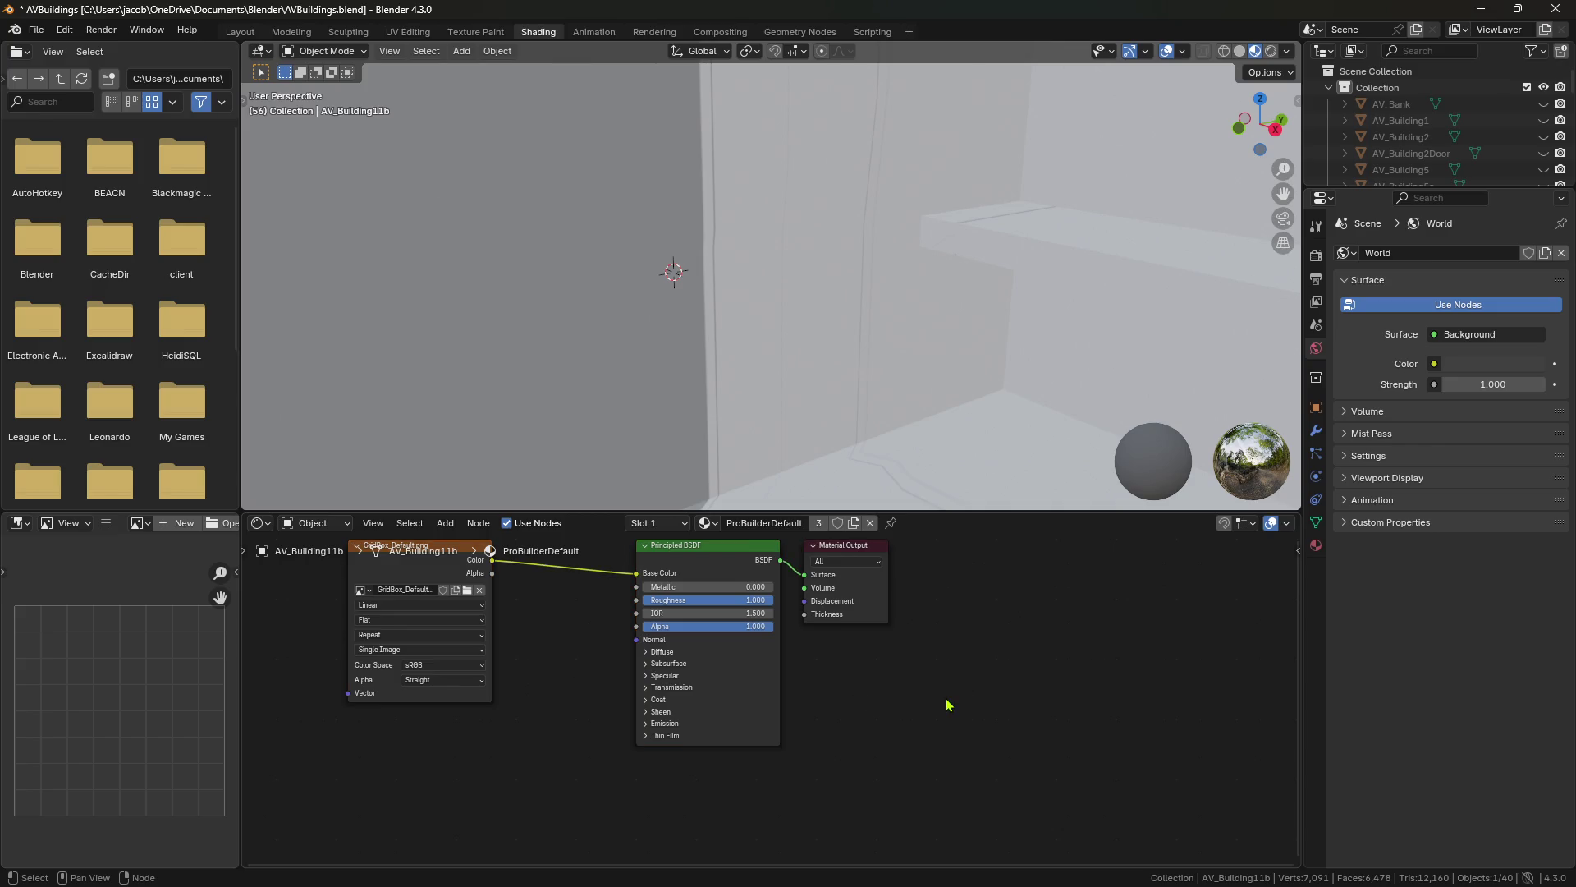
key("n")
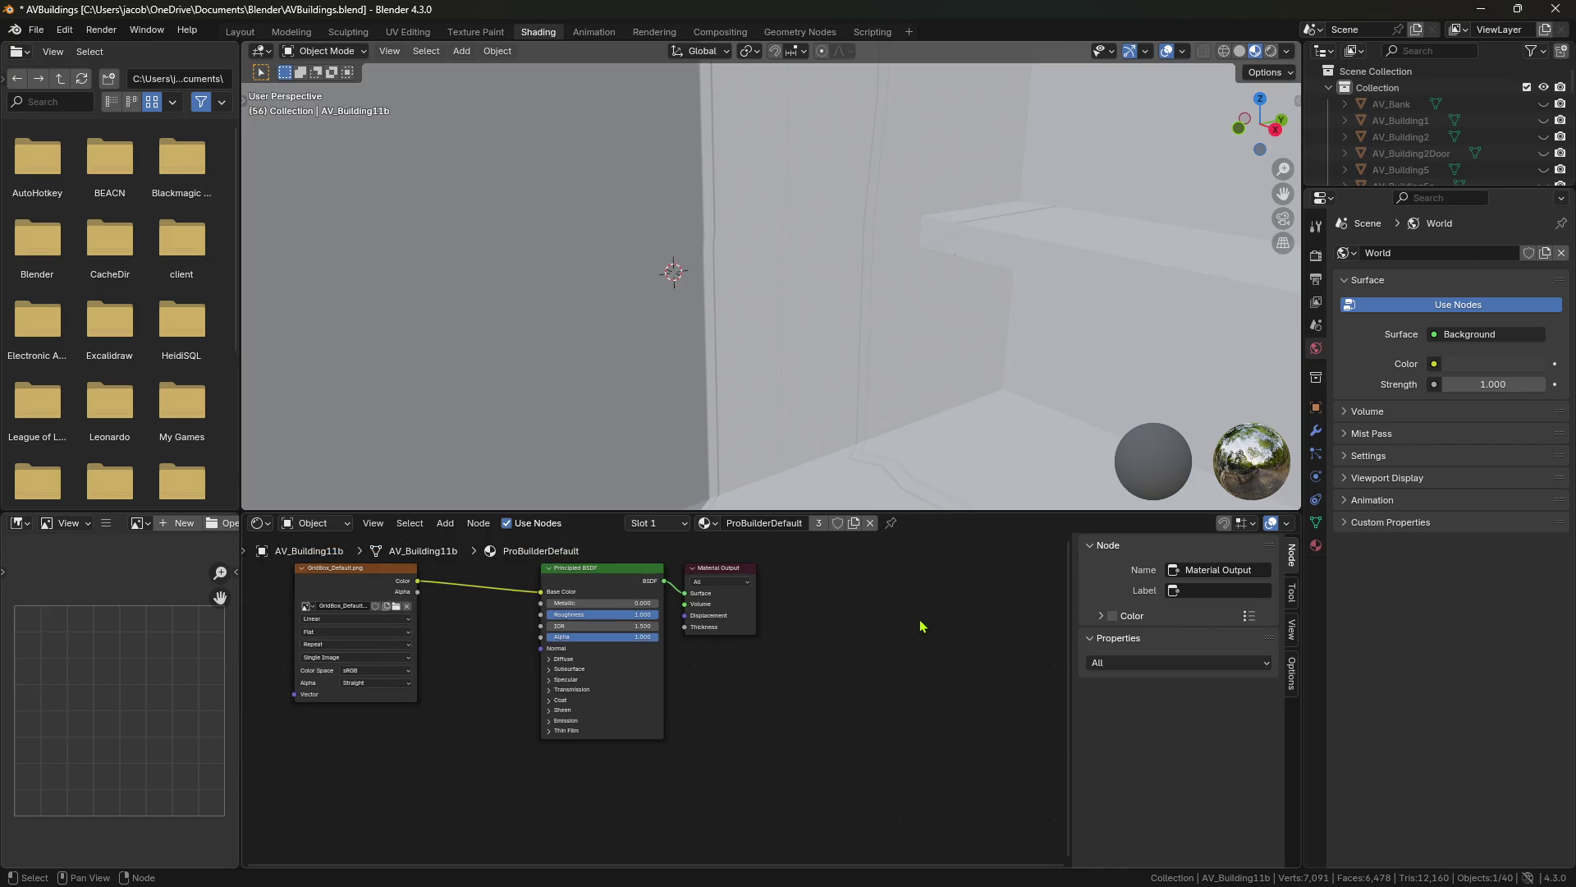
scroll(952, 628, "down", 2, "ctrl")
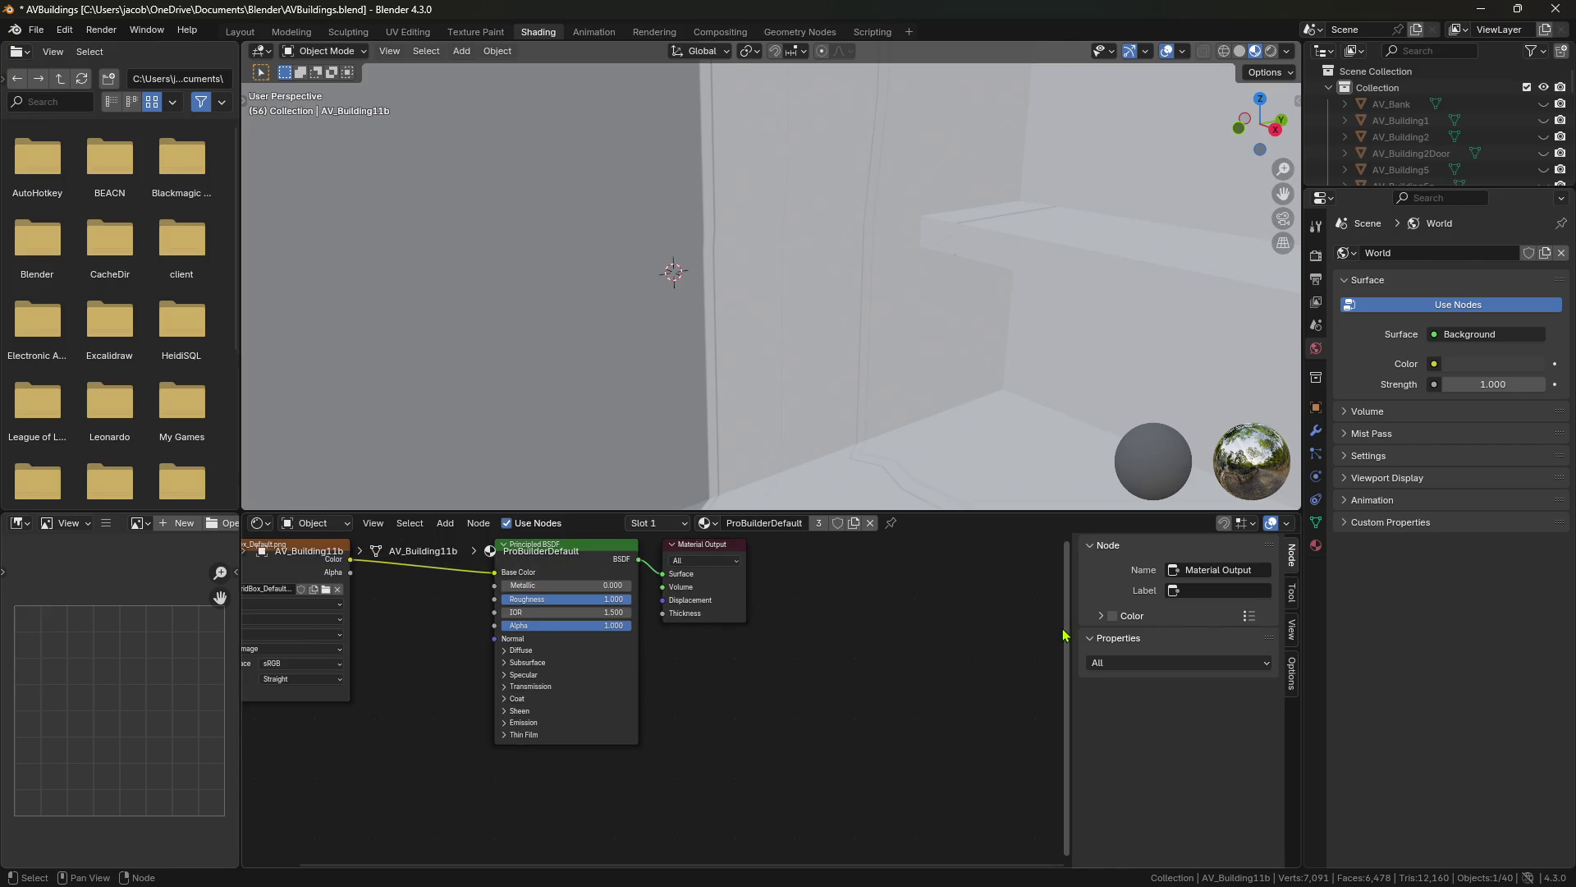
right_click(855, 649)
mouse_move(853, 651)
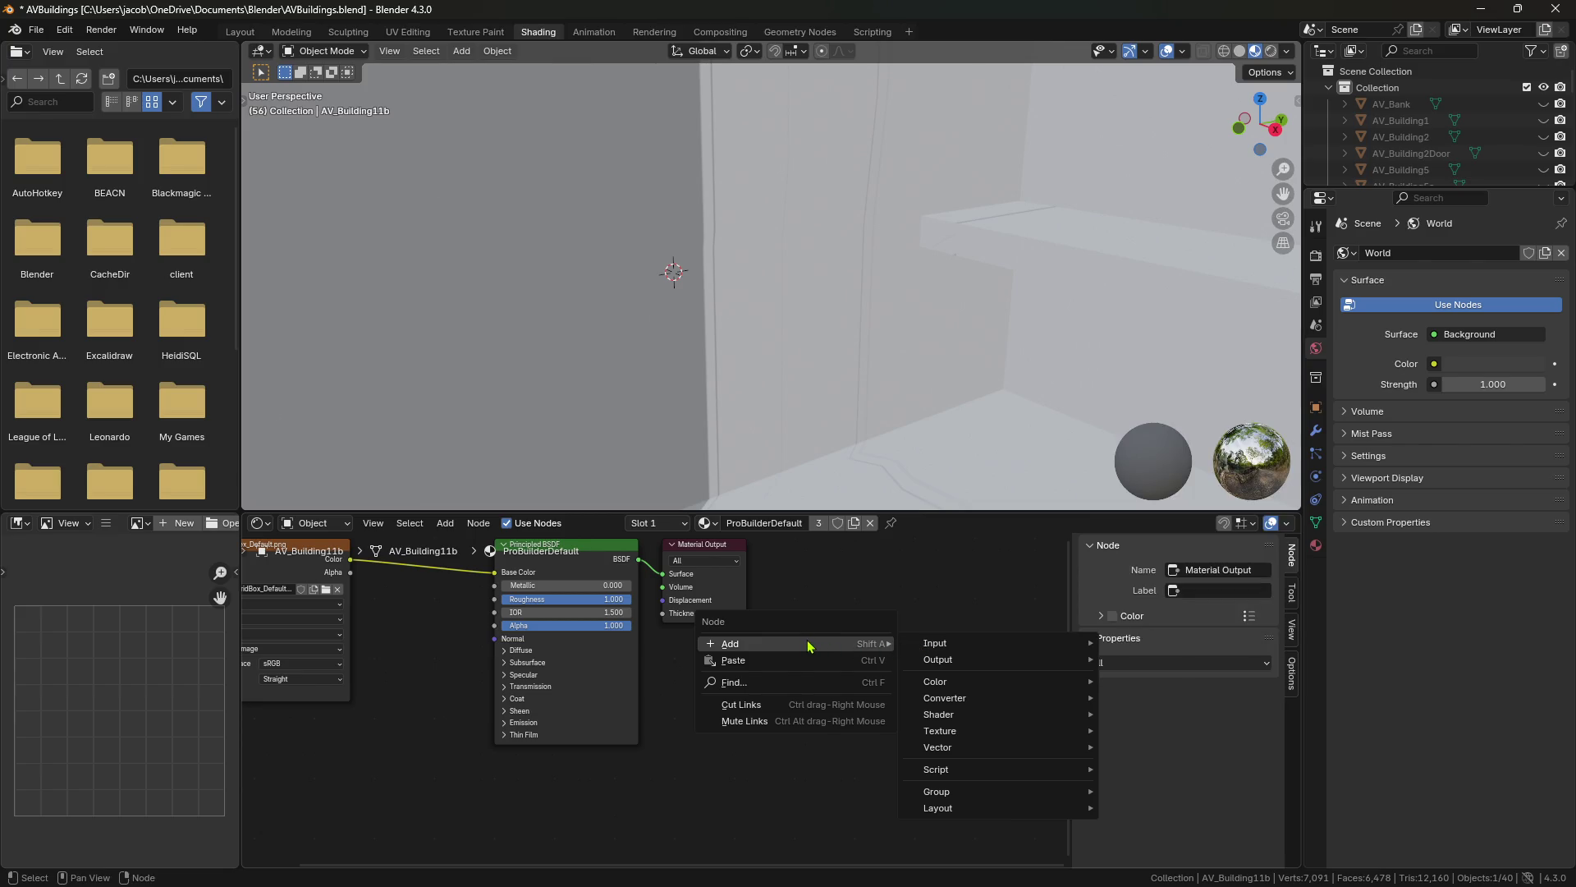
right_click_drag(809, 645, 809, 644, "ctrl")
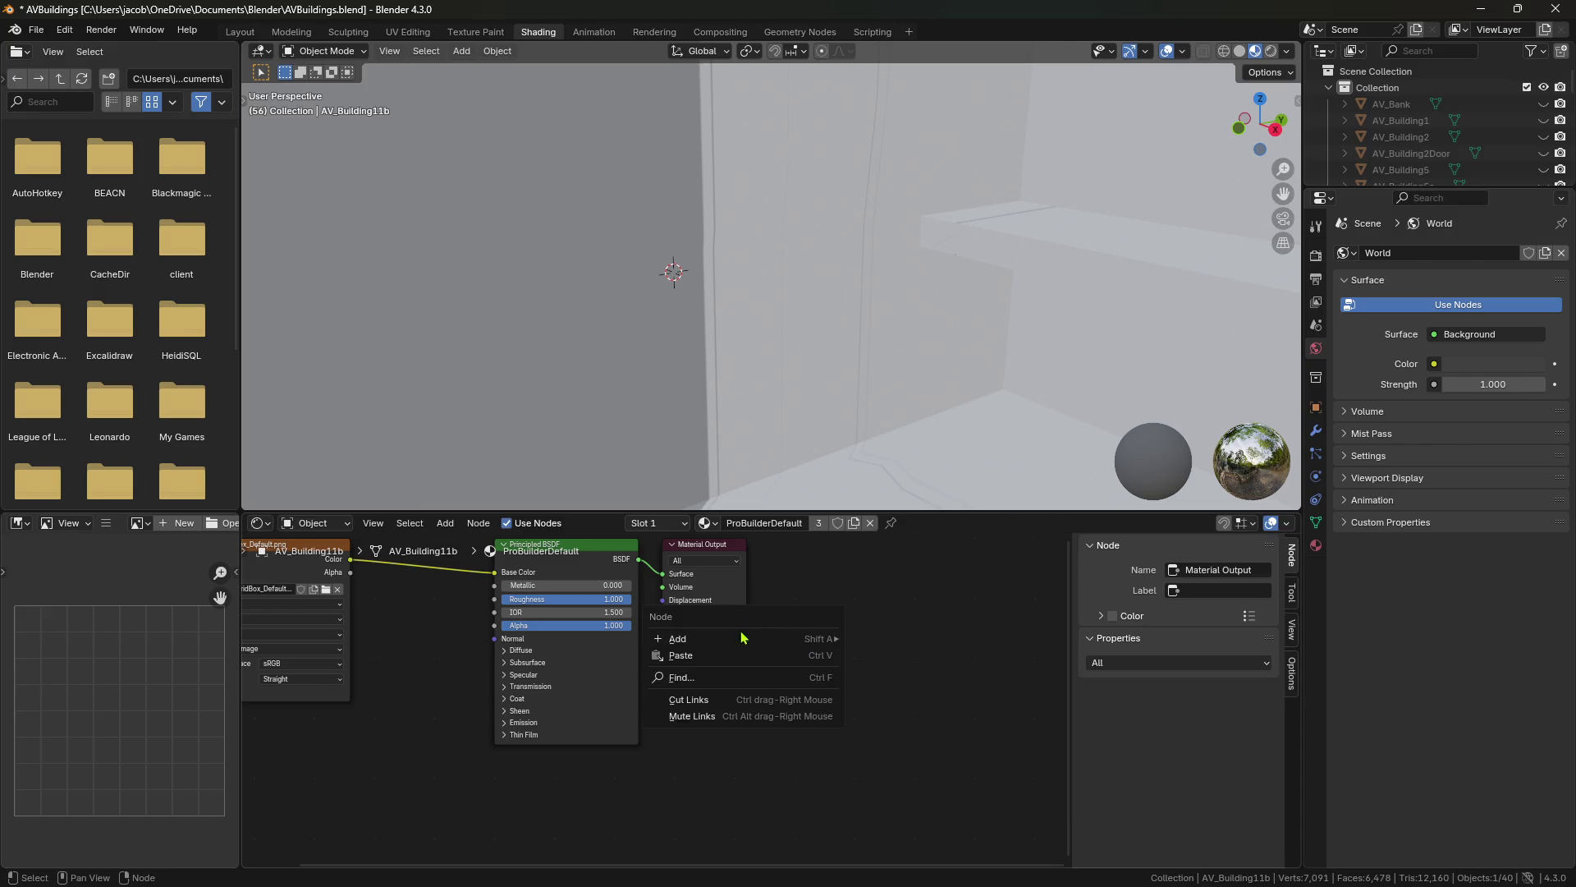
left_click(726, 678)
type("check")
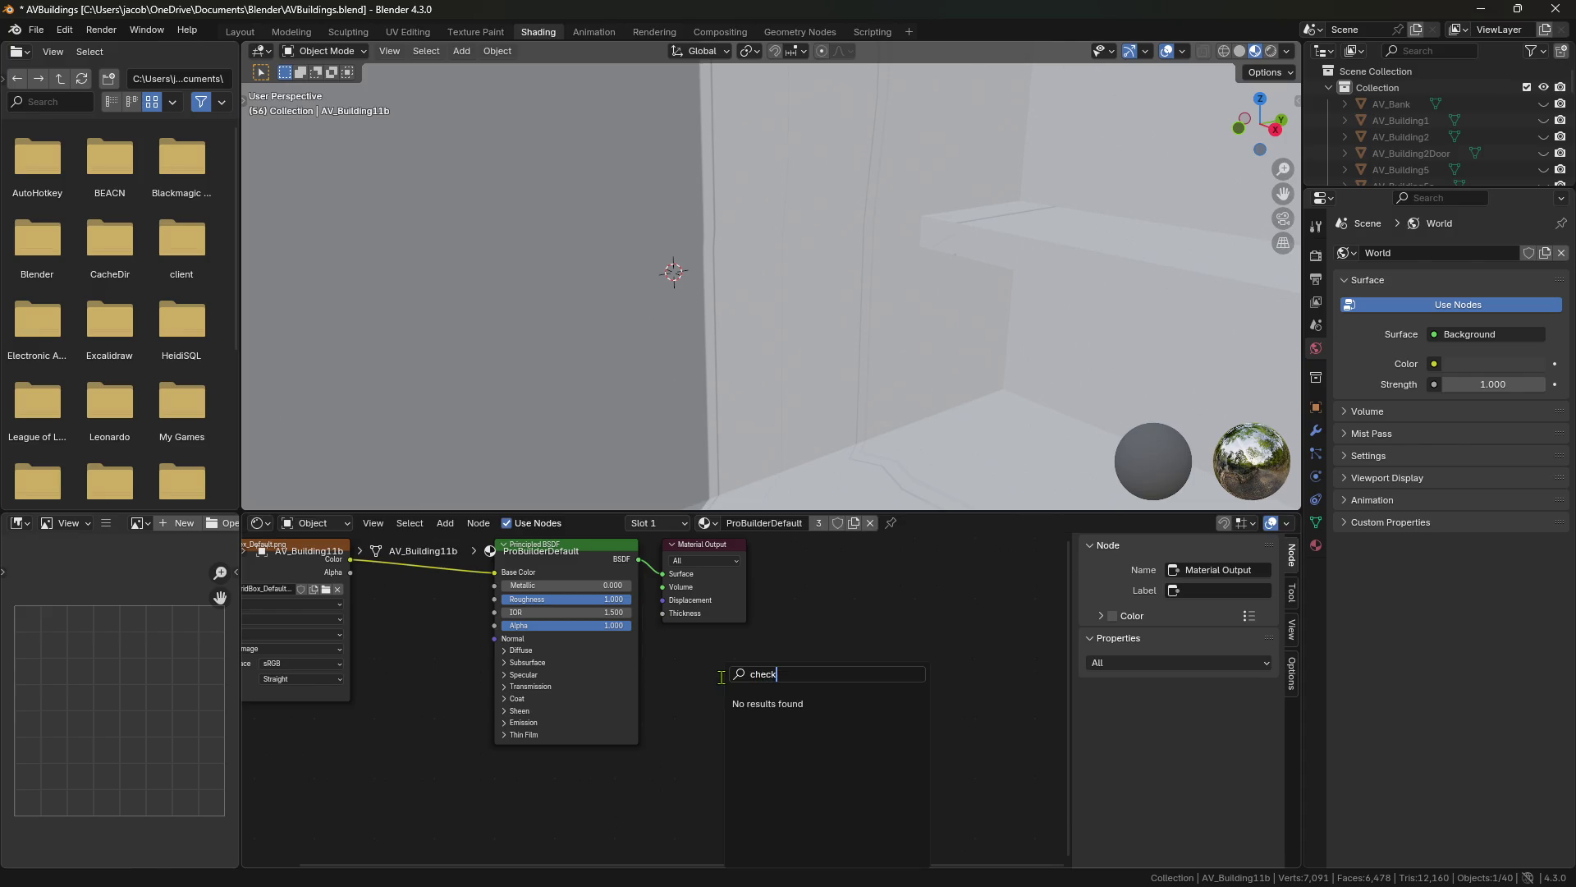
key("BackSpace")
key("BackSpace")
key("BackSpace")
key("BackSpace")
key("BackSpace")
key("Escape")
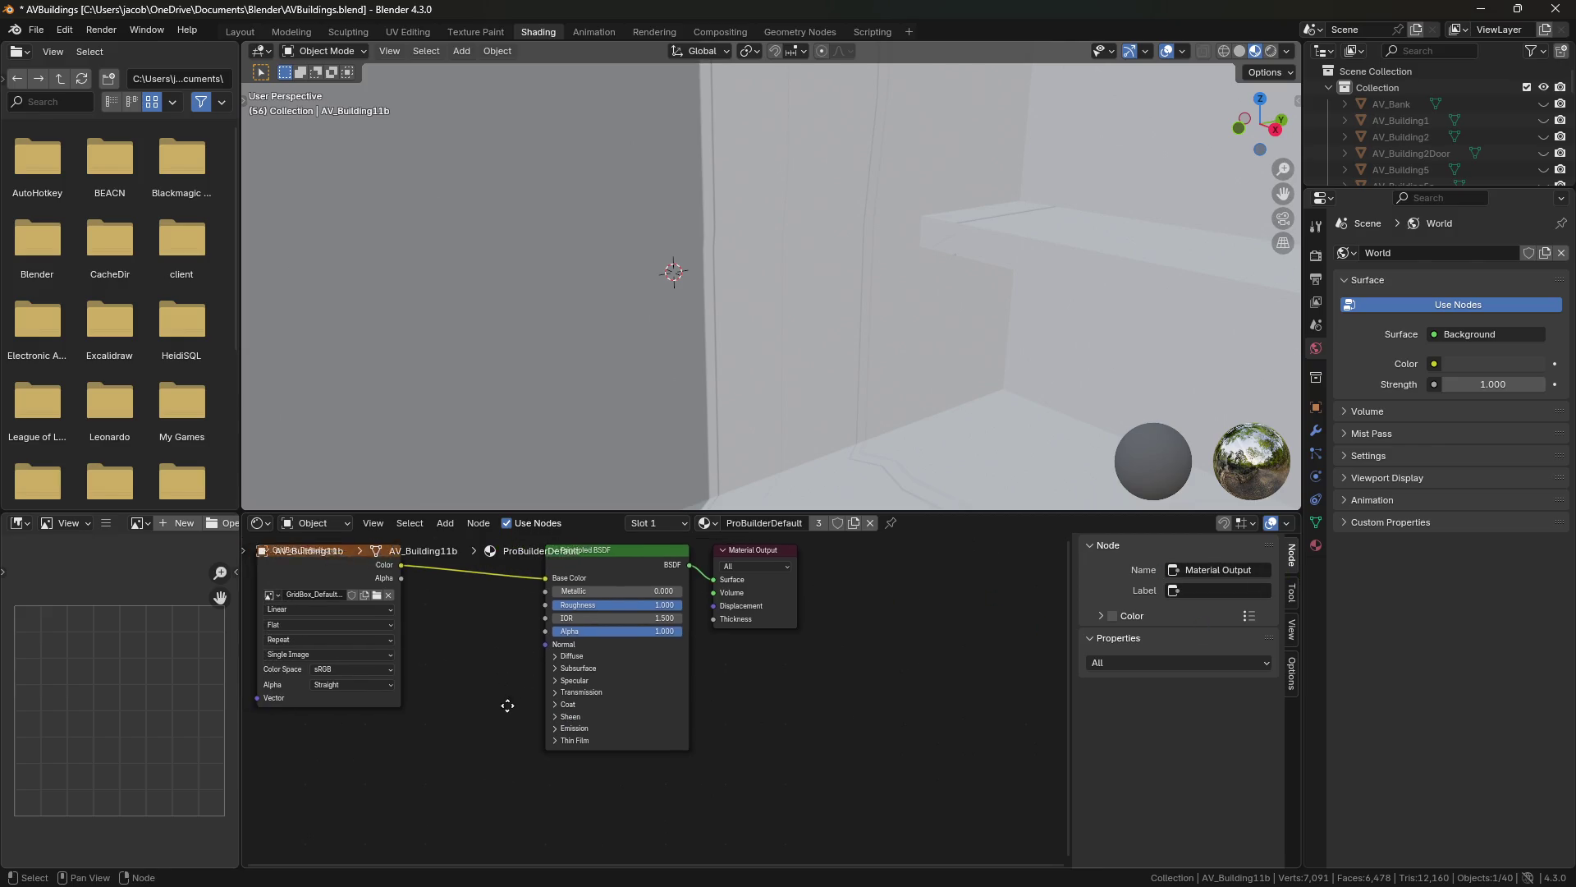
key("Home")
scroll(594, 730, "up", 1)
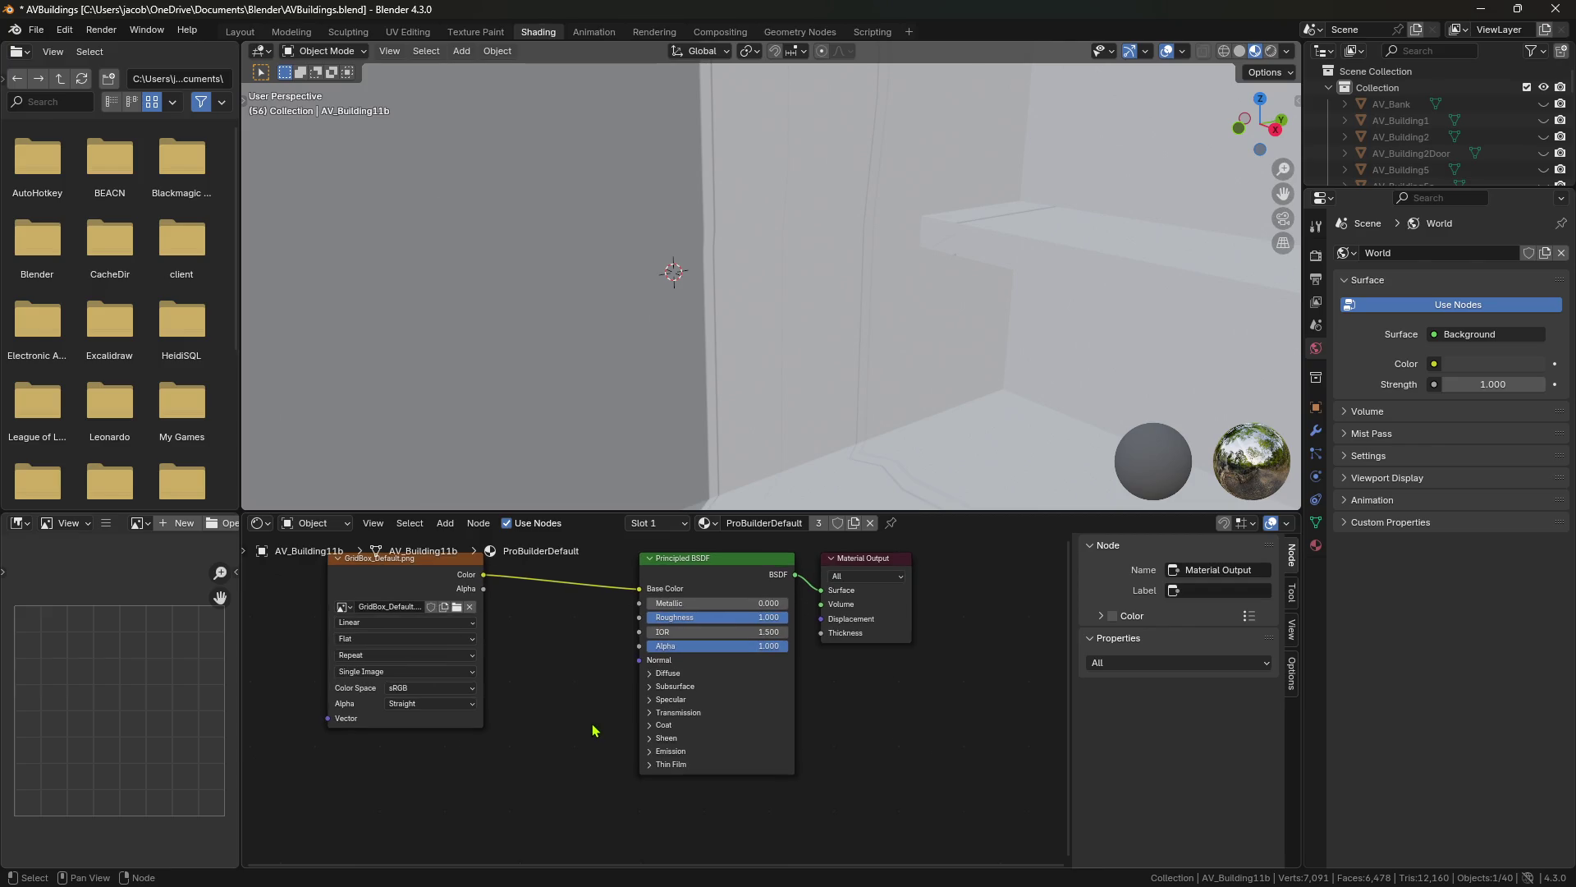
Add a Checker Texture node to the ProBuilderDefault material from the Texture category.
middle_click_drag(601, 736, 620, 745)
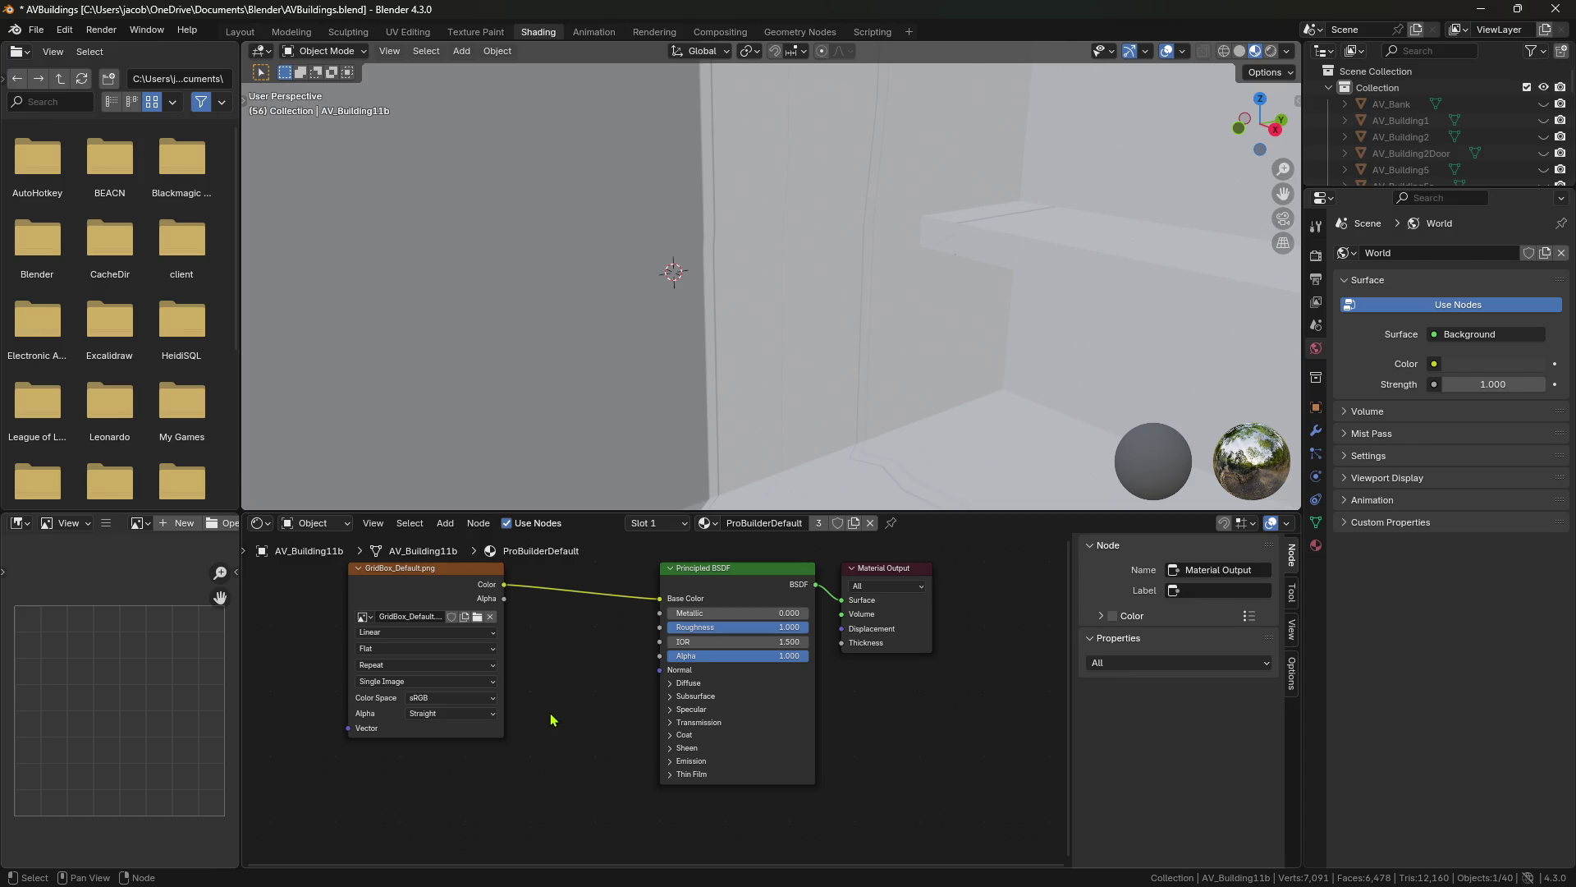
middle_click_drag(574, 697, 555, 724)
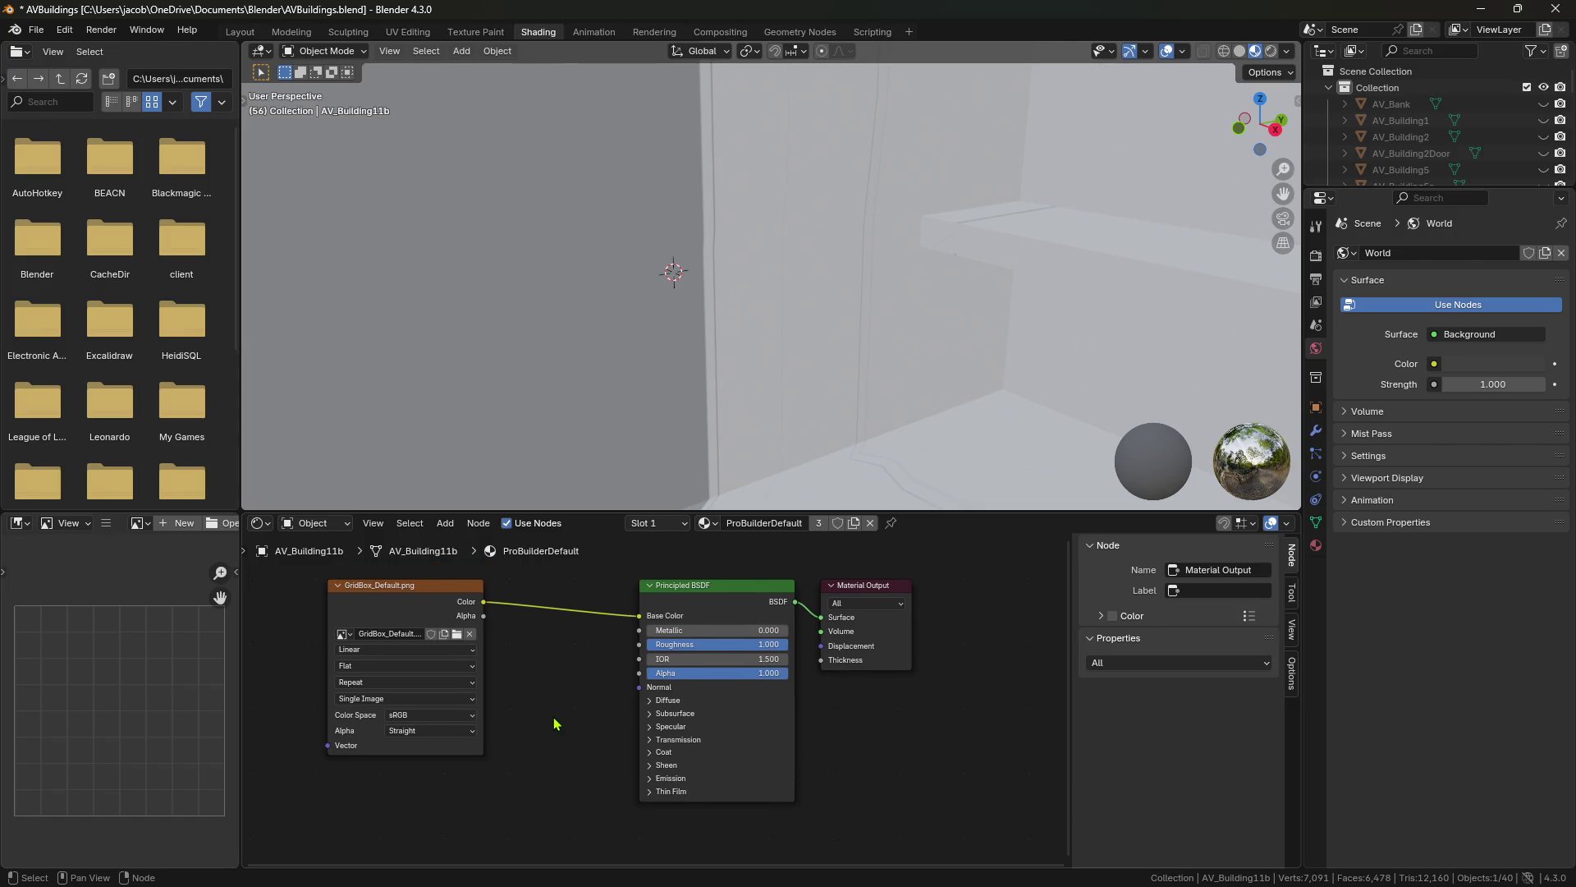
left_click(445, 523)
mouse_move(476, 525)
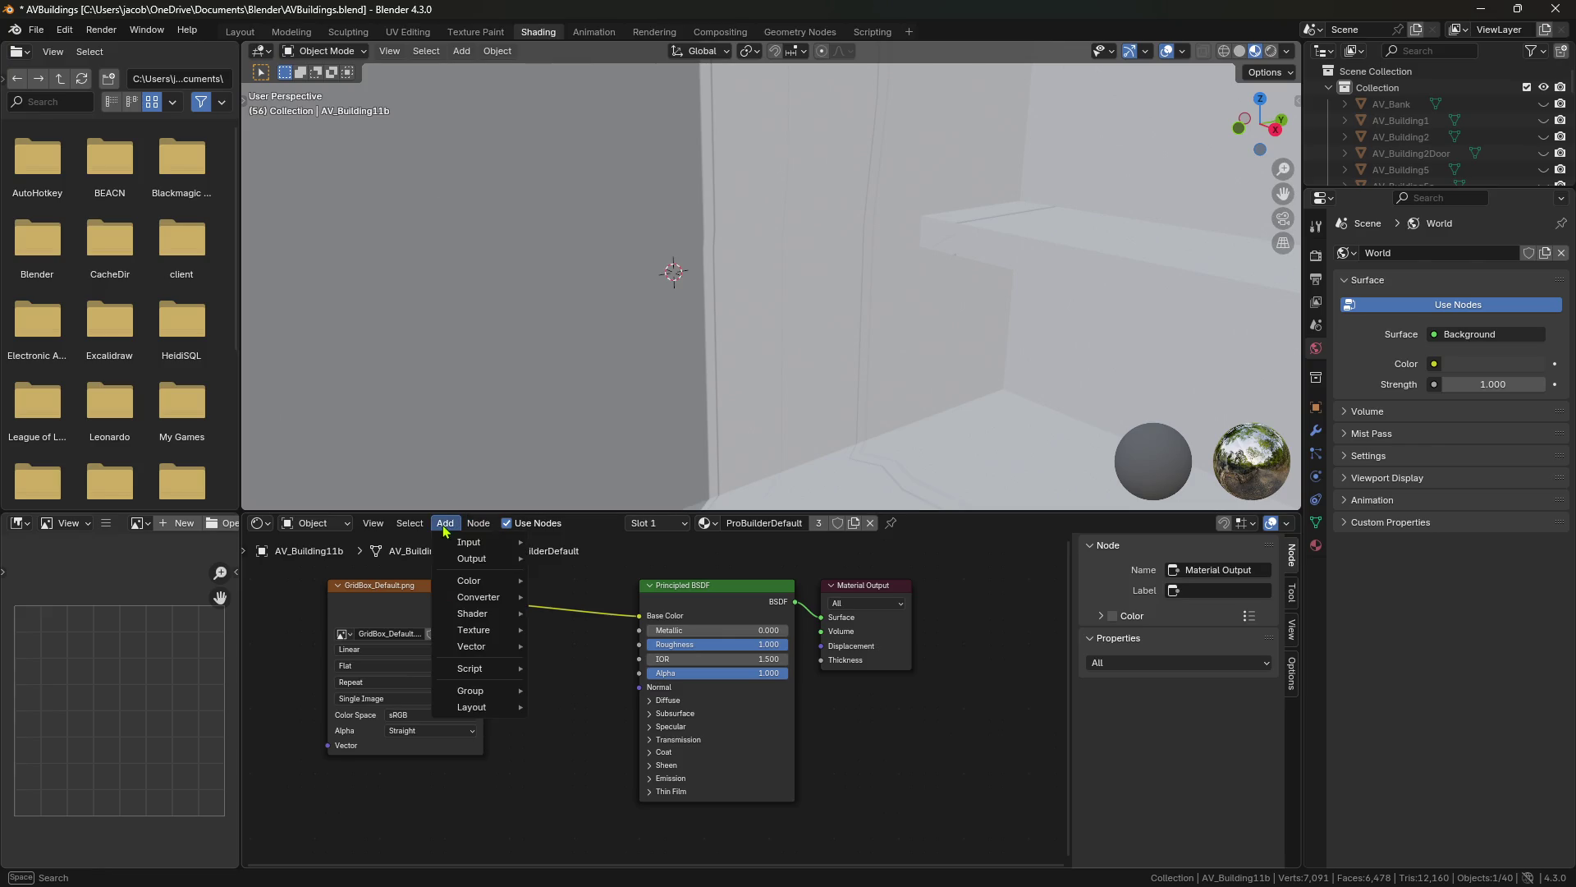
mouse_move(490, 631)
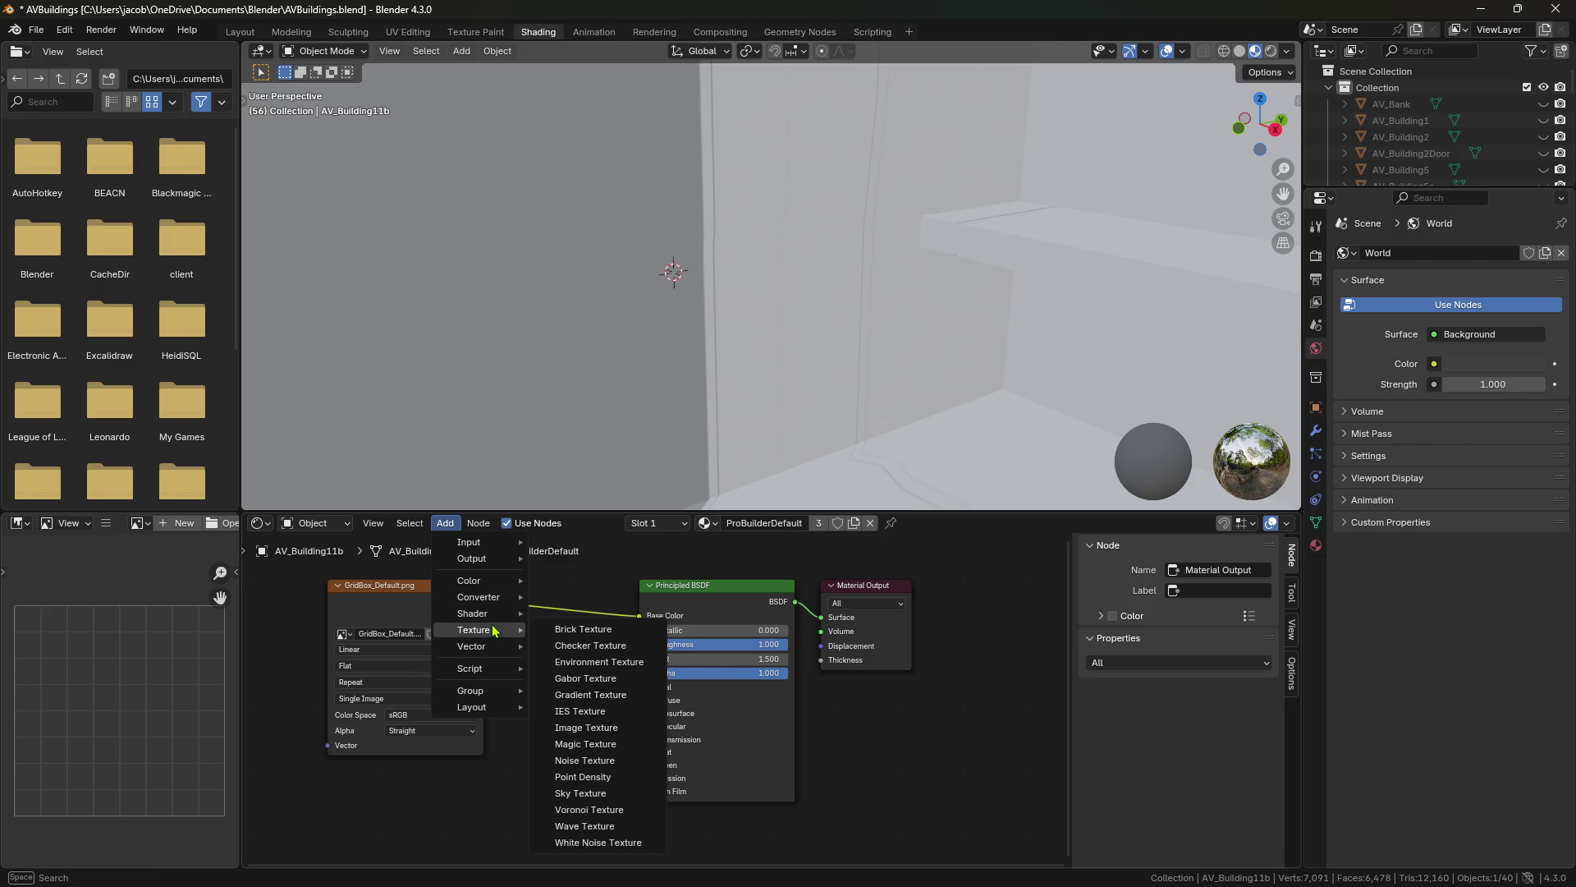
left_click(588, 645)
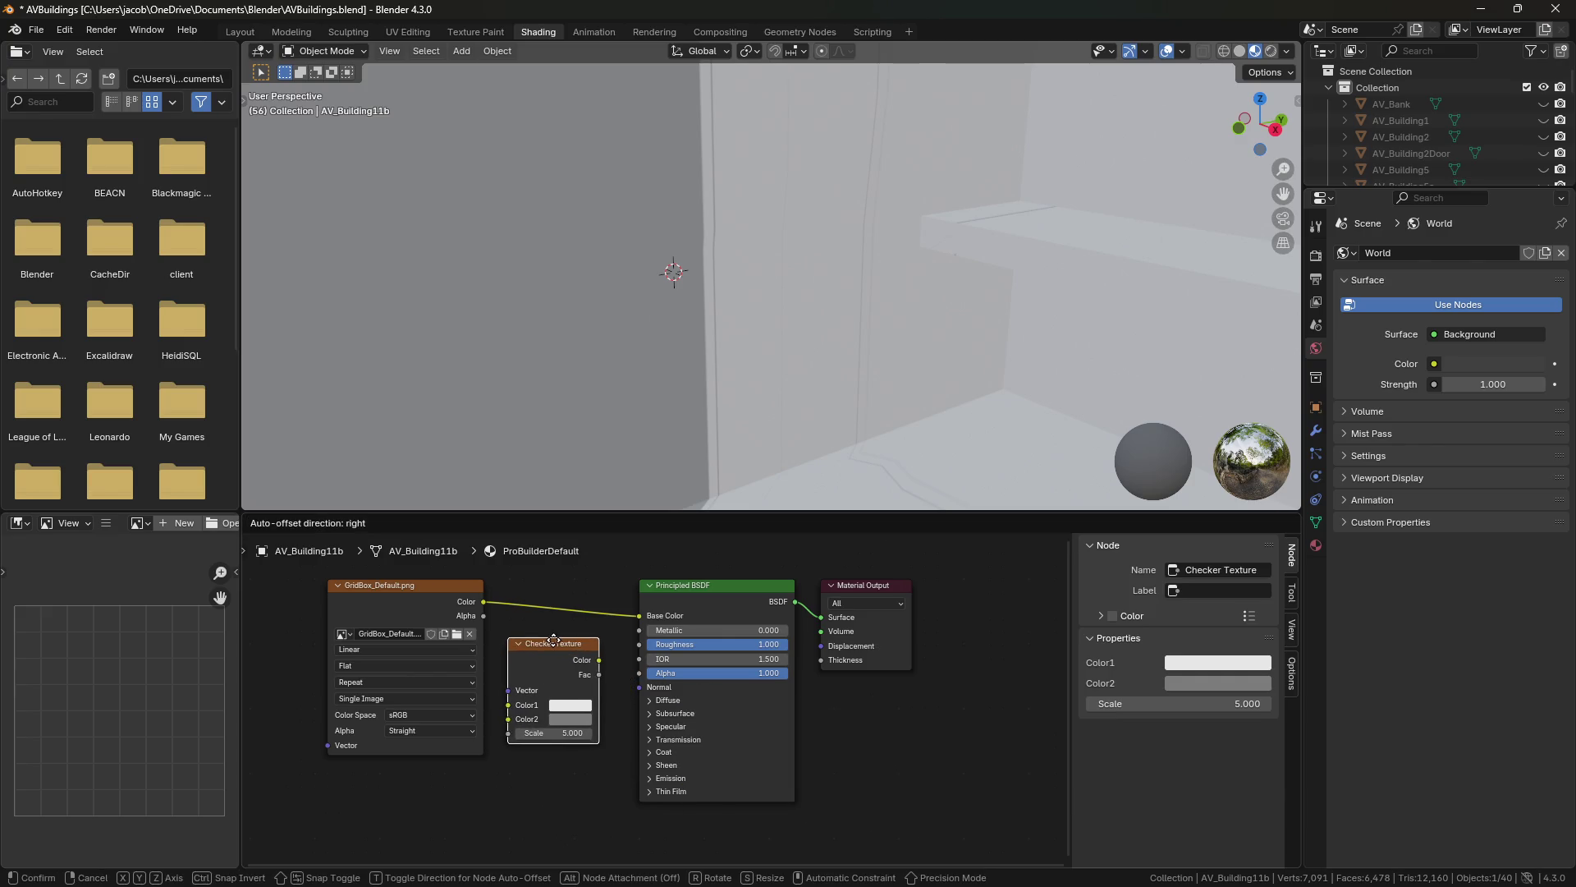
Connect the Checker Texture Color to Base Color and delete the GridBox image node.
left_click(532, 638)
left_click(495, 609)
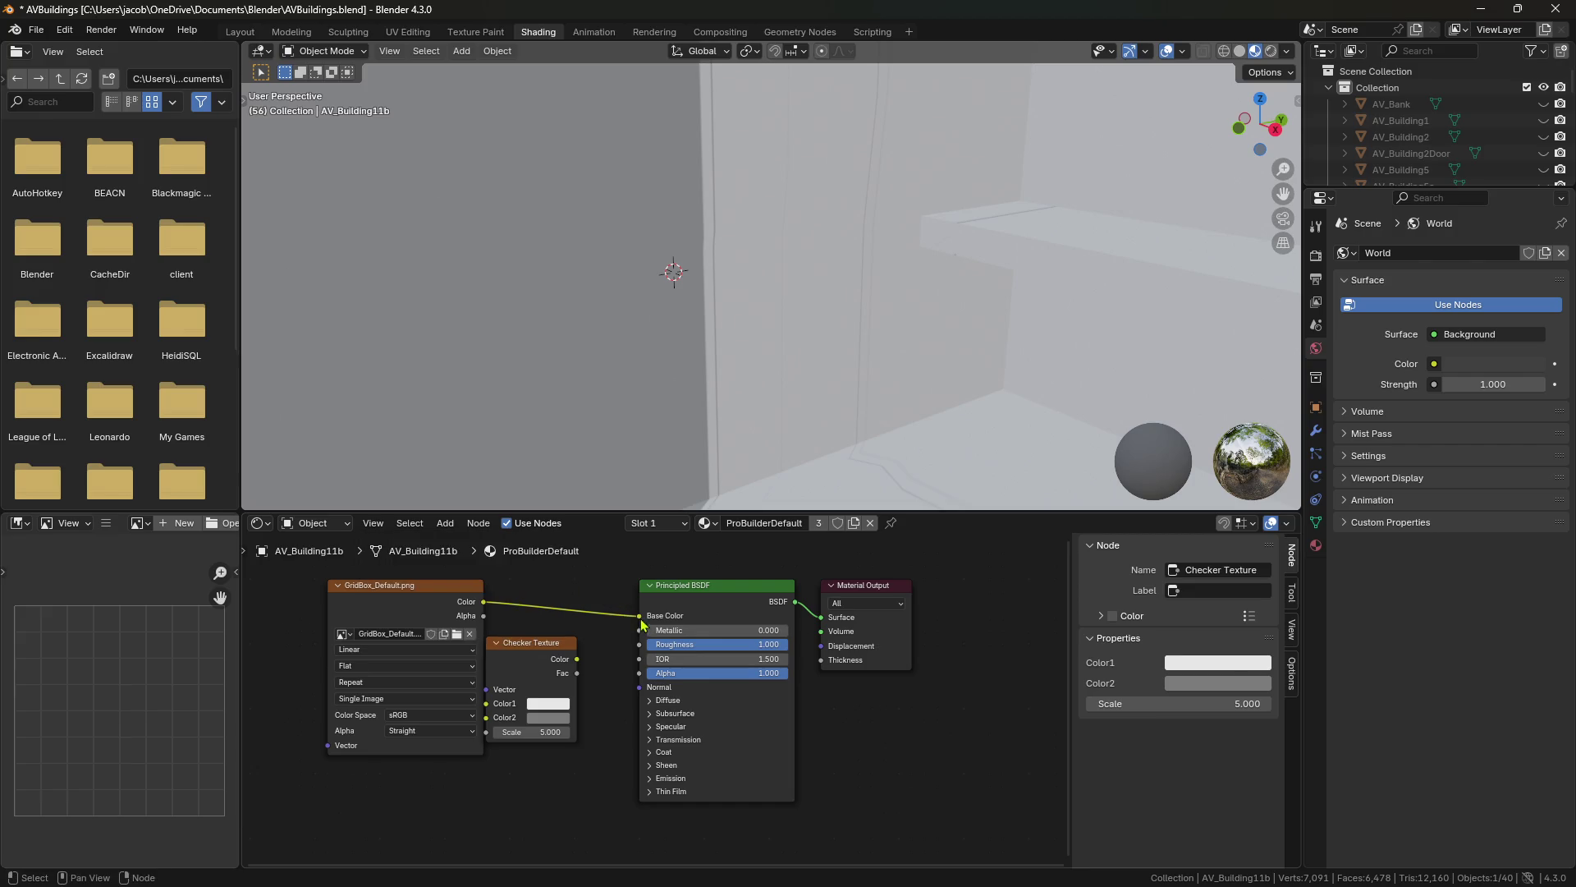
left_click_drag(639, 615, 579, 657)
left_click_drag(409, 590, 351, 583)
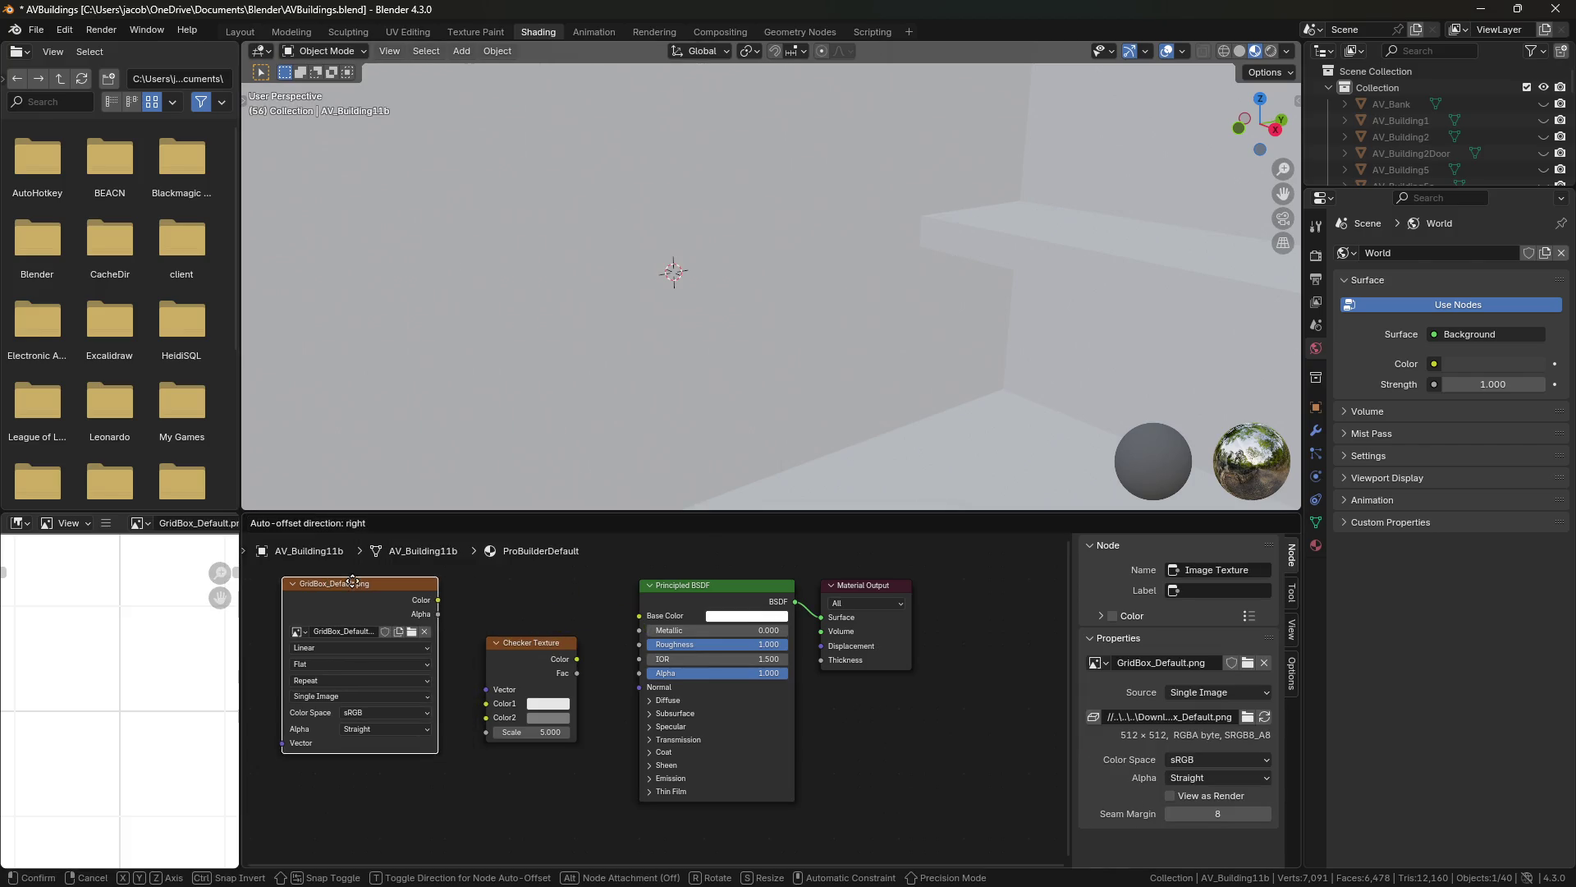
mouse_move(653, 612)
left_mouse_down()
mouse_move(577, 658)
mouse_move(518, 603)
left_mouse_up()
left_click(385, 586)
key("x")
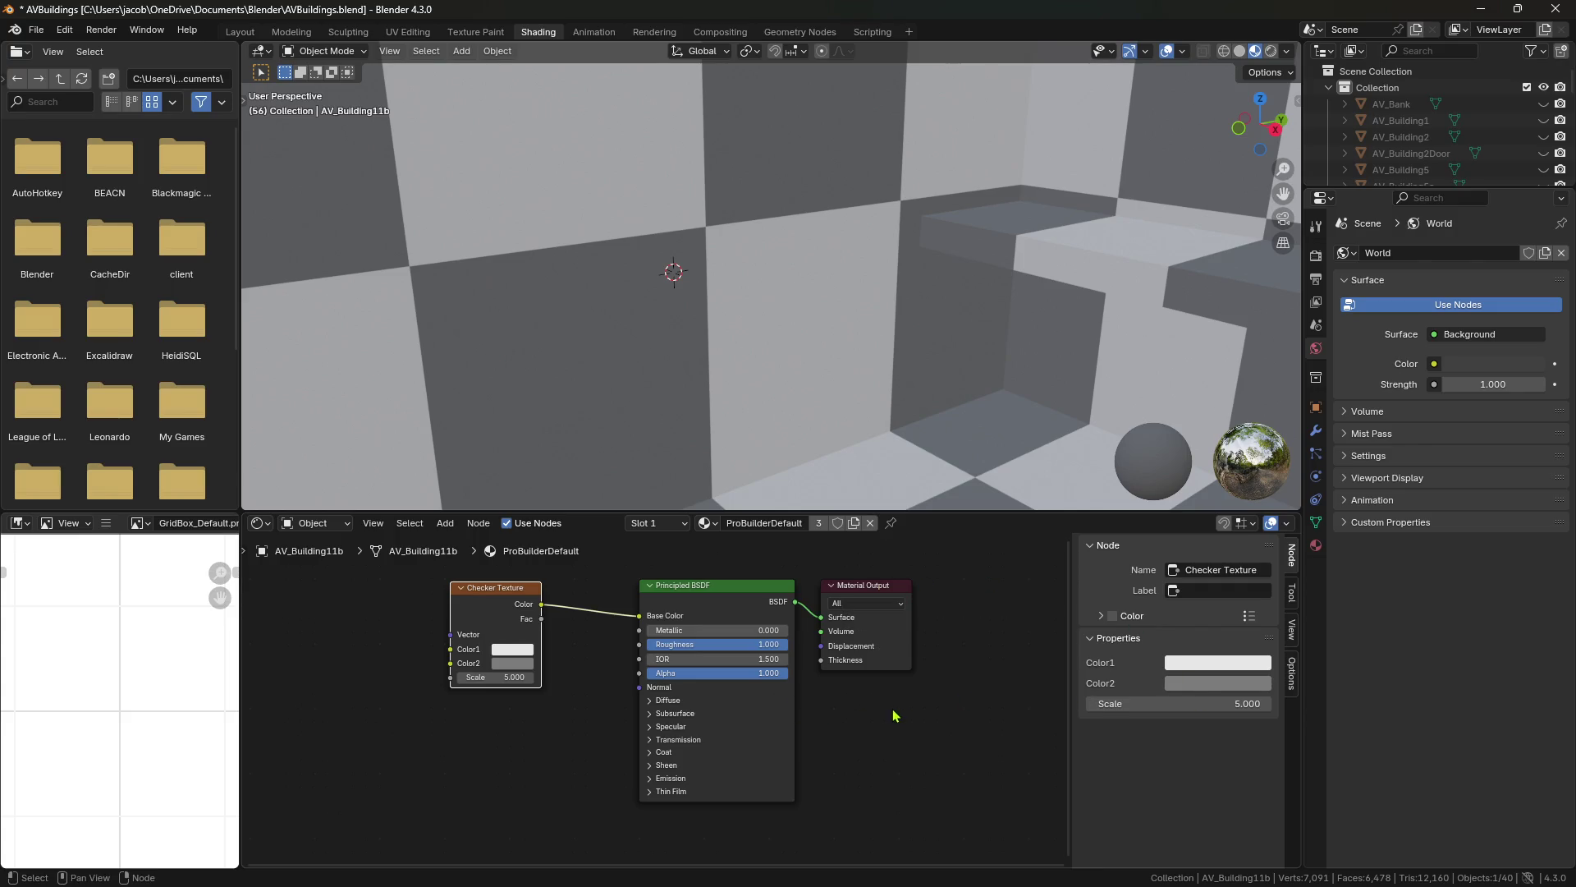
Set the Checker Texture Scale to 5 and move the node up-left.
middle_click_drag(878, 711, 859, 736)
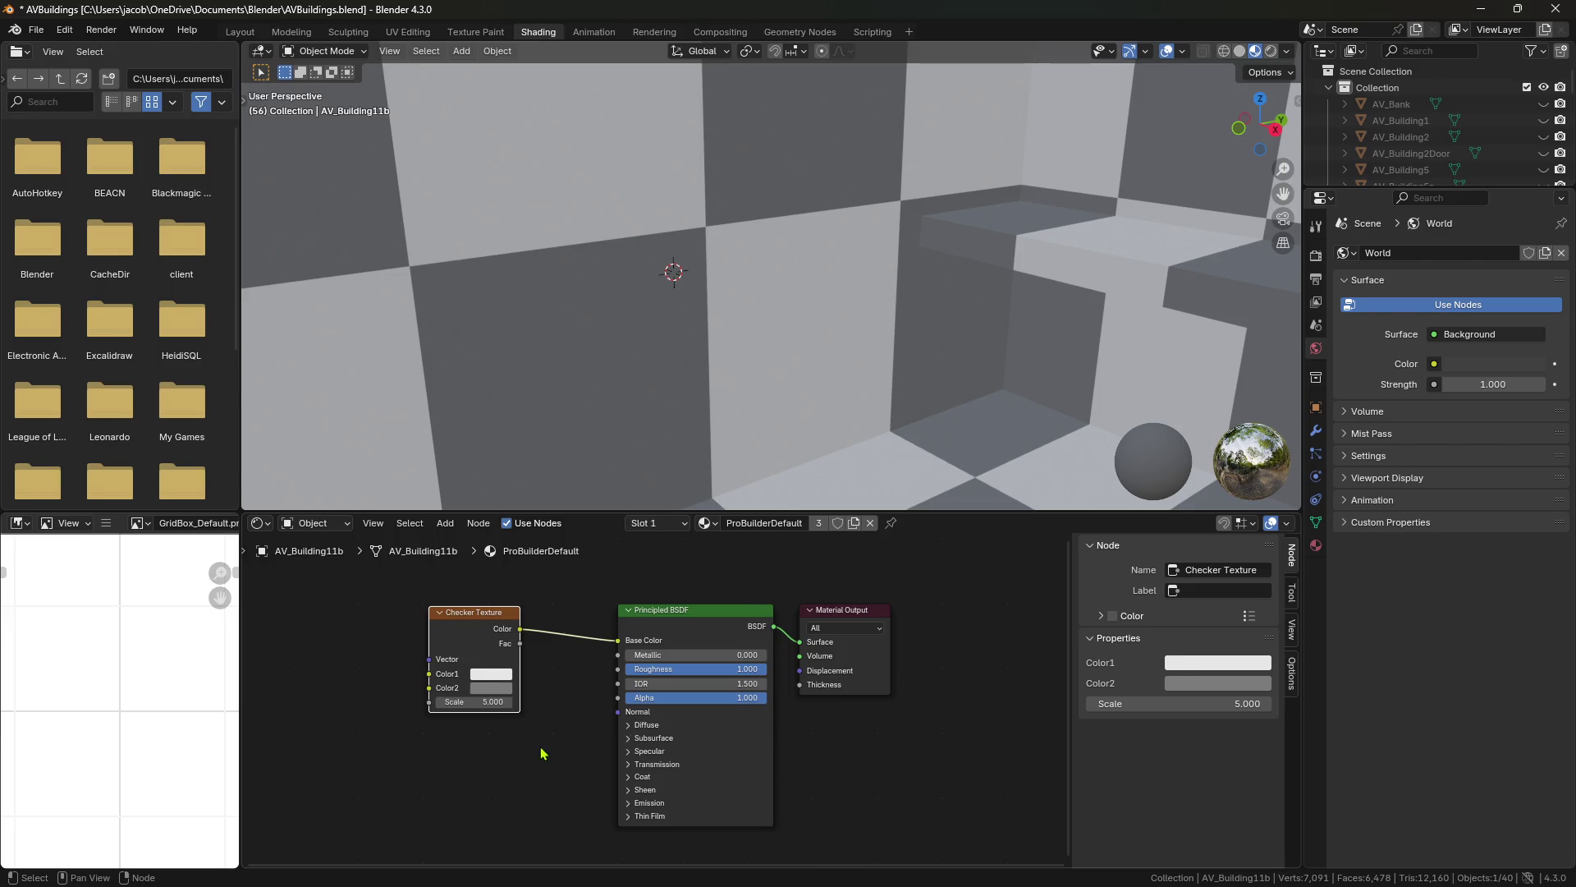
left_click(480, 703)
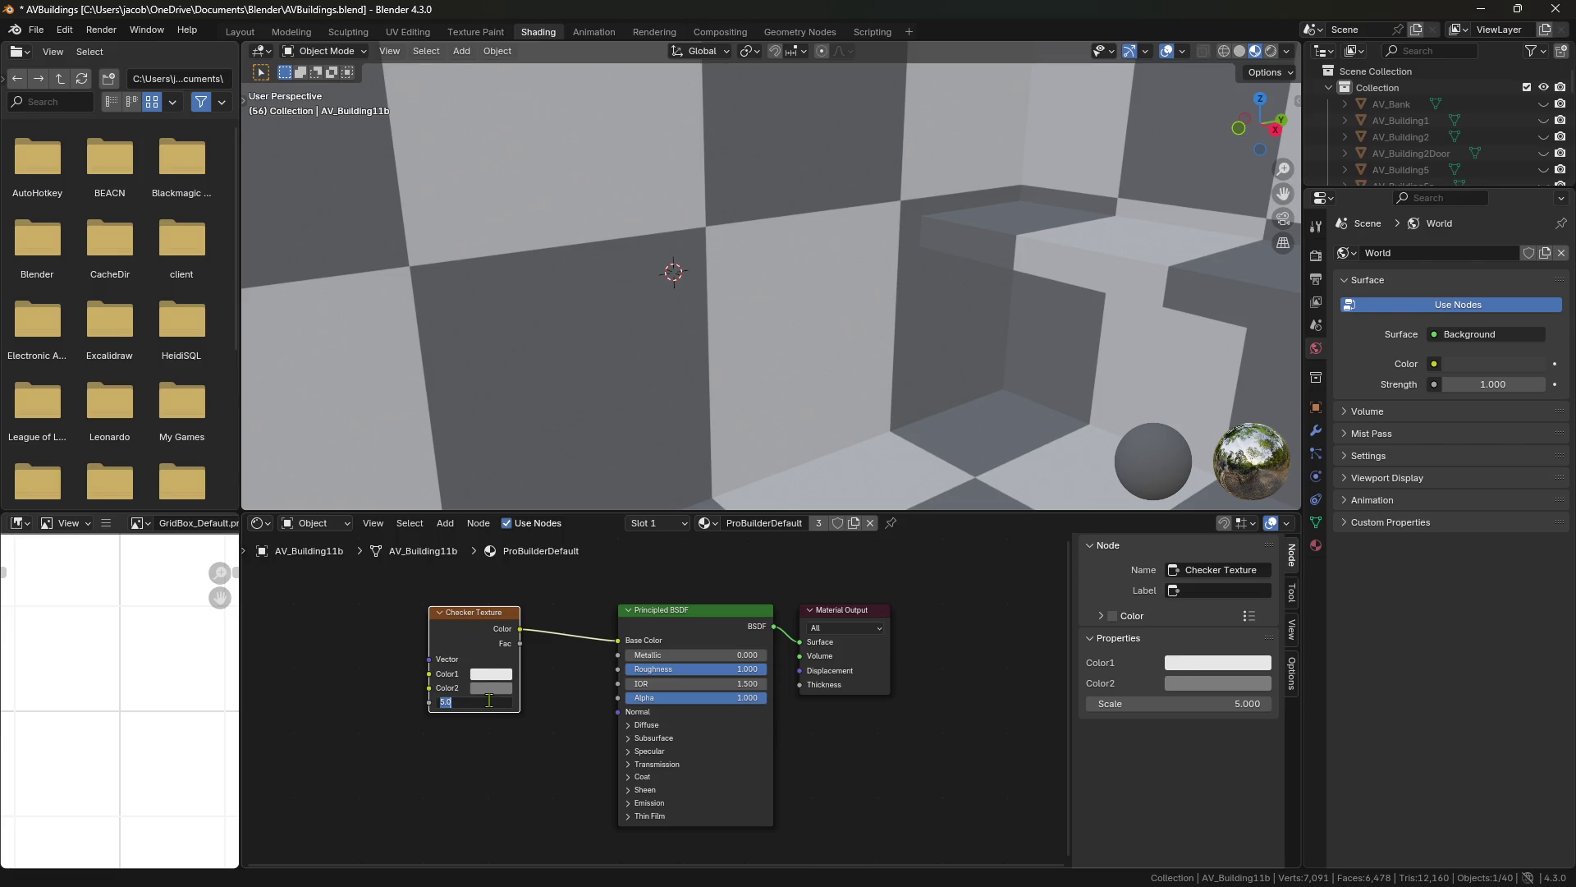
type("2")
type("1.000")
key("Return")
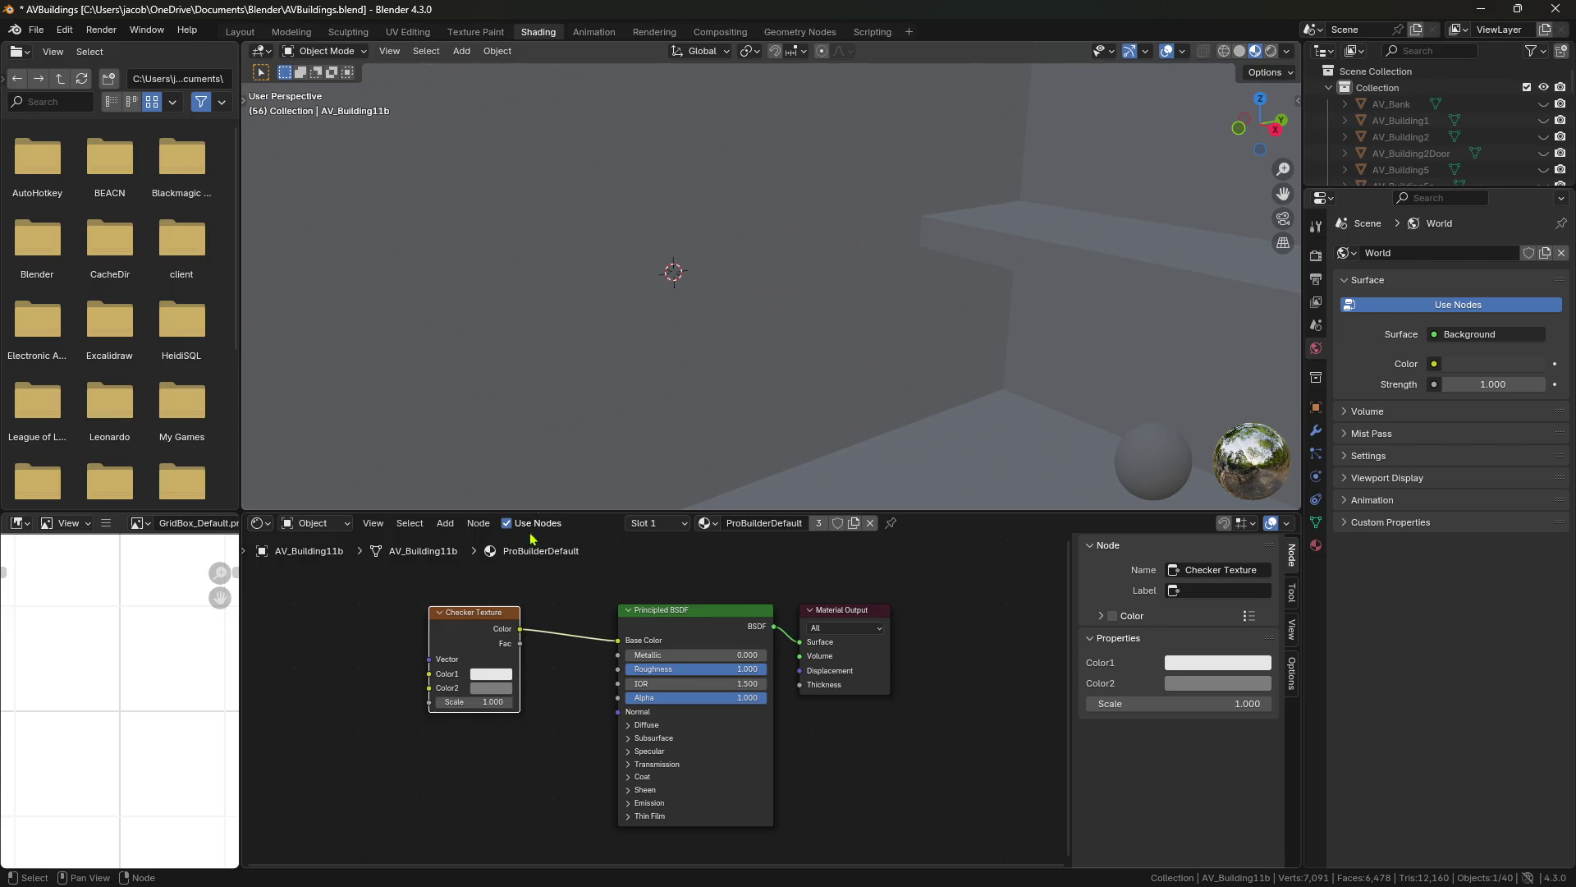
left_click(472, 701)
key("Return")
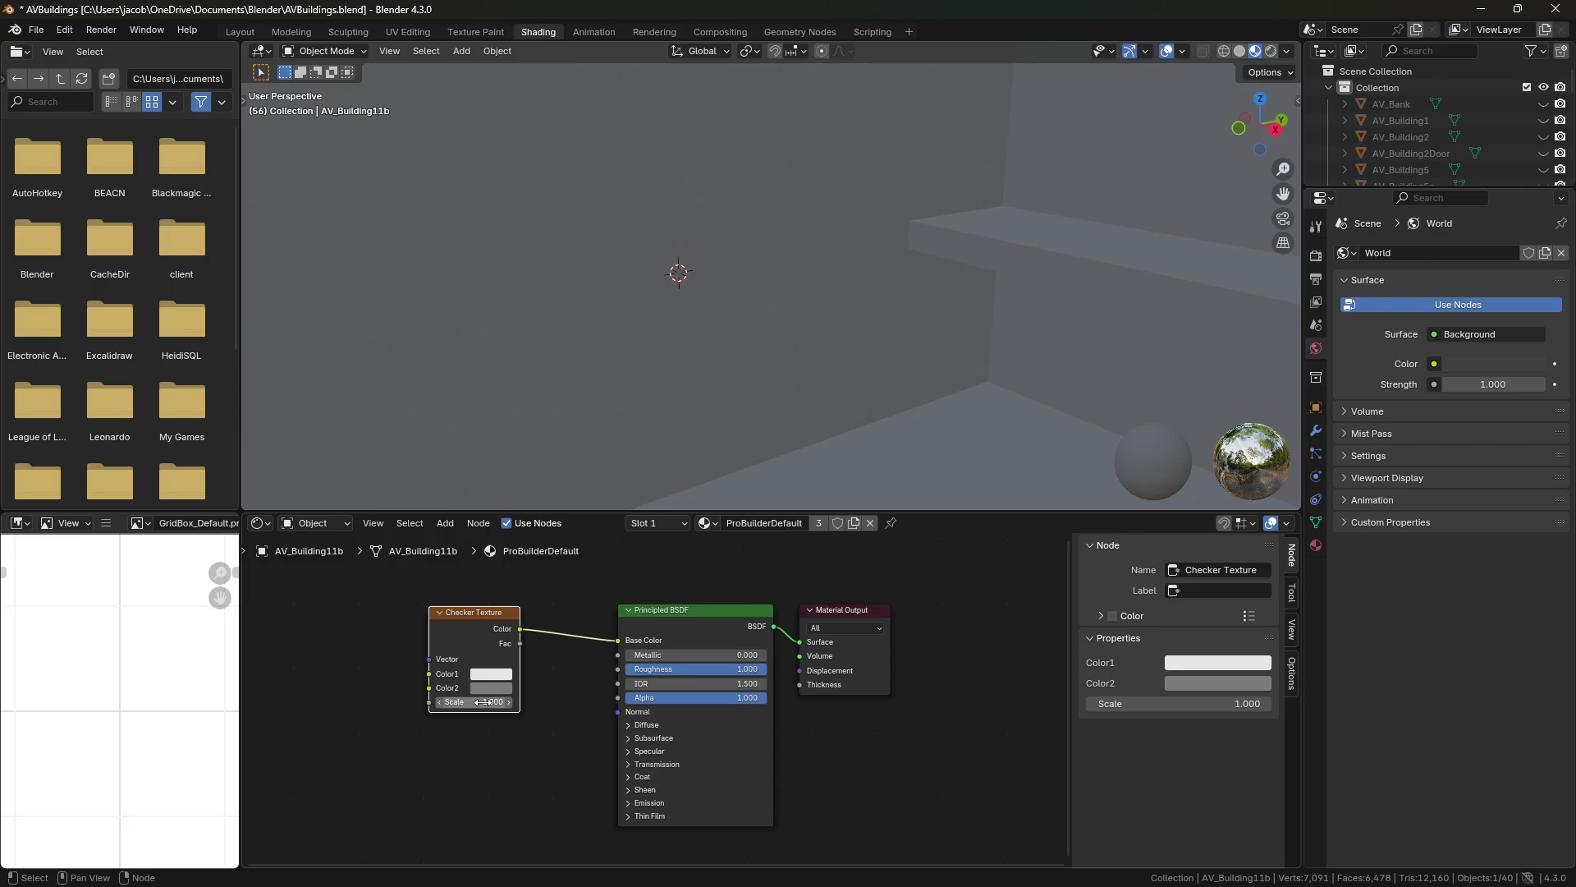
left_click(485, 701)
type("5")
key("Return")
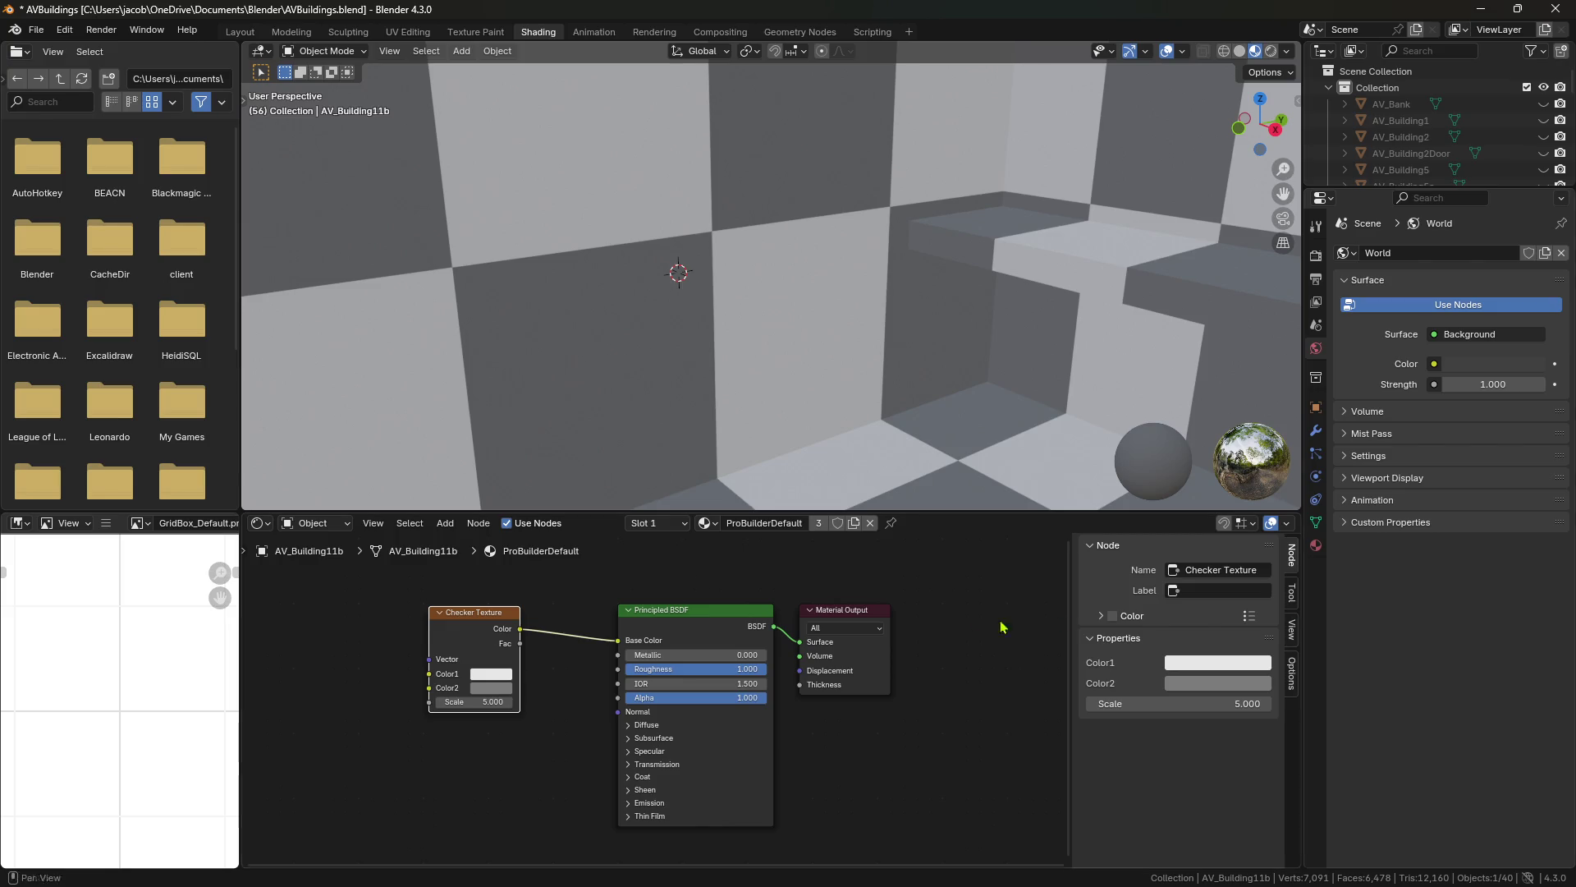
mouse_move(470, 621)
left_mouse_down()
mouse_move(427, 600)
mouse_move(438, 608)
left_mouse_up()
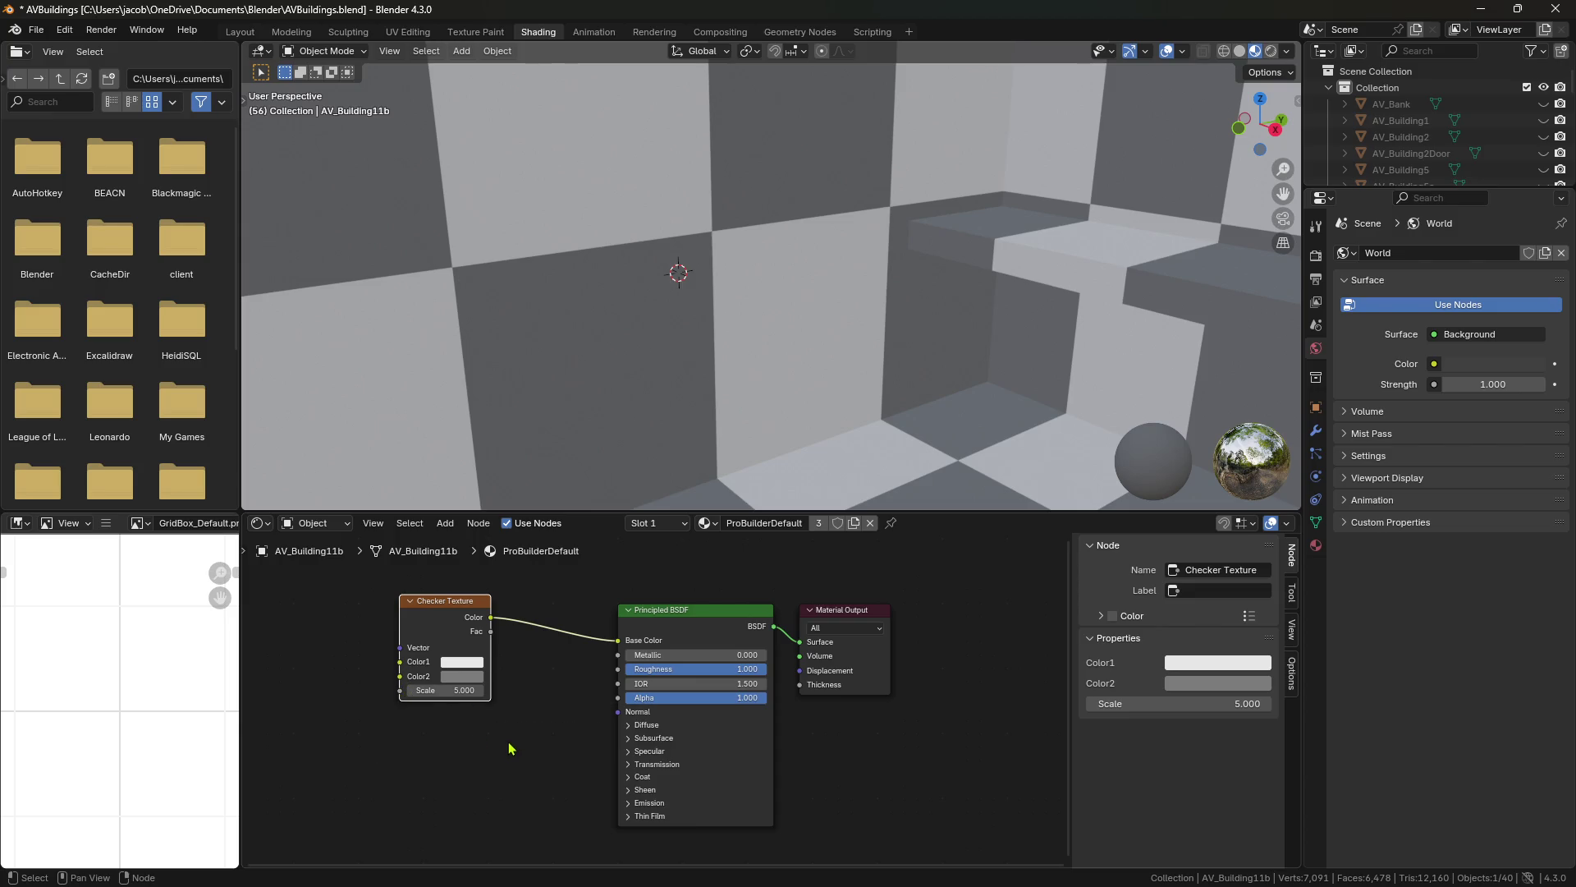
Nudge the Checker Texture node left and bring up the Add node menu.
left_click_drag(465, 627, 455, 623)
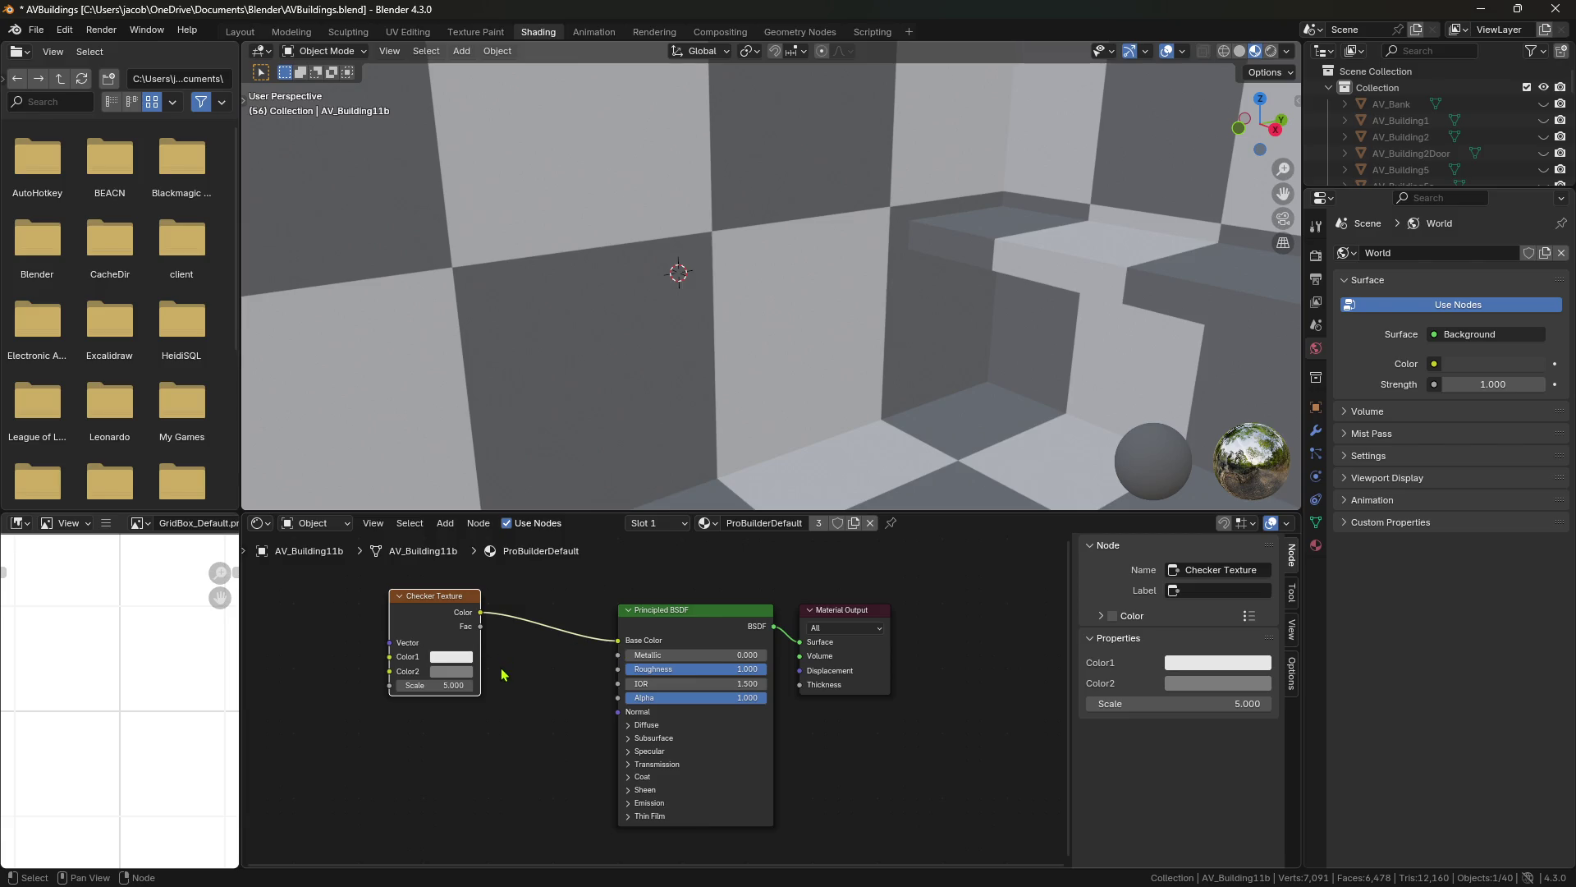
left_click(445, 523)
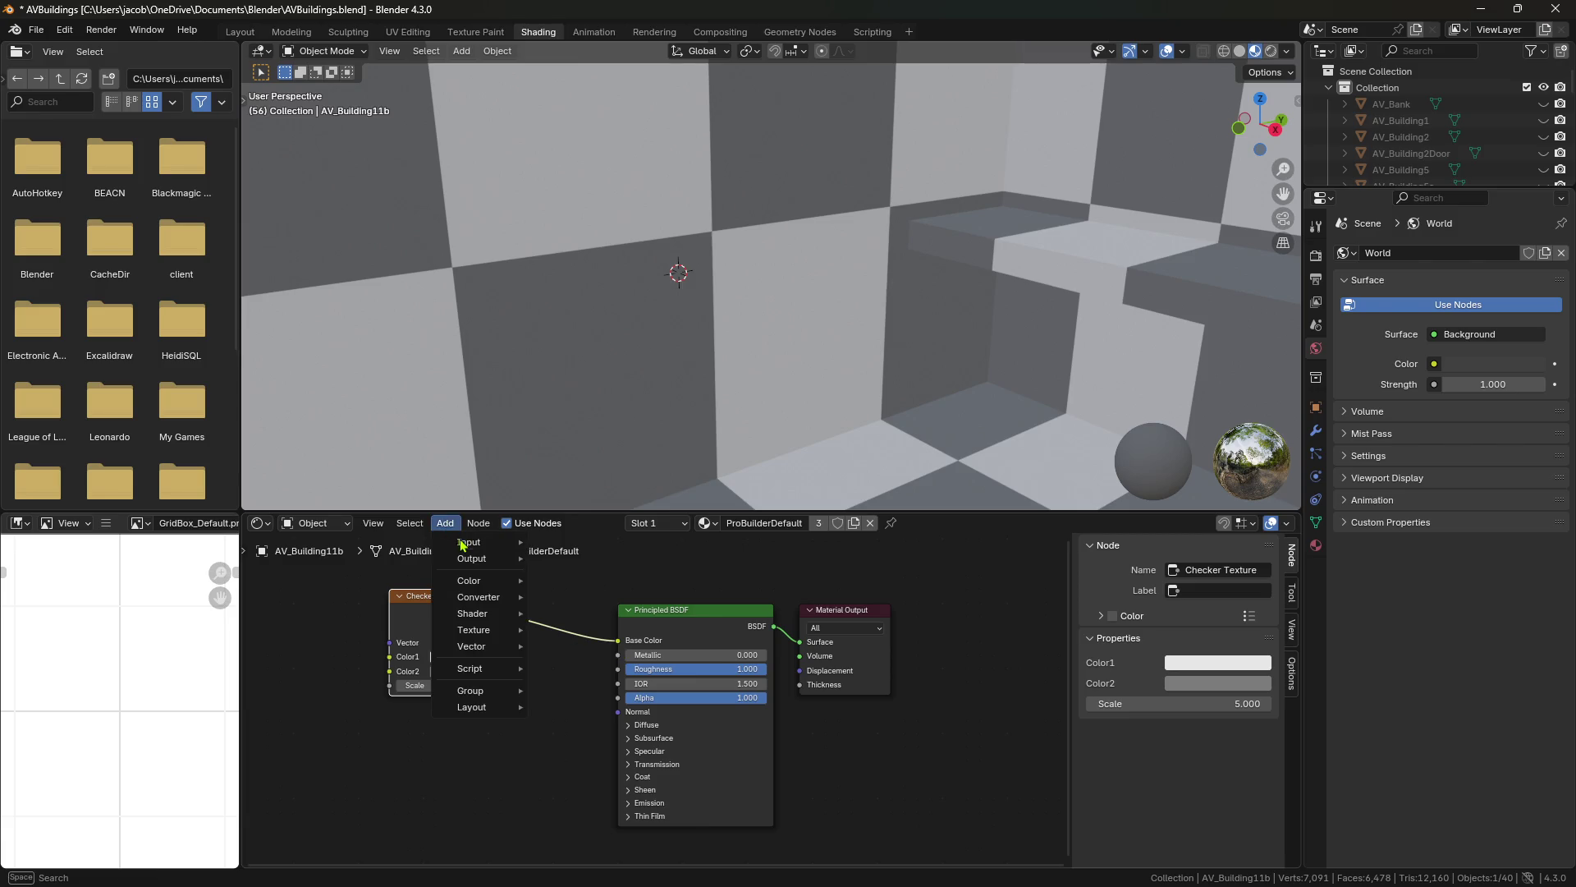
Add a Texture Coordinate node below the Checker Texture and arrange both nodes.
mouse_move(469, 542)
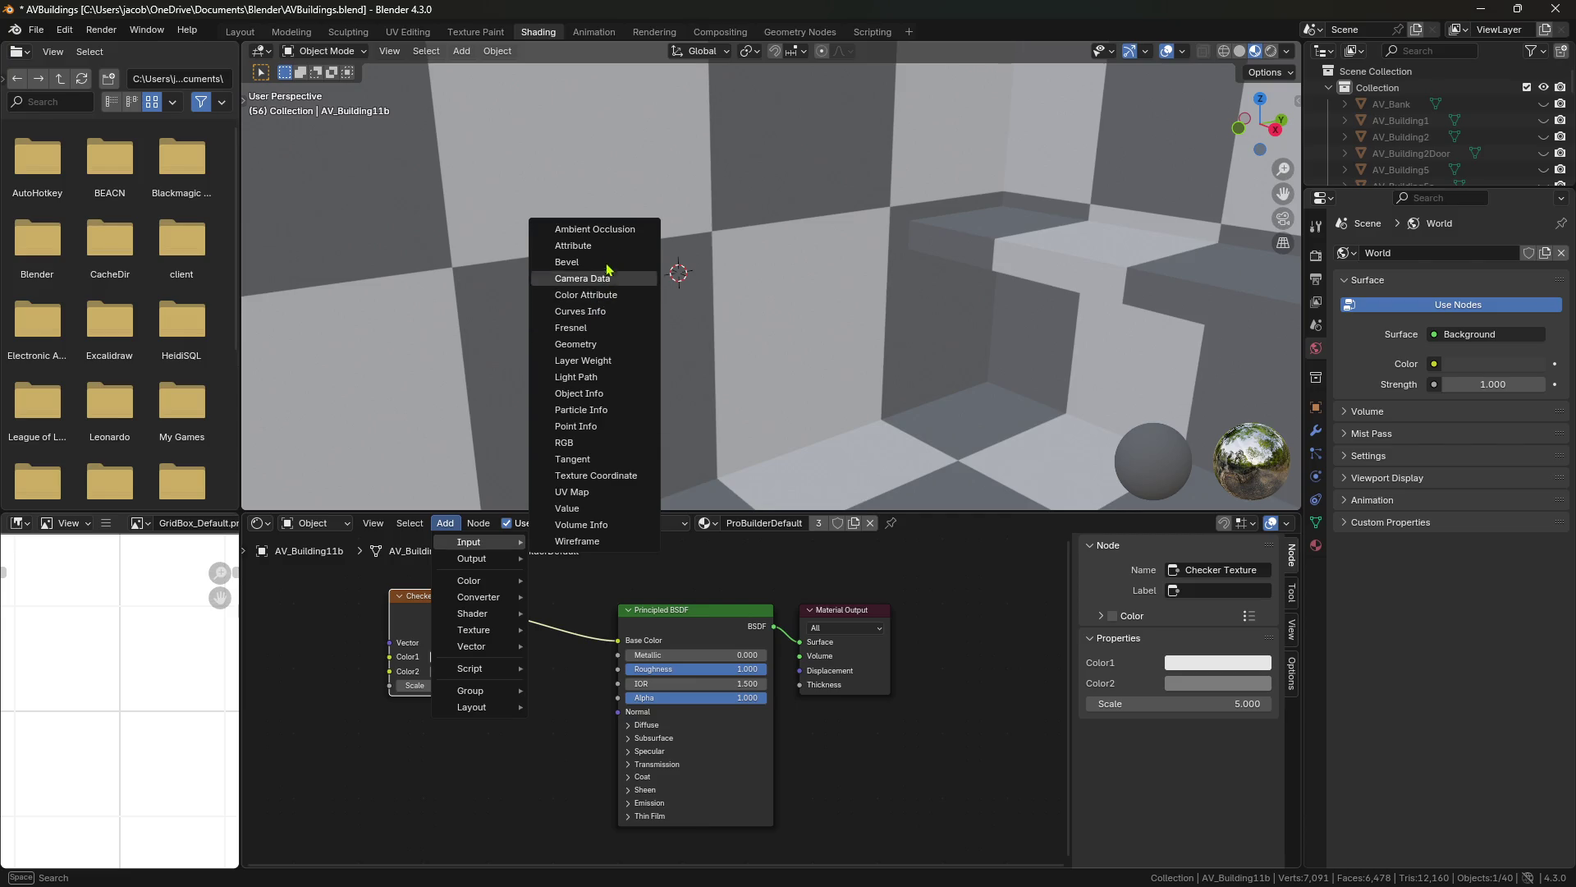
left_click(620, 475)
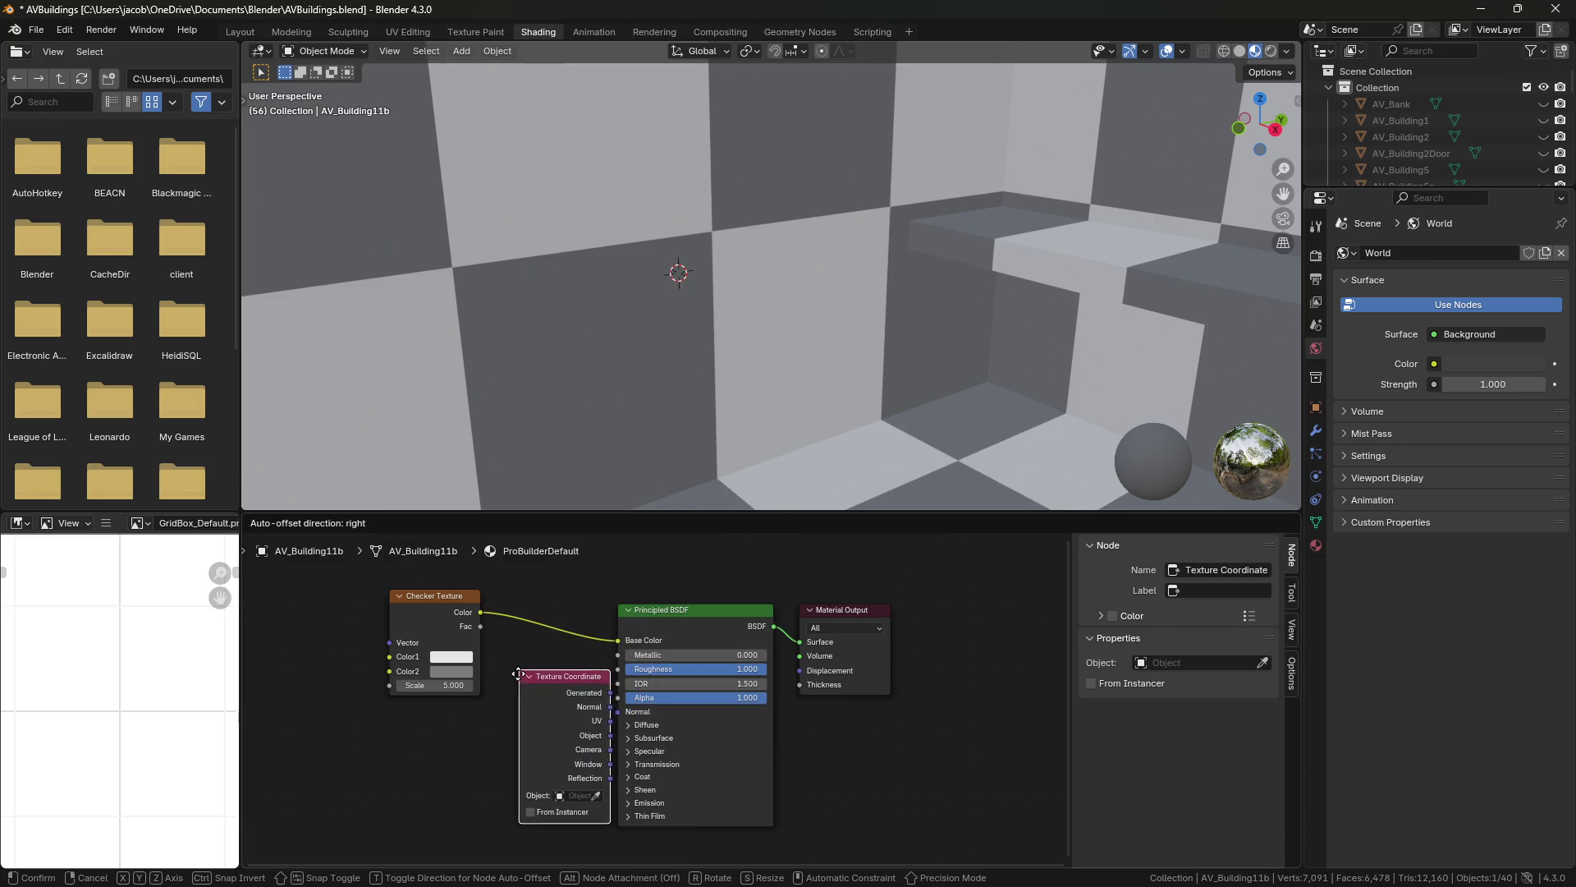
left_click(510, 667)
left_click_drag(441, 605, 399, 593)
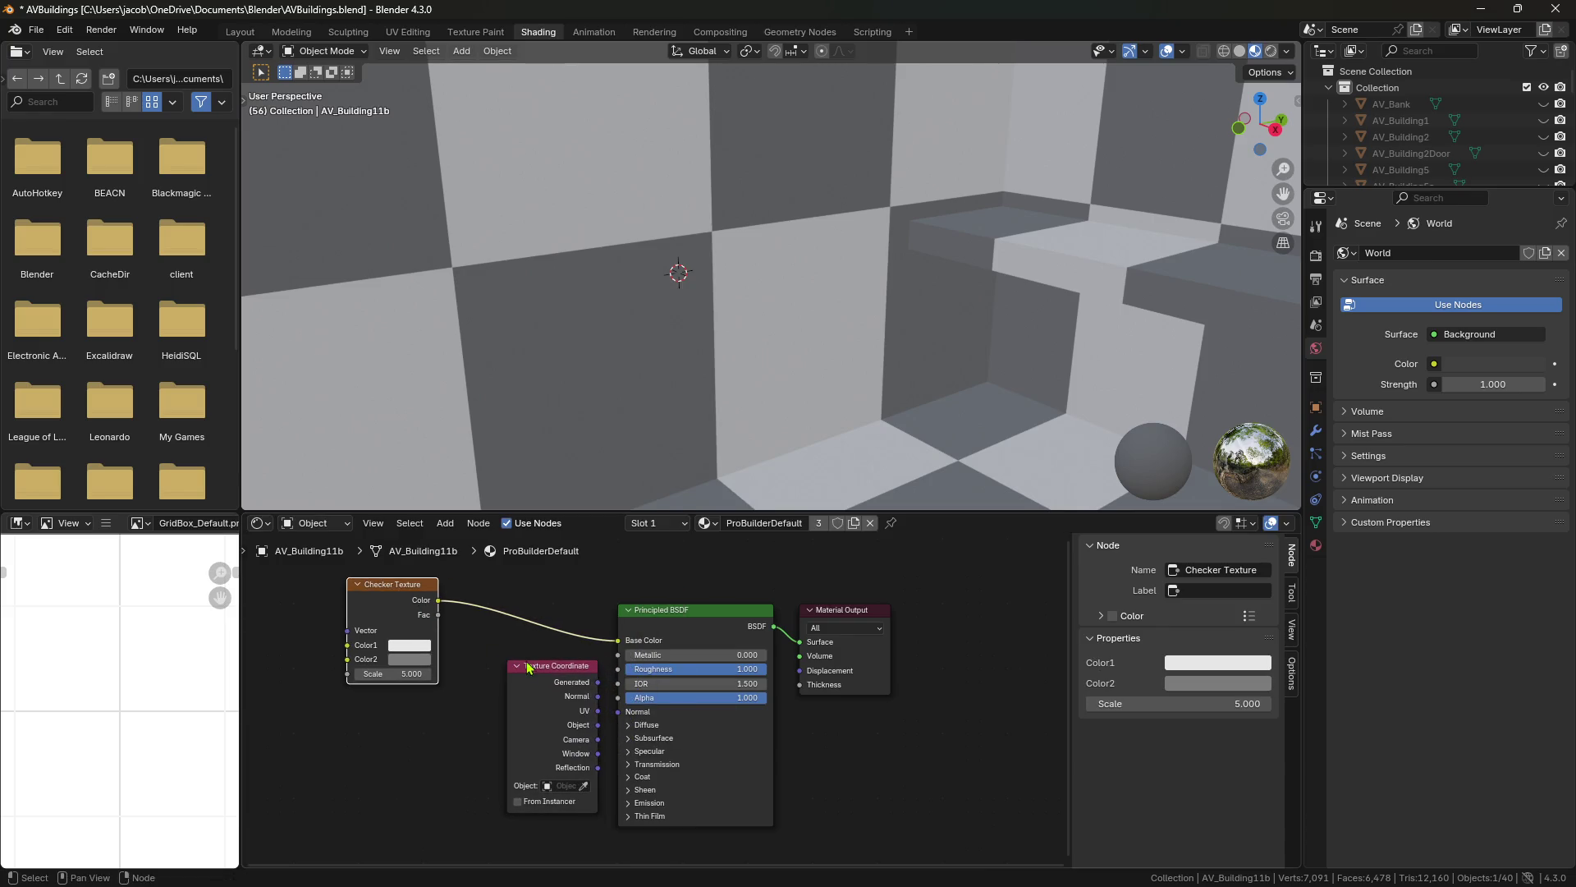
left_click_drag(530, 668, 497, 656)
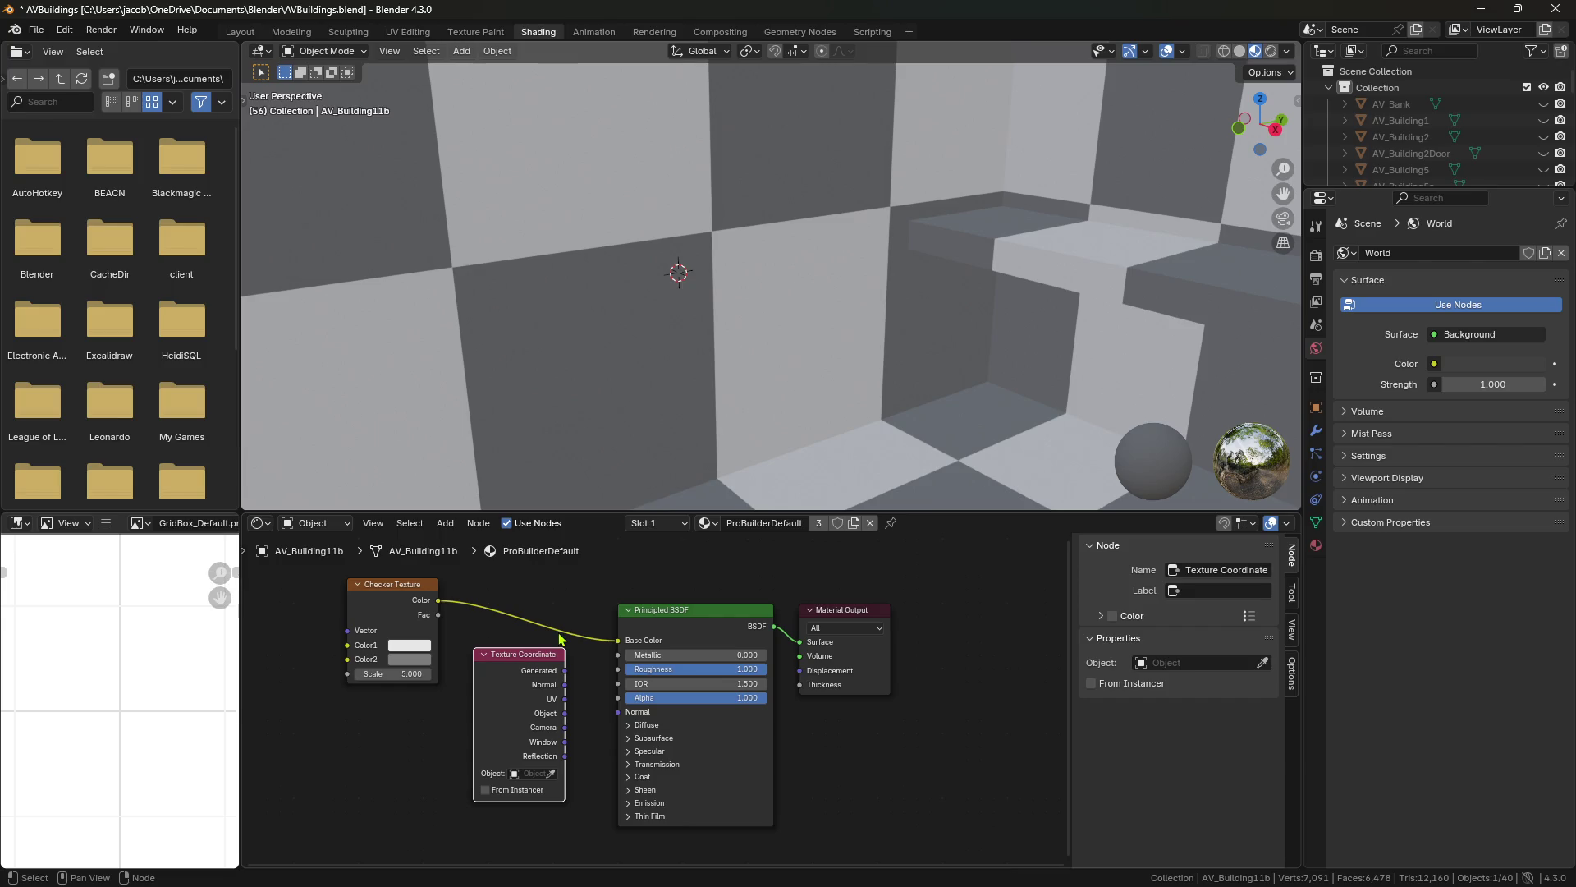
left_click_drag(597, 515, 600, 481)
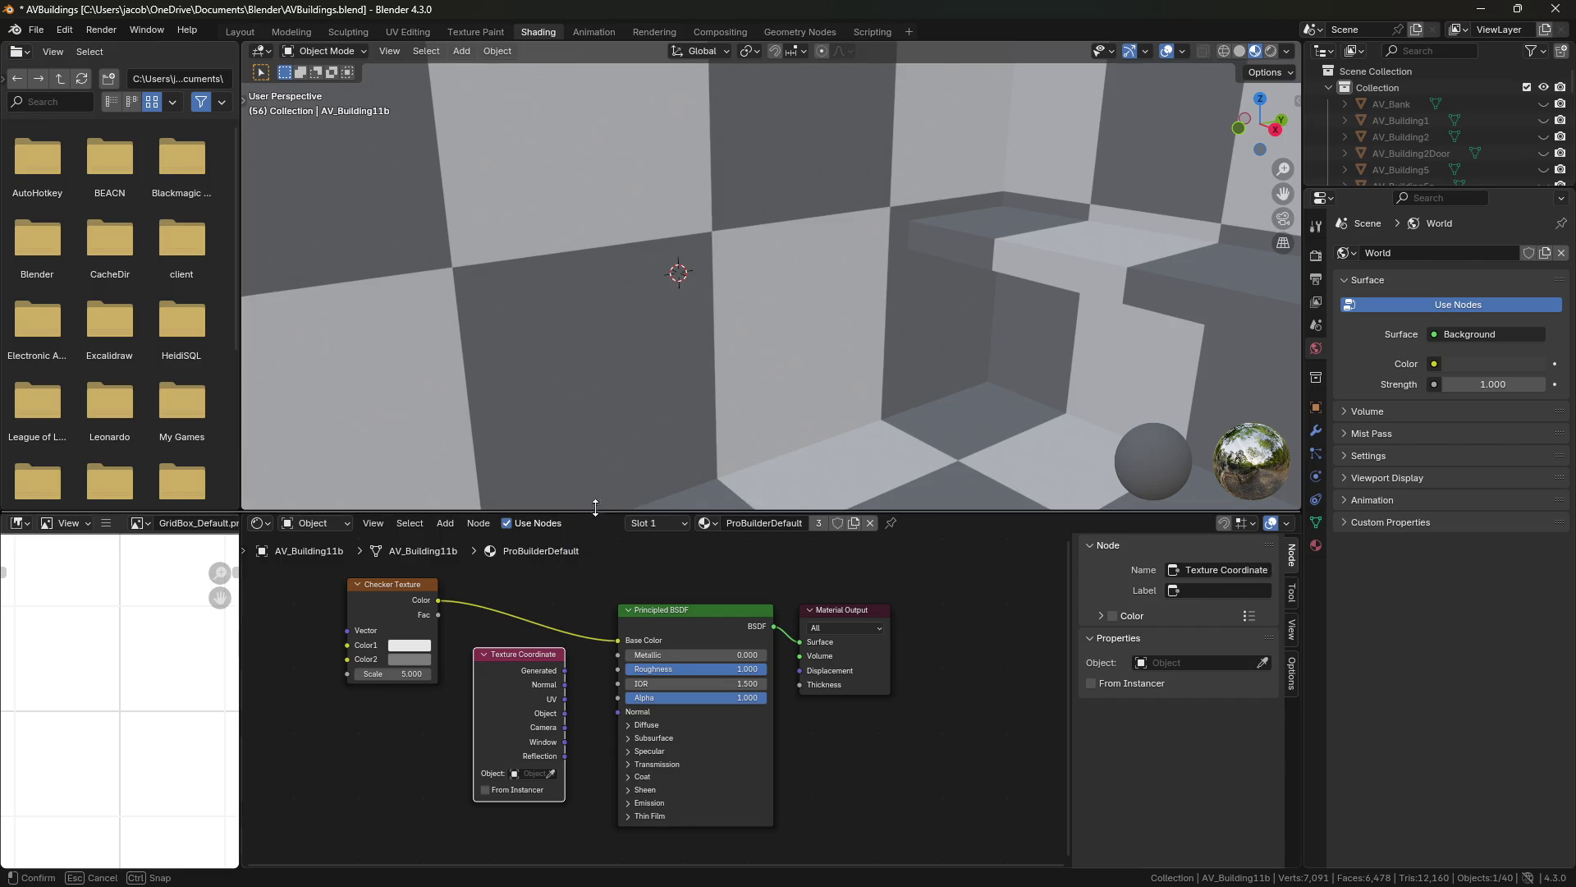
middle_click_drag(550, 609, 559, 582)
scroll(559, 581, "up", 1)
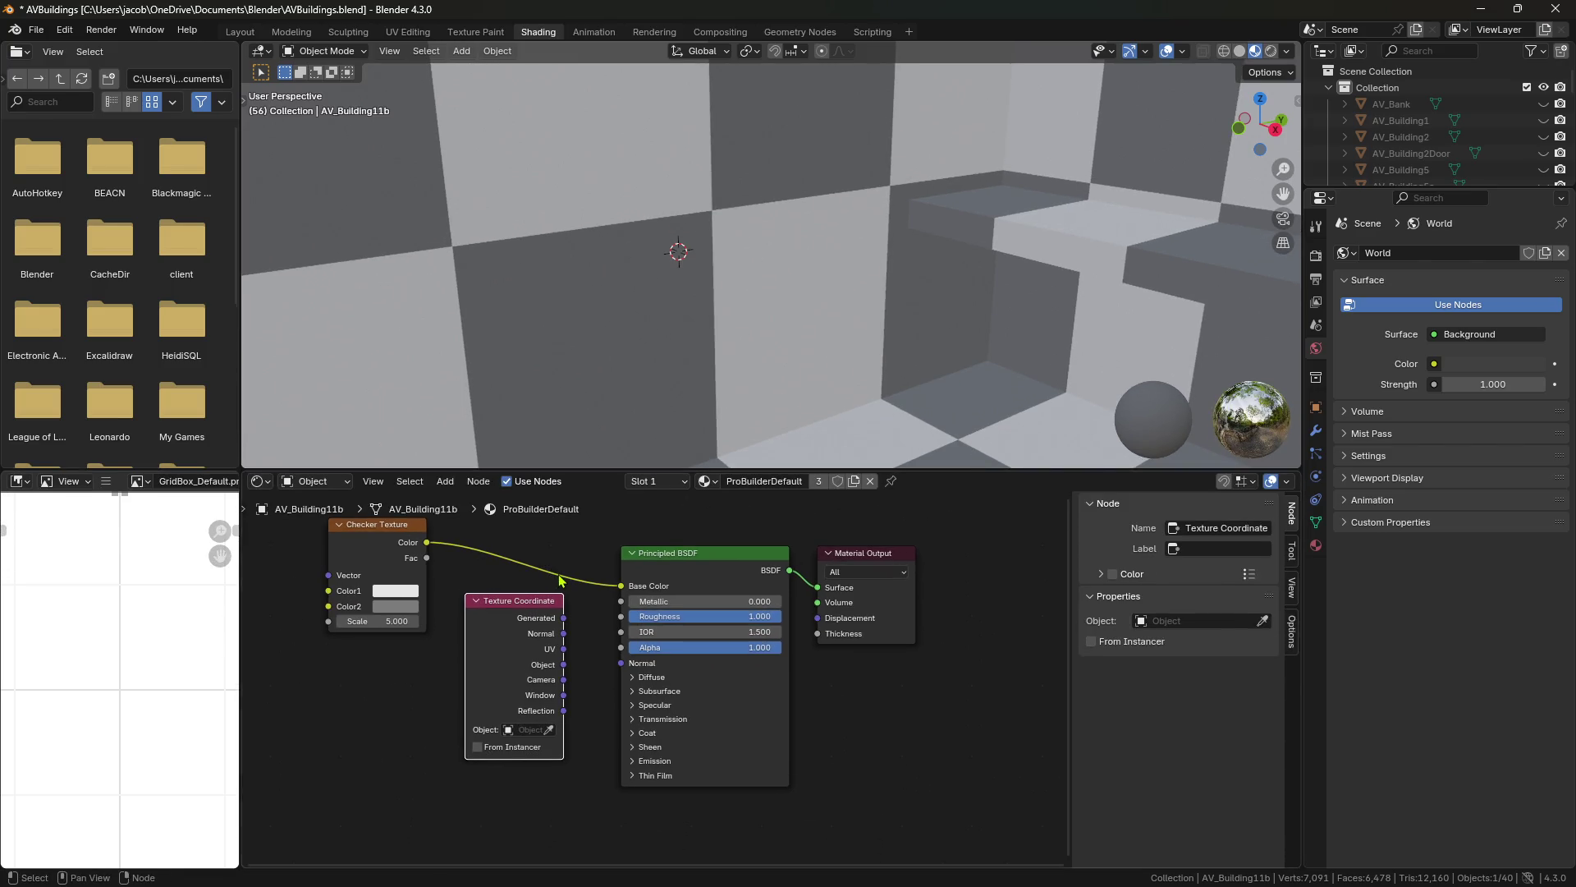
left_click_drag(518, 608, 518, 618)
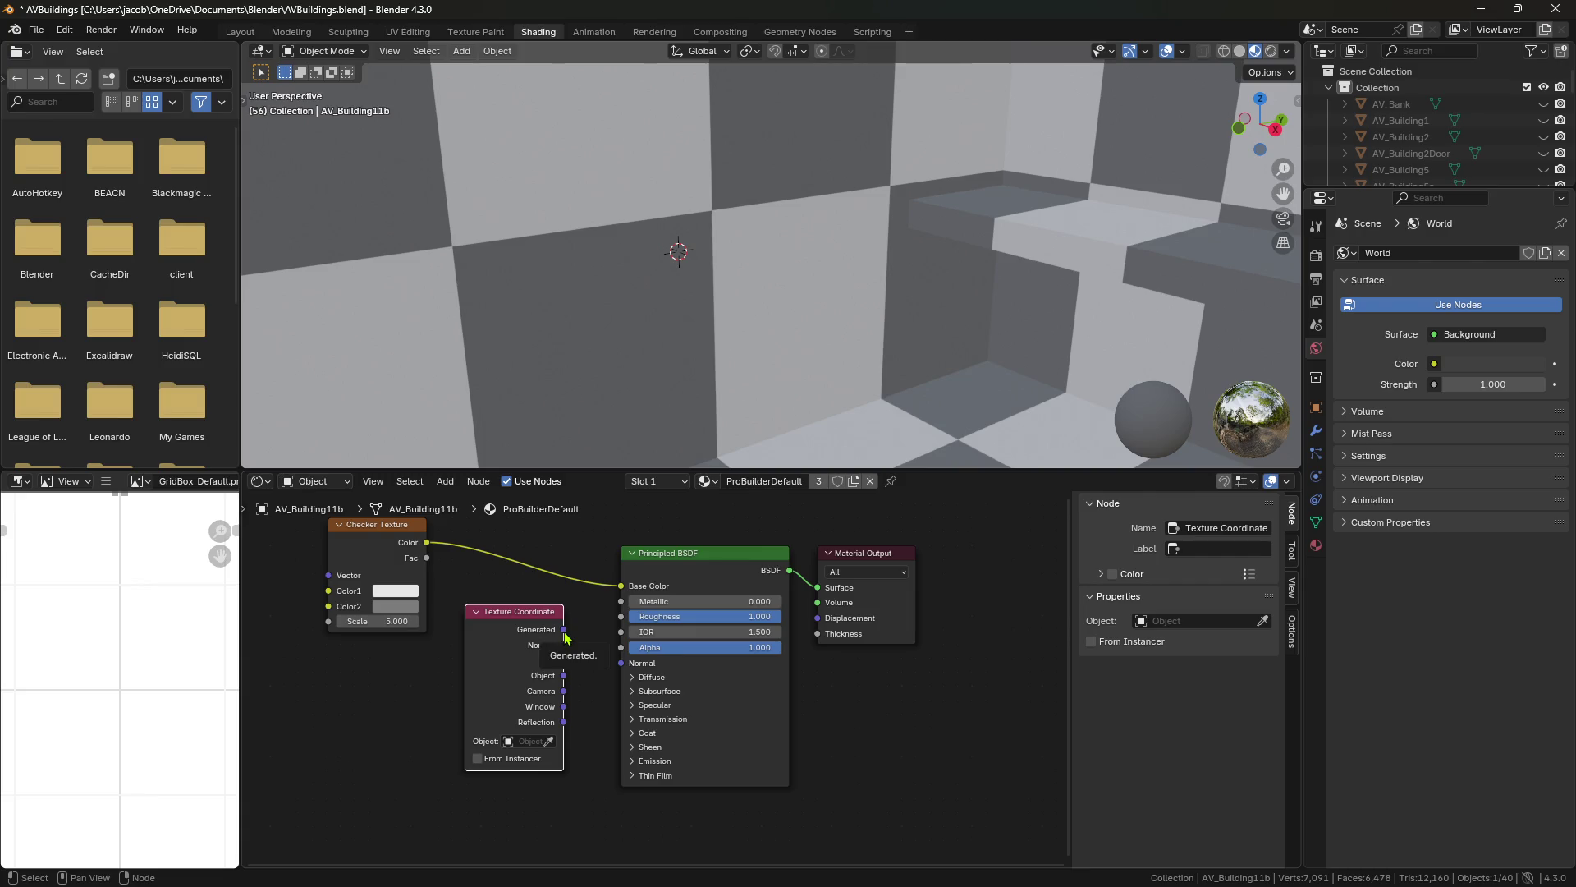
Link Texture Coordinate Generated to the Checker Texture Vector input and space the nodes.
mouse_move(564, 637)
left_mouse_down()
mouse_move(304, 622)
mouse_move(375, 575)
left_mouse_up()
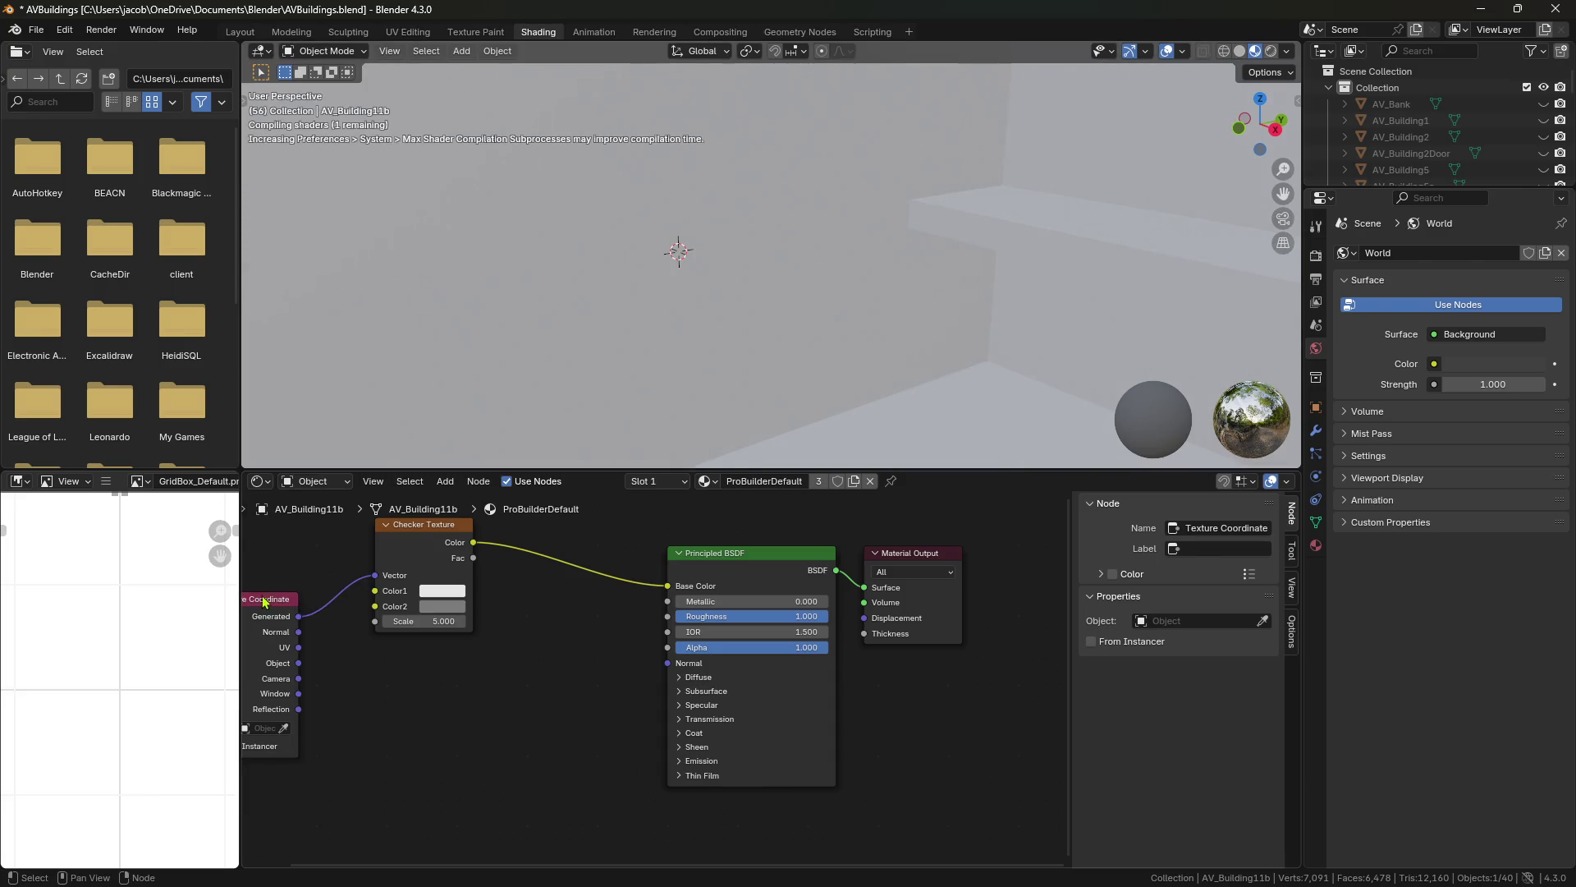
mouse_move(265, 602)
left_mouse_down()
mouse_move(374, 600)
mouse_move(376, 582)
left_mouse_up()
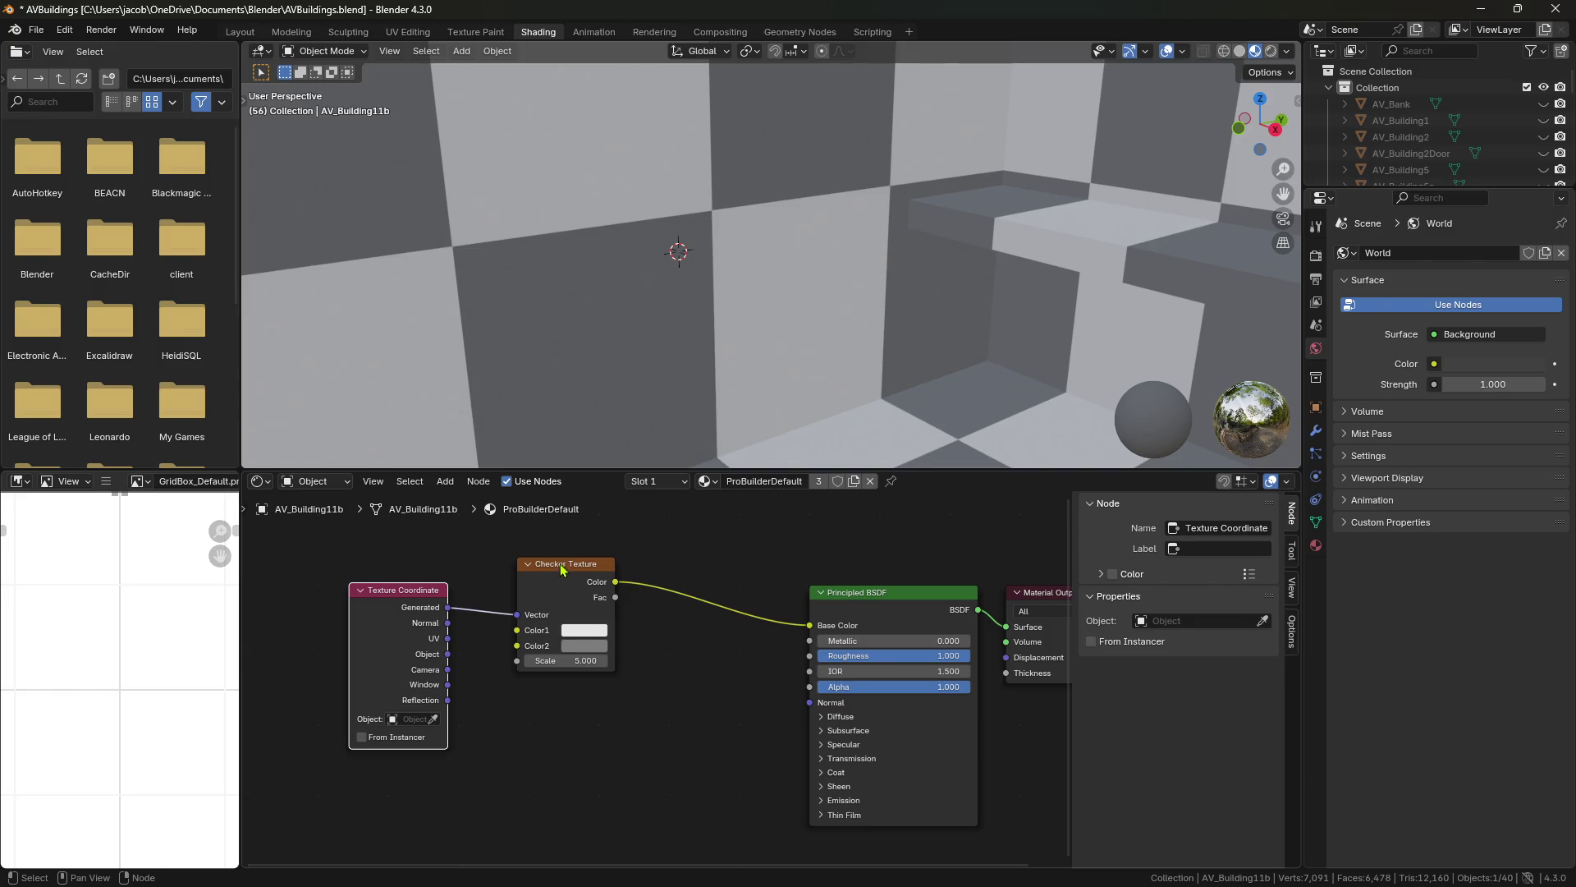
left_click_drag(561, 568, 625, 573)
left_click_drag(411, 593, 454, 598)
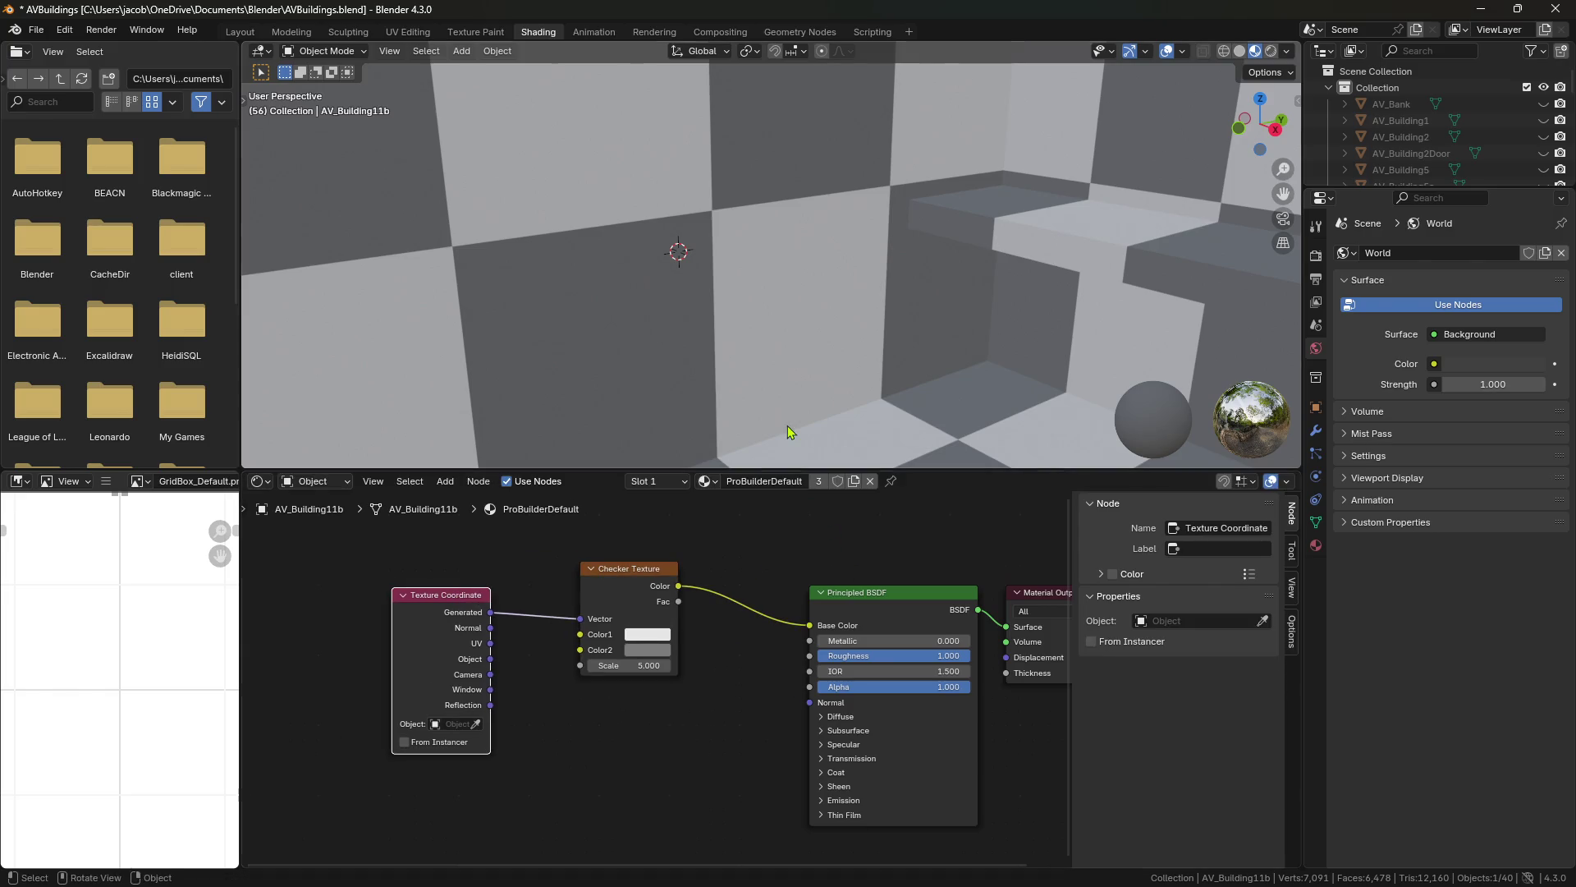
middle_click_drag(866, 327, 922, 320)
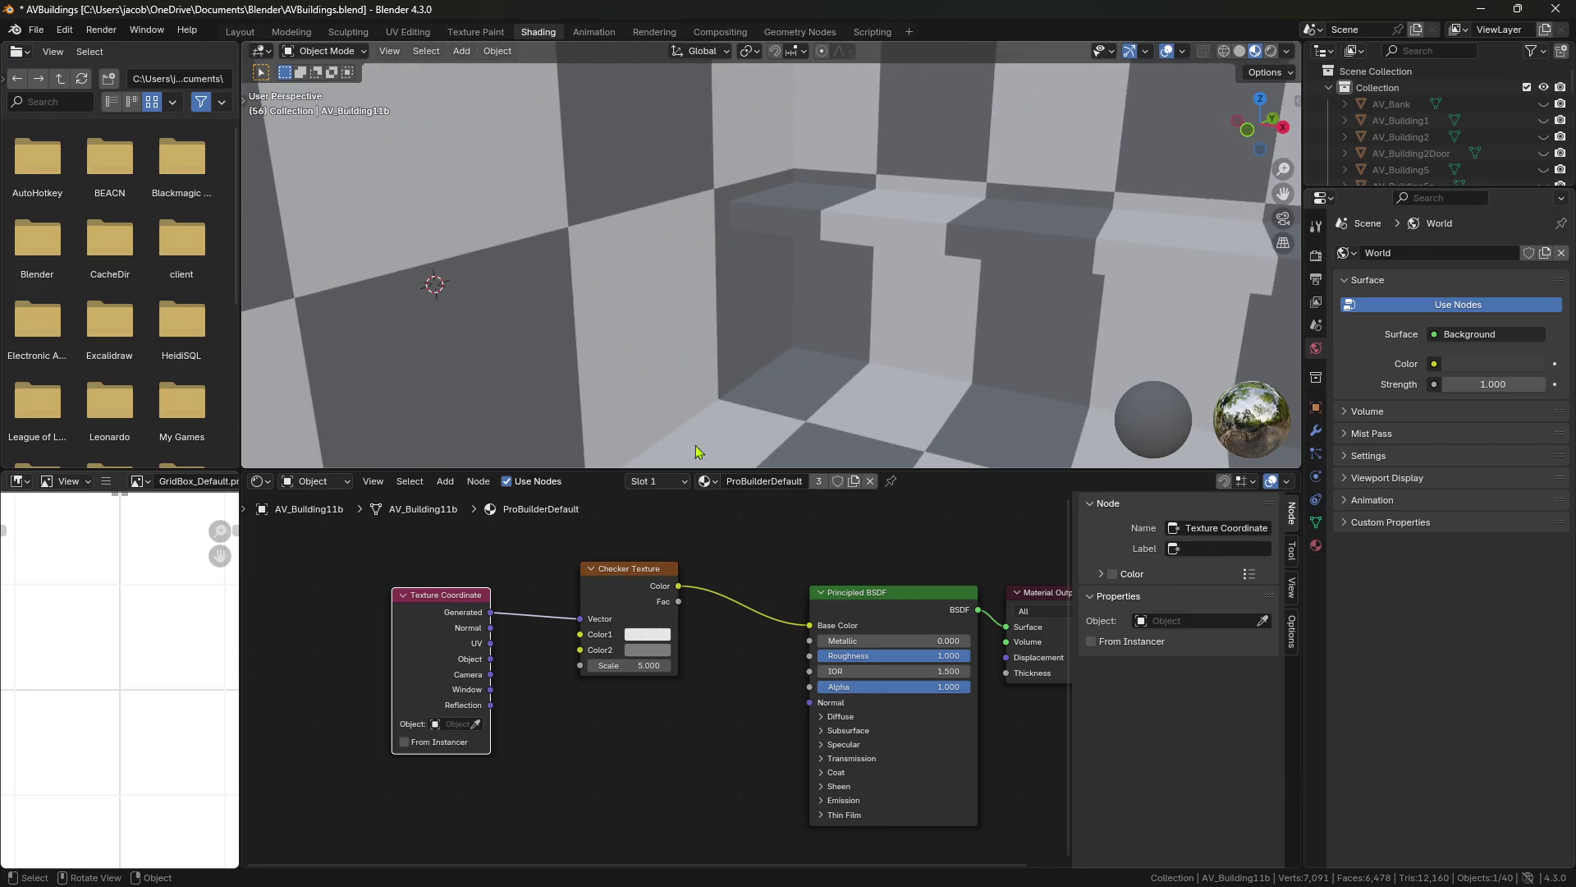
Test the checker at Scale 1, then set it back to 5.
left_click(667, 664)
type("1")
key("Return")
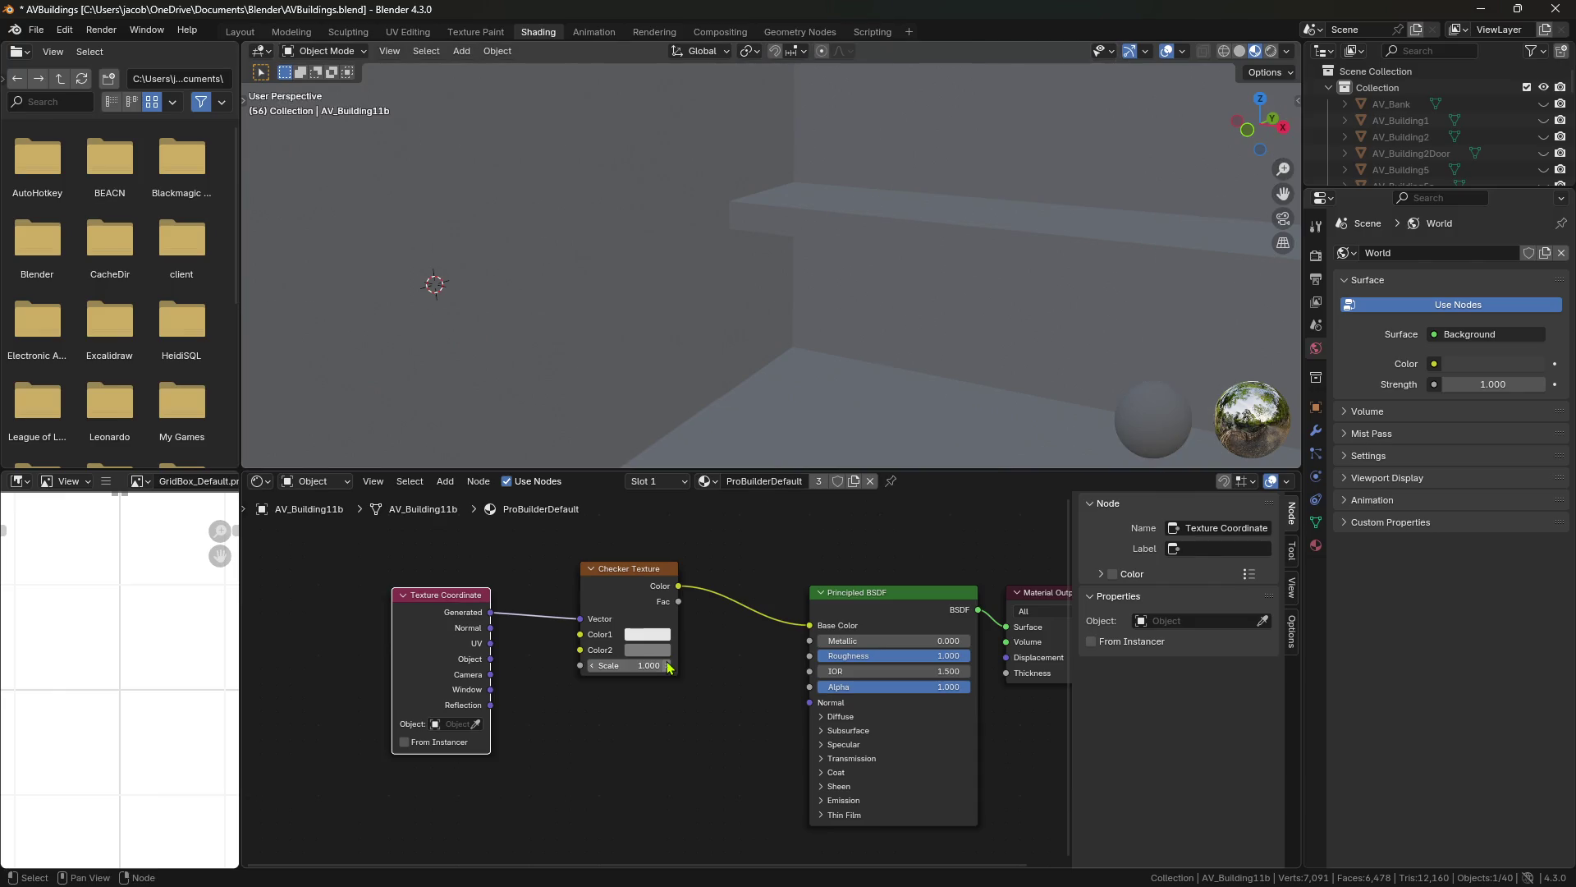
left_click(642, 665)
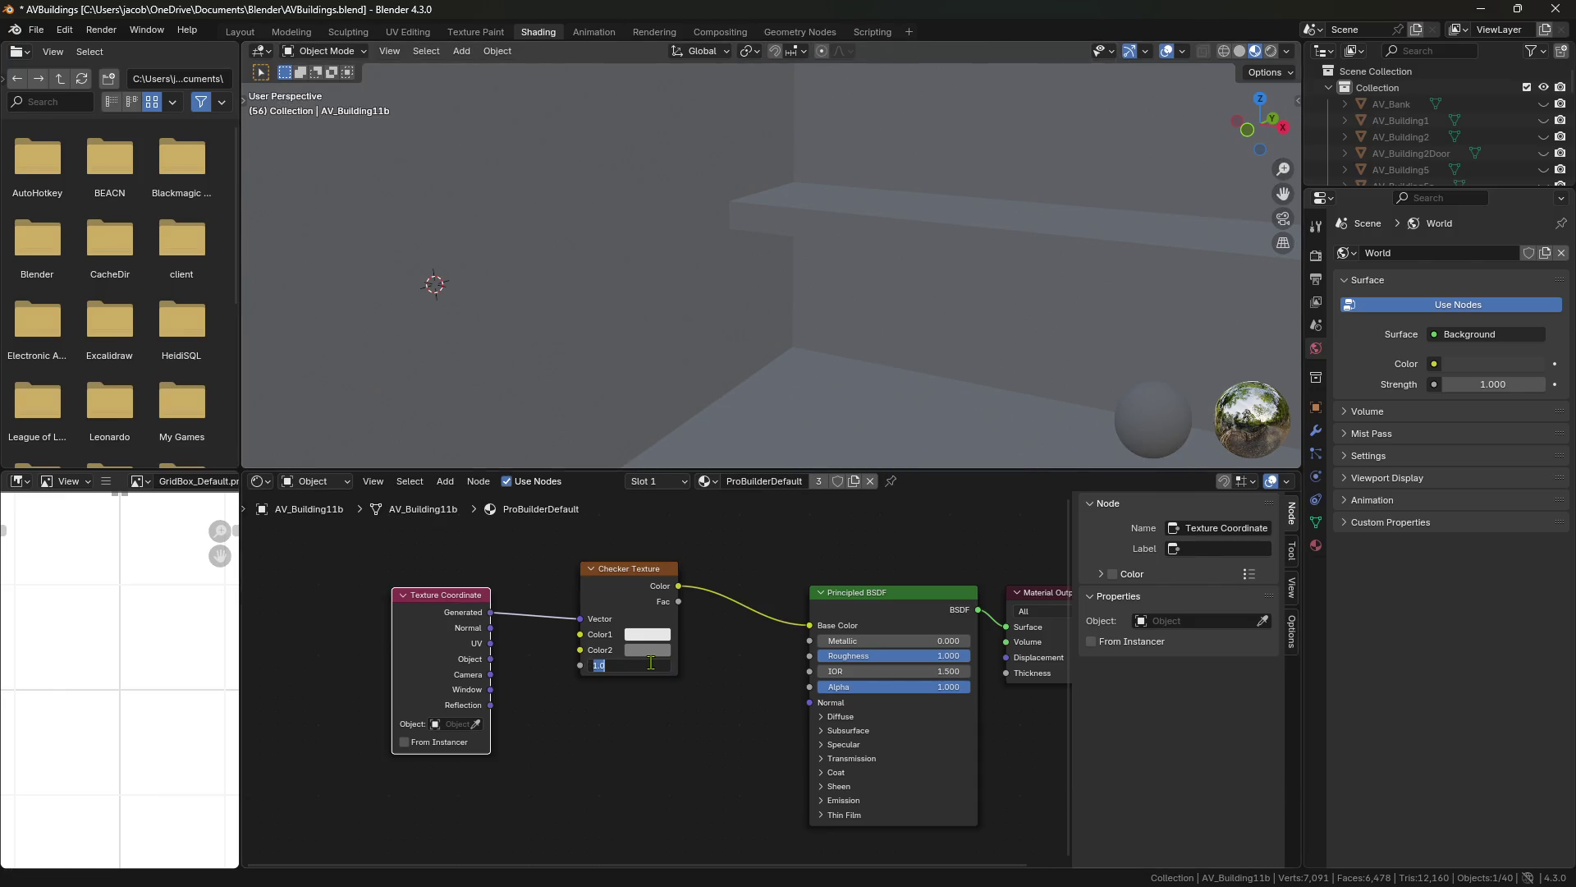
type("5")
key("Return")
Test the checker at Scale 10, then restore Scale 5.
left_click(654, 665)
type("10")
key("Return")
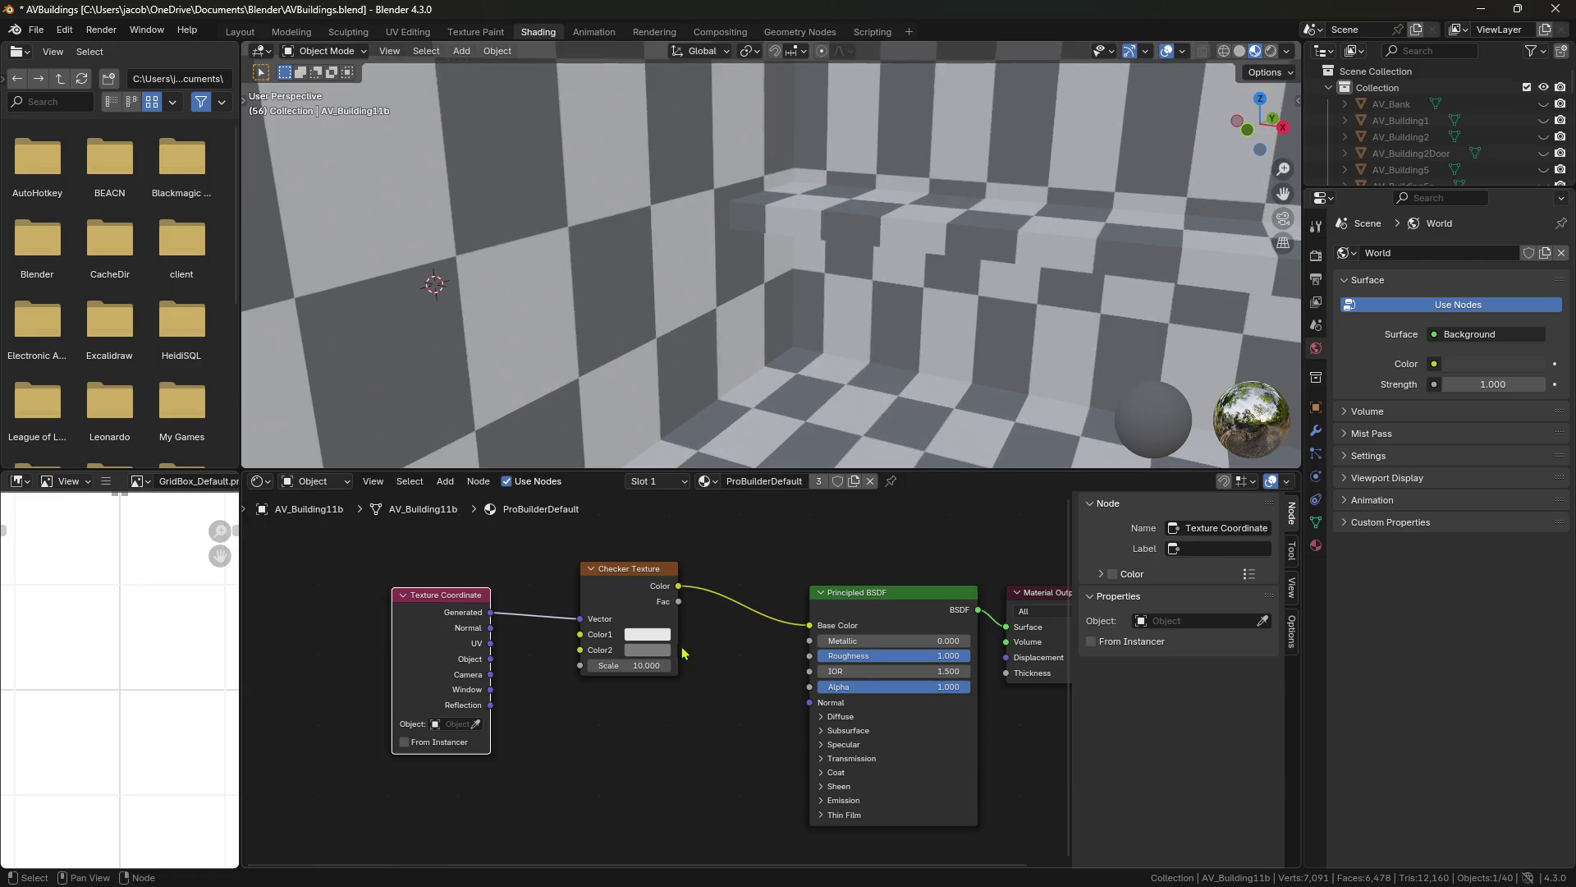
left_click(642, 665)
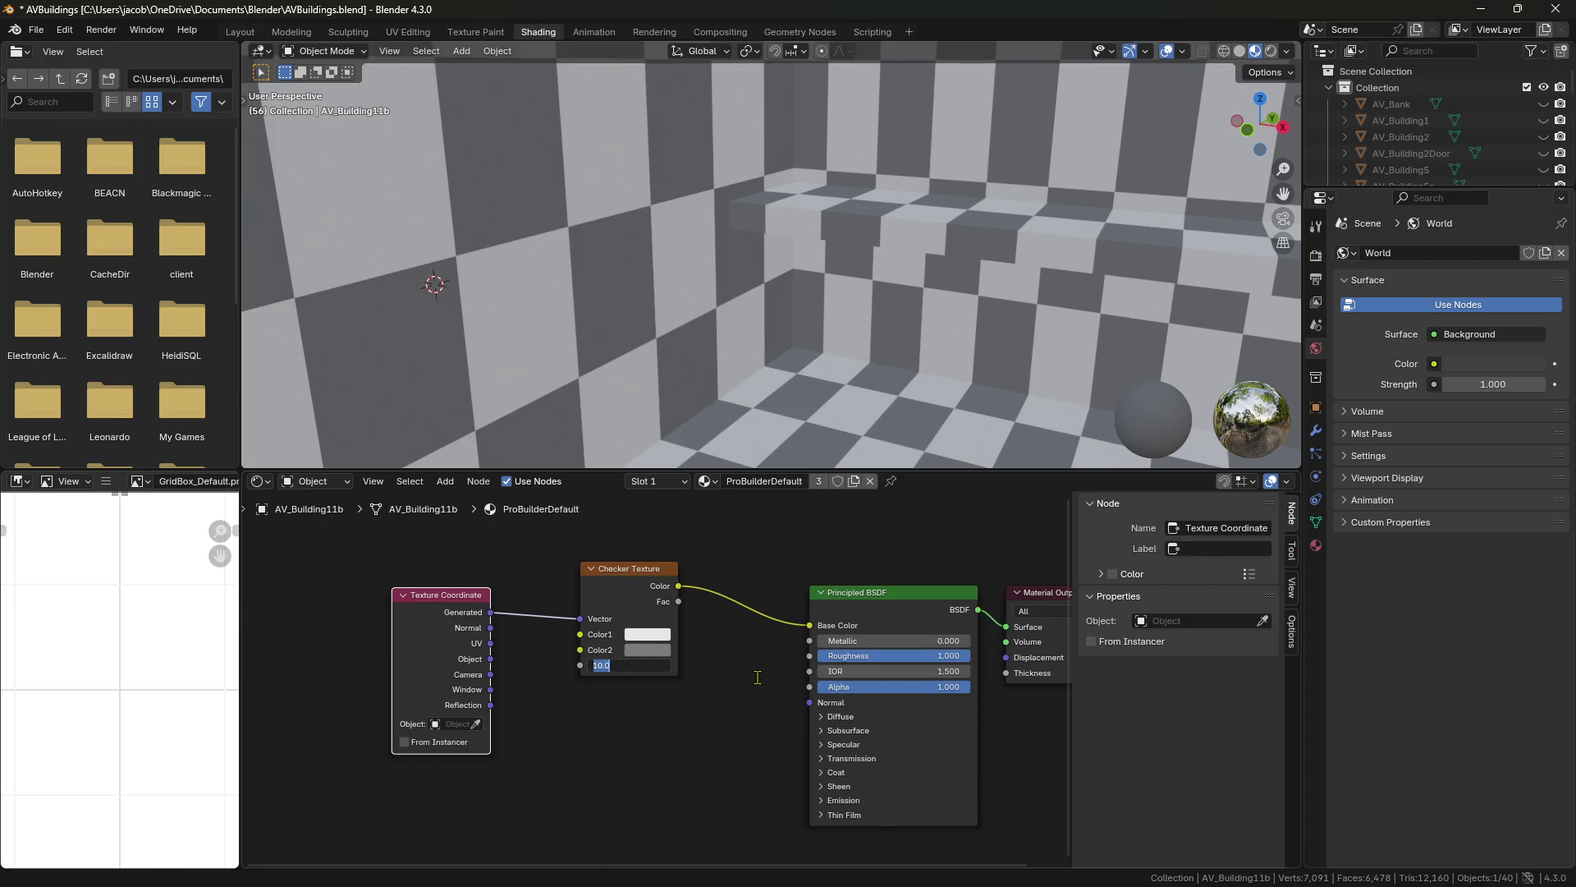
type("5")
key("Return")
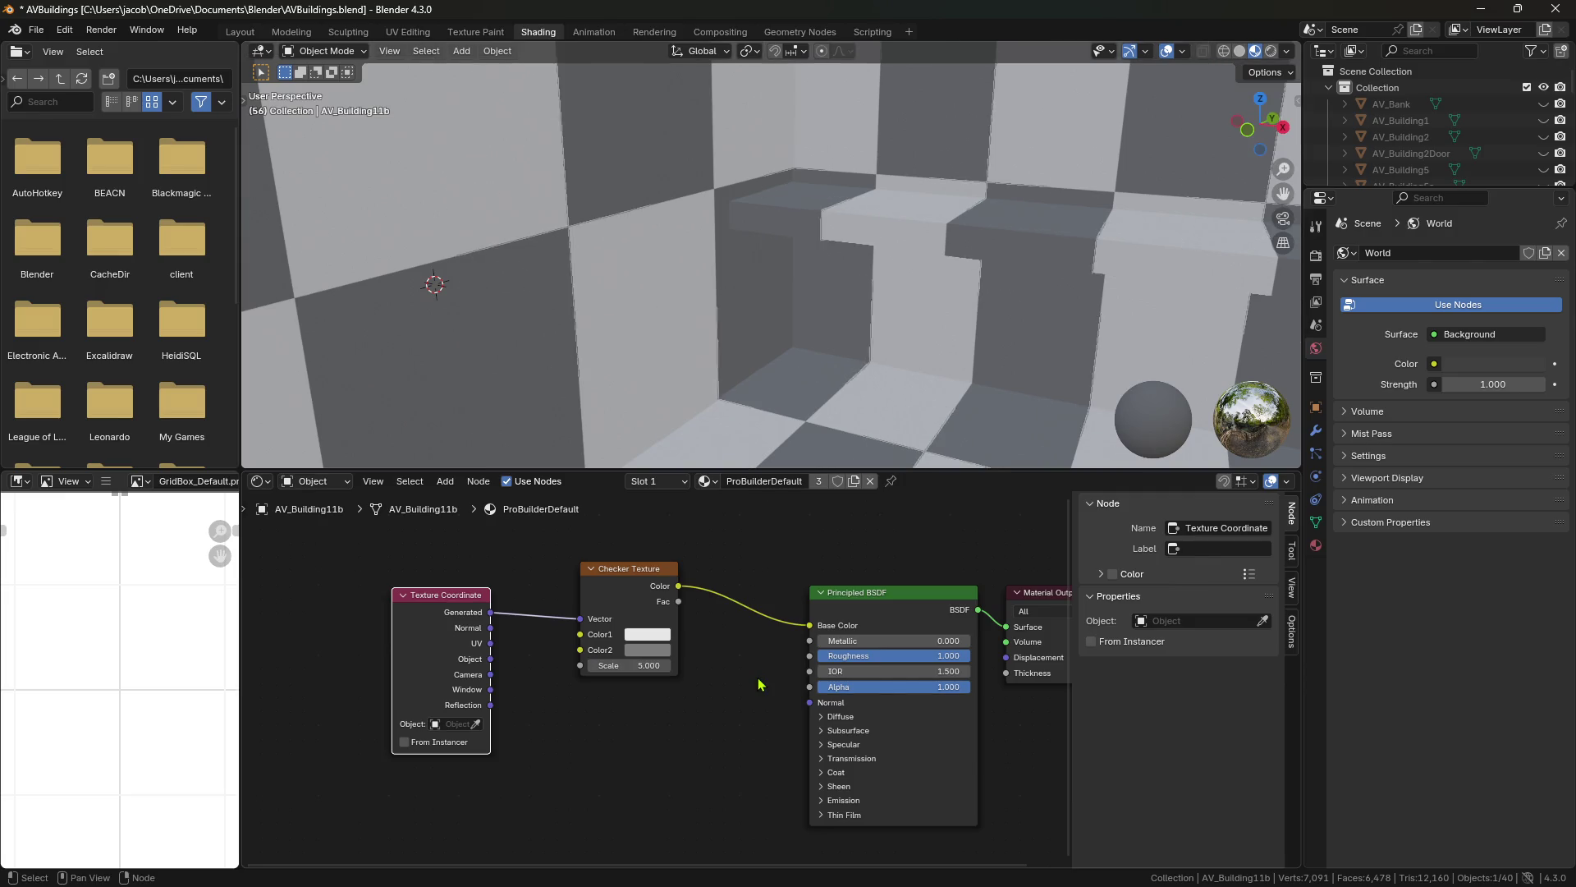
left_click(306, 36)
Extrude the upper facade wall face about 6.87 m along X into a tall block.
mouse_move(808, 345)
middle_mouse_down()
mouse_move(743, 391)
mouse_move(849, 472)
middle_mouse_up()
scroll(686, 432, "down", 5)
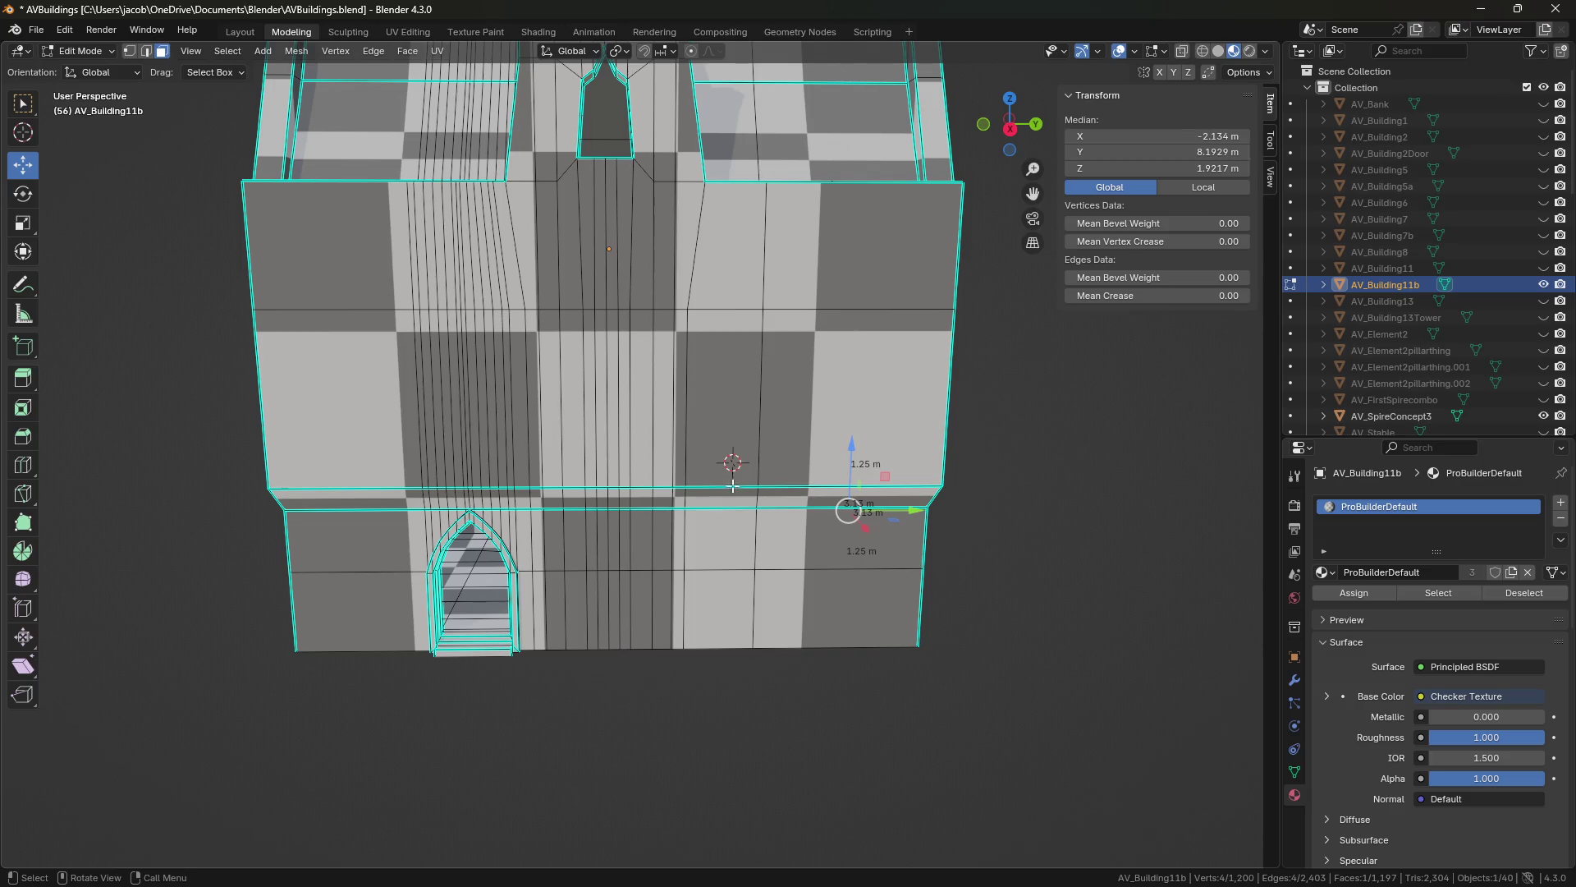
middle_click_drag(733, 486, 692, 455)
scroll(692, 455, "up", 3)
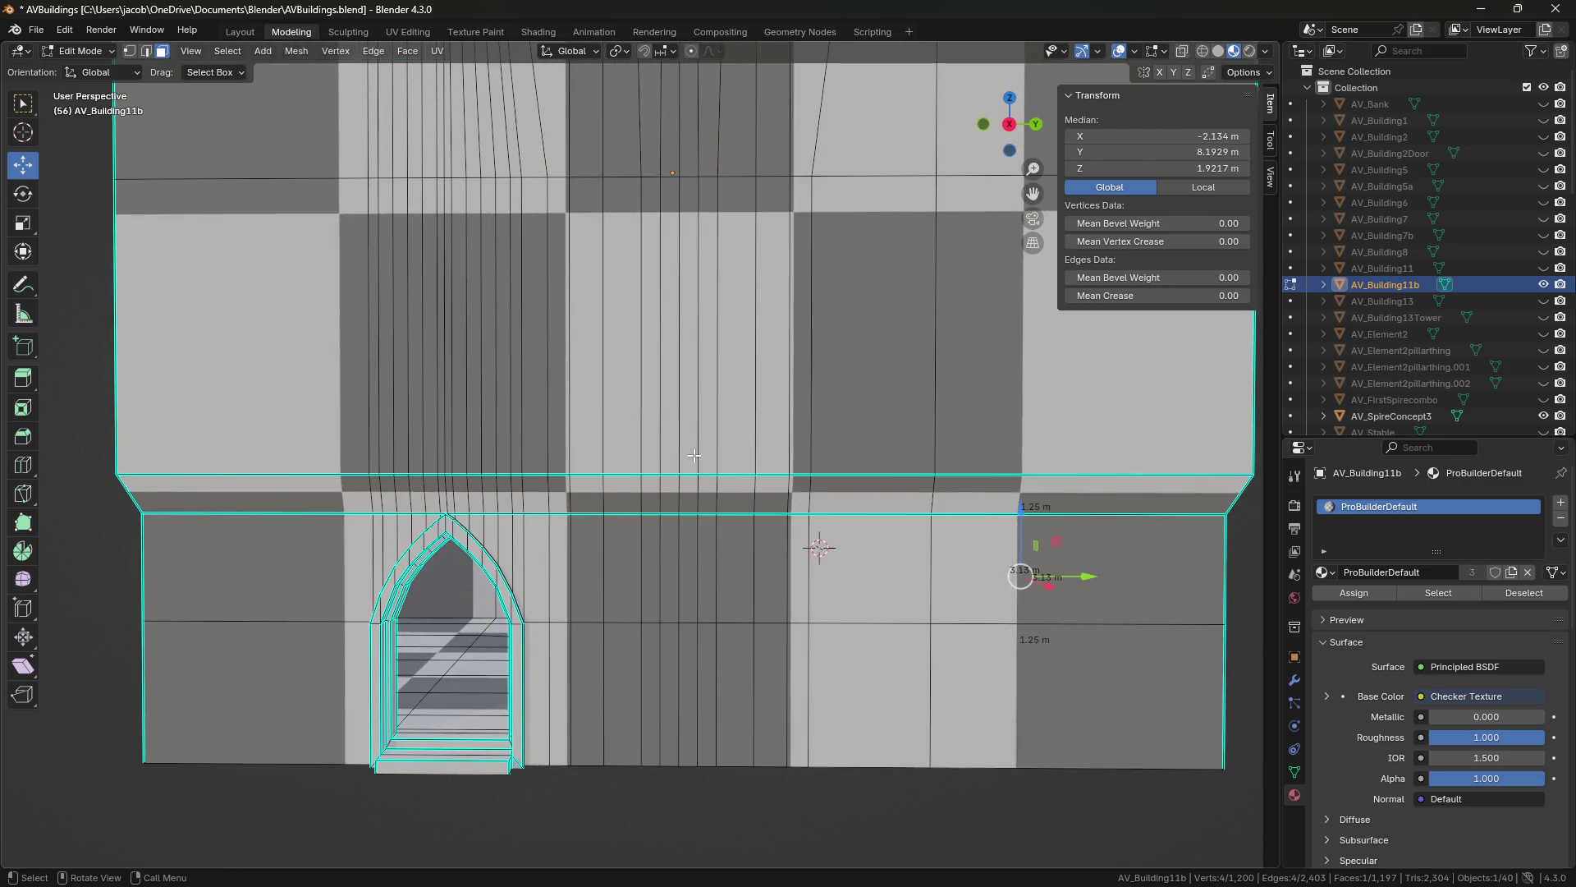
middle_click_drag(482, 531, 597, 580)
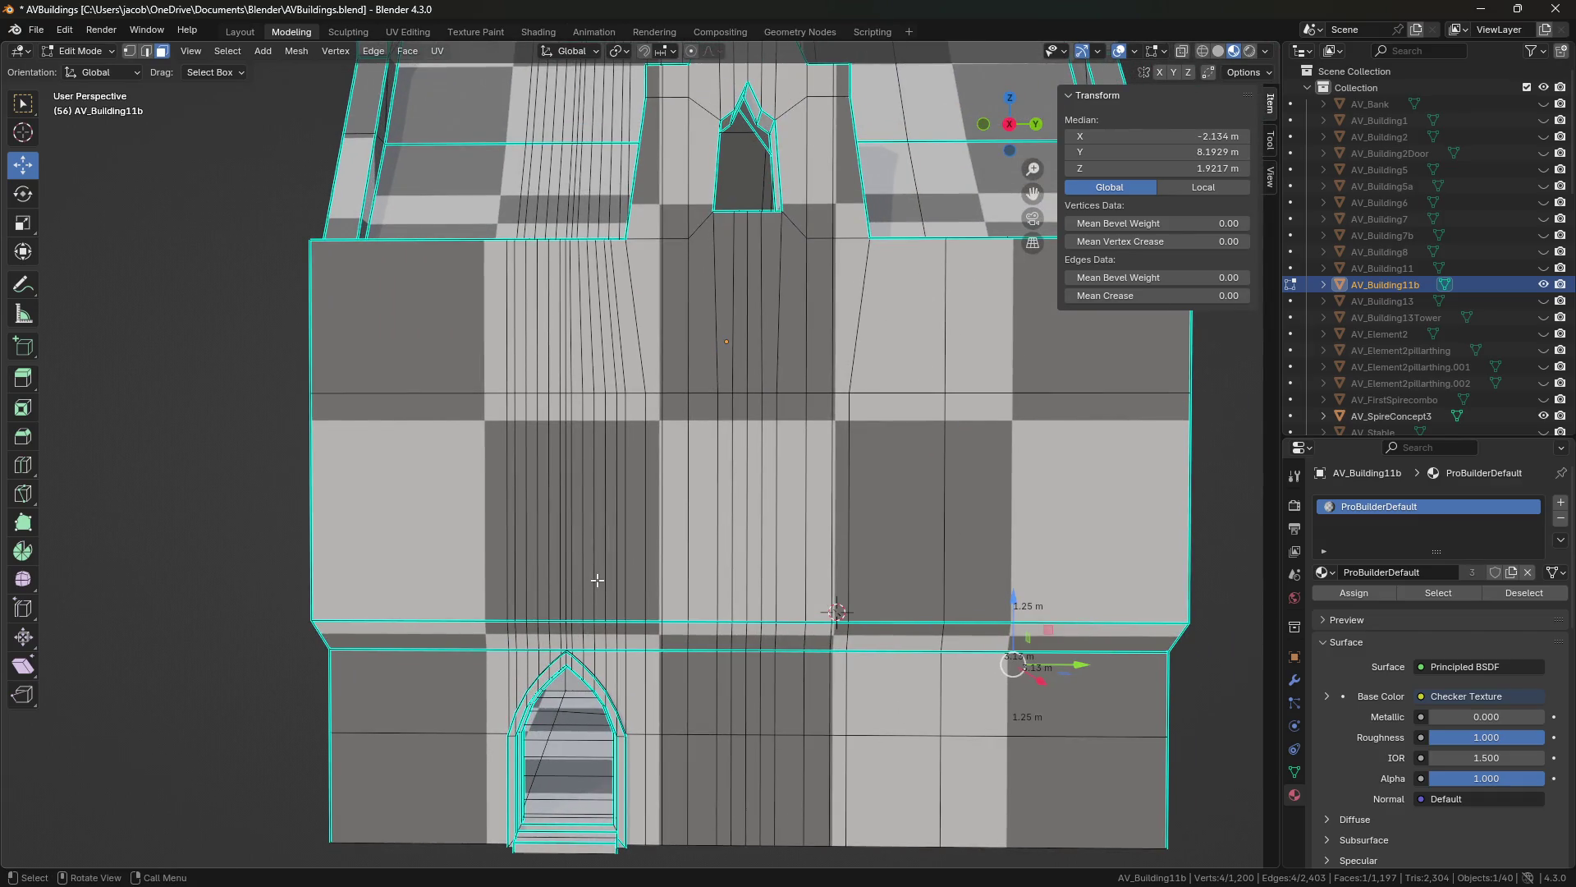
scroll(700, 533, "up", 3)
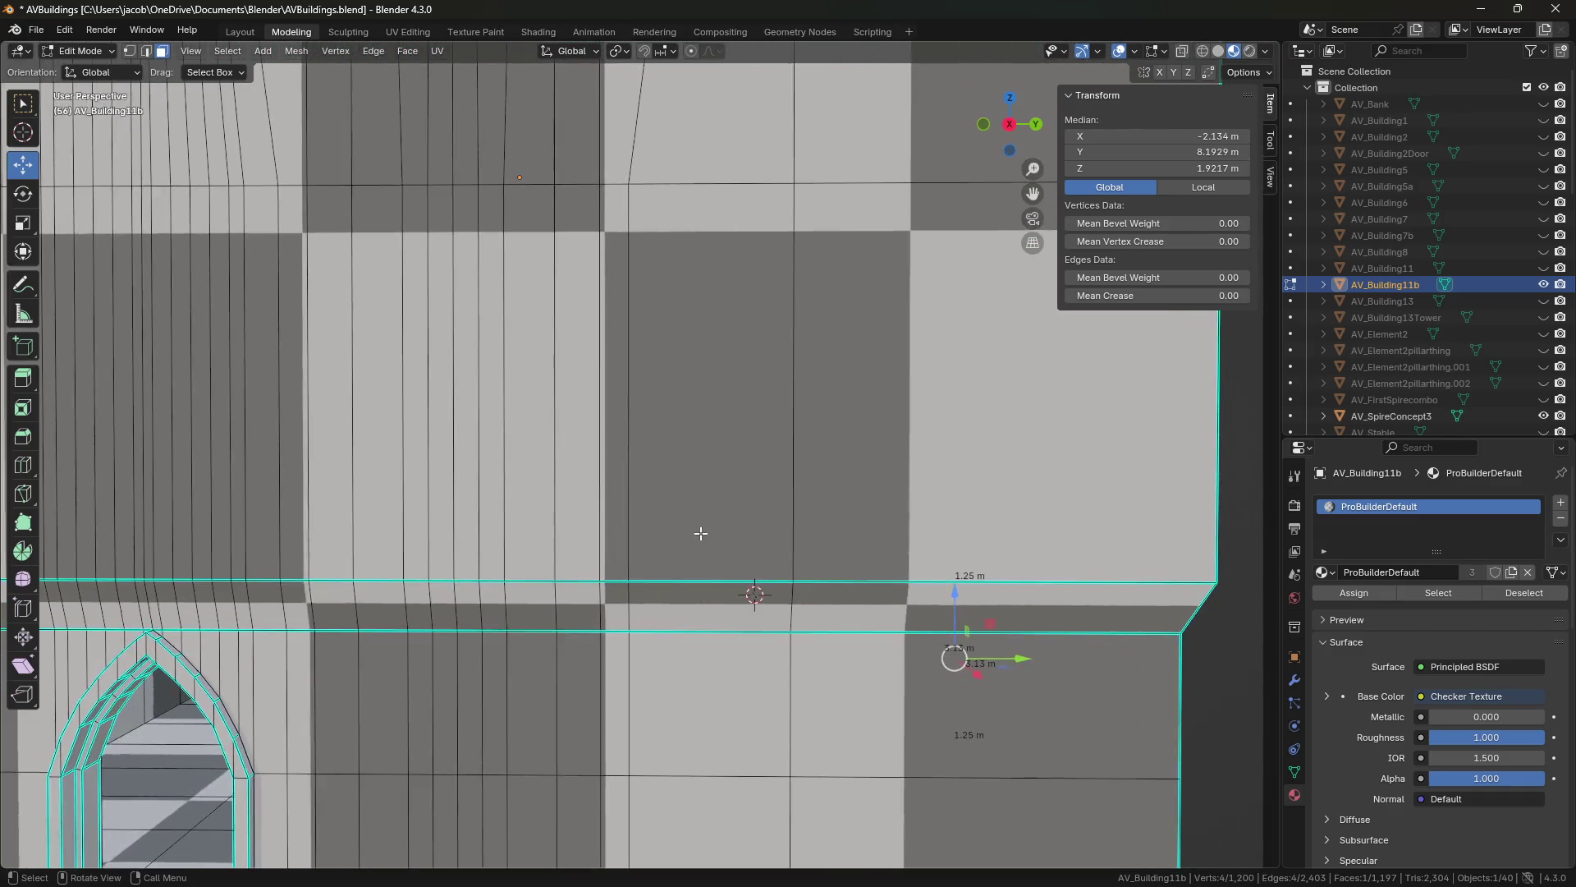
scroll(701, 533, "down", 2)
scroll(675, 468, "down", 3)
left_click(816, 457)
key("e")
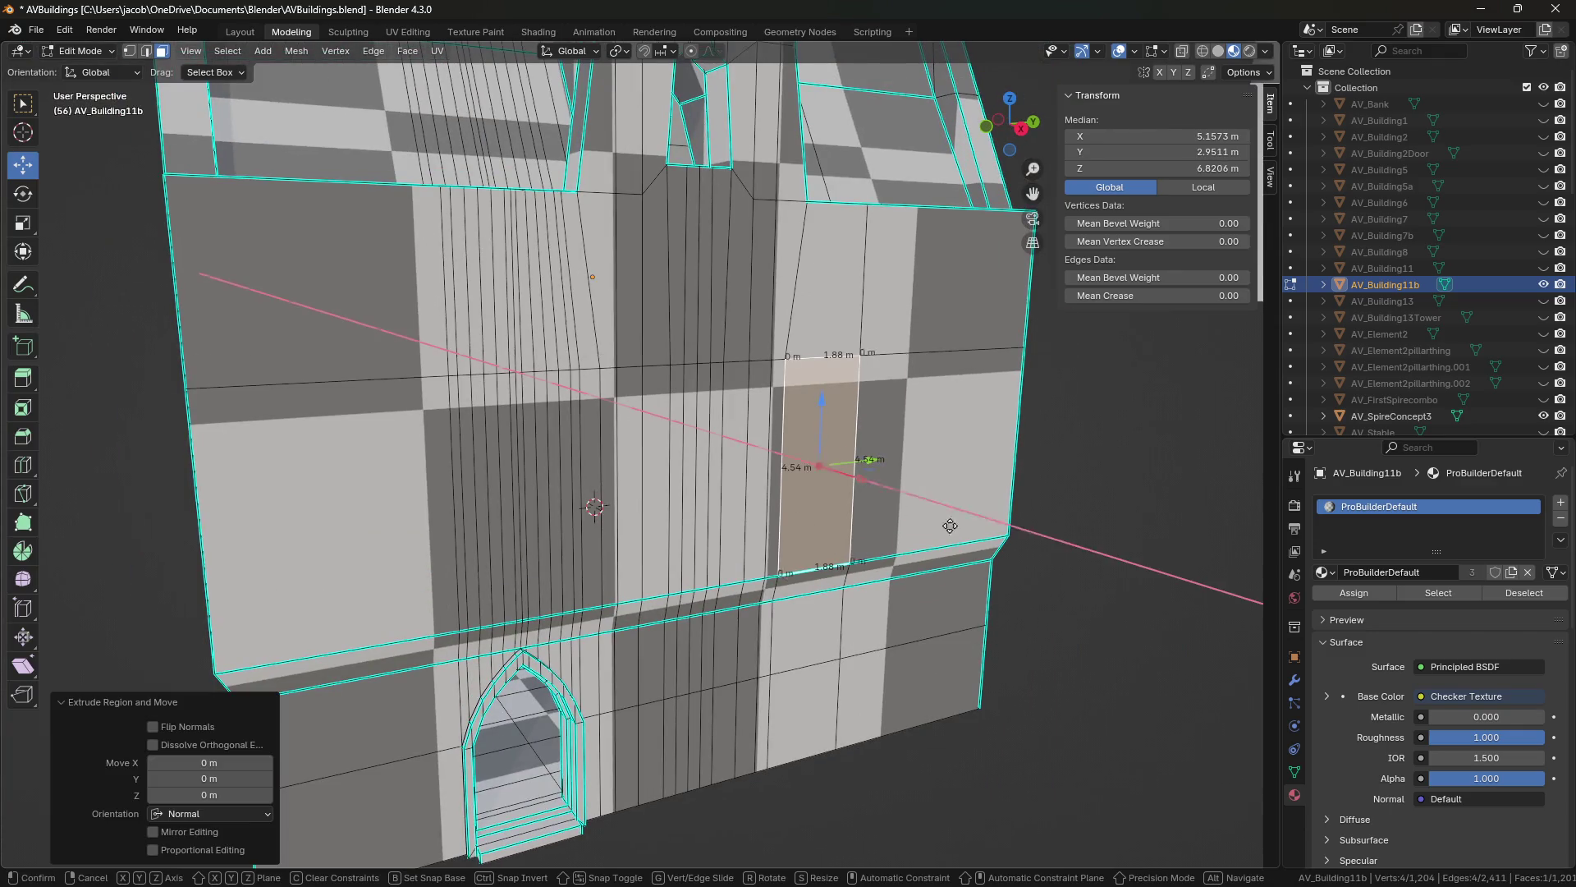
left_click(1116, 550)
Orbit around the extruded block to inspect its sides and the pillar top.
middle_click_drag(1117, 550, 820, 657)
scroll(790, 682, "up", 2)
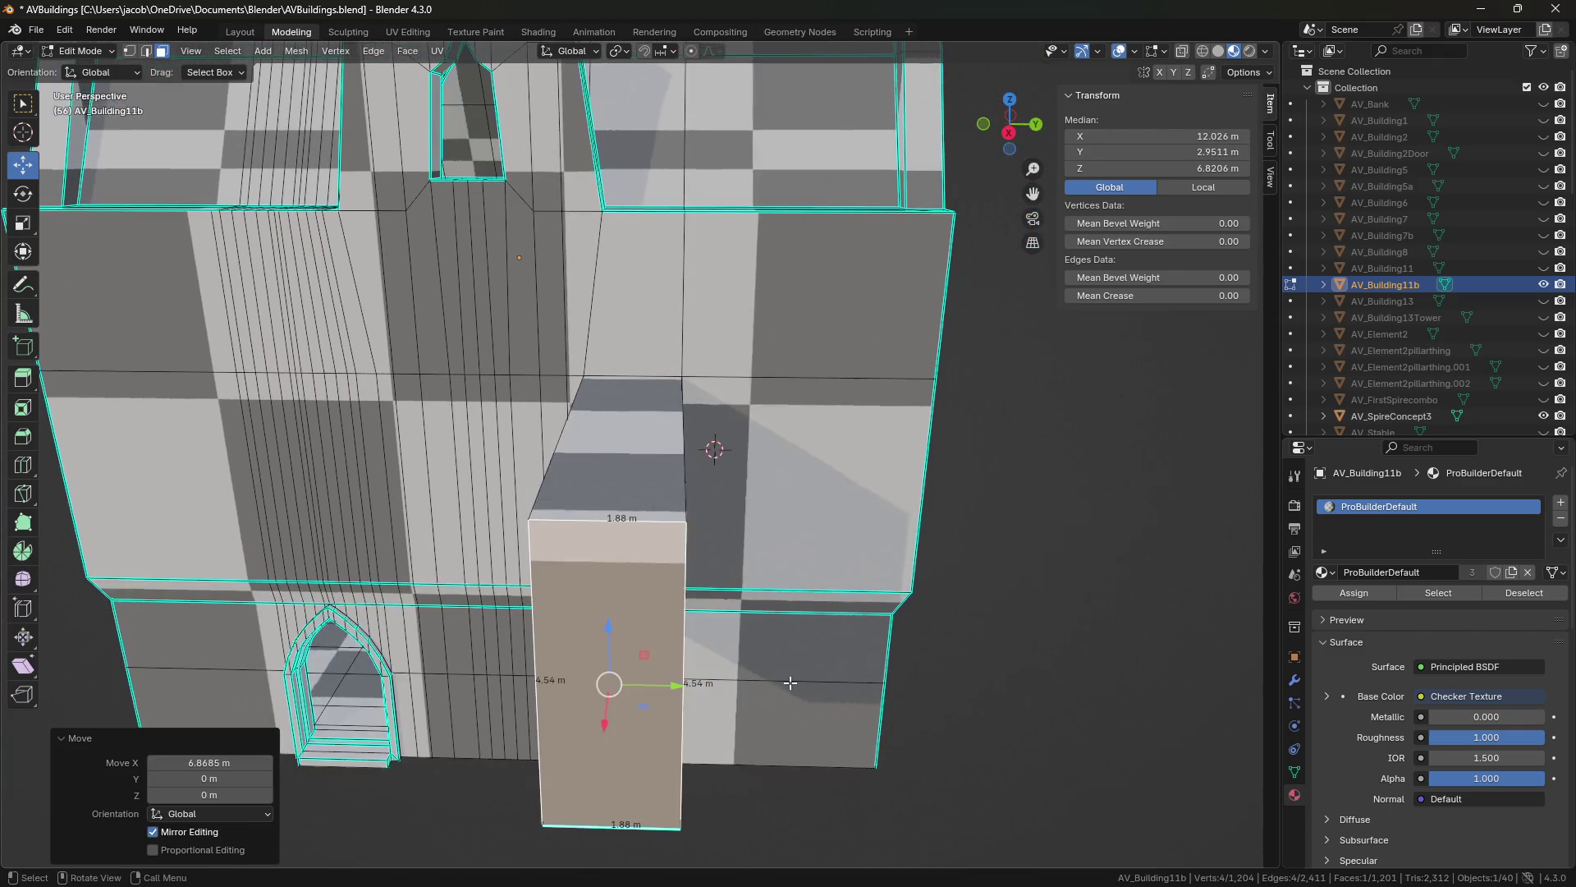
middle_click_drag(690, 548, 536, 569)
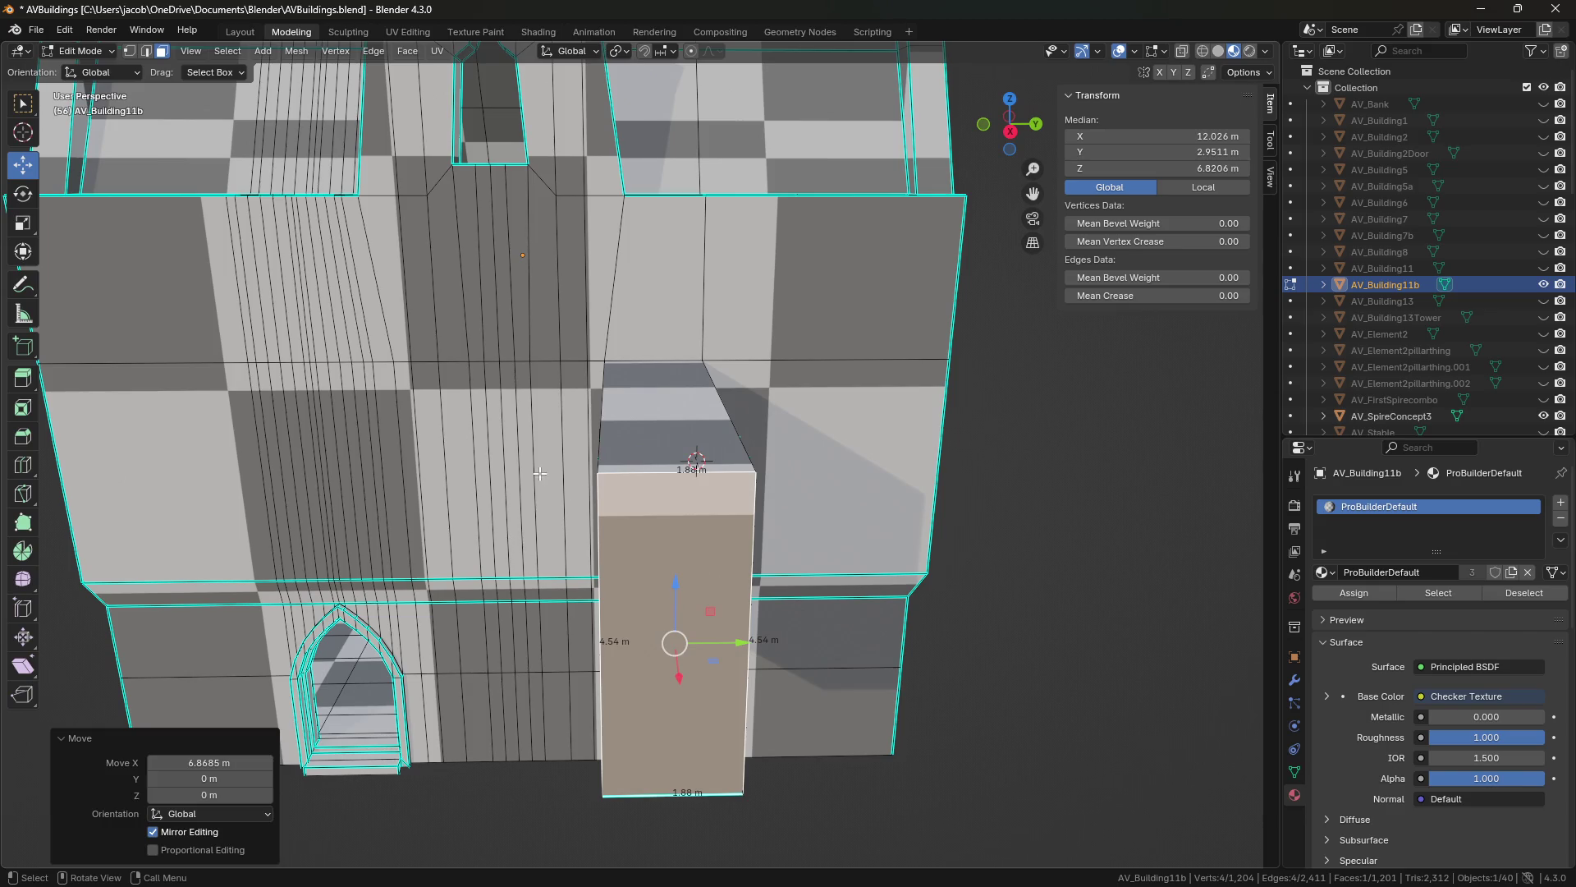
mouse_move(539, 507)
middle_mouse_down()
mouse_move(625, 498)
mouse_move(627, 477)
mouse_move(771, 480)
middle_mouse_up()
mouse_move(772, 479)
middle_mouse_down()
mouse_move(786, 516)
mouse_move(770, 480)
middle_mouse_up()
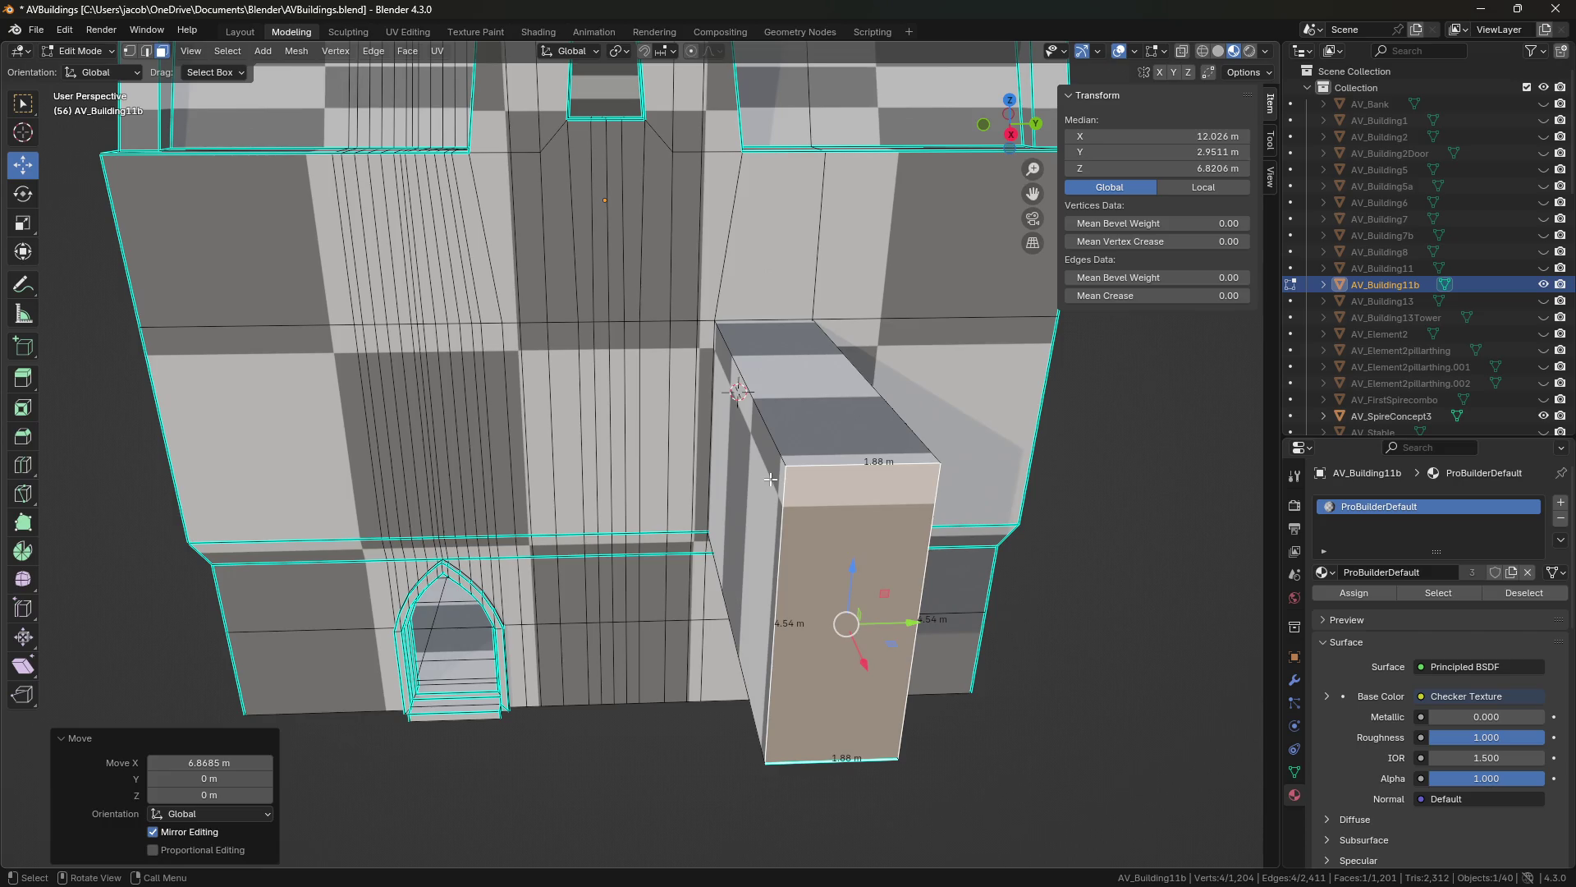
middle_click_drag(793, 487, 753, 474, "shift")
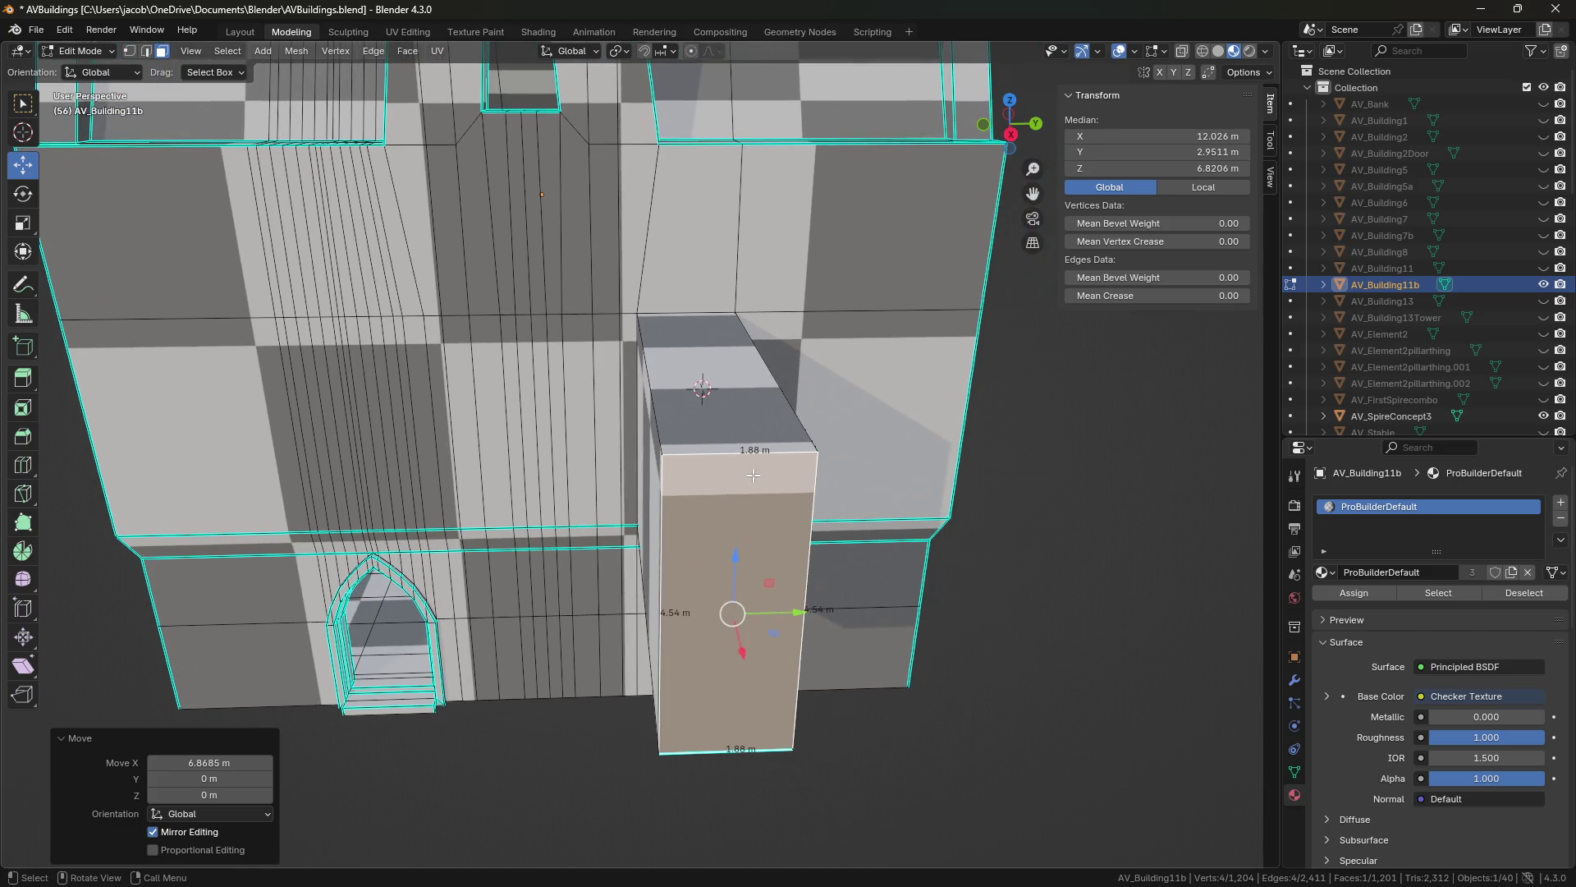
scroll(816, 516, "up", 2)
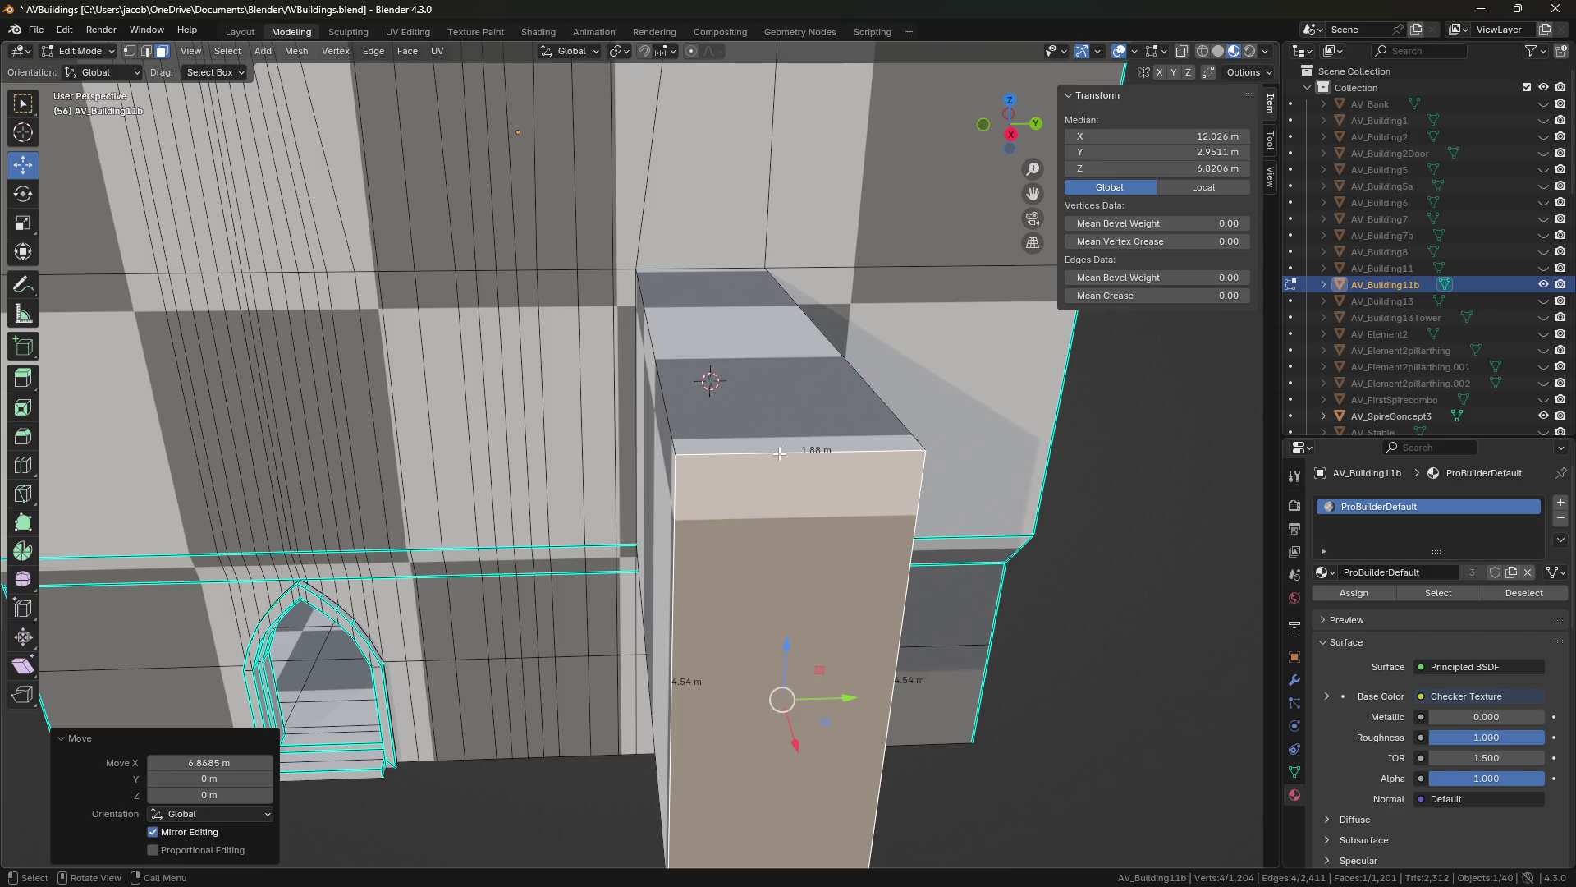
middle_click_drag(819, 517, 782, 529)
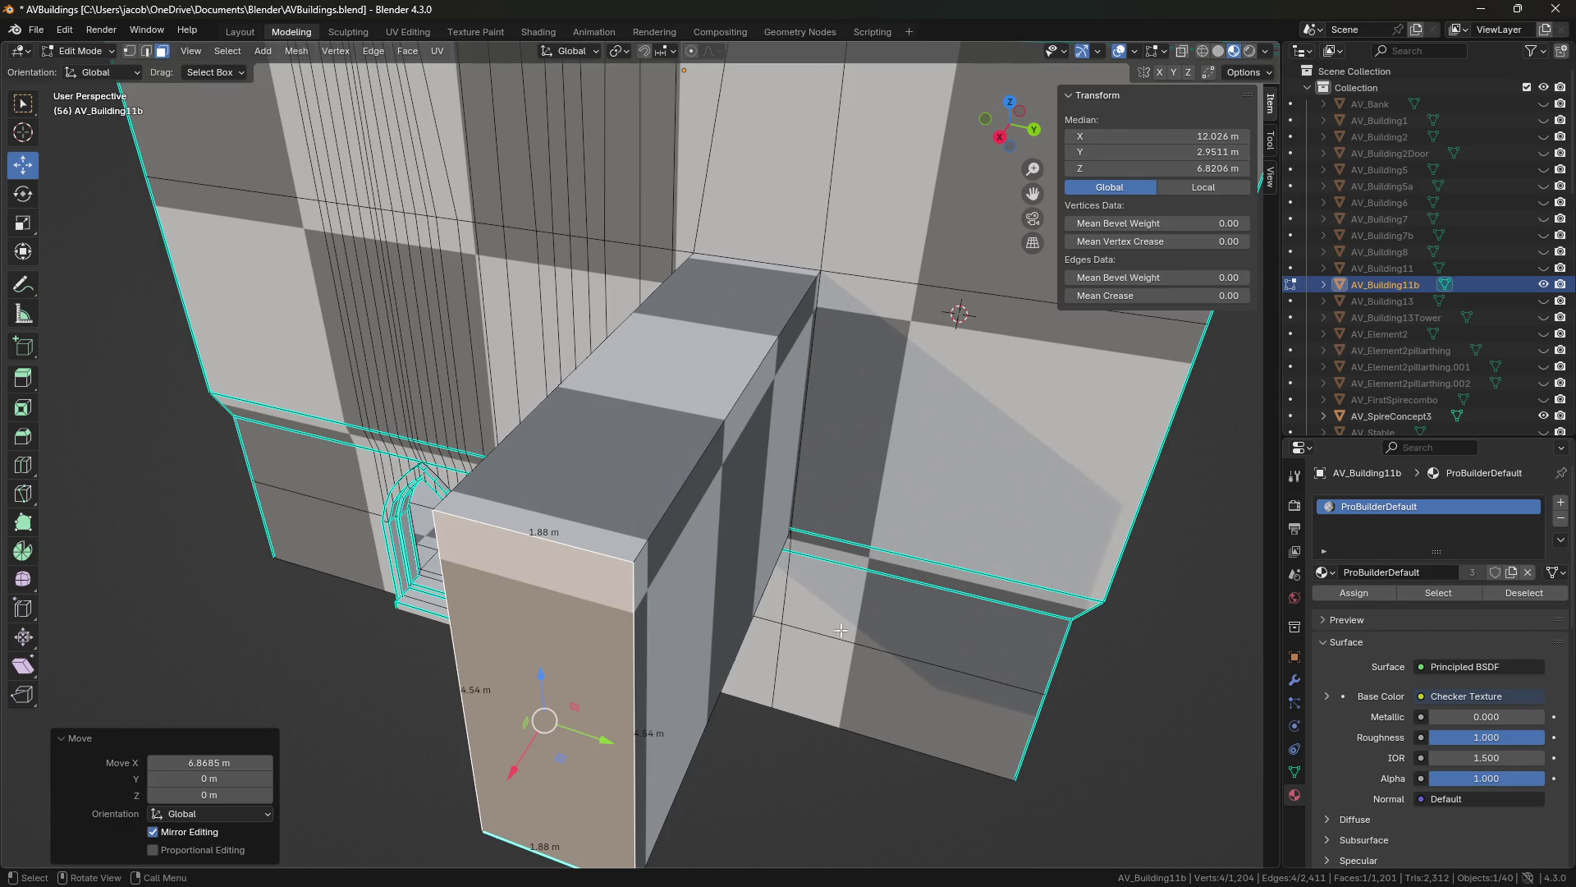
mouse_move(744, 625)
middle_mouse_down()
mouse_move(788, 608)
mouse_move(788, 366)
middle_mouse_up()
key("ctrl+z")
key("ctrl+z")
scroll(733, 605, "up", 3)
key("KP_Decimal")
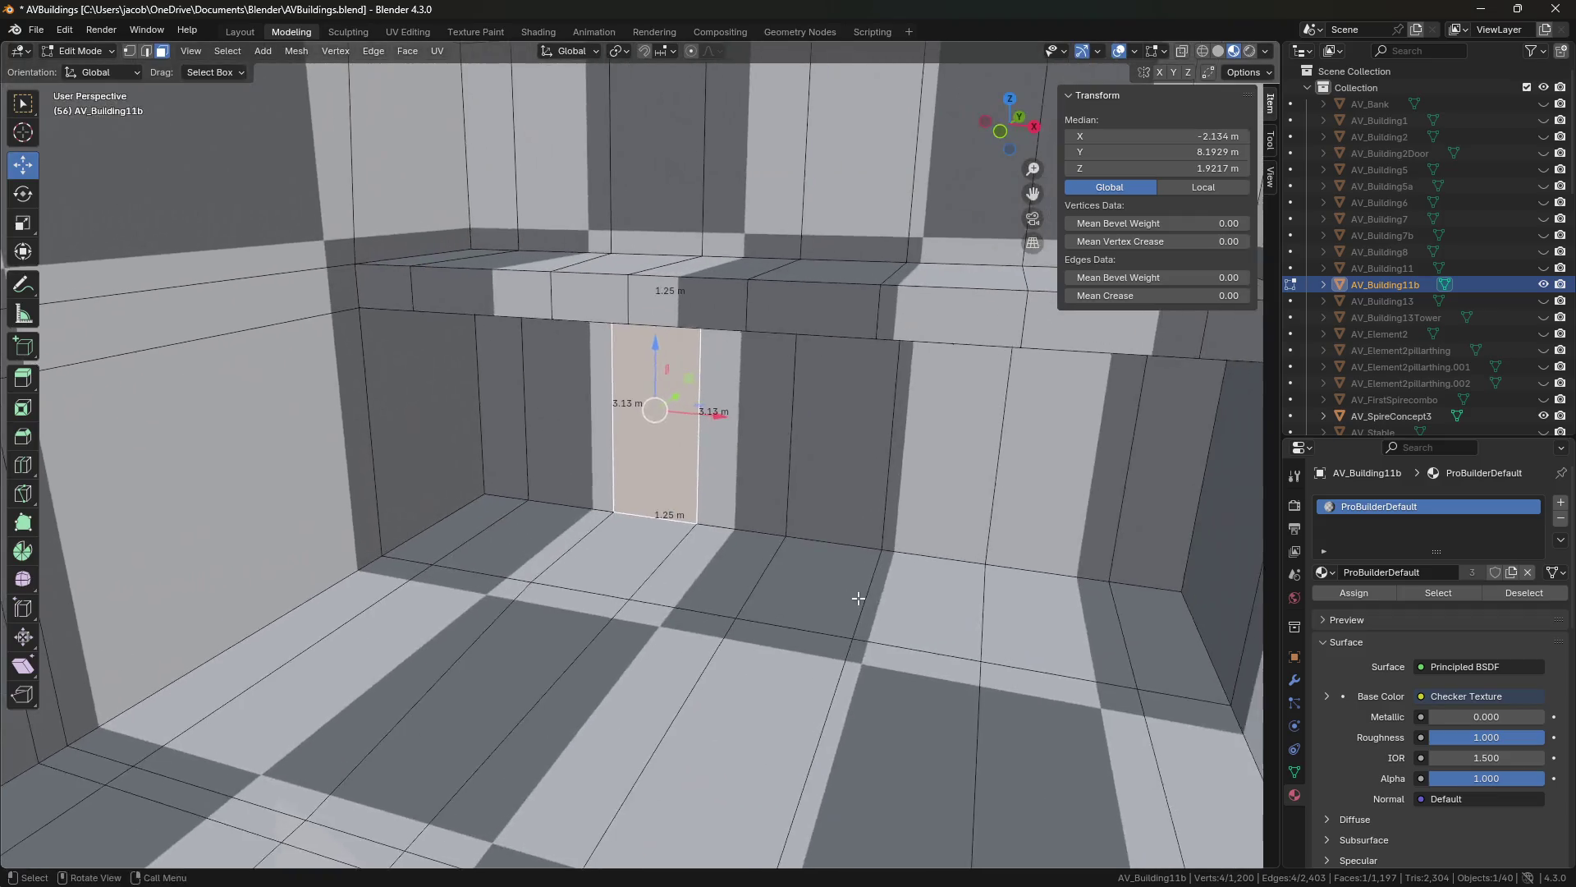
middle_click_drag(858, 598, 865, 558)
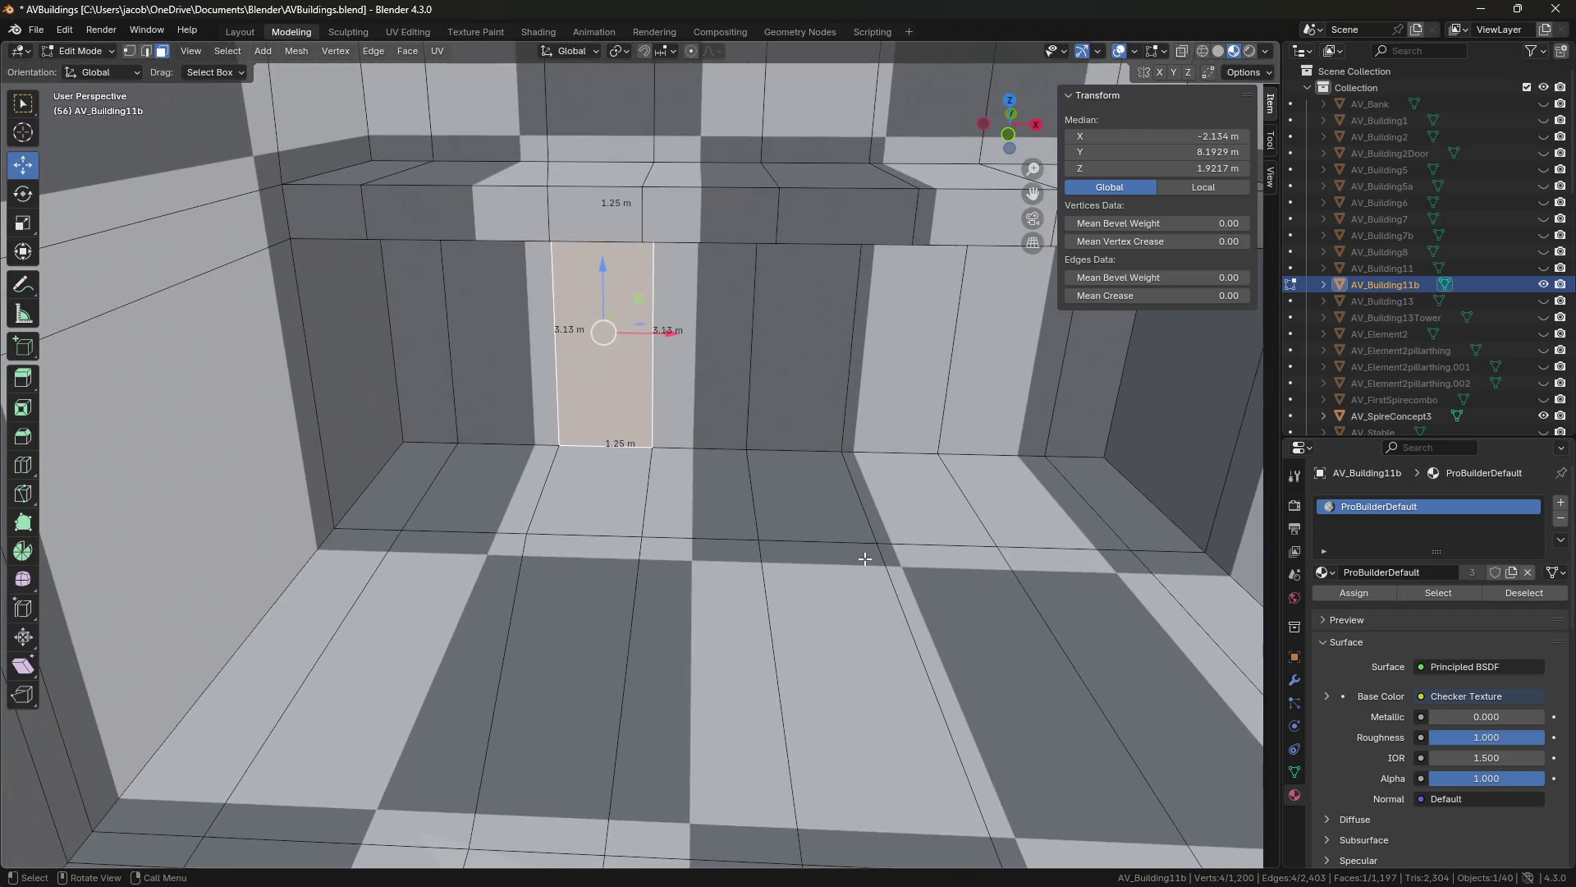
mouse_move(816, 621)
middle_mouse_down()
mouse_move(828, 432)
mouse_move(600, 545)
mouse_move(1021, 509)
middle_mouse_up()
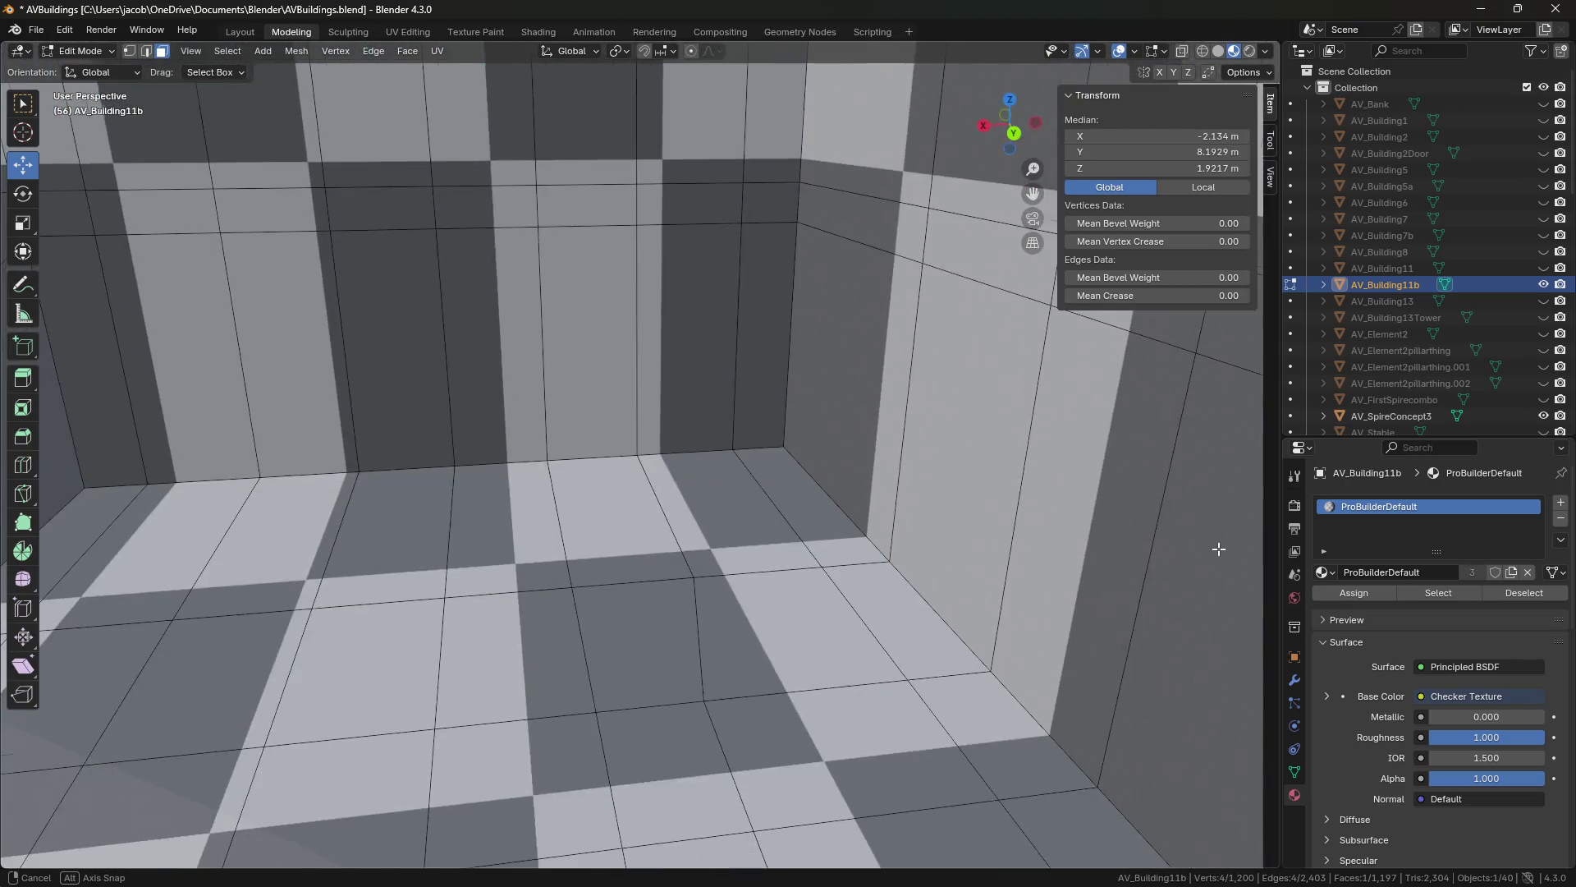
mouse_move(1022, 509)
middle_mouse_down()
mouse_move(1172, 611)
mouse_move(1006, 641)
middle_mouse_up()
left_click(722, 505)
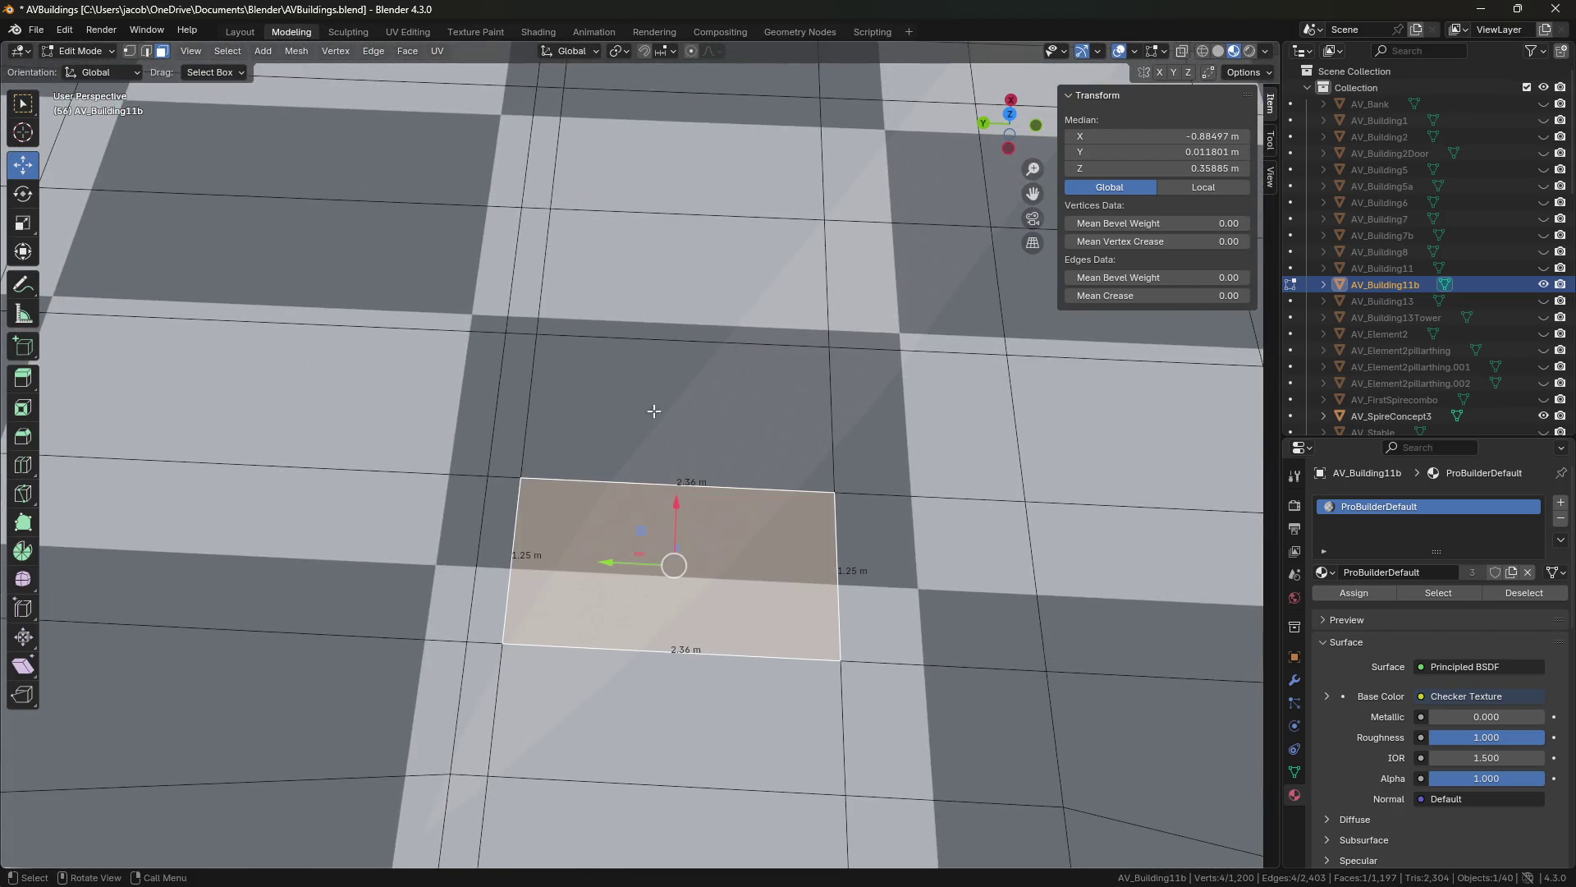
middle_click_drag(818, 504, 620, 504)
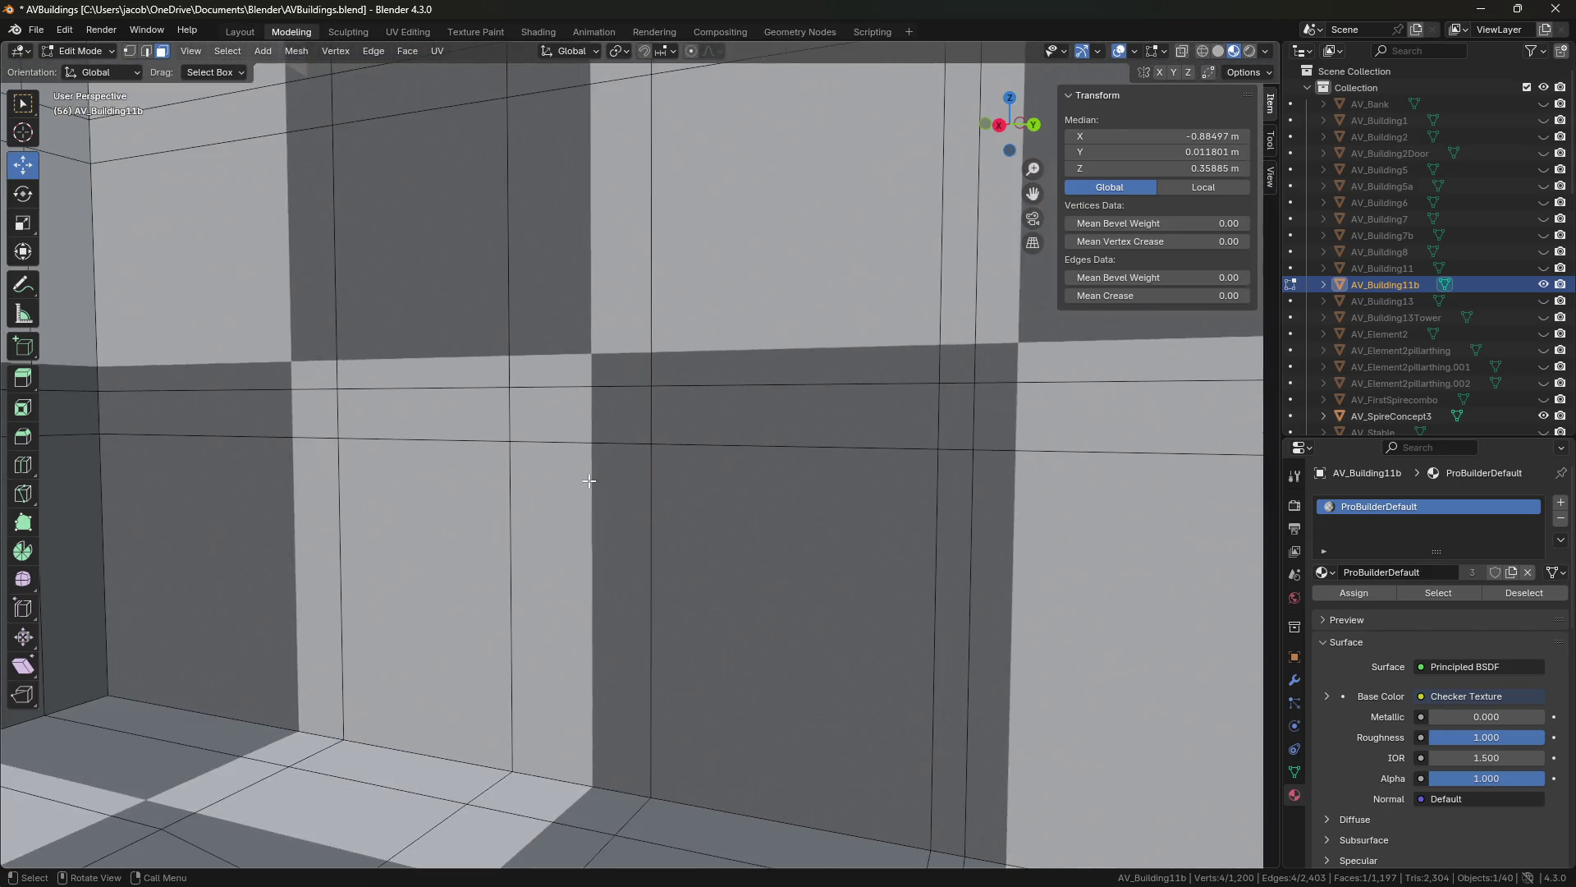
left_click(620, 505)
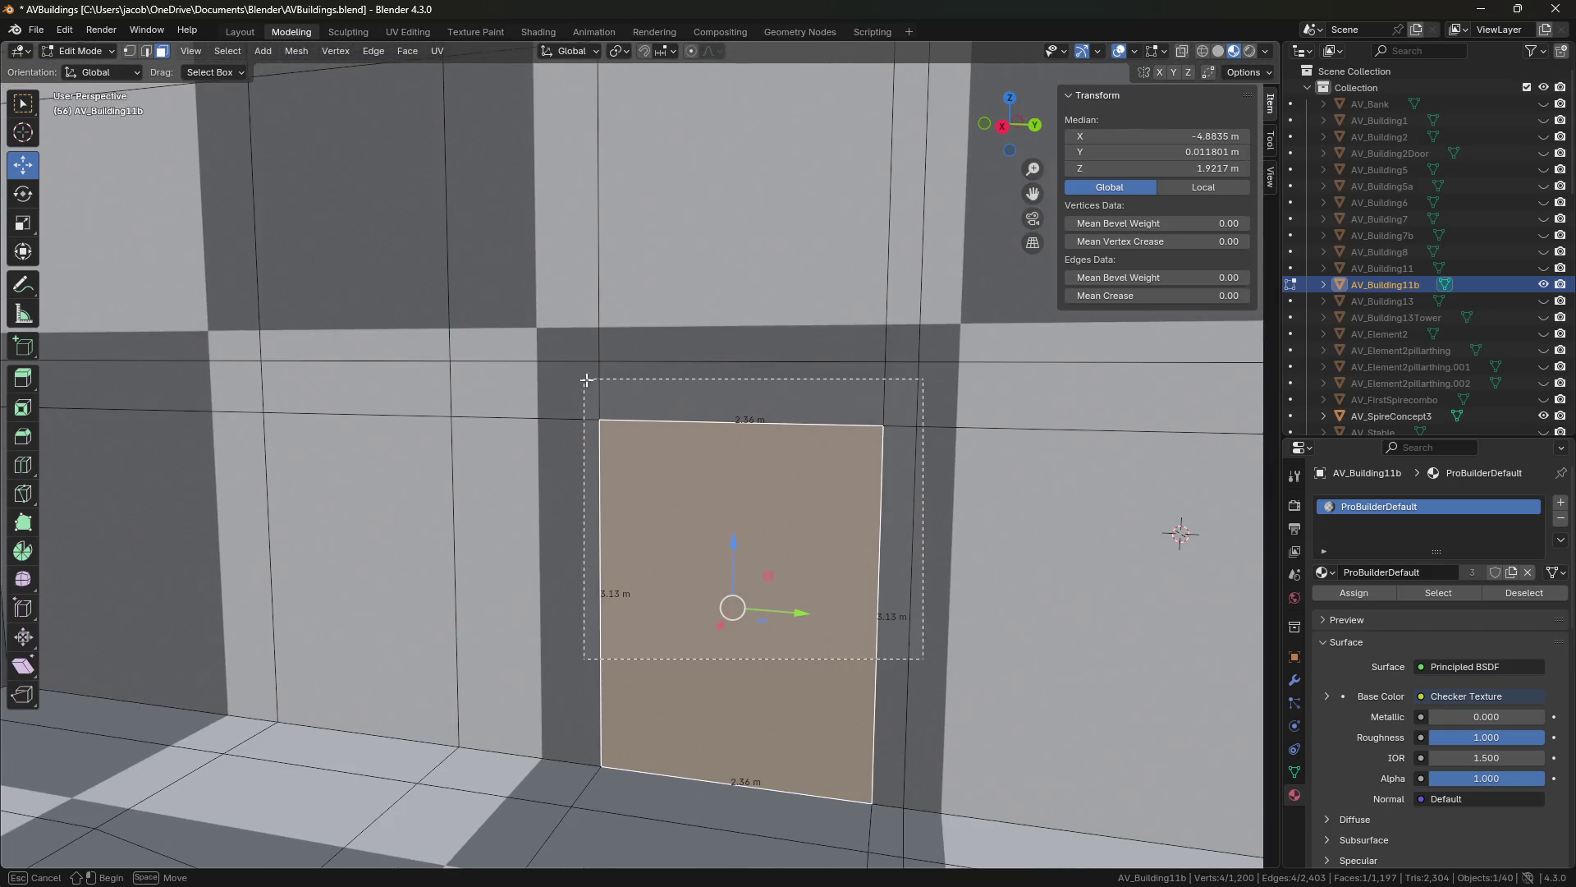
mouse_move(924, 657)
middle_mouse_down()
mouse_move(736, 560)
mouse_move(792, 576)
mouse_move(732, 599)
middle_mouse_up()
left_click(737, 560)
key("2")
left_click(636, 478)
middle_click_drag(636, 478, 594, 508)
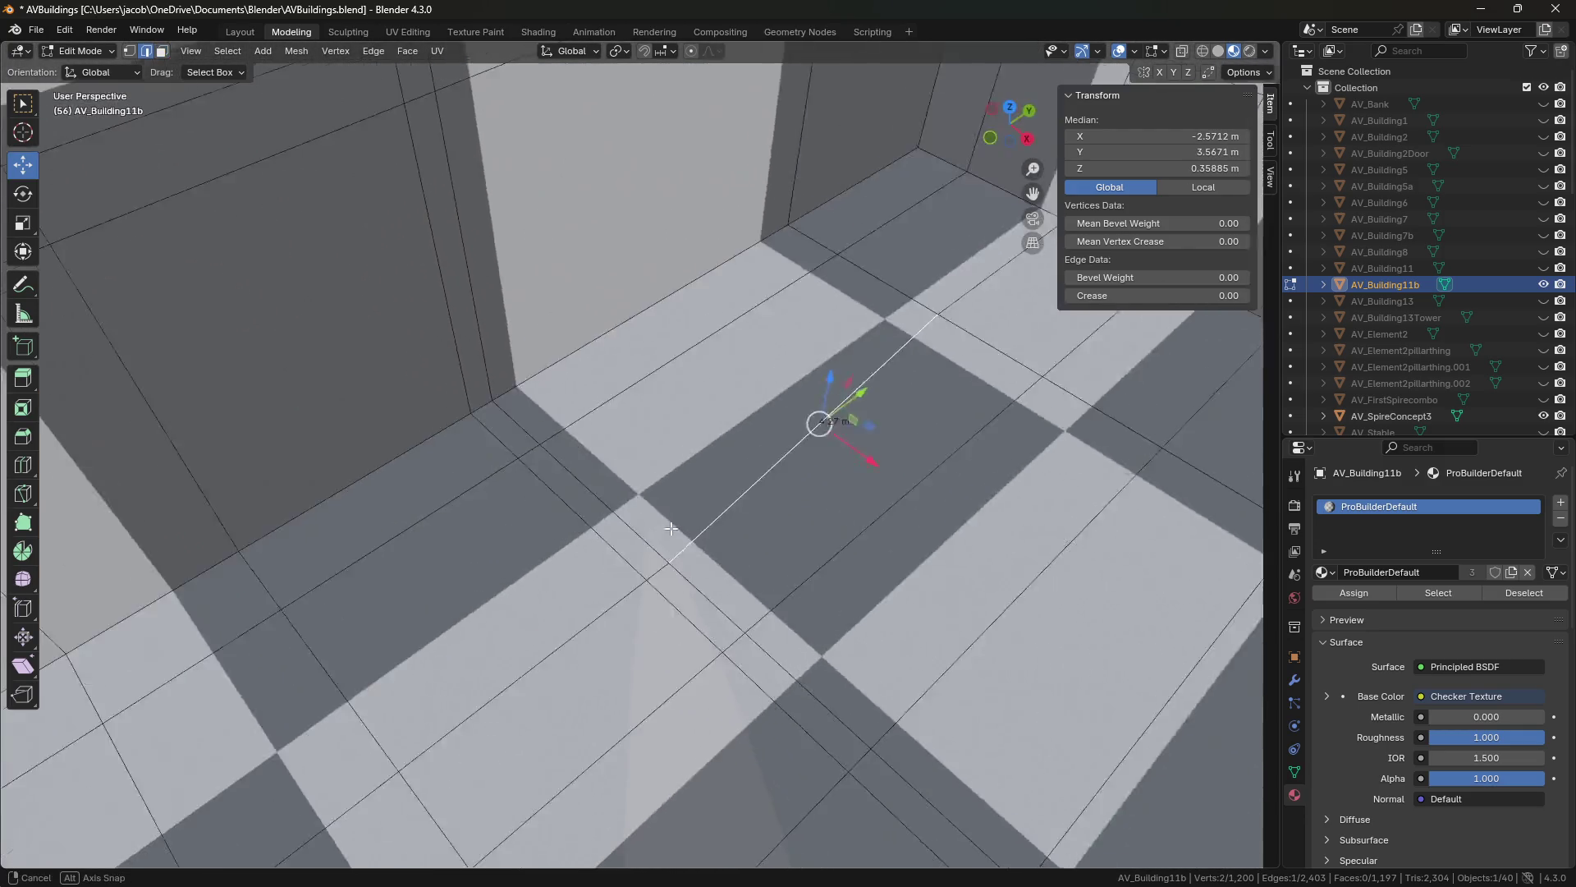
left_click(542, 450)
left_click(632, 532)
left_click(762, 588)
mouse_move(762, 589)
middle_mouse_down()
mouse_move(798, 406)
mouse_move(817, 440)
middle_mouse_up()
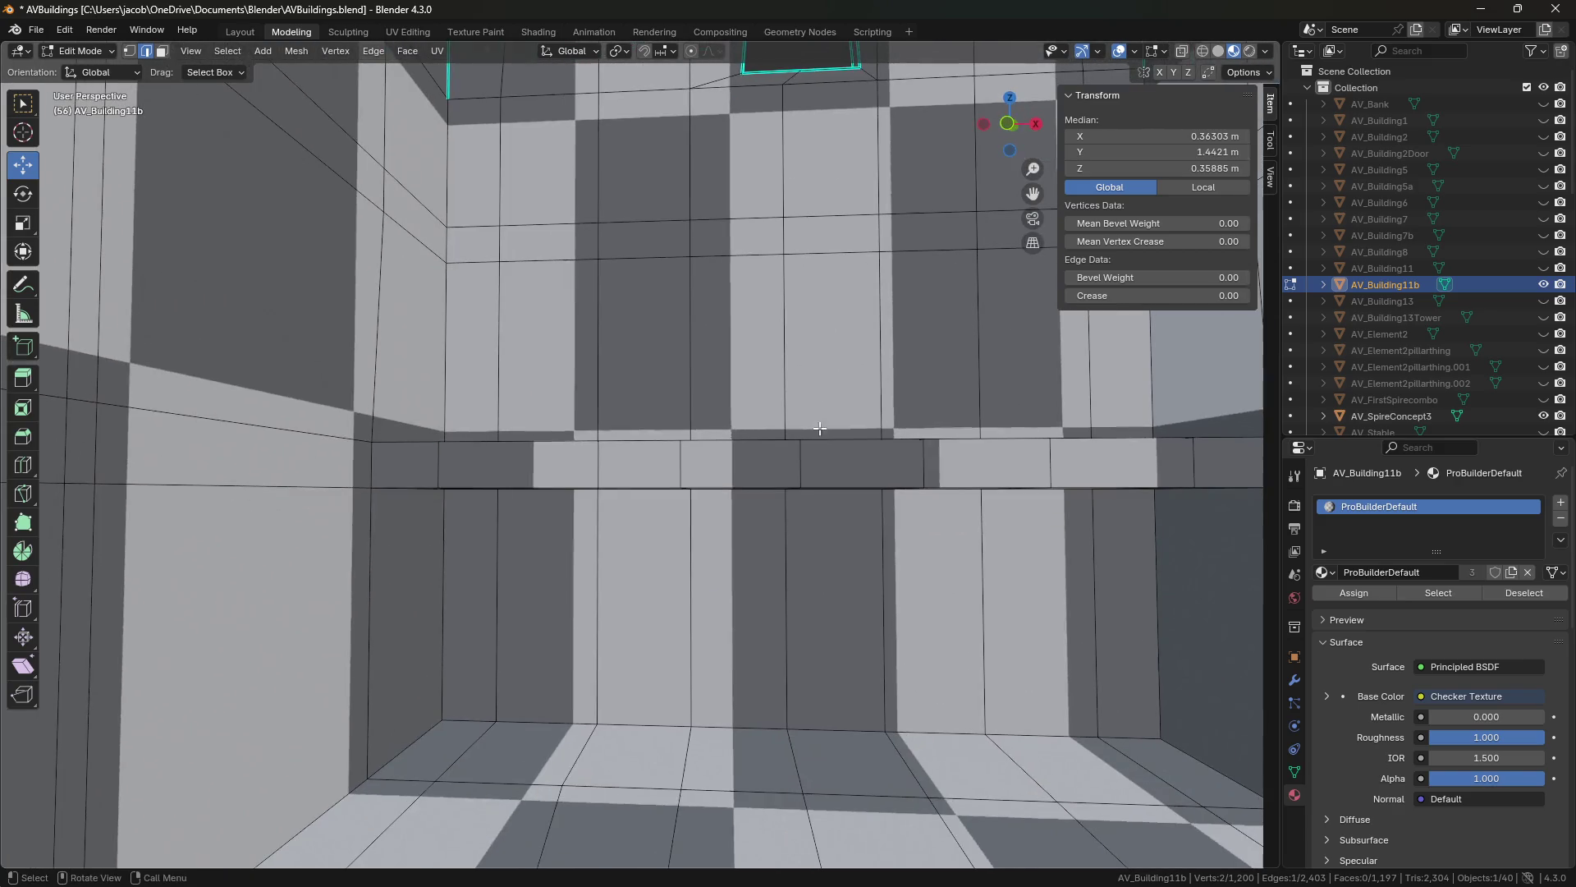
key("shift+grave")
left_click(640, 454)
left_click(510, 495)
key("shift+grave")
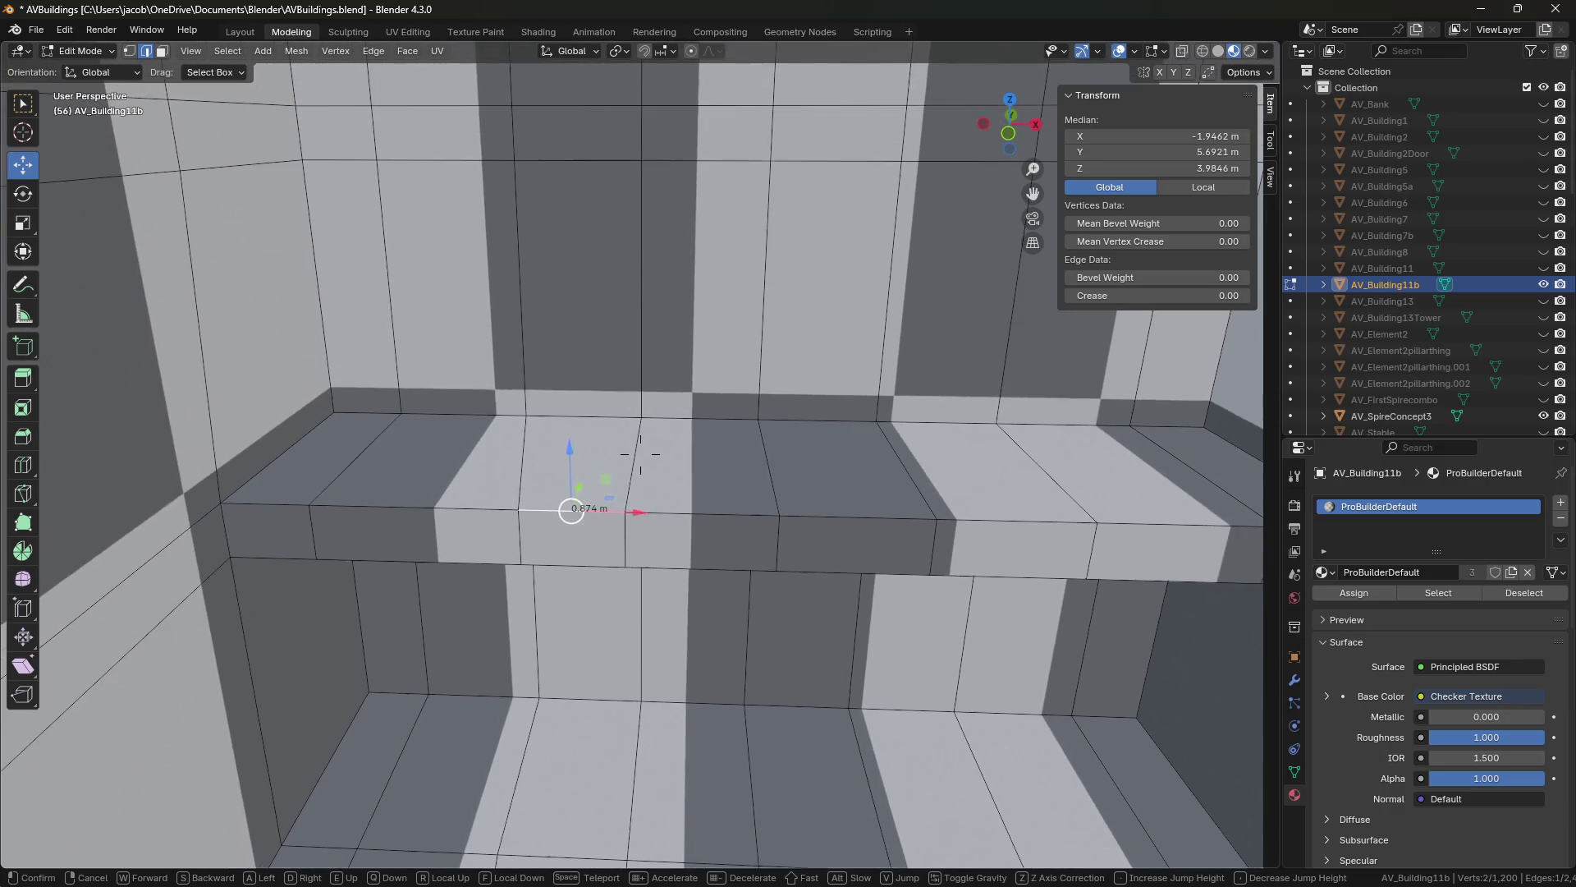
left_click(640, 454)
left_click(504, 510)
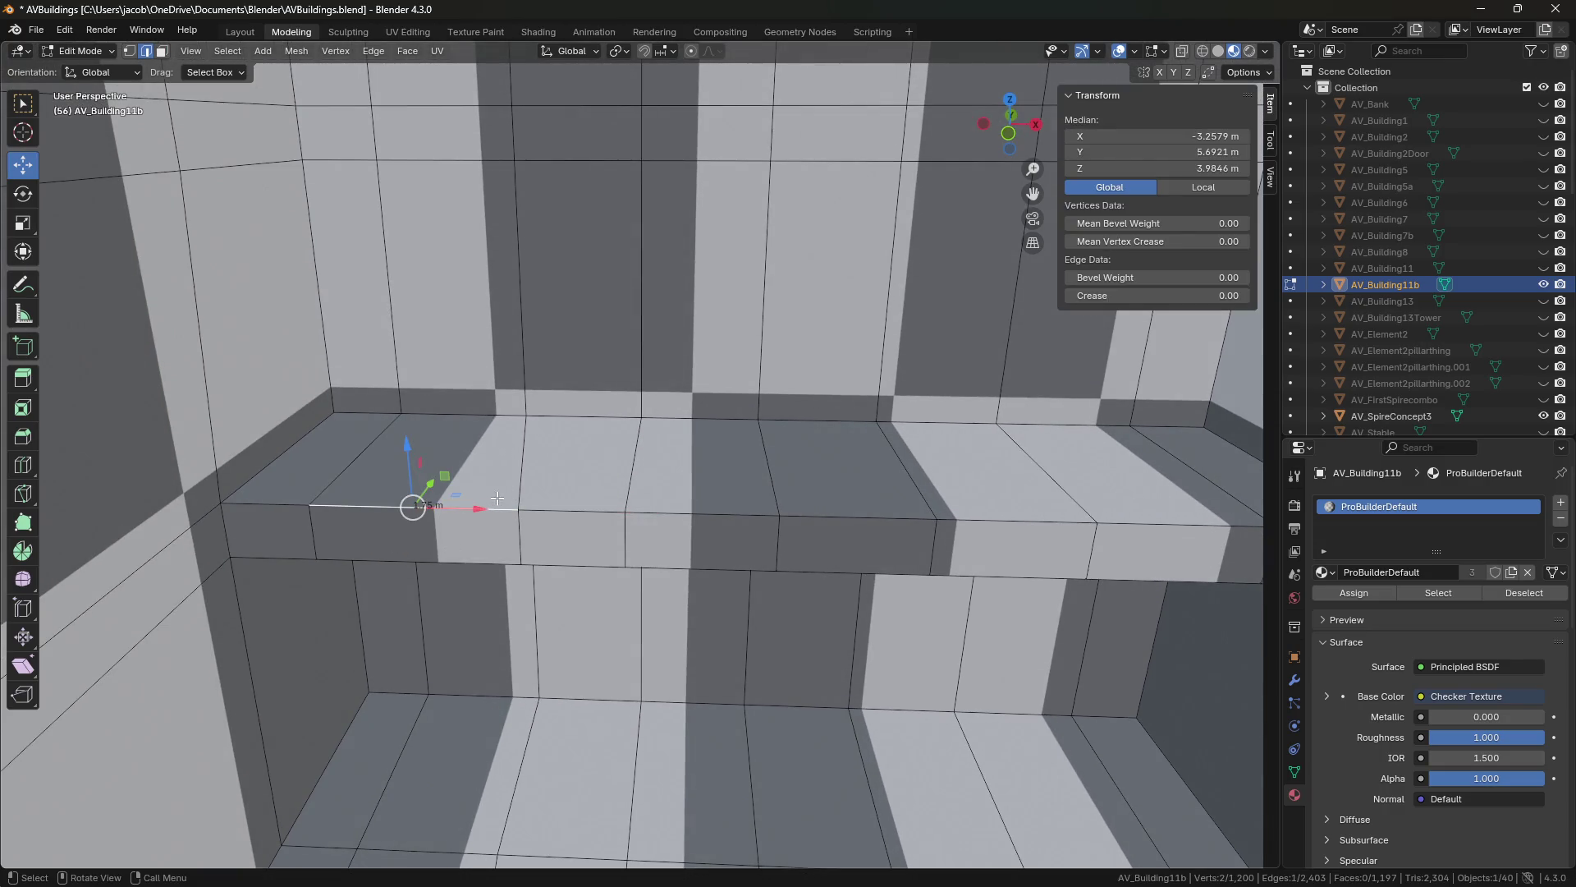
key("shift+grave")
left_click(641, 454)
left_click(703, 605)
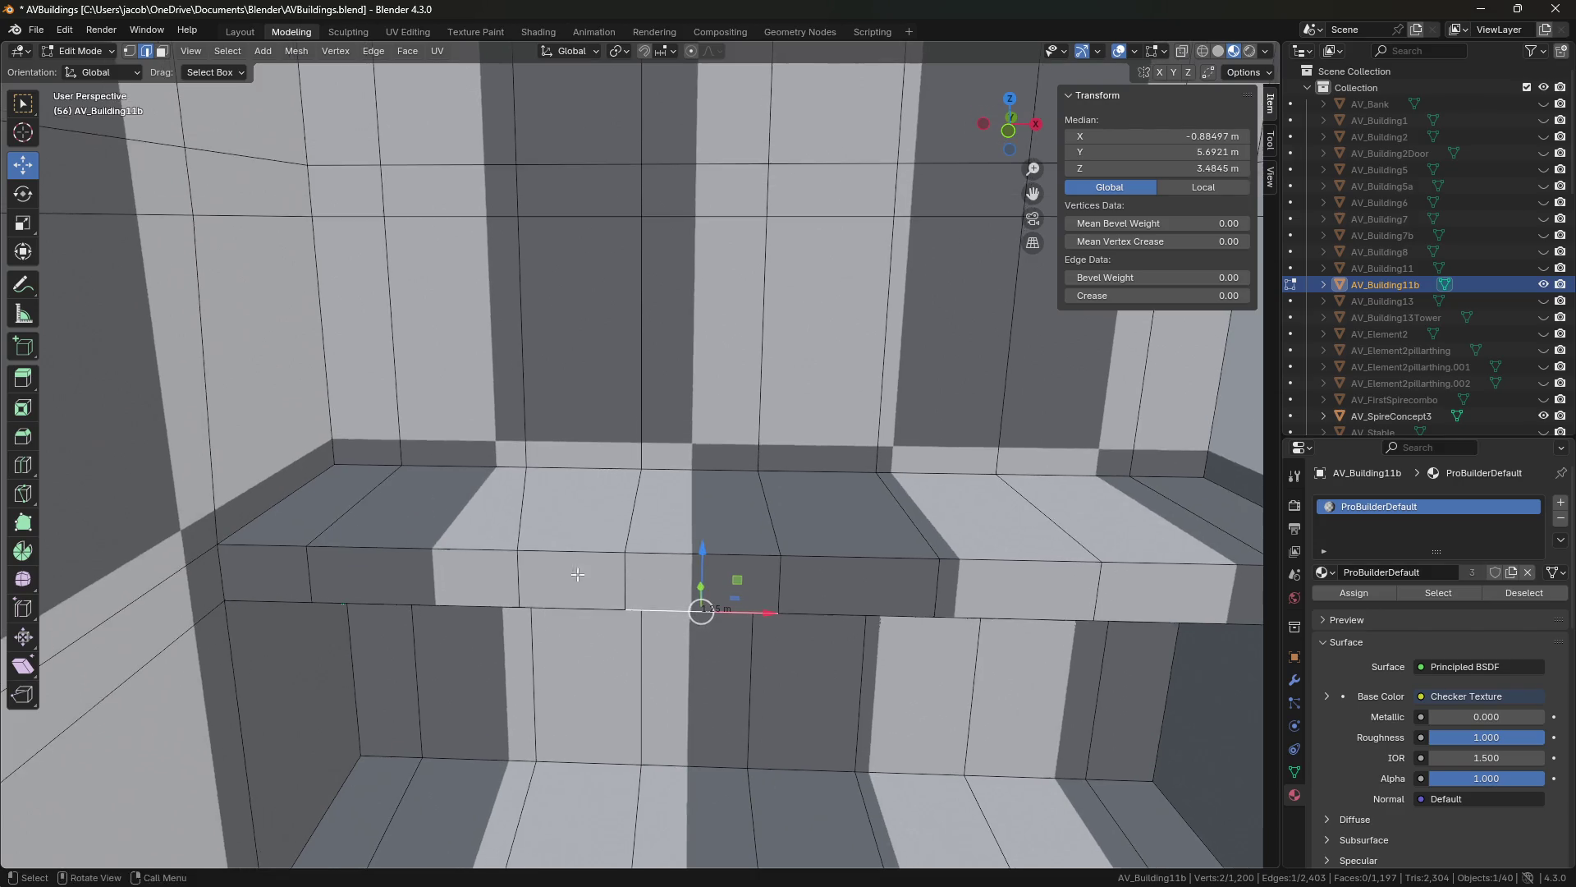
middle_click_drag(652, 456, 617, 448)
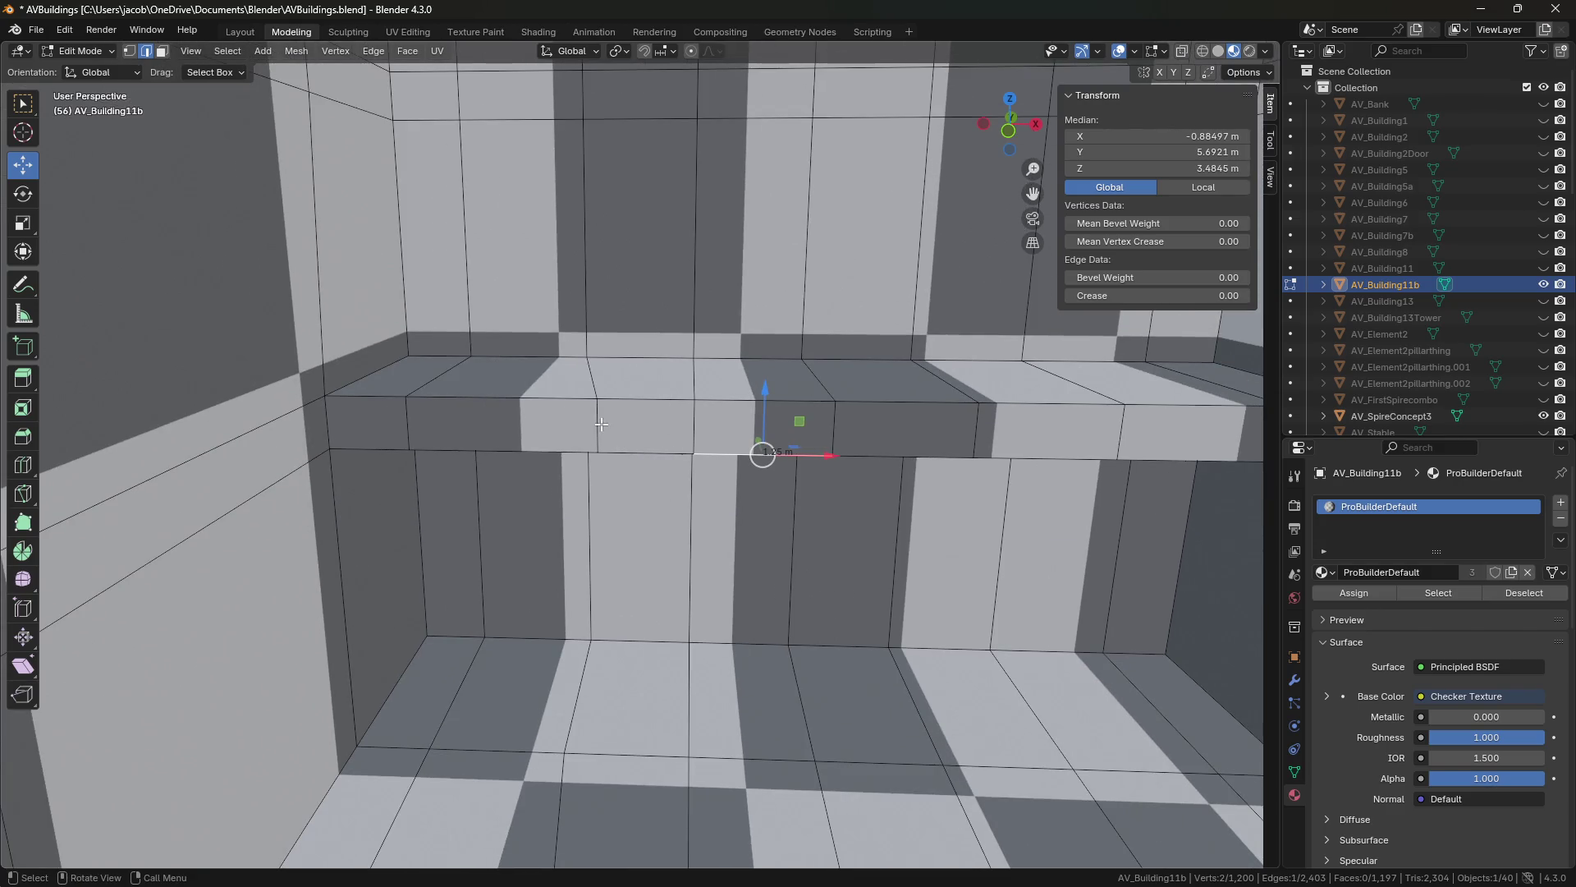
left_click(681, 59)
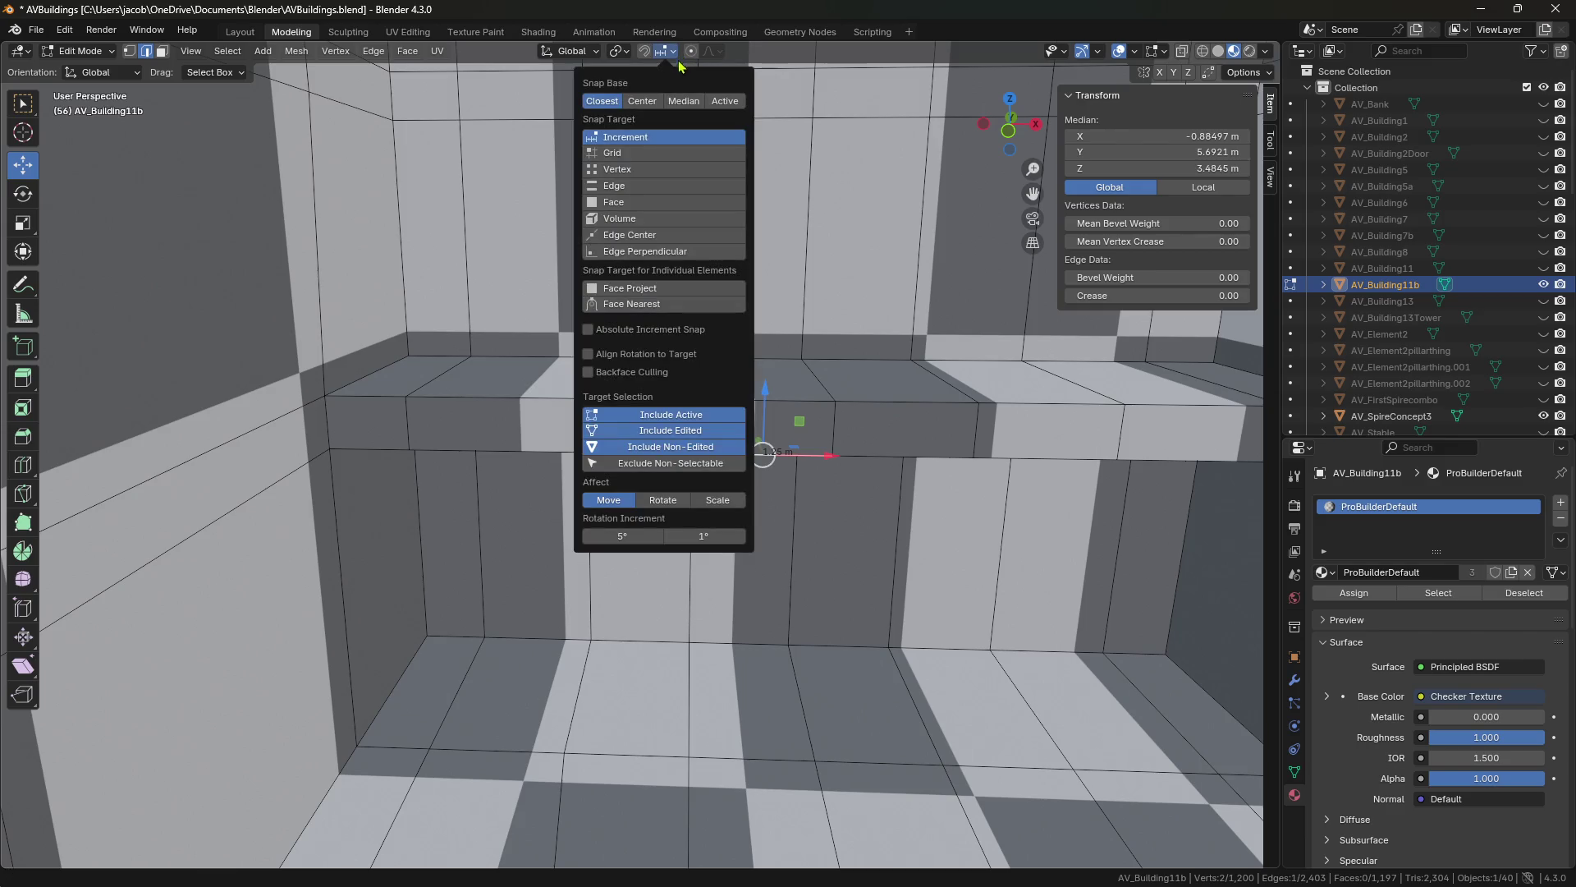
Try sliding the ledge edge 0.25 m along X, undo it, and save the file.
left_click(944, 279)
left_click(591, 445)
left_click(596, 435)
left_click_drag(657, 427, 624, 427)
key("ctrl+z")
left_click(749, 547)
key("ctrl+s")
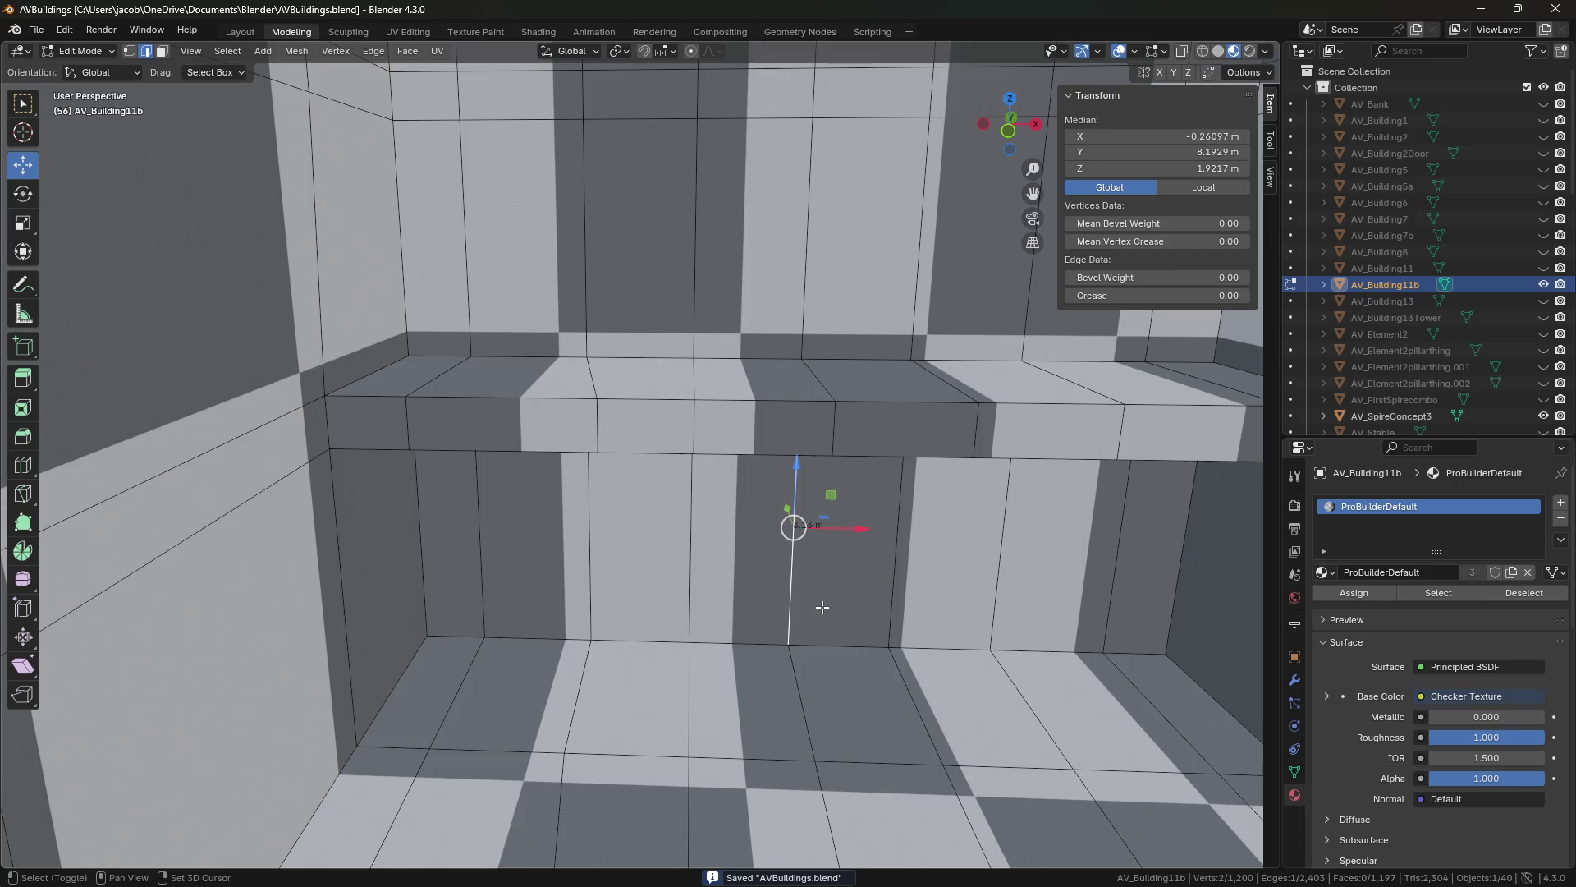
Walk through the room to view the interior and window ledge.
middle_click_drag(772, 535, 757, 543)
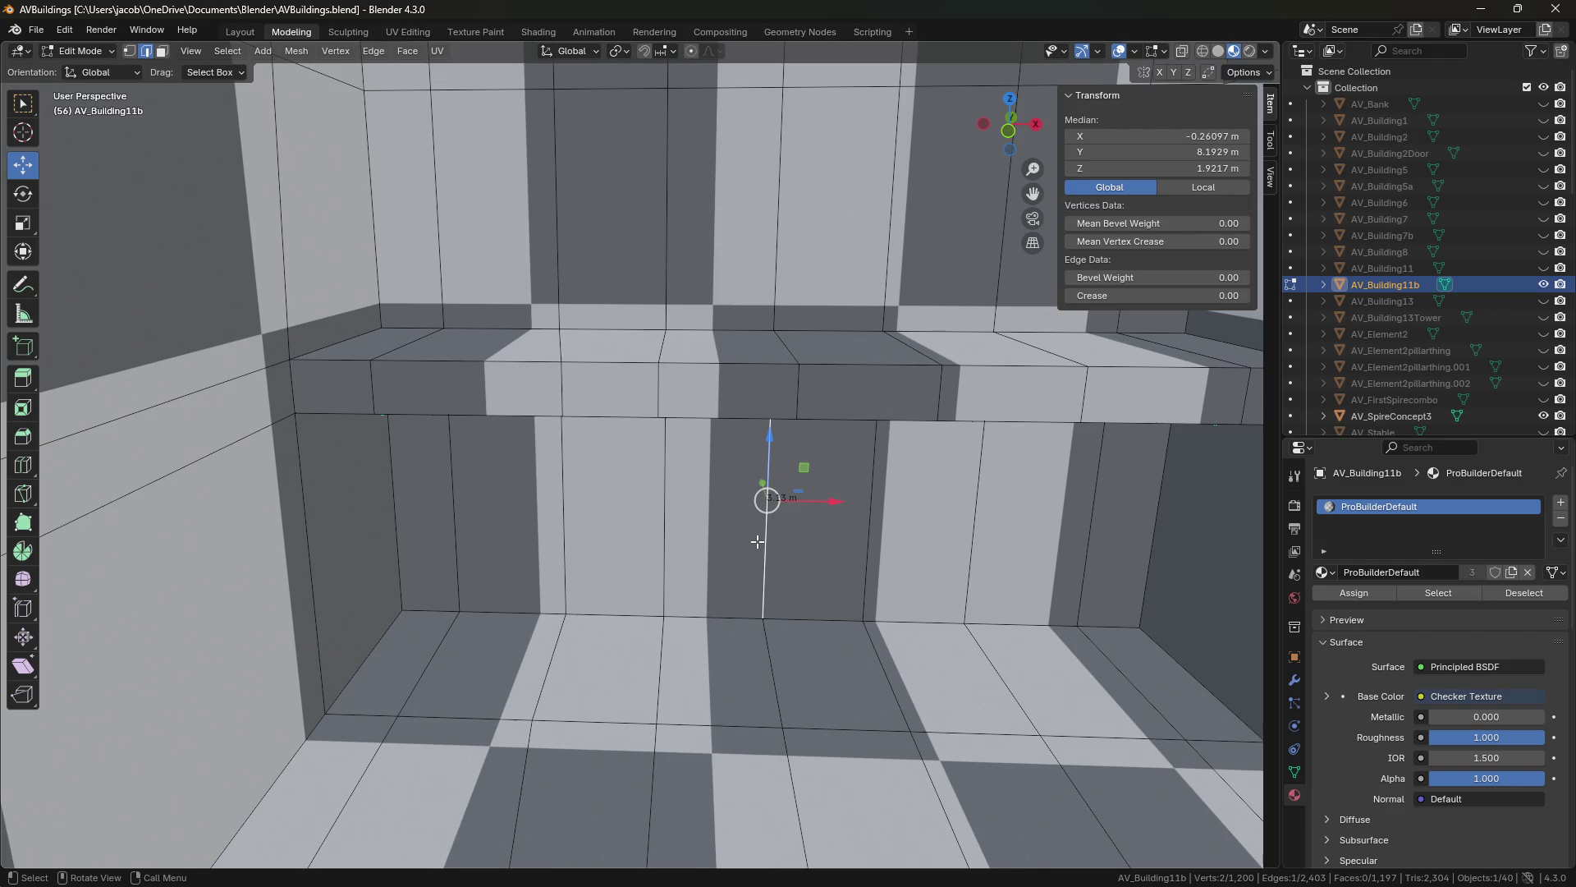
mouse_move(757, 542)
middle_mouse_down()
mouse_move(664, 449)
mouse_move(649, 459)
middle_mouse_up()
key("shift+grave")
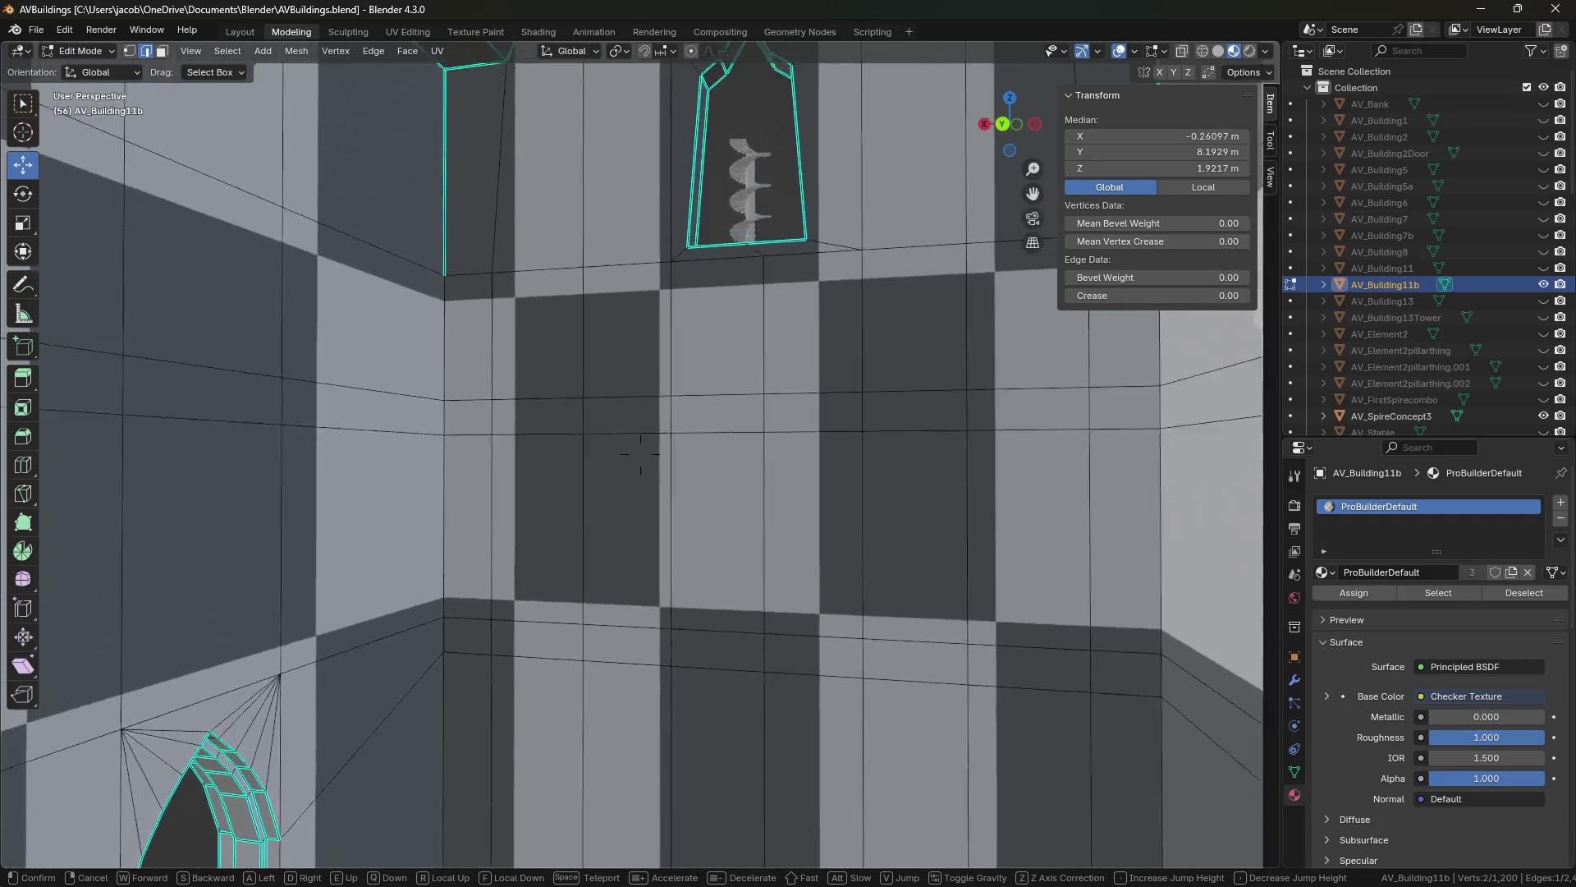
key("s")
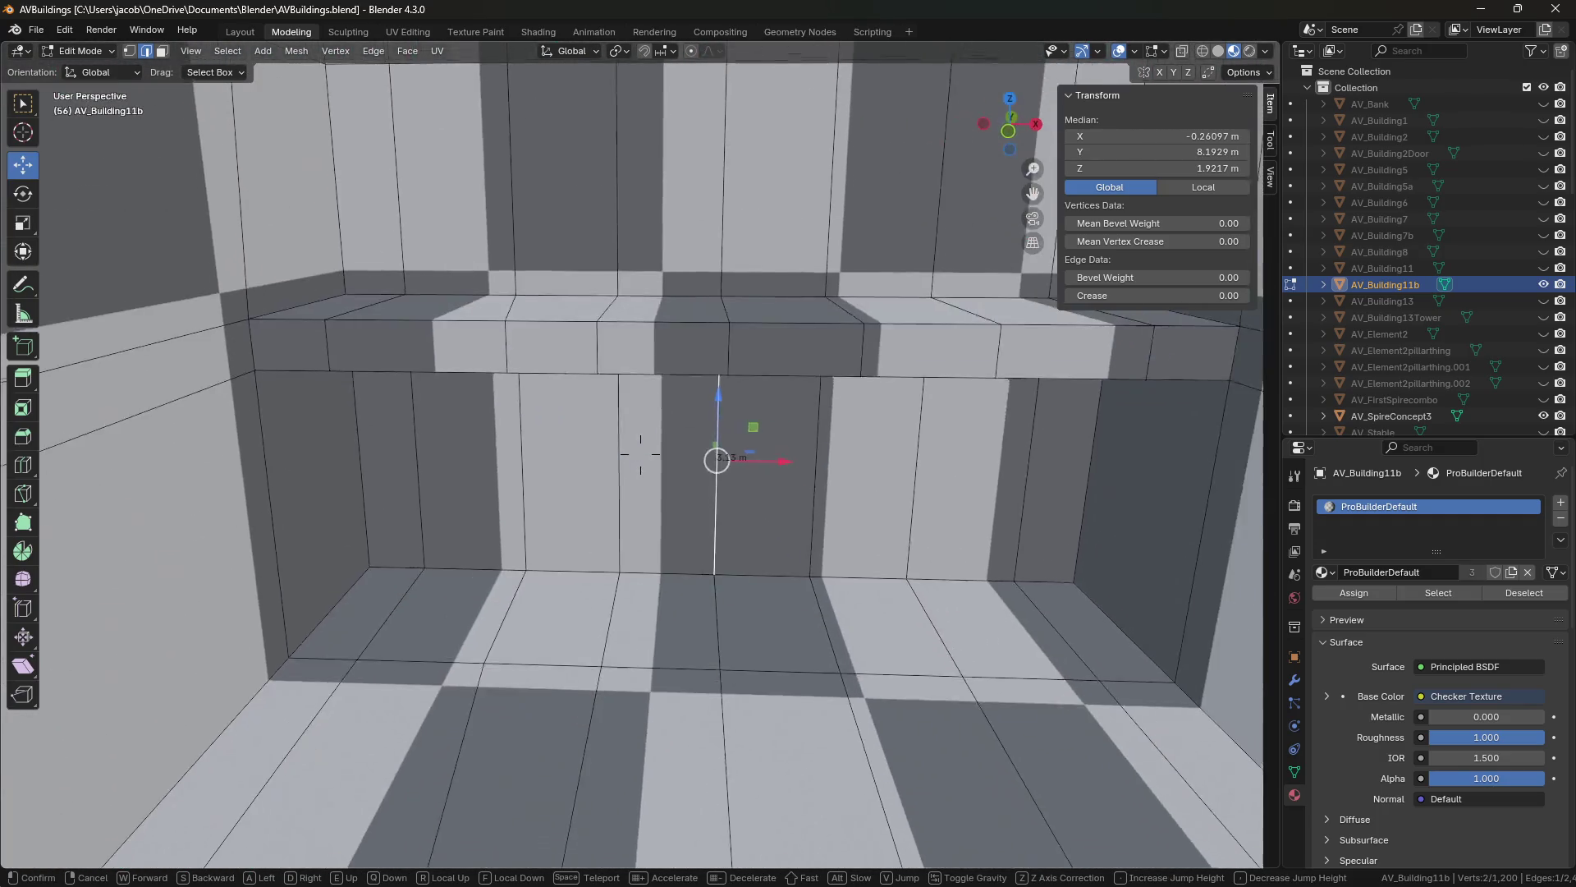
left_click(737, 374)
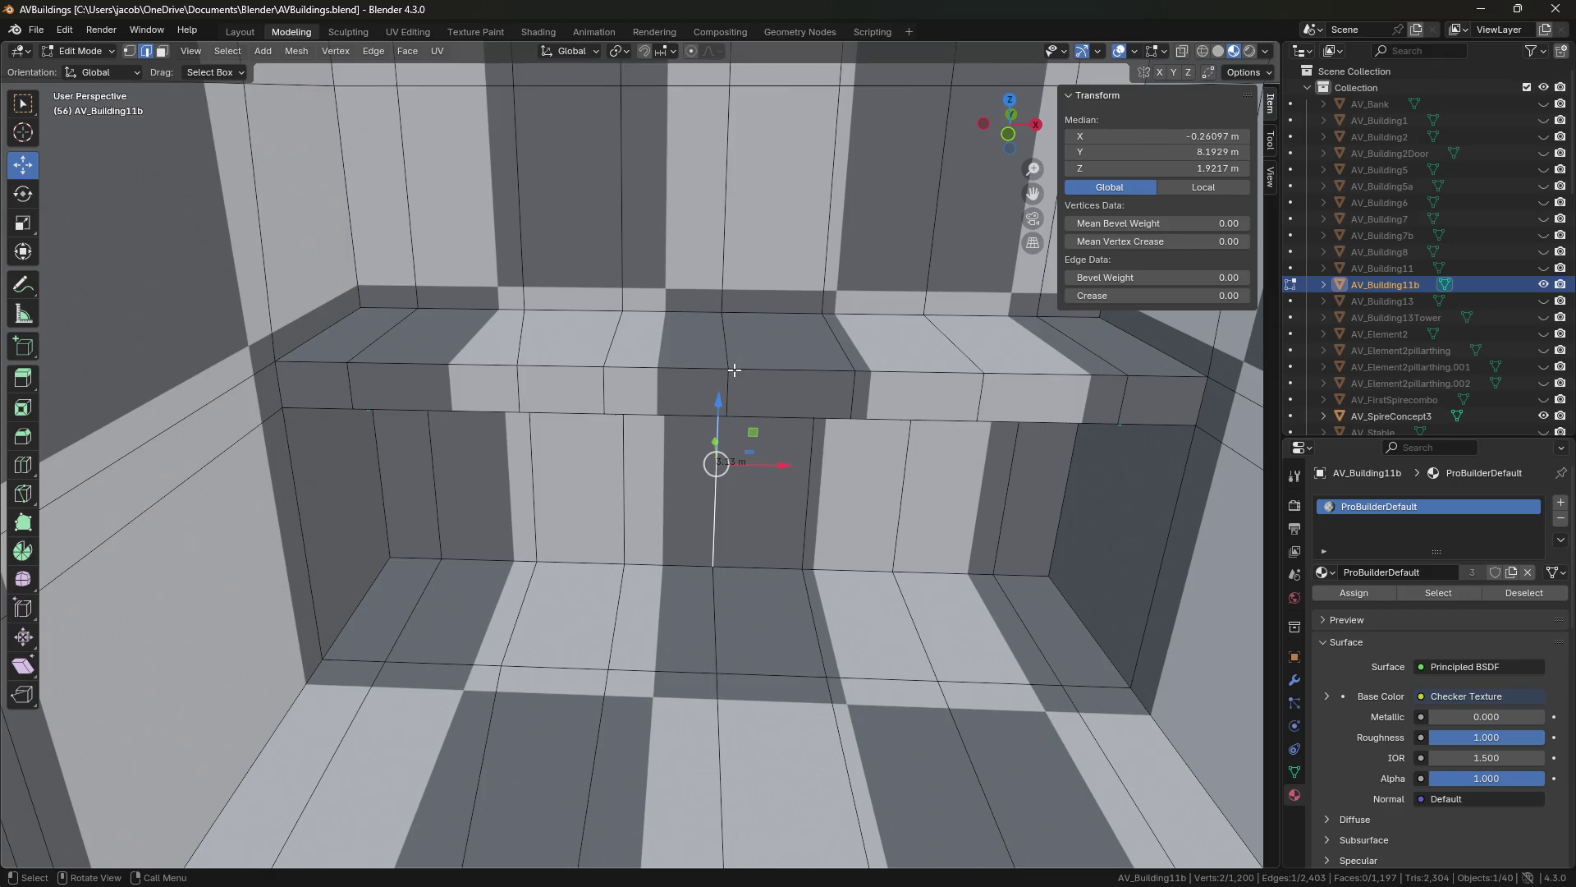
key("shift+grave")
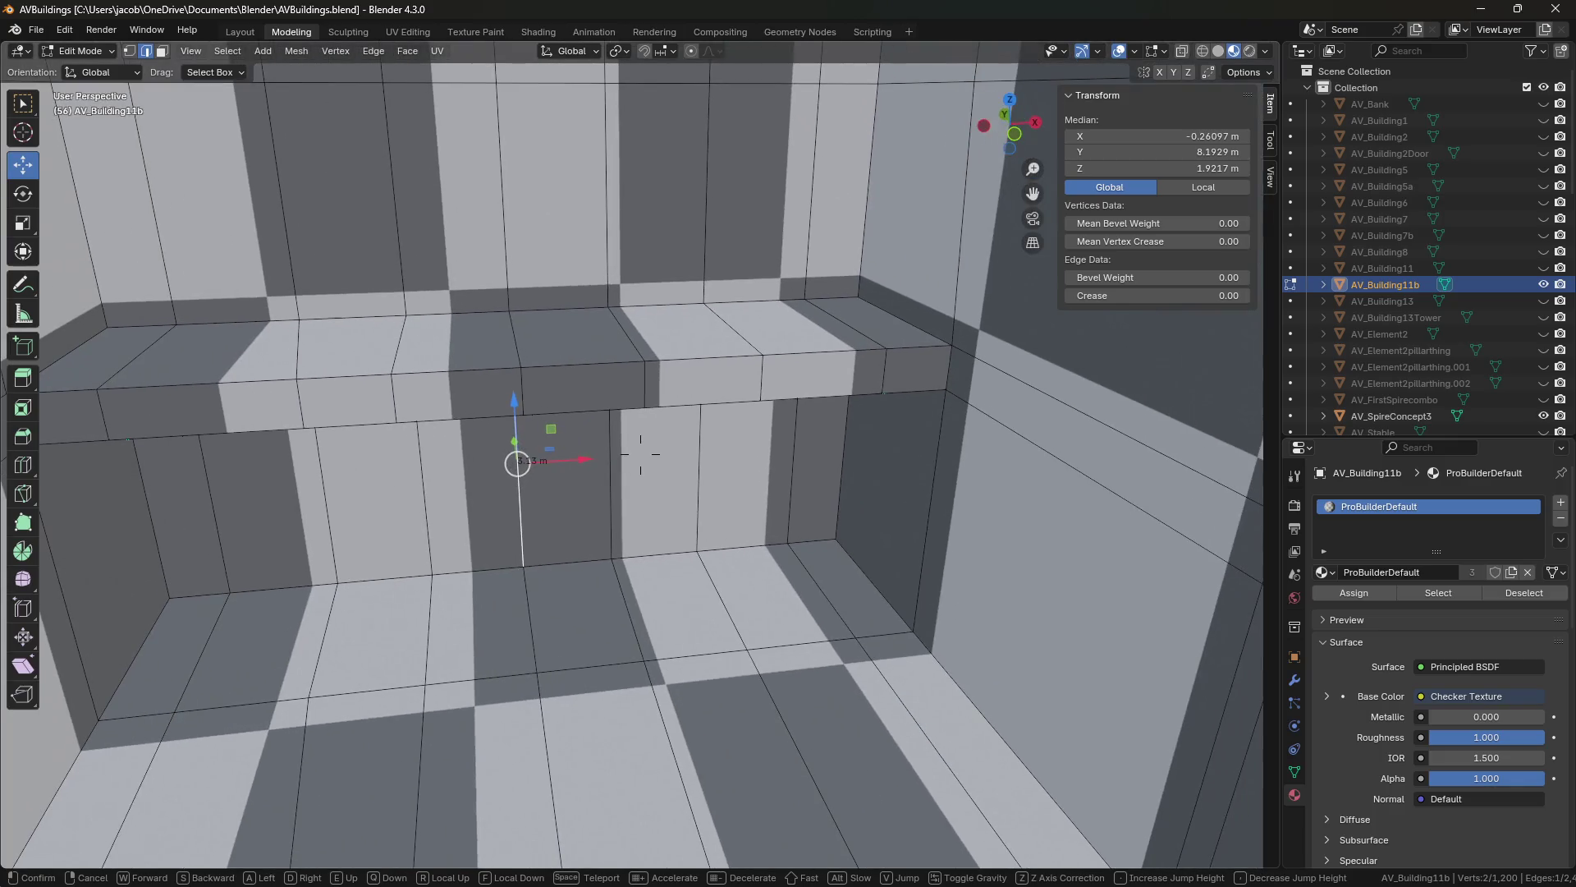
left_click(779, 399)
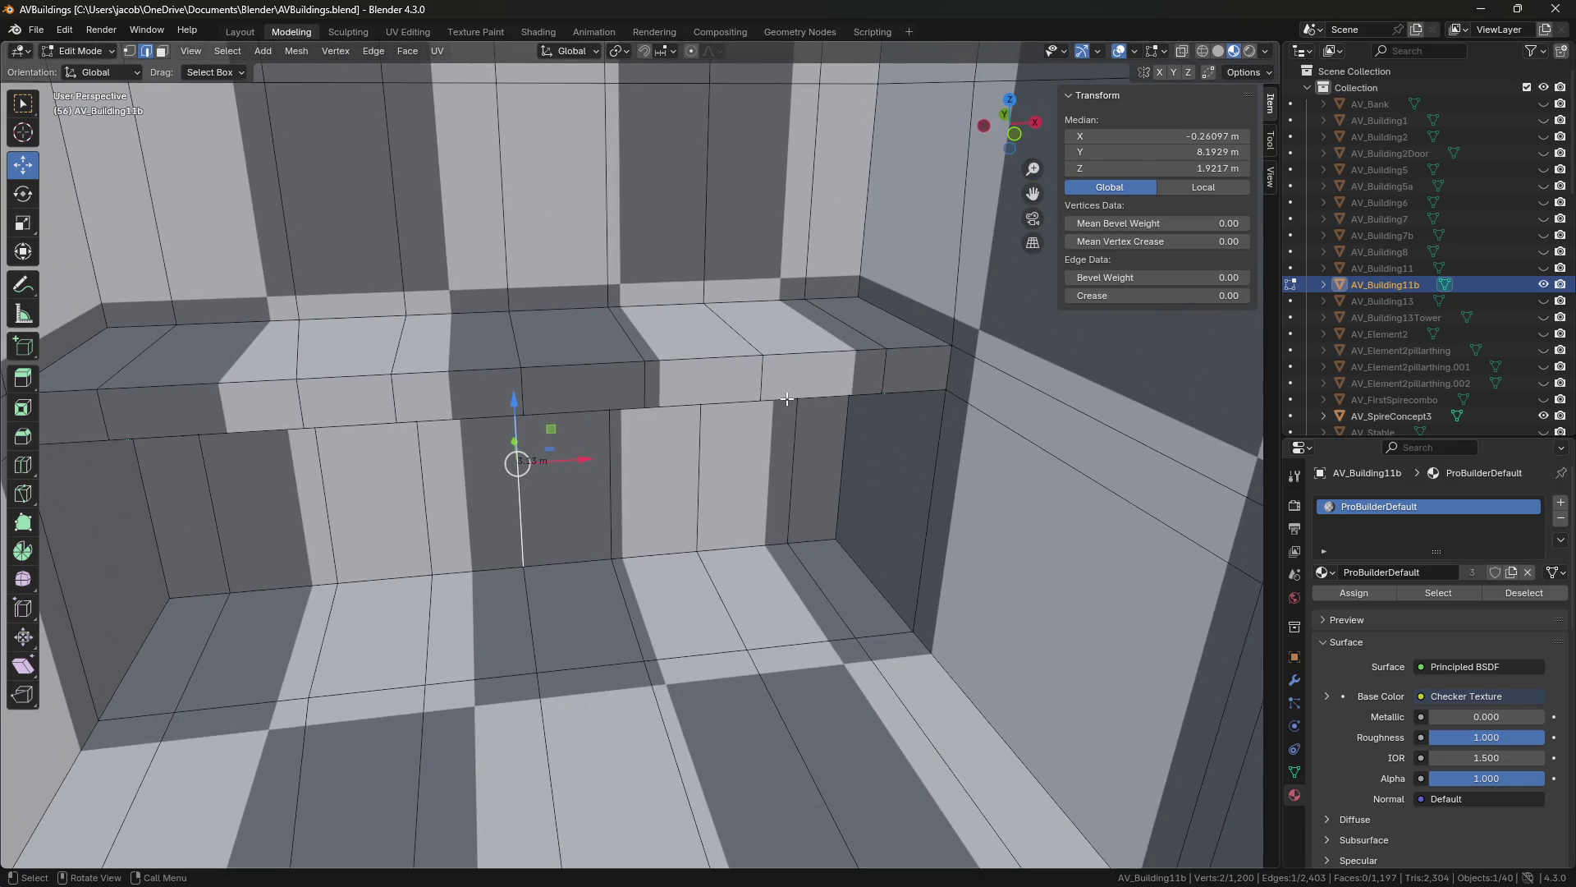
left_click(1136, 52)
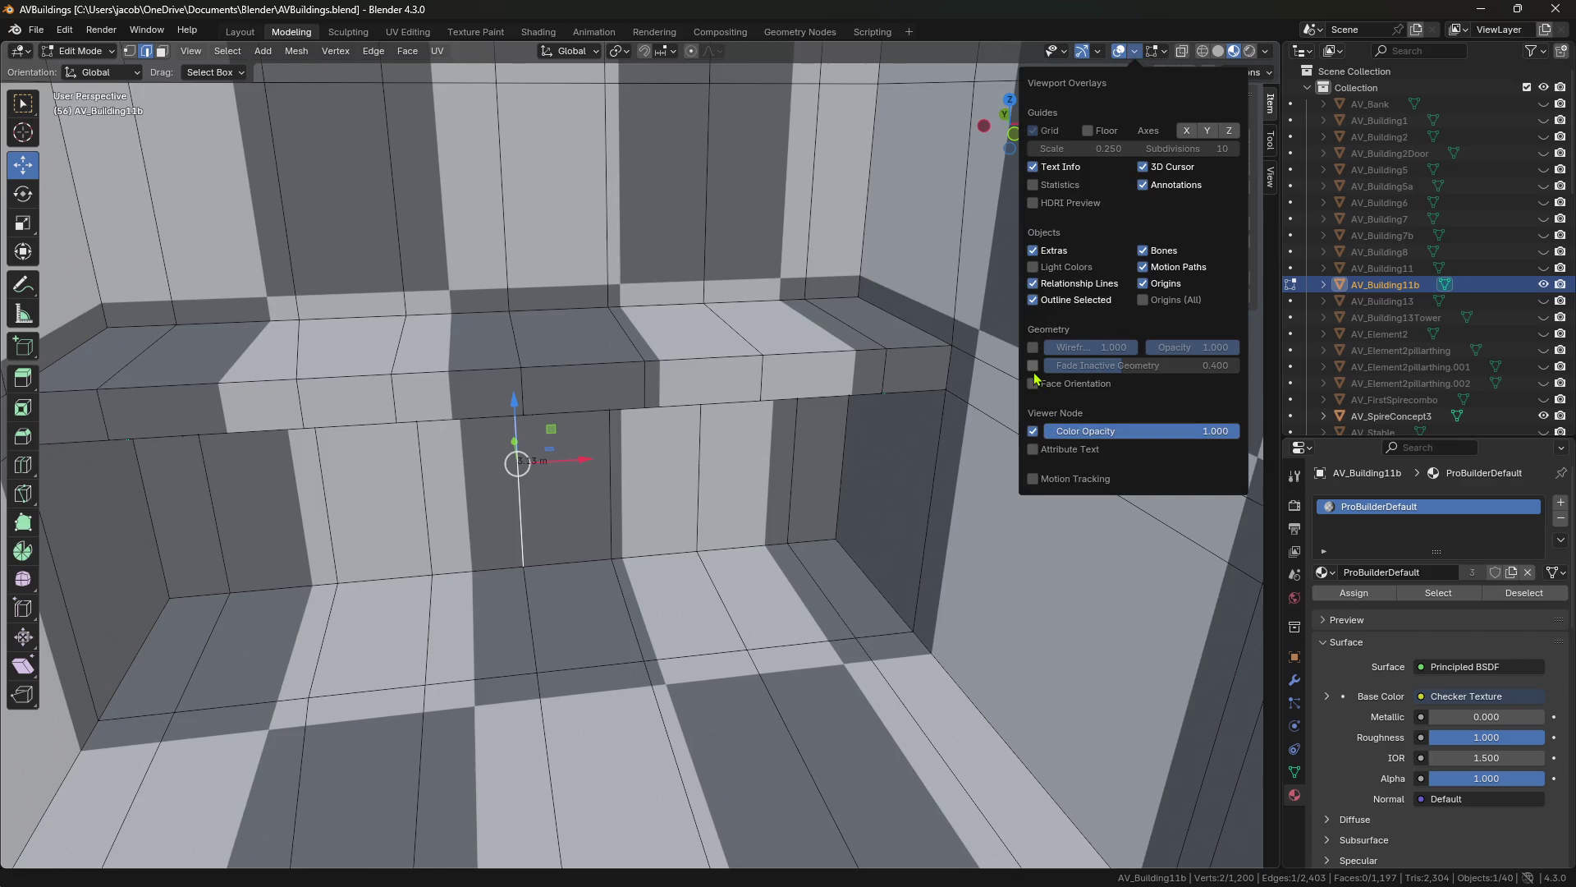
left_click(1098, 52)
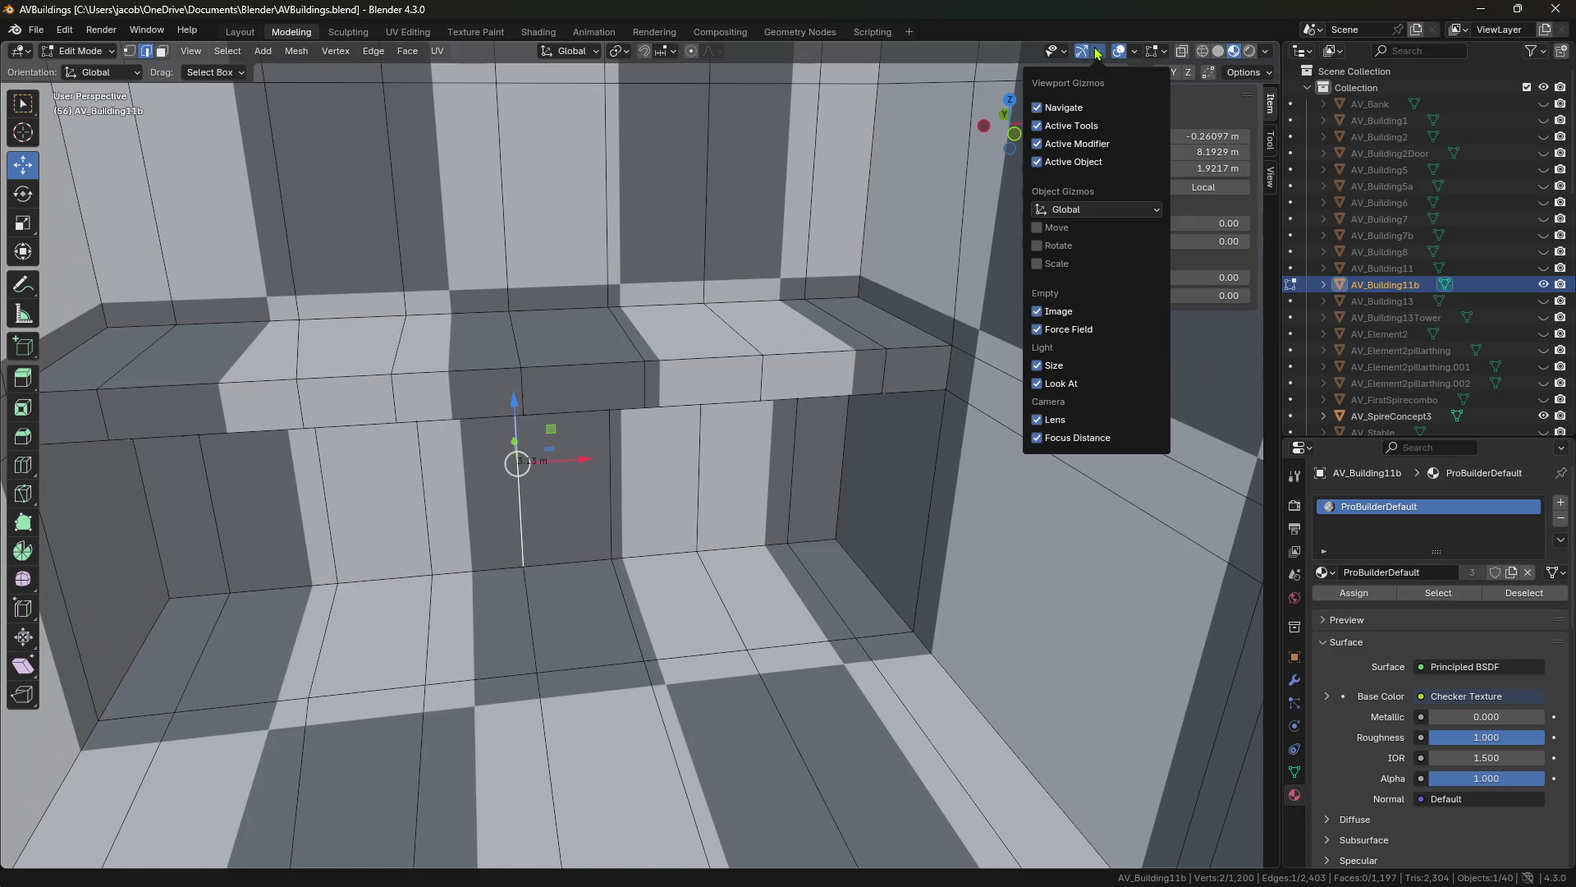
mouse_move(1159, 52)
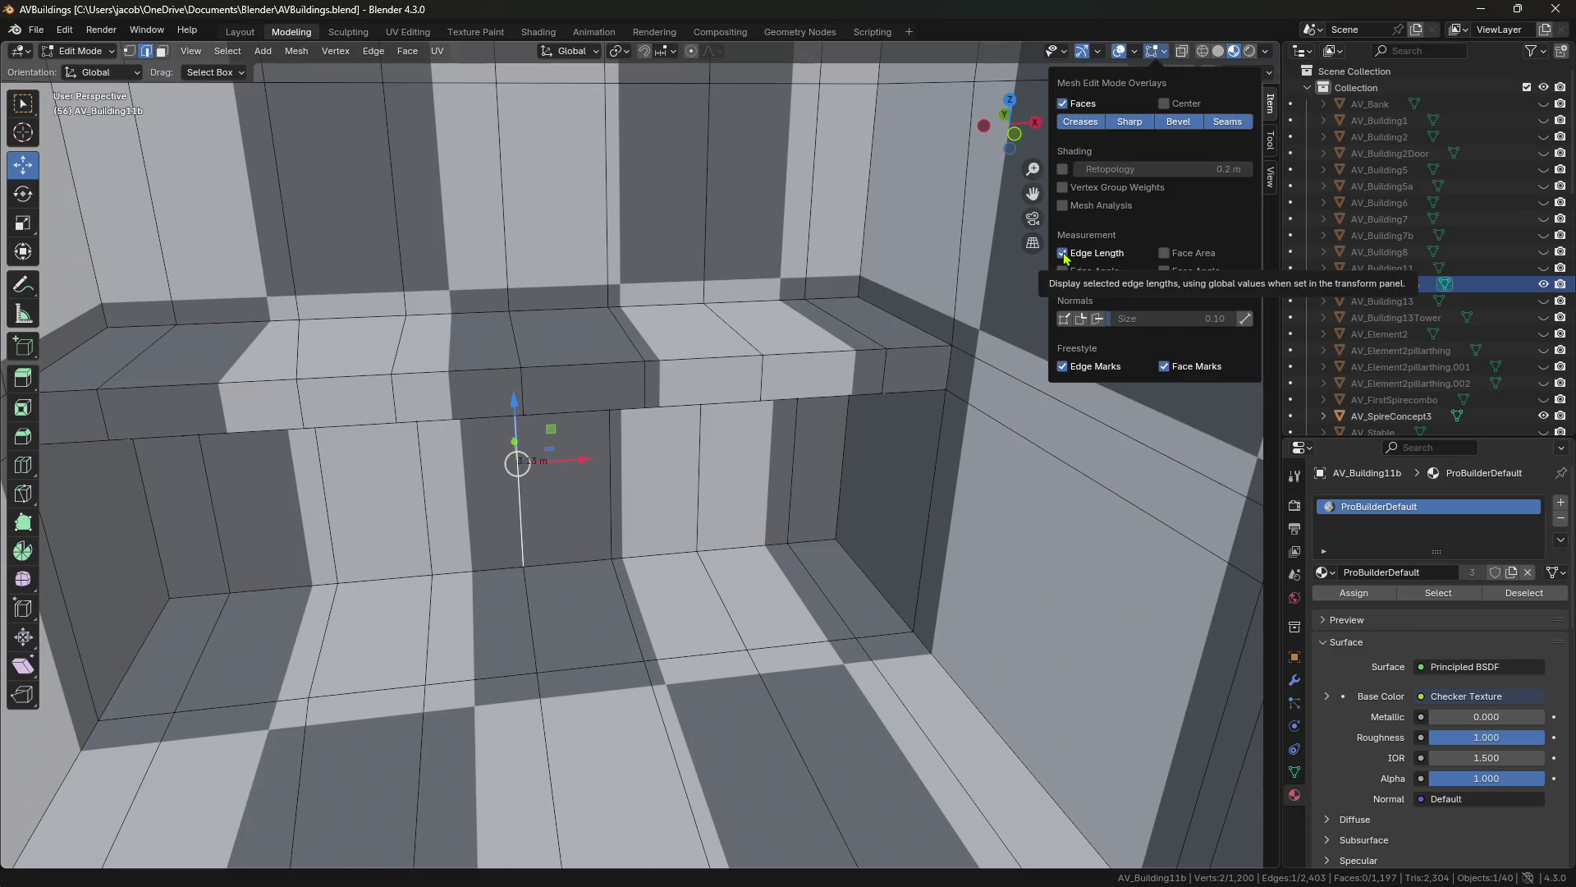
left_click(698, 468)
mouse_move(698, 468)
middle_mouse_down()
mouse_move(712, 363)
mouse_move(643, 390)
middle_mouse_up()
left_click(651, 349)
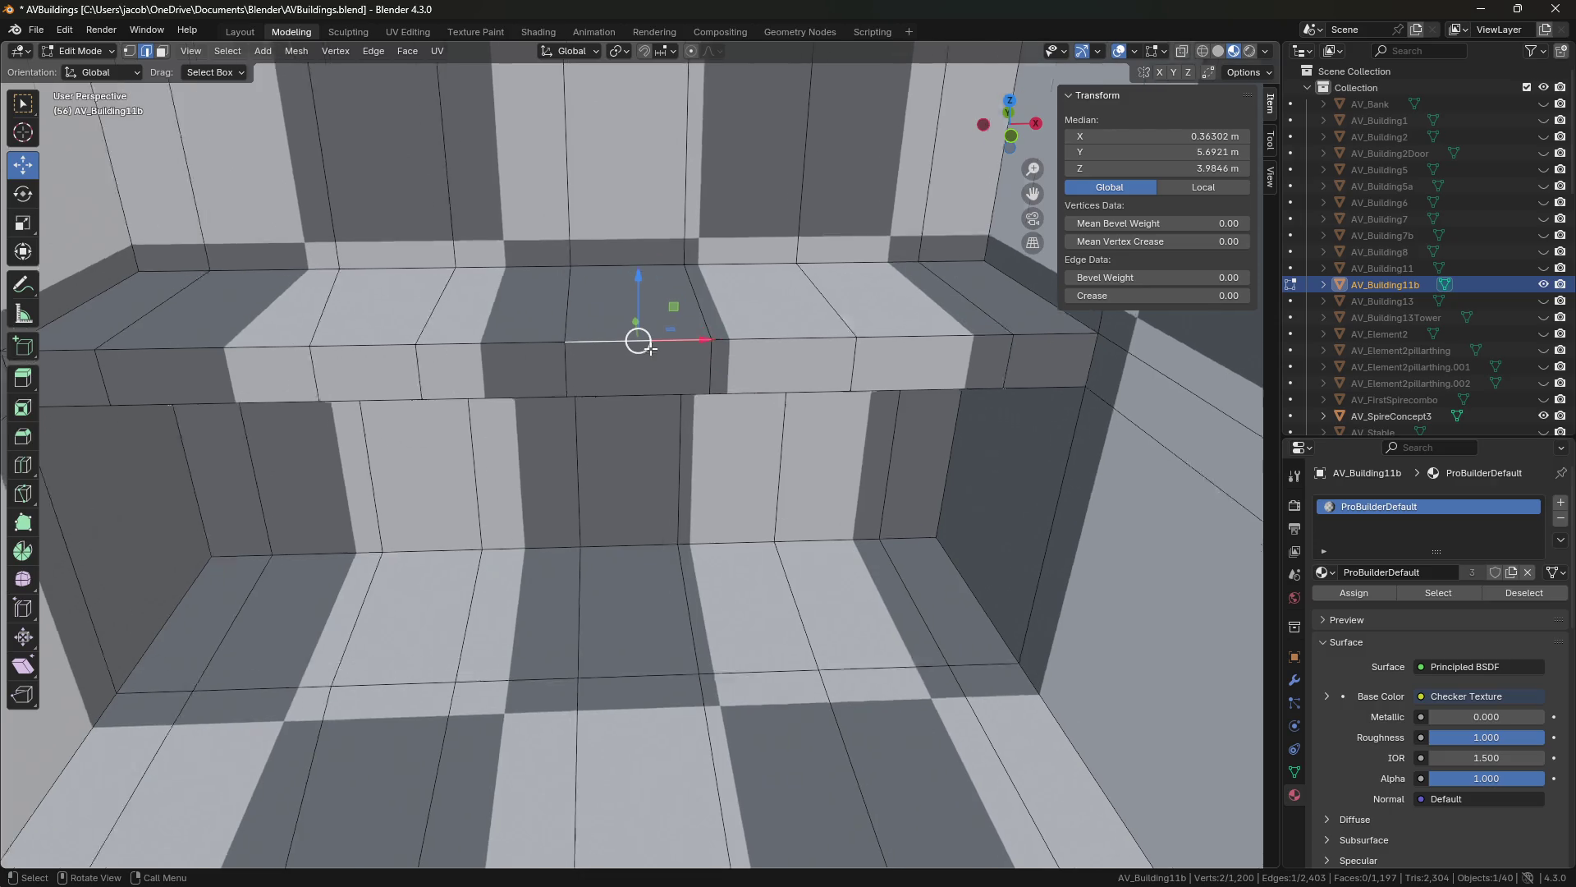
scroll(651, 349, "up", 4)
mouse_move(651, 349)
middle_mouse_down()
mouse_move(754, 396)
mouse_move(595, 376)
middle_mouse_up()
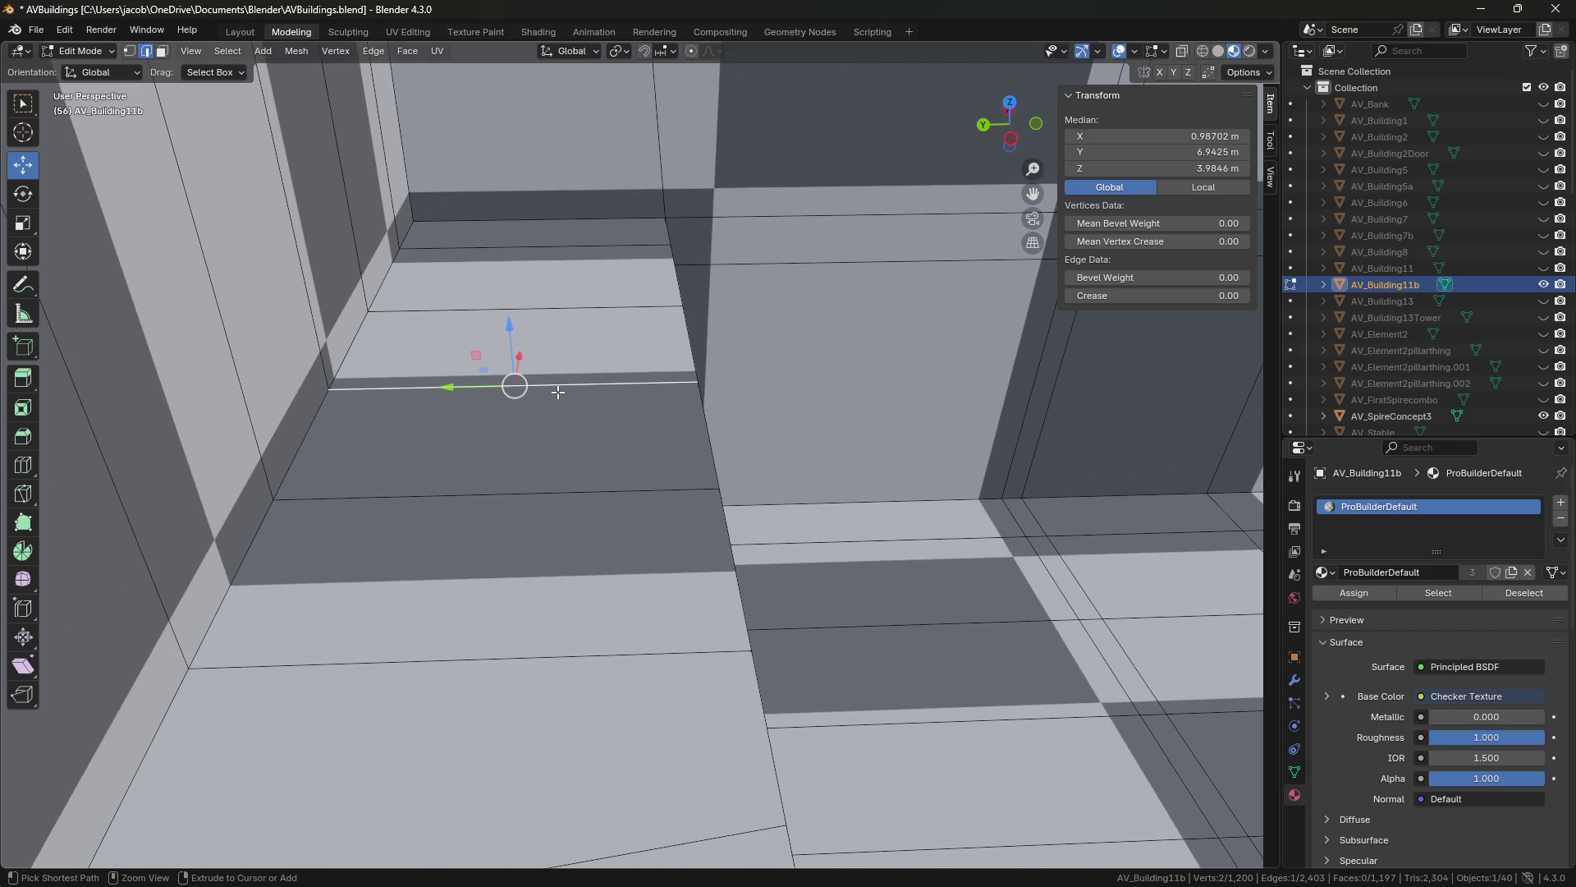
Insert a centred edge loop cut across the ledge faces.
key("ctrl+r")
left_click(554, 394)
right_click(554, 394)
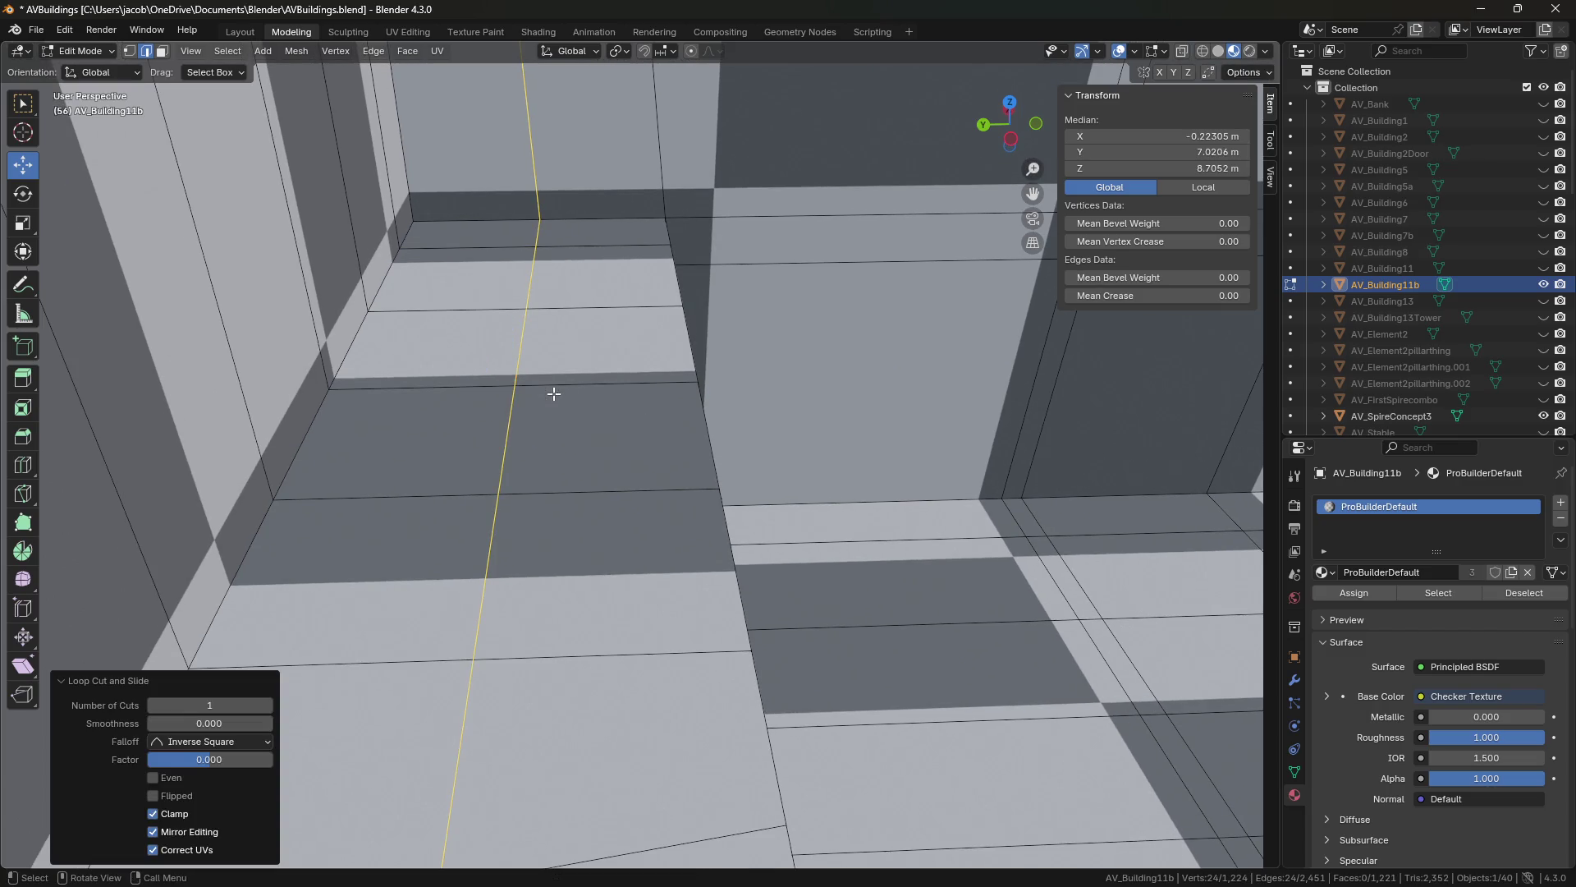
mouse_move(599, 408)
middle_mouse_down()
mouse_move(606, 432)
mouse_move(560, 585)
mouse_move(509, 391)
middle_mouse_up()
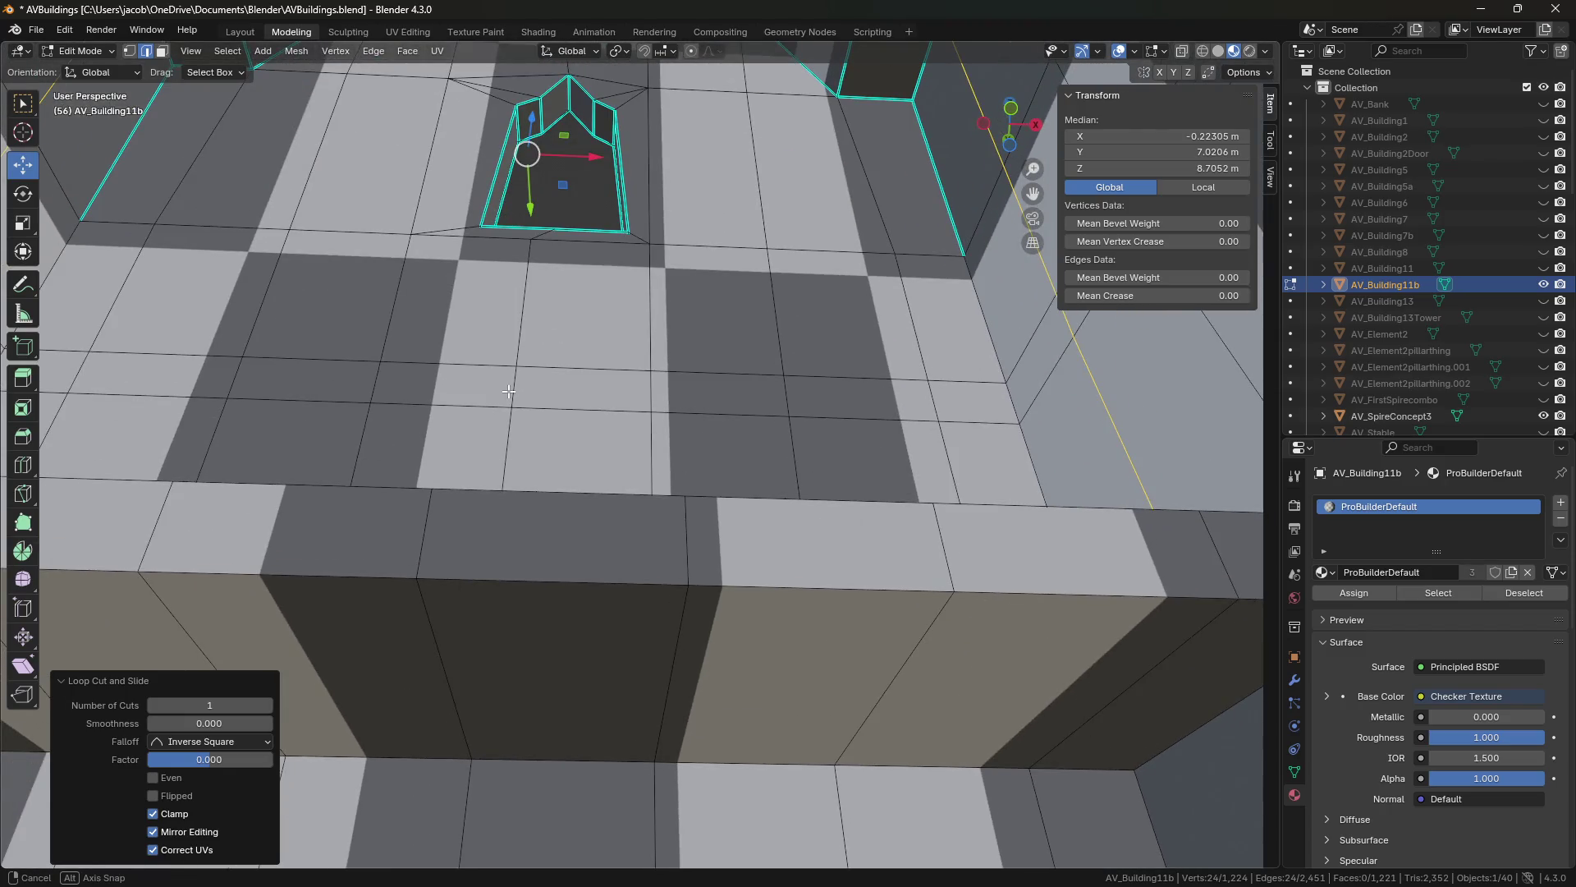
mouse_move(509, 391)
middle_mouse_down()
mouse_move(562, 461)
mouse_move(739, 495)
middle_mouse_up()
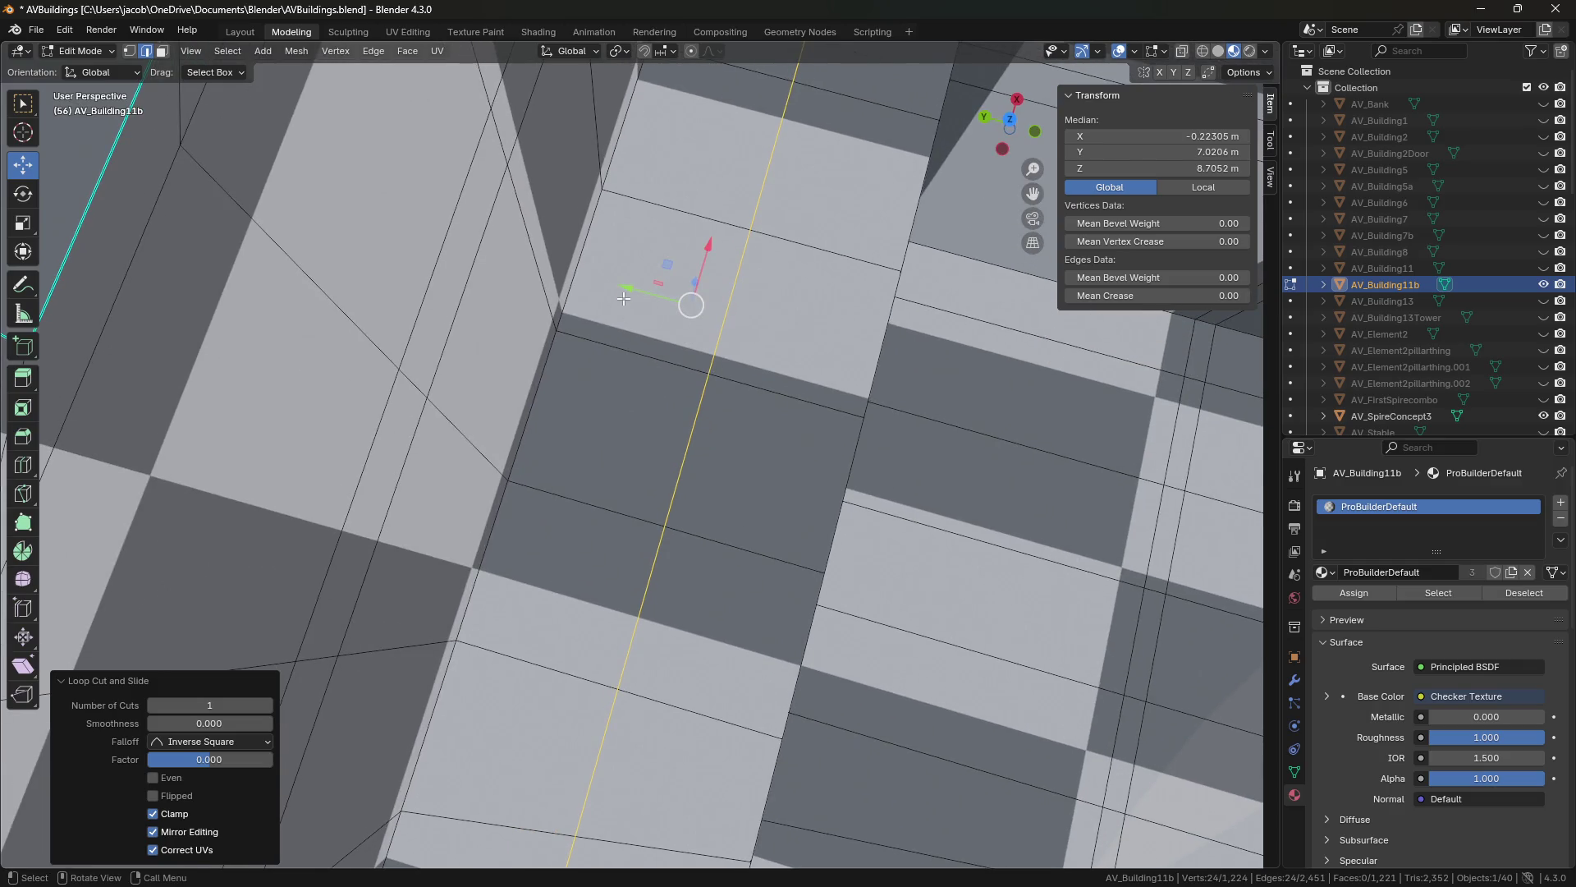
Slide the new edge loop along Y, easing it slightly back.
left_click_drag(624, 299, 791, 434)
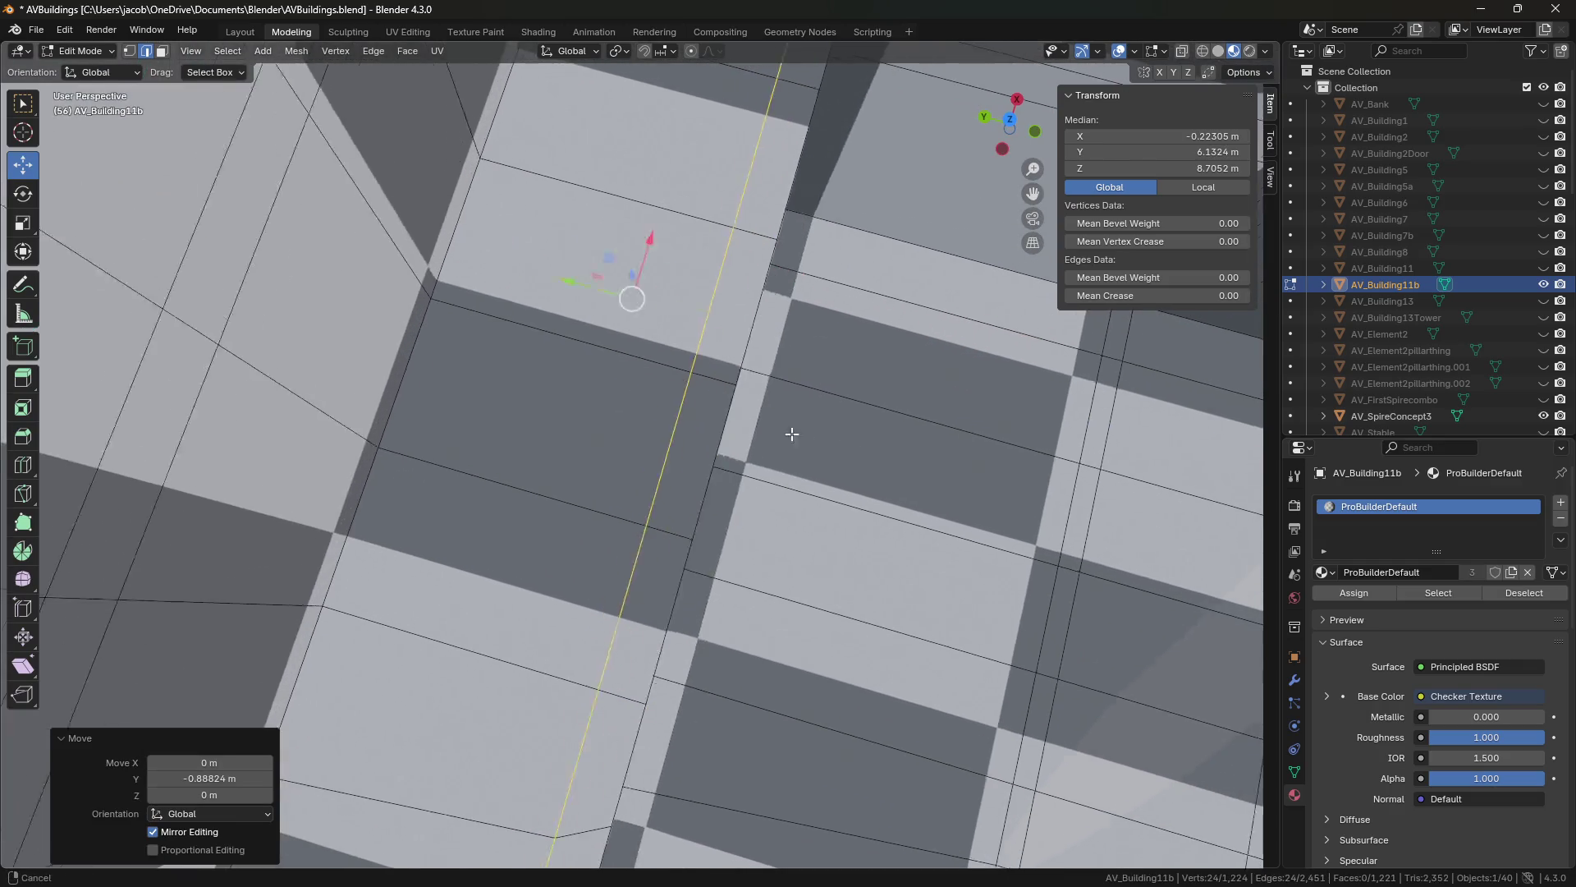
middle_click_drag(791, 434, 719, 386)
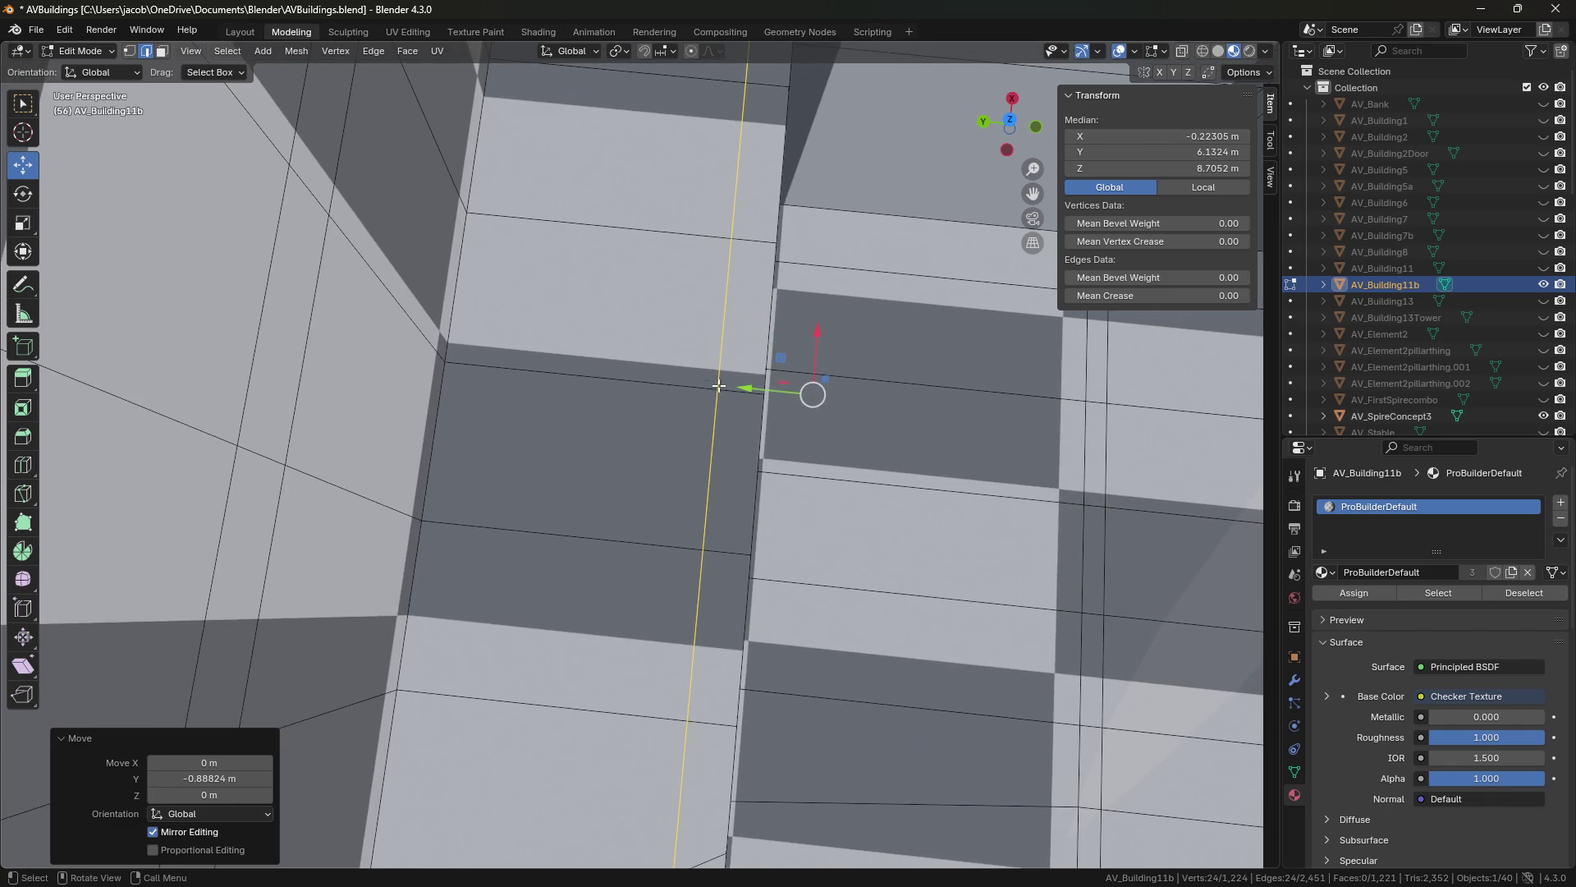
left_click_drag(731, 389, 625, 377)
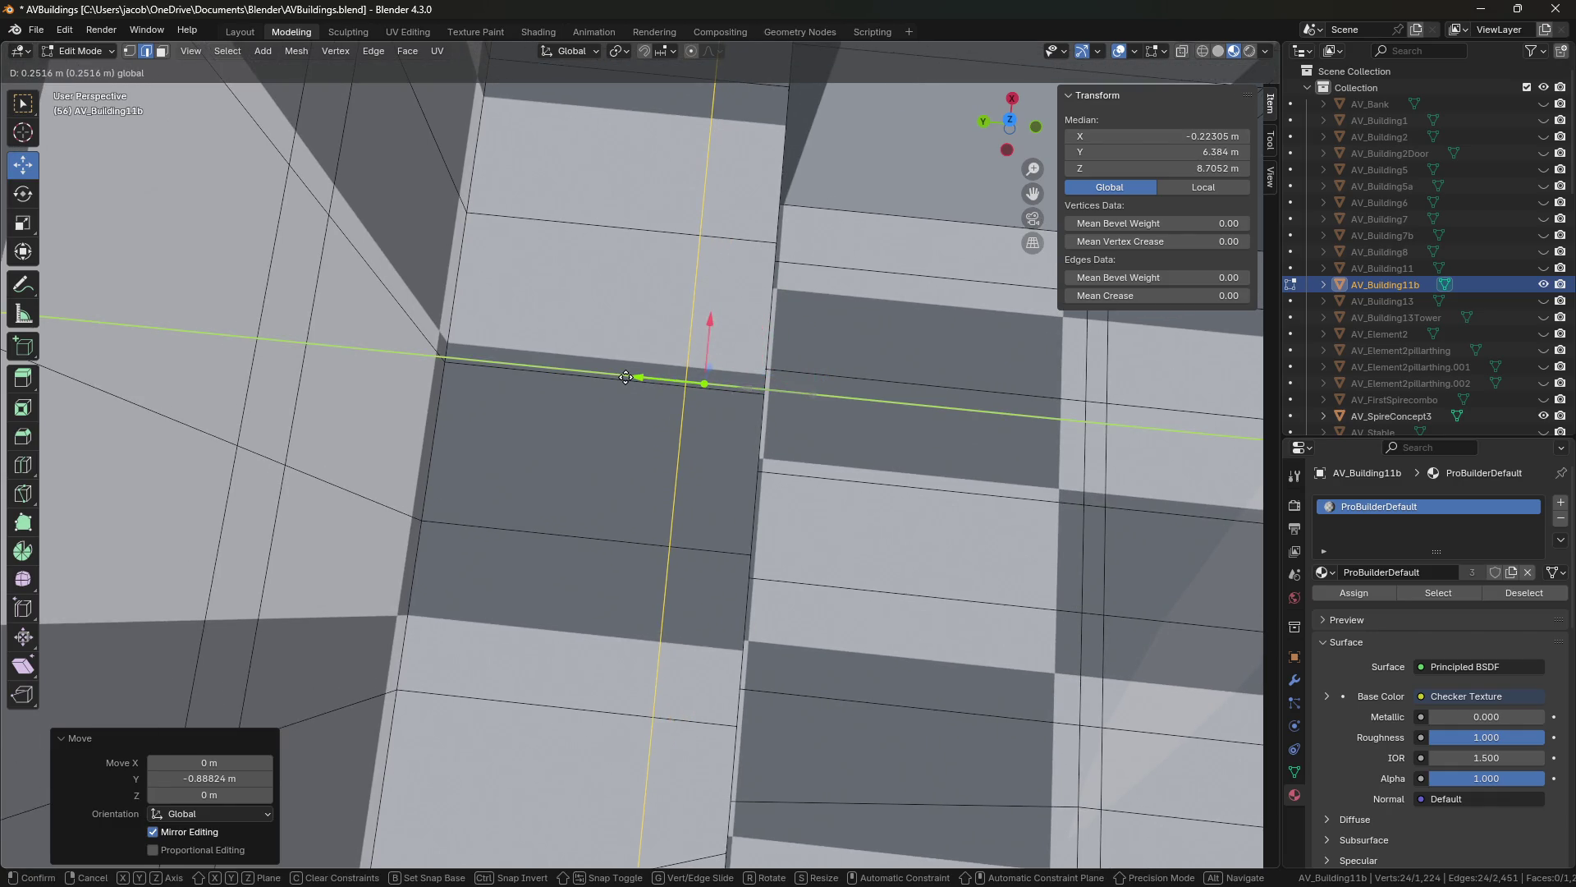
mouse_move(704, 378)
middle_mouse_down()
mouse_move(748, 440)
mouse_move(618, 273)
middle_mouse_up()
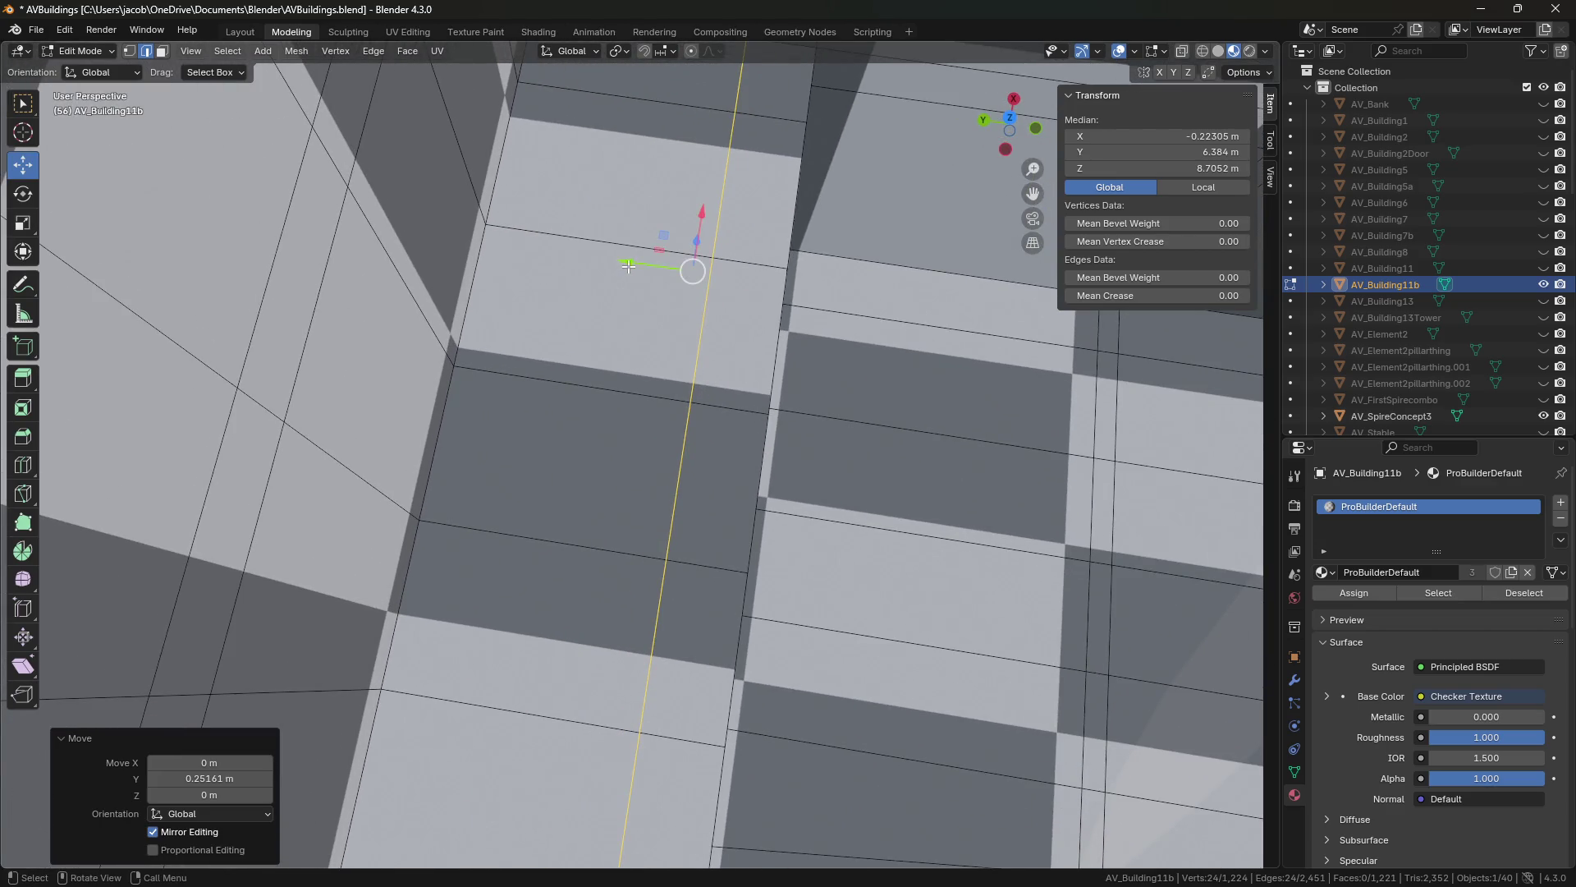
left_click_drag(628, 266, 628, 287)
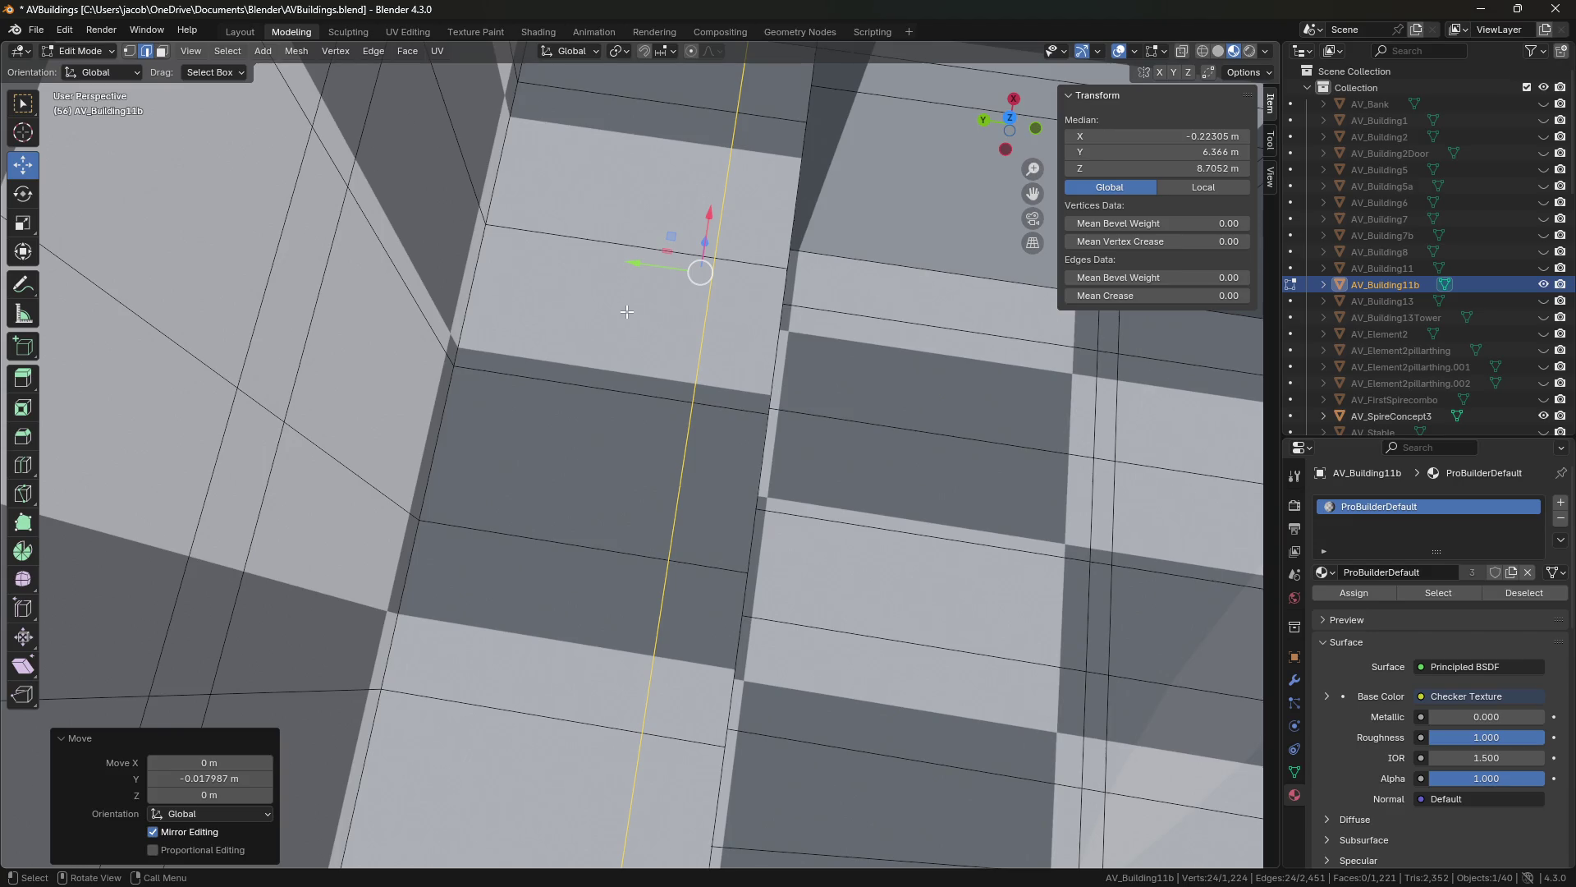
middle_click_drag(813, 454, 742, 399)
Undo the loop cut and save the blend file.
key("ctrl+z")
key("ctrl+z")
key("ctrl+z")
middle_click_drag(841, 538, 696, 385)
key("ctrl+s")
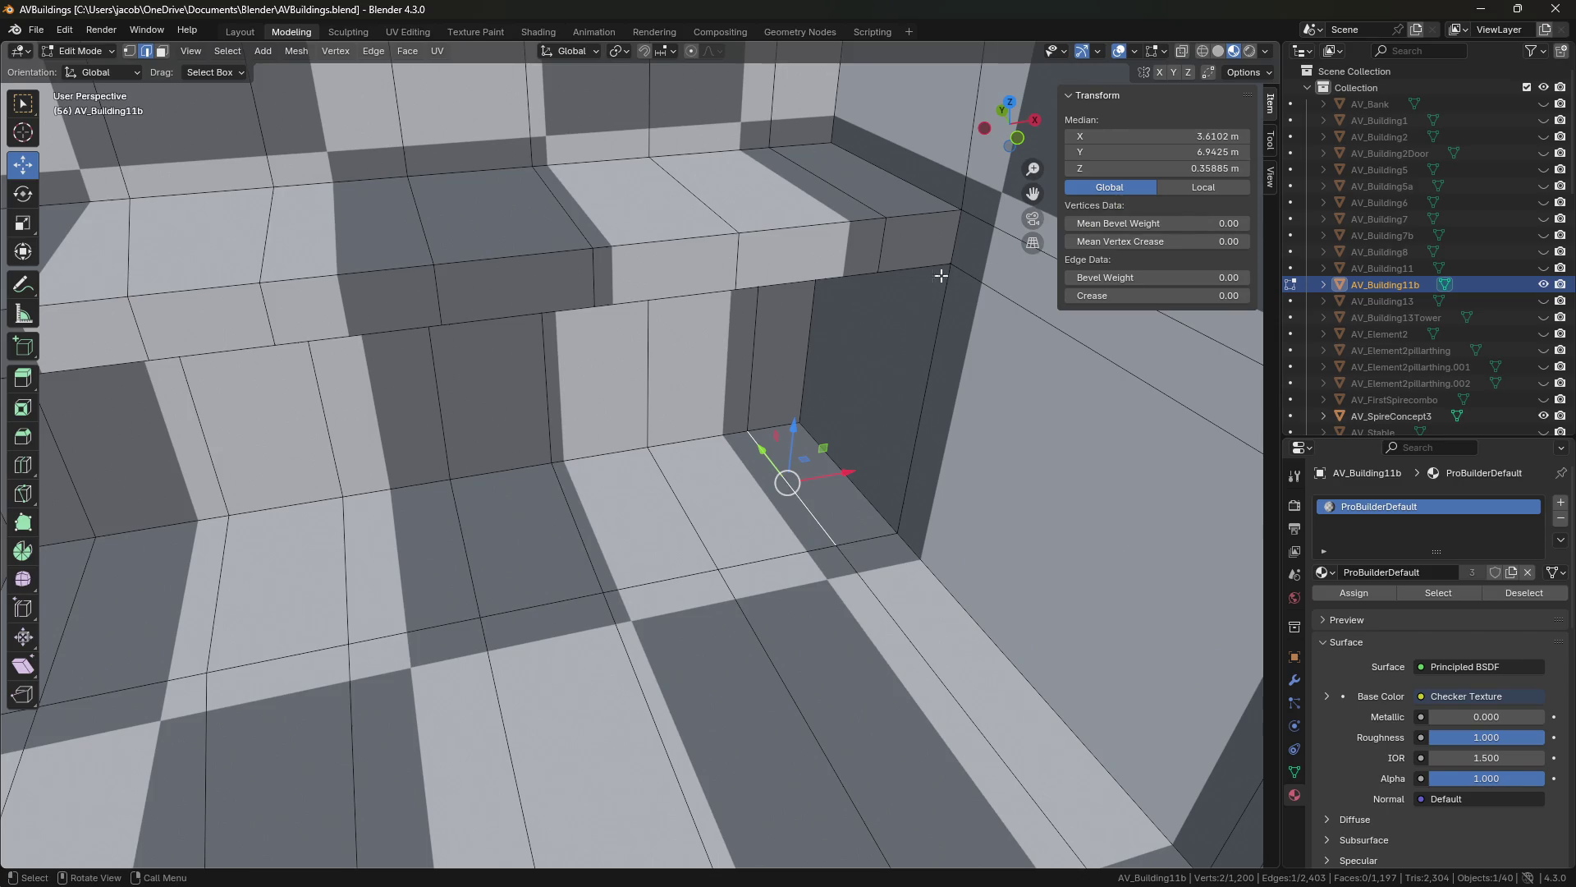
Select the window ledge's front lower edge and orbit around the window niche to inspect it.
left_click(682, 284)
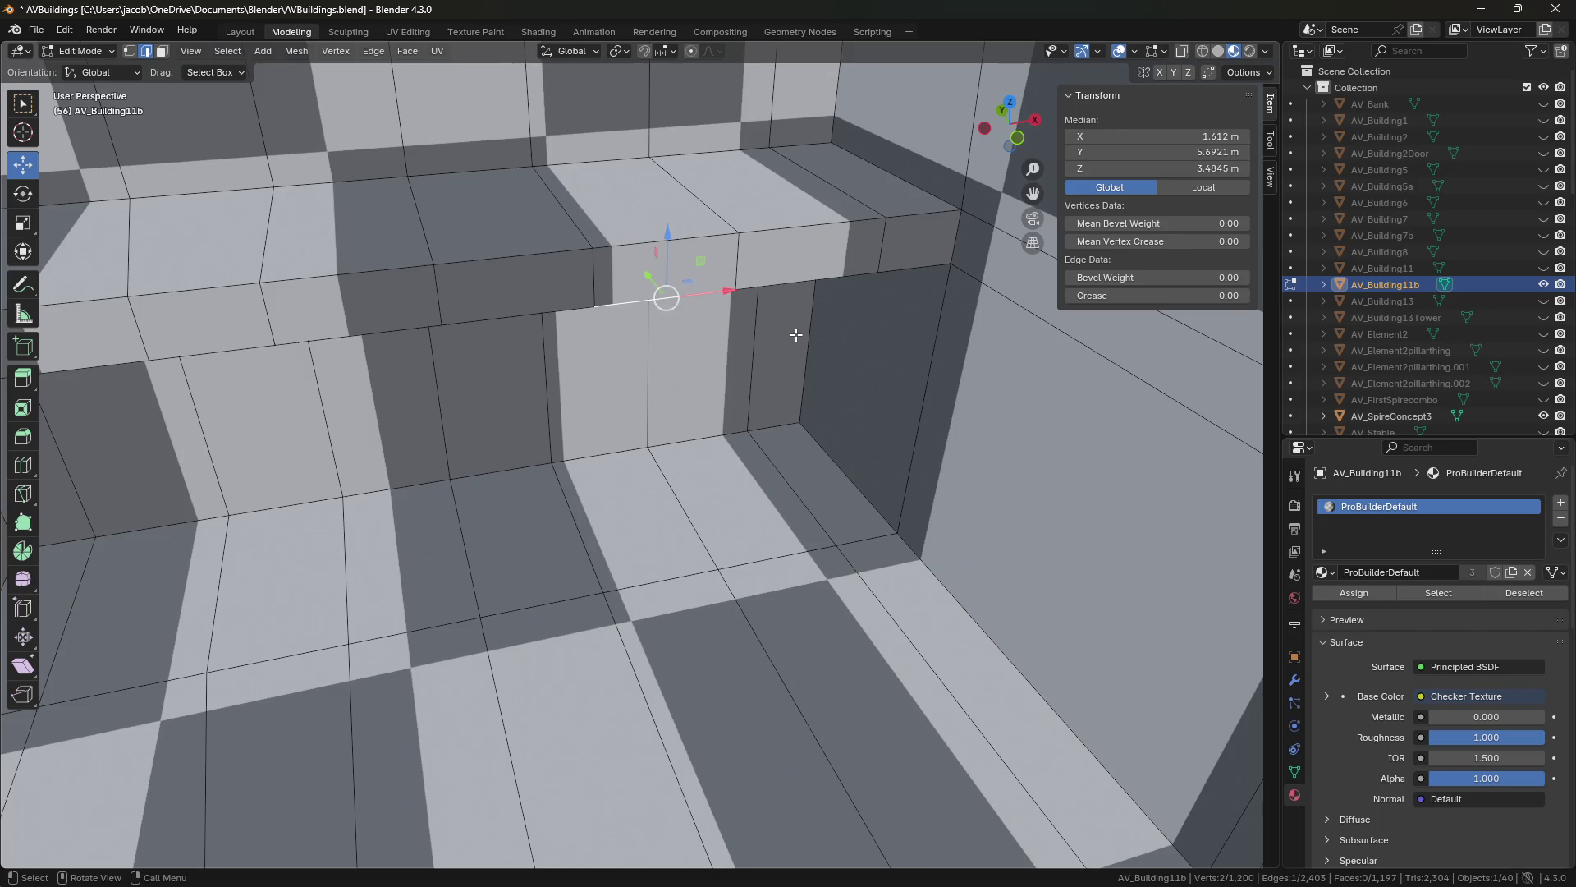
middle_click_drag(792, 334, 729, 321)
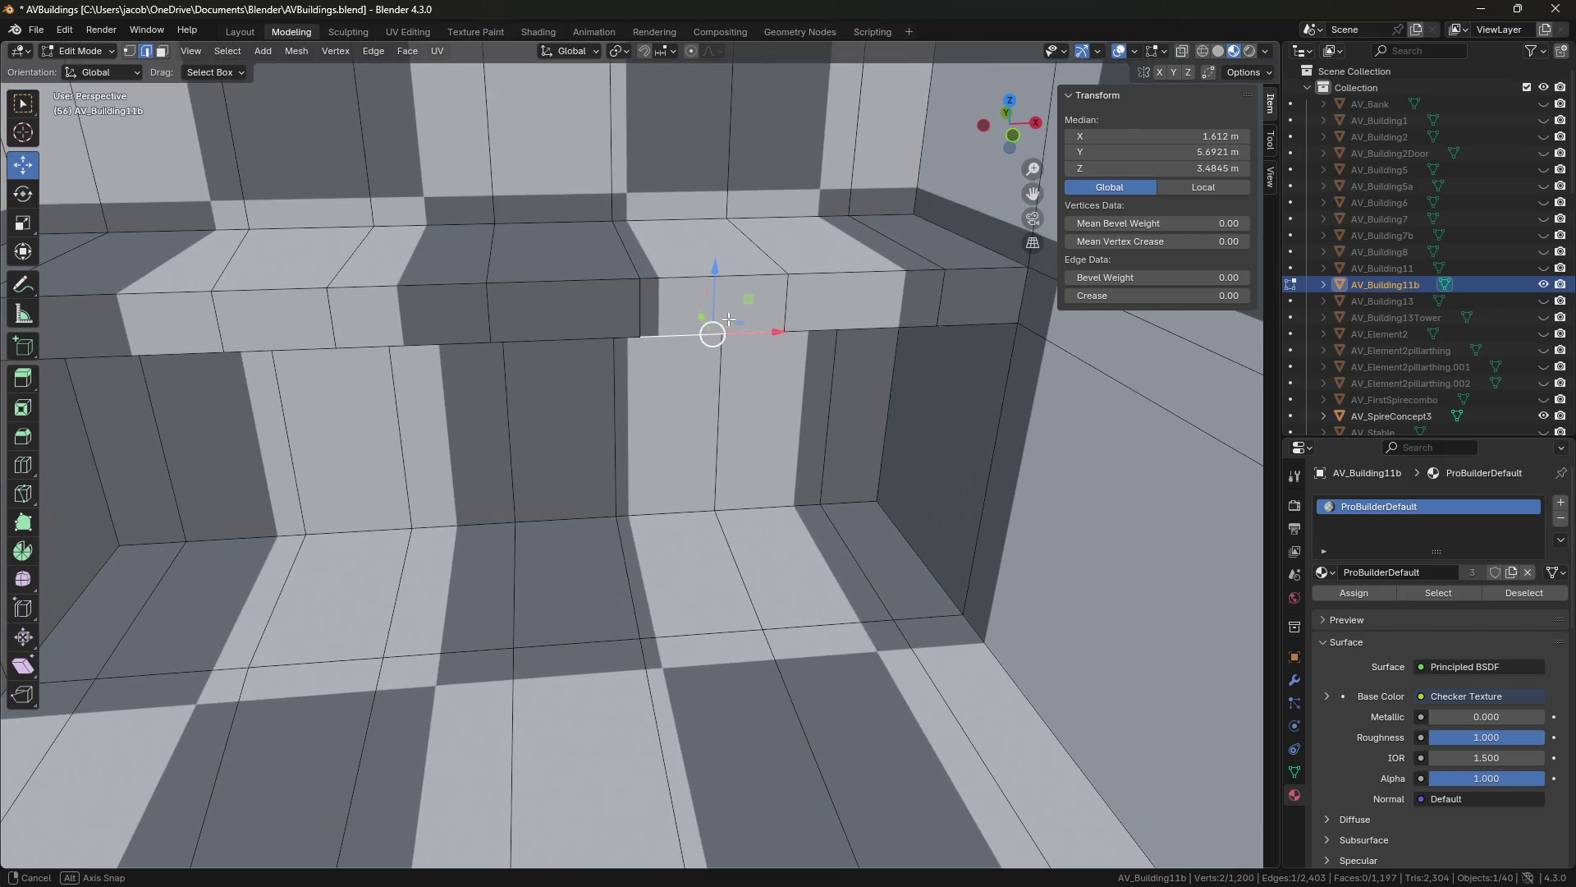
left_click_drag(729, 319, 729, 319)
scroll(636, 561, "down", 3)
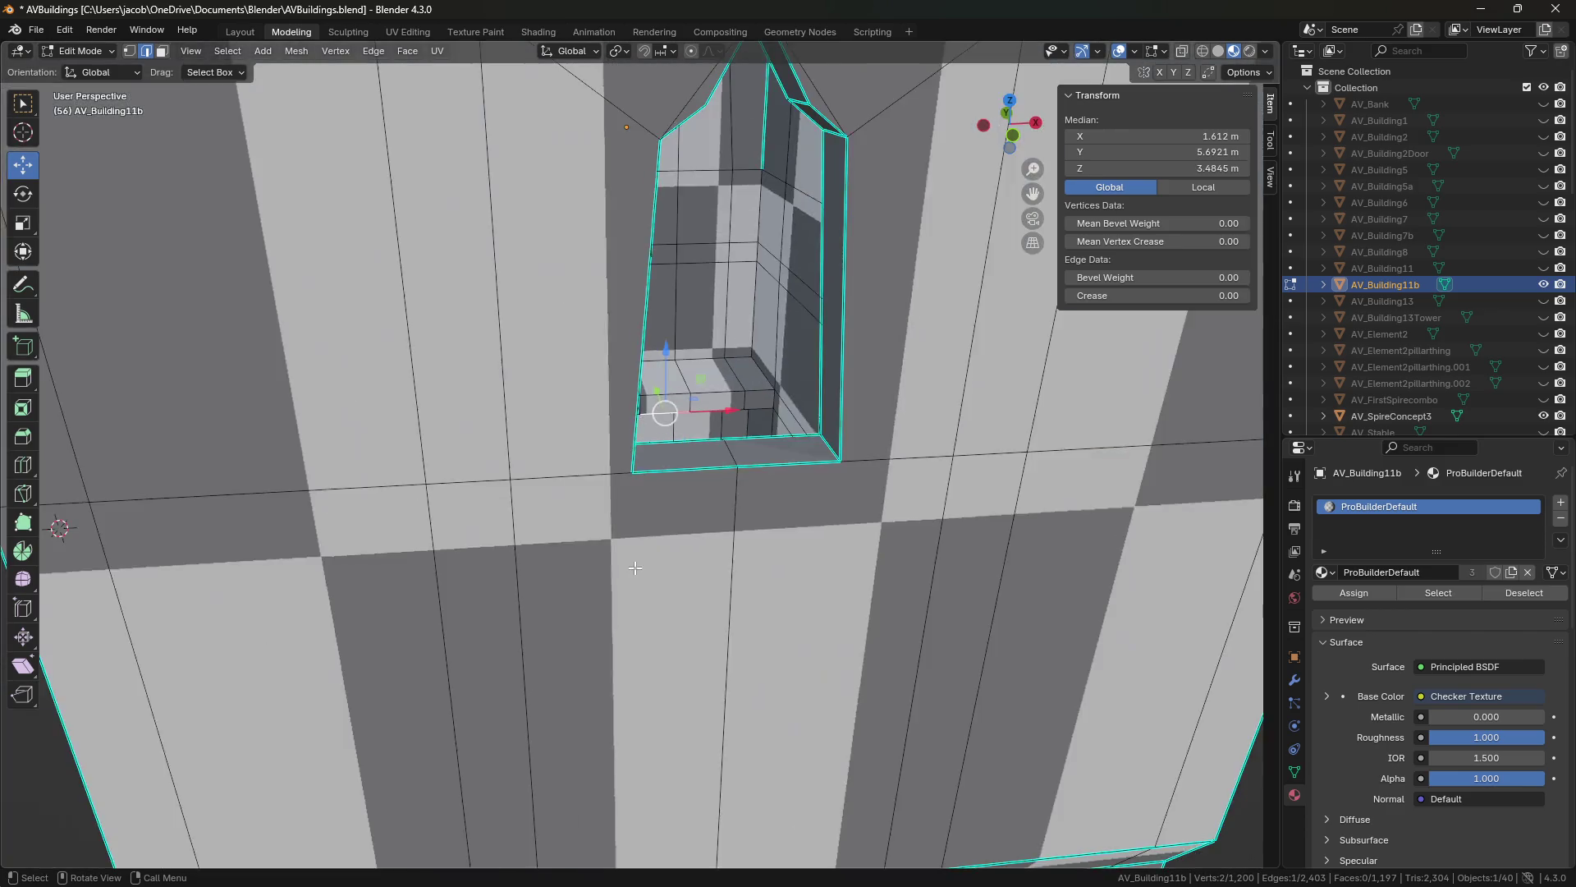
scroll(662, 563, "down", 3)
scroll(662, 563, "up", 5)
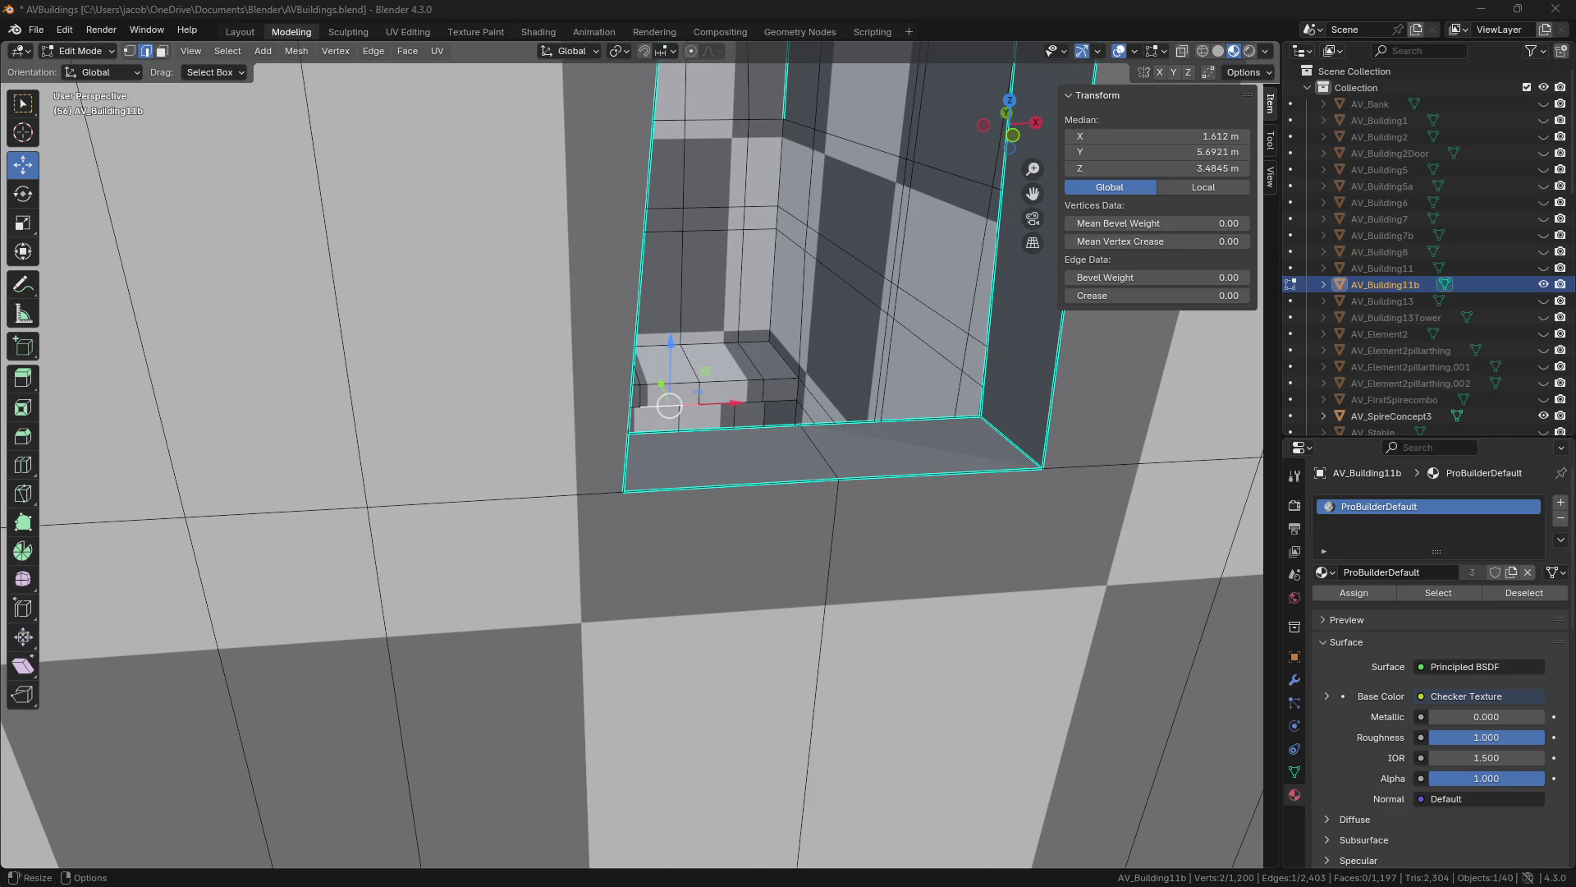
scroll(899, 423, "up", 6)
mouse_move(821, 410)
middle_mouse_down()
mouse_move(899, 423)
mouse_move(514, 397)
mouse_move(709, 539)
mouse_move(665, 545)
middle_mouse_up()
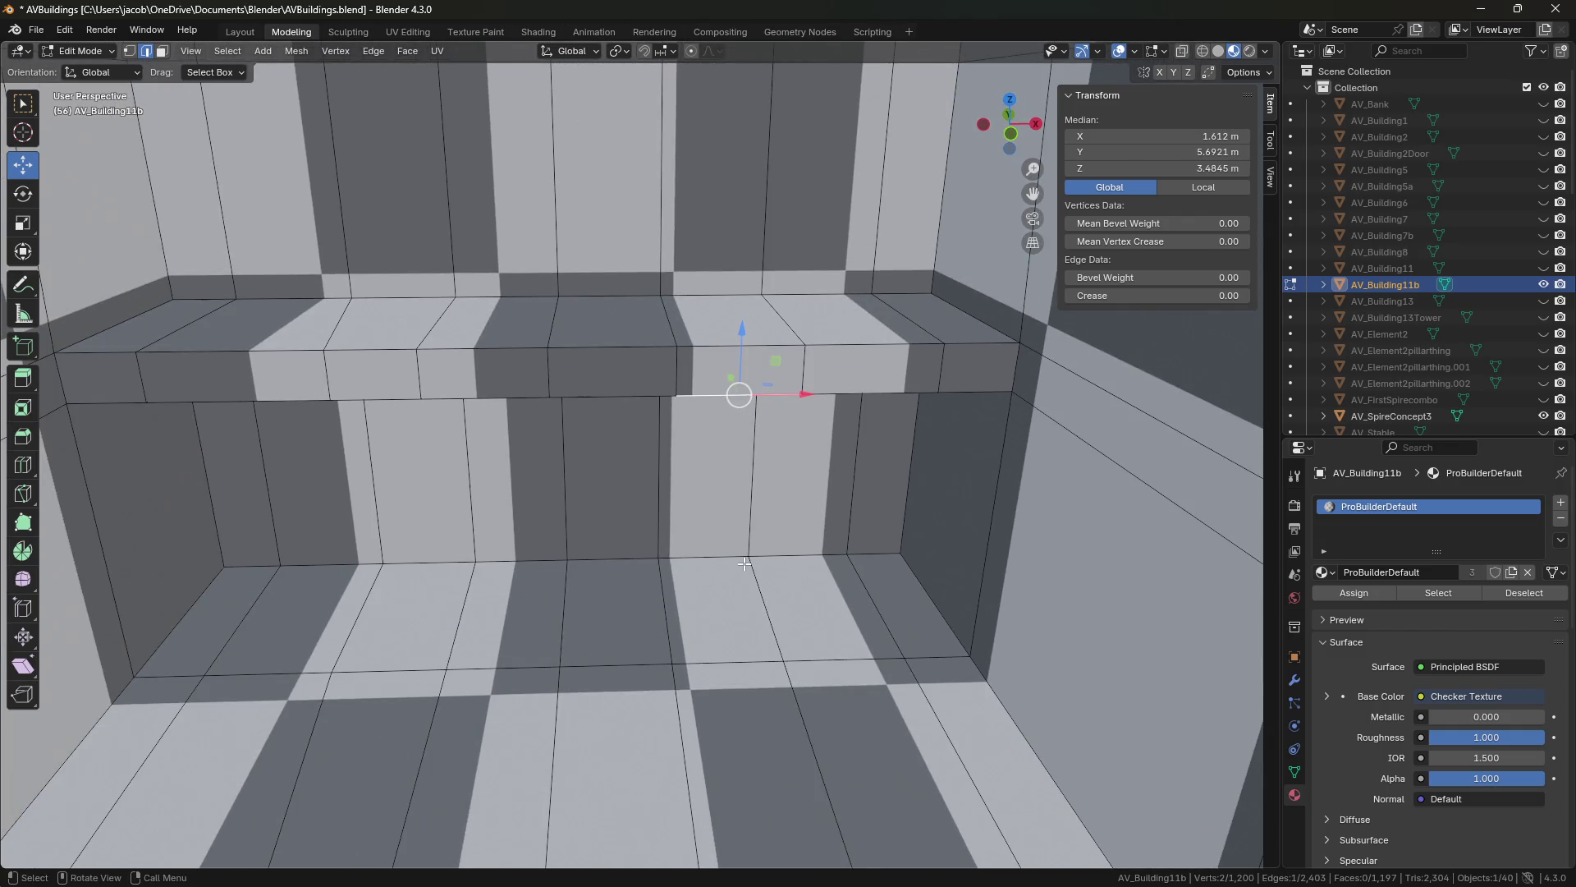
mouse_move(636, 525)
middle_mouse_down()
mouse_move(816, 569)
mouse_move(633, 552)
middle_mouse_up()
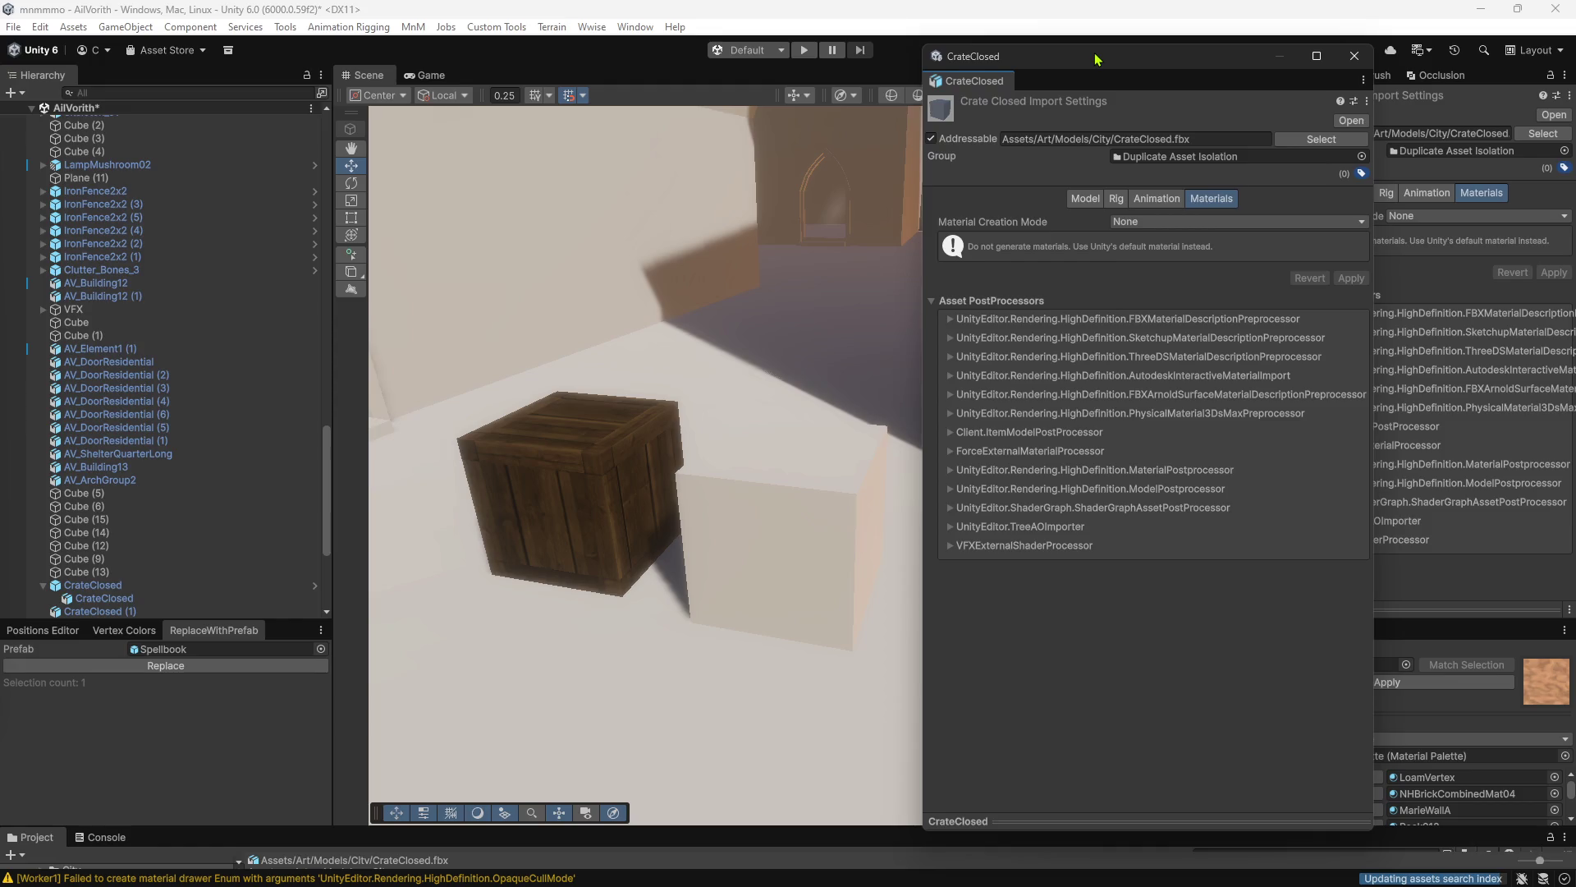
Move and close the floating CrateClosed Import Settings window, then select the white cube.
left_click_drag(1096, 59, 1074, 52)
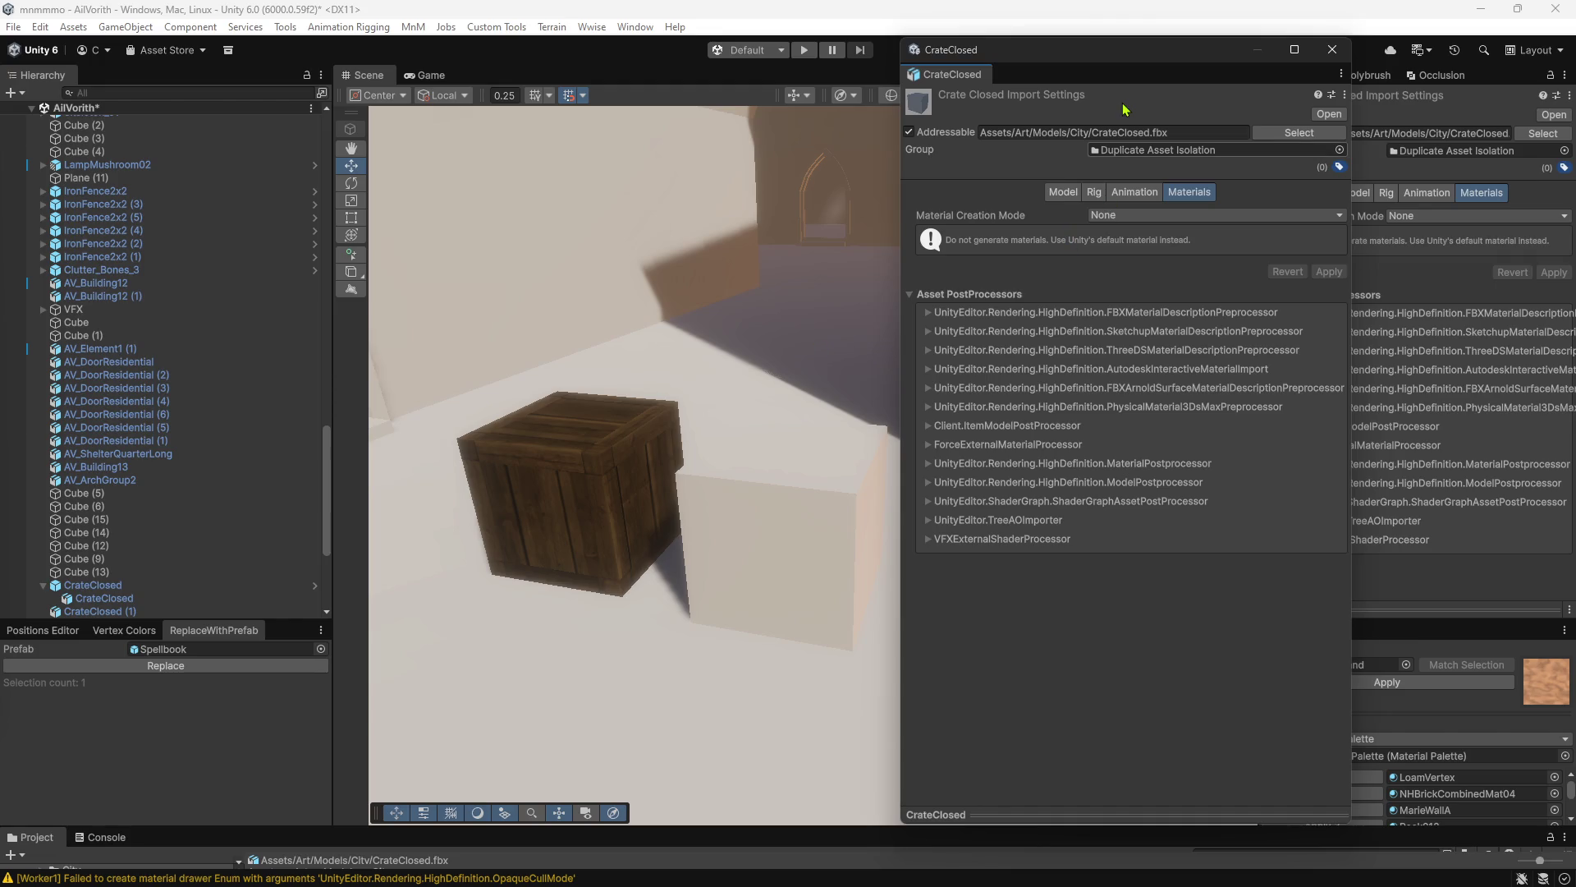
mouse_move(1108, 61)
left_mouse_down()
mouse_move(1122, 59)
mouse_move(1056, 69)
left_mouse_up()
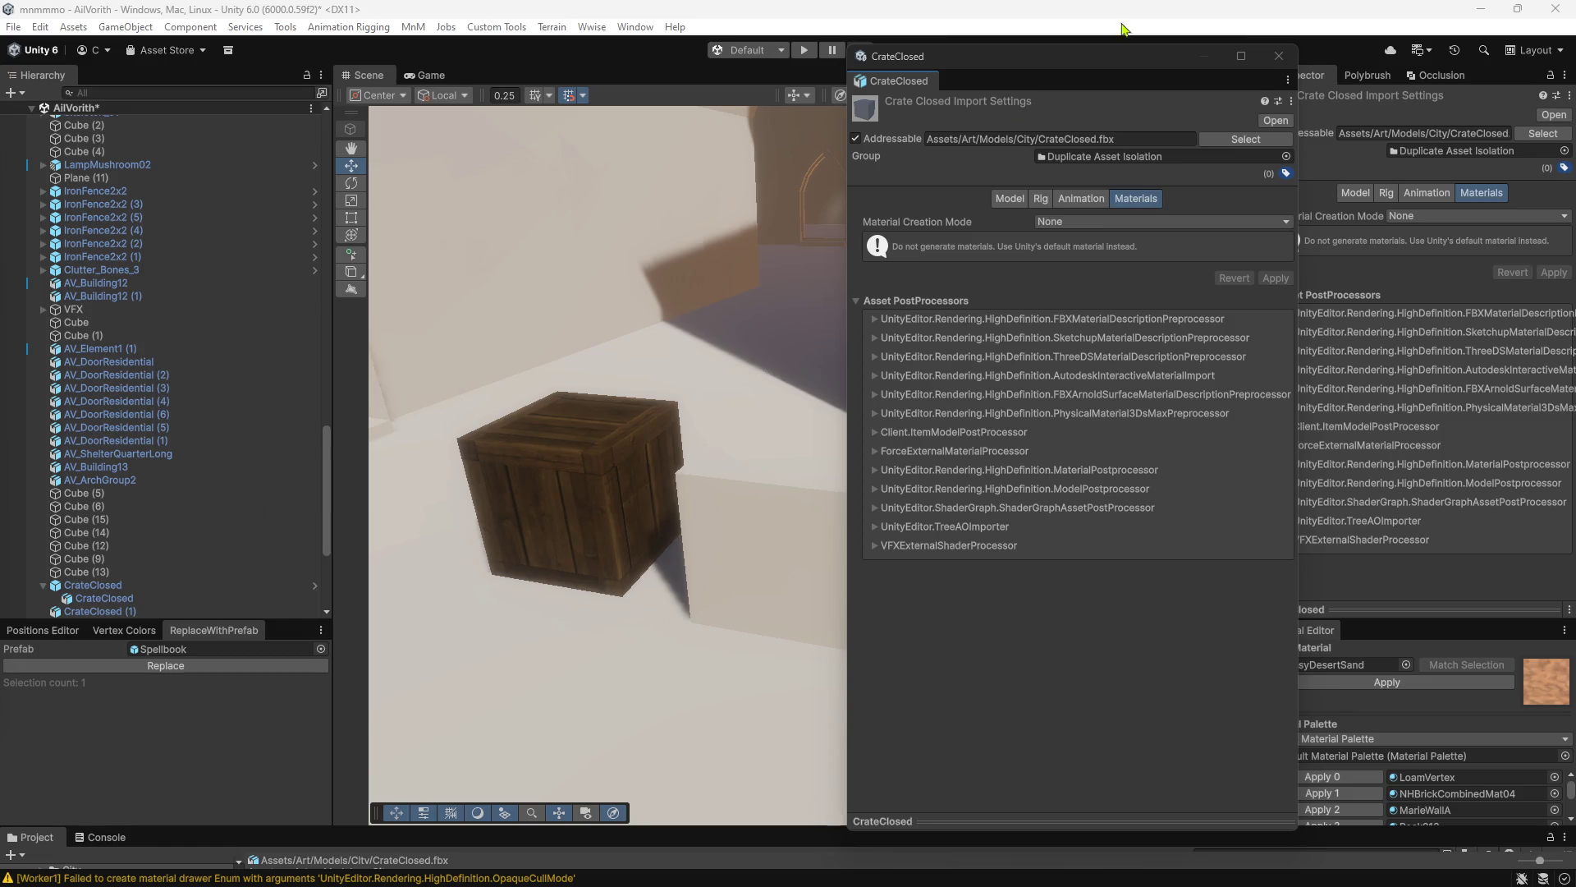
left_click_drag(1108, 67, 1107, 77)
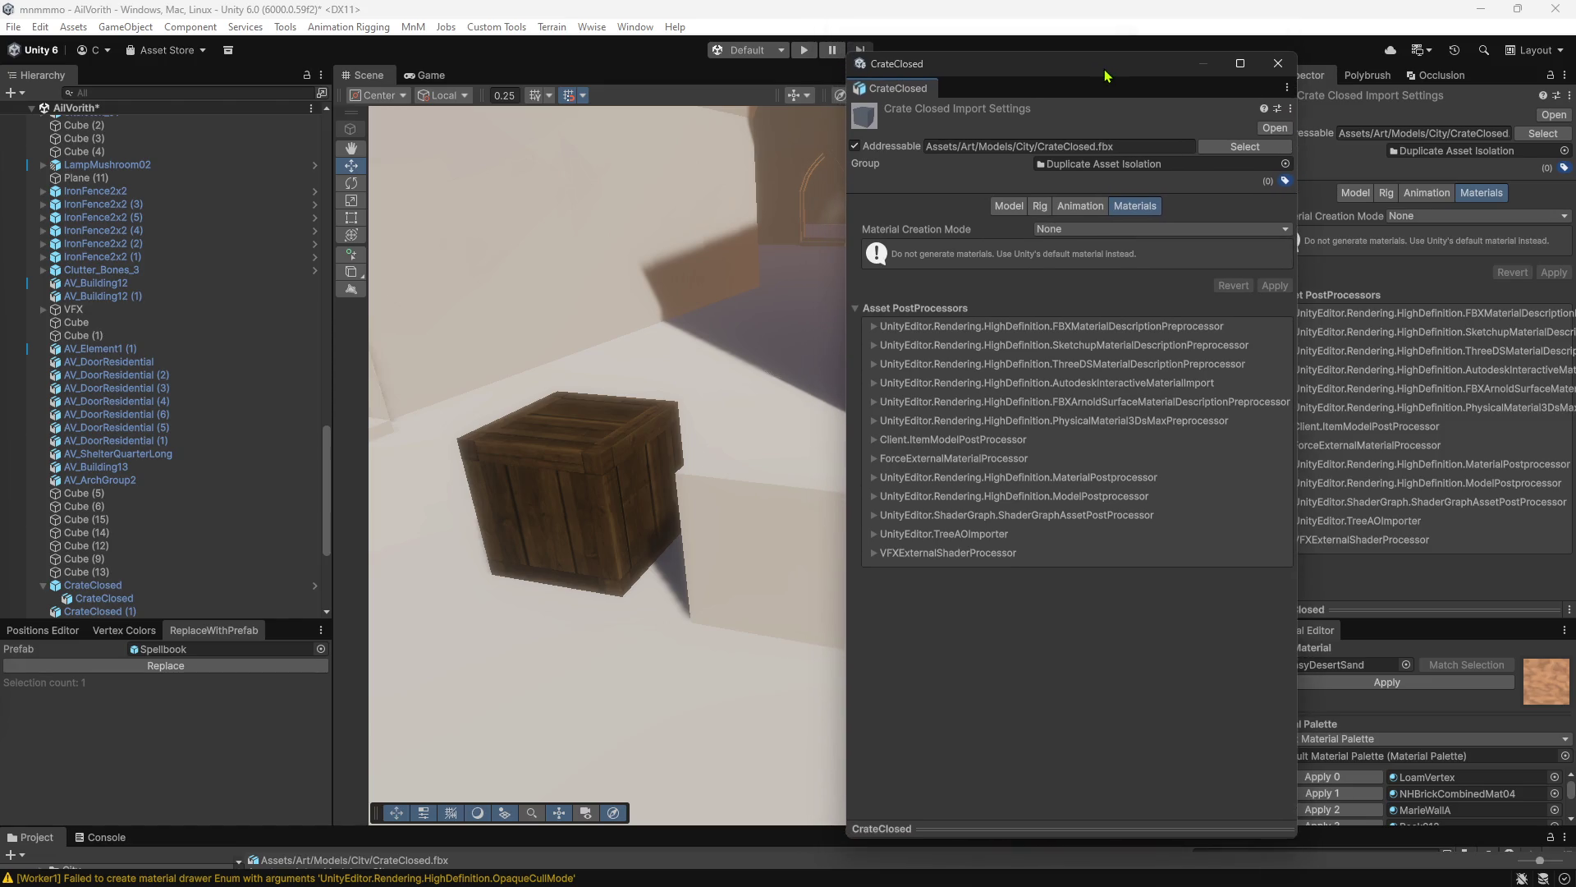
left_click(1278, 64)
left_click(736, 528)
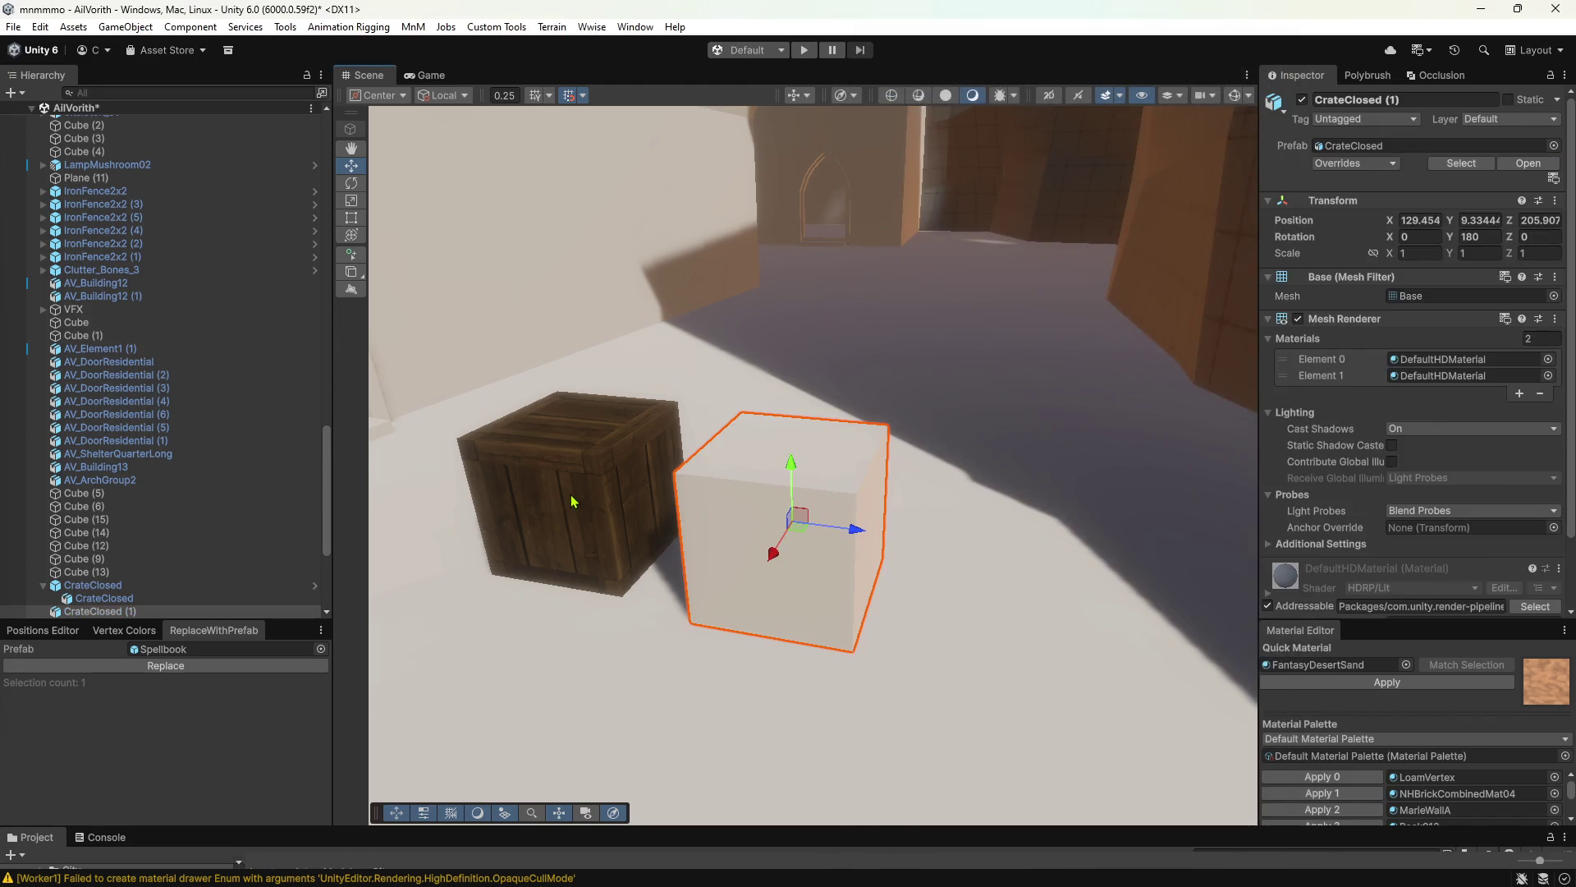
Remove the selected crates, then frame the Blender view on the selected edge.
key("ctrl+z")
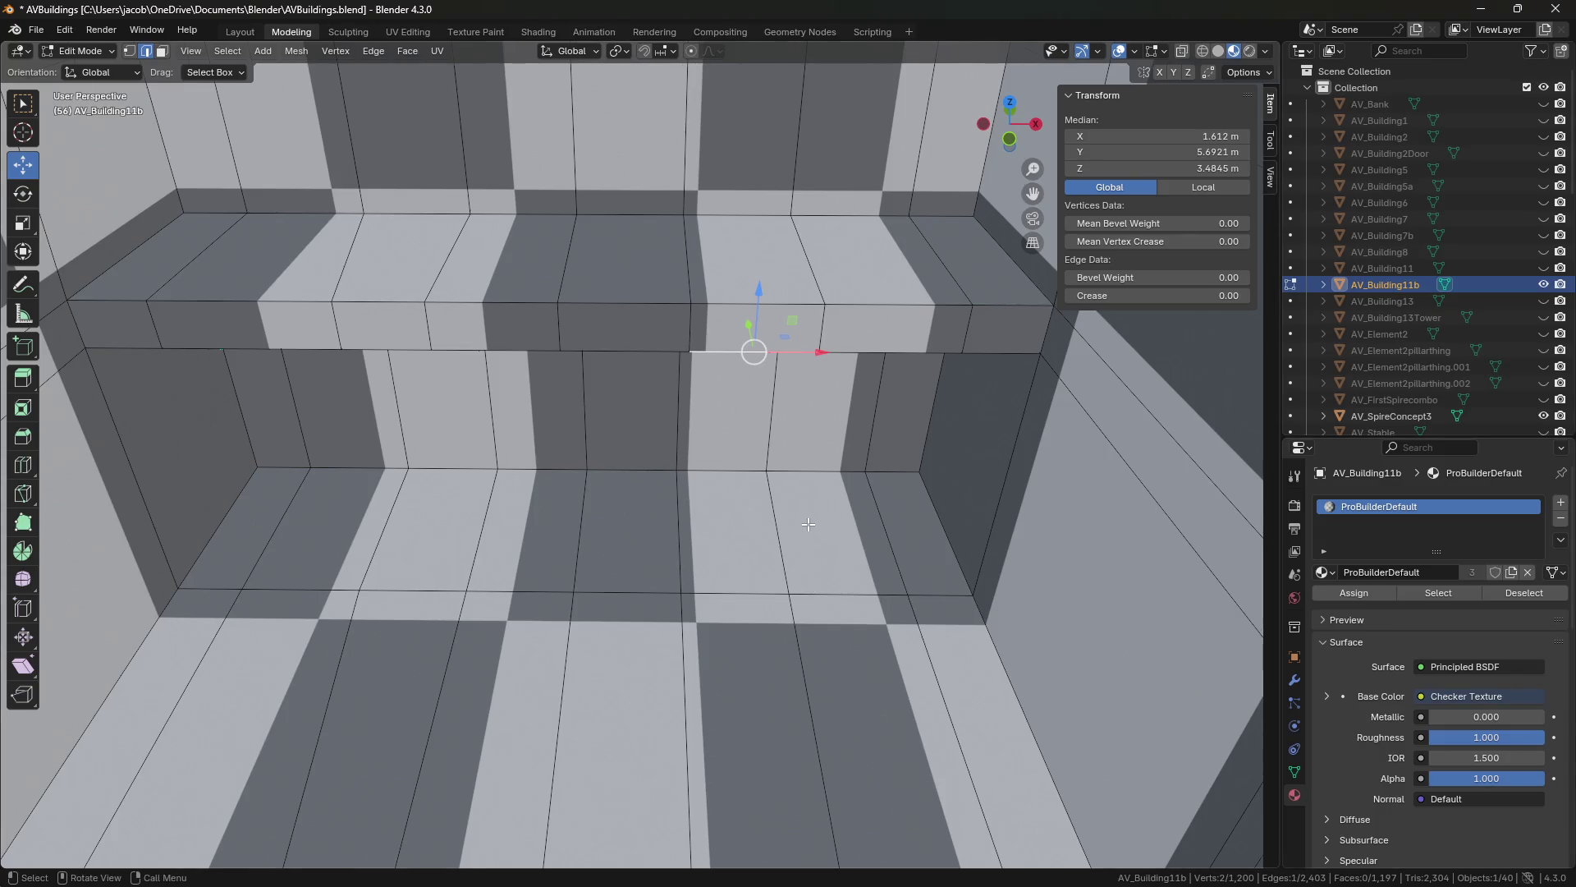
key("KP_Decimal")
Clear the edge selection and select an edge on the building's right corner.
middle_click_drag(624, 504, 656, 525)
scroll(656, 526, "down", 4)
scroll(677, 564, "up", 4)
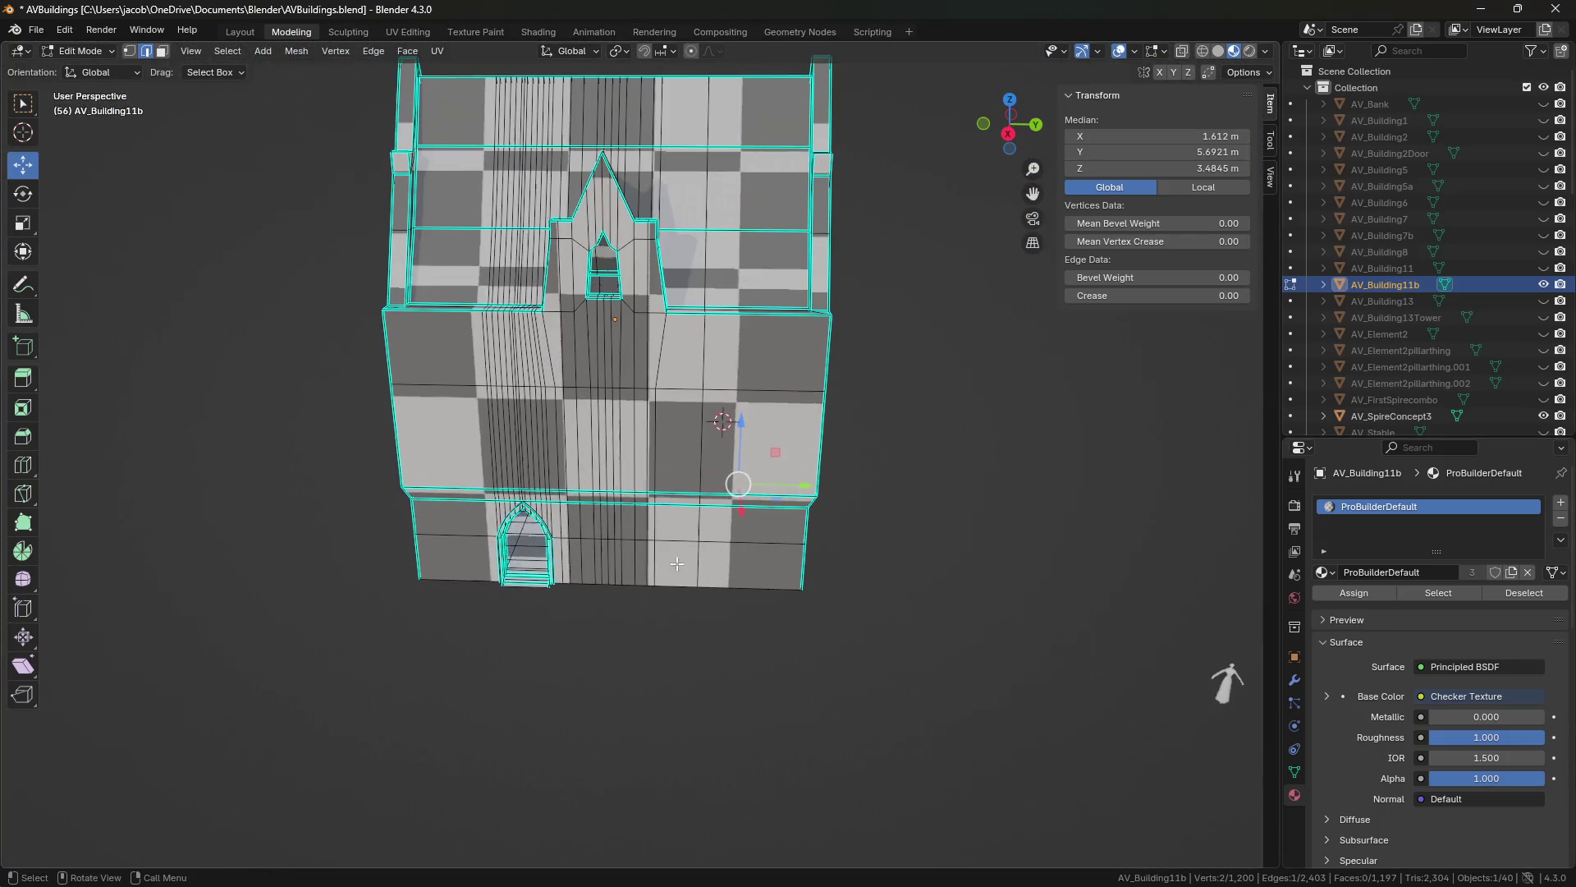
left_click(894, 478)
scroll(946, 384, "up", 1)
scroll(897, 399, "down", 3)
mouse_move(897, 399)
middle_mouse_down()
mouse_move(914, 411)
mouse_move(877, 431)
middle_mouse_up()
scroll(903, 411, "up", 3)
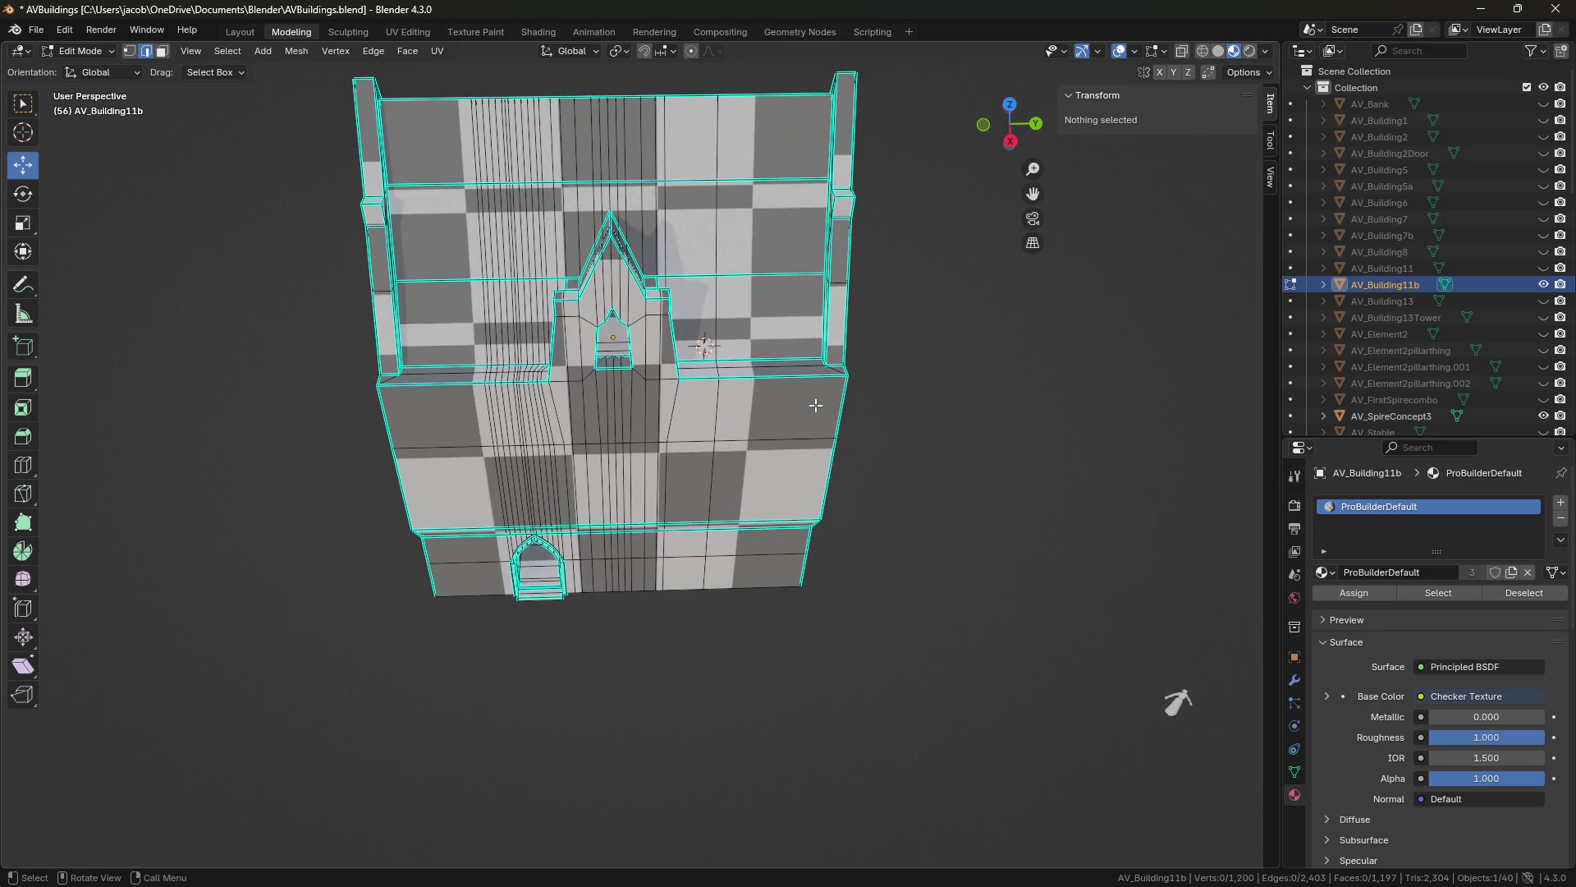
left_click(839, 378)
Select the small upper window's bottom edge, then clear it and orbit to an upright front view.
scroll(846, 361, "up", 2)
mouse_move(846, 361)
middle_mouse_down()
mouse_move(632, 346)
mouse_move(762, 458)
middle_mouse_up()
left_click(601, 302)
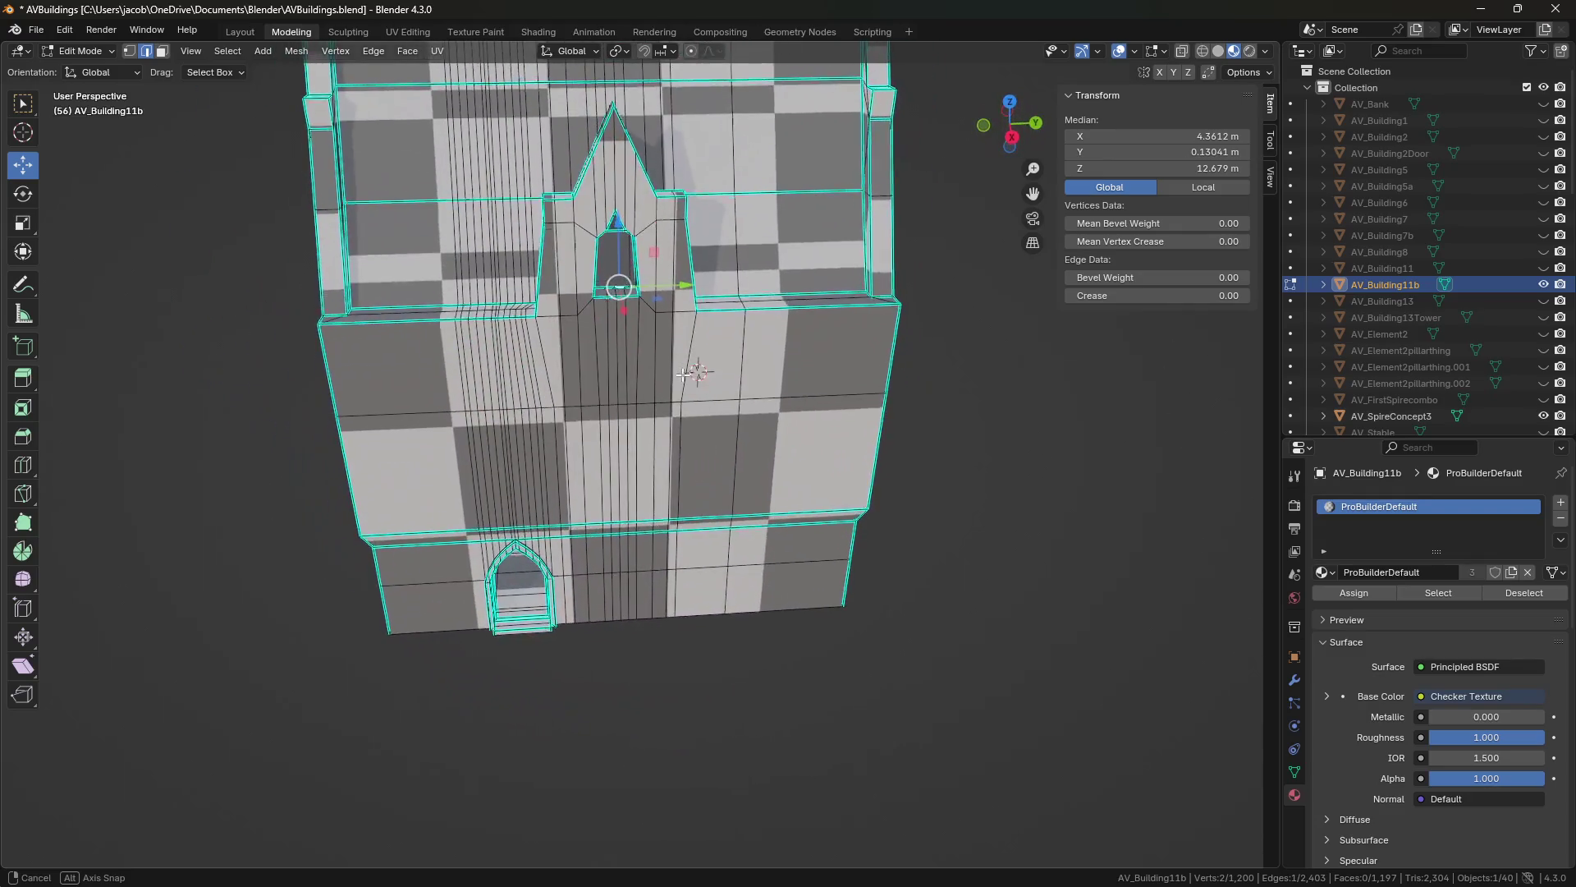
mouse_move(762, 458)
middle_mouse_down()
mouse_move(872, 401)
mouse_move(812, 441)
mouse_move(908, 415)
middle_mouse_up()
left_click(876, 472)
middle_click_drag(876, 472, 942, 449)
scroll(948, 445, "up", 3)
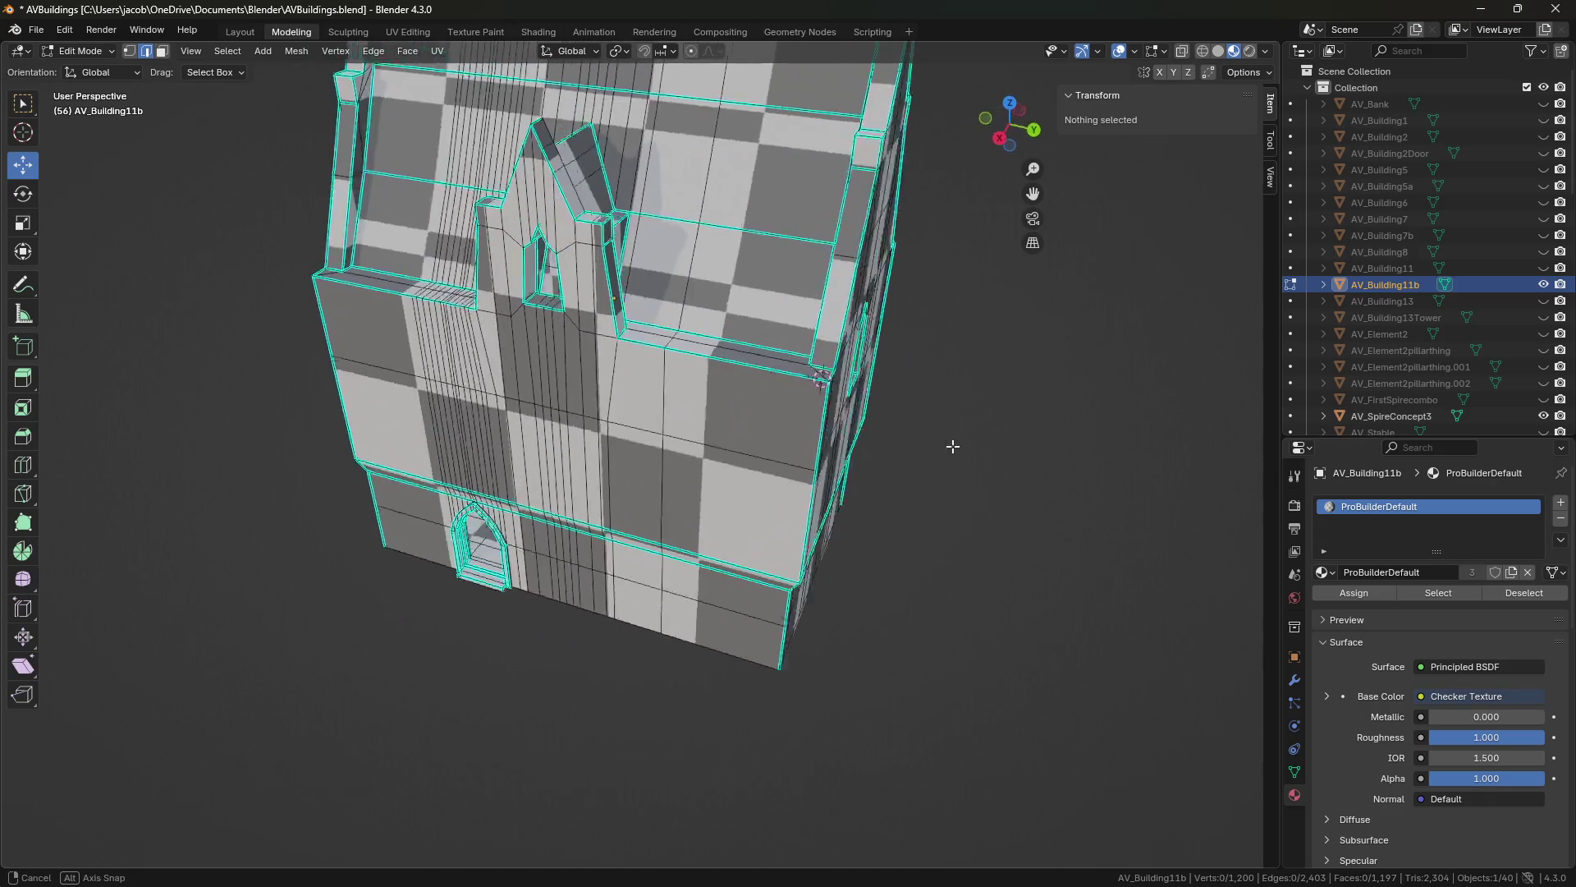
scroll(821, 427, "up", 1)
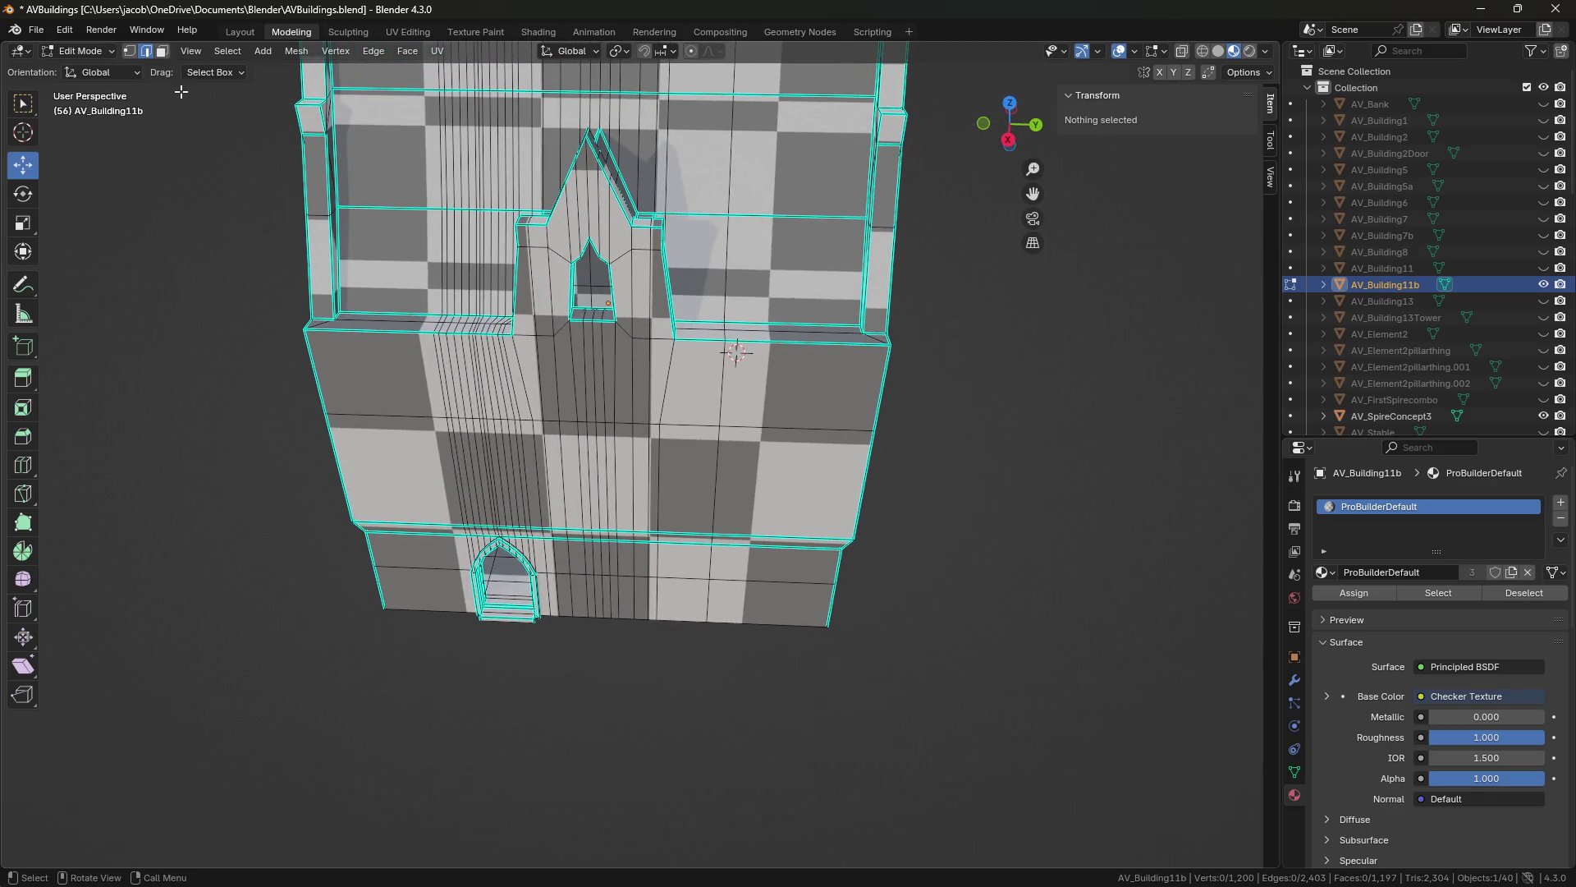
In Object Mode, move the building along Y, undo the move, and orbit inside.
key("Tab")
mouse_move(674, 306)
left_mouse_down()
mouse_move(720, 312)
mouse_move(581, 317)
left_mouse_up()
key("ctrl+z")
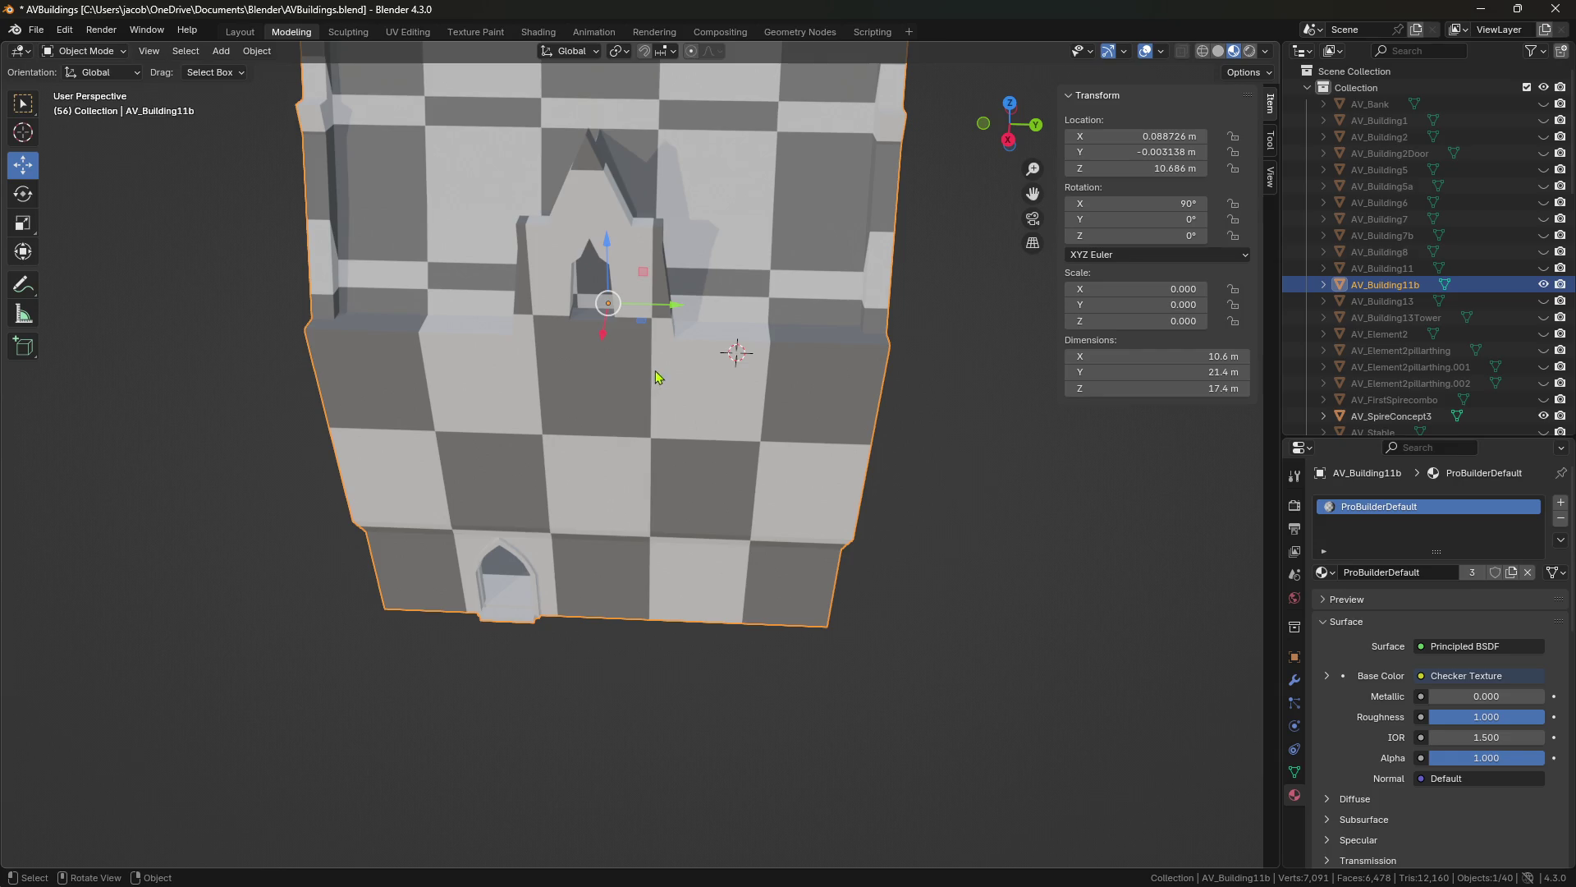
mouse_move(644, 435)
middle_mouse_down()
mouse_move(642, 408)
mouse_move(591, 422)
middle_mouse_up()
scroll(591, 422, "up", 3)
scroll(563, 465, "up", 3)
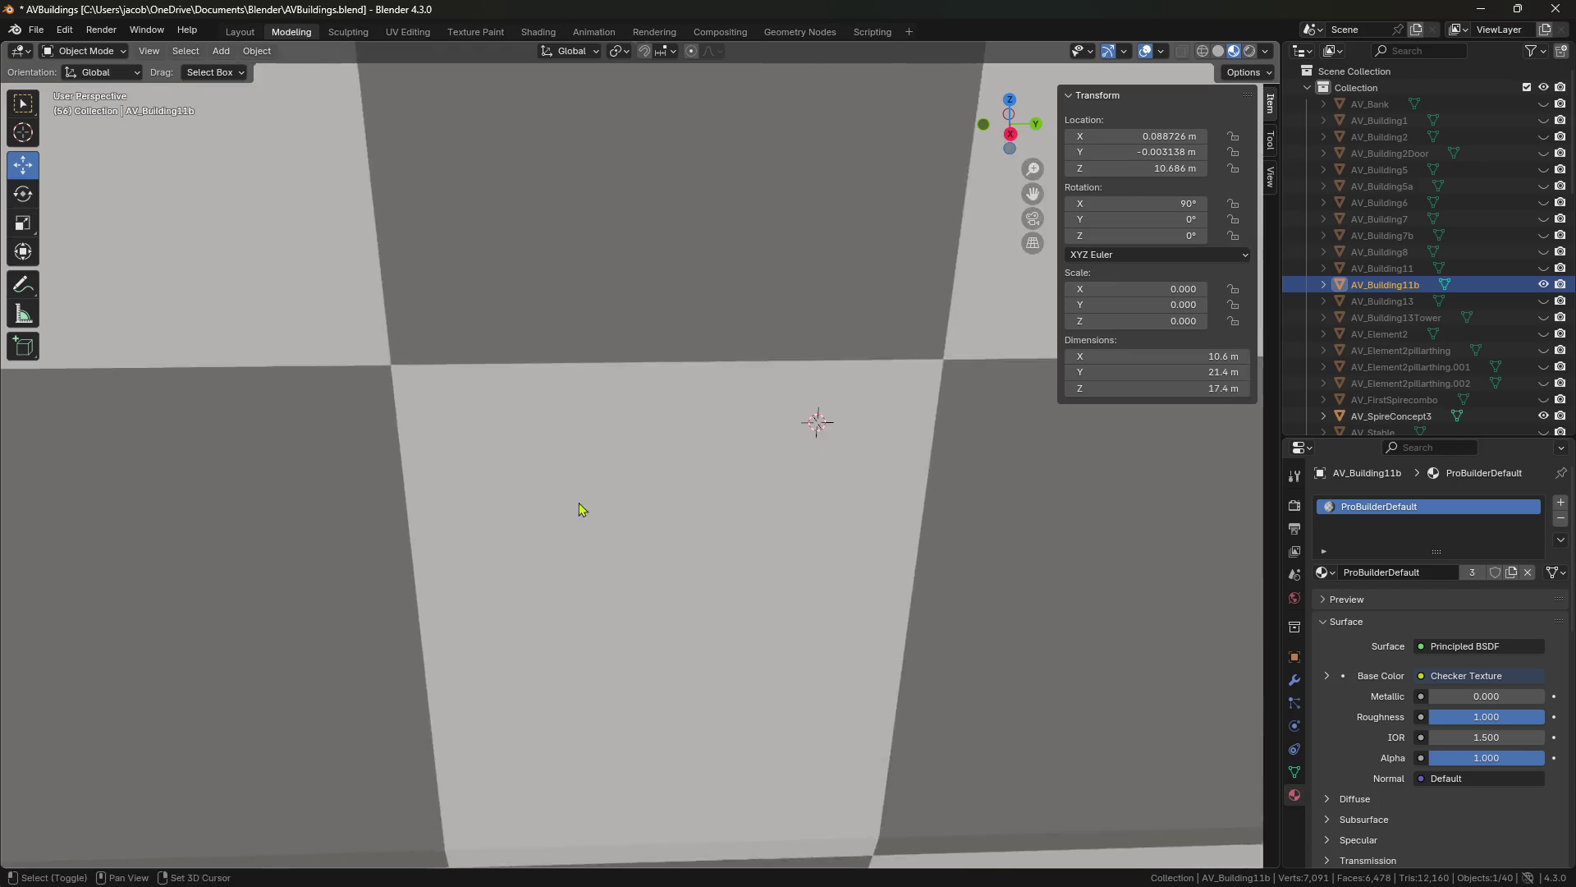
scroll(580, 510, "up", 3)
mouse_move(750, 528)
middle_mouse_down()
mouse_move(612, 491)
mouse_move(575, 353)
middle_mouse_up()
Back in Edit Mode with face select, pick one window ledge face and frame it.
key("Tab")
key("3")
left_click(568, 344)
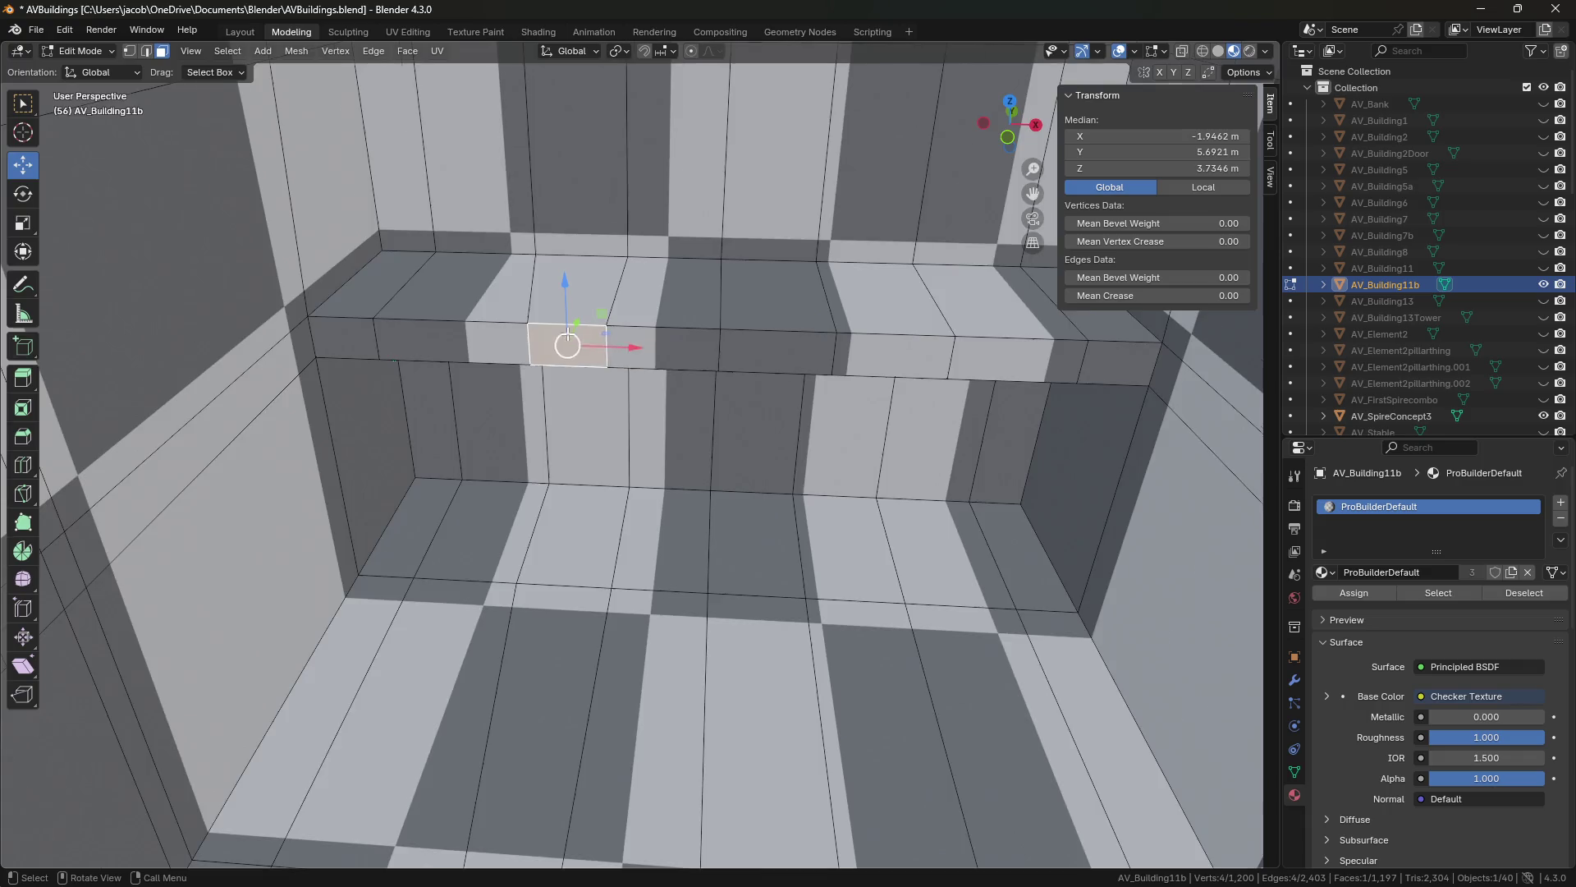
key("KP_Decimal")
scroll(680, 401, "down", 4)
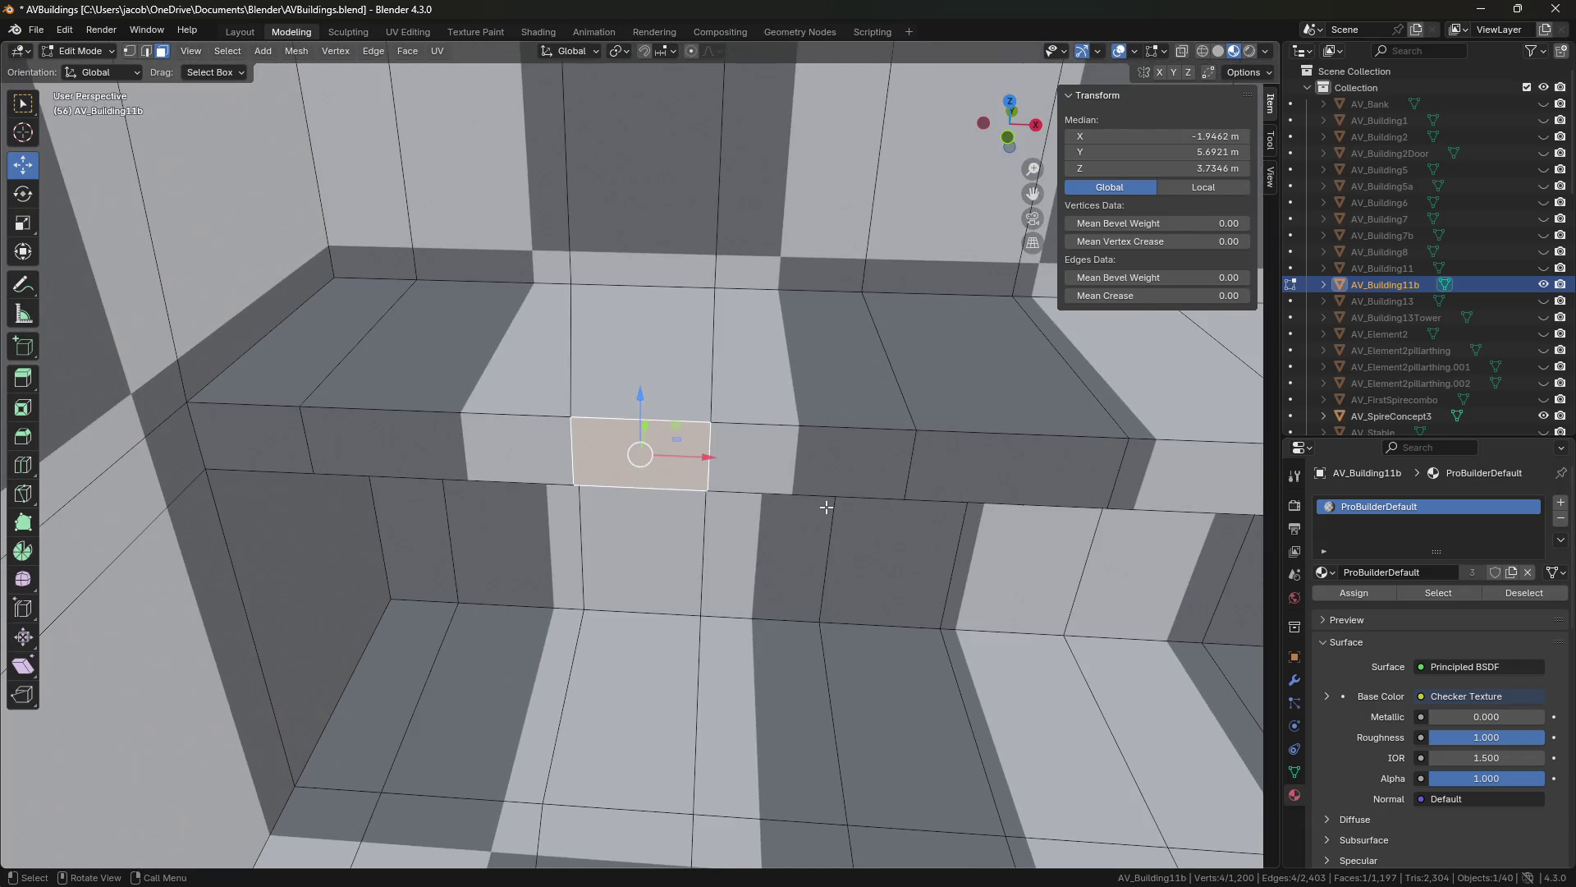
mouse_move(823, 538)
middle_mouse_down()
mouse_move(880, 482)
mouse_move(802, 471)
mouse_move(803, 491)
middle_mouse_up()
scroll(803, 493, "down", 3)
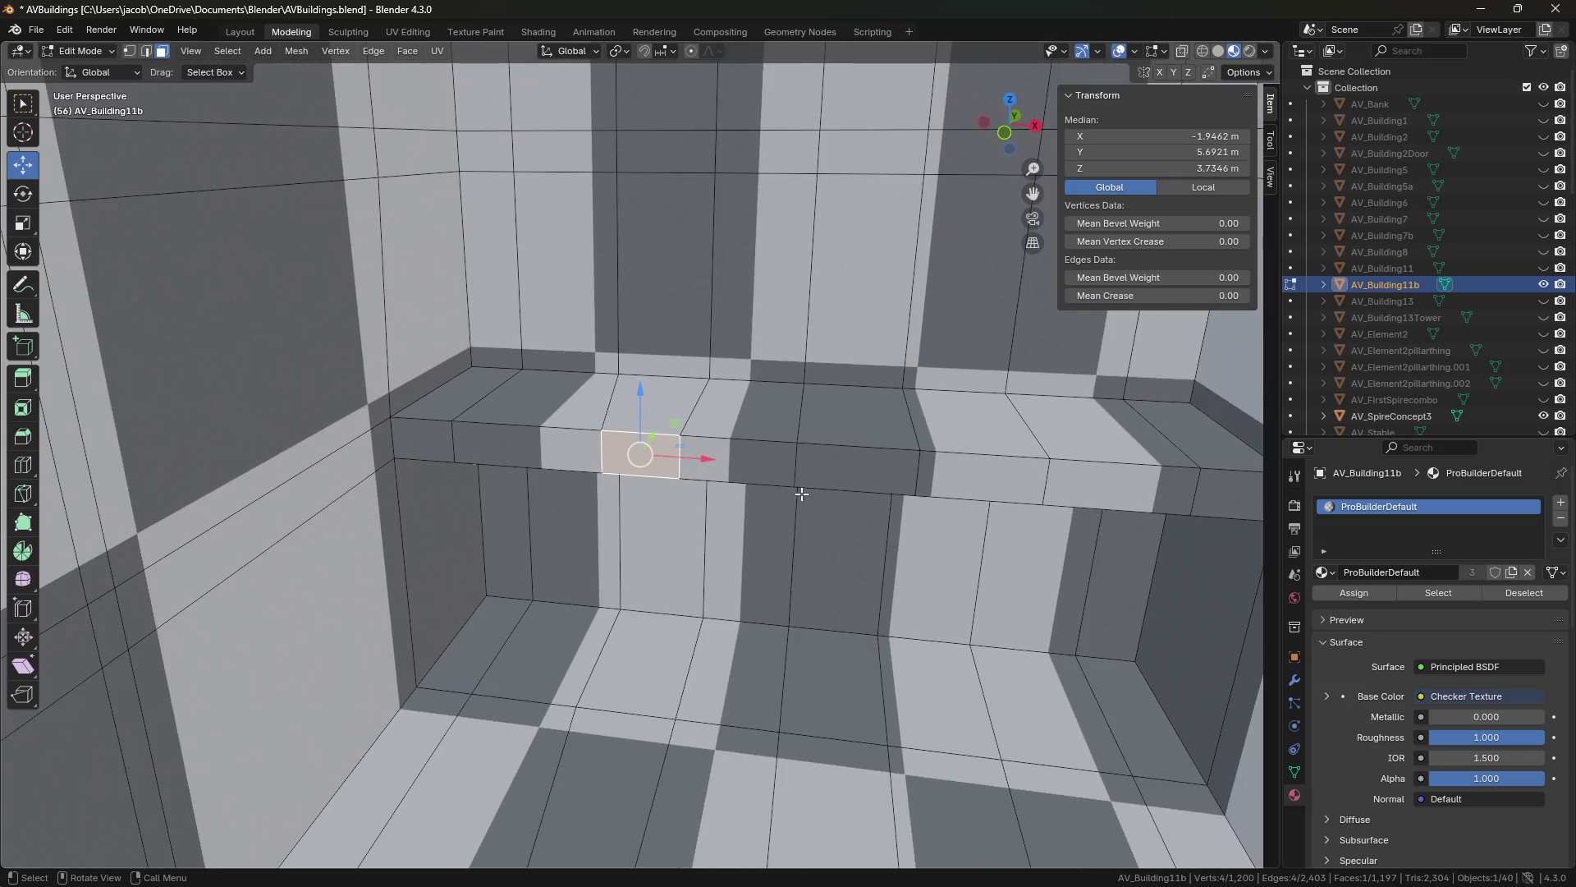
scroll(801, 494, "up", 1)
mouse_move(835, 511)
middle_mouse_down()
mouse_move(801, 493)
mouse_move(550, 483)
mouse_move(569, 457)
middle_mouse_up()
key("Home")
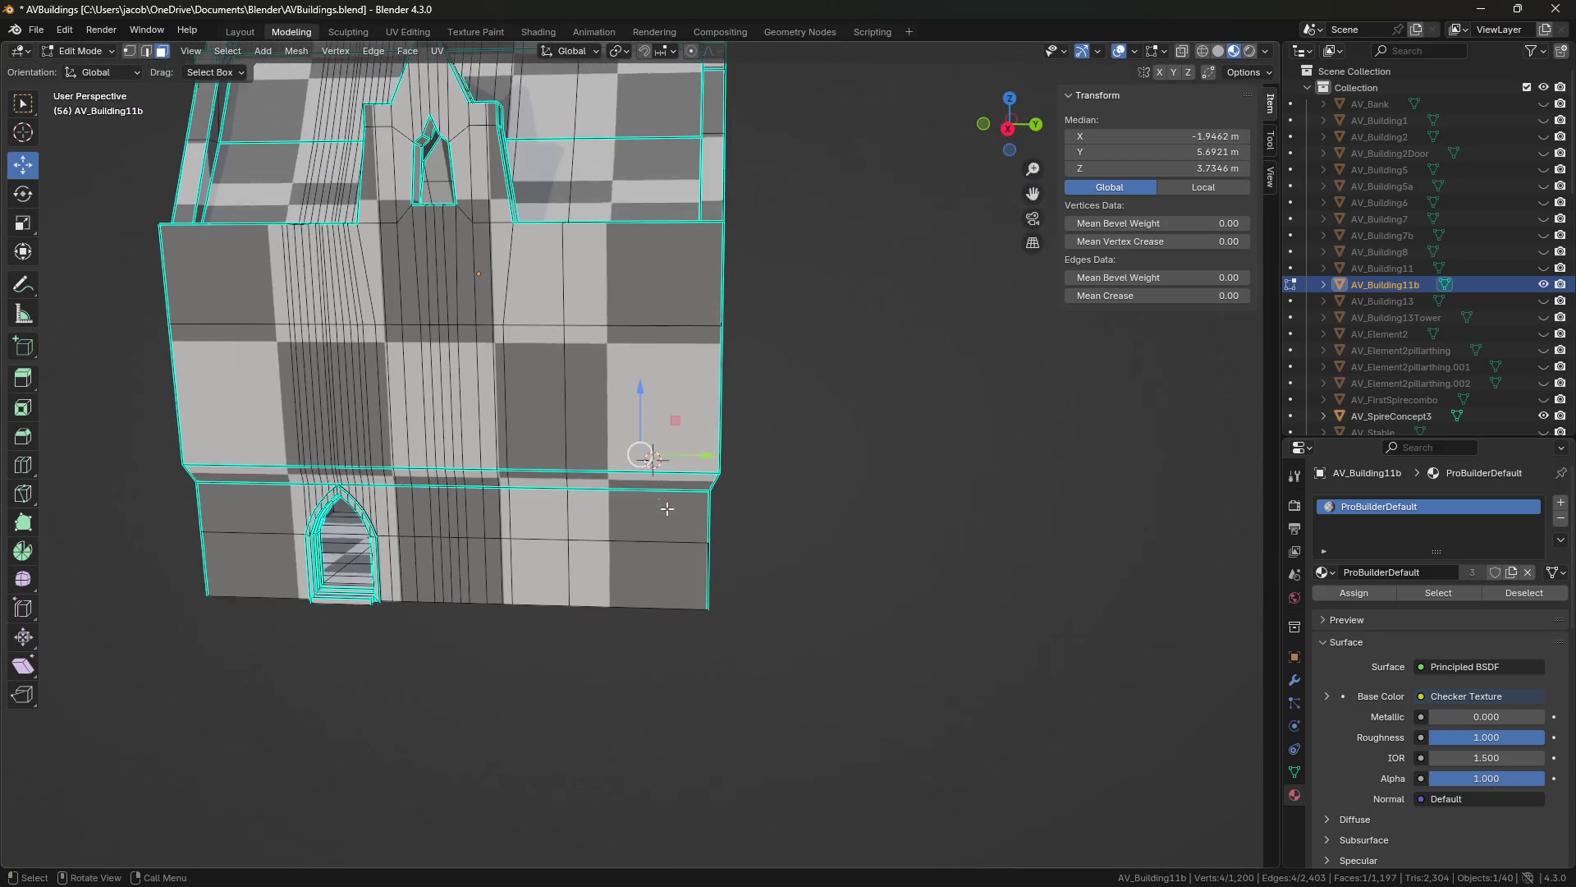
Hide AV_Building11b, show the AV_Building13 church, and orbit around it.
left_click(1544, 284)
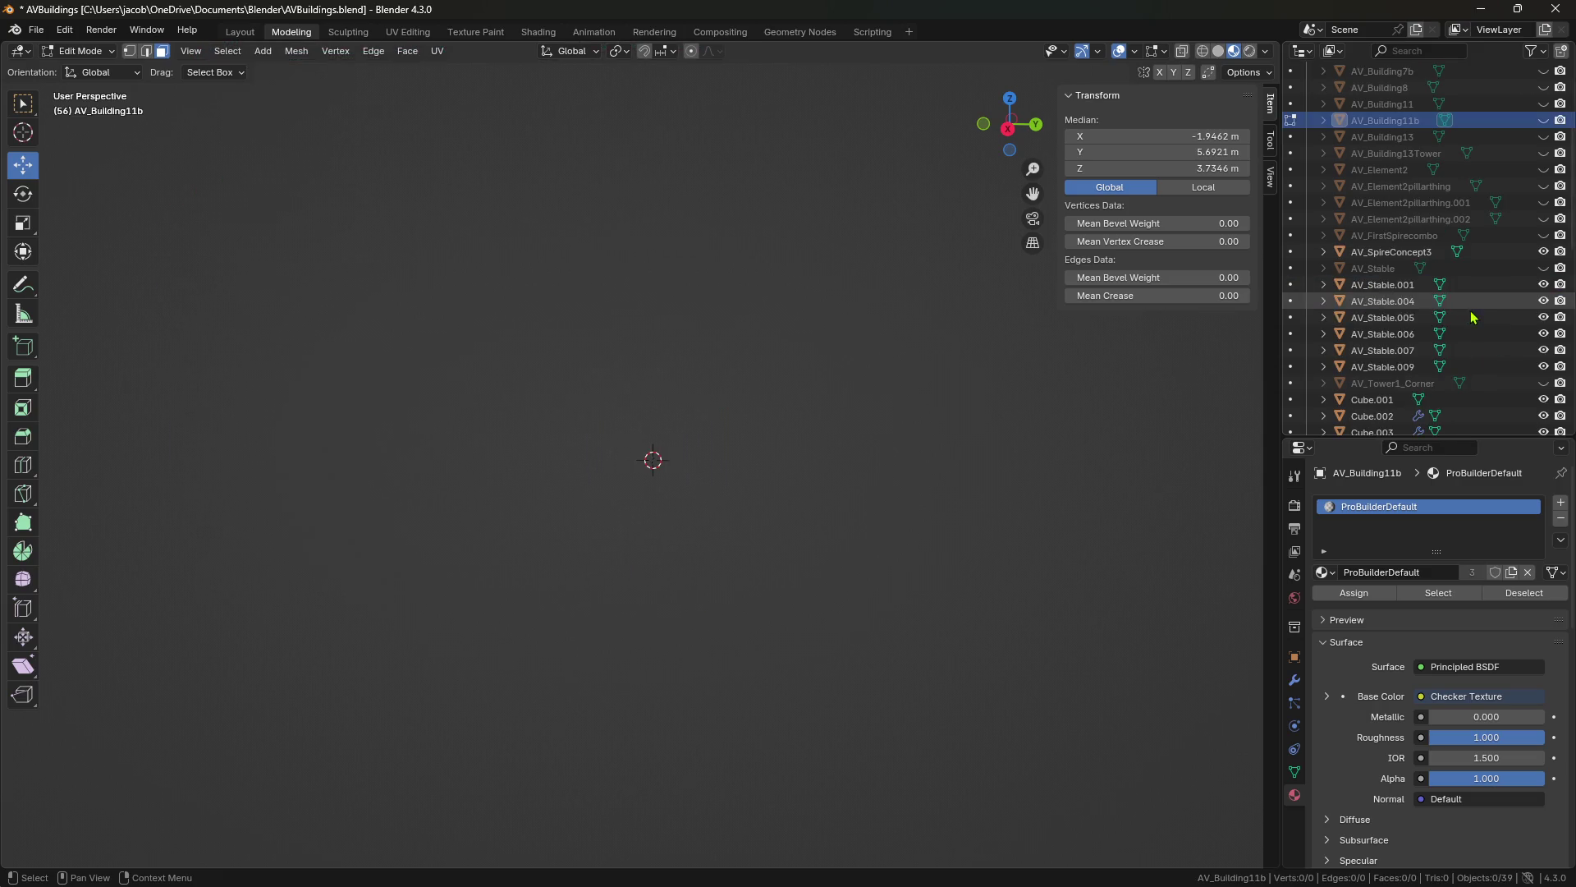
scroll(1494, 303, "down", 5)
scroll(1469, 312, "up", 3)
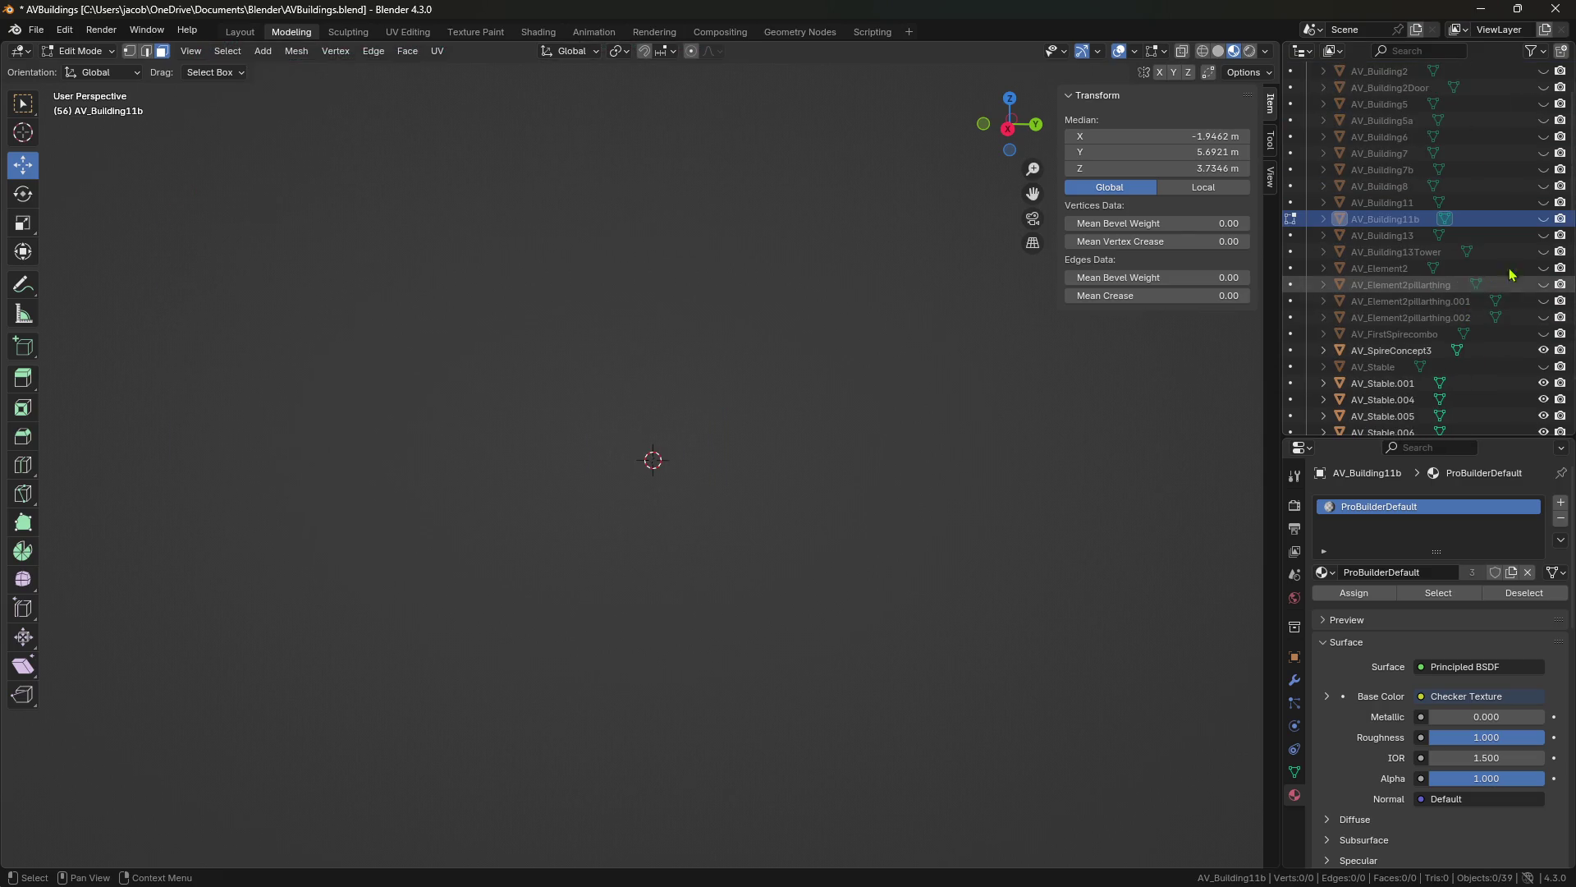
left_click(1544, 234)
mouse_move(821, 460)
middle_mouse_down()
mouse_move(643, 314)
mouse_move(897, 588)
middle_mouse_up()
scroll(629, 468, "up", 3)
mouse_move(630, 469)
middle_mouse_down()
mouse_move(766, 476)
mouse_move(725, 485)
mouse_move(742, 474)
middle_mouse_up()
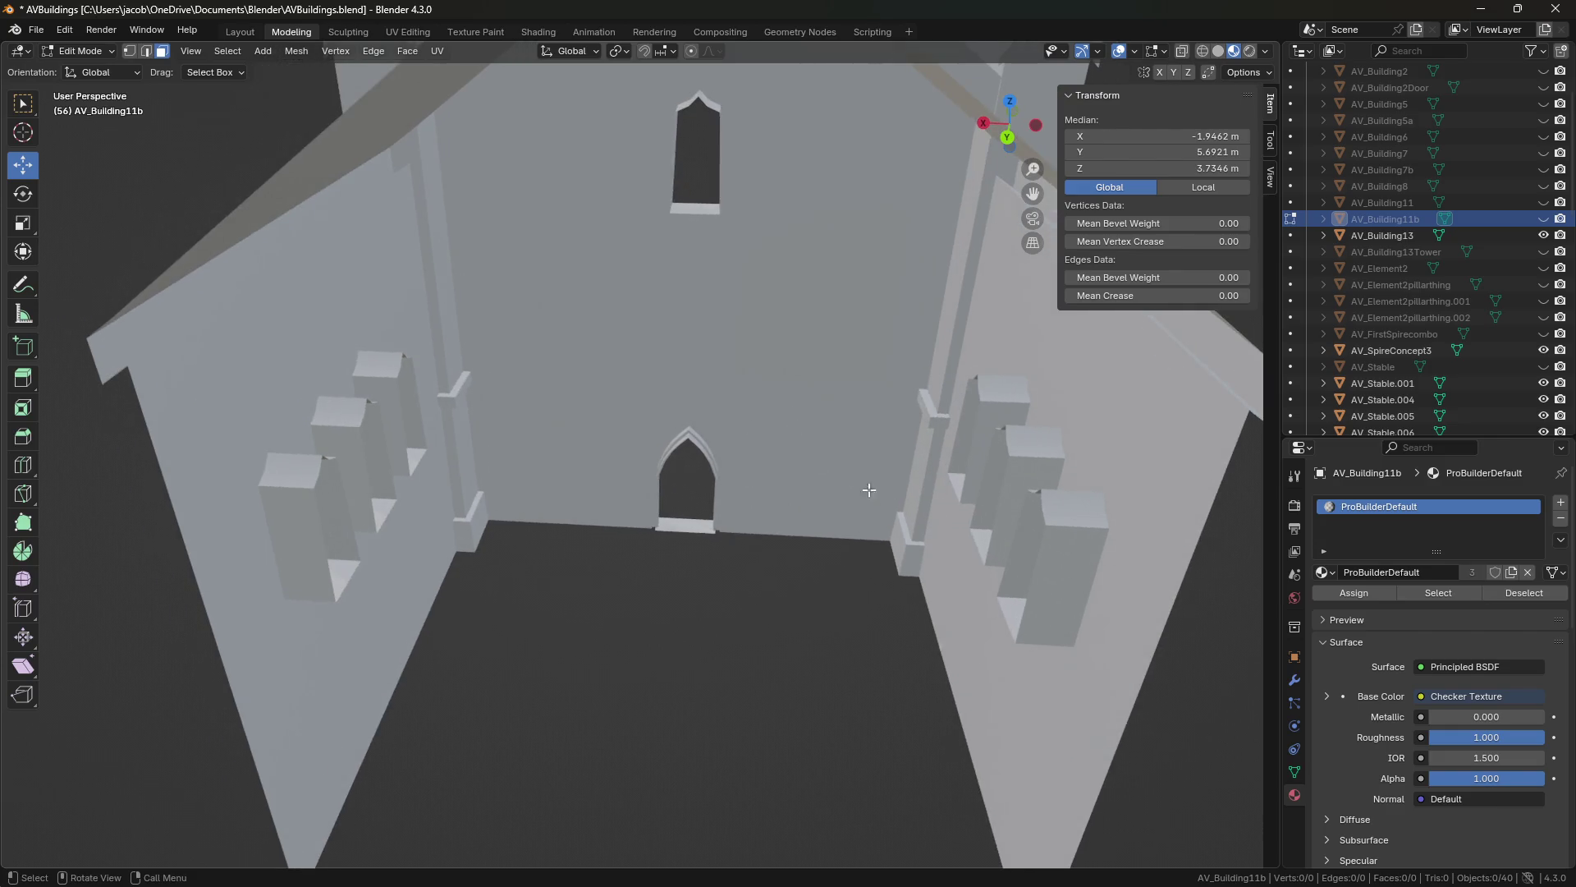
middle_click_drag(870, 490, 903, 476)
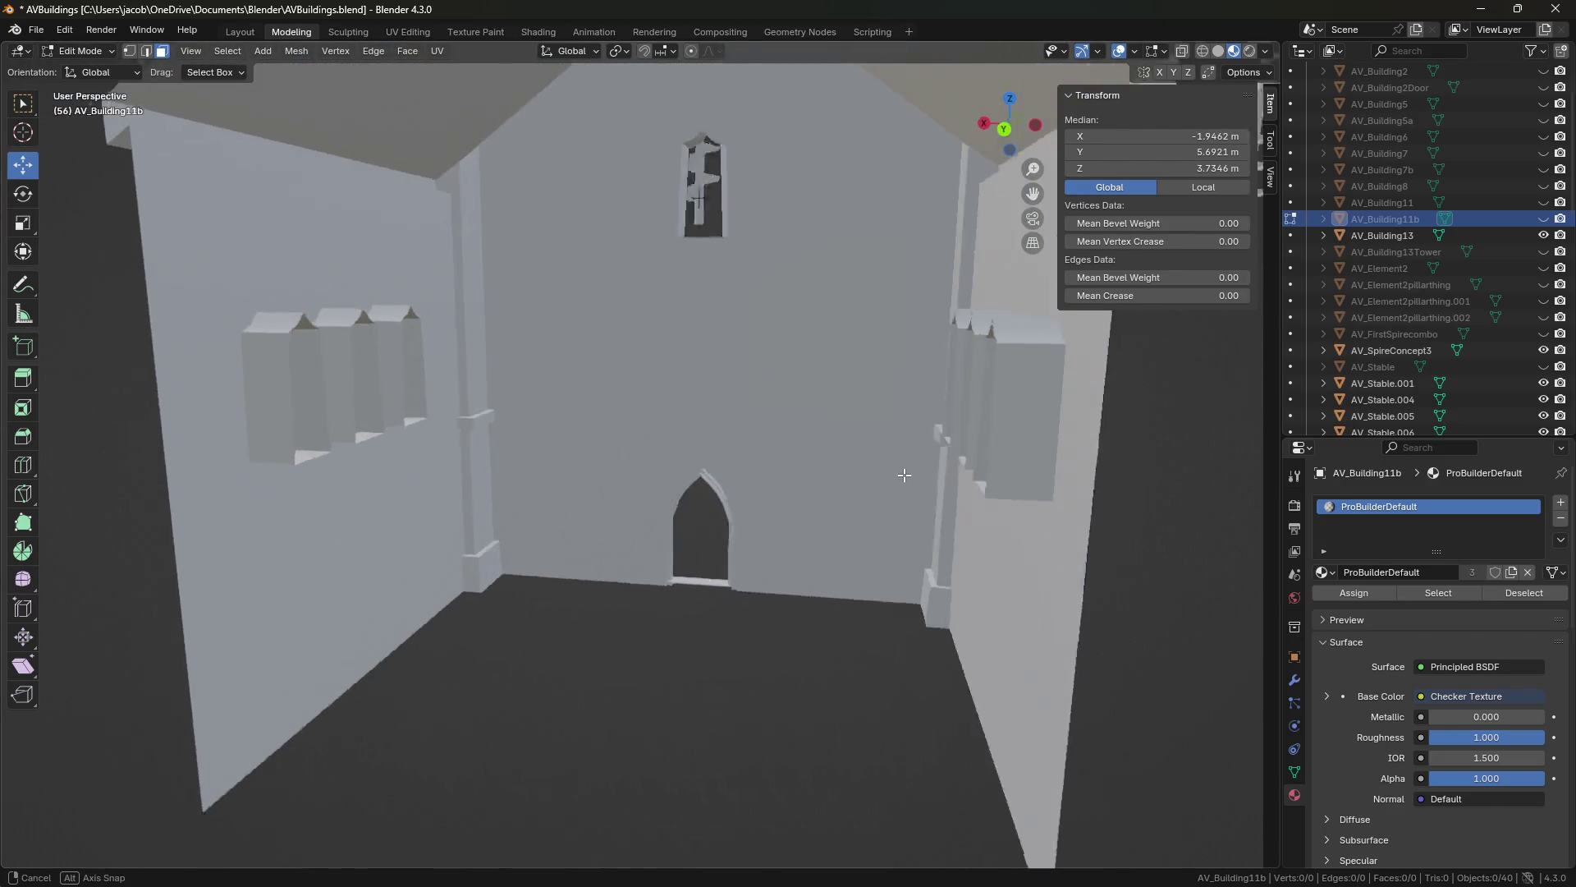
Walk through the church interior to the pointed doorway and back out to the facade.
key("shift+grave")
key("w")
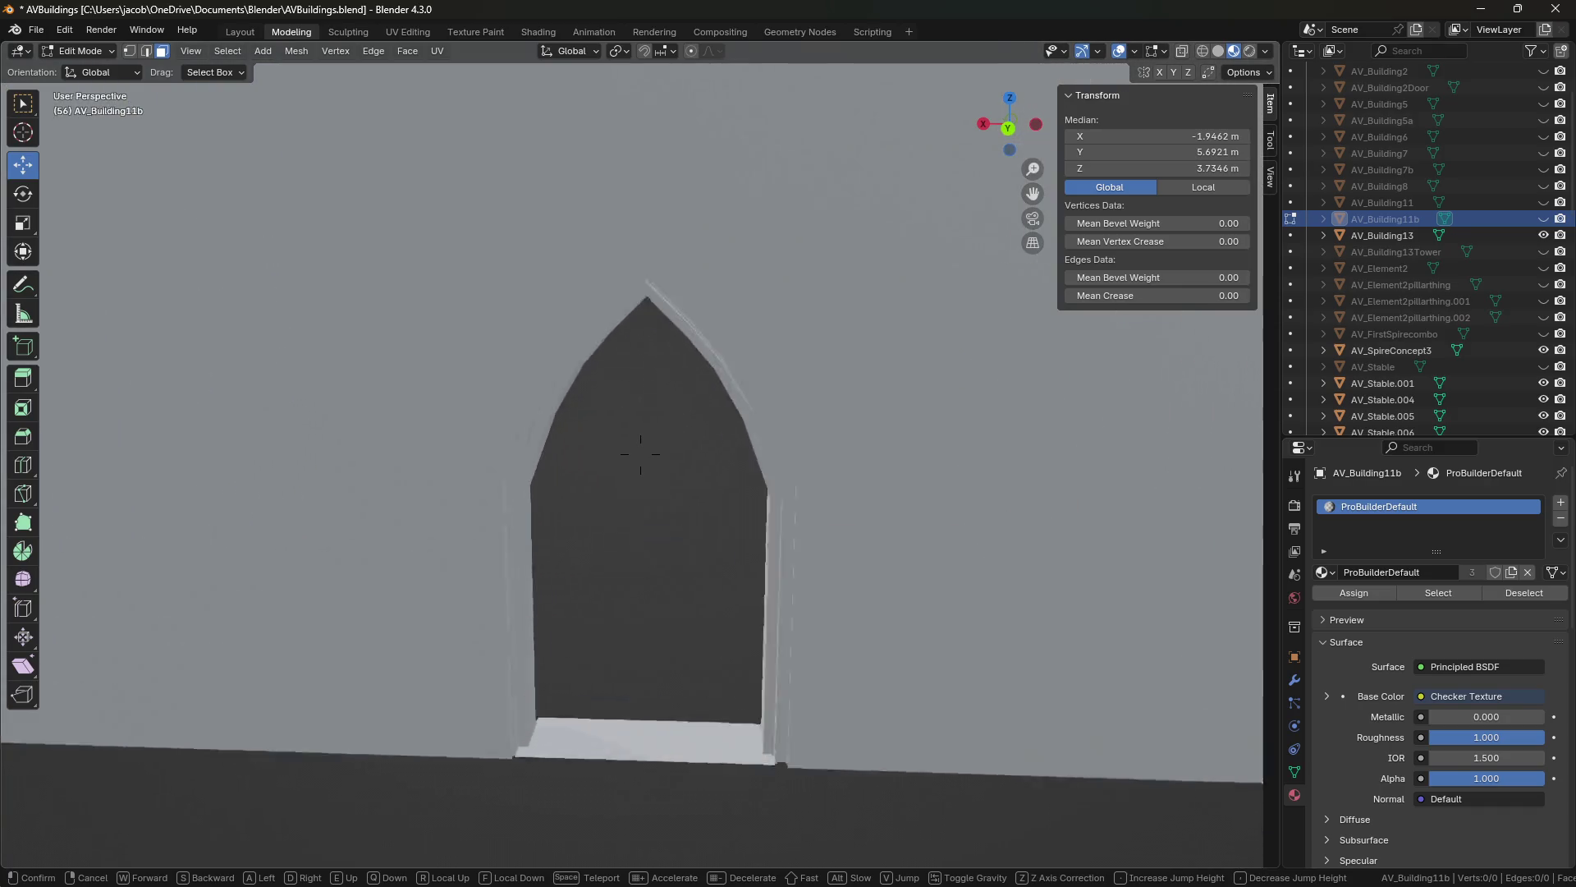
key("s")
key("w")
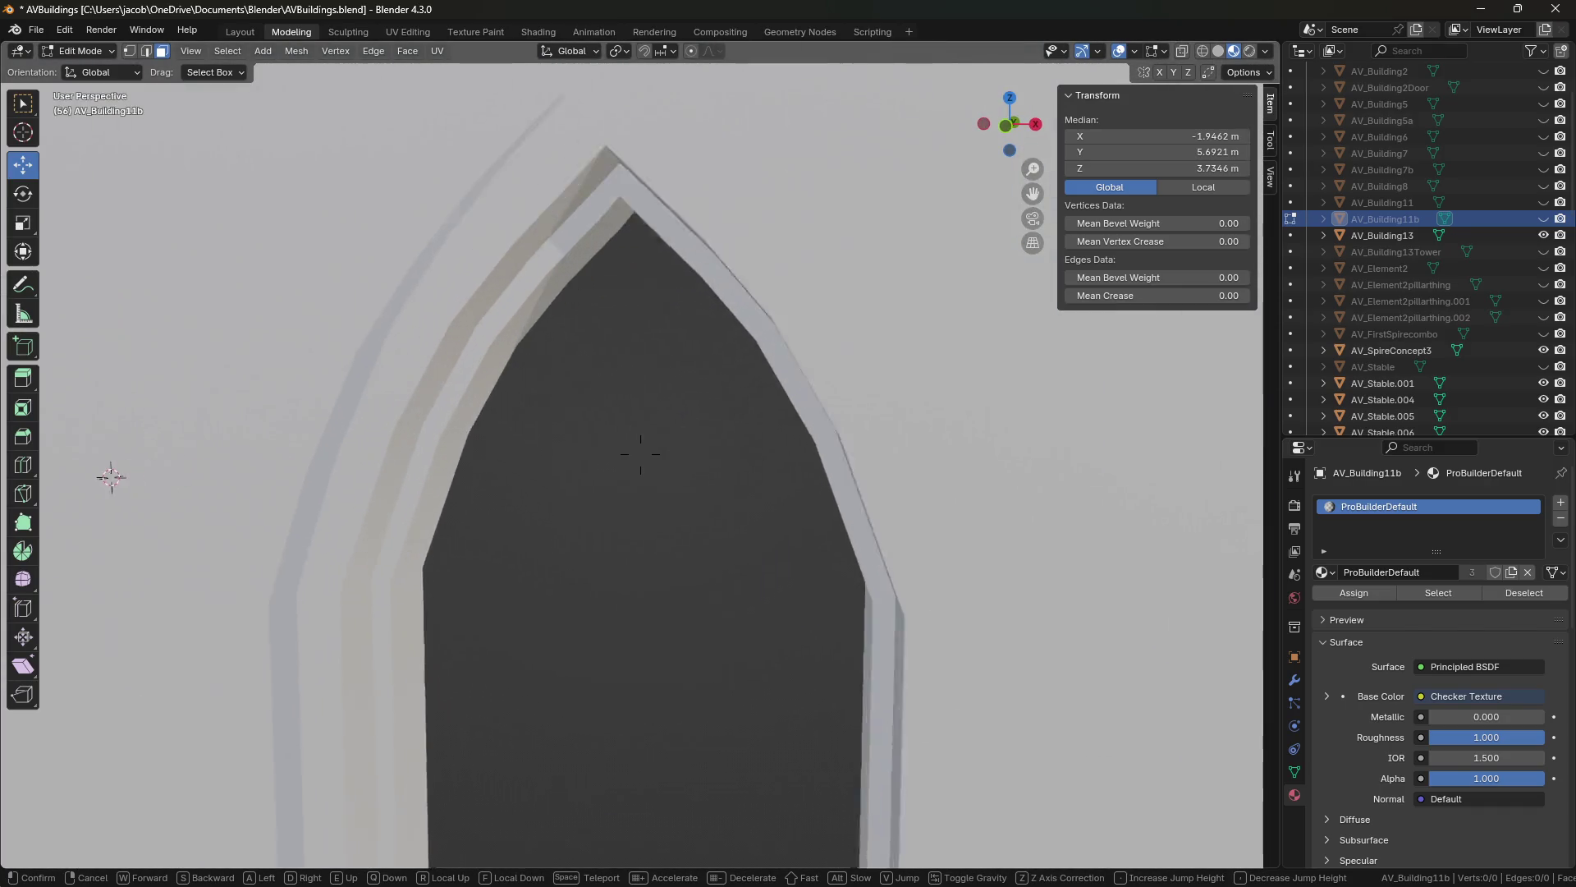
key("s")
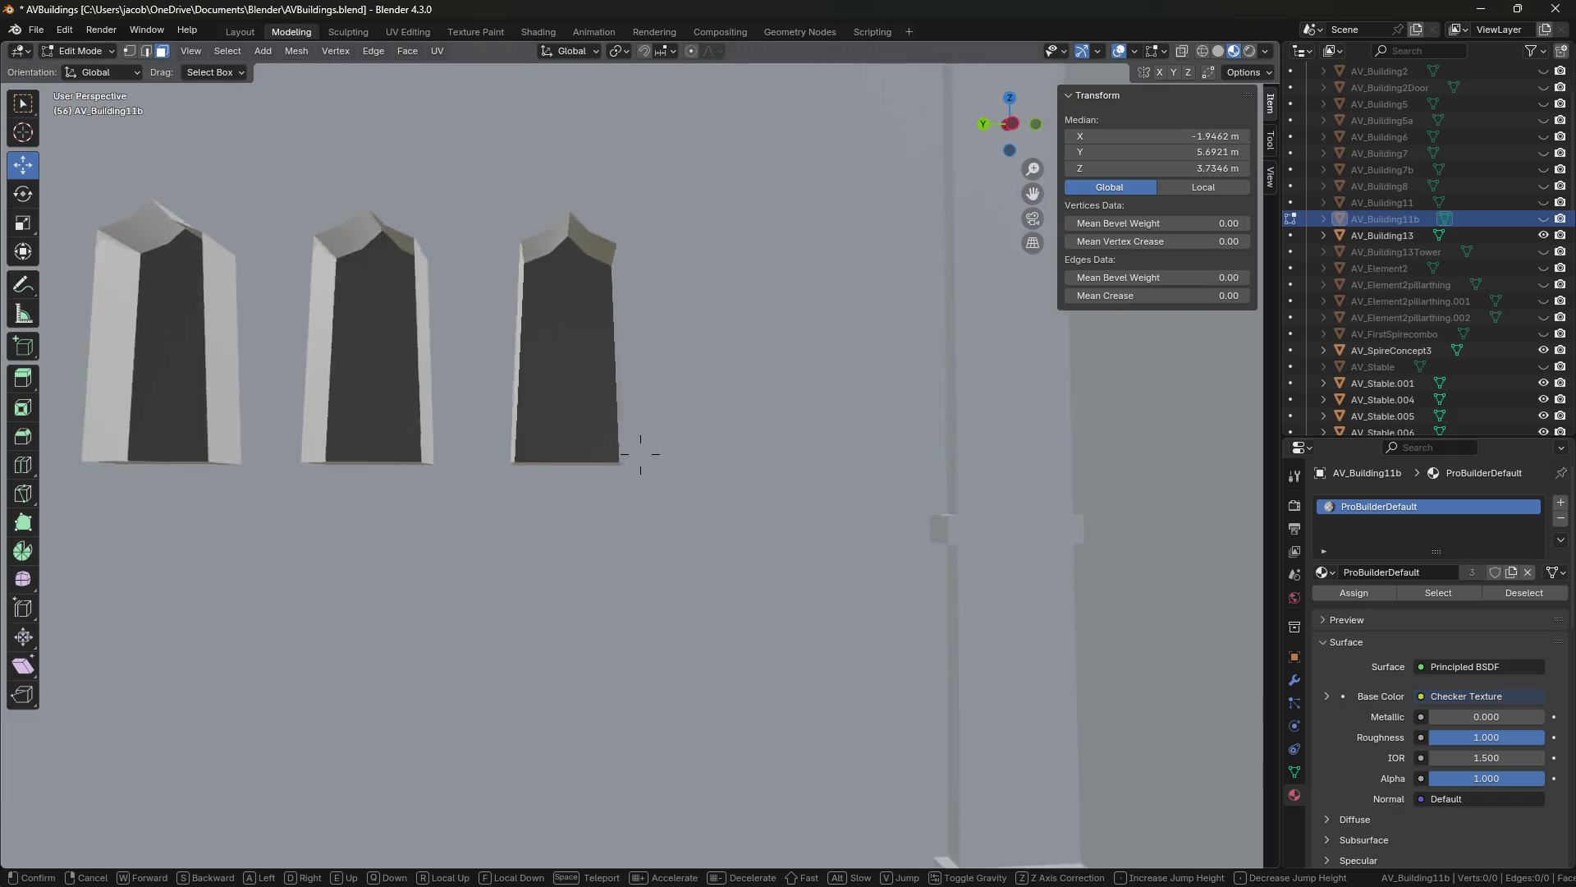
key("s")
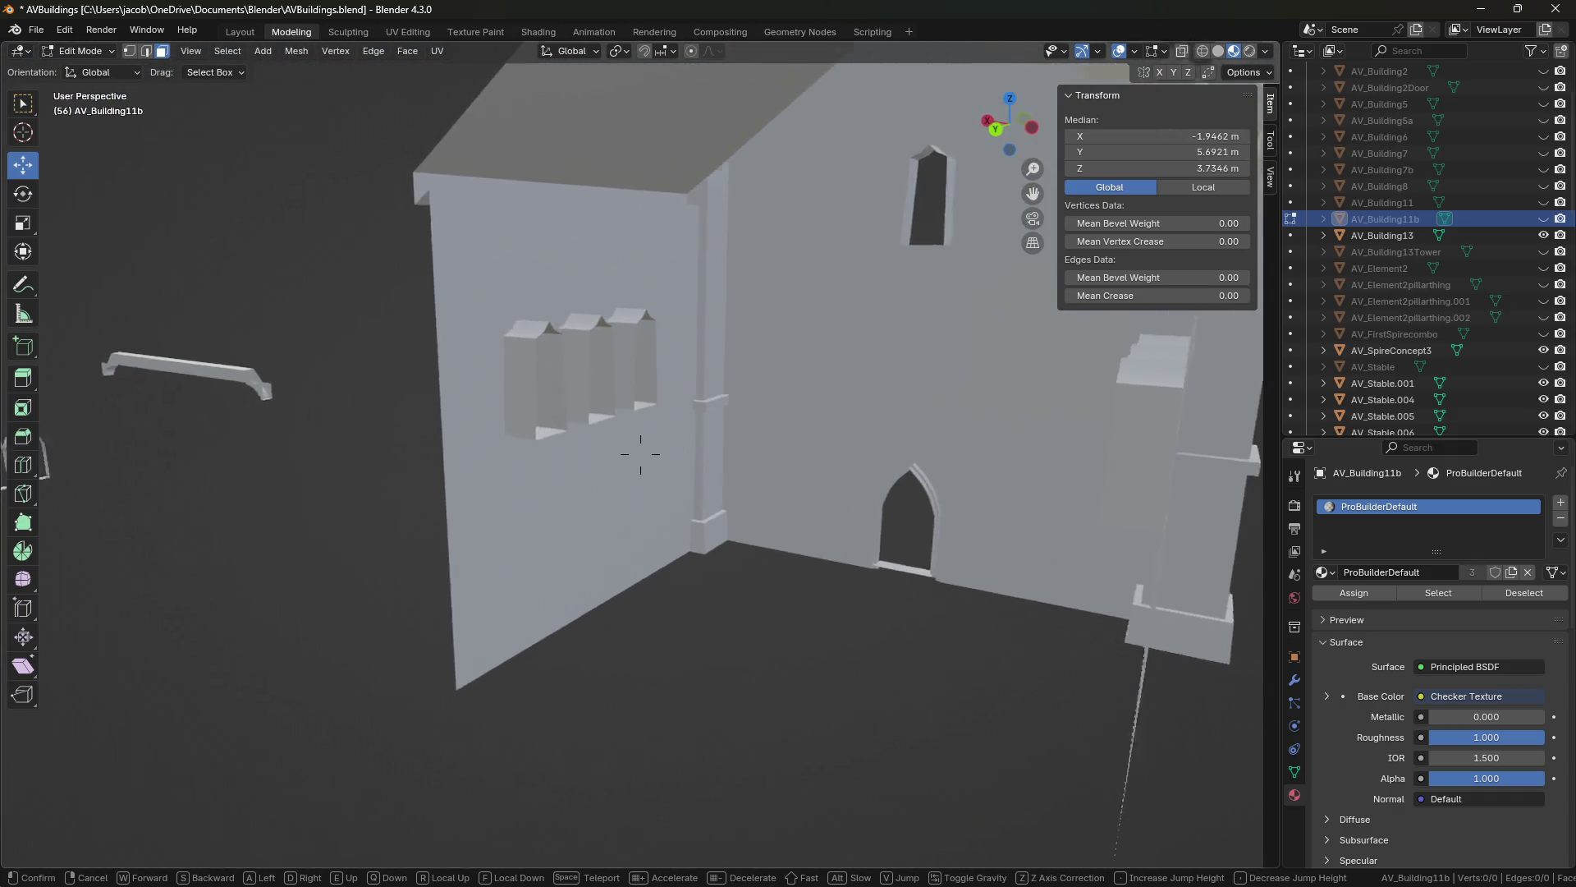
key("s")
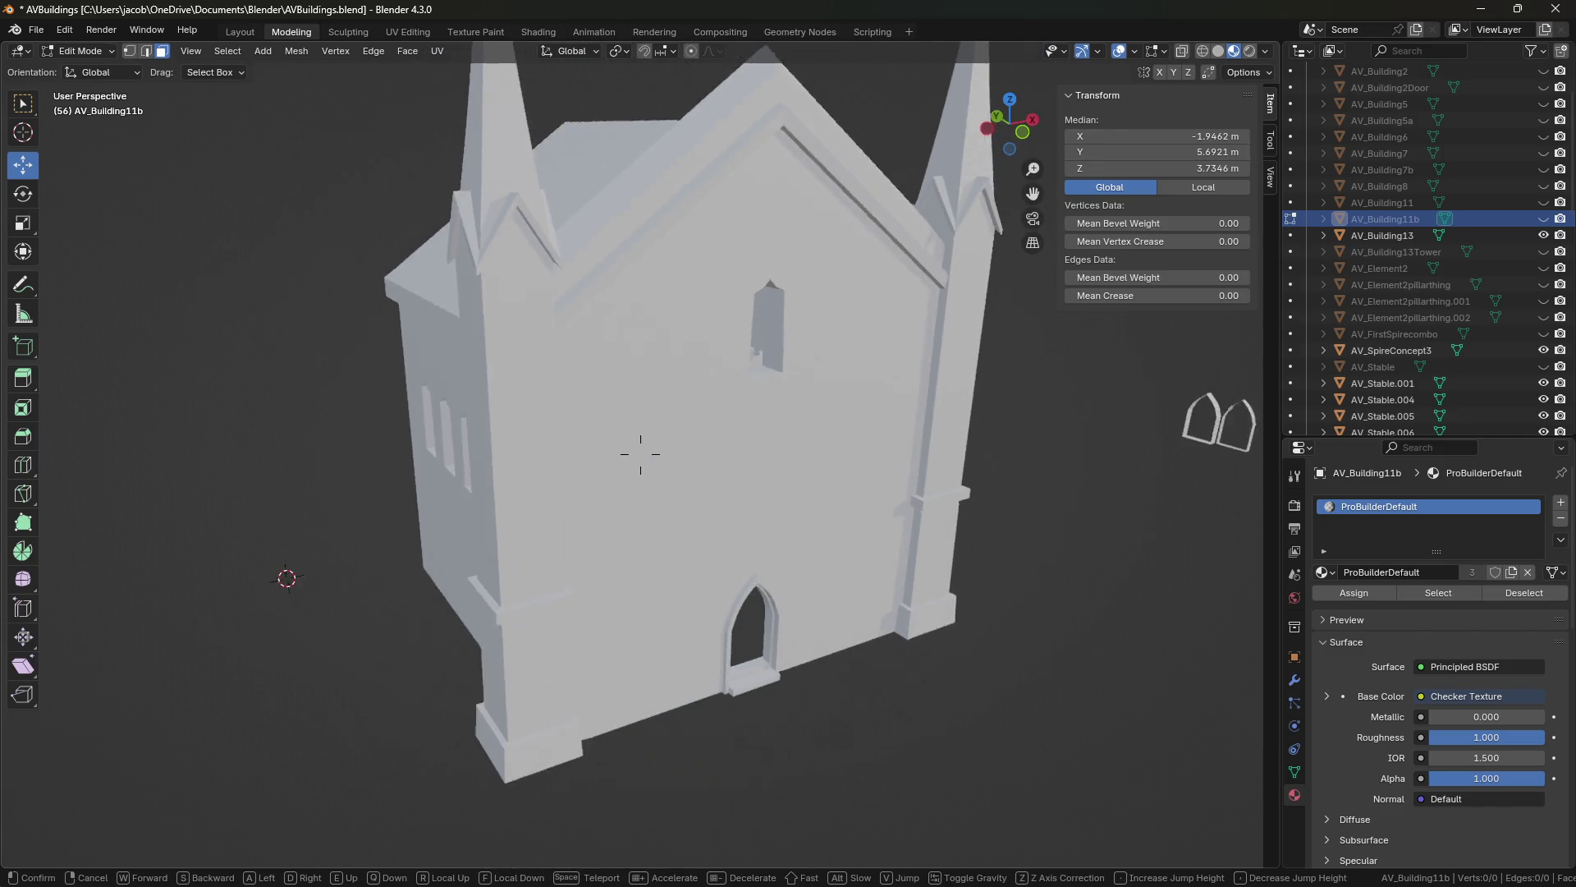
left_click(640, 453)
Hide the church, show AV_Building11, and walk the view toward it.
left_click(1544, 235)
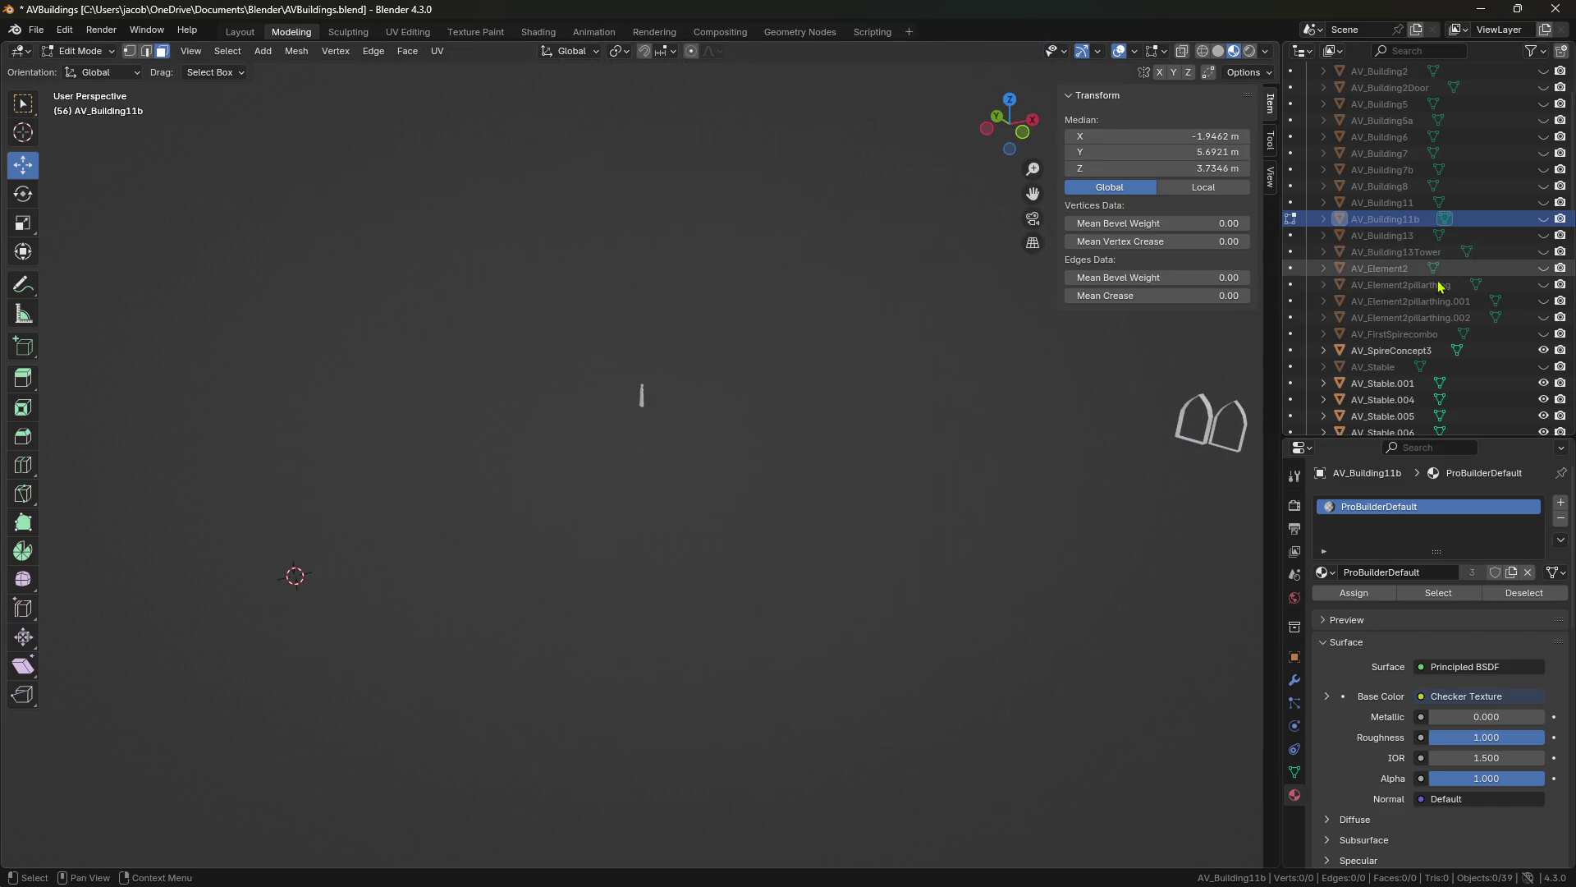
scroll(1438, 285, "up", 2)
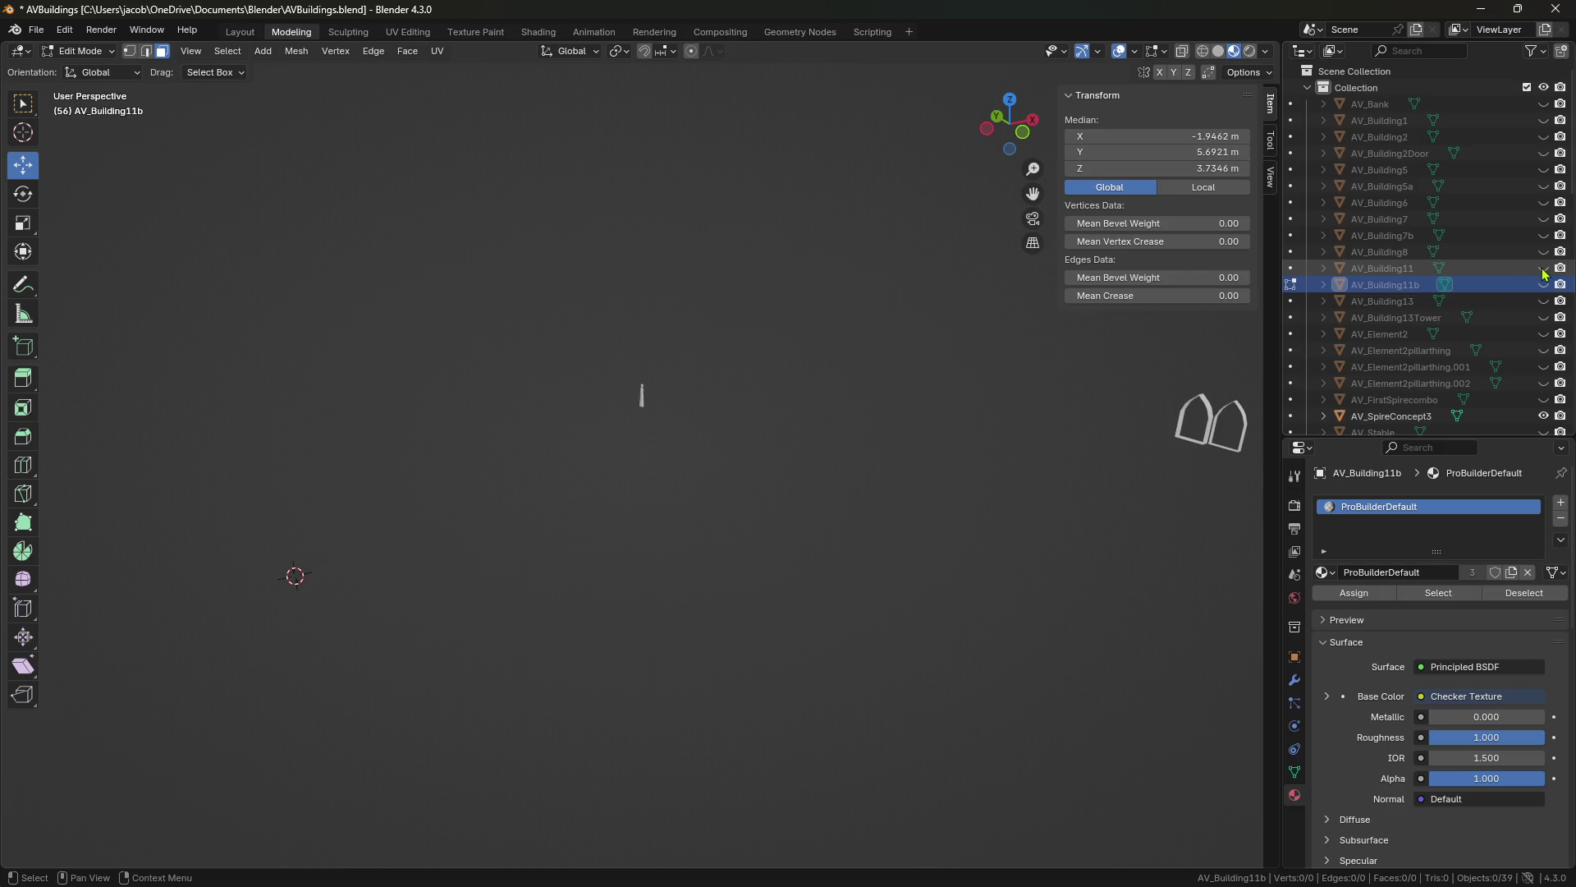
left_click(1544, 270)
middle_click_drag(952, 422, 927, 423)
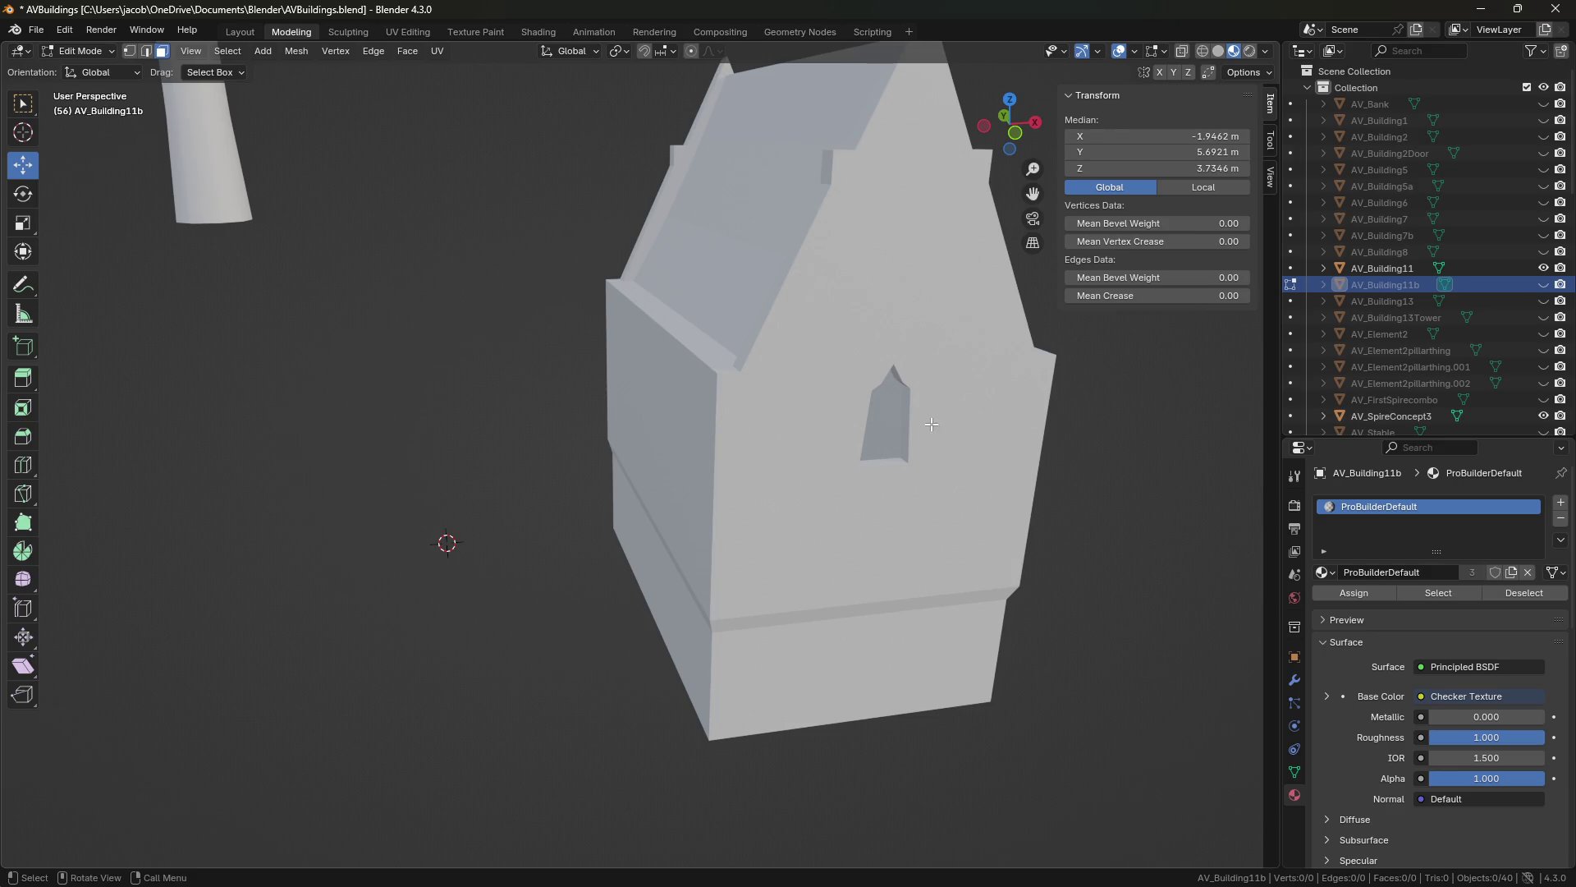
key("Tab")
left_click(894, 458)
key("shift+grave")
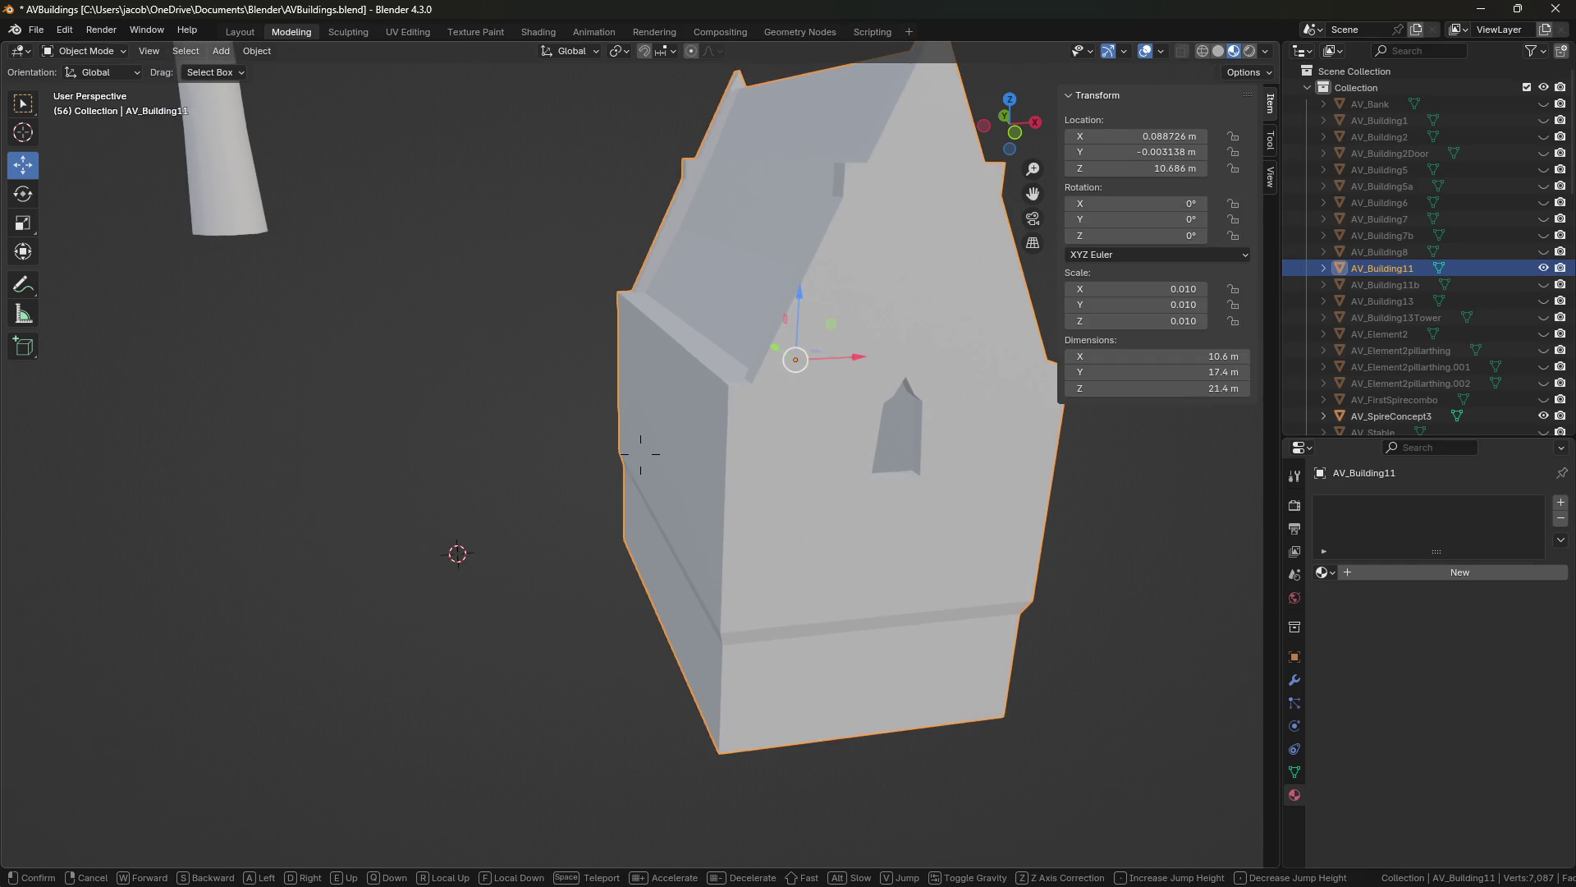
key("w")
key("w")
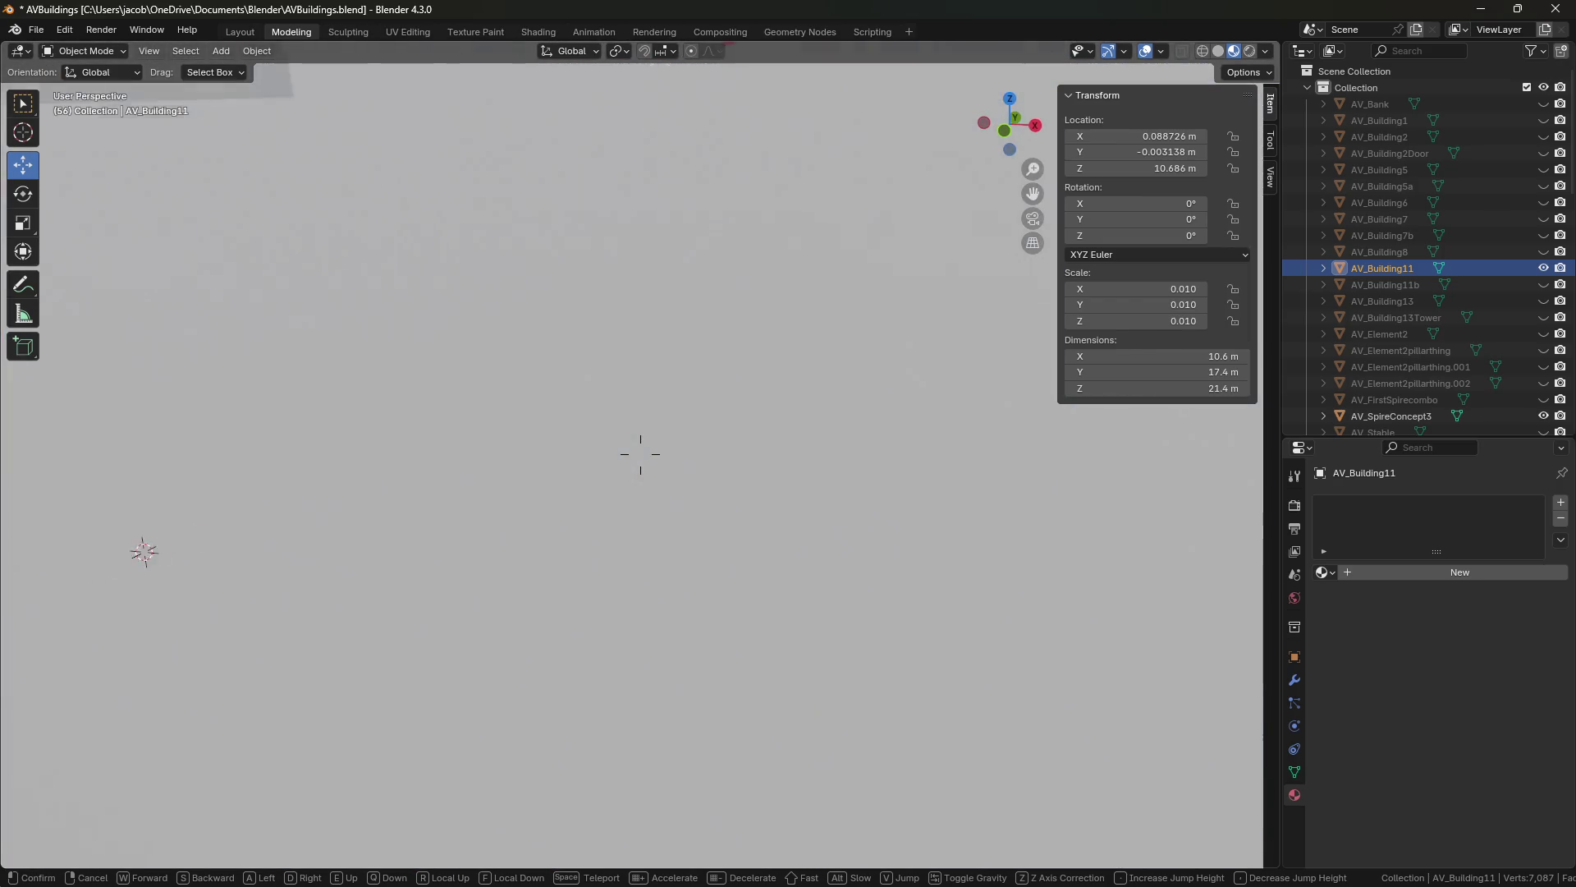
key("Escape")
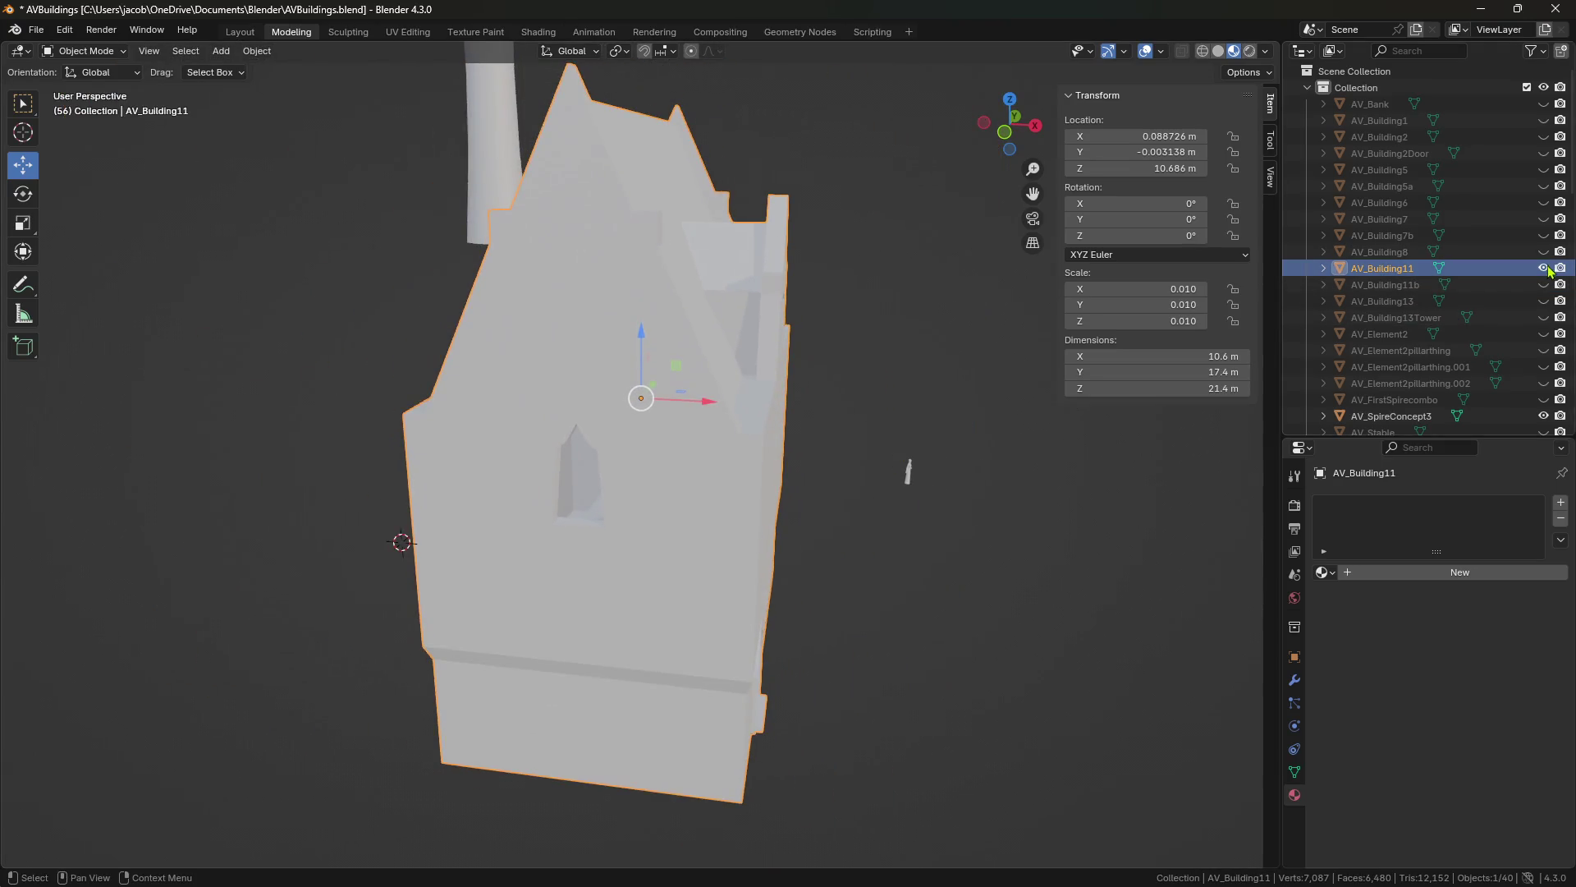
Hide AV_Building11 and AV_Building7b, then show AV_Building11b and make it the active object.
left_click(1543, 268)
scroll(1492, 303, "down", 2)
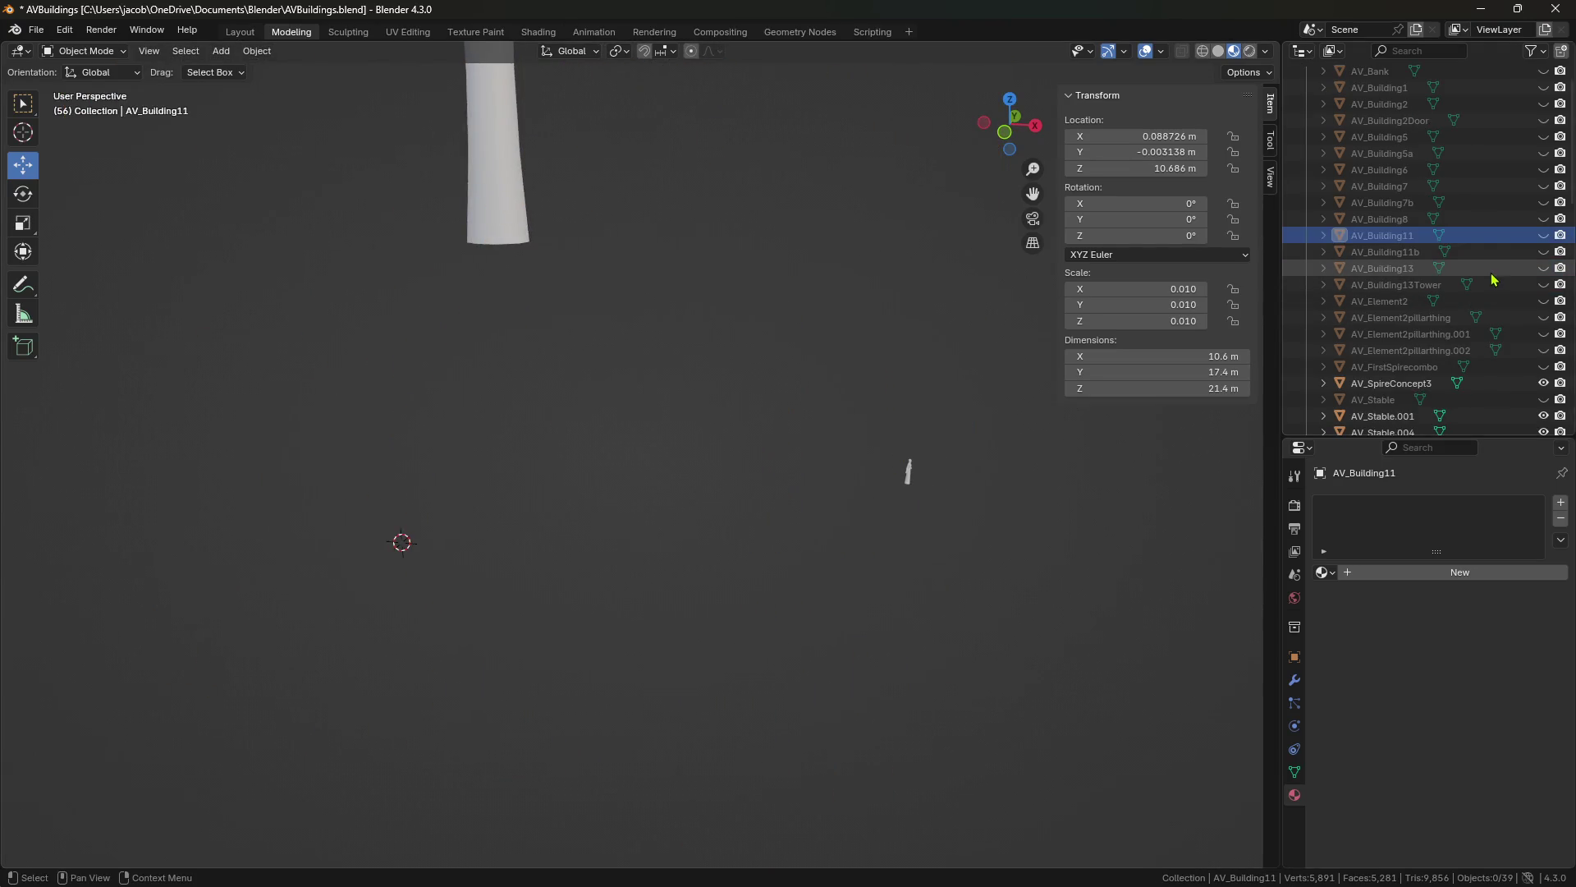
scroll(1492, 279, "up", 2)
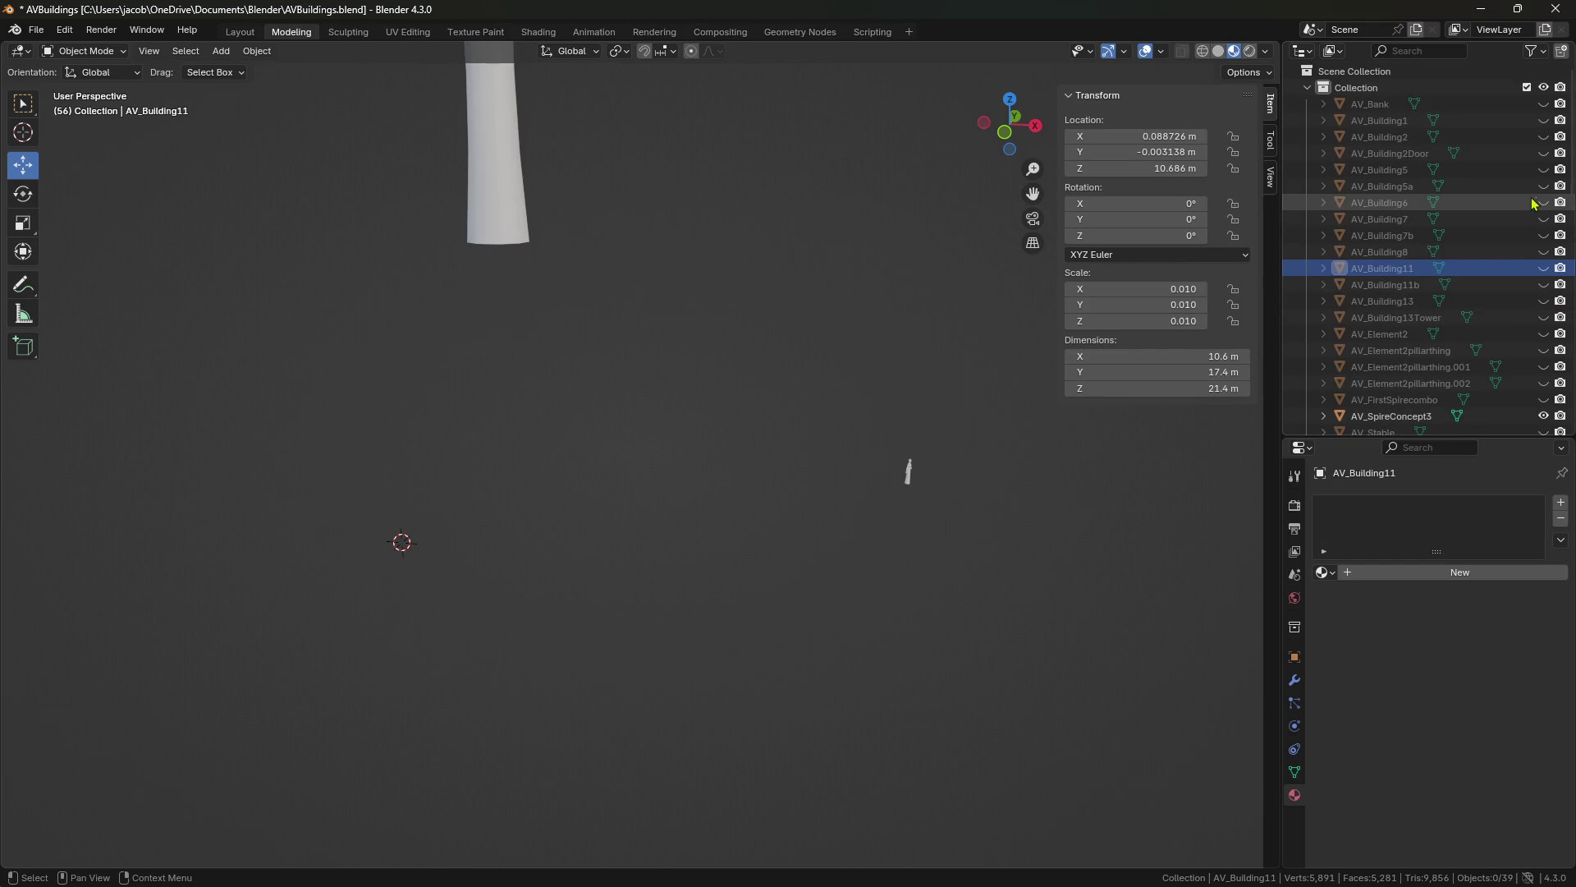
left_click(1543, 236)
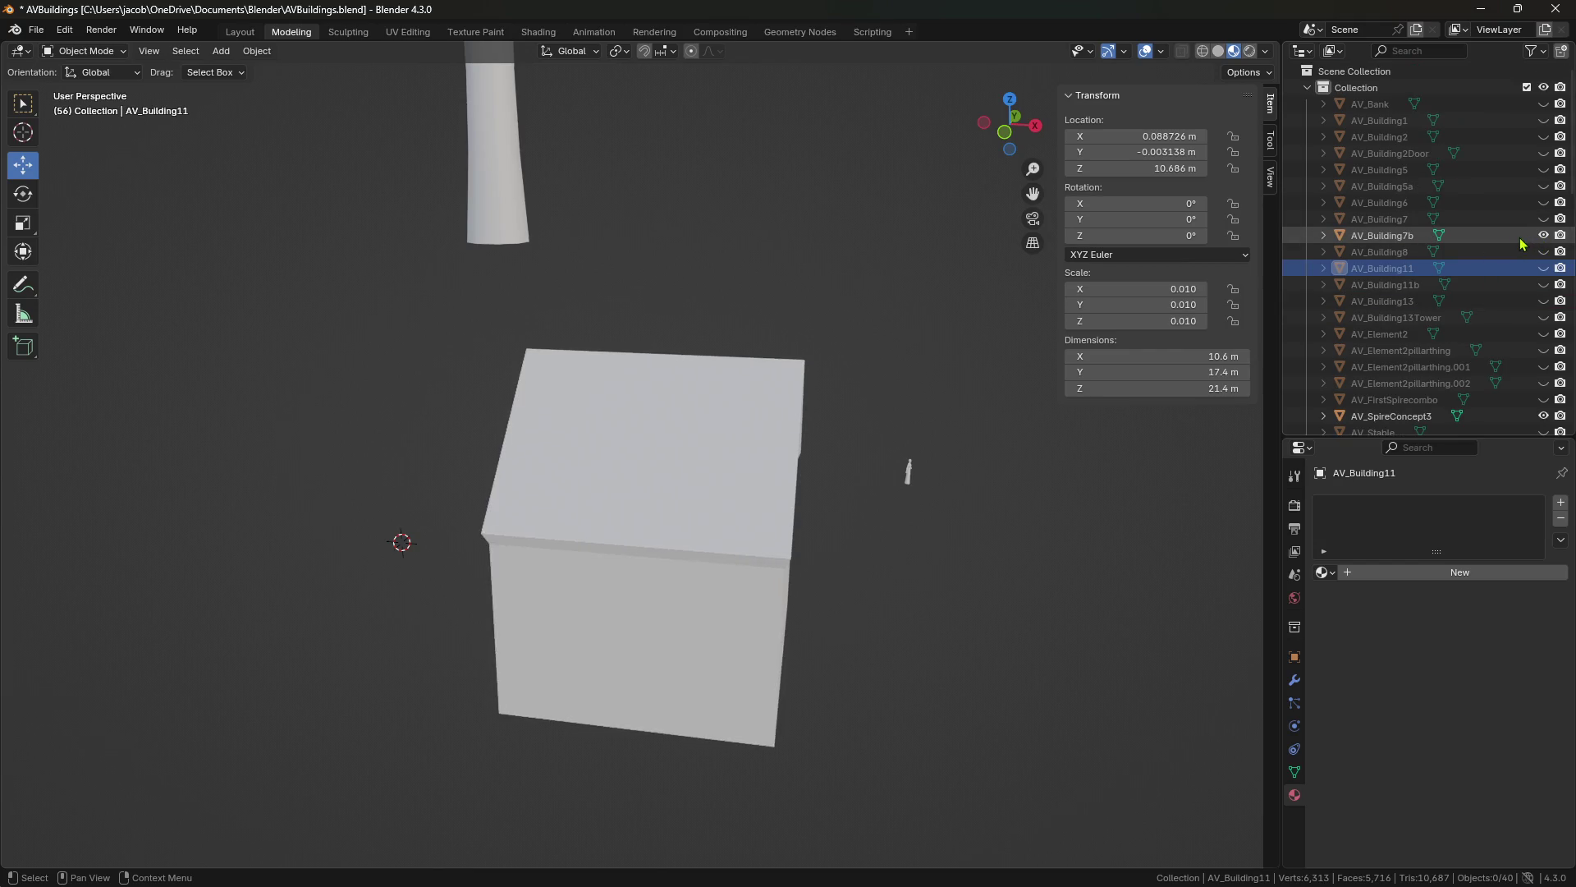
left_click(1542, 235)
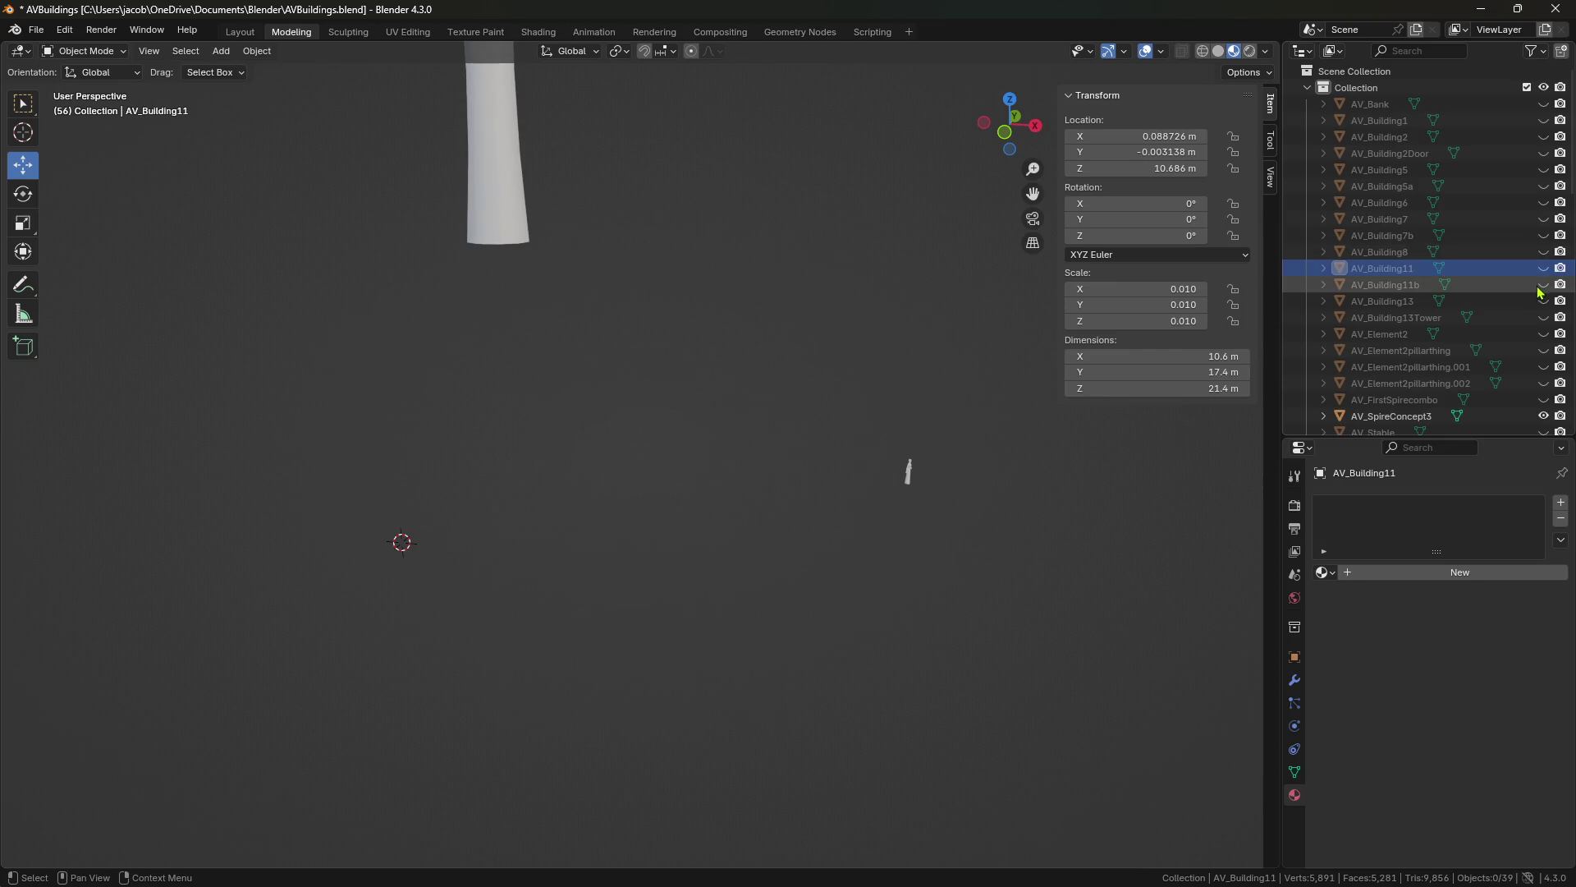
left_click(1544, 285)
left_click(703, 496)
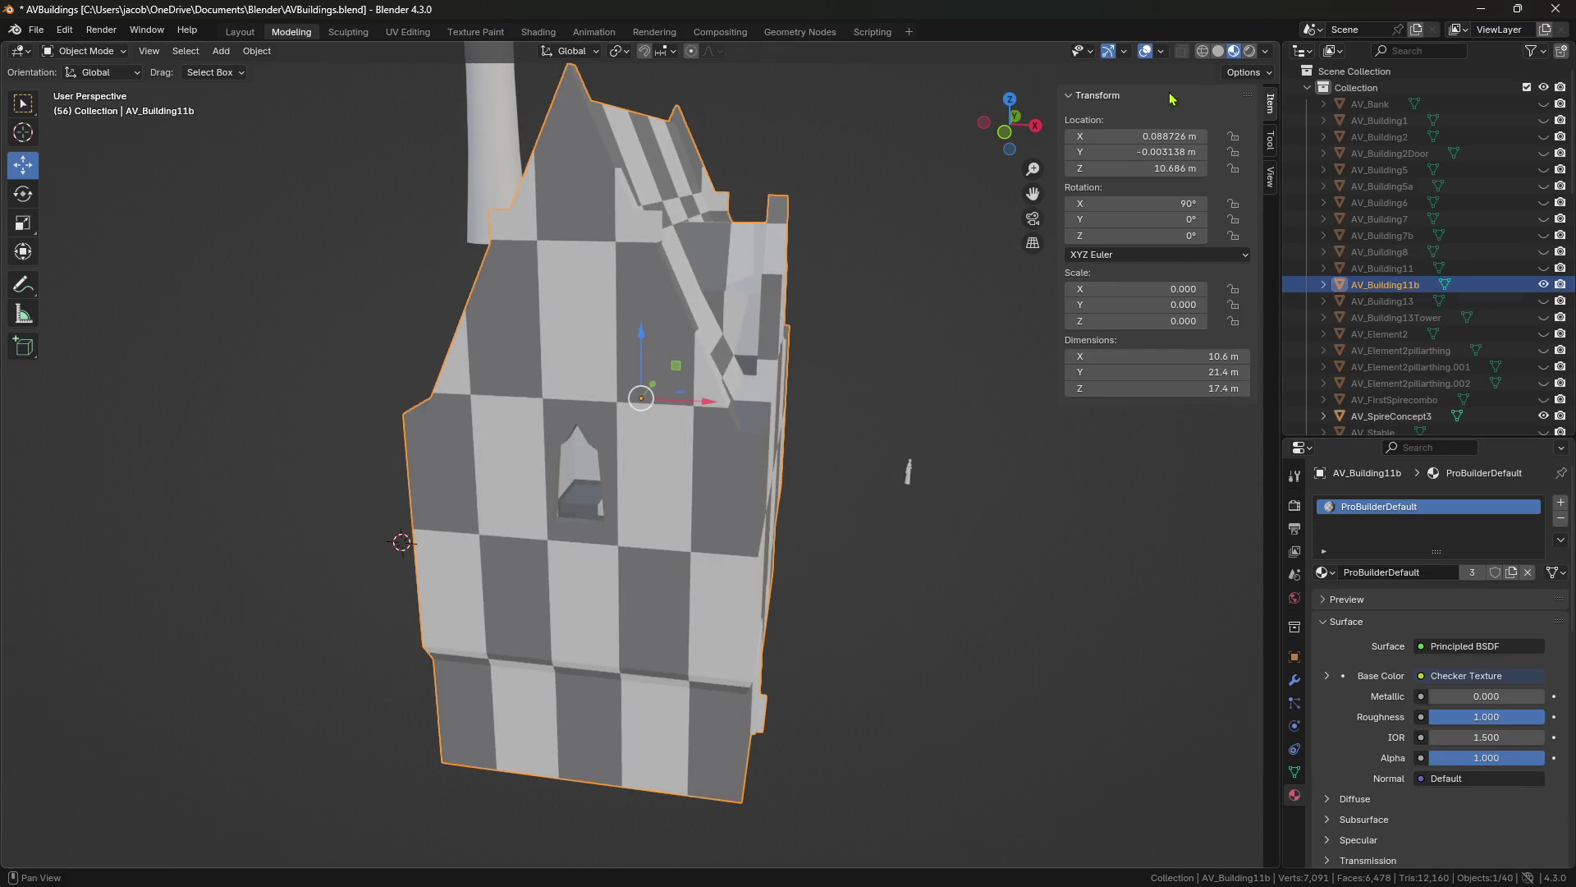
Walk forward into AV_Building11b and turn toward the room's benches.
key("shift+grave")
key("w")
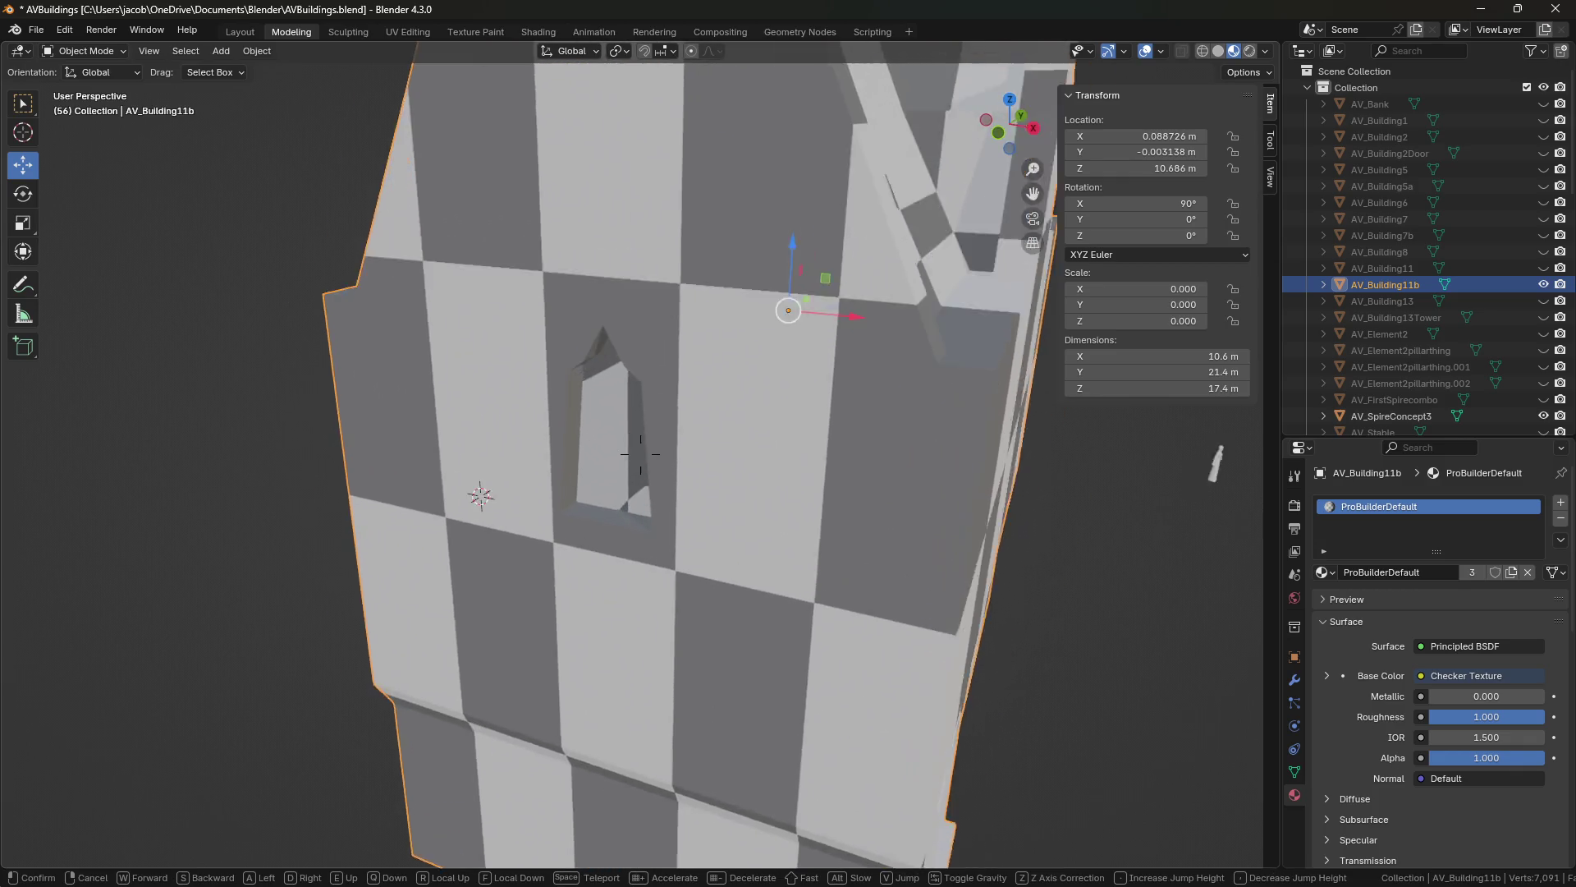
key("s")
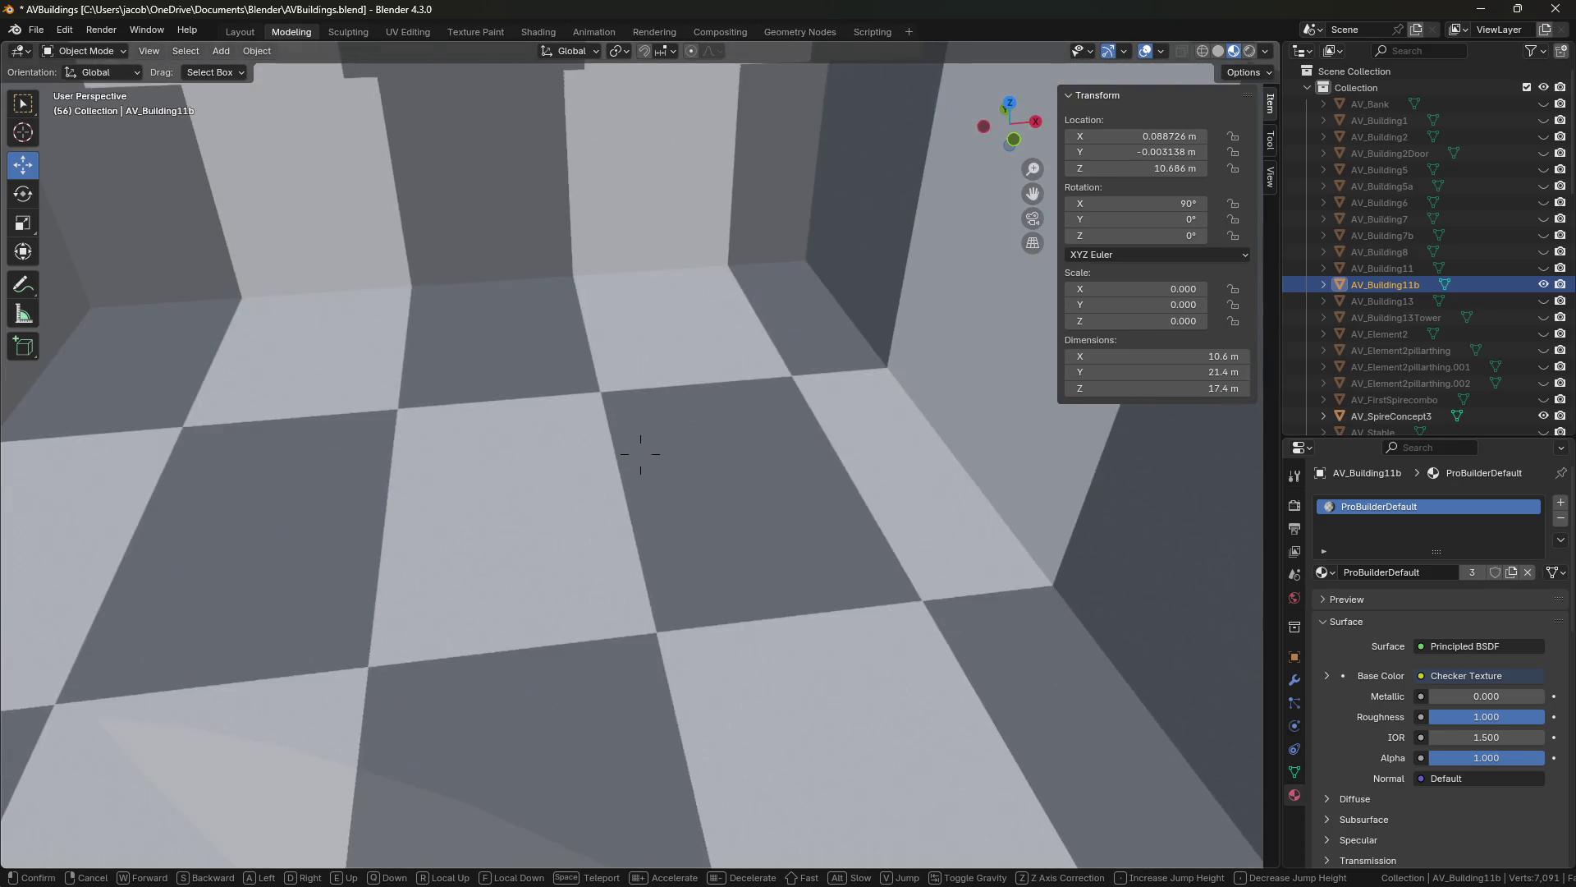
Enter Edit Mode on AV_Building11b and walk the view over the floor to the bench wall.
key("w")
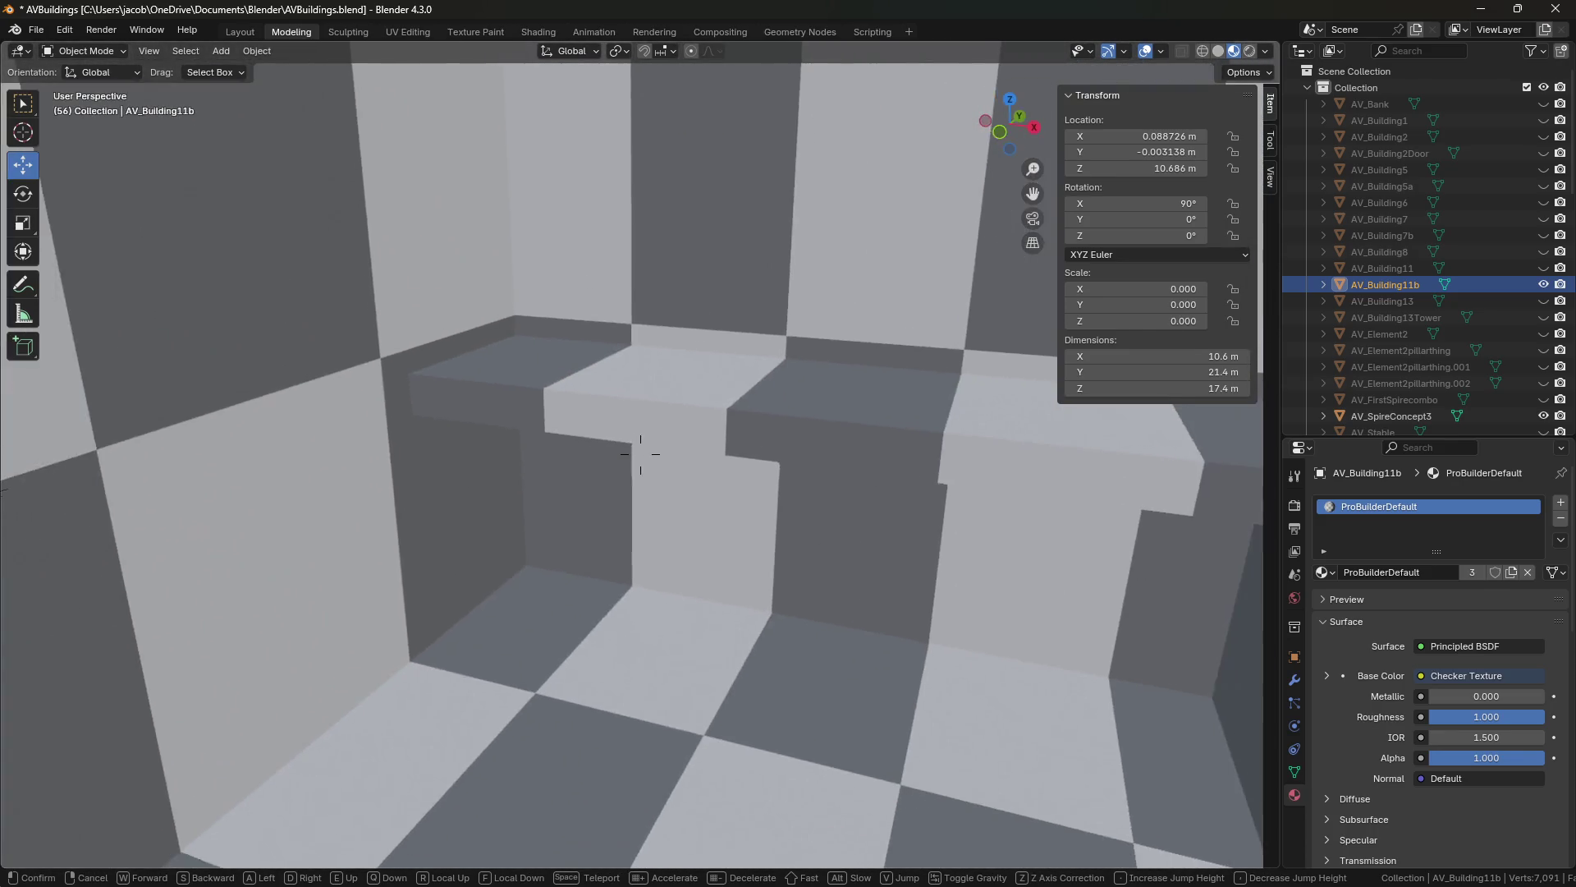
left_click(784, 413)
key("Tab")
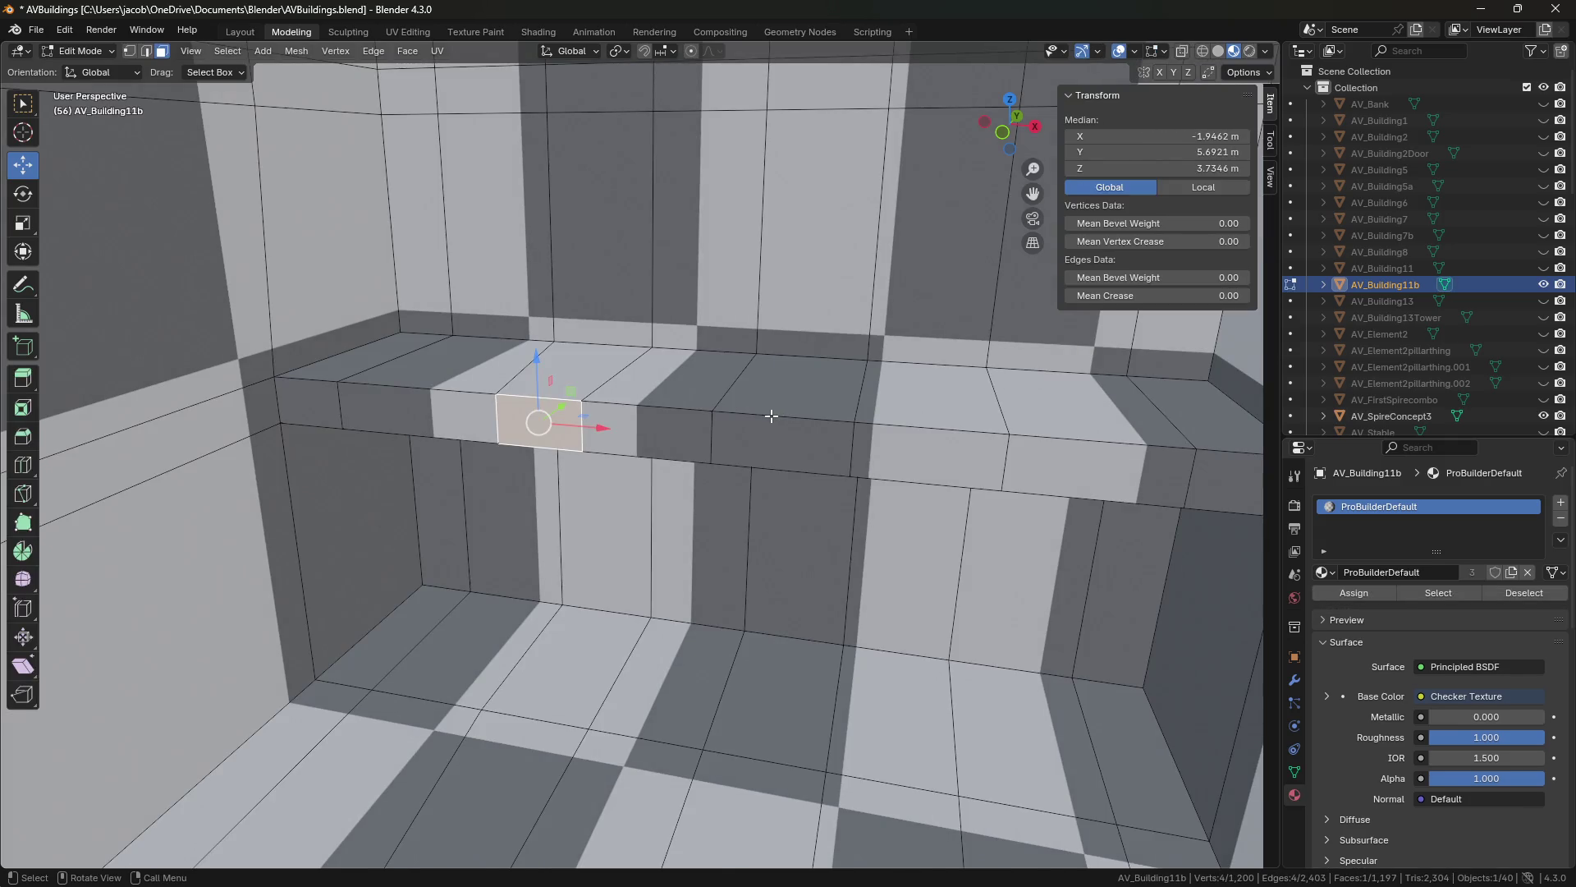
key("shift+grave")
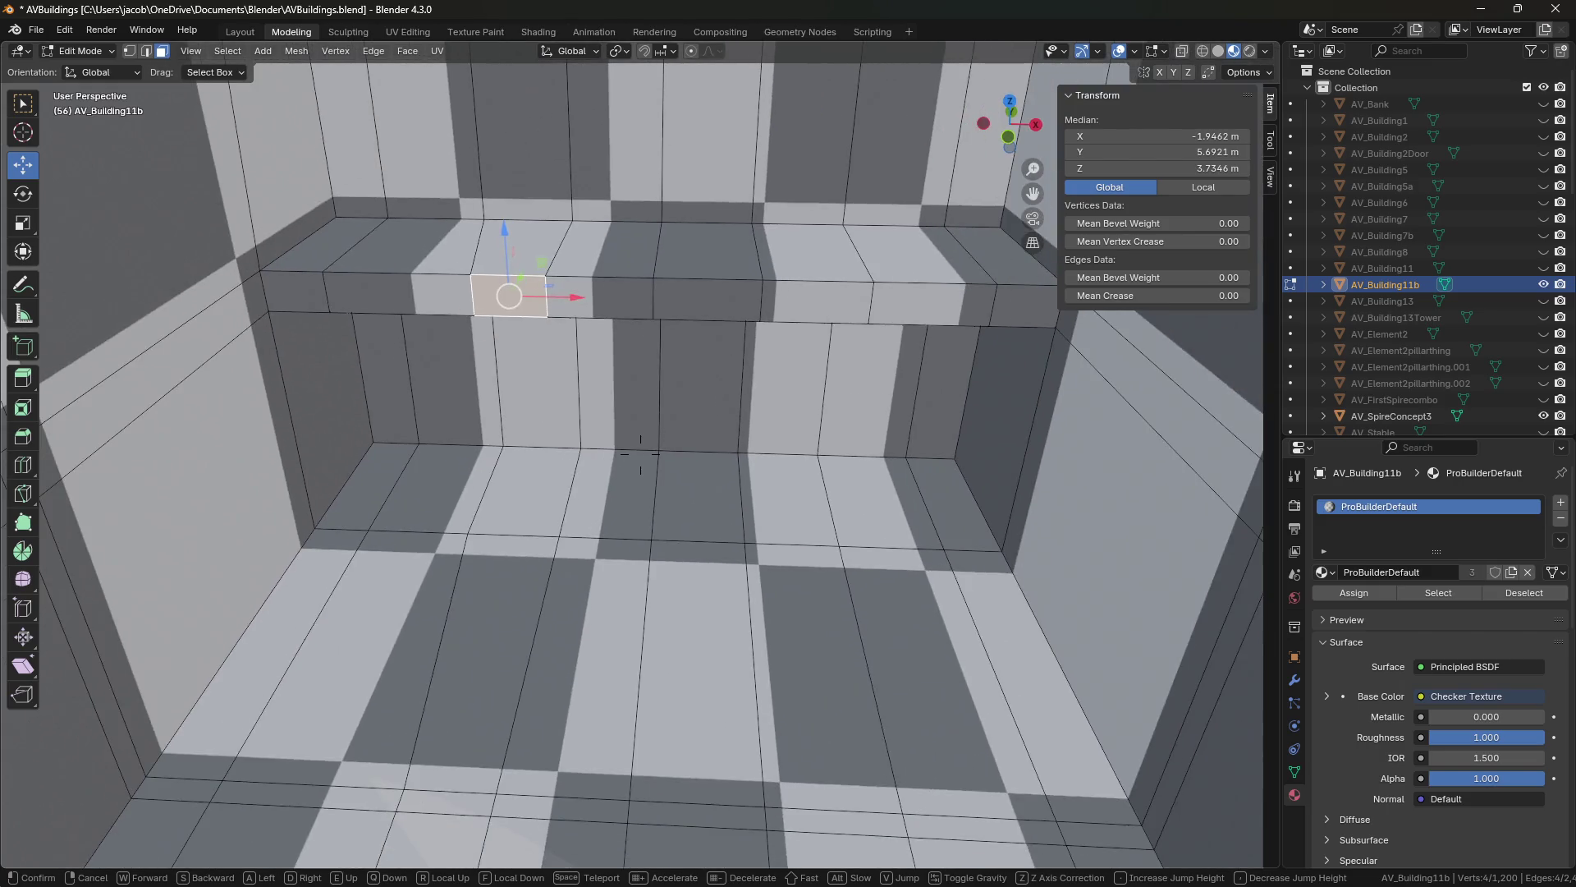
key("s")
key("w")
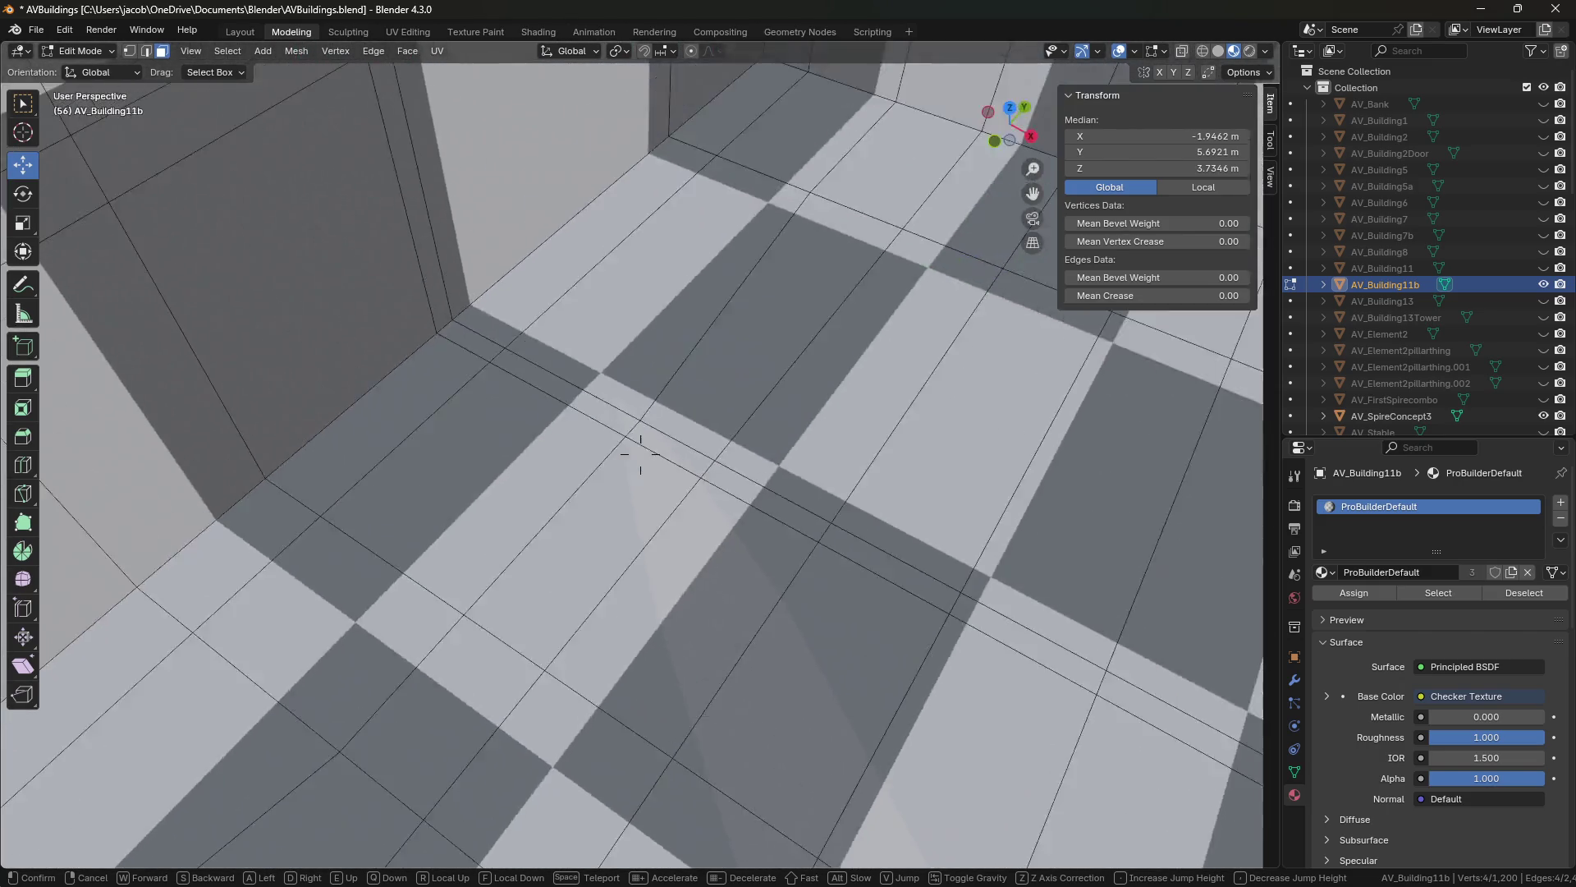
key("s")
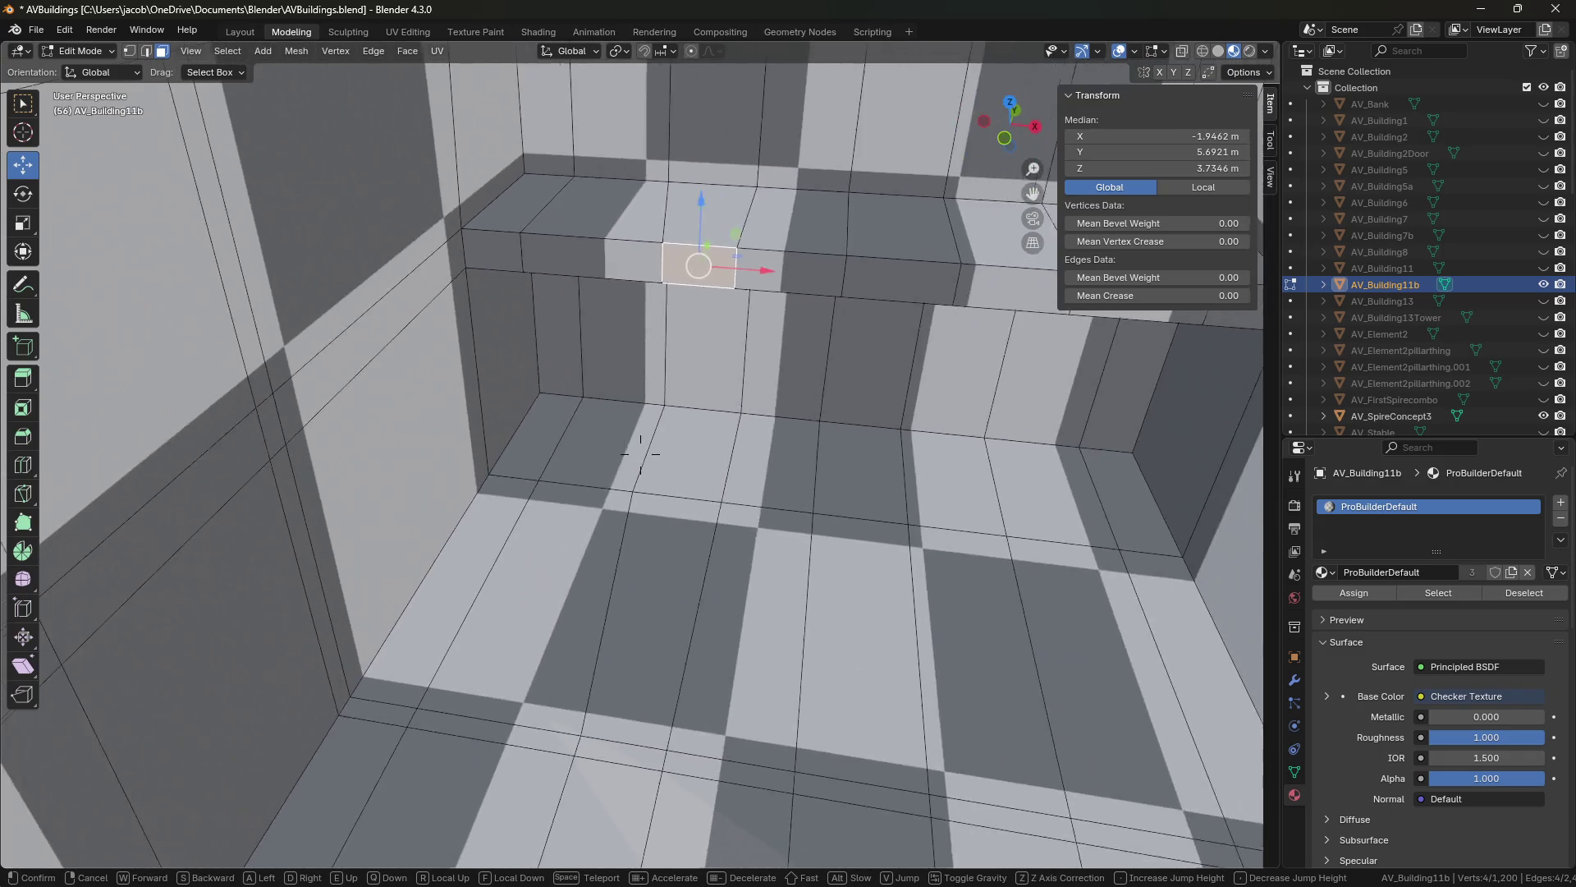
key("Return")
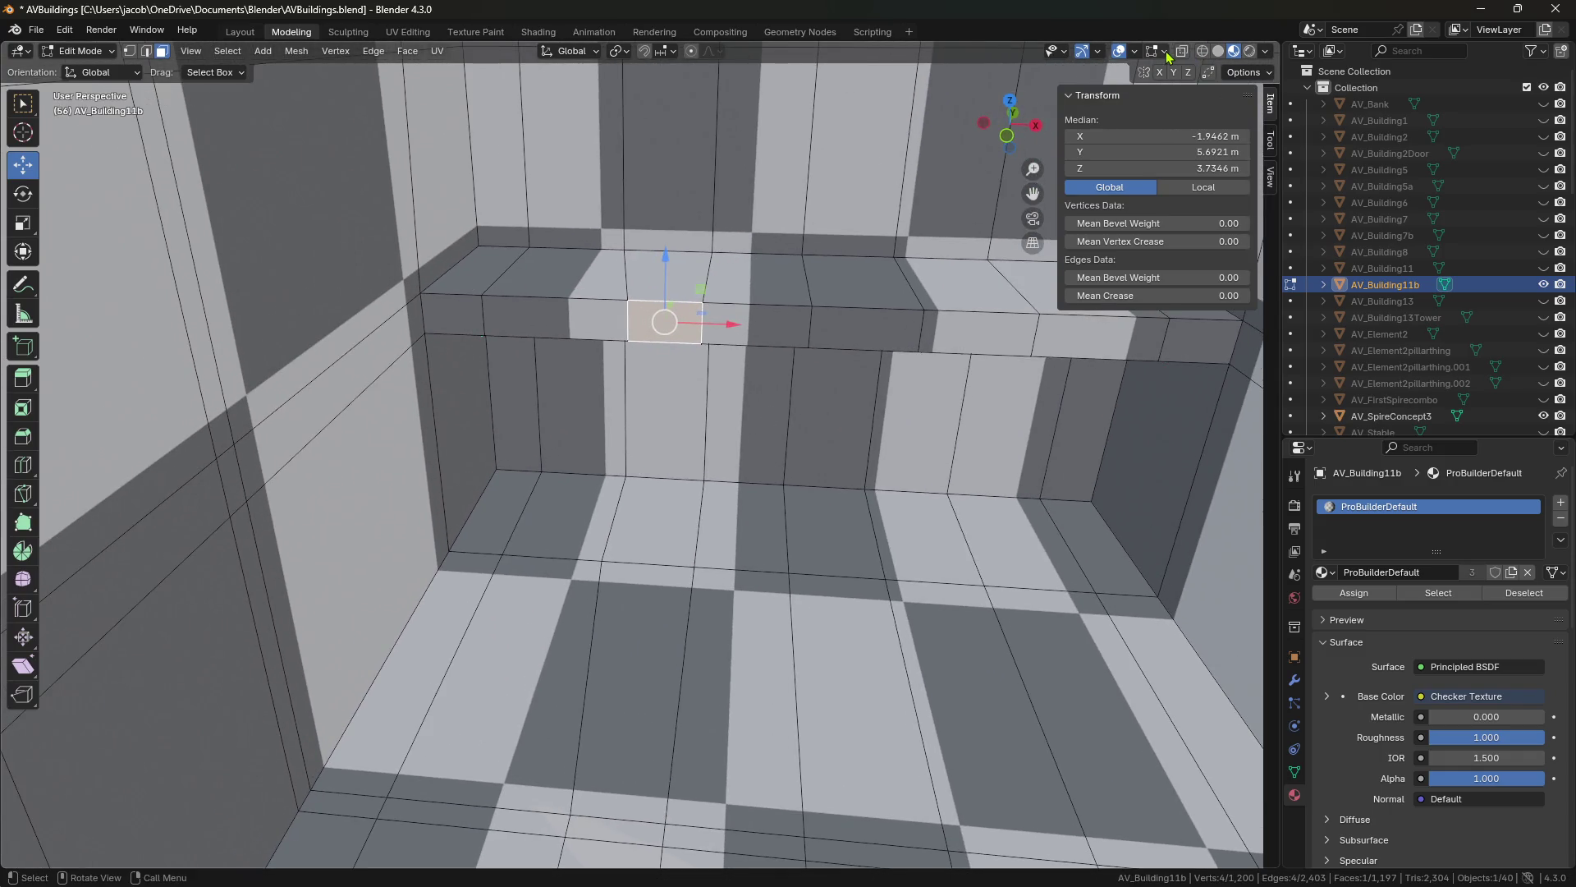
Turn on the Edge Length overlay, select the taller face below the ledge, and move closer.
left_click(1166, 53)
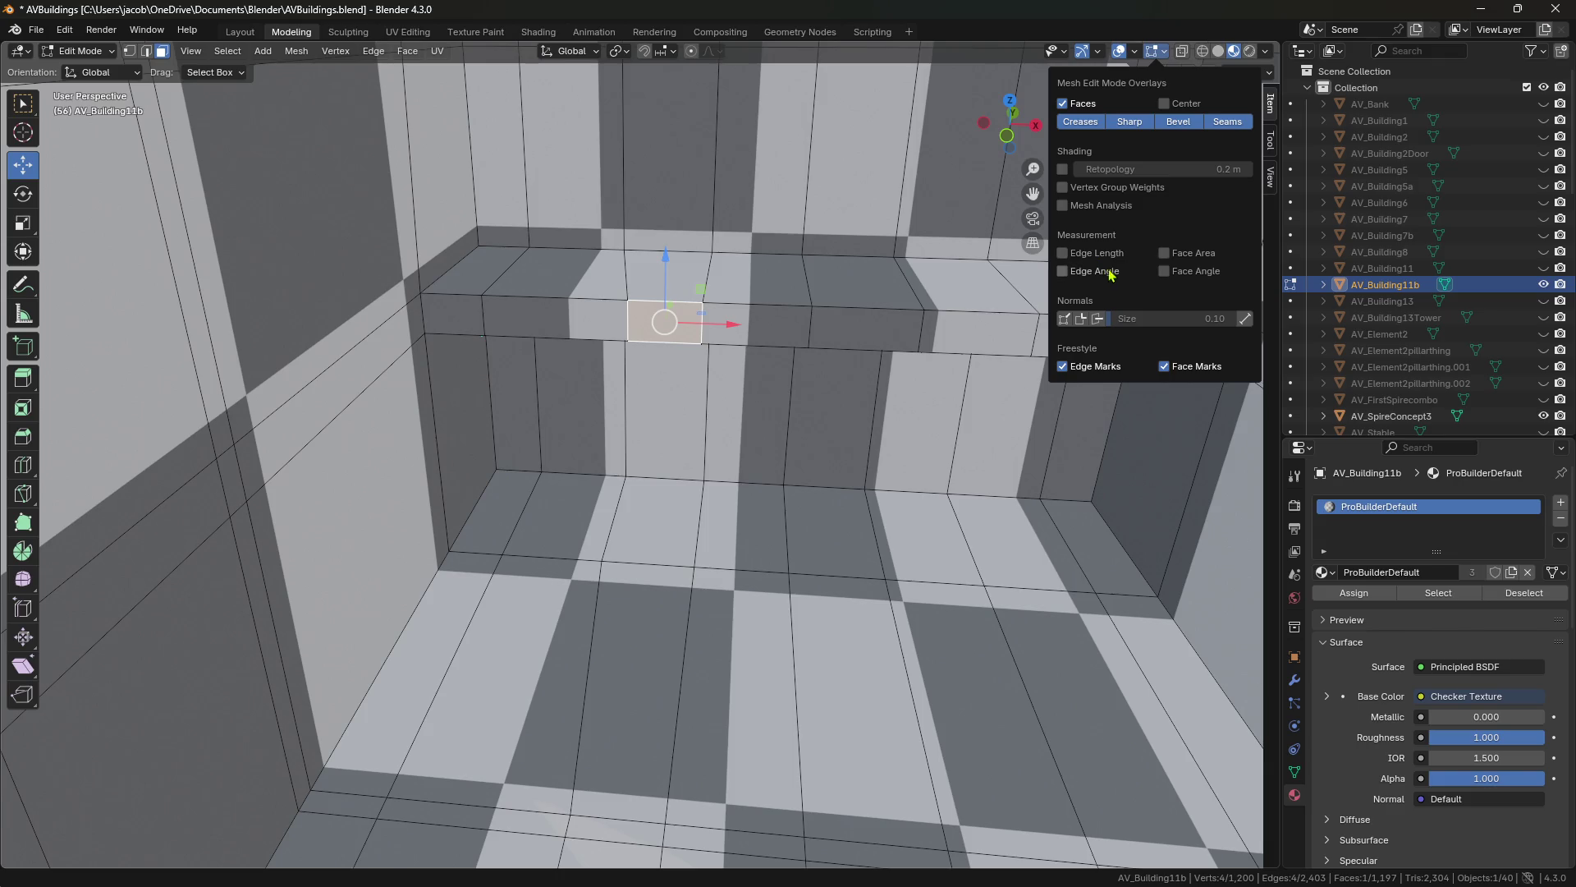
left_click(1084, 254)
left_click(692, 347)
key("shift+grave")
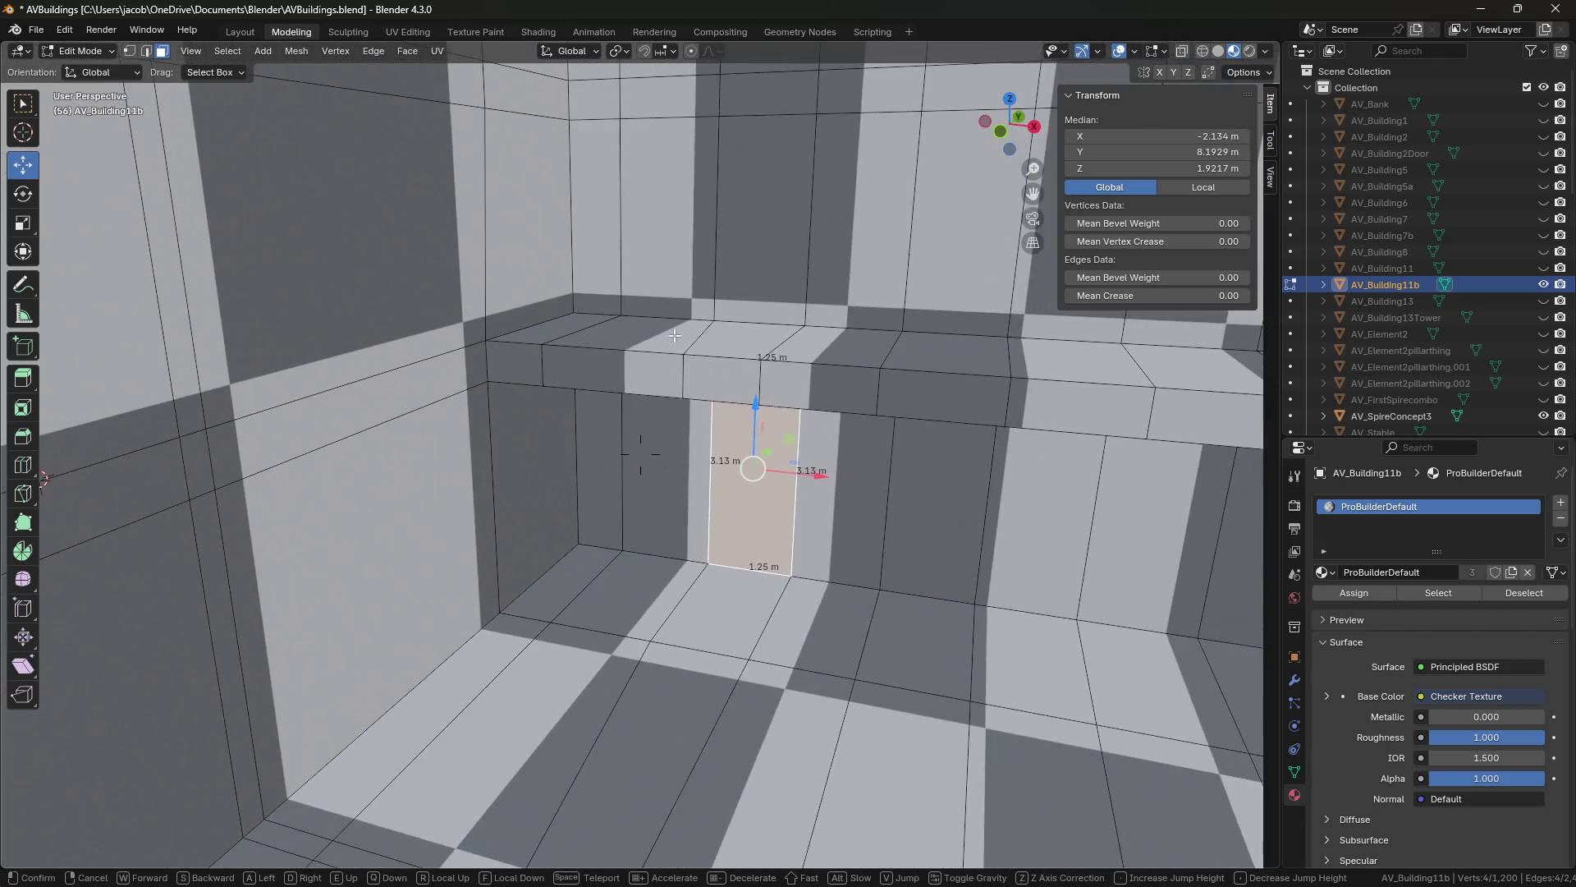
left_click(641, 454)
key("shift+grave")
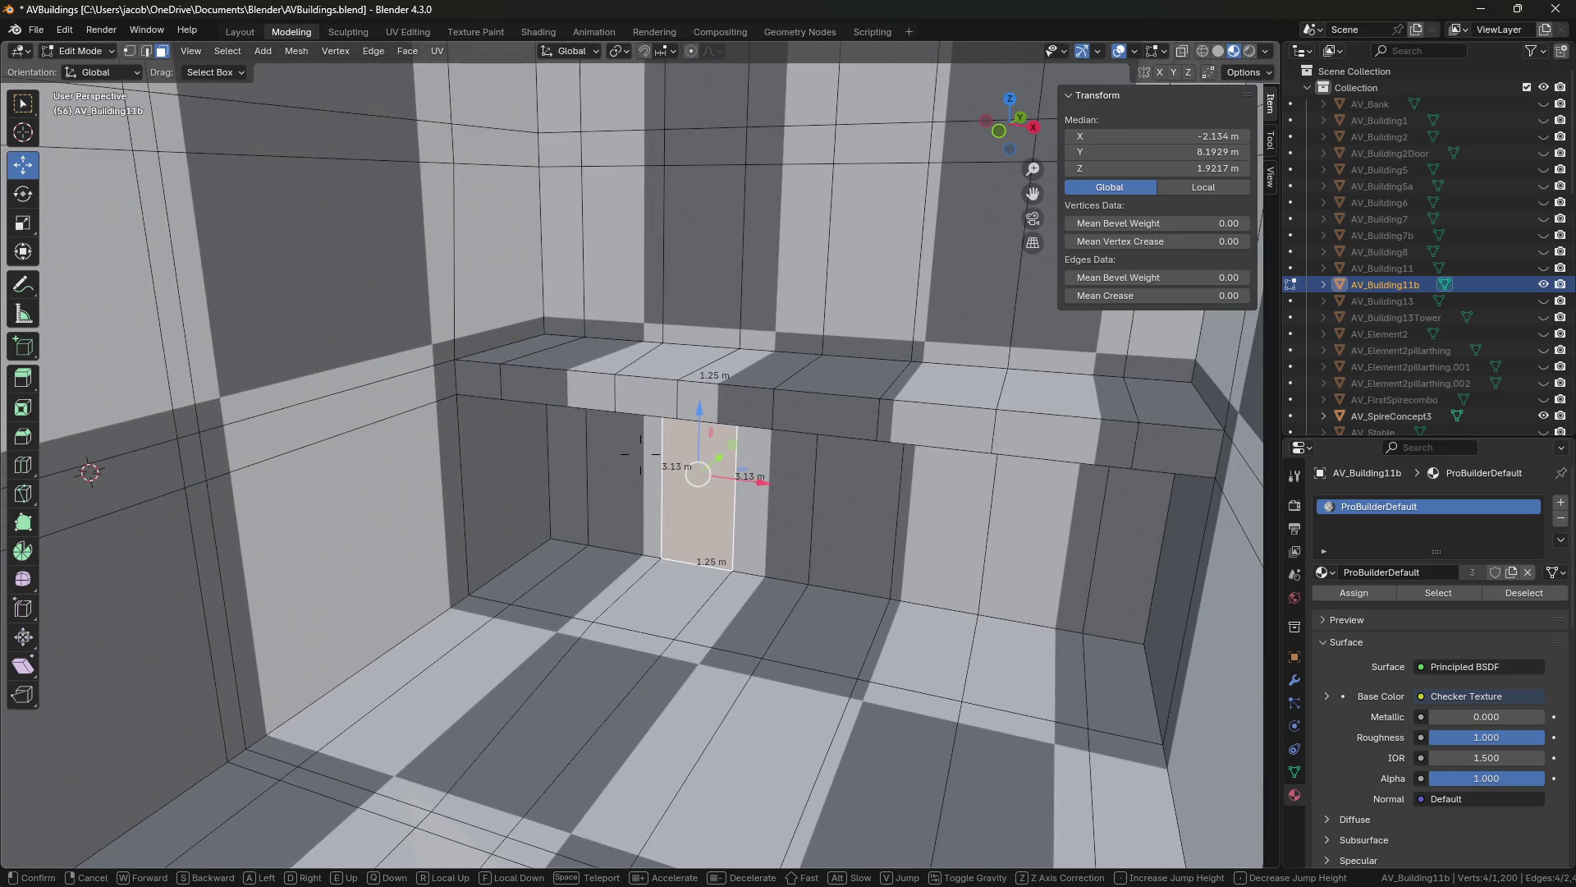
key("w")
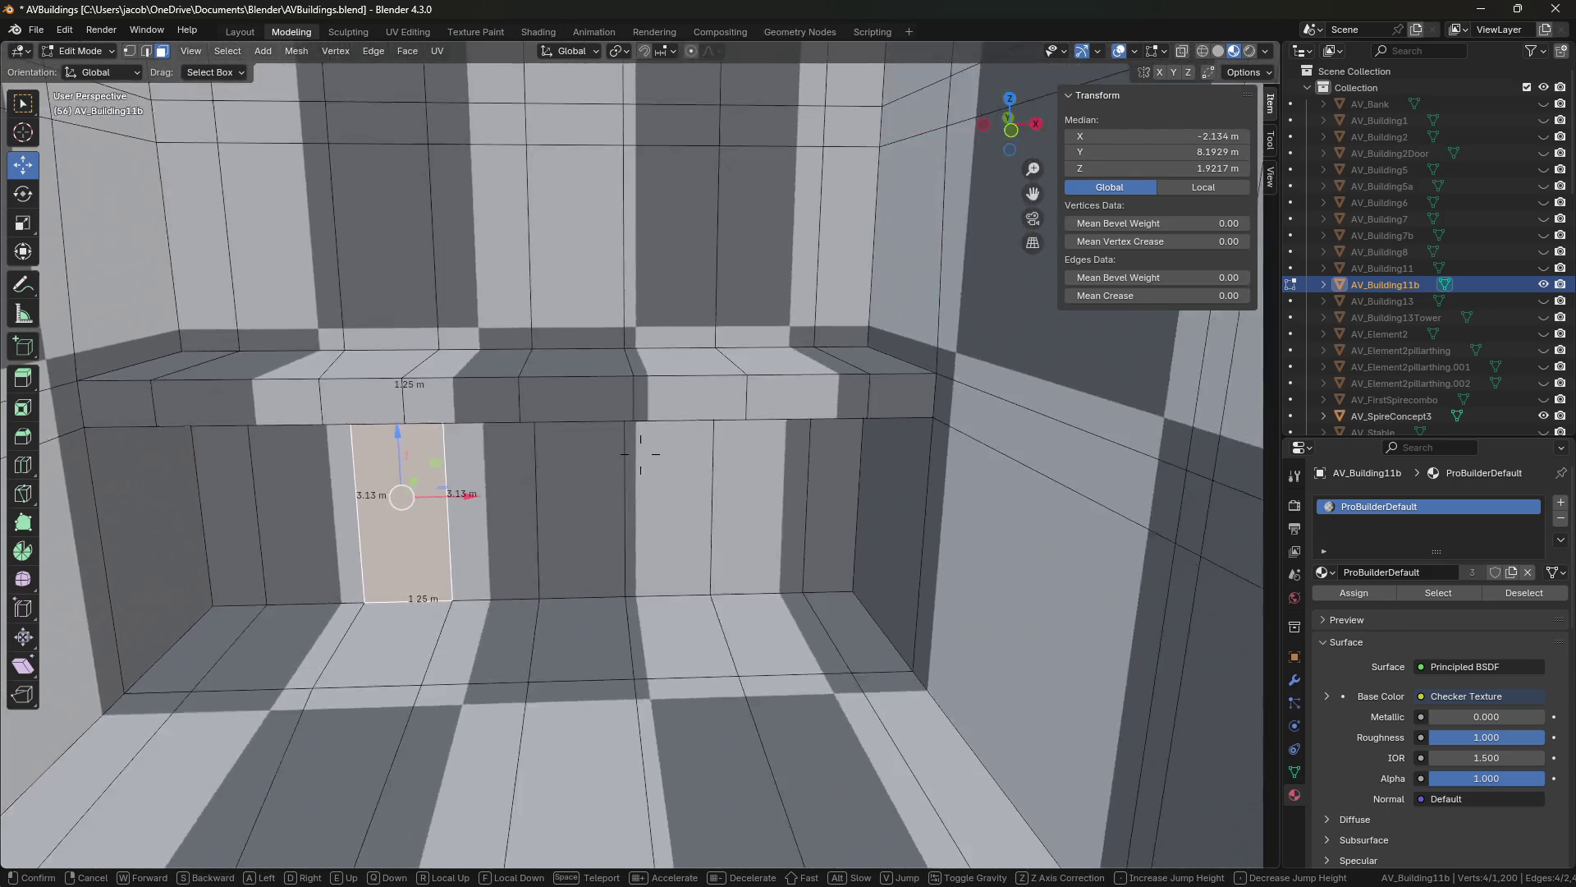
left_click(640, 454)
In edge select mode, pick four edges along the ledge, then look up at the vaulted window.
key("2")
left_click(658, 432)
left_click(810, 435)
left_click(966, 435)
left_click(324, 451)
key("shift+grave")
key("s")
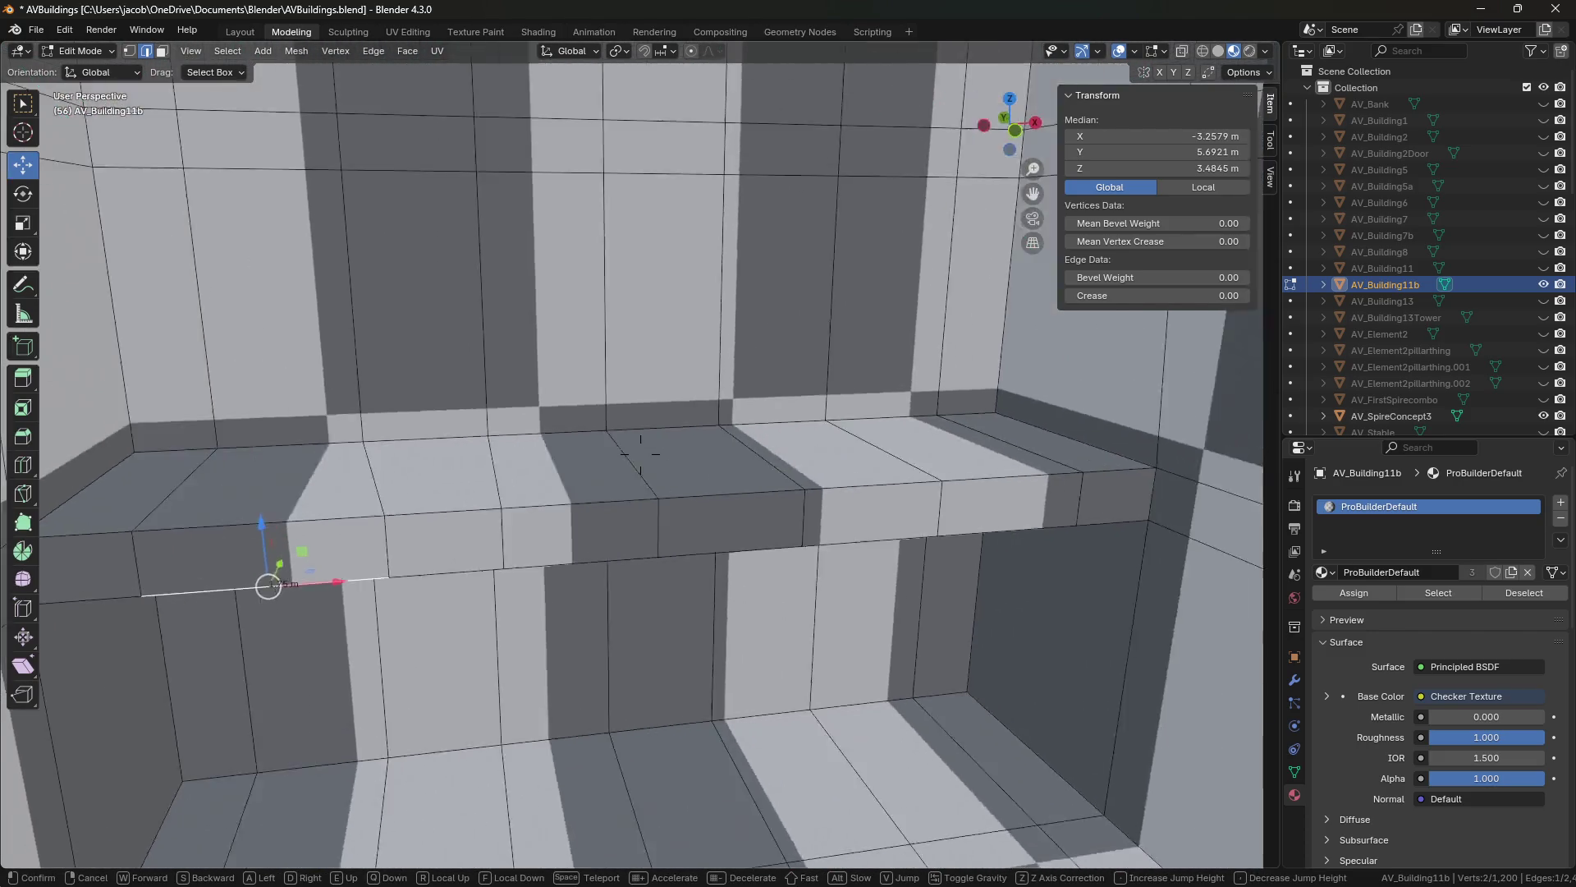
Walk the view up to the interior window ledge and frame its top.
key("w")
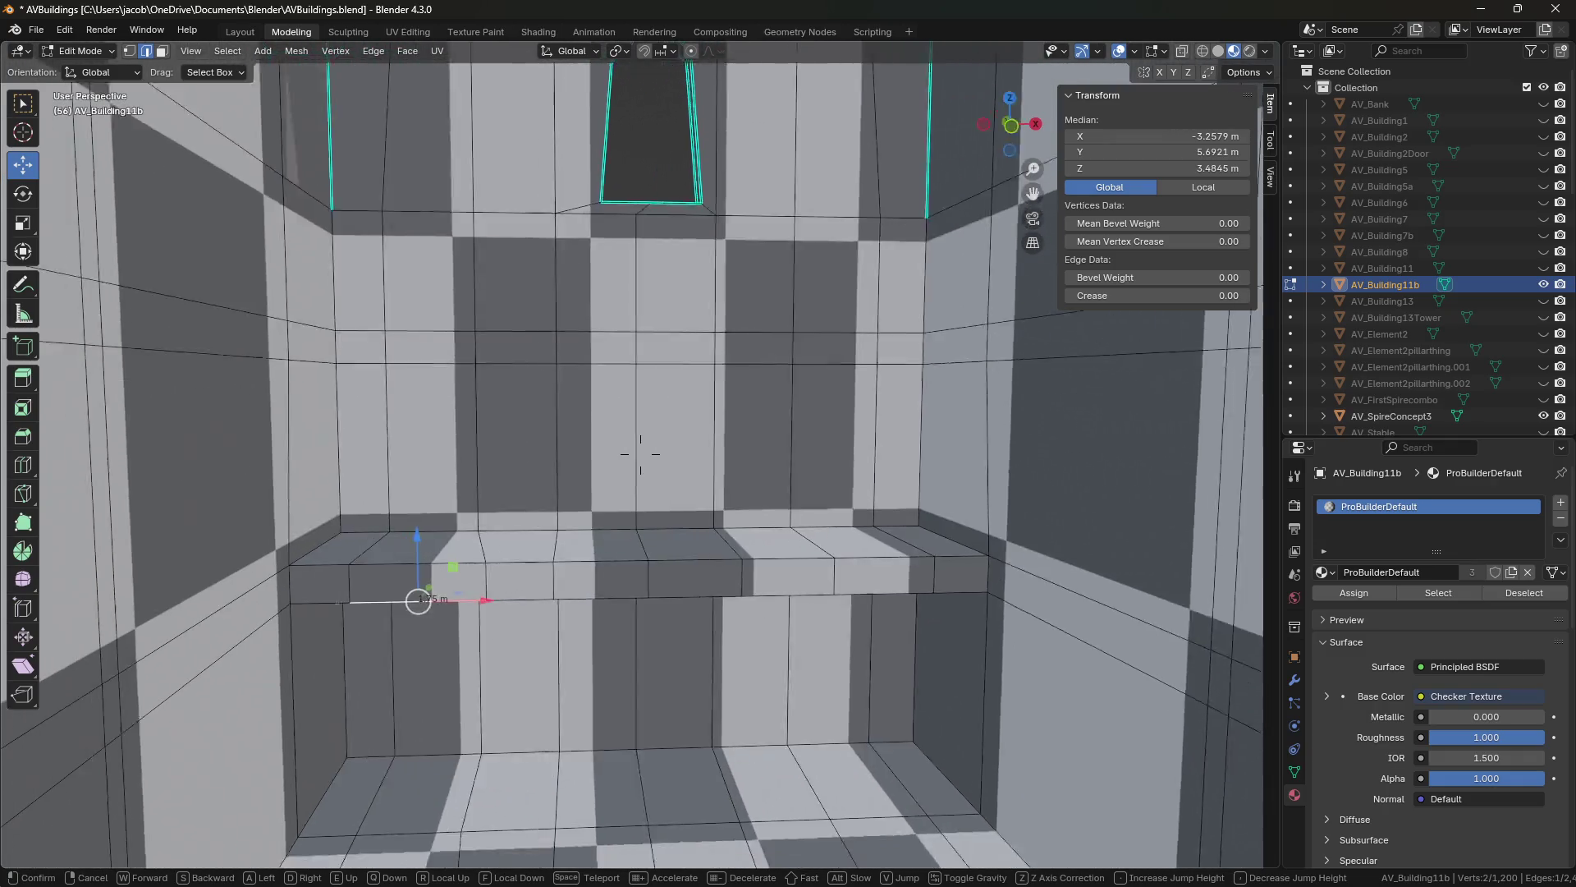
key("s")
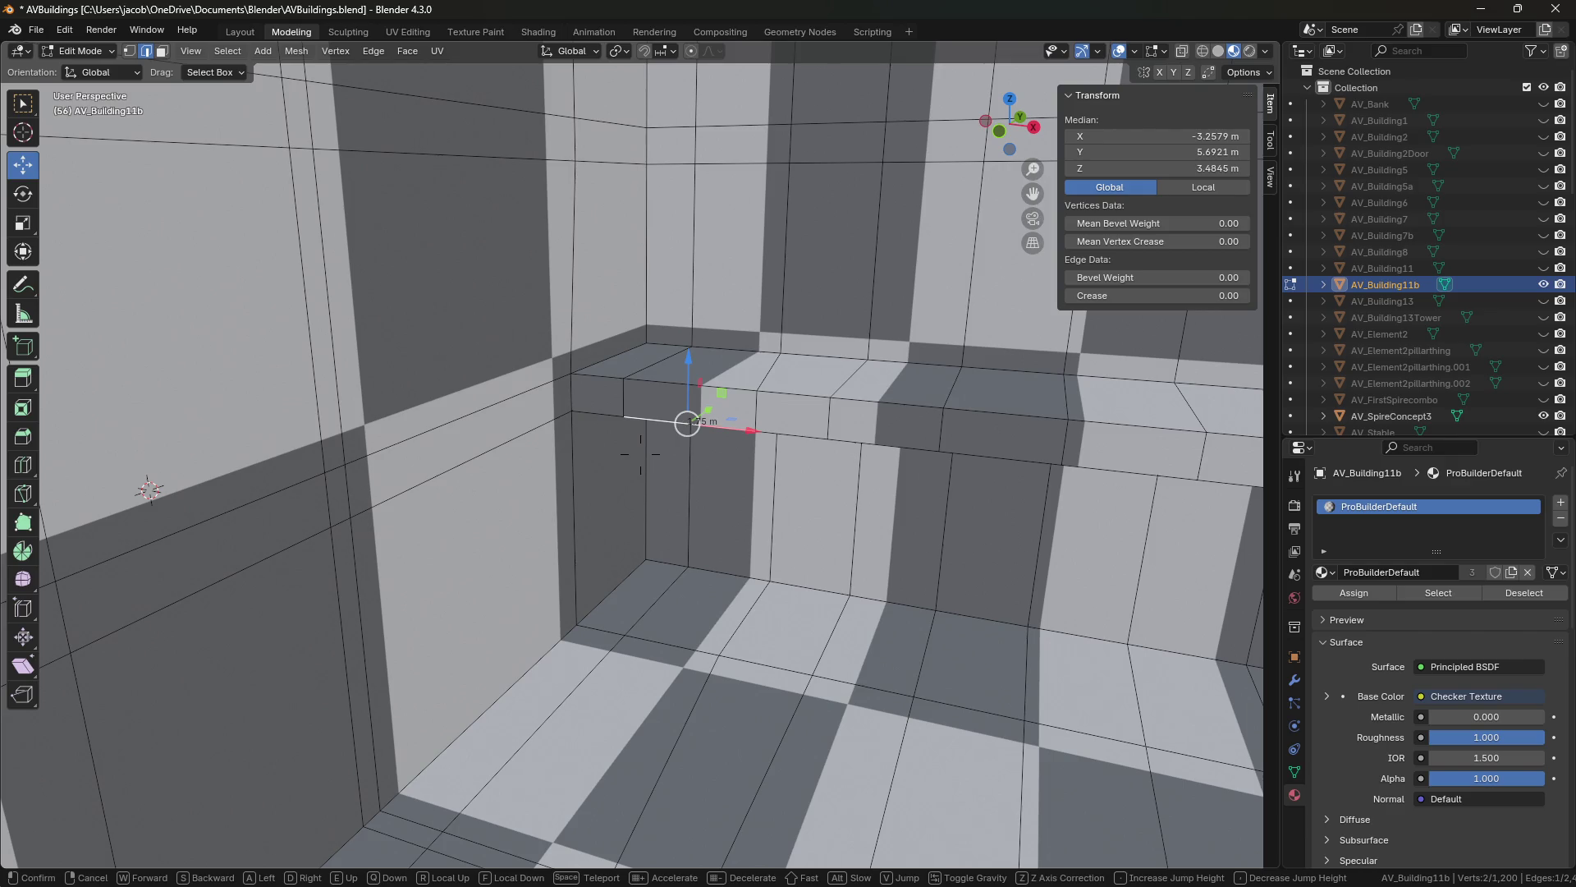
key("s")
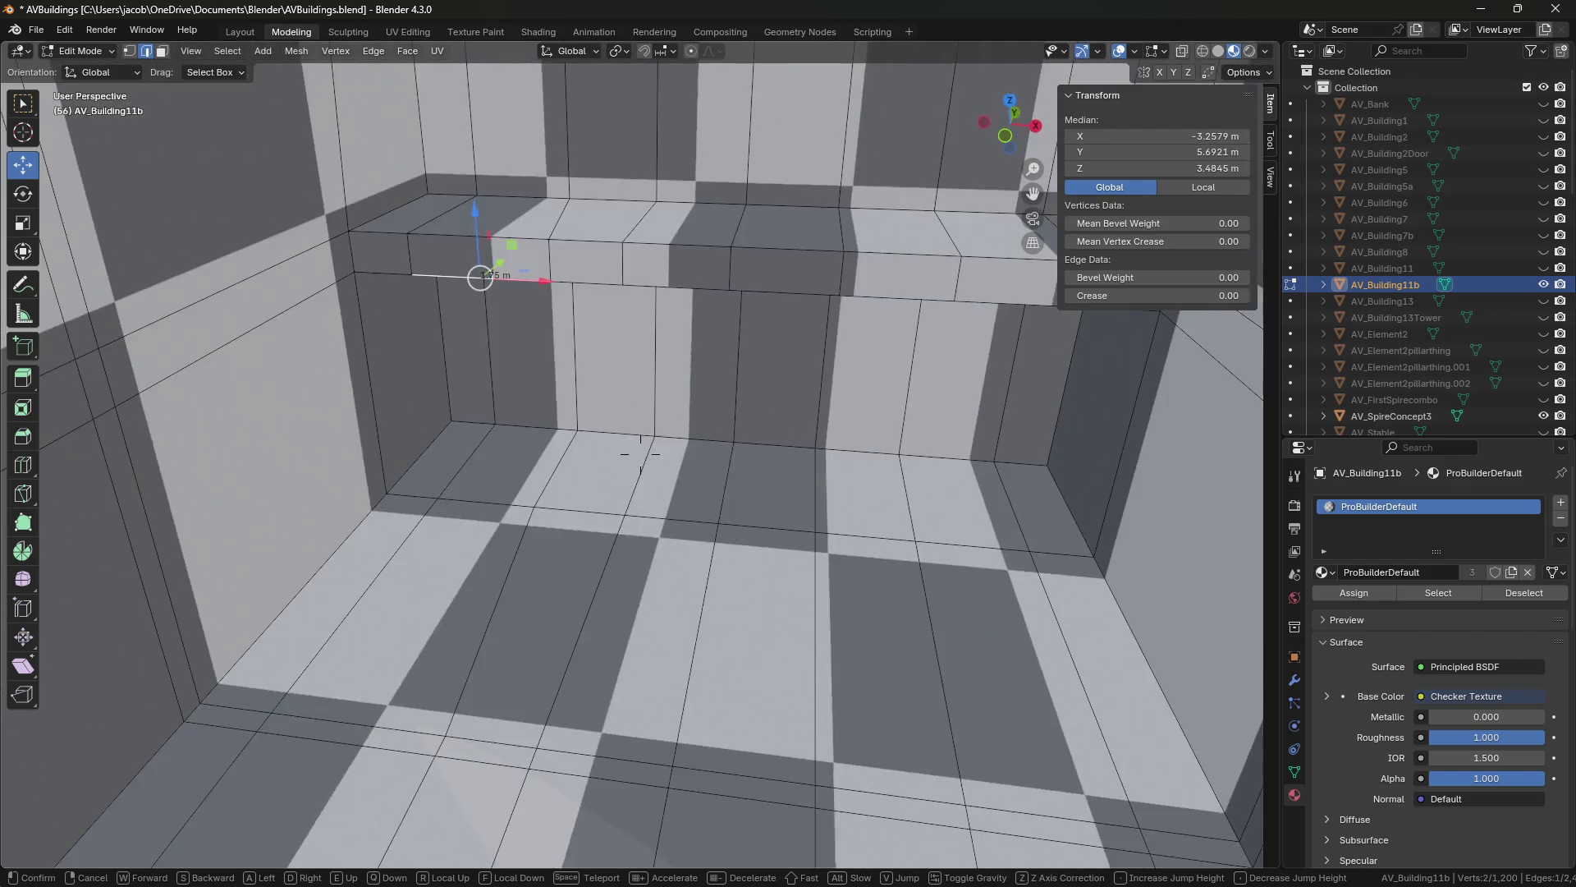
key("w")
key("w")
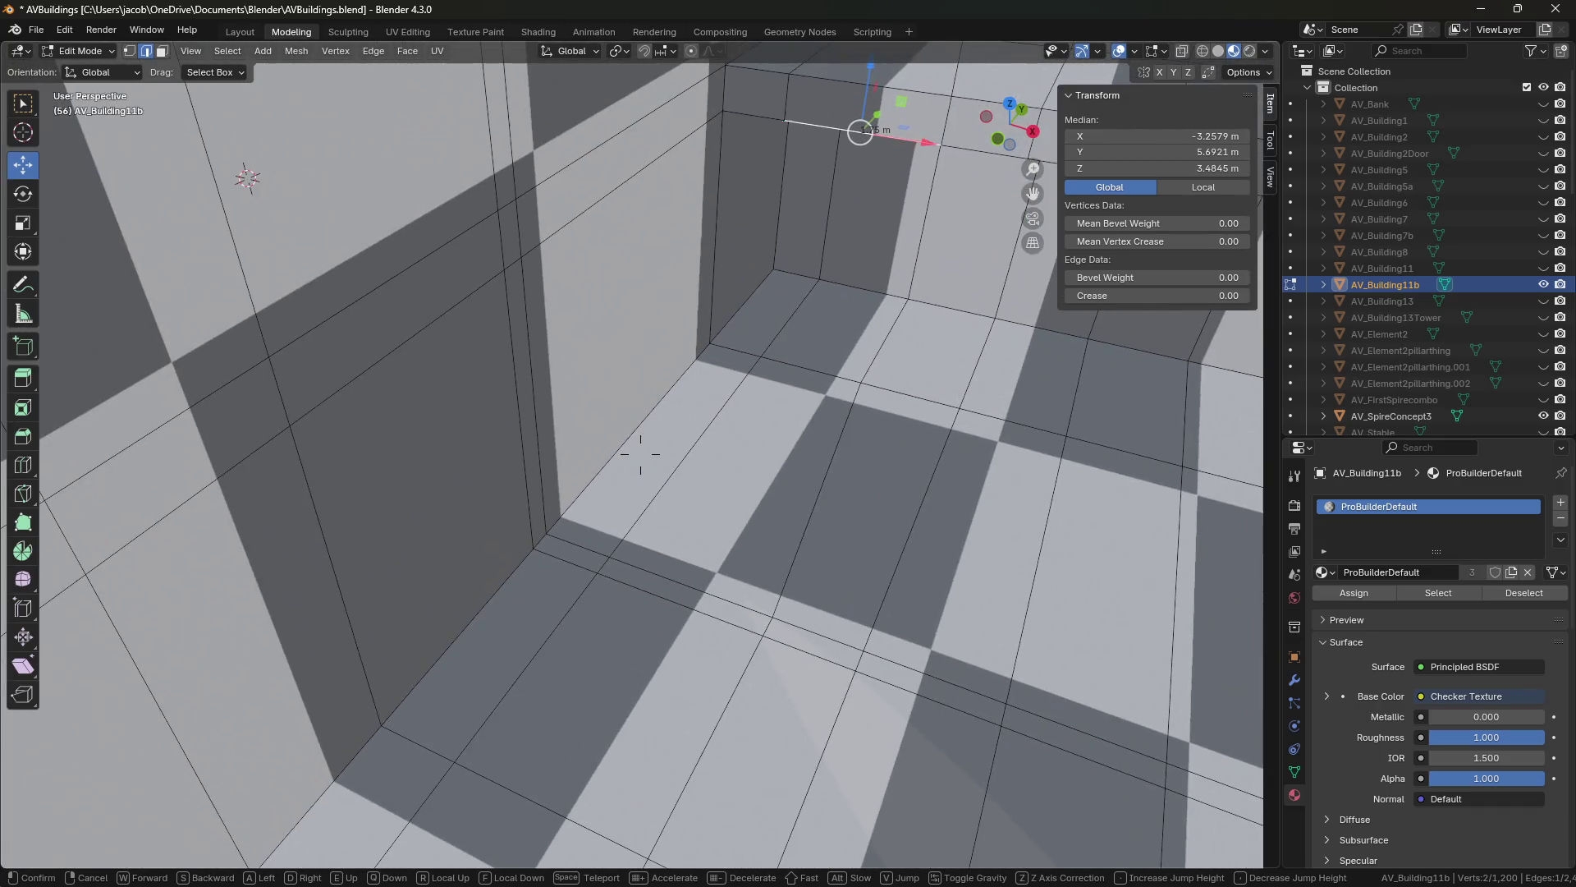
key("s")
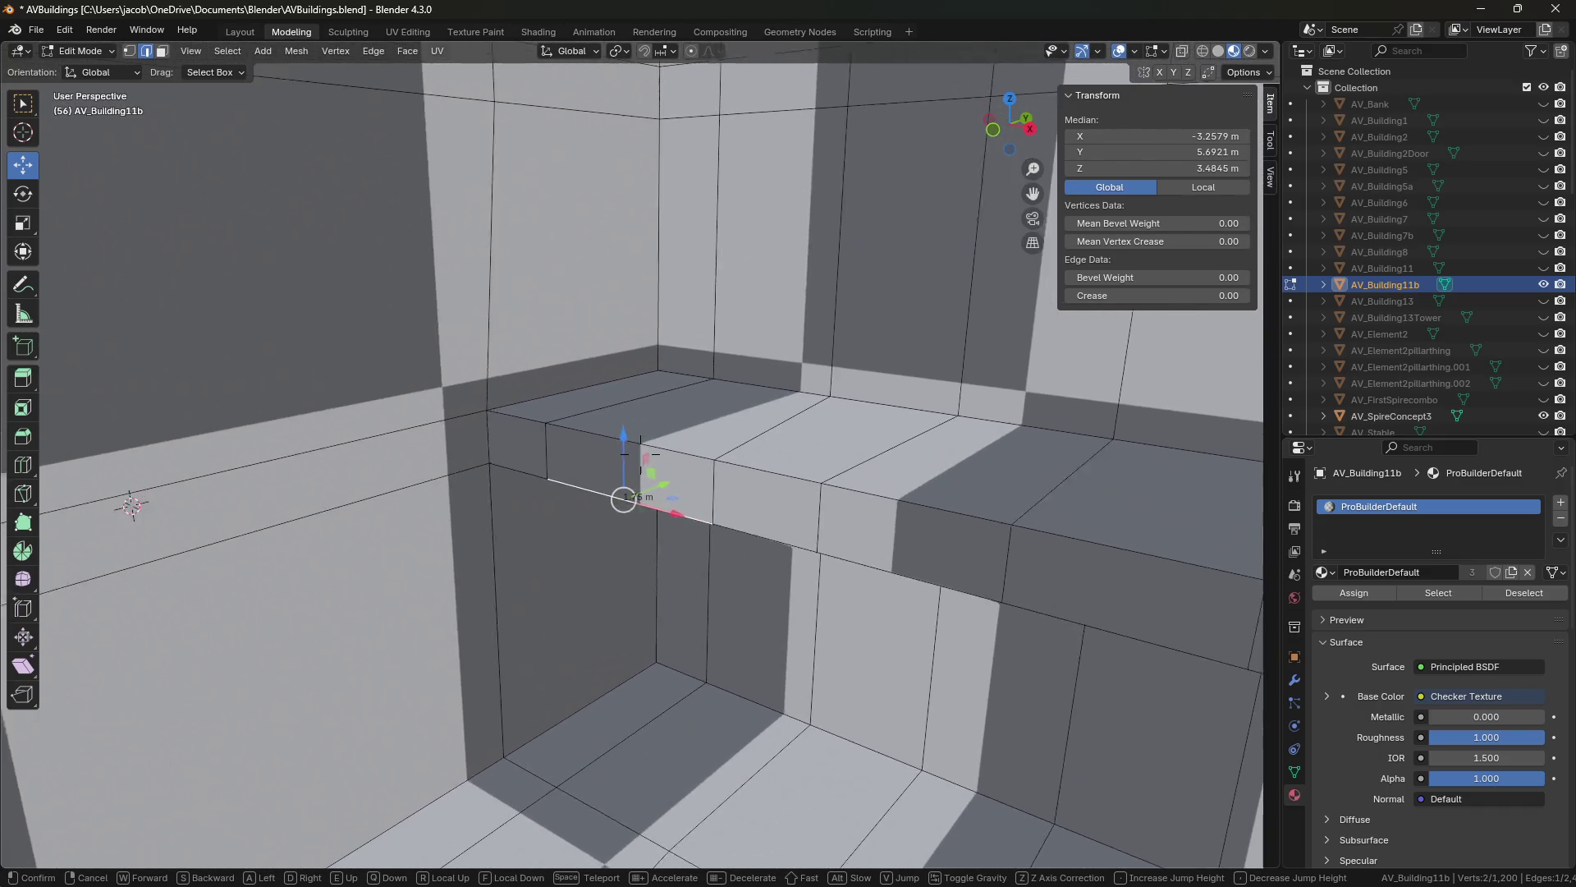
key("e")
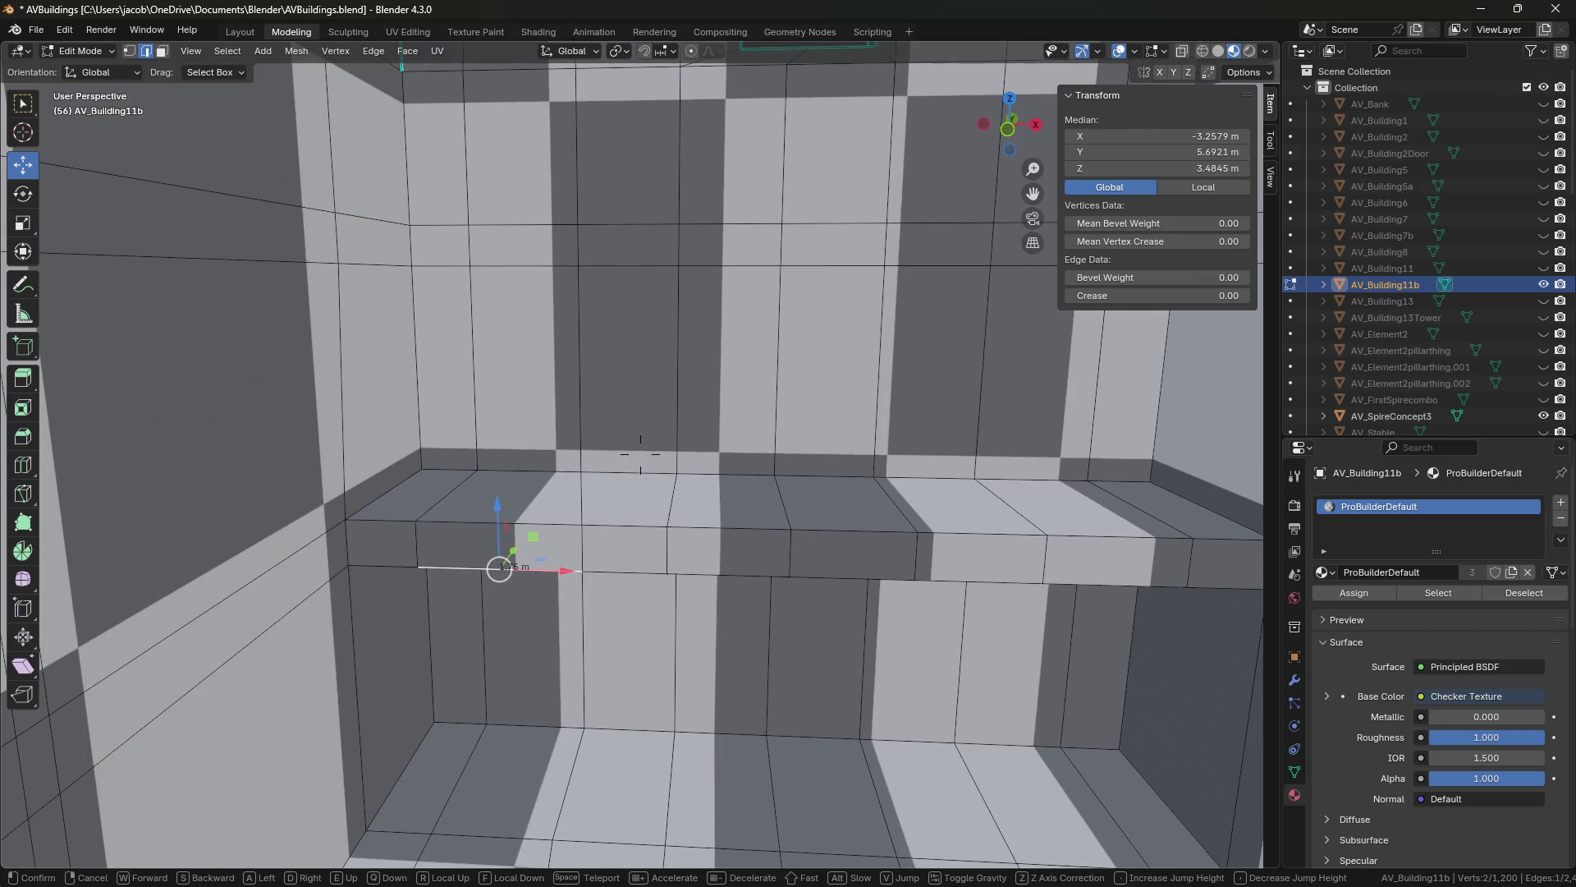
key("e")
key("q")
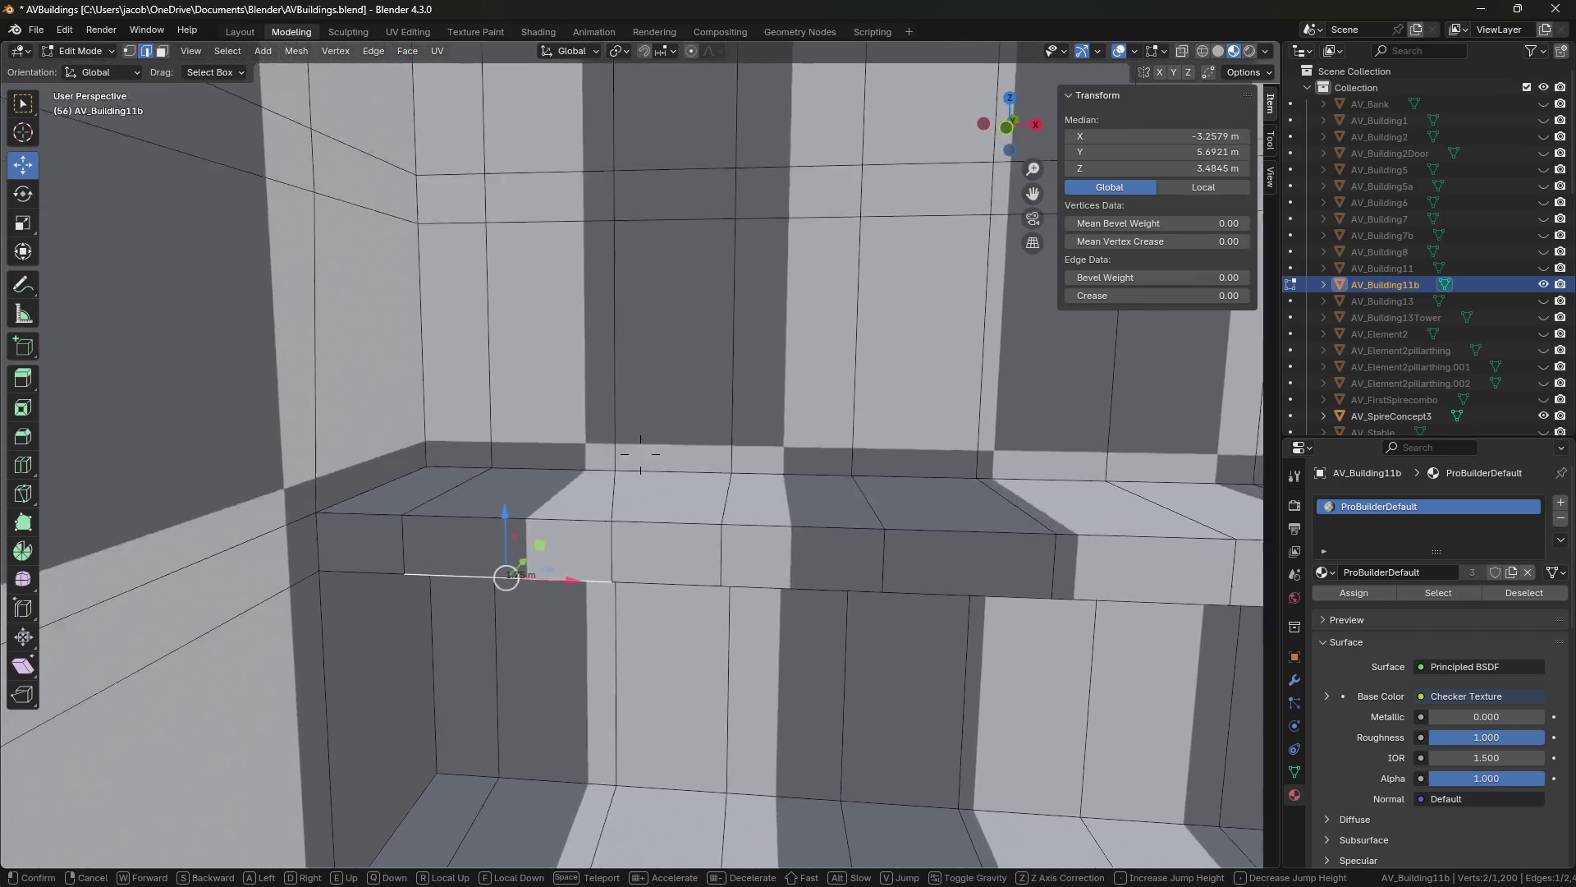
key("s")
left_click(640, 453)
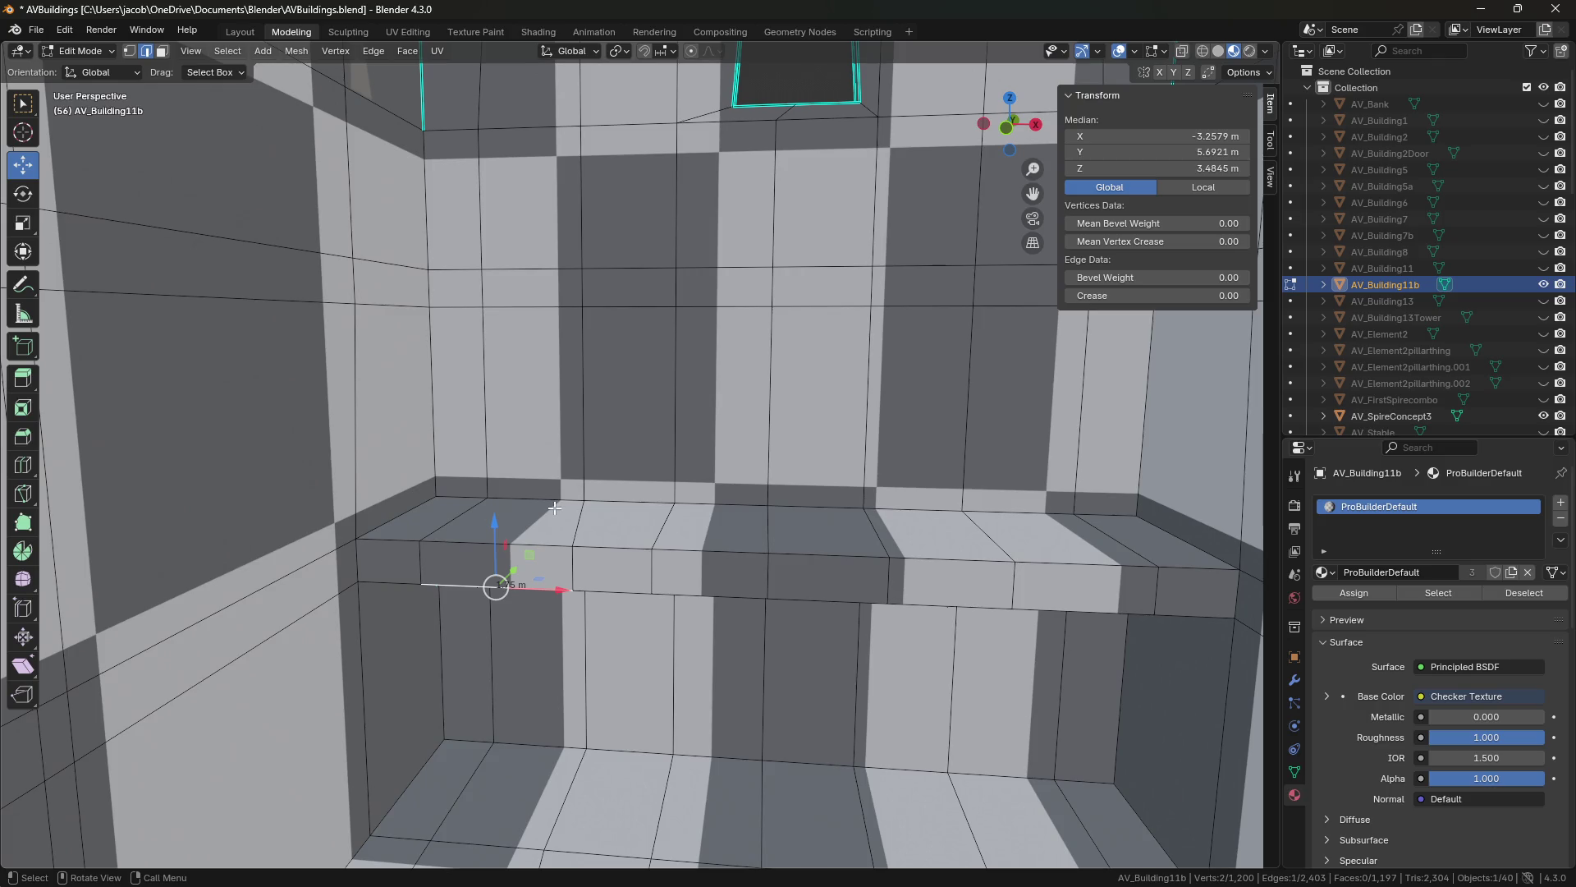
Select a vertical ledge edge and raise it slightly upward.
left_click(577, 566)
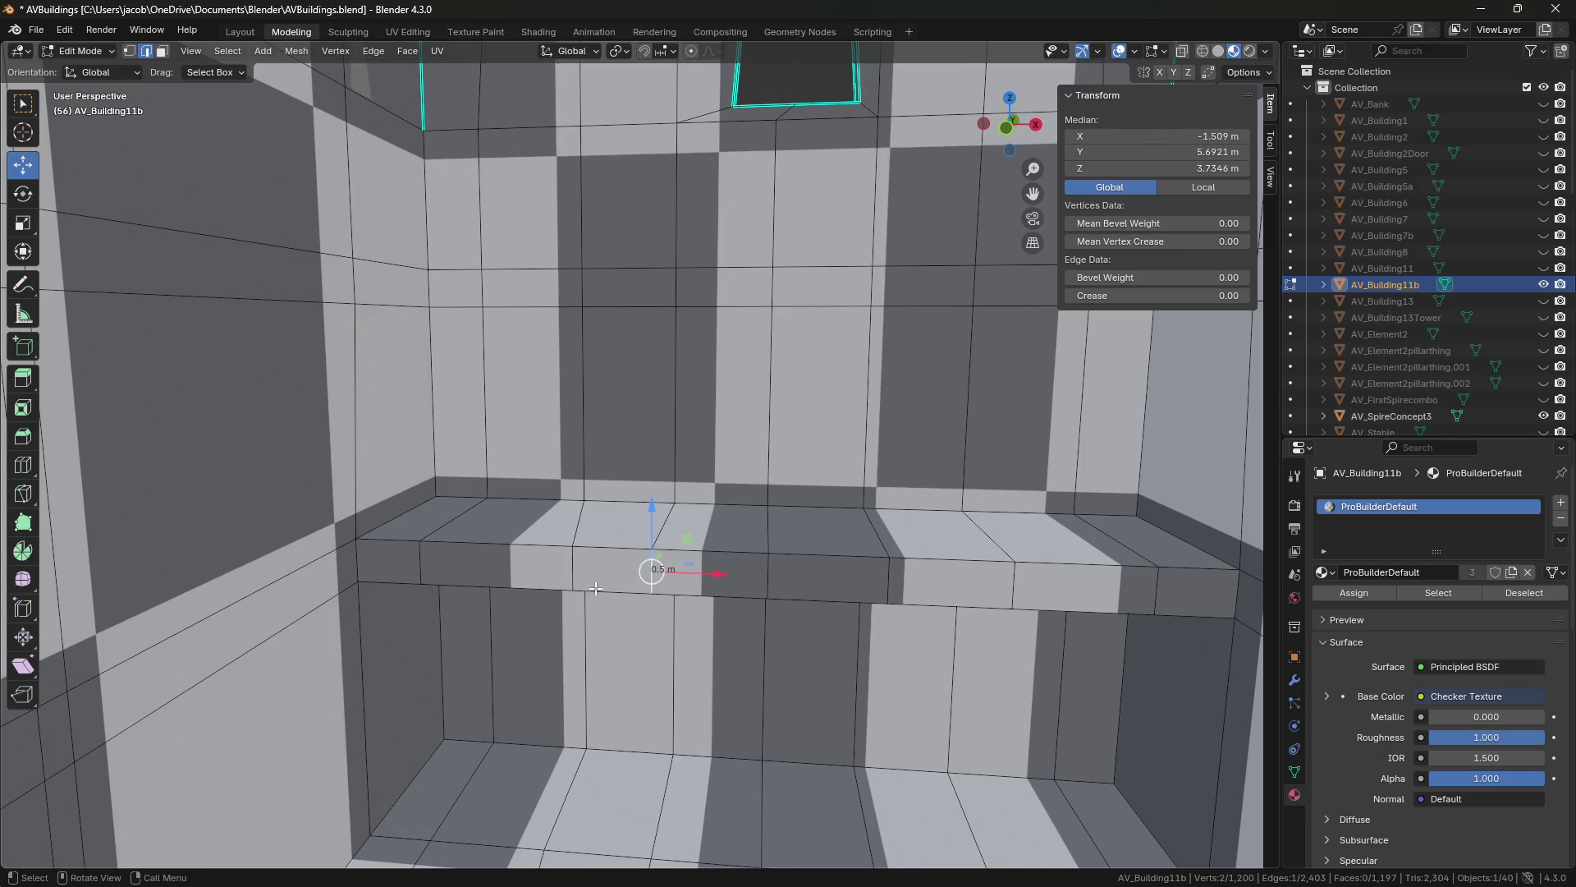
key("shift+grave")
key("w")
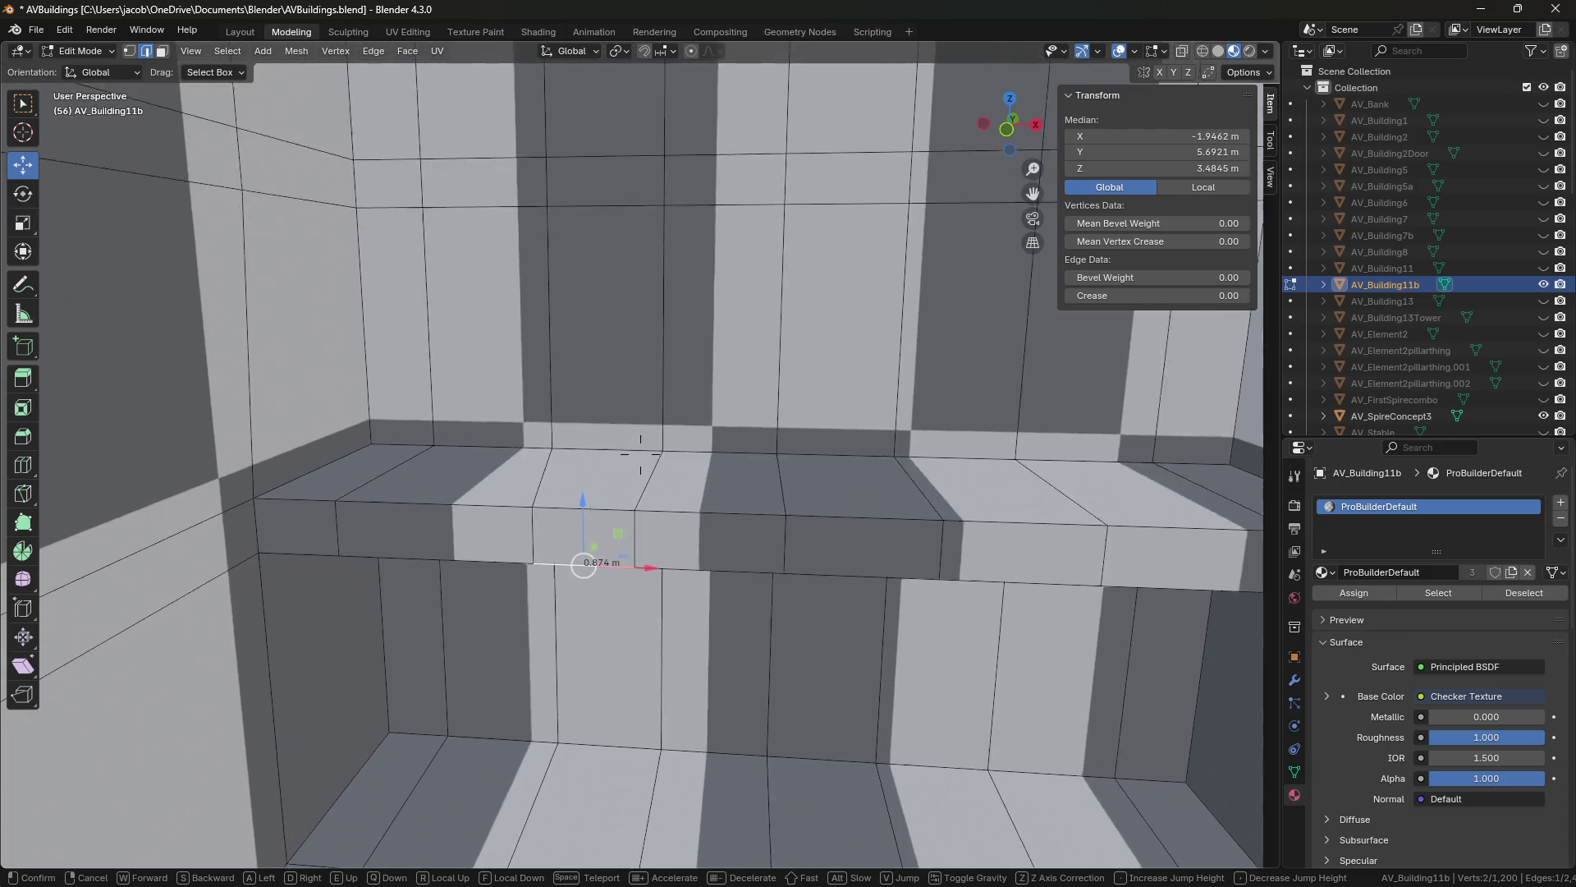
left_click(660, 653)
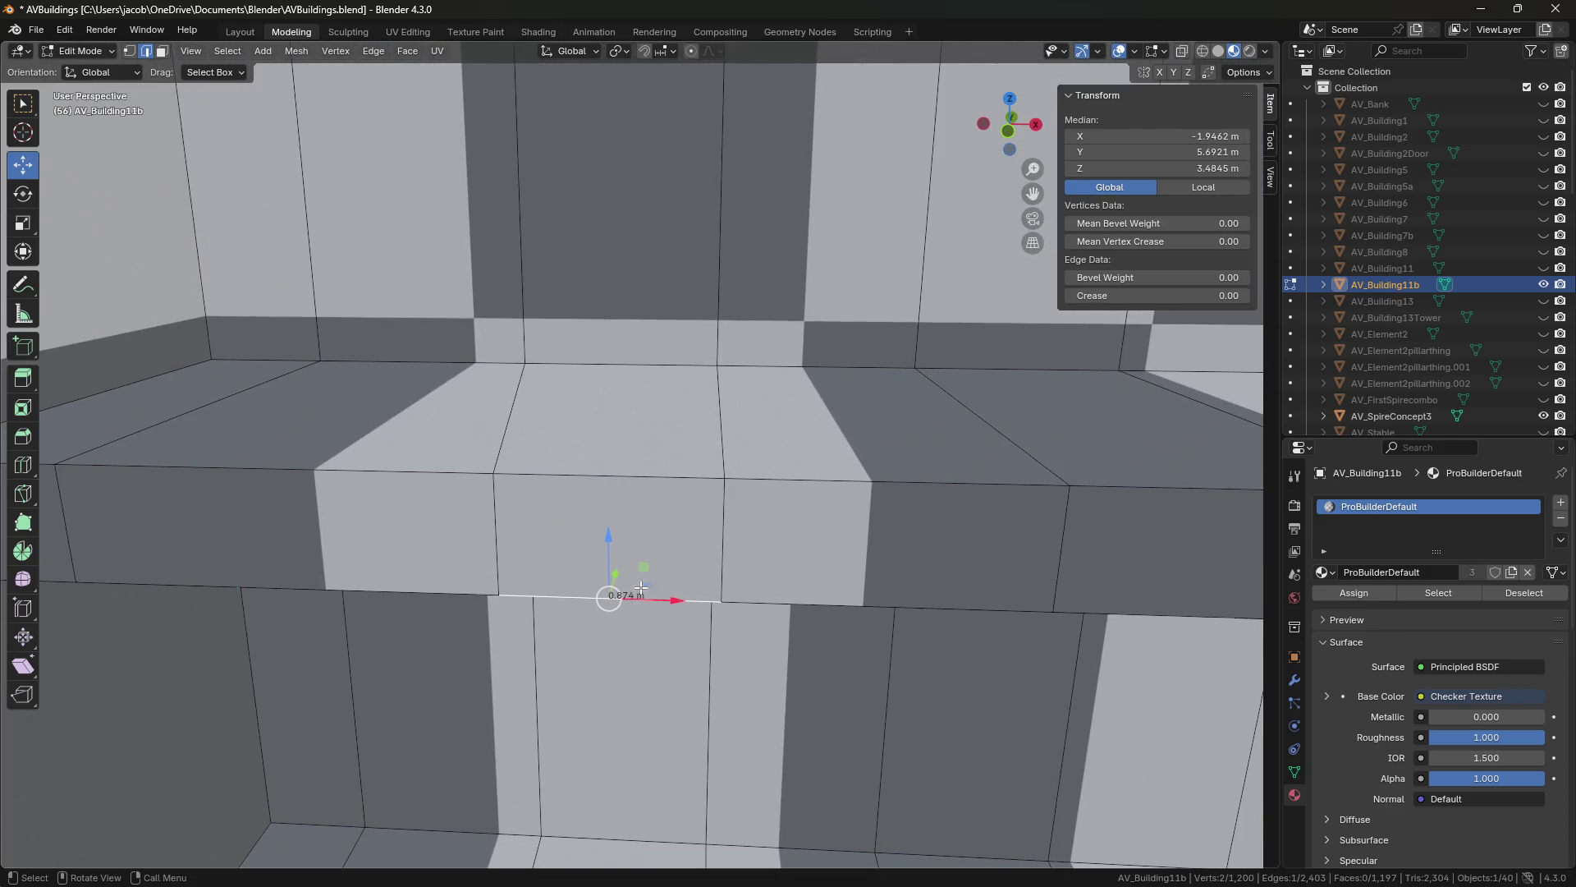
key("ctrl+z")
middle_click_drag(568, 480, 564, 487)
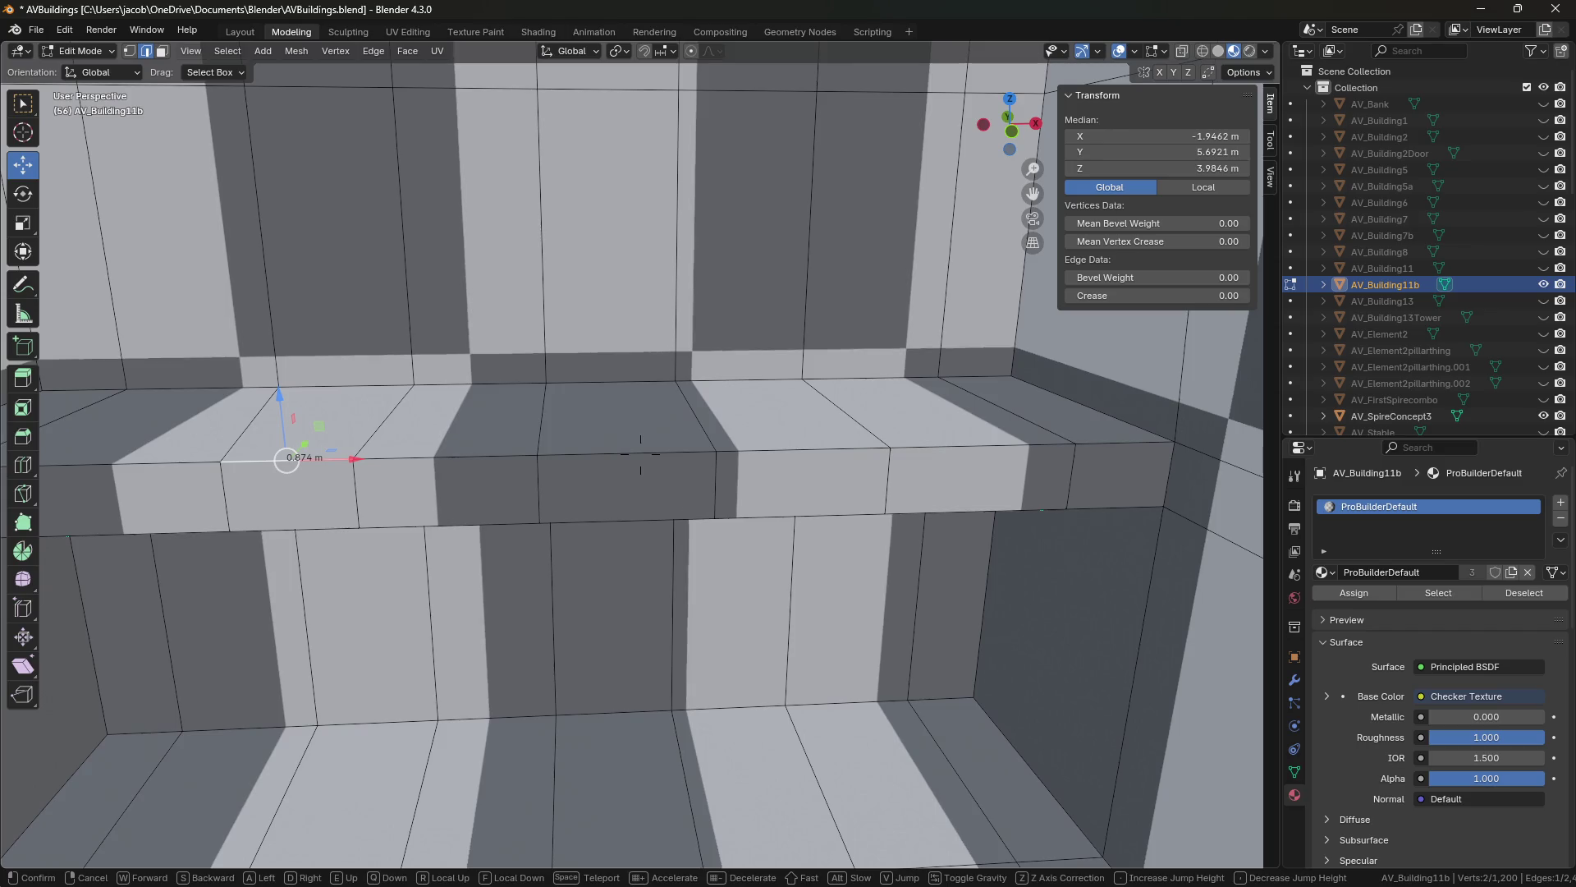
Select the edges running along the back of the ledge.
left_click(584, 382)
left_click(743, 381)
left_click(973, 372)
left_click(870, 378)
left_click(613, 379)
left_click(345, 380)
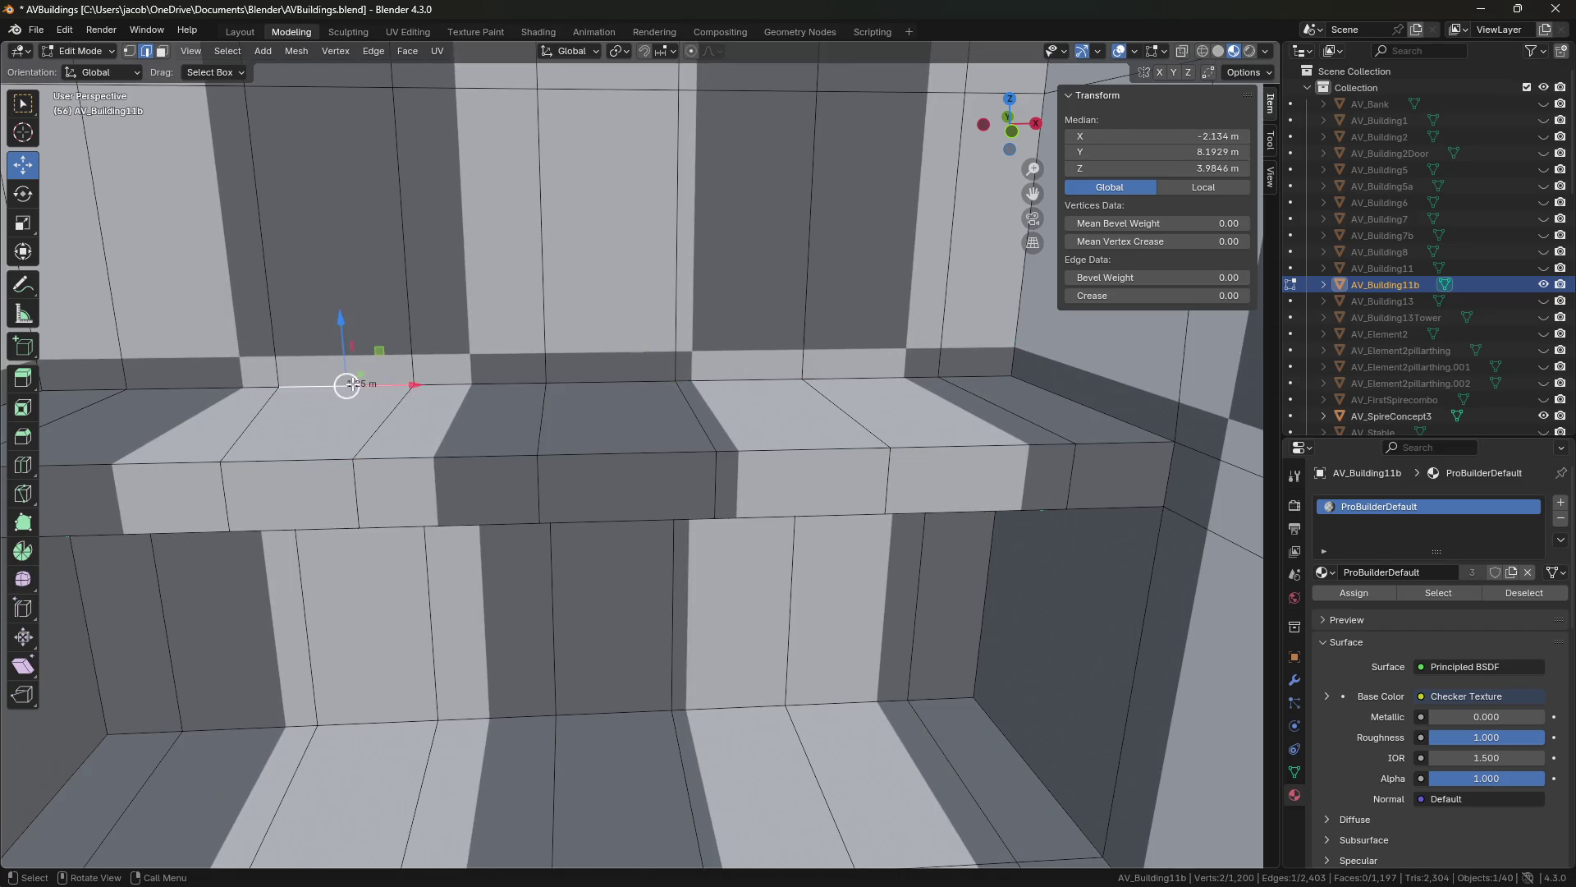
Shift the selected ledge vertex along Y to -1.1685 m.
key("shift+grave")
left_click(640, 454)
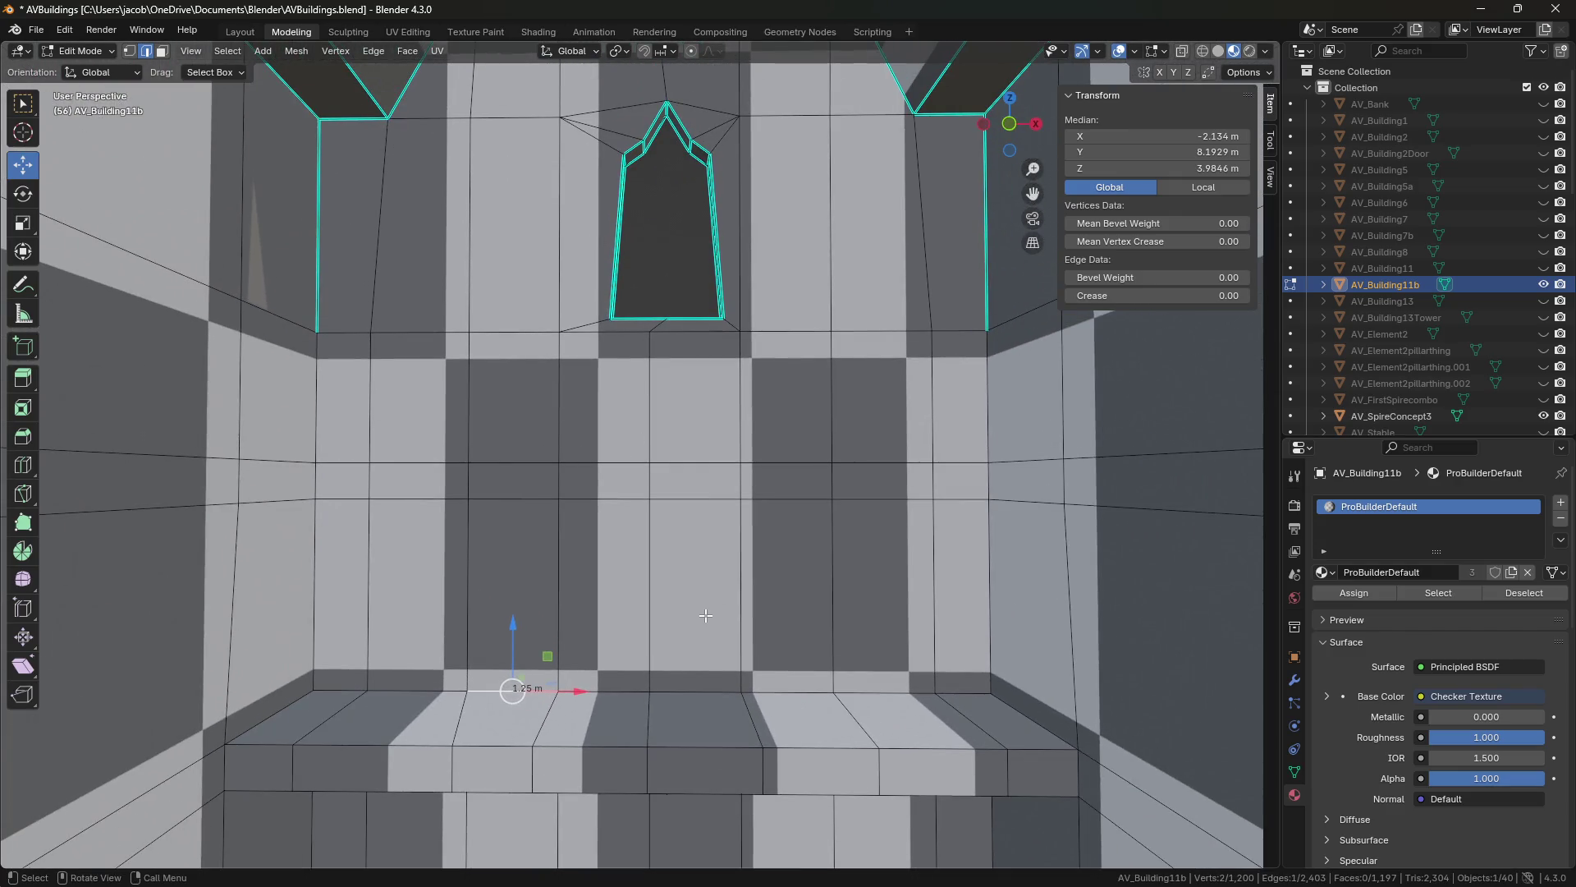
key("shift+grave")
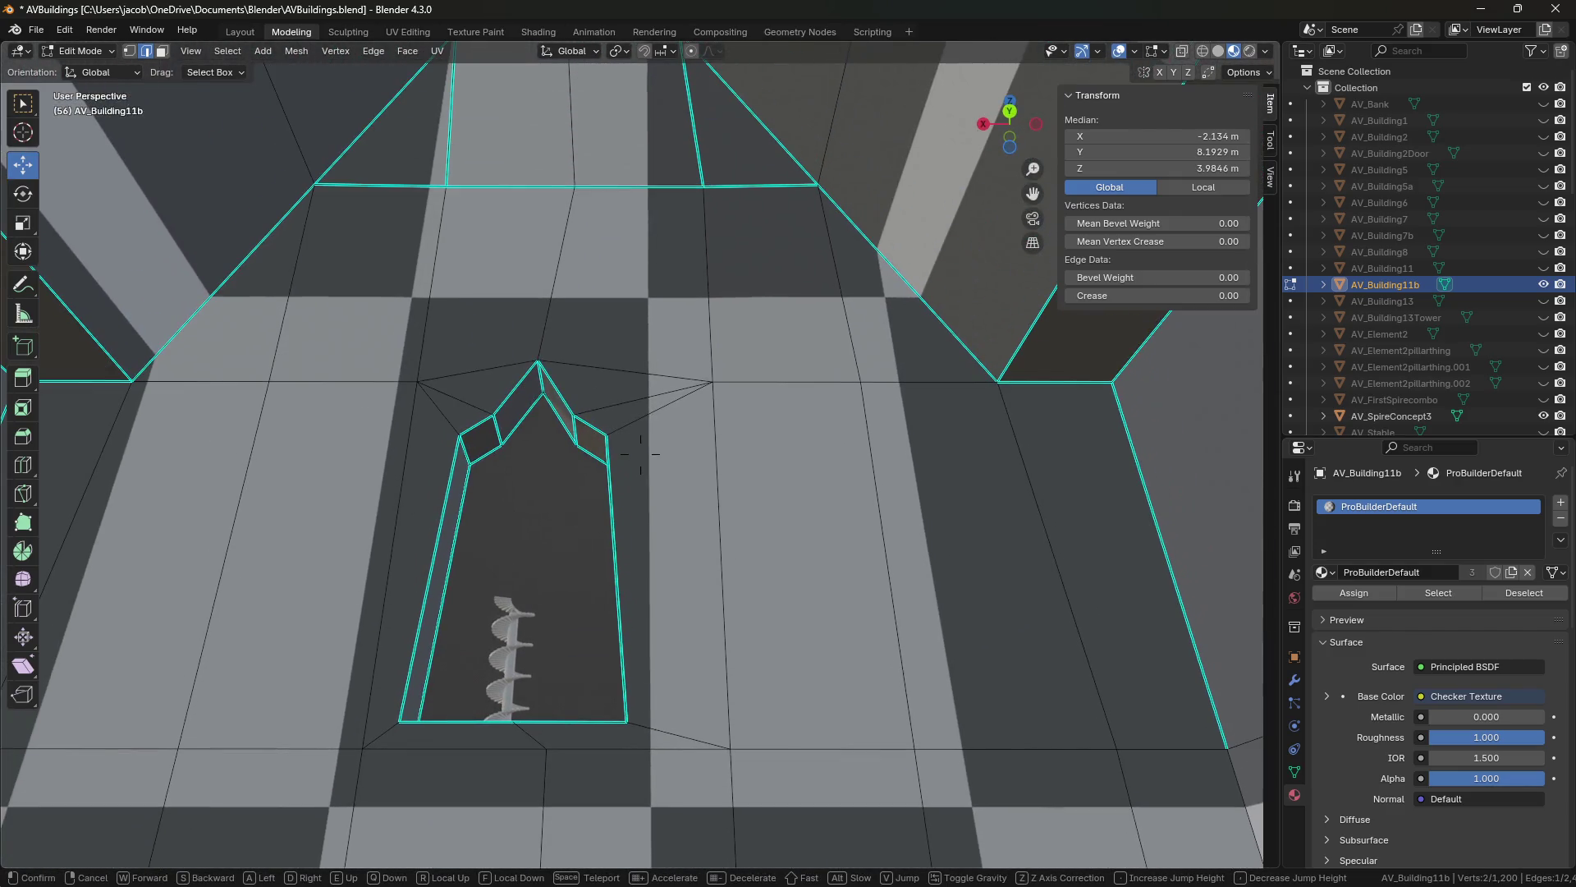
left_click(706, 617)
key("shift+grave")
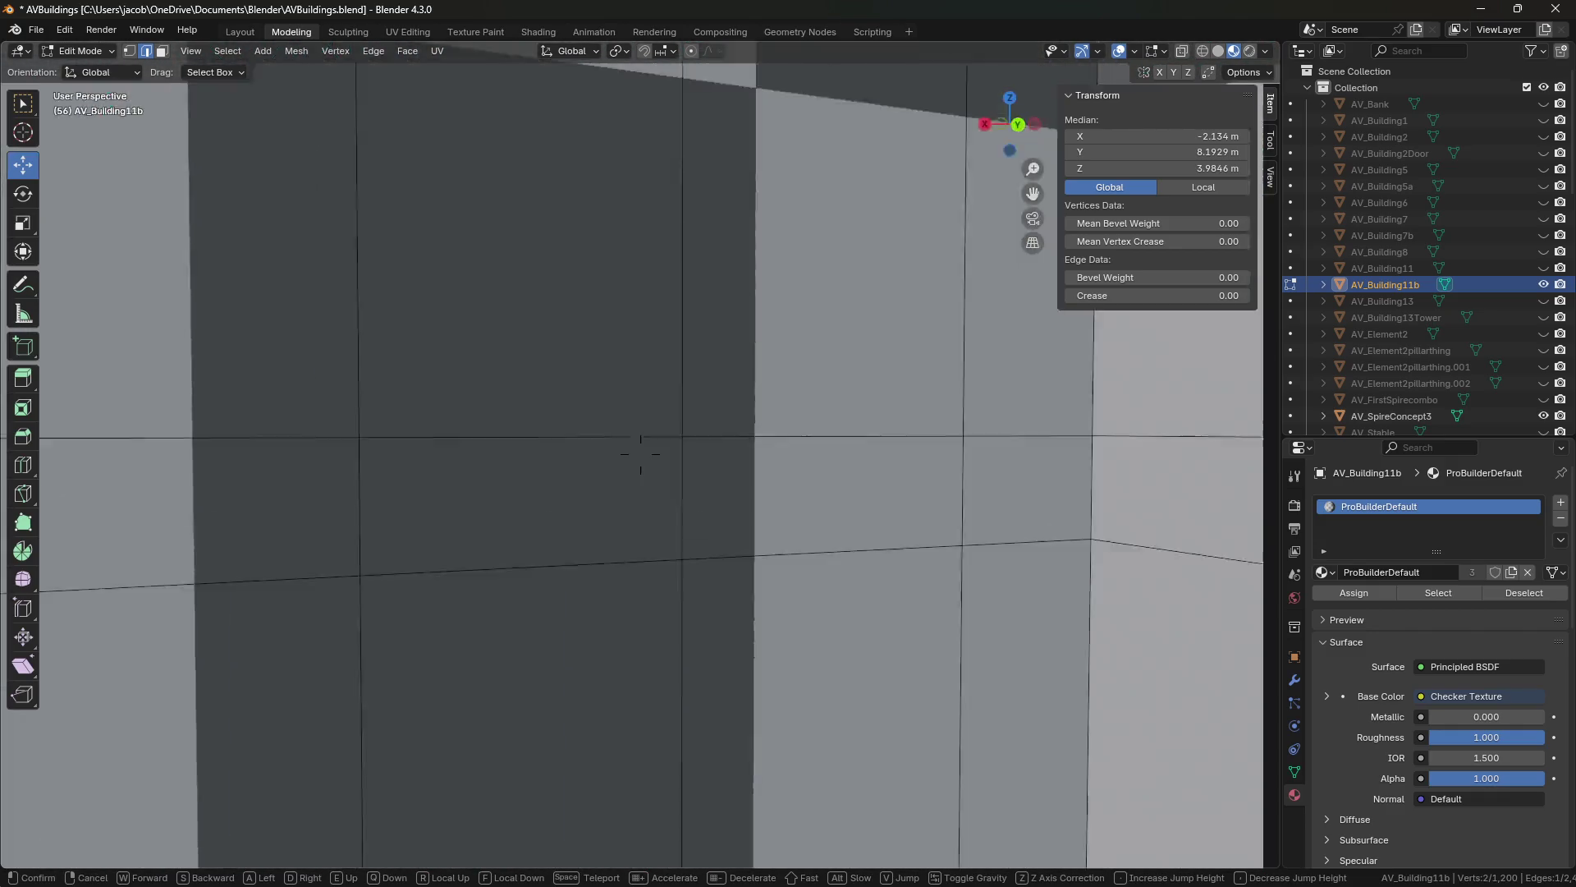
left_click(640, 454)
key("shift+grave")
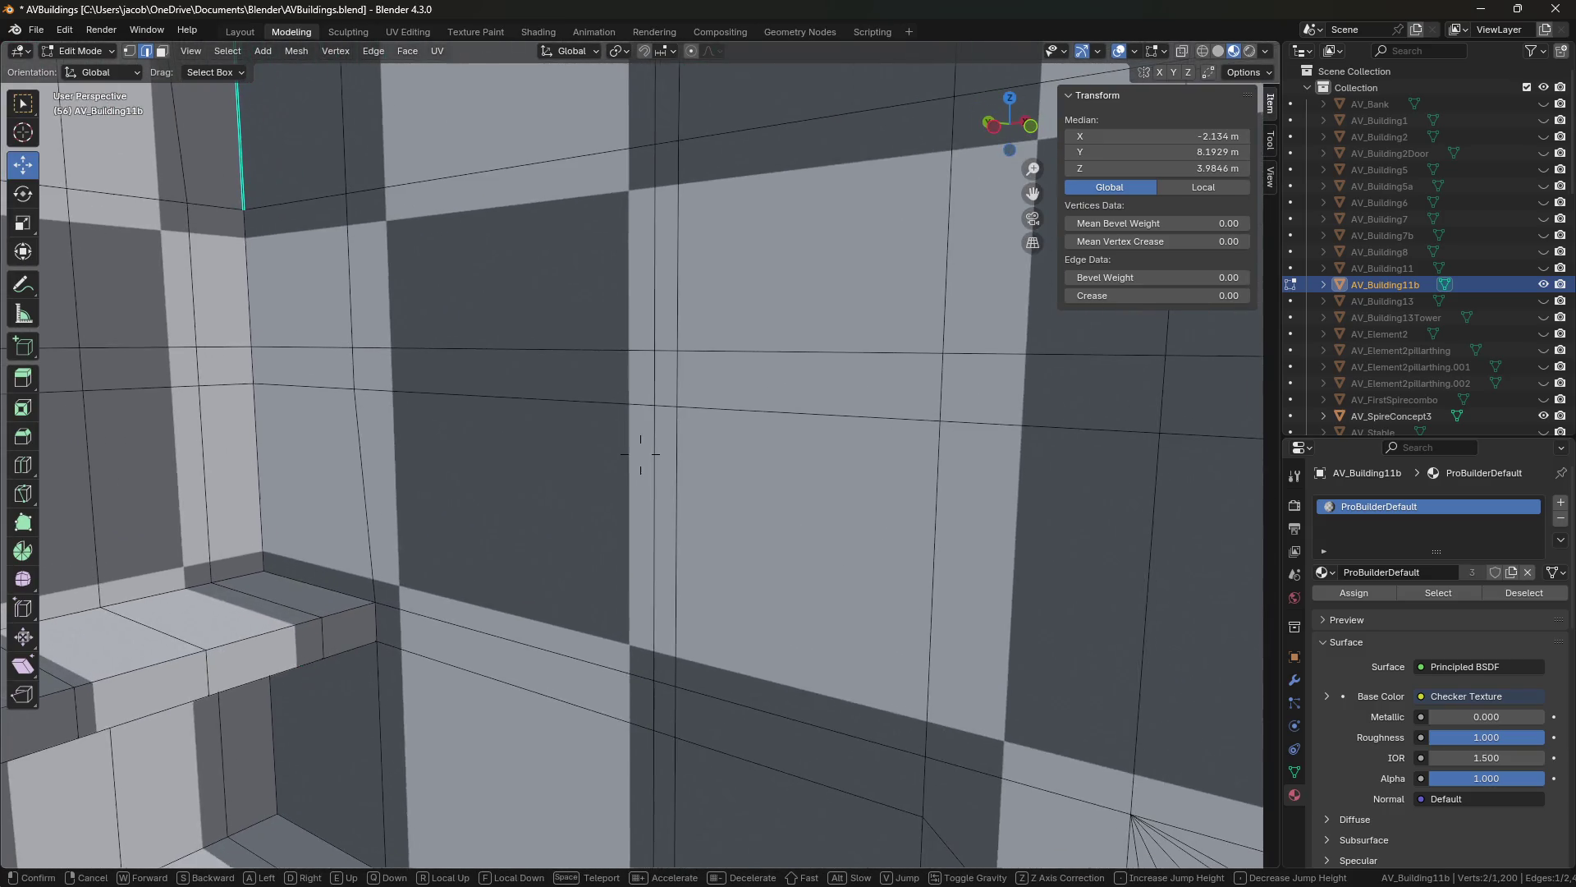
left_click(644, 364)
left_click_drag(667, 375, 674, 383)
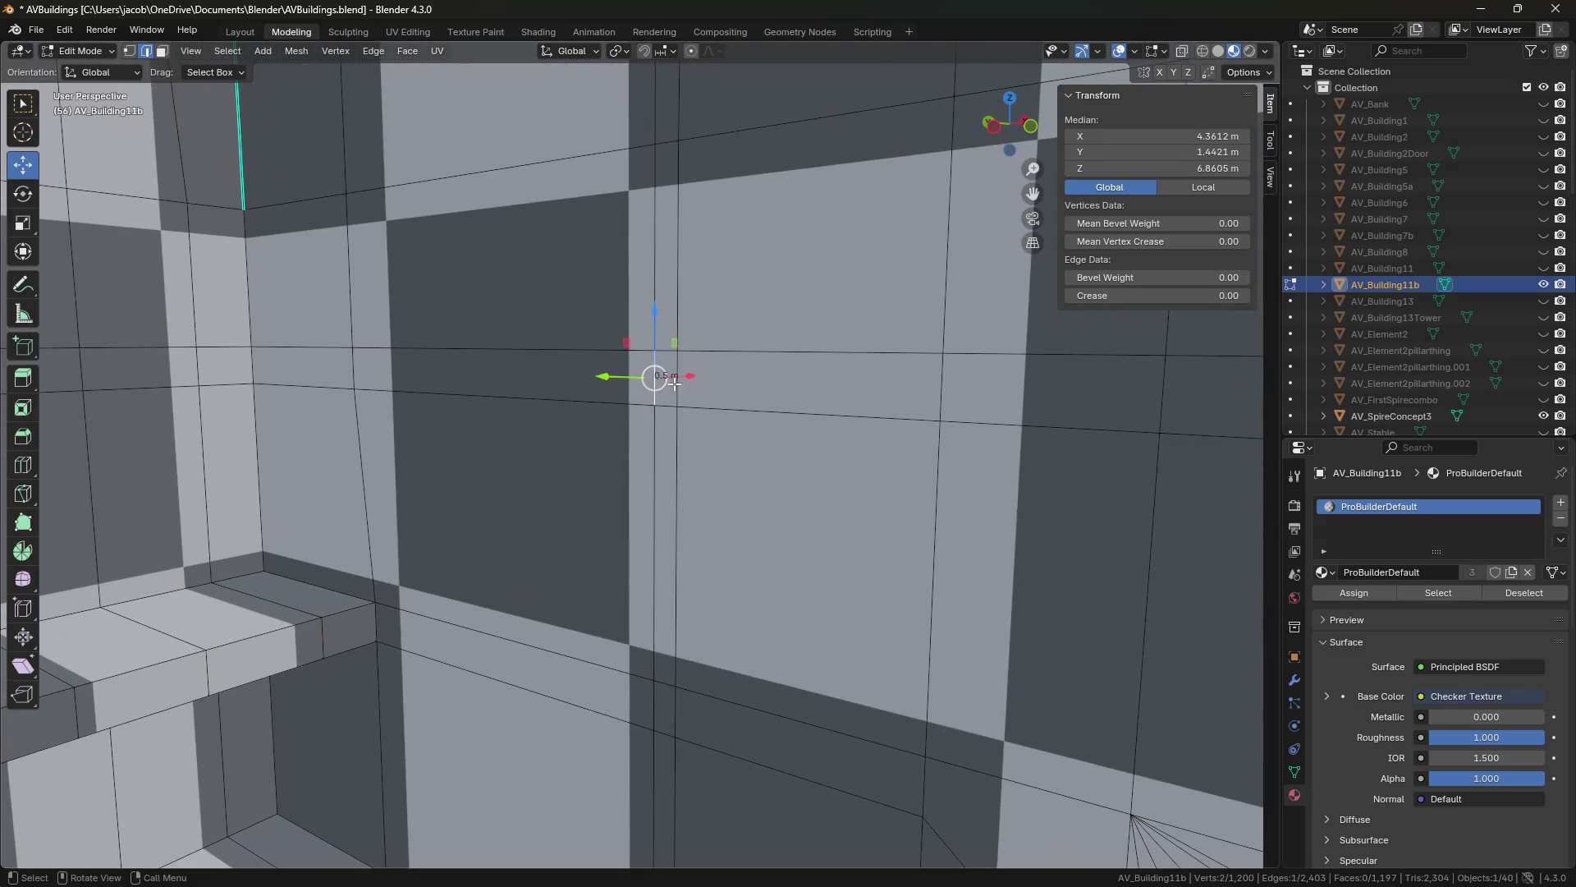
left_click_drag(951, 399, 1109, 408)
Select the ledge's lower front edges, now 1.25 m long, and the front edge further right.
key("shift+grave")
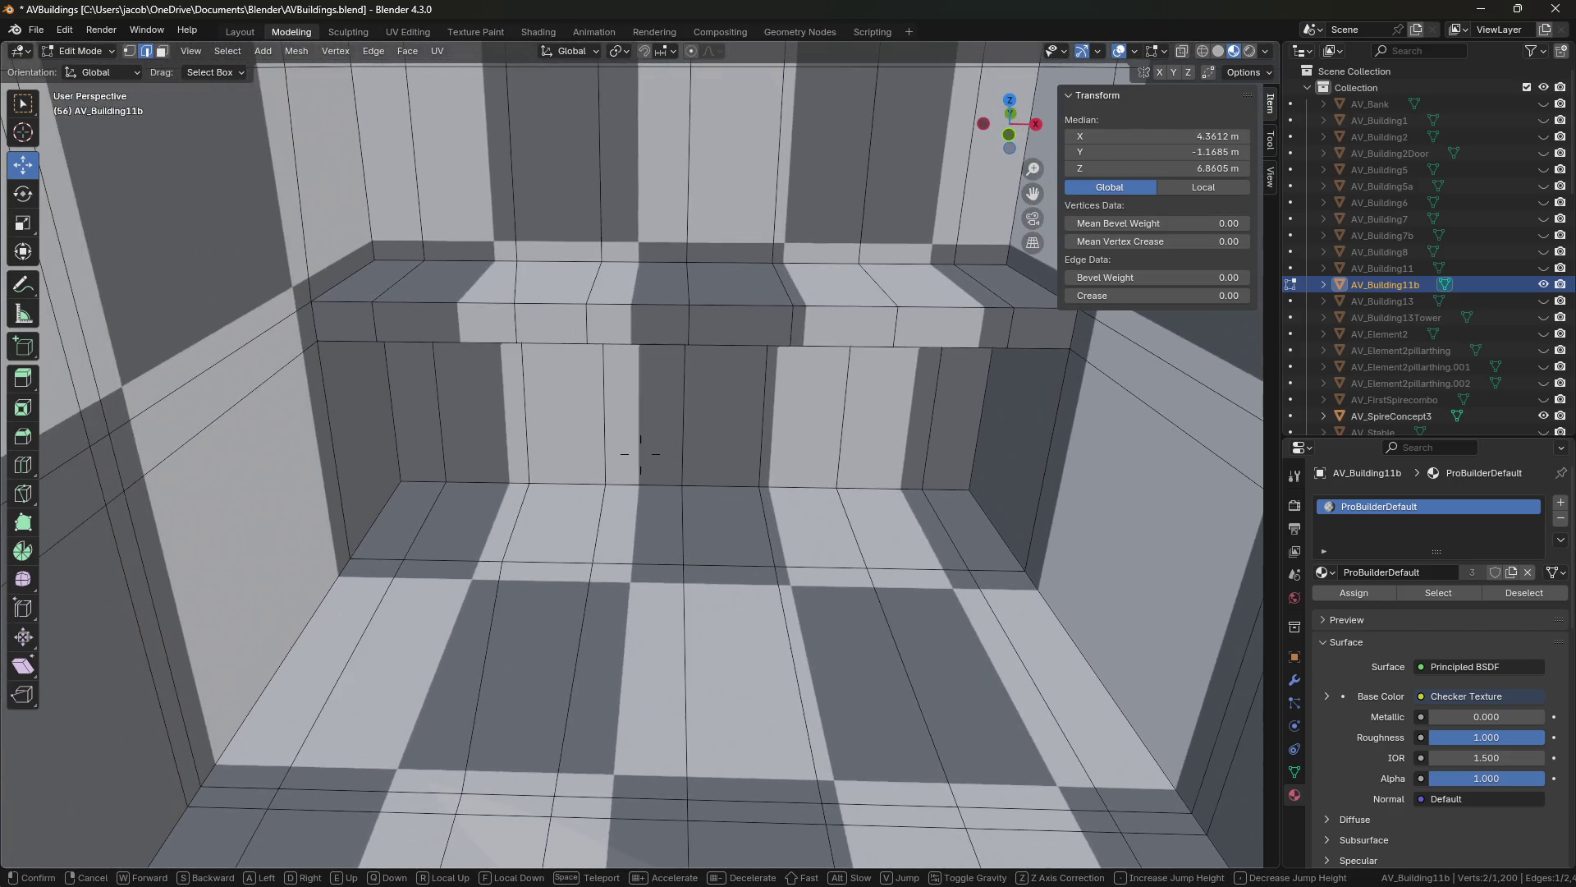
left_click(641, 454)
key("shift+grave")
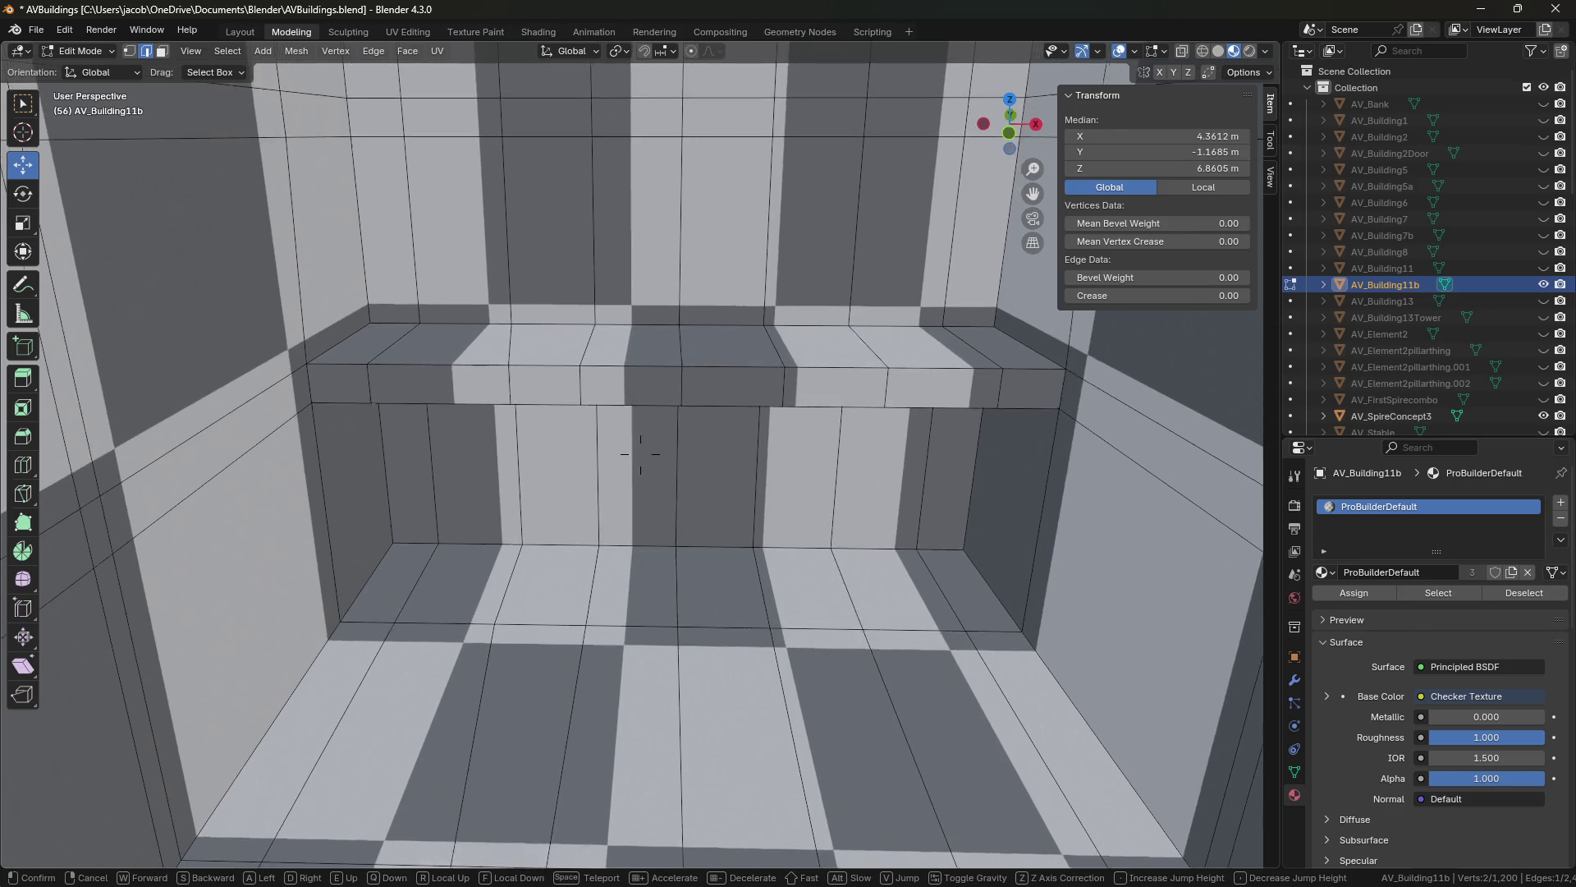
key("w")
left_click(640, 454)
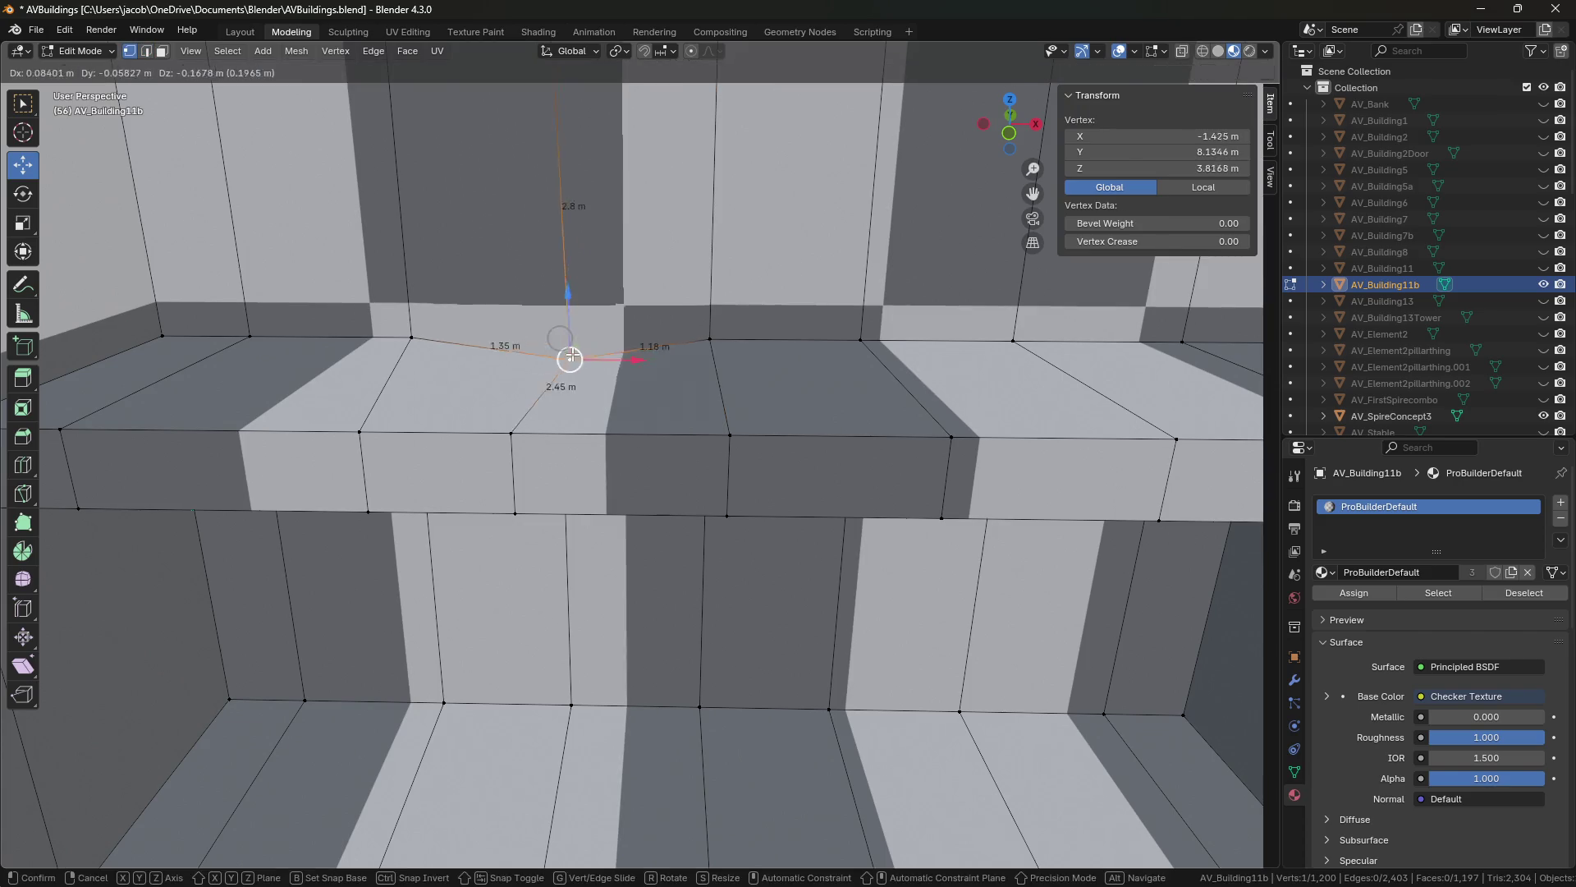
left_click(756, 348)
left_click(552, 404)
left_click(460, 493)
left_click(659, 505)
left_click(1041, 519)
key("shift+grave")
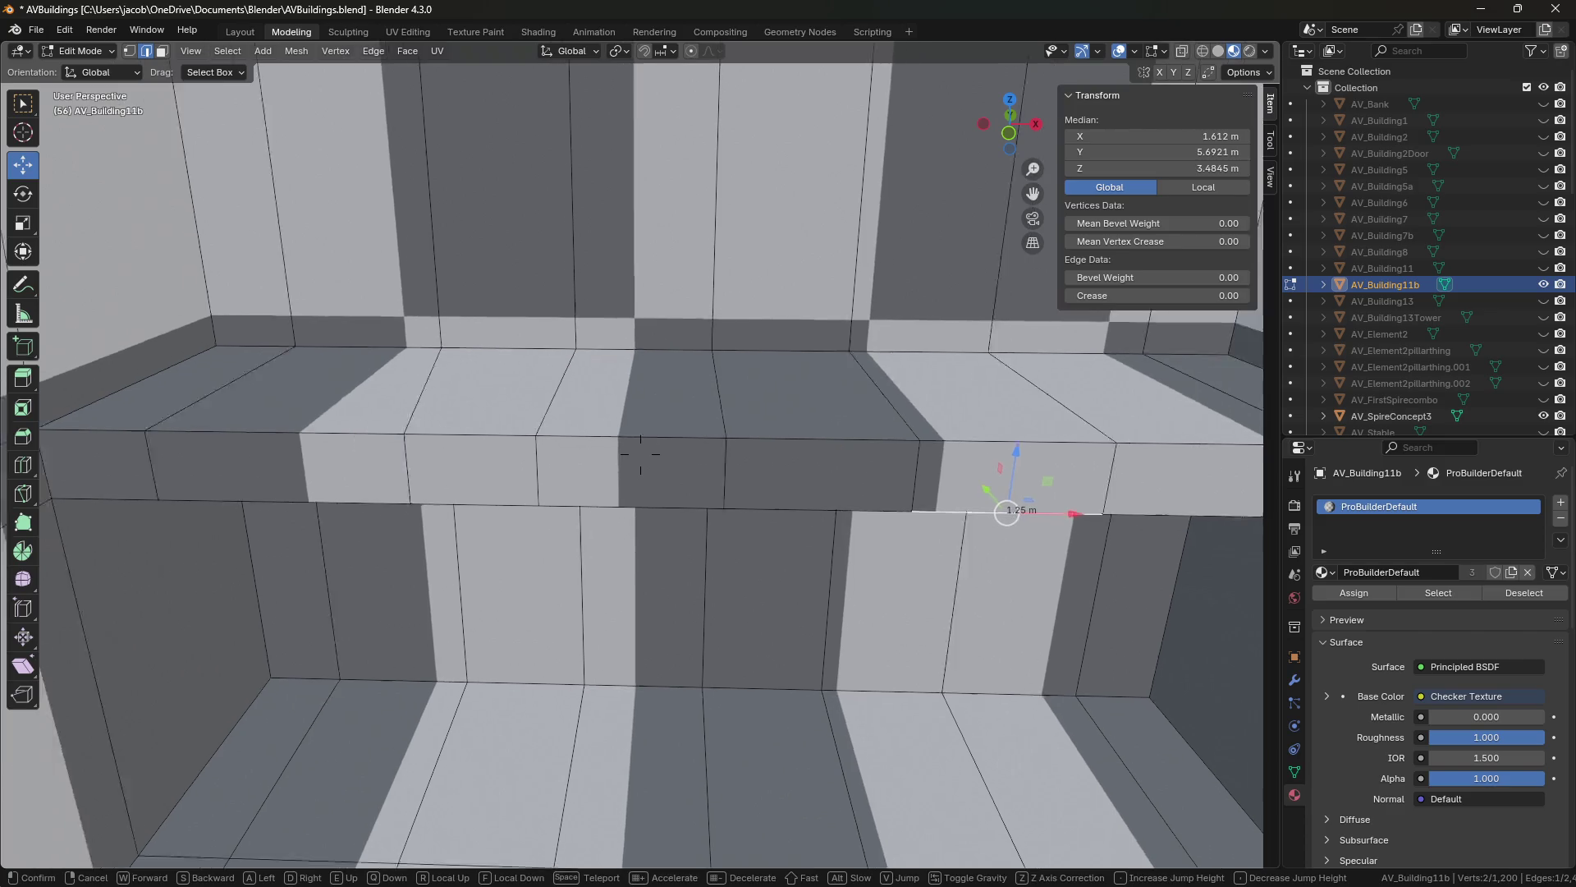
key("s")
left_click(640, 454)
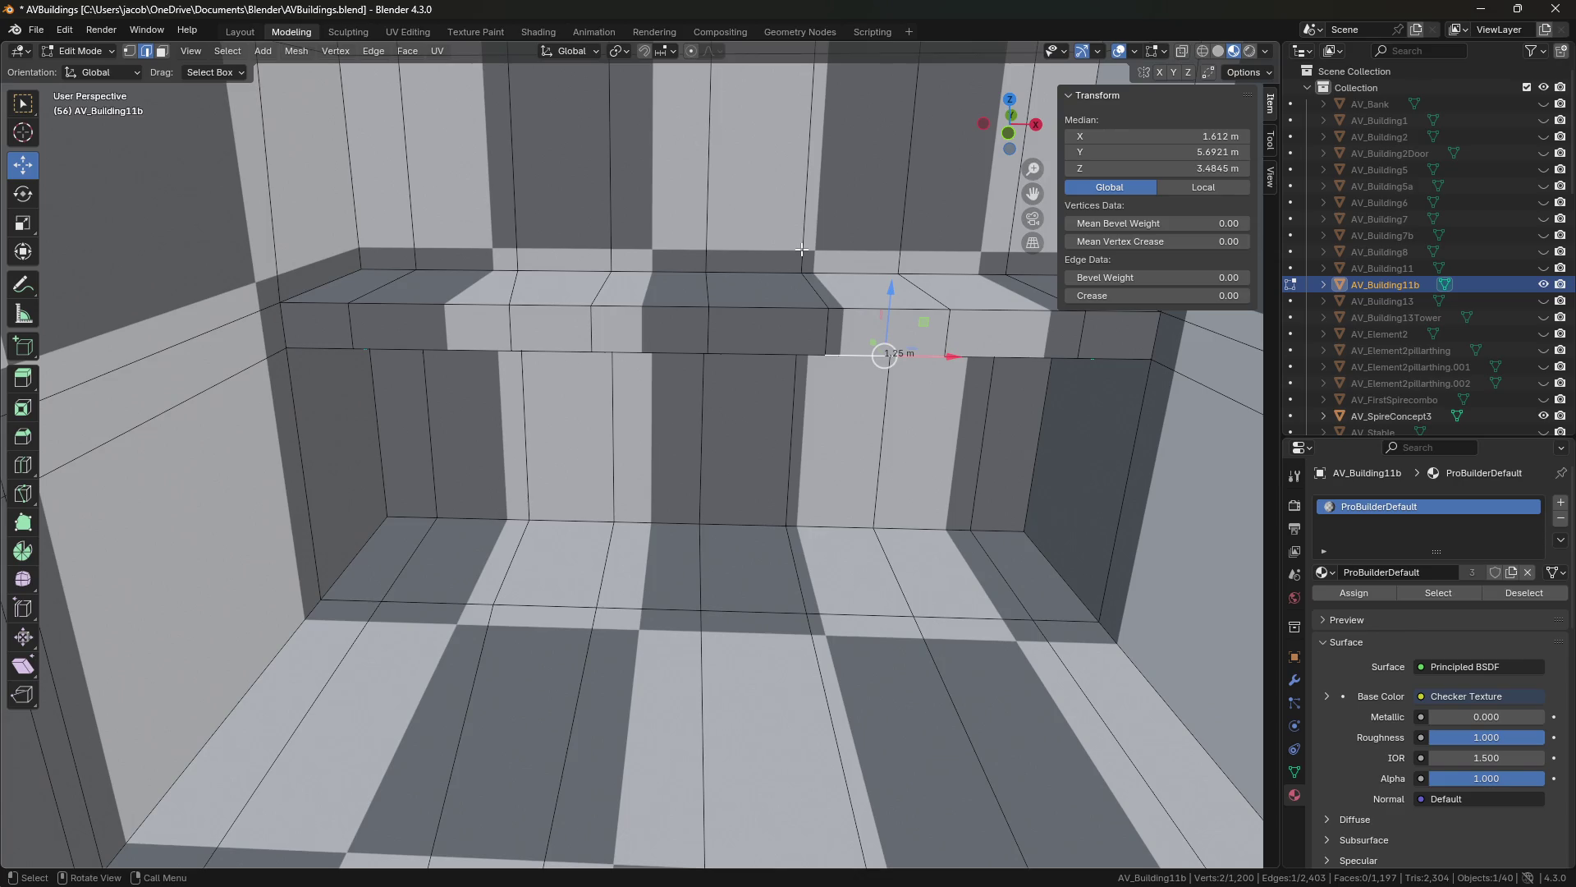
Switch the viewport to Solid shading and move the selected ledge vertex into place.
left_click(1220, 51)
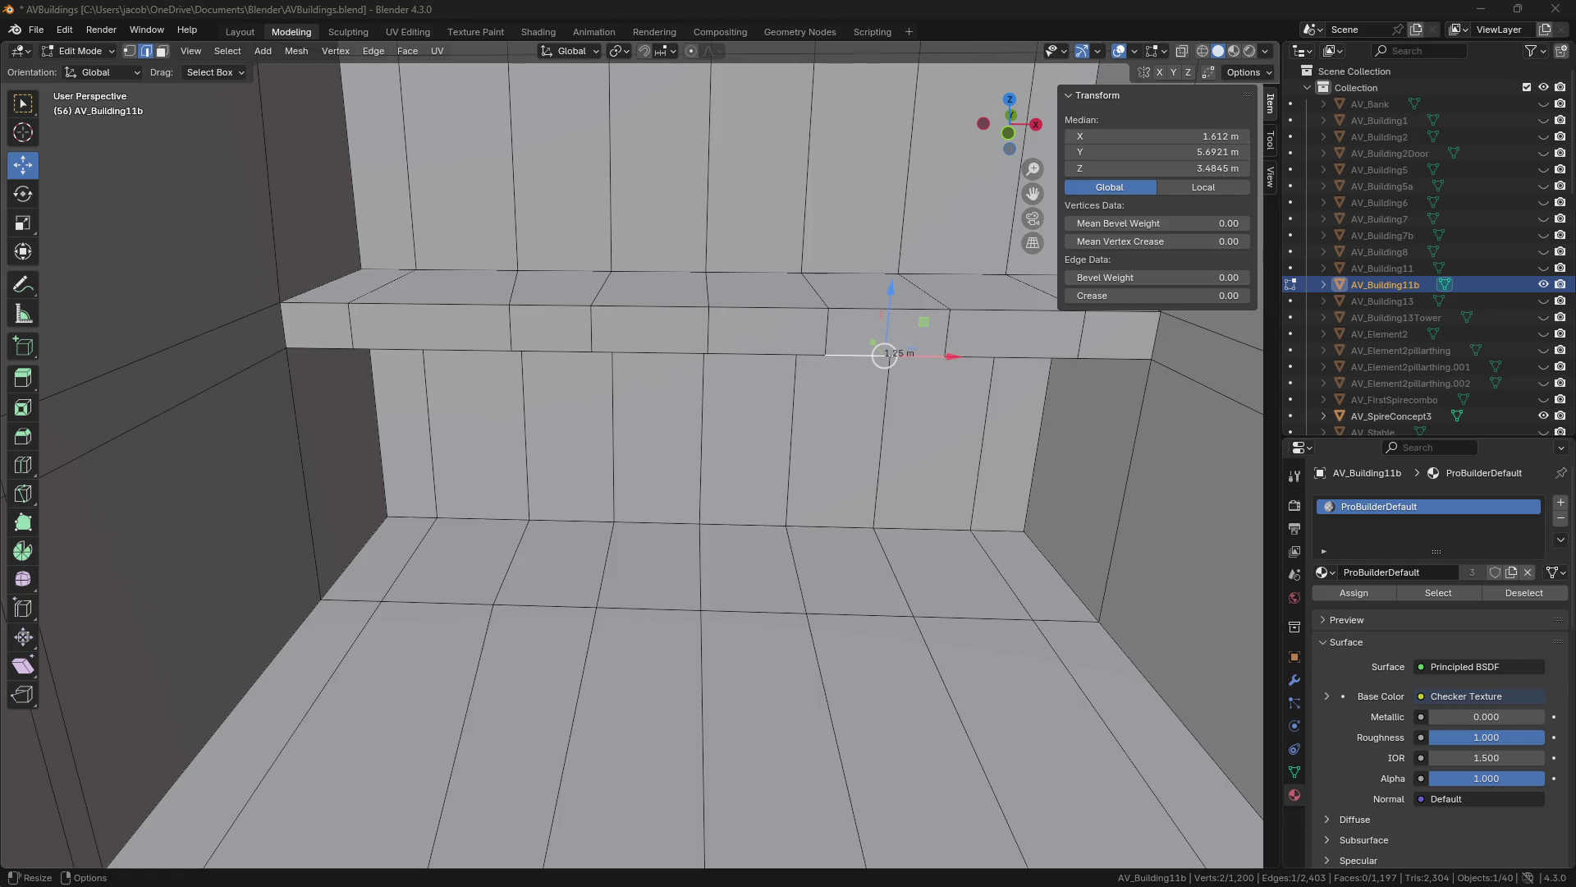
key("g")
mouse_move(700, 413)
middle_mouse_down()
mouse_move(674, 500)
mouse_move(1047, 398)
middle_mouse_up()
Frame a 2.5 m floor edge and save AVBuildings.blend.
left_click(1047, 398)
key("KP_Decimal")
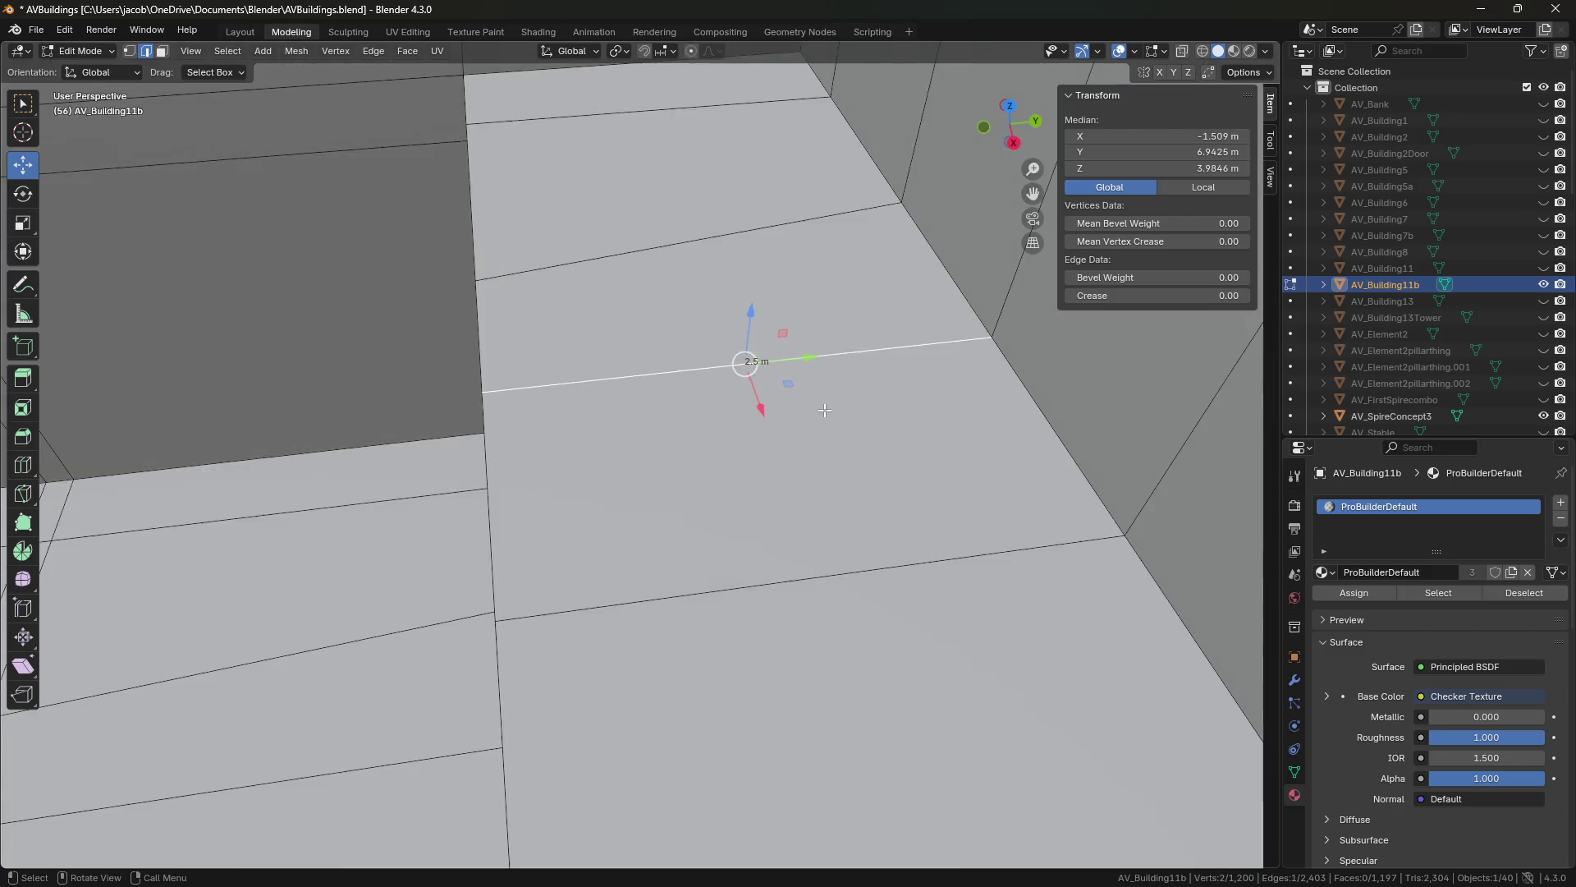
middle_click_drag(824, 410, 818, 401)
key("ctrl+s")
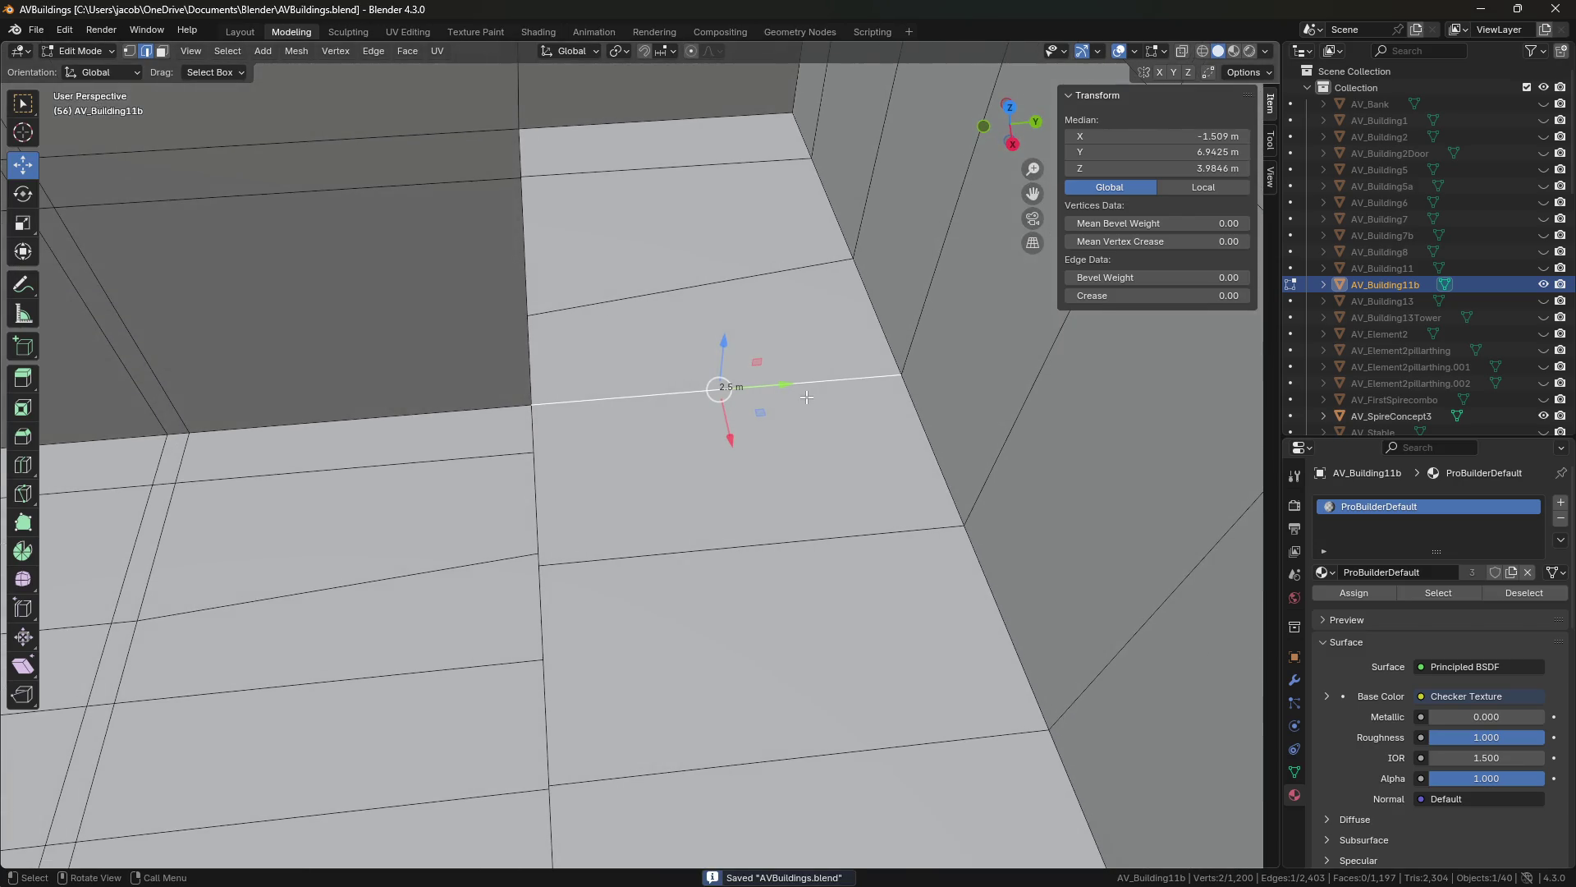
mouse_move(697, 433)
middle_mouse_down()
mouse_move(667, 469)
mouse_move(732, 440)
mouse_move(709, 442)
mouse_move(729, 325)
middle_mouse_up()
left_click(729, 324)
middle_click_drag(731, 382, 826, 330)
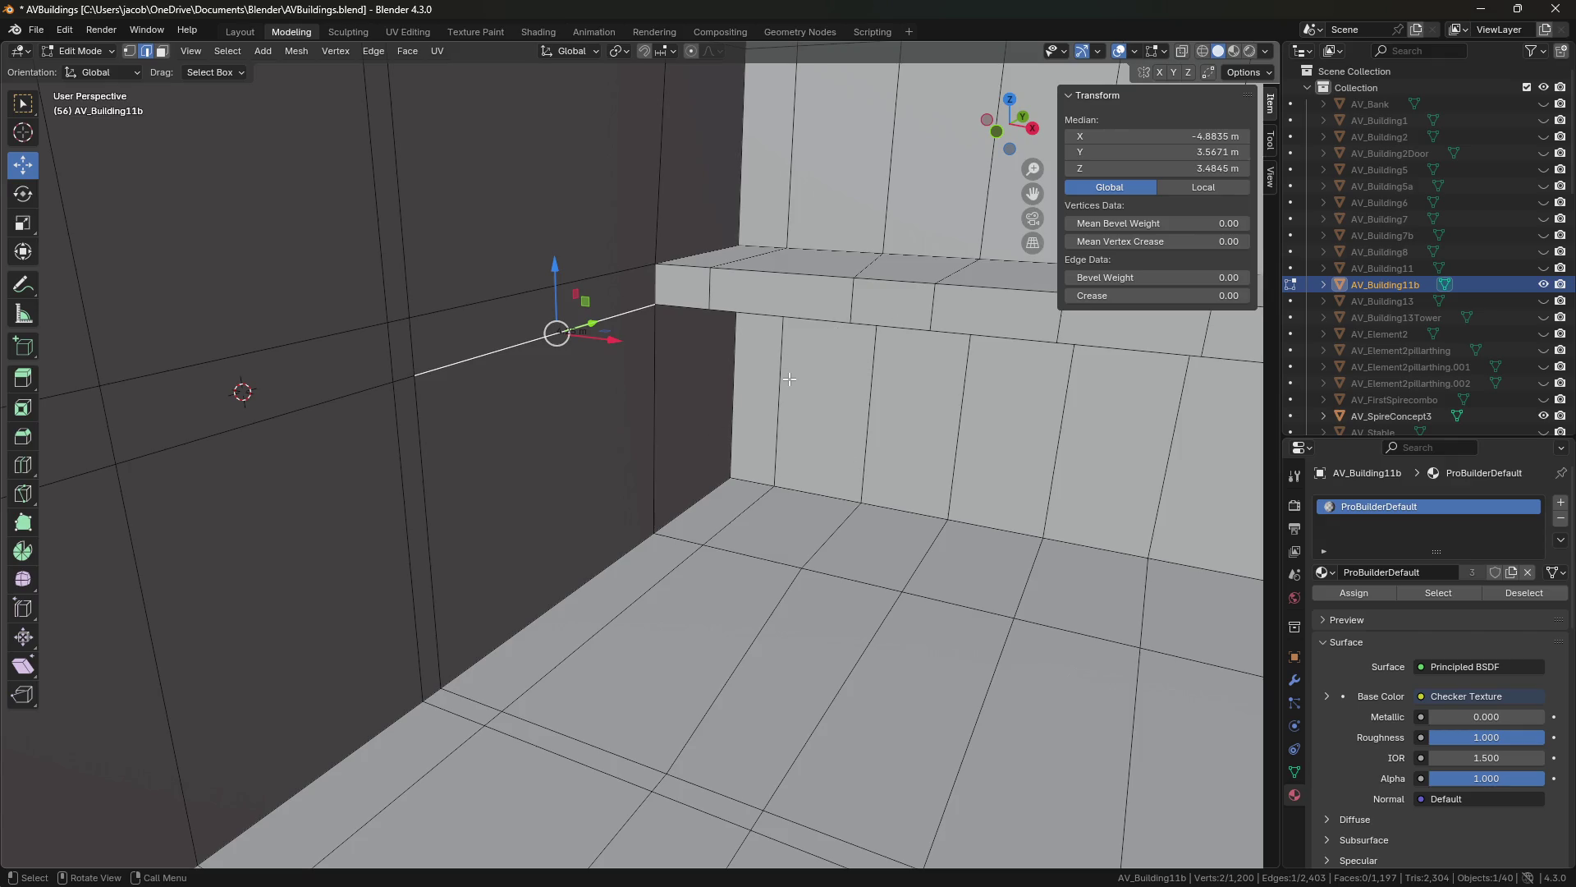
Try extruding the ledge's two corner edges along Z, then cancel and undo it.
mouse_move(789, 378)
middle_mouse_down()
mouse_move(620, 503)
mouse_move(541, 410)
middle_mouse_up()
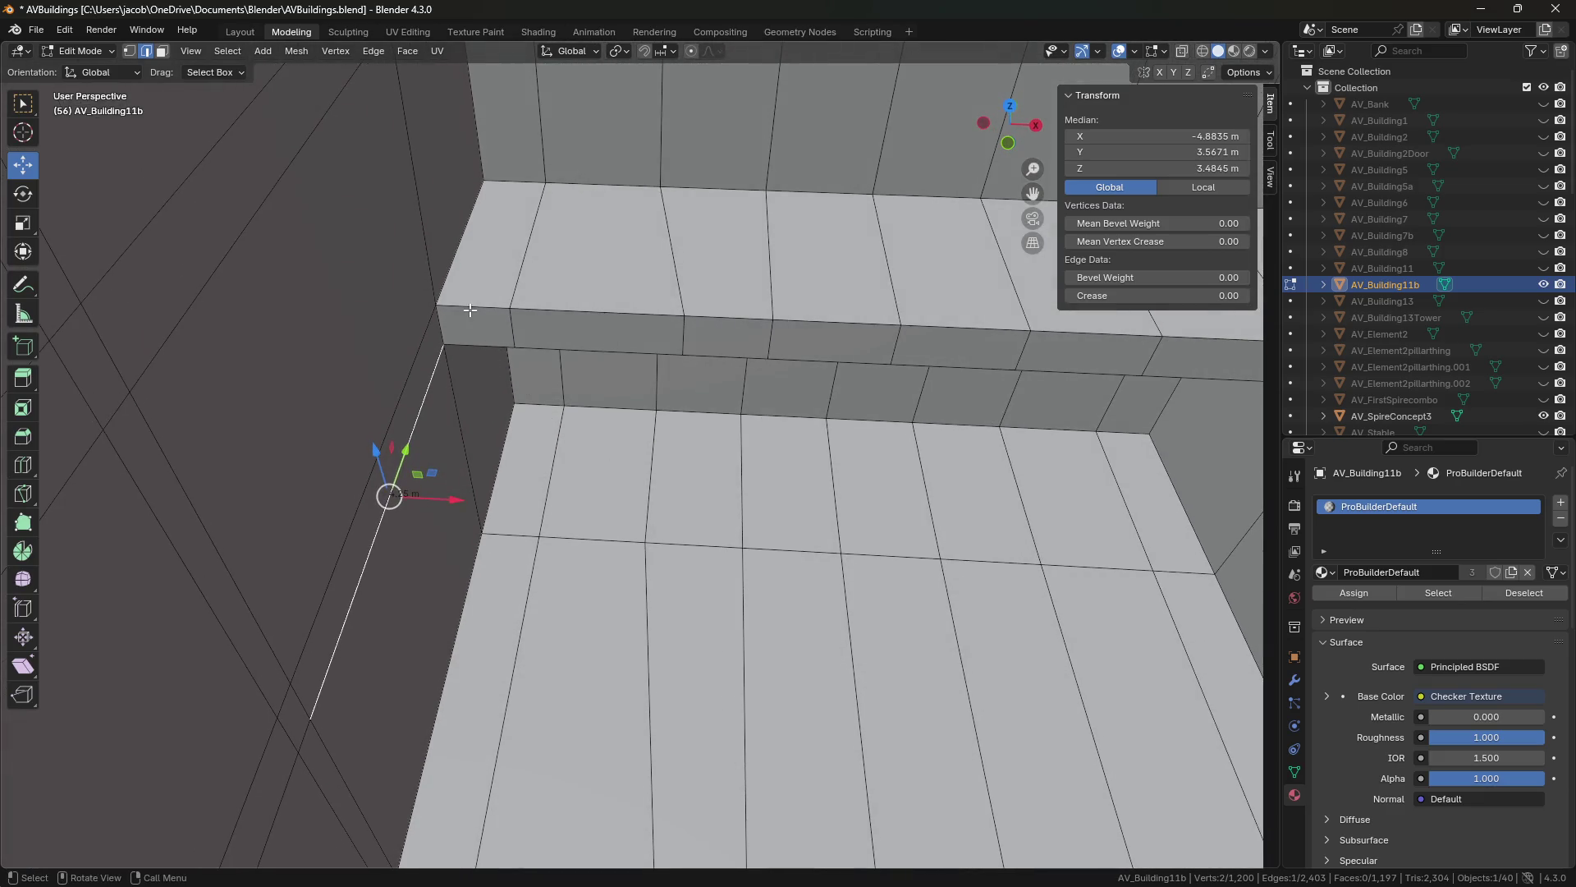
middle_click_drag(469, 311, 517, 587)
left_click(517, 587, "shift")
key("e")
key("z")
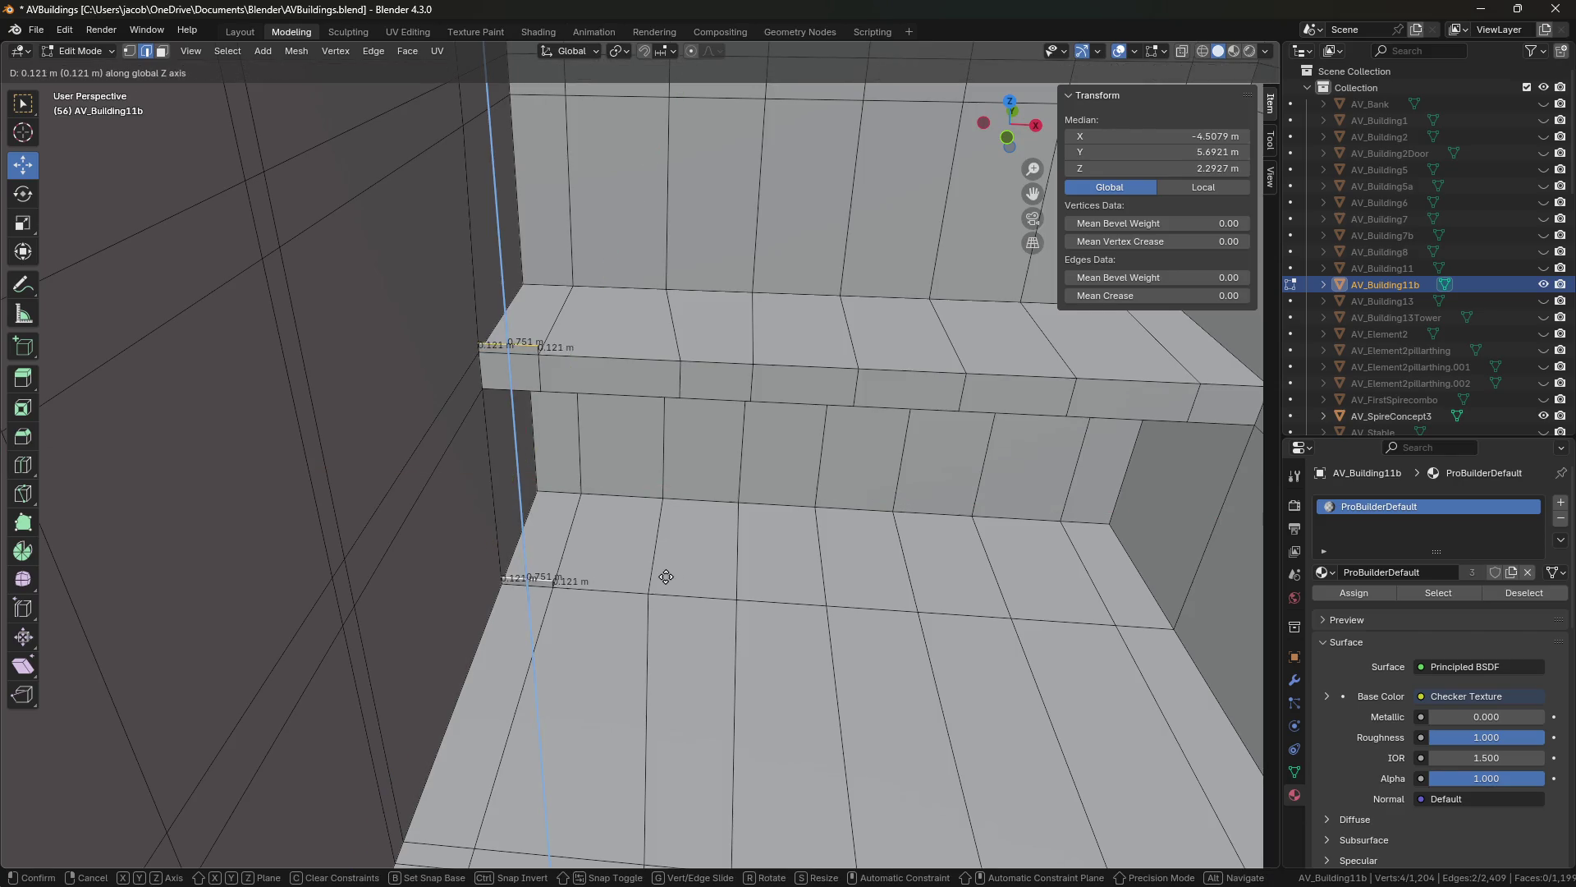
key("Escape")
key("ctrl+z")
Fill a face between the ledge's upper and lower corner edges.
left_click(507, 359)
left_click(532, 542, "shift")
key("f")
mouse_move(596, 542)
middle_mouse_down()
mouse_move(579, 533)
mouse_move(754, 600)
mouse_move(829, 579)
mouse_move(653, 533)
mouse_move(670, 465)
middle_mouse_up()
left_click(579, 532)
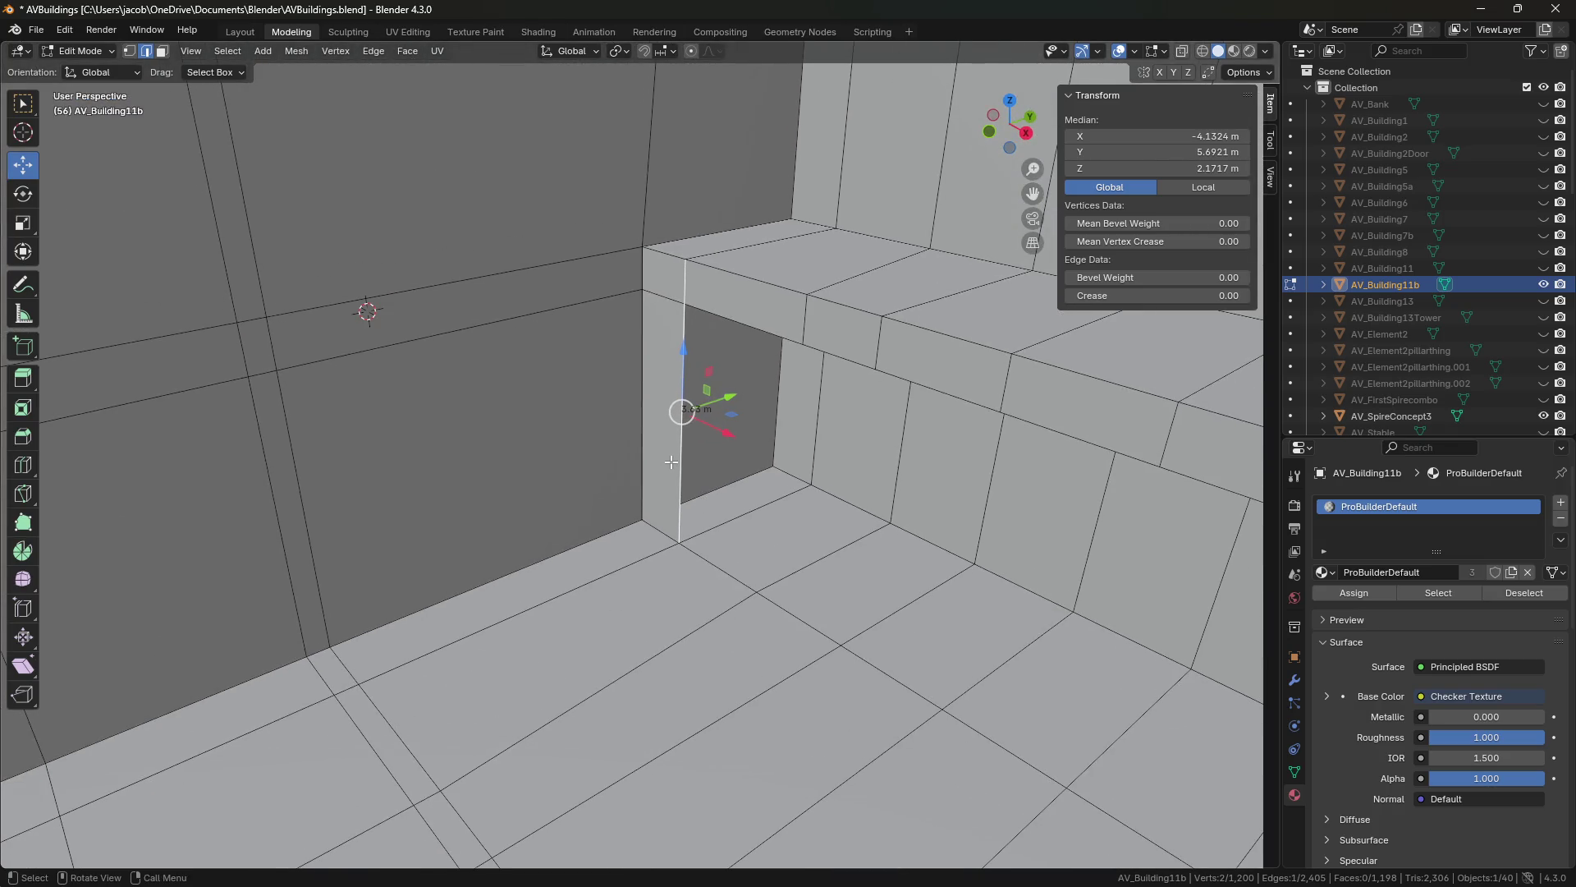
Delete the pillar's side face and save the file.
mouse_move(671, 465)
middle_mouse_down()
mouse_move(809, 392)
mouse_move(775, 484)
middle_mouse_up()
left_click(737, 155)
left_click(729, 402, "shift")
key("3")
mouse_move(619, 575)
middle_mouse_down("shift")
mouse_move(606, 542)
mouse_move(726, 528)
mouse_move(684, 549)
mouse_move(852, 385)
middle_mouse_up("shift")
left_click(606, 542)
key("x")
left_click(606, 539)
key("ctrl+s")
Delete the long wall-strip face and its adjacent face.
left_click(855, 342)
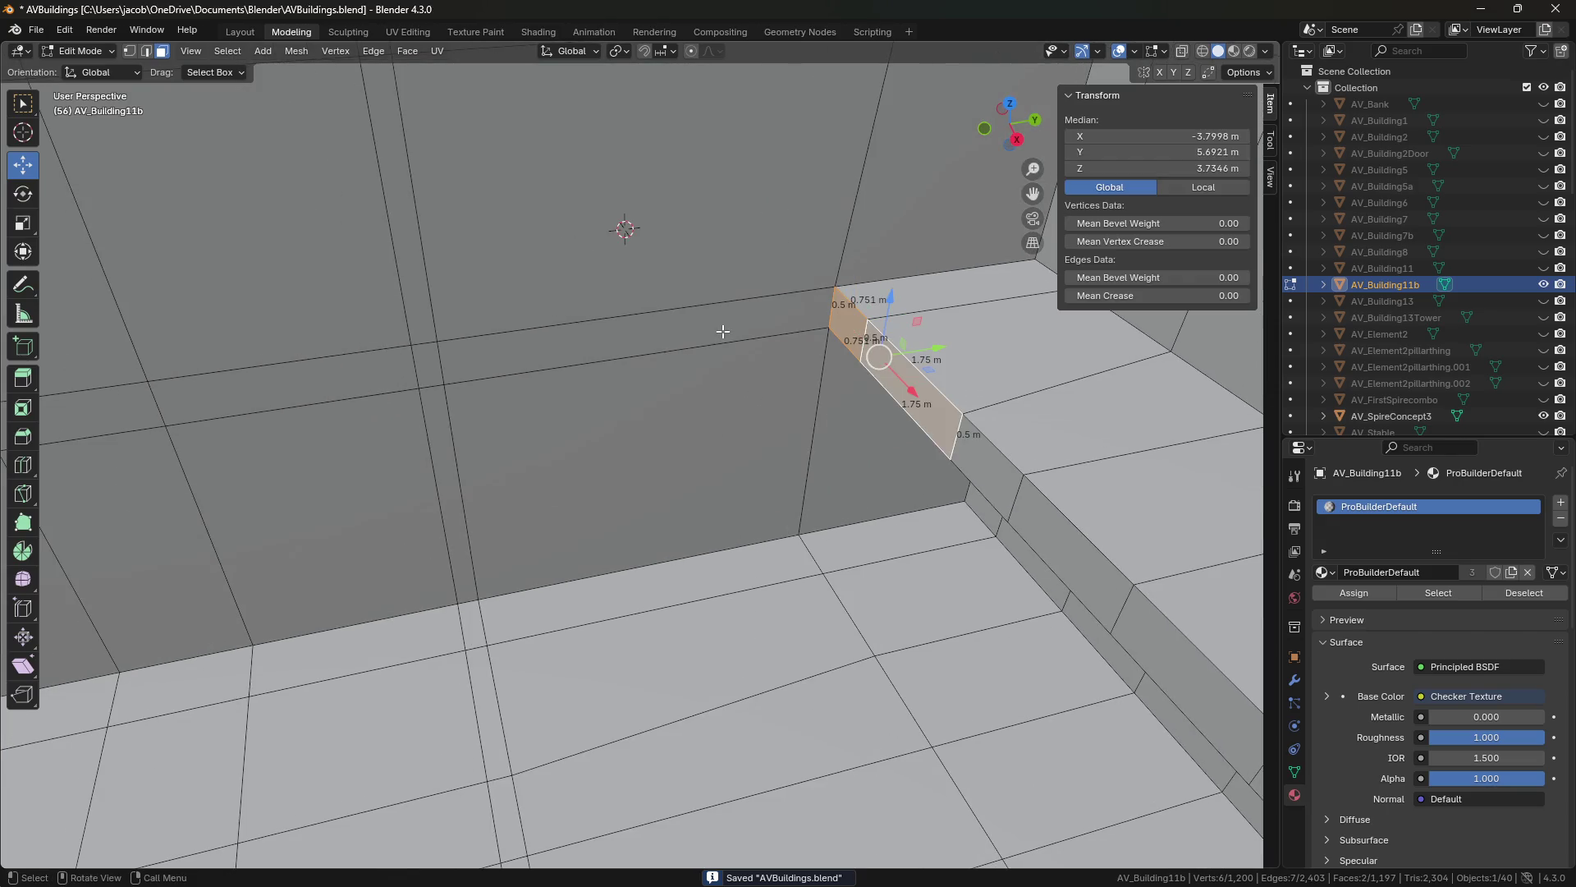
left_click(706, 330)
left_click(430, 370, "shift")
key("x")
left_click(423, 355)
left_click(839, 352)
left_click(662, 433)
left_click(663, 434, "shift")
key("ctrl+z")
key("ctrl+z")
key("ctrl+z")
key("ctrl+z")
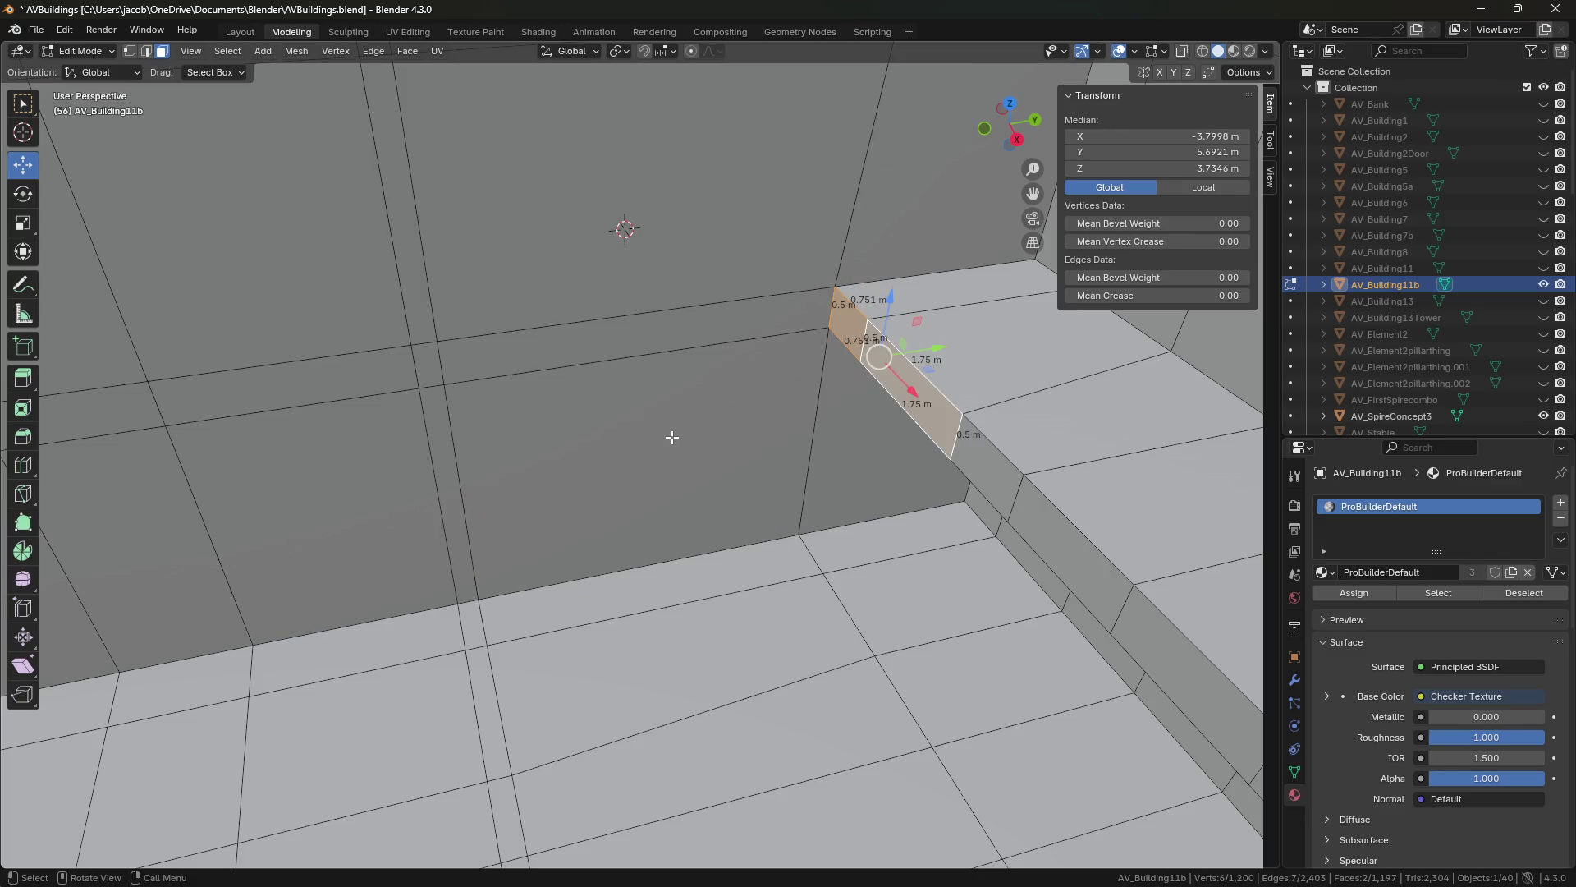
Extrude the selected end face 7 m along -Y.
key("e")
right_click(673, 438)
mouse_move(936, 349)
left_mouse_down()
mouse_move(621, 402)
mouse_move(159, 448)
left_mouse_up()
key("KP_Decimal")
middle_click_drag(901, 499, 689, 273)
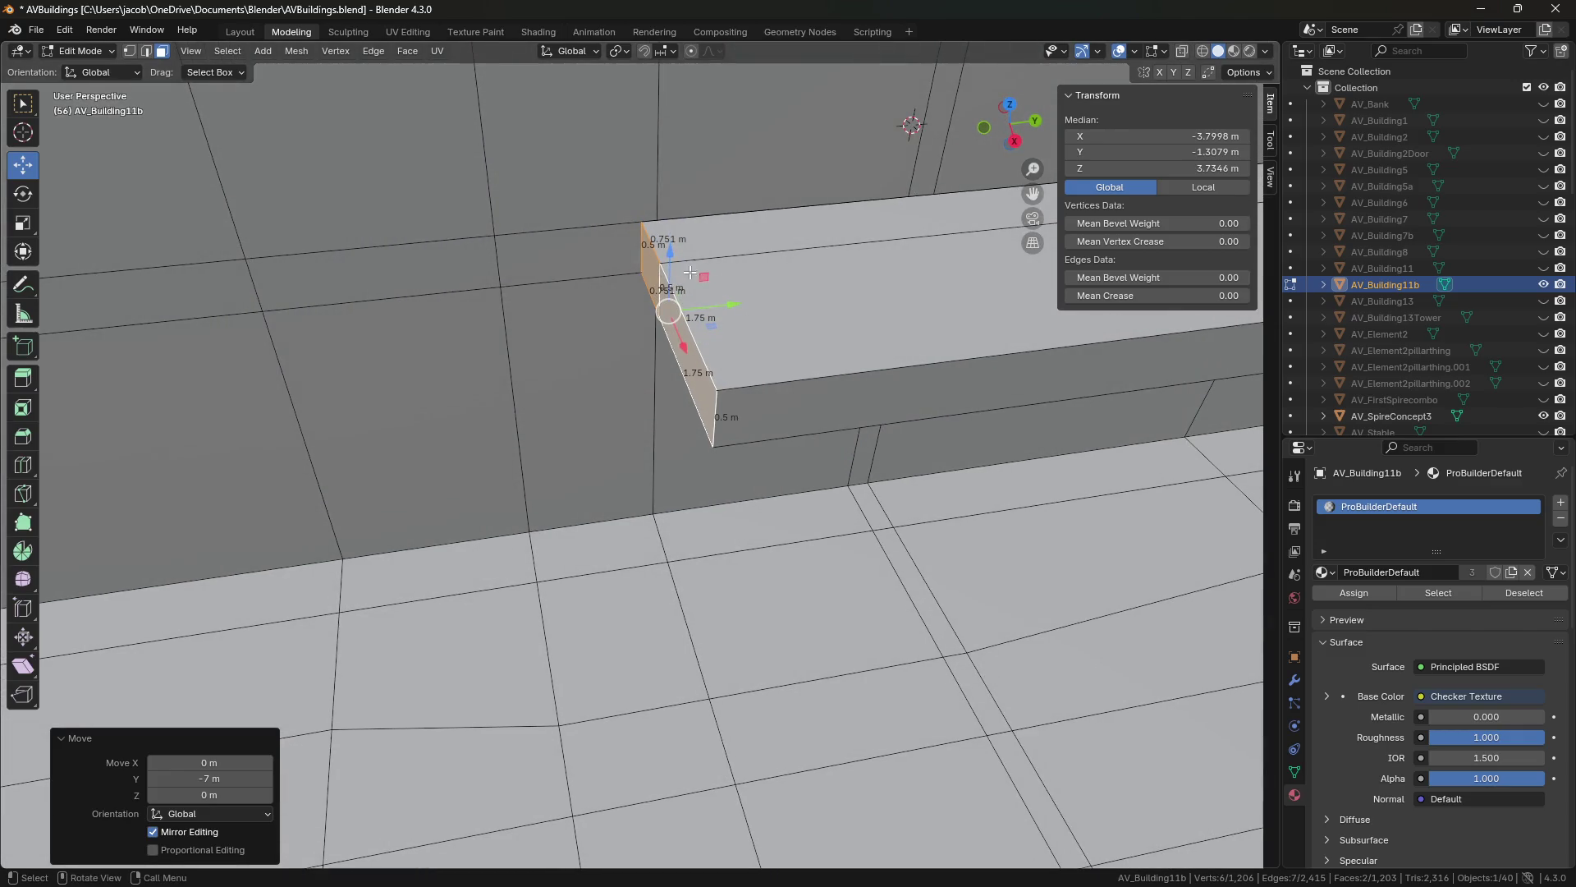
Lower the extruded end face and its bottom edges about 2.33 m along Z.
key("g")
key("z")
mouse_move(744, 502)
middle_mouse_down()
mouse_move(723, 455)
mouse_move(650, 449)
mouse_move(679, 447)
middle_mouse_up()
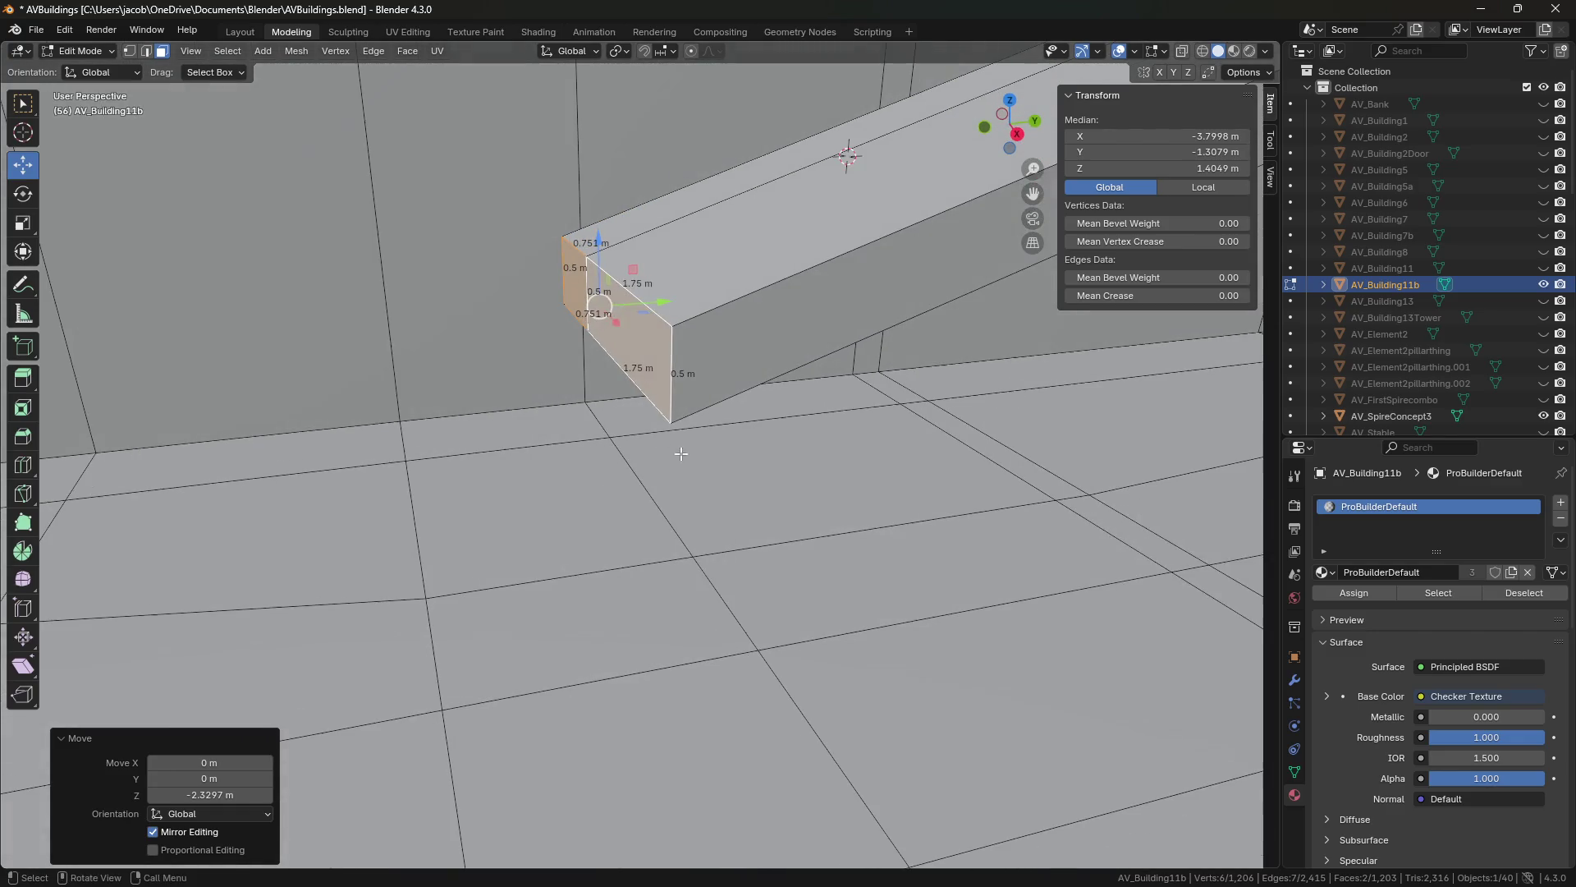
key("2")
left_click(656, 435)
key("g")
left_click(778, 450)
key("1")
left_click(665, 425)
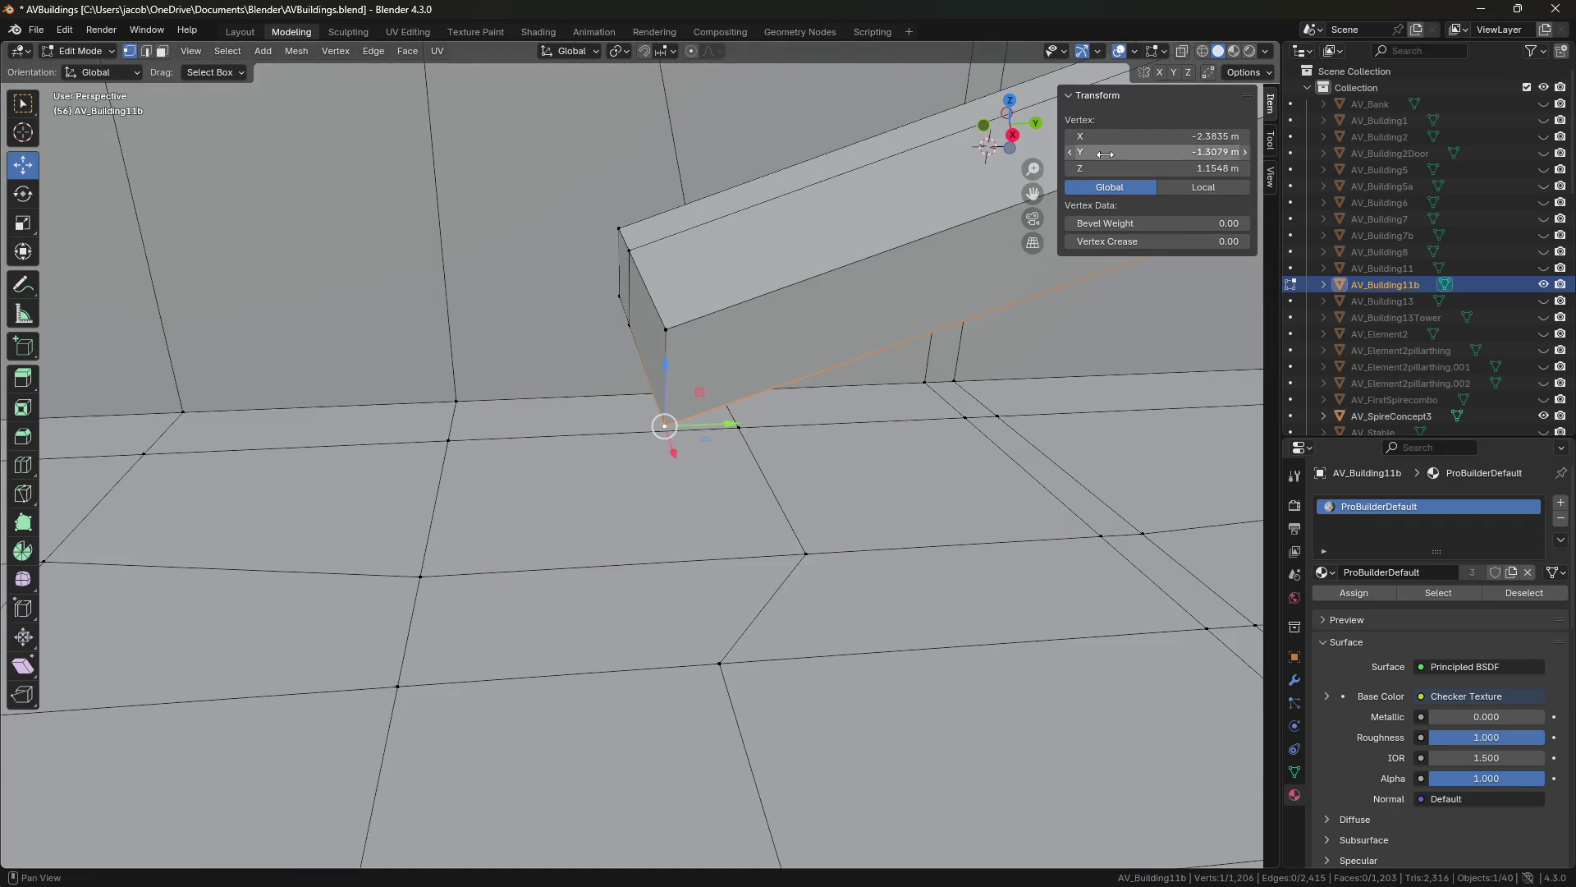
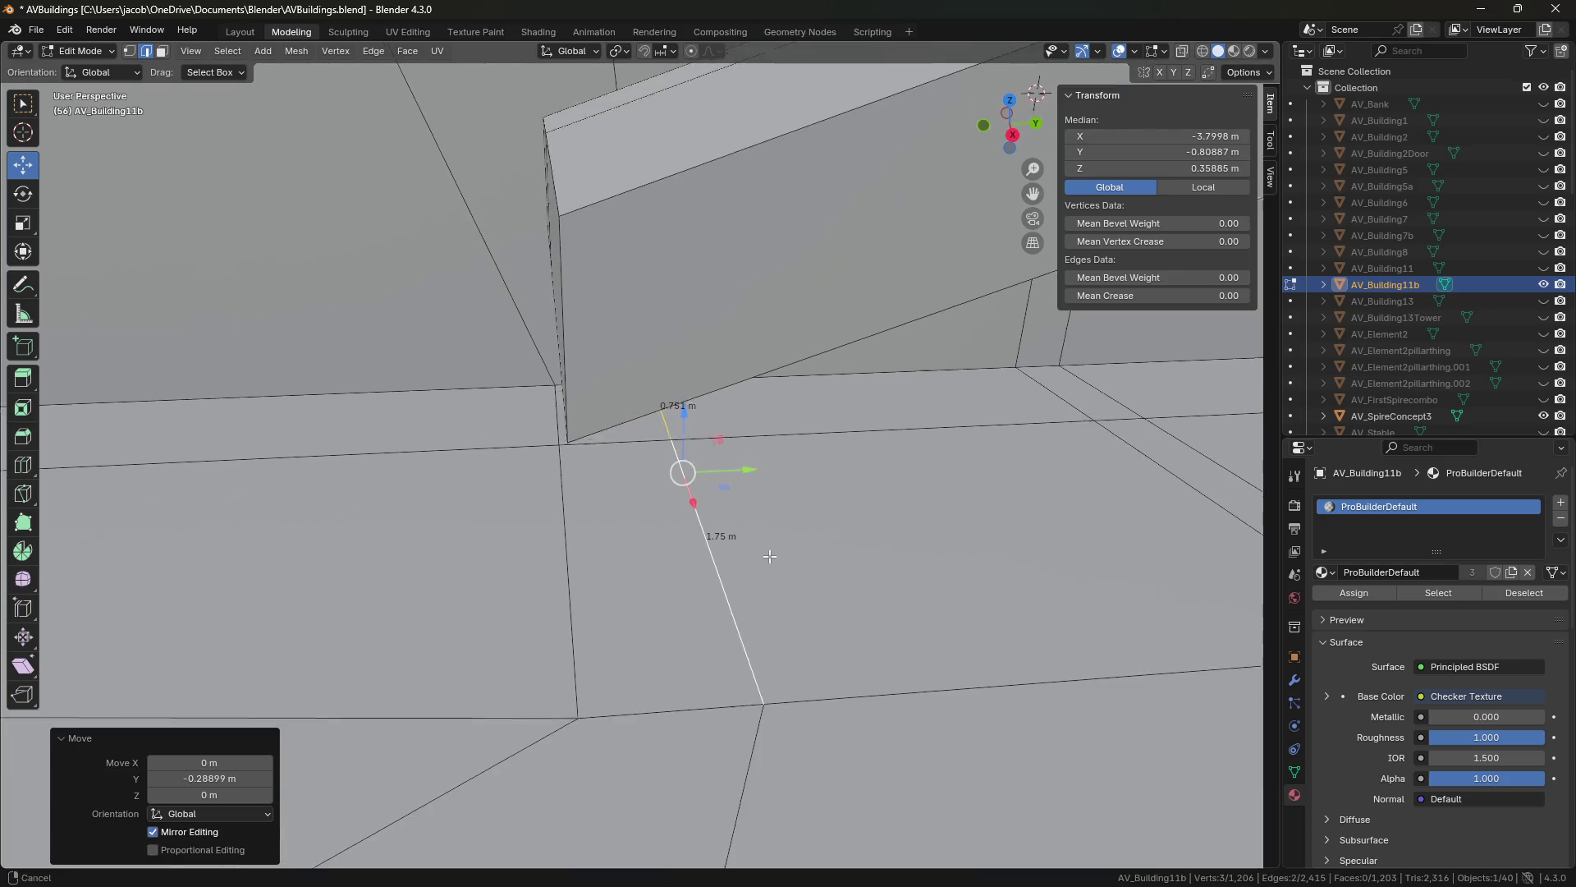
Nudge the edge along Y, then delete the old beam's face loop.
scroll(783, 513, "up", 5)
scroll(782, 513, "up", 2)
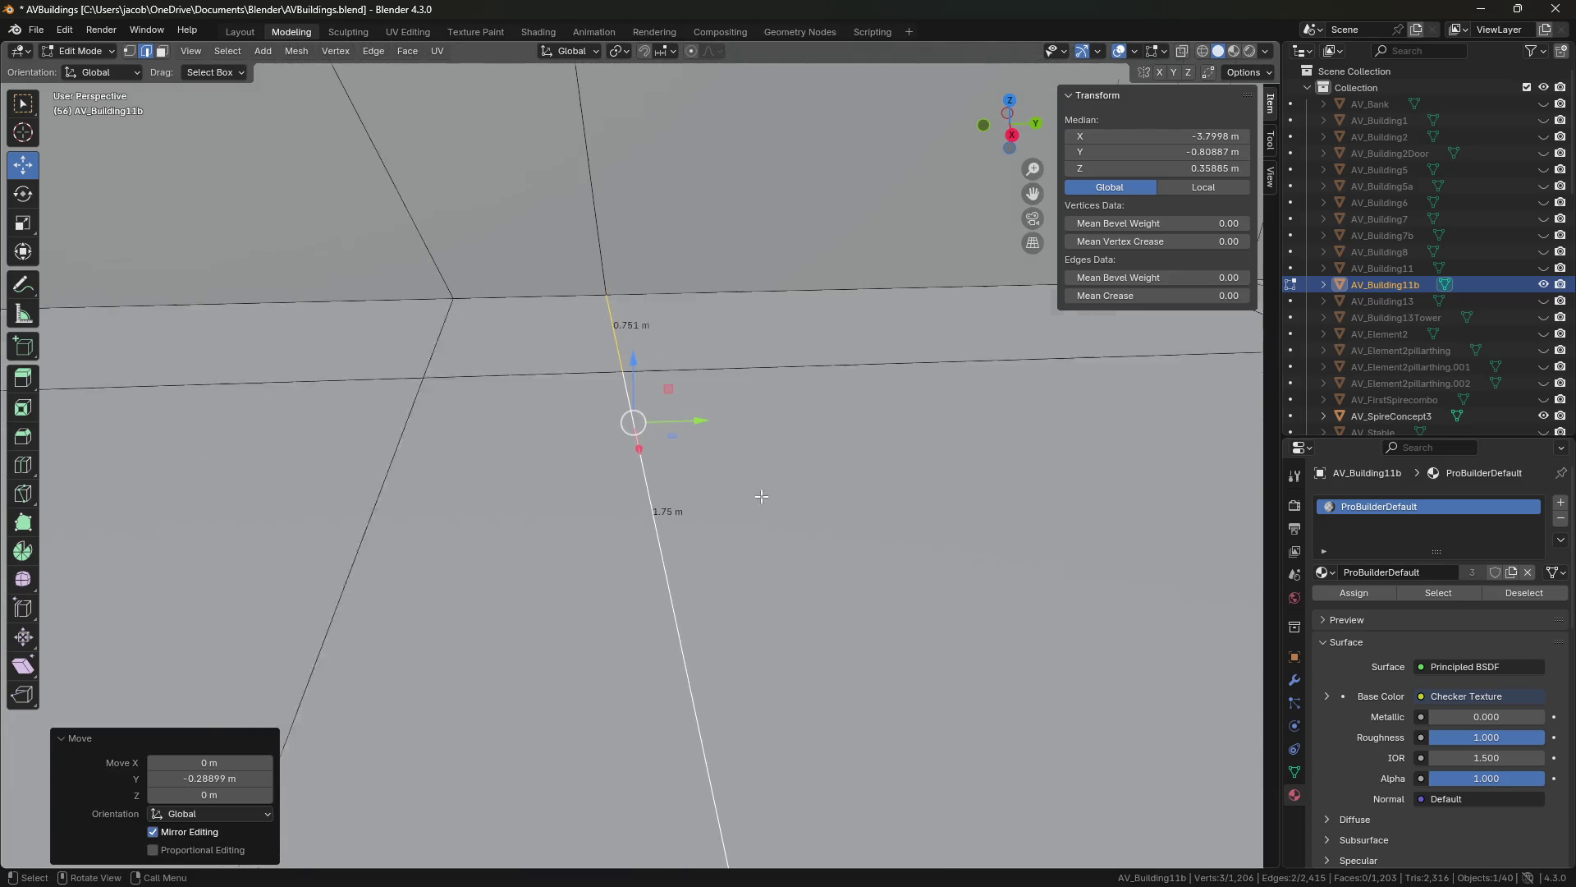
left_click_drag(702, 417, 702, 417)
mouse_move(701, 419)
middle_mouse_down()
mouse_move(690, 452)
mouse_move(564, 360)
mouse_move(826, 406)
middle_mouse_up()
key("3")
left_click(564, 359)
left_click(624, 386, "shift")
left_click(826, 410, "alt+shift")
key("x")
left_click(829, 408)
Delete the small leftover face and bridge the two edge loops into a sloped ramp slab.
left_click(628, 484)
key("x")
left_click(653, 534)
middle_click_drag(652, 534, 885, 236)
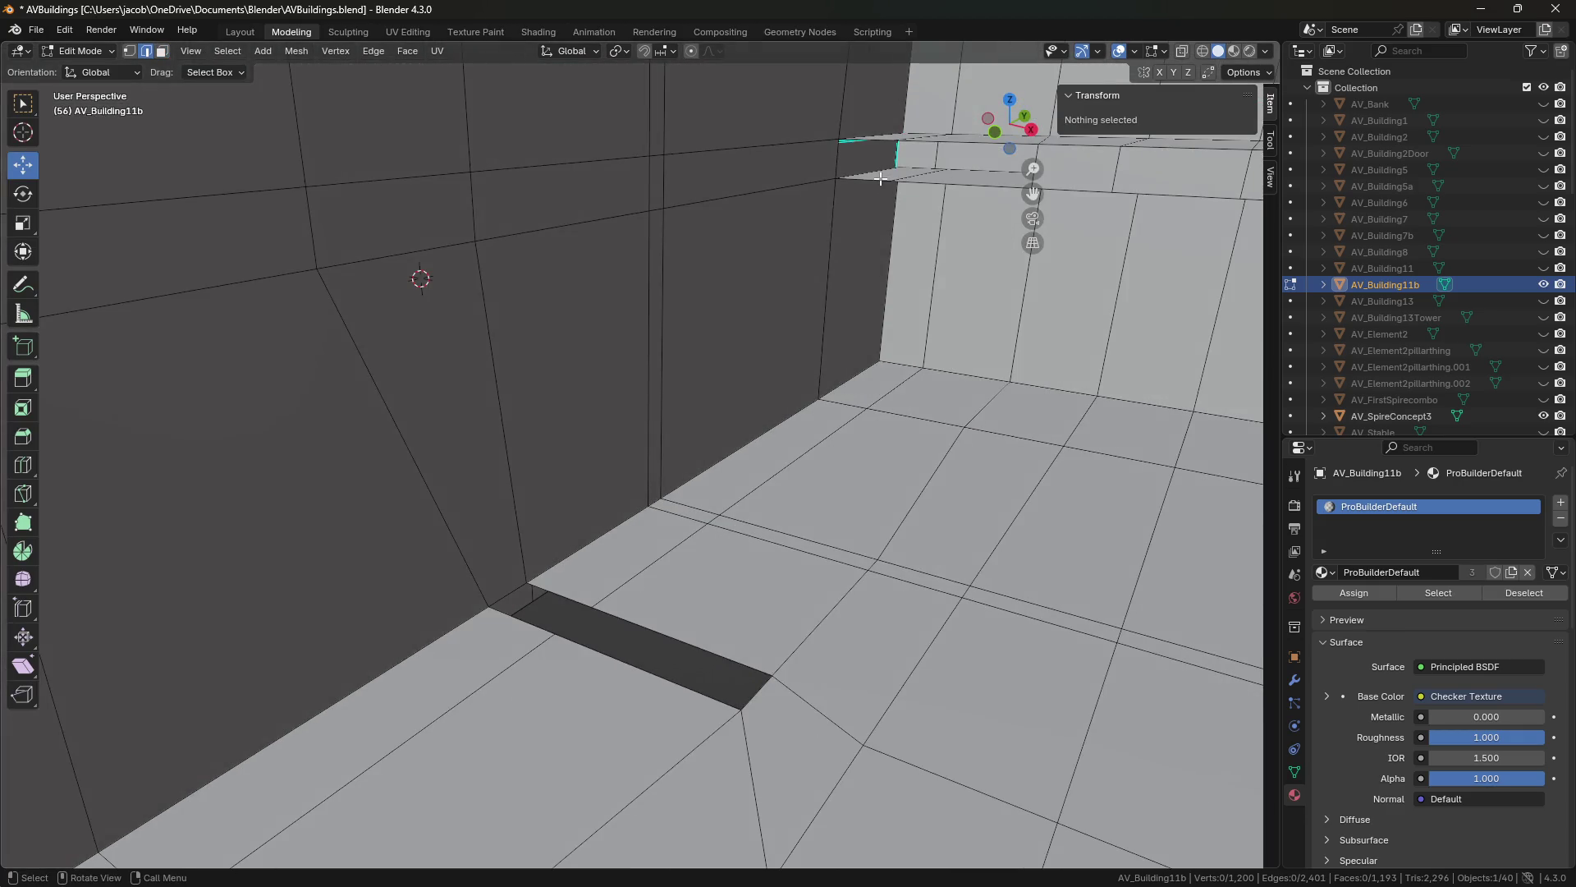
left_click(880, 178)
middle_click_drag(880, 178, 858, 341)
middle_click_drag(819, 442, 914, 208, "shift")
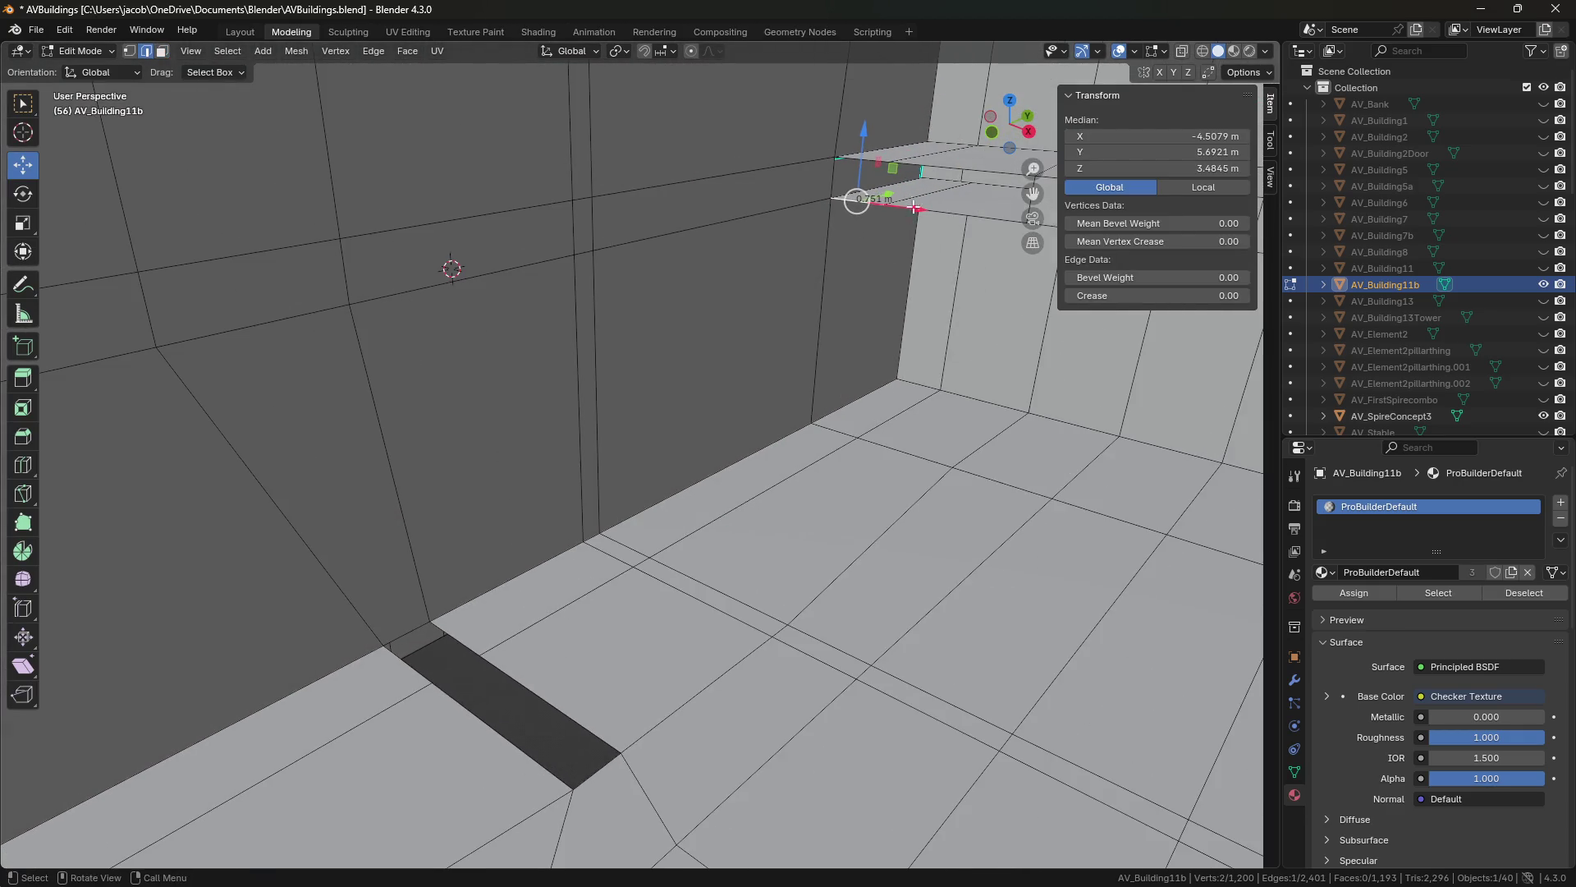
left_click(934, 165, "alt")
middle_click_drag(644, 550, 562, 555, "shift")
left_click(398, 694, "alt+shift")
key("ctrl+e")
left_click(450, 502)
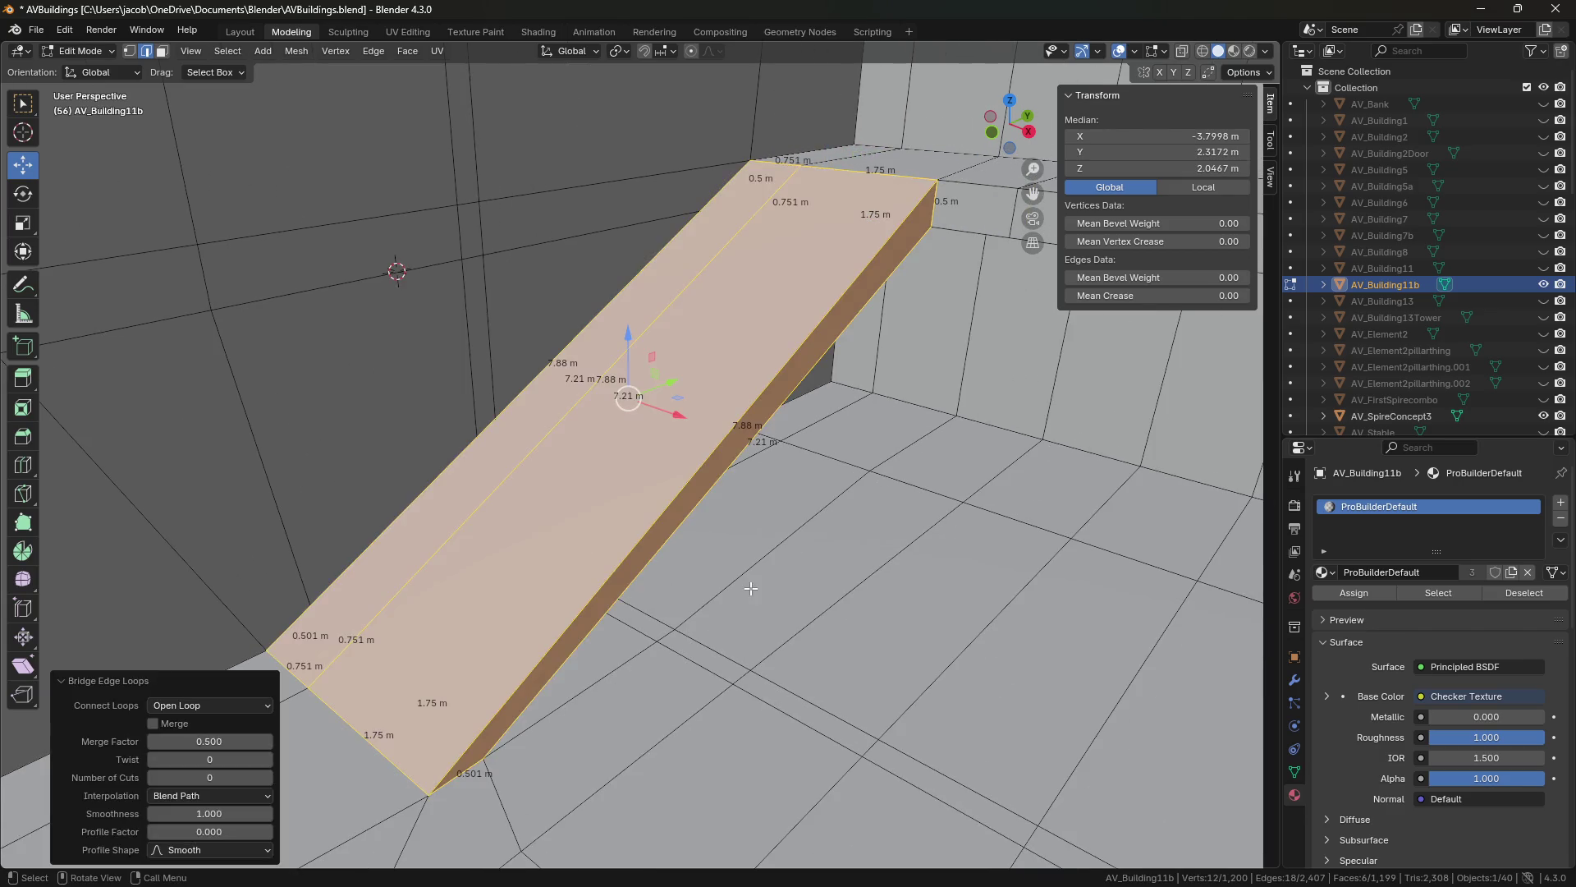
Save the file to AVBuildings.blend.
left_click(751, 588)
middle_click_drag(751, 588, 766, 558)
key("ctrl+s")
mouse_move(869, 563)
middle_mouse_down()
mouse_move(650, 606)
mouse_move(810, 442)
mouse_move(657, 538)
mouse_move(637, 661)
mouse_move(697, 597)
mouse_move(662, 623)
mouse_move(662, 537)
mouse_move(718, 526)
mouse_move(733, 607)
mouse_move(764, 568)
middle_mouse_up()
Move the floor vertex onto the wall's bottom edge.
key("ctrl+s")
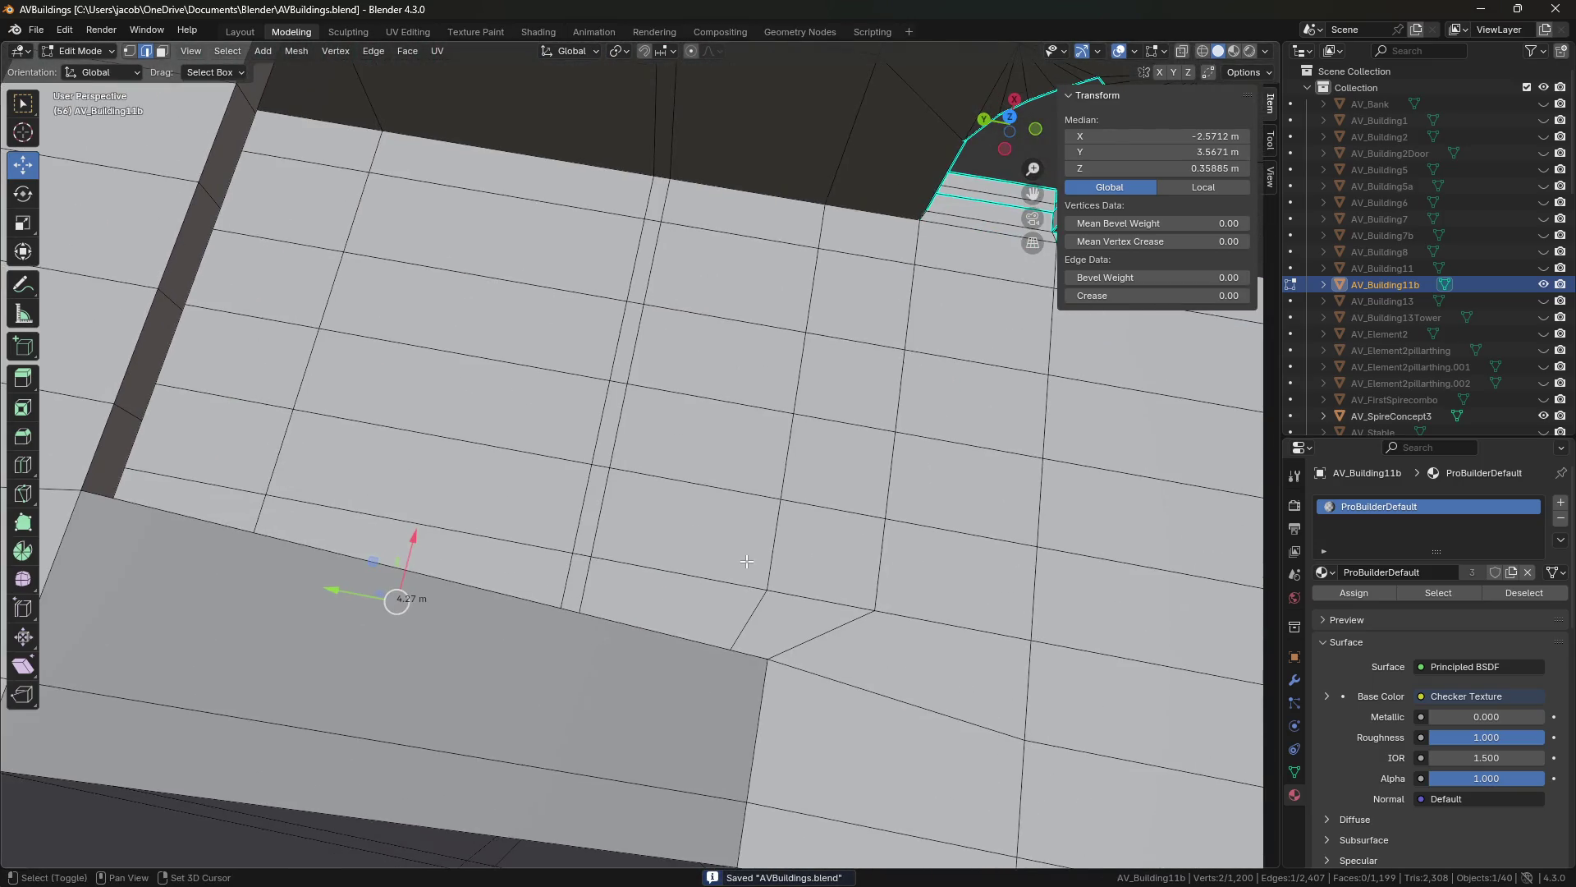
key("1")
left_click(768, 591)
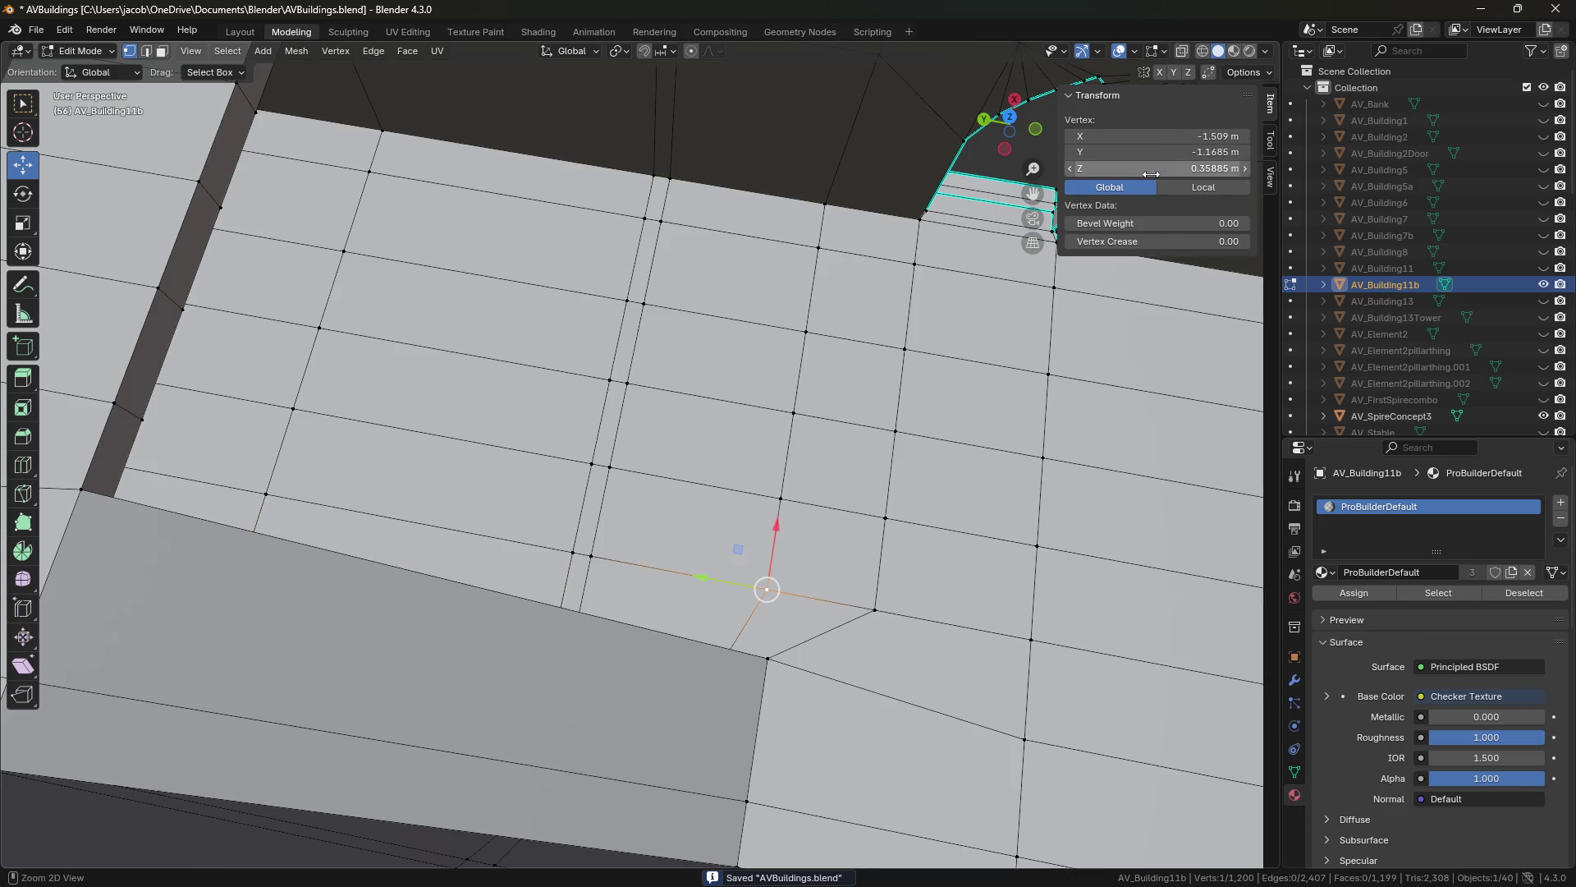
mouse_move(679, 577)
middle_mouse_down()
mouse_move(836, 417)
mouse_move(693, 600)
mouse_move(533, 660)
mouse_move(729, 675)
middle_mouse_up()
left_click_drag(663, 693, 624, 760)
Select the vertical edge column above the vertex and check its Y coordinate, leaving it unchanged.
key("2")
left_click(678, 575)
left_click(695, 443, "shift")
left_click(707, 337, "shift")
left_click(715, 263, "shift")
middle_click_drag(723, 205, 775, 211)
left_click(743, 255, "shift")
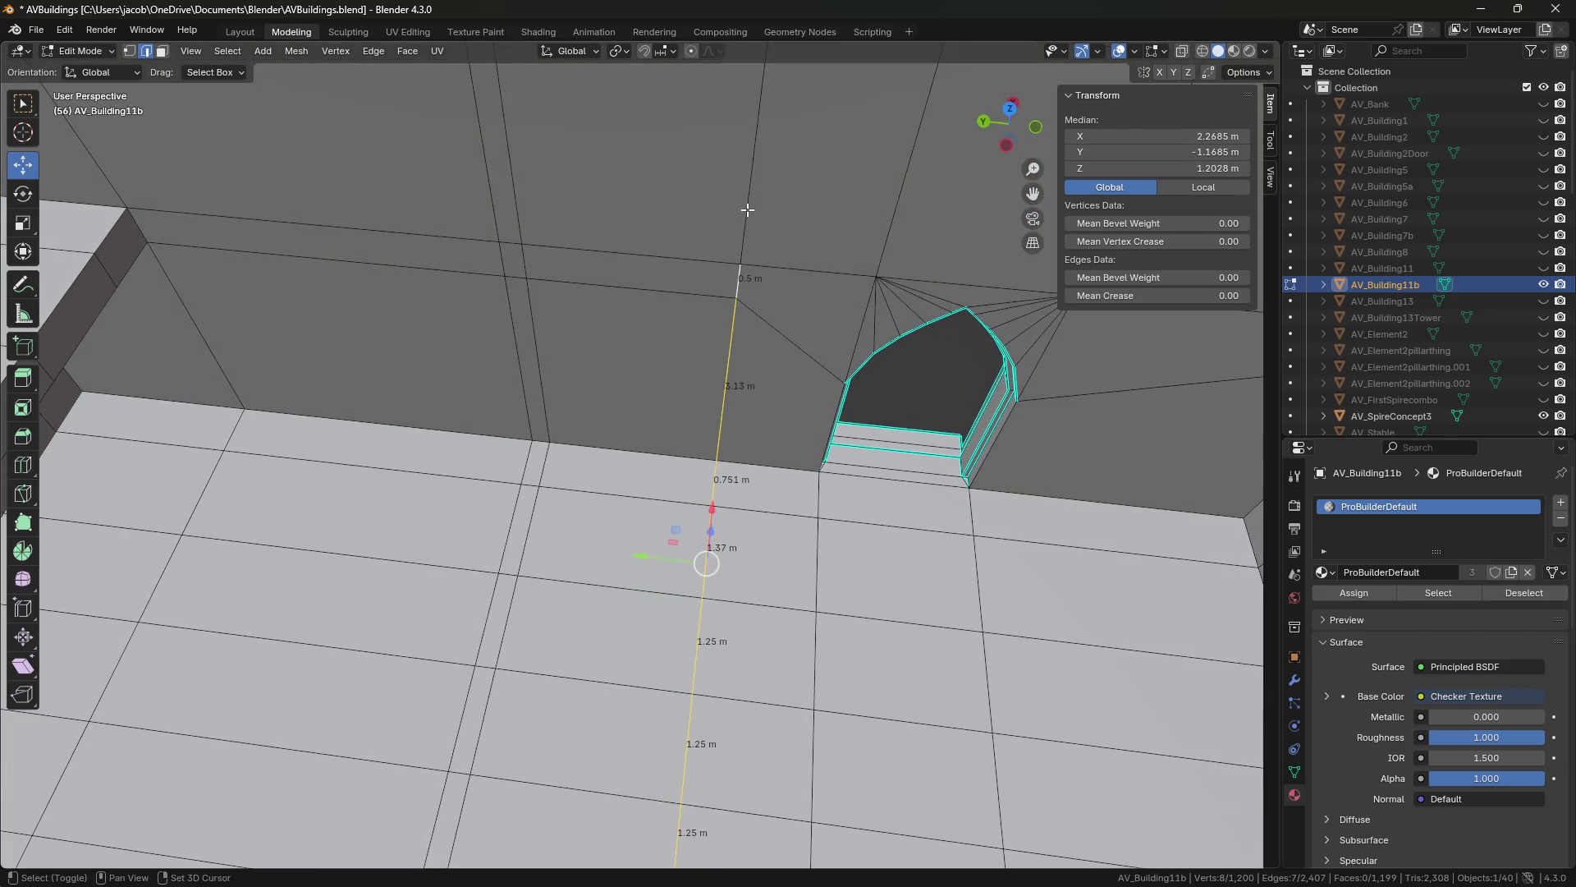
left_click(746, 211, "shift")
scroll(732, 342, "up", 5)
mouse_move(731, 341)
middle_mouse_down()
mouse_move(675, 227)
mouse_move(714, 222)
middle_mouse_up()
left_click(839, 410, "shift")
double_click(1123, 151)
key("Return")
mouse_move(992, 271)
middle_mouse_down()
mouse_move(693, 481)
mouse_move(624, 427)
middle_mouse_up()
Set the upper wall vertex's Y position to −1.3079 m.
key("1")
left_click(503, 640)
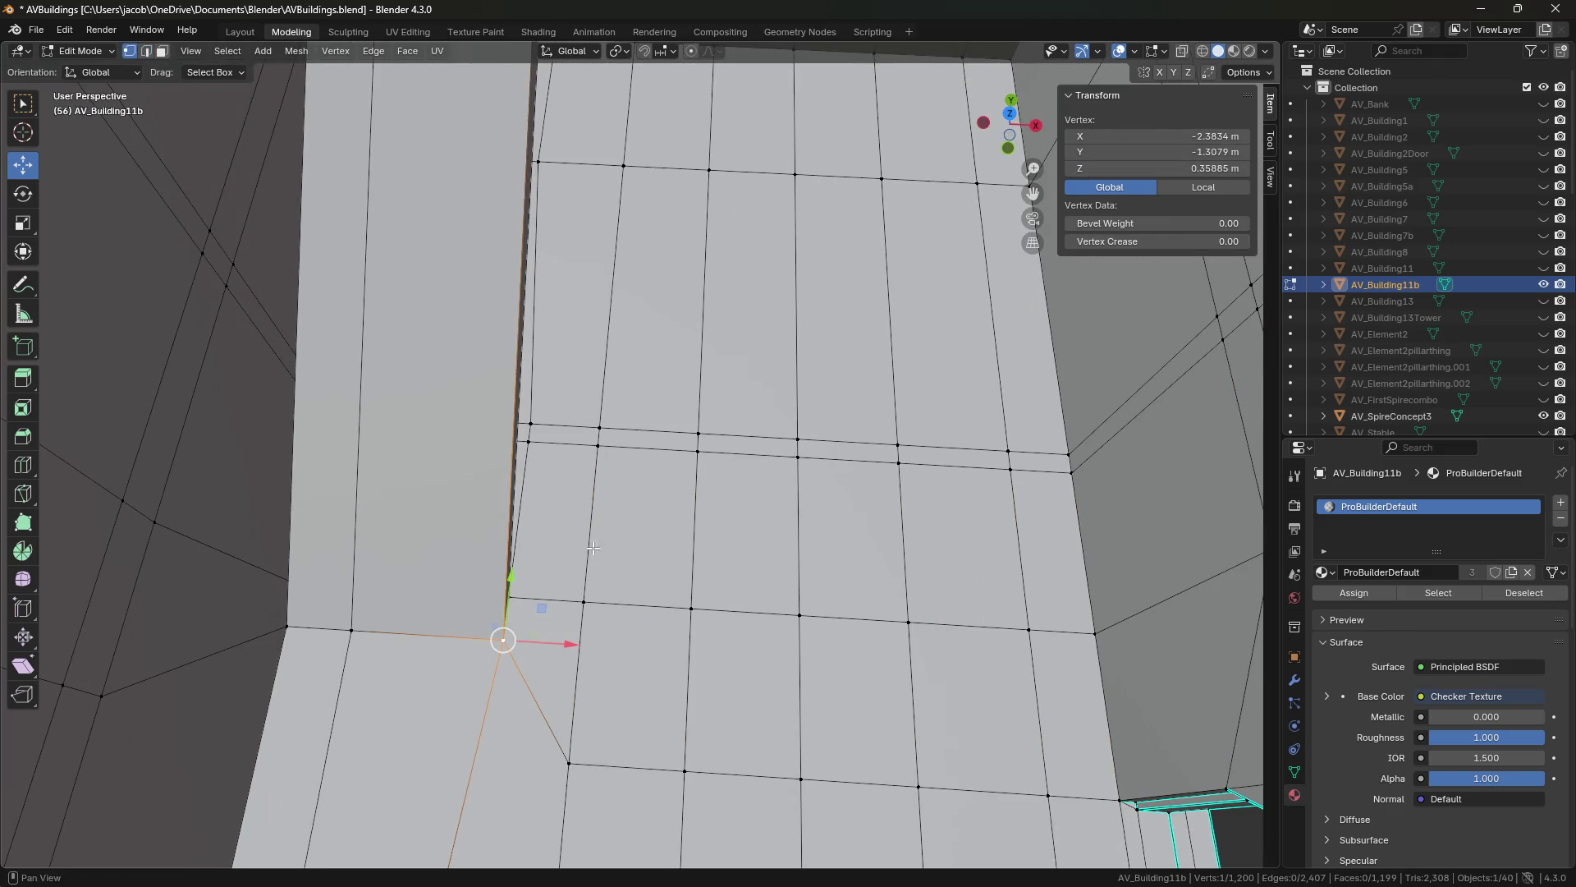
key("2")
key("alt+a")
mouse_move(812, 332)
middle_mouse_down()
mouse_move(797, 606)
mouse_move(824, 430)
middle_mouse_up()
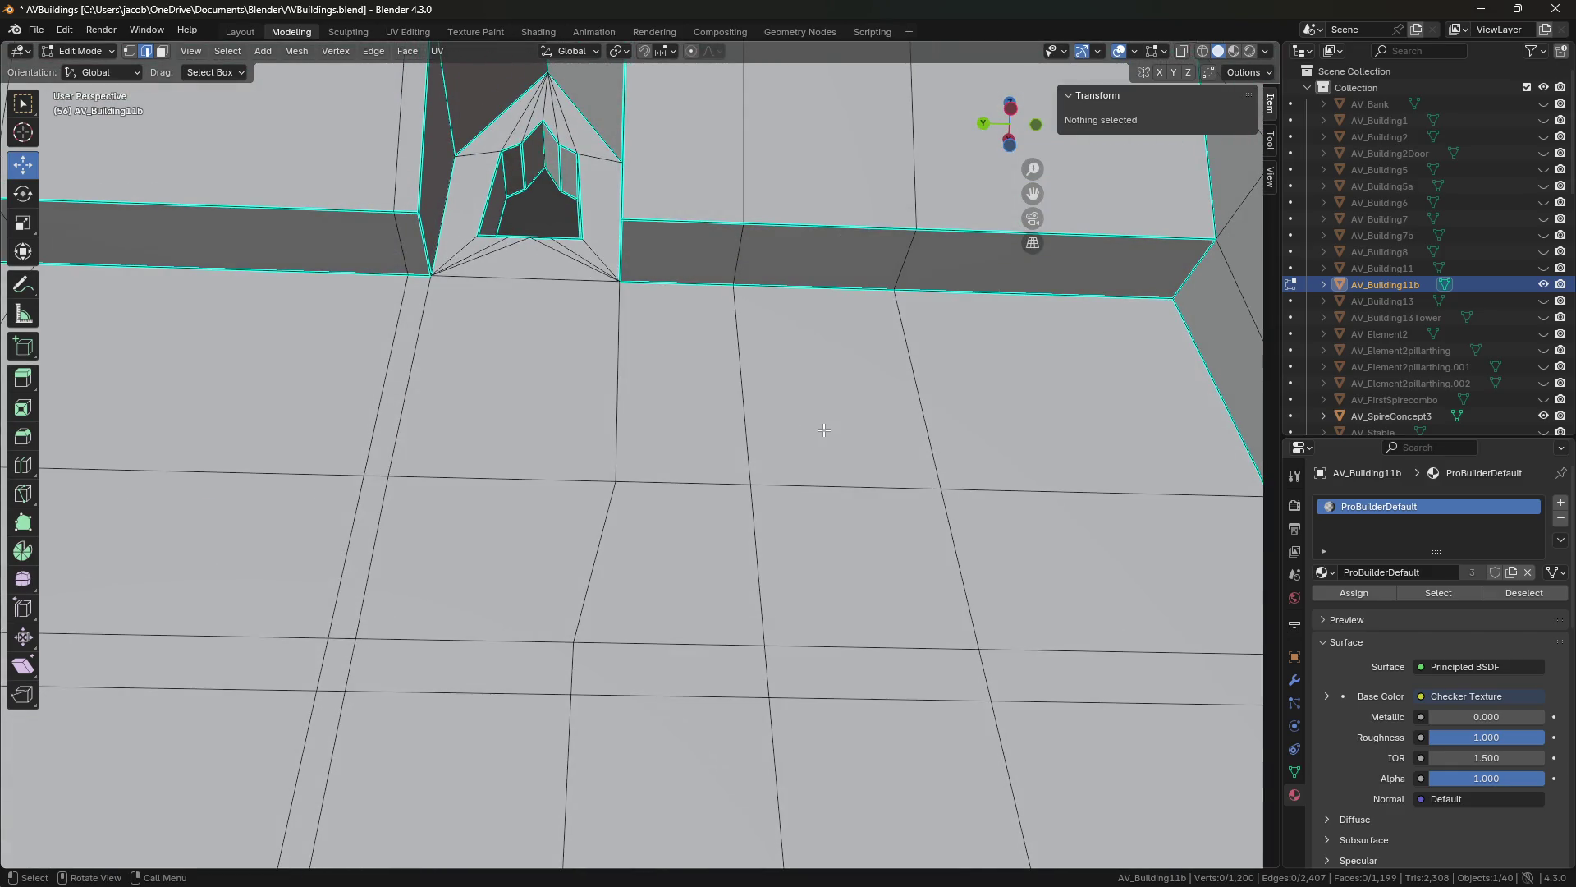
middle_click_drag(824, 436, 835, 502)
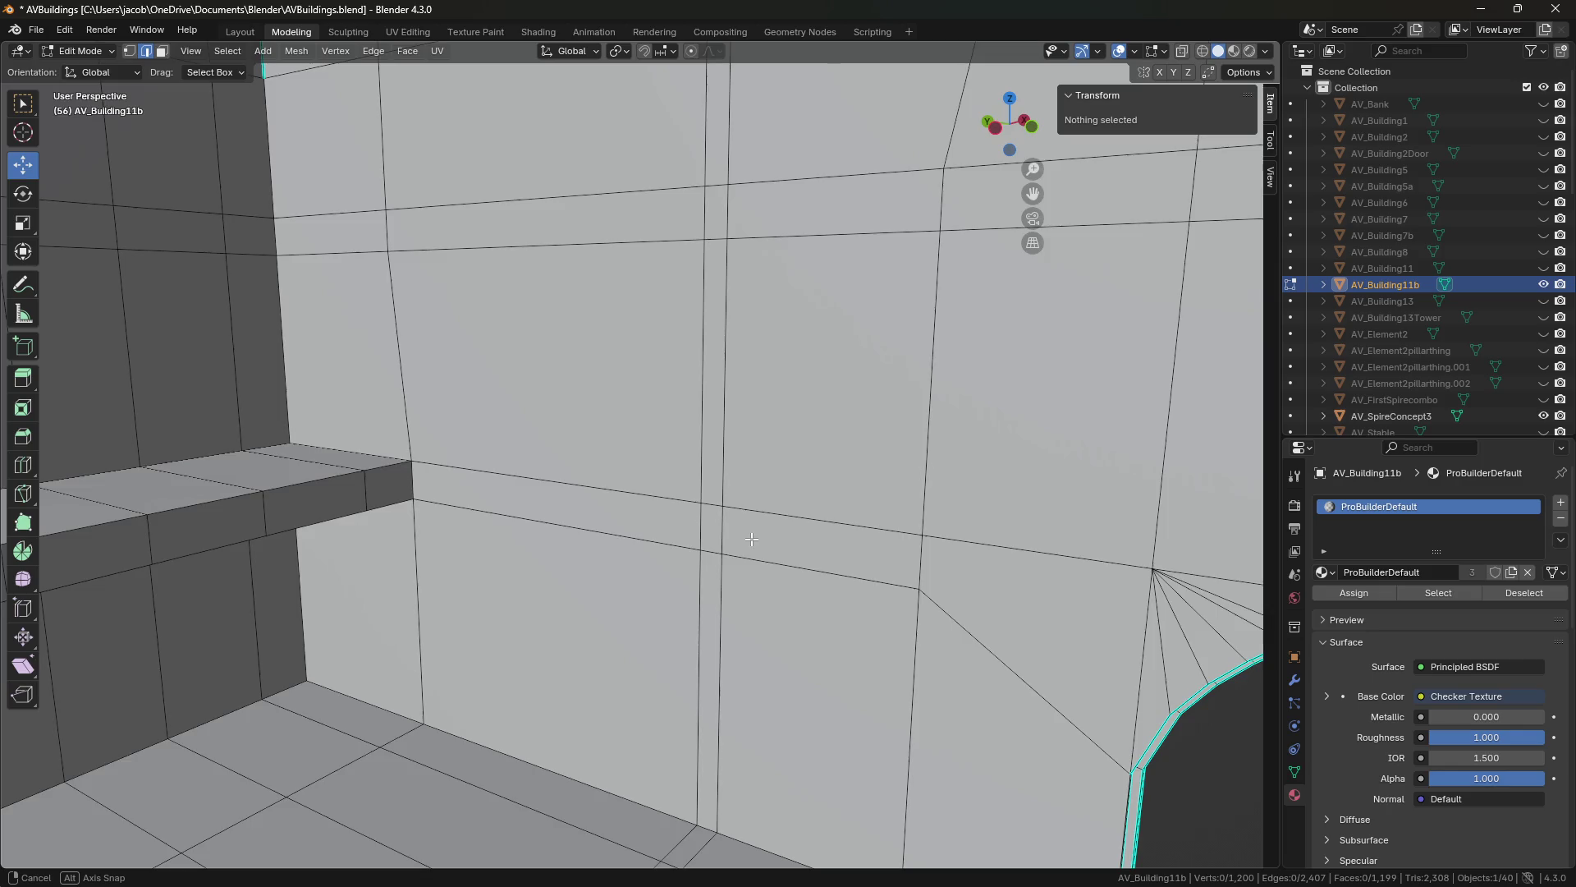
left_click_drag(1077, 153, 1149, 153)
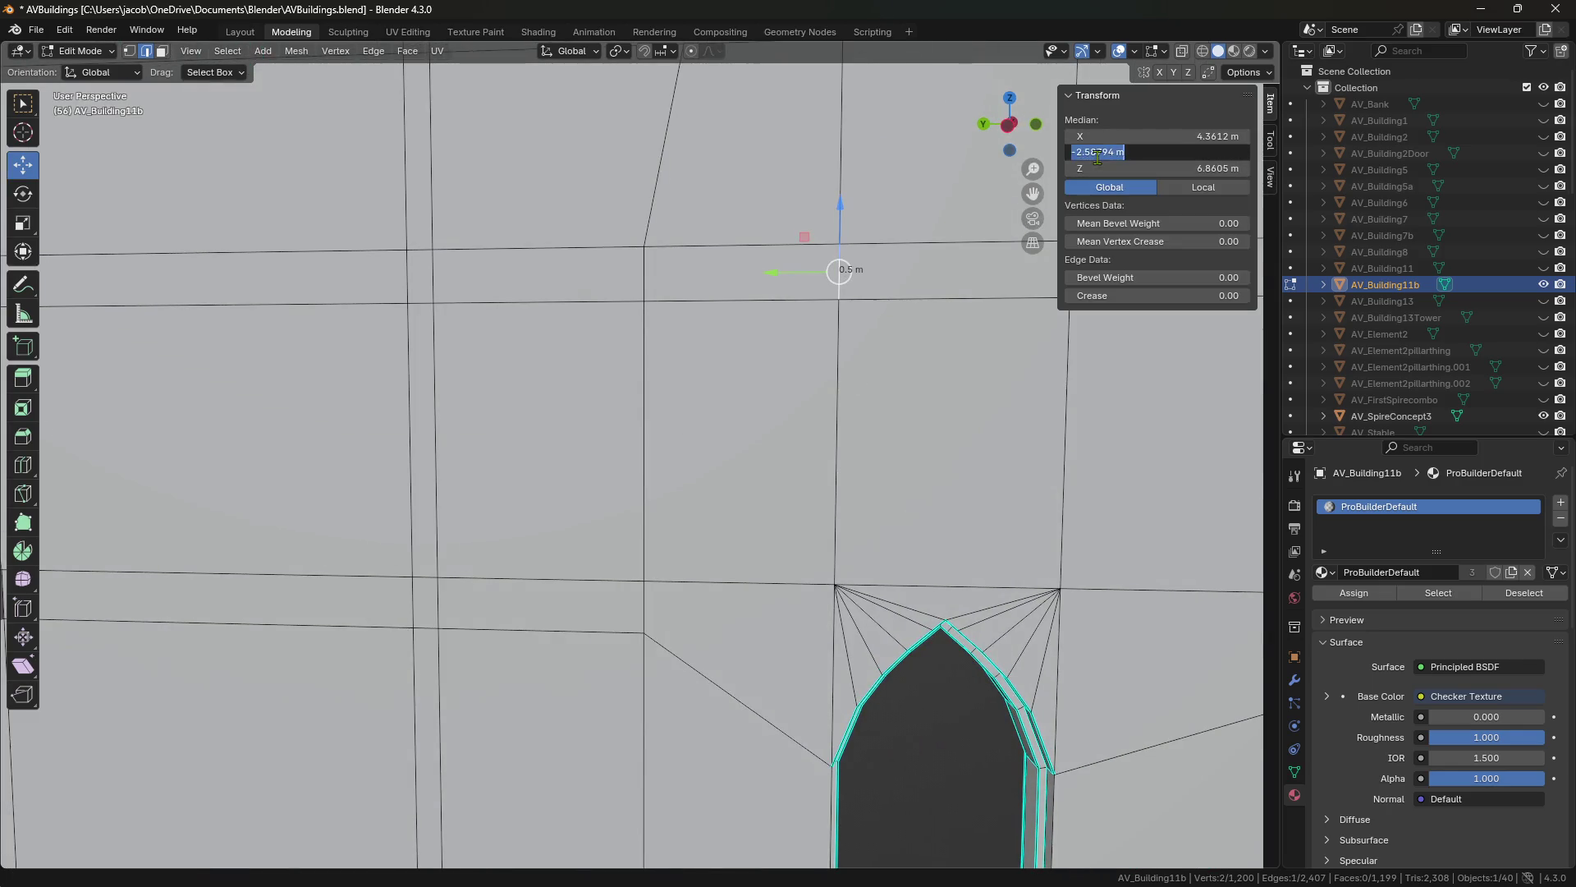
Select the two ledge faces on either side of the edge between them.
mouse_move(825, 345)
middle_mouse_down()
mouse_move(825, 248)
mouse_move(743, 362)
mouse_move(696, 369)
mouse_move(781, 359)
mouse_move(626, 397)
mouse_move(563, 448)
mouse_move(487, 431)
mouse_move(558, 398)
mouse_move(463, 412)
mouse_move(517, 452)
mouse_move(614, 428)
middle_mouse_up()
left_click(357, 440)
key("ctrl+3")
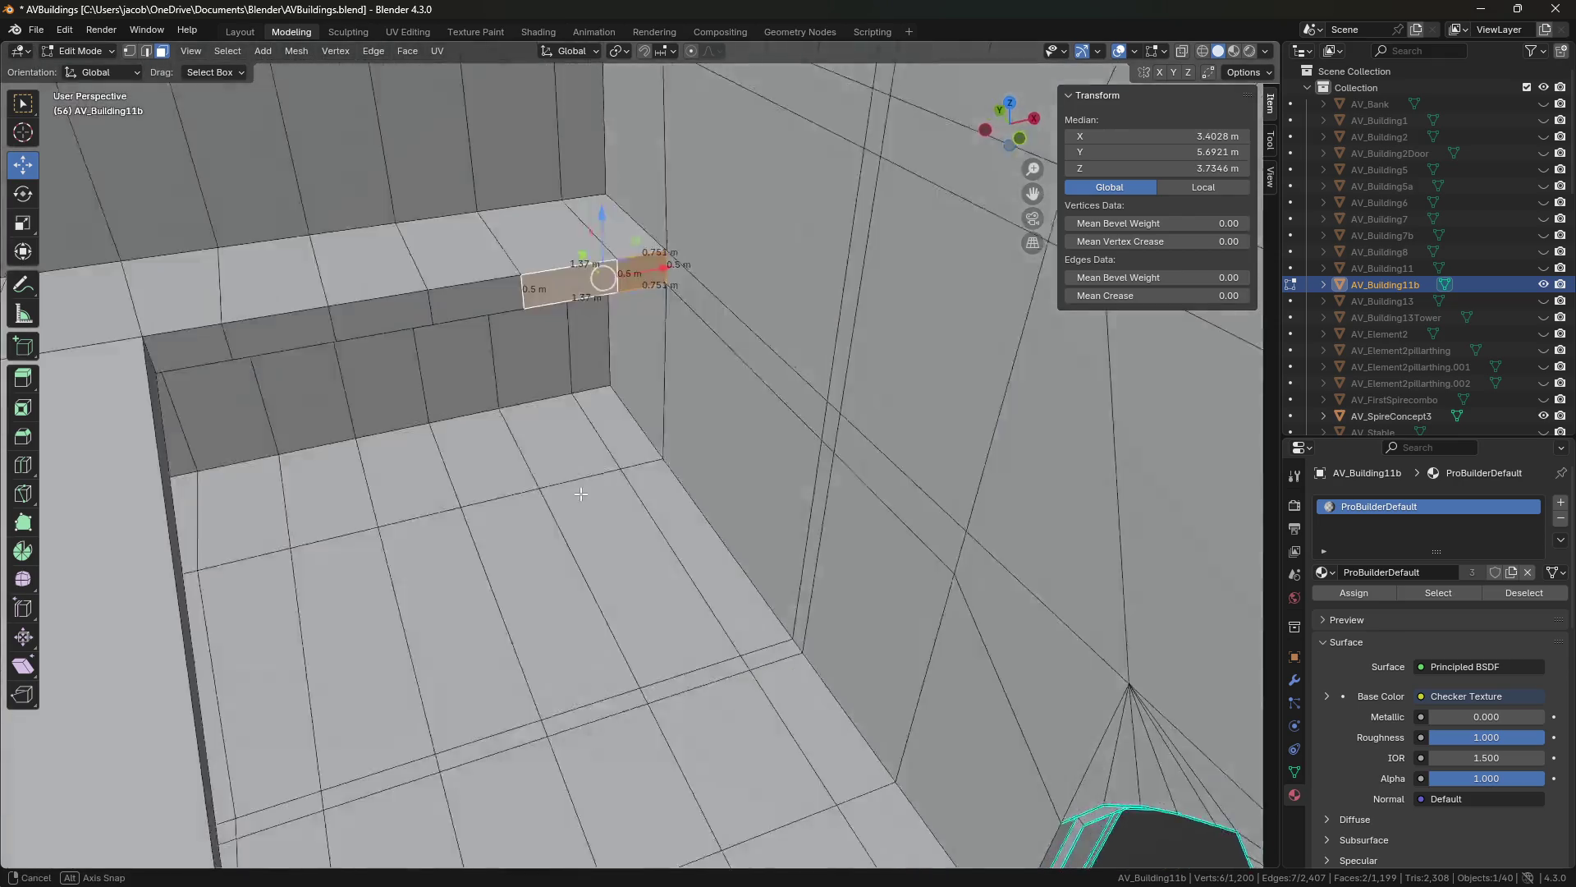
middle_click_drag(686, 453, 729, 238)
Extrude the ledge's two end faces in place.
key("1")
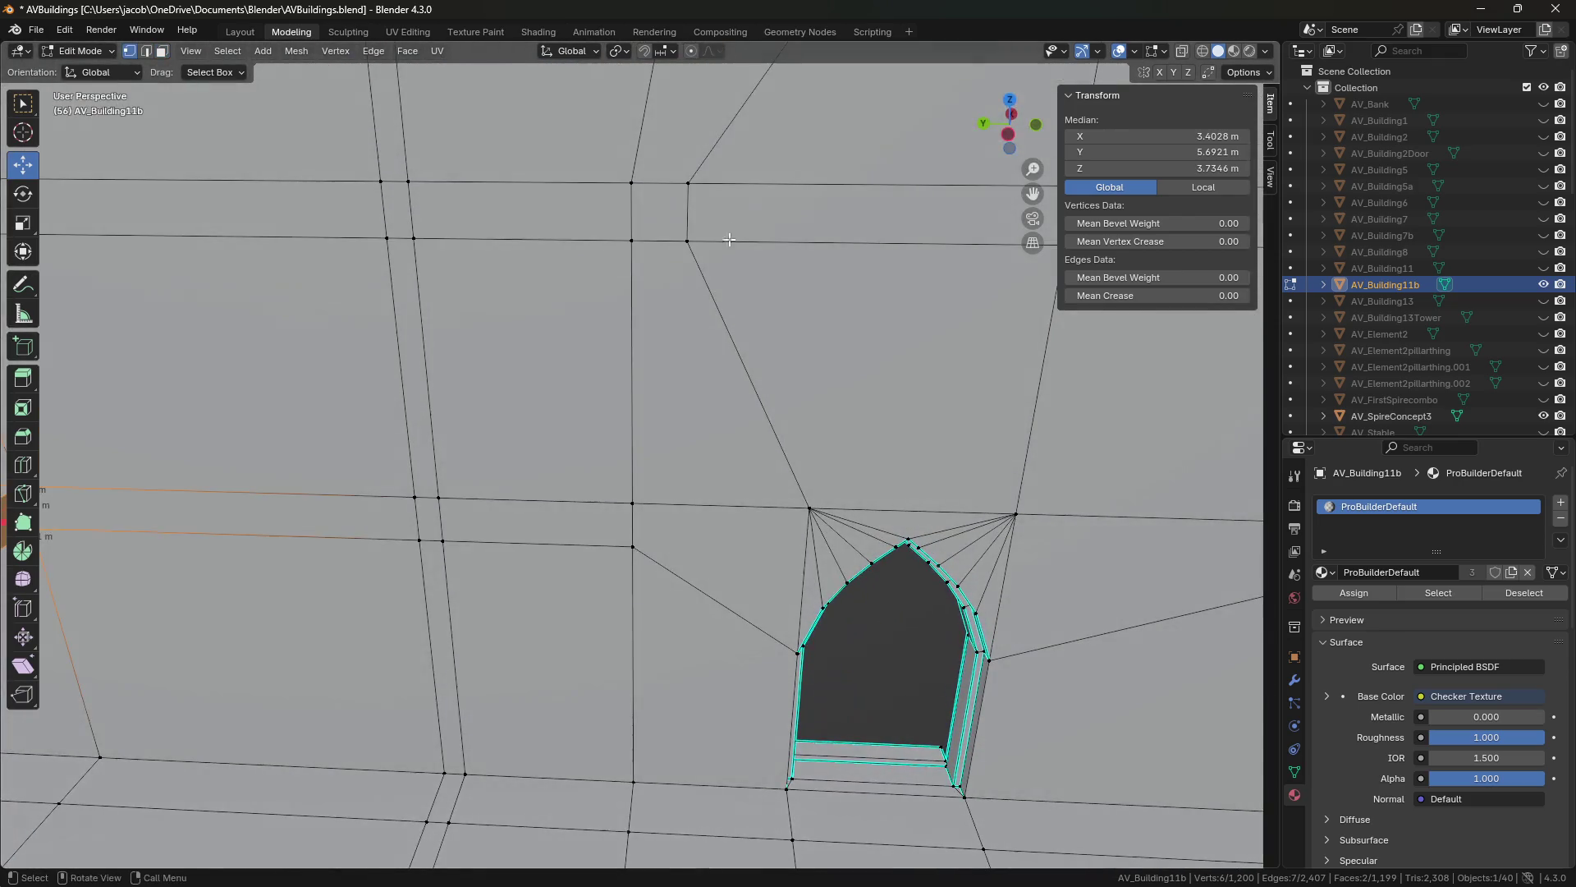
left_click(696, 191)
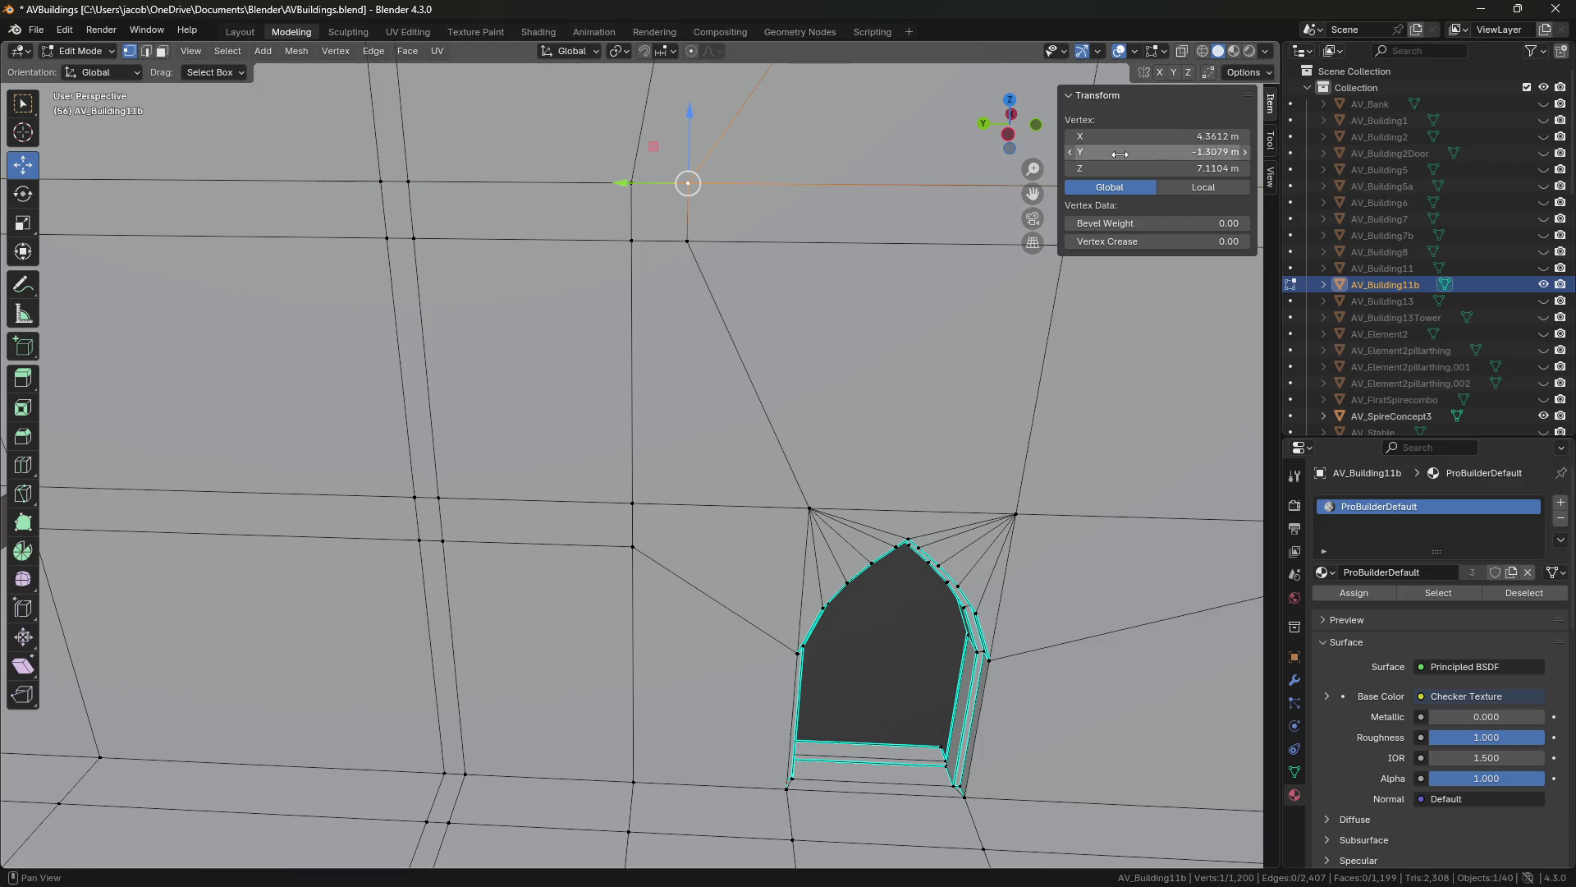
middle_click_drag(764, 348, 424, 391)
key("3")
left_click(424, 392)
left_click(357, 408, "shift")
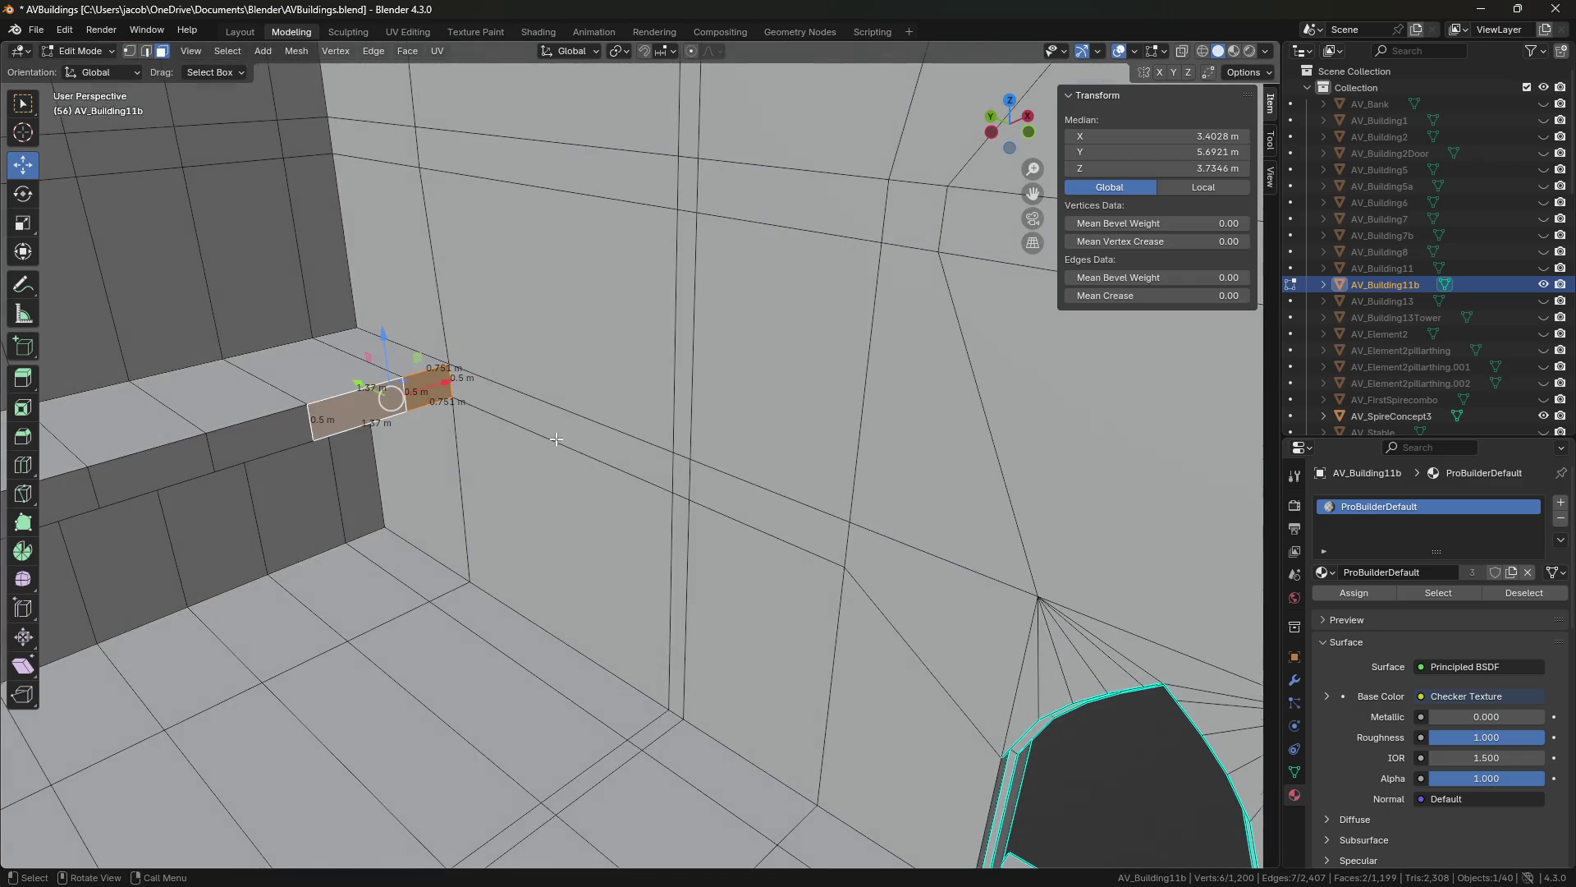
key("e")
key("Escape")
Extend the ledge end to Y −1.3079 m and raise it 3.25 m into a sloped beam.
key("ctrl+v")
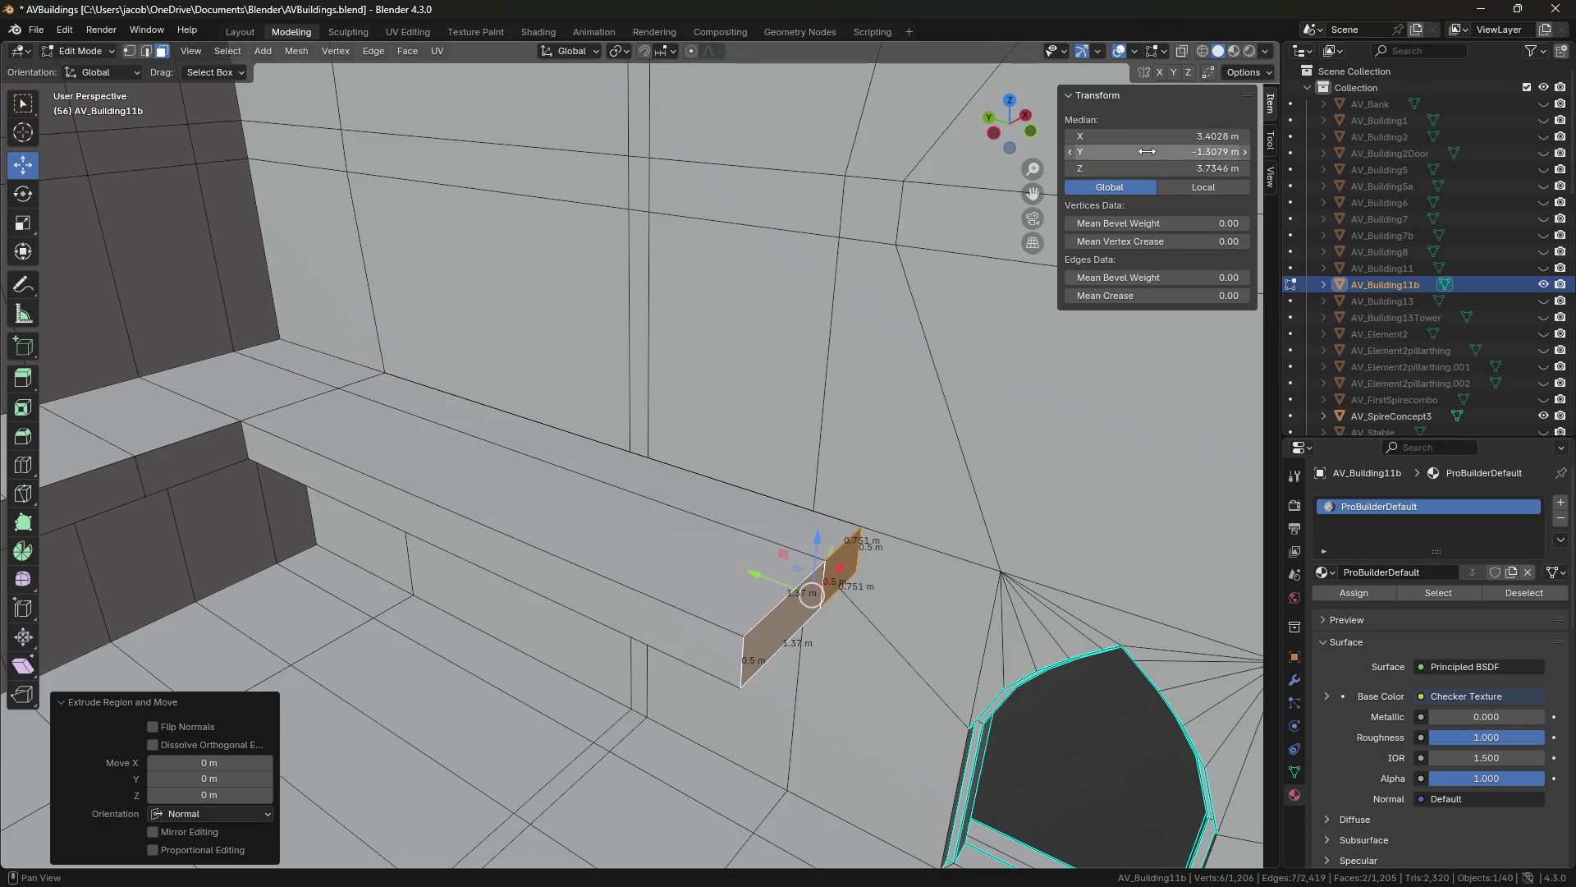
left_click_drag(817, 532, 769, 154)
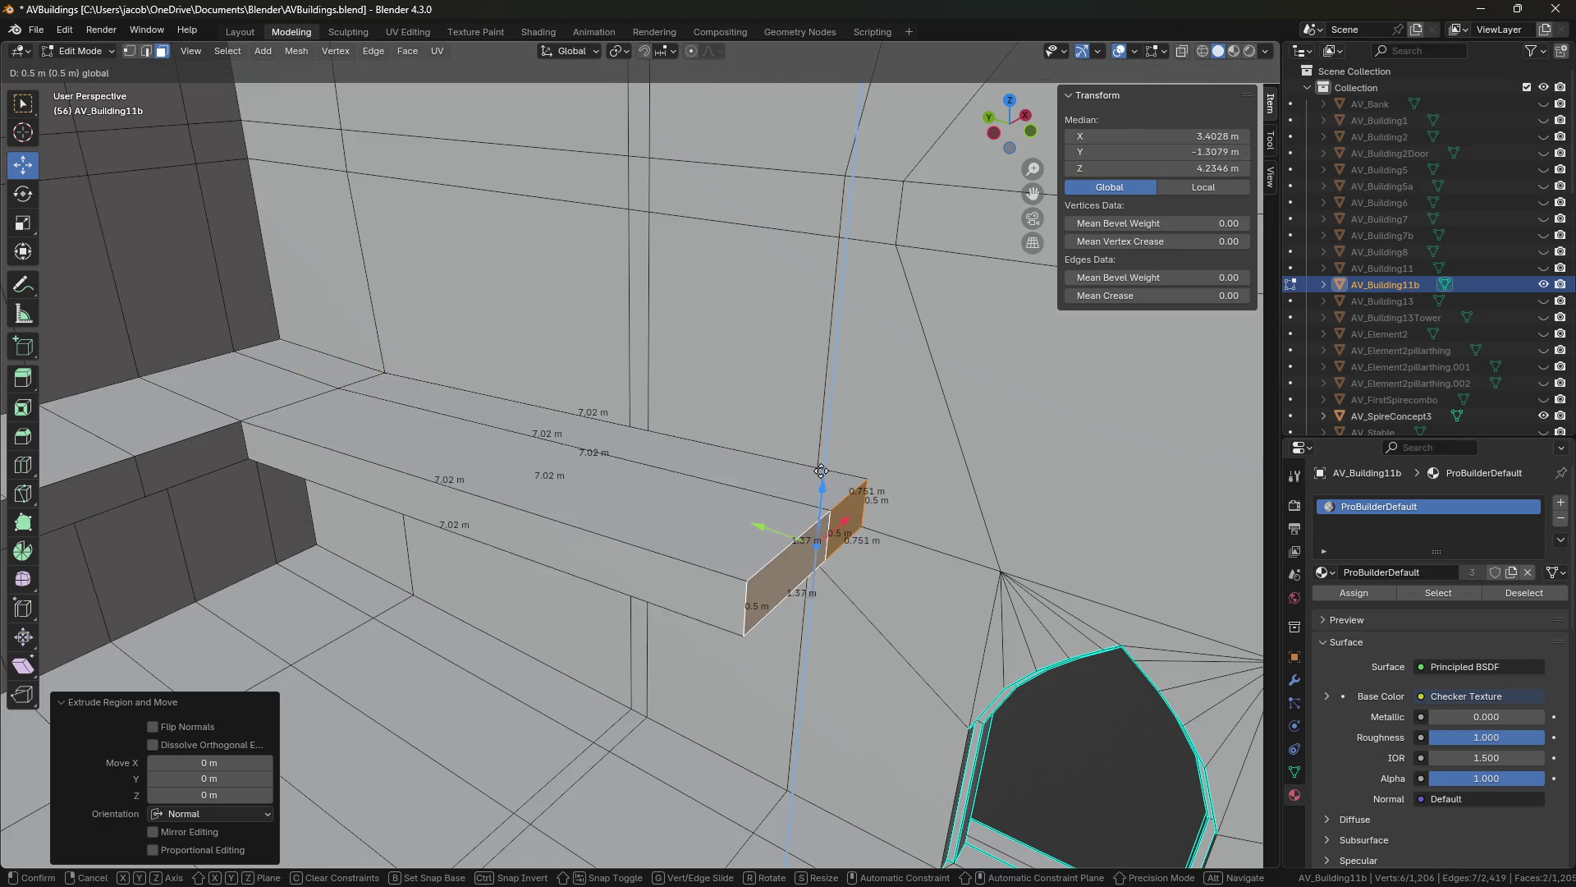
mouse_move(769, 154)
middle_mouse_down()
mouse_move(522, 388)
mouse_move(616, 393)
middle_mouse_up()
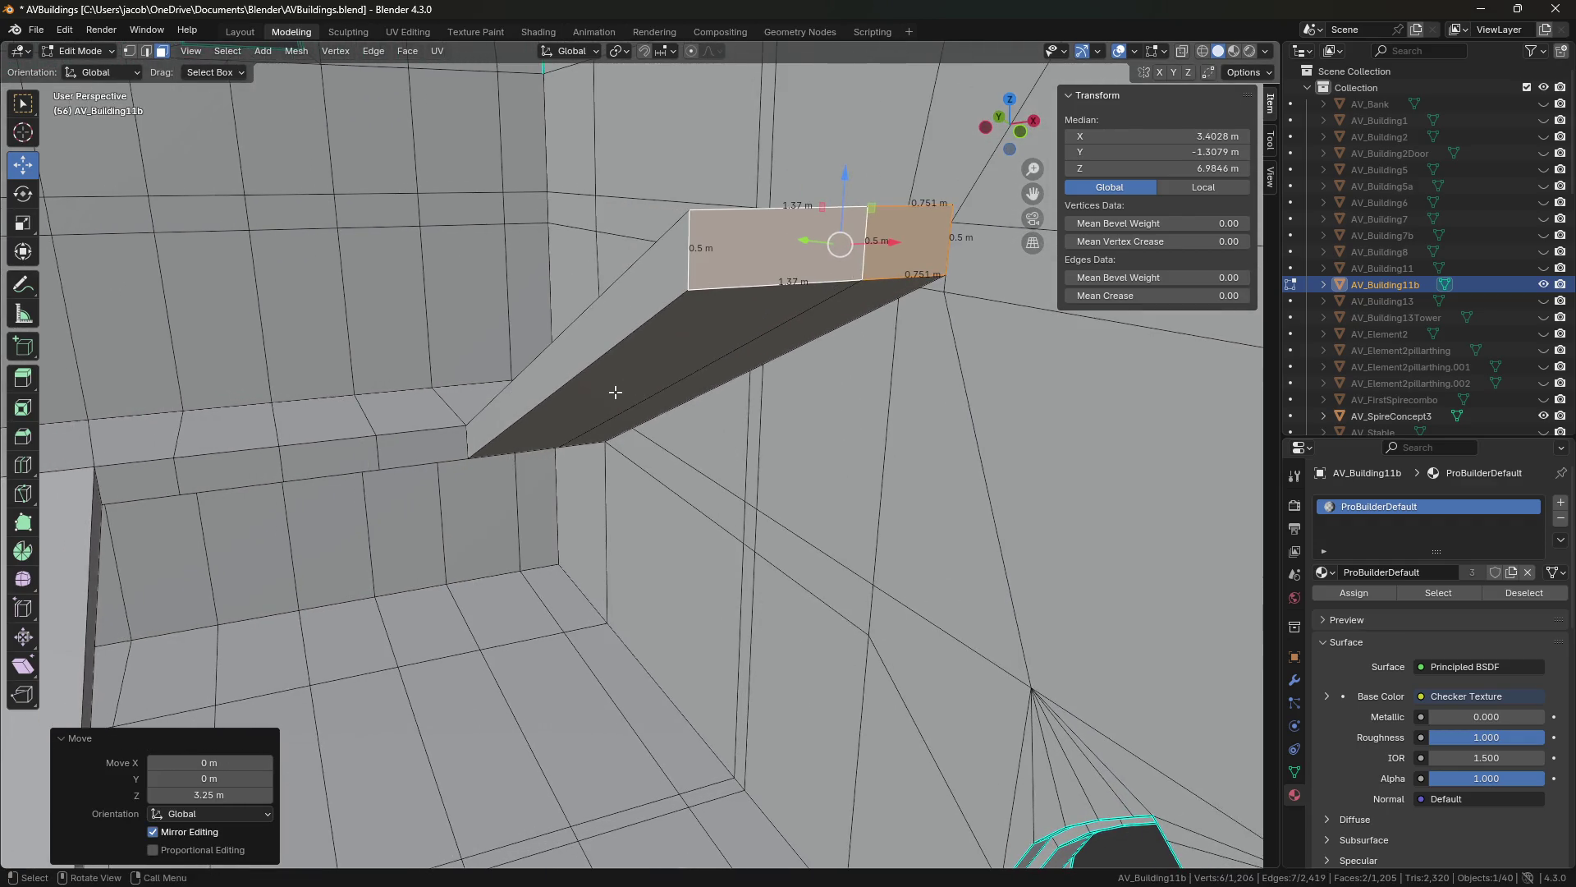
middle_click_drag(515, 416, 587, 430, "shift")
middle_click_drag(778, 439, 537, 550)
key("1")
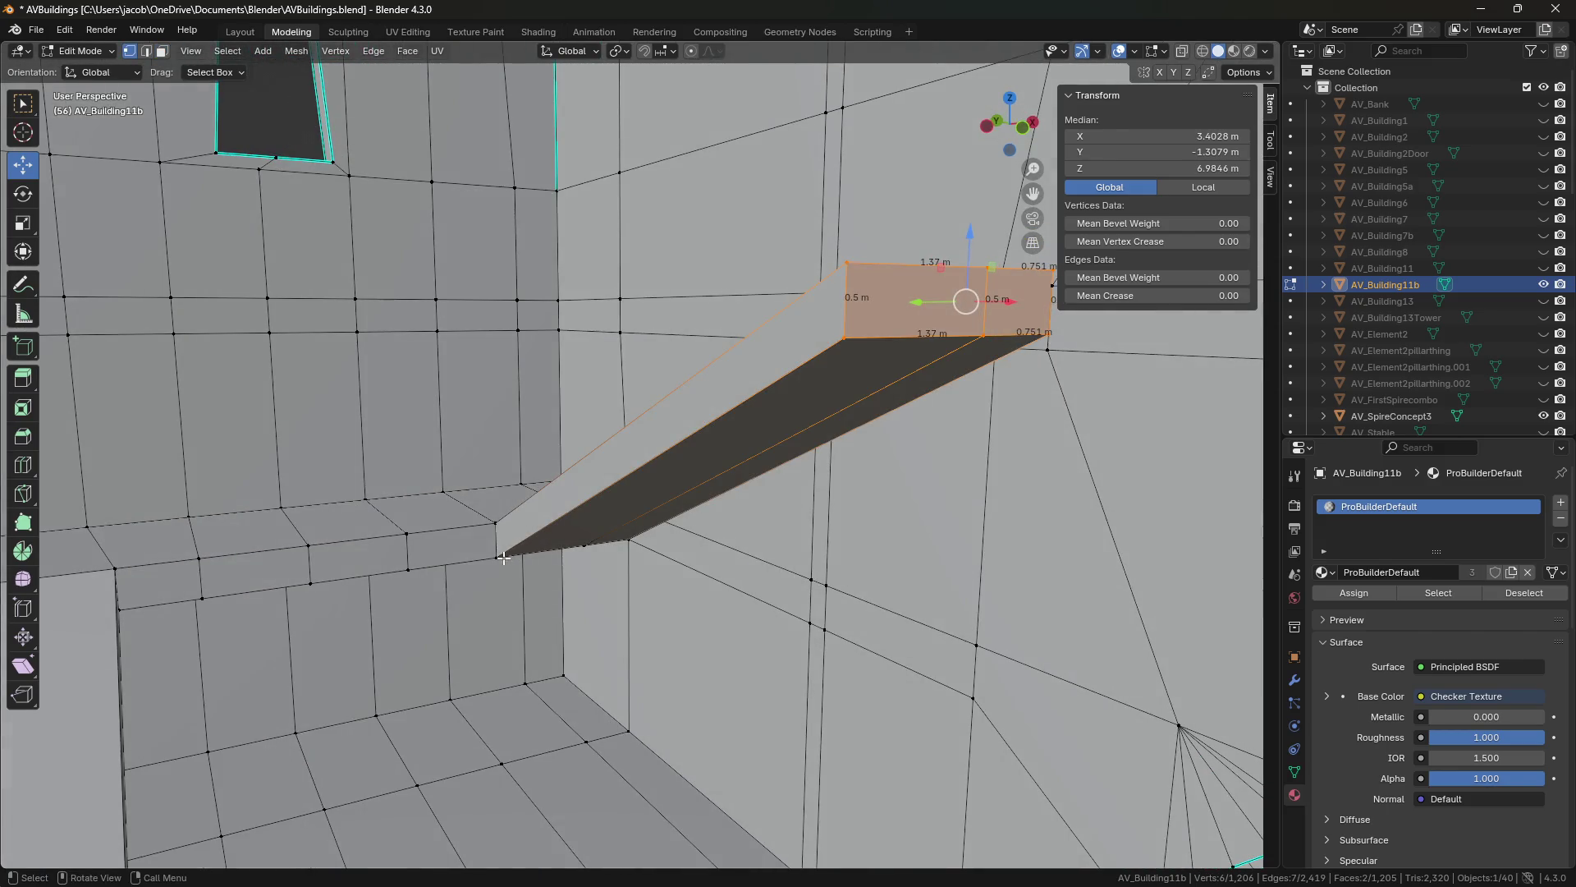
left_click(504, 558)
key("2")
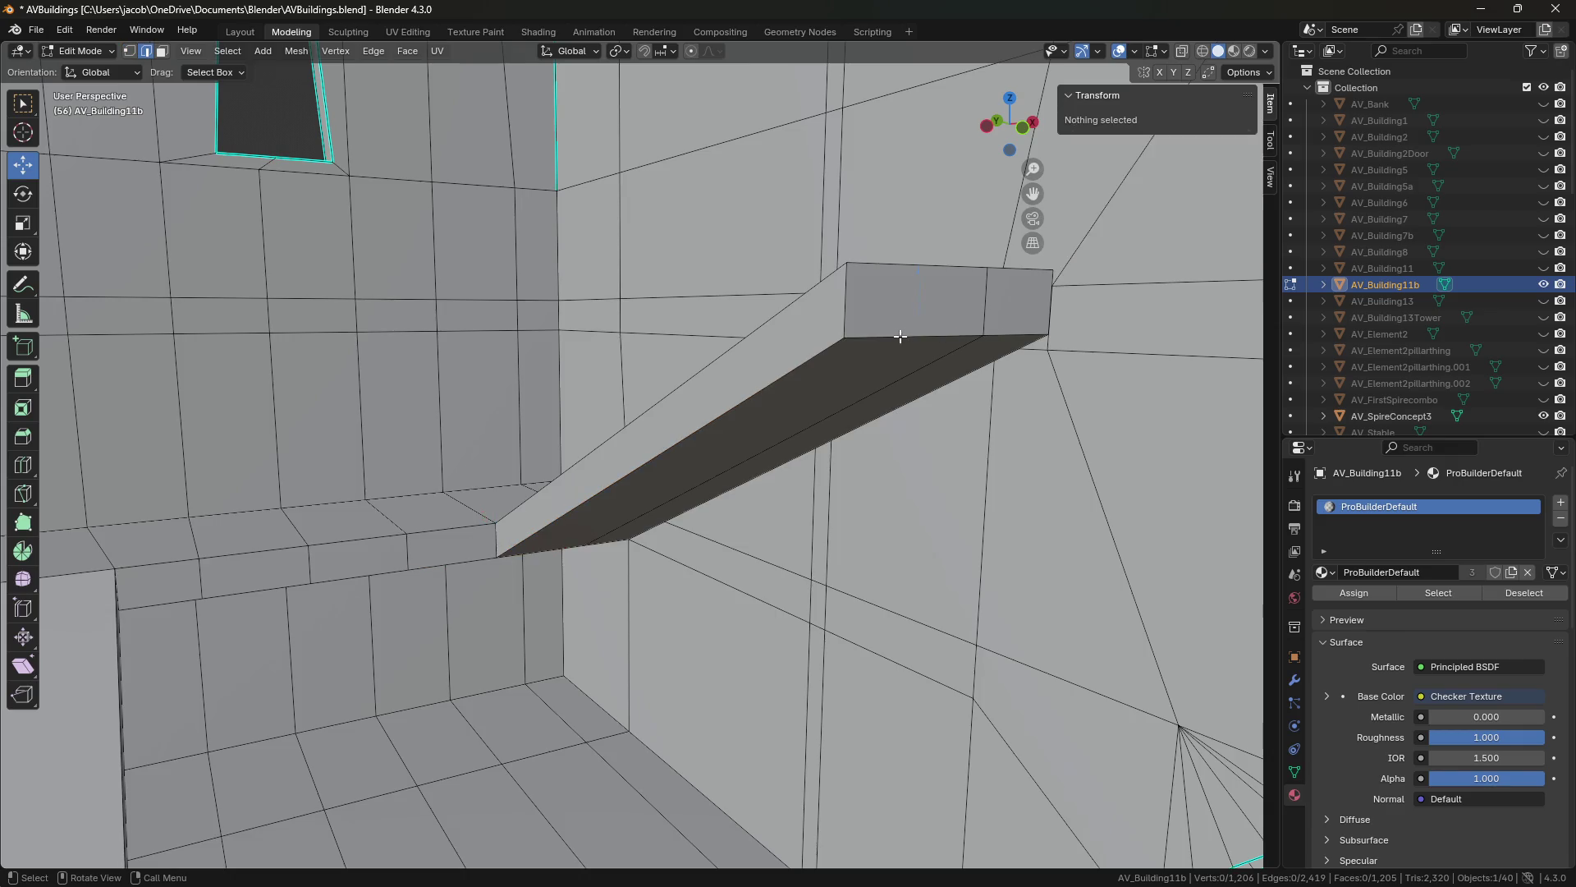
left_click(915, 348)
Extrude the beam's bottom end edge downward into a wall face.
key("e")
left_click_drag(1149, 168, 1107, 166)
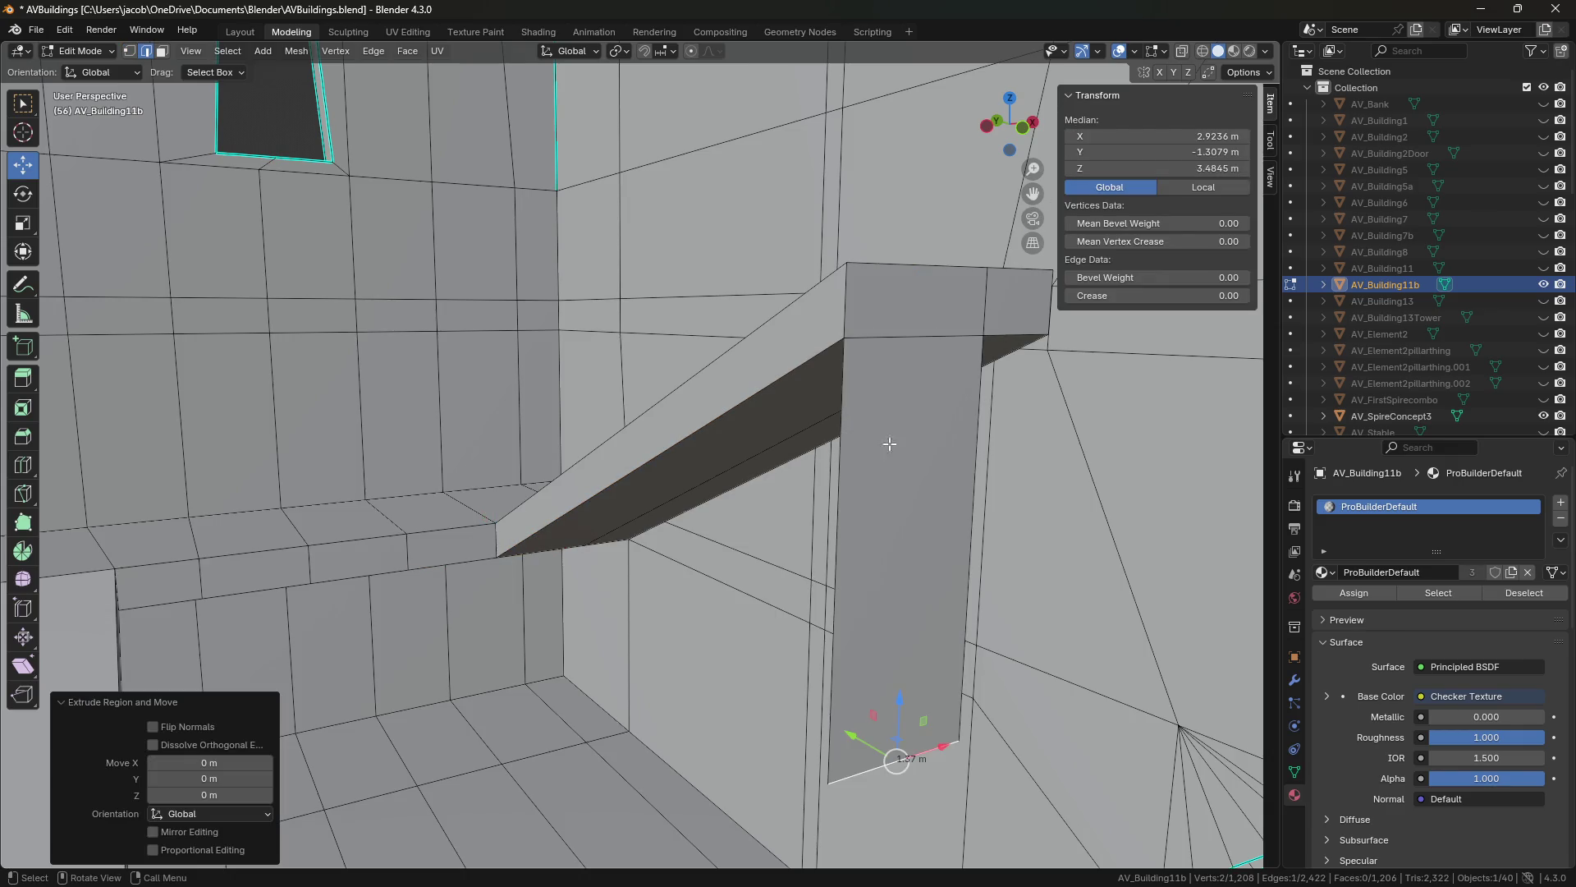
mouse_move(905, 463)
middle_mouse_down()
mouse_move(529, 393)
mouse_move(641, 353)
middle_mouse_up()
key("1")
left_click(618, 307)
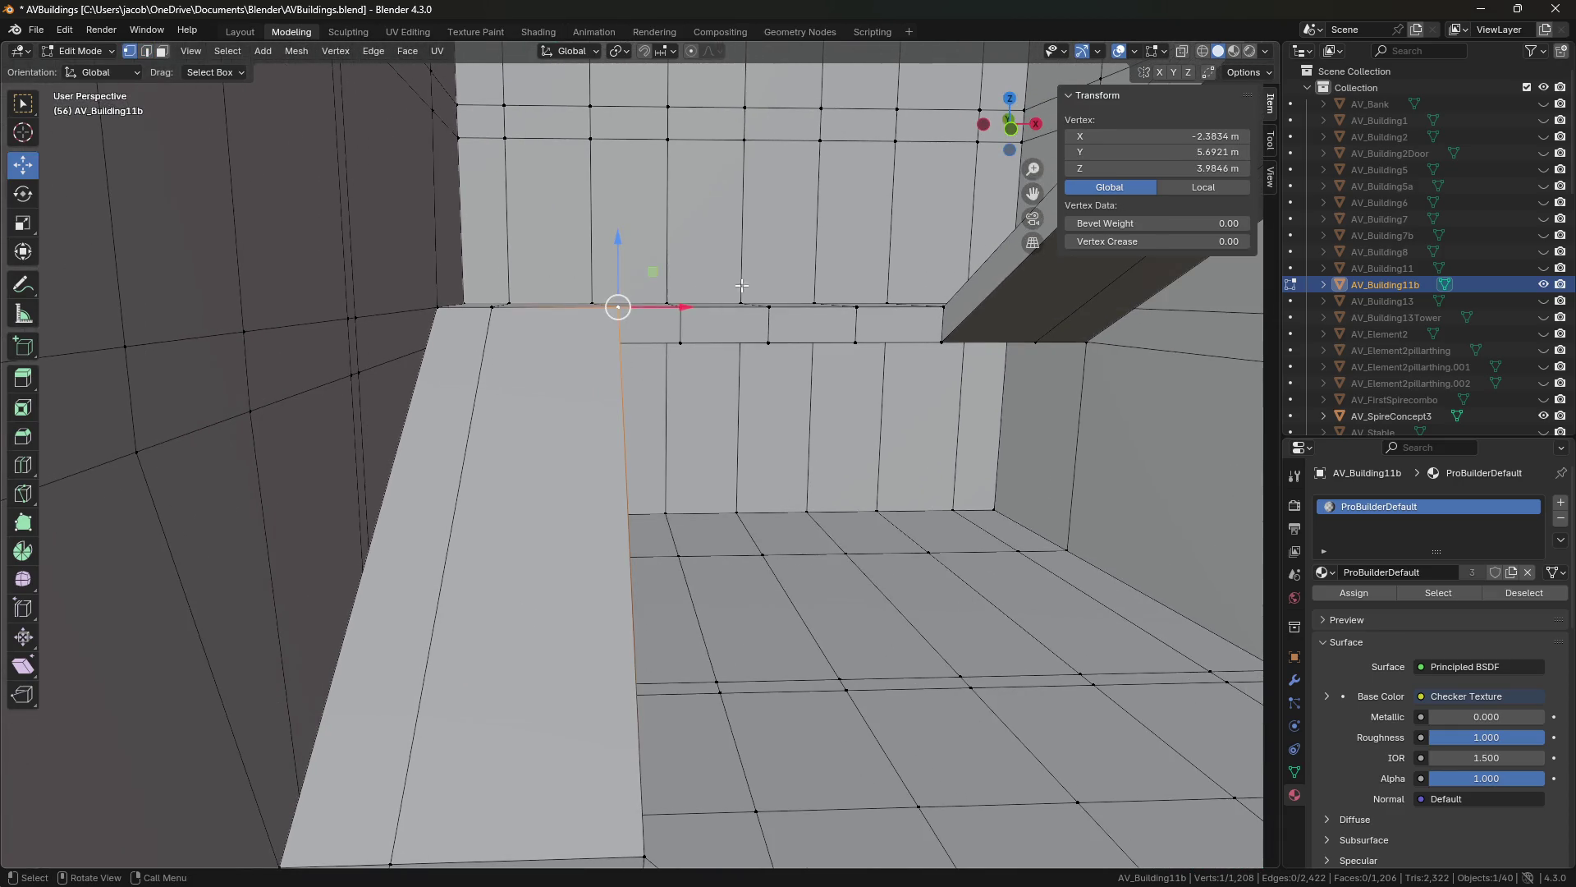
key("2")
middle_click_drag(624, 459, 624, 436)
Extrude the floor edge beside the ramp up to ledge height, Z 3.9846, and save.
left_click(519, 822)
key("e")
right_click(593, 642)
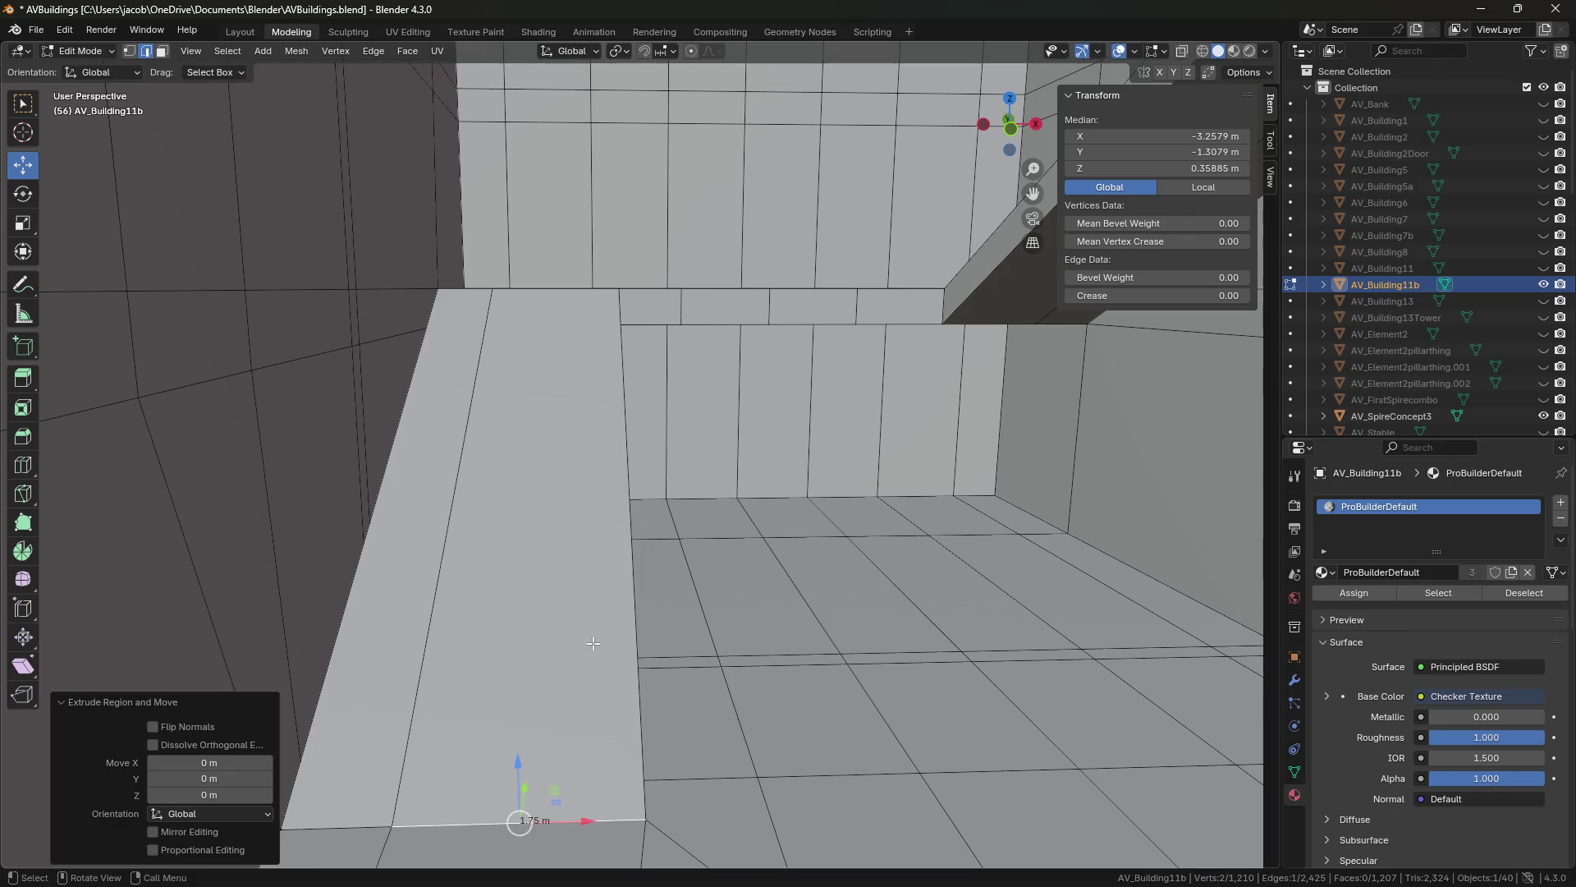
key("ctrl+v")
mouse_move(889, 309)
middle_mouse_down()
mouse_move(907, 319)
mouse_move(834, 421)
mouse_move(630, 451)
middle_mouse_up()
key("ctrl+s")
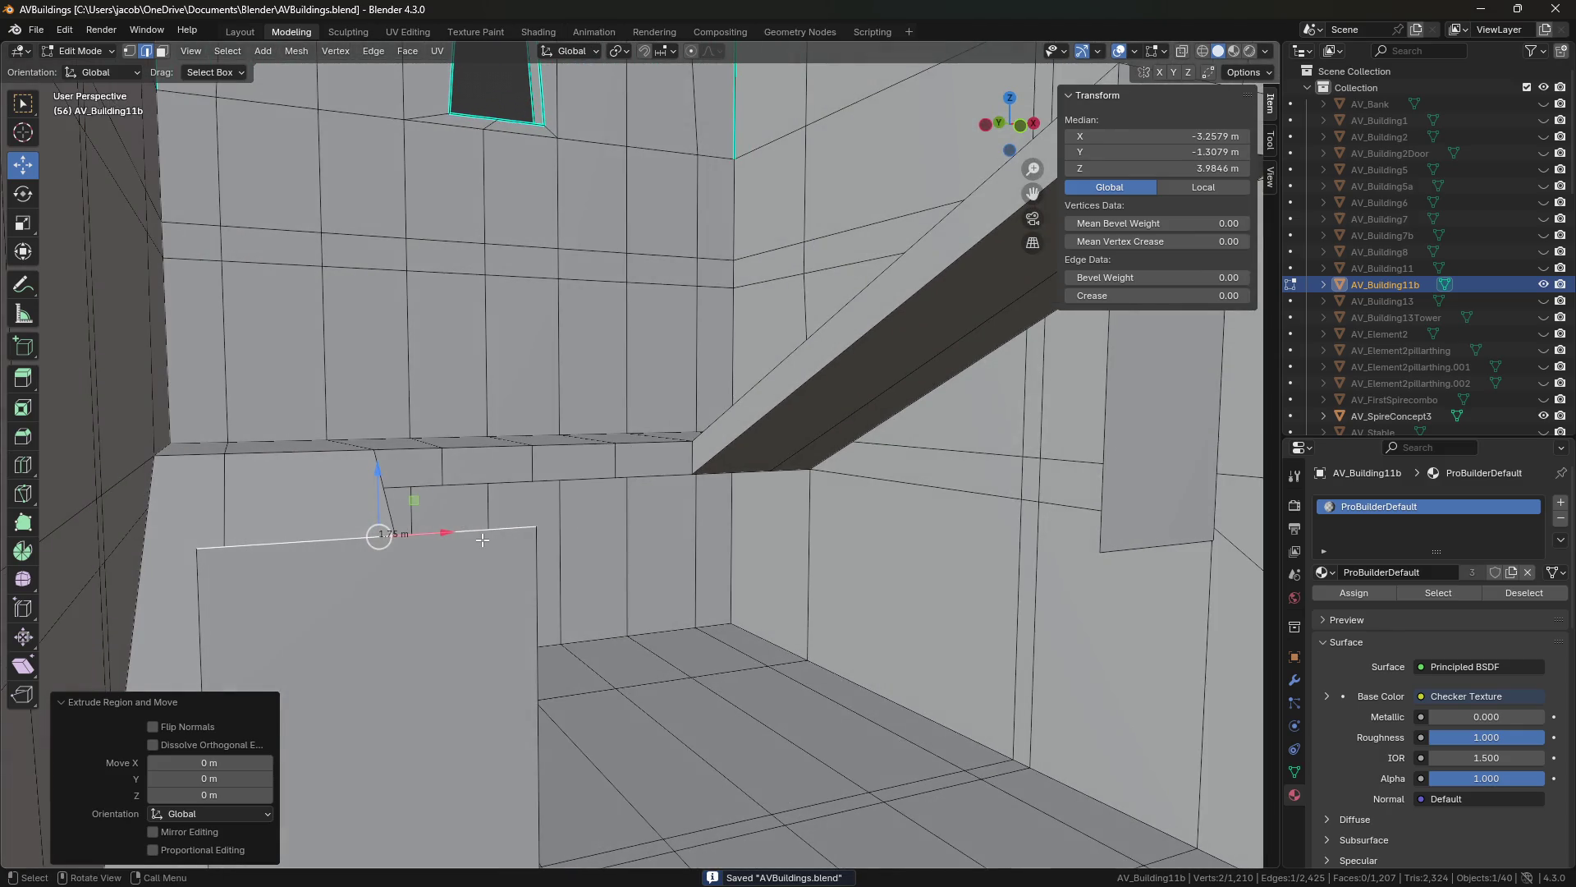
Restore the support panel's top edge to ledge height and save.
scroll(834, 426, "up", 3)
scroll(691, 410, "up", 3)
mouse_move(691, 410)
middle_mouse_down()
mouse_move(756, 355)
mouse_move(719, 449)
mouse_move(668, 351)
mouse_move(700, 320)
mouse_move(690, 301)
mouse_move(673, 352)
mouse_move(741, 383)
middle_mouse_up()
scroll(668, 351, "up", 5)
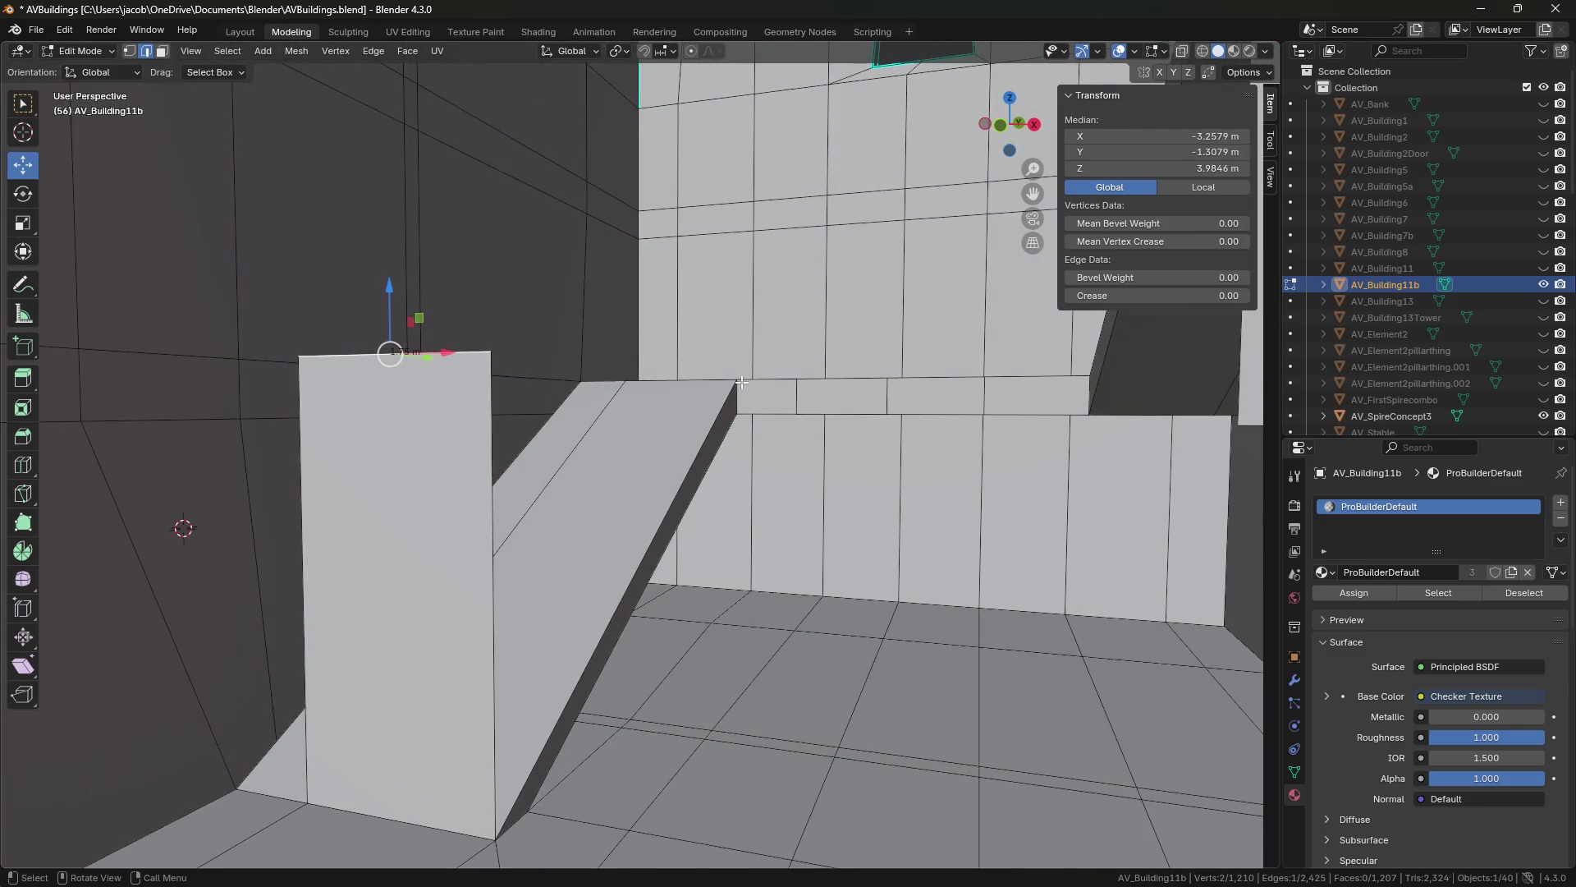
left_click(492, 831)
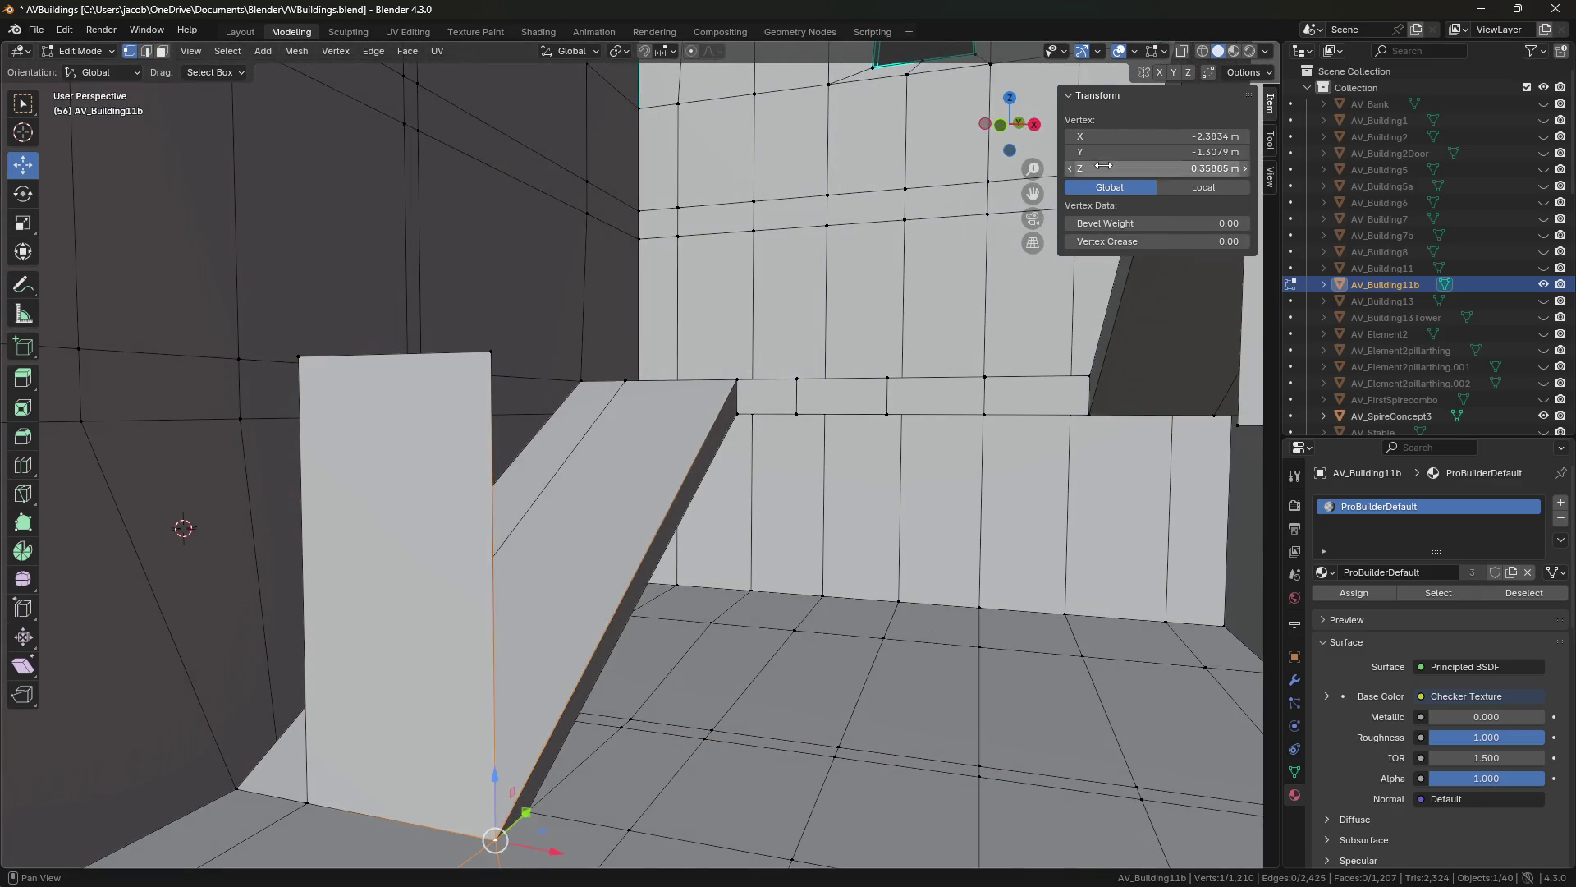
key("ctrl+z")
key("ctrl+z")
key("Return")
key("ctrl+z")
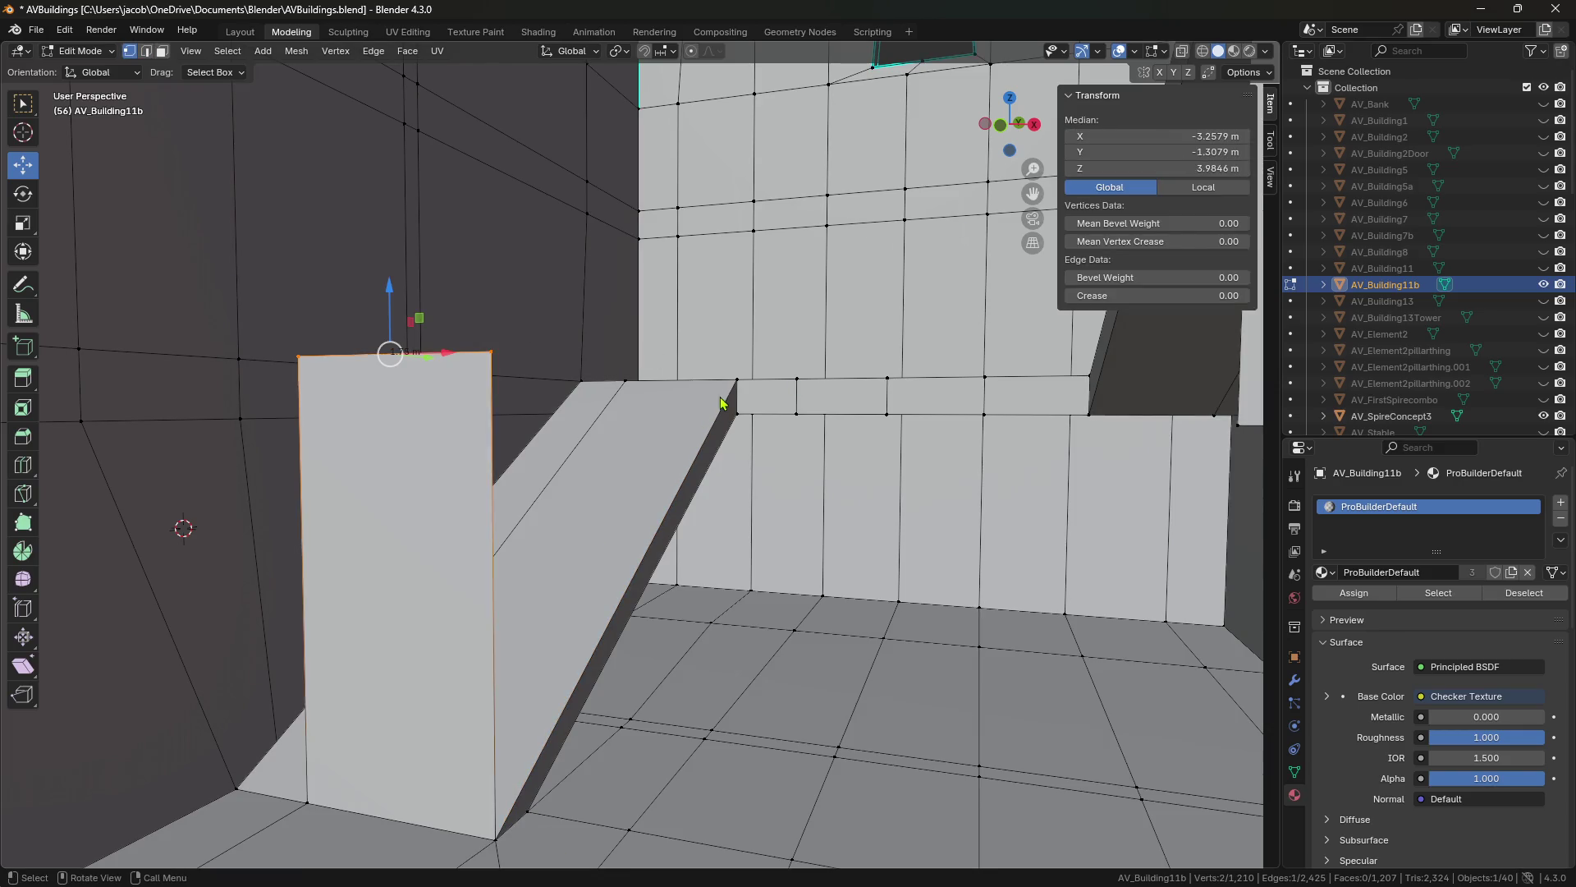
left_click(732, 387)
key("2")
left_click(440, 358)
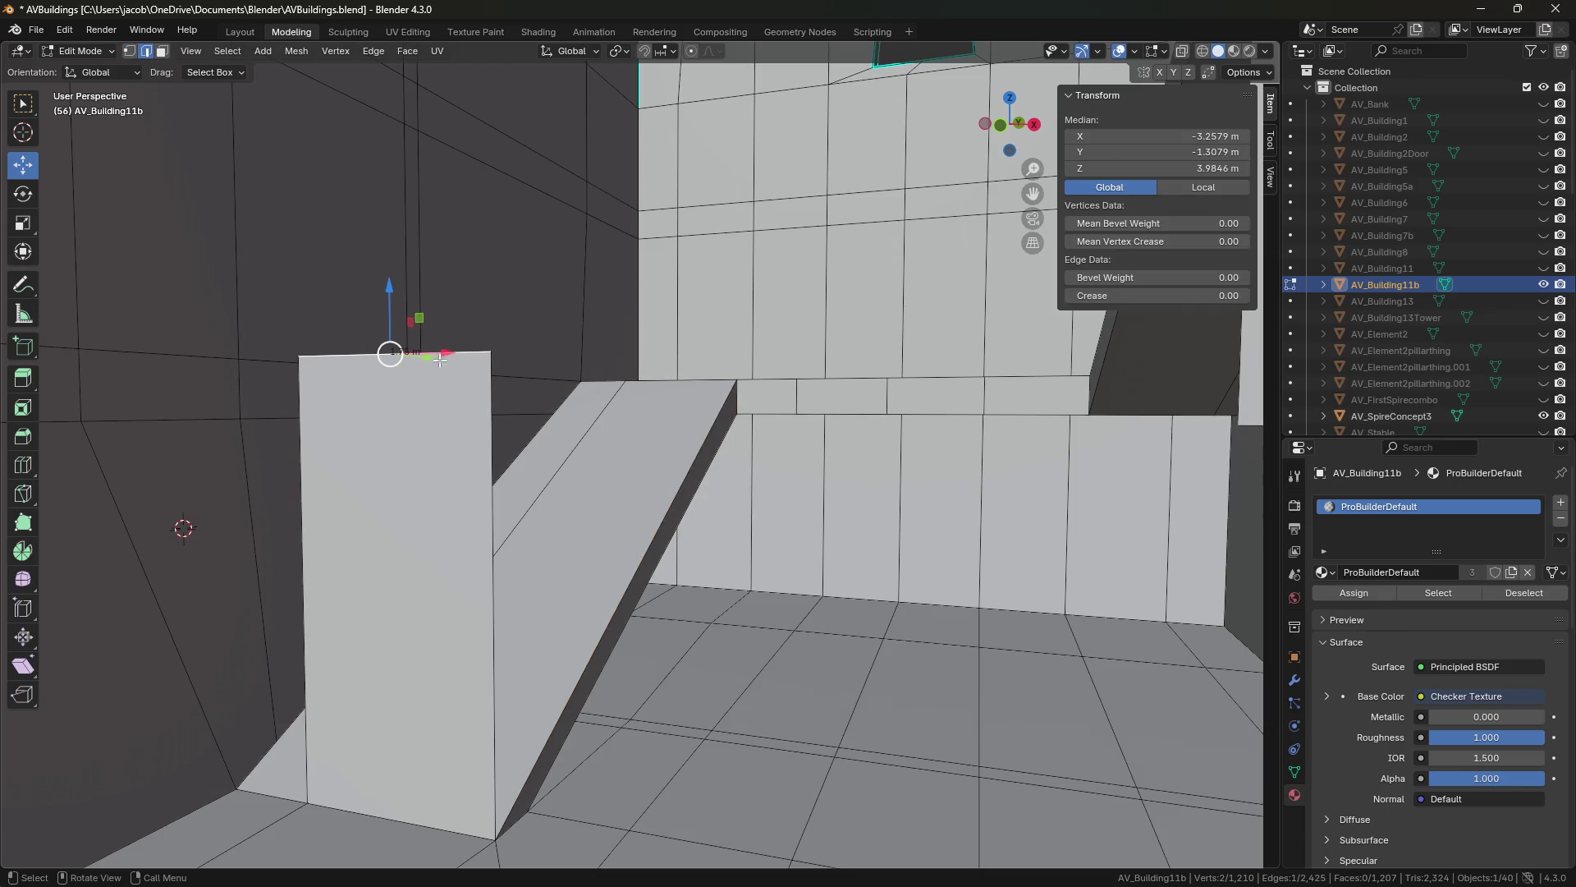
key("Return")
key("ctrl+s")
Fill a face between the support panel's top edge and the ramp's top edge.
mouse_move(647, 358)
middle_mouse_down()
mouse_move(645, 189)
mouse_move(751, 364)
middle_mouse_up()
left_click(645, 190, "shift")
key("f")
left_click(608, 449)
mouse_move(607, 450)
middle_mouse_down()
mouse_move(825, 434)
mouse_move(676, 578)
mouse_move(648, 566)
mouse_move(791, 468)
middle_mouse_up()
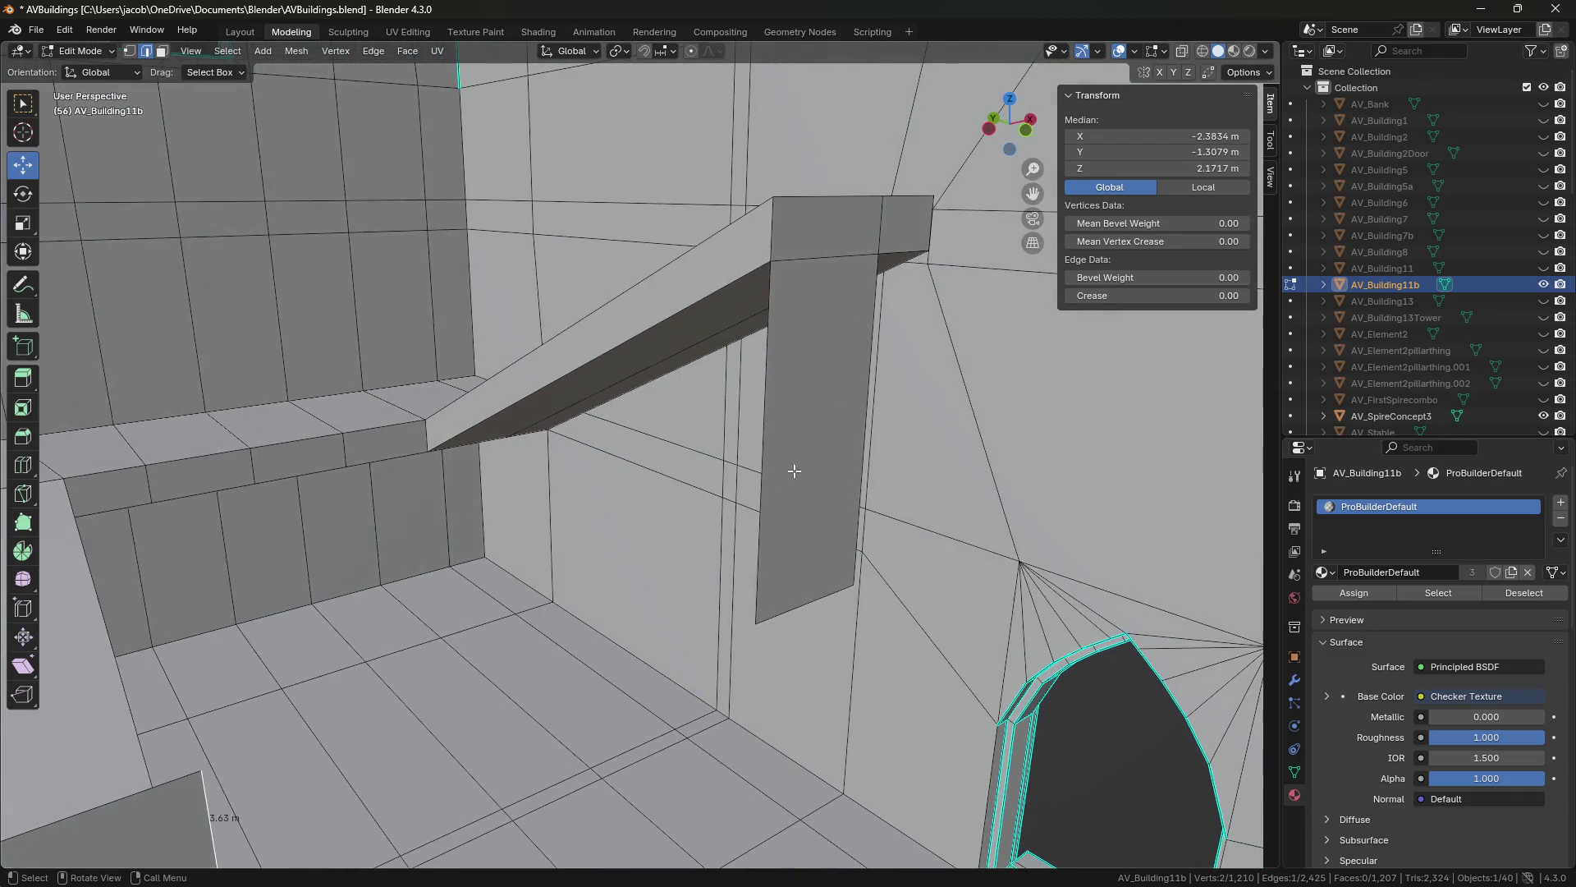
Delete the face hanging under the beam's end.
key("3")
left_click(802, 459)
key("x")
left_click(802, 461)
middle_click_drag(534, 419, 523, 431)
mouse_move(435, 369)
middle_mouse_down()
mouse_move(309, 352)
mouse_move(394, 377)
mouse_move(306, 391)
mouse_move(426, 311)
middle_mouse_up()
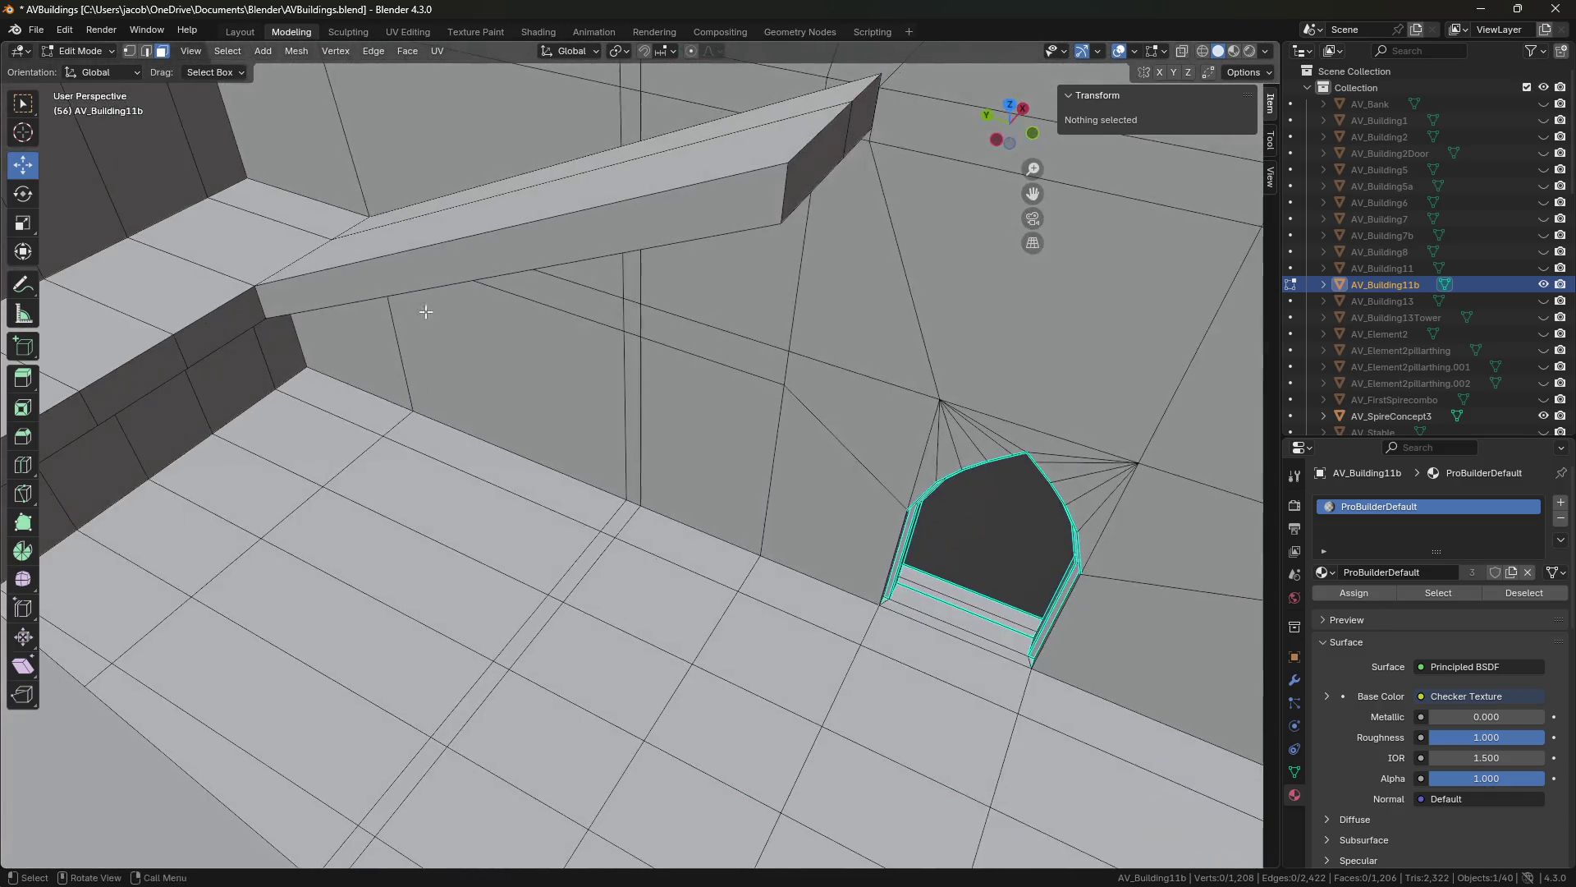
left_click(312, 245)
key("KP_Decimal")
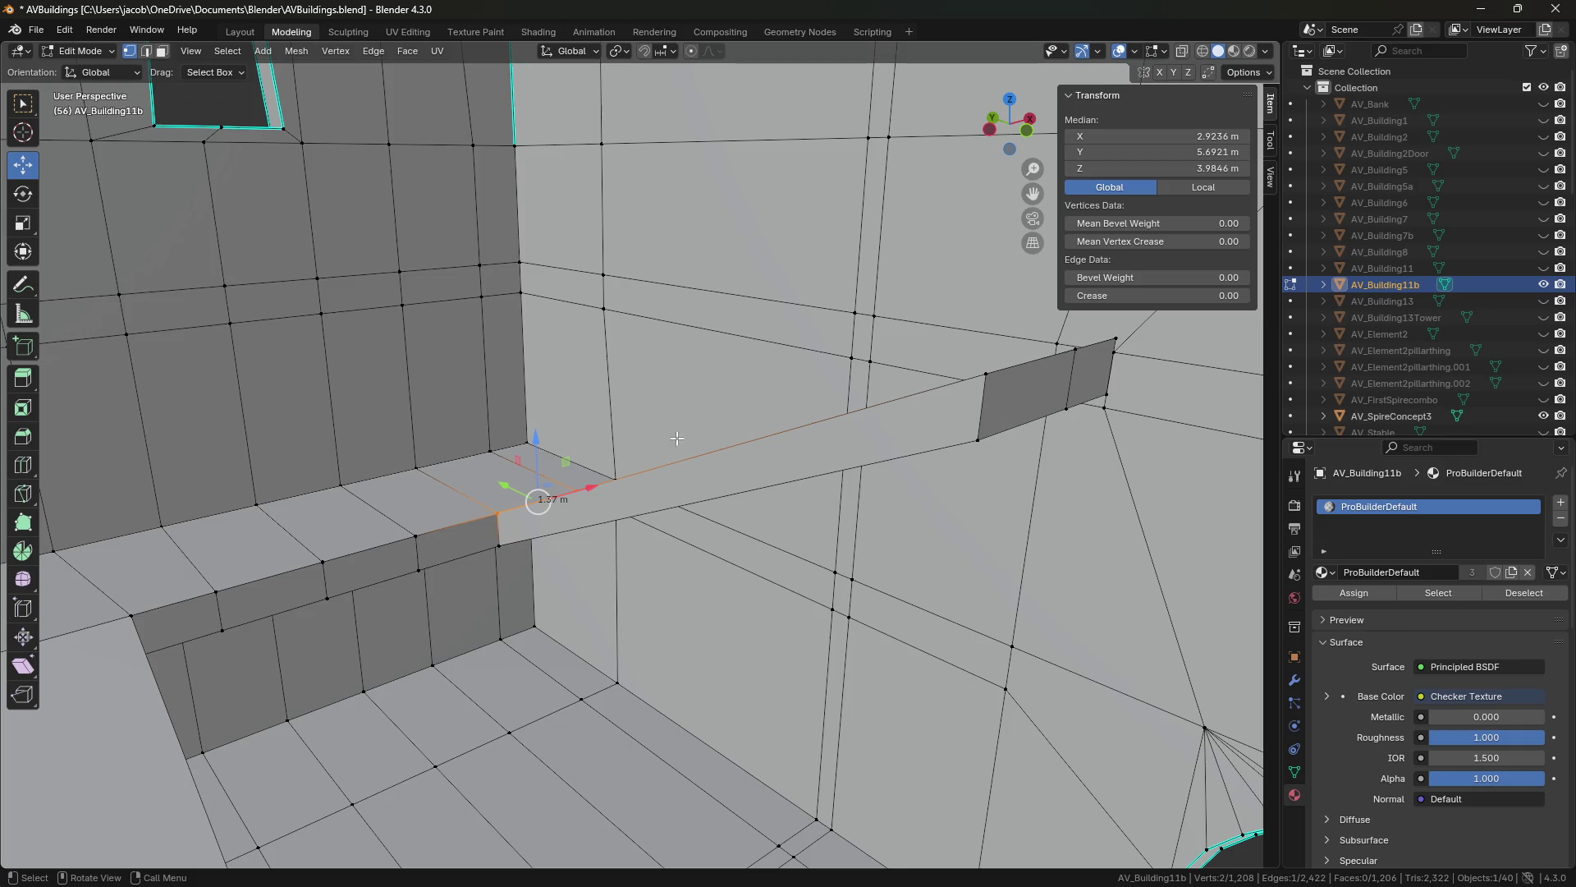
Extrude the edge where the beam meets the ledge straight up into a pillar panel.
left_click(630, 447)
key("2")
left_click(630, 447)
middle_click_drag(629, 448, 522, 610)
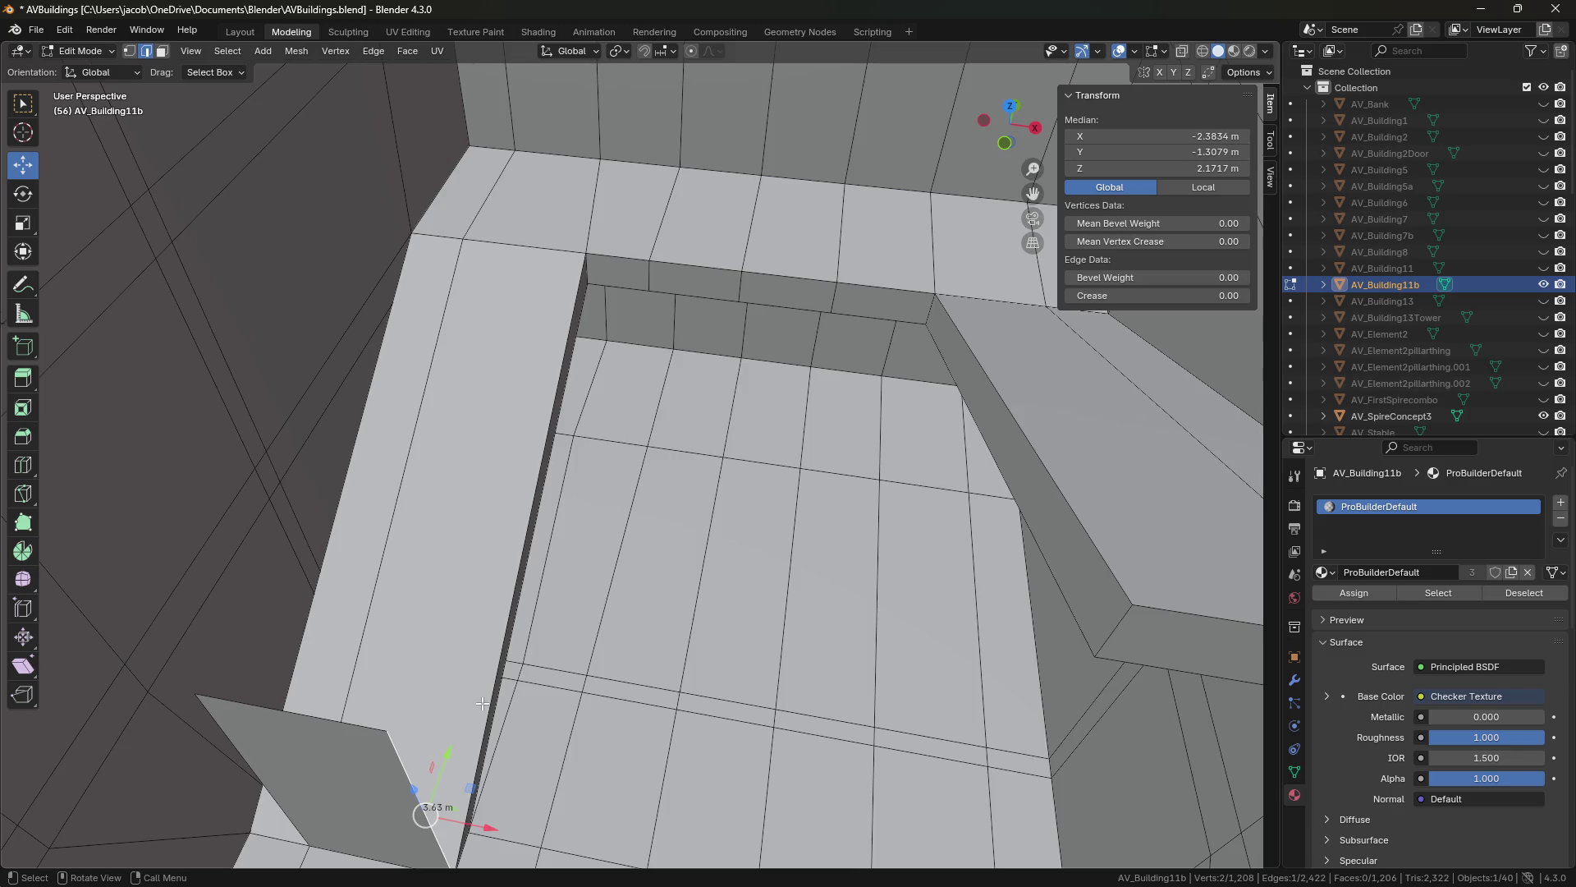
middle_click_drag(495, 692, 676, 372)
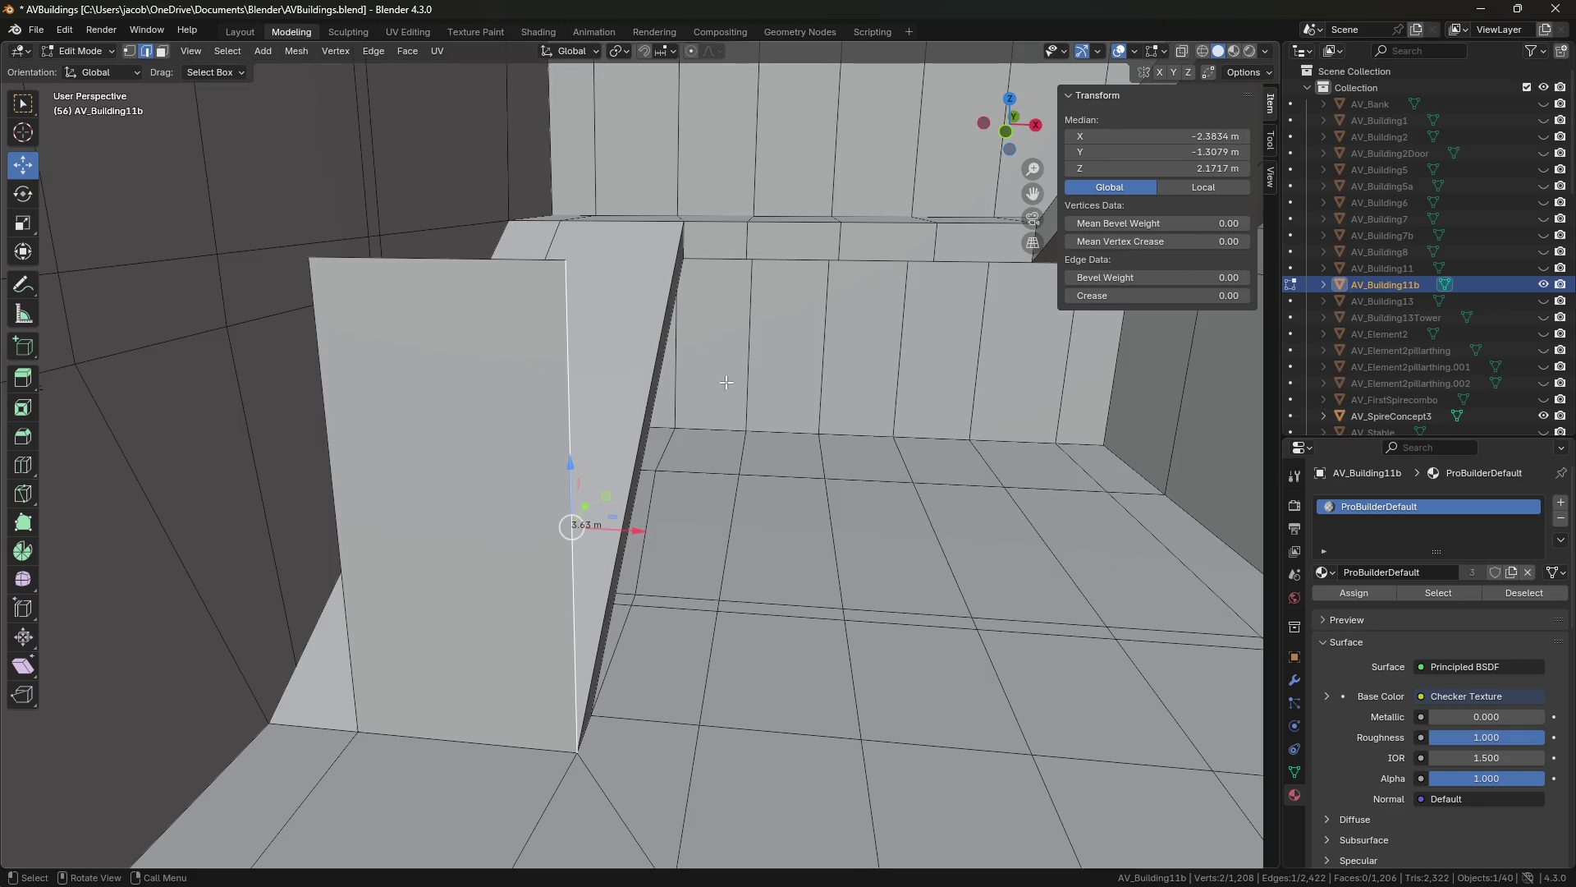
mouse_move(726, 381)
middle_mouse_down()
mouse_move(647, 472)
mouse_move(685, 467)
middle_mouse_up()
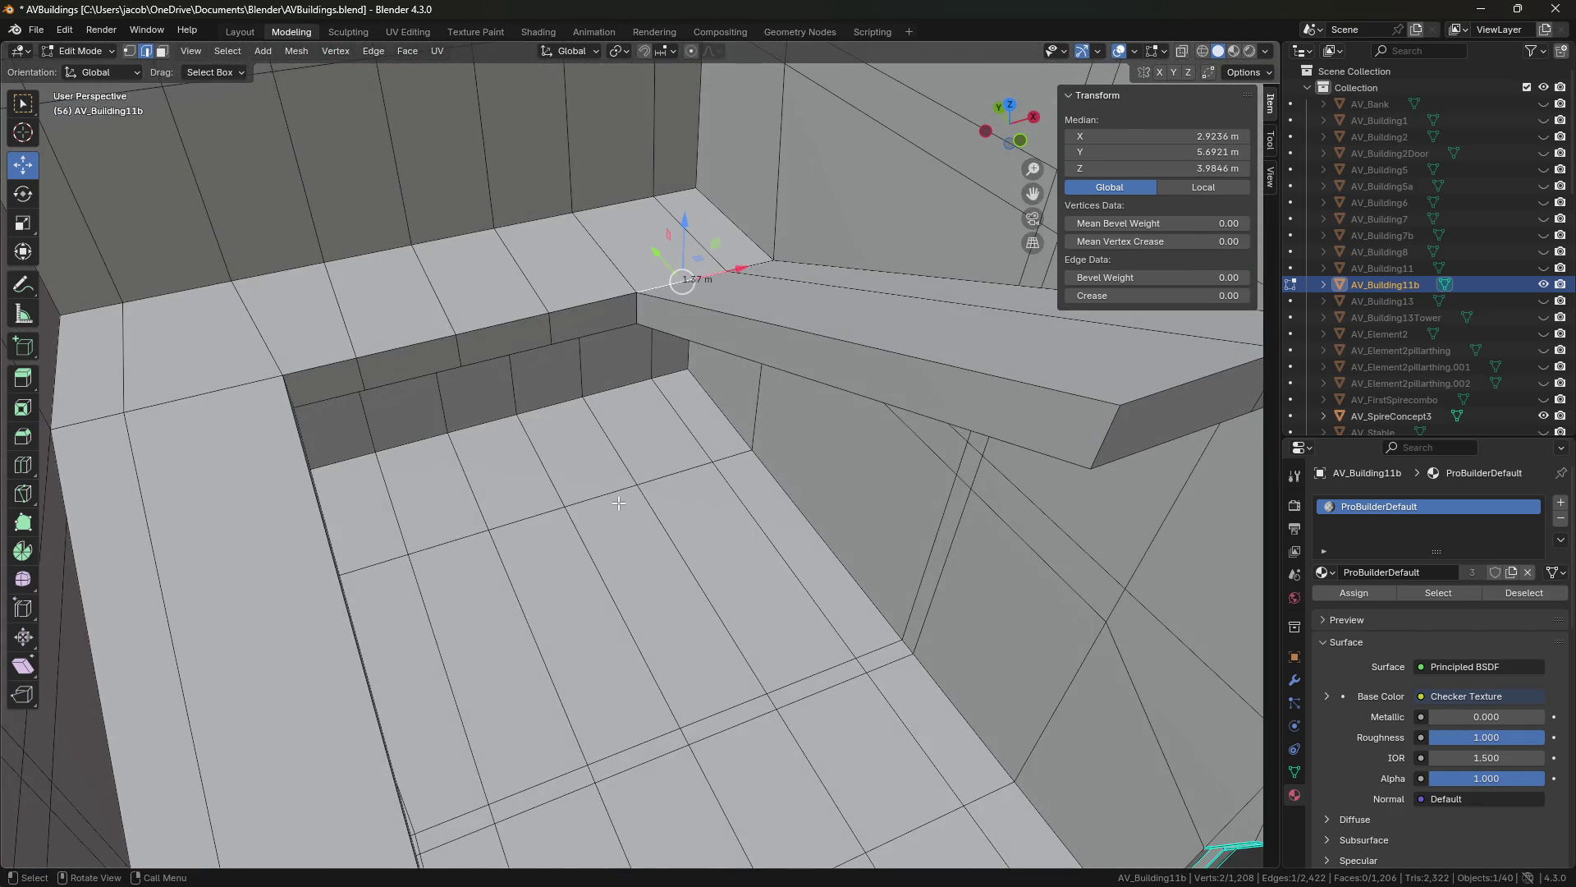
key("e")
key("Escape")
left_click_drag(684, 228, 684, 123)
mouse_move(684, 124)
middle_mouse_down()
mouse_move(561, 184)
mouse_move(616, 244)
middle_mouse_up()
Raise the pillar's top edge vertically, save, and keep its Y at 5.6921 m.
key("g")
key("z")
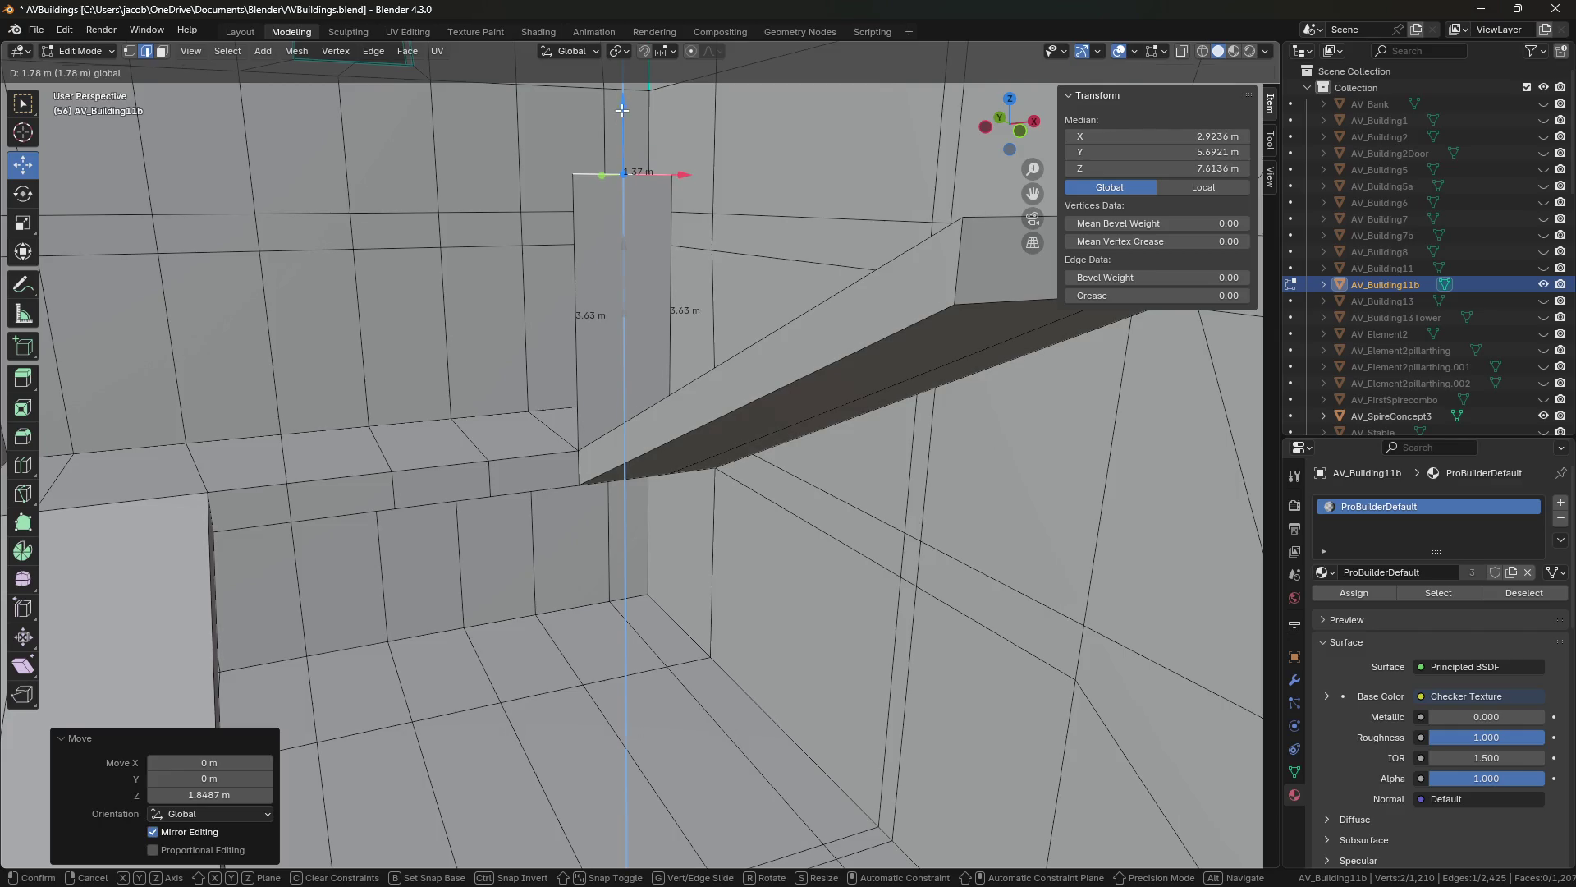
left_click(621, 110)
mouse_move(627, 219)
middle_mouse_down()
mouse_move(764, 360)
mouse_move(725, 379)
middle_mouse_up()
key("ctrl+s")
key("Return")
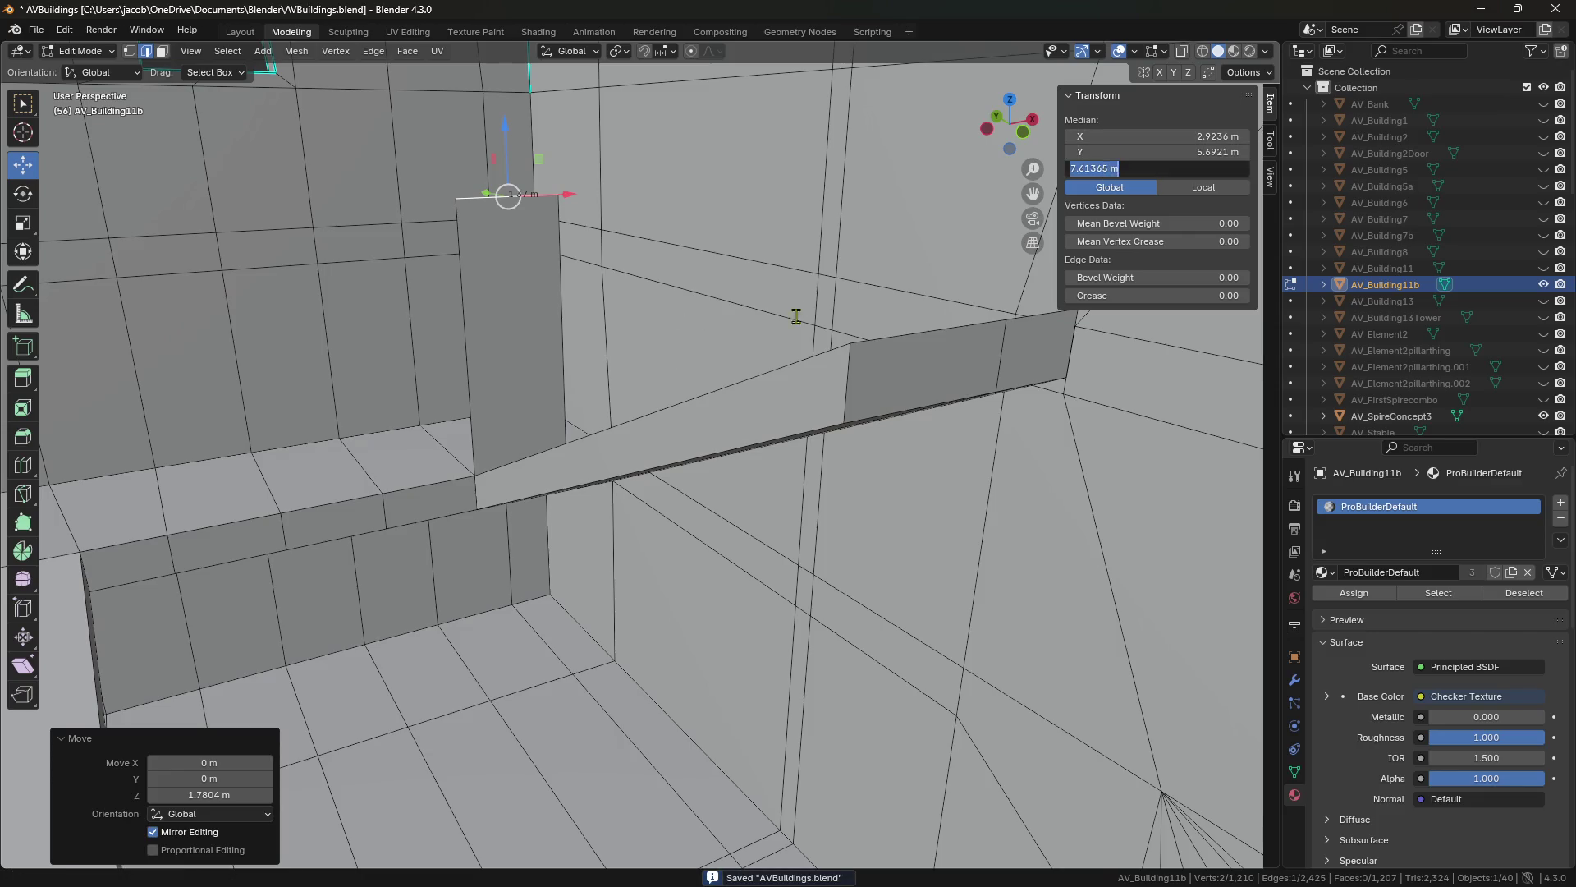
scroll(848, 417, "up", 5)
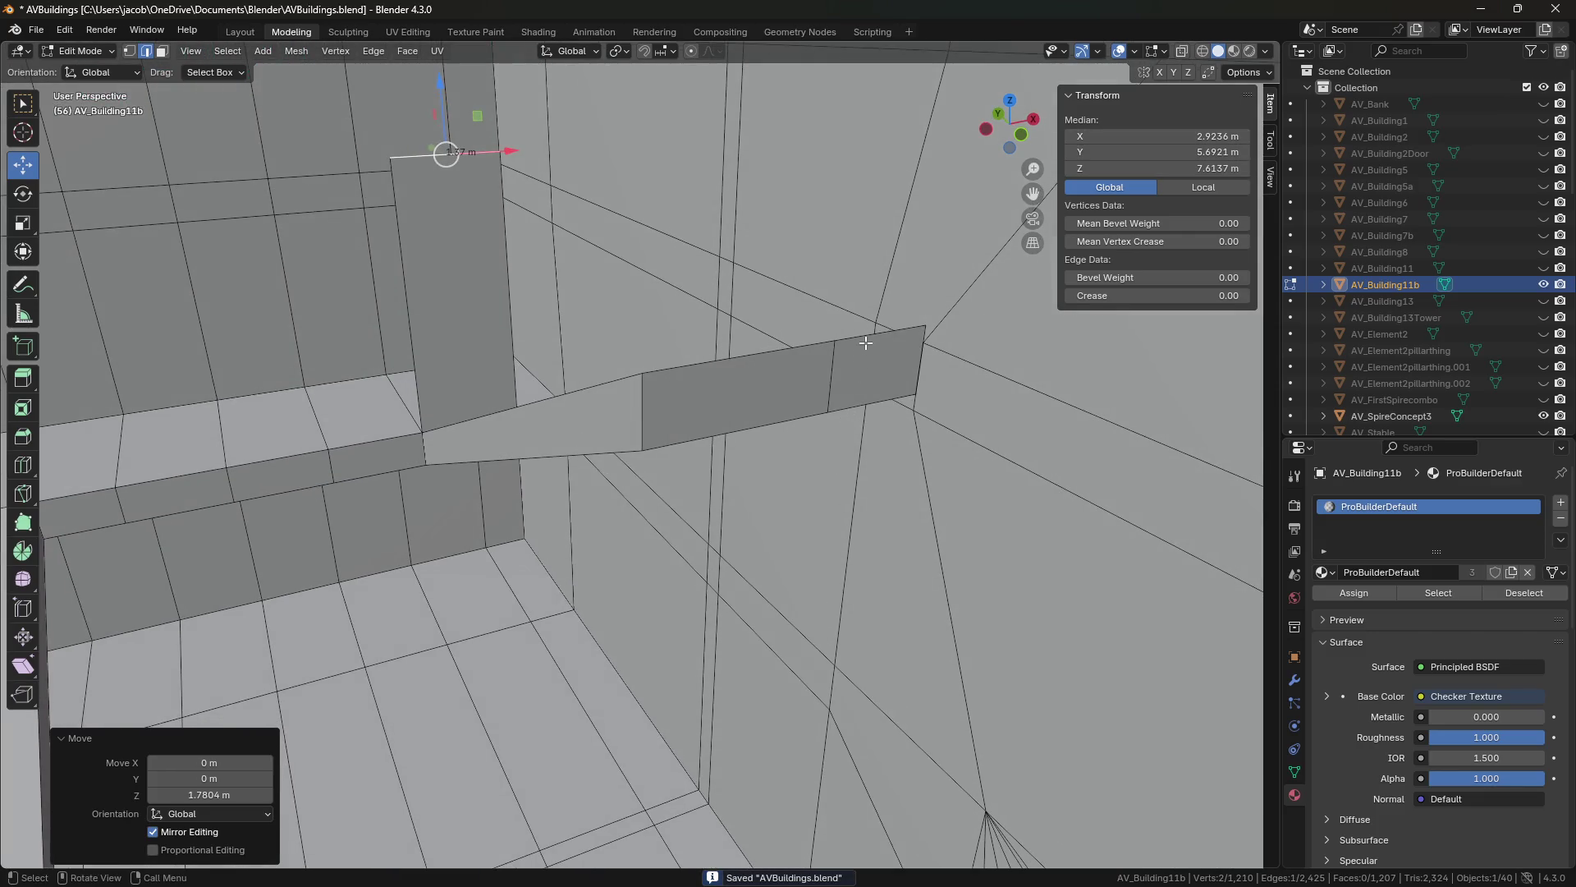
Set the end panel's top edges to a height of 7.6136 m and raise the adjacent bottom edge.
left_click(865, 344)
left_click(744, 367, "shift")
left_click(1101, 174)
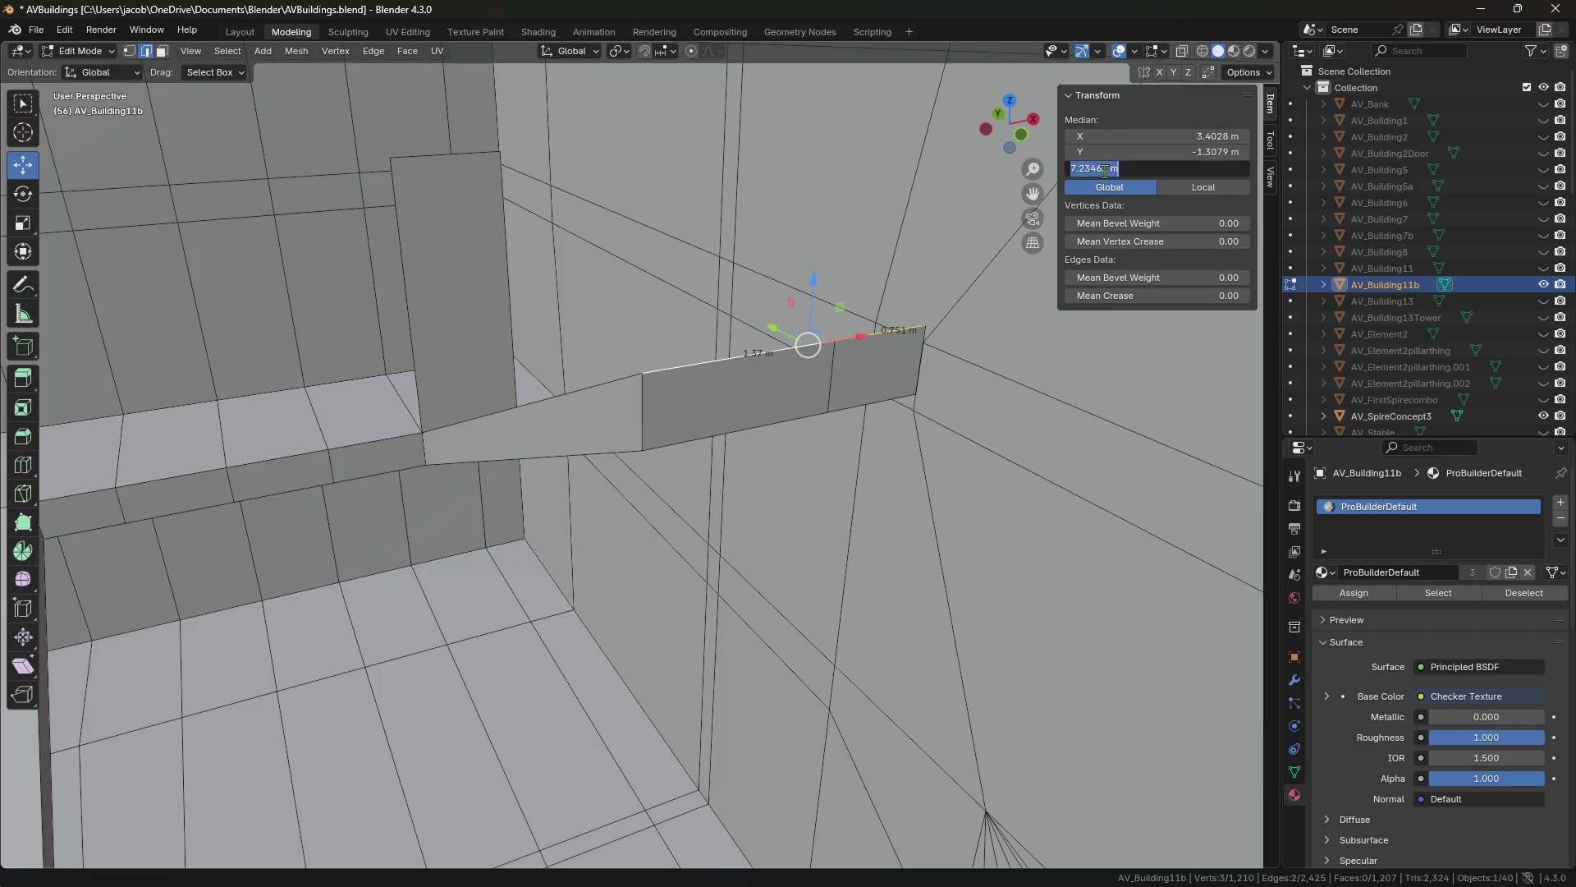
type("7.6136")
key("Return")
left_click(829, 408, "shift")
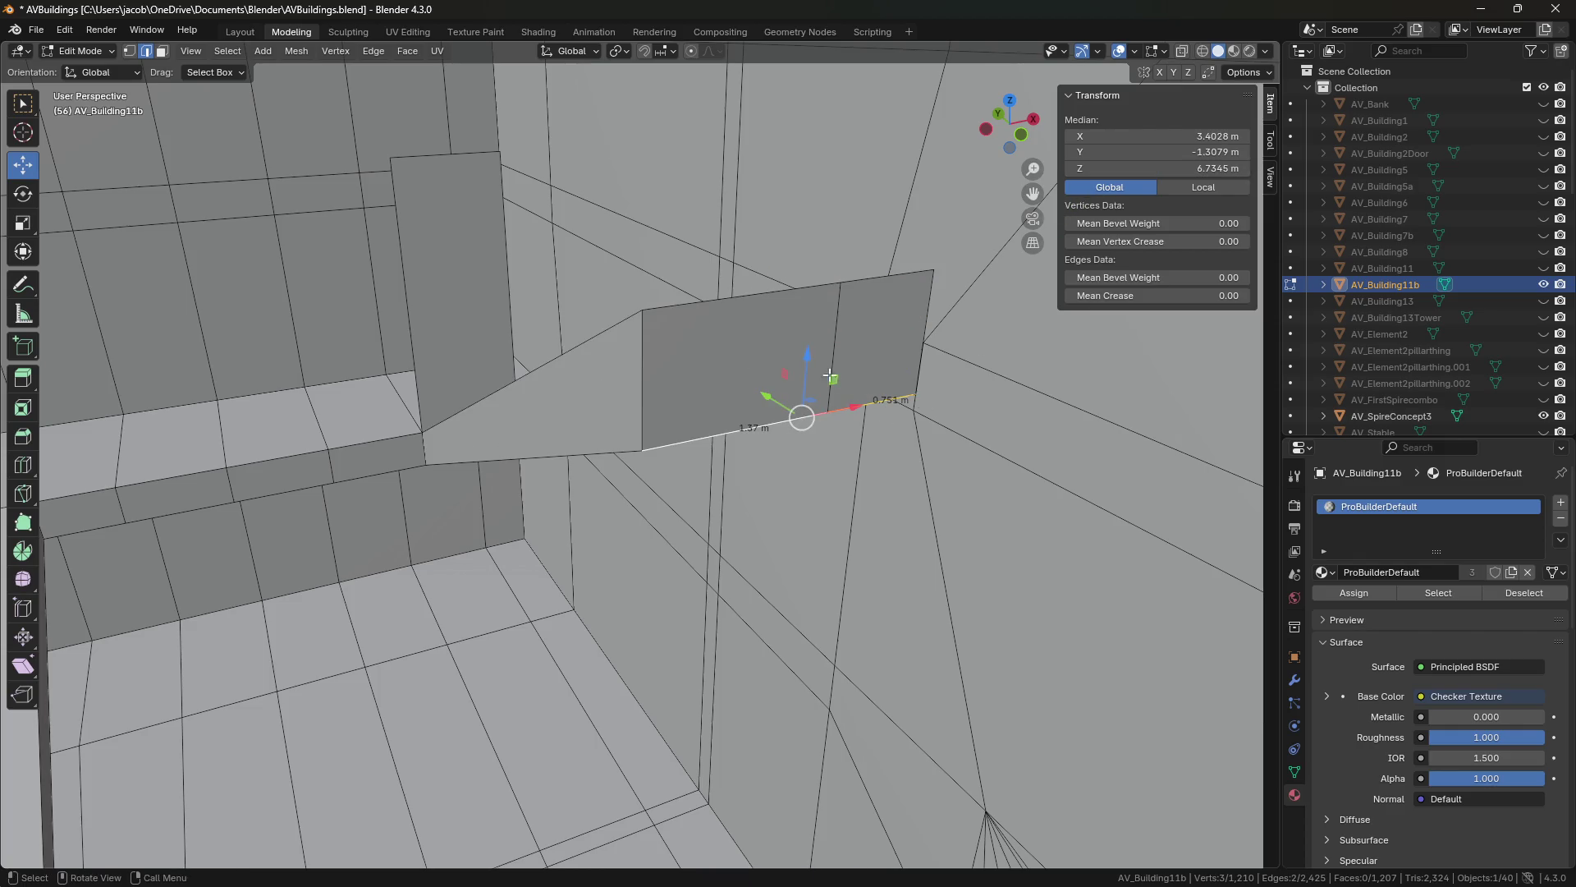
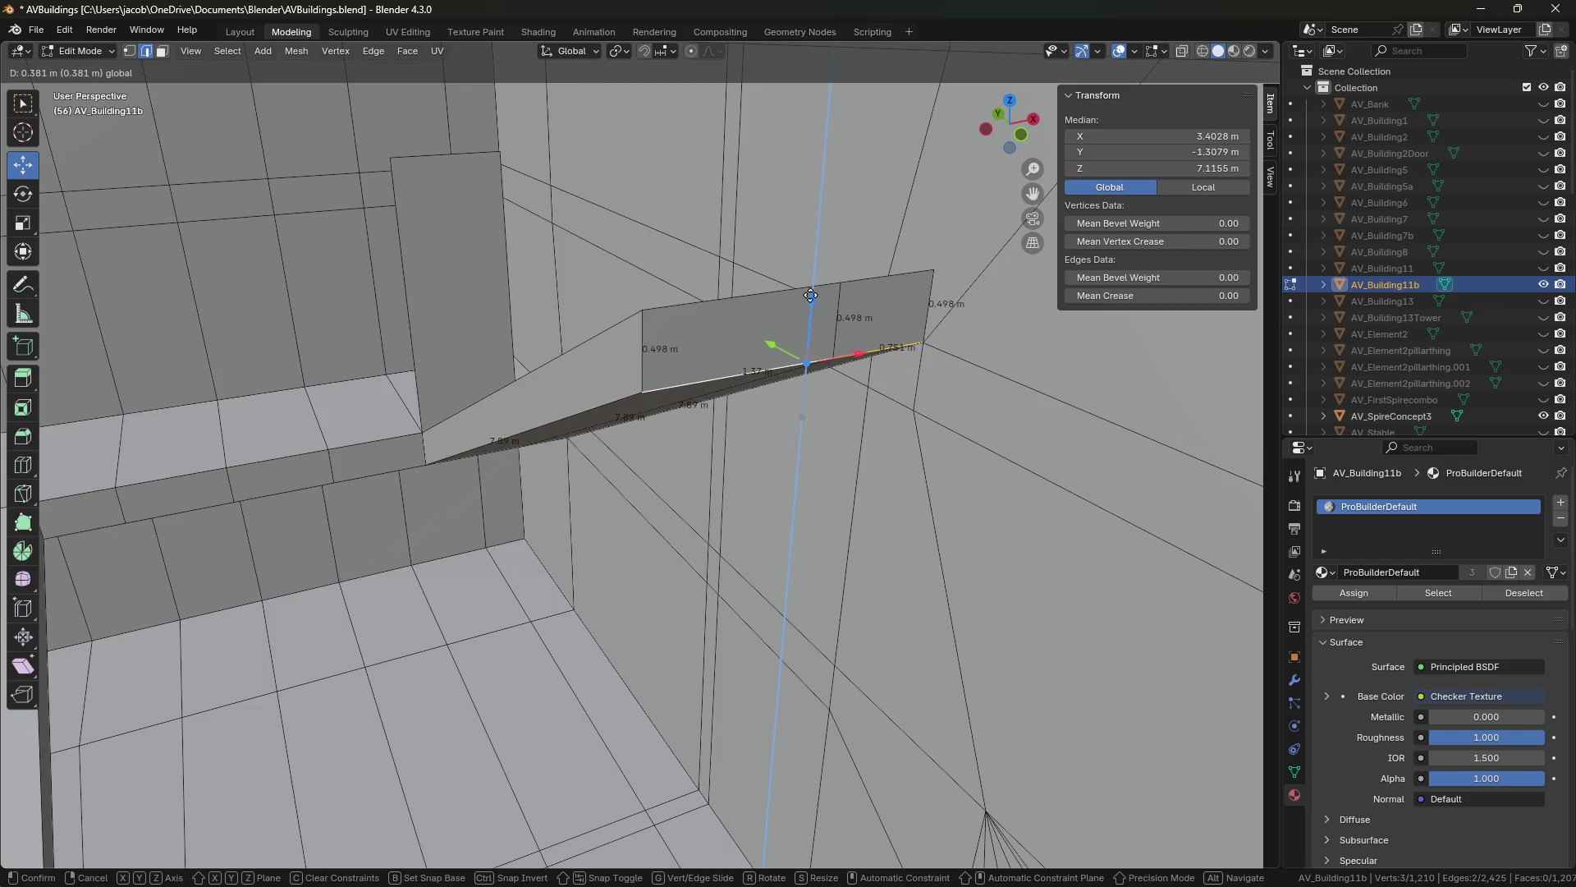
Nudge the raised face along Z and save the file.
mouse_move(811, 296)
middle_mouse_down()
mouse_move(717, 395)
mouse_move(736, 403)
middle_mouse_up()
scroll(717, 395, "up", 3)
scroll(736, 402, "up", 2)
scroll(736, 403, "up", 1)
left_click_drag(749, 408, 748, 410)
scroll(748, 411, "down", 3)
key("ctrl+s")
mouse_move(748, 411)
middle_mouse_down()
mouse_move(788, 419)
mouse_move(681, 406)
mouse_move(574, 345)
middle_mouse_up()
scroll(800, 420, "down", 2)
Set the wall's edge loop to Z 6.6106, then raise it to Z 7.1141 m.
left_click(460, 327)
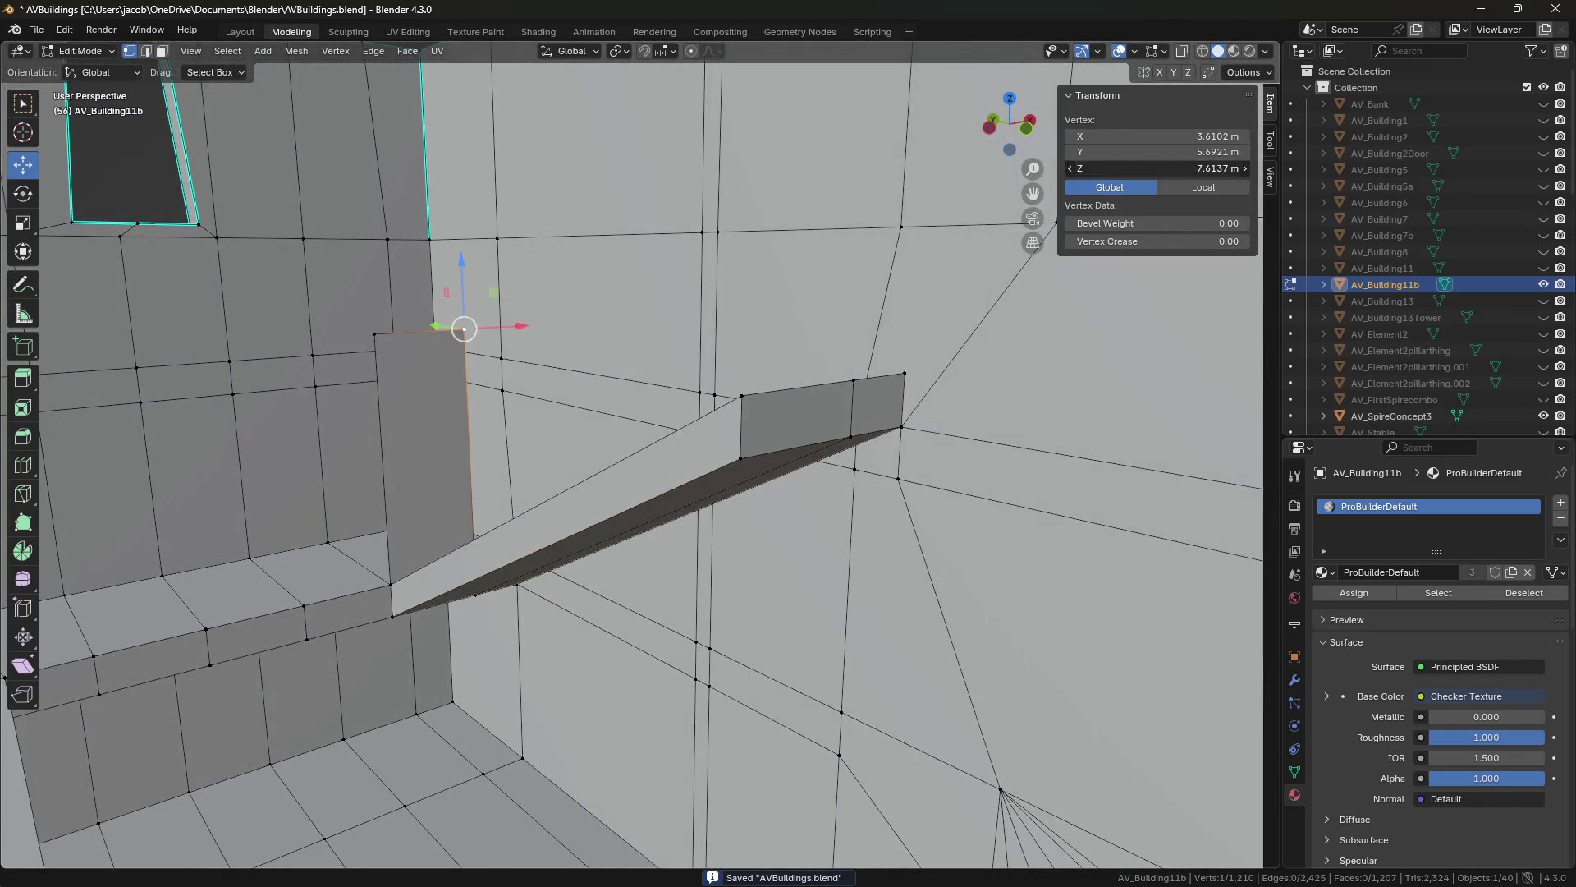
scroll(786, 315, "up", 1)
key("3")
mouse_move(786, 315)
middle_mouse_down()
mouse_move(843, 417)
mouse_move(700, 401)
mouse_move(1059, 247)
middle_mouse_up()
key("2")
left_click(843, 426, "alt")
key("ctrl+a")
type("6.6106")
key("Return")
left_click_drag(343, 435, 355, 367)
mouse_move(802, 415)
middle_mouse_down()
mouse_move(837, 443)
mouse_move(875, 423)
mouse_move(749, 468)
mouse_move(957, 504)
mouse_move(939, 454)
middle_mouse_up()
Delete the strip of eight wall faces to open the doorway.
key("3")
left_click(738, 435, "alt")
left_click(875, 423, "shift")
left_click(796, 431, "shift")
key("x")
left_click(749, 469)
Select the face near the opening together with its adjoining face beside the wall.
left_click(898, 309)
mouse_move(898, 310)
middle_mouse_down()
mouse_move(789, 421)
mouse_move(596, 389)
mouse_move(626, 397)
mouse_move(574, 351)
mouse_move(645, 336)
middle_mouse_up()
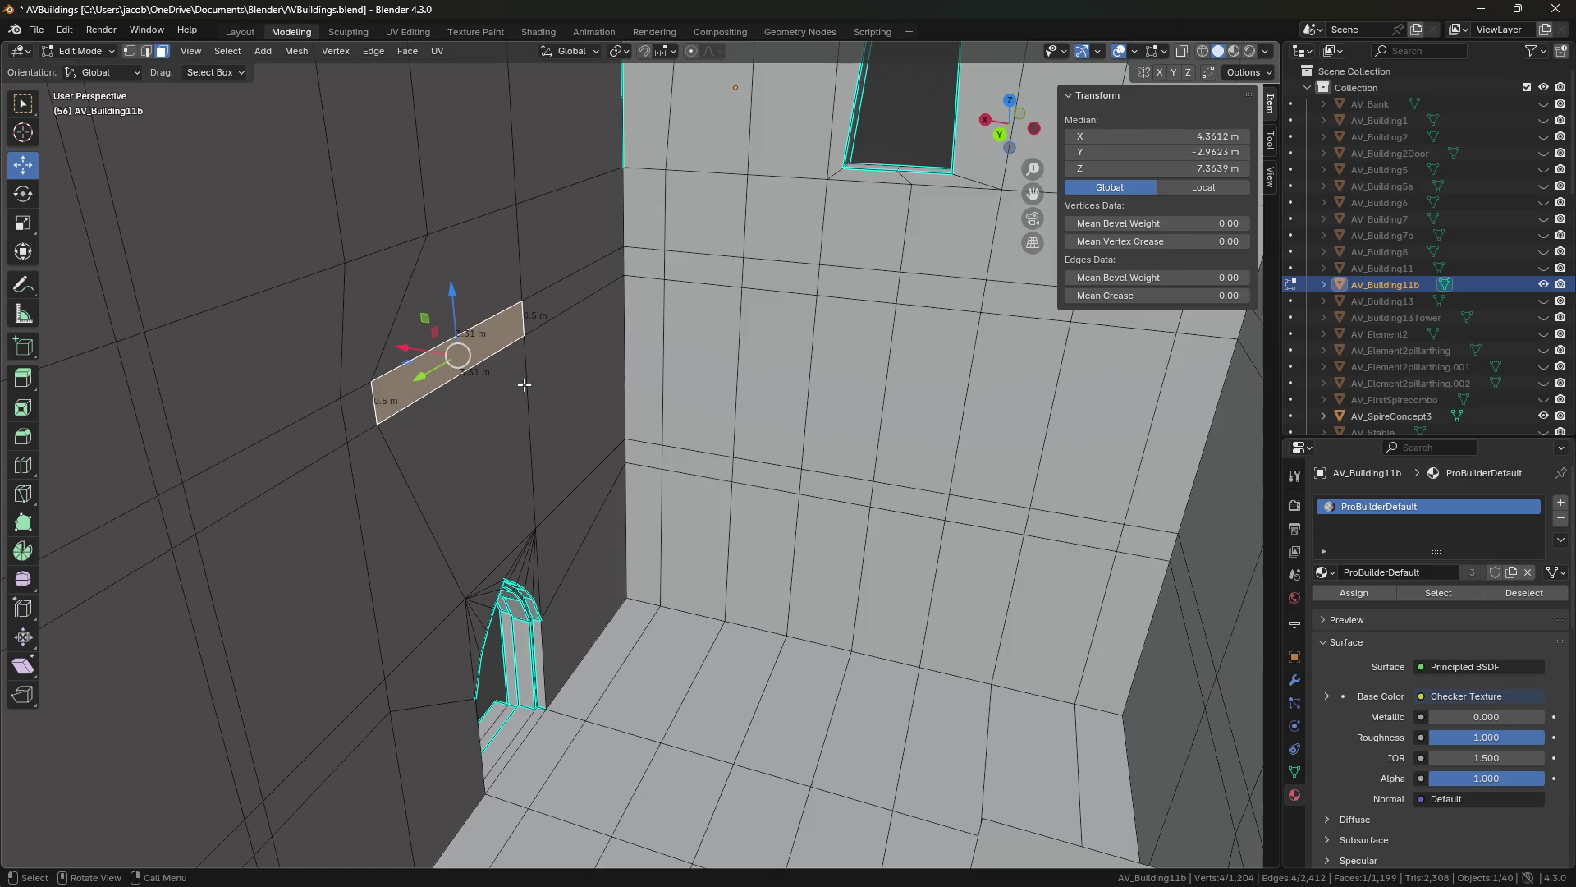
middle_click_drag(571, 356, 596, 366)
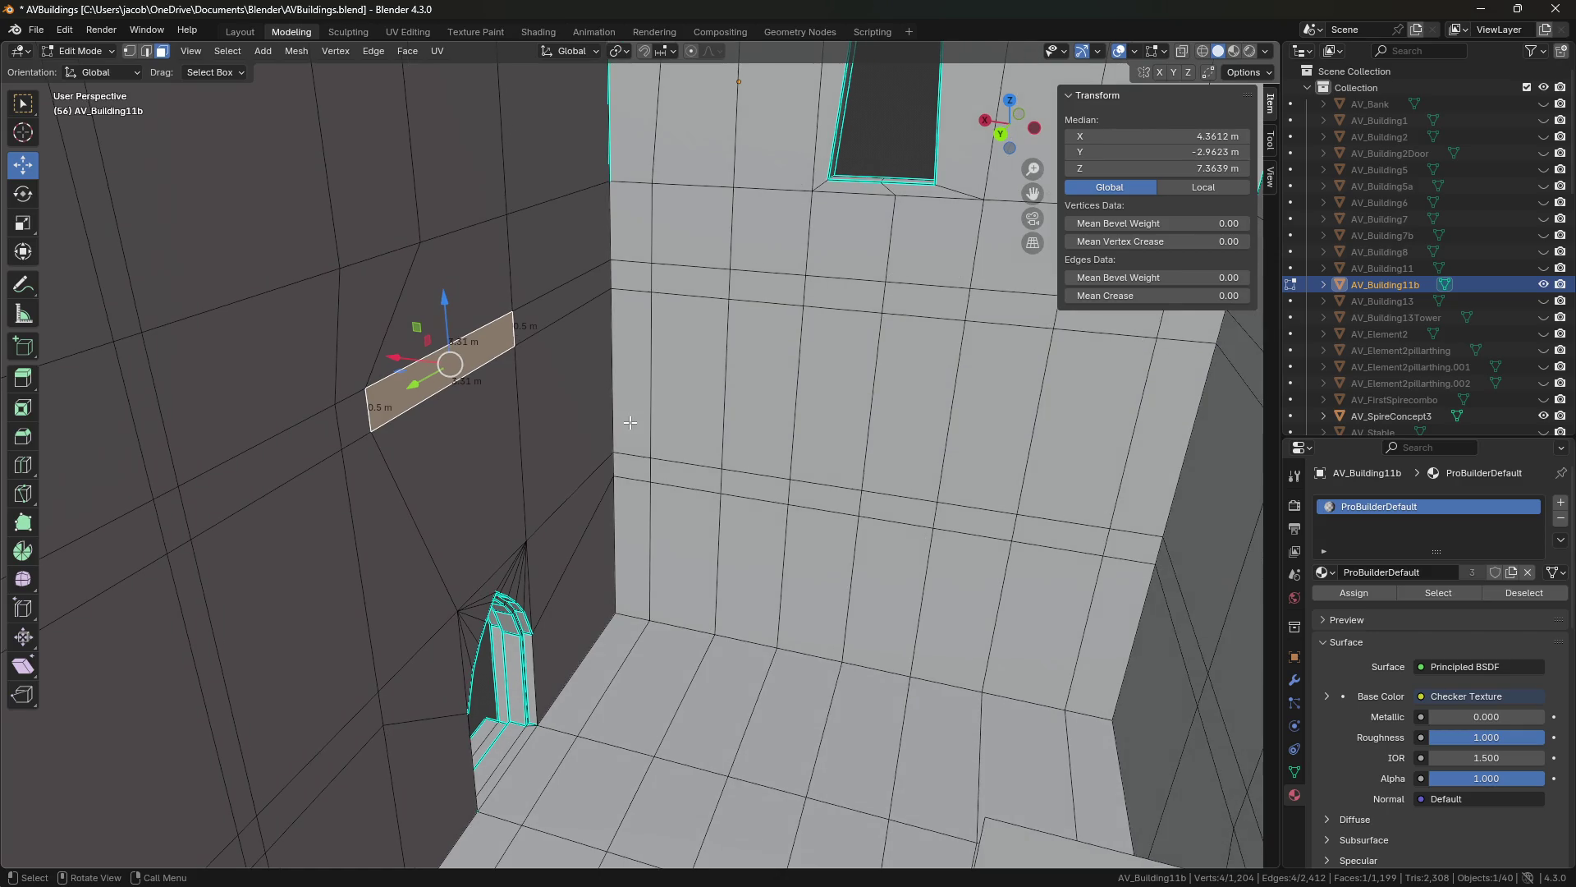
middle_click_drag(630, 422, 696, 322, "shift")
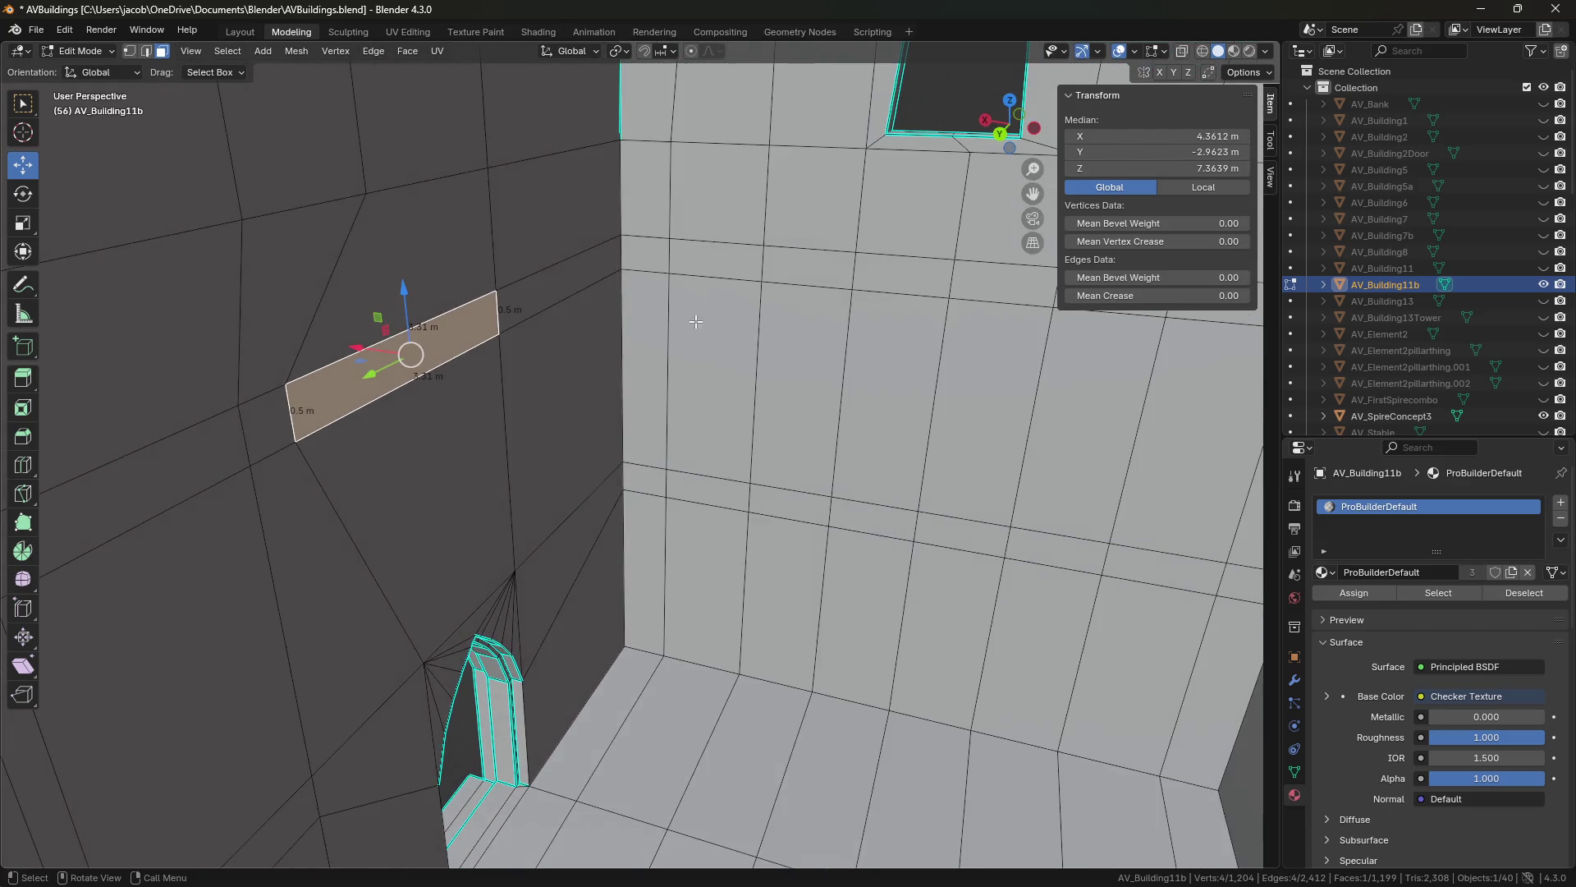
left_click(575, 290, "shift")
Delete the two selected faces and the leftover pieces remaining in the opening.
key("x")
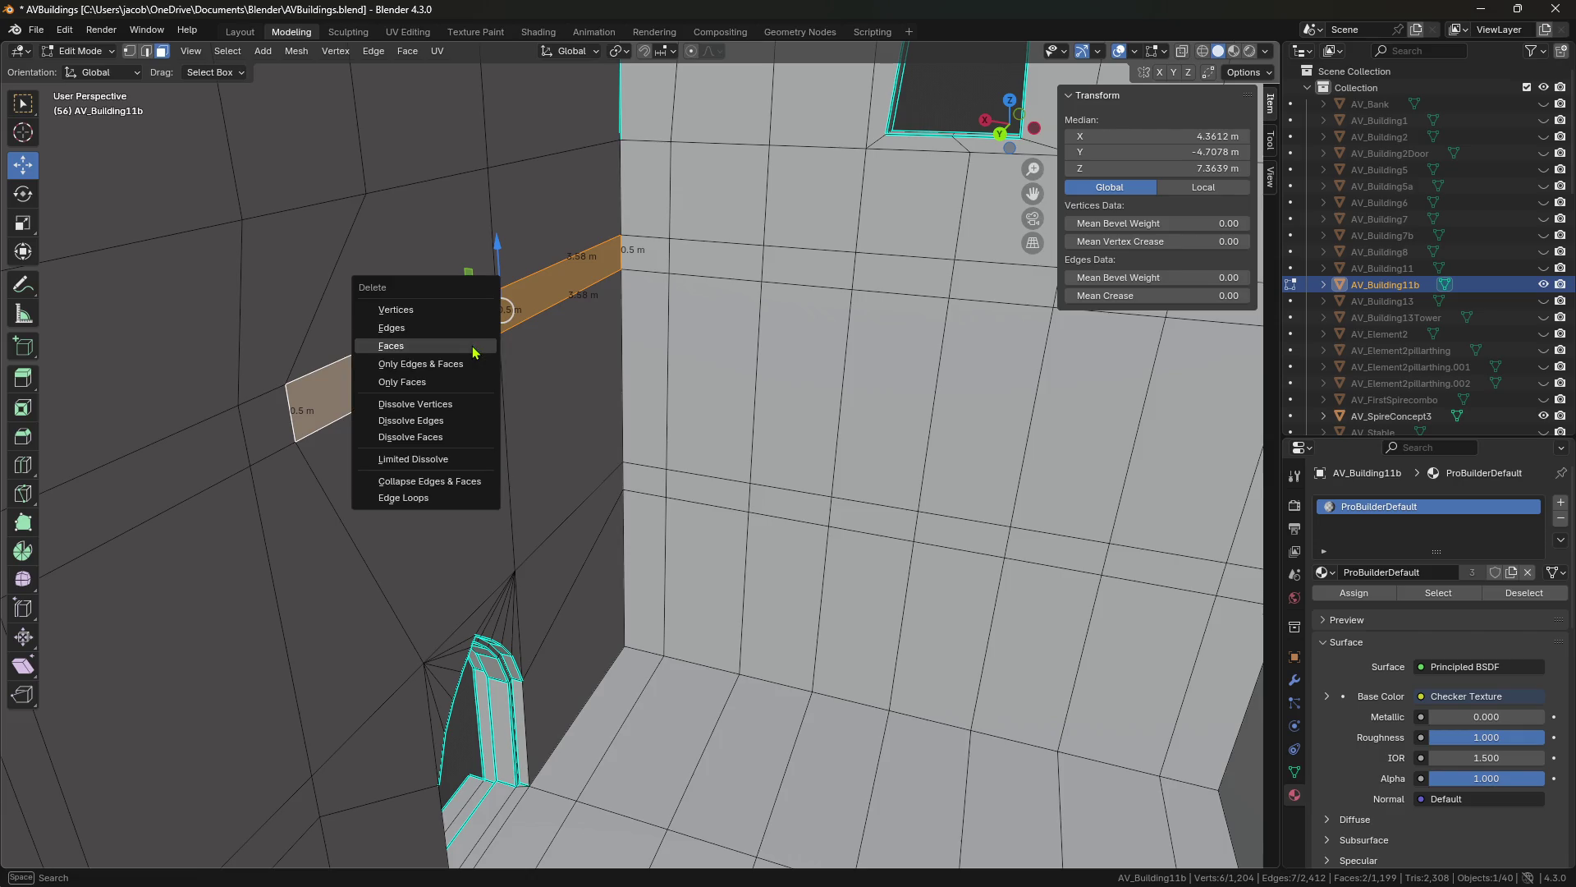
left_click(473, 352)
left_click(649, 251)
key("x")
left_click(644, 246)
middle_click_drag(858, 366, 803, 368)
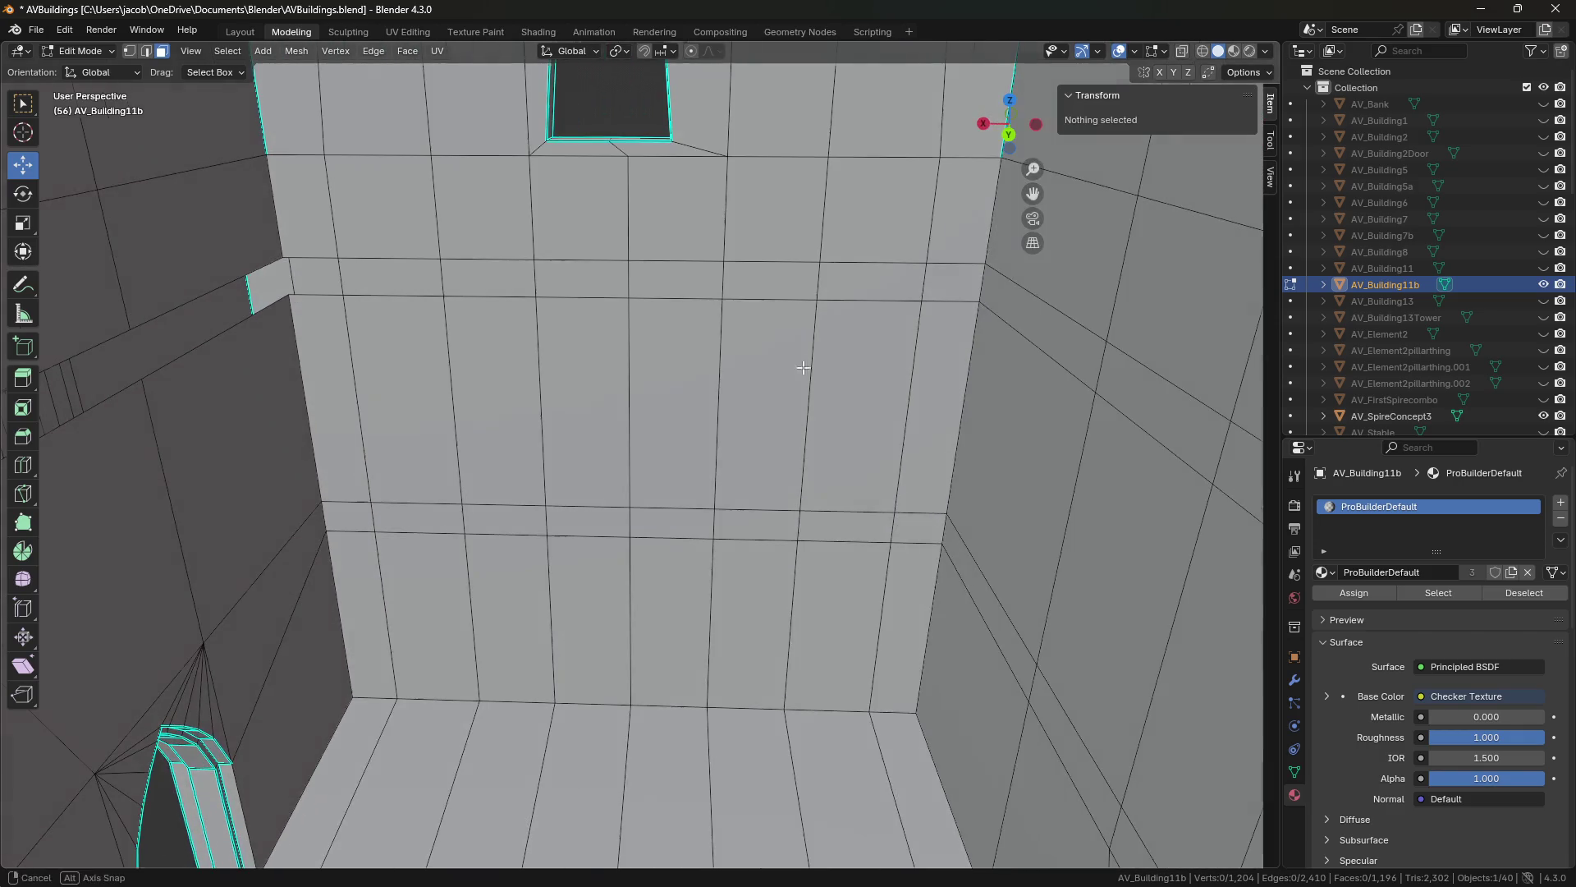
left_click(971, 290)
key("x")
left_click(1141, 396)
middle_click_drag(818, 399, 616, 407)
left_click(147, 325)
left_click_drag(148, 325, 99, 345)
key("ctrl+z")
Extrude three upper-row wall faces in place and push them out to Y -4.6168.
key("3")
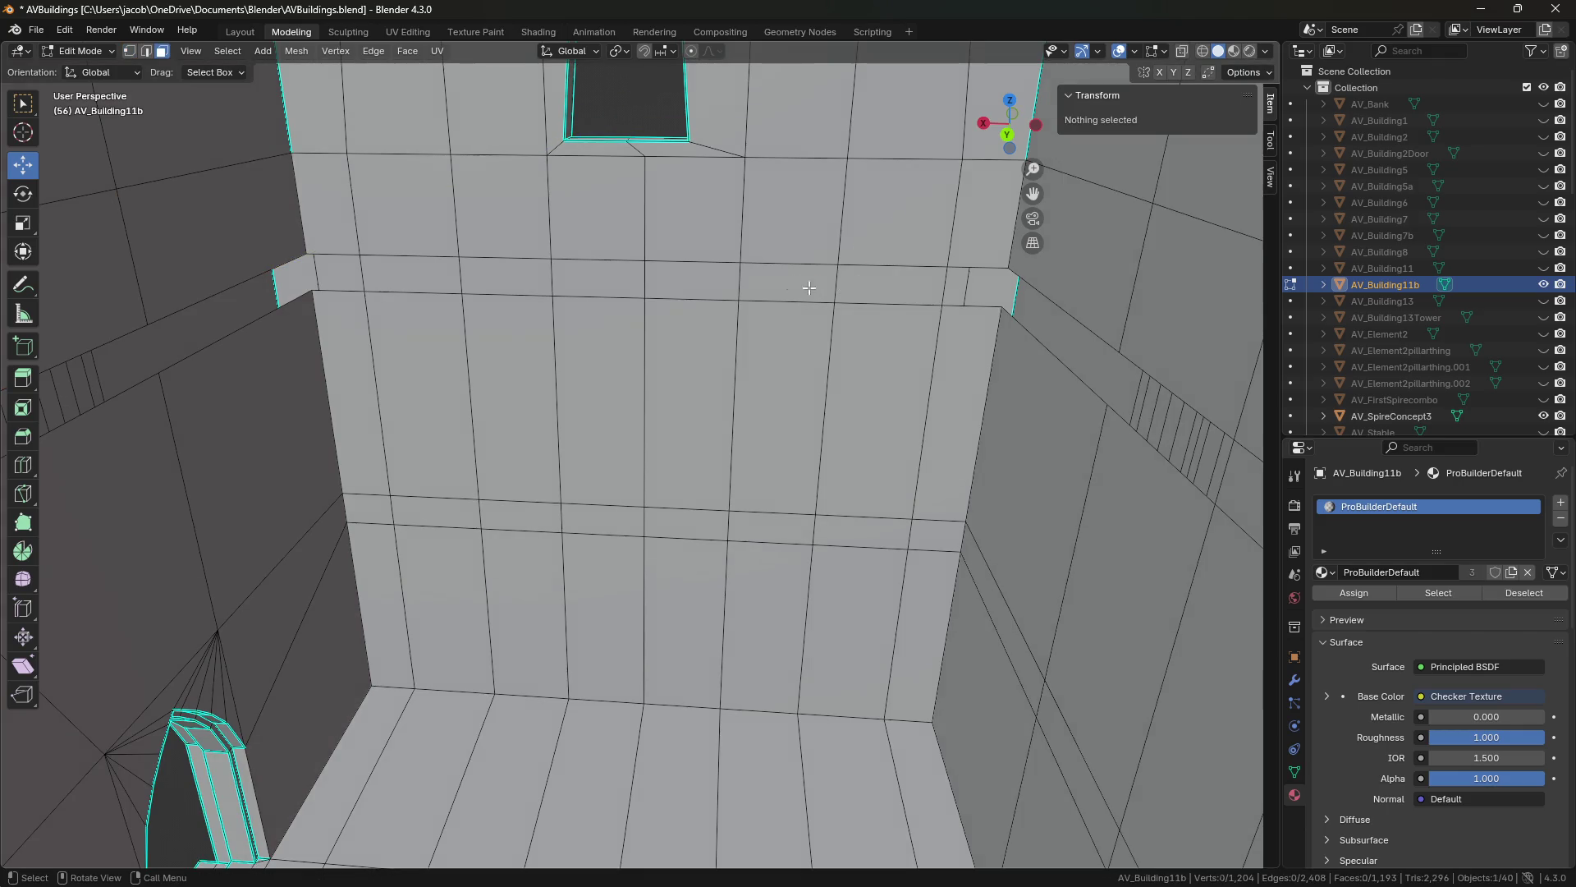
left_click_drag(808, 268, 621, 289, "shift")
key("e")
key("Escape")
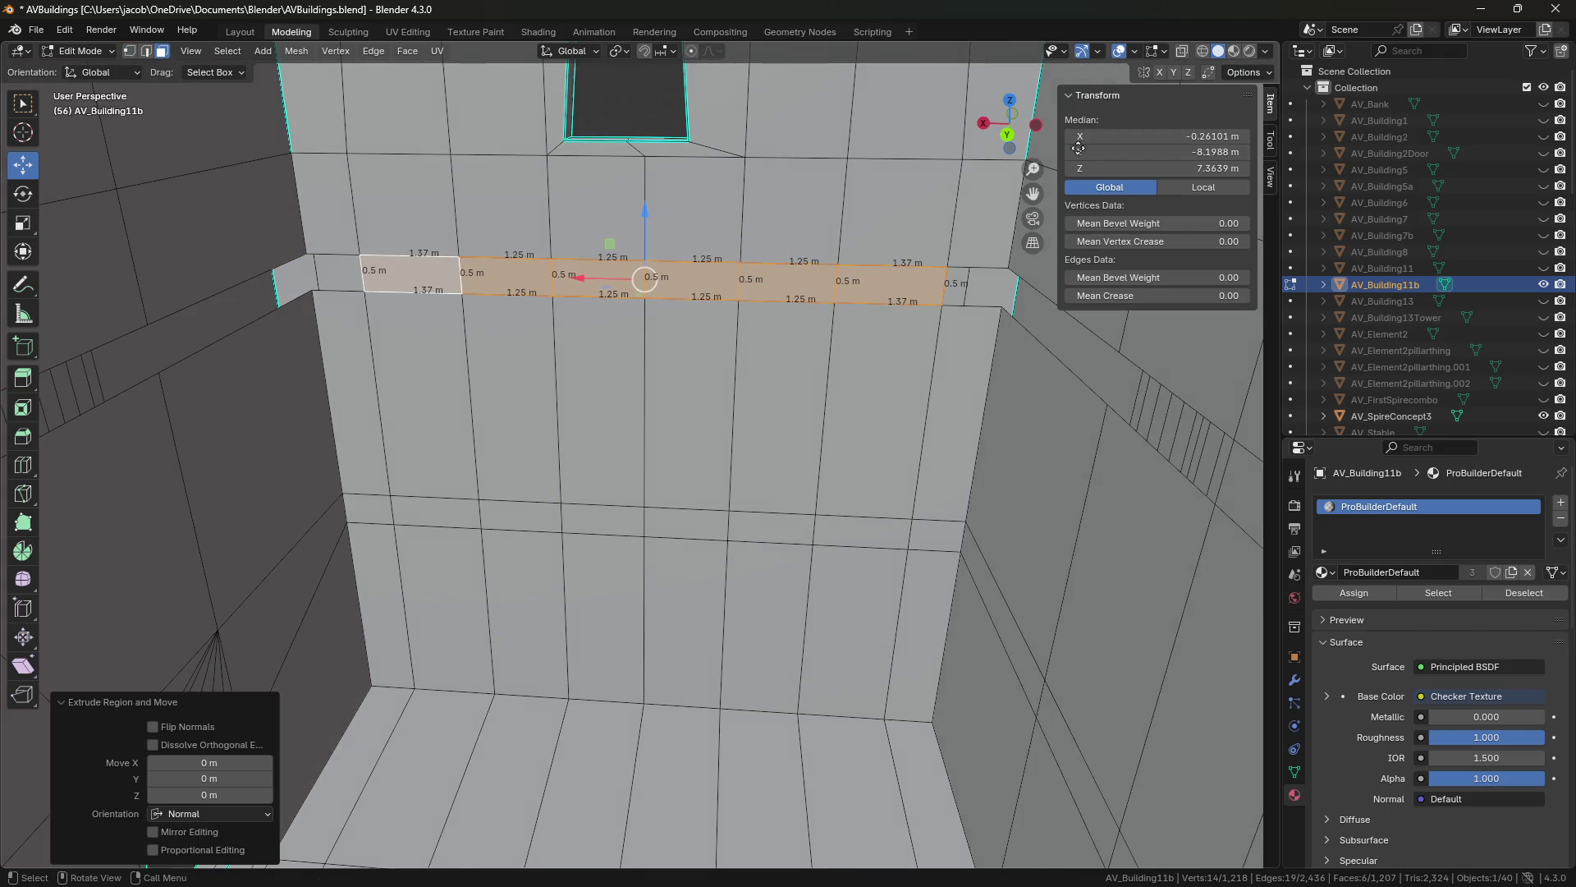
left_click_drag(1092, 151, 1102, 153)
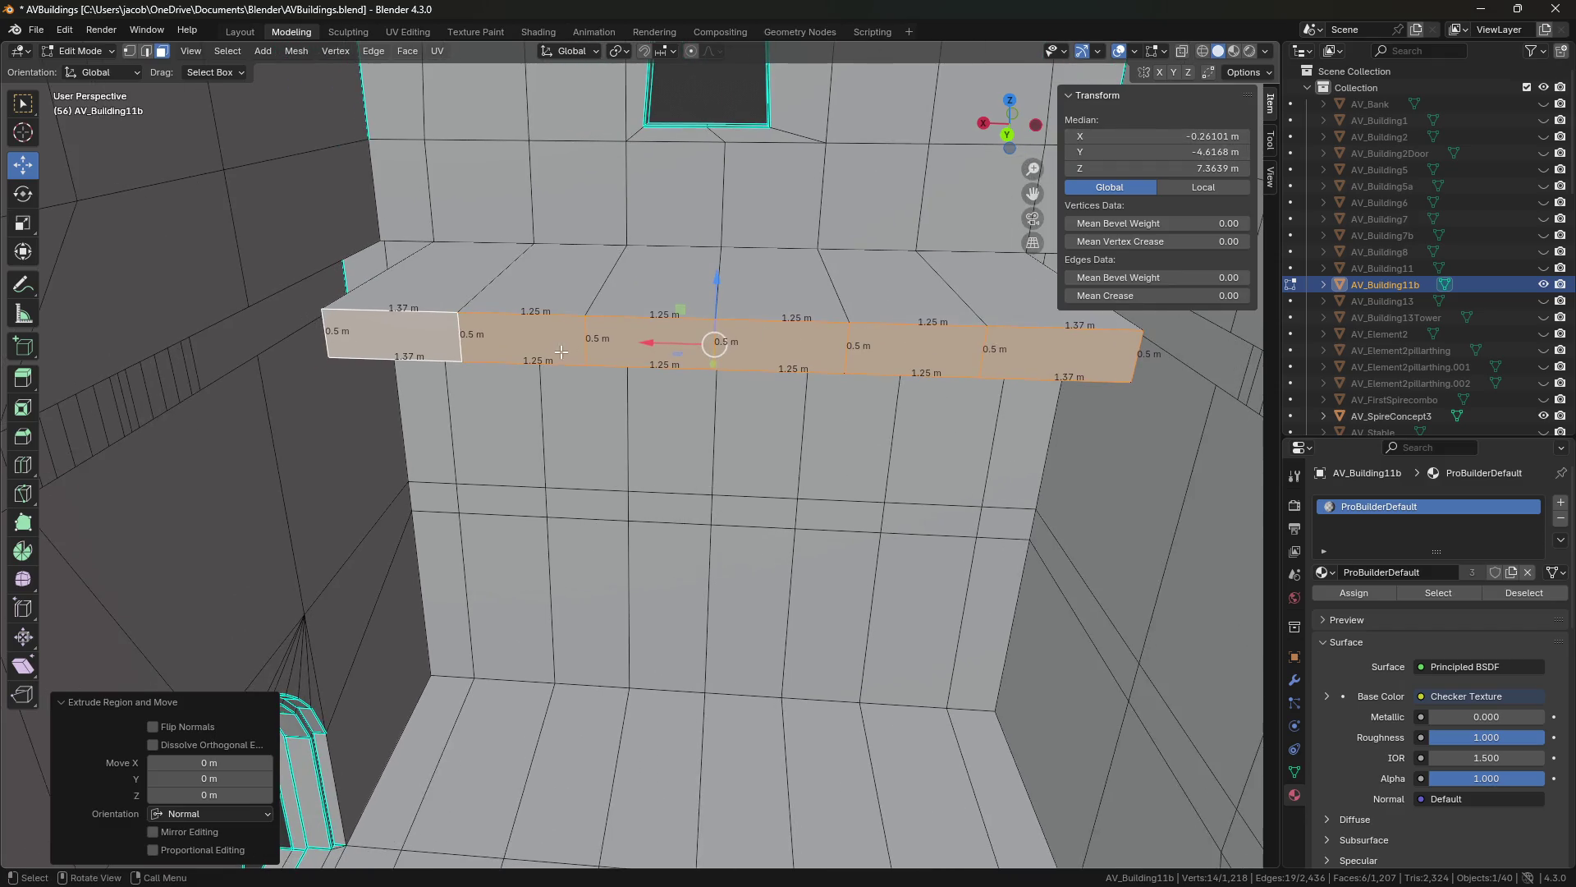
middle_click_drag(738, 342, 405, 426, "shift")
Extrude the row of ledge faces again, extending the ledge to Y -1.3079.
key("1")
left_click(330, 437)
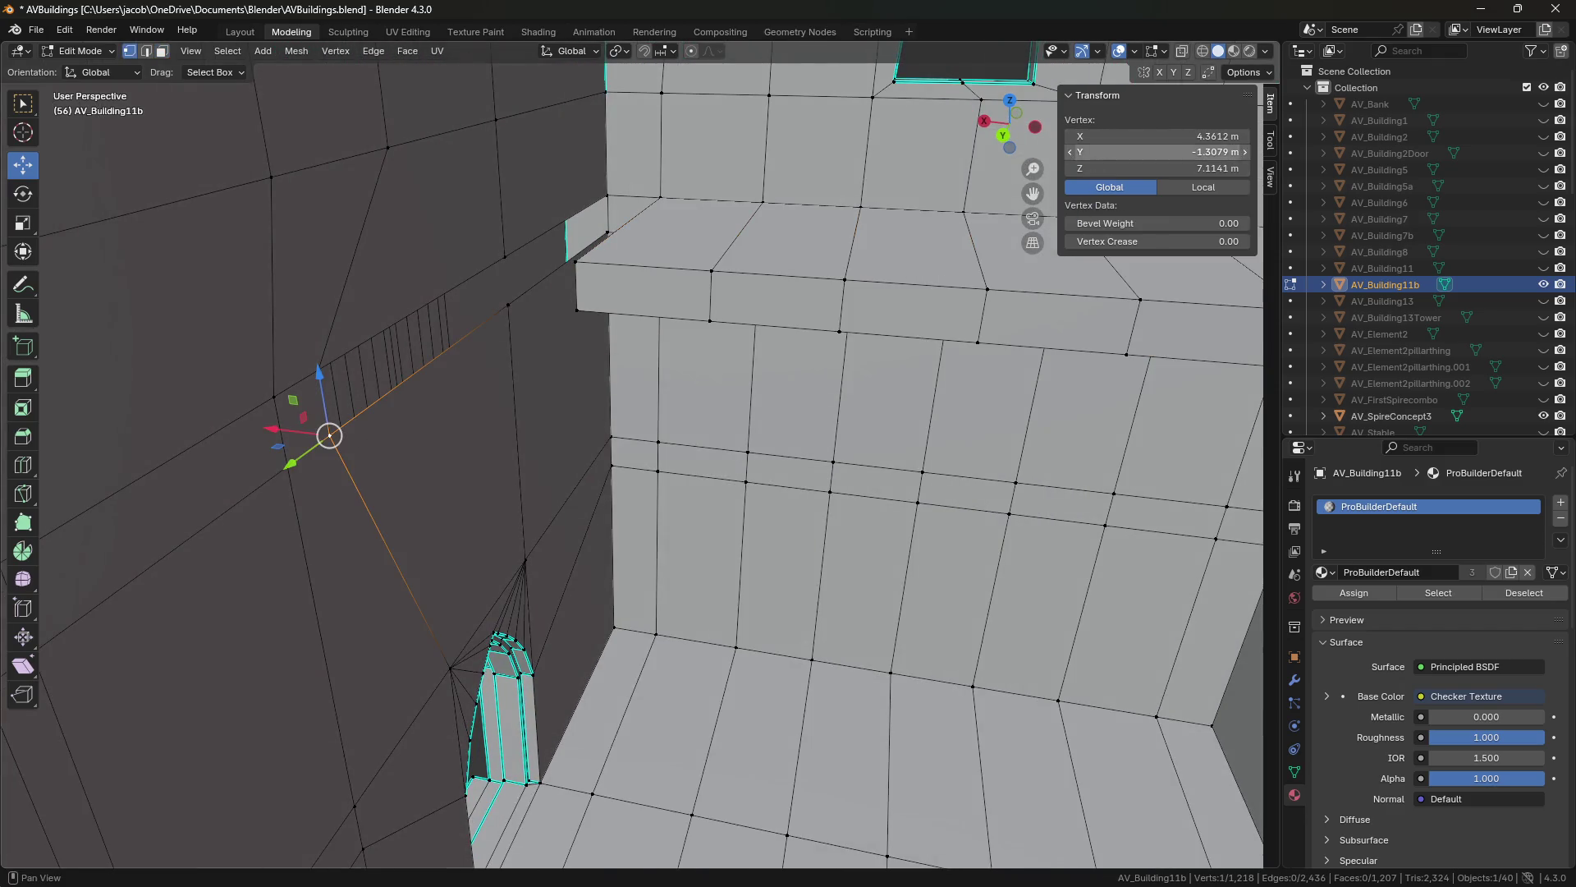
key("3")
left_click(648, 292)
left_click(912, 310, "shift")
middle_click_drag(944, 328, 714, 262, "shift")
left_click(903, 322, "shift")
left_click(1062, 339, "shift")
key("Return")
key("e")
right_click(814, 291)
left_click_drag(1117, 153, 1146, 153)
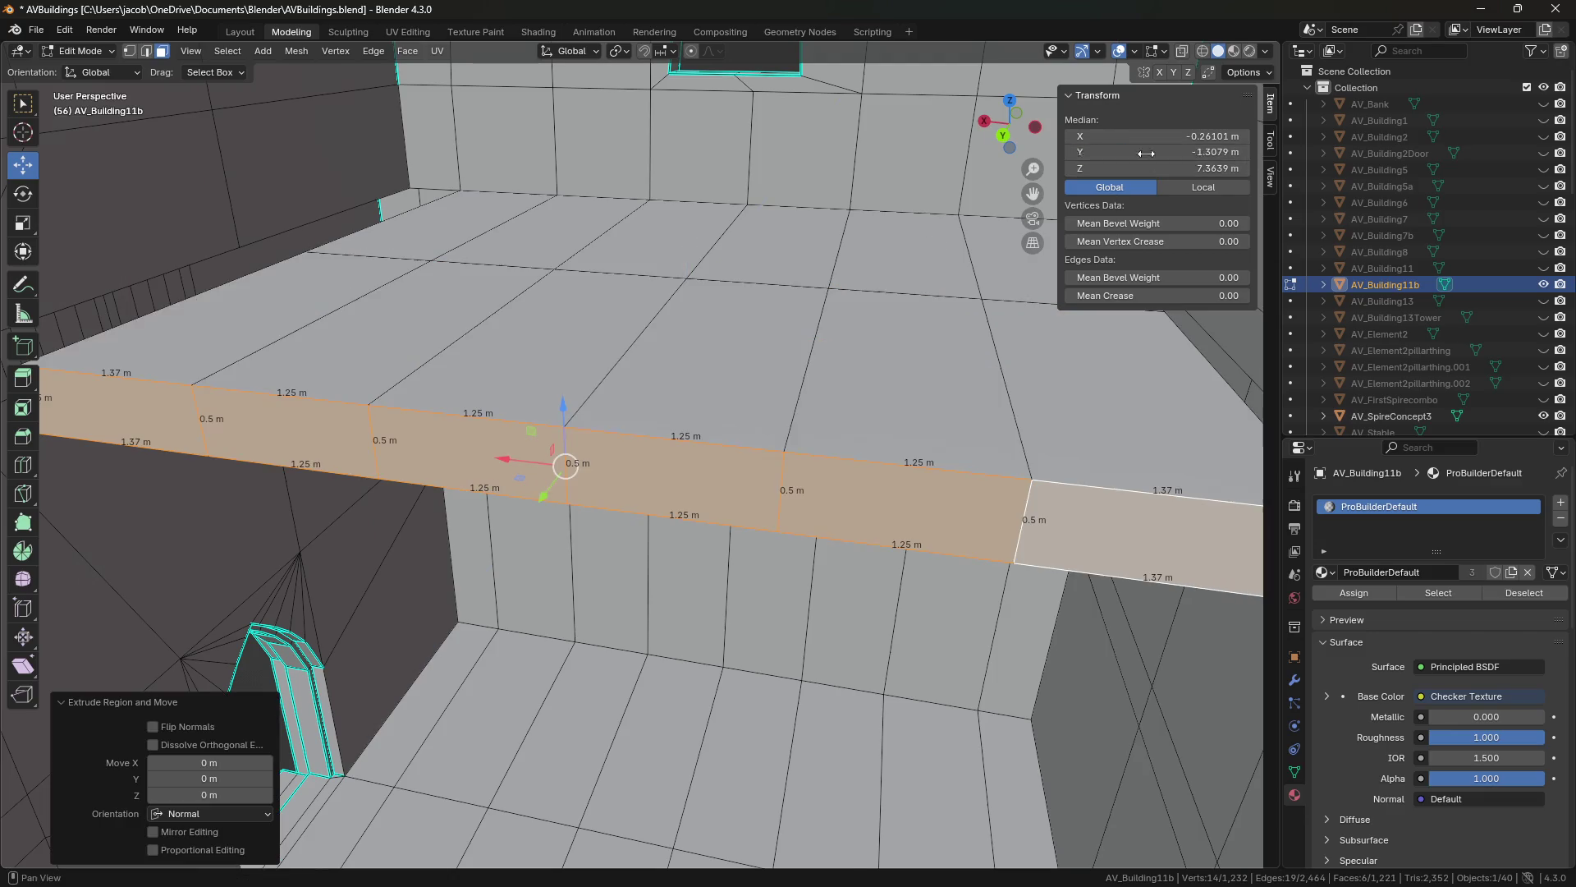
Fill the ledge's open end edge with a new face and save.
middle_click_drag(518, 274, 438, 296)
key("2")
left_click(464, 288)
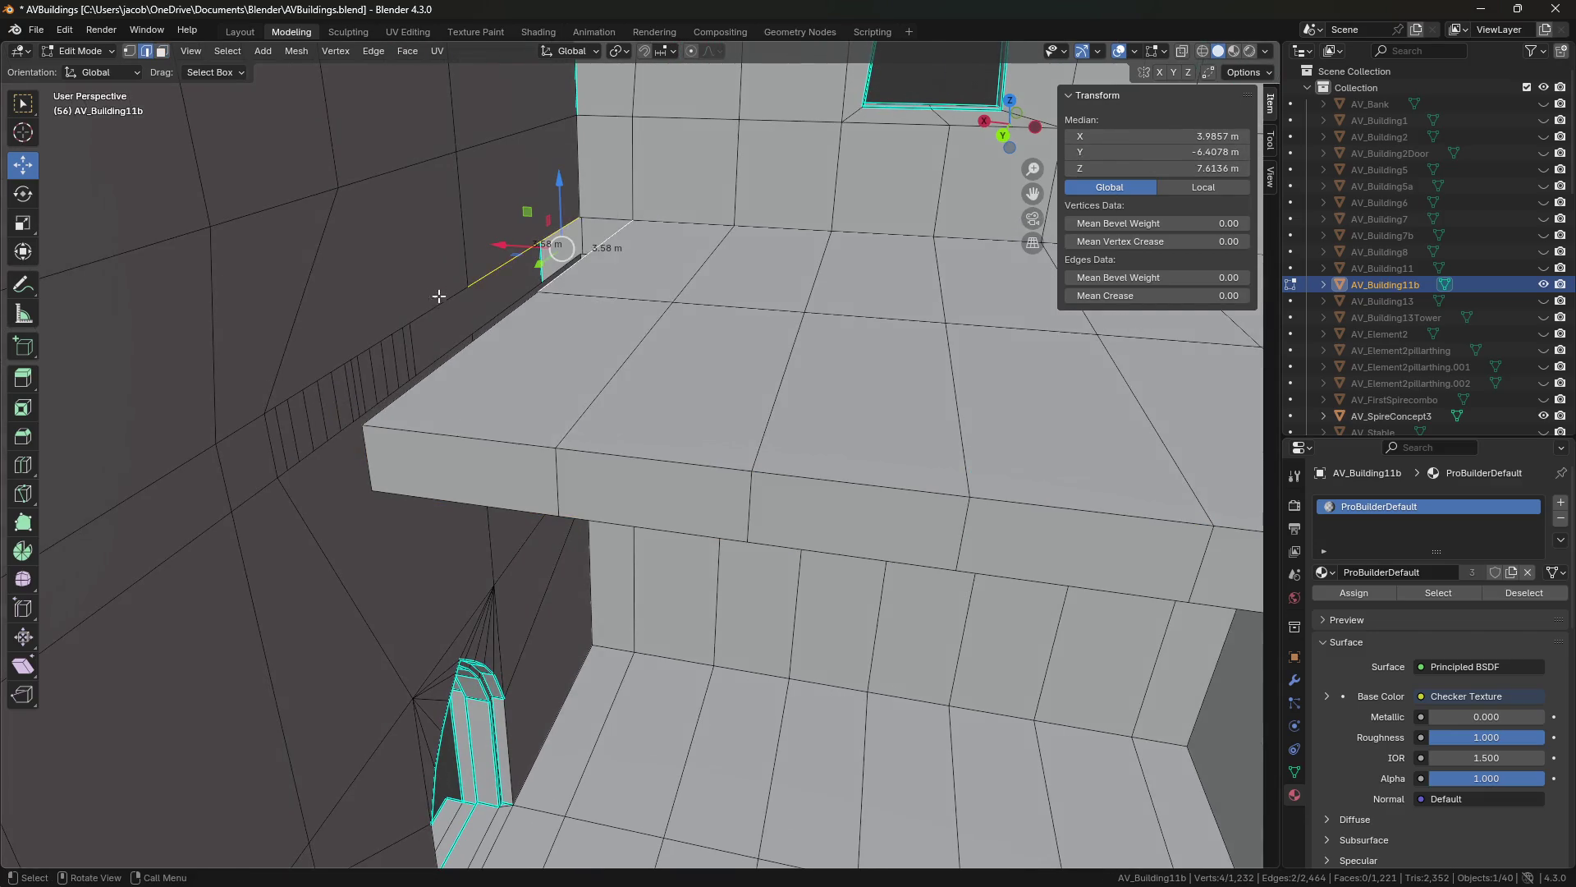
mouse_move(614, 424)
middle_mouse_down()
mouse_move(628, 398)
mouse_move(675, 494)
middle_mouse_up()
key("f")
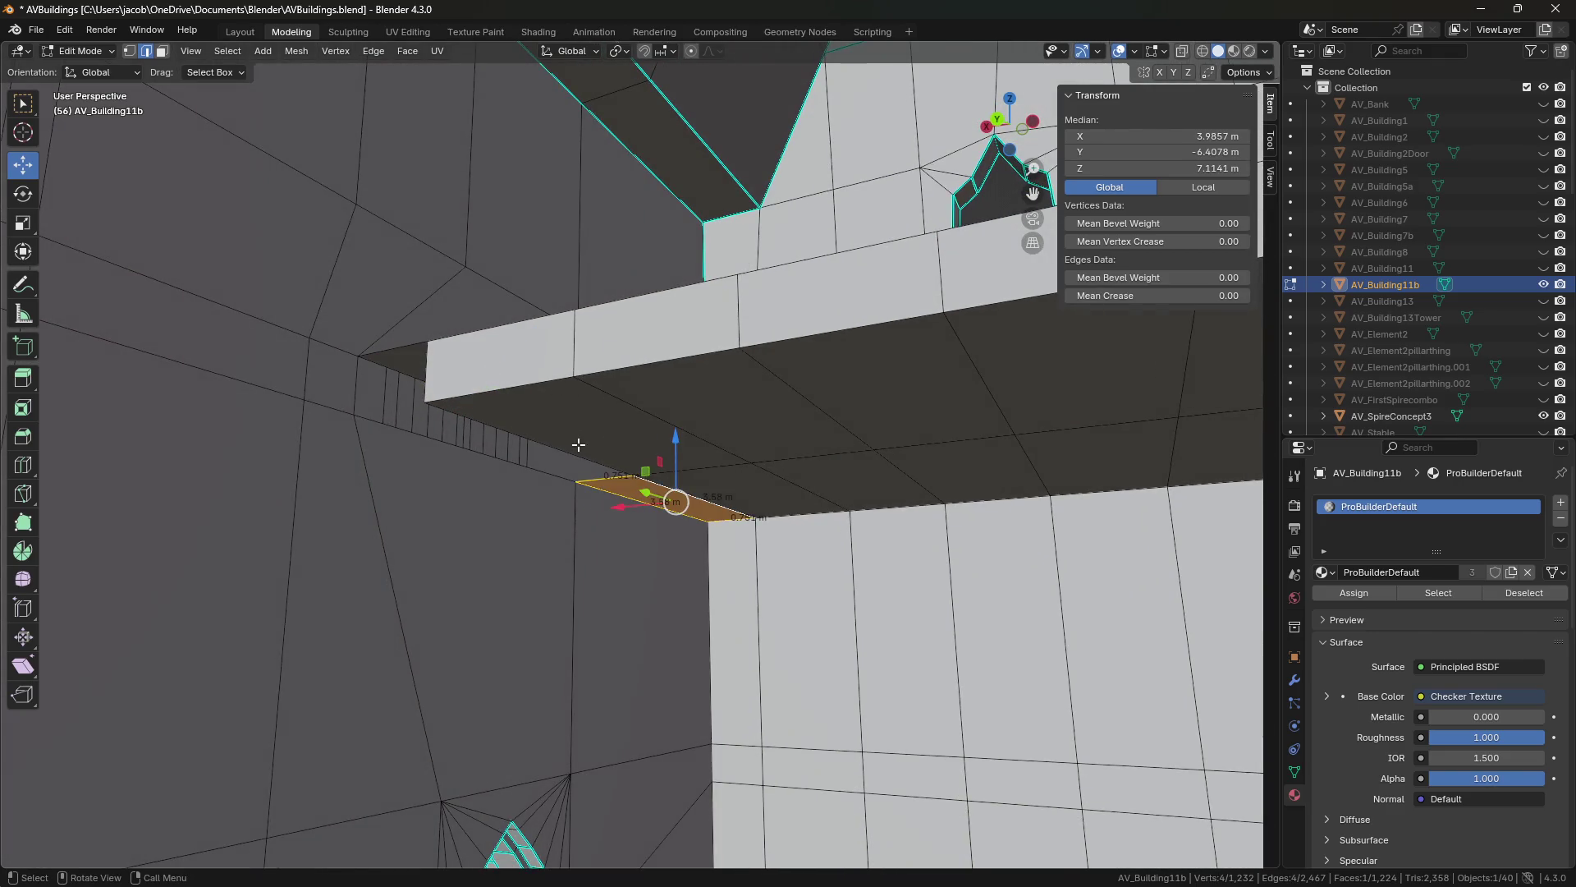
key("f")
middle_click_drag(491, 478, 556, 447)
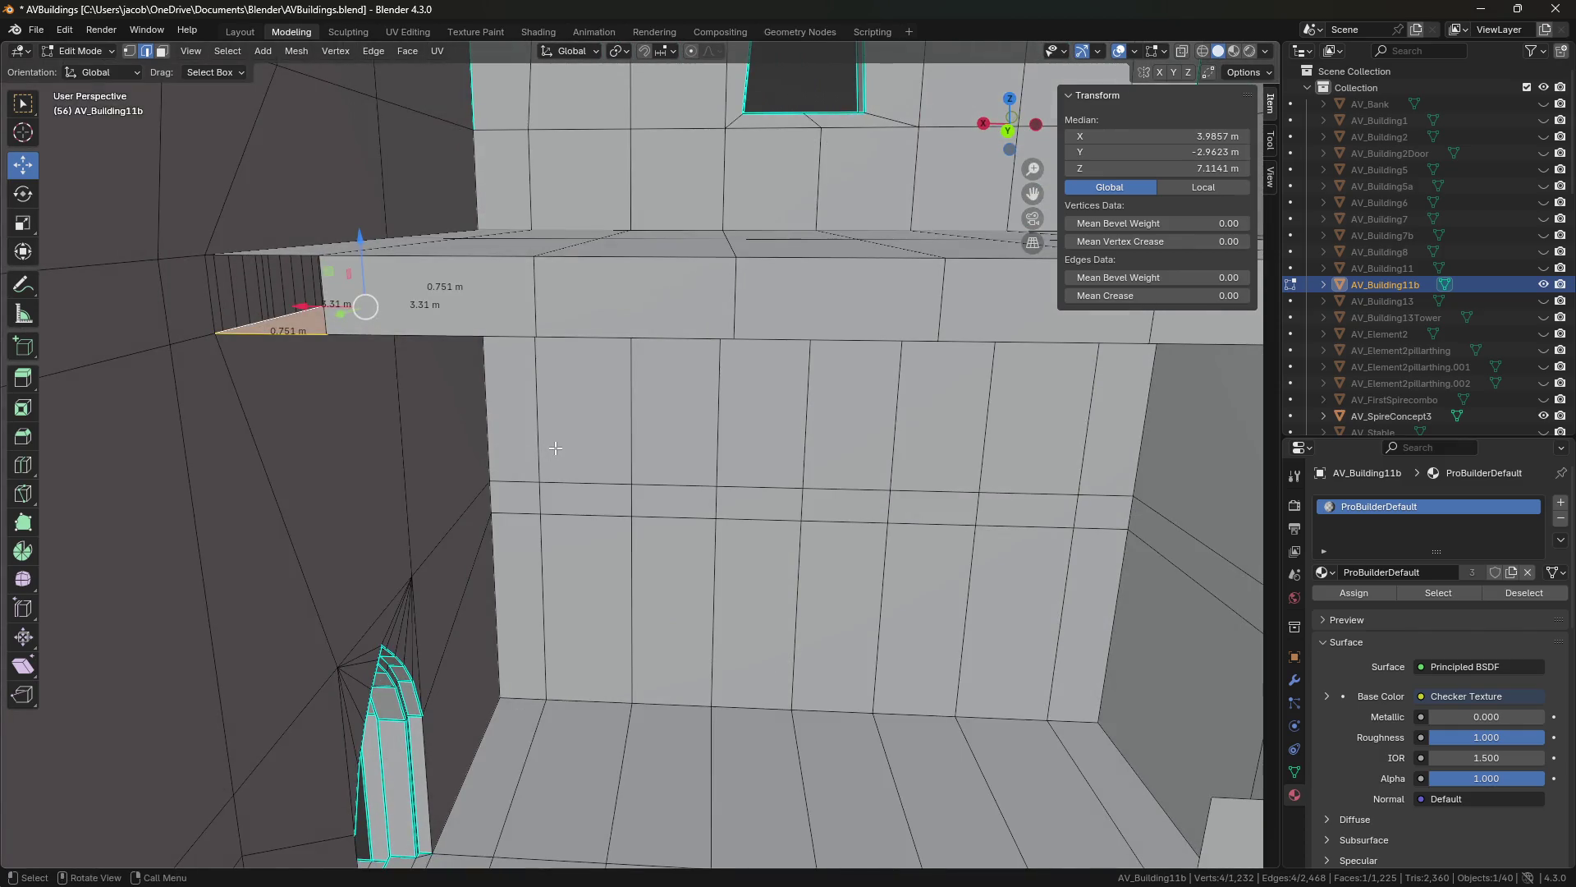
key("ctrl+s")
middle_click_drag(792, 468, 648, 241)
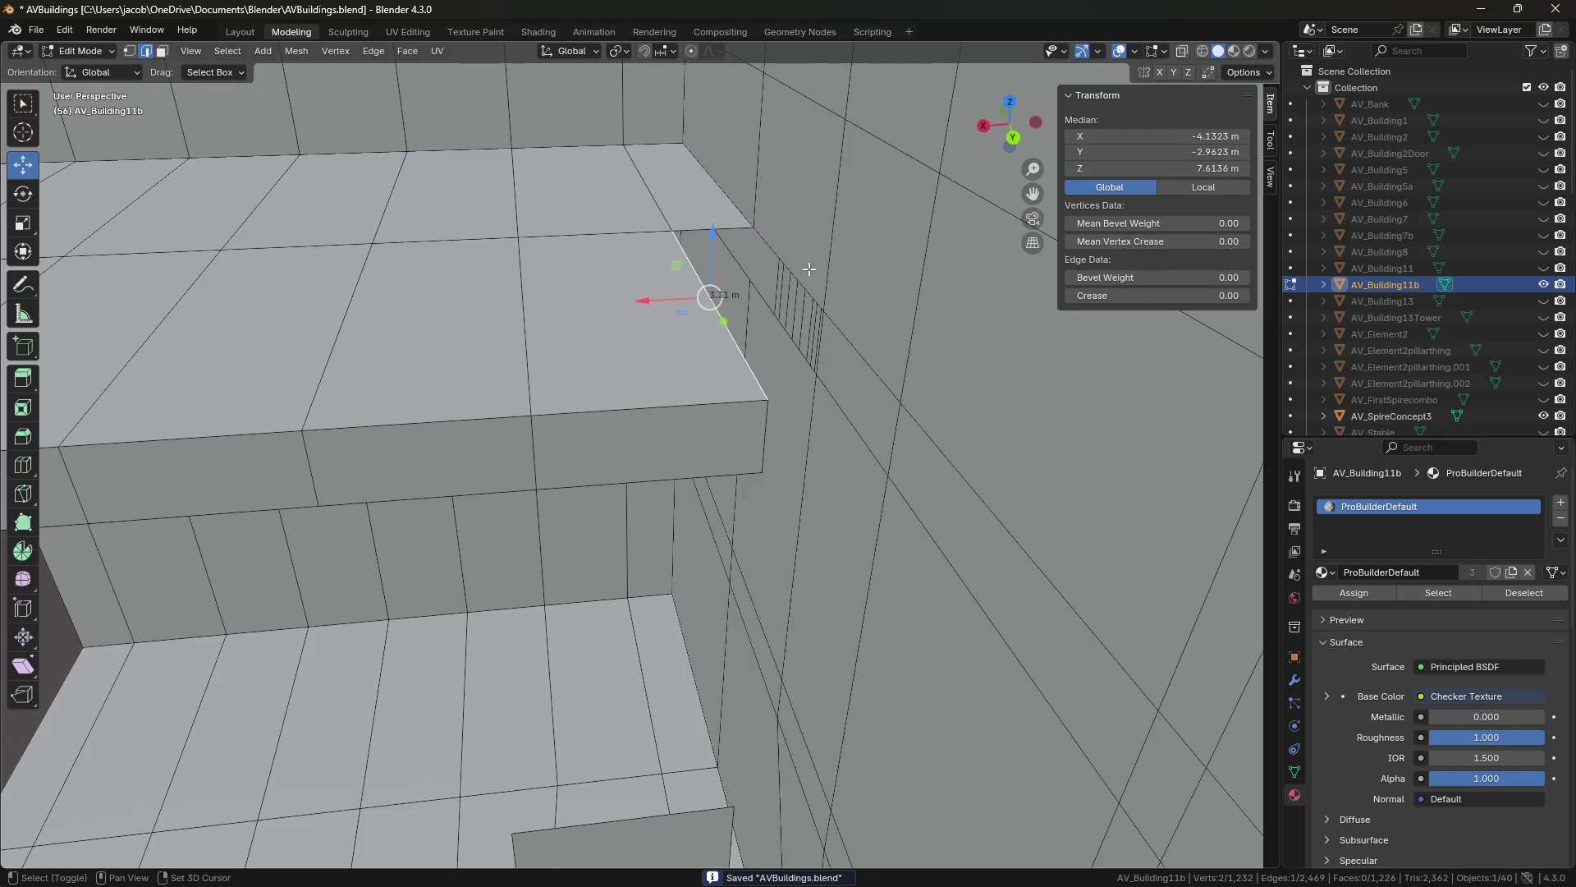
mouse_move(726, 467)
middle_mouse_down()
mouse_move(511, 377)
mouse_move(616, 377)
mouse_move(348, 396)
mouse_move(654, 373)
mouse_move(641, 471)
mouse_move(662, 438)
mouse_move(643, 460)
mouse_move(604, 456)
mouse_move(662, 450)
mouse_move(468, 450)
mouse_move(608, 453)
middle_mouse_up()
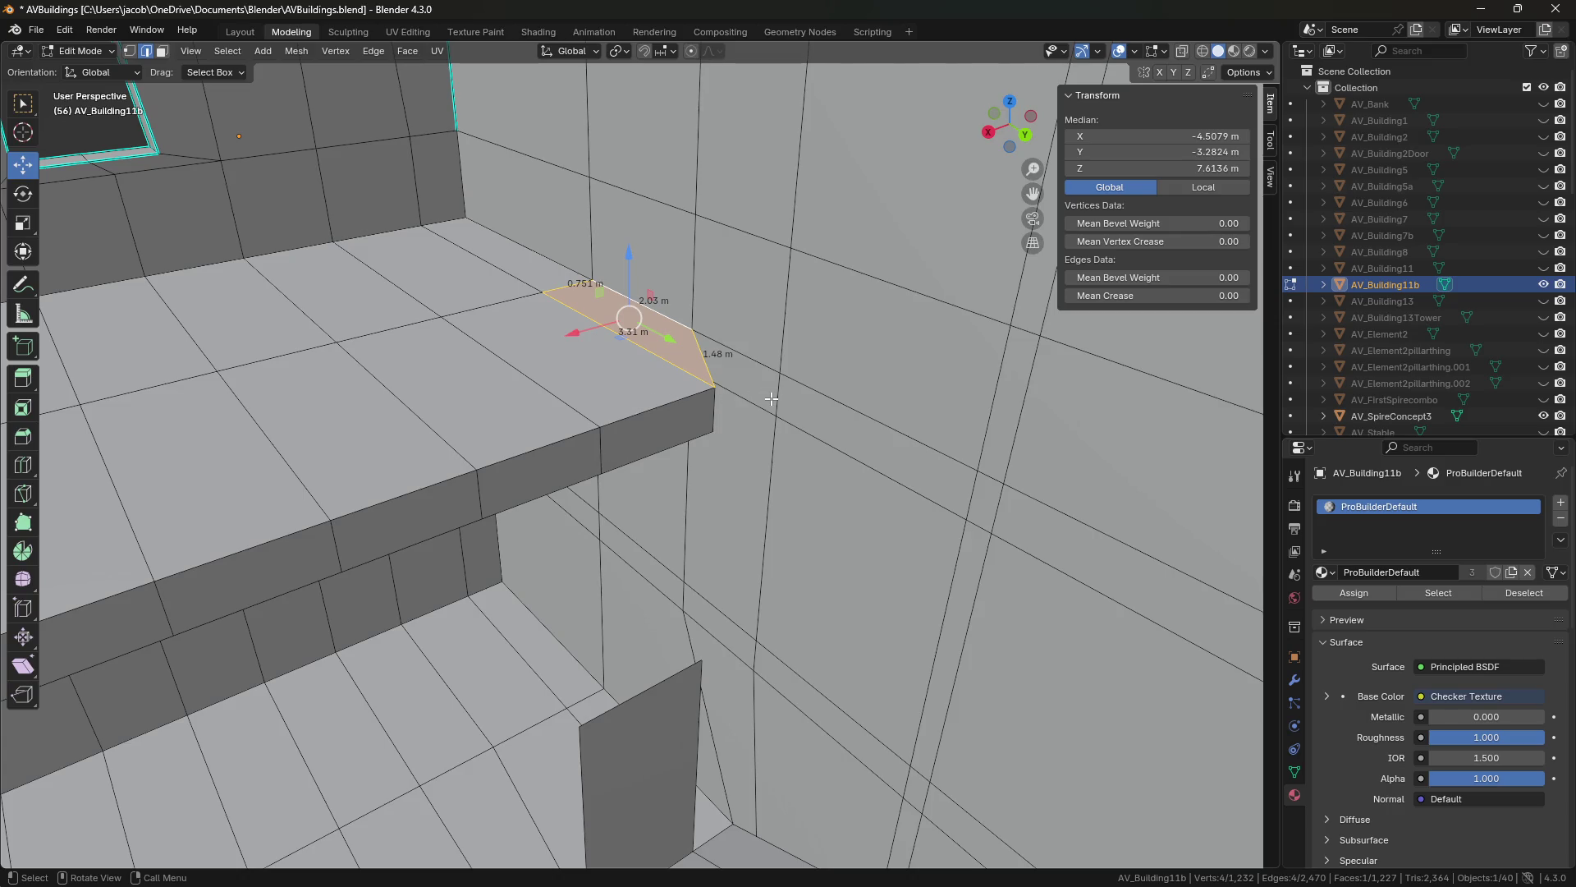
Enable vertex snapping and move the new face's vertices along Y to -1.1685.
left_click(696, 329)
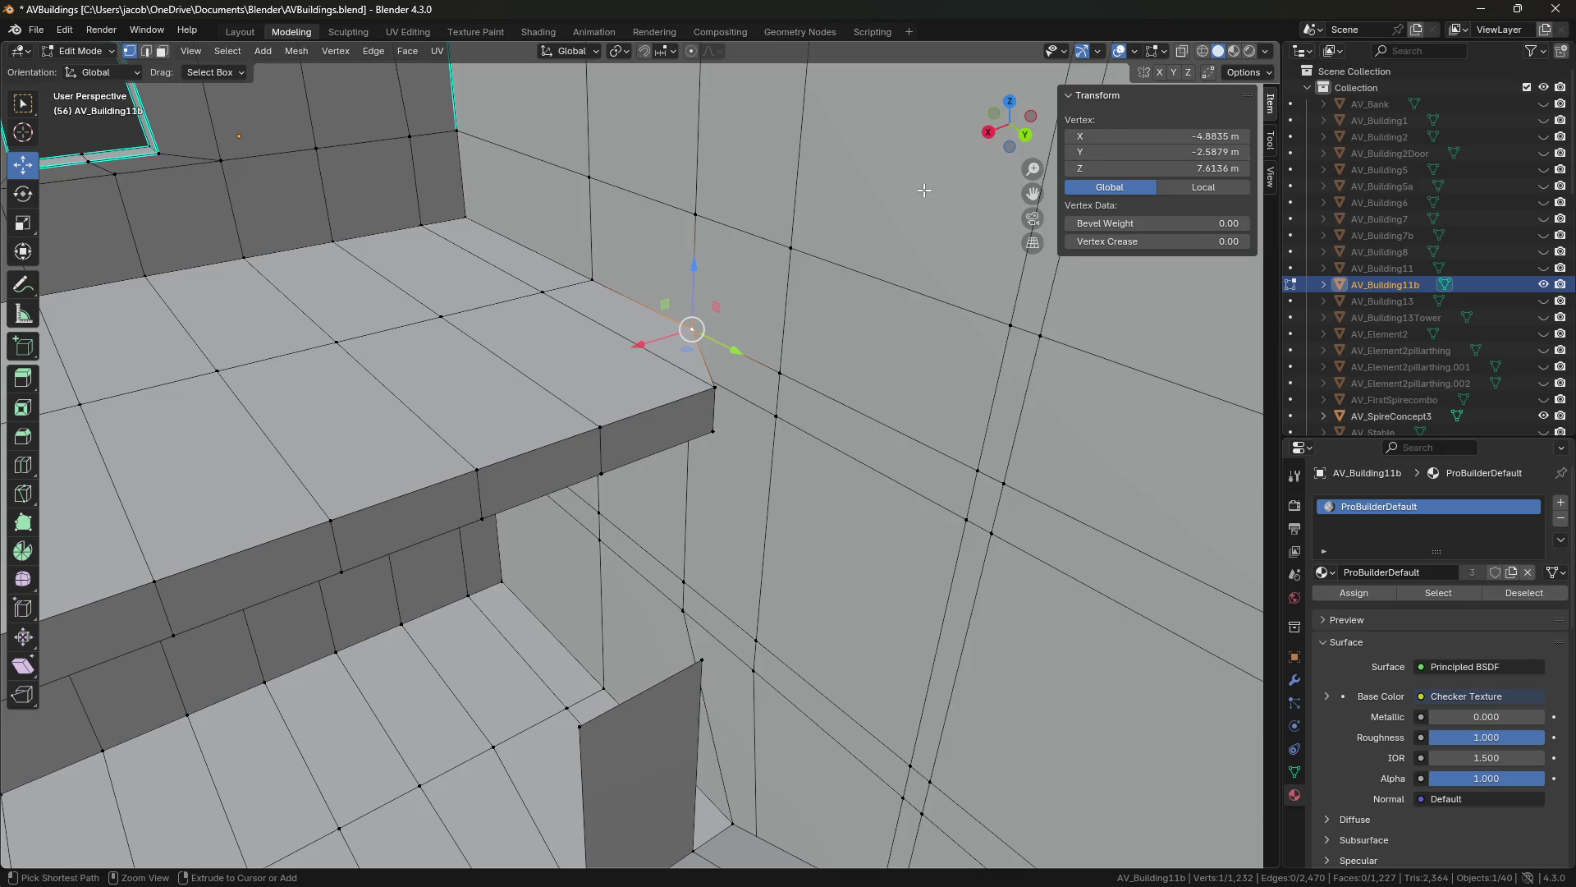
key("ctrl+s")
left_click(672, 51)
left_click(633, 167)
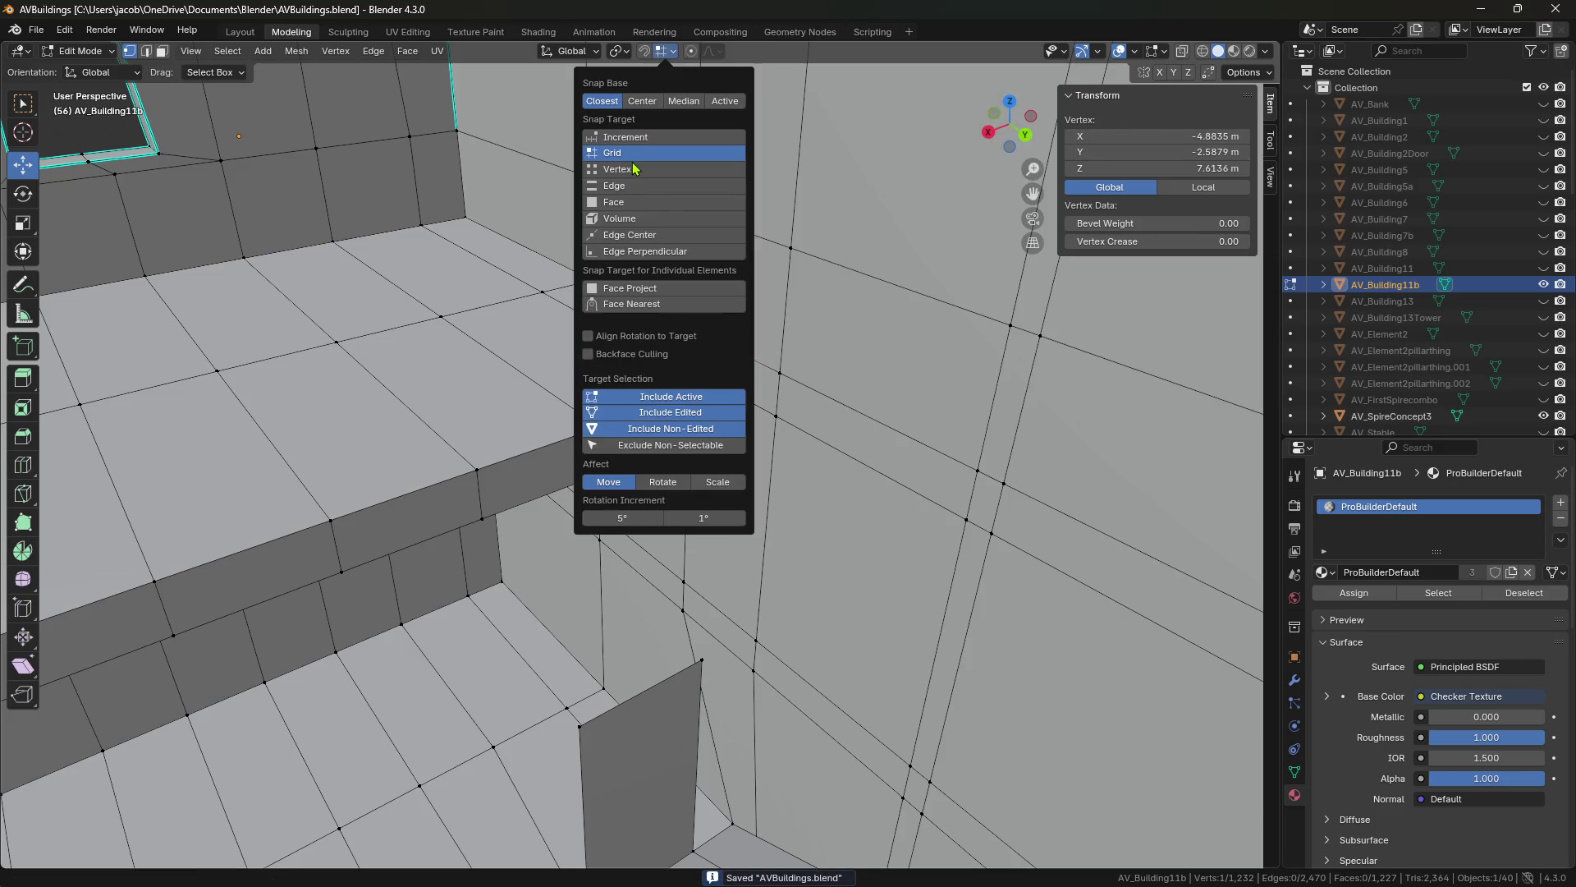
left_click_drag(736, 350, 762, 361)
mouse_move(762, 361)
middle_mouse_down()
mouse_move(699, 505)
mouse_move(651, 431)
middle_mouse_up()
key("alt+a")
left_click(652, 431, "ctrl")
left_click_drag(681, 404, 743, 399)
middle_click_drag(743, 400, 729, 383)
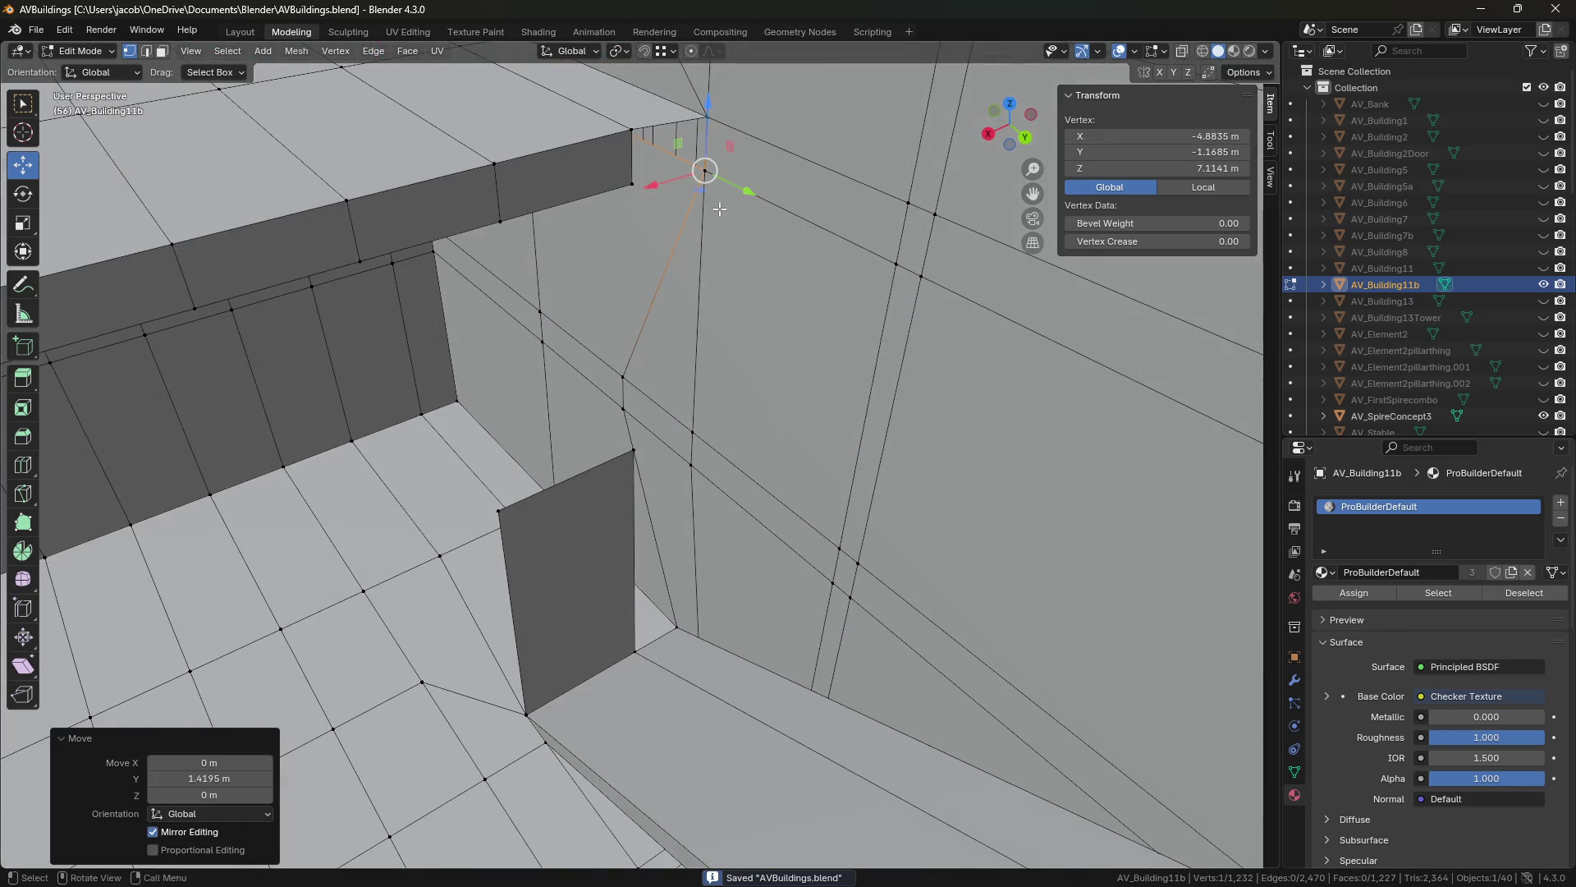
Merge overlapping vertices by distance across the whole mesh.
middle_click_drag(720, 209, 746, 327)
key("a")
key("m")
left_click(747, 326)
key("alt+a")
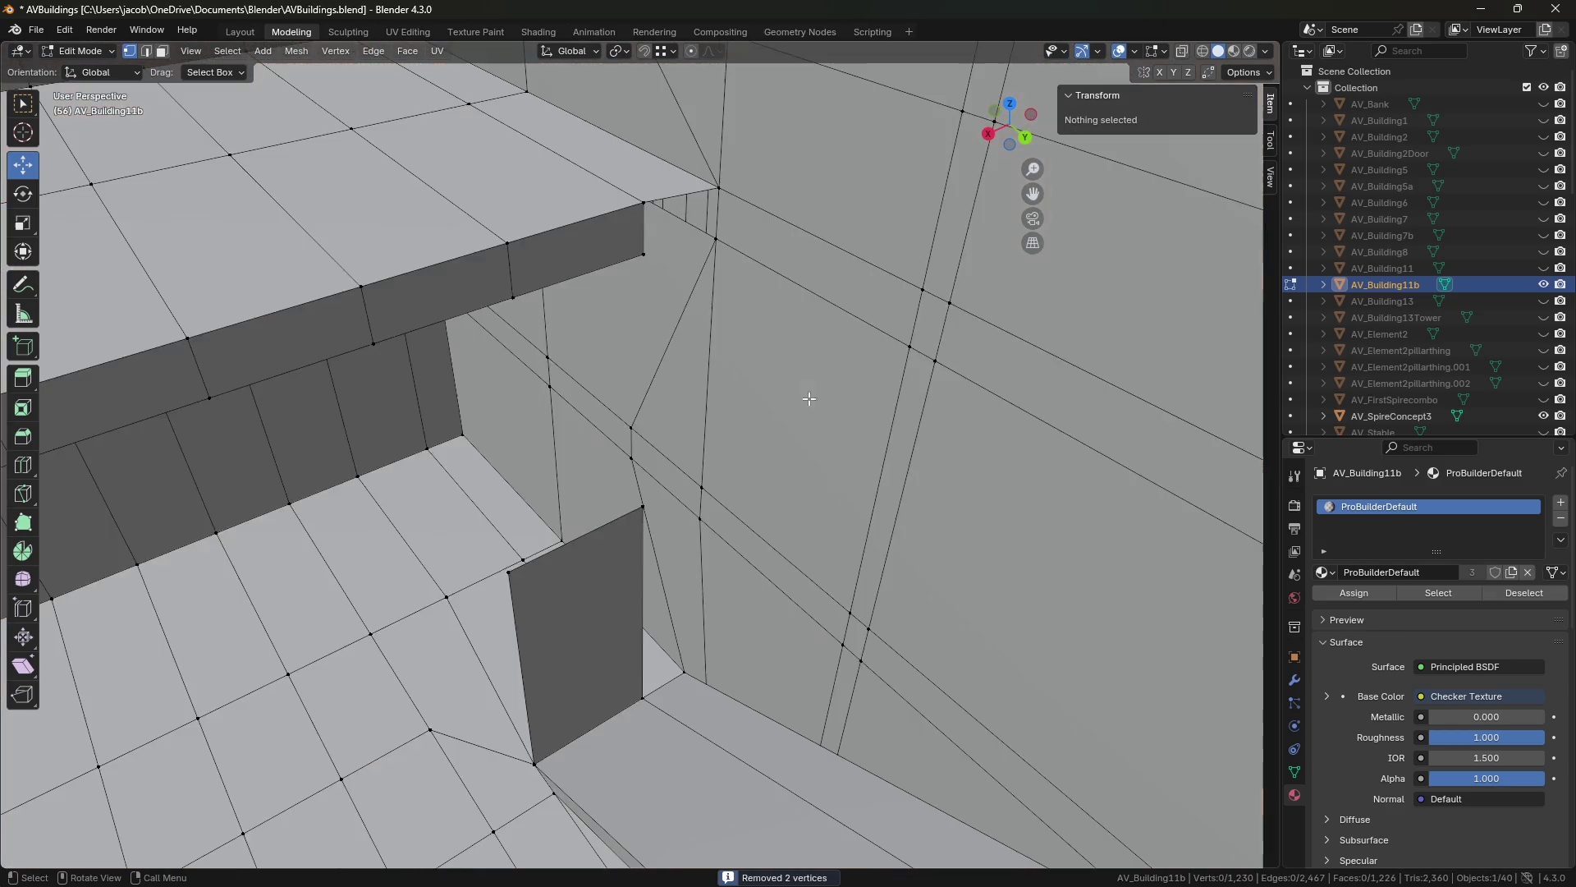
Select the short vertical edge at the ledge corner and save the file.
left_click(657, 200)
middle_click_drag(656, 200, 657, 316)
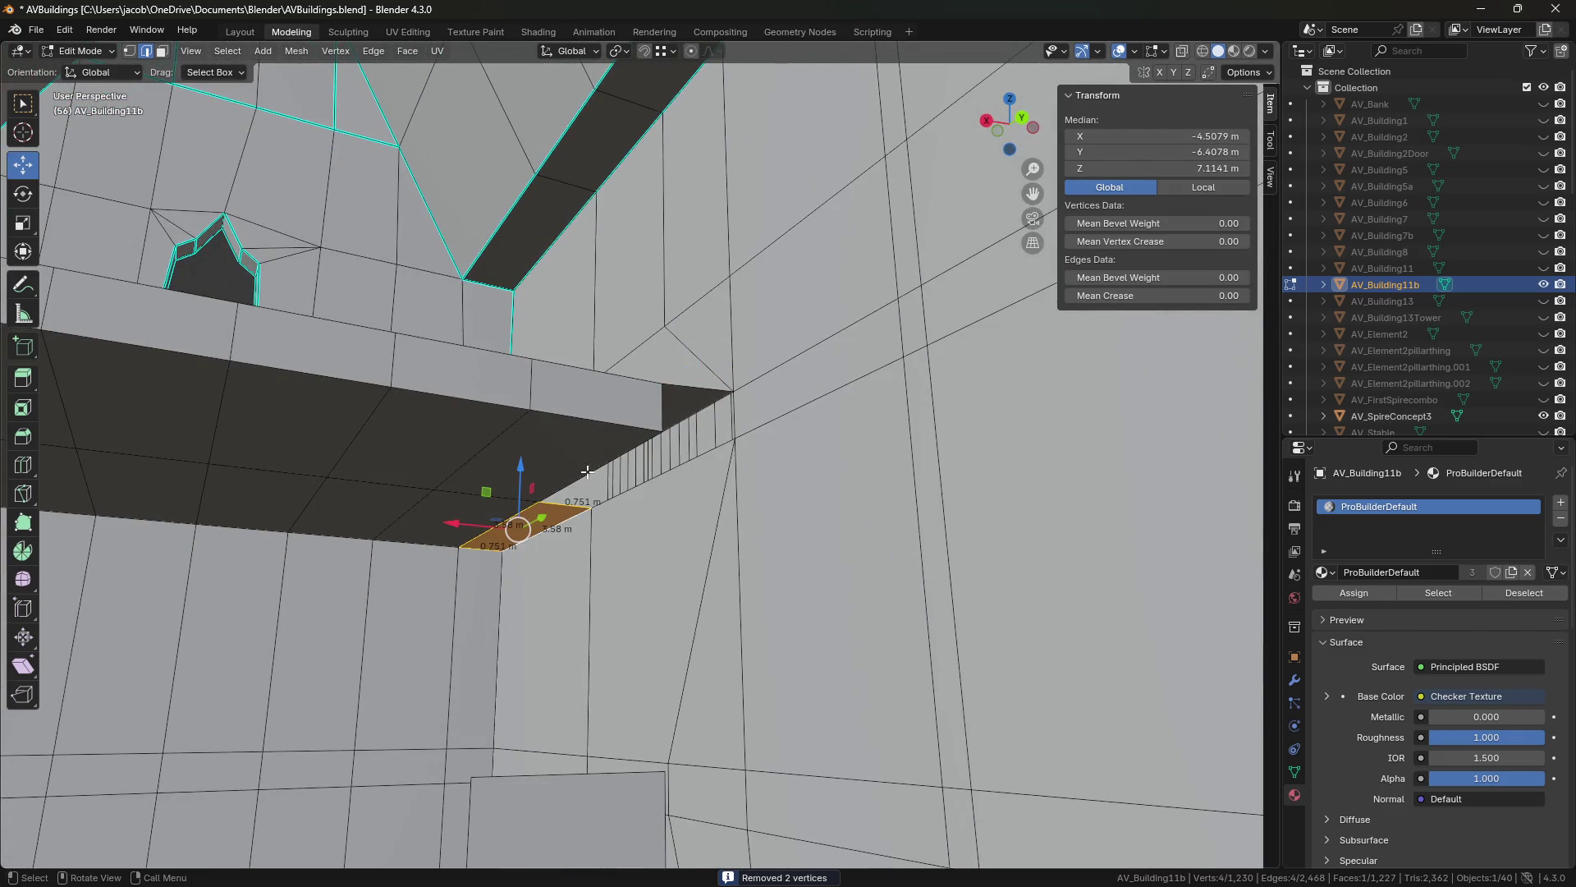
left_click(736, 417, "alt")
middle_click_drag(746, 450, 741, 632)
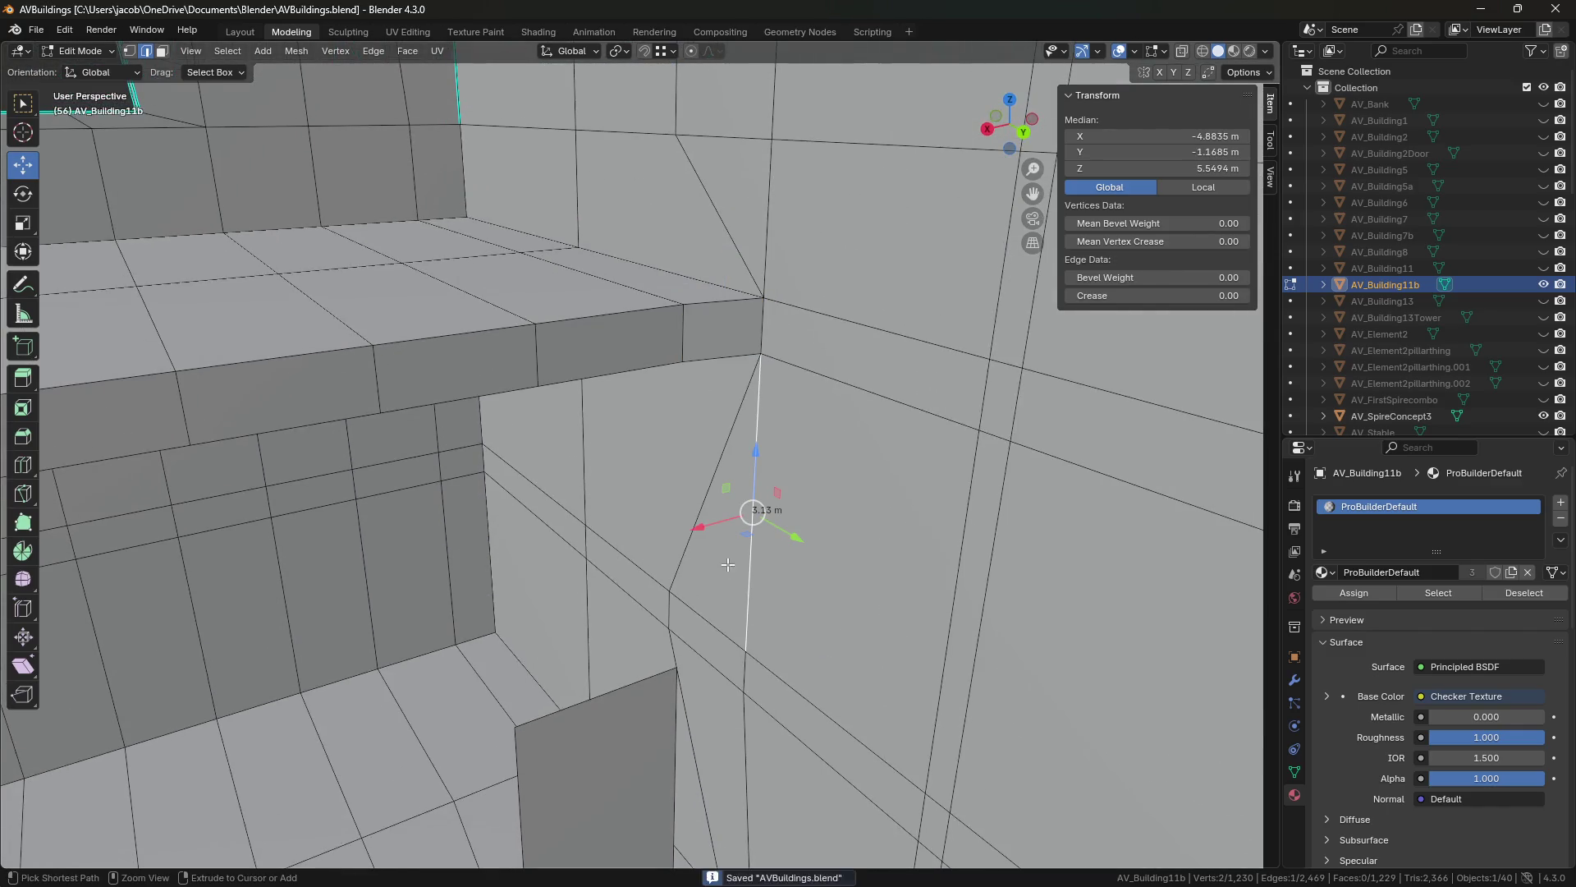
key("1")
middle_click_drag(727, 565, 708, 538)
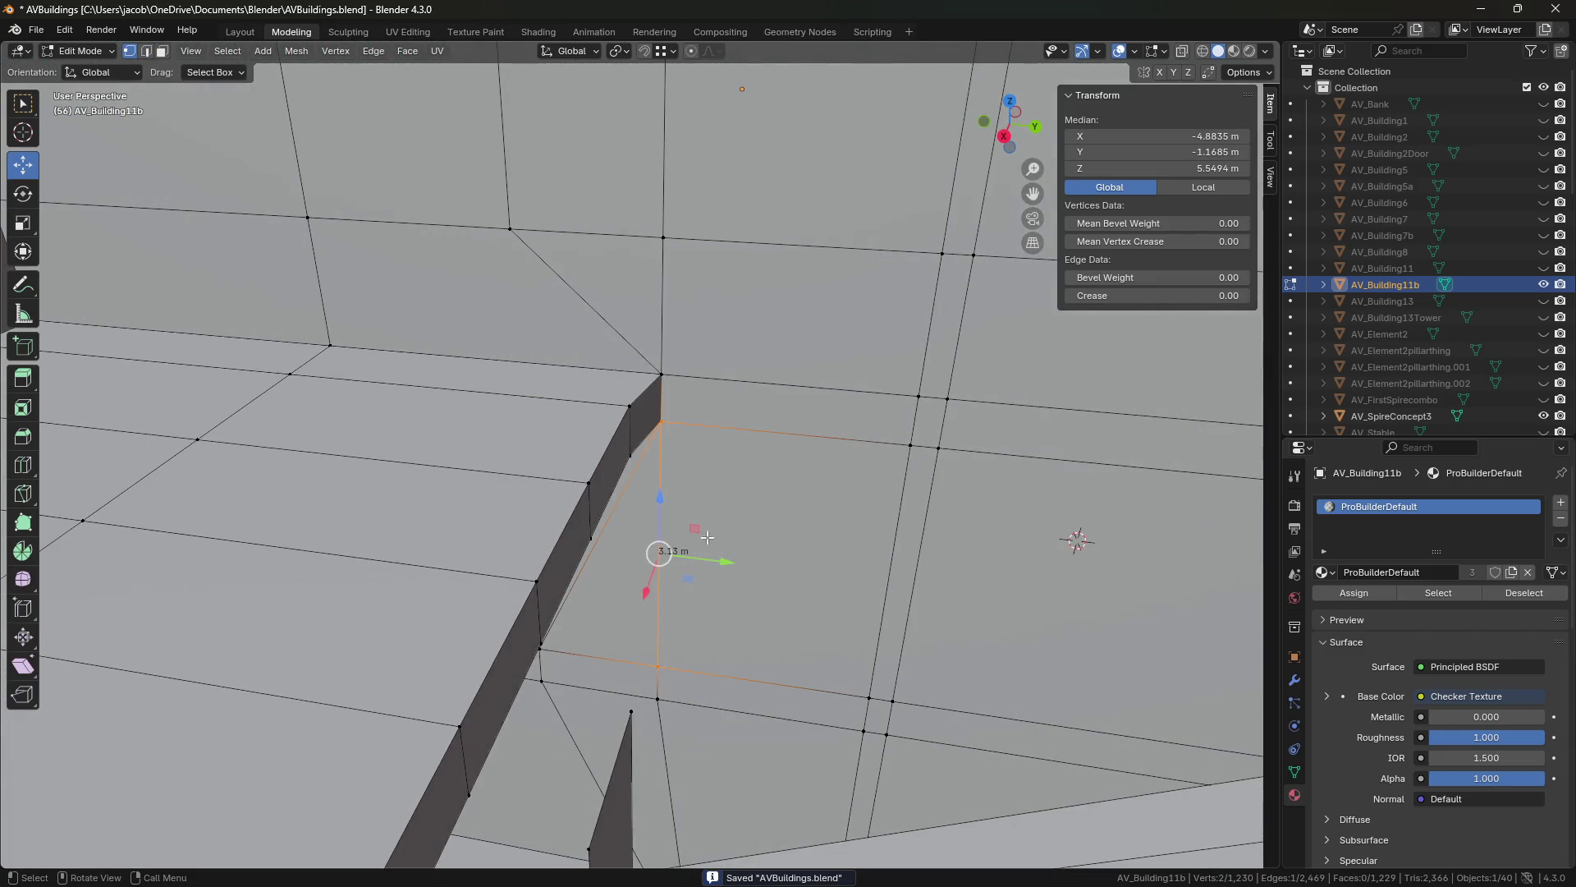
left_click(621, 409)
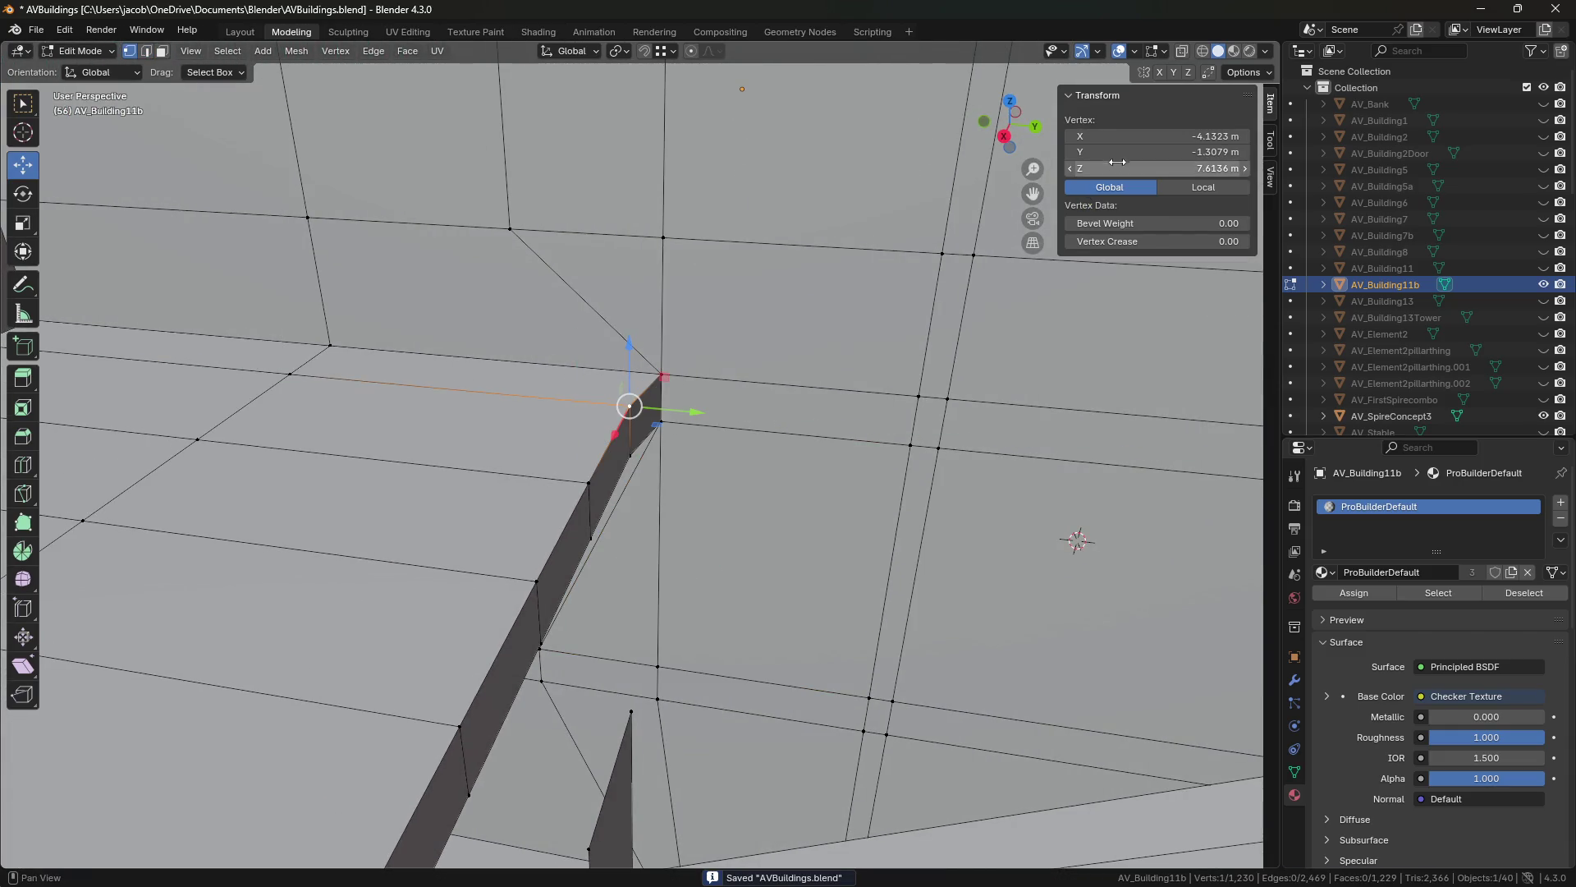
left_click(661, 419)
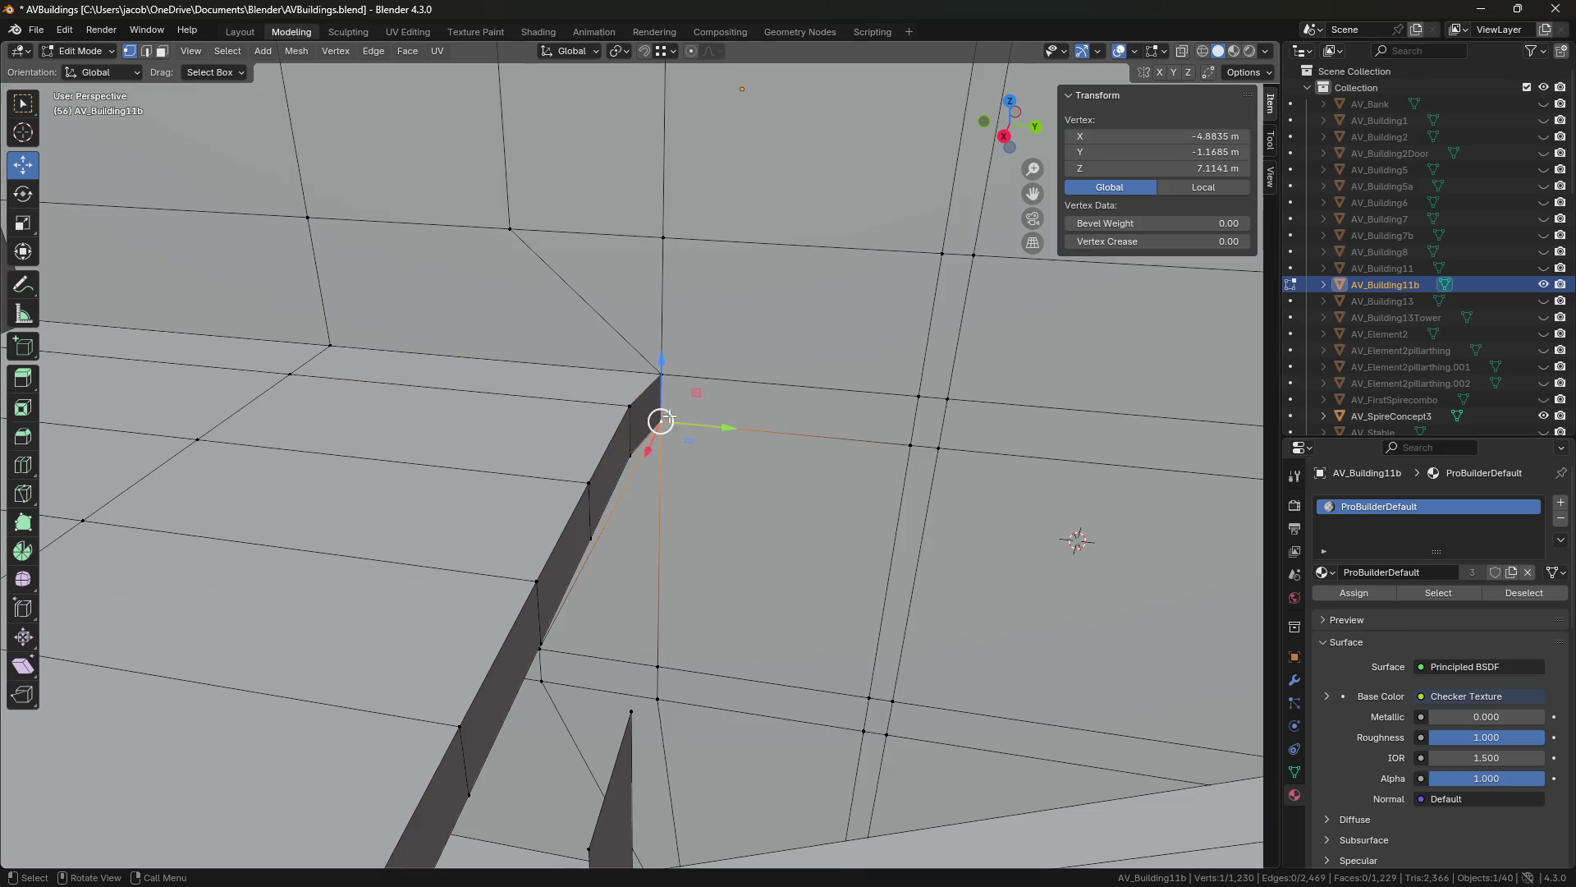
key("2")
left_click(732, 410)
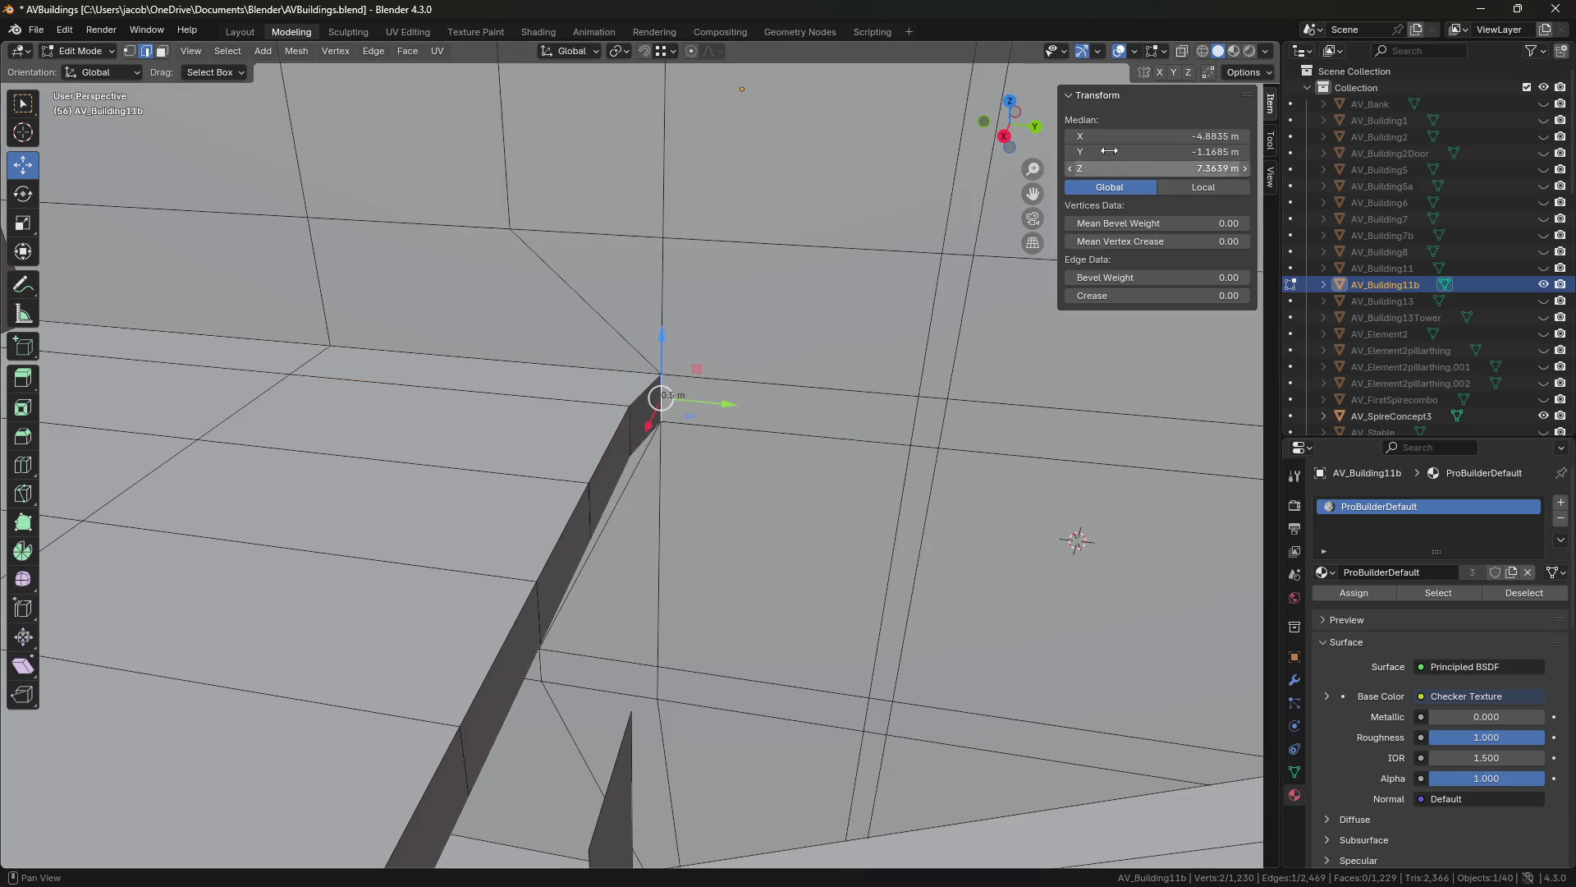
key("ctrl+s")
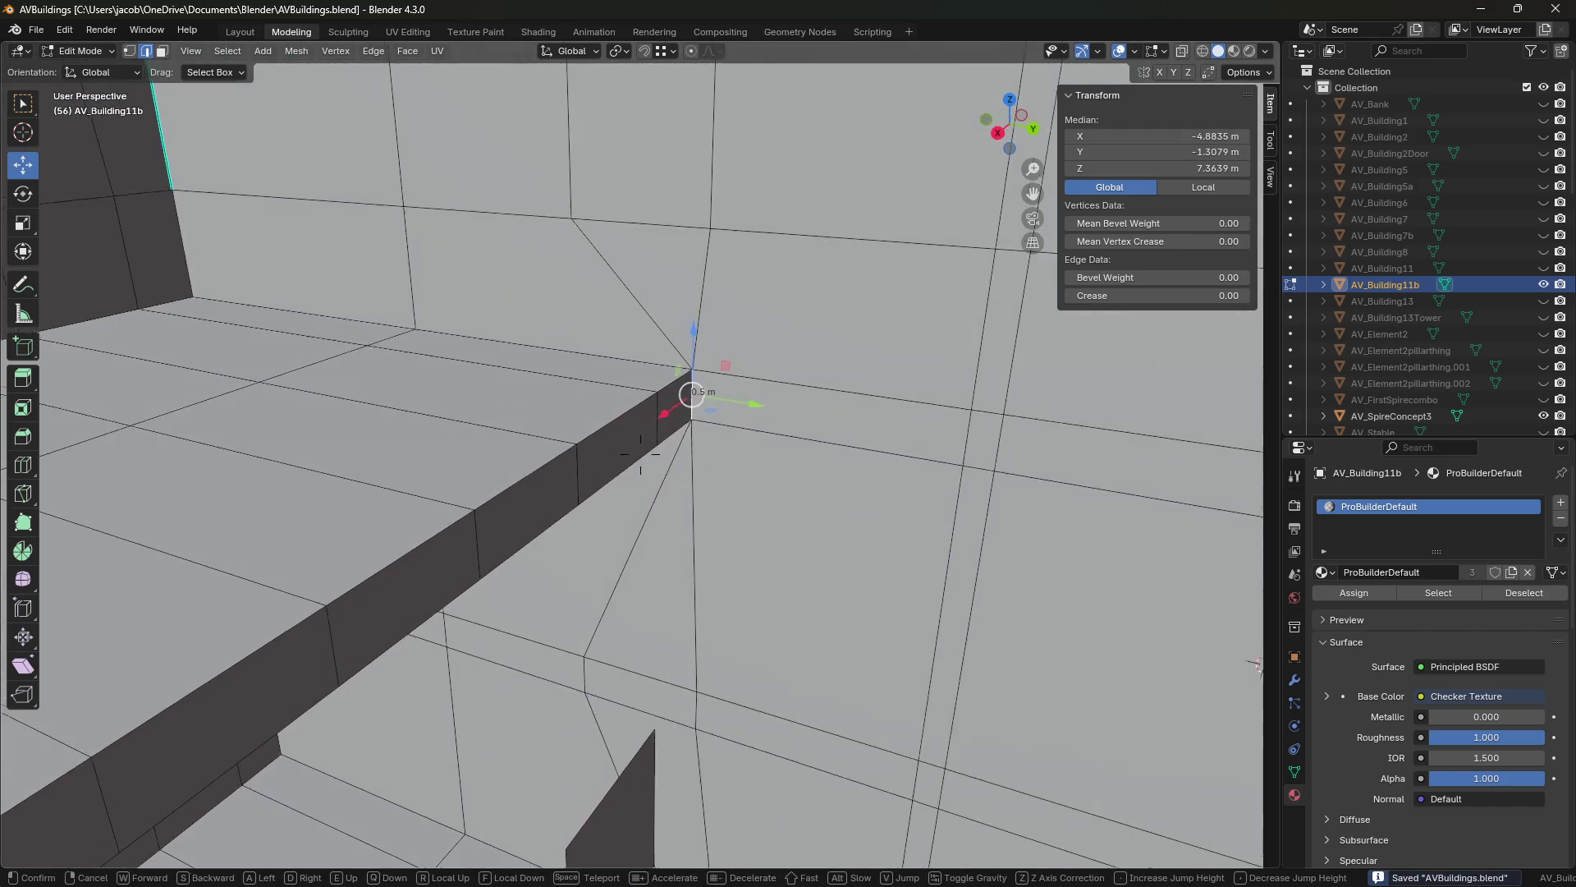
middle_click_drag(775, 394, 763, 527, "shift")
Walk in close to the ledge and delete the leftover upright face.
key("shift+grave")
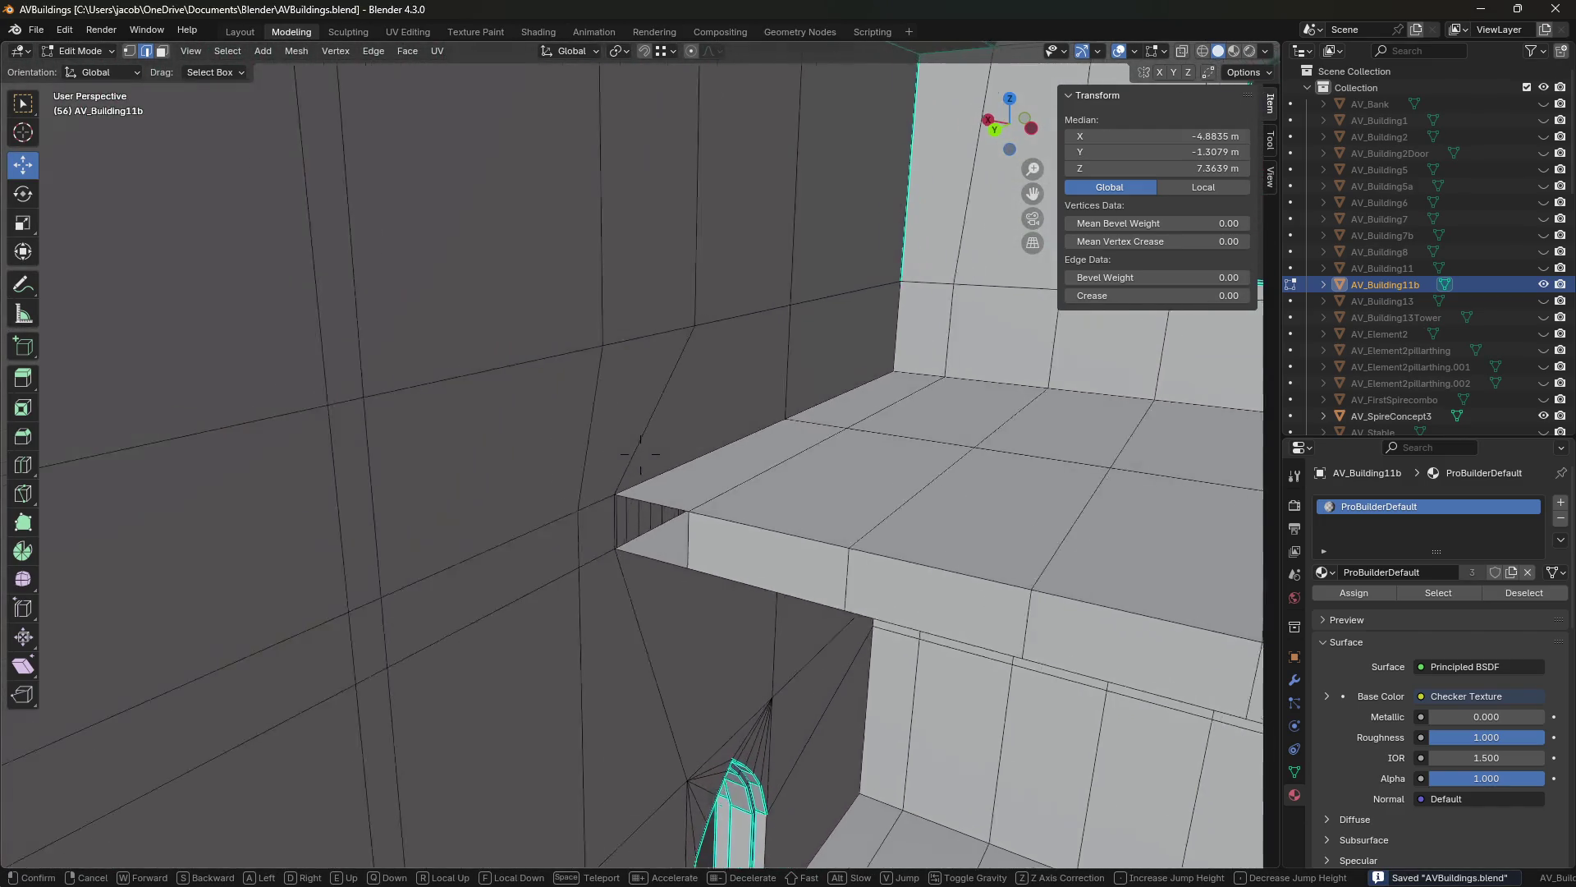
left_click(765, 546)
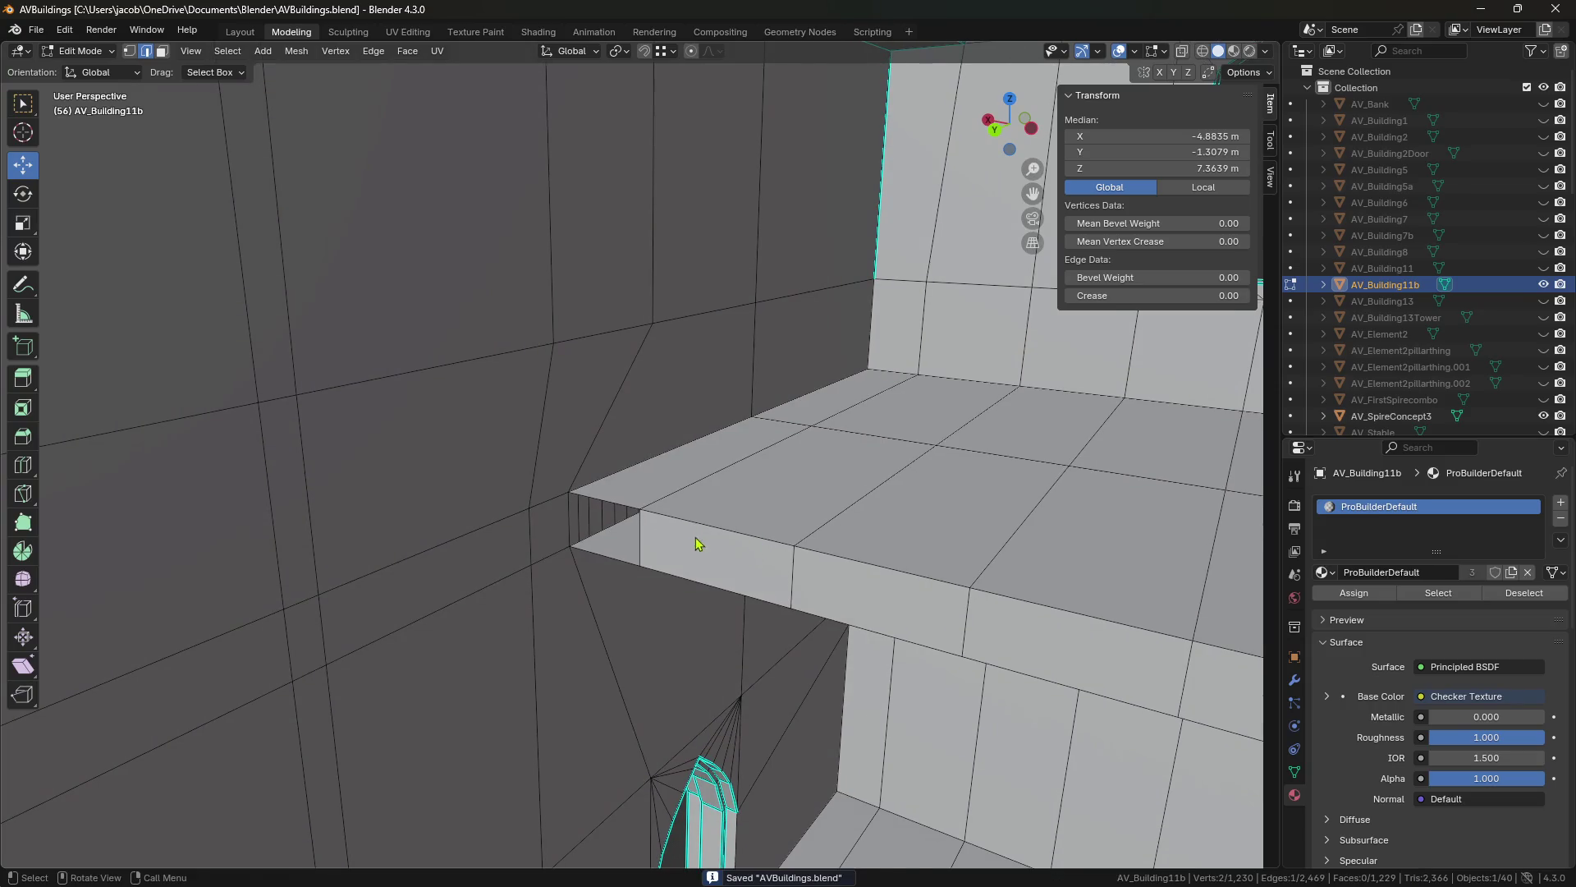
key("shift+grave")
left_click(700, 532)
key("3")
left_click(700, 532)
key("x")
left_click(651, 534)
Delete the two stray faces under the ledge.
key("shift+grave")
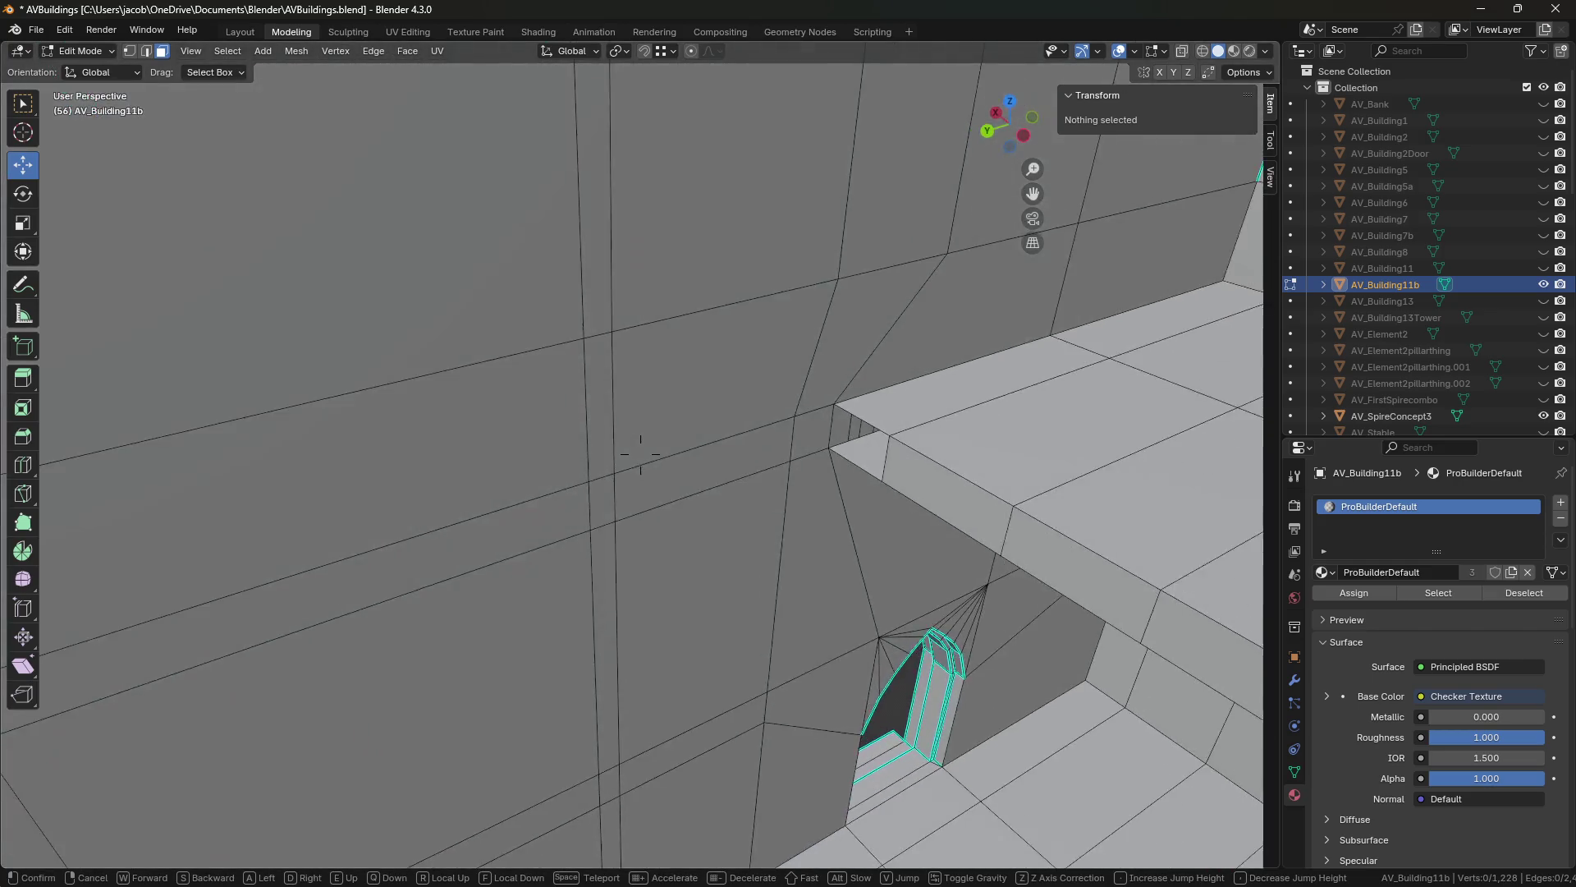
left_click(646, 531)
left_click(882, 447)
key("x")
left_click(888, 444)
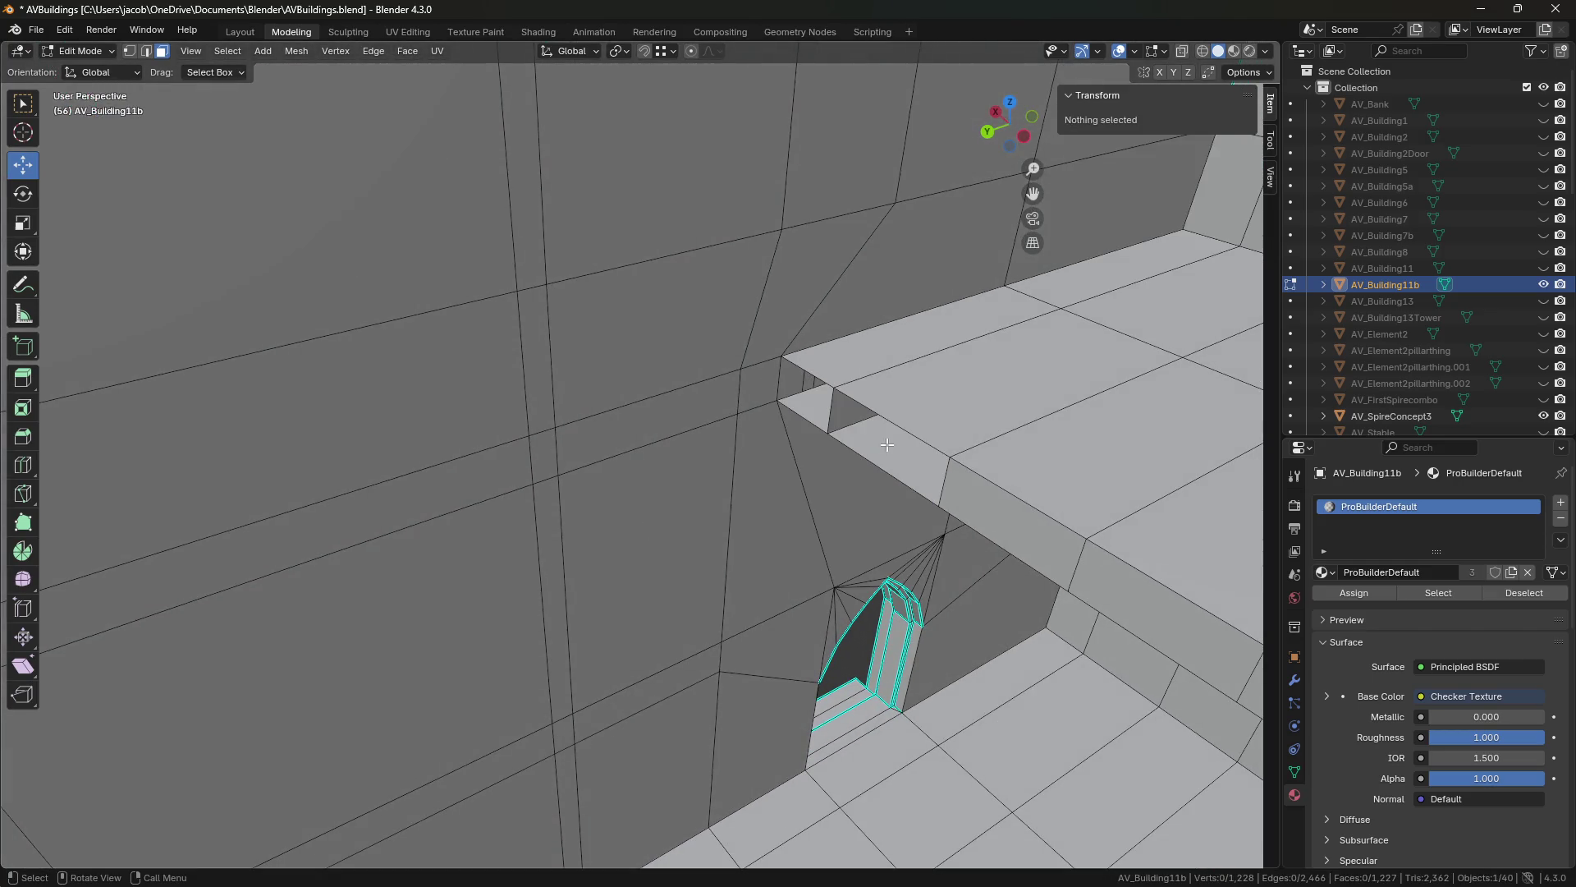
left_click(837, 417)
key("x")
left_click(836, 419)
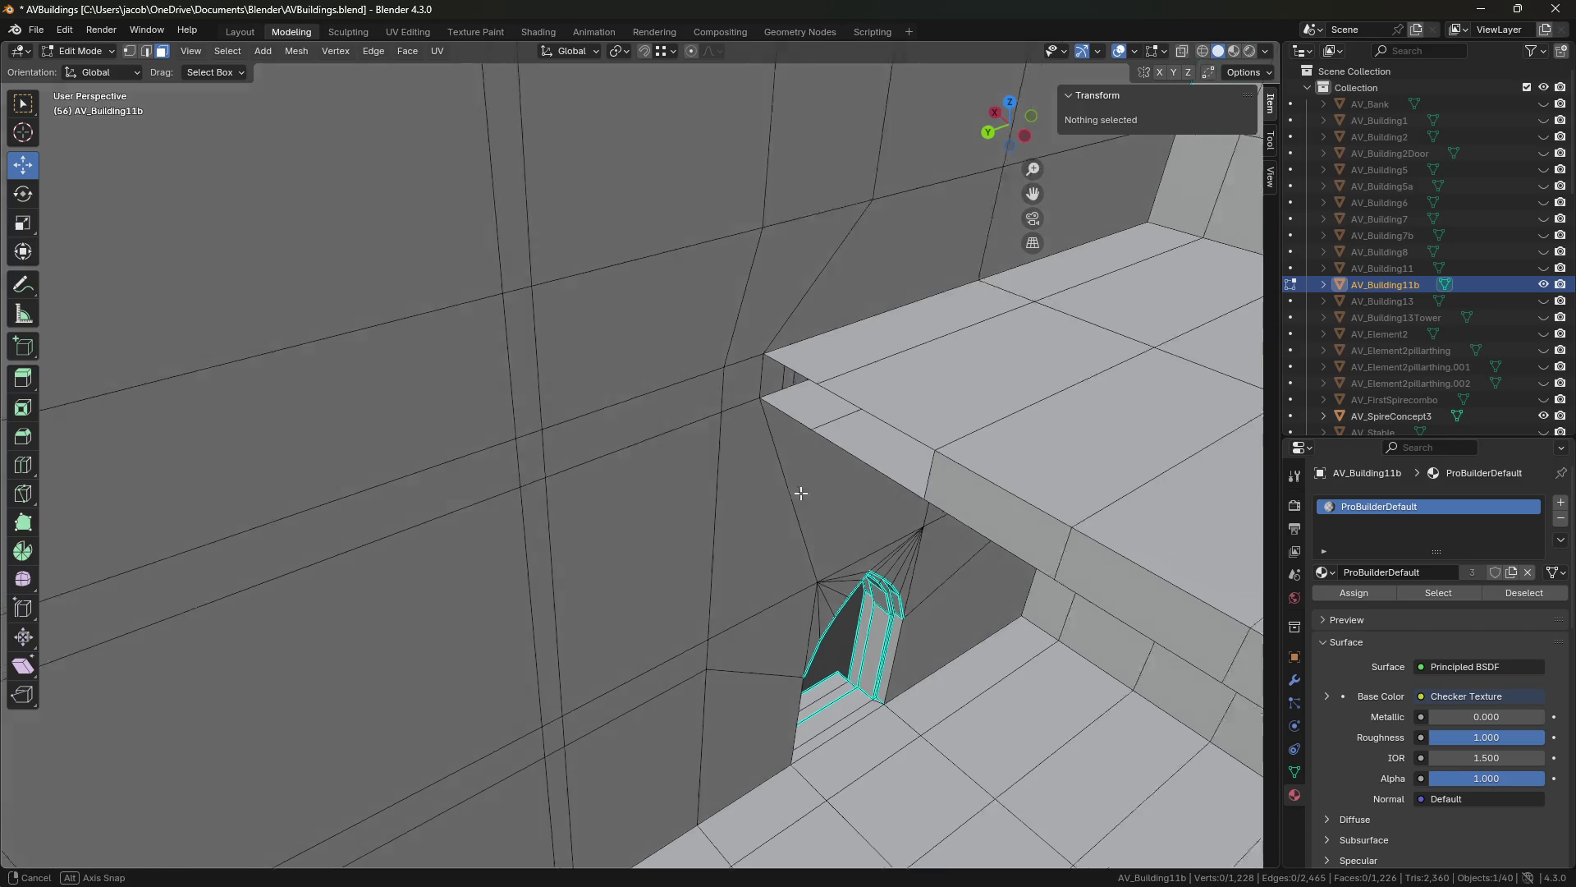
middle_click_drag(802, 492, 853, 460)
Walk up to the ledge wall and delete its large right and left faces.
key("shift+grave")
key("w")
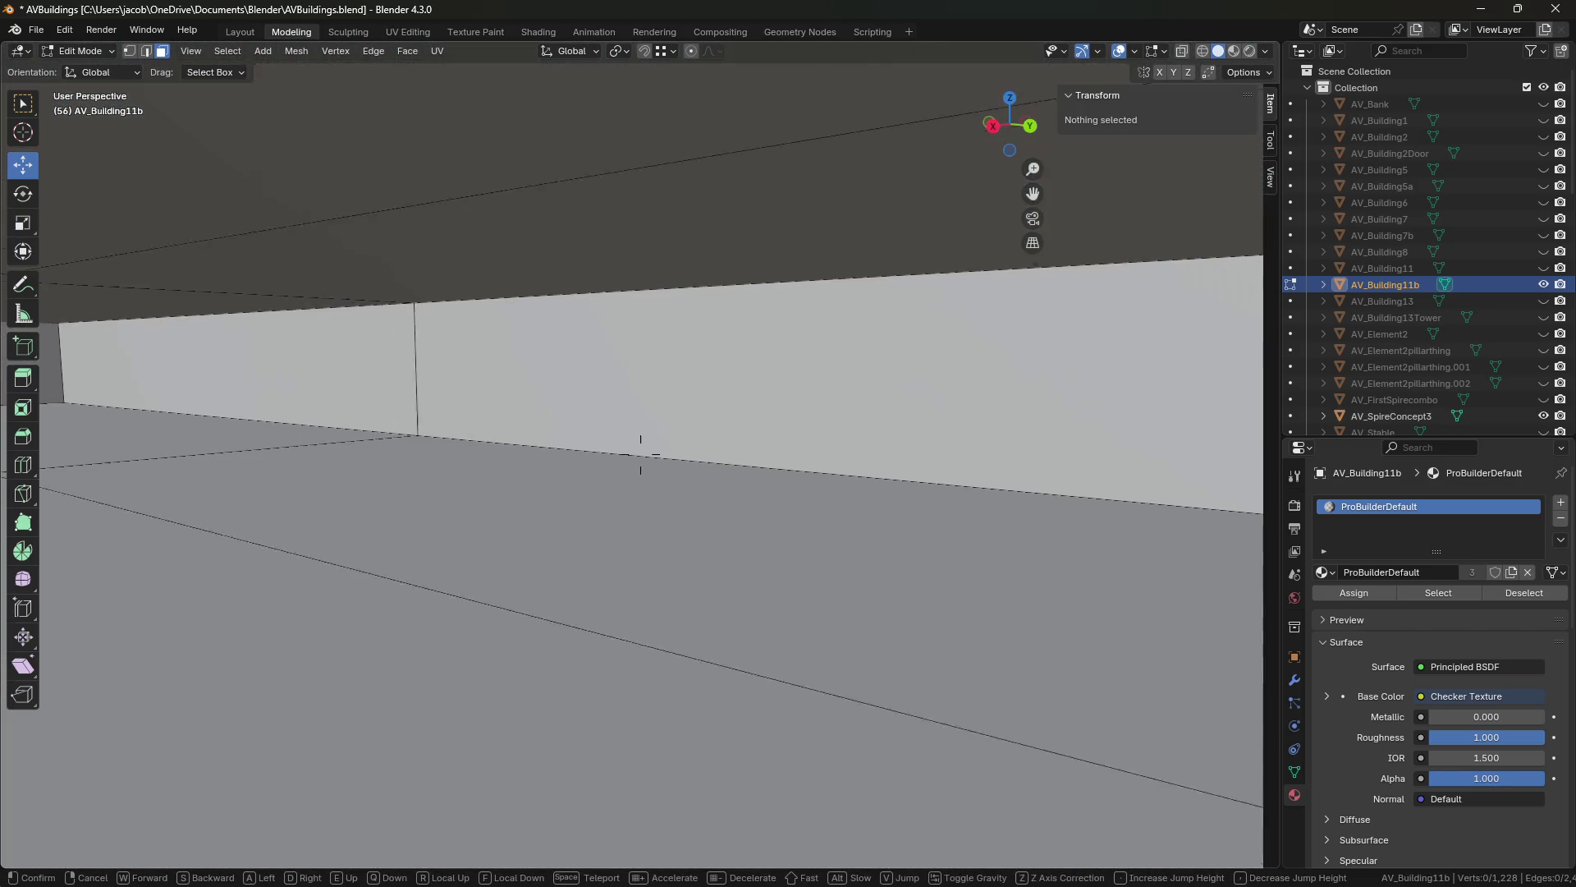
left_click(641, 454)
left_click(821, 369)
left_click(354, 377, "shift")
key("x")
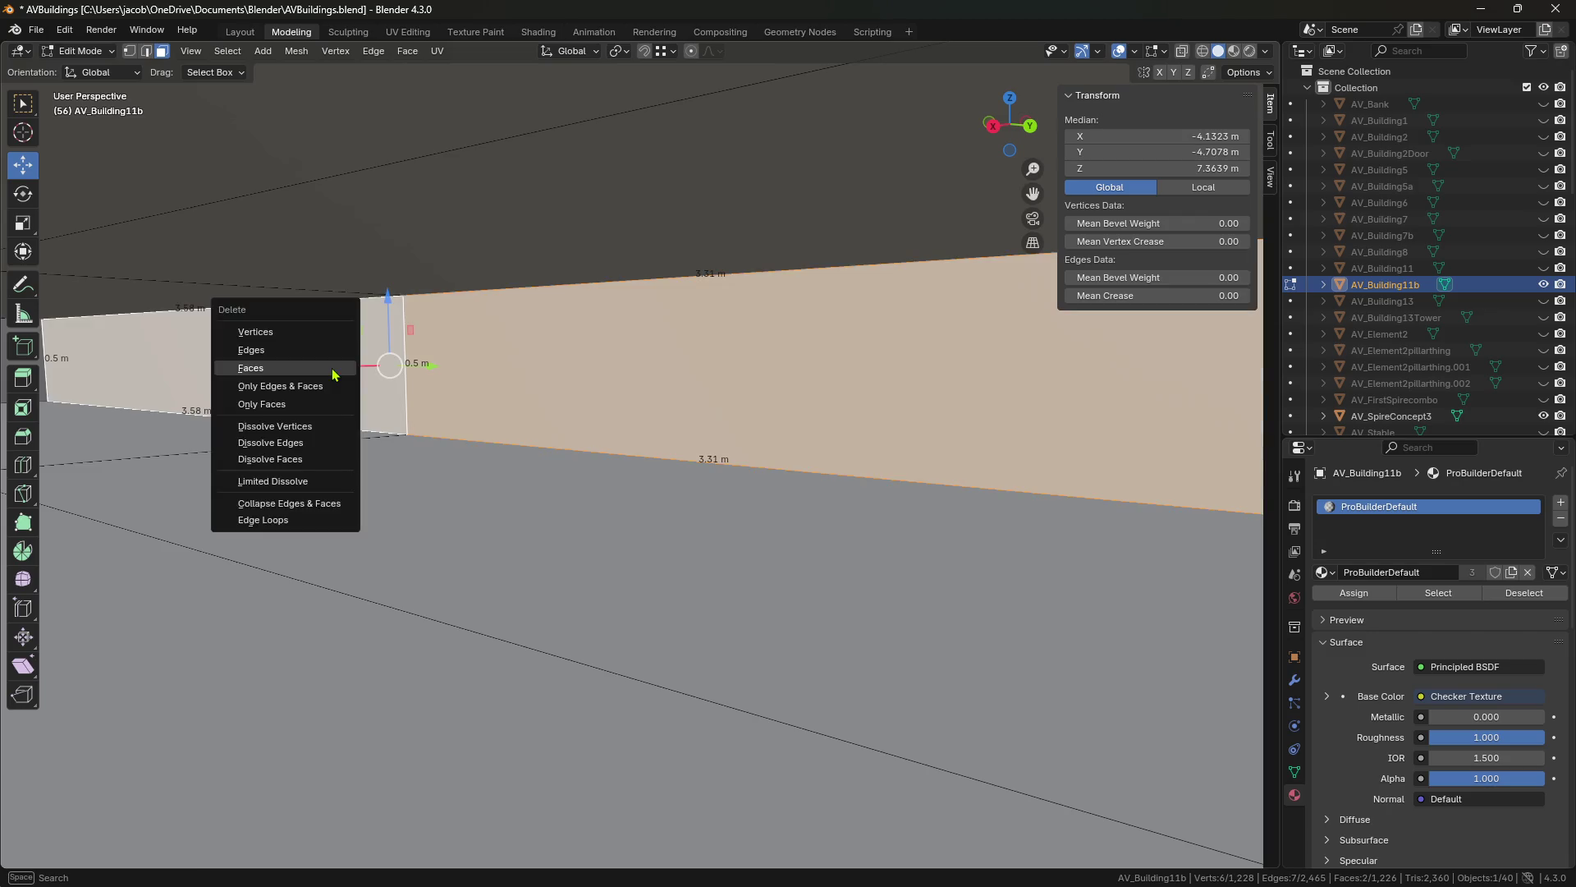
left_click(354, 377)
key("shift+grave")
Bridge the two ledge edge loops into a sloped ramp slab and save.
key("w")
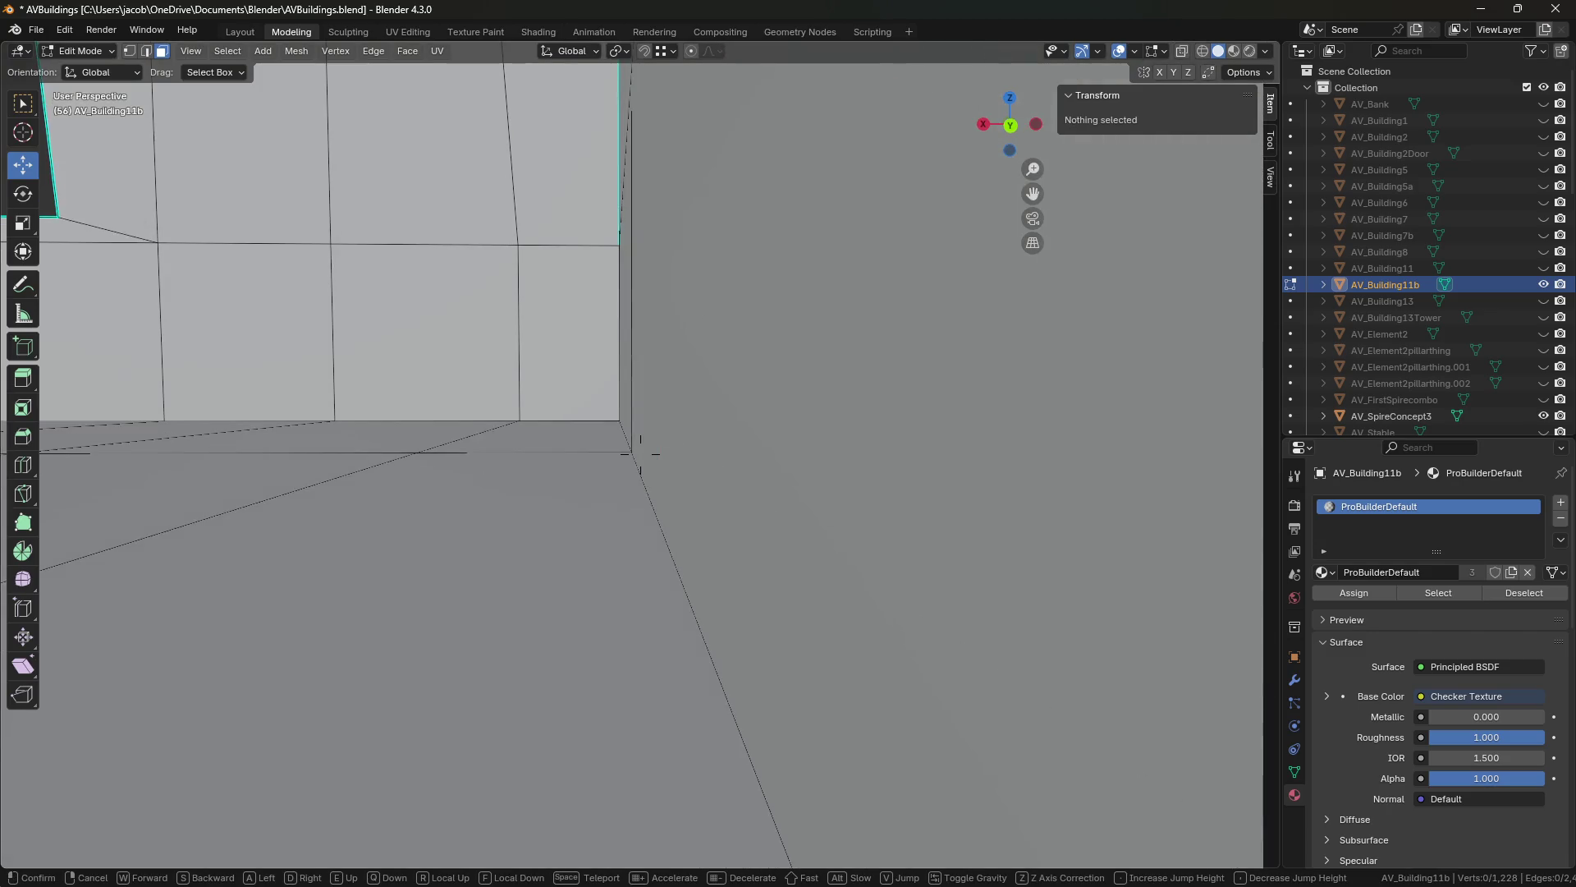
key("s")
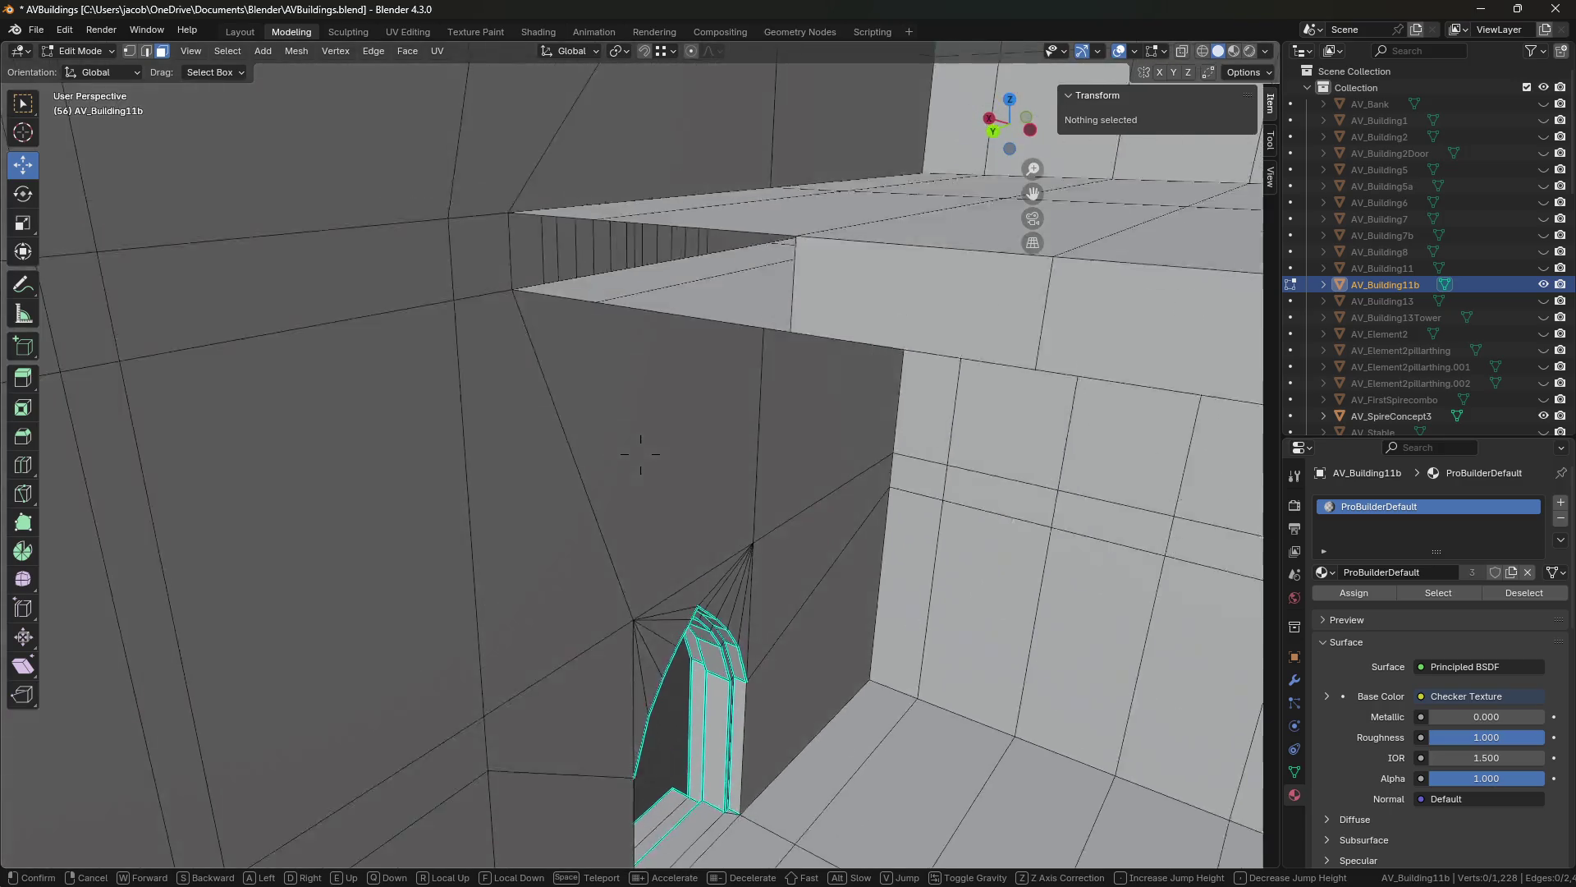
left_click(640, 454)
left_click(670, 400, "alt")
key("shift+grave")
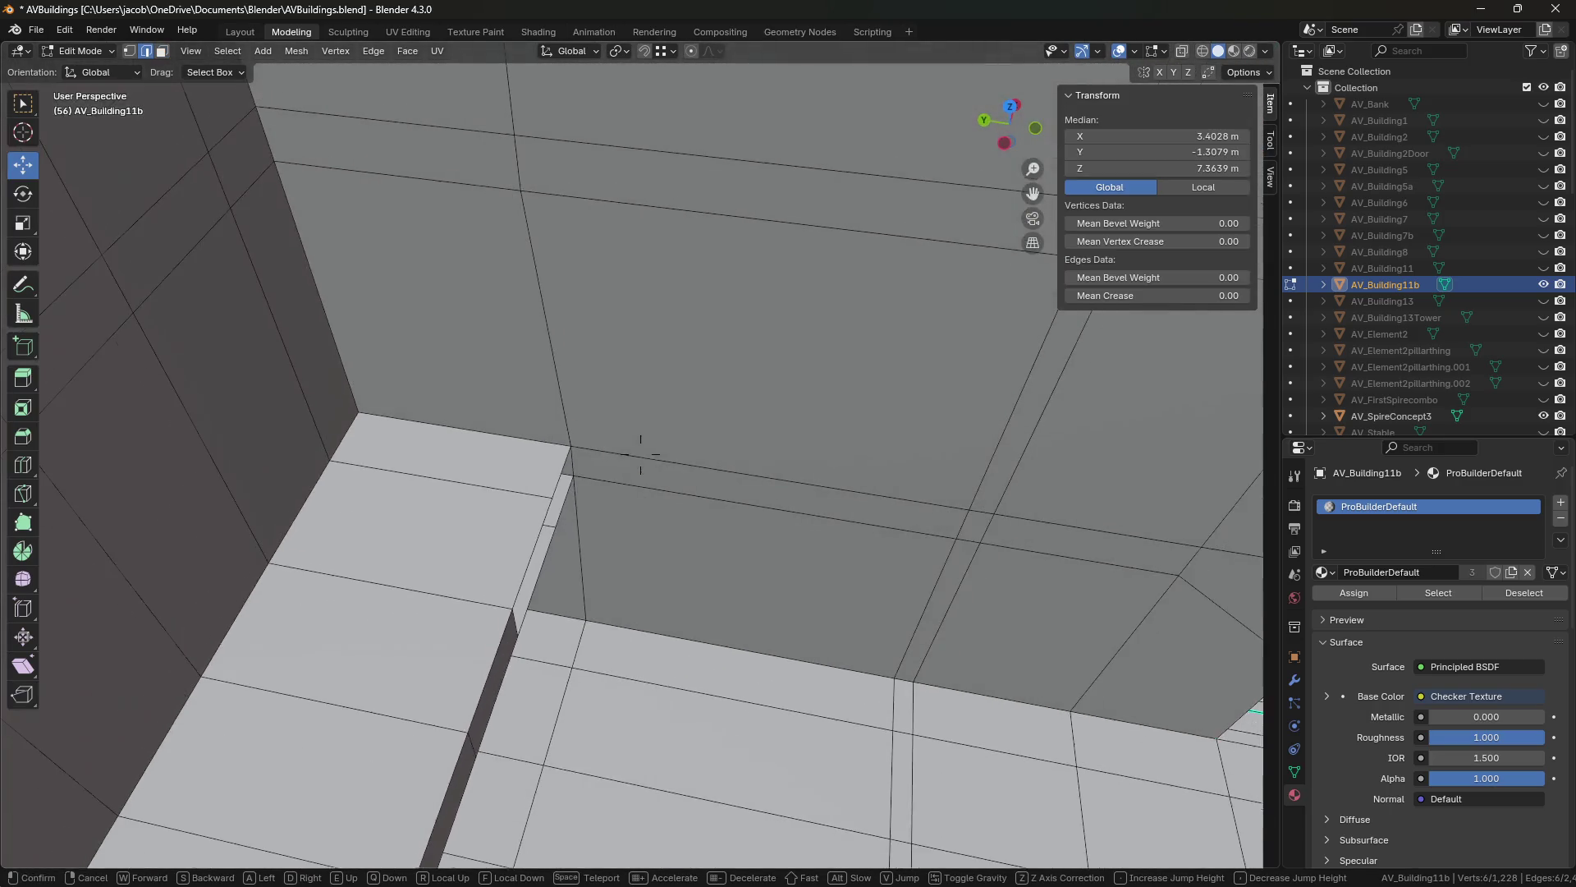
key("ctrl+e")
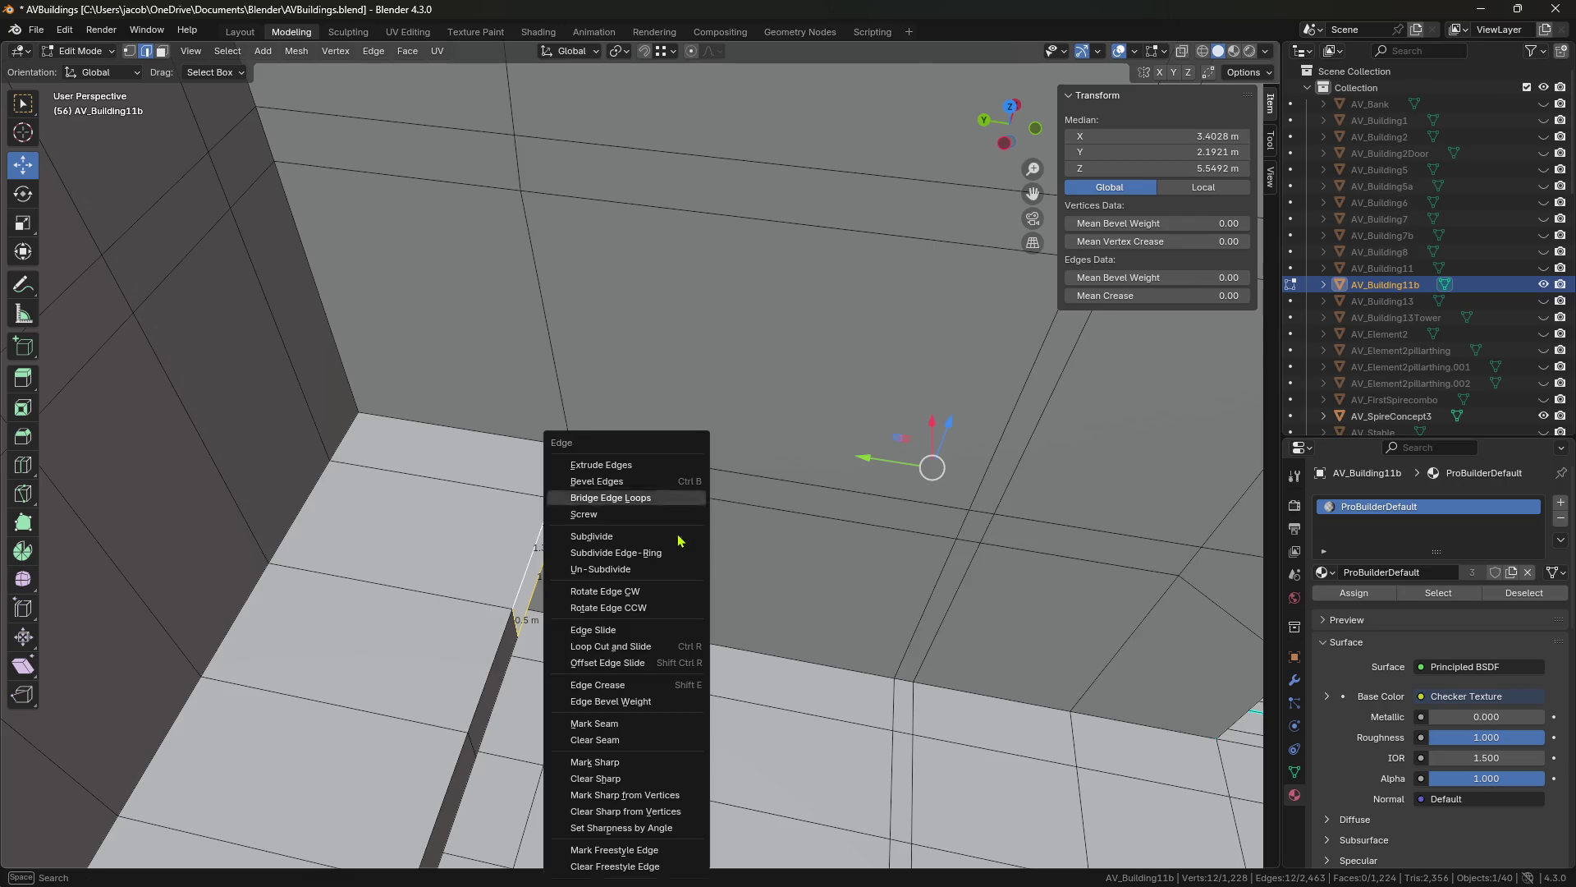
left_click(657, 497)
key("ctrl+s")
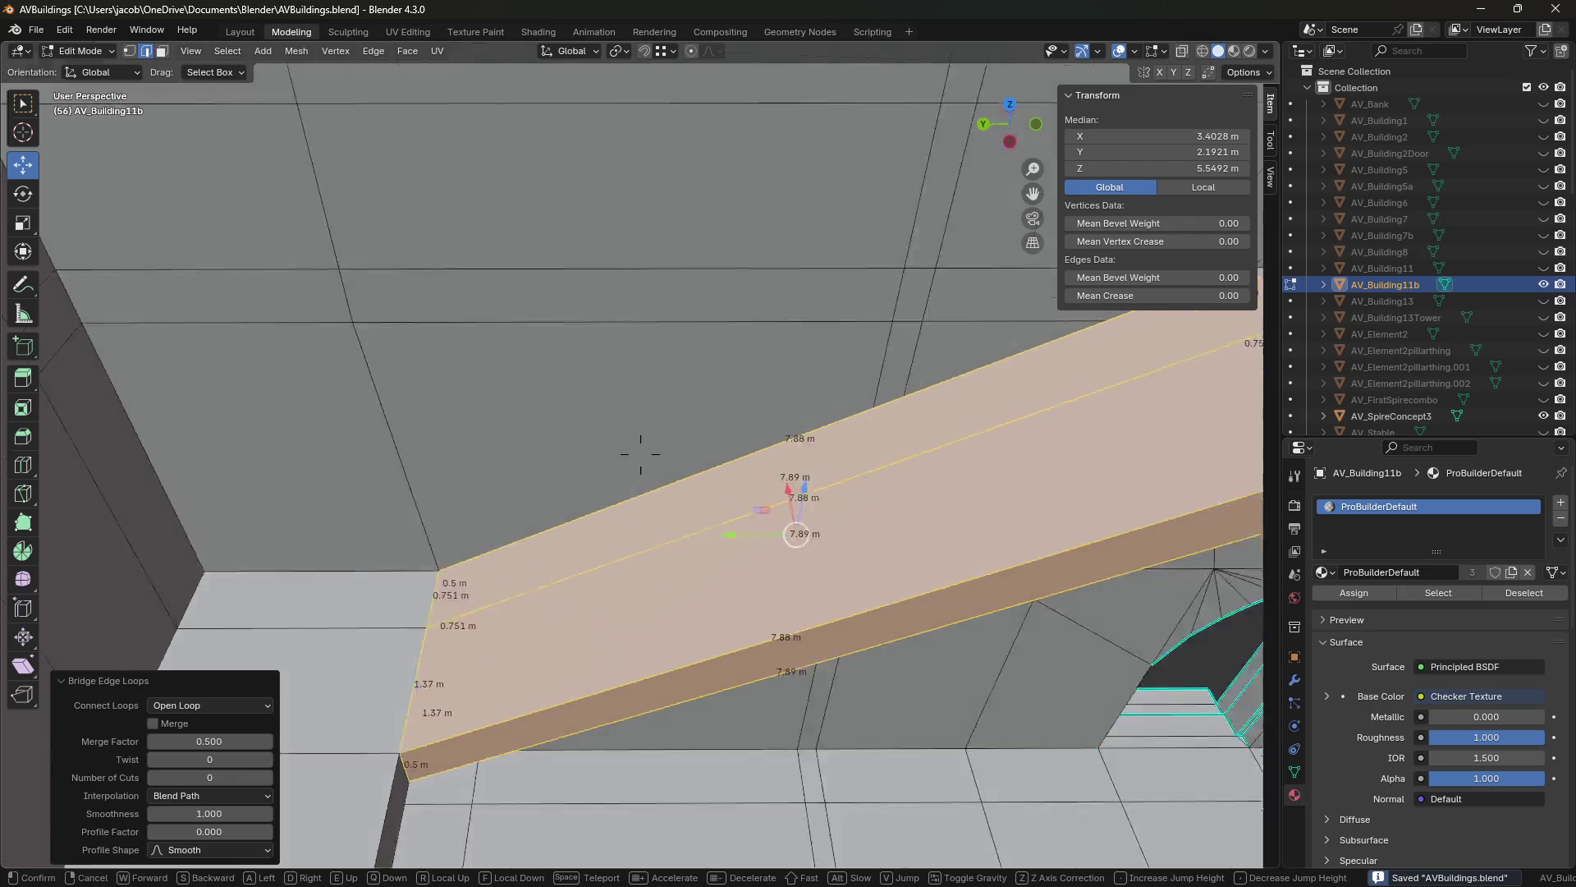
middle_click_drag(657, 498, 757, 588)
key("shift+grave")
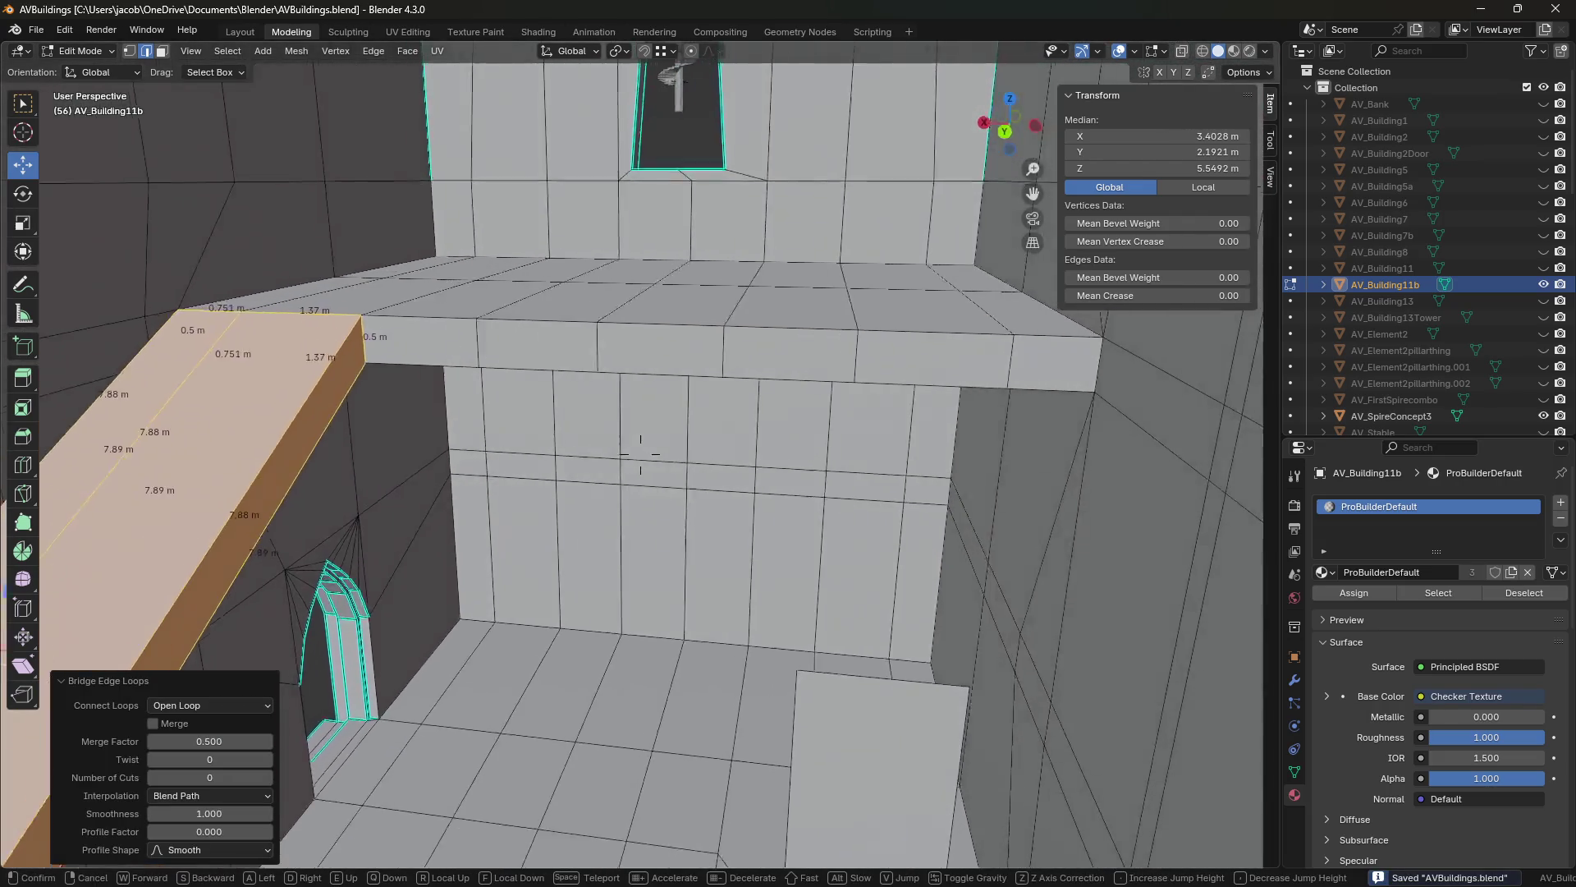
key("Tab")
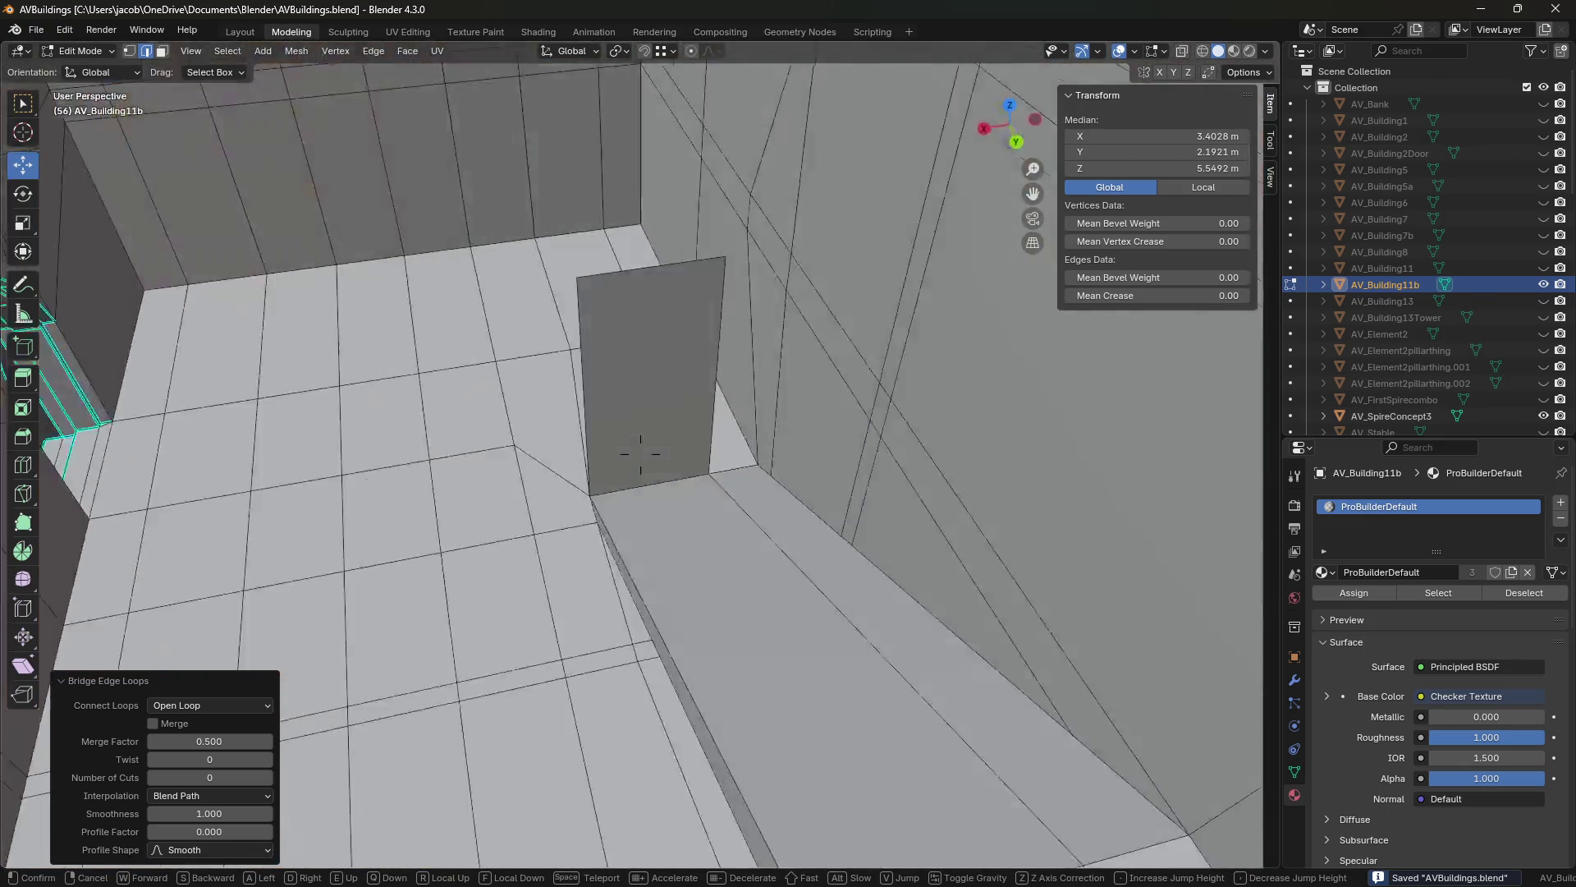
left_click(647, 559)
Delete the selected face and walk through the room toward the ledge wall.
left_click(647, 559)
key("shift+grave")
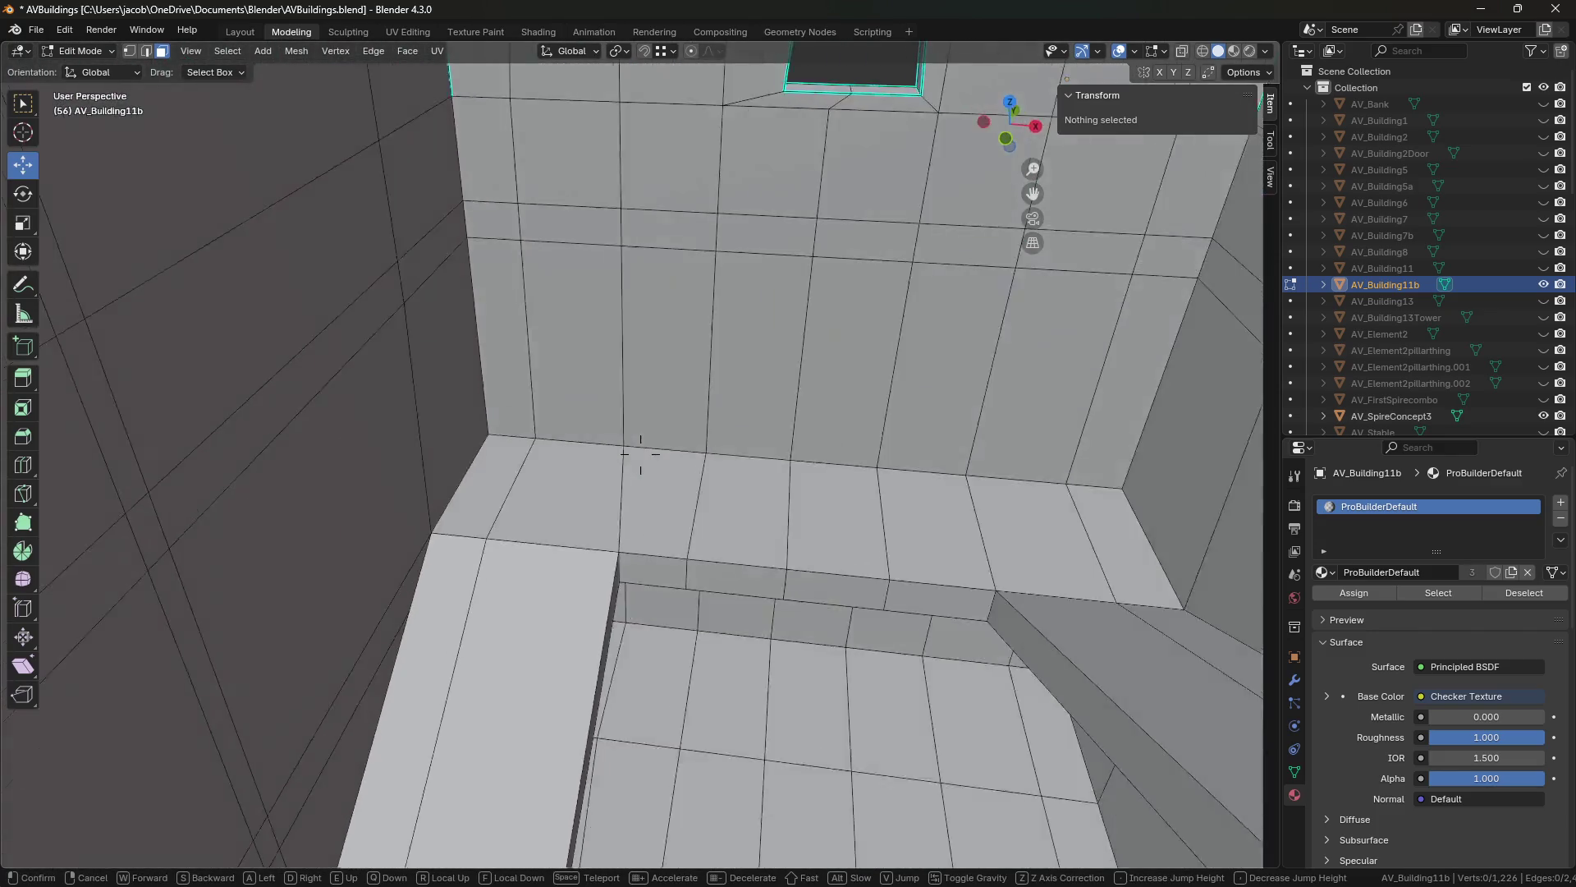
key("w")
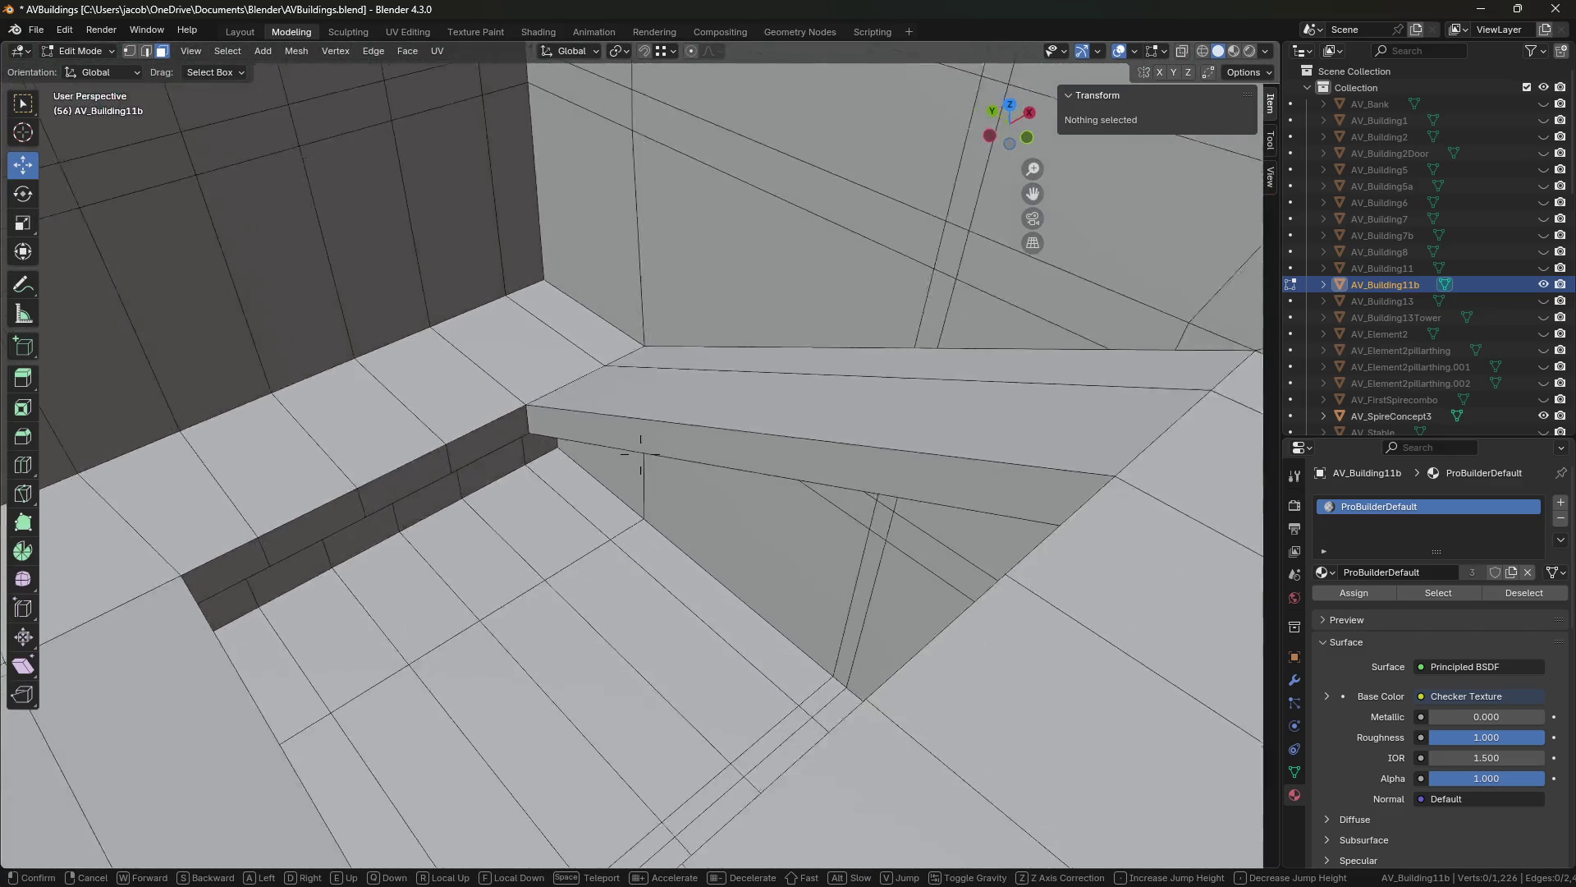
key("w")
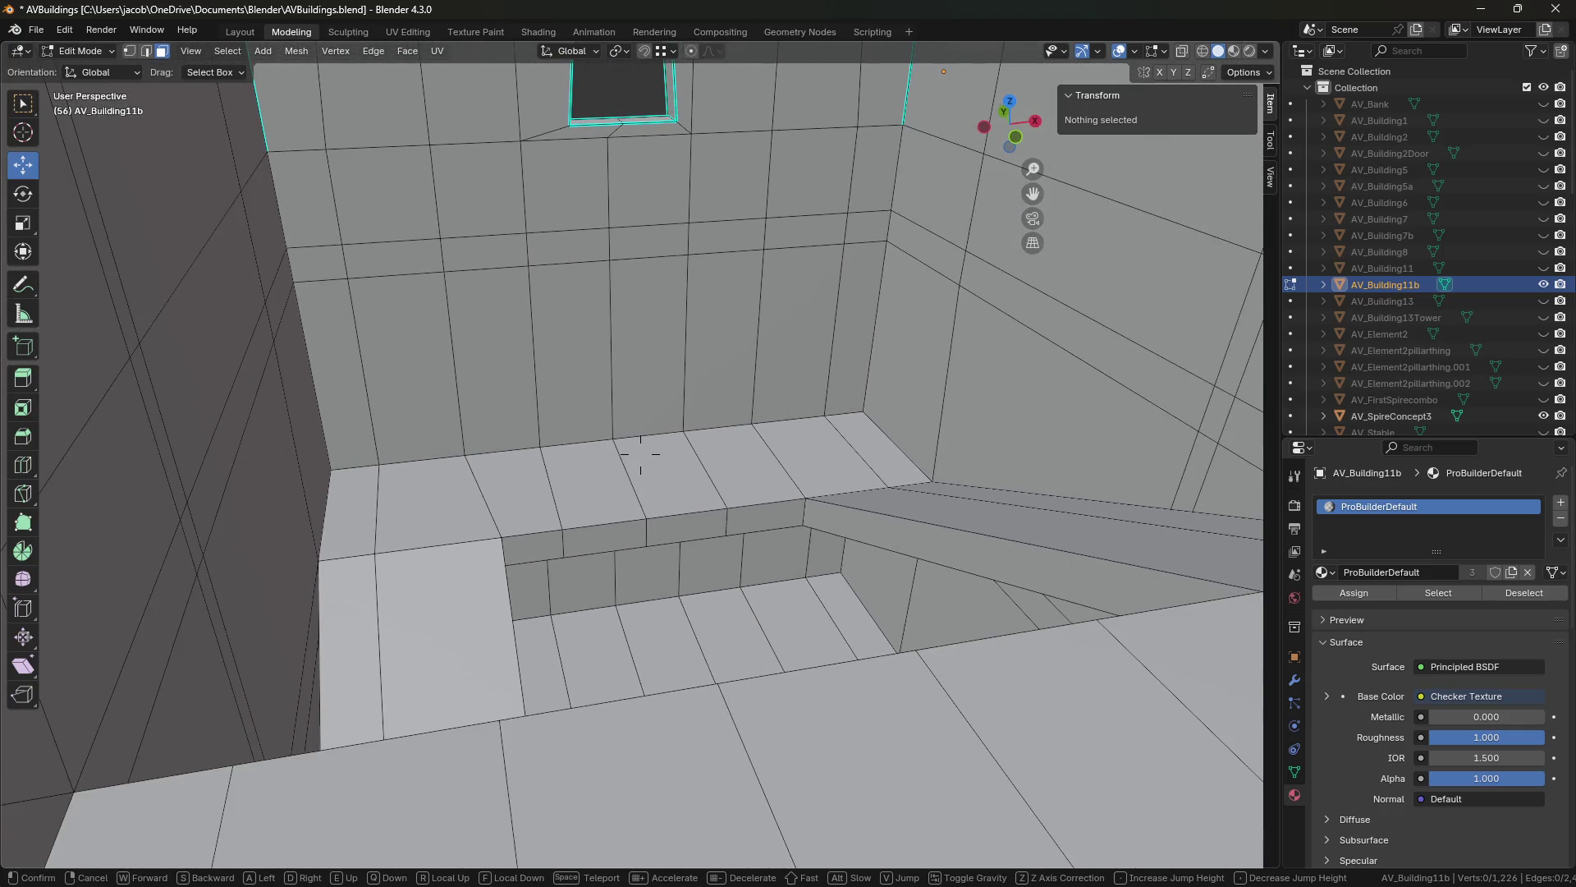
key("d")
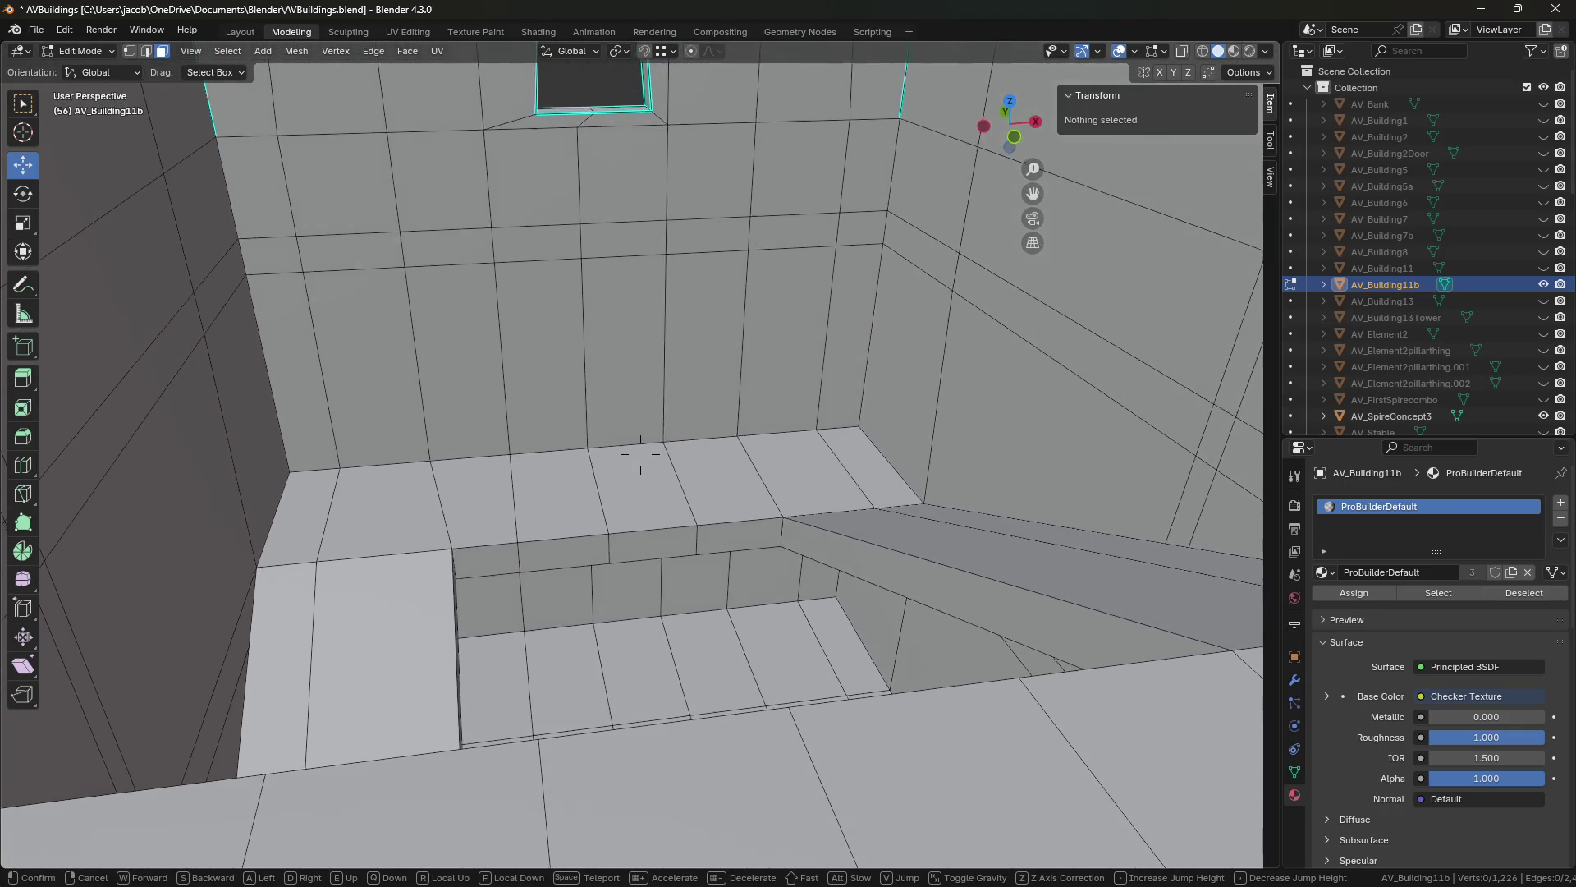
key("w")
key("q")
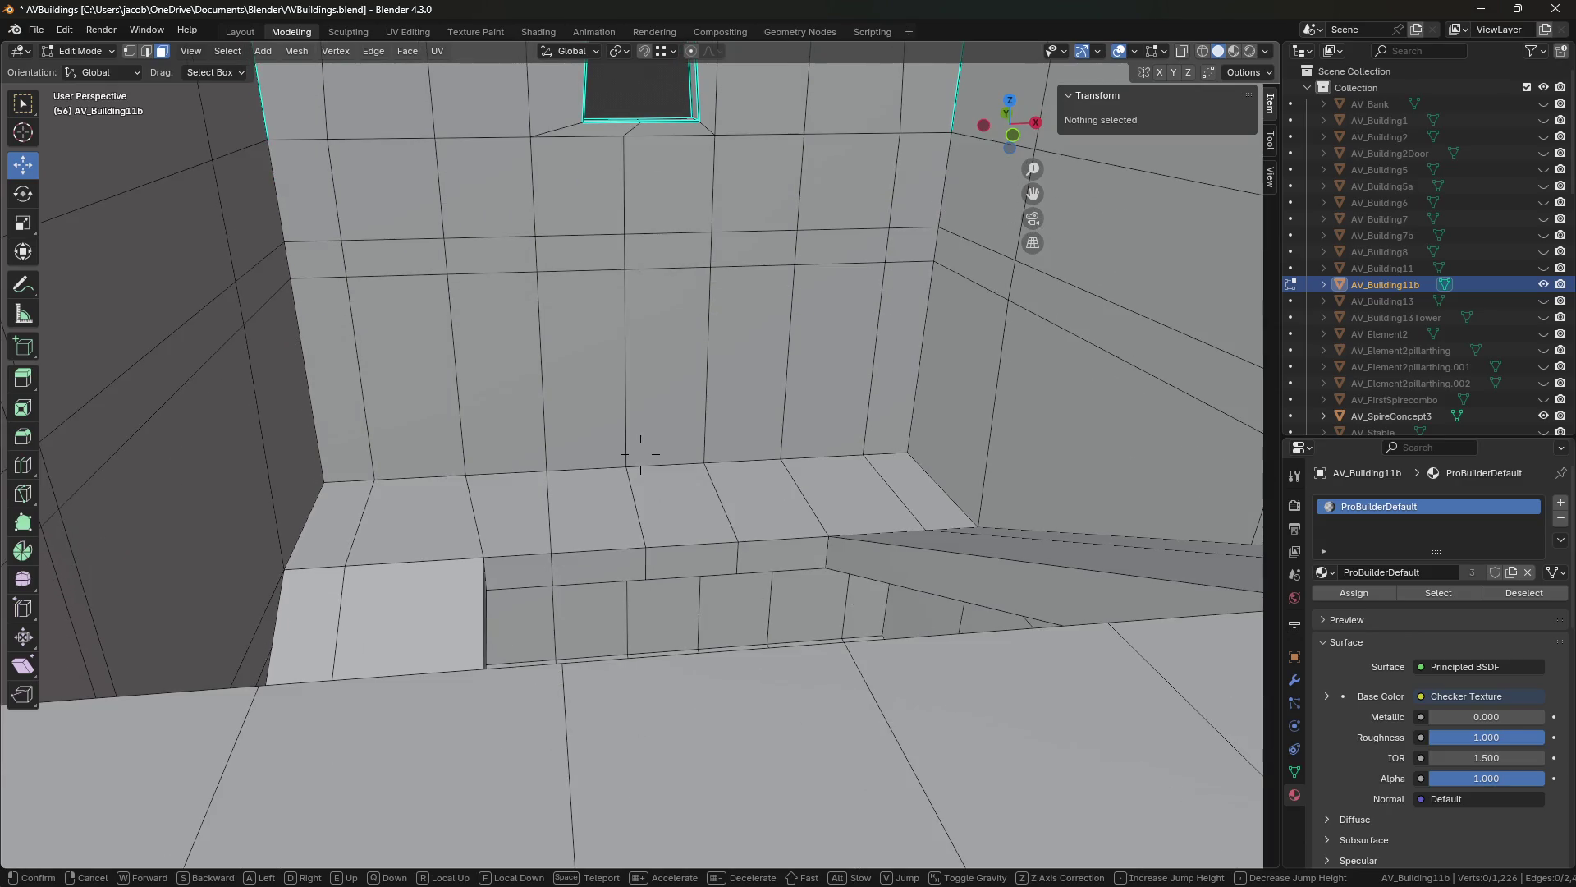
key("w")
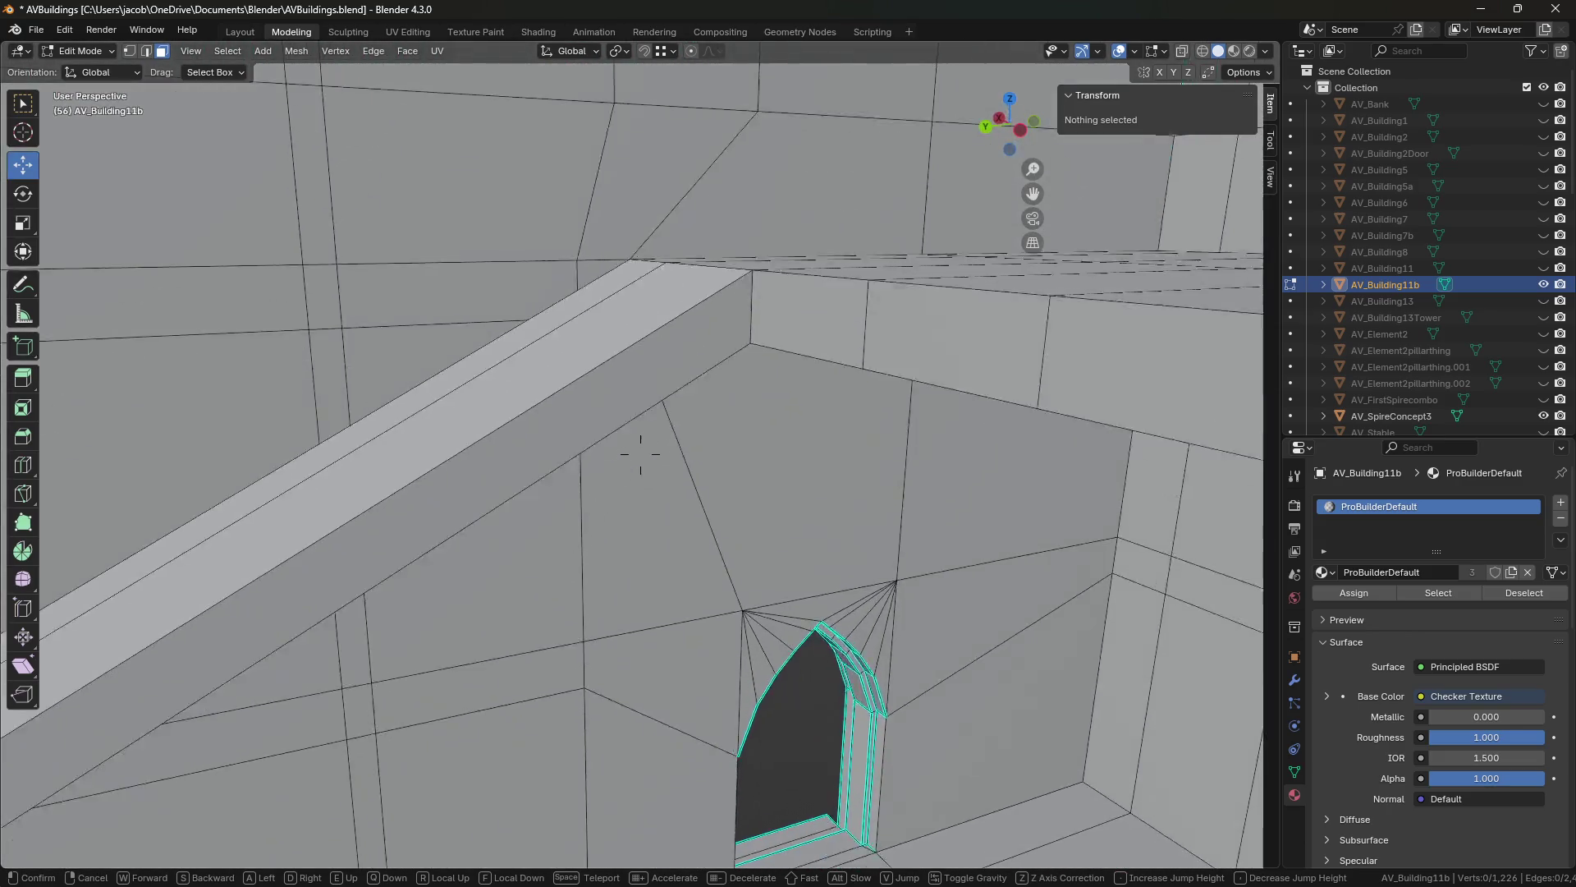
key("w")
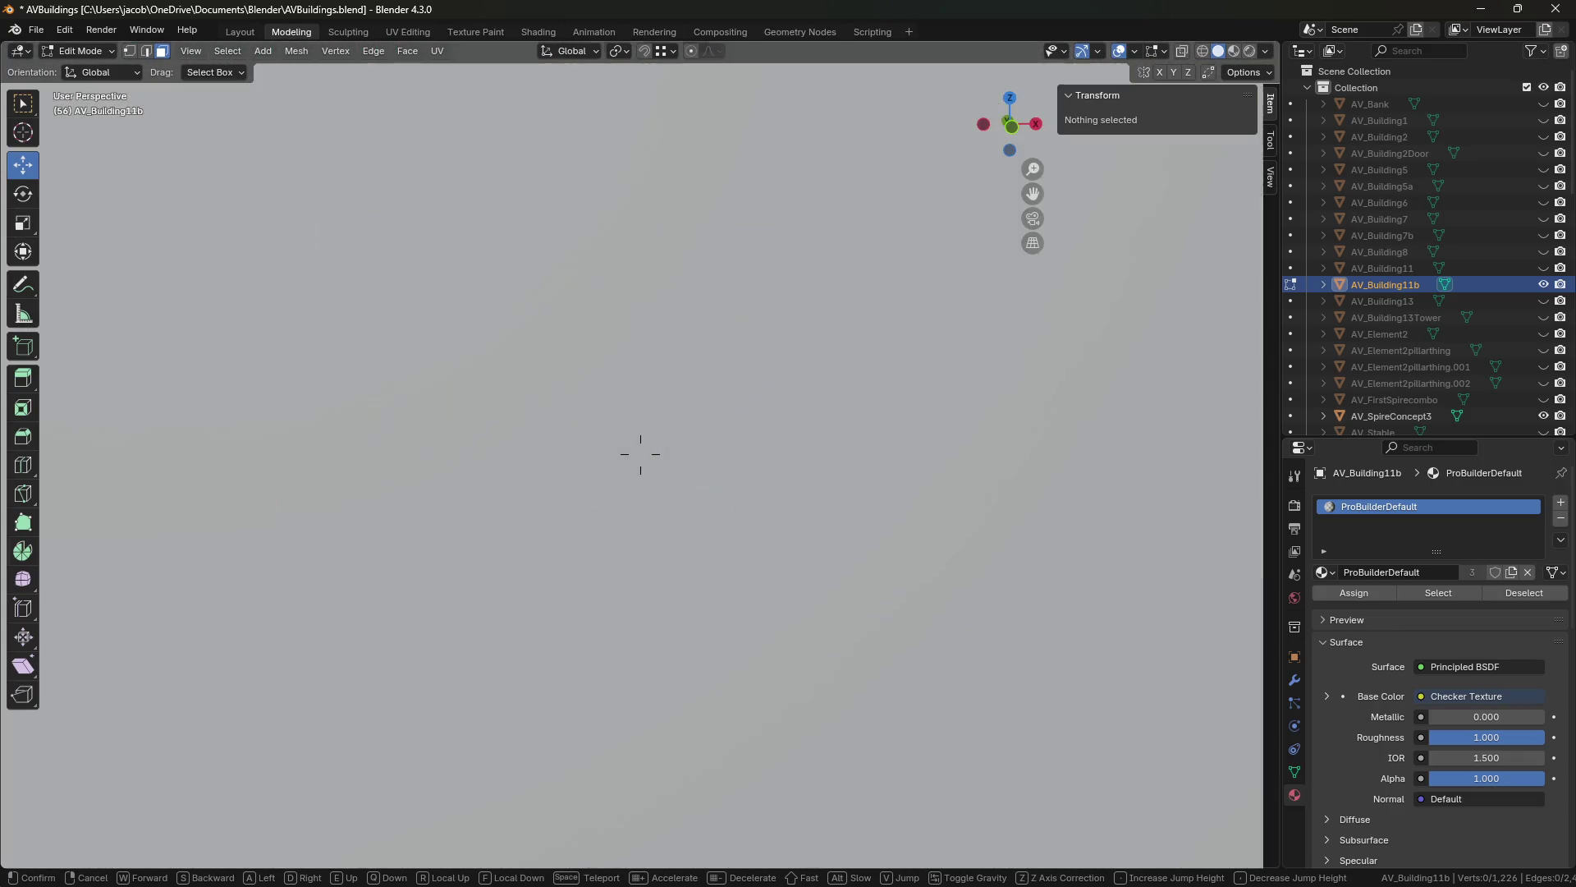
key("s")
Look over the floor, ledge and wall from several heights, then save AVBuildings.blend.
key("w")
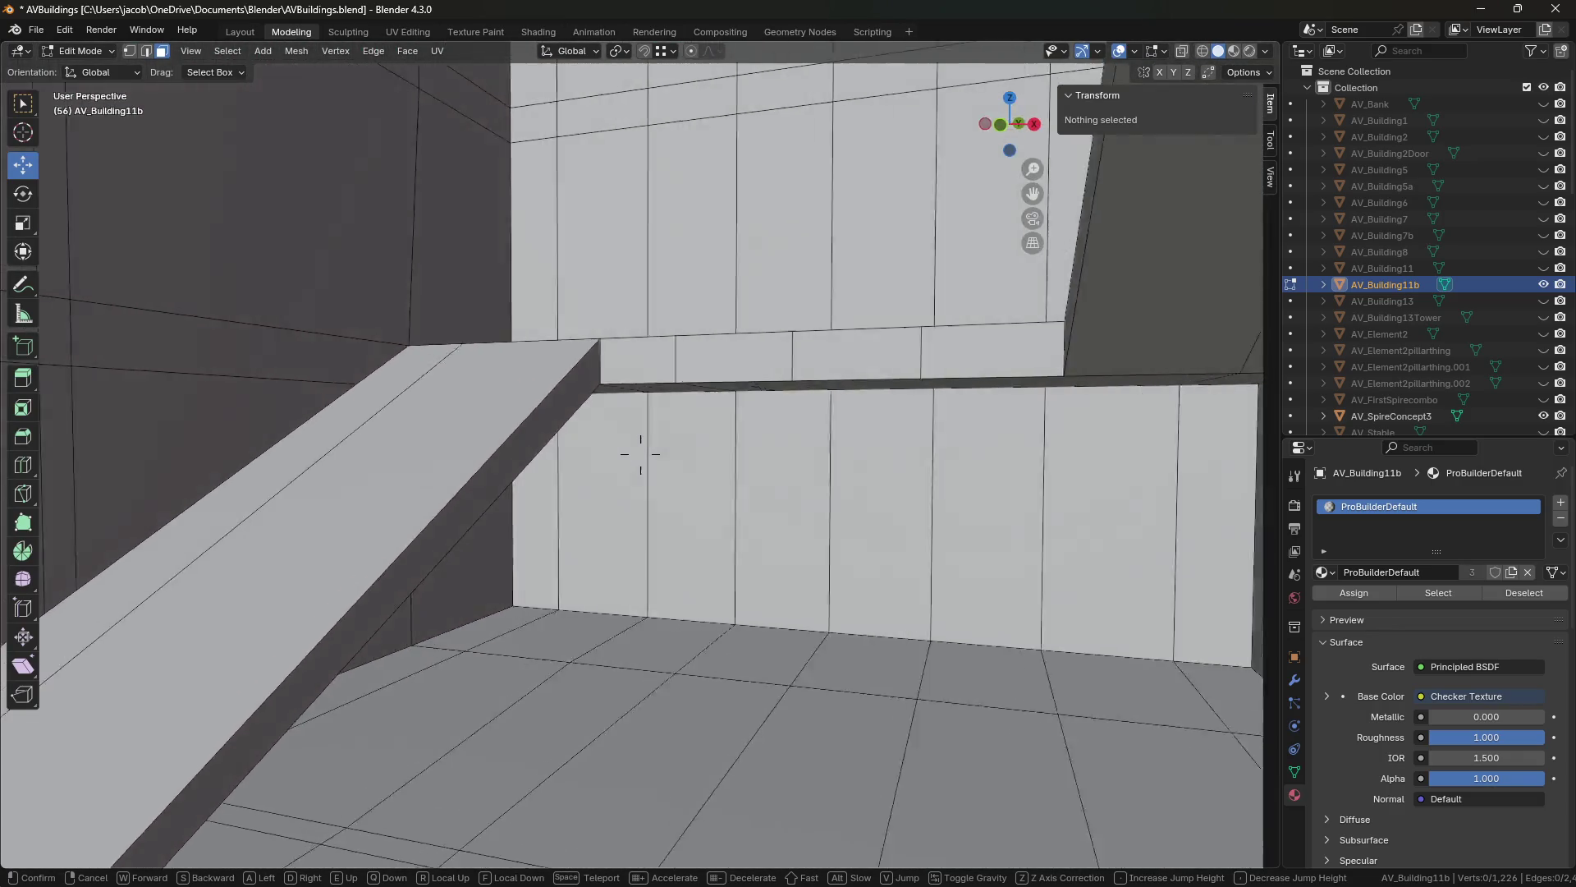
key("w")
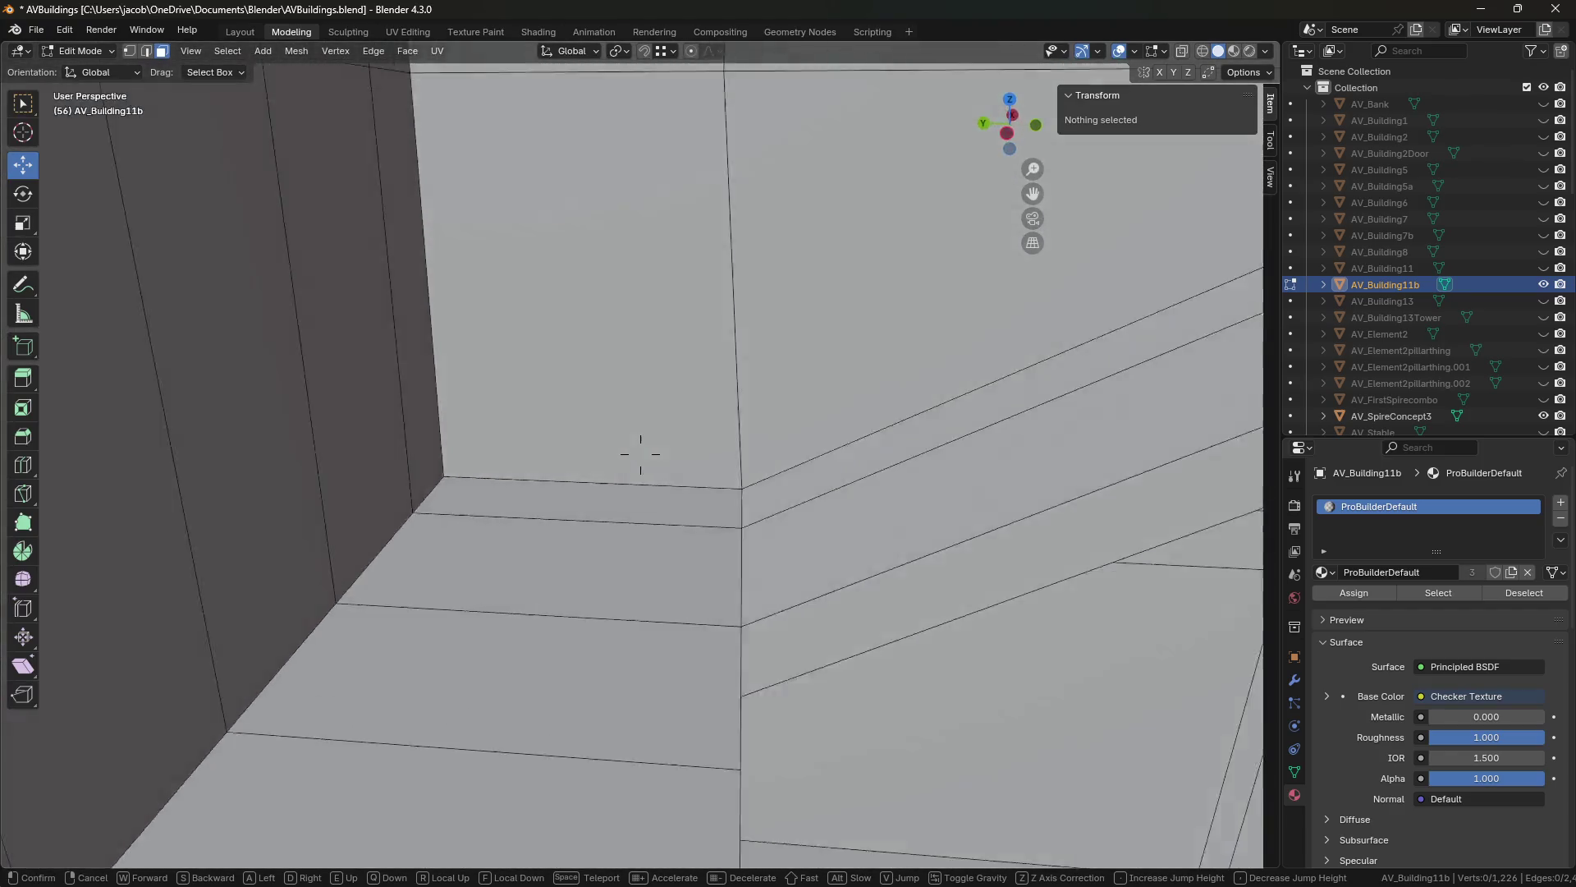
key("s")
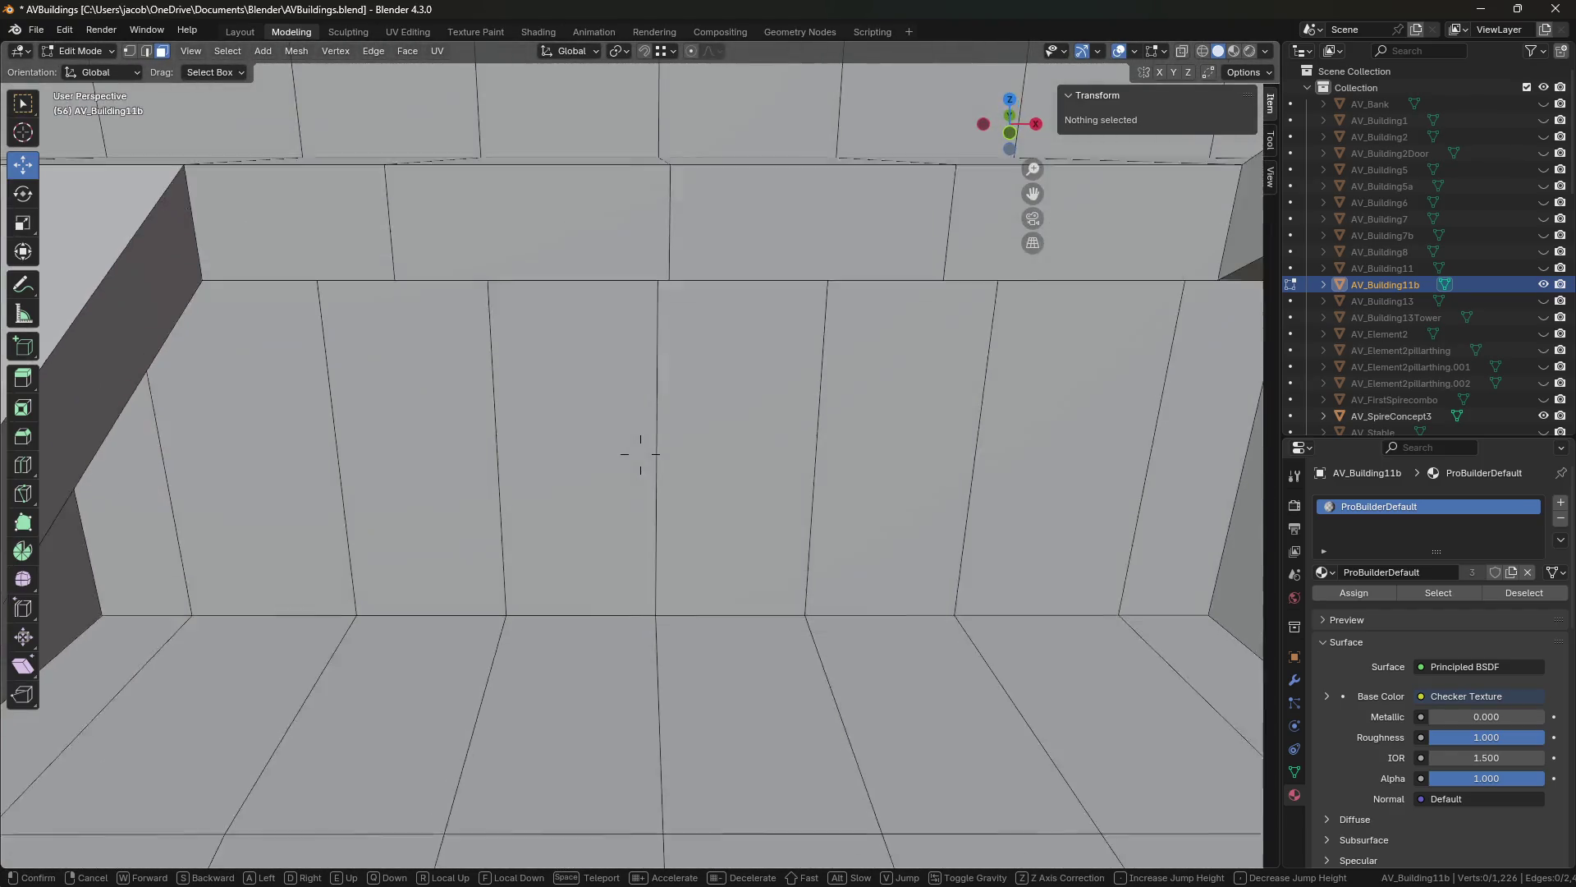
key("e")
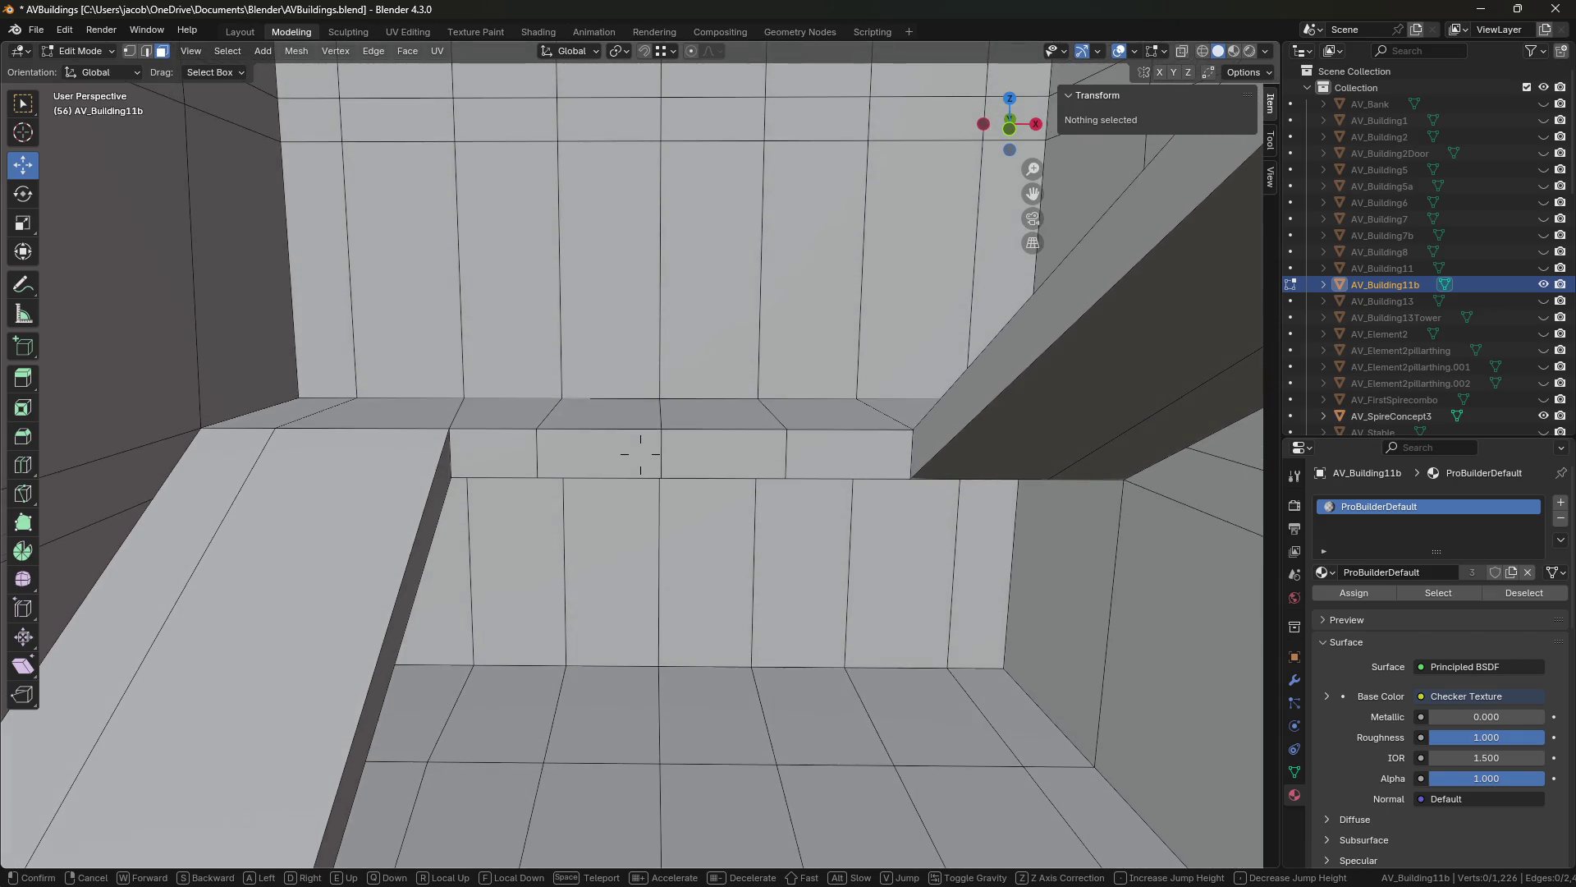
key("q")
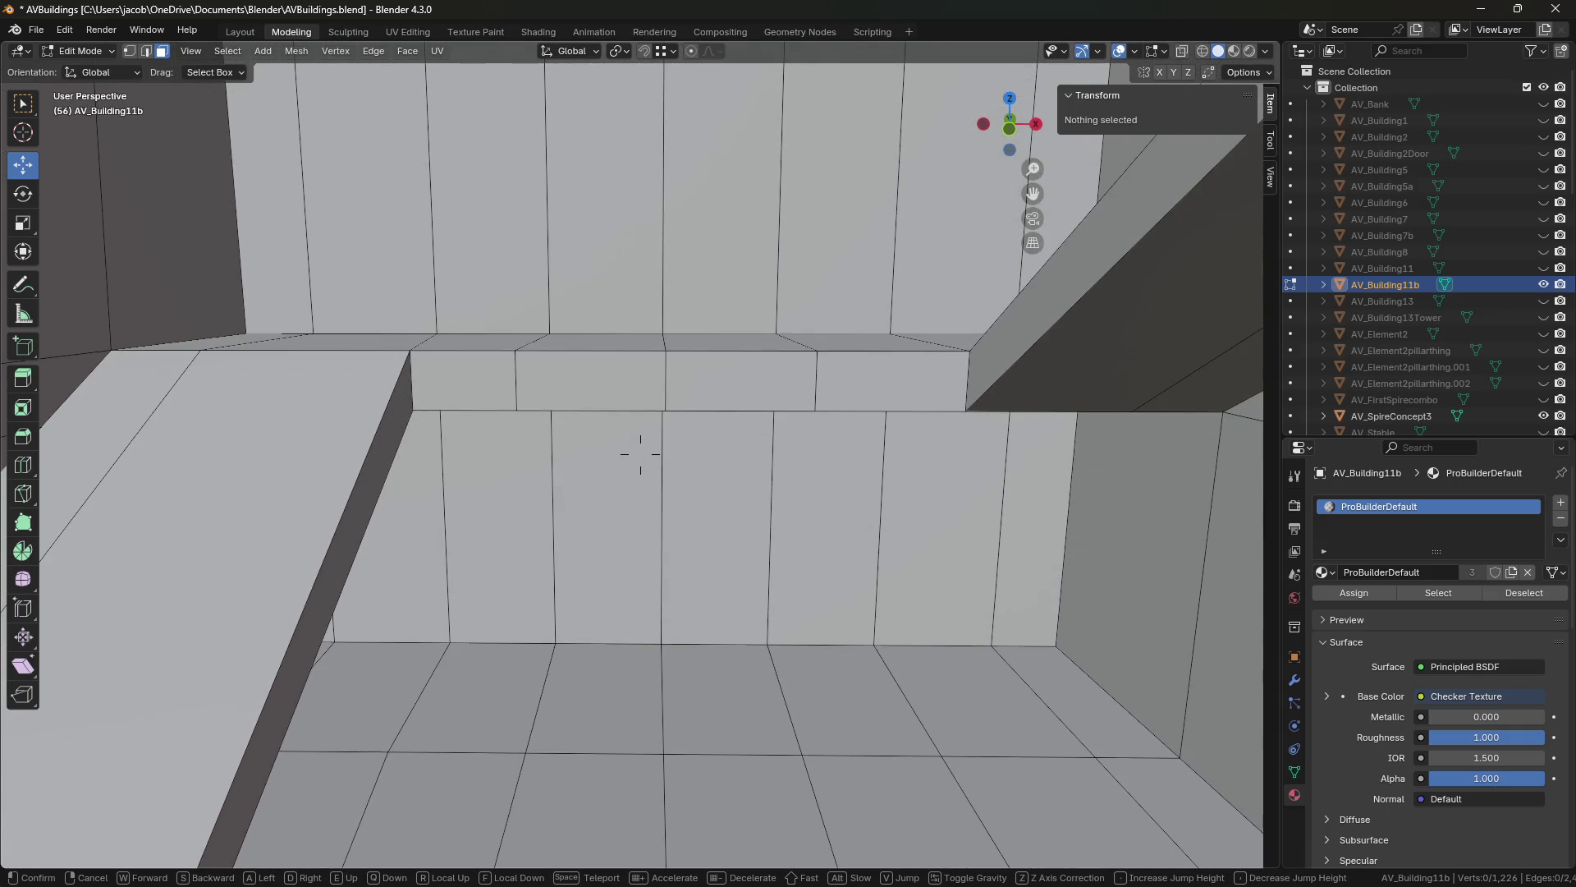
key("e")
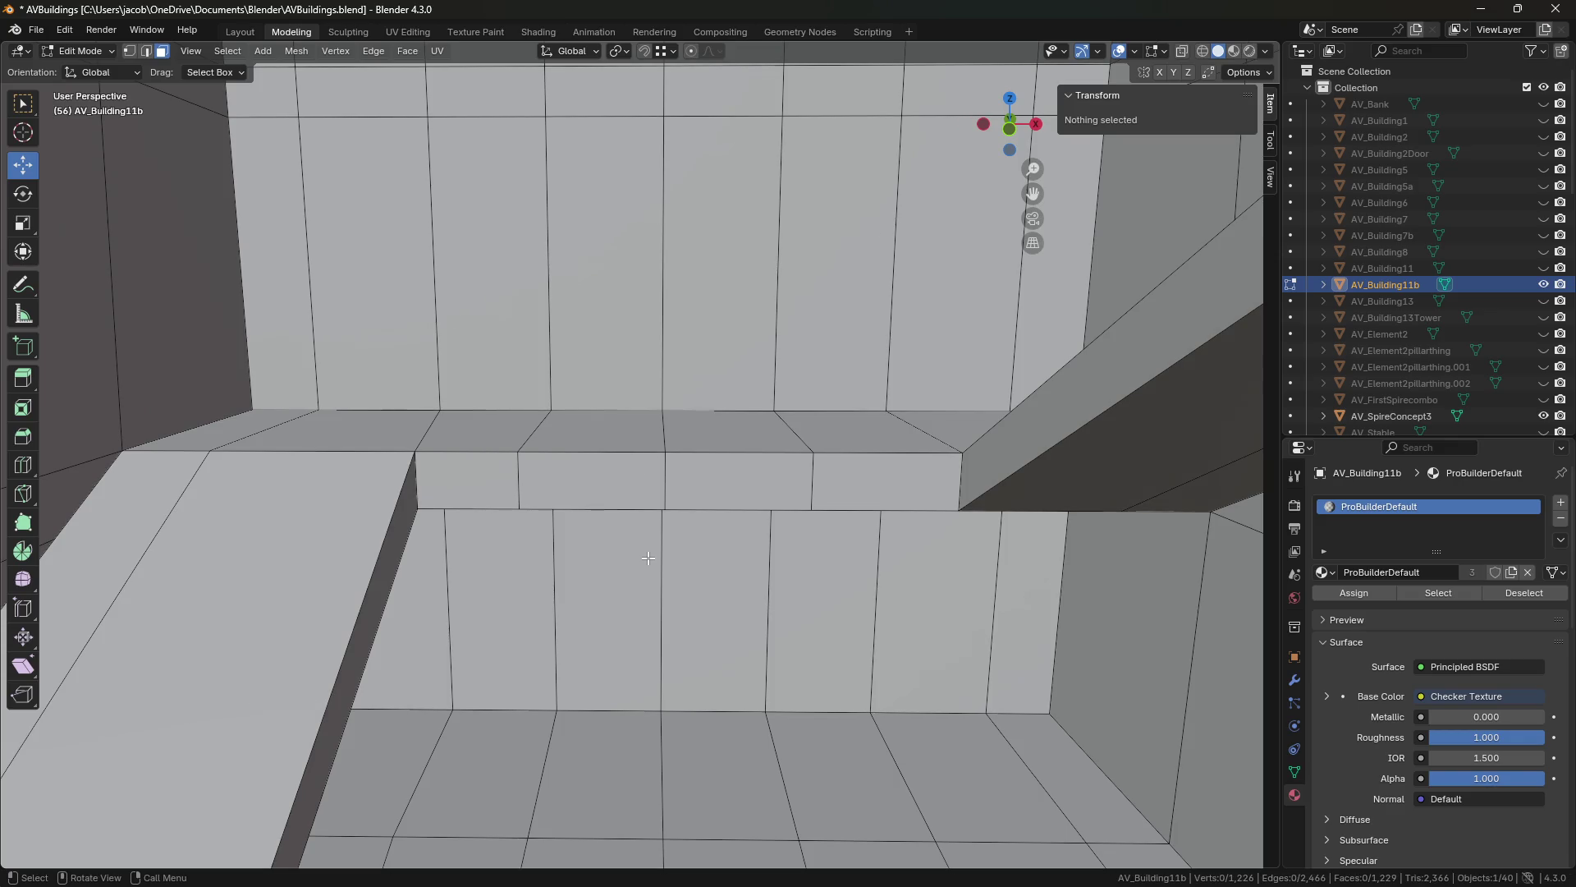
key("shift+grave")
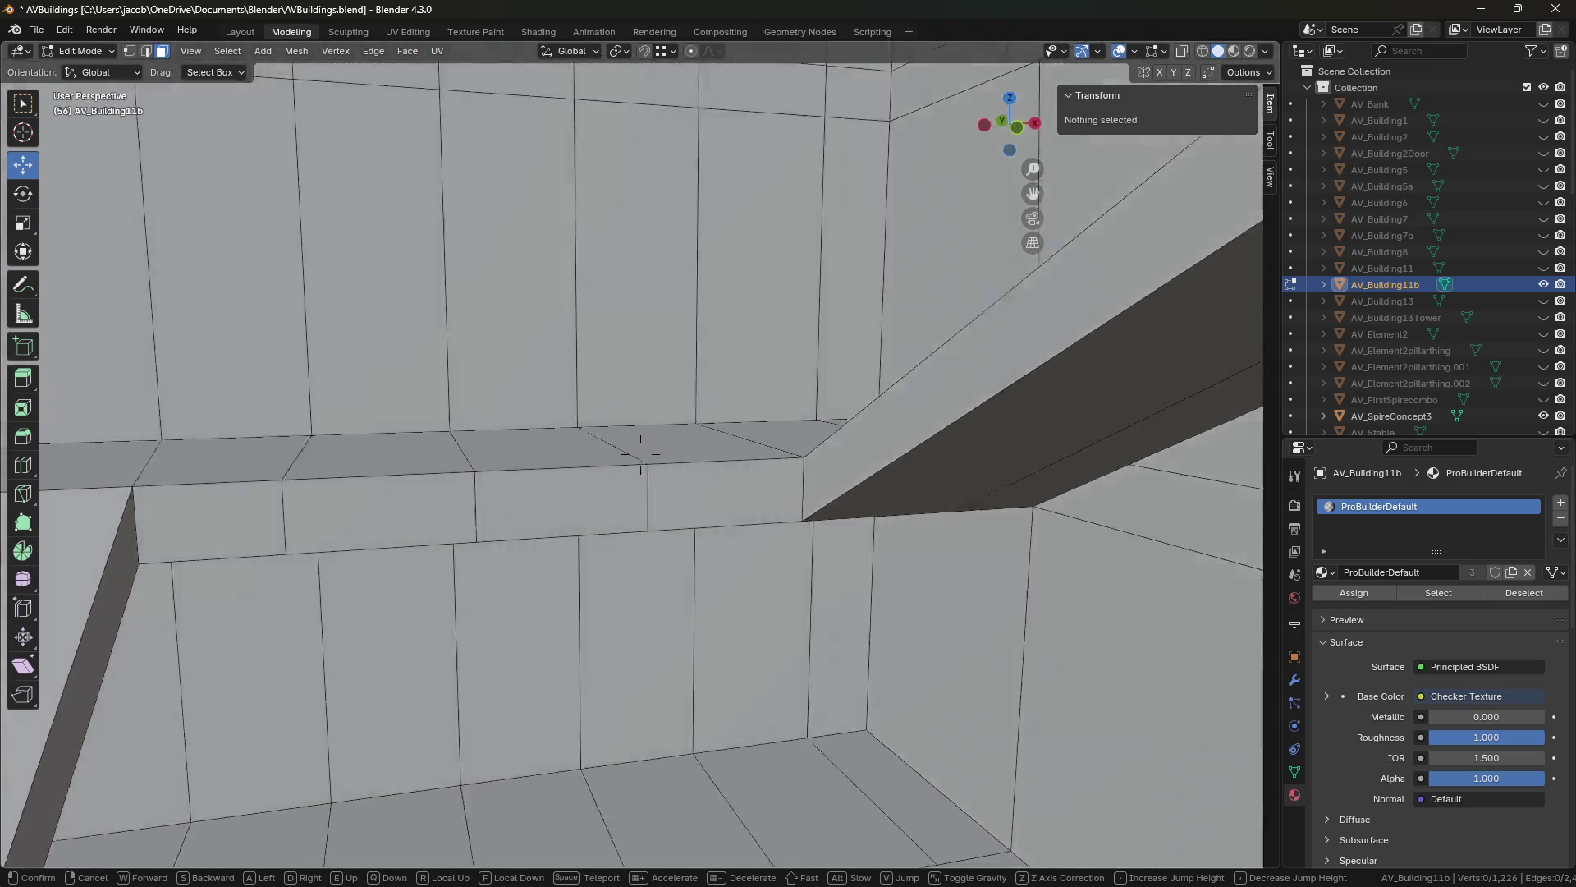
key("ctrl+s")
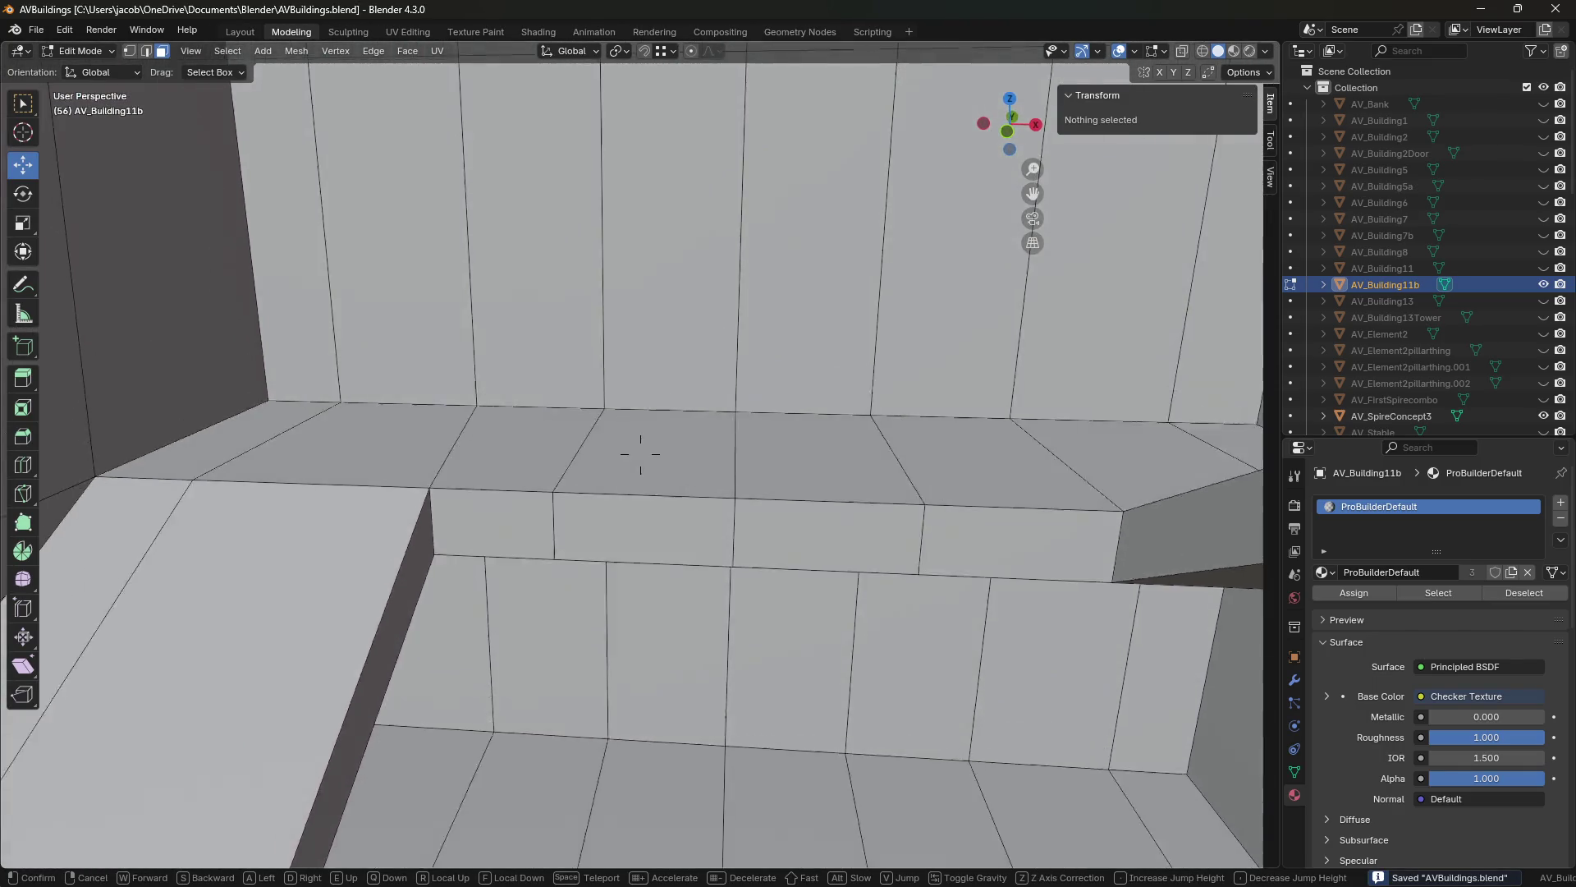
left_click(626, 470)
left_click(535, 467)
middle_click_drag(535, 467, 637, 451)
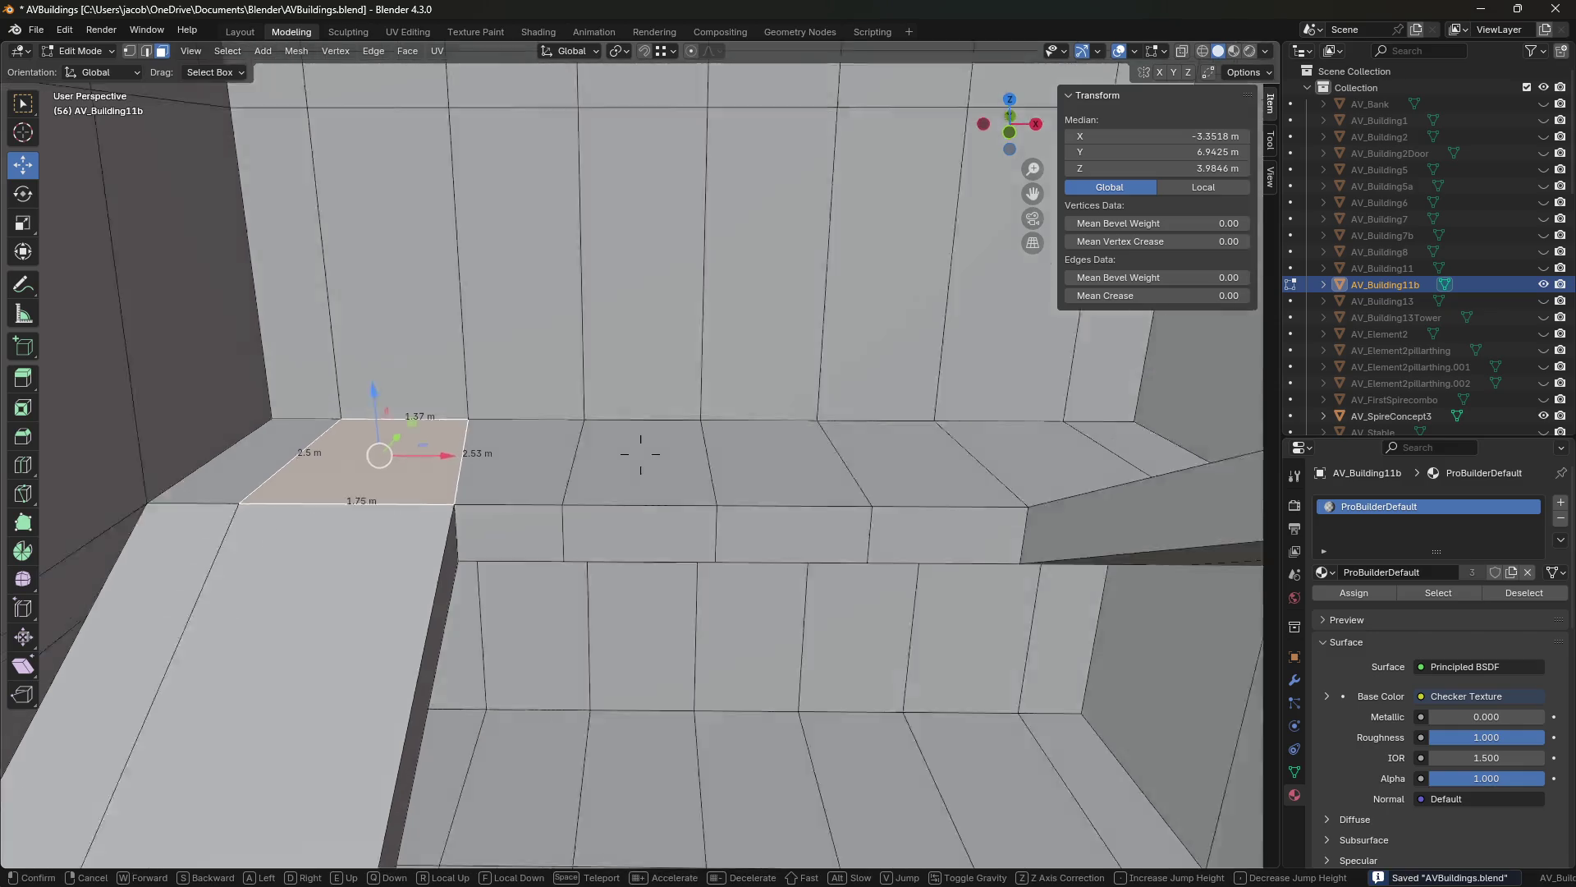
key("1")
left_click(458, 485)
left_click_drag(525, 483, 733, 404)
key("ctrl+z")
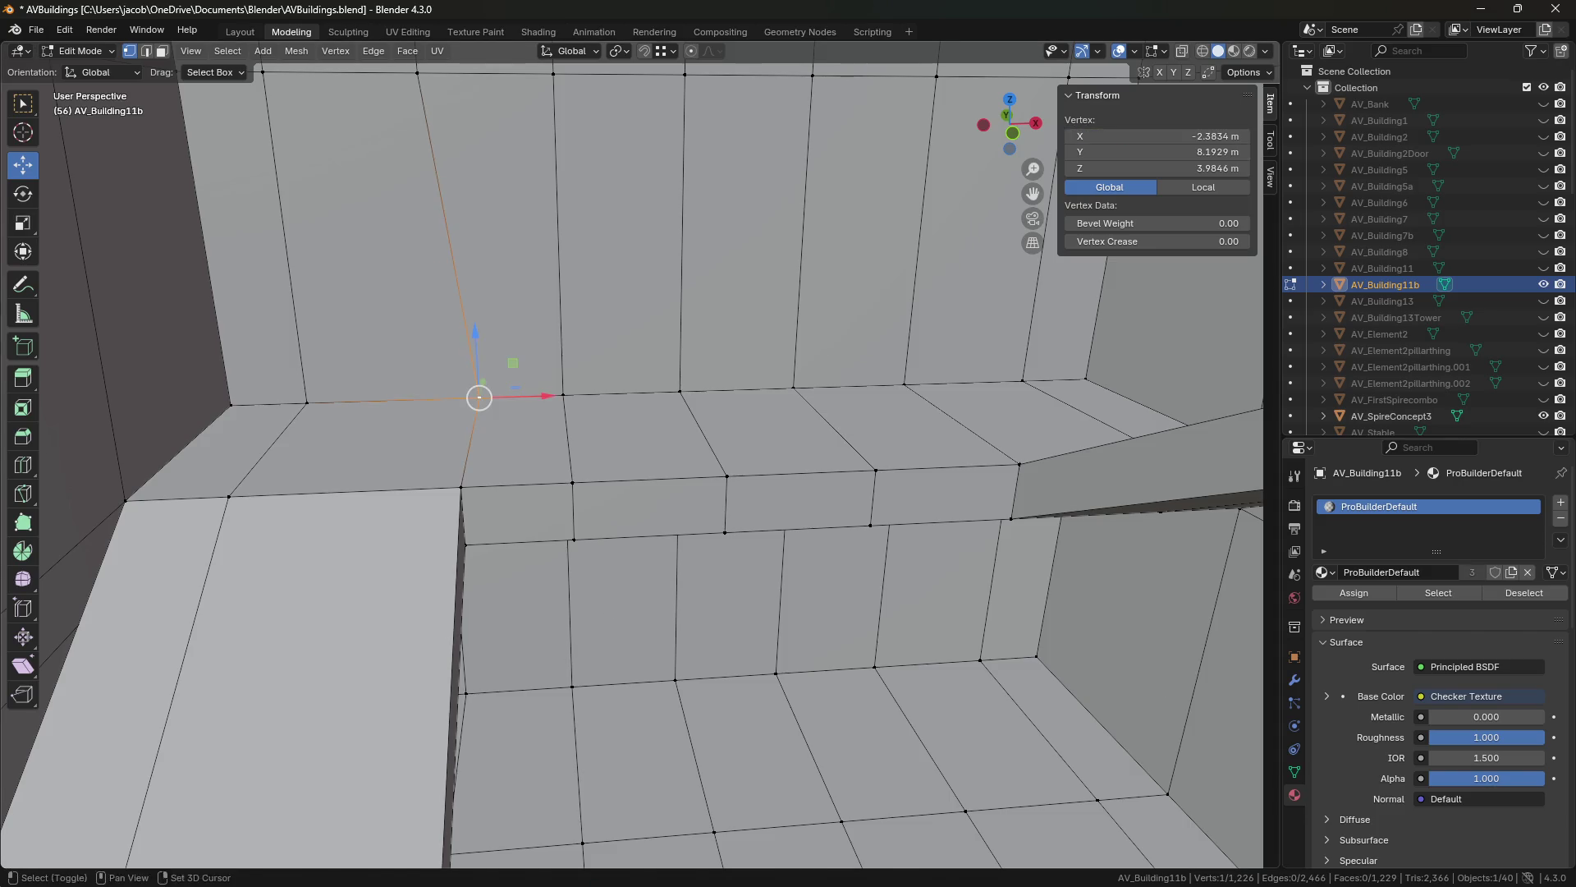
key("shift+grave")
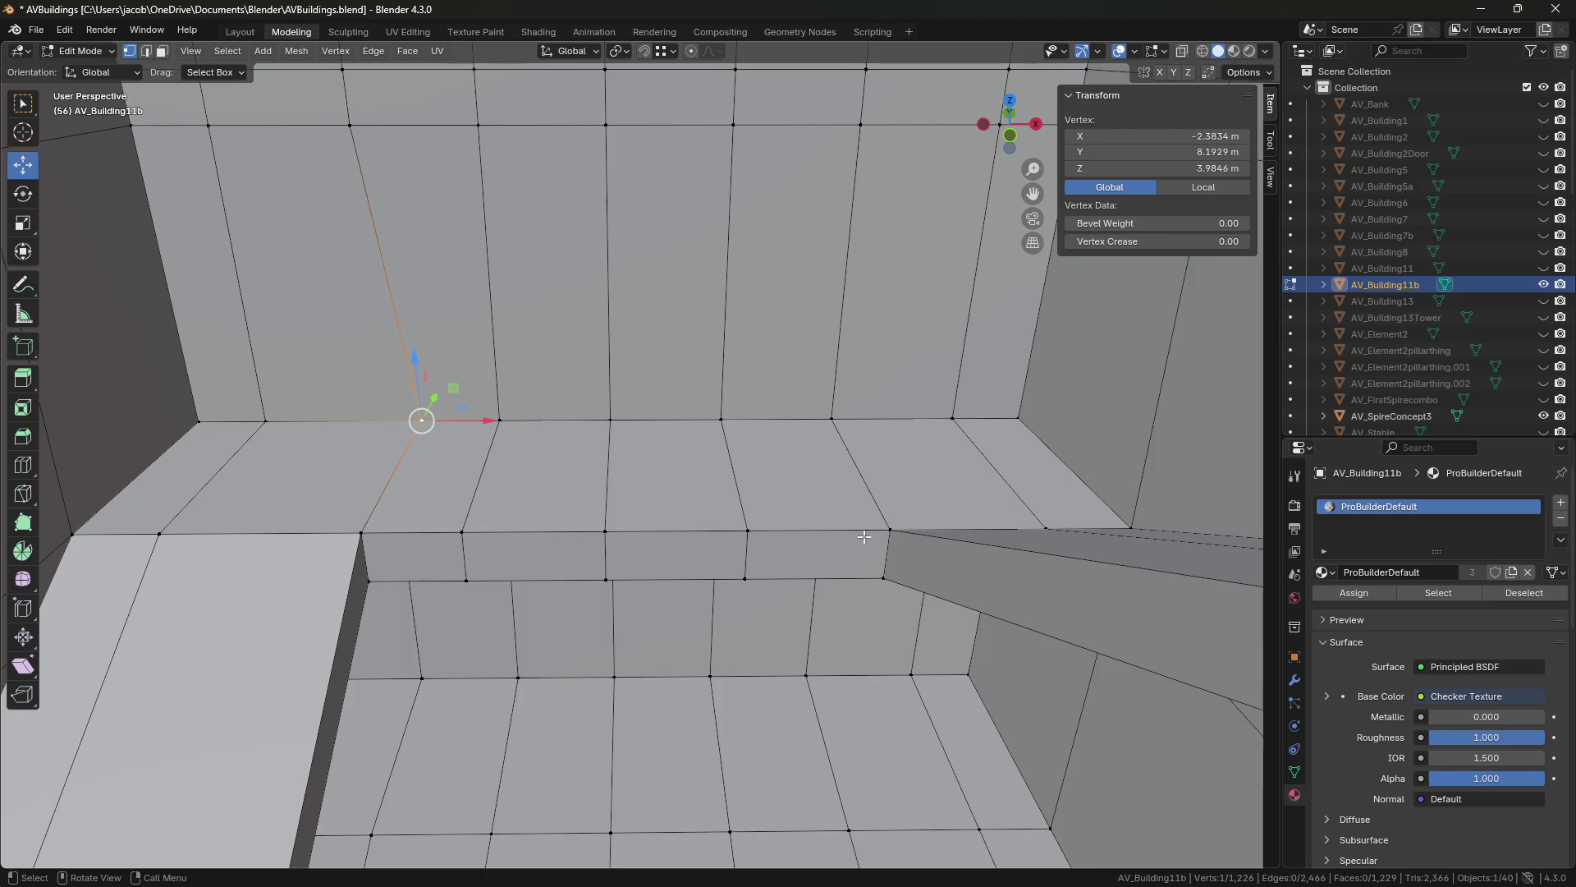
left_click(891, 529)
key("ctrl+s")
middle_click_drag(788, 459, 920, 465, "shift")
key("3")
left_click_drag(574, 427, 920, 465)
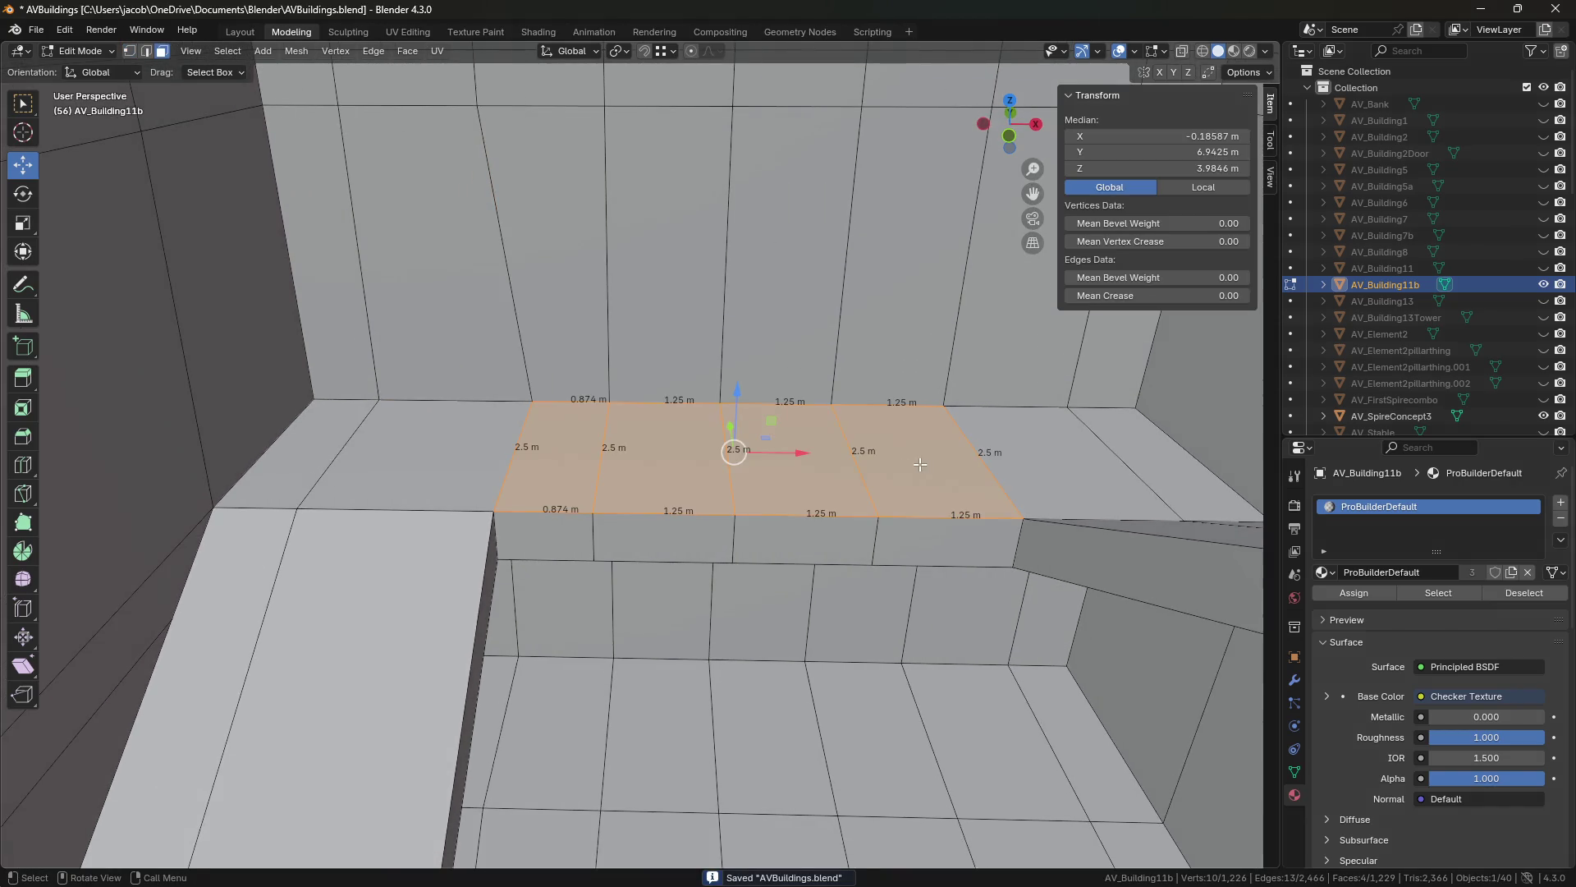
left_click(726, 526)
middle_click_drag(726, 526, 487, 521, "shift")
key("2")
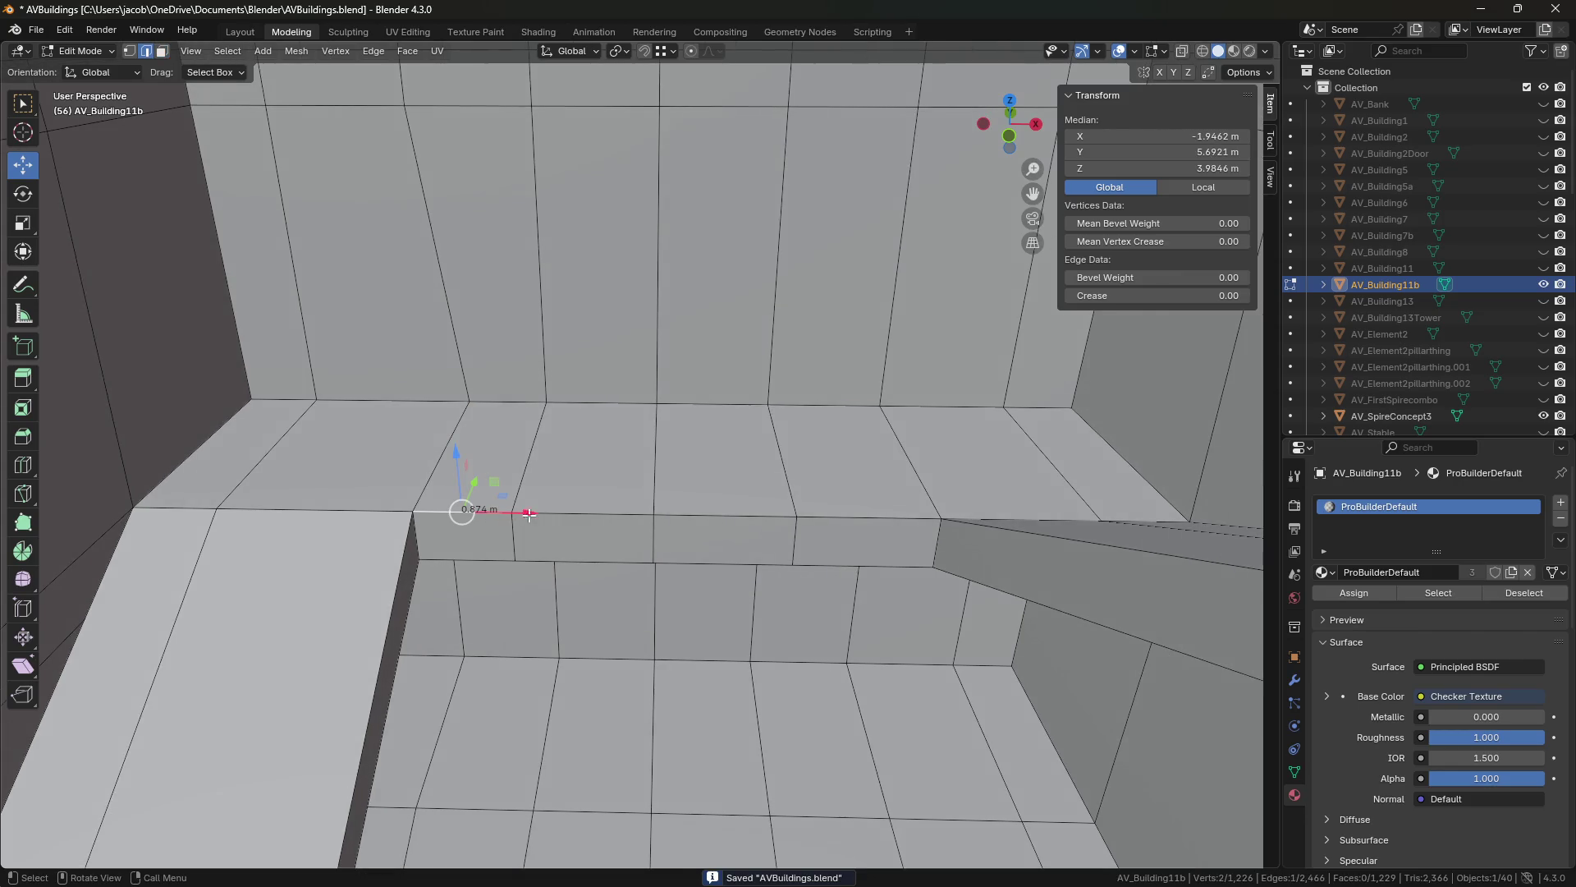
left_click(907, 474, "shift")
key("e")
left_click(571, 477)
key("f")
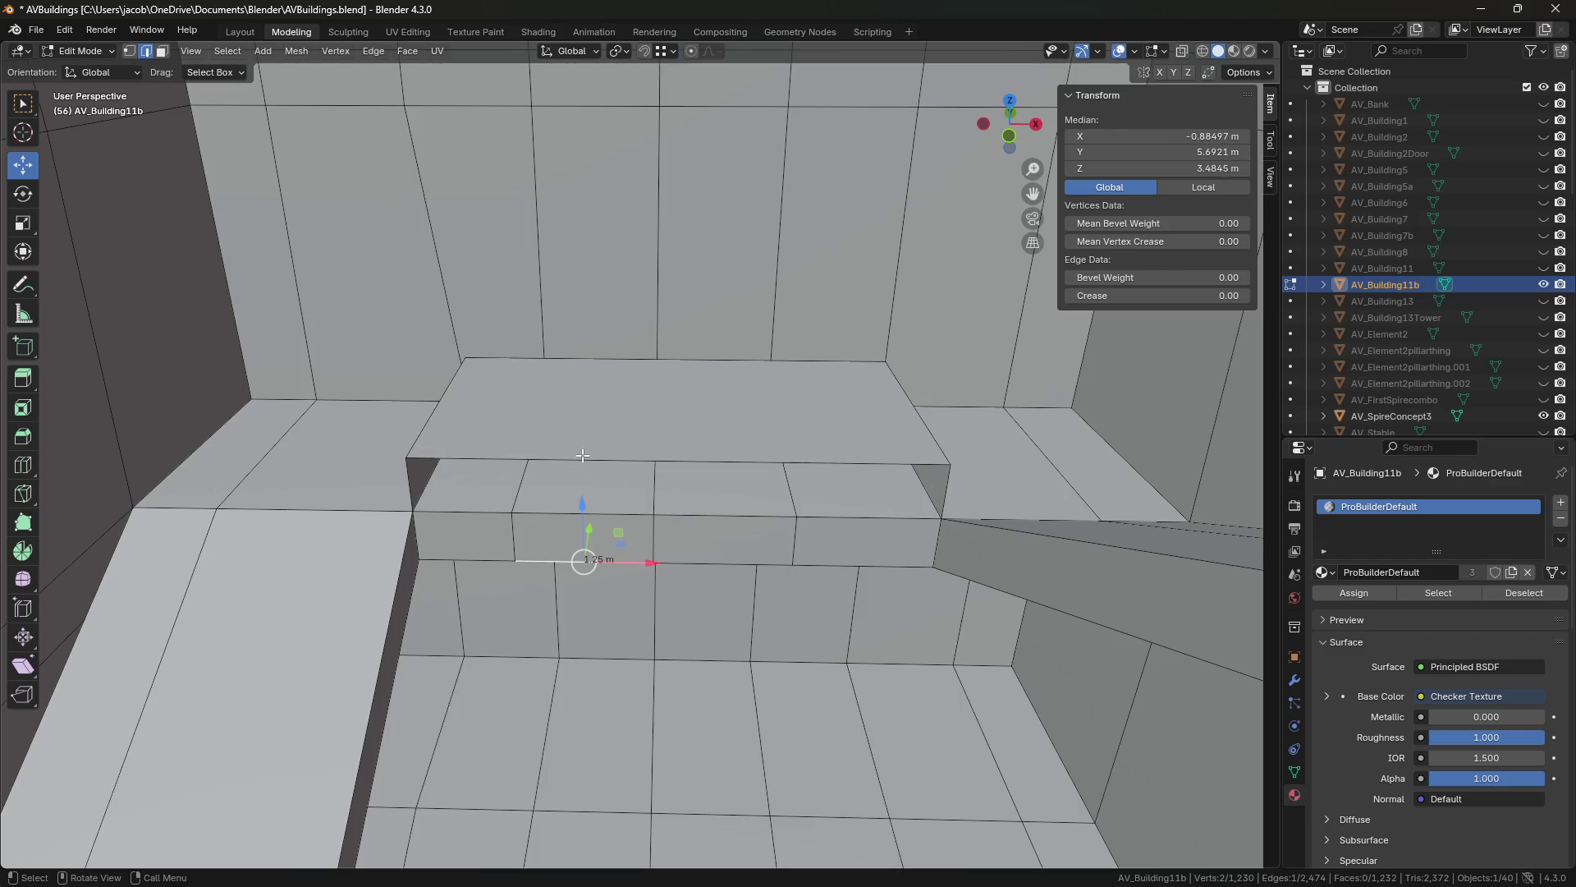
key("shift+grave")
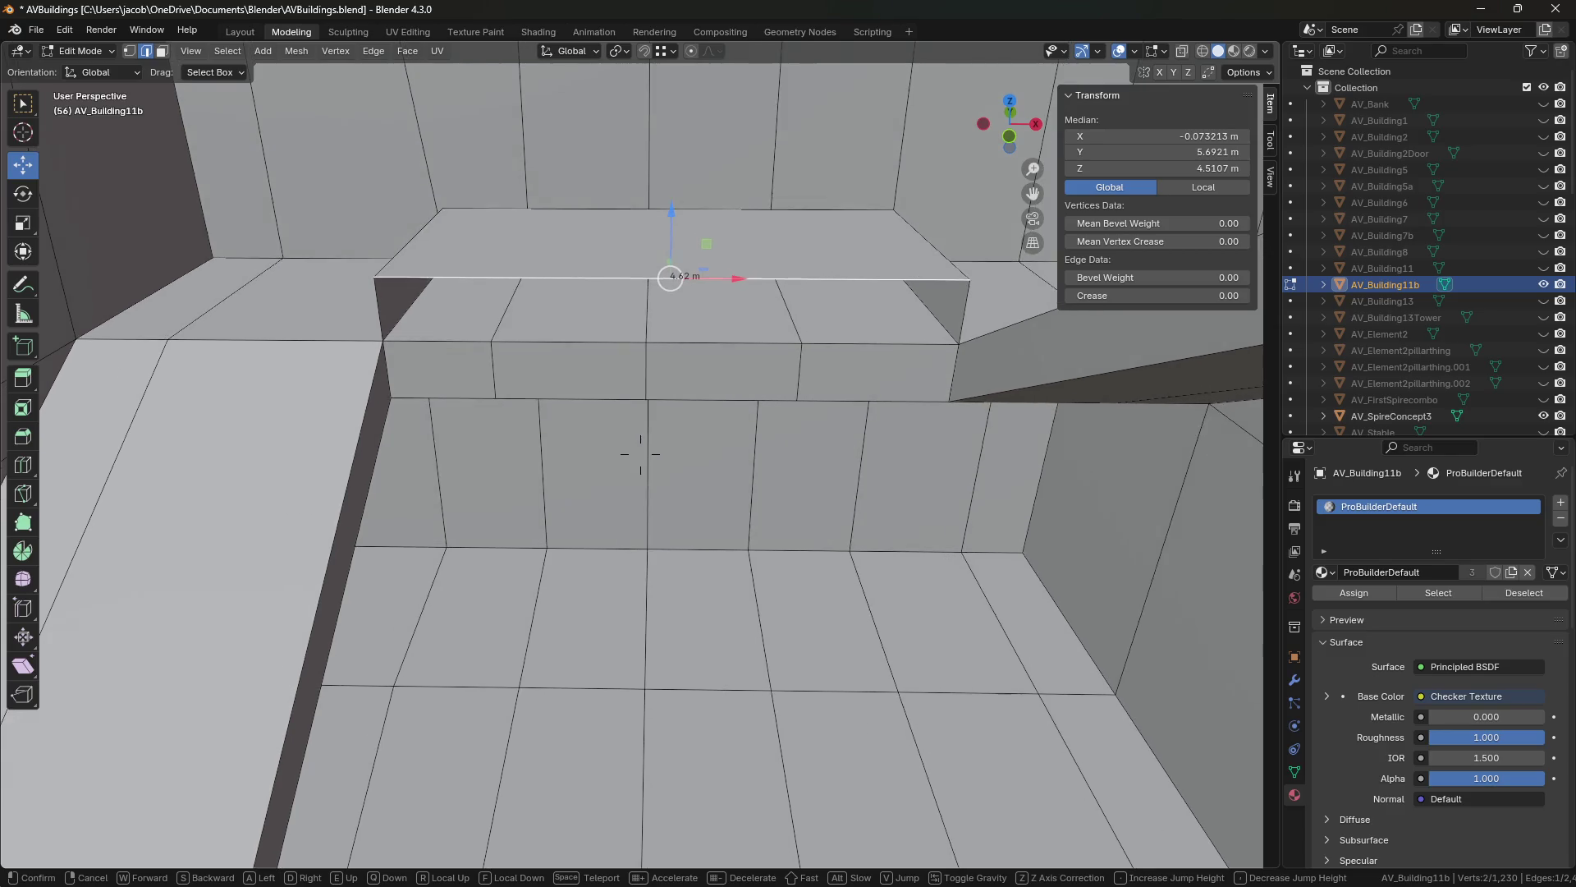
key("s")
key("s")
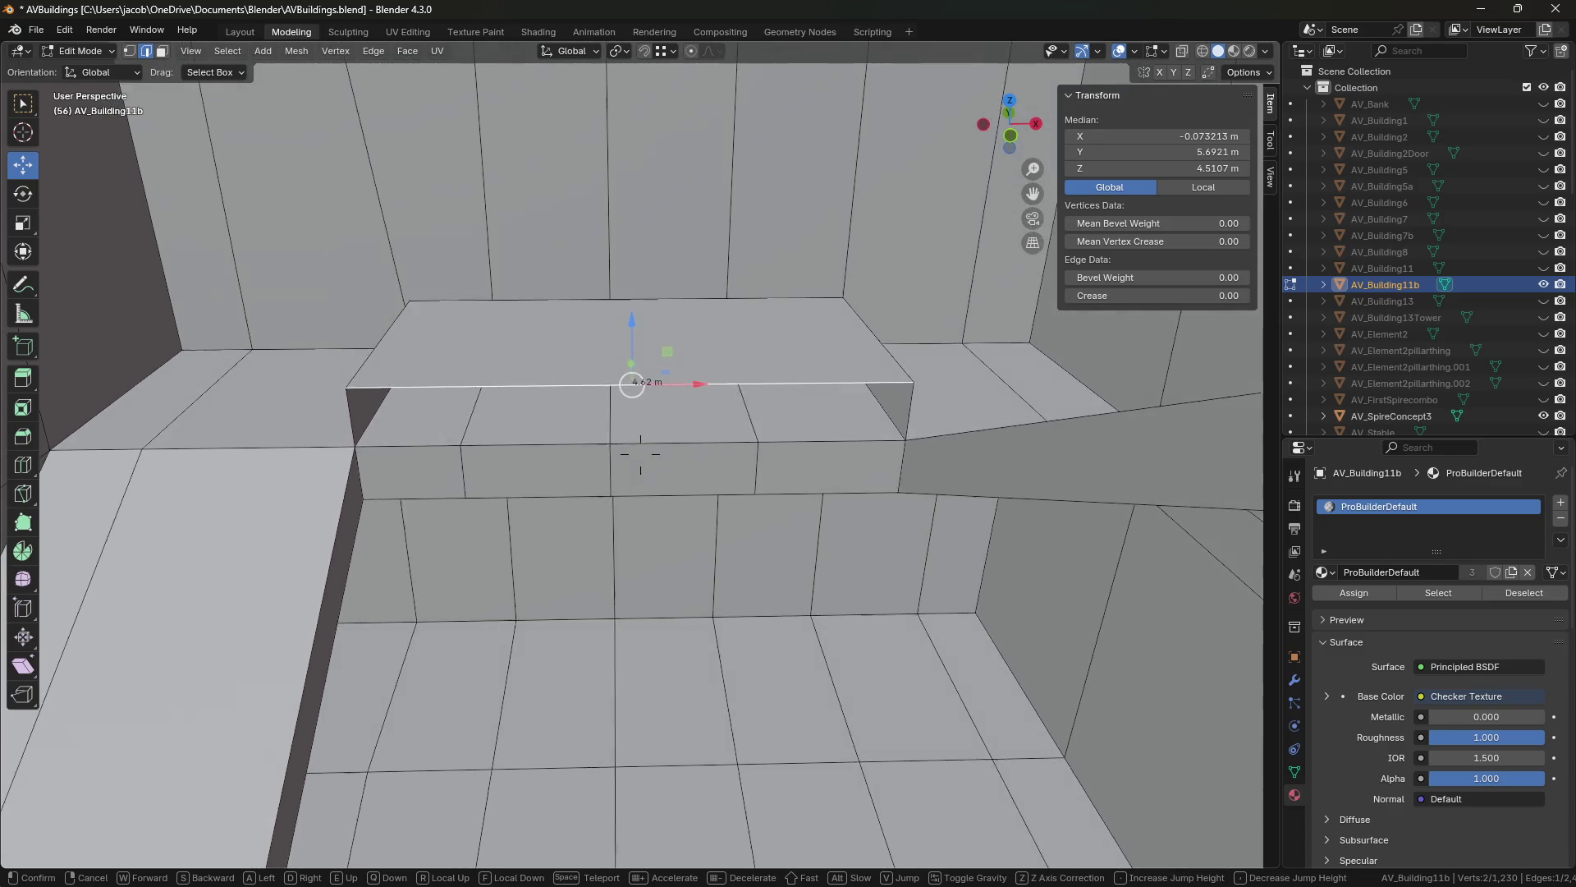
key("w")
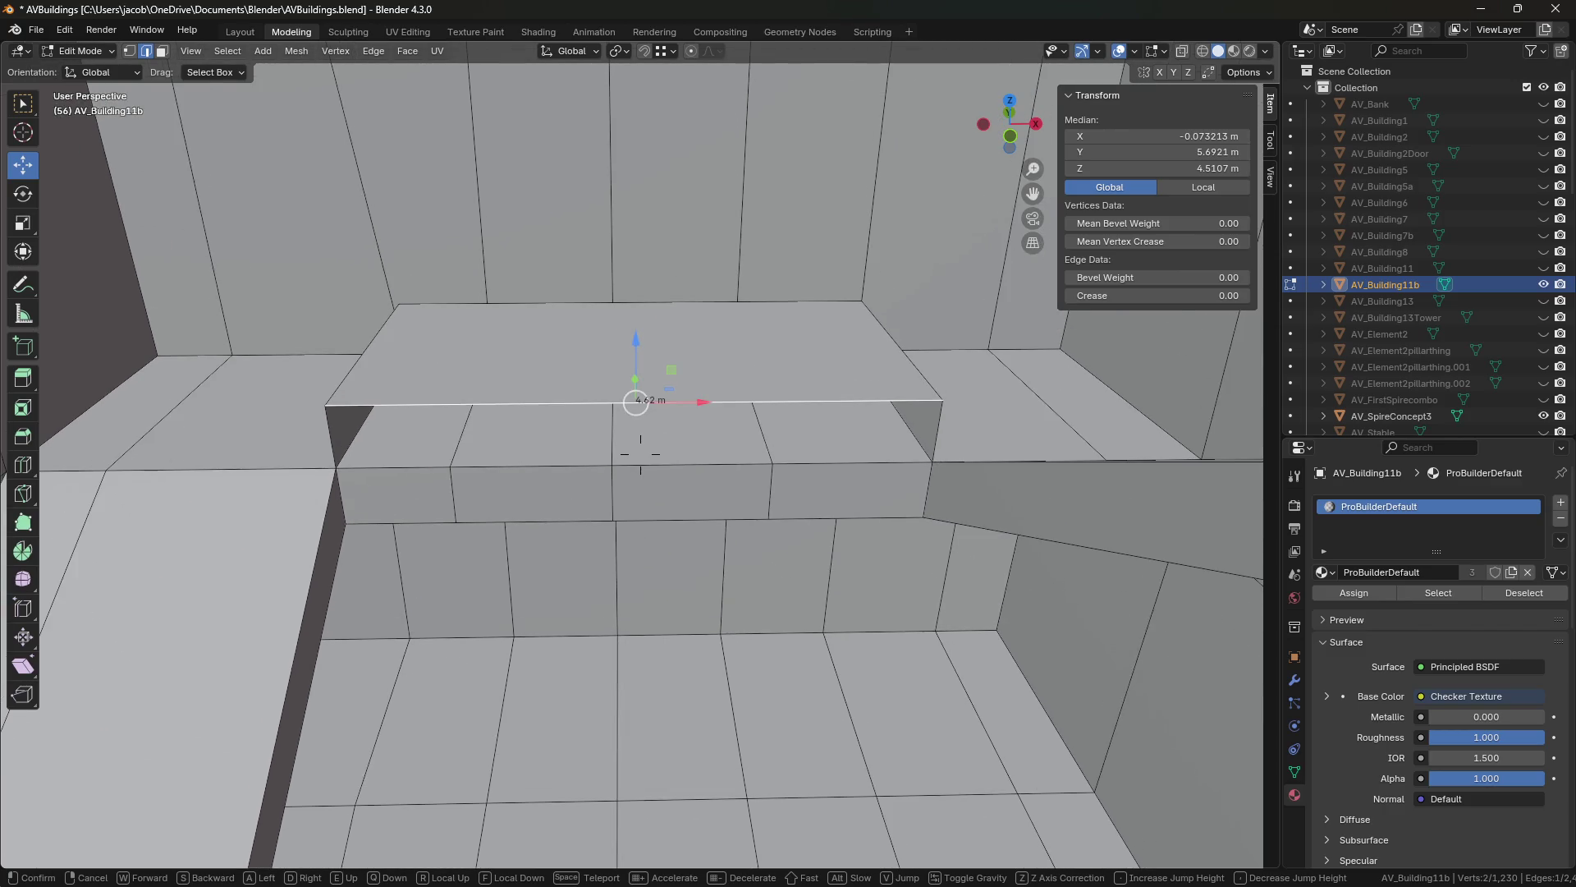
key("alt+a")
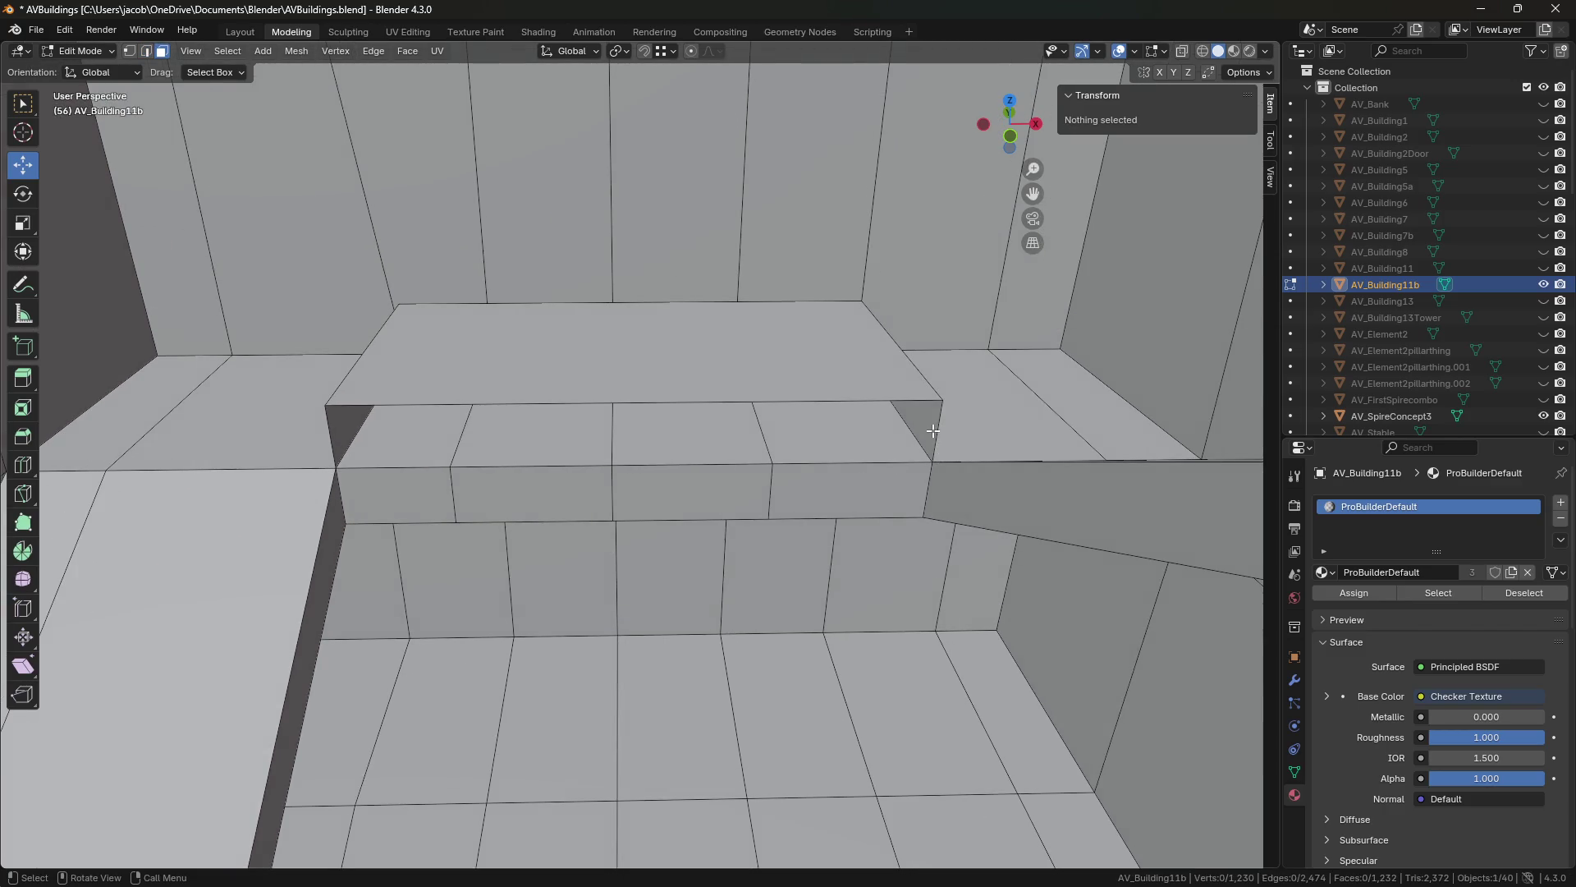
left_click(770, 378)
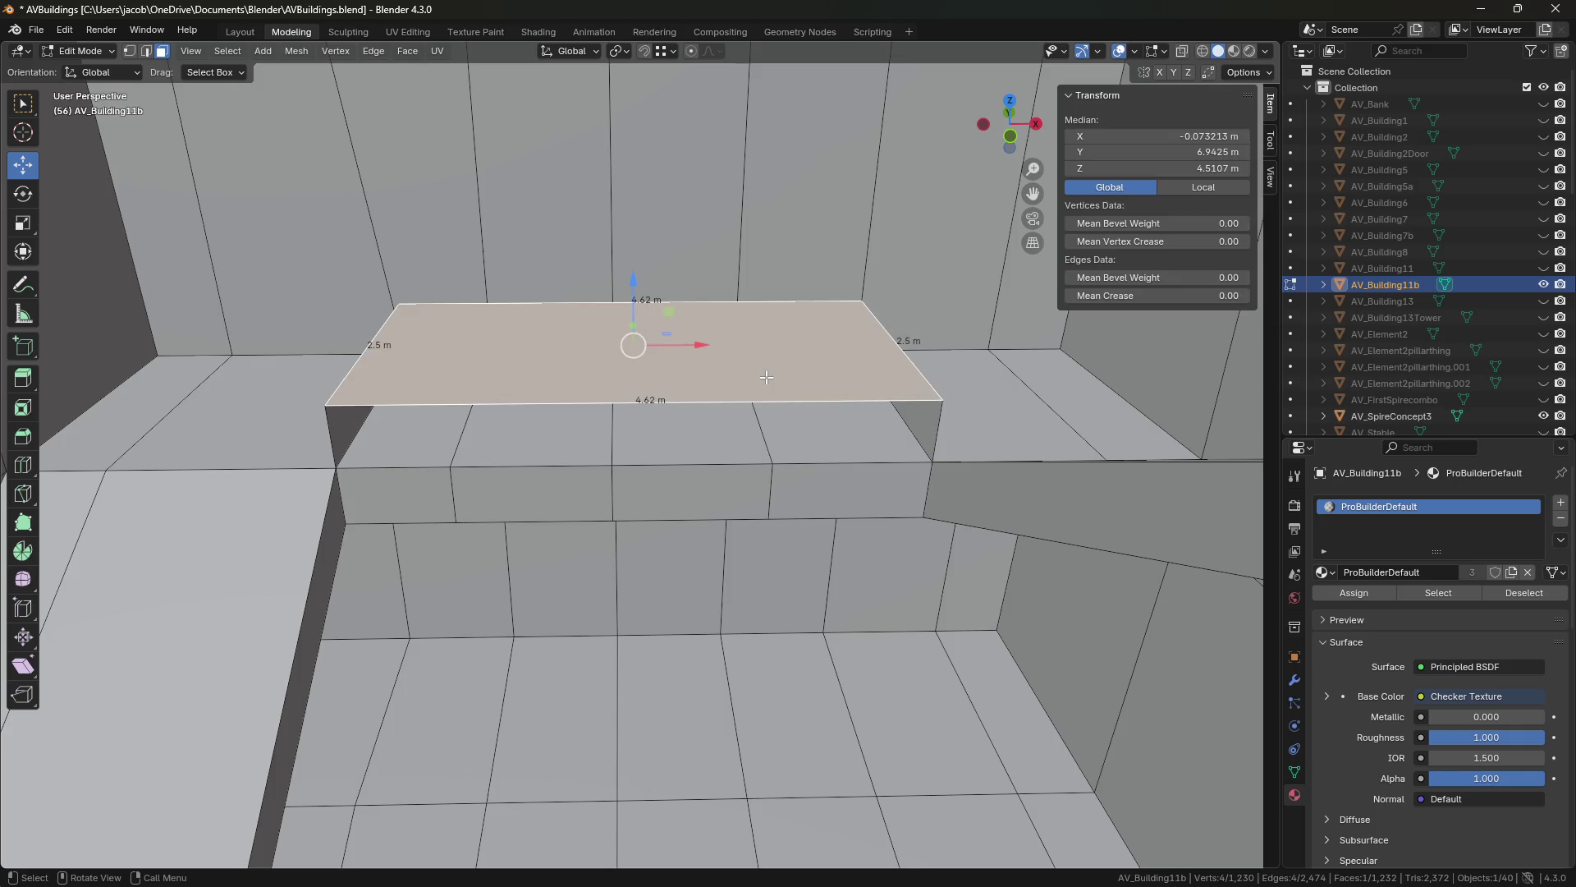
left_click(921, 428)
left_click(788, 379, "shift")
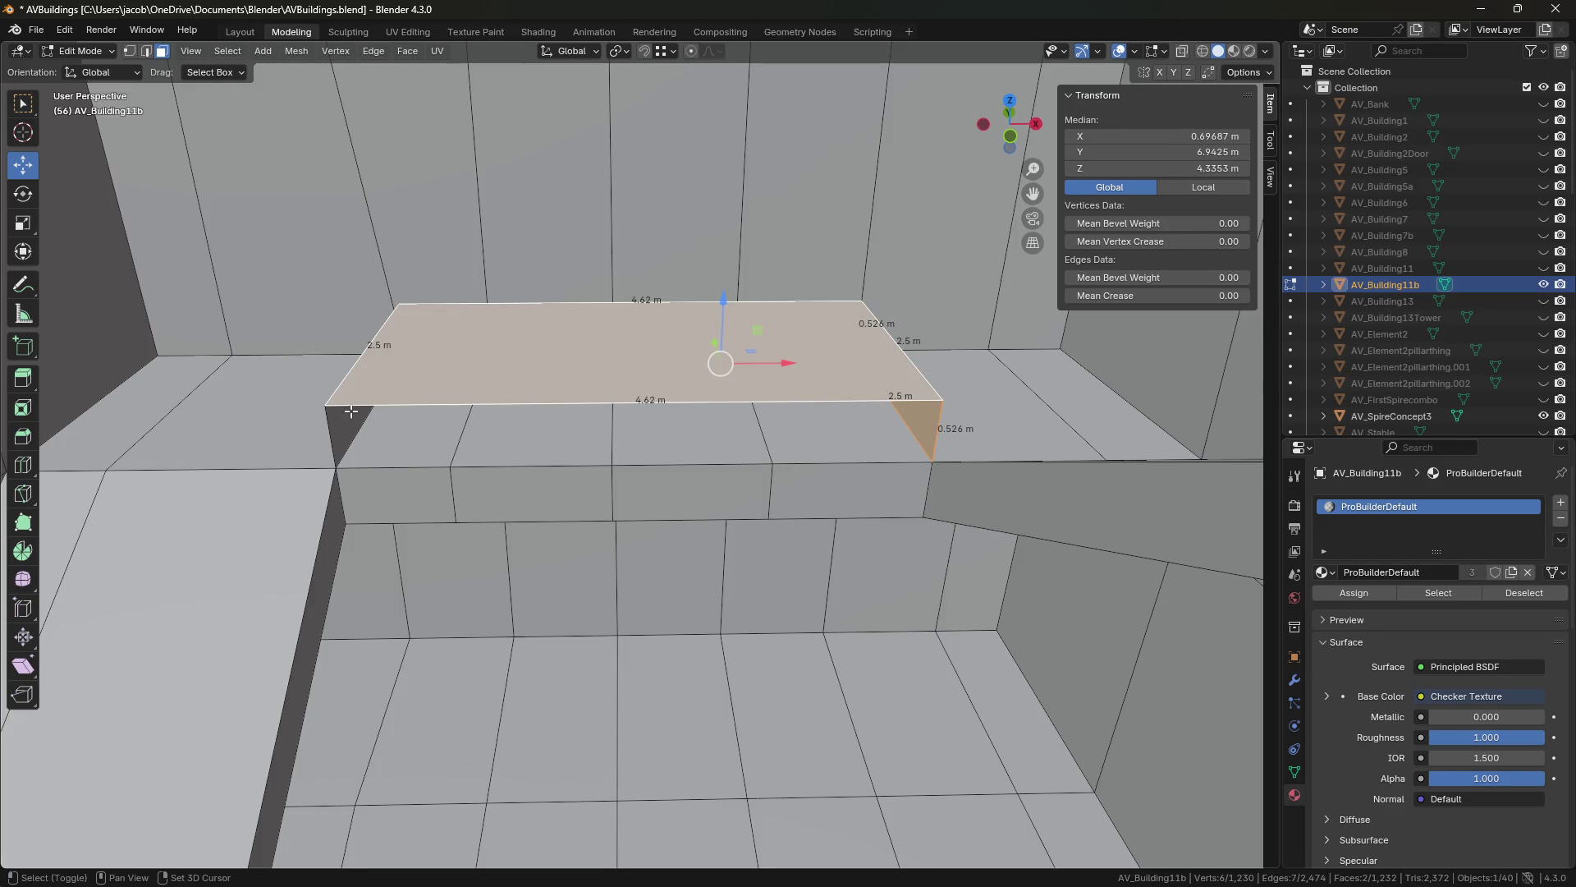
left_click(346, 422, "shift")
key("x")
left_click(349, 416)
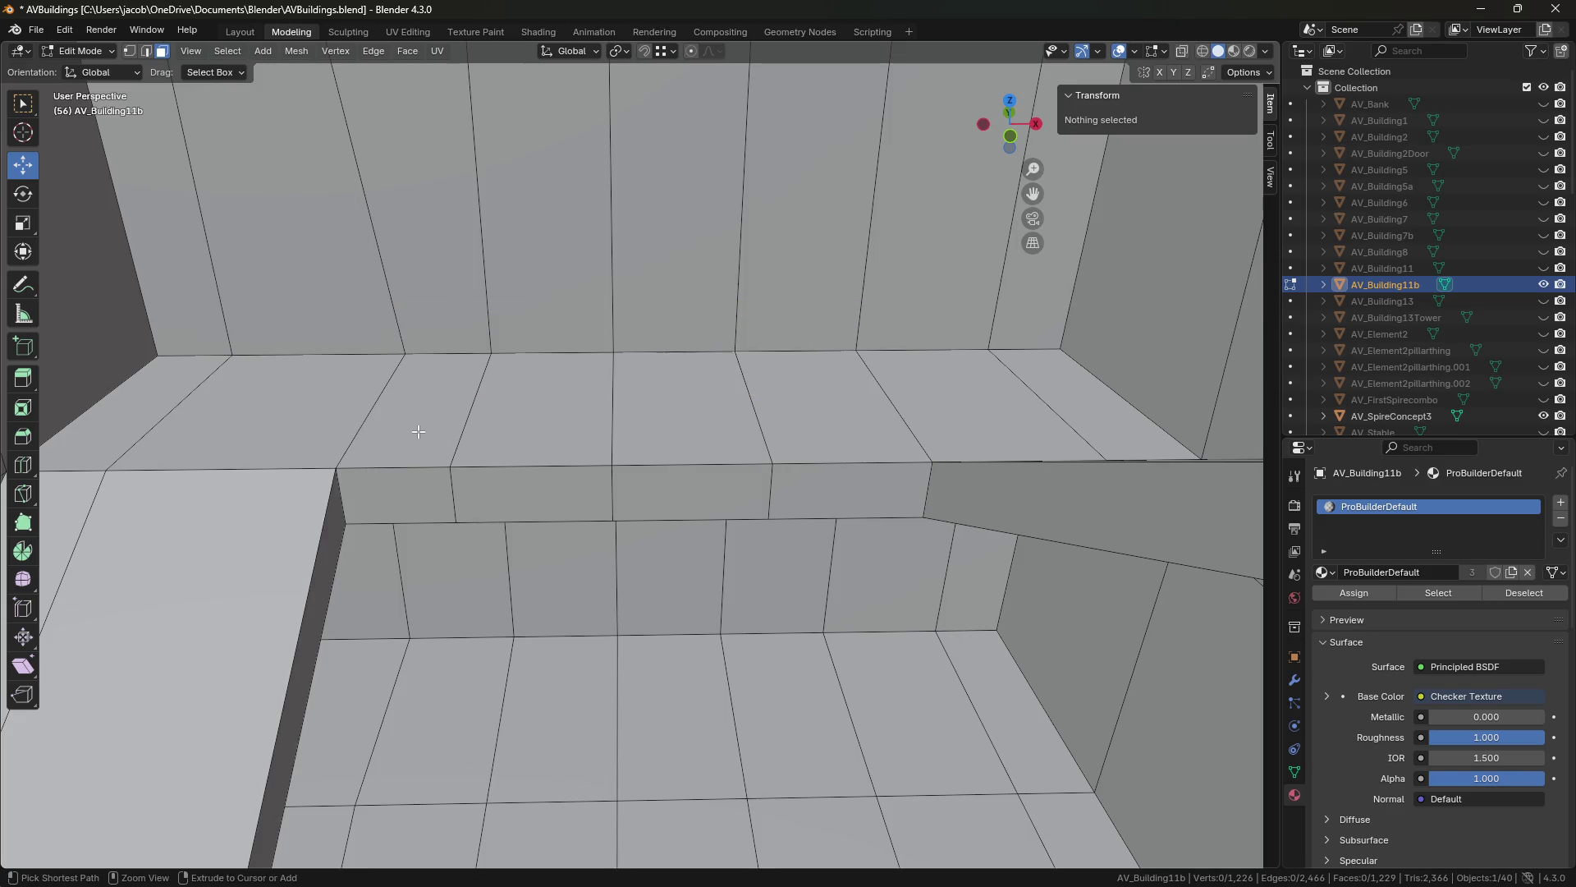
left_click(374, 426)
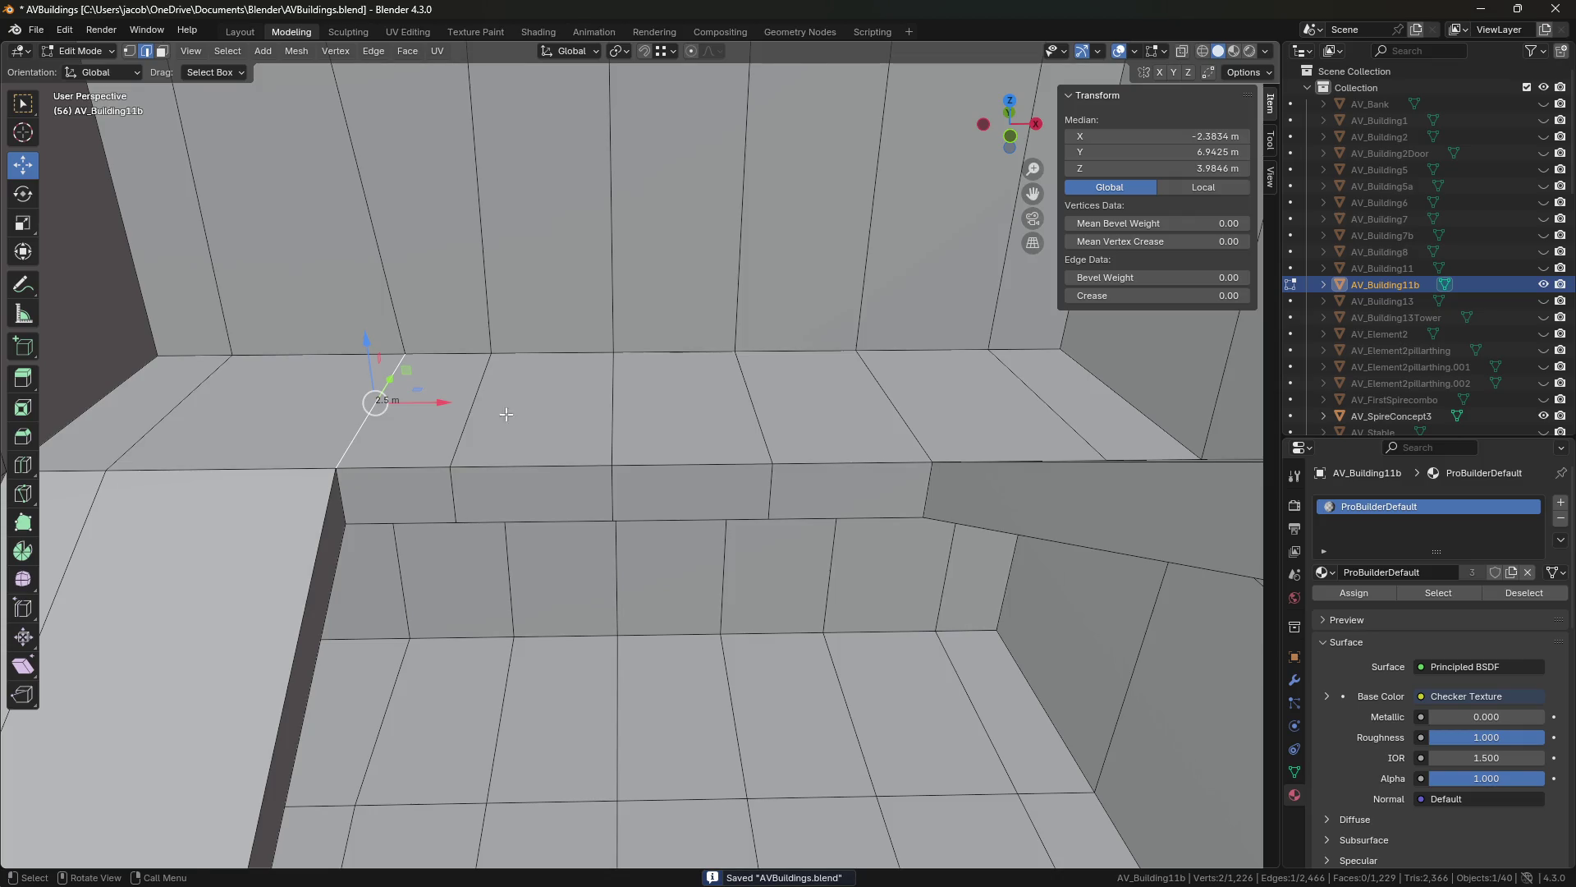
key("shift+grave")
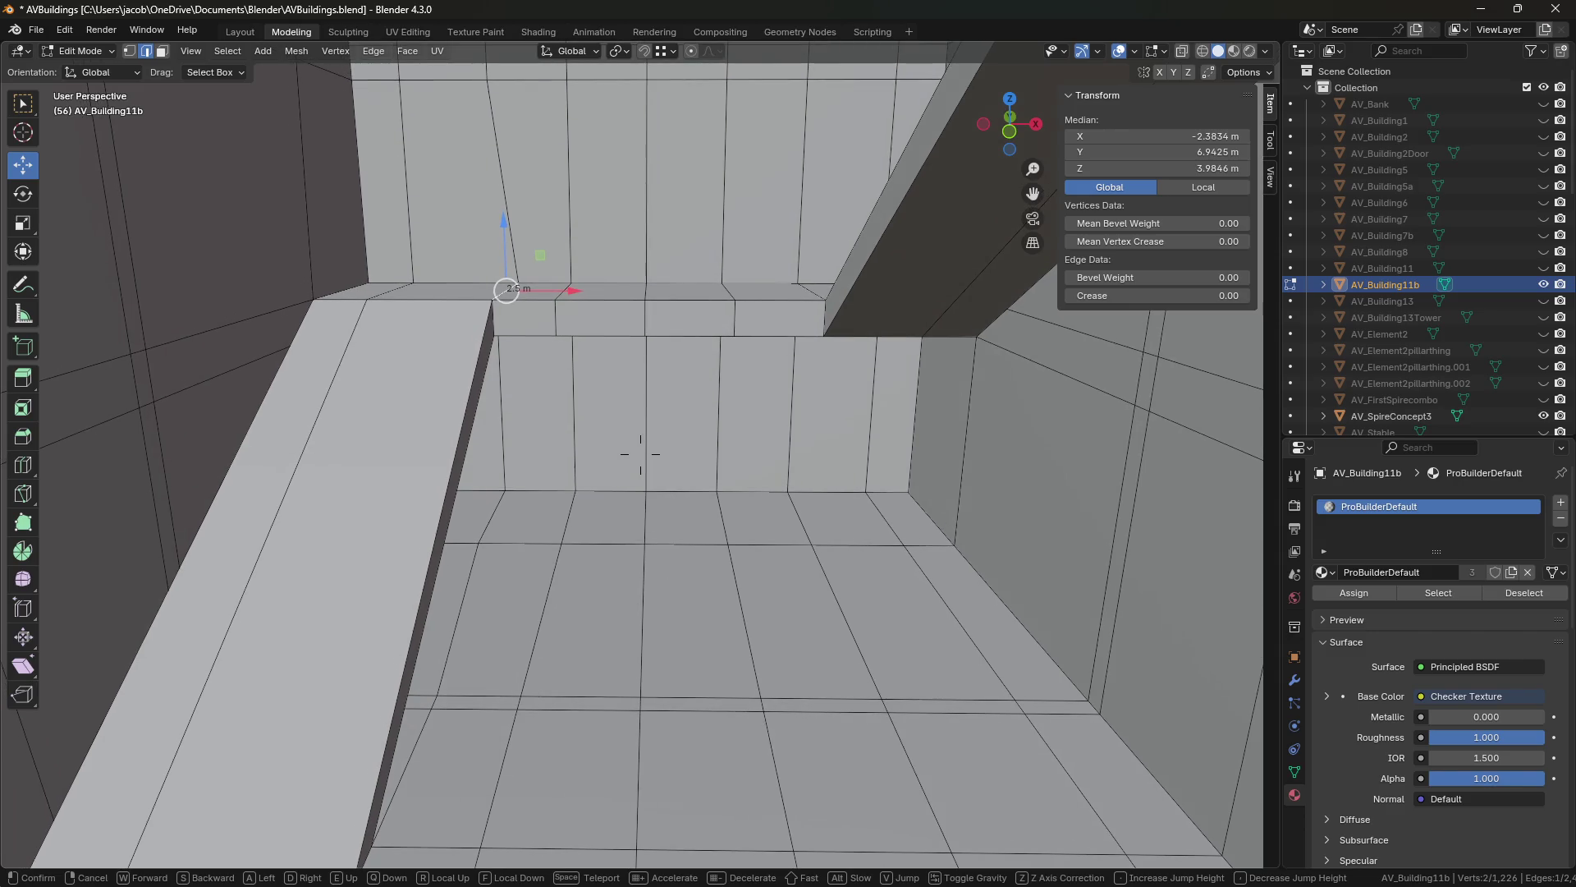
key("w")
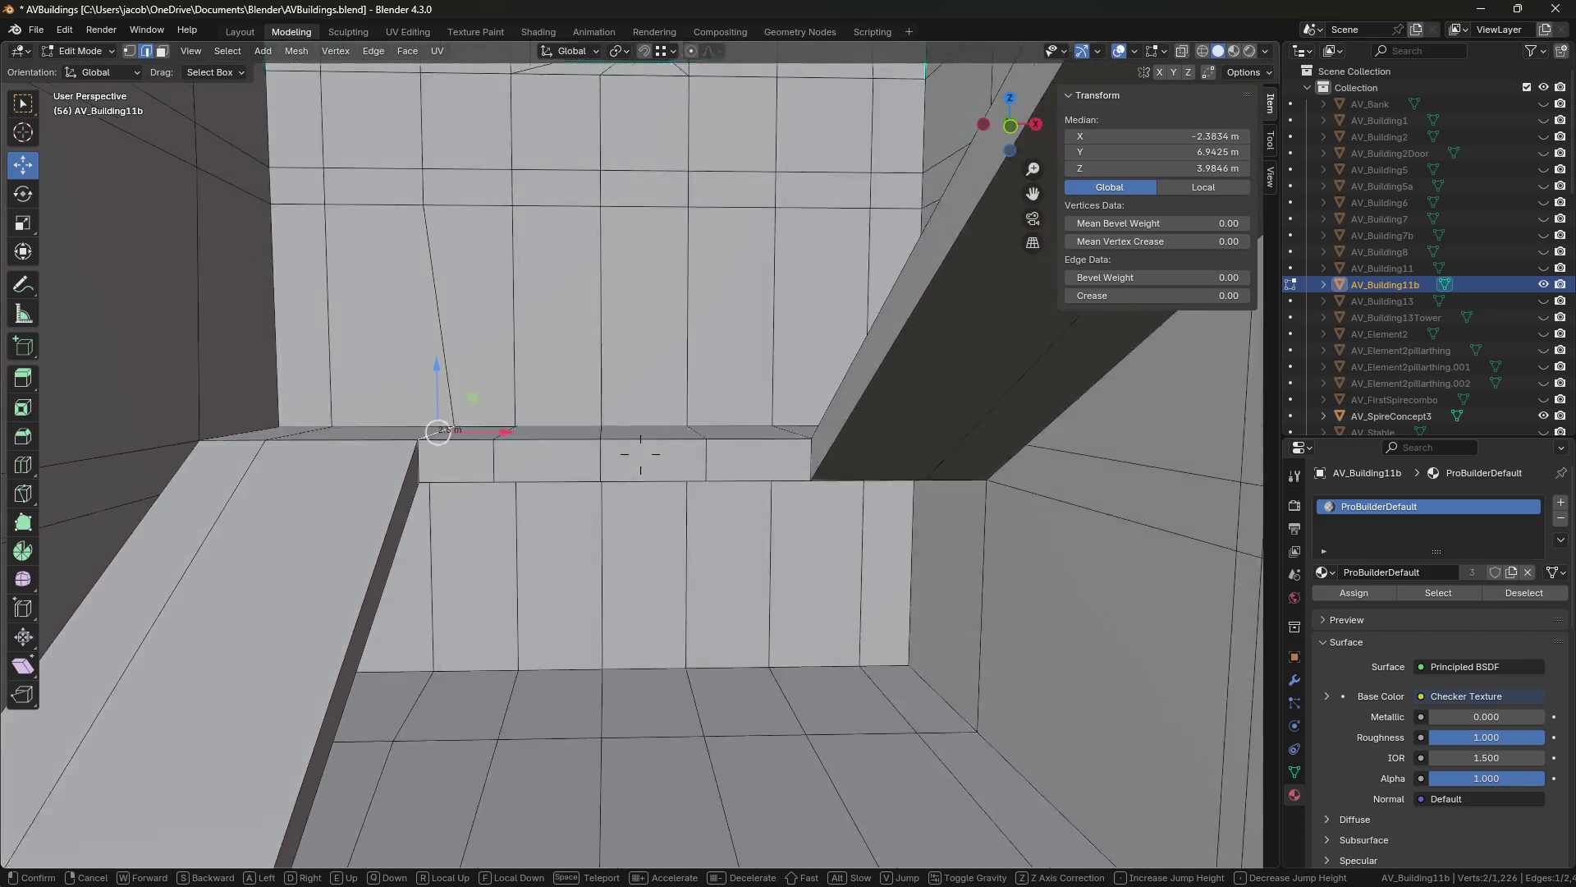
Extrude the ledge edge upward into a 2.3045 m tall wall piece.
key("w")
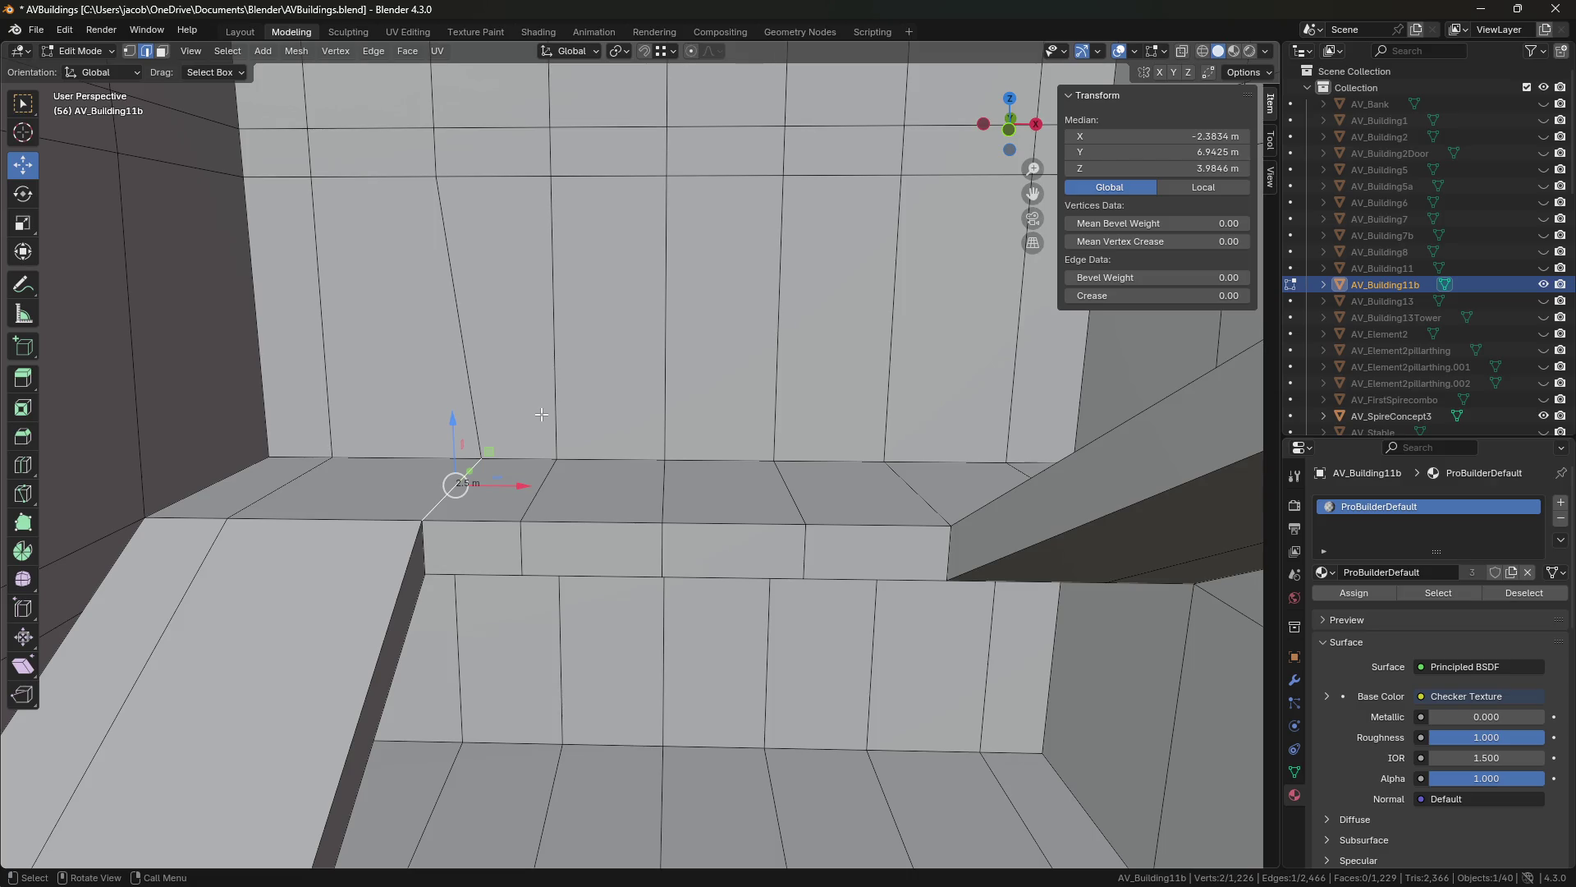
key("e")
right_click(473, 422)
left_click_drag(453, 421, 454, 306)
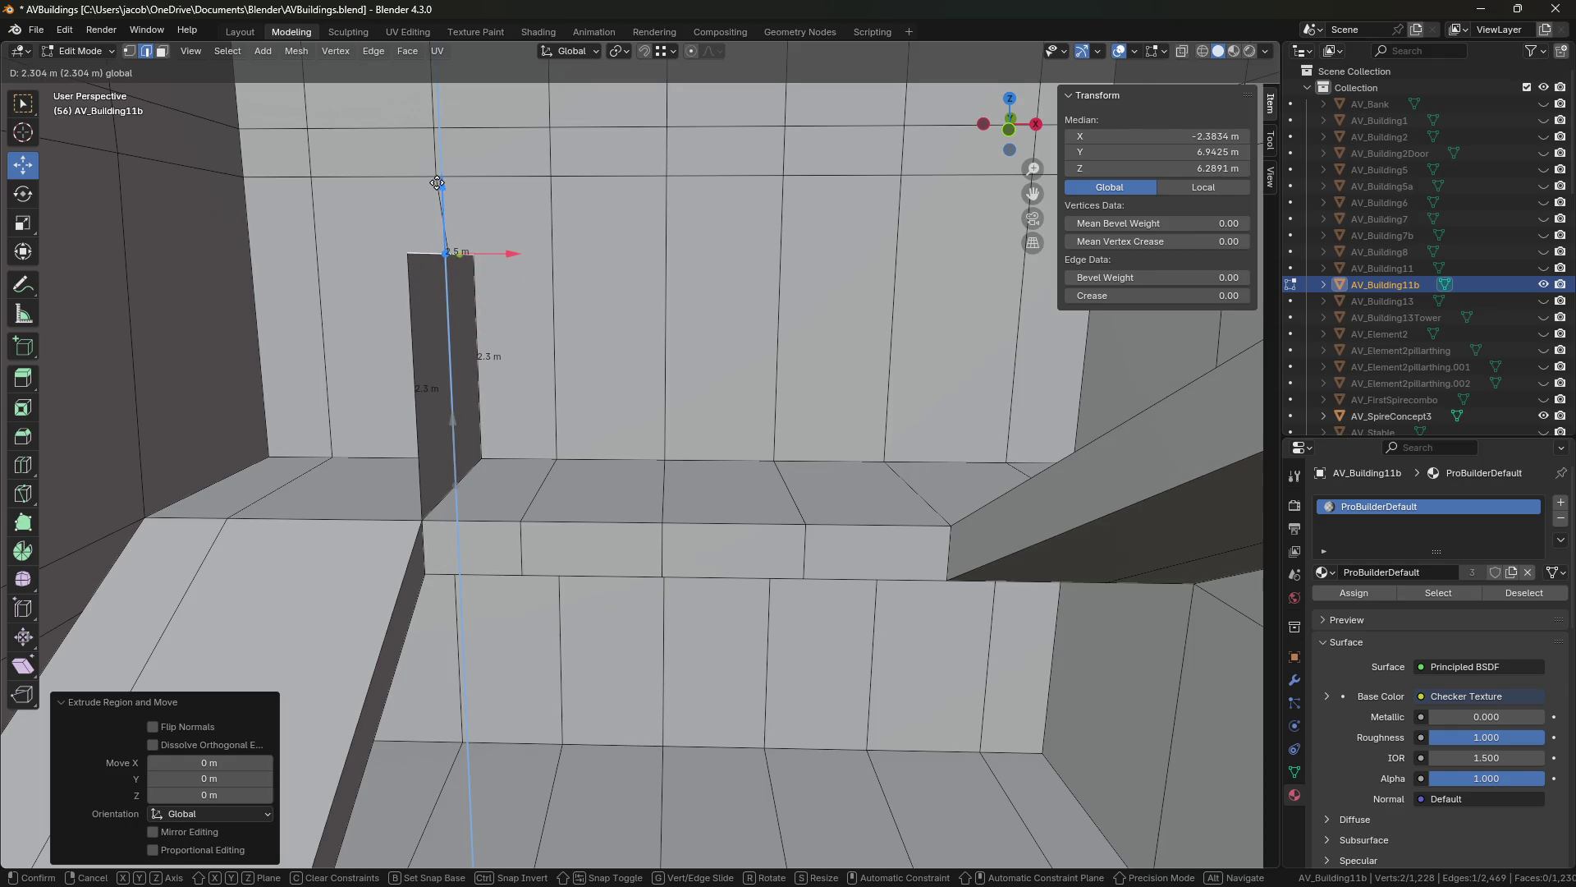
left_click_drag(438, 183, 437, 184)
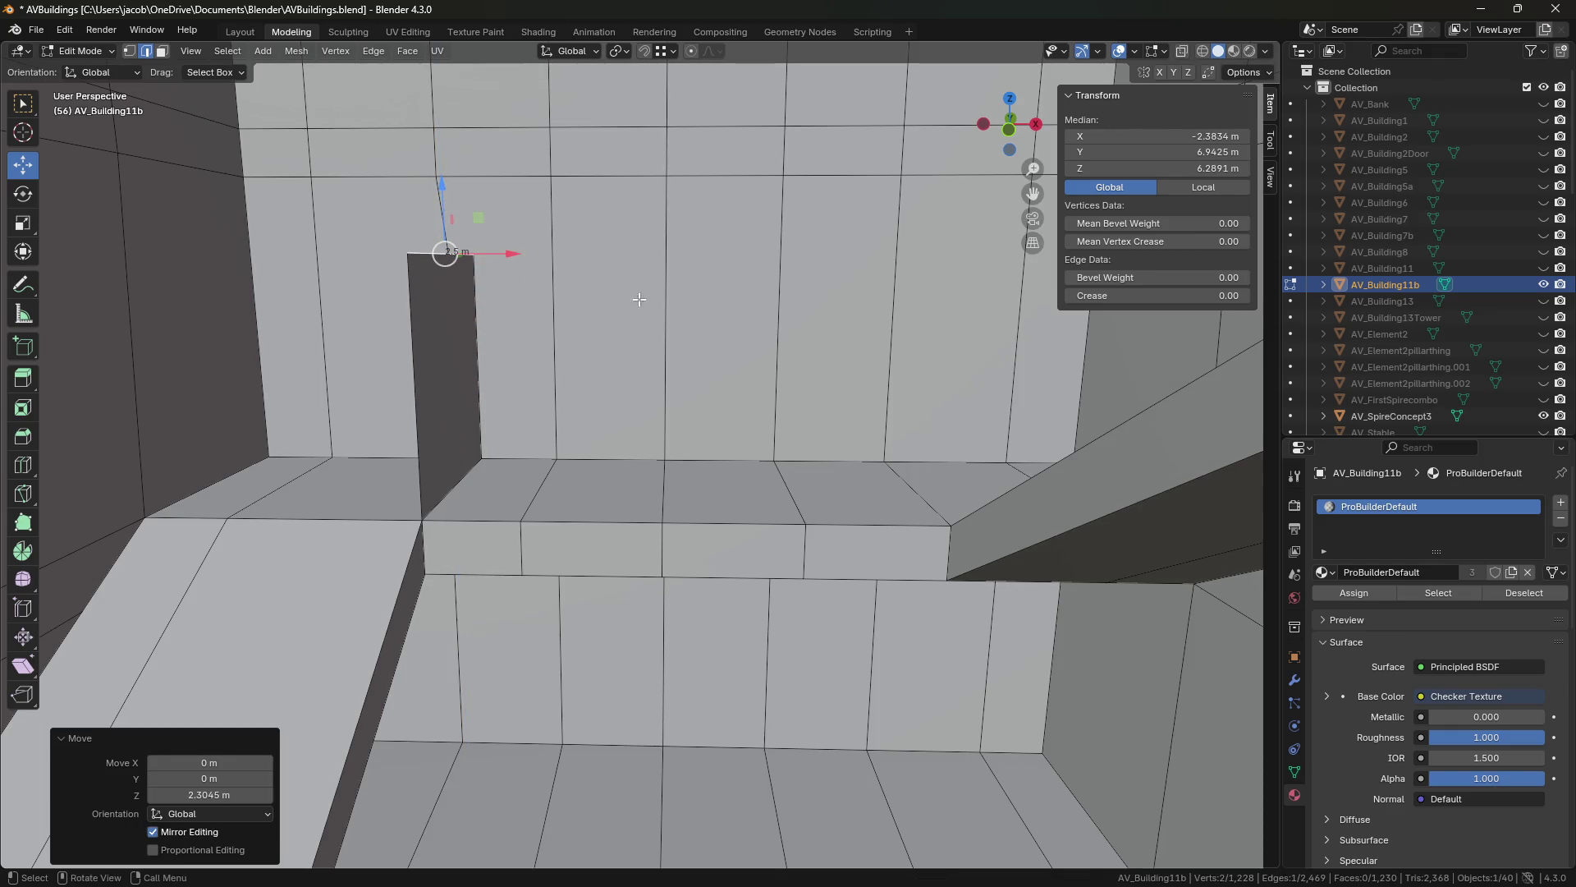
left_click(719, 350)
left_click_drag(925, 468, 872, 468)
key("ctrl+z")
Extrude the wall piece's top edge and fill a sloped ramp face between the edges.
key("2")
left_click(443, 253)
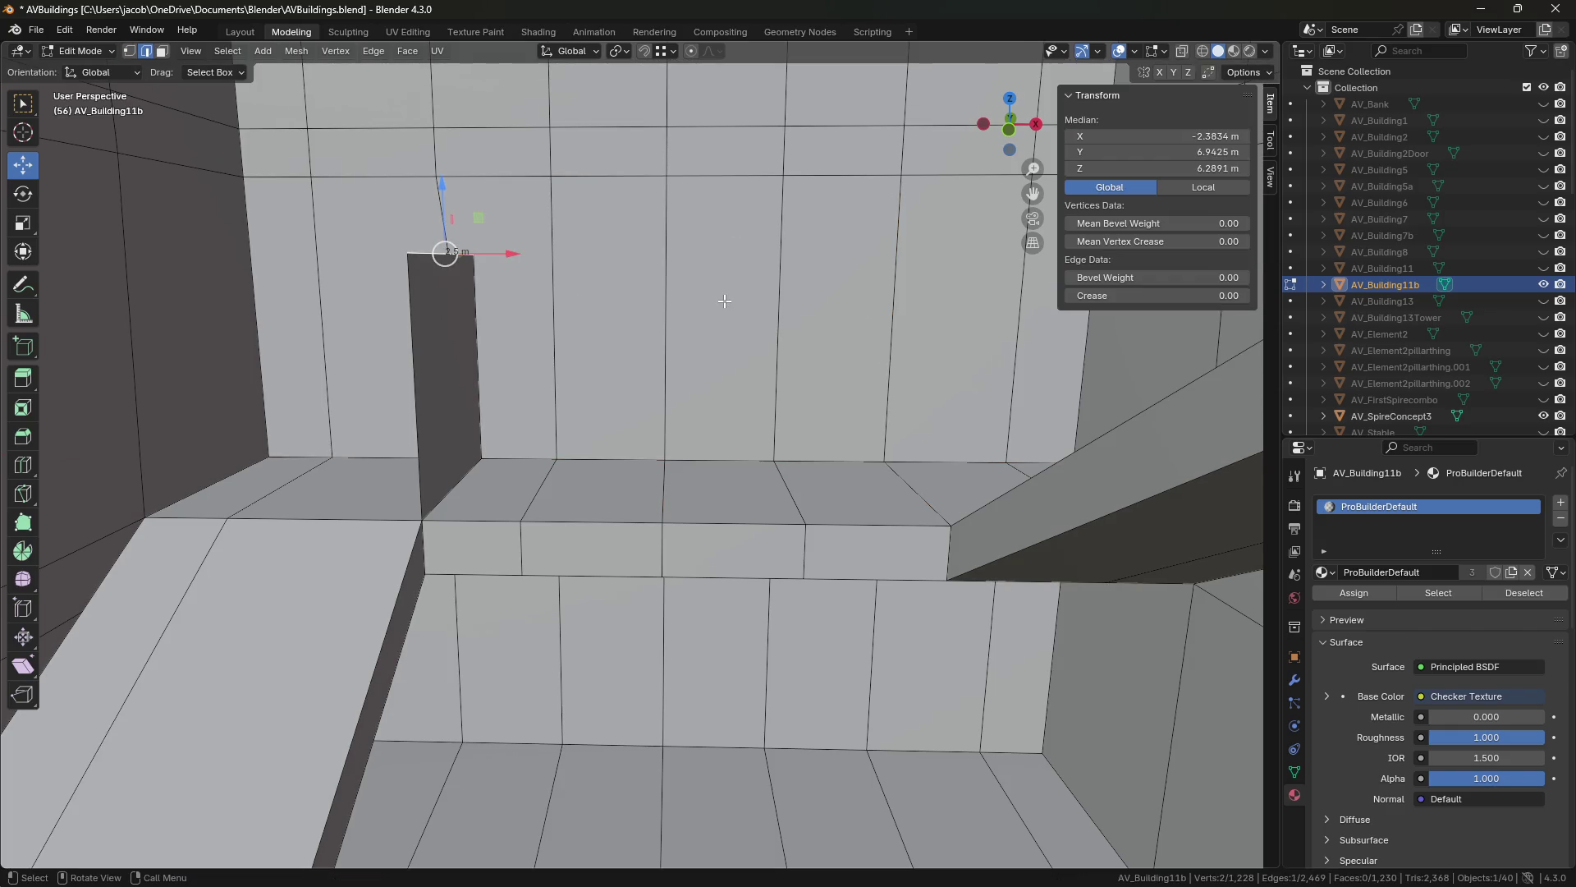
key("e")
key("Escape")
left_click_drag(1084, 137, 1097, 141)
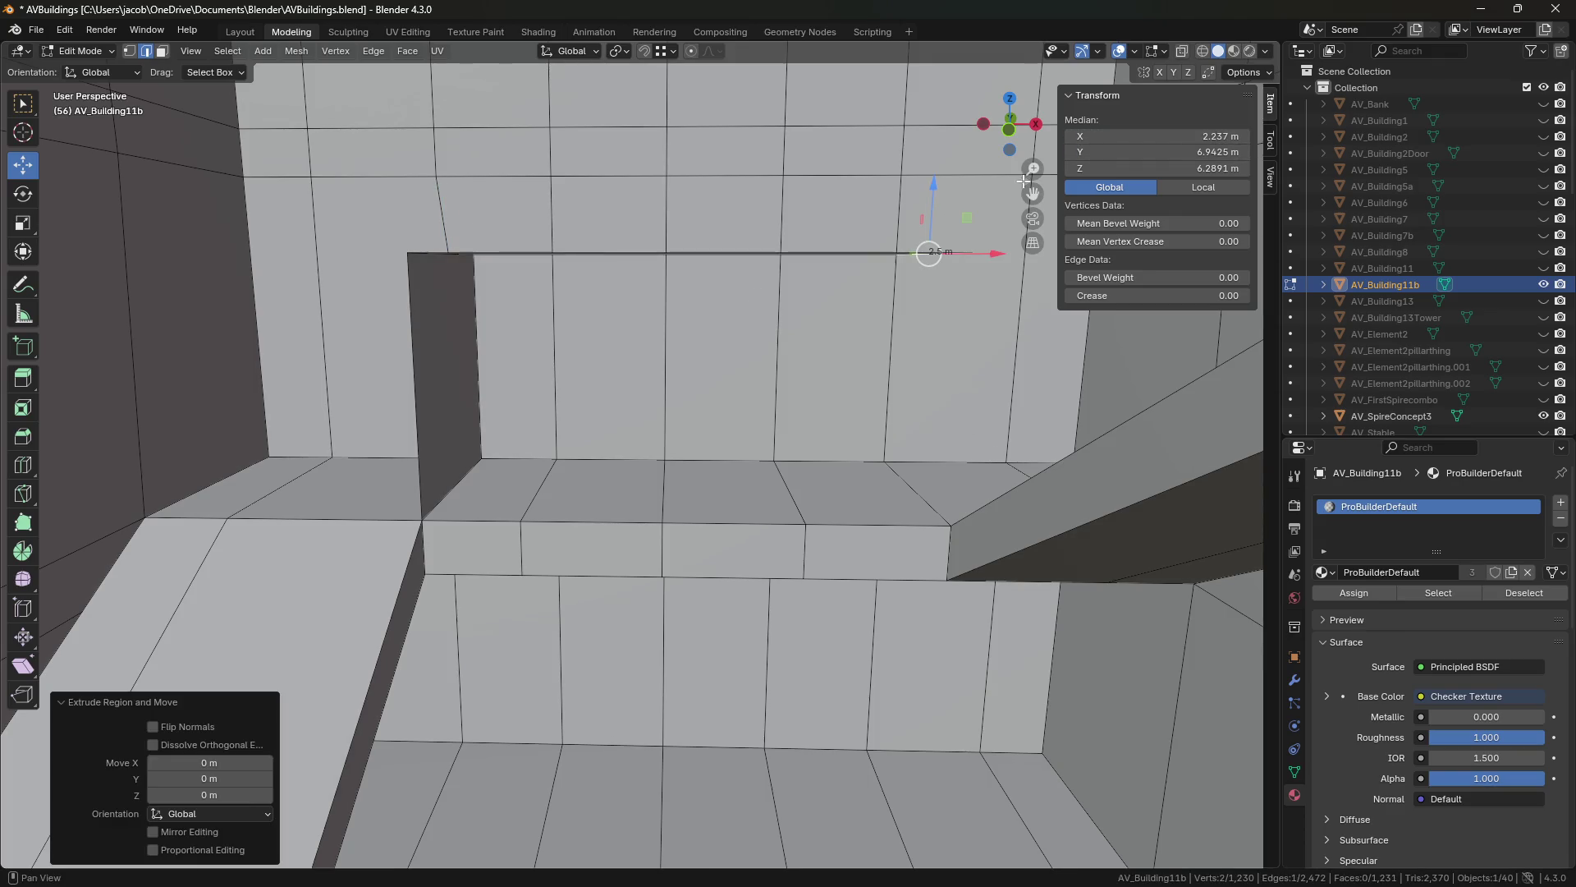
key("shift+grave")
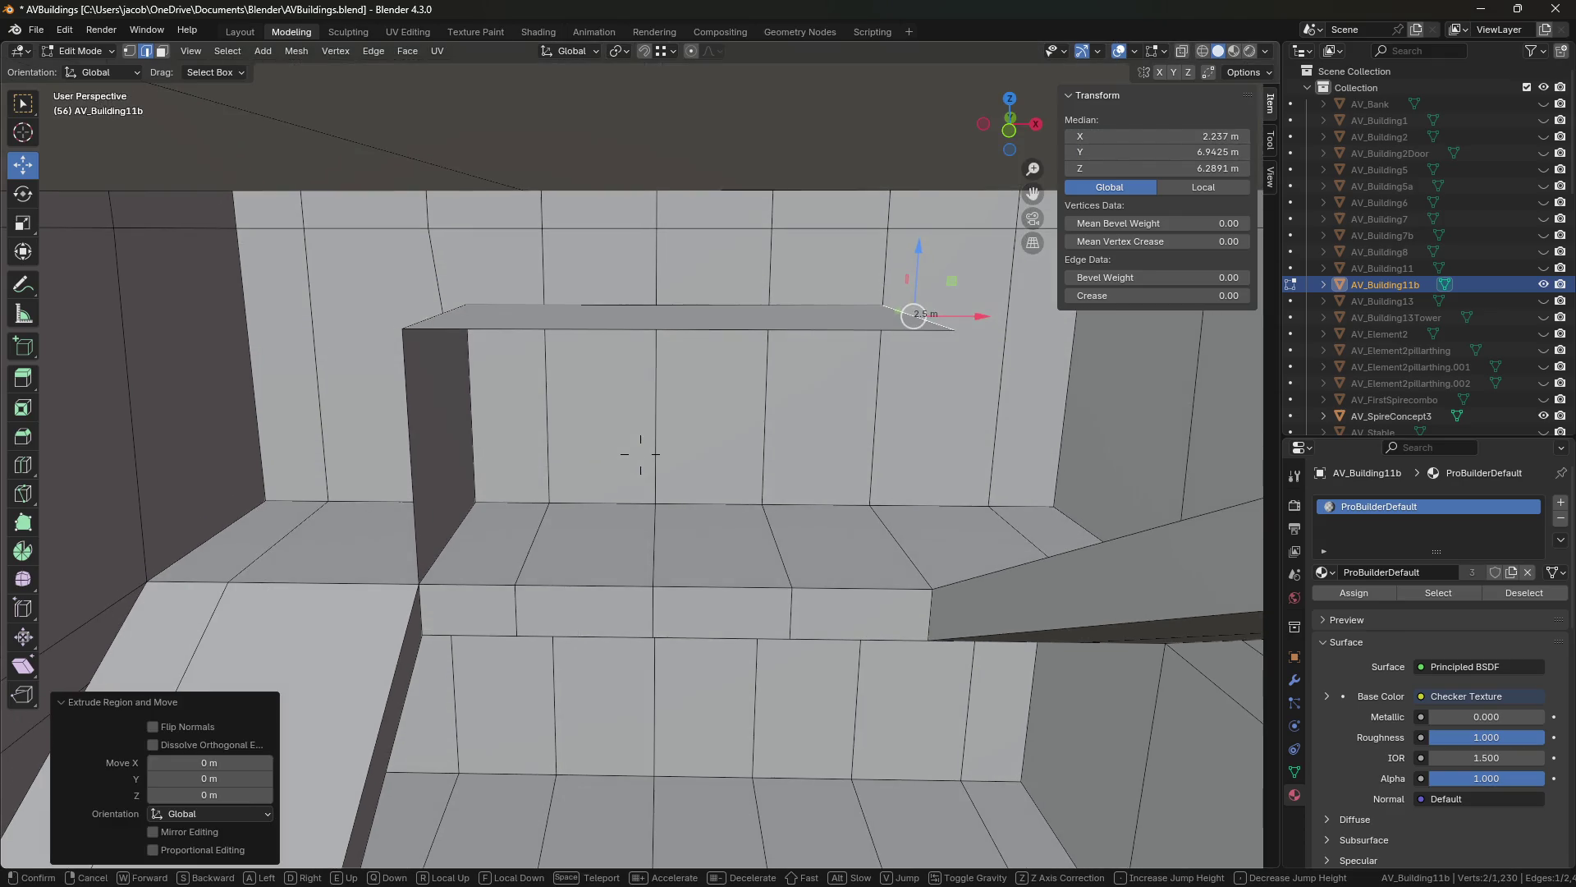
key("Return")
key("ctrl+z")
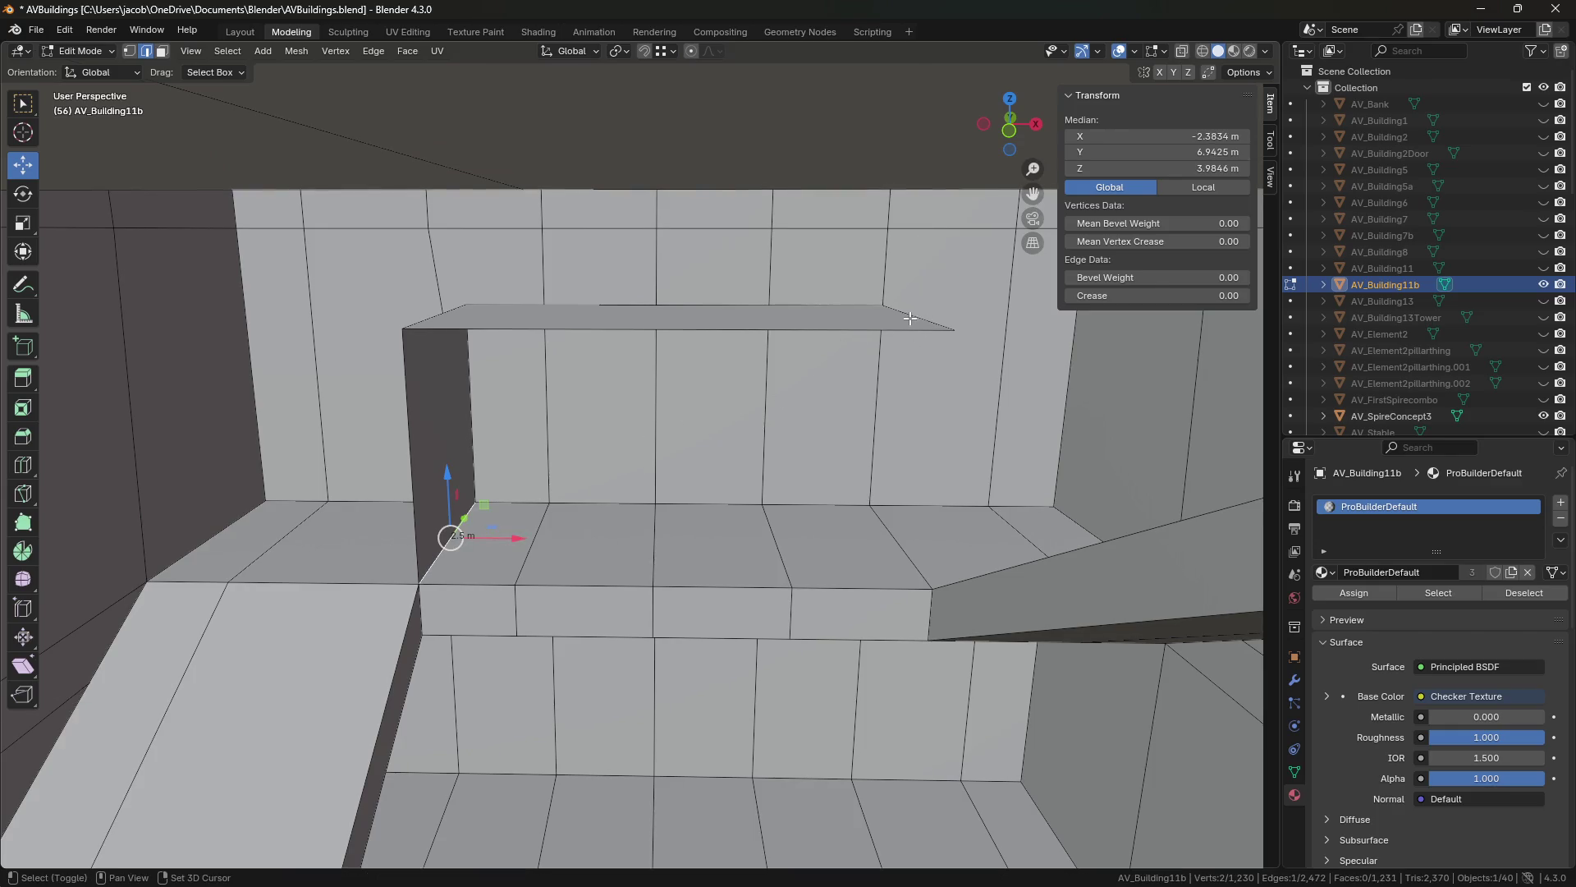
left_click(909, 317, "shift")
key("f")
key("shift+grave")
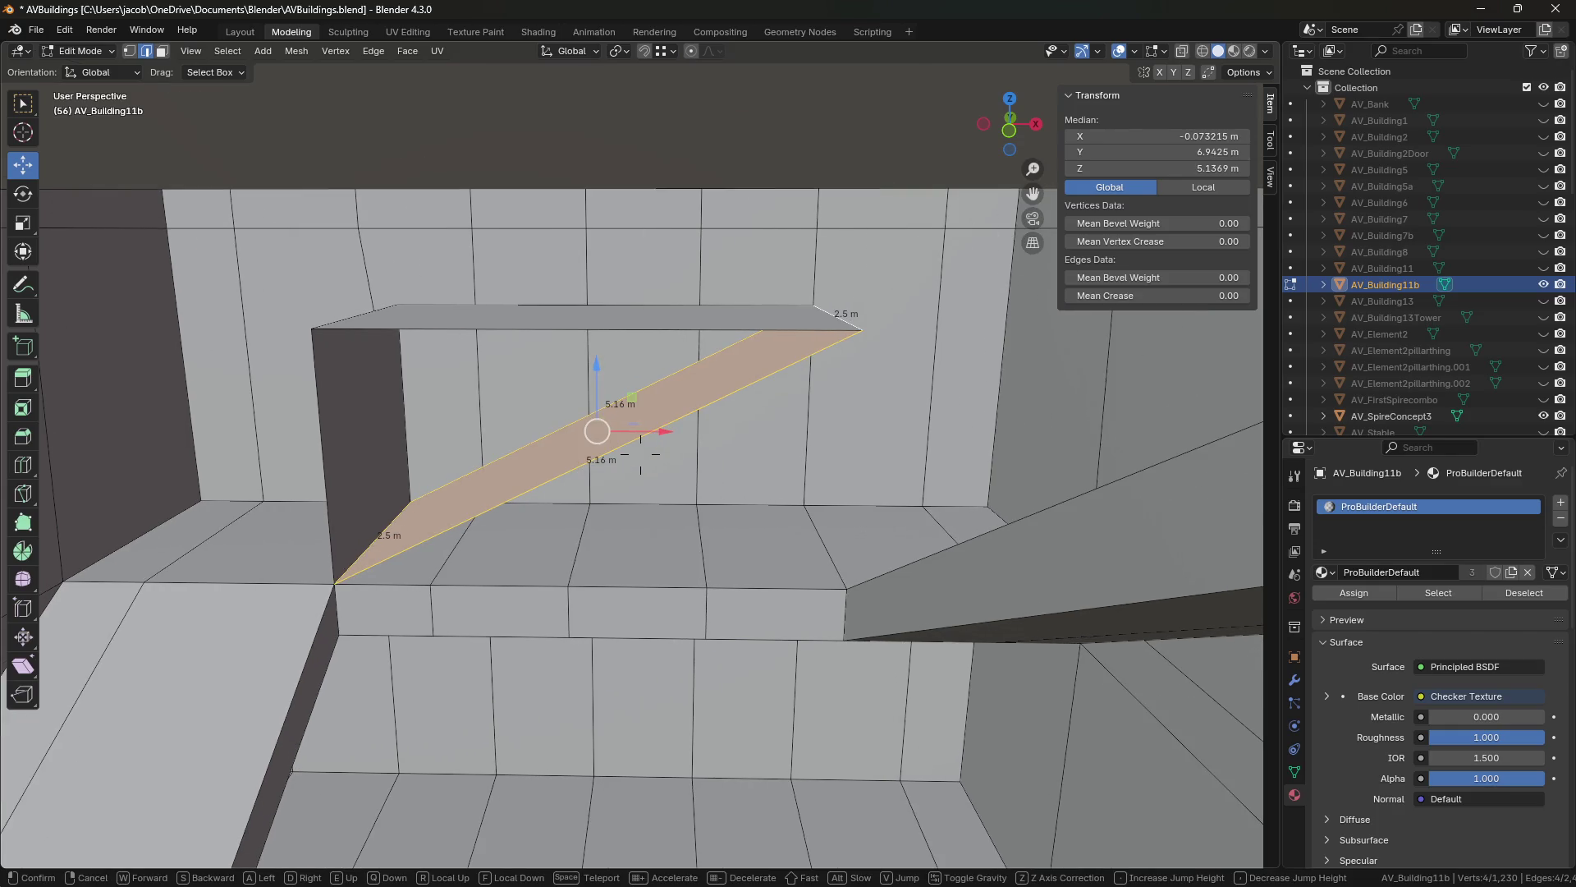
key("q")
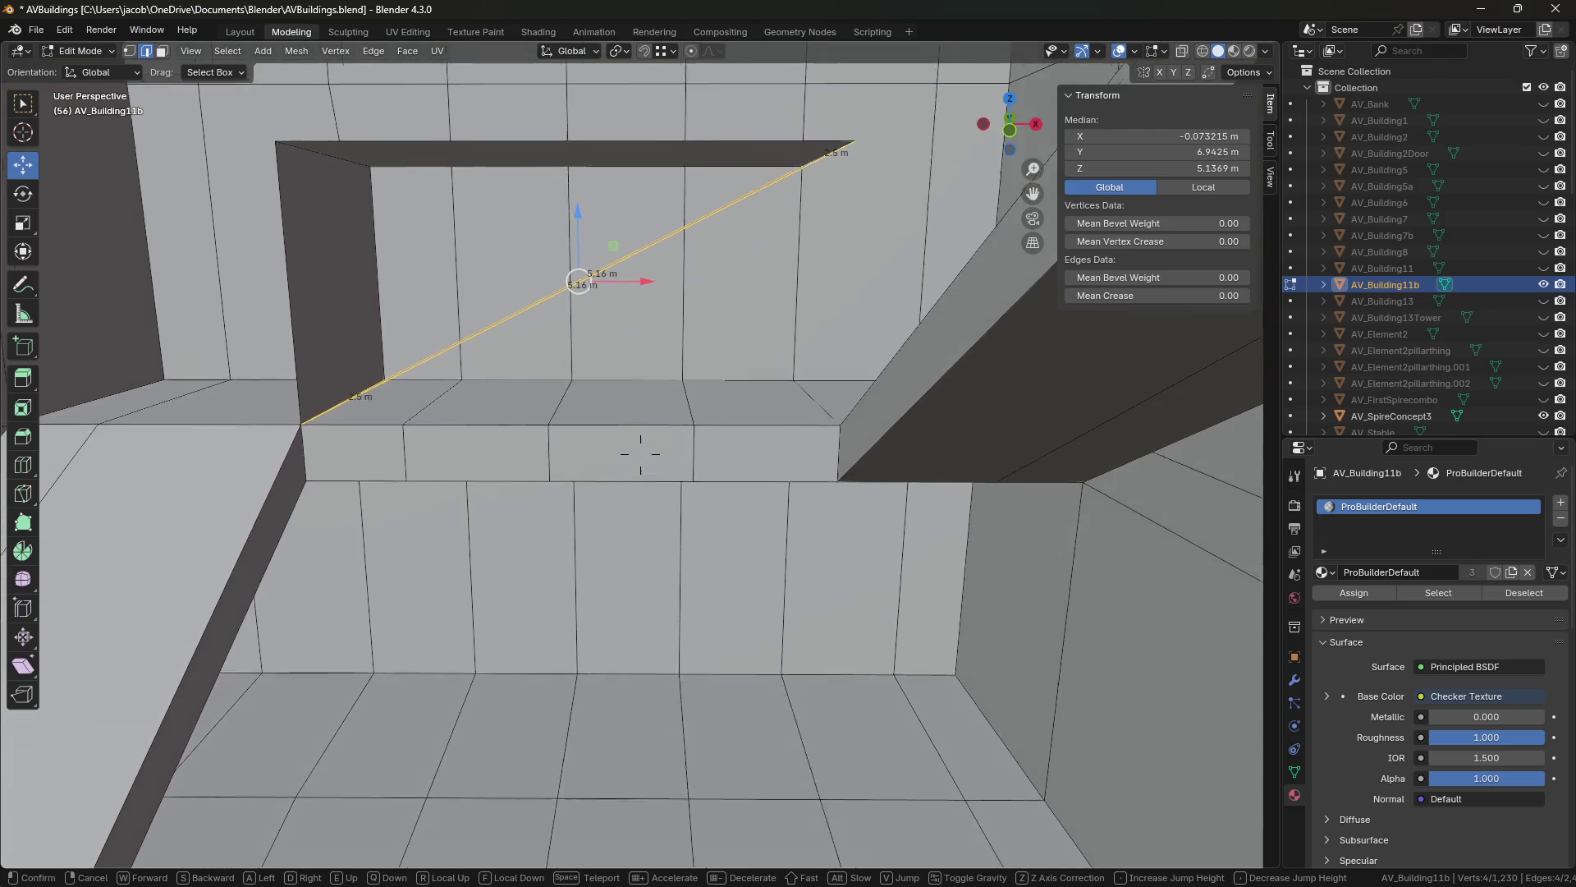
key("e")
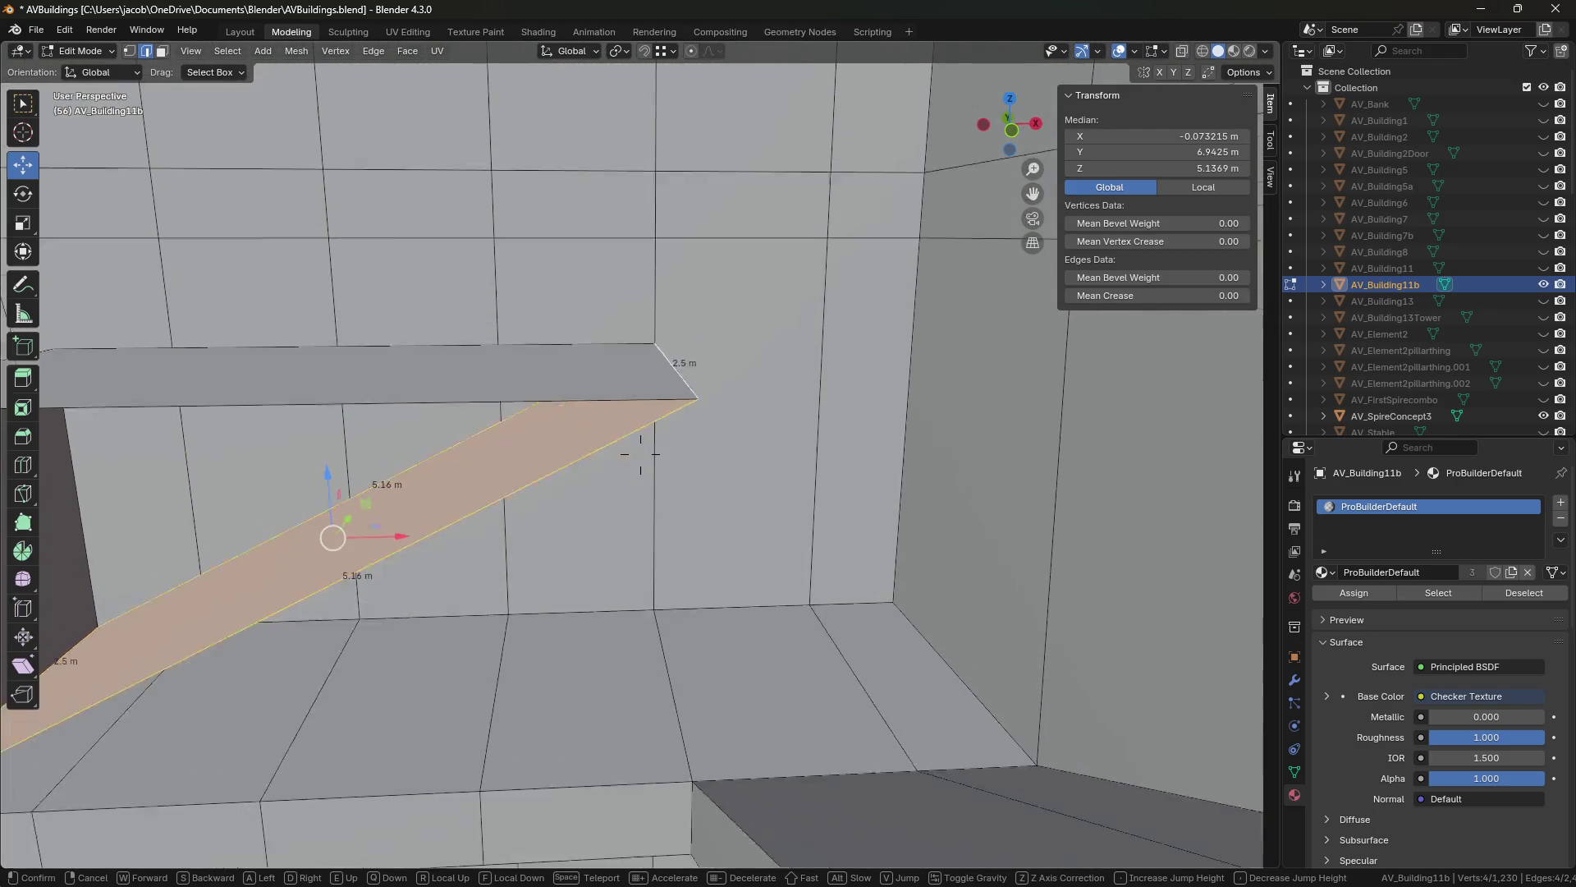
key("Return")
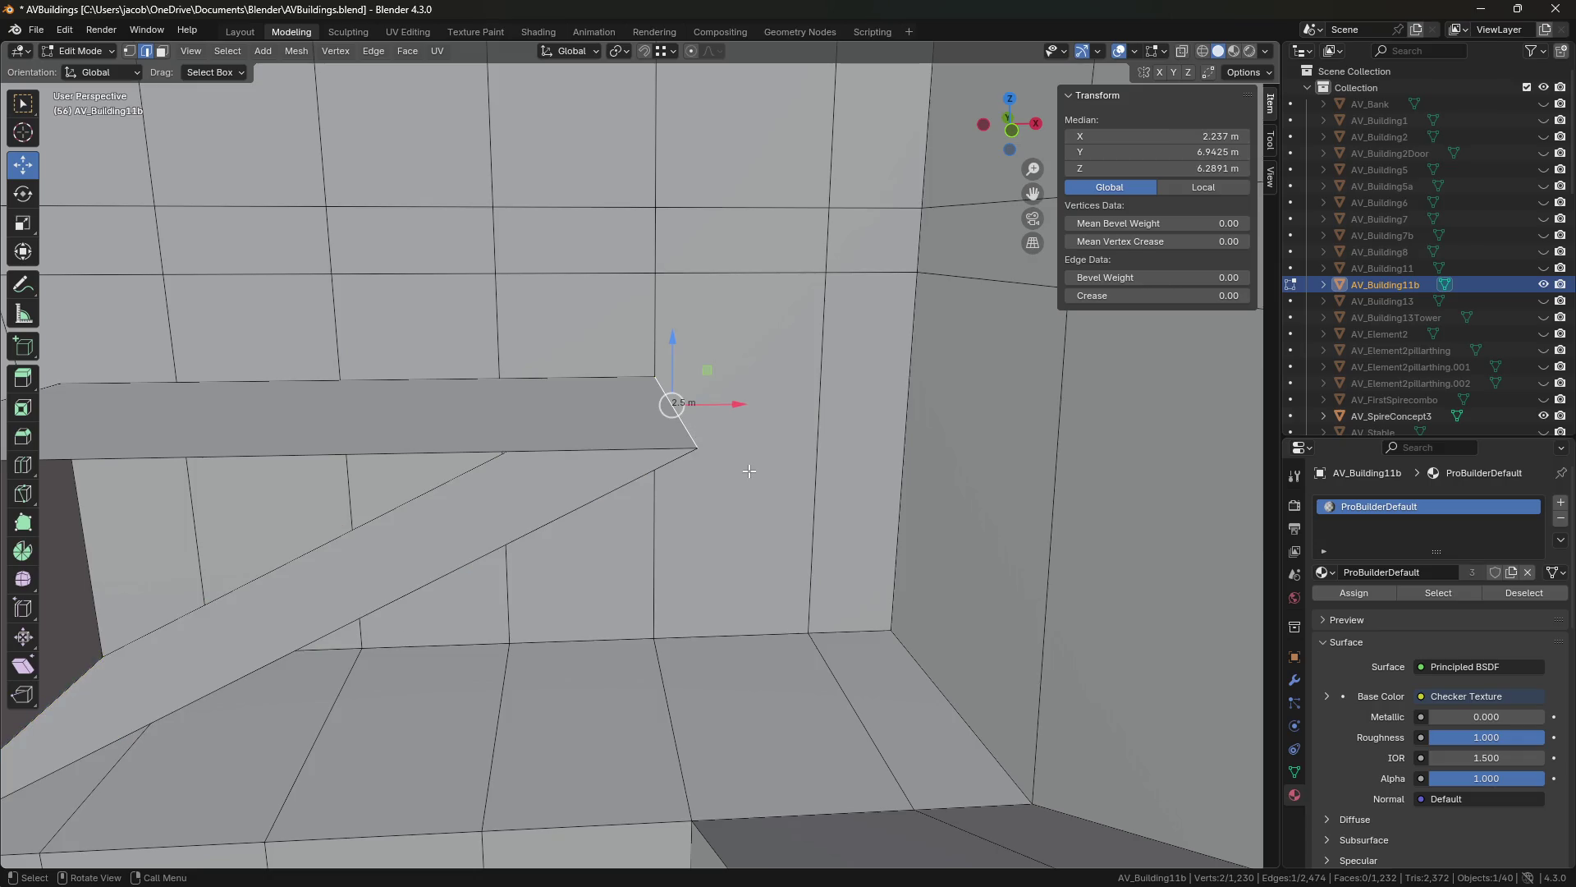
Change the snapping target, then extrude the ramp's upper end edge 0.5 m straight down.
left_click(667, 51)
left_click(644, 136)
key("e")
right_click(742, 367)
left_click_drag(677, 373, 675, 413)
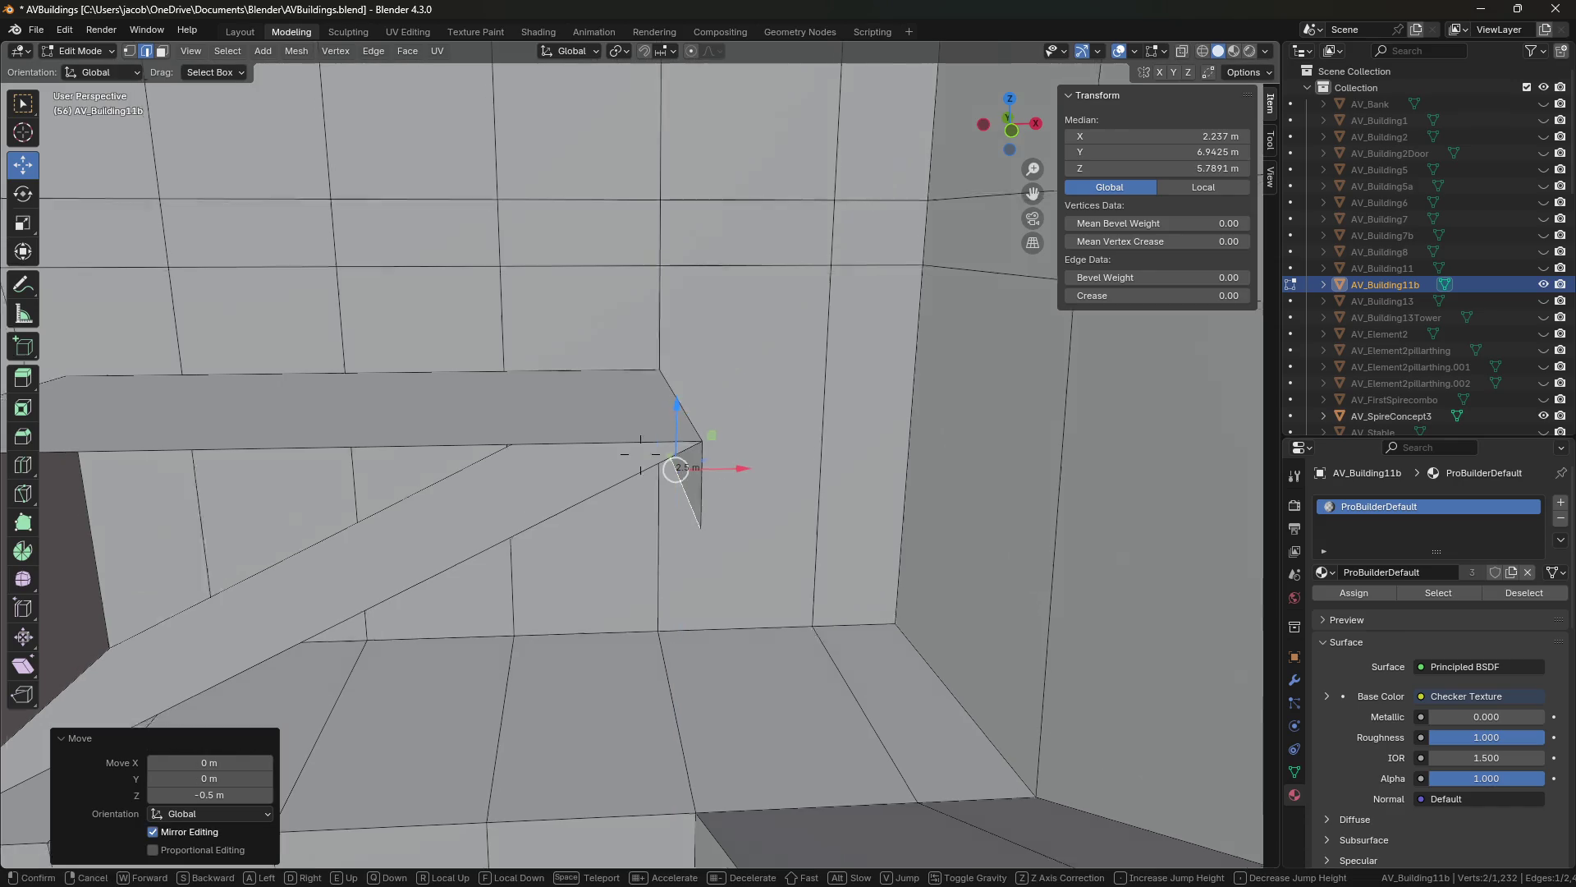
key("shift+grave")
key("Return")
Delete the eight top and side faces of the step block.
key("3")
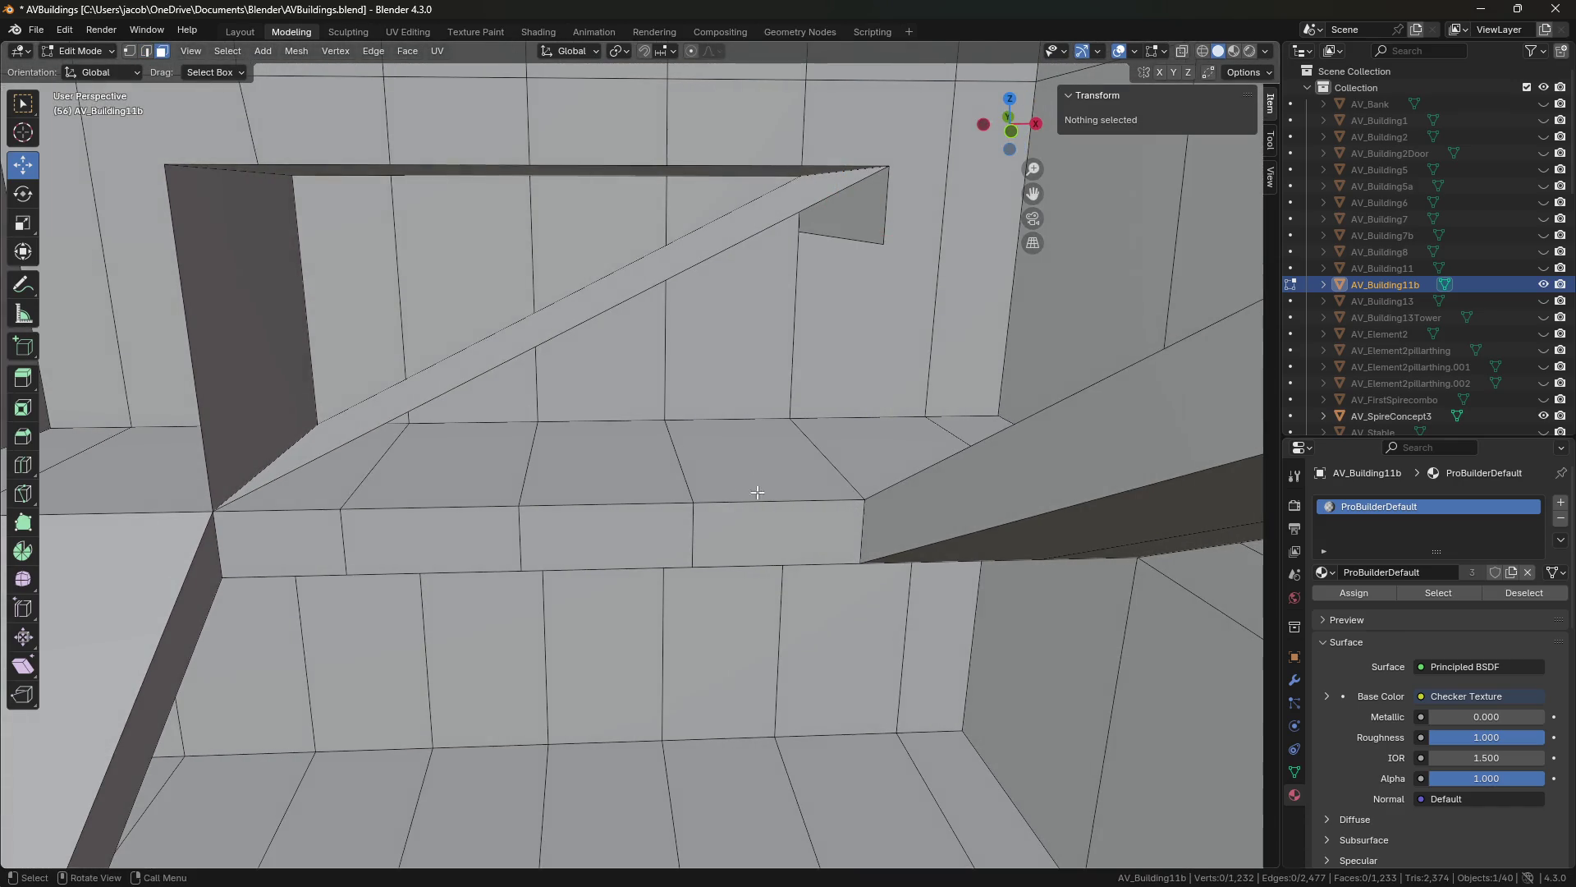
left_click(759, 456)
left_click(775, 529, "shift")
left_click(607, 533, "shift")
left_click(612, 459, "shift")
left_click(392, 529, "shift")
left_click(316, 495, "shift")
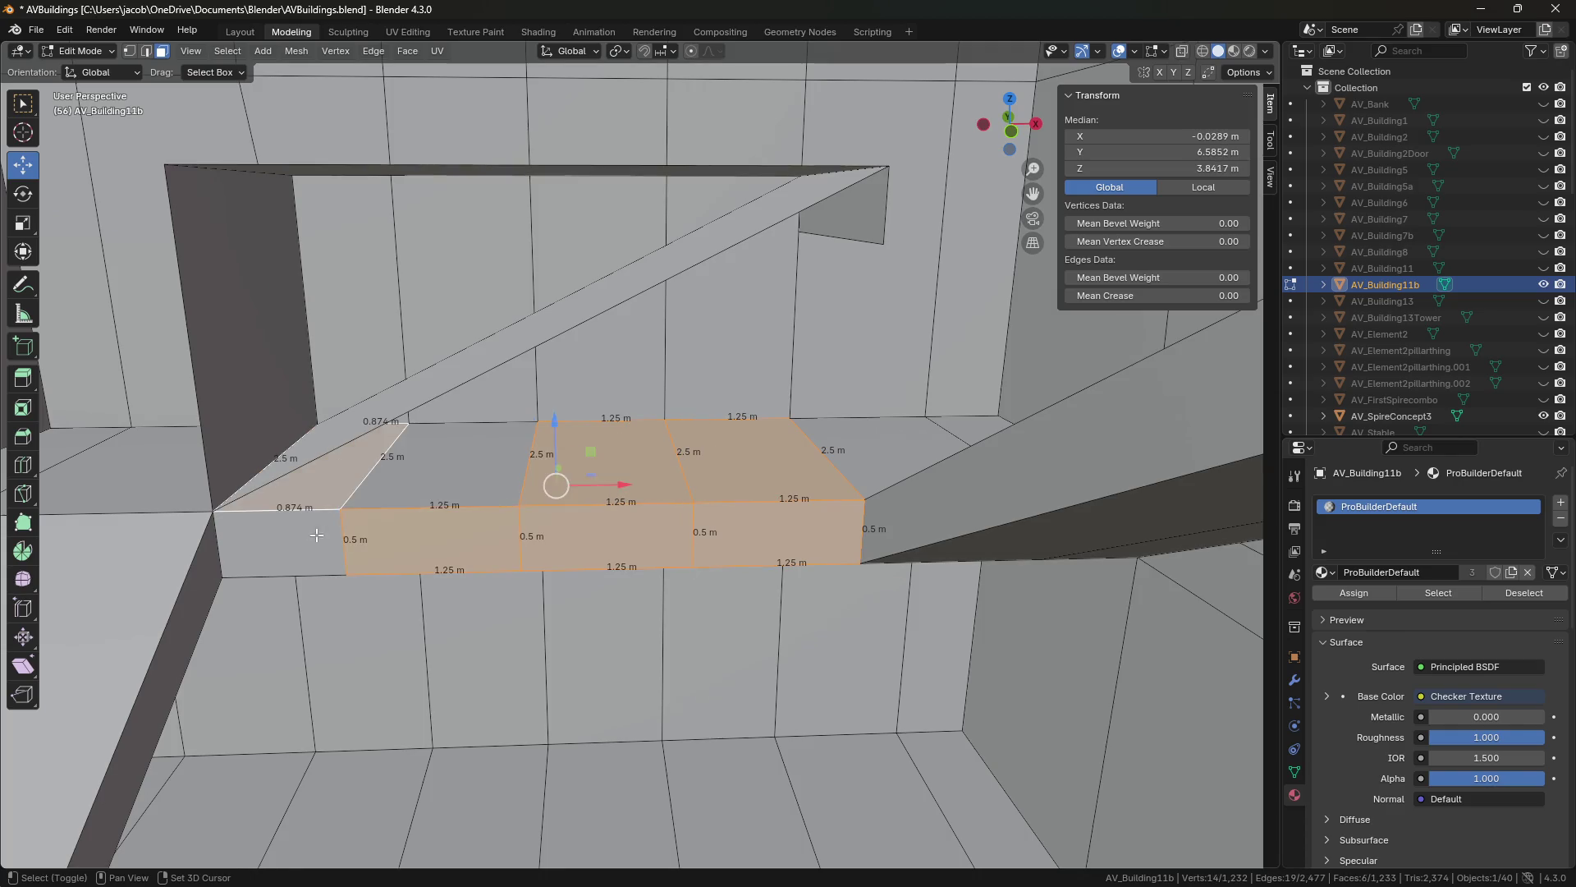
left_click(441, 495, "shift")
left_click(473, 537, "shift")
key("x")
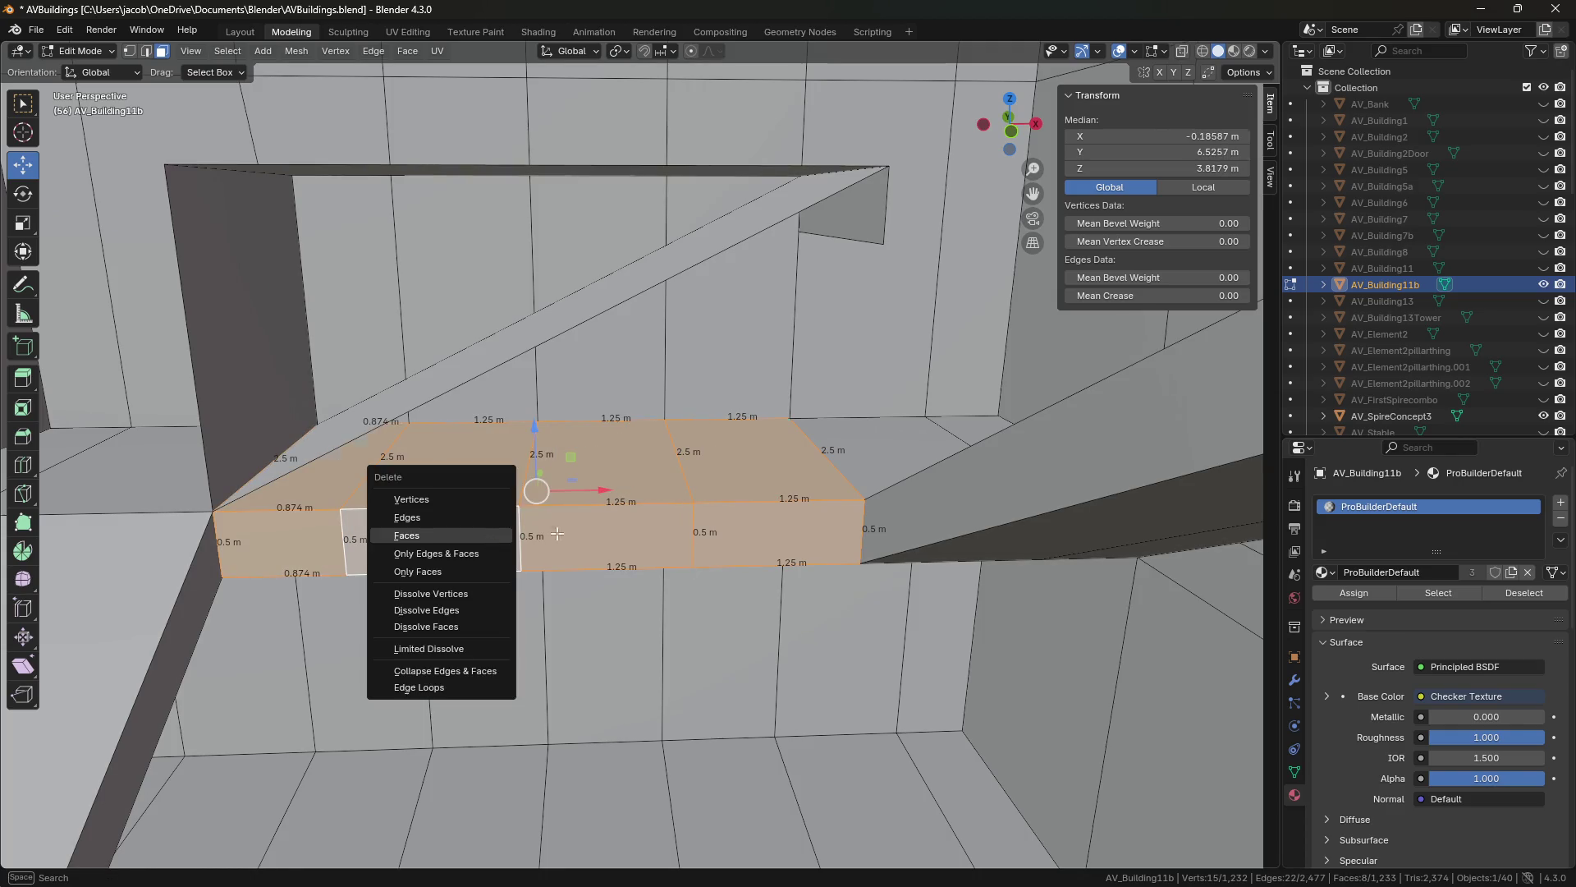
left_click(488, 535)
Delete the four lower step faces and select the vertical edge on the left.
left_click(763, 517)
left_click(608, 517, "shift")
left_click(443, 522, "shift")
left_click(312, 537, "shift")
key("x")
left_click(324, 539)
key("shift+grave")
left_click(640, 454)
key("2")
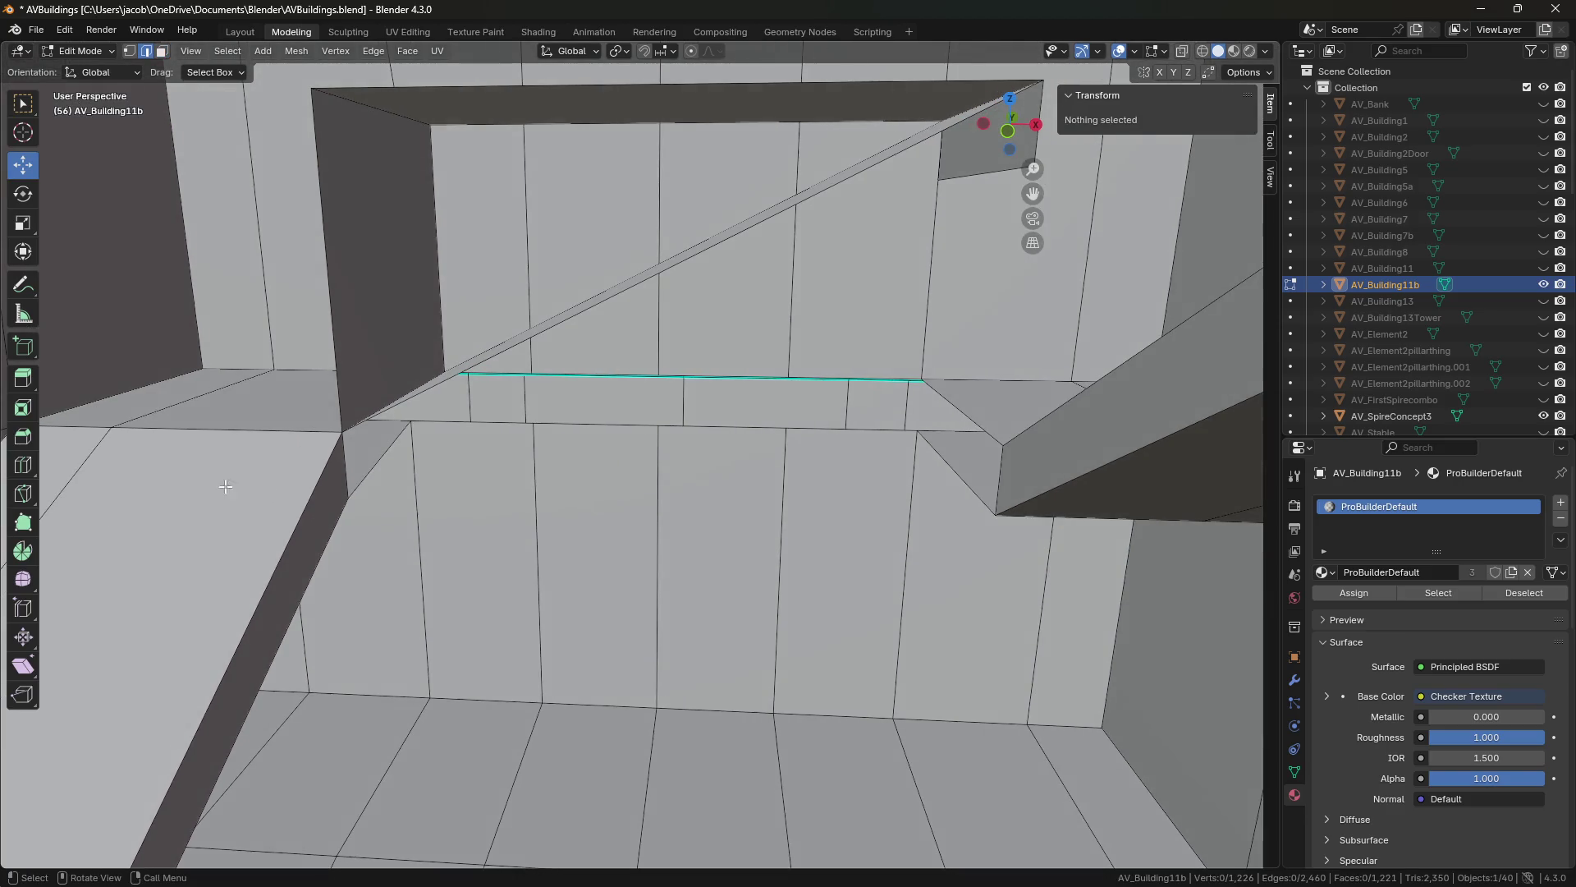
left_click(382, 455)
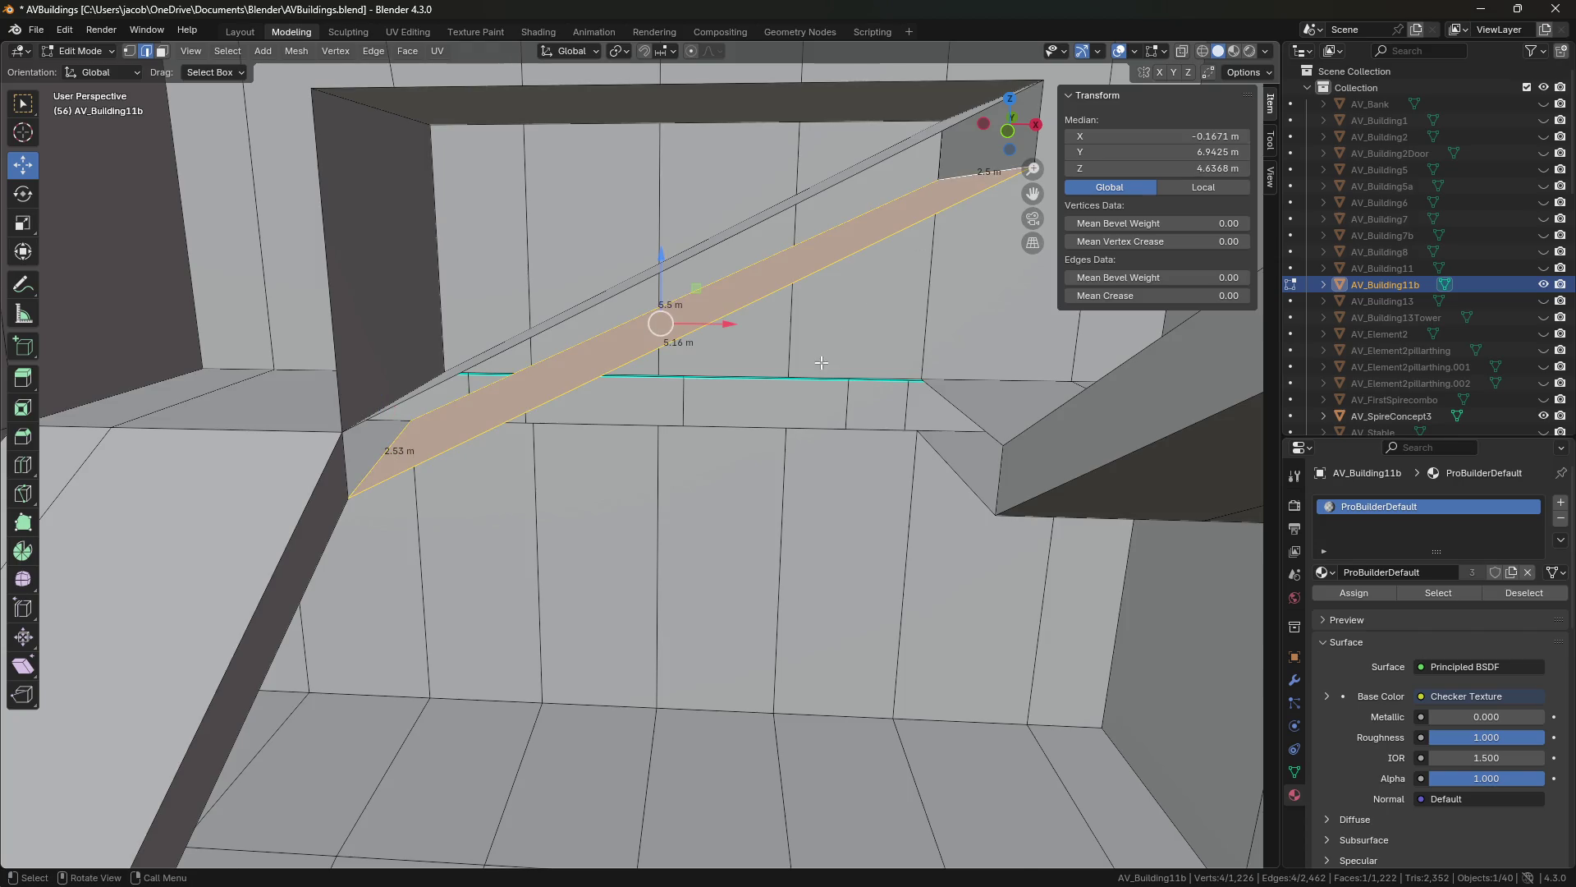
Delete the top face above the ramp and the triangle face beneath it.
key("shift+grave")
left_click(632, 464)
key("3")
left_click(657, 297)
left_click(386, 566, "shift")
key("x")
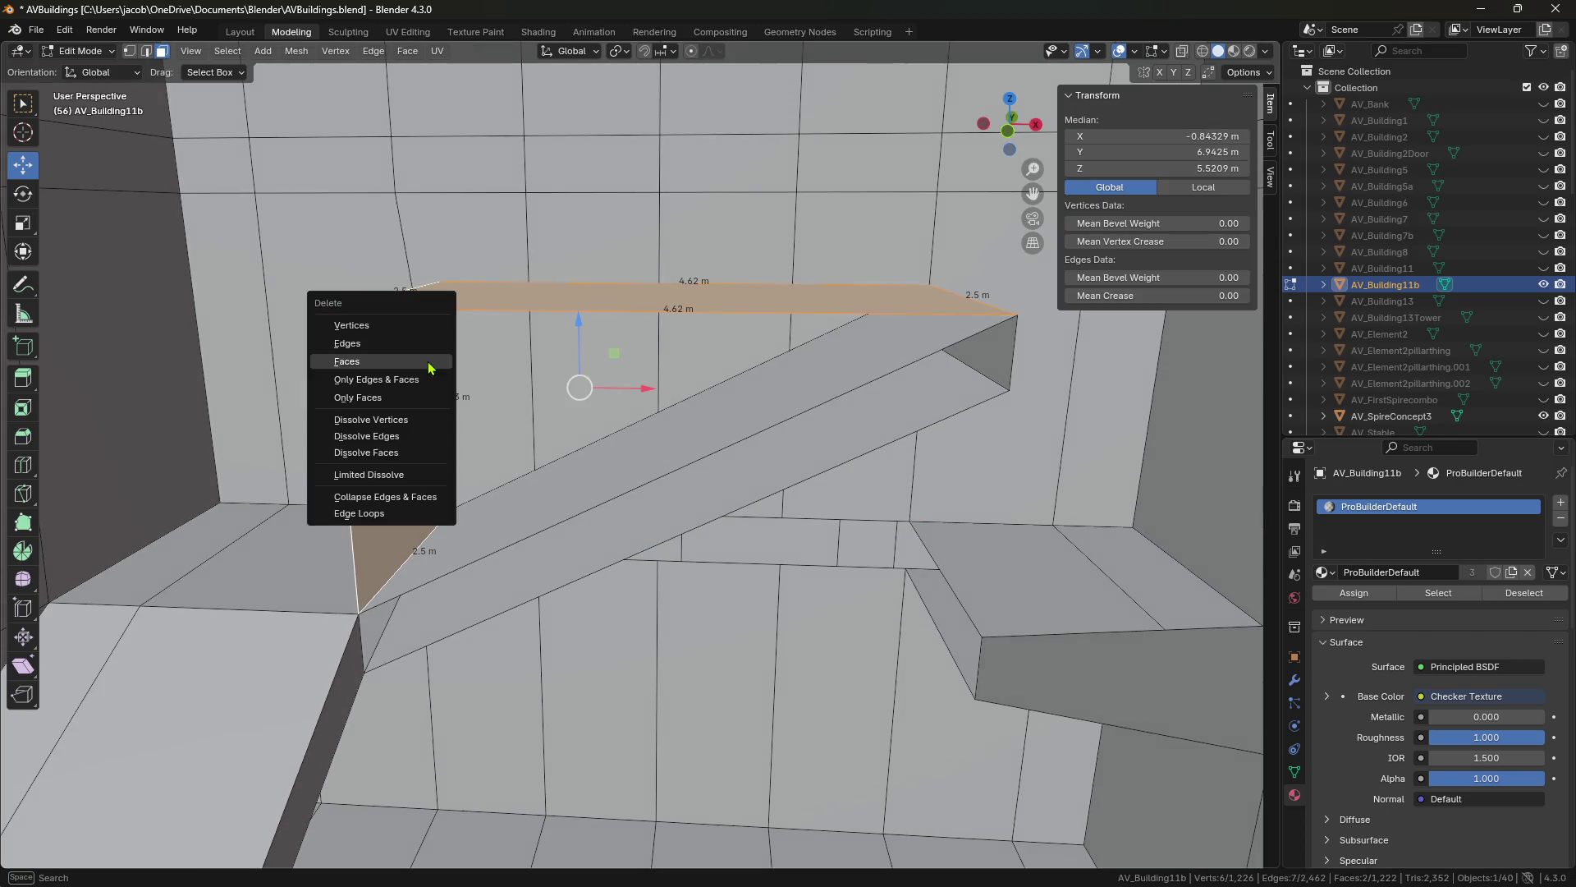
left_click(428, 367)
Select the ramp edge and vertical wall edge, then save AVBuildings.blend.
key("shift+grave")
left_click(624, 448)
key("2")
left_click(626, 500)
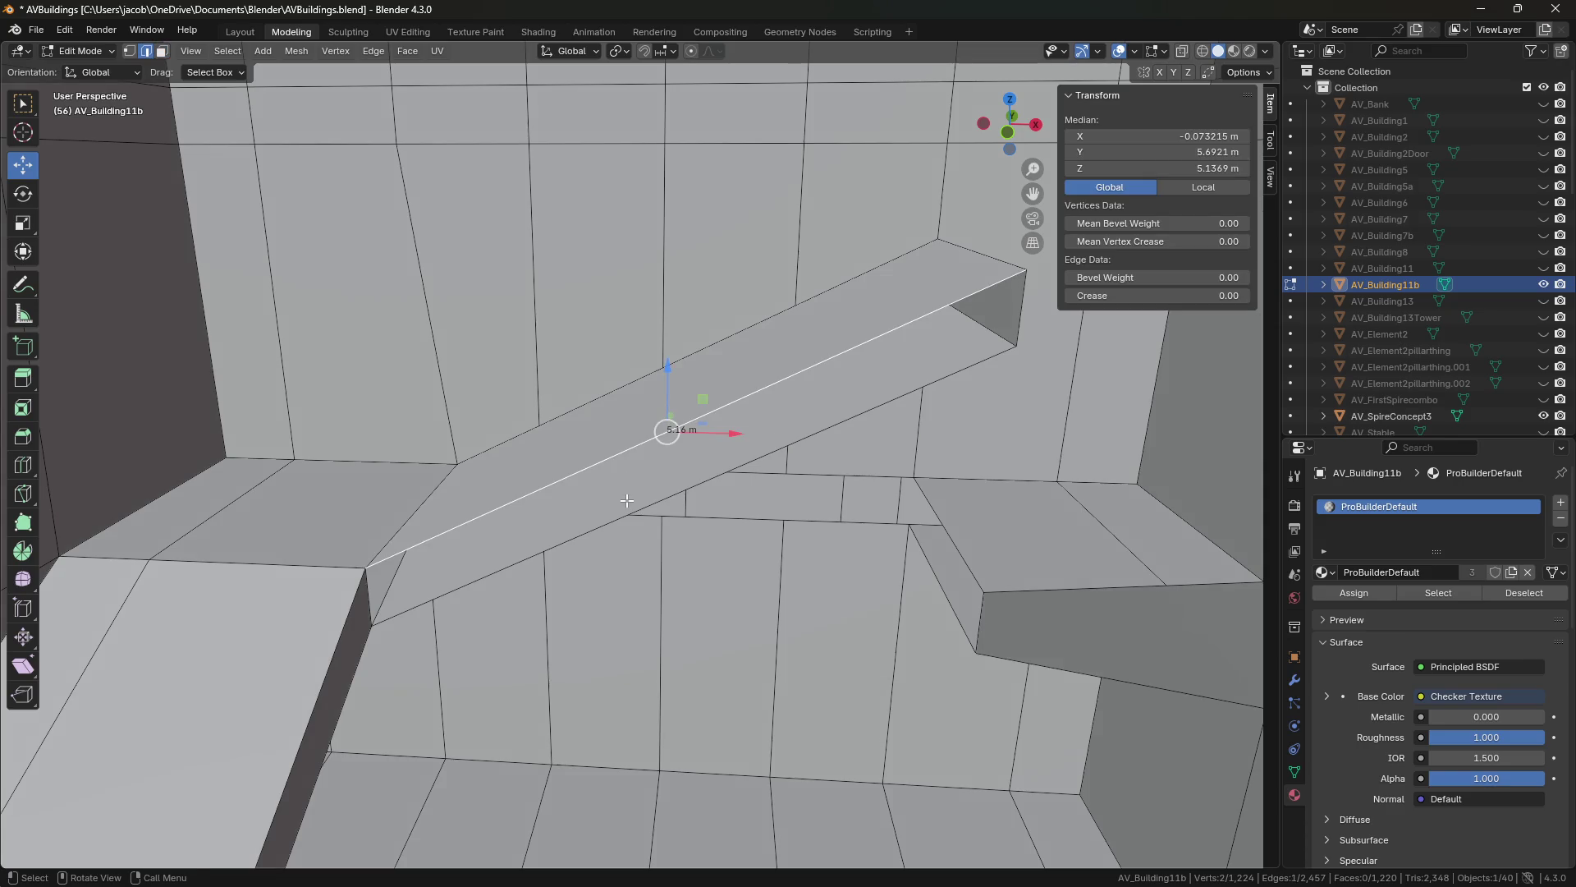
left_click(661, 641)
key("ctrl+s")
Walk back and forth to look over the ramp and surrounding walls.
key("shift+grave")
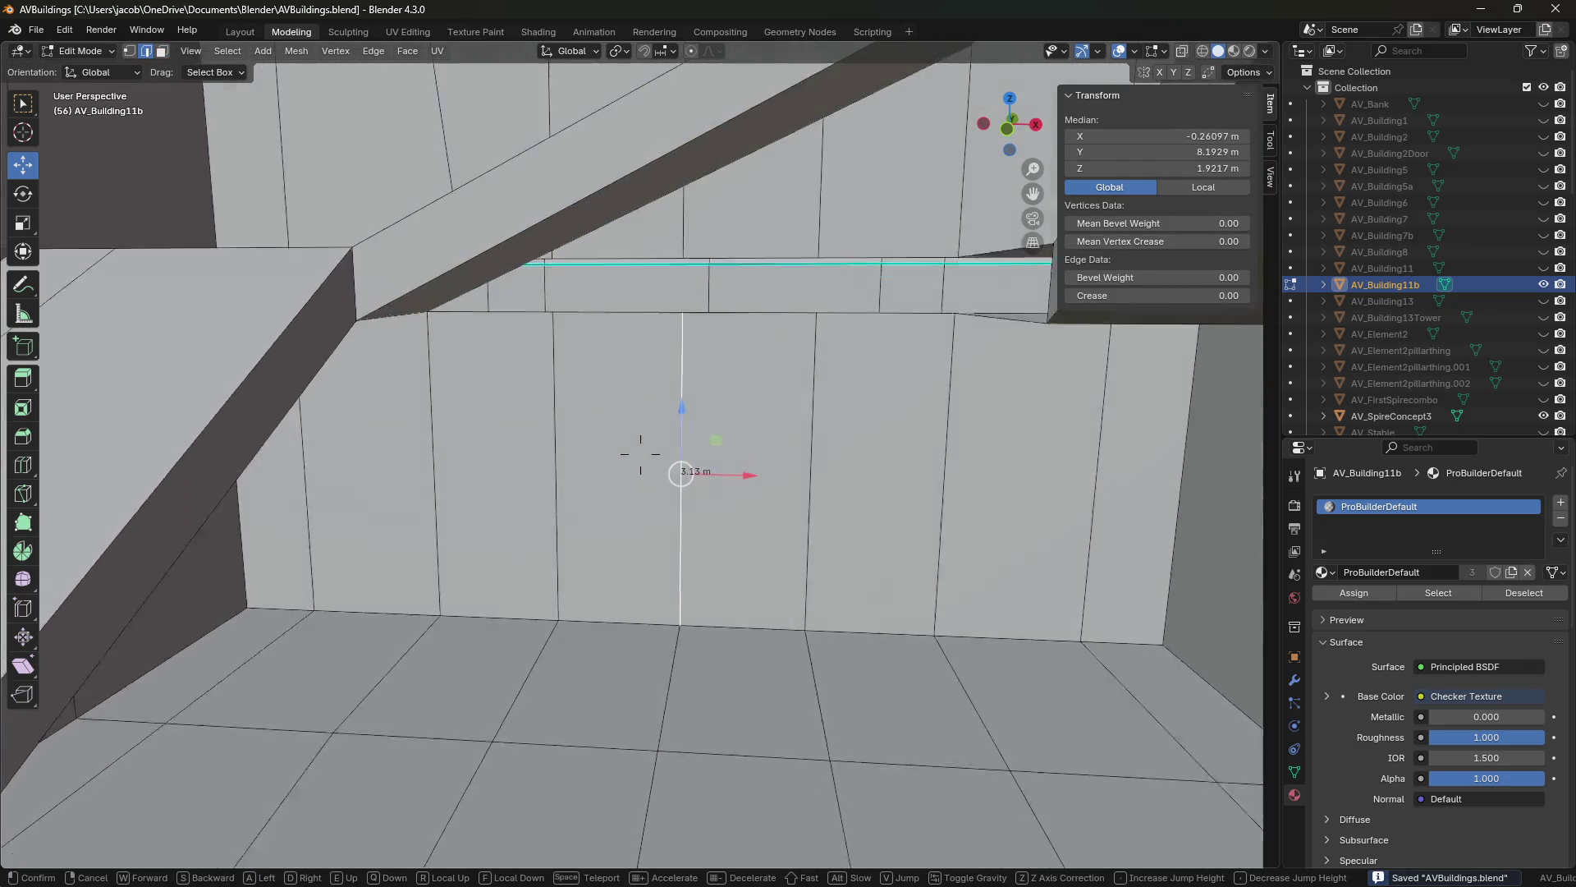
key("s")
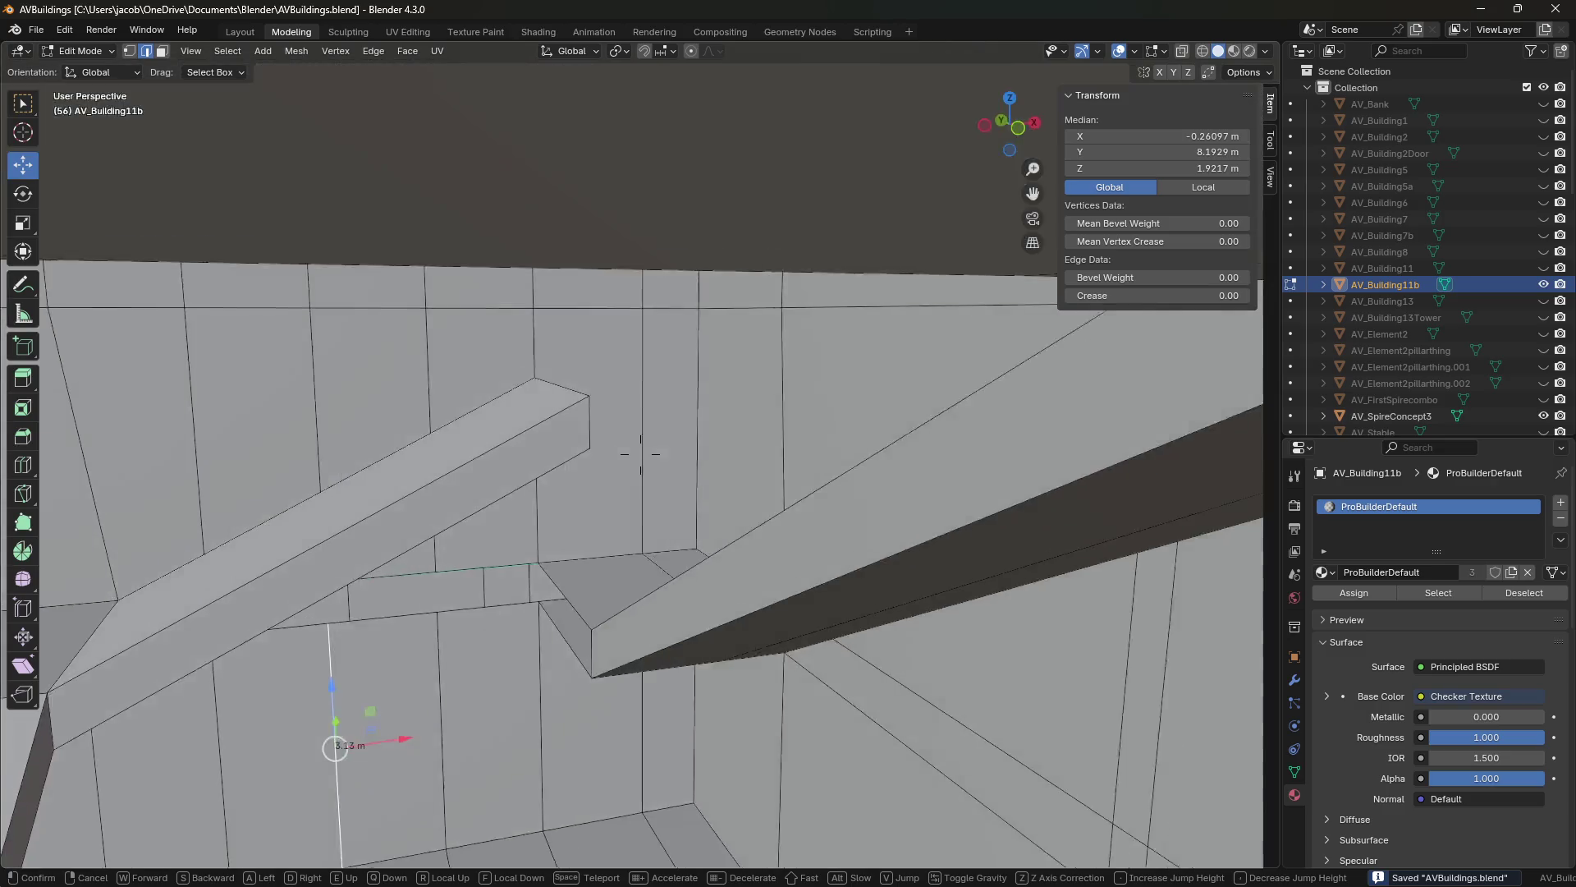
key("w")
key("s")
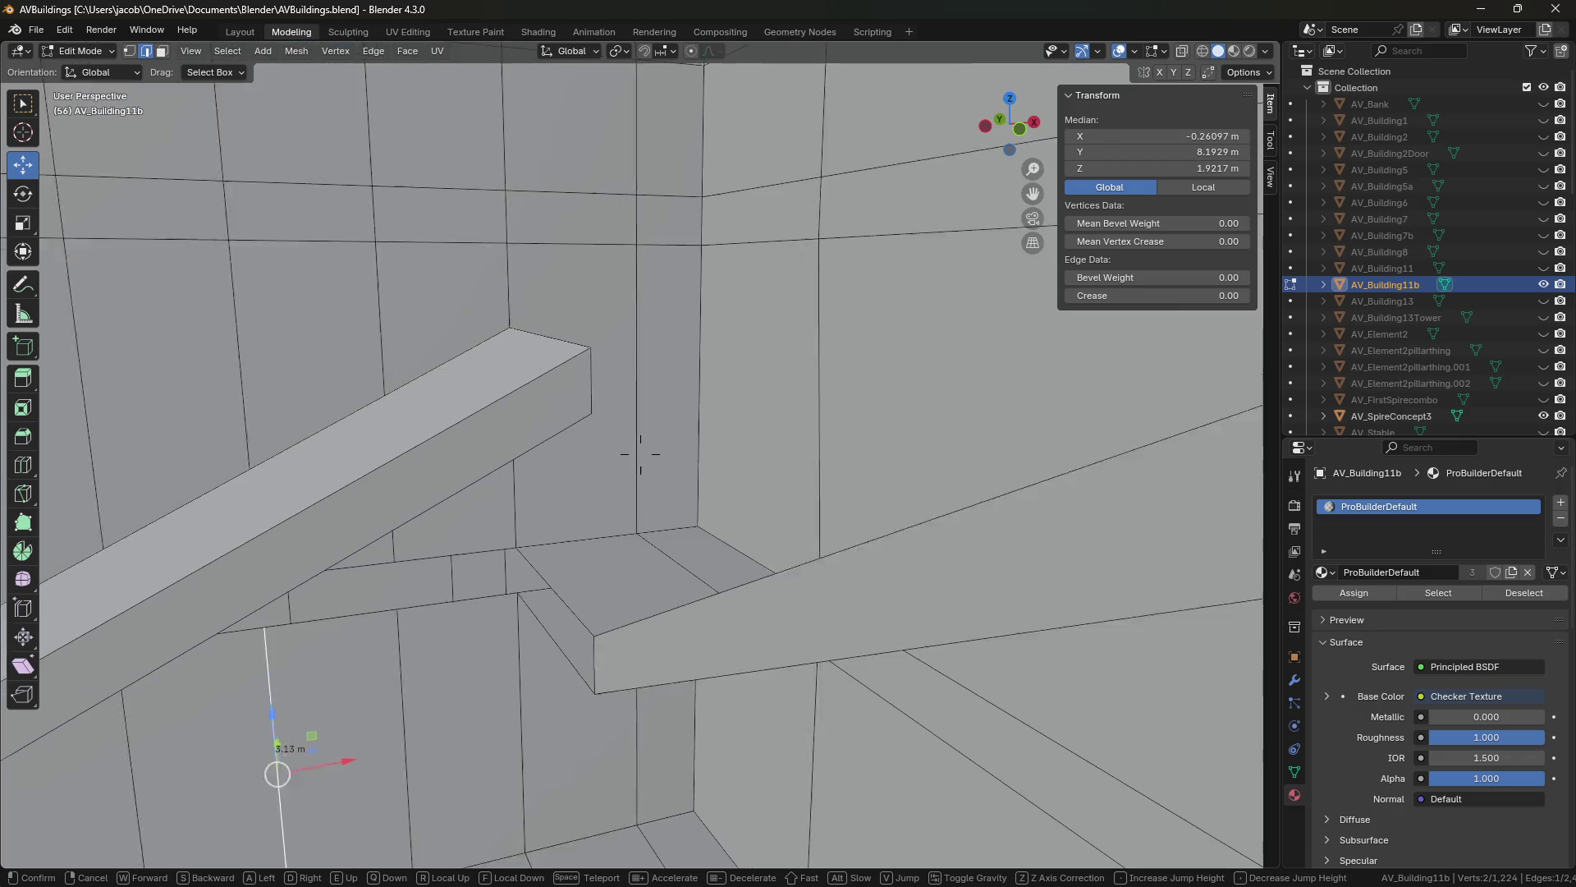
key("w")
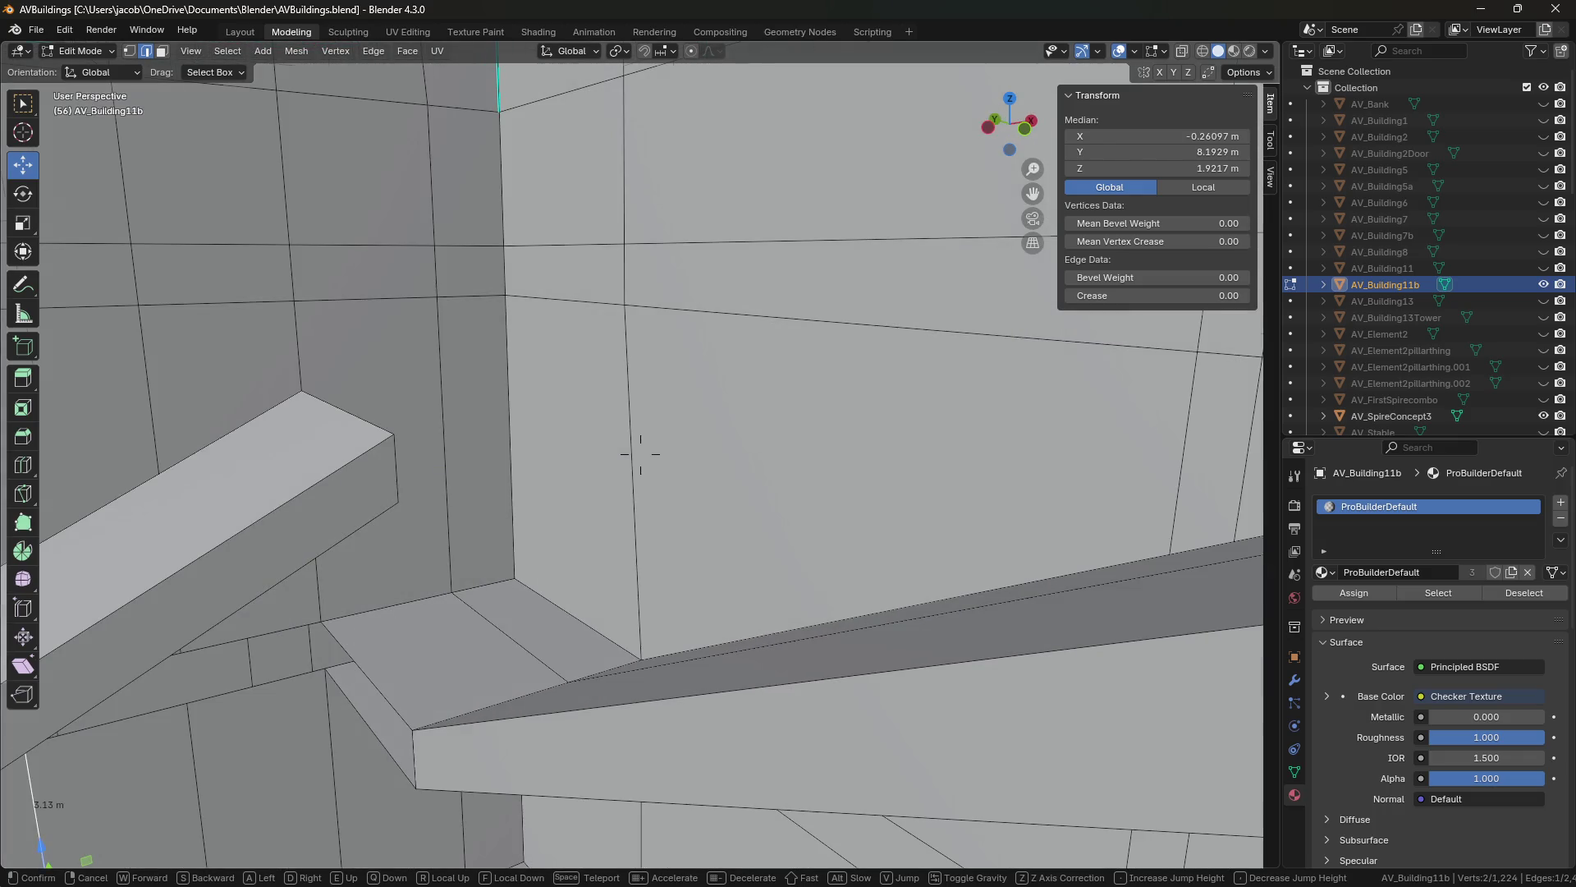
key("s")
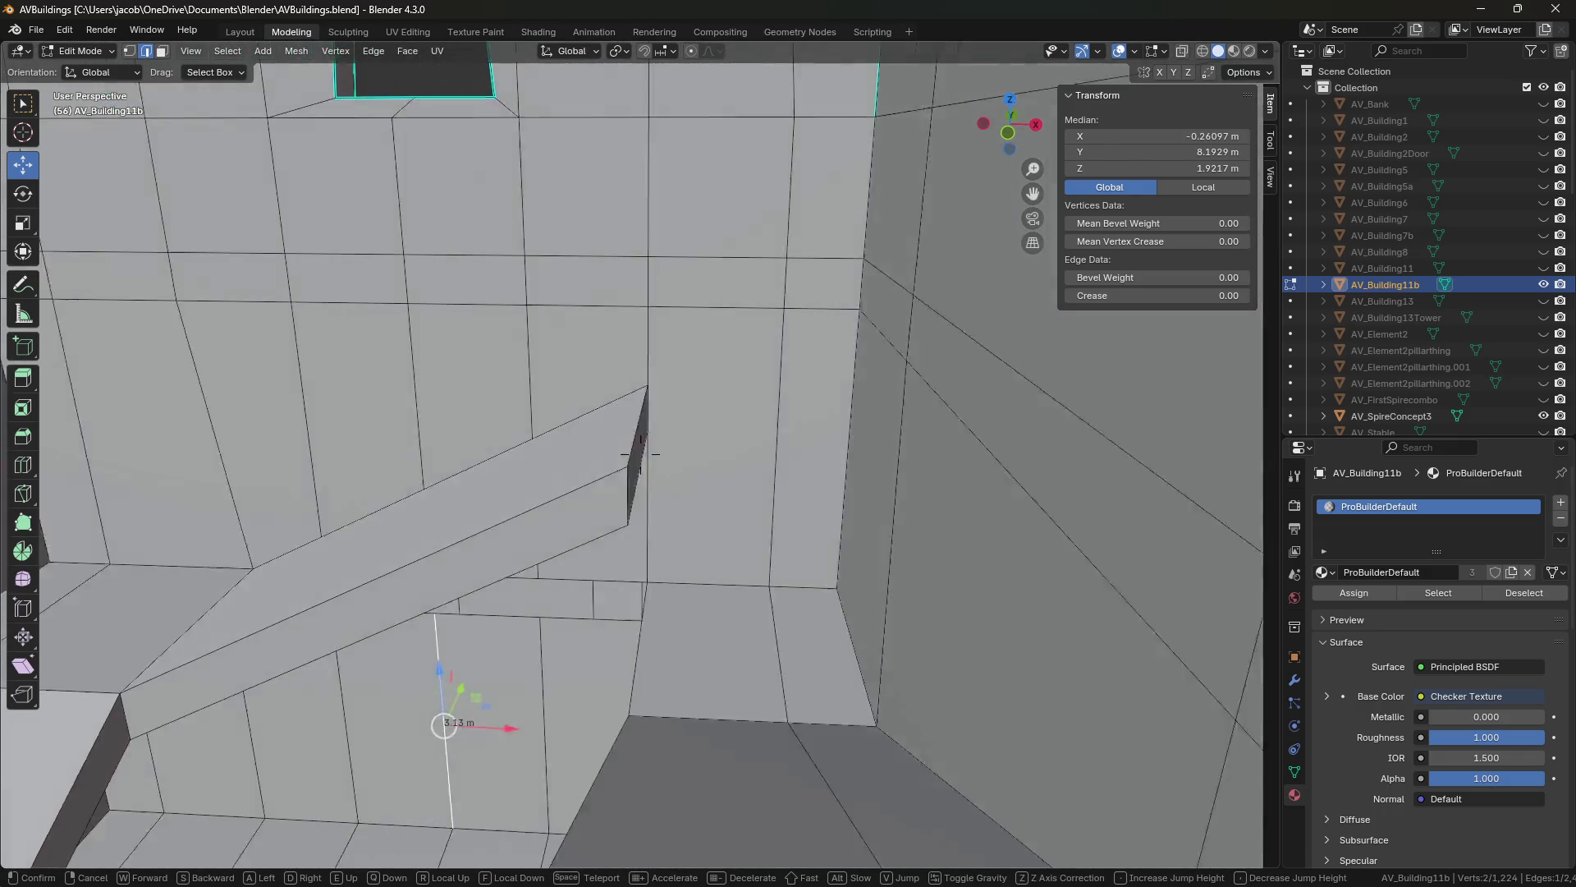
left_click(652, 559)
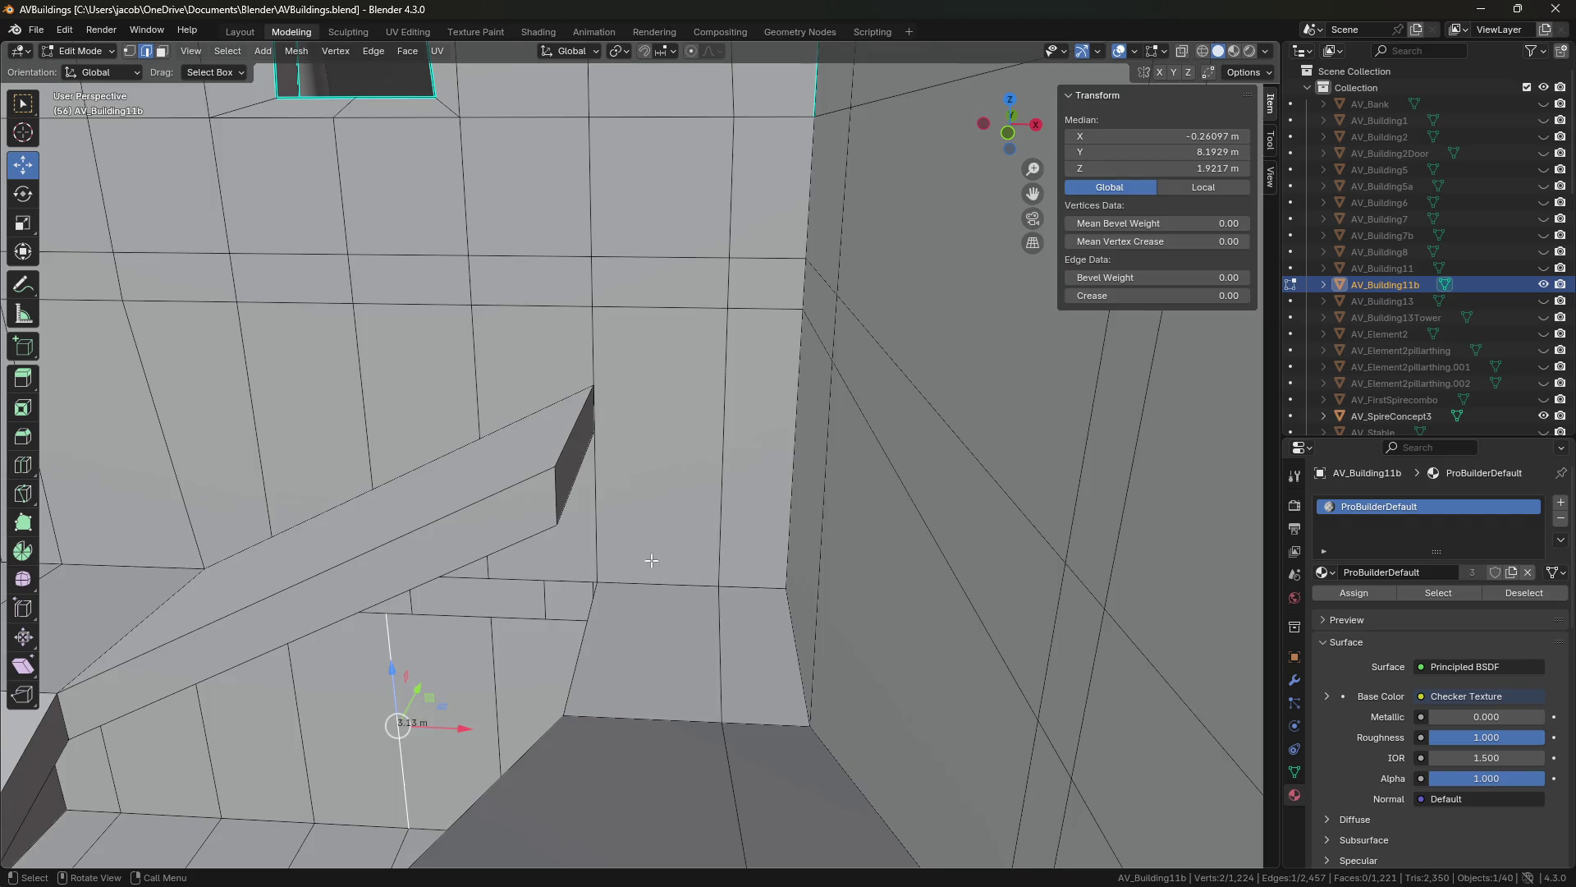
Extrude the ramp's upper end face 2.25 m sideways into a ledge block.
key("ctrl+z")
key("ctrl+z")
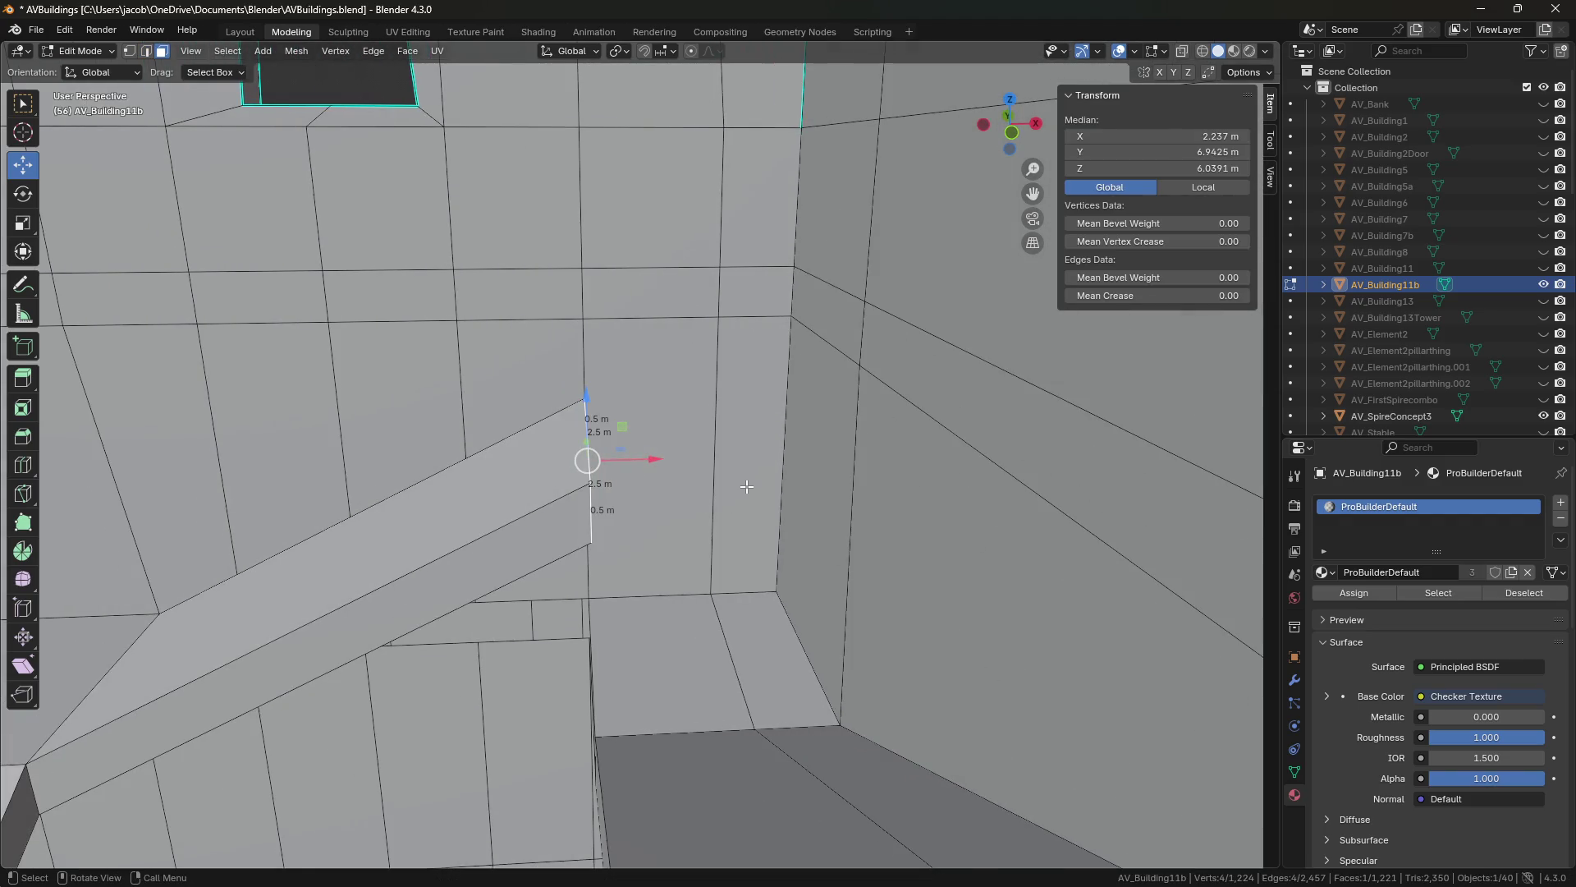
key("e")
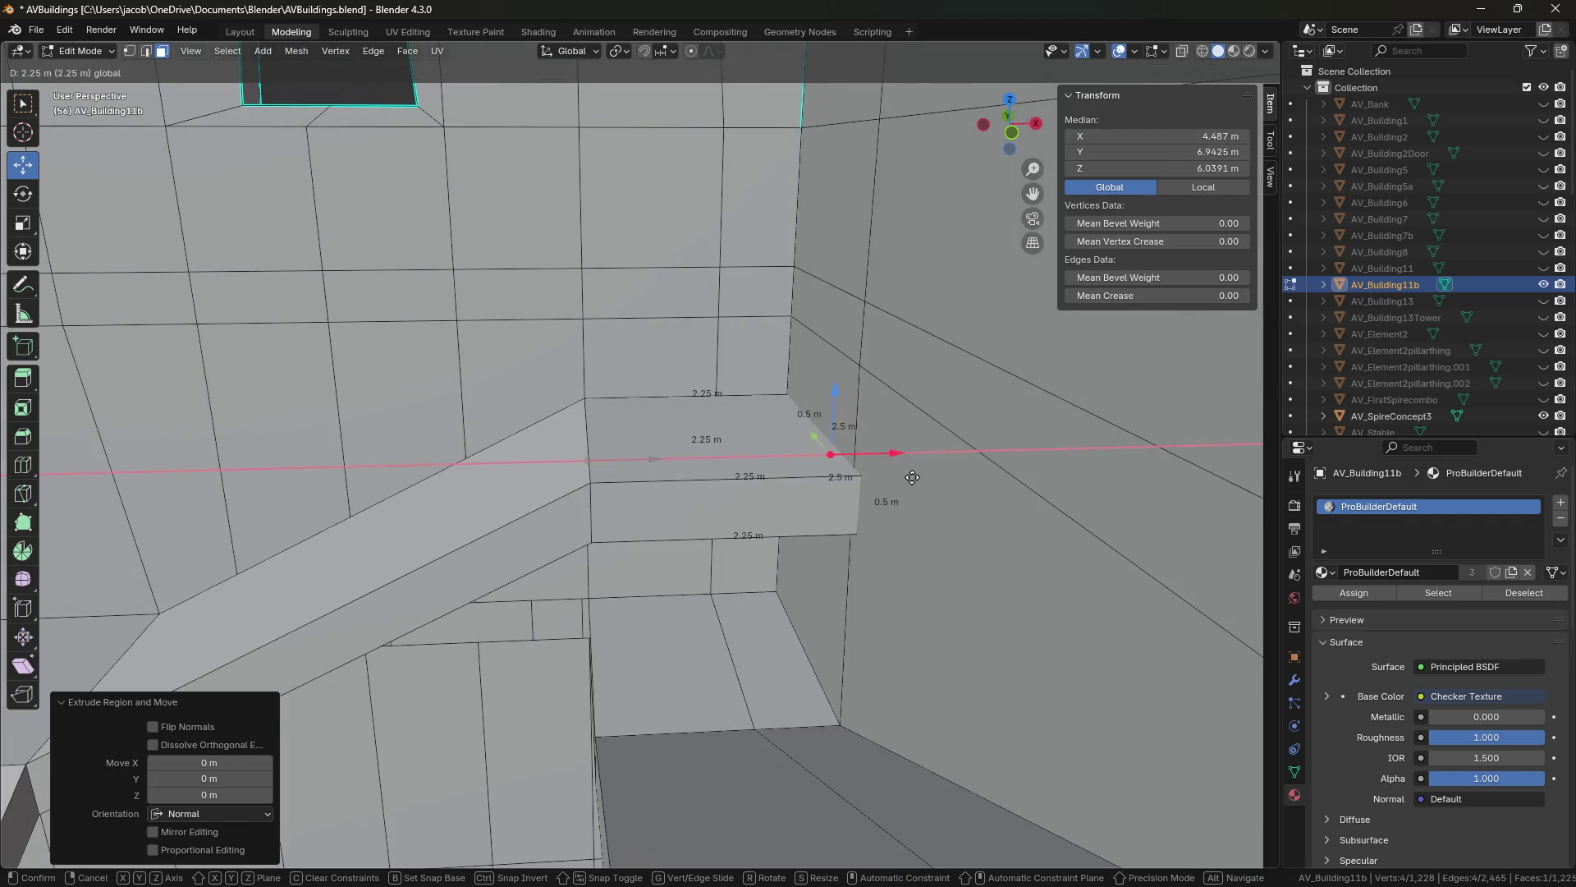
left_click(912, 477)
left_click_drag(897, 456, 882, 461)
key("shift+grave")
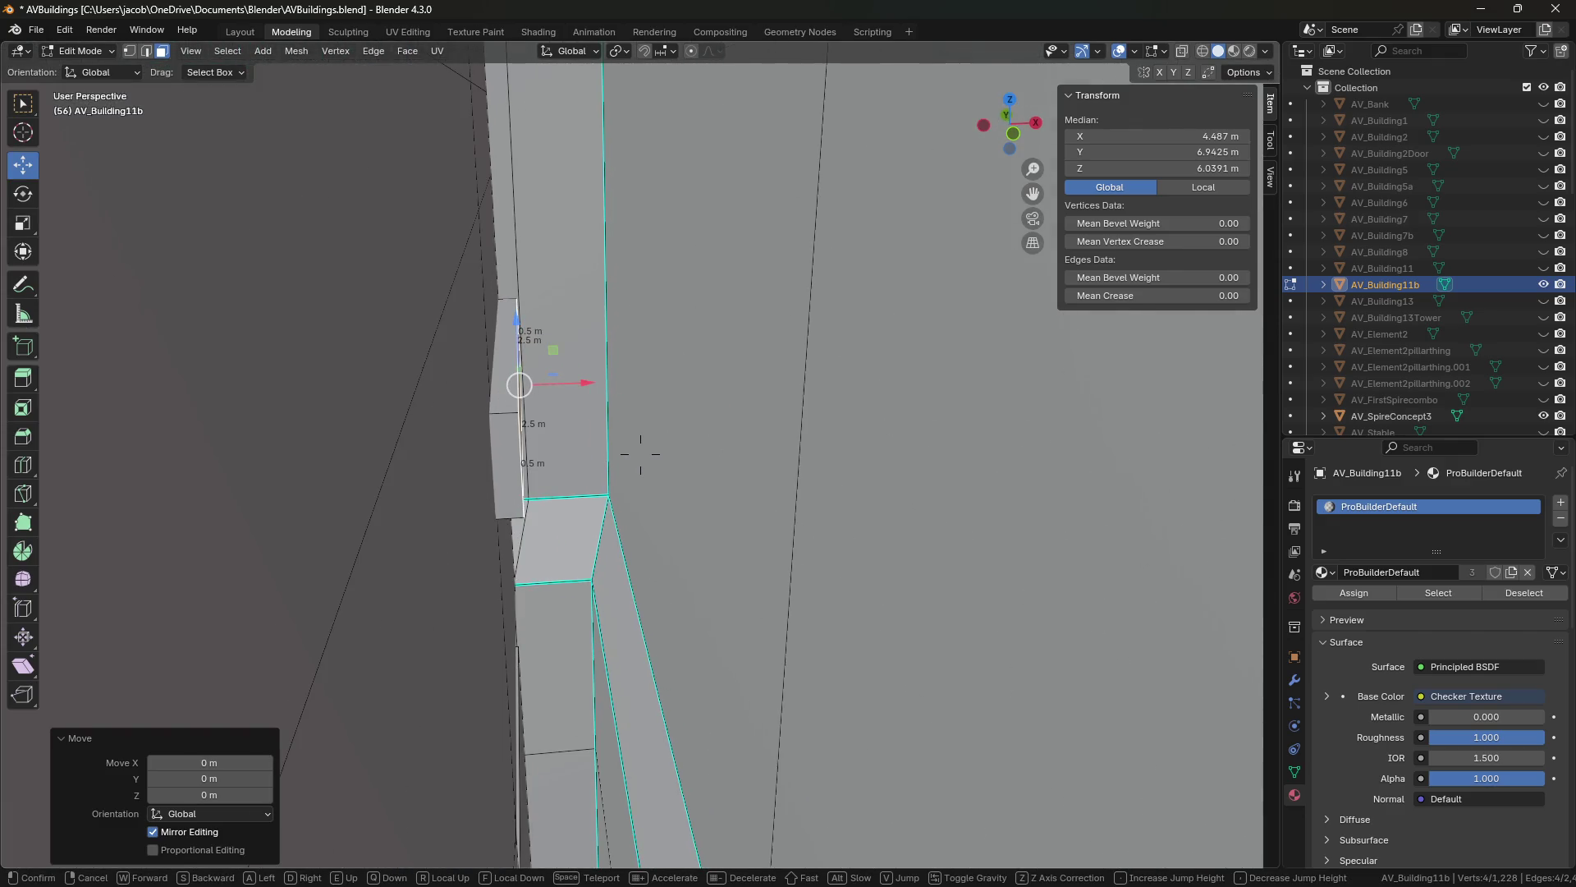
key("ctrl+z")
key("ctrl+z")
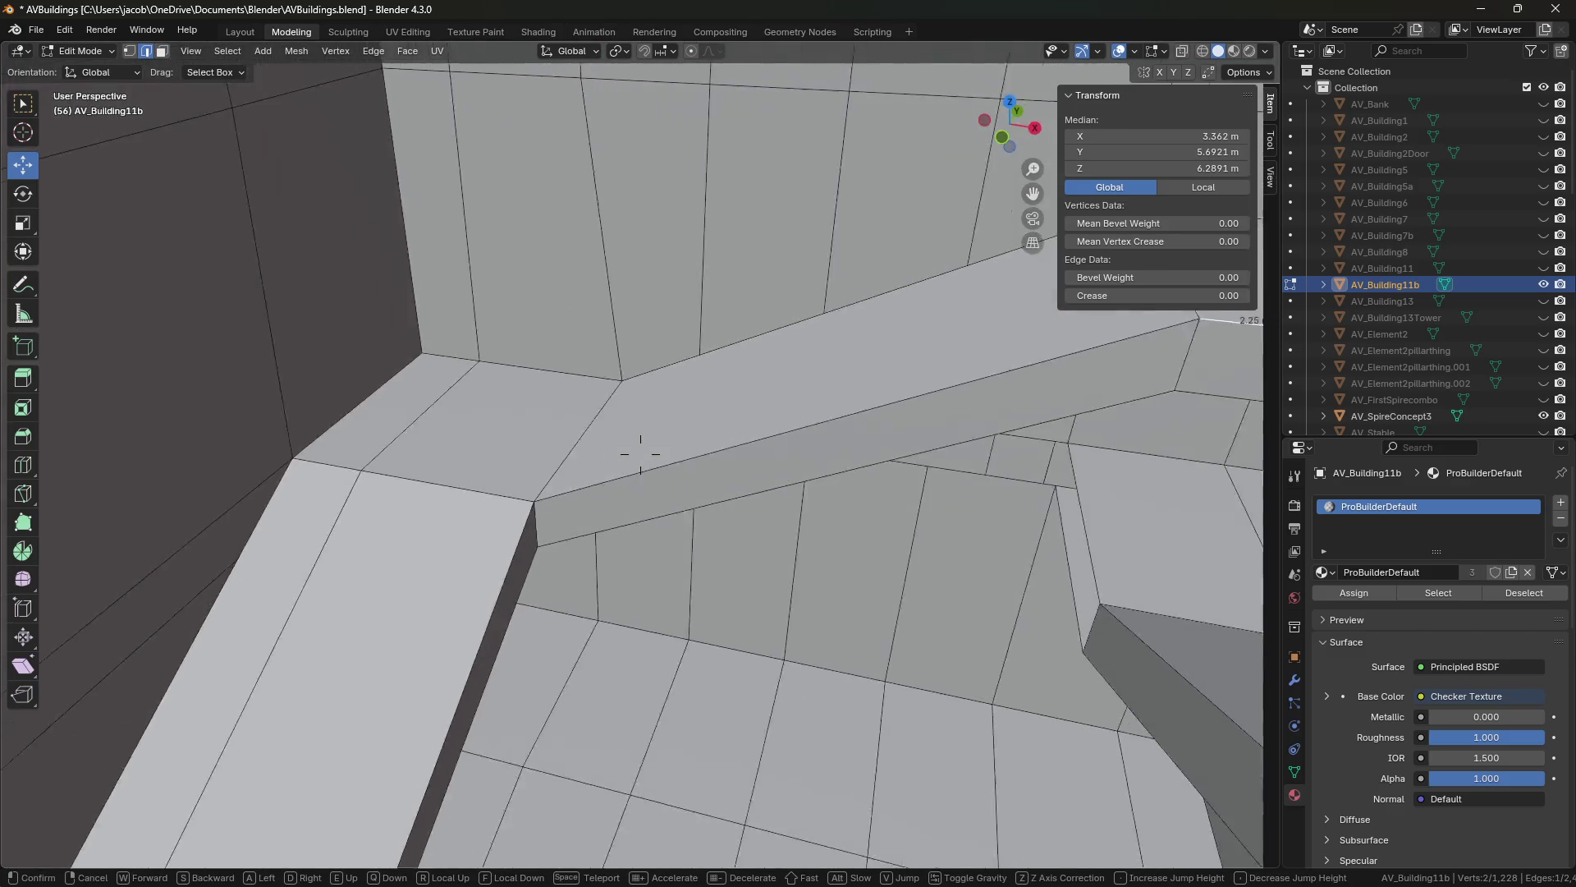
left_click(803, 454)
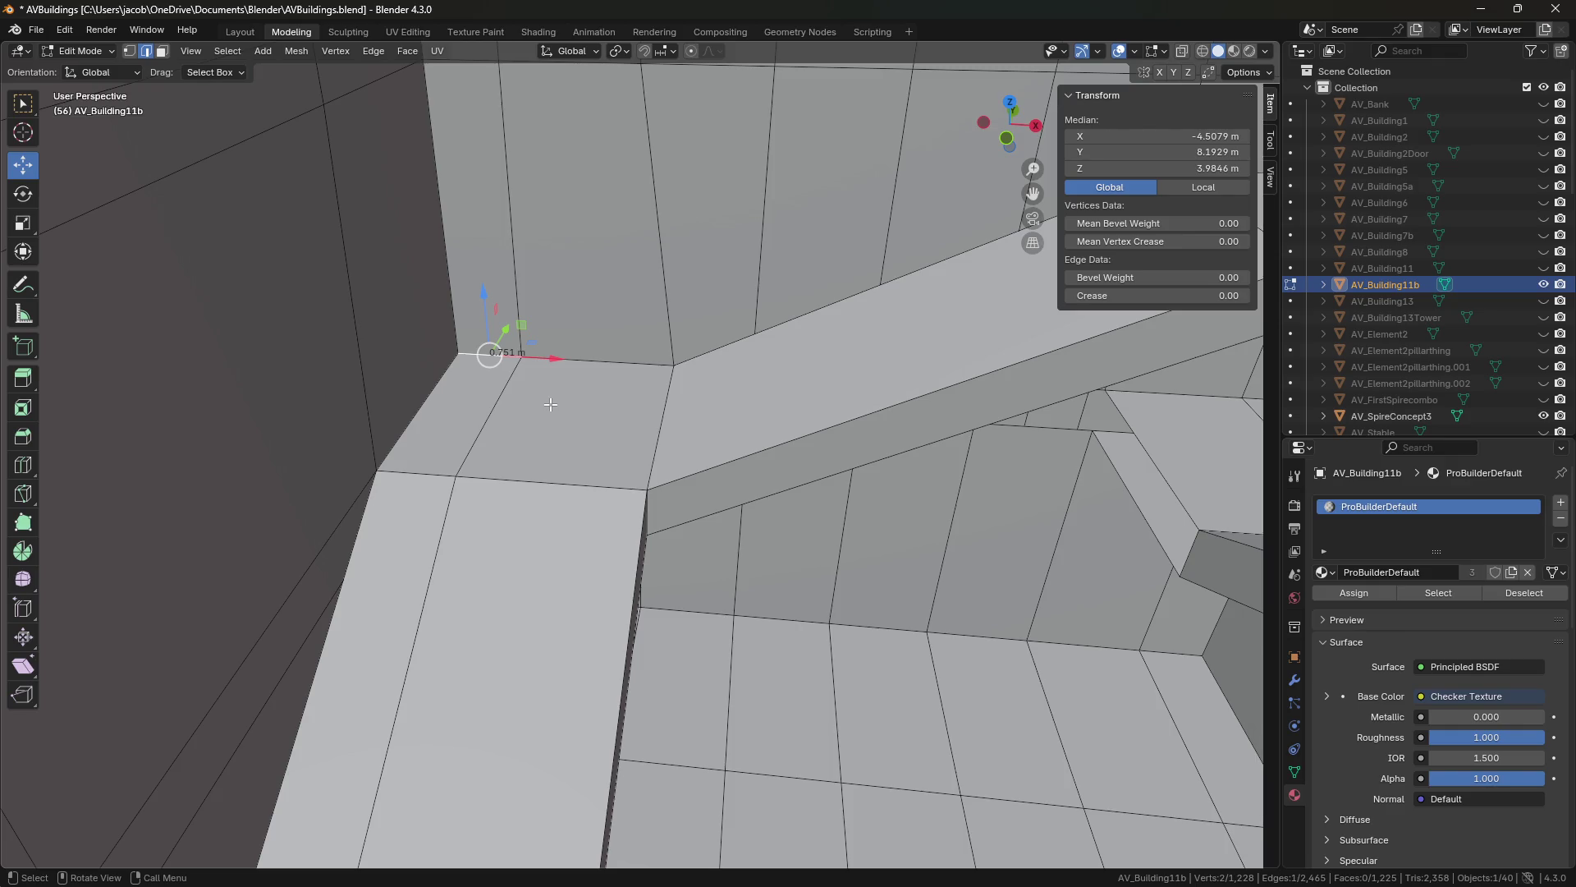
Try extruding edges up into walls with a top face, then undo it.
key("e")
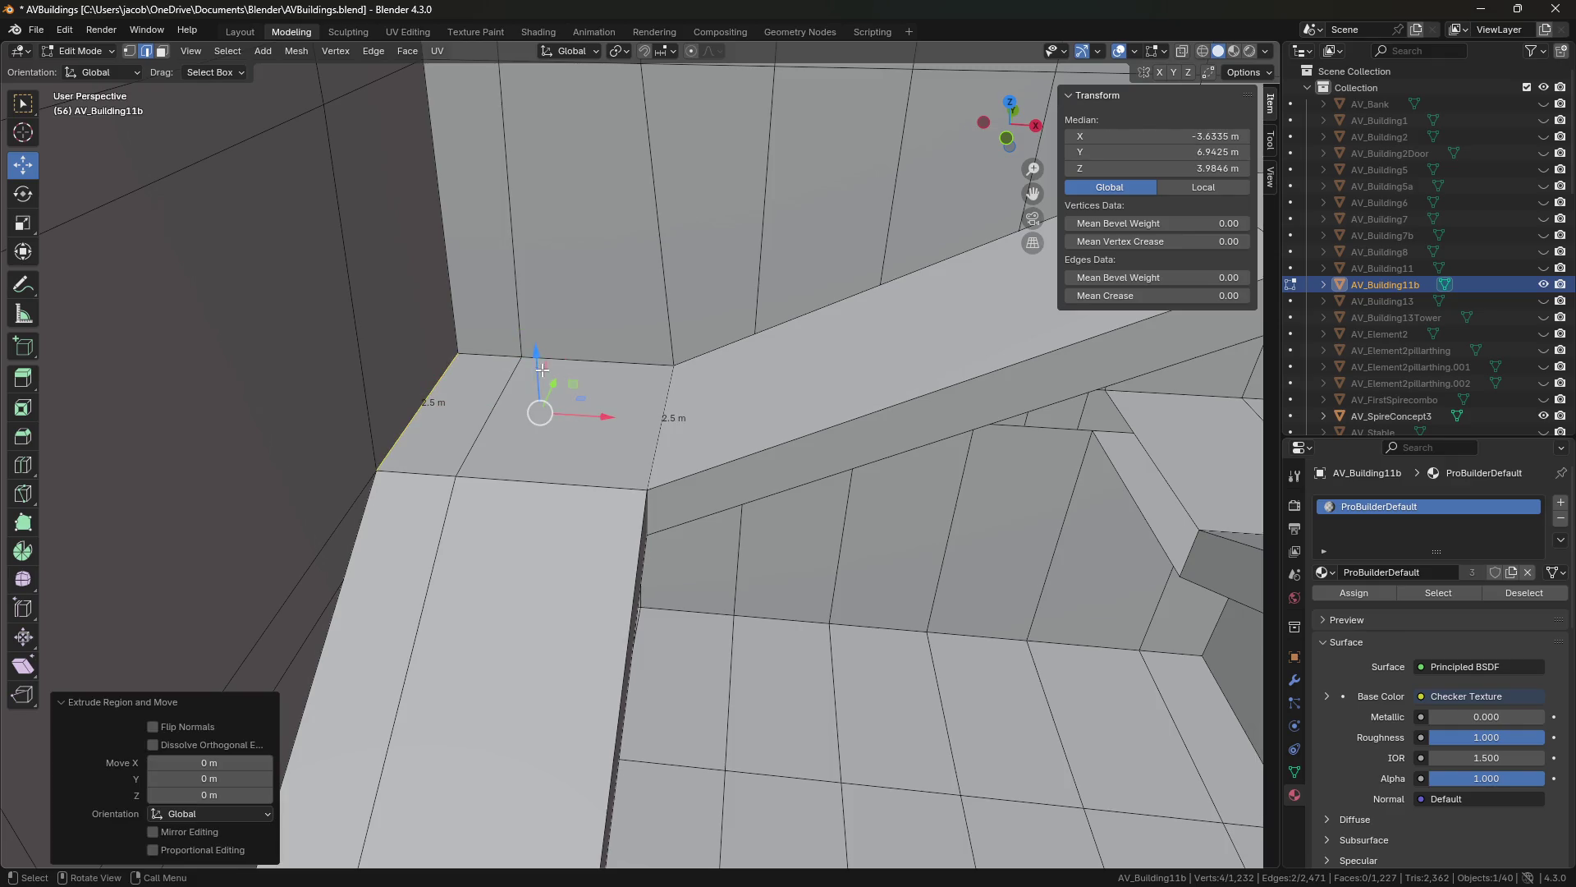
left_click(494, 352)
key("f")
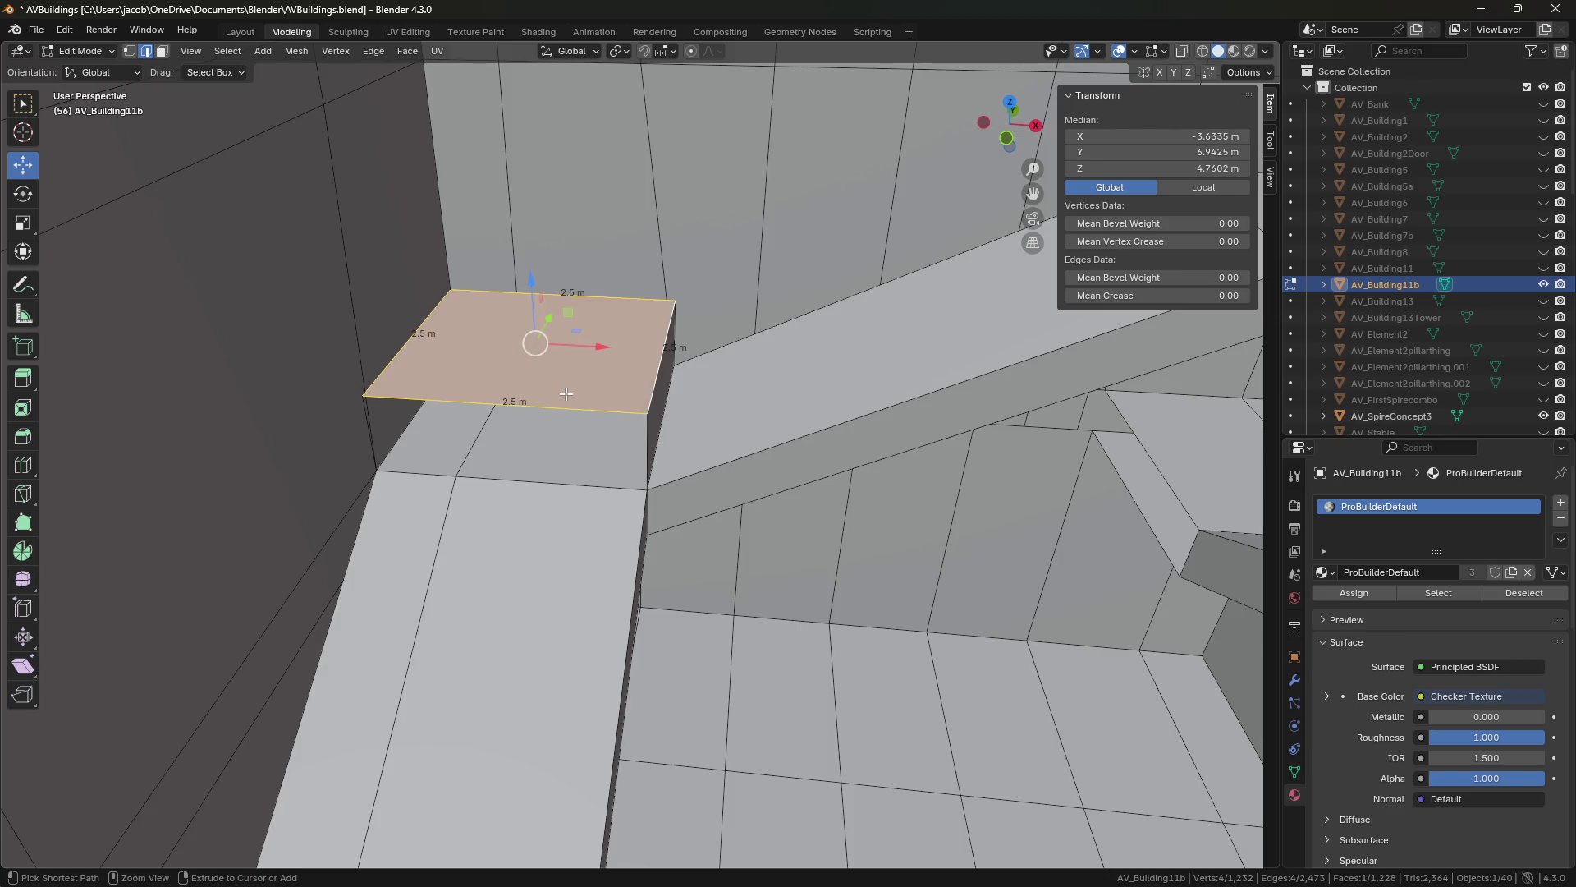
key("ctrl+z")
key("ctrl+z")
Move the view up against the wall and select the ledge block's end face.
key("shift+grave")
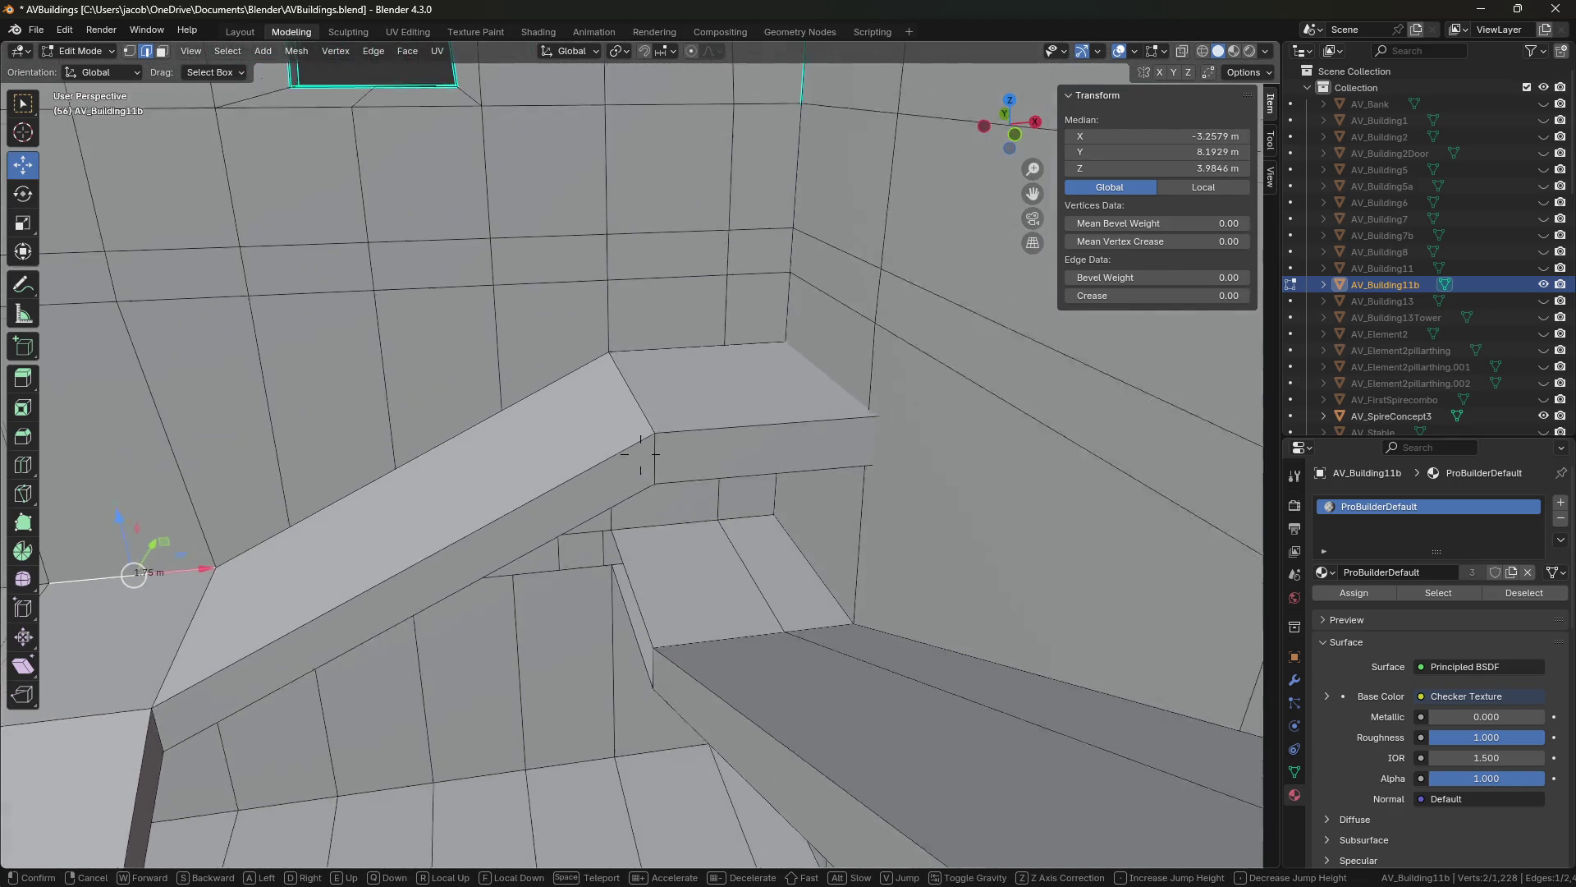
left_click(640, 453)
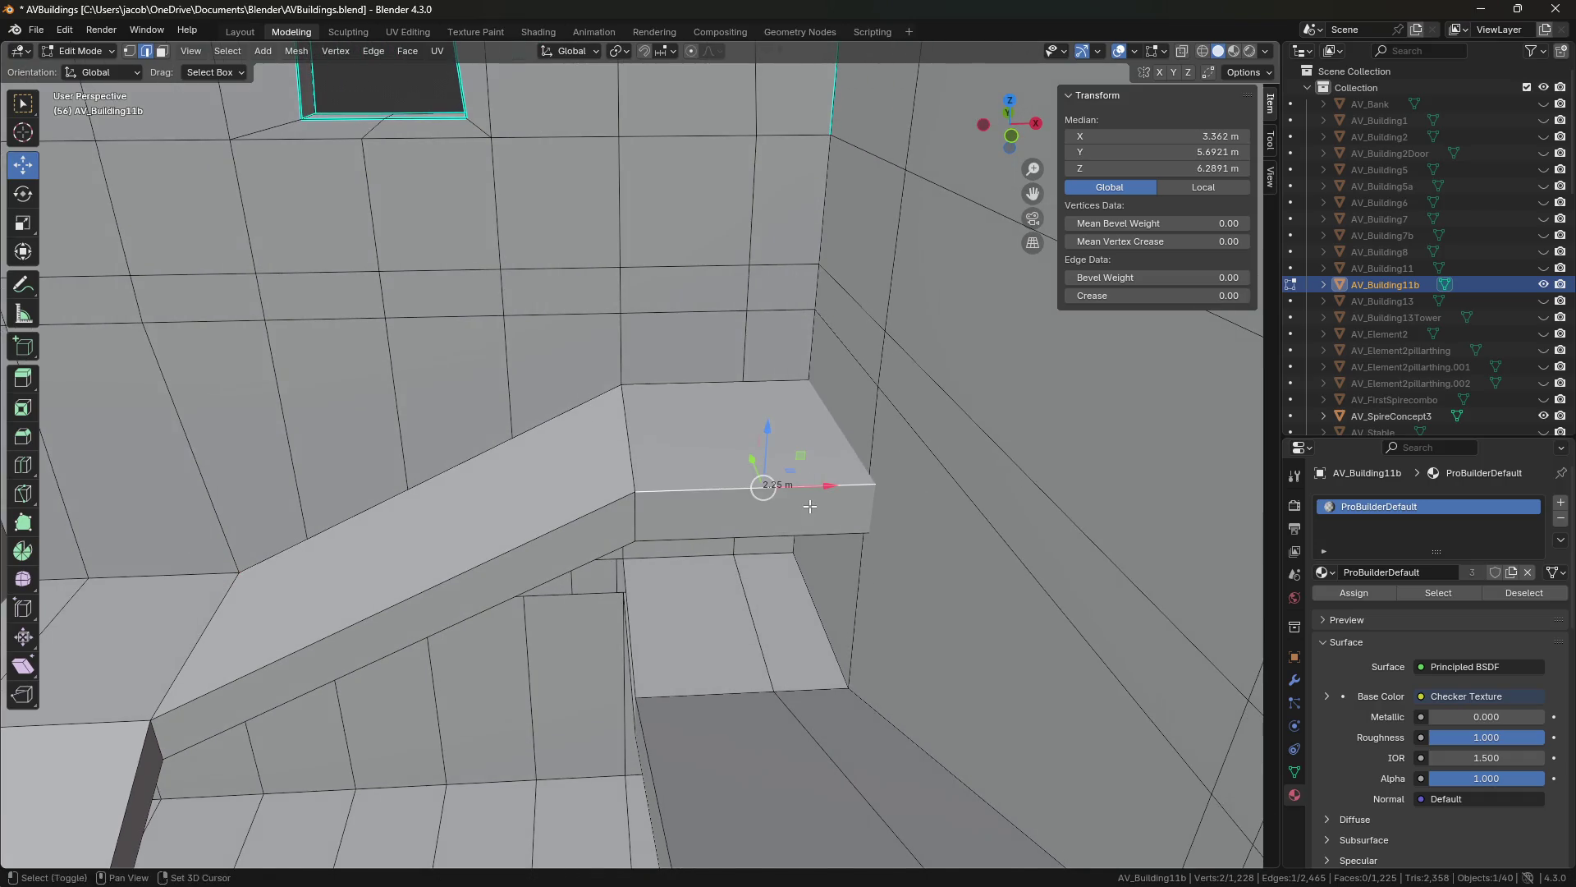
key("shift+grave")
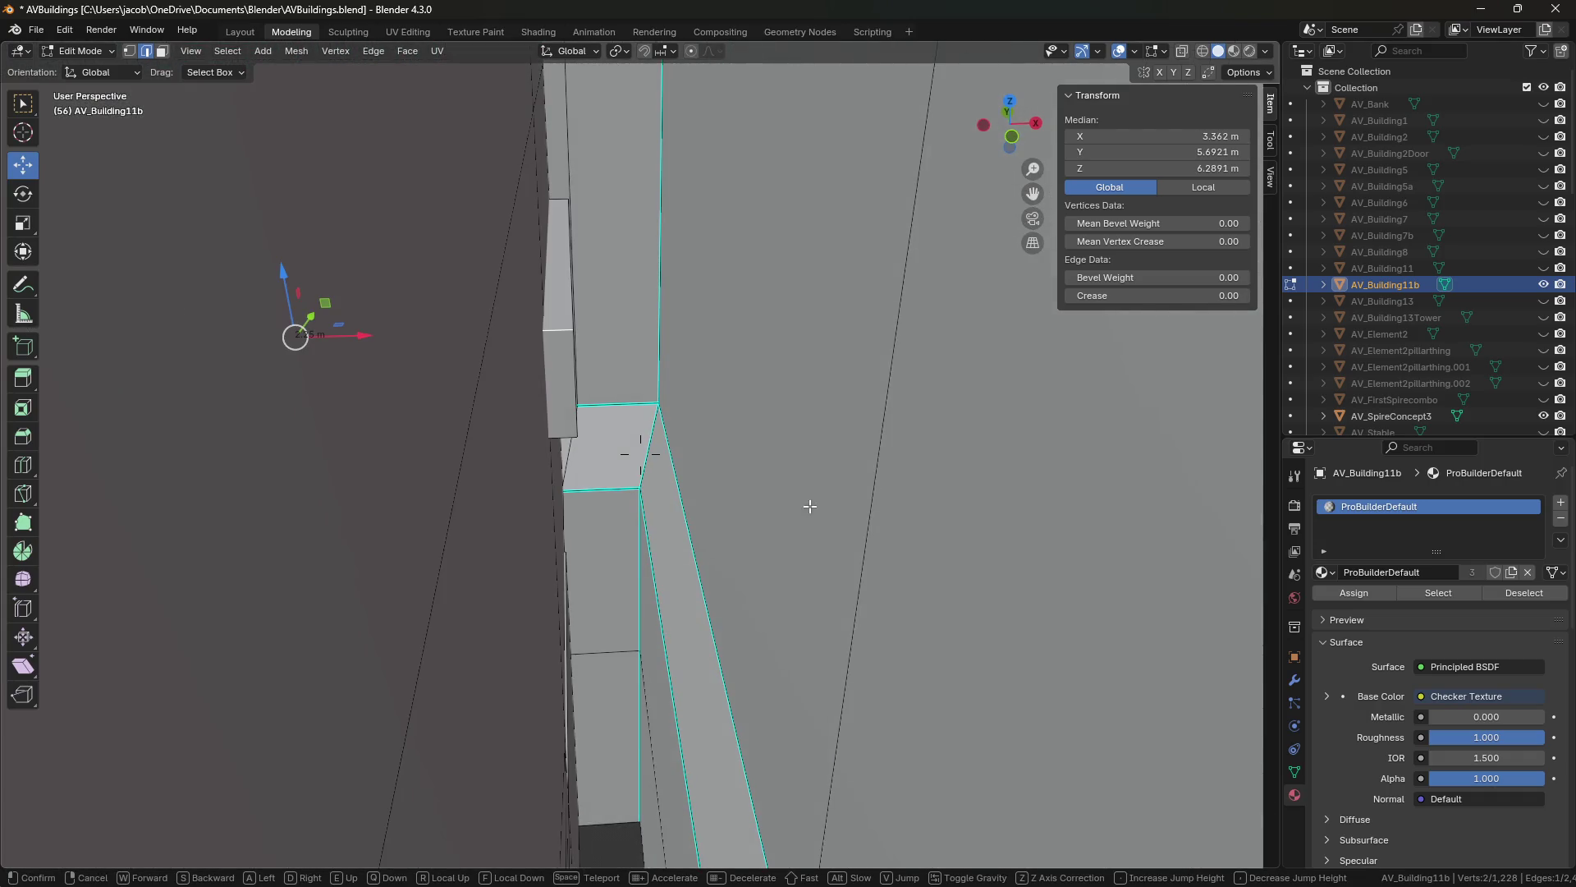
left_click(663, 392)
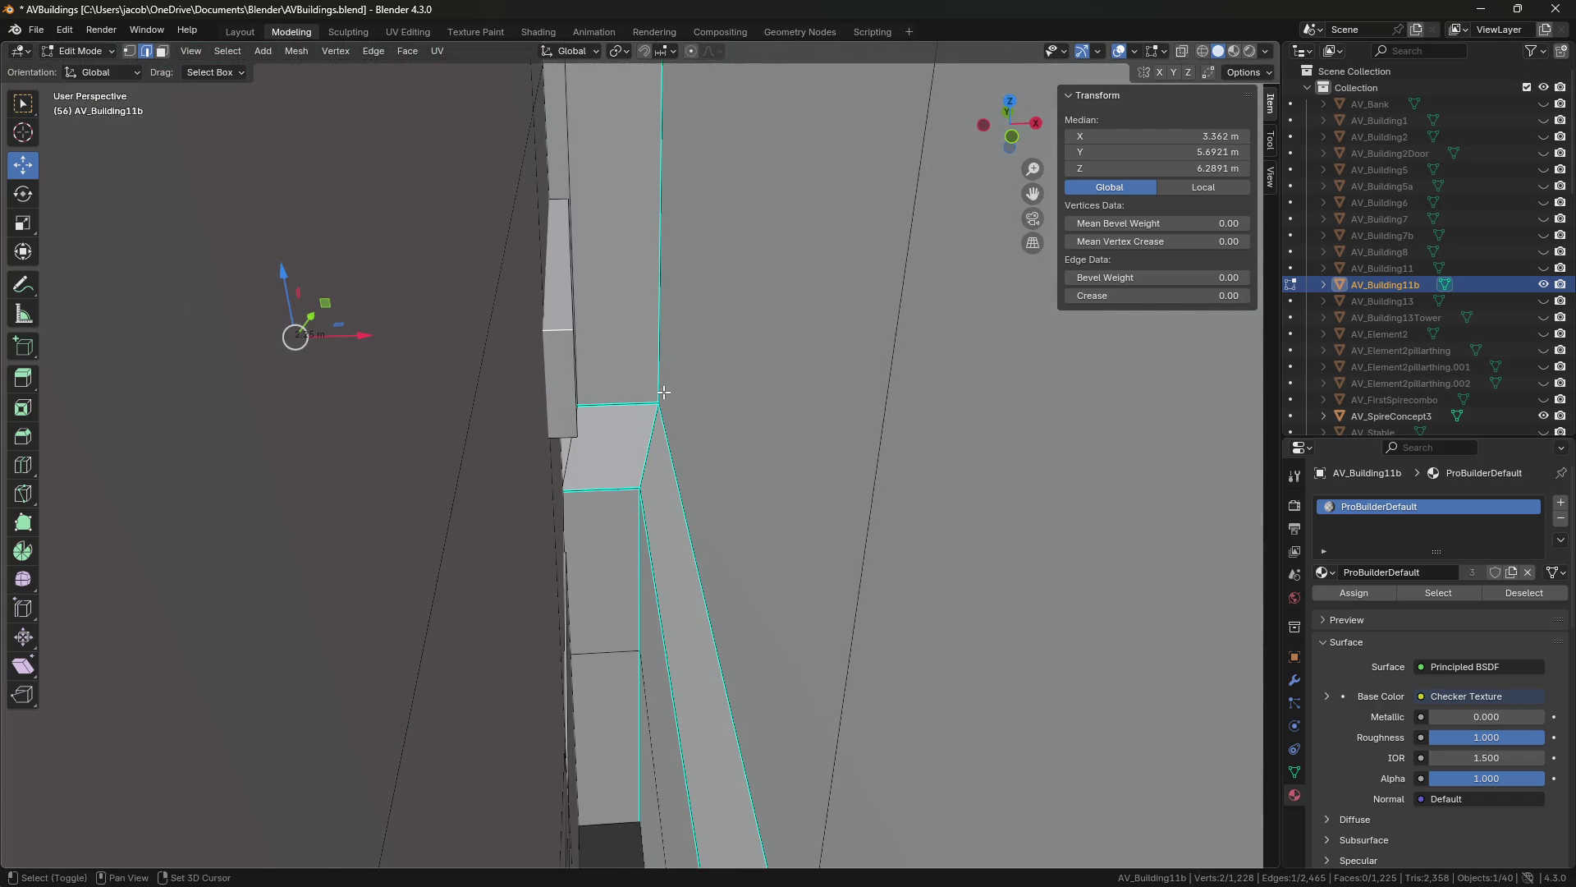
key("shift+grave")
left_click(564, 372)
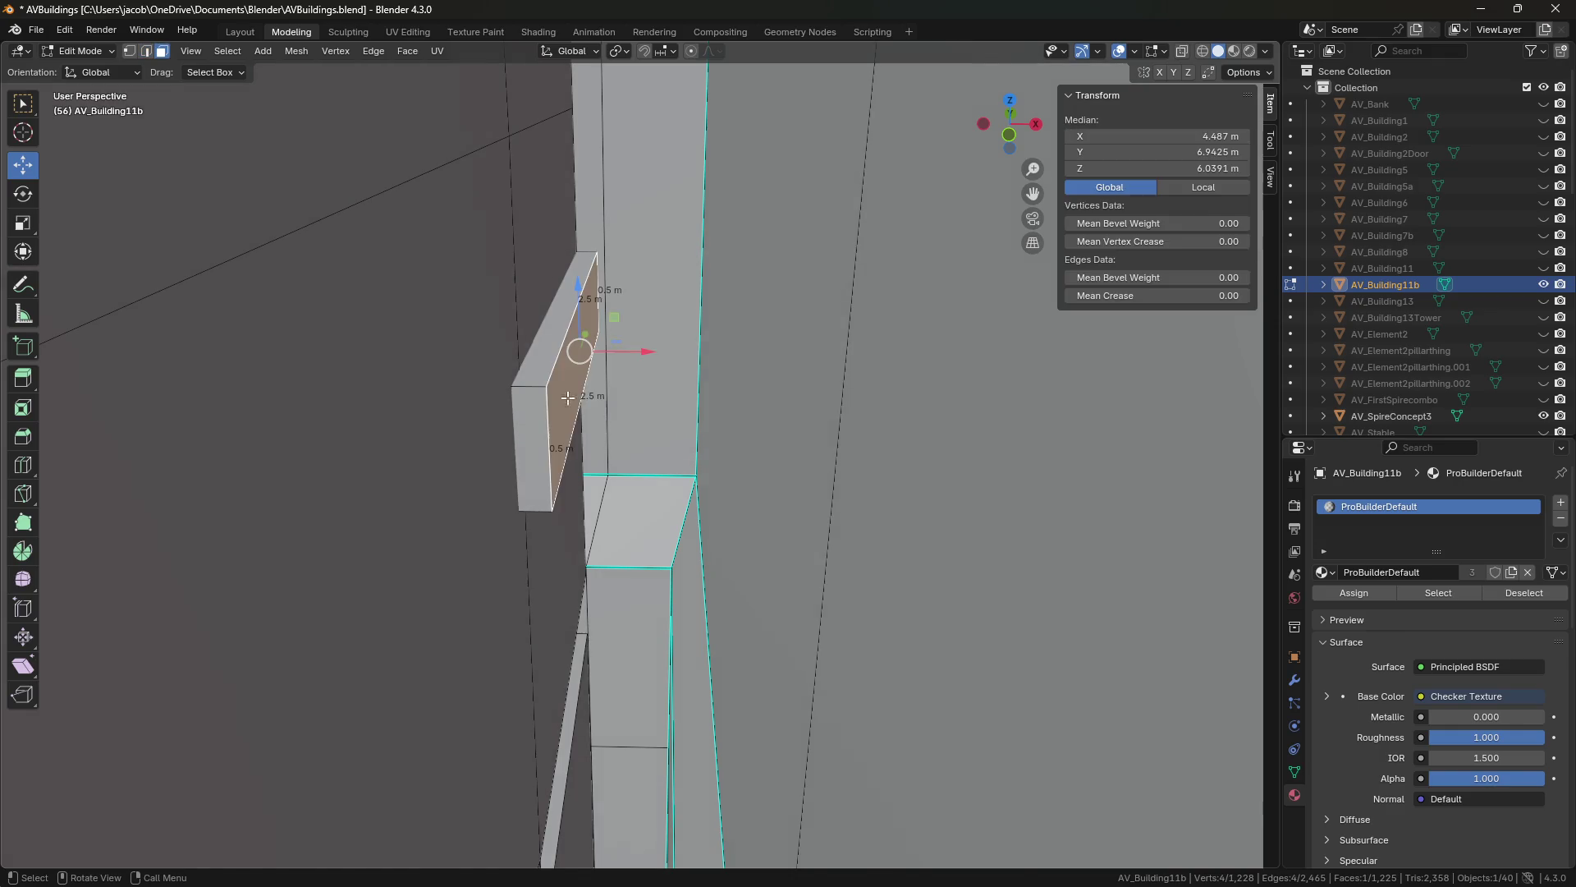